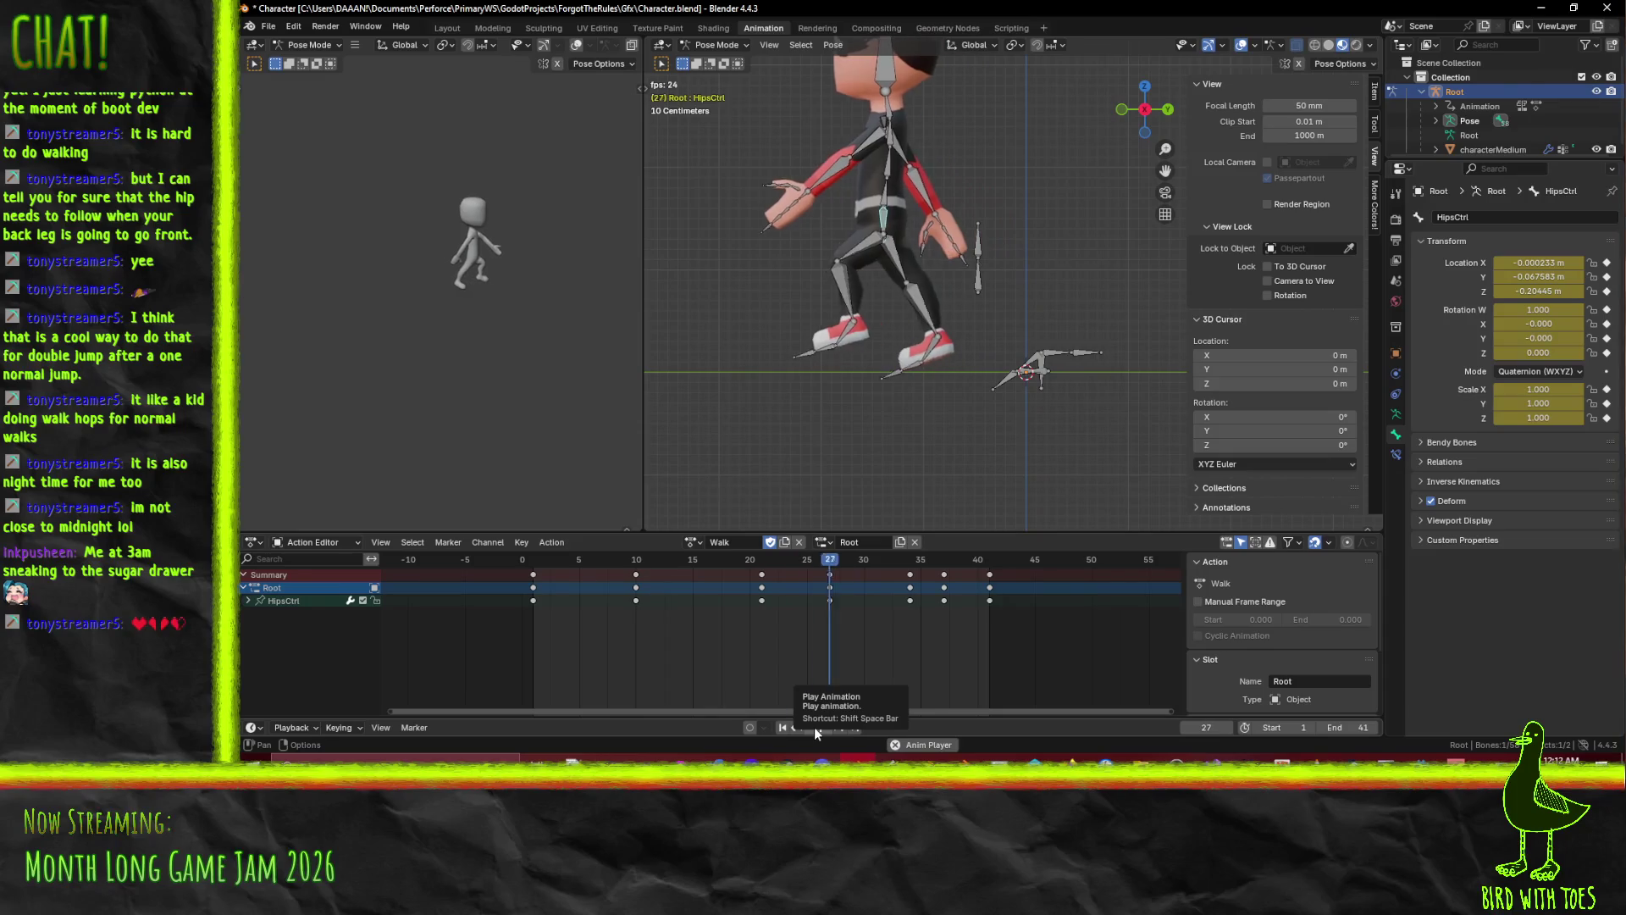
Replay the walk animation from frame 0, orbit to a perspective view, and save Character.blend.
{"action": "left_click", "coordinate": [815, 727]}
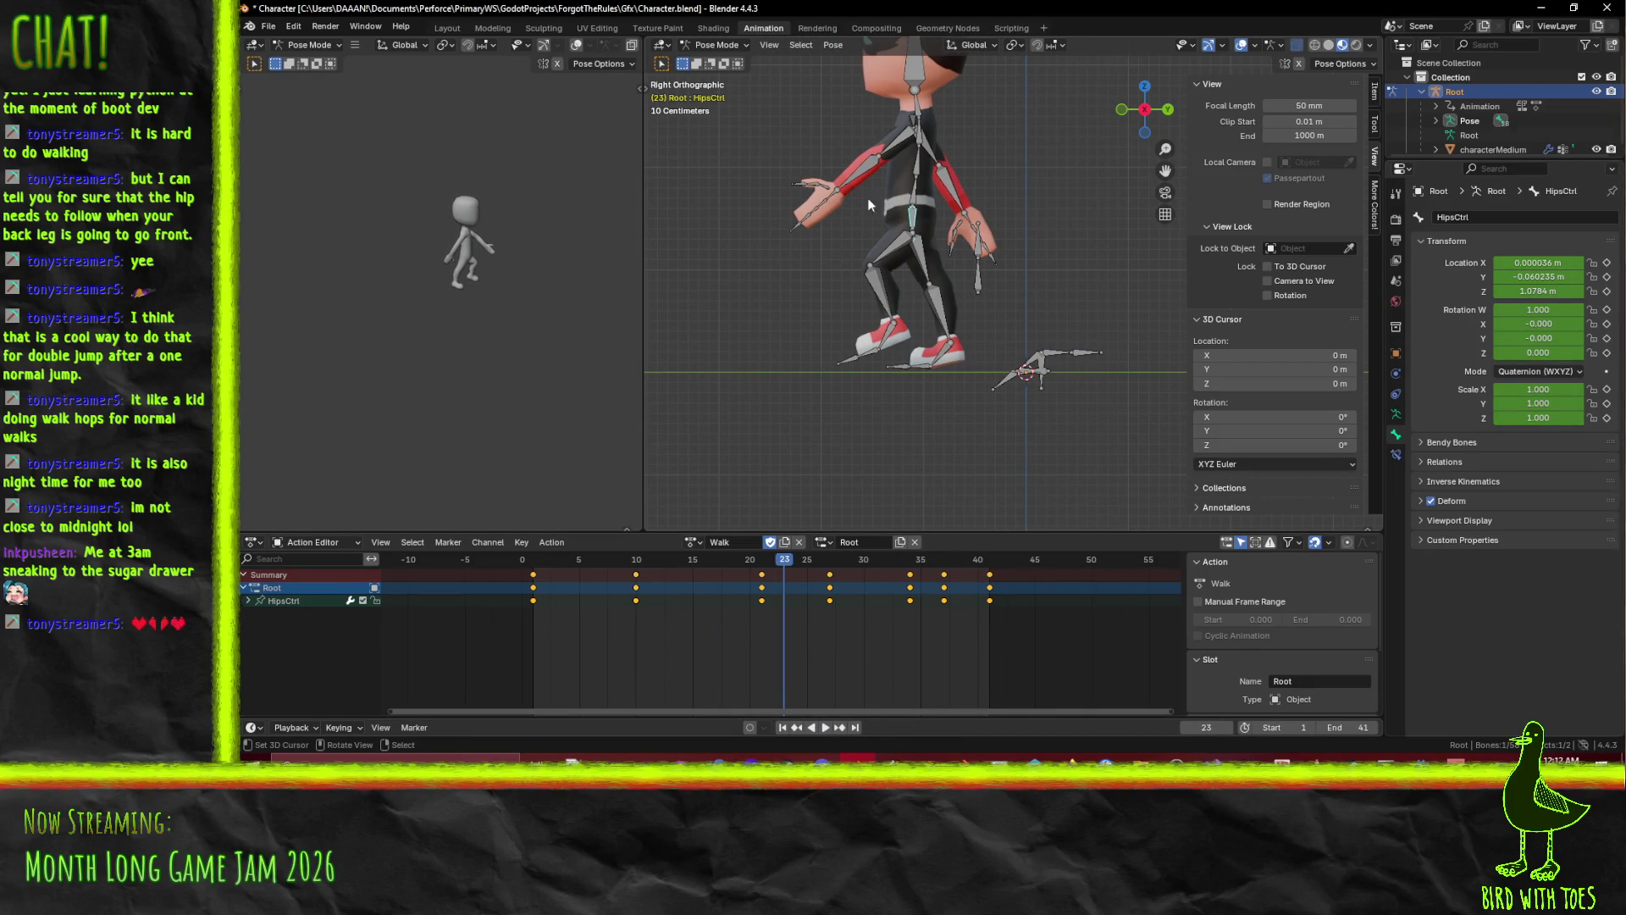
{"action": "key", "text": "space"}
{"action": "left_click", "coordinate": [500, 563]}
{"action": "left_click_drag", "start_coordinate": [950, 258], "coordinate": [933, 329]}
{"action": "key", "text": "ctrl+s"}
{"action": "mouse_move", "coordinate": [935, 252]}
{"action": "left_mouse_down"}
{"action": "mouse_move", "coordinate": [980, 283]}
{"action": "mouse_move", "coordinate": [893, 281]}
{"action": "mouse_move", "coordinate": [958, 281]}
{"action": "left_mouse_up"}
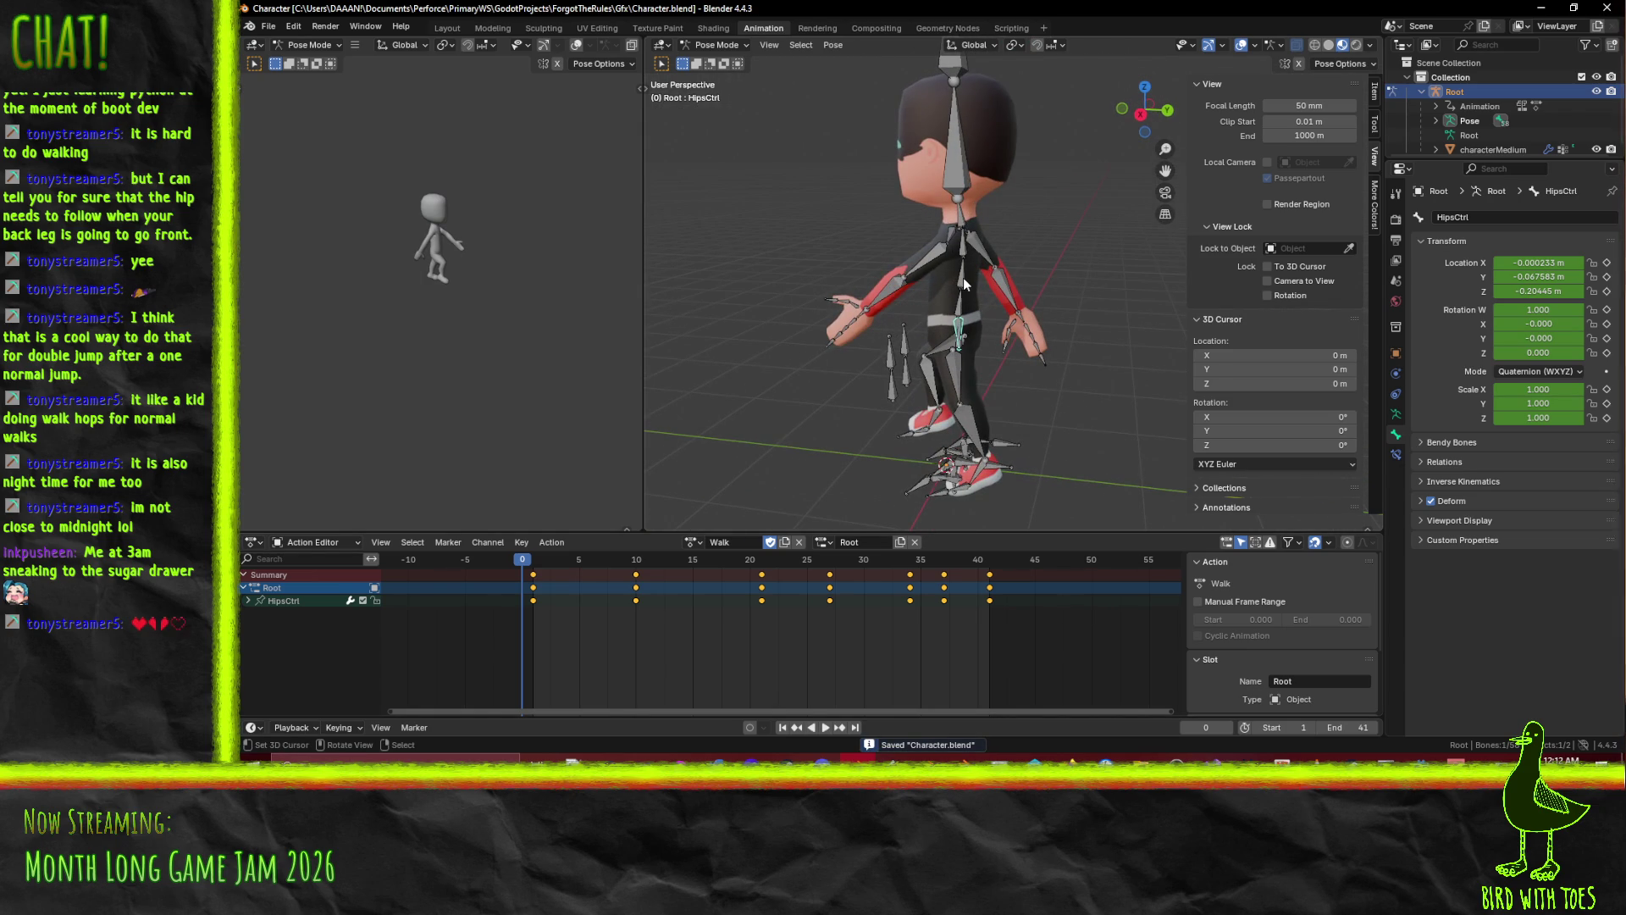
Select the LeftArm, LeftForeArm, LeftHand, RightArm, RightForeArm and RightHand bones together.
{"action": "left_click", "coordinate": [912, 282]}
{"action": "left_click", "coordinate": [906, 286], "text": "shift"}
{"action": "left_click", "coordinate": [865, 317], "text": "shift"}
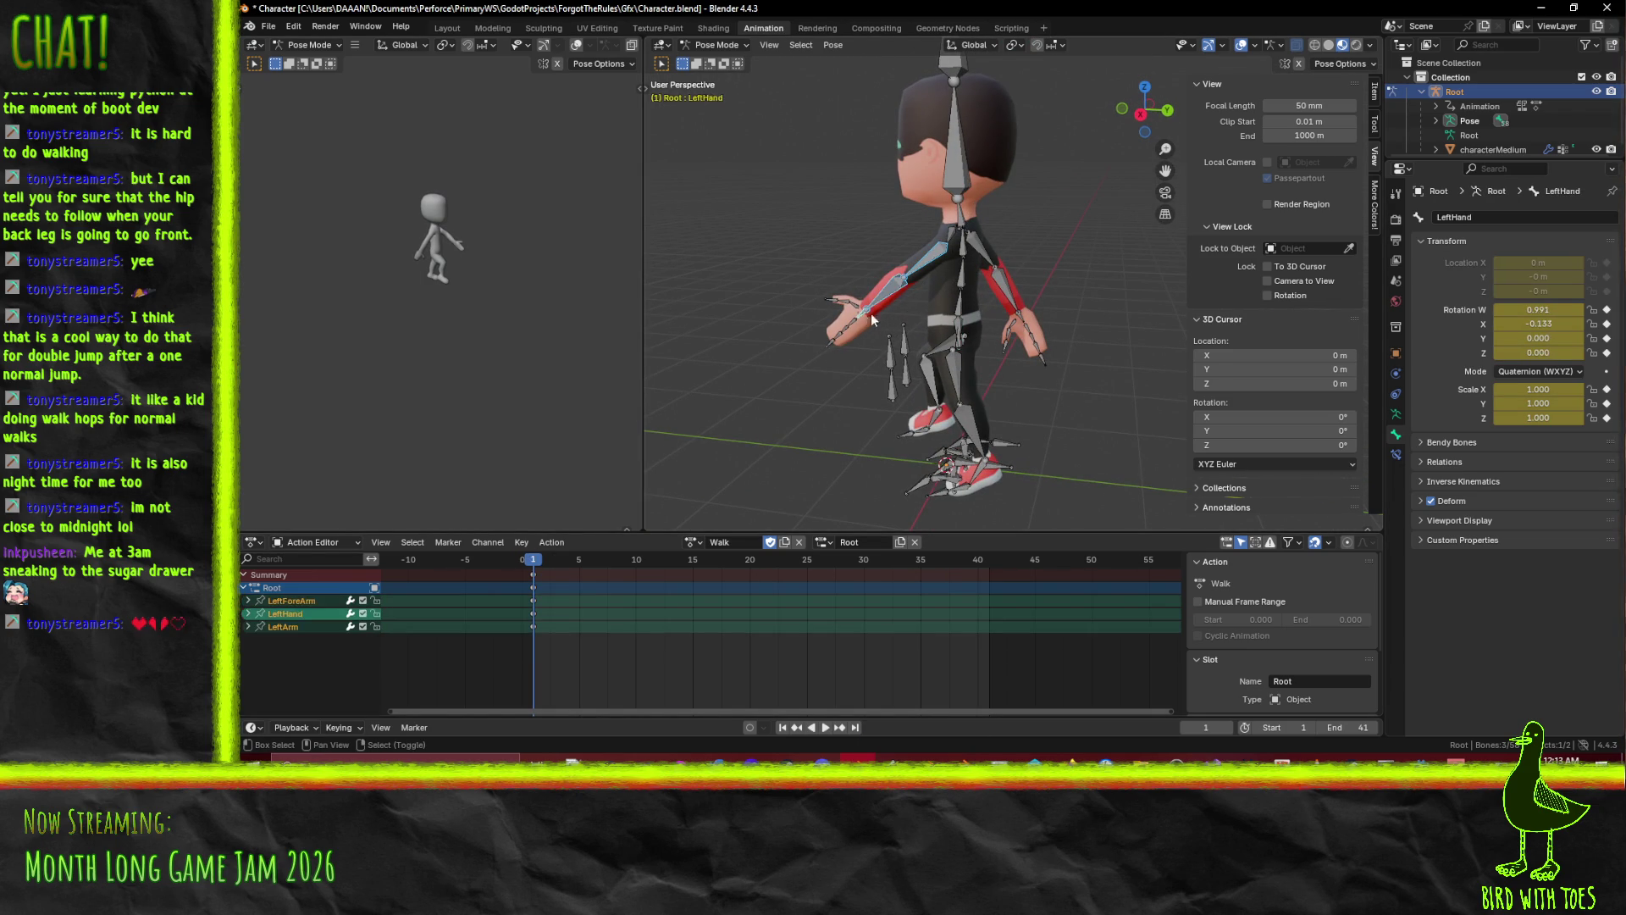
{"action": "left_click", "coordinate": [985, 257], "text": "shift"}
{"action": "left_click", "coordinate": [984, 258], "text": "shift"}
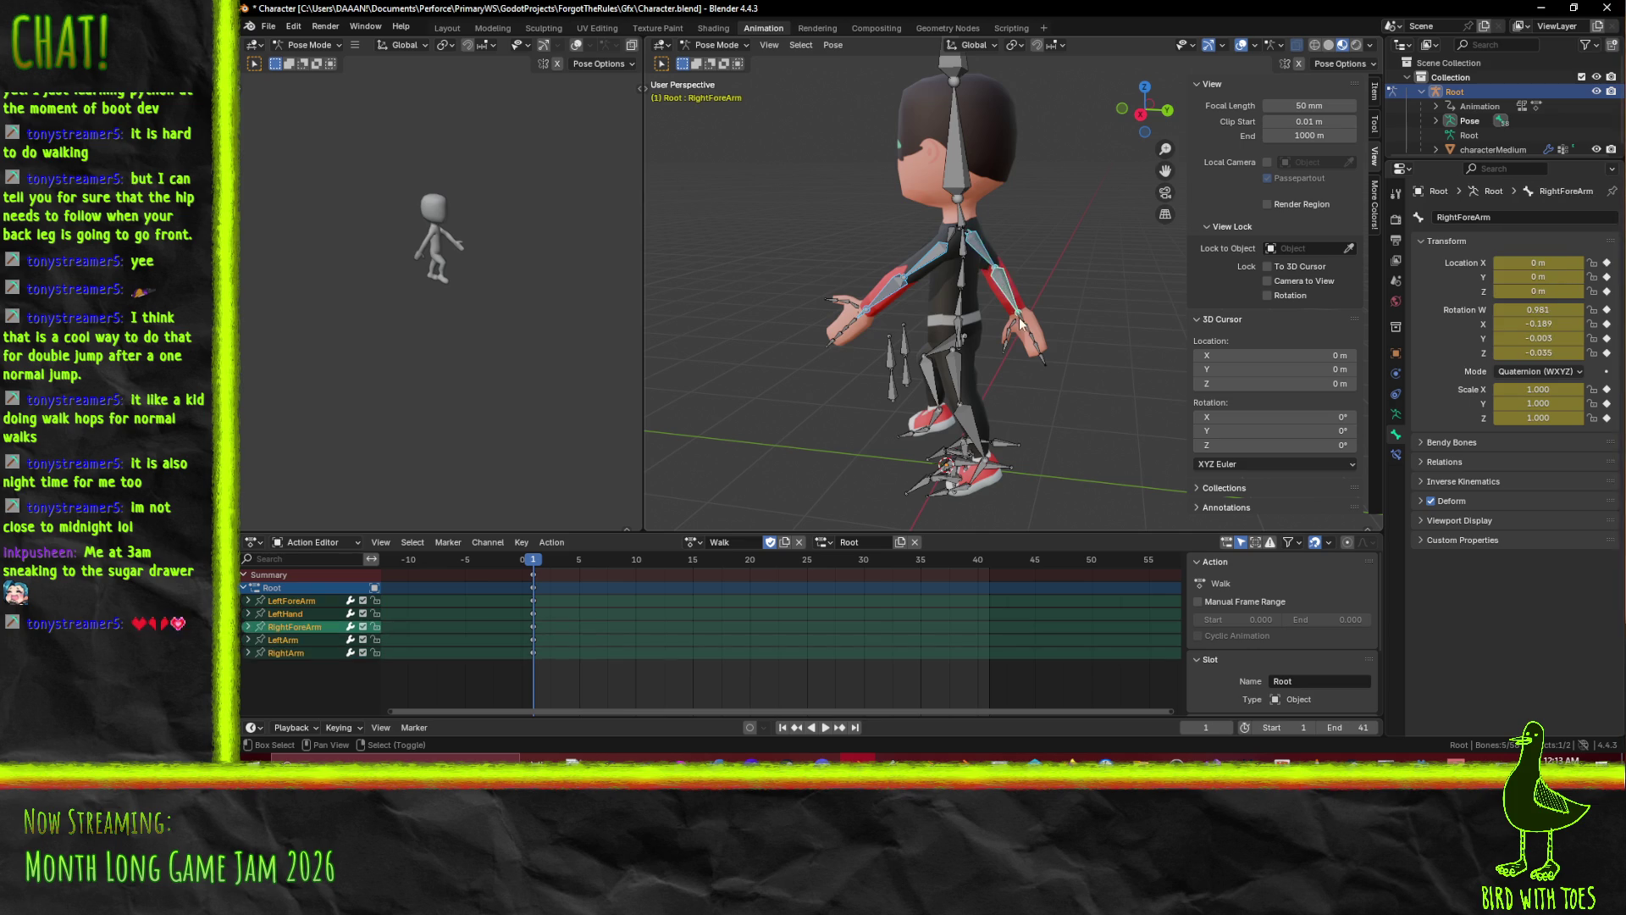
{"action": "left_click", "coordinate": [1016, 318], "text": "shift"}
Try duplicating the frame 1 keys to frame 40, undo it, then play and scrub the animation.
{"action": "left_click", "coordinate": [538, 581]}
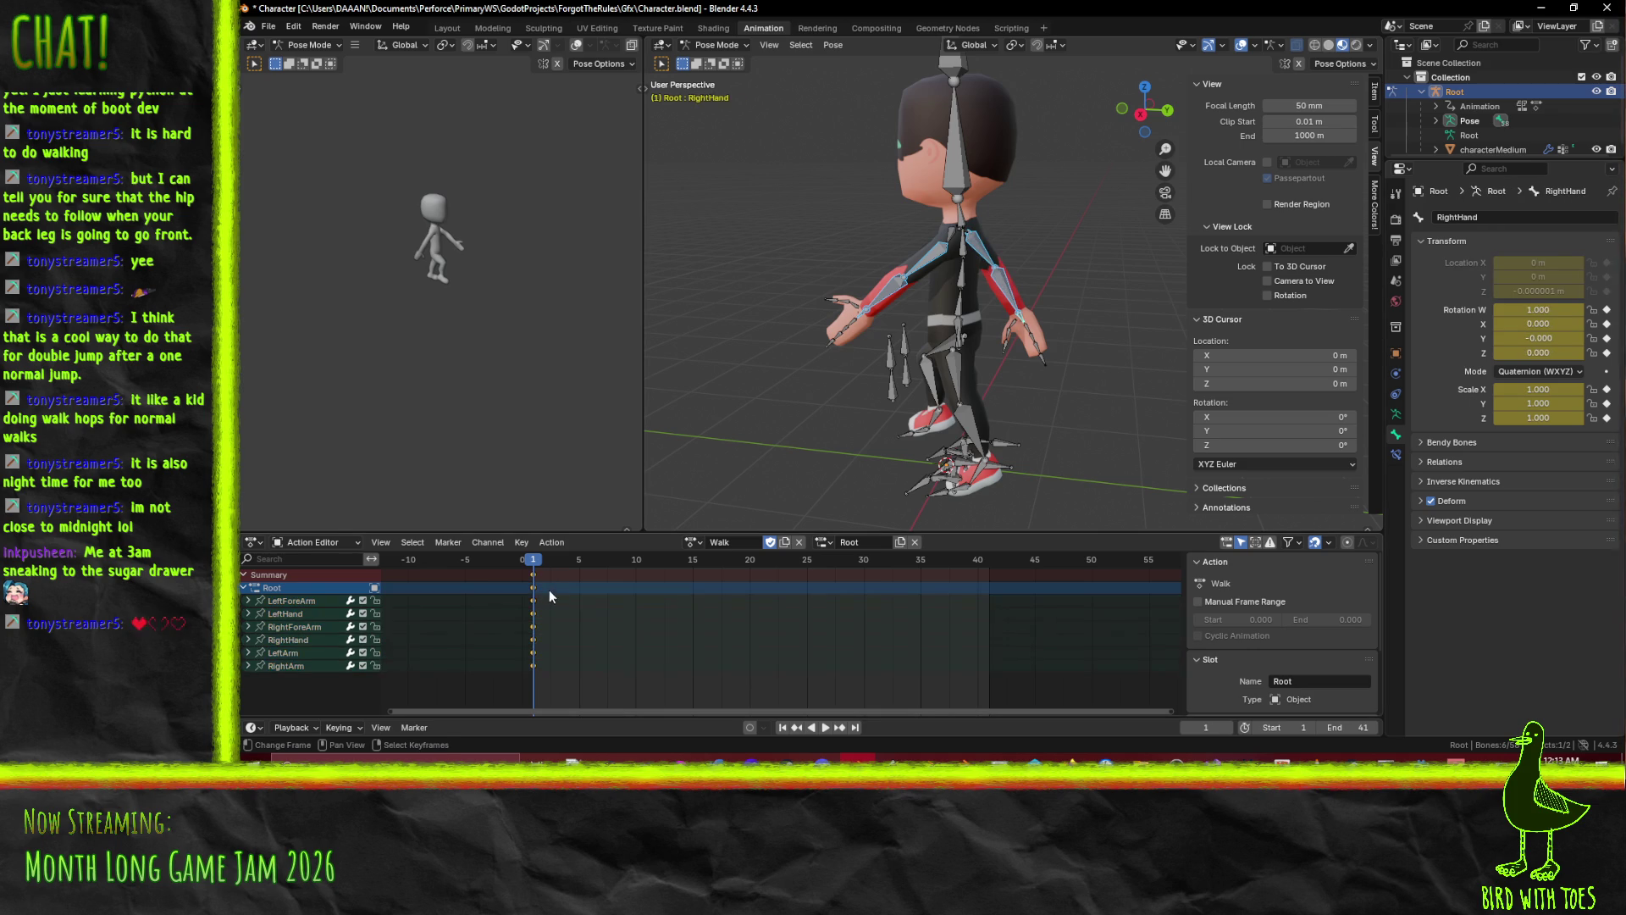
{"action": "key", "text": "shift+d"}
{"action": "left_click", "coordinate": [1003, 602]}
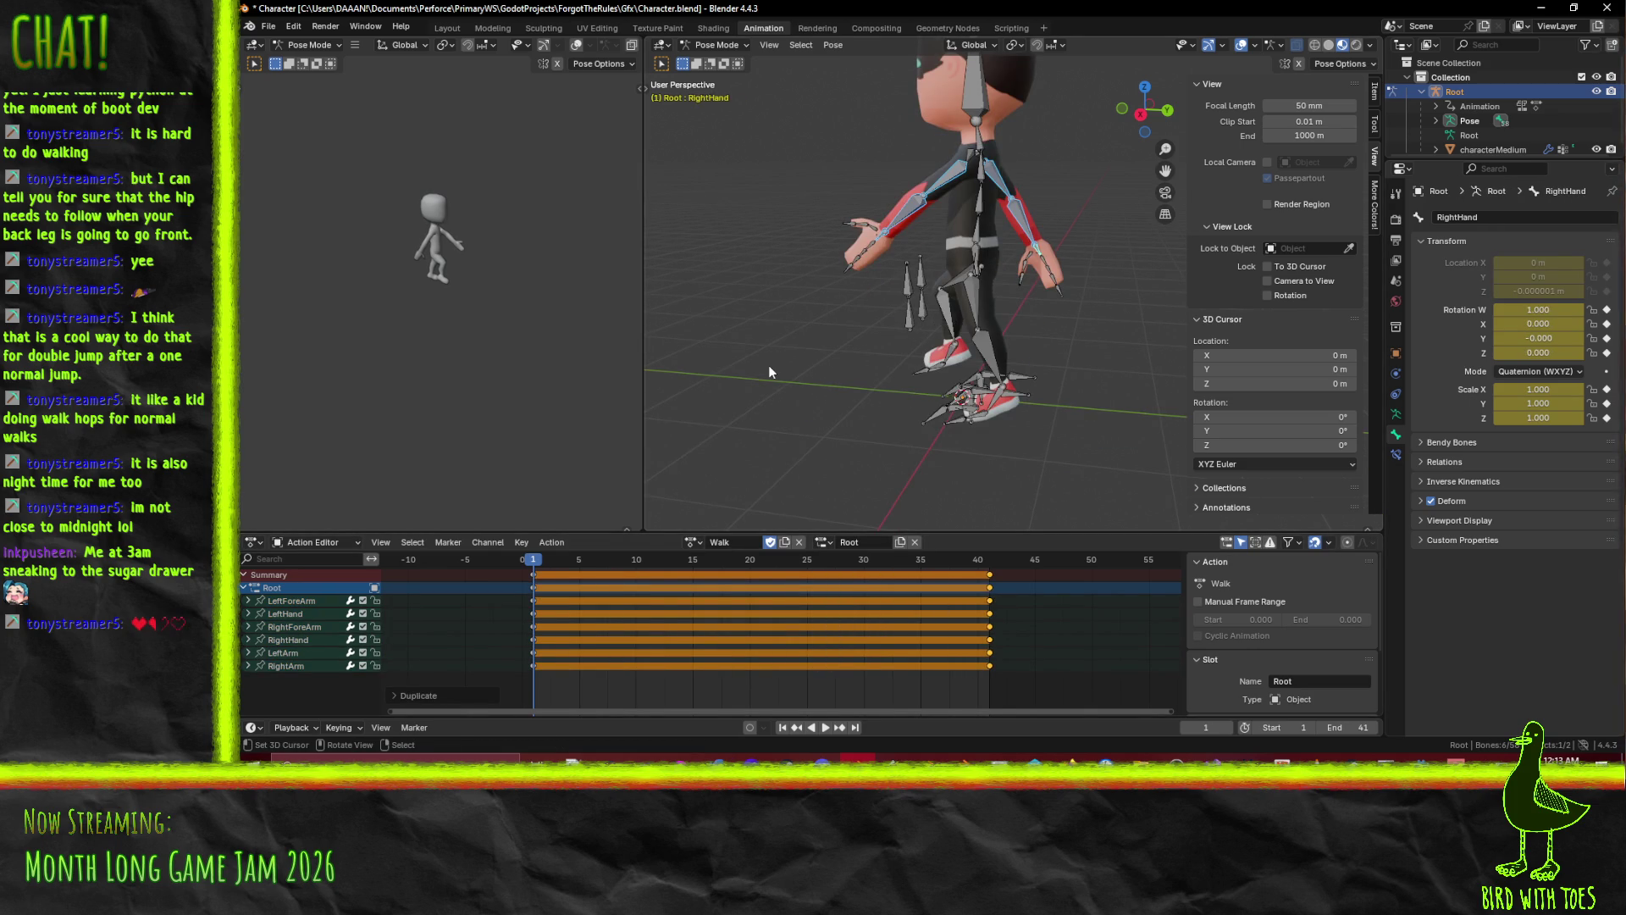
{"action": "key", "text": "ctrl+z"}
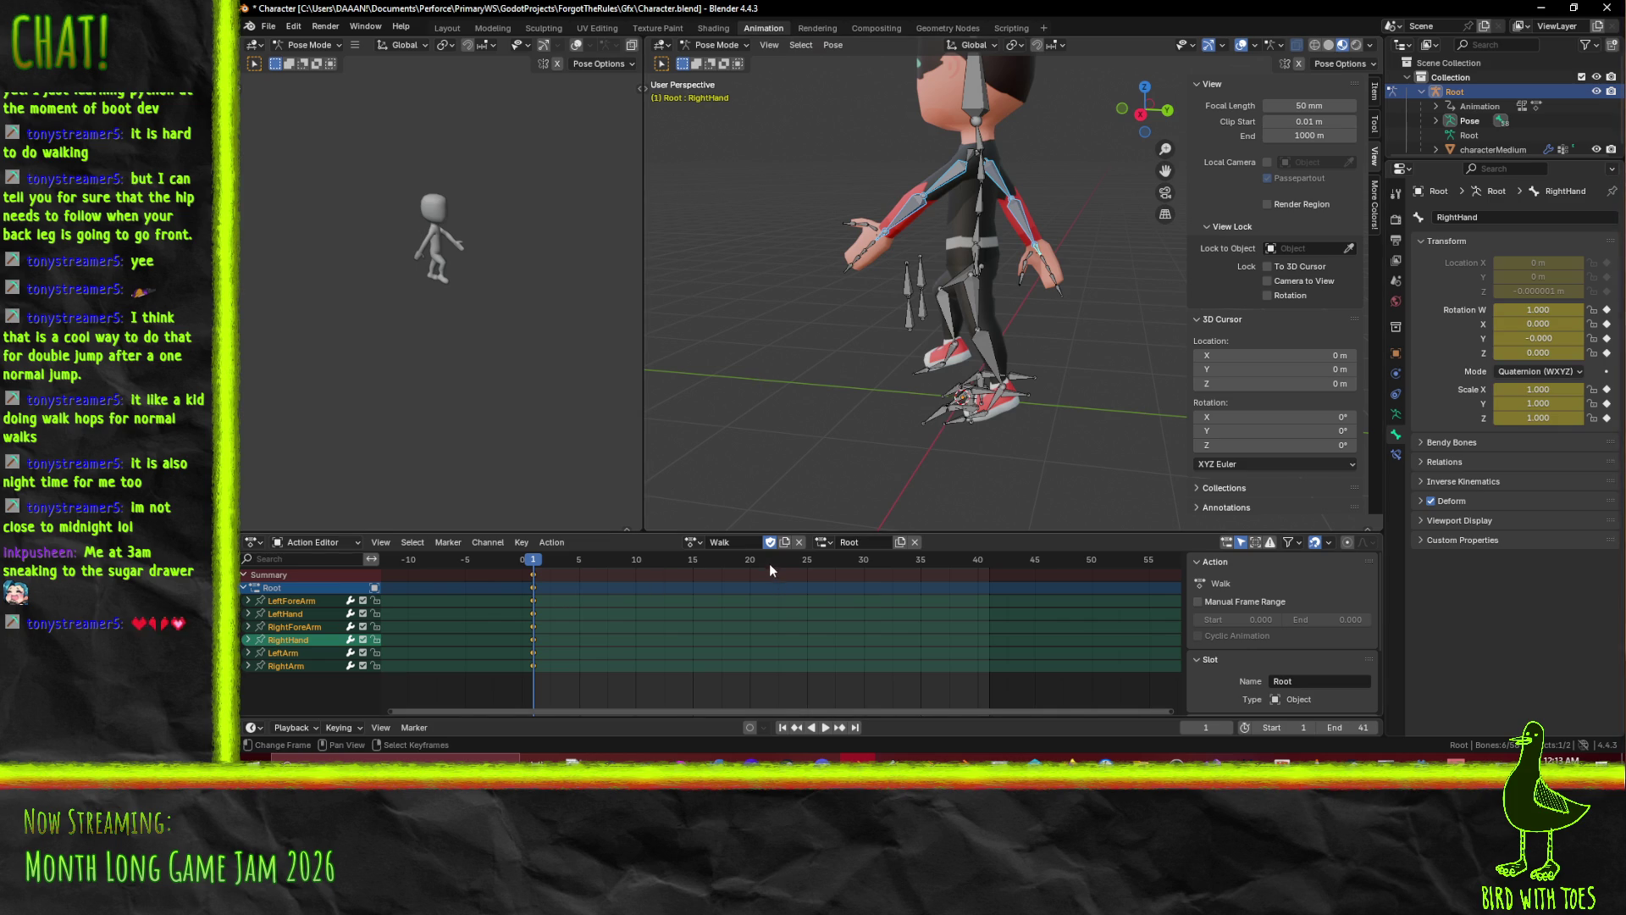
{"action": "key", "text": "space"}
{"action": "mouse_move", "coordinate": [557, 581]}
{"action": "left_mouse_down"}
{"action": "mouse_move", "coordinate": [685, 587]}
{"action": "mouse_move", "coordinate": [537, 577]}
{"action": "mouse_move", "coordinate": [744, 588]}
{"action": "mouse_move", "coordinate": [847, 615]}
{"action": "mouse_move", "coordinate": [662, 561]}
{"action": "mouse_move", "coordinate": [507, 566]}
{"action": "mouse_move", "coordinate": [754, 598]}
{"action": "left_mouse_up"}
{"action": "key", "text": "KP_3"}
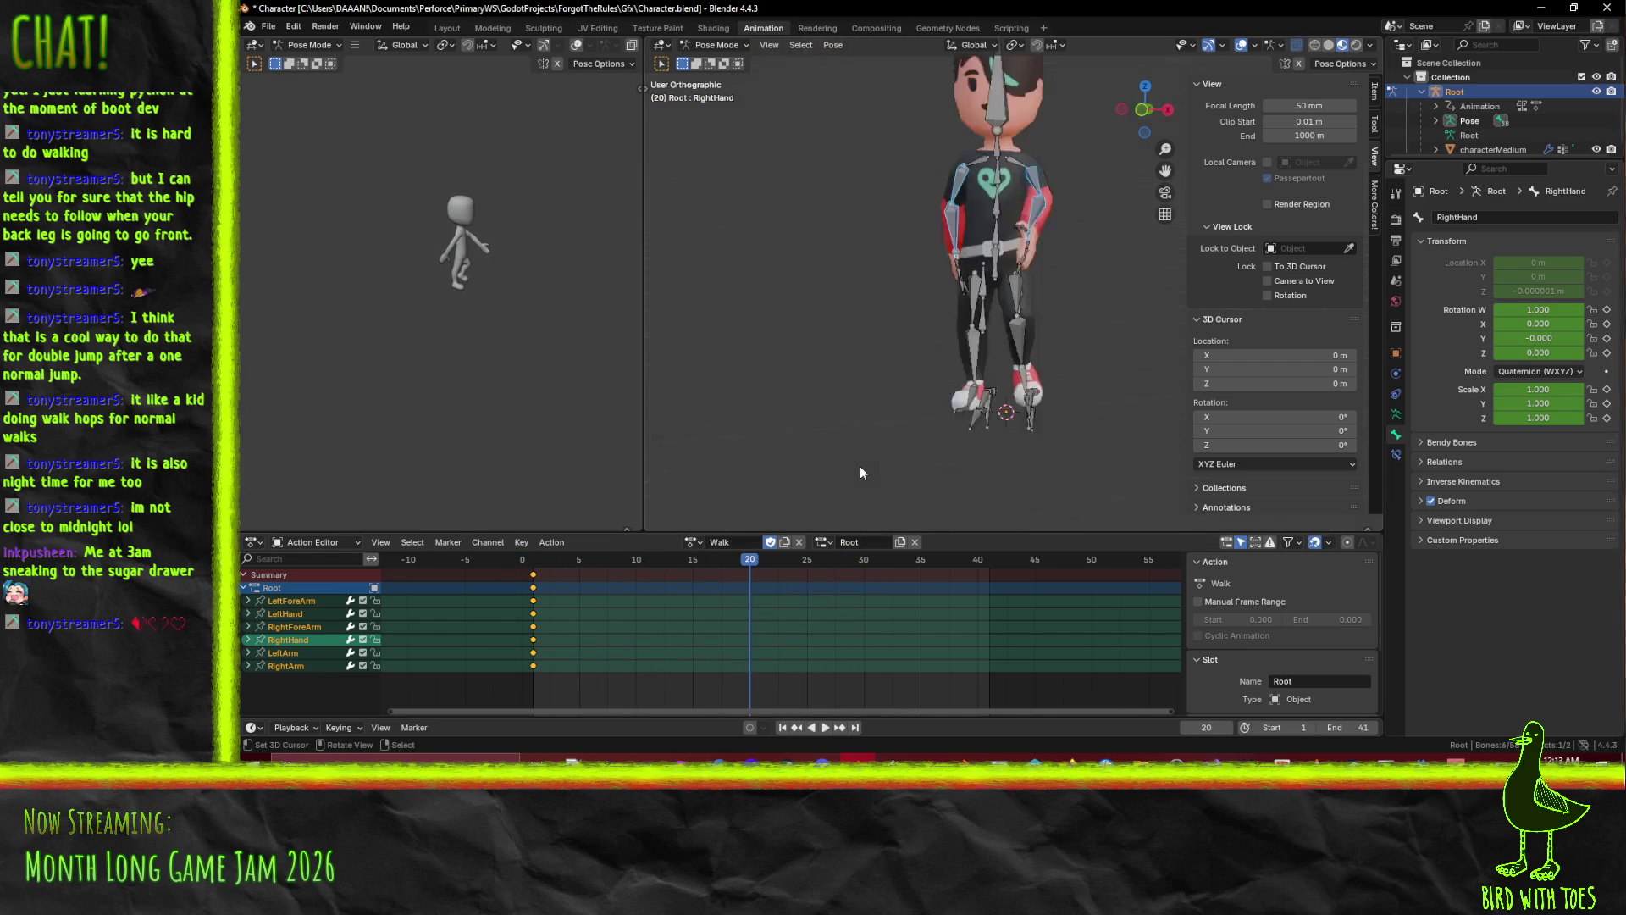
Rotate the LeftArm and RightArm bones upward and key them at frame 20.
{"action": "left_click", "coordinate": [924, 278]}
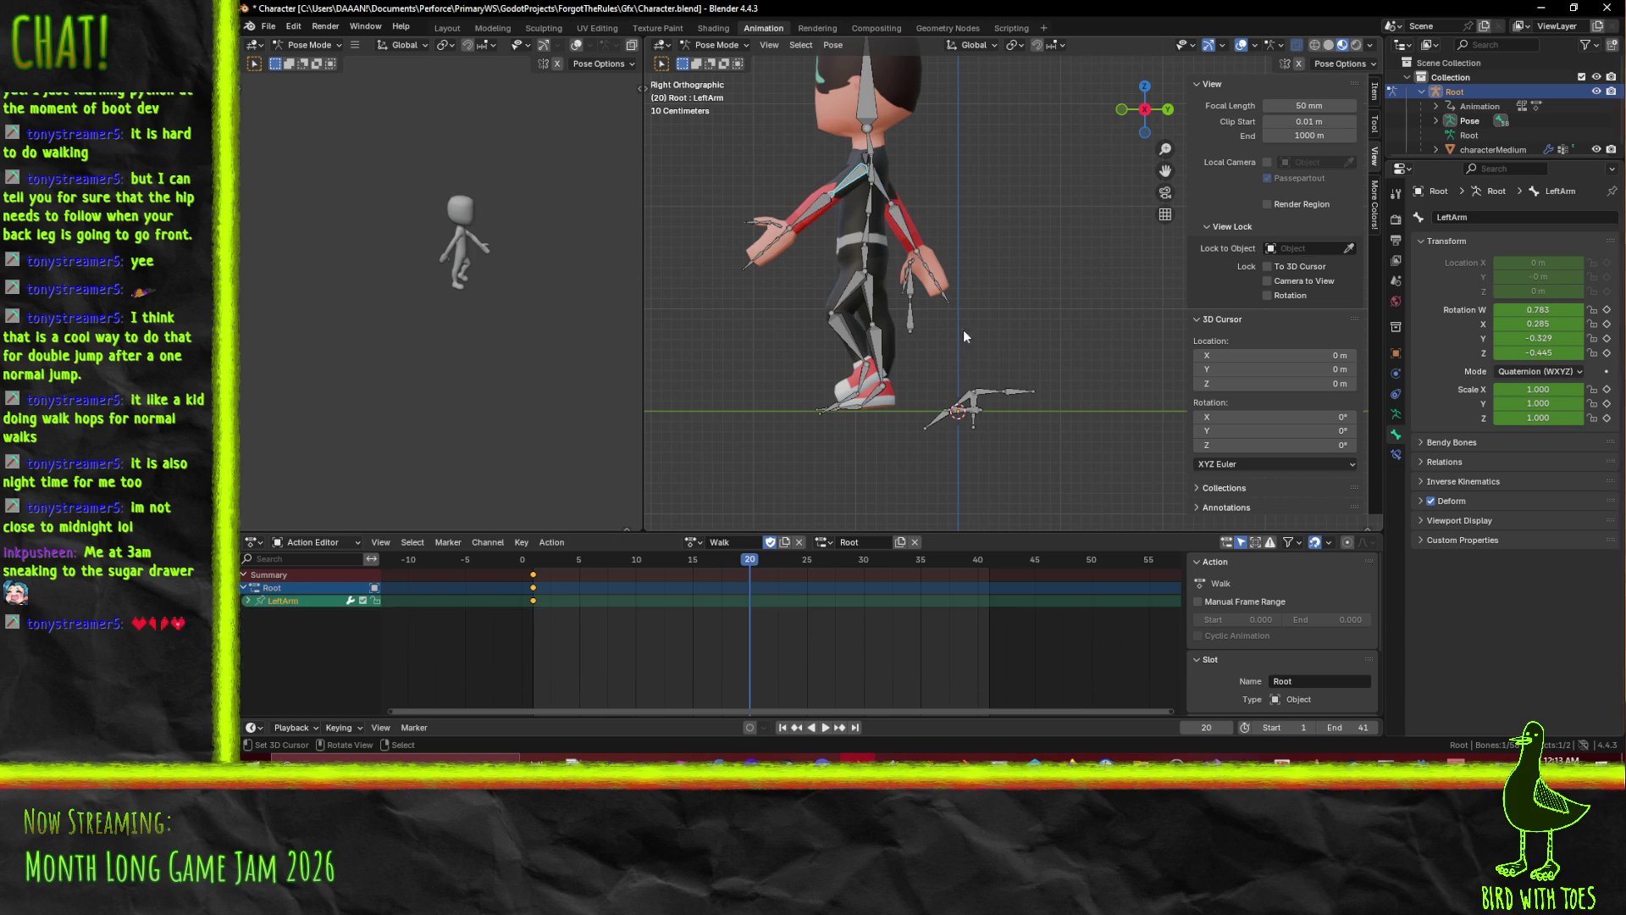
{"action": "key", "text": "r"}
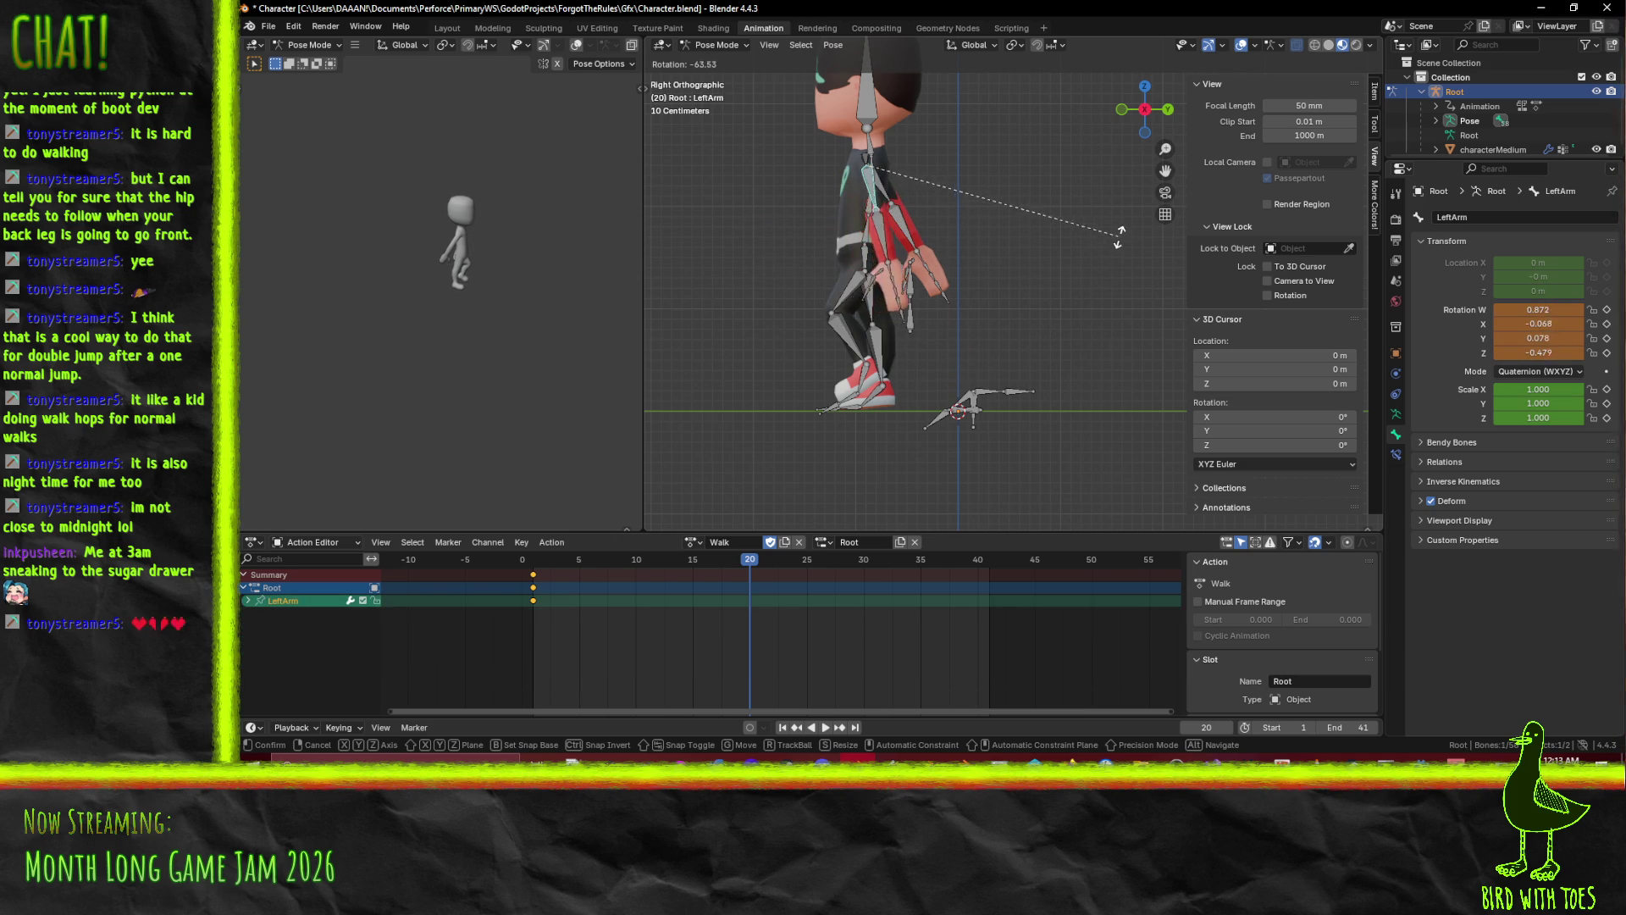
{"action": "left_click", "coordinate": [1135, 210]}
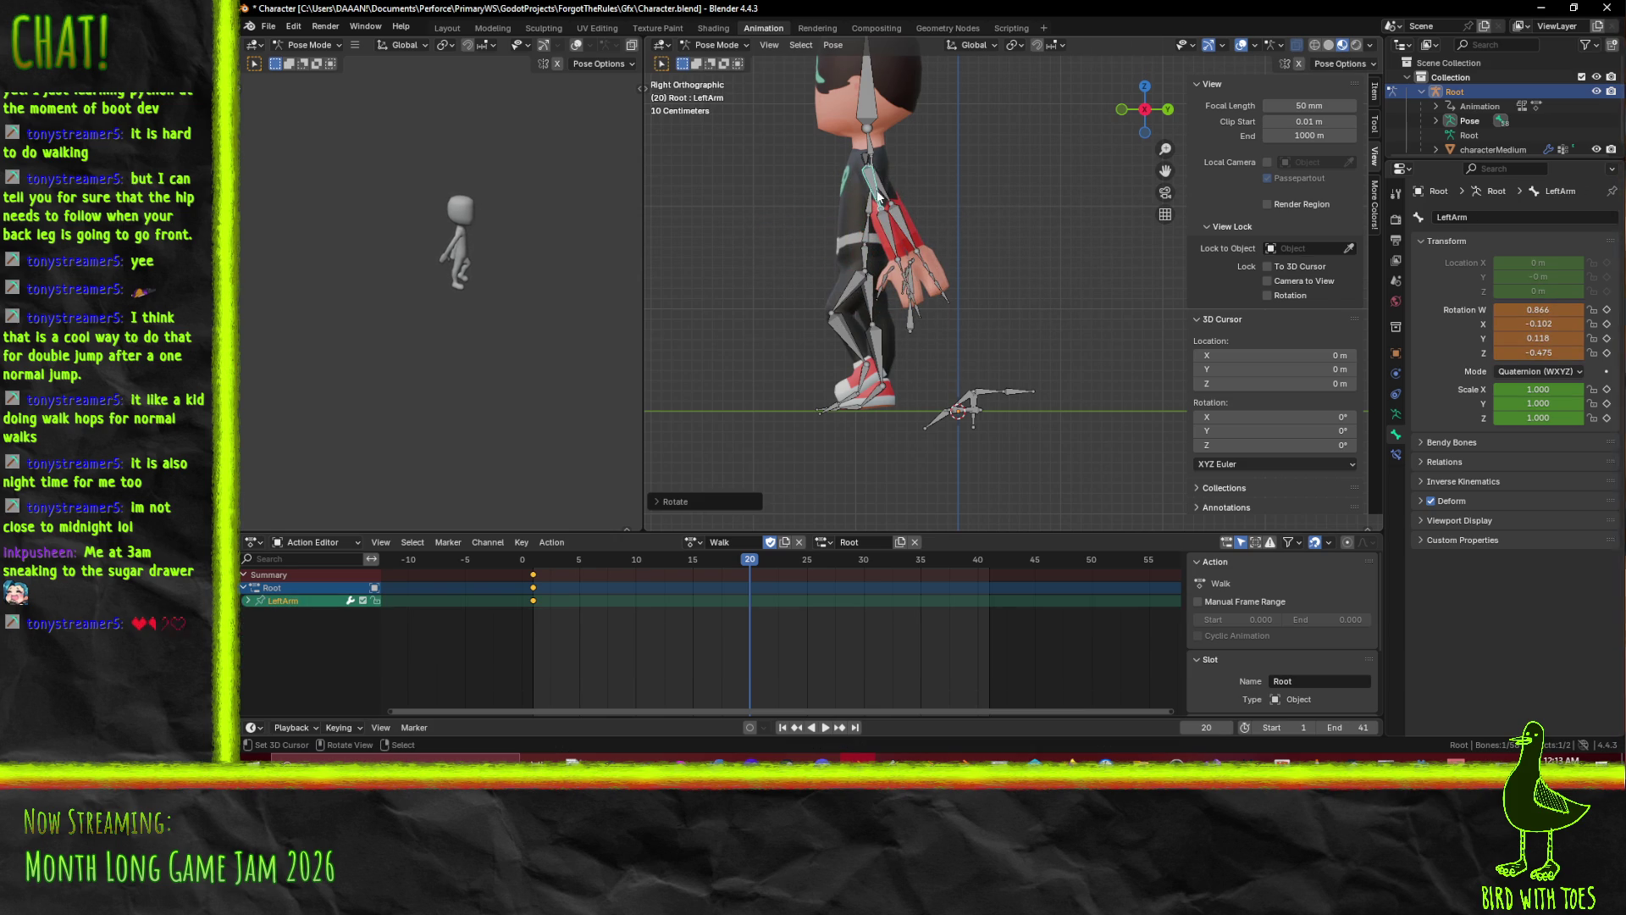
{"action": "key", "text": "r"}
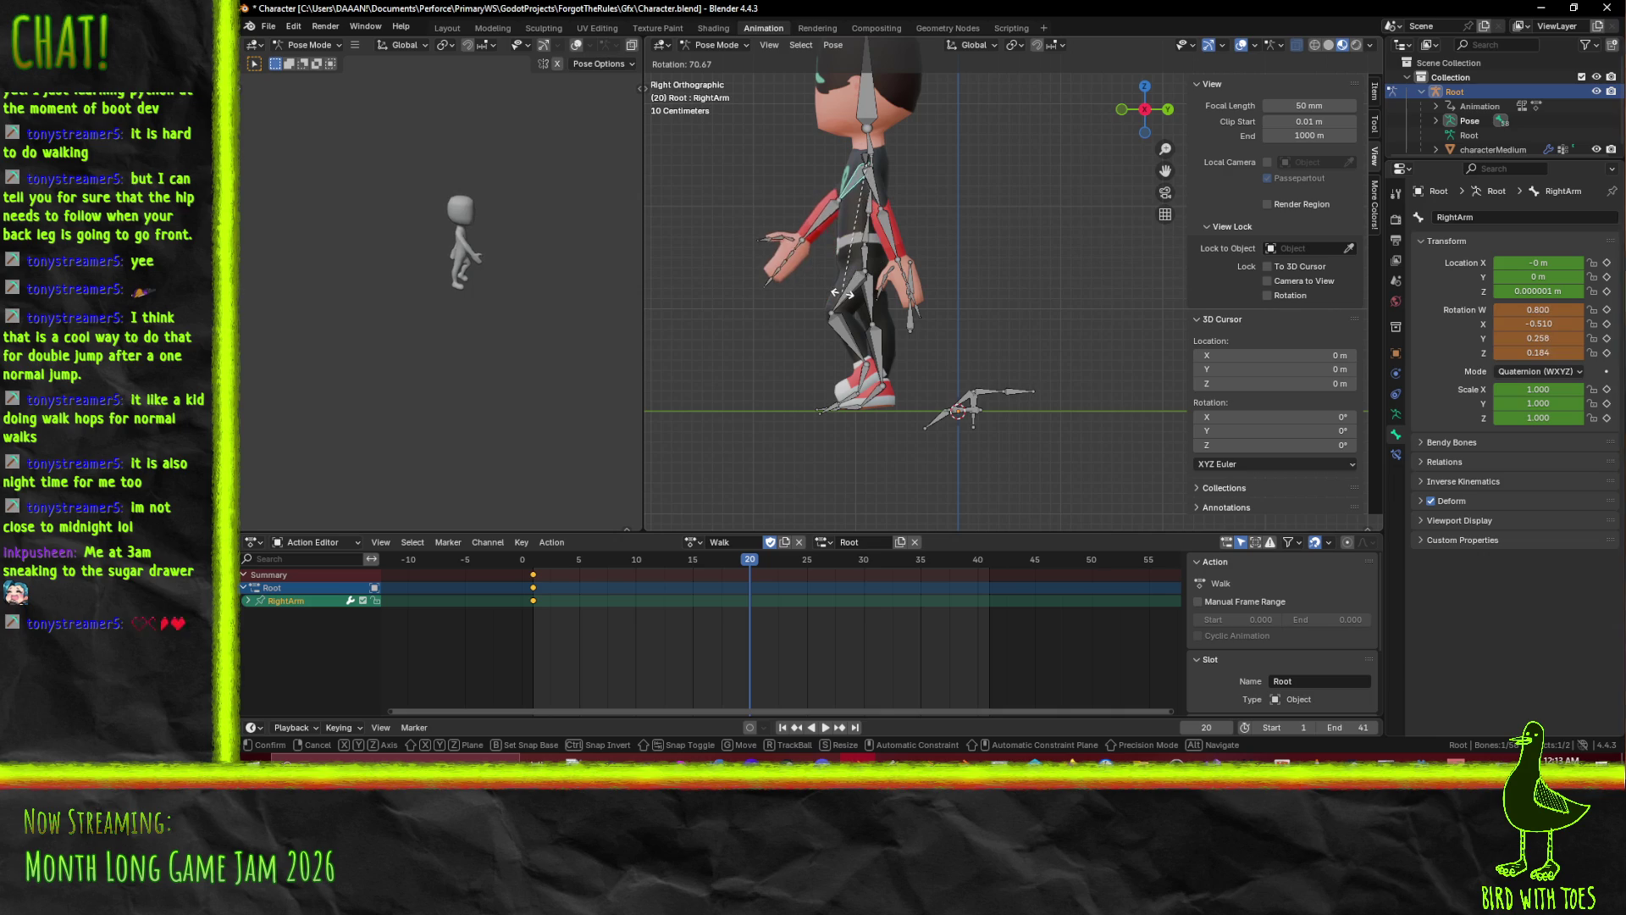
{"action": "left_click", "coordinate": [843, 293]}
{"action": "key", "text": "i"}
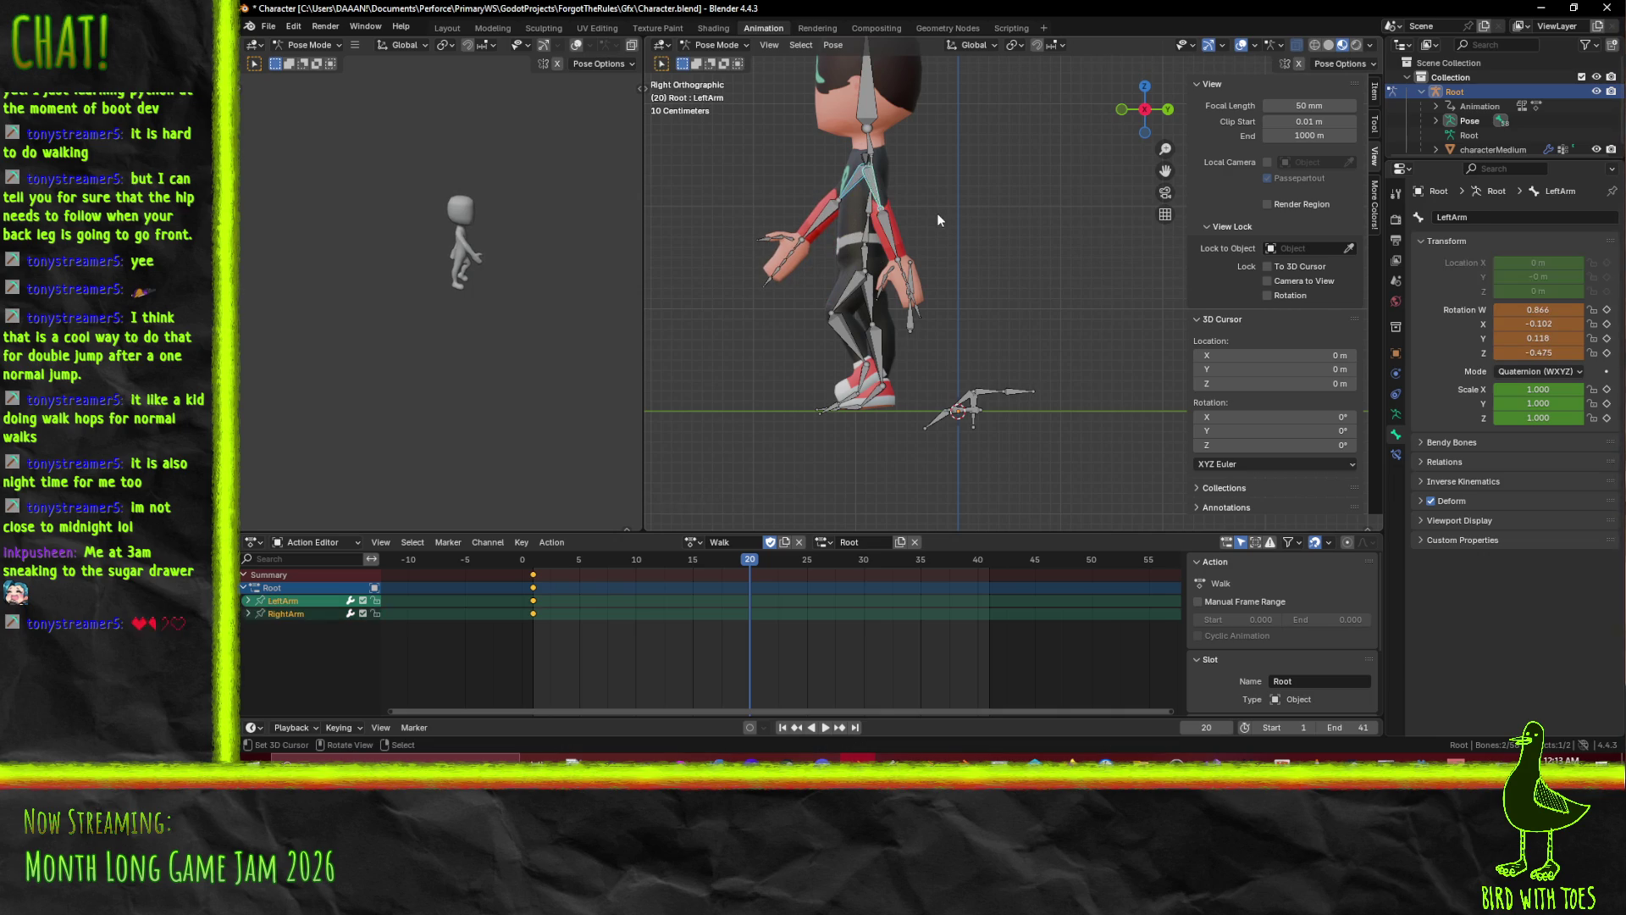
Copy the frame 1 rest keys to frame 41 and play back the loop, stopping at frame 10.
{"action": "left_click", "coordinate": [937, 211], "text": "shift"}
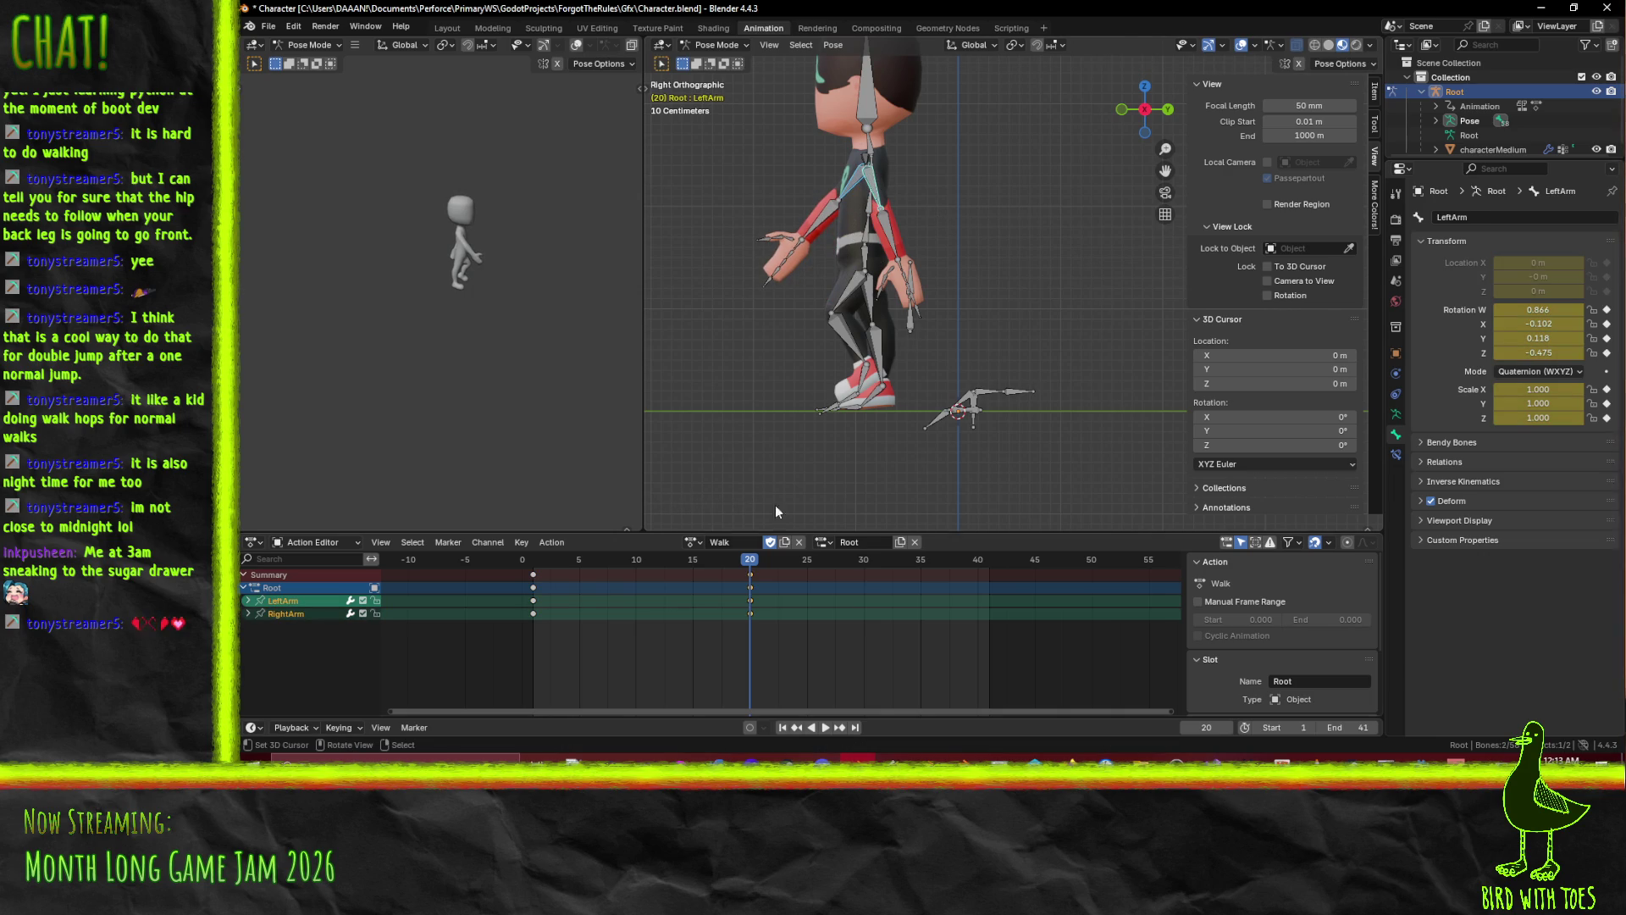
{"action": "left_click", "coordinate": [534, 576]}
{"action": "key", "text": "shift+d"}
{"action": "left_click", "coordinate": [1027, 602]}
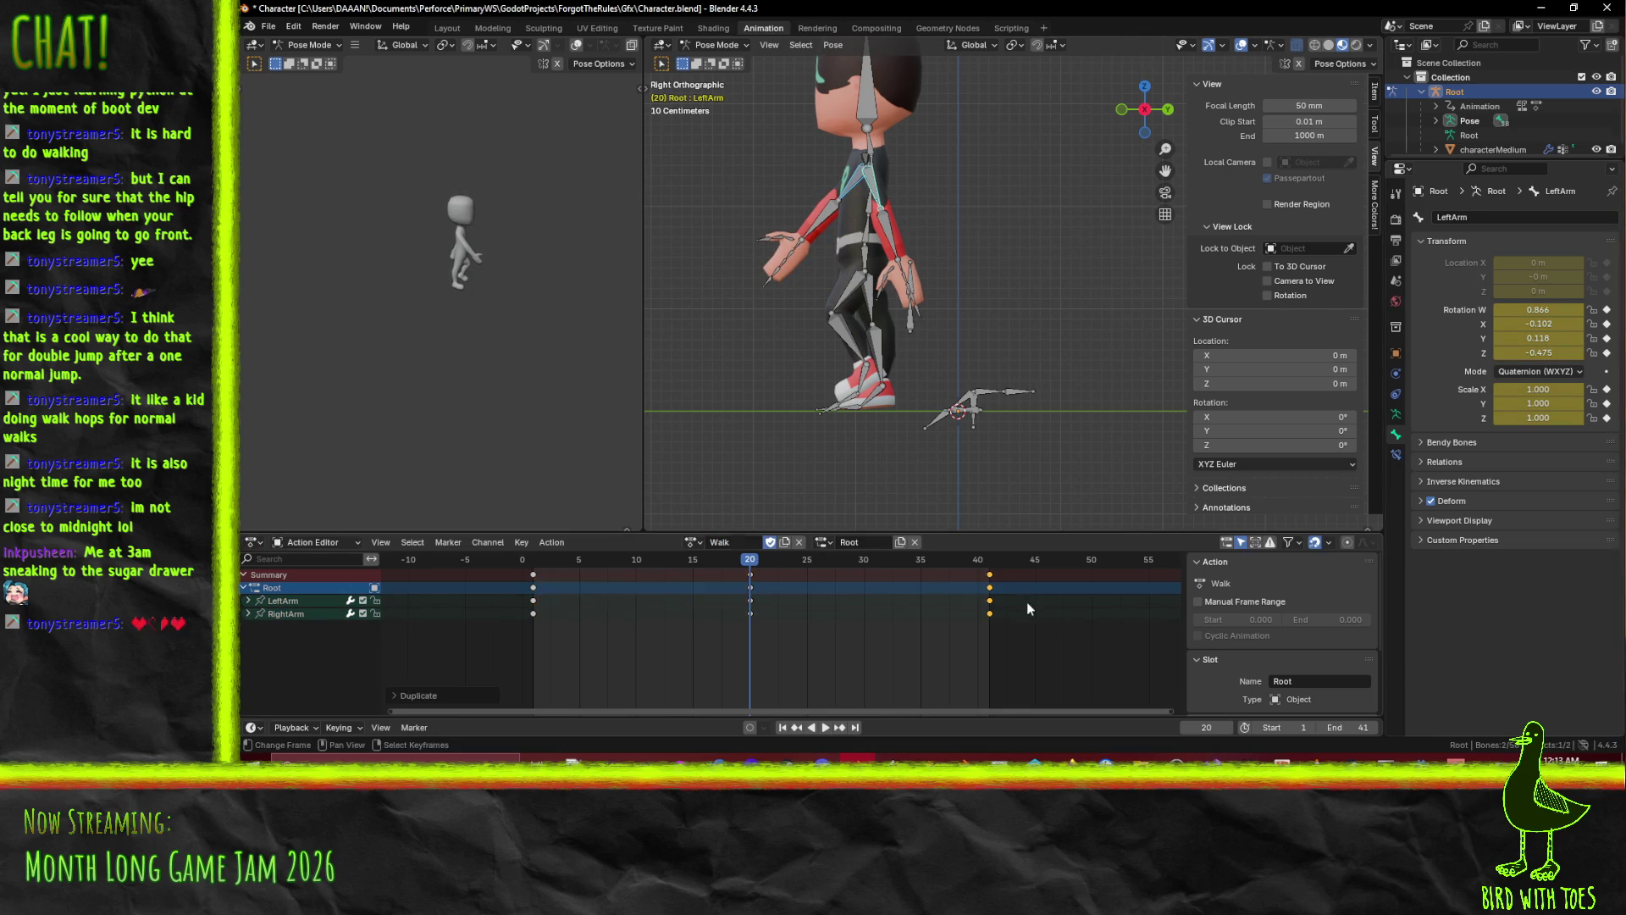
{"action": "key", "text": "space"}
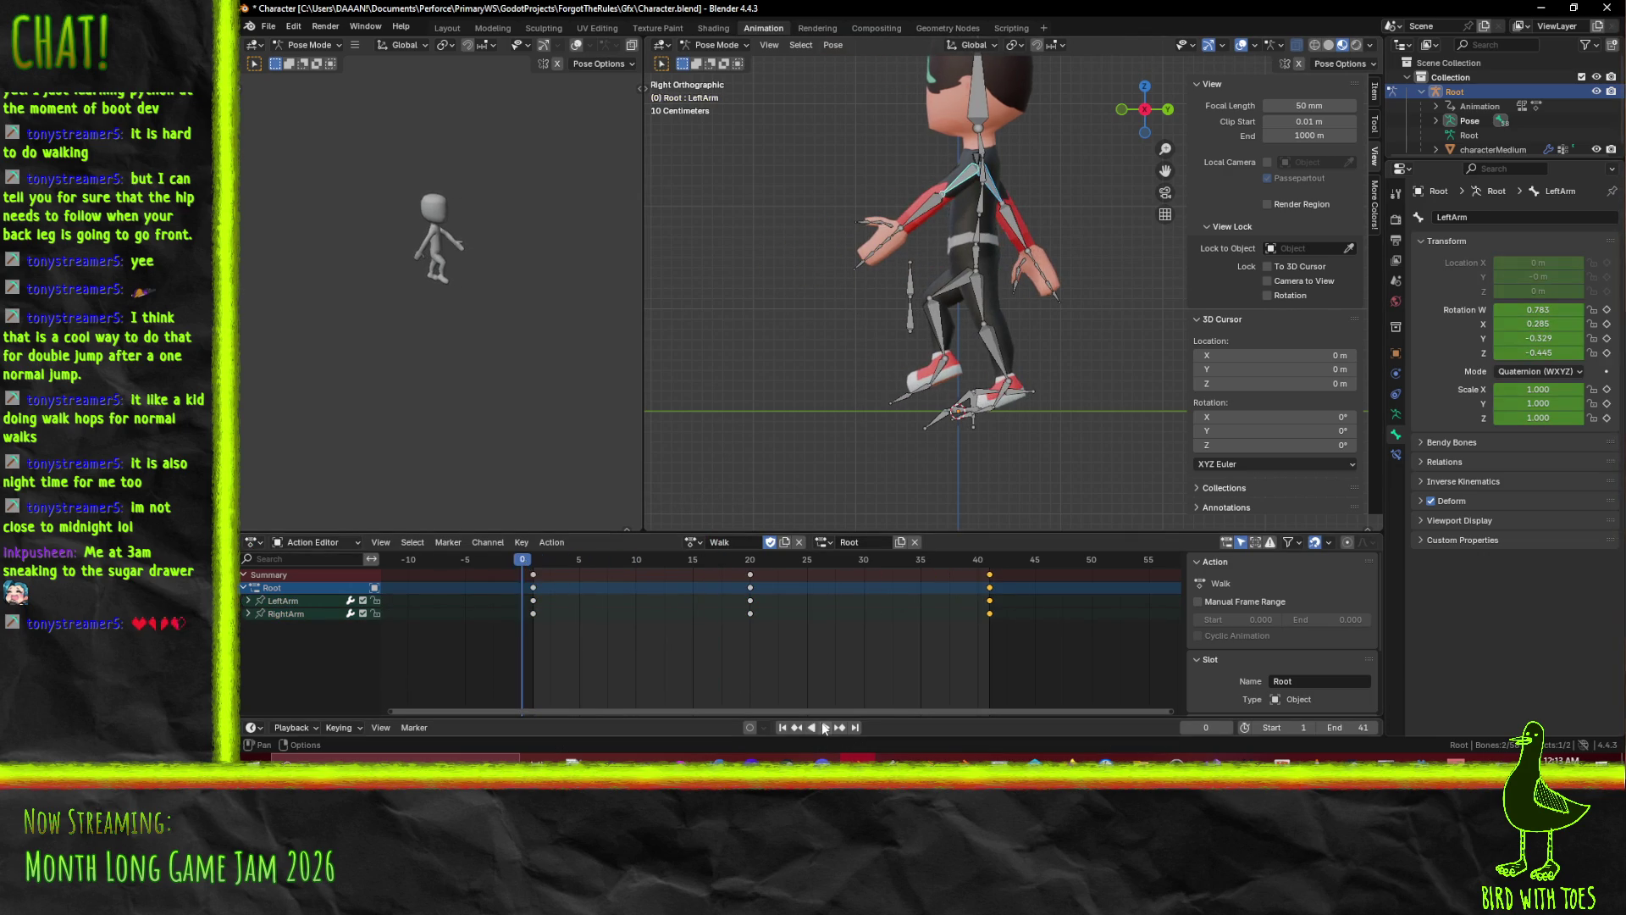
{"action": "left_click", "coordinate": [826, 727]}
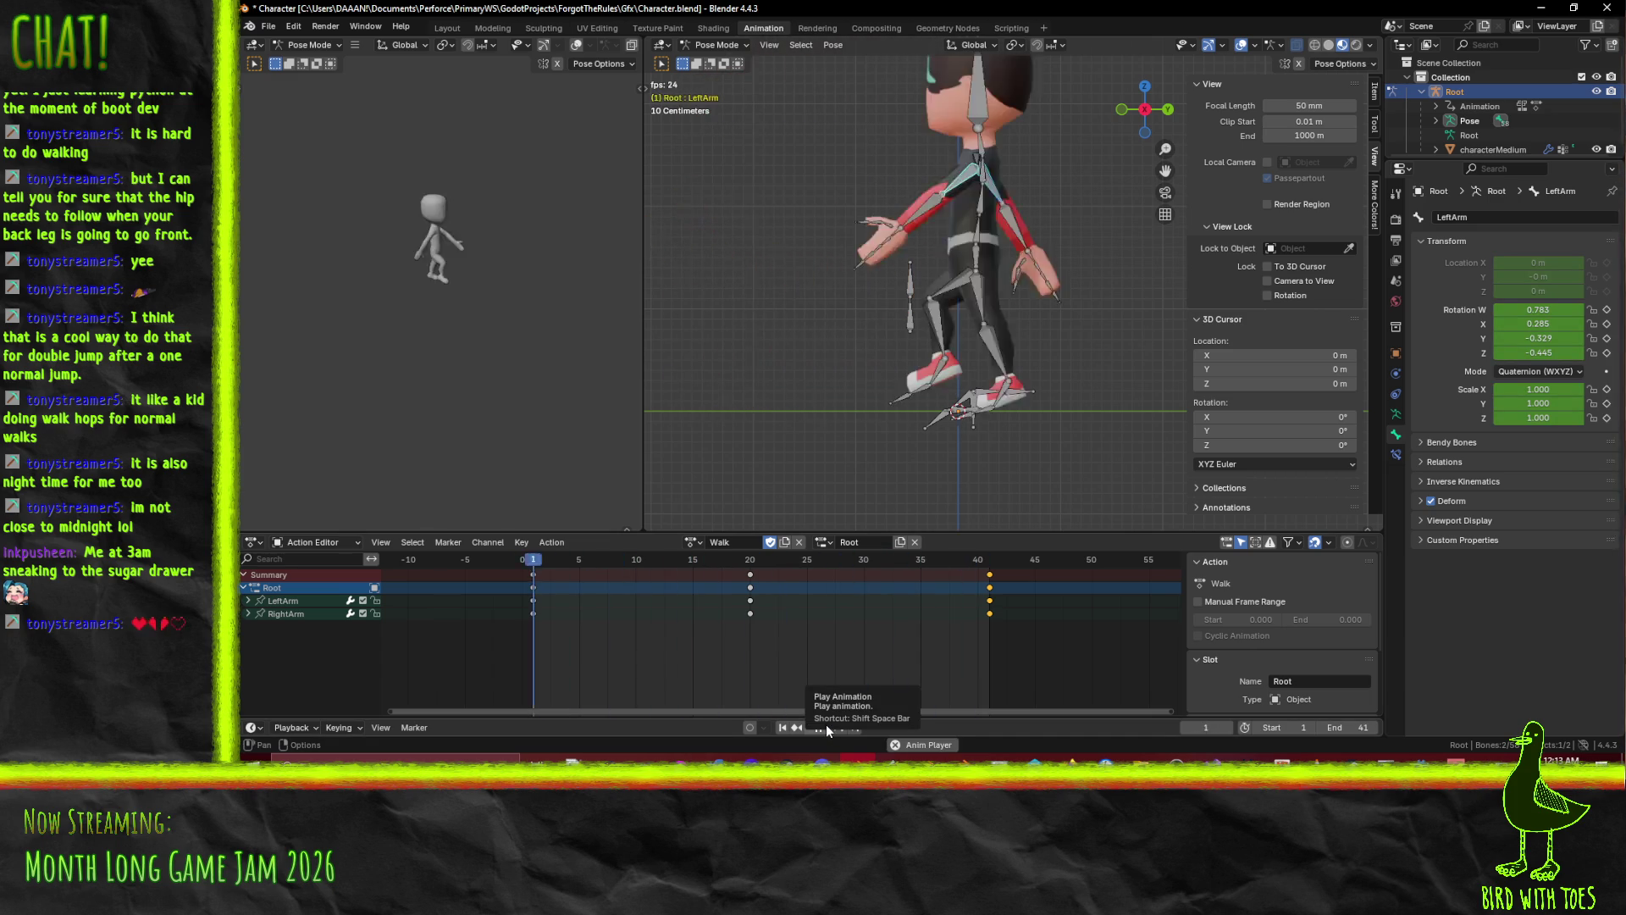
{"action": "mouse_move", "coordinate": [628, 573]}
{"action": "left_mouse_down"}
{"action": "mouse_move", "coordinate": [616, 557]}
{"action": "mouse_move", "coordinate": [524, 562]}
{"action": "mouse_move", "coordinate": [573, 561]}
{"action": "left_mouse_up"}
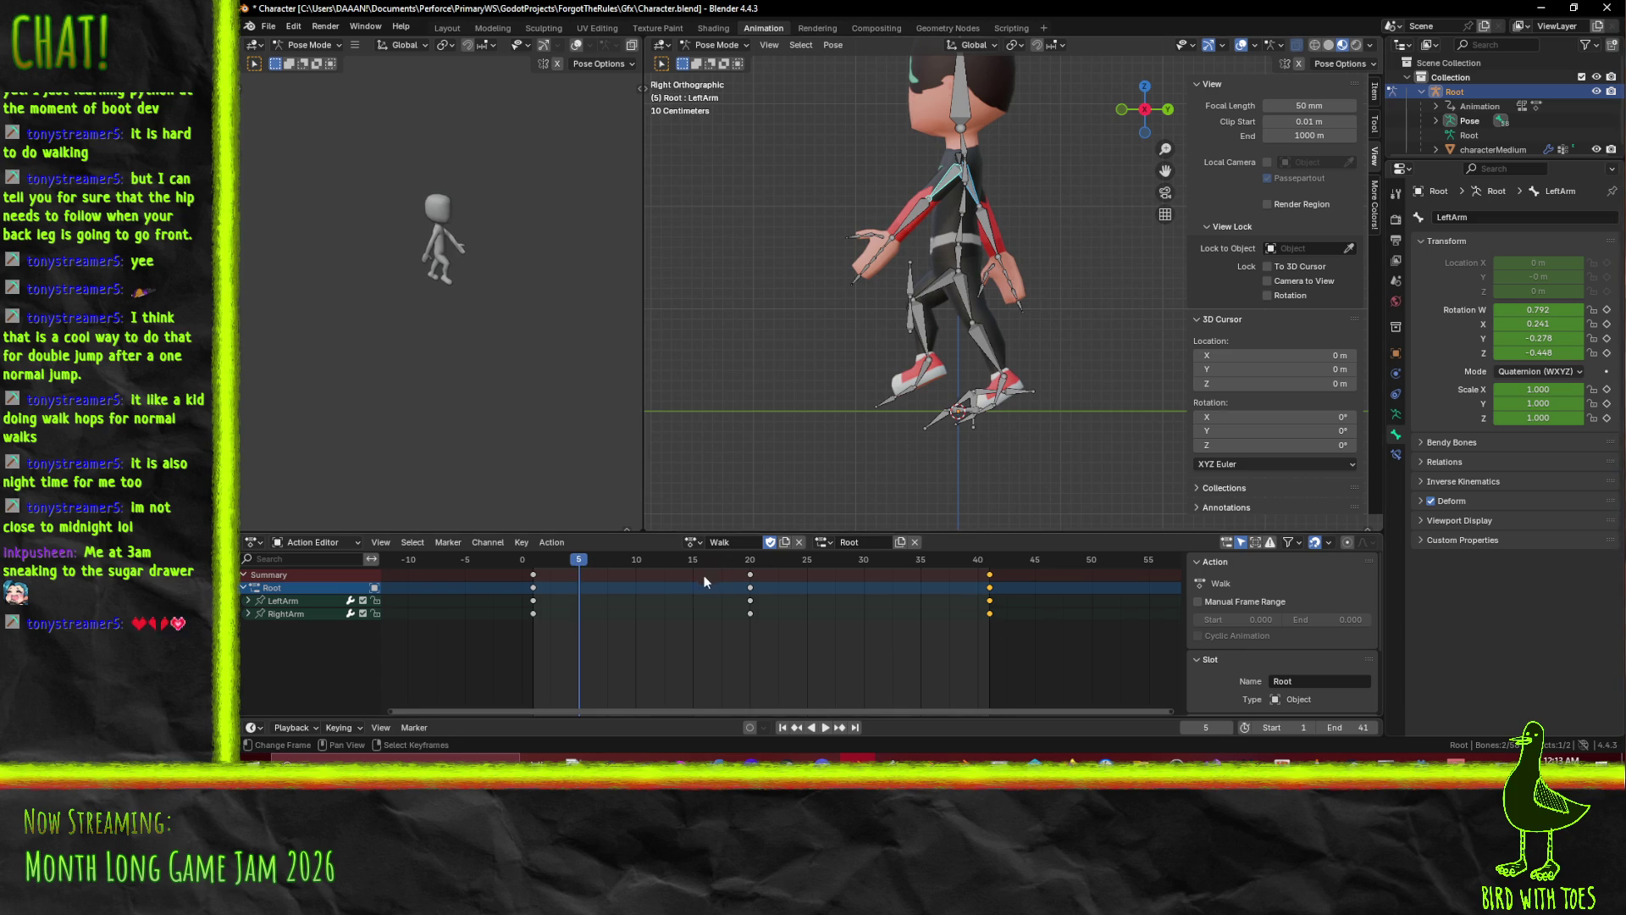
{"action": "key", "text": "space"}
{"action": "mouse_move", "coordinate": [623, 561]}
{"action": "left_mouse_down"}
{"action": "mouse_move", "coordinate": [586, 566]}
{"action": "mouse_move", "coordinate": [634, 571]}
{"action": "left_mouse_up"}
{"action": "key", "text": "space"}
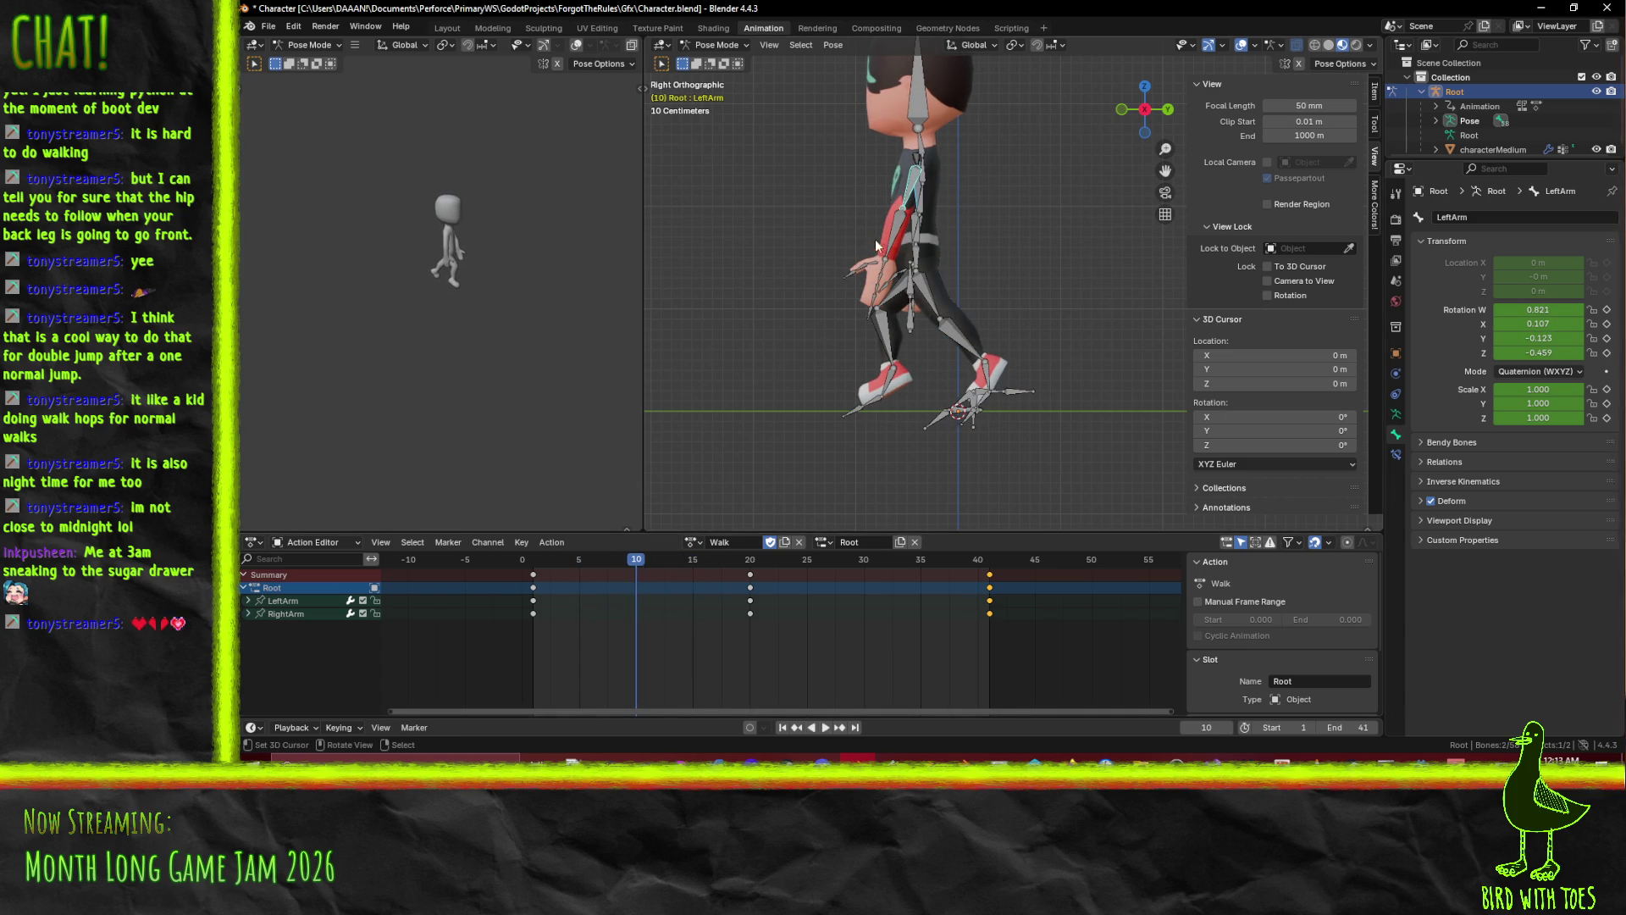
Bend the LeftForeArm at frame 10 and pose it again at frame 24.
{"action": "left_click", "coordinate": [873, 249]}
{"action": "key", "text": "r"}
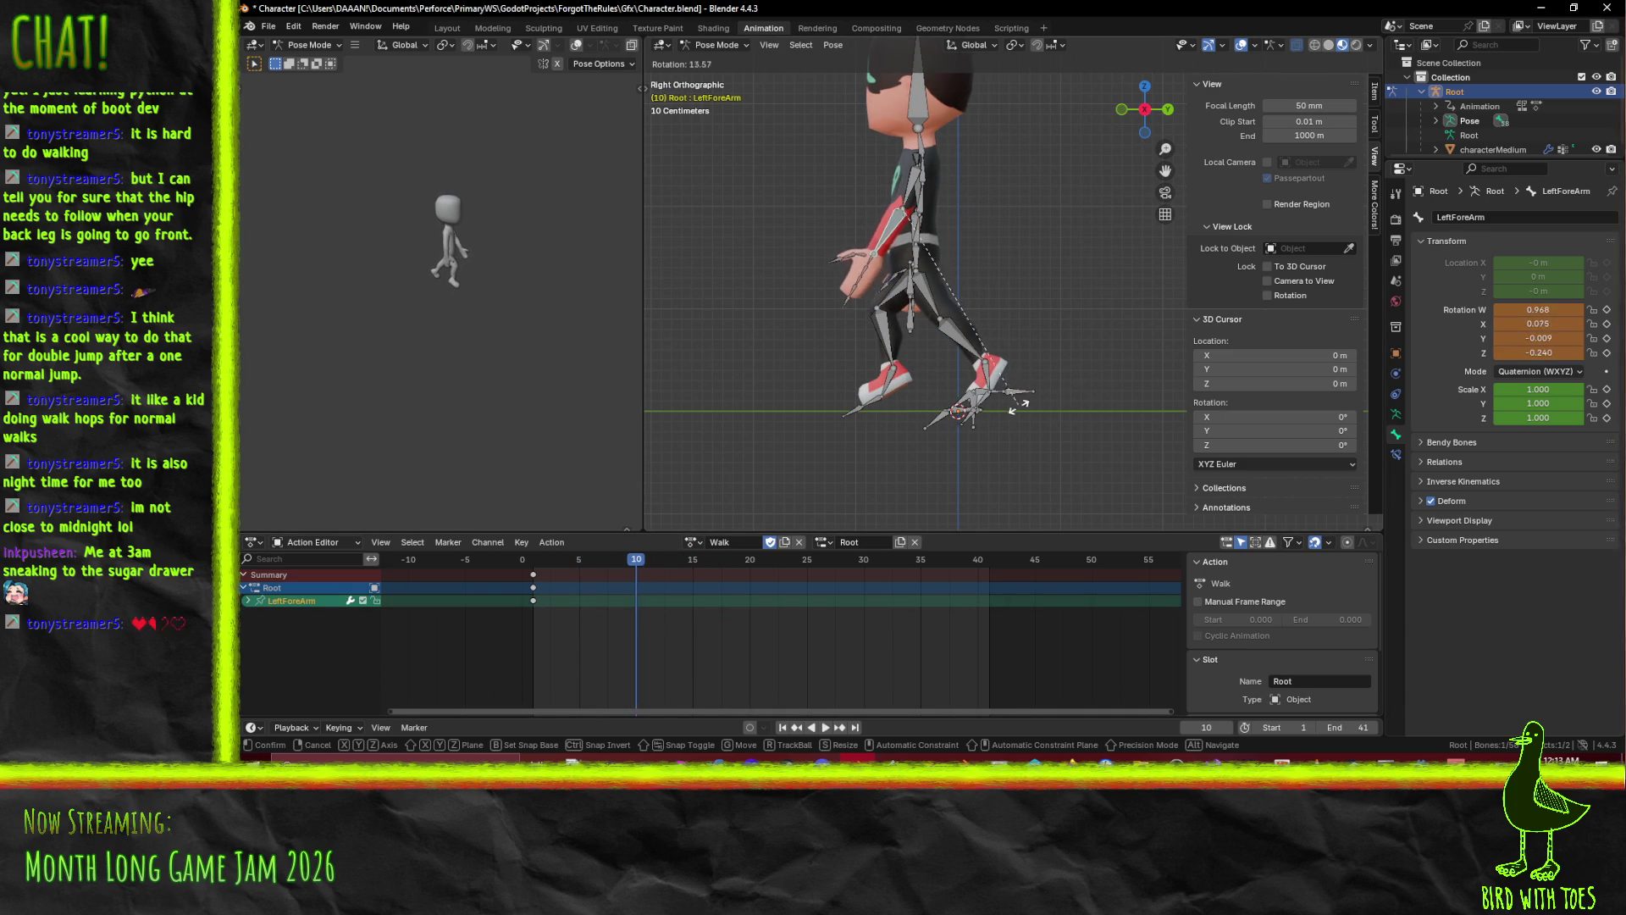
{"action": "left_click", "coordinate": [955, 414]}
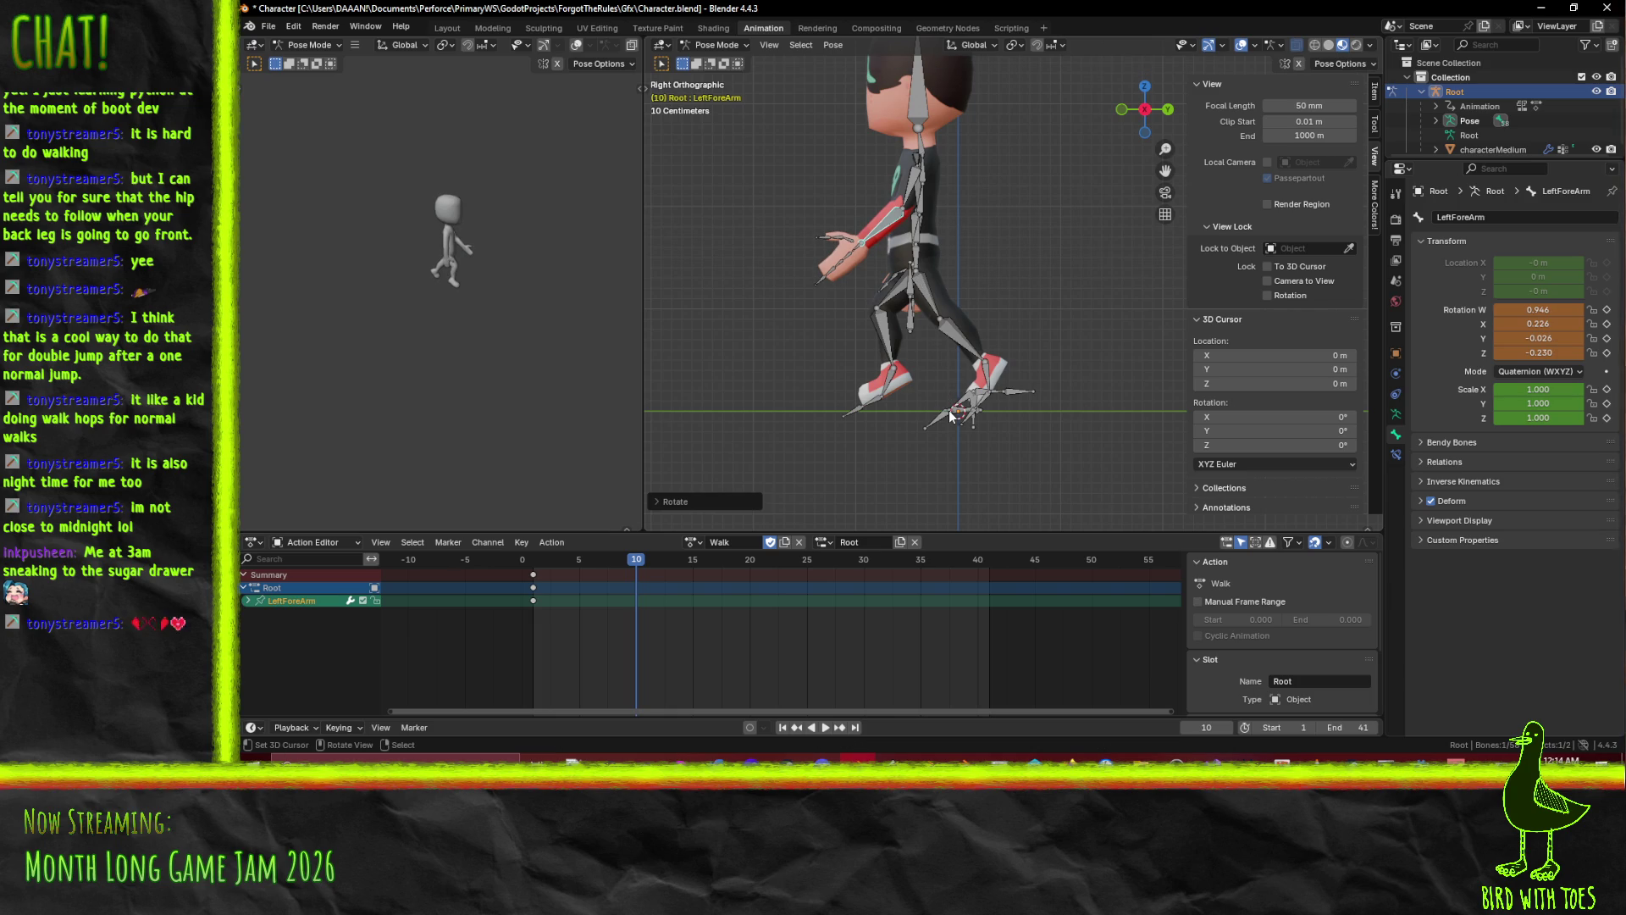
{"action": "key", "text": "space"}
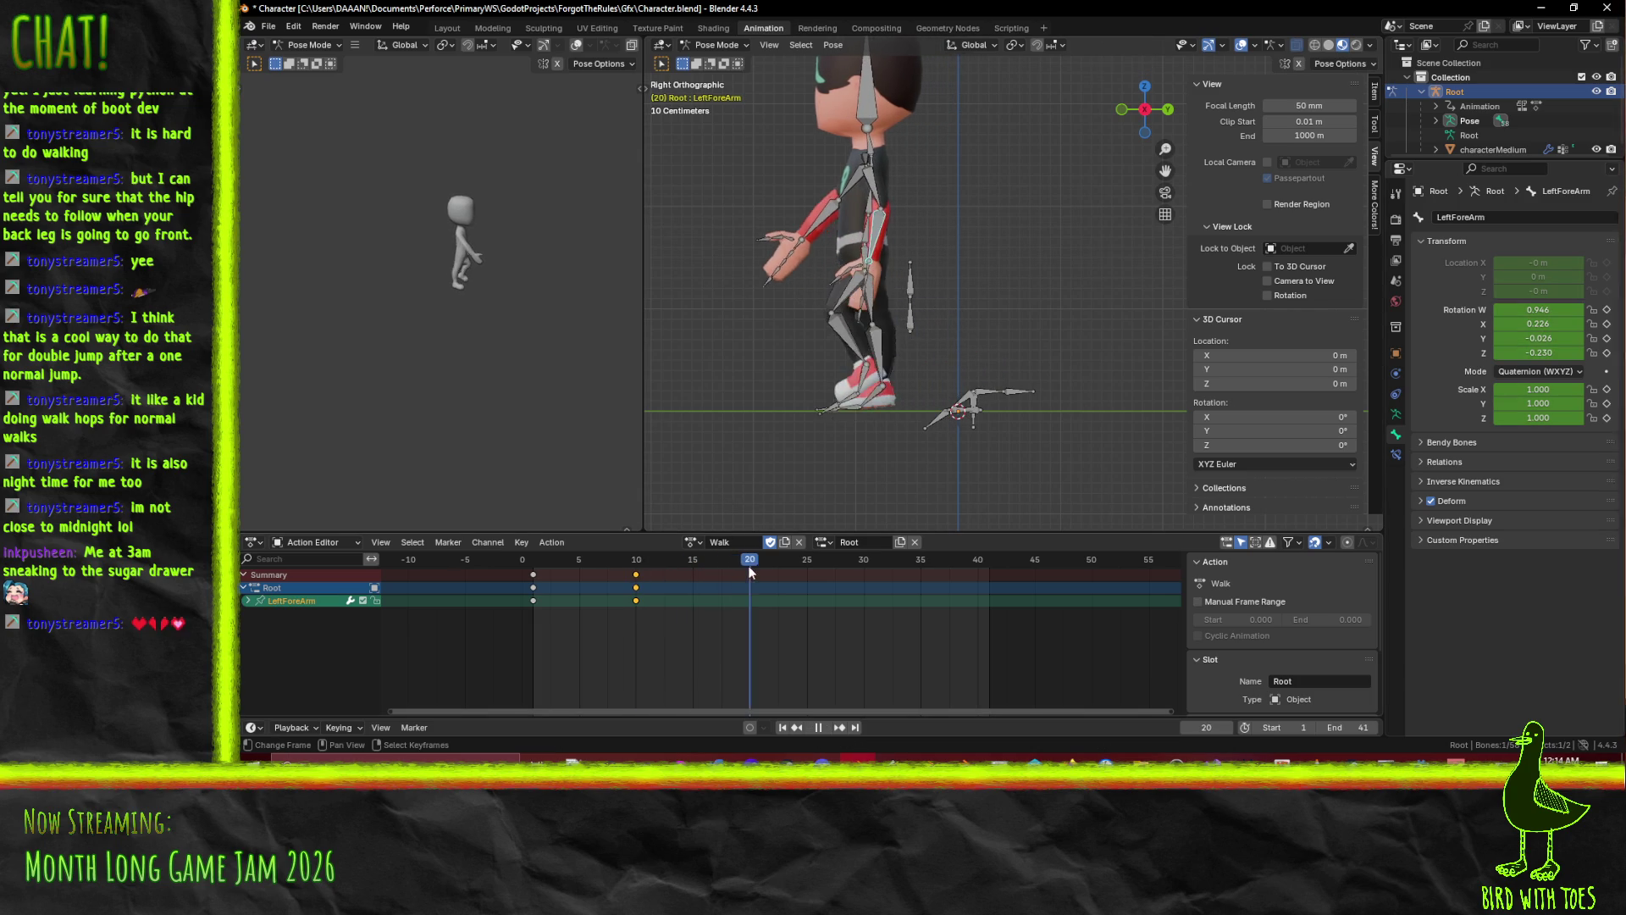
{"action": "mouse_move", "coordinate": [782, 569]}
{"action": "left_mouse_down"}
{"action": "mouse_move", "coordinate": [759, 568]}
{"action": "mouse_move", "coordinate": [791, 572]}
{"action": "left_mouse_up"}
{"action": "key", "text": "r"}
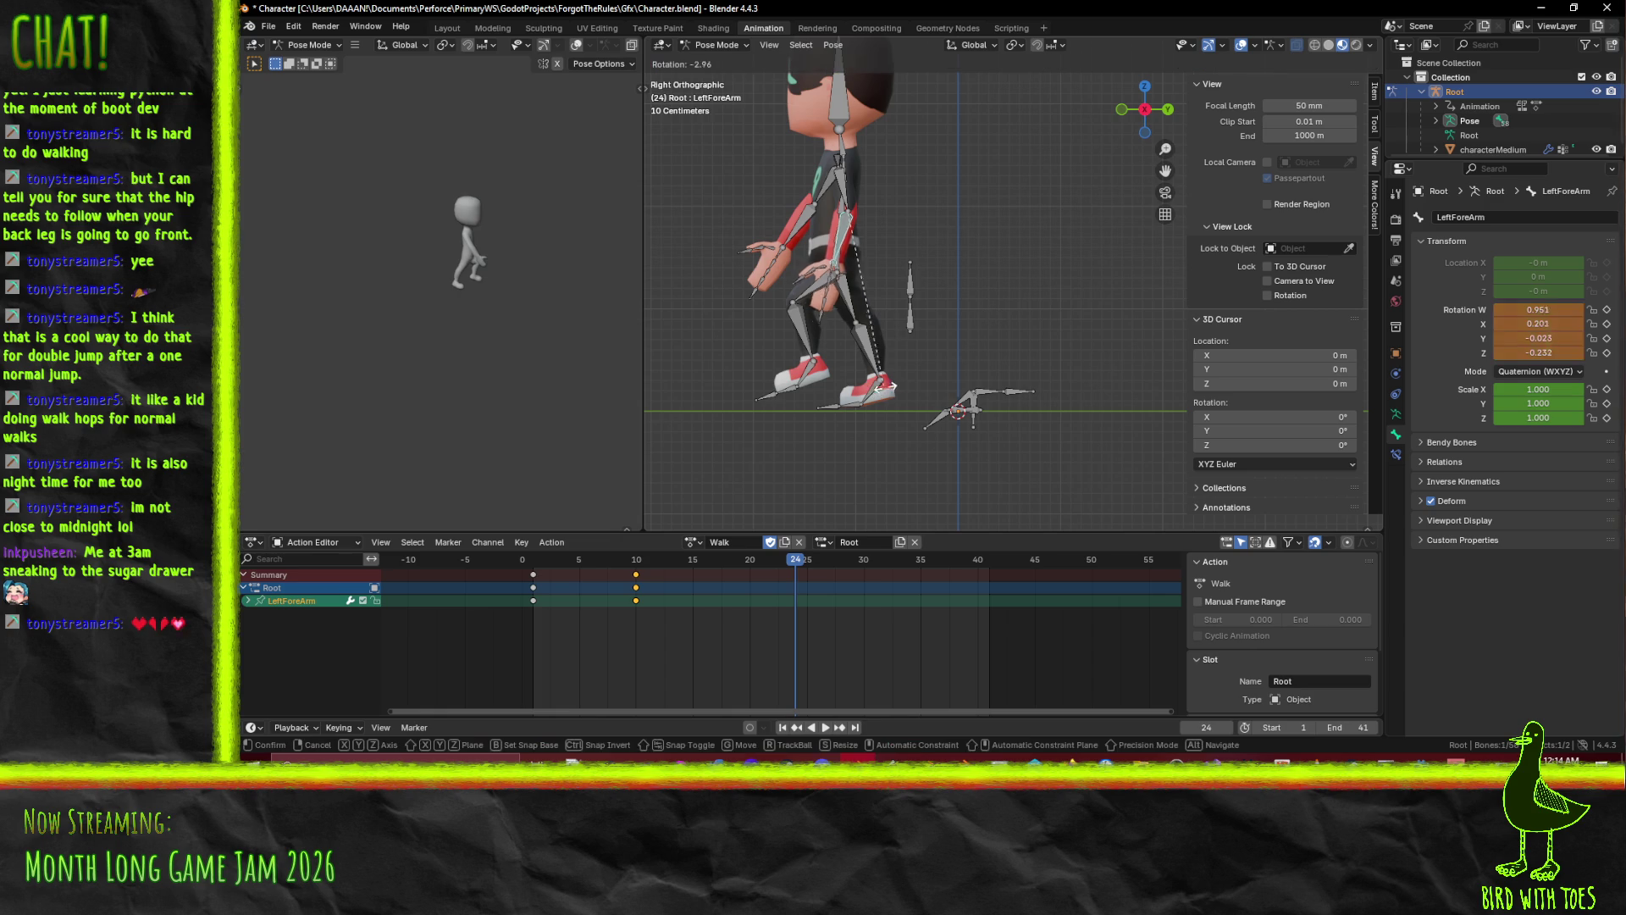
{"action": "left_click", "coordinate": [1010, 385]}
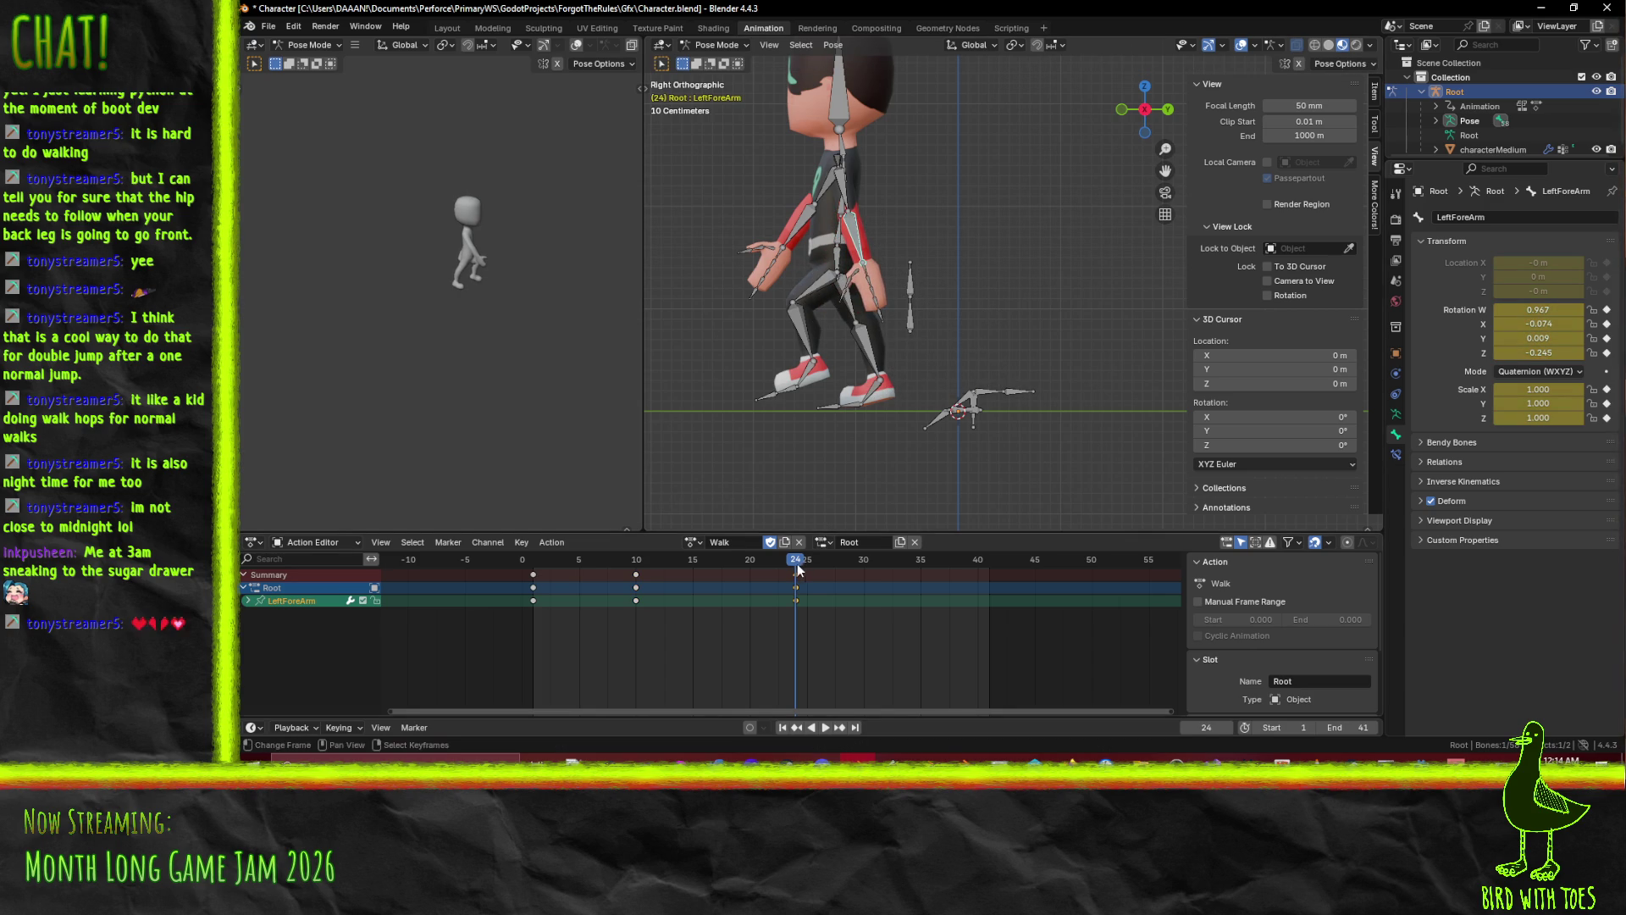
{"action": "key", "text": "space"}
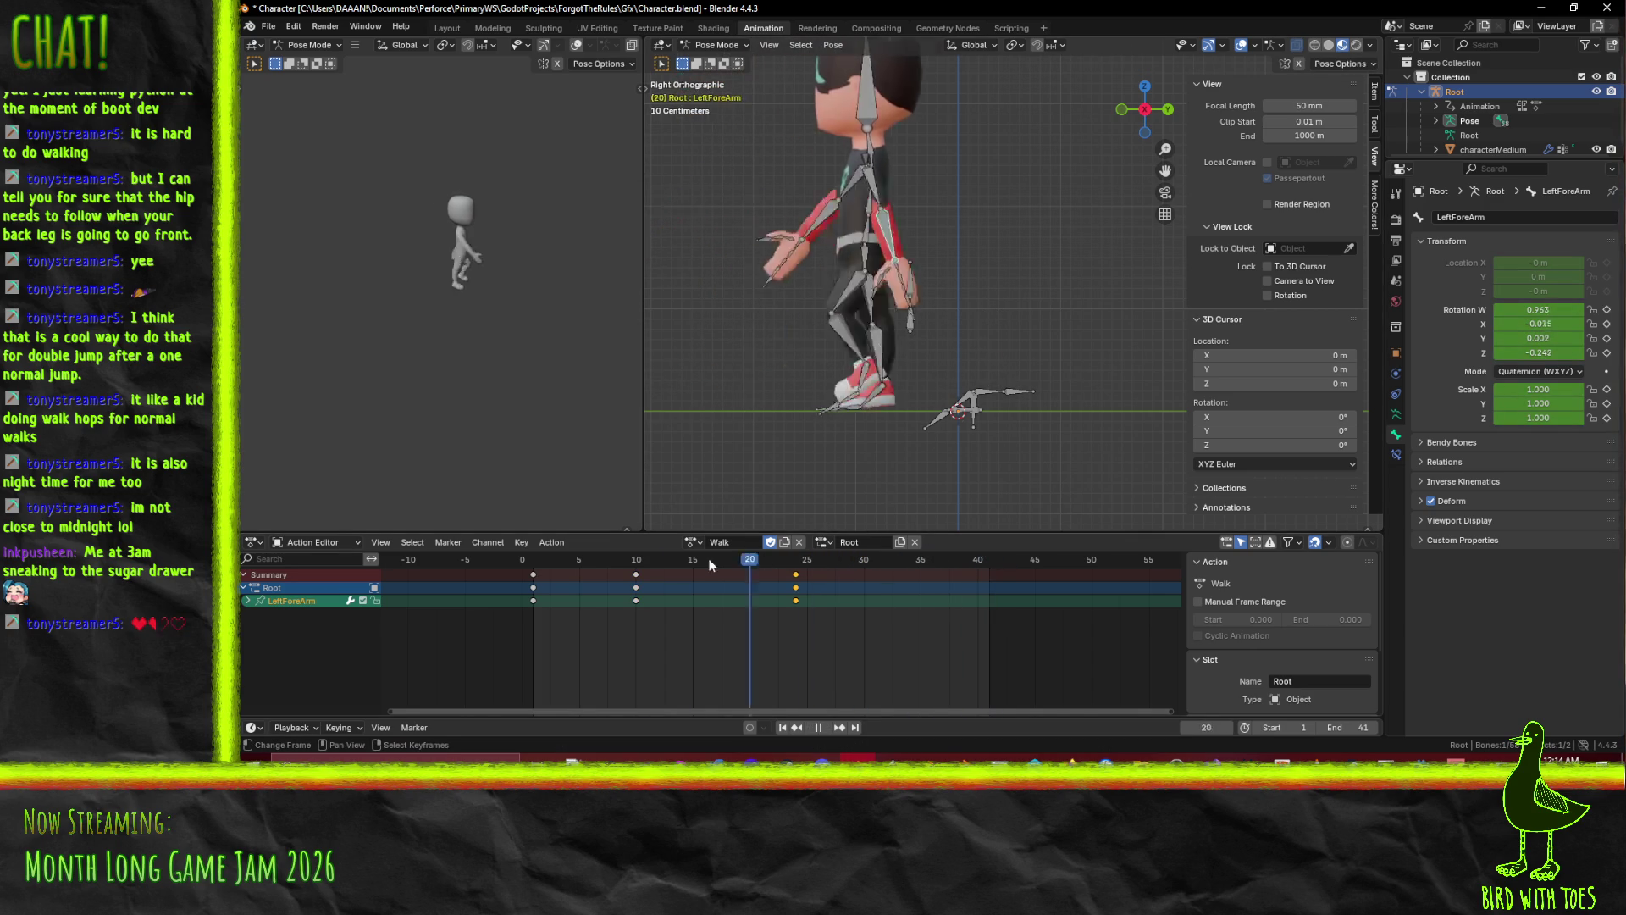
Copy the frame 1 forearm key to frame 41 and replay from frame 0.
{"action": "left_click_drag", "start_coordinate": [760, 559], "coordinate": [585, 582]}
{"action": "key", "text": "shift+d"}
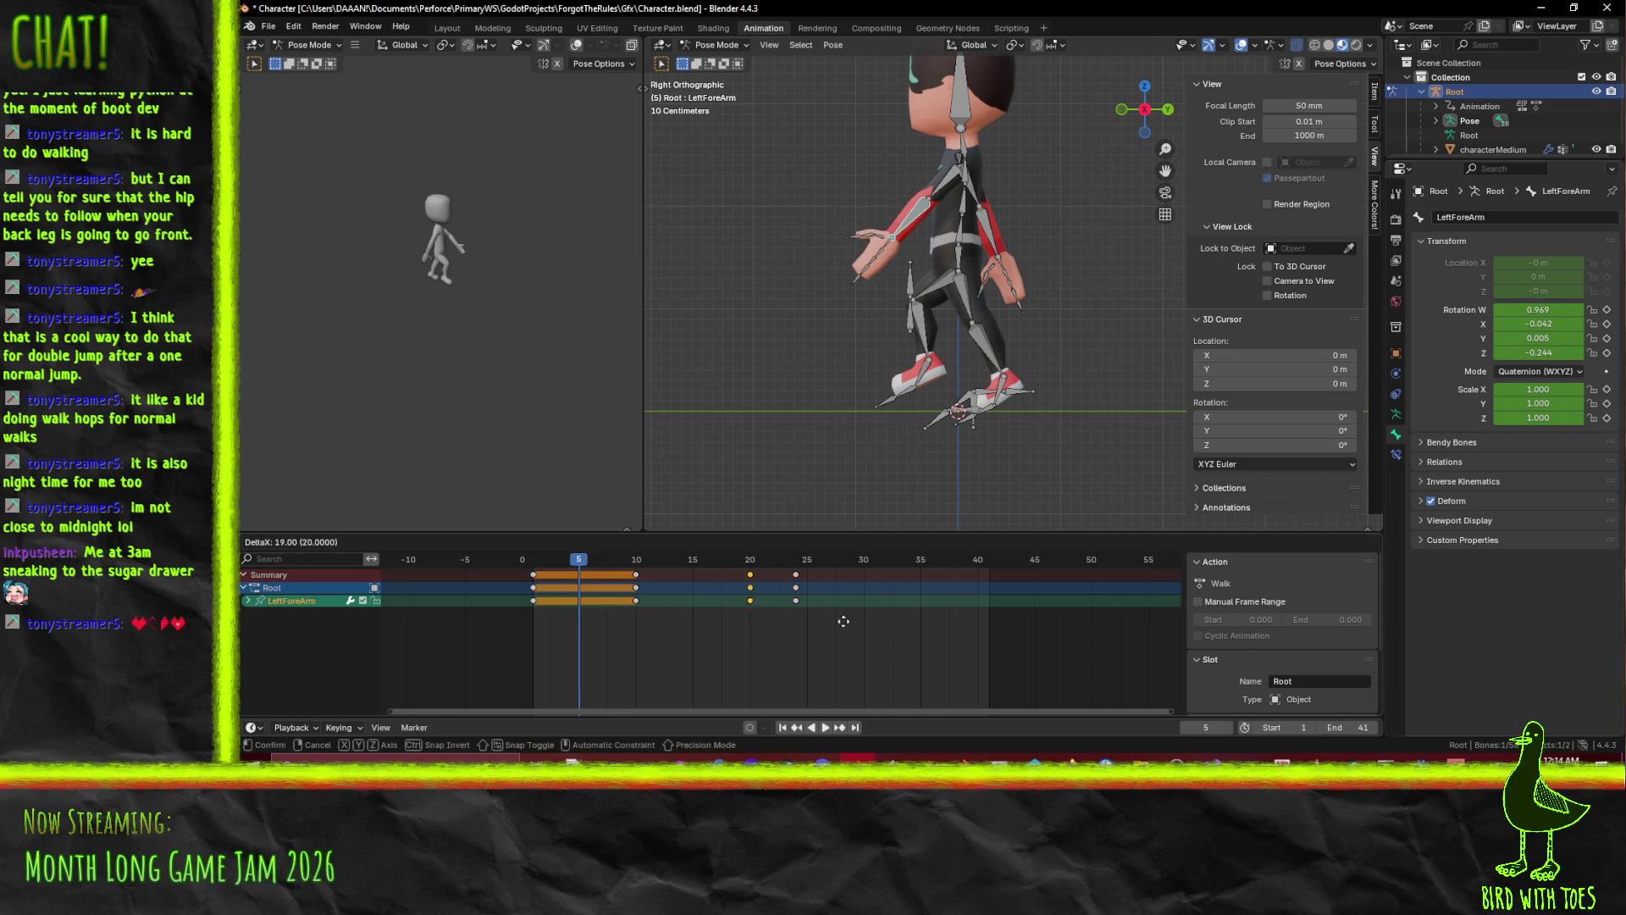
{"action": "left_click", "coordinate": [1042, 615]}
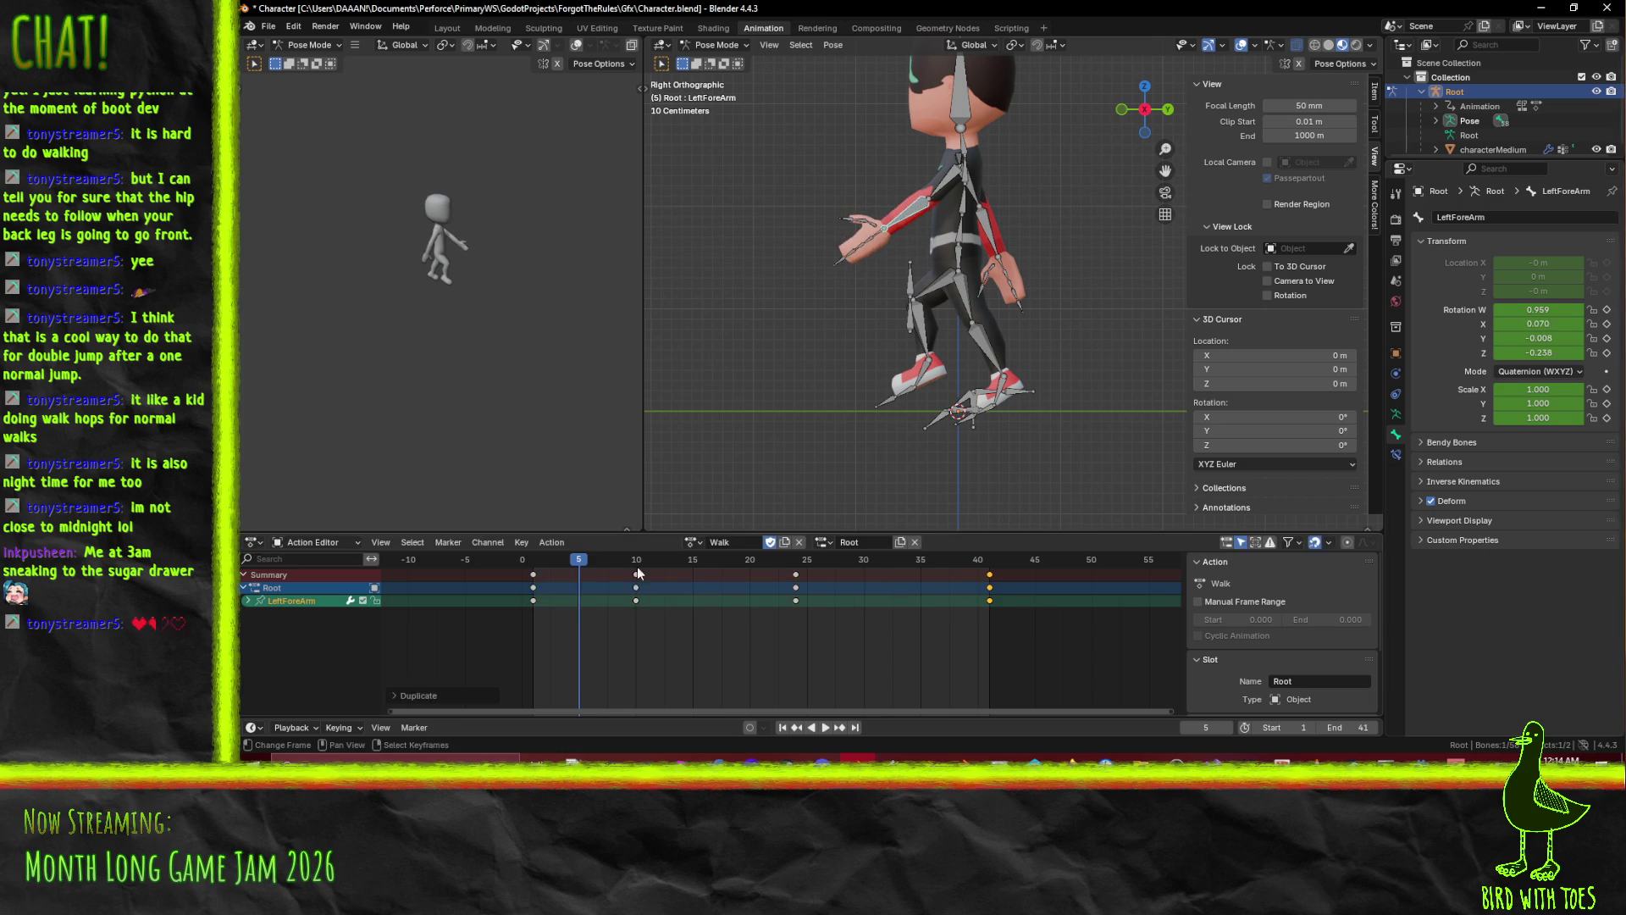
{"action": "left_click_drag", "start_coordinate": [581, 566], "coordinate": [522, 566]}
{"action": "left_click", "coordinate": [830, 728]}
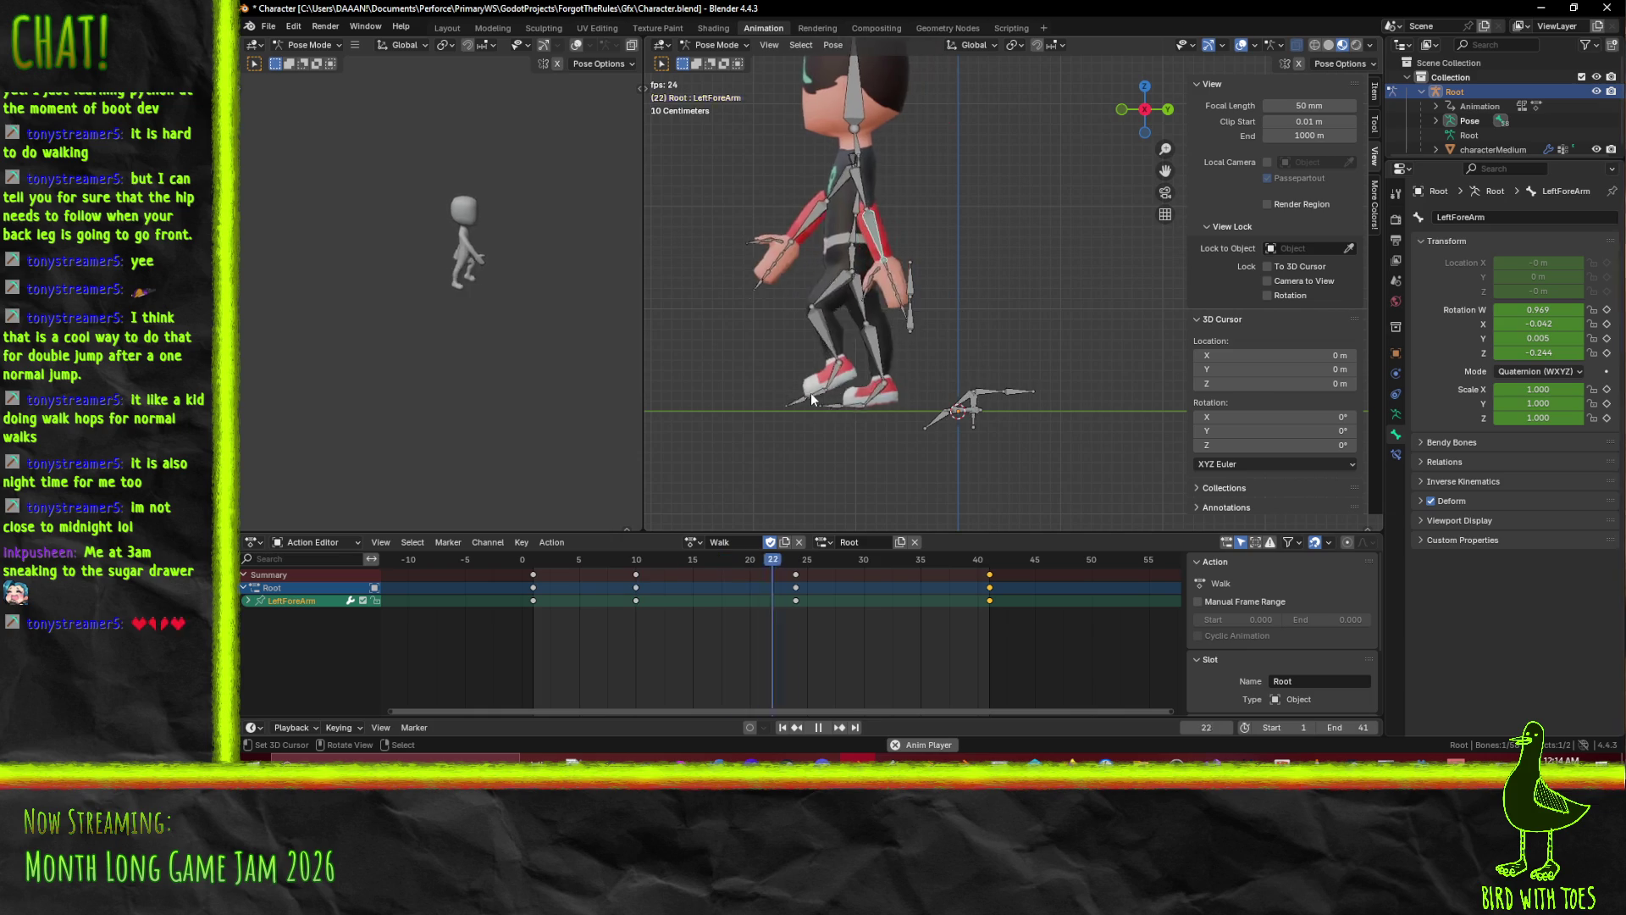
Stop playback, snap to a zoomed Left Orthographic view, and scrub from frame 0.
{"action": "mouse_move", "coordinate": [808, 337]}
{"action": "left_mouse_down"}
{"action": "mouse_move", "coordinate": [869, 293]}
{"action": "mouse_move", "coordinate": [930, 321]}
{"action": "left_mouse_up"}
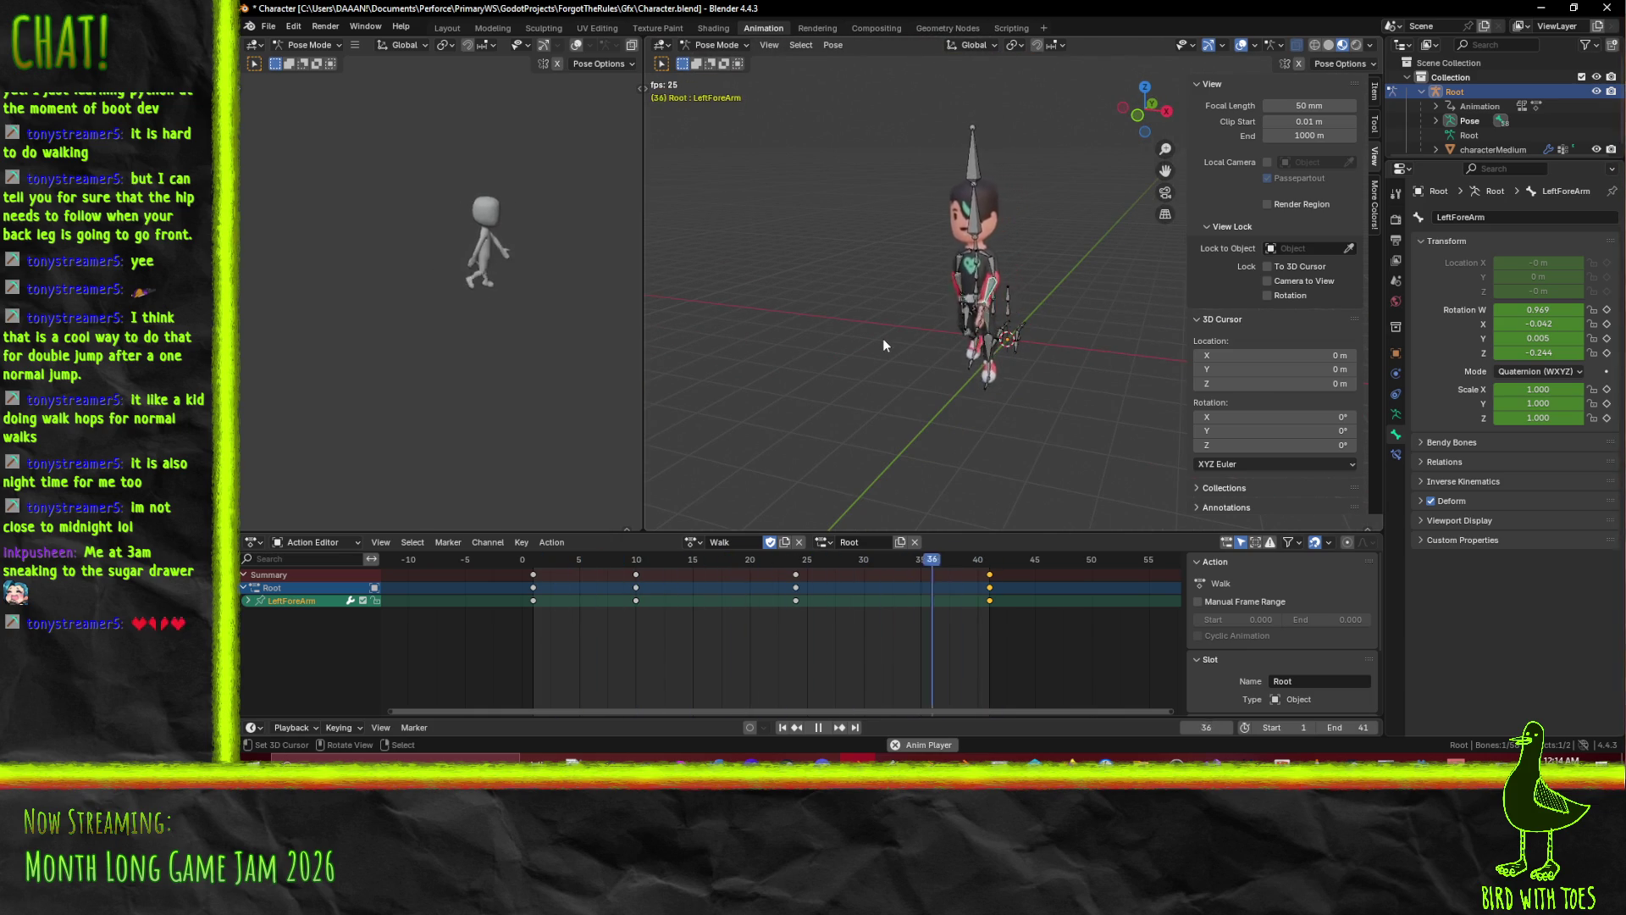
{"action": "left_click", "coordinate": [818, 728]}
{"action": "mouse_move", "coordinate": [881, 364]}
{"action": "left_mouse_down"}
{"action": "mouse_move", "coordinate": [896, 318]}
{"action": "mouse_move", "coordinate": [1091, 297]}
{"action": "mouse_move", "coordinate": [978, 293]}
{"action": "left_mouse_up"}
{"action": "key", "text": "ctrl+KP_3"}
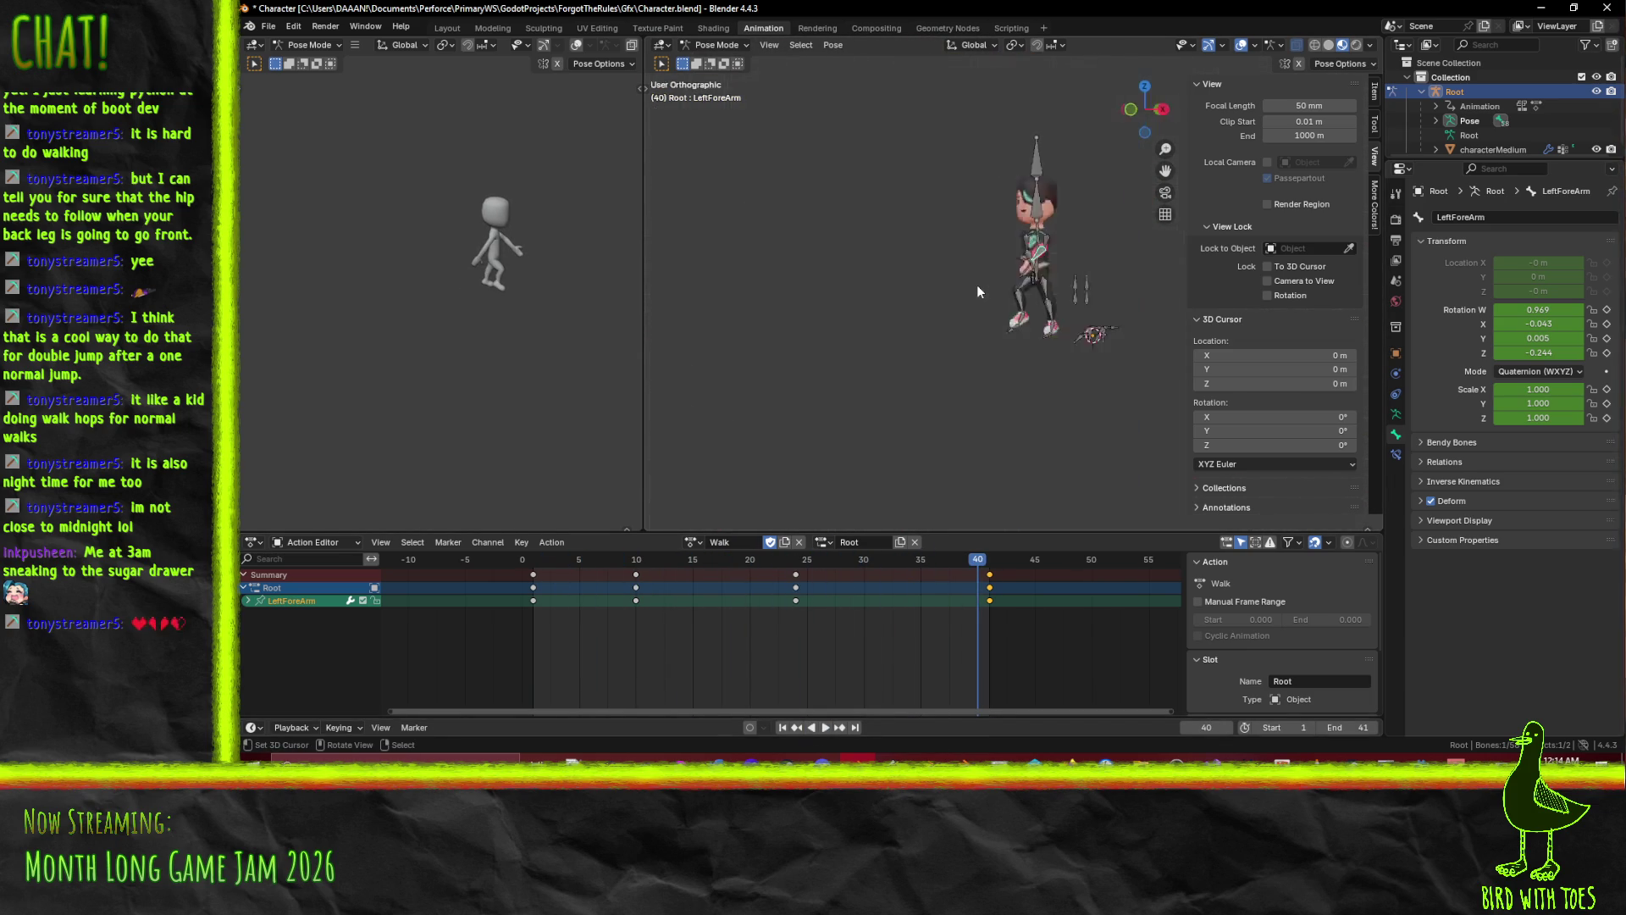
{"action": "scroll", "coordinate": [978, 285], "scroll_direction": "up", "scroll_amount": 3}
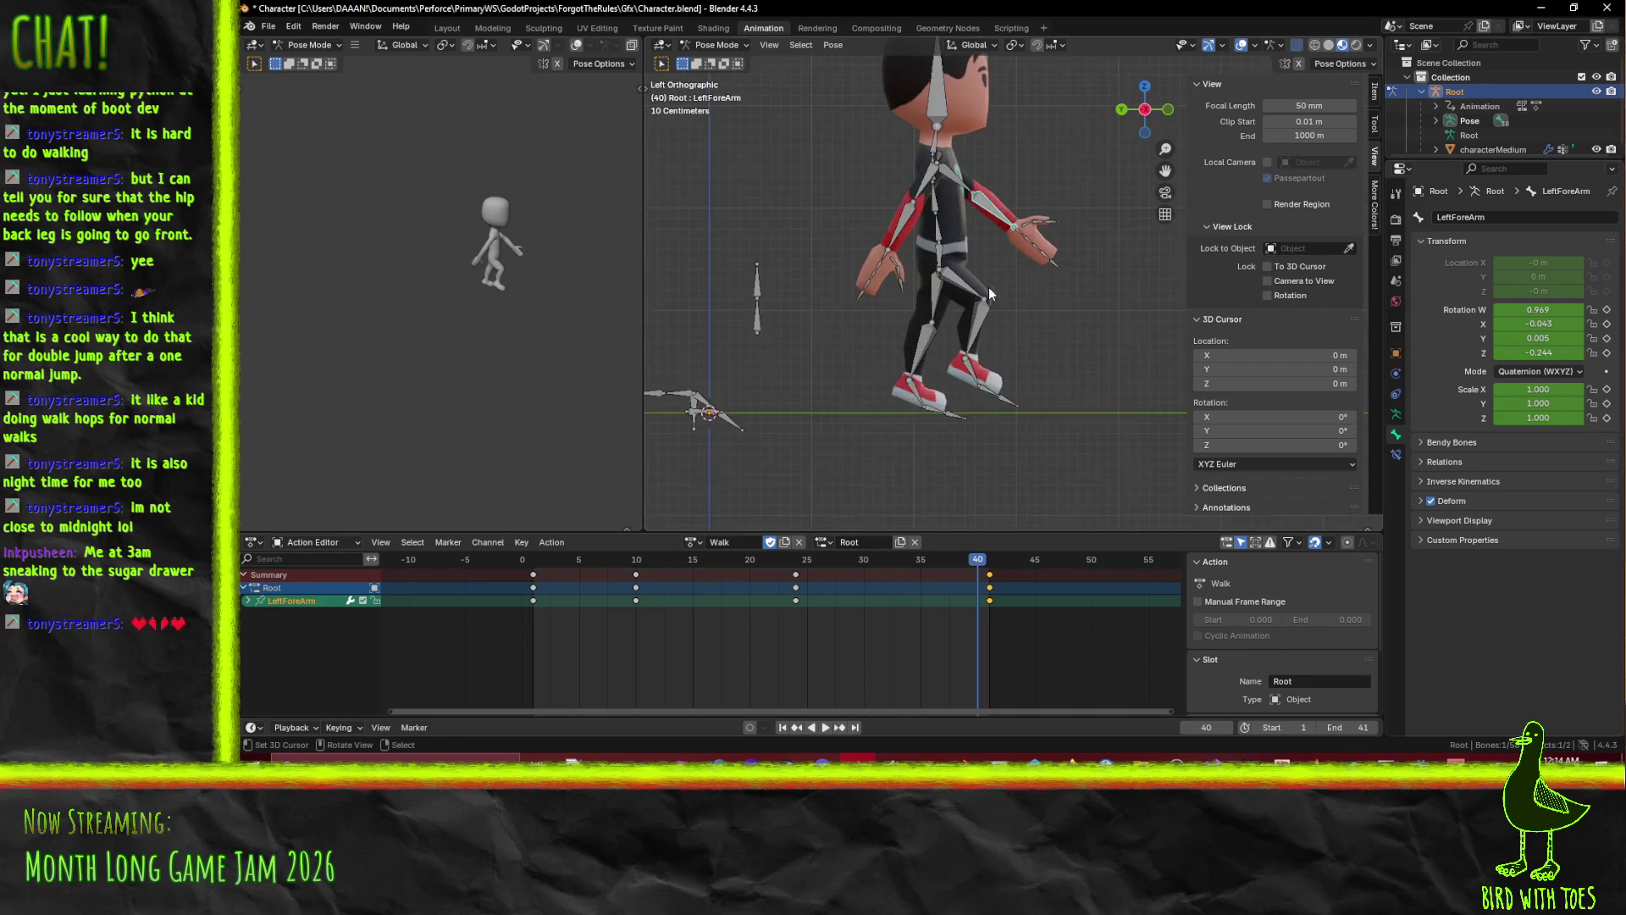
{"action": "left_click", "coordinate": [523, 559]}
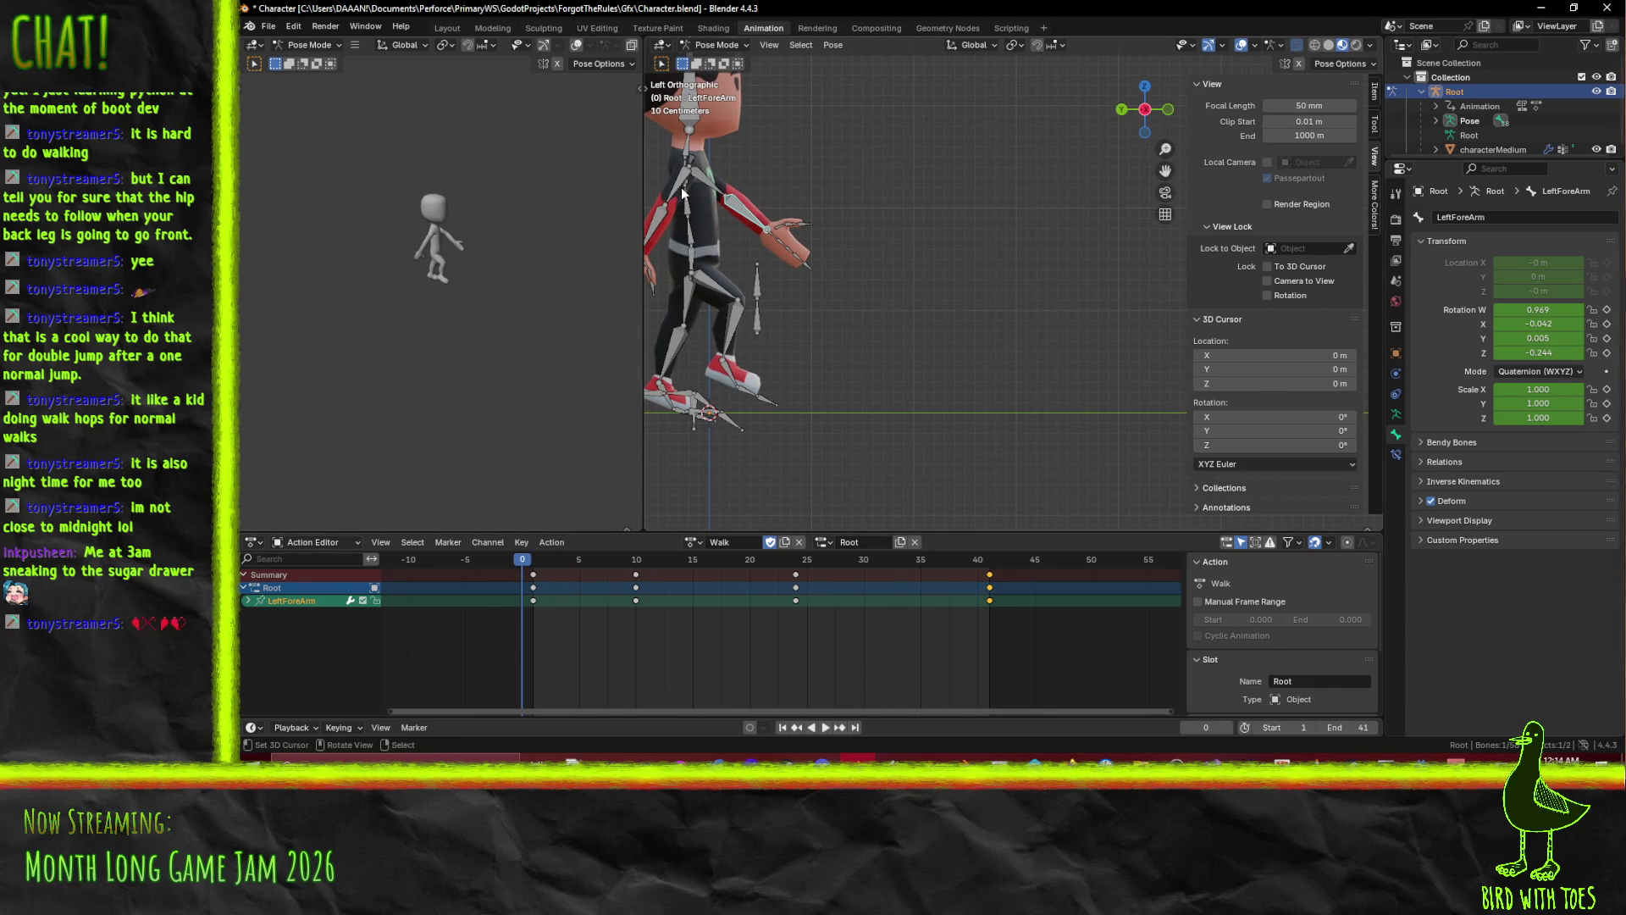
{"action": "mouse_move", "coordinate": [547, 560]}
{"action": "left_mouse_down"}
{"action": "mouse_move", "coordinate": [526, 562]}
{"action": "mouse_move", "coordinate": [815, 588]}
{"action": "mouse_move", "coordinate": [698, 587]}
{"action": "mouse_move", "coordinate": [725, 586]}
{"action": "left_mouse_up"}
Key the RightForeArm at frame 18, then rotate it and key the new pose at frame 29.
{"action": "key", "text": "space"}
{"action": "key", "text": "i"}
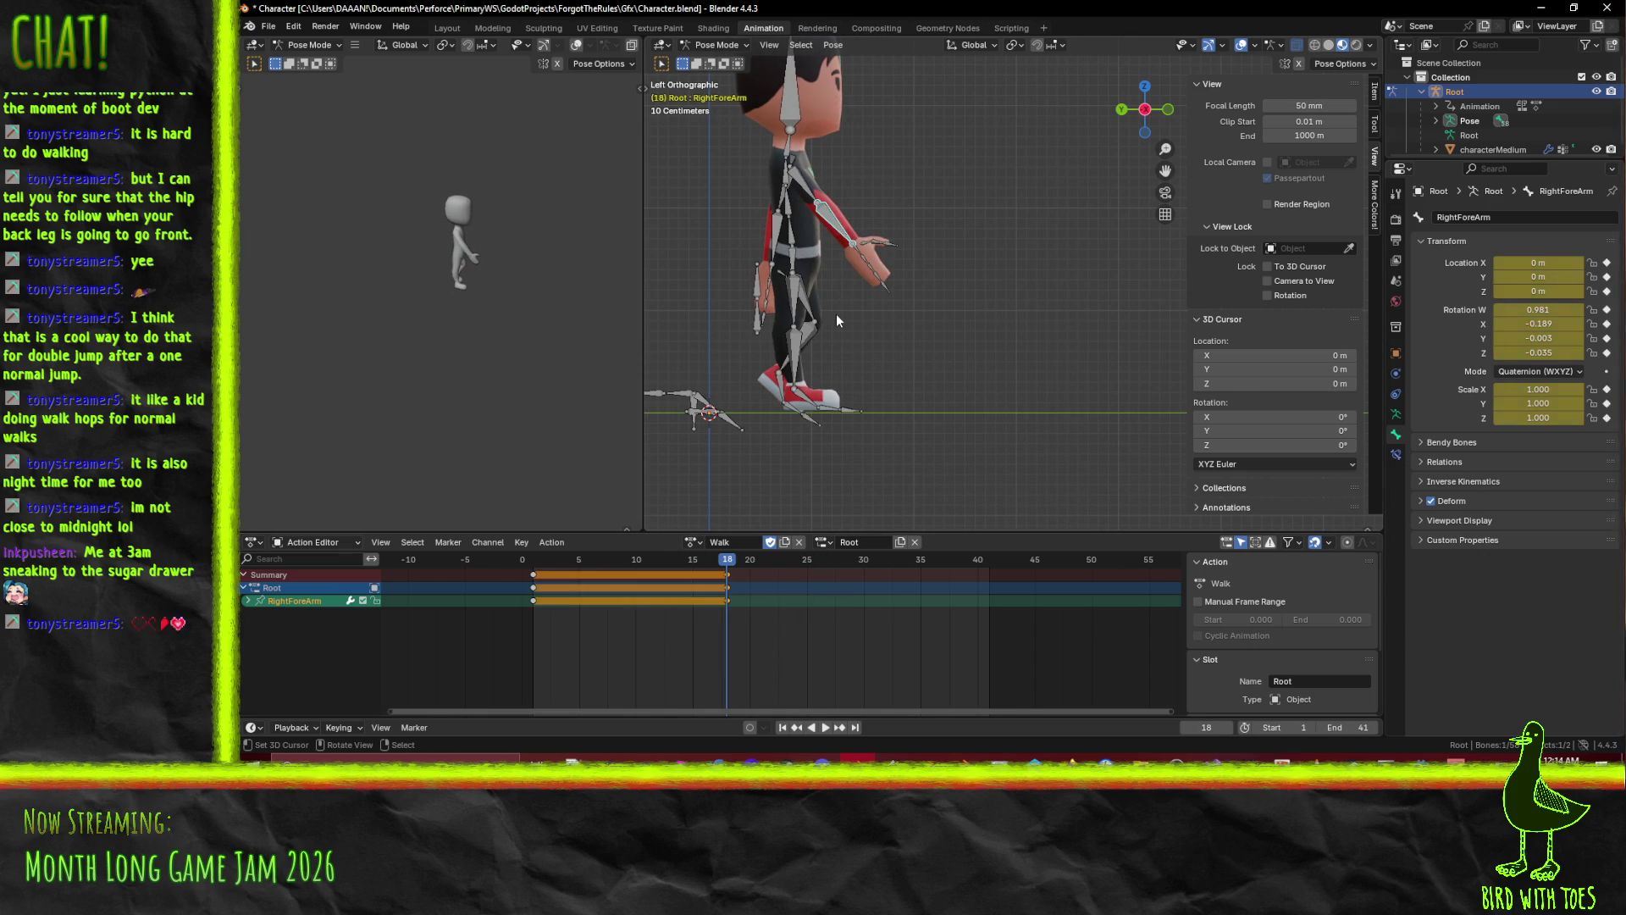
{"action": "key", "text": "space"}
{"action": "left_click_drag", "start_coordinate": [786, 572], "coordinate": [857, 573]}
{"action": "key", "text": "r"}
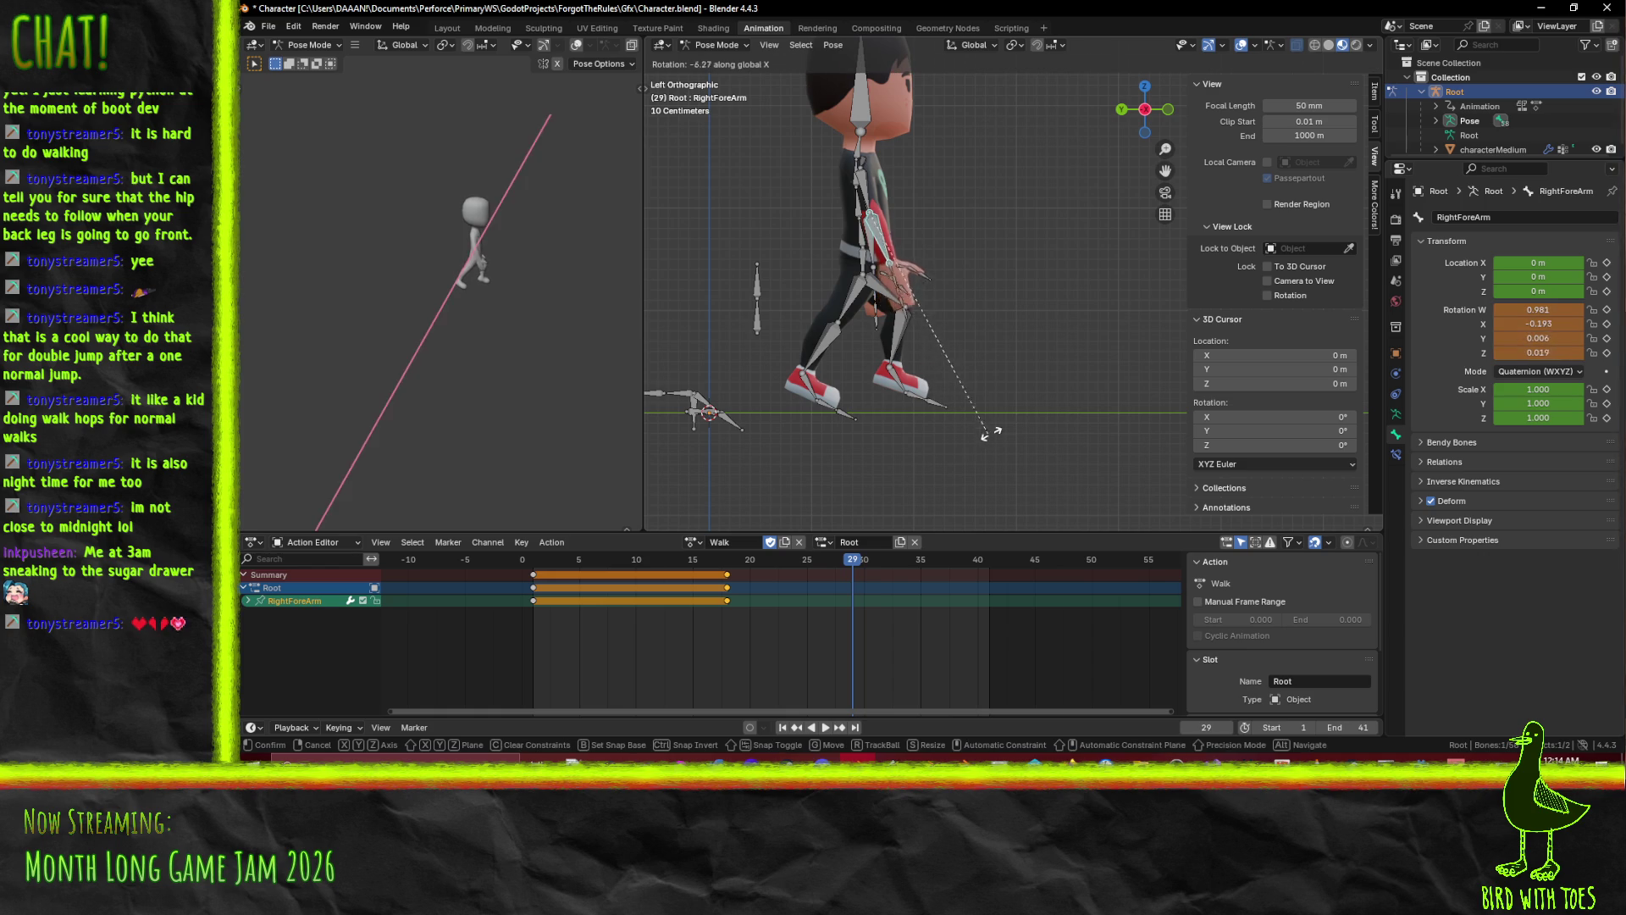
{"action": "left_click", "coordinate": [1077, 380]}
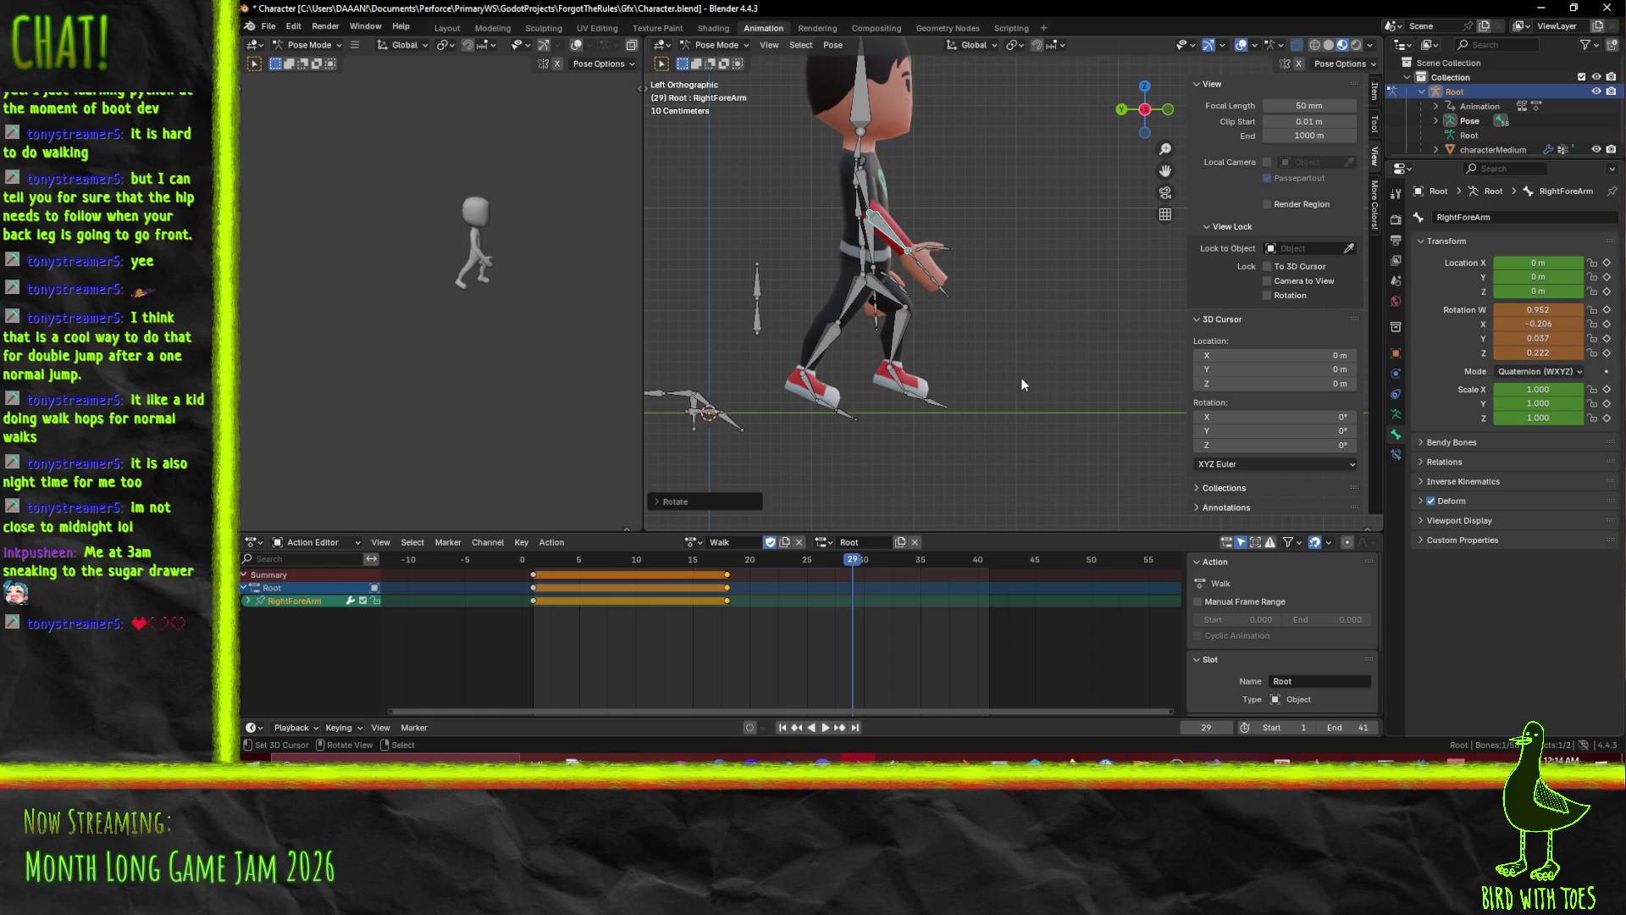
{"action": "key", "text": "i"}
Copy the frame 1 keys to frame 41 and play back the loop to check it.
{"action": "key", "text": "space"}
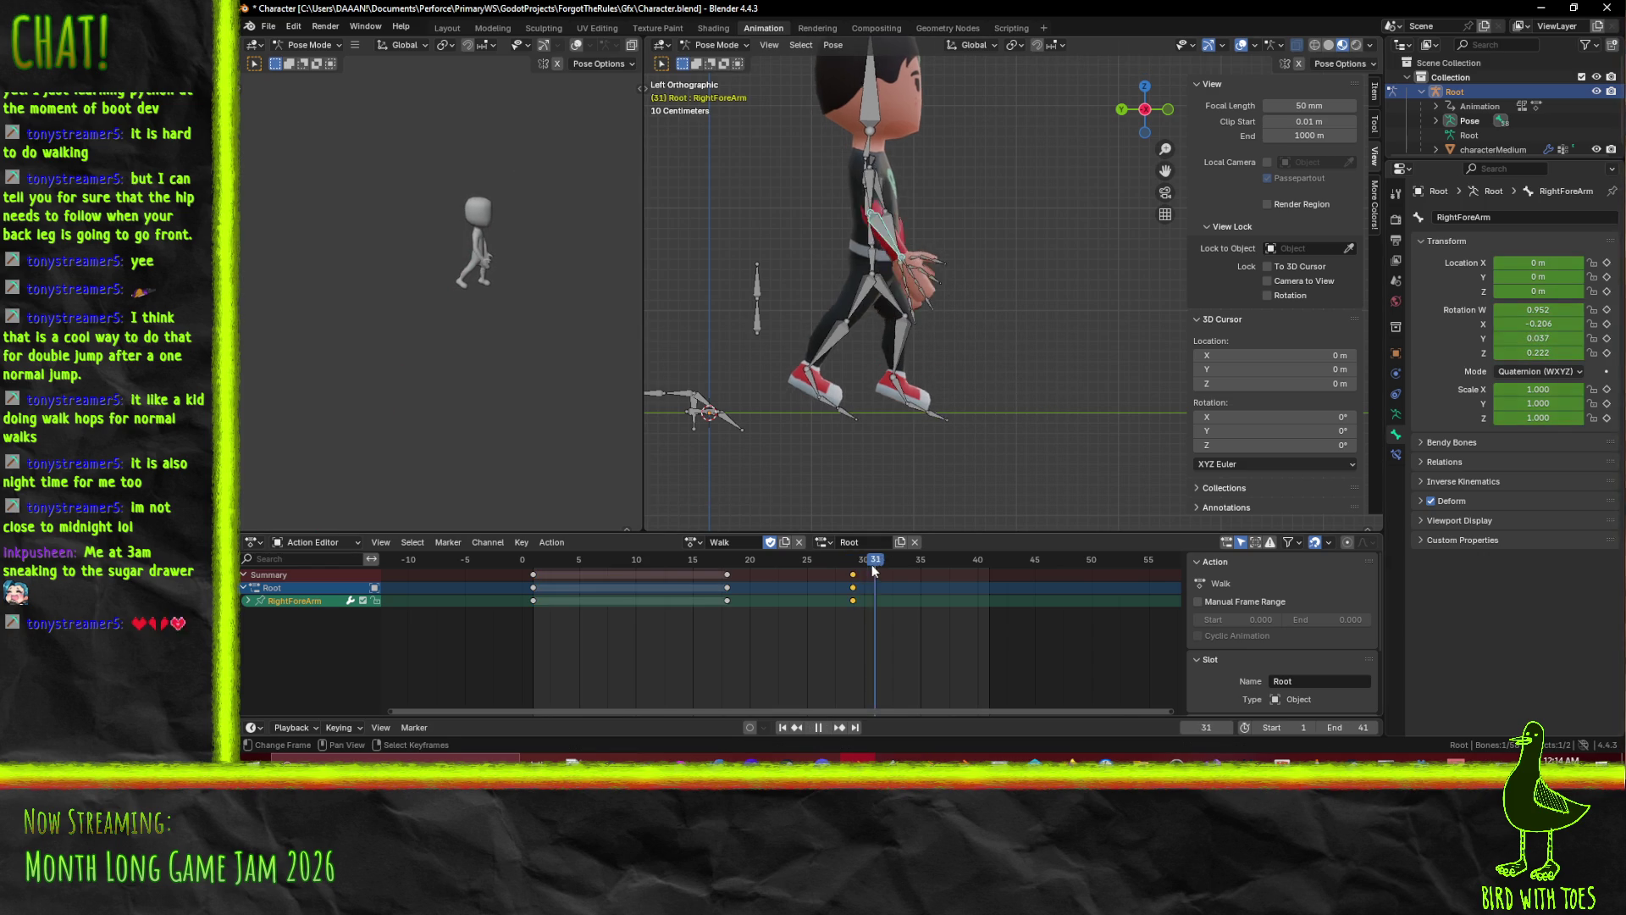
{"action": "left_click_drag", "start_coordinate": [908, 570], "coordinate": [993, 563]}
{"action": "key", "text": "space"}
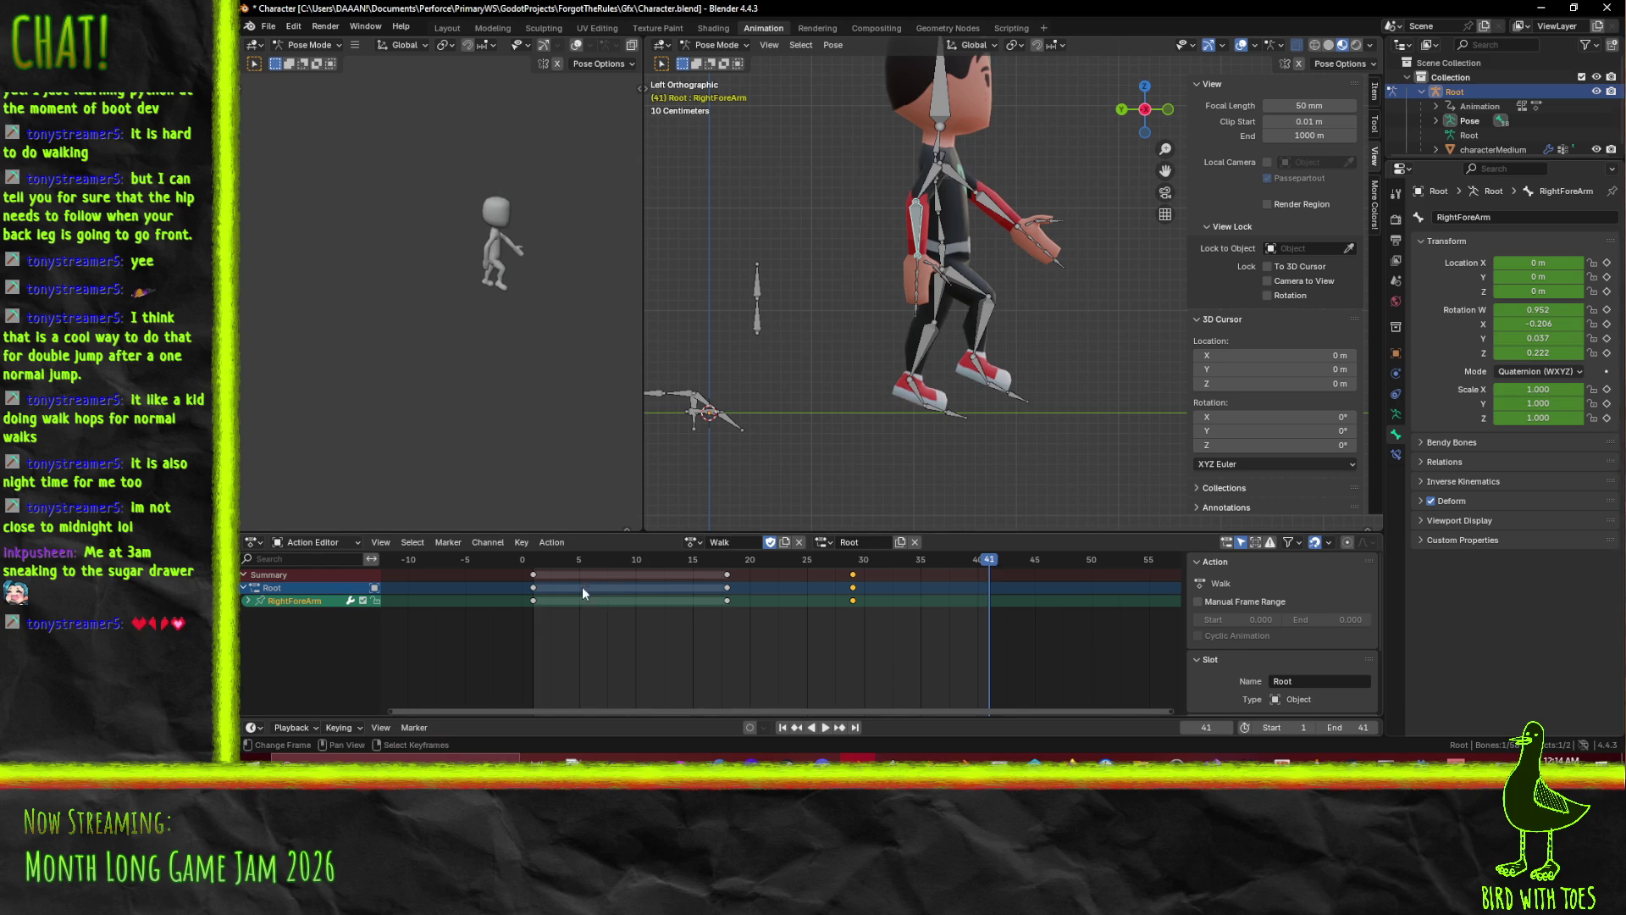
{"action": "left_click", "coordinate": [534, 600]}
{"action": "key", "text": "shift+d"}
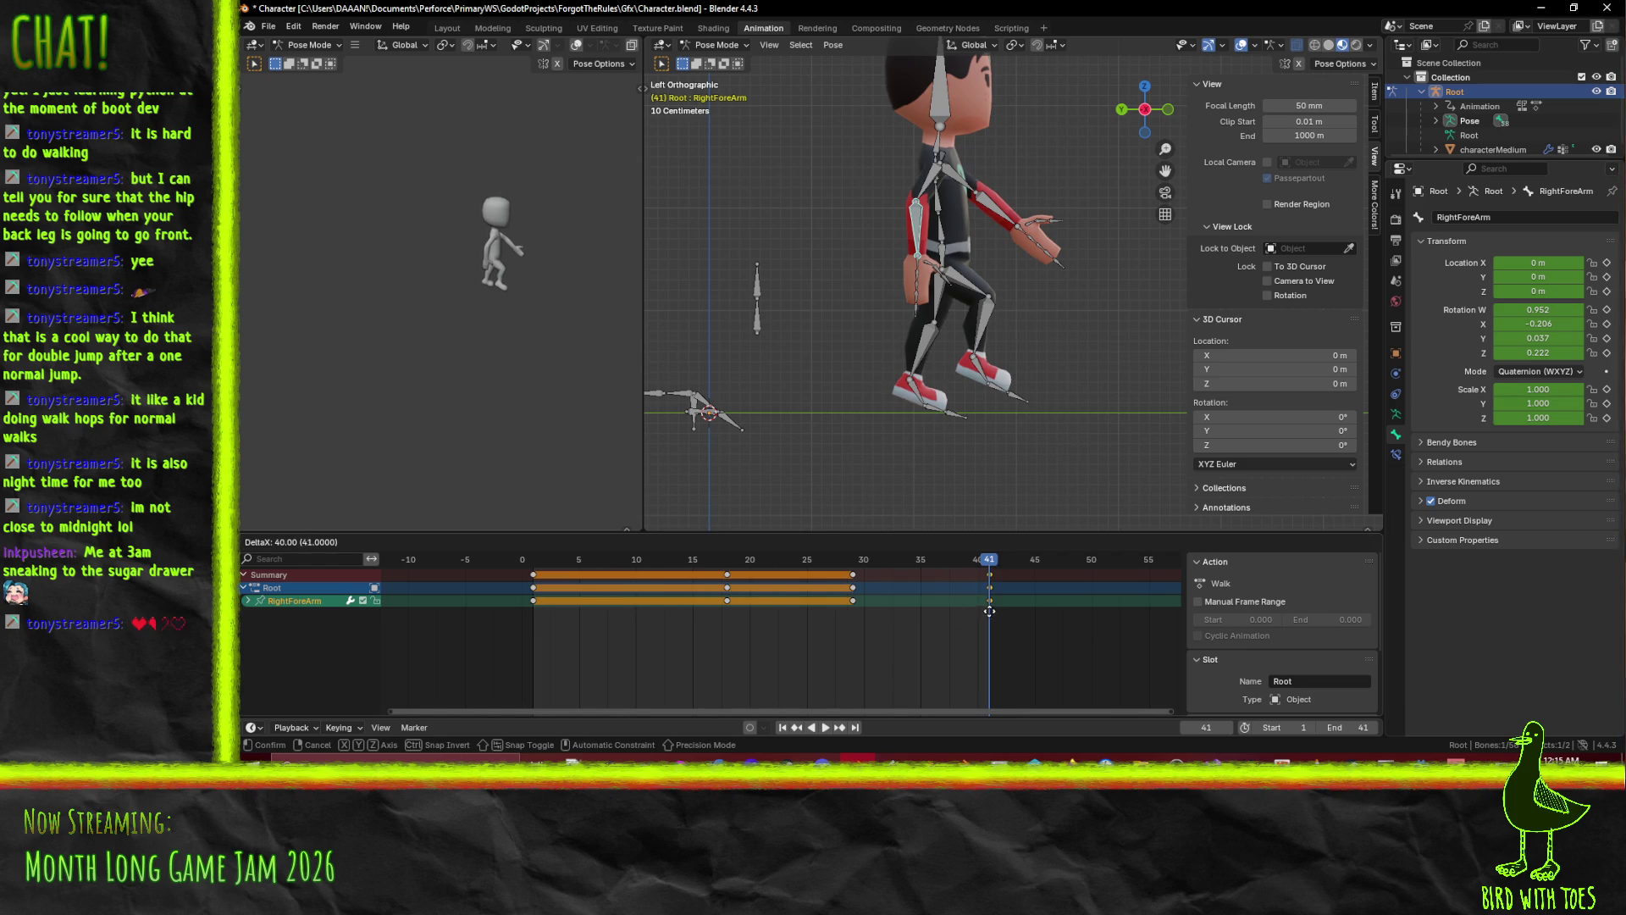
{"action": "left_click", "coordinate": [989, 612]}
{"action": "mouse_move", "coordinate": [981, 571]}
{"action": "left_mouse_down"}
{"action": "mouse_move", "coordinate": [547, 576]}
{"action": "mouse_move", "coordinate": [627, 573]}
{"action": "left_mouse_up"}
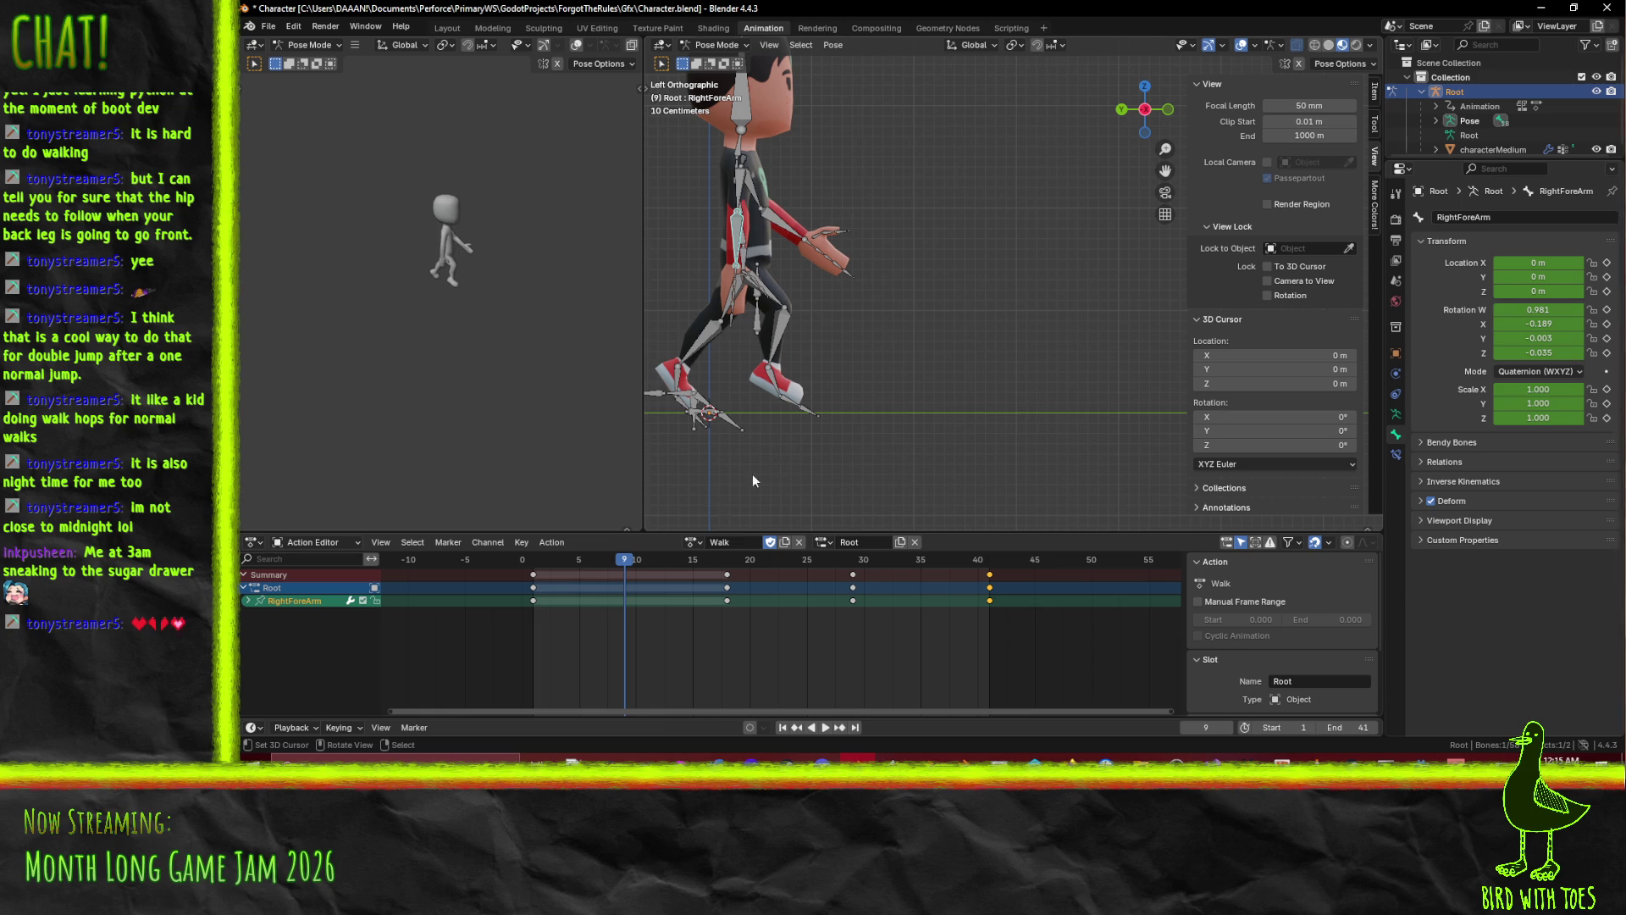
{"action": "key", "text": "space"}
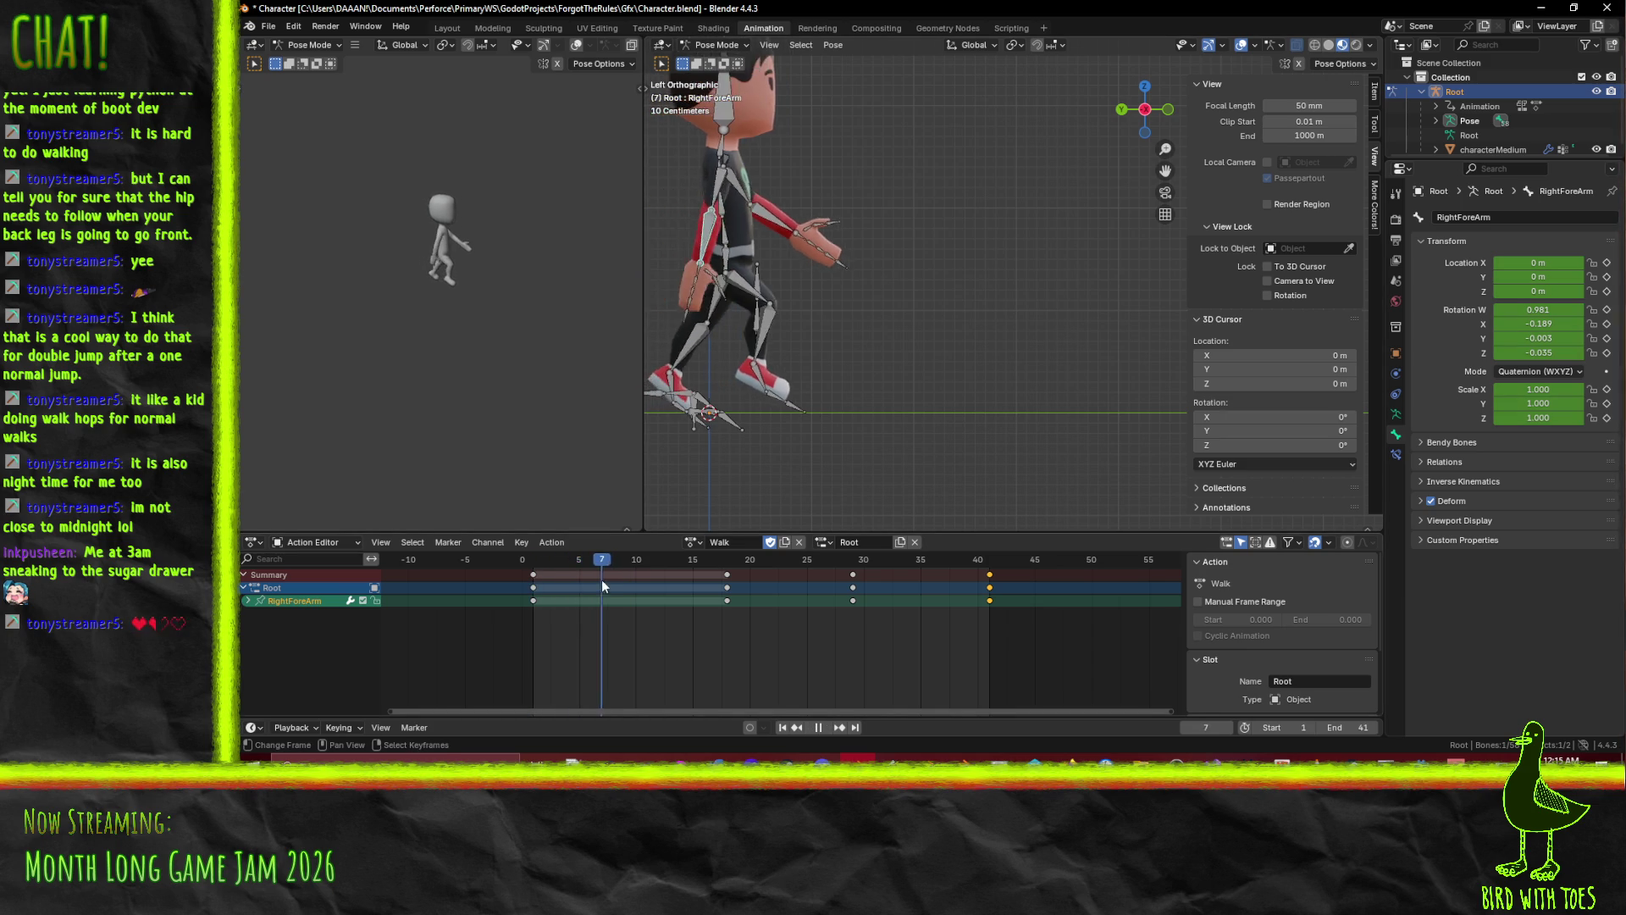
{"action": "left_click_drag", "start_coordinate": [636, 581], "coordinate": [923, 568]}
{"action": "key", "text": "Escape"}
{"action": "left_click", "coordinate": [830, 727]}
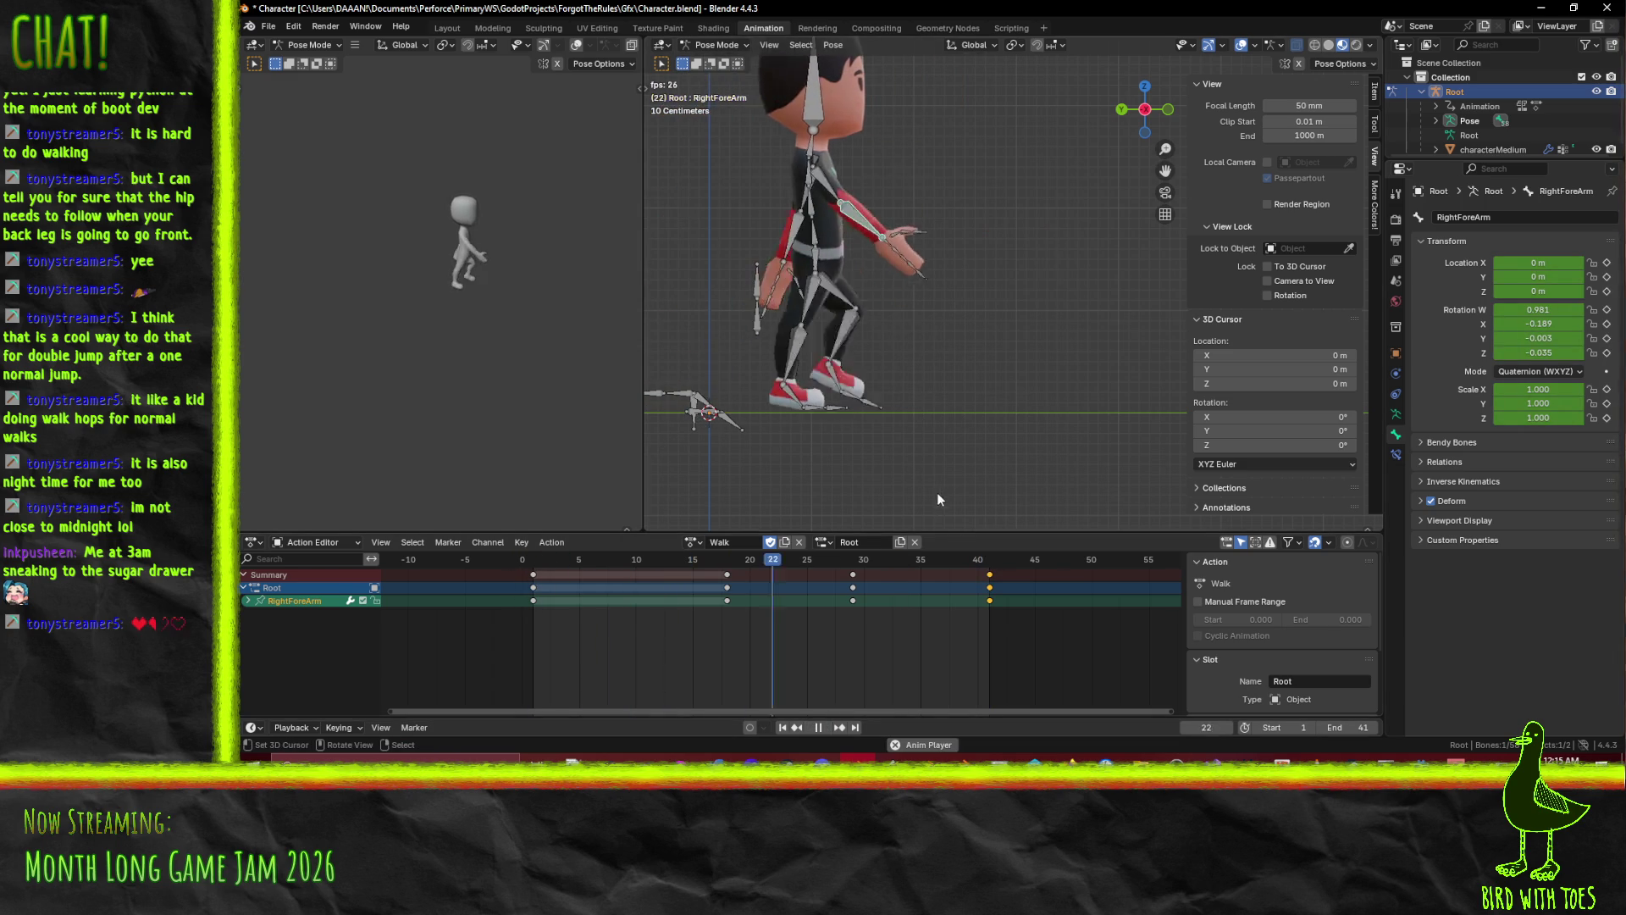
Orbit around the rig during playback, stop it, and save Character.blend.
{"action": "mouse_move", "coordinate": [961, 475]}
{"action": "left_mouse_down"}
{"action": "mouse_move", "coordinate": [1010, 358]}
{"action": "mouse_move", "coordinate": [988, 358]}
{"action": "left_mouse_up"}
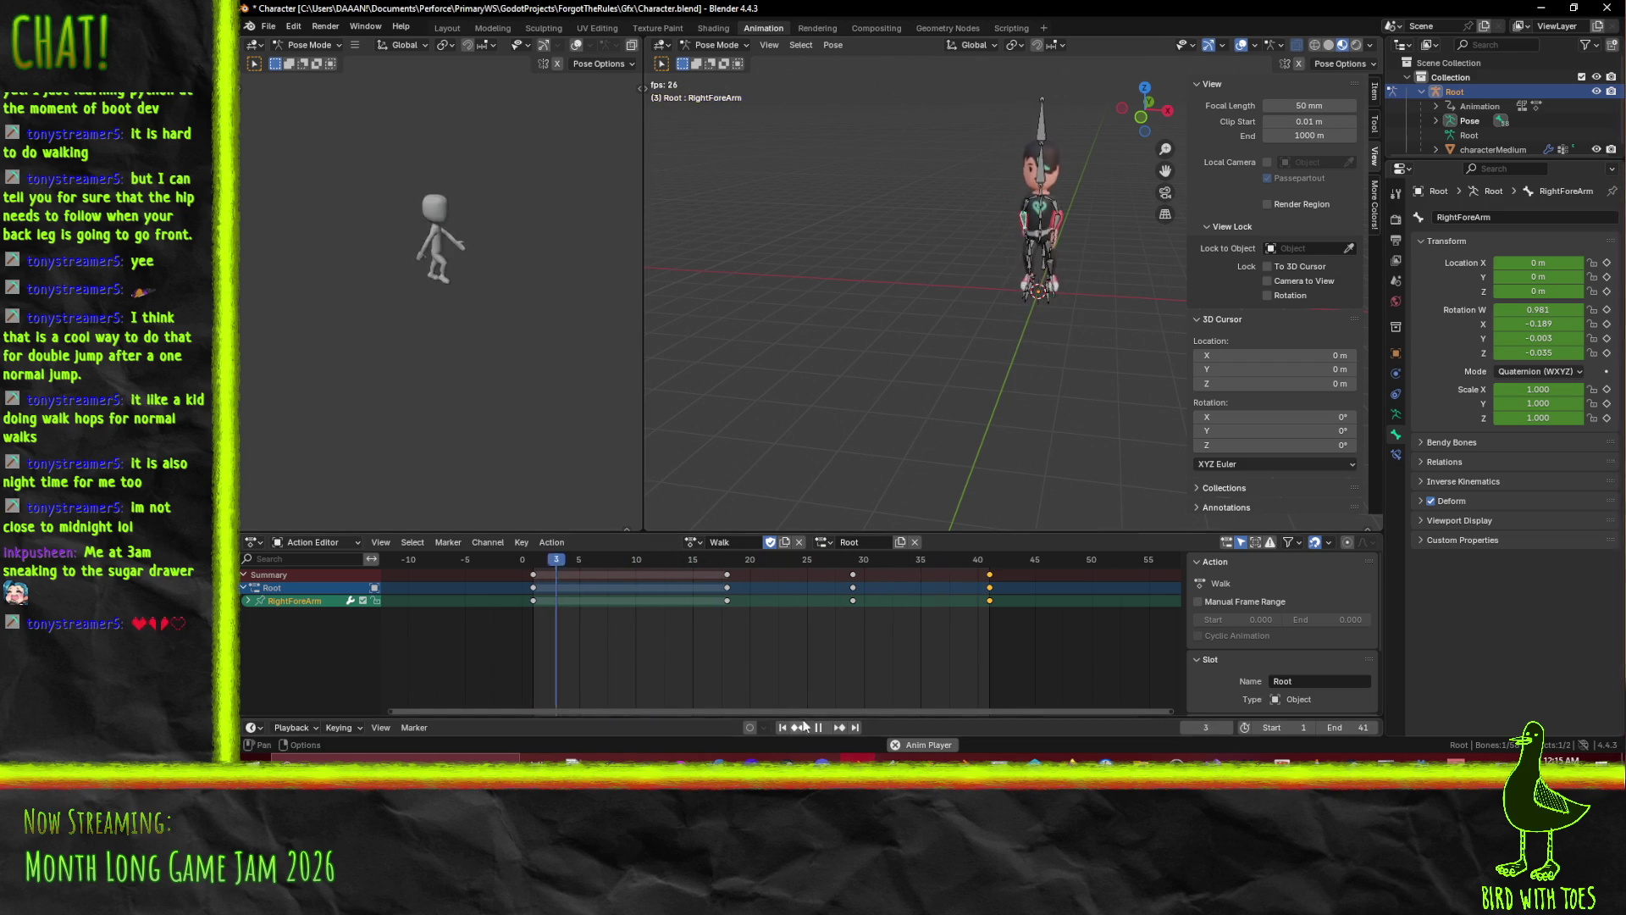
{"action": "key", "text": "Escape"}
{"action": "mouse_move", "coordinate": [1081, 298]}
{"action": "left_mouse_down"}
{"action": "mouse_move", "coordinate": [917, 292]}
{"action": "mouse_move", "coordinate": [1002, 398]}
{"action": "left_mouse_up"}
{"action": "key", "text": "ctrl+s"}
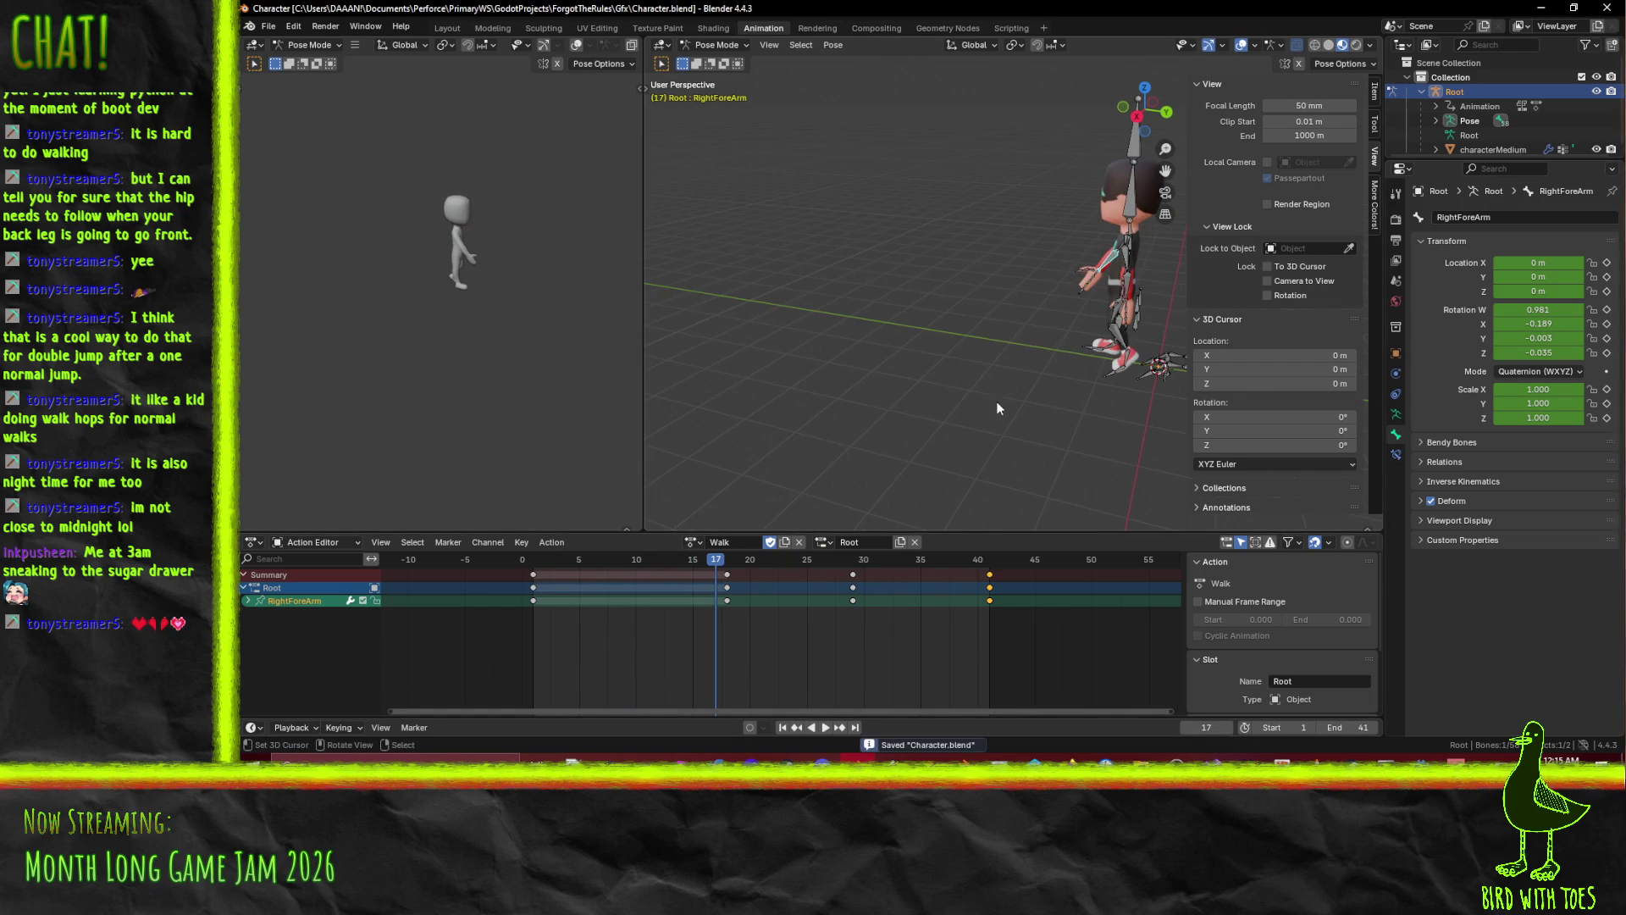
{"action": "left_click", "coordinate": [548, 563]}
{"action": "key", "text": "space"}
{"action": "key", "text": "KP_3"}
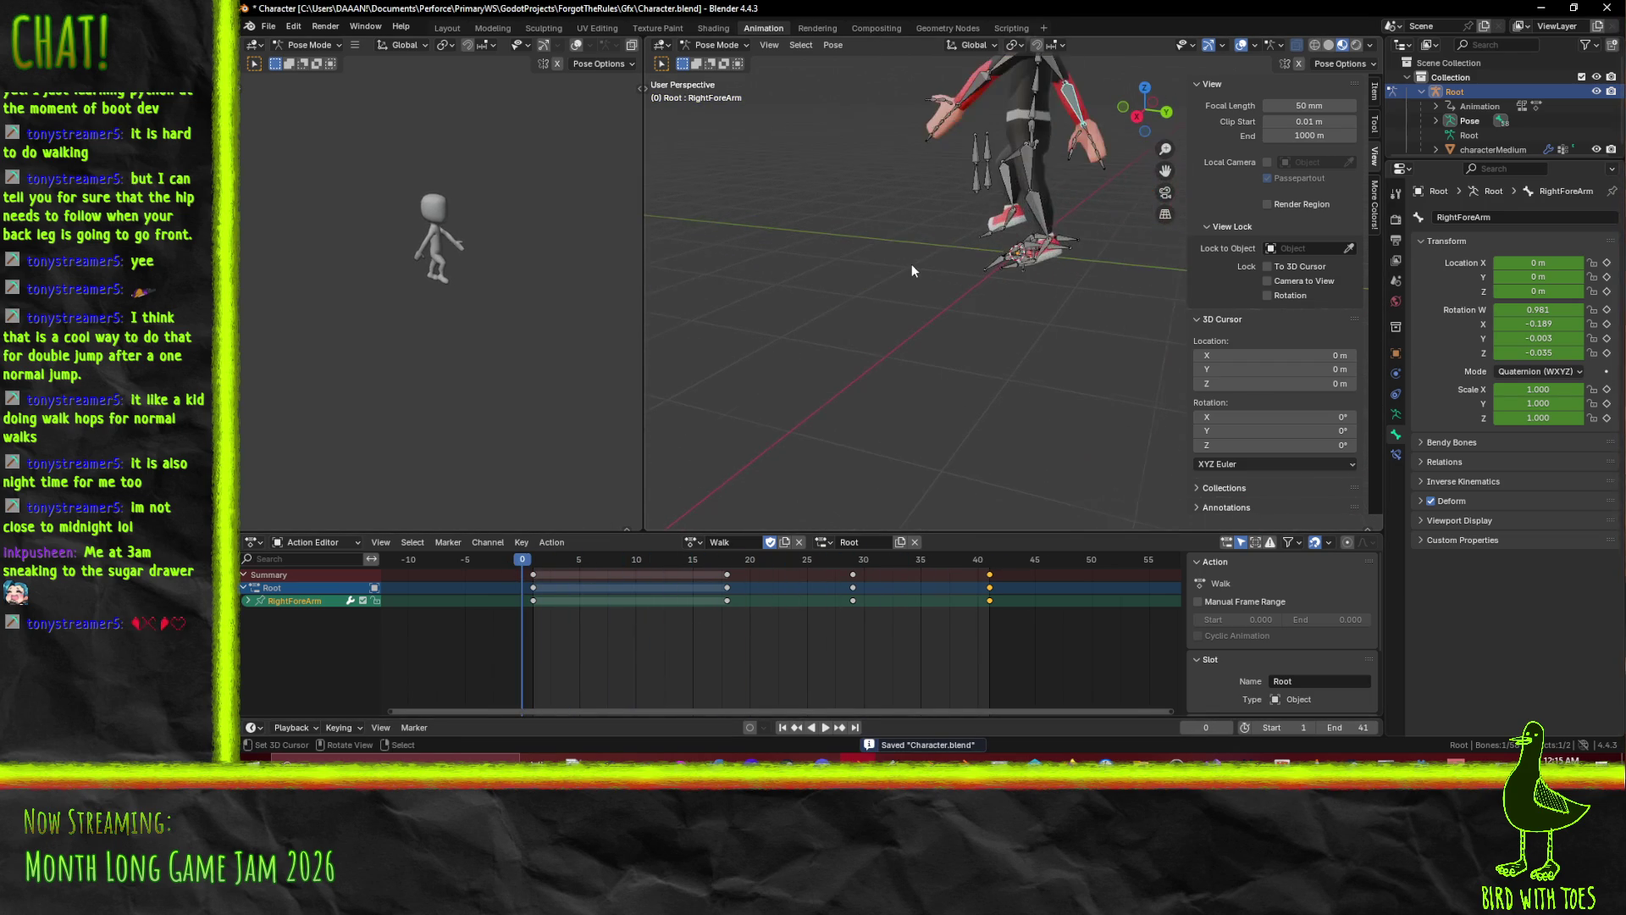
Frame the rig in Right Orthographic, zoom and pan onto the legs, scrub frames 9–13, and stop playback.
{"action": "key", "text": "Home"}
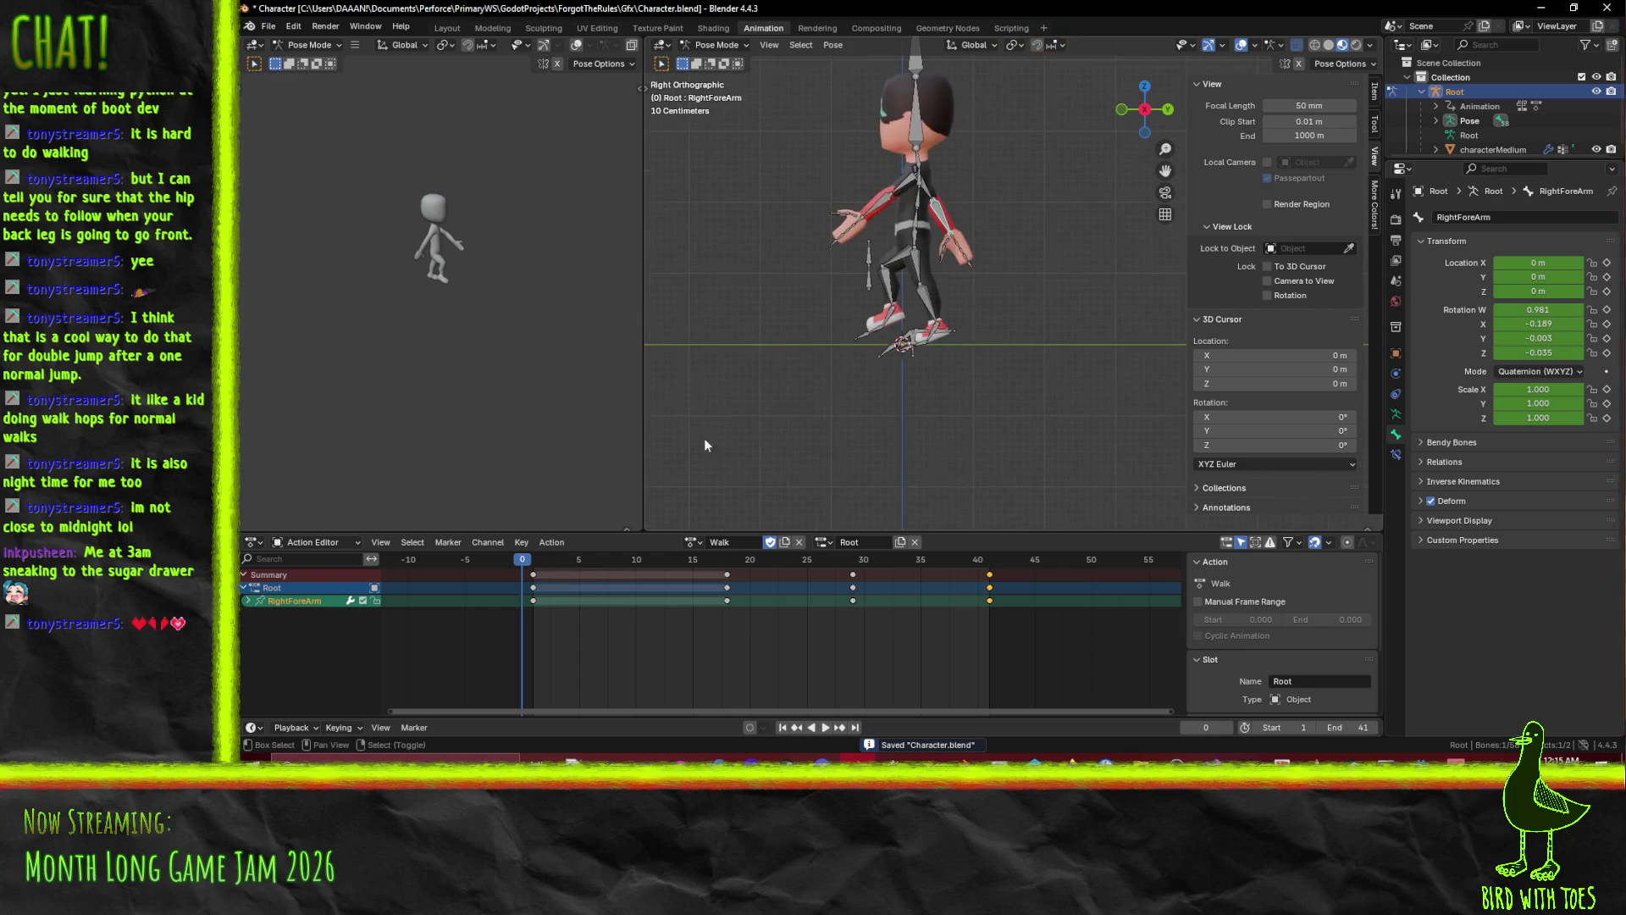
{"action": "mouse_move", "coordinate": [536, 569]}
{"action": "left_mouse_down"}
{"action": "mouse_move", "coordinate": [714, 581]}
{"action": "mouse_move", "coordinate": [637, 584]}
{"action": "mouse_move", "coordinate": [675, 586]}
{"action": "left_mouse_up"}
{"action": "scroll", "coordinate": [845, 316], "scroll_direction": "up", "scroll_amount": 4}
{"action": "left_click_drag", "start_coordinate": [846, 317], "coordinate": [998, 304]}
{"action": "left_click_drag", "start_coordinate": [675, 562], "coordinate": [627, 567]}
{"action": "left_click_drag", "start_coordinate": [637, 567], "coordinate": [671, 569]}
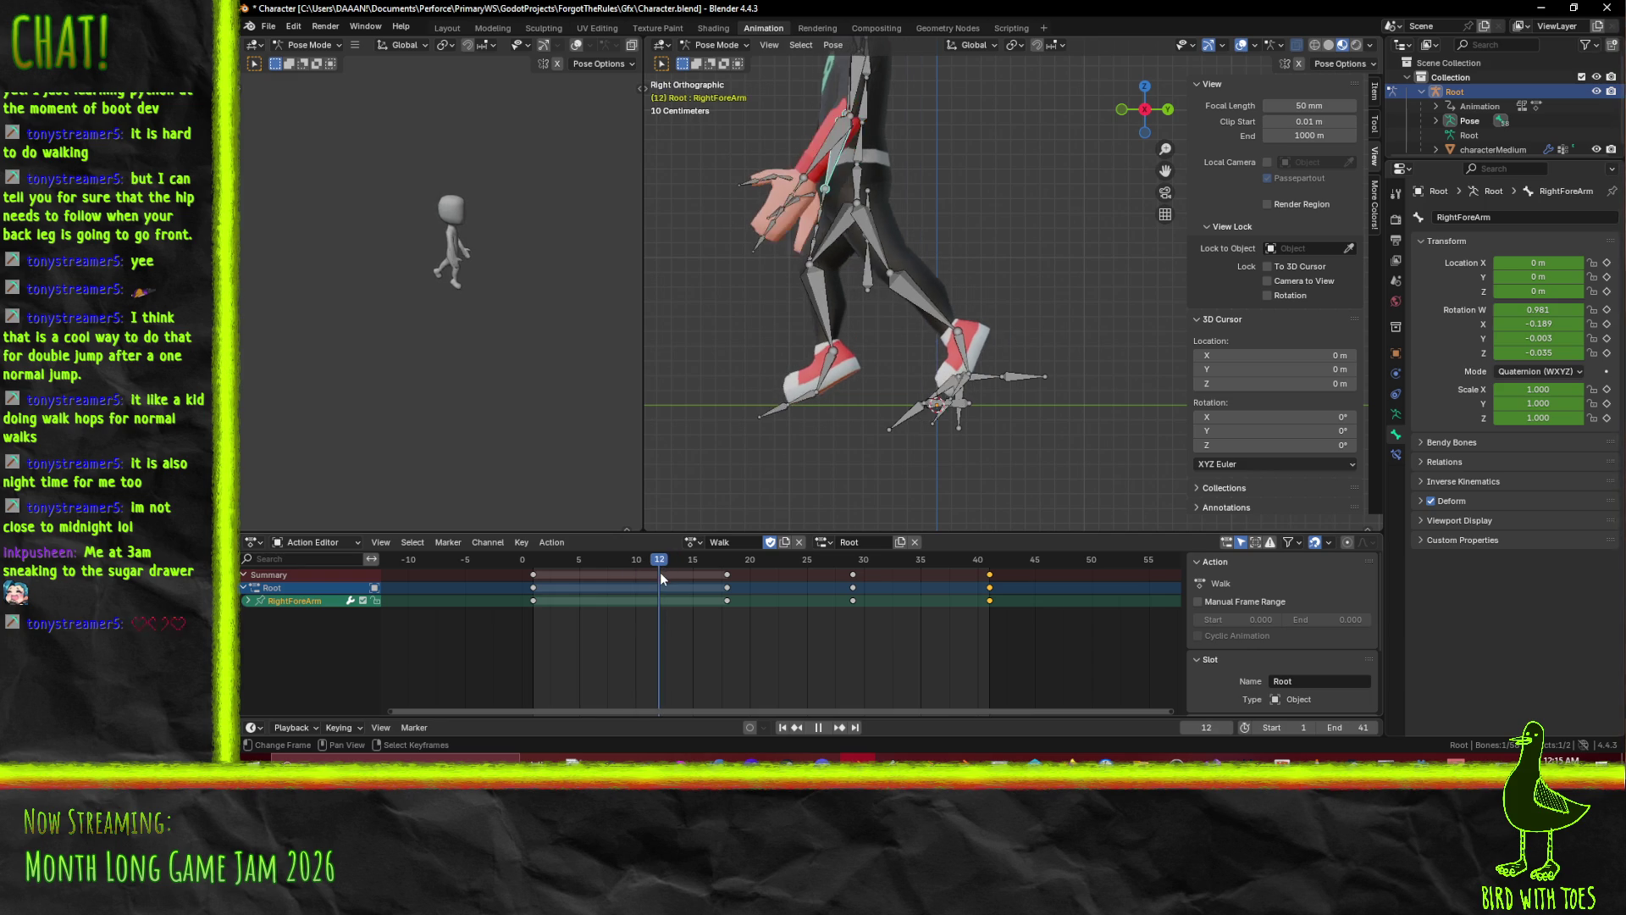
{"action": "key", "text": "space"}
Select the RightUpLeg, RightLeg, RightFoot and RightToes bones and start playback.
{"action": "left_click", "coordinate": [829, 244]}
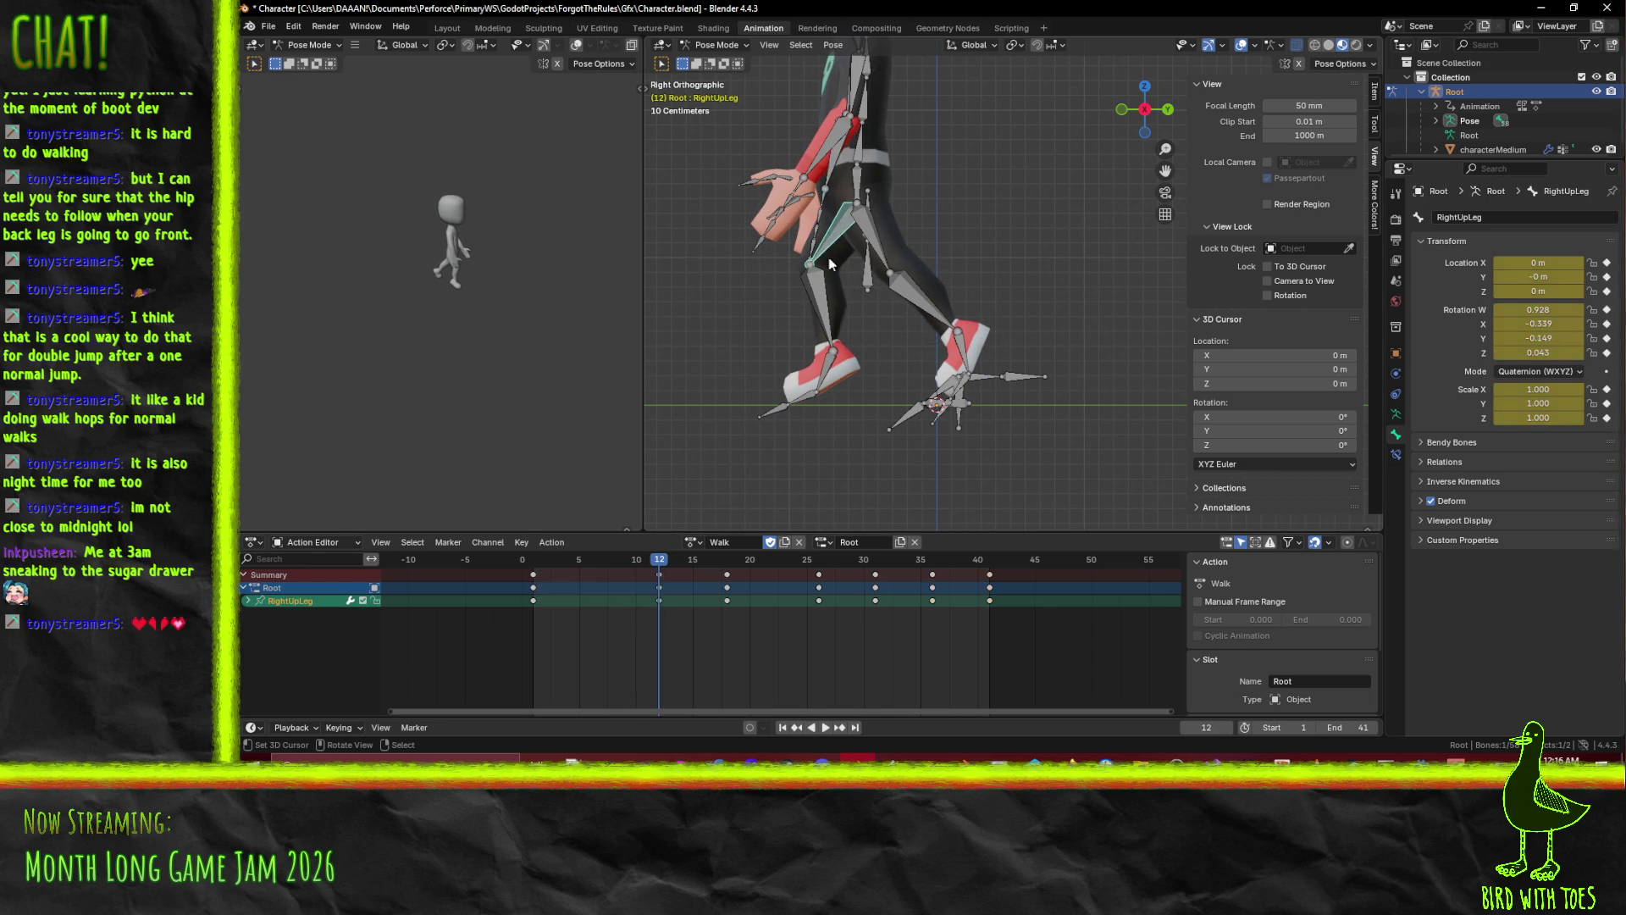
{"action": "left_click", "coordinate": [828, 327], "text": "shift"}
{"action": "left_click", "coordinate": [826, 364], "text": "shift"}
{"action": "left_click", "coordinate": [805, 403], "text": "shift"}
{"action": "key", "text": "space"}
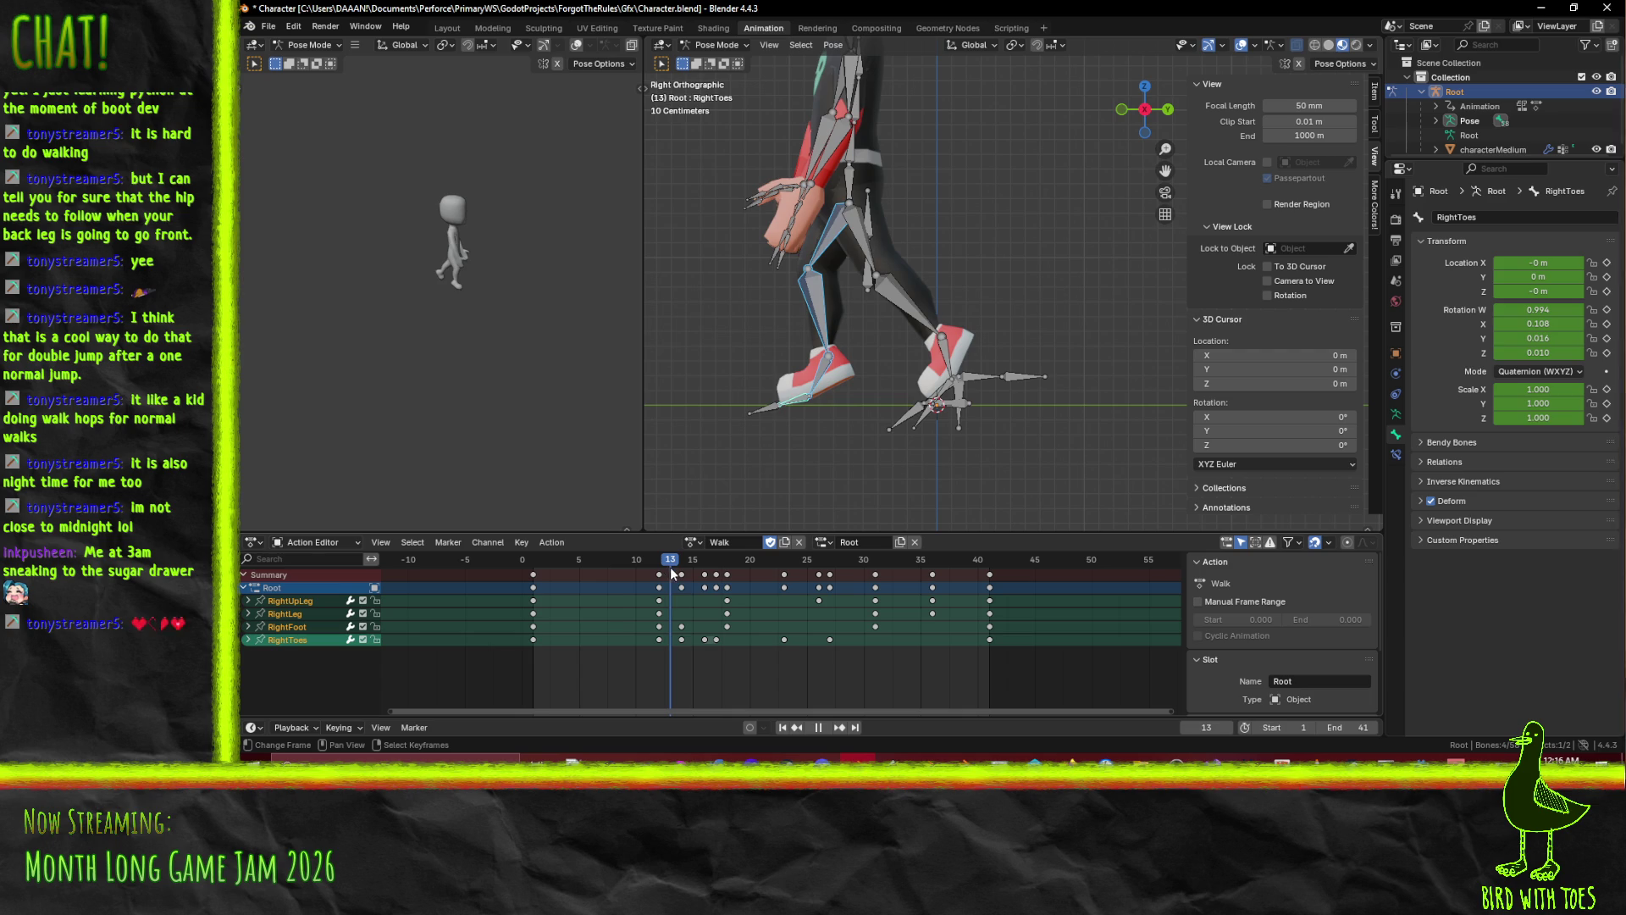
Rotate the right thigh on X and the right toes, then key both at frame 14.
{"action": "left_click", "coordinate": [820, 268]}
{"action": "key", "text": "r"}
{"action": "key", "text": "x"}
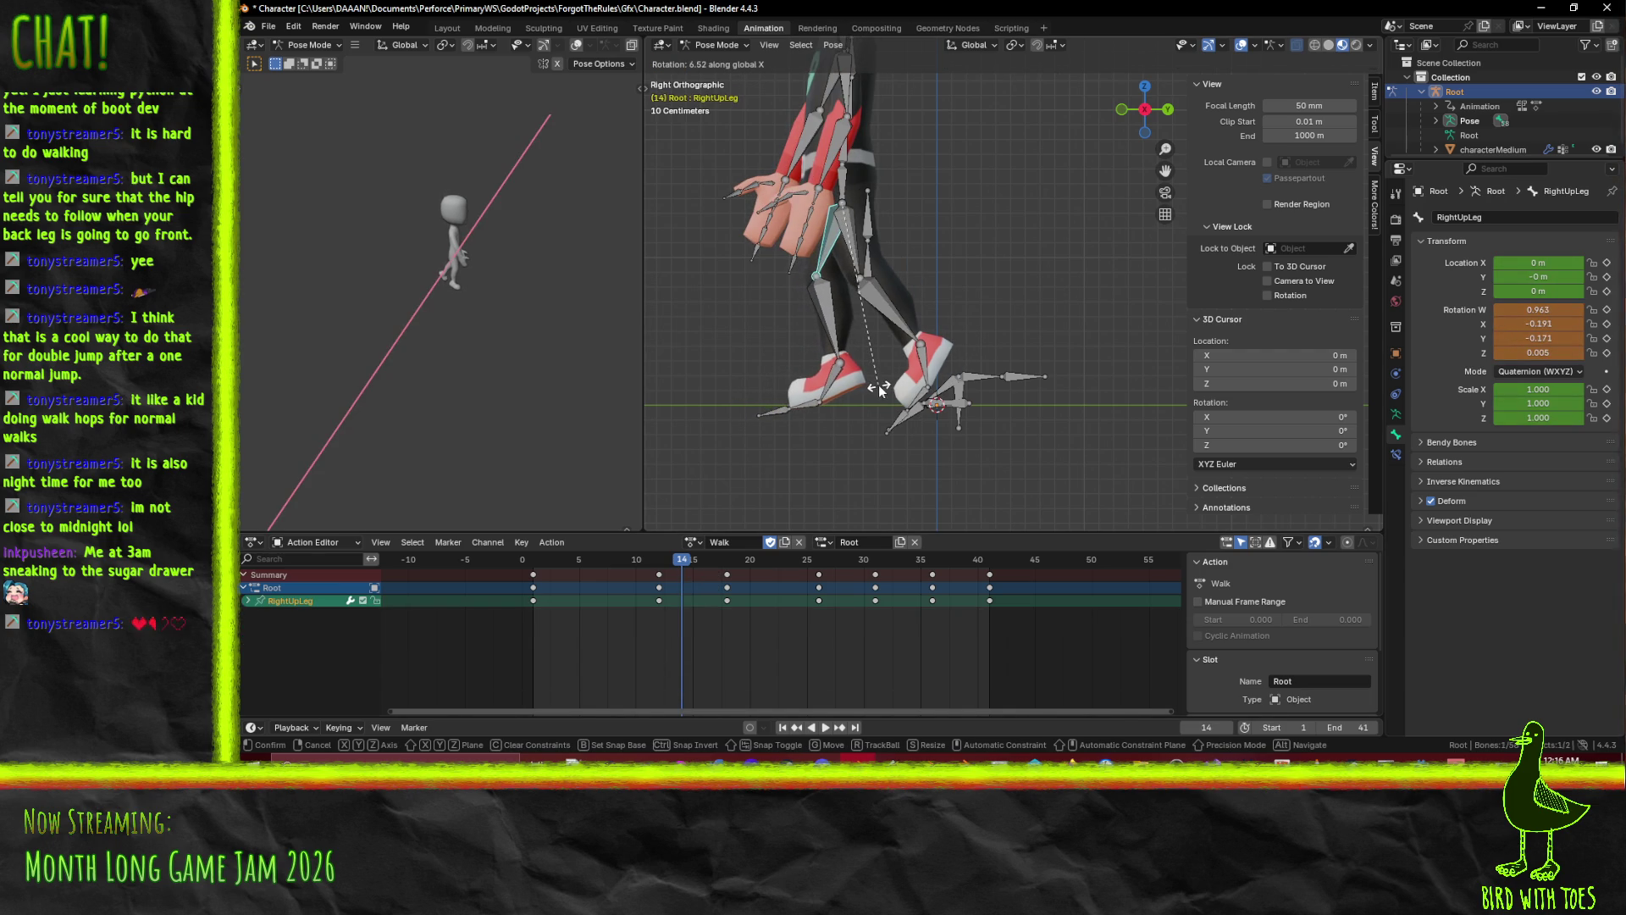
{"action": "left_click", "coordinate": [872, 384]}
{"action": "left_click", "coordinate": [799, 408]}
{"action": "key", "text": "r"}
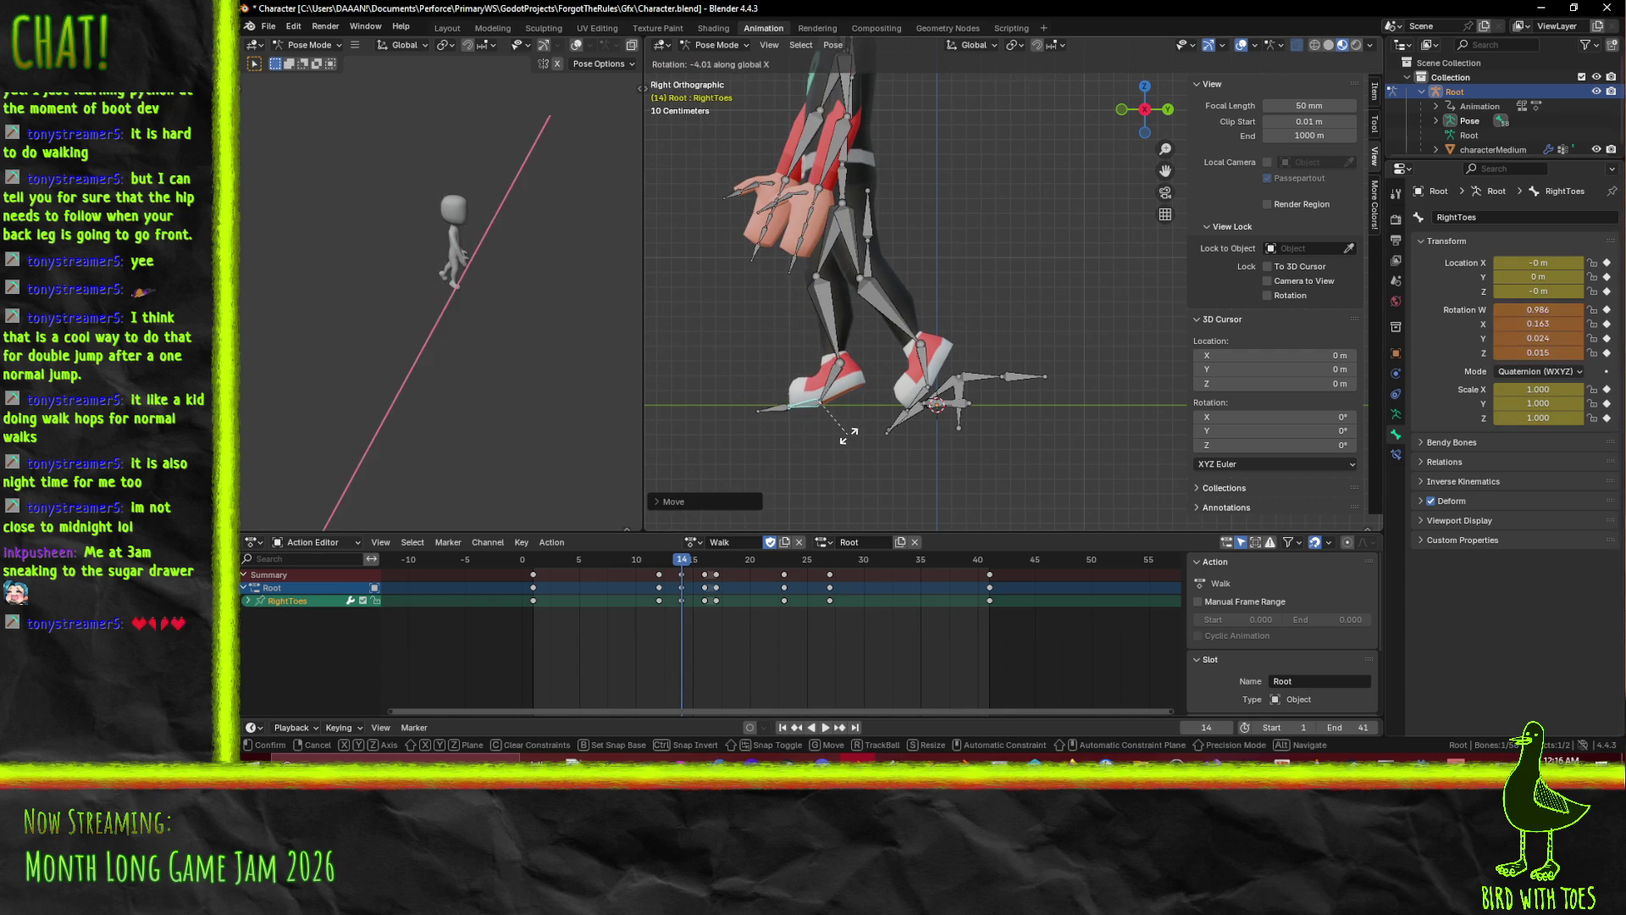
{"action": "left_click", "coordinate": [841, 251]}
{"action": "left_click", "coordinate": [842, 251], "text": "shift"}
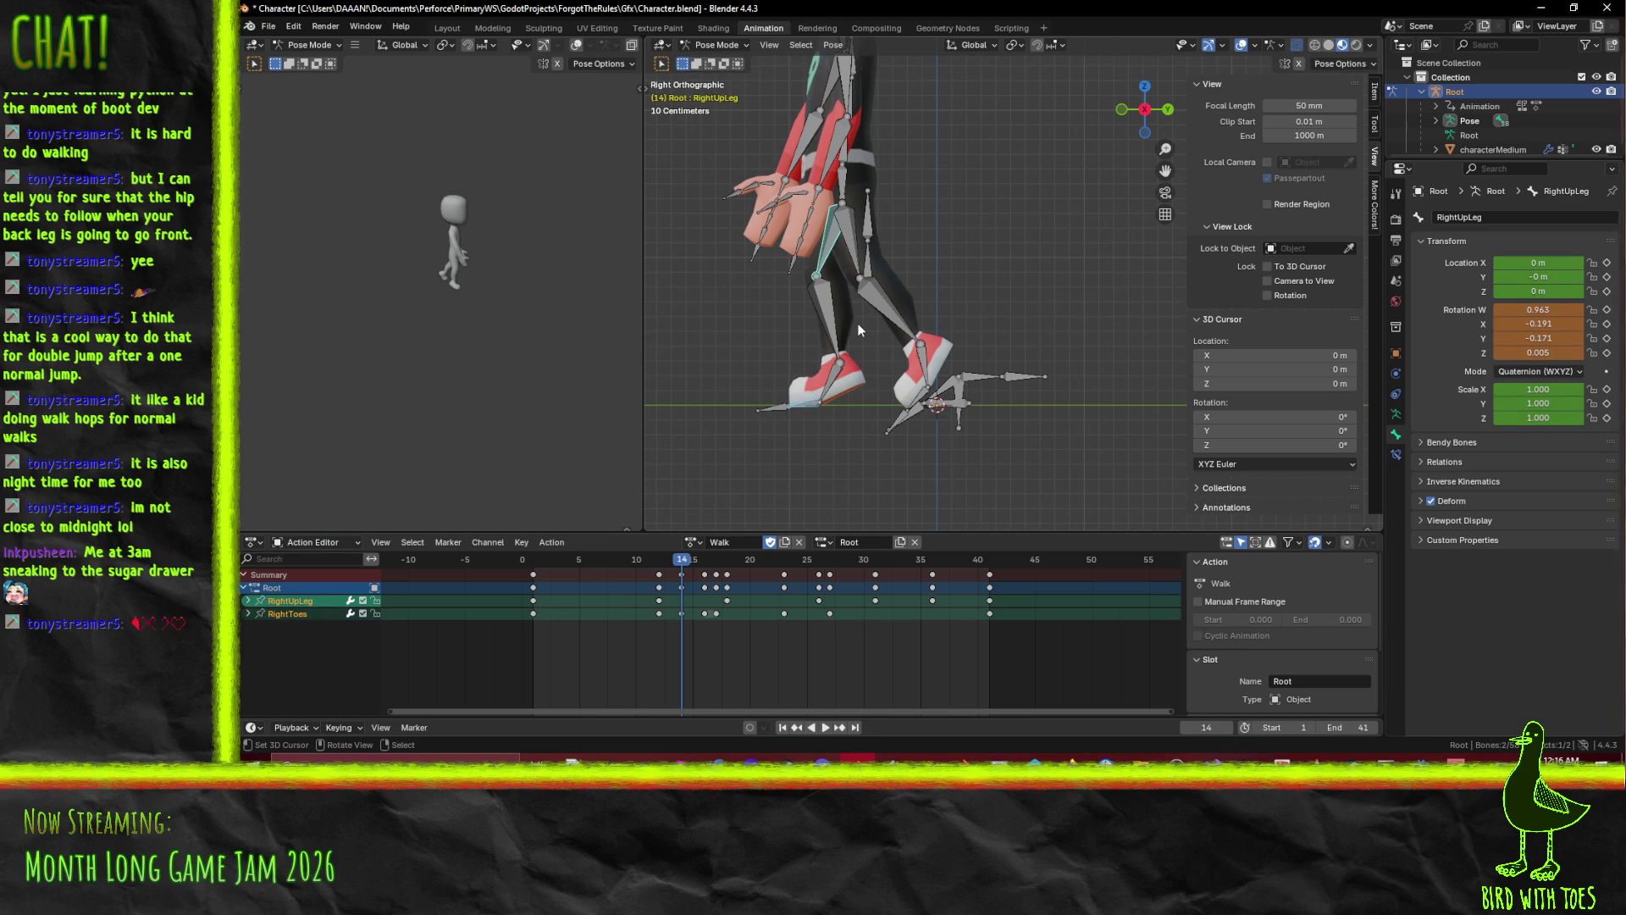
{"action": "key", "text": "i"}
Around frame 17, rotate the right thigh, shin, foot and toes into a new stride pose.
{"action": "key", "text": "space"}
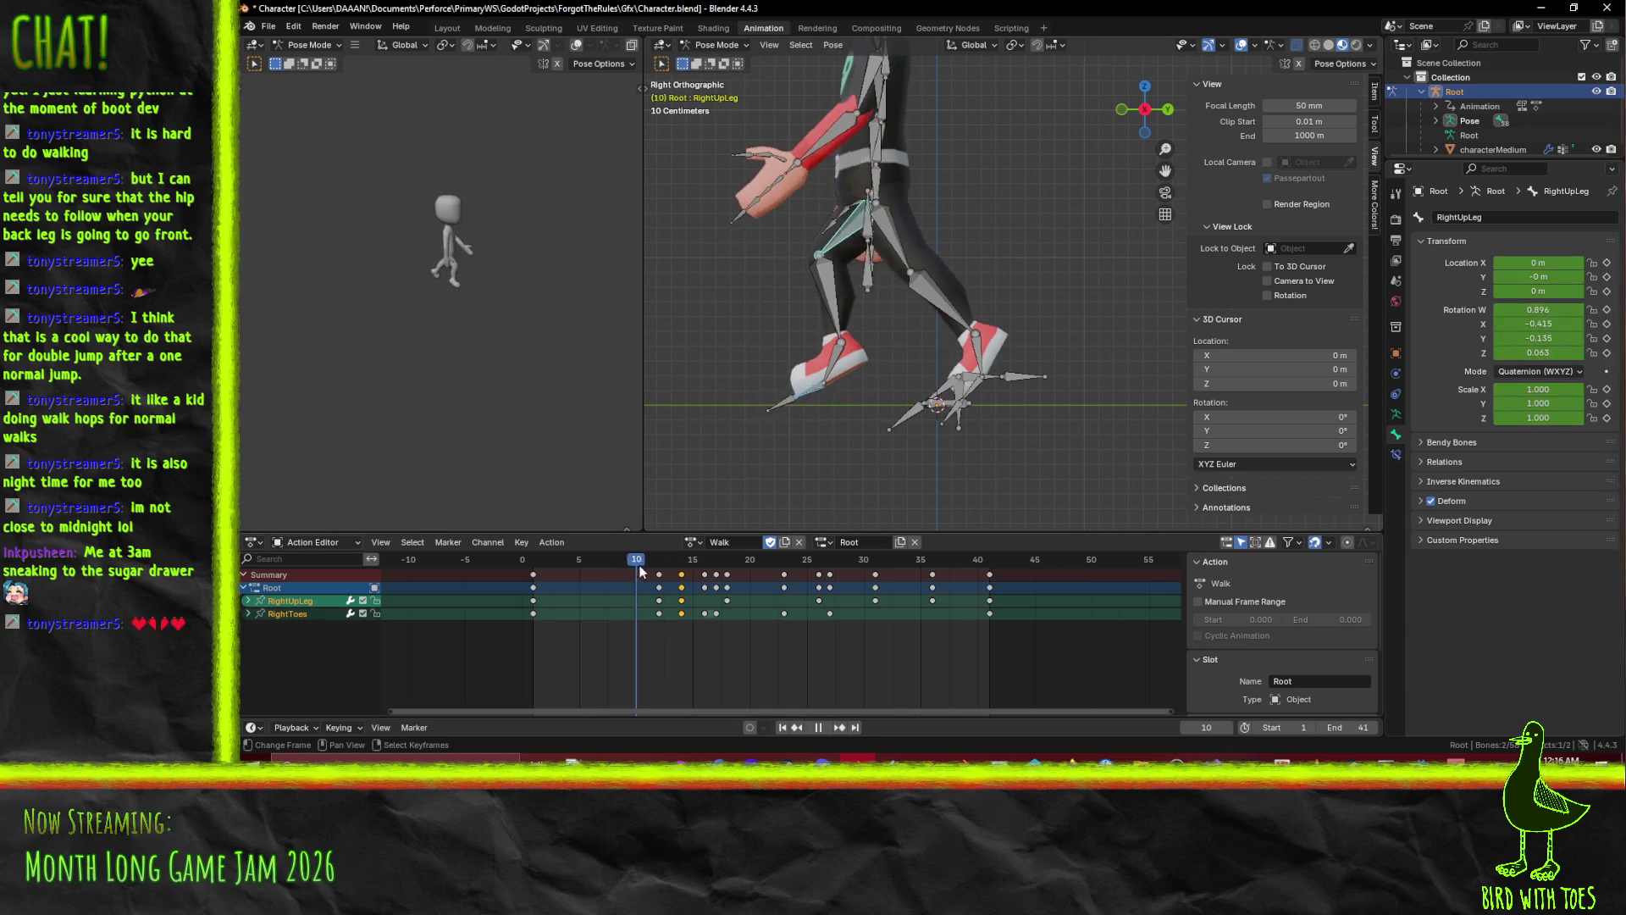
{"action": "left_click_drag", "start_coordinate": [681, 578], "coordinate": [726, 576]}
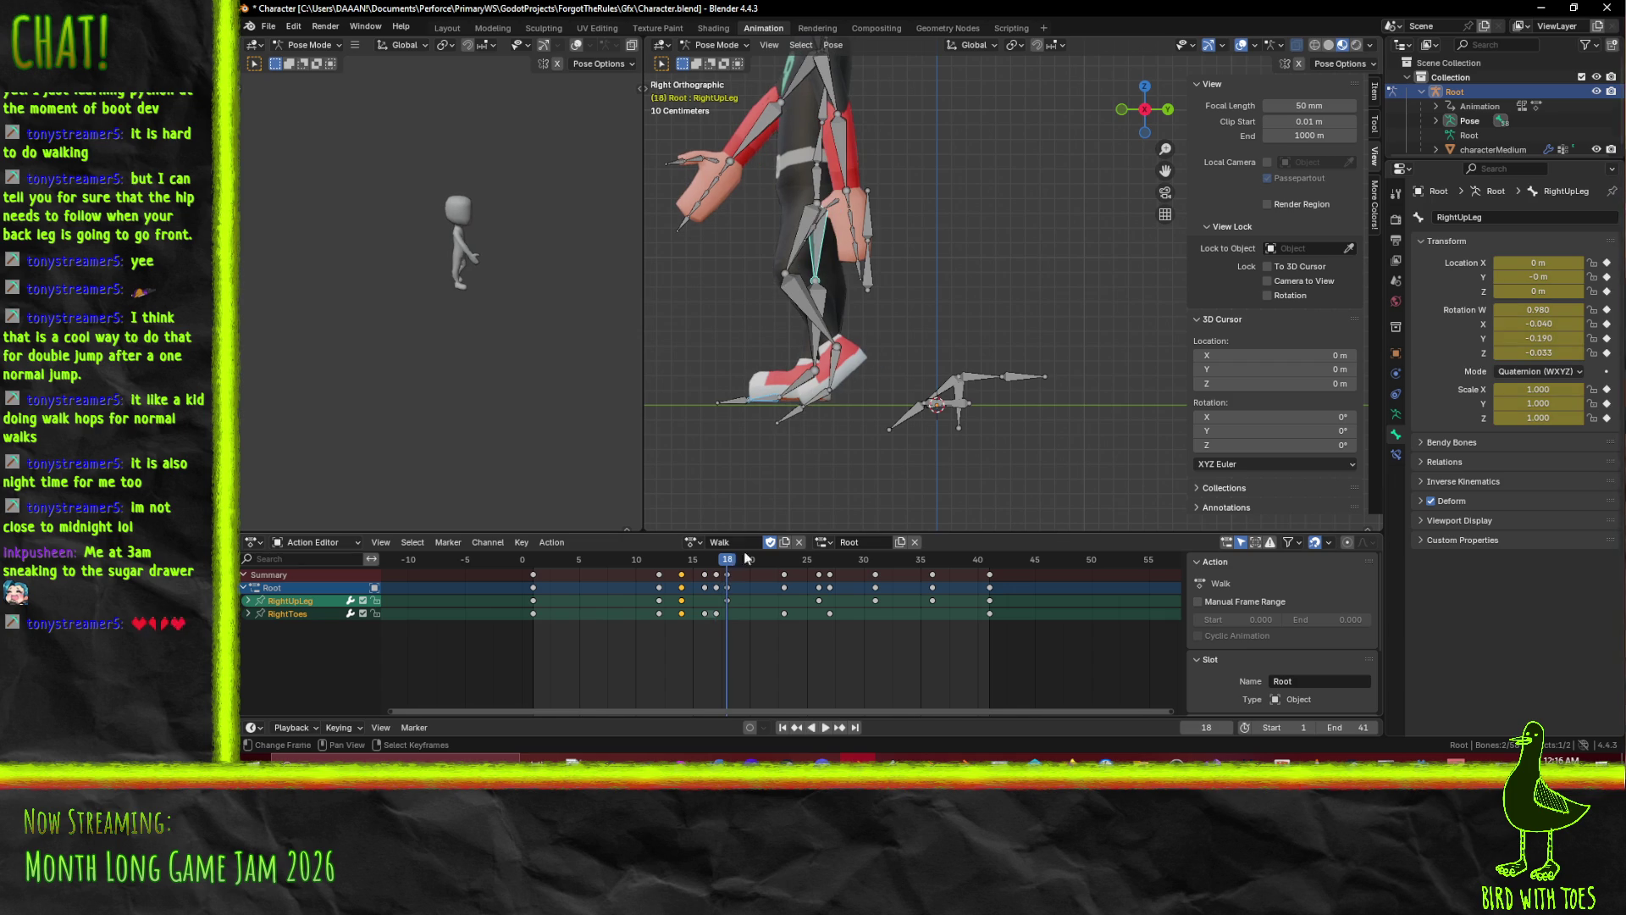
{"action": "left_click", "coordinate": [813, 261]}
{"action": "key", "text": "r"}
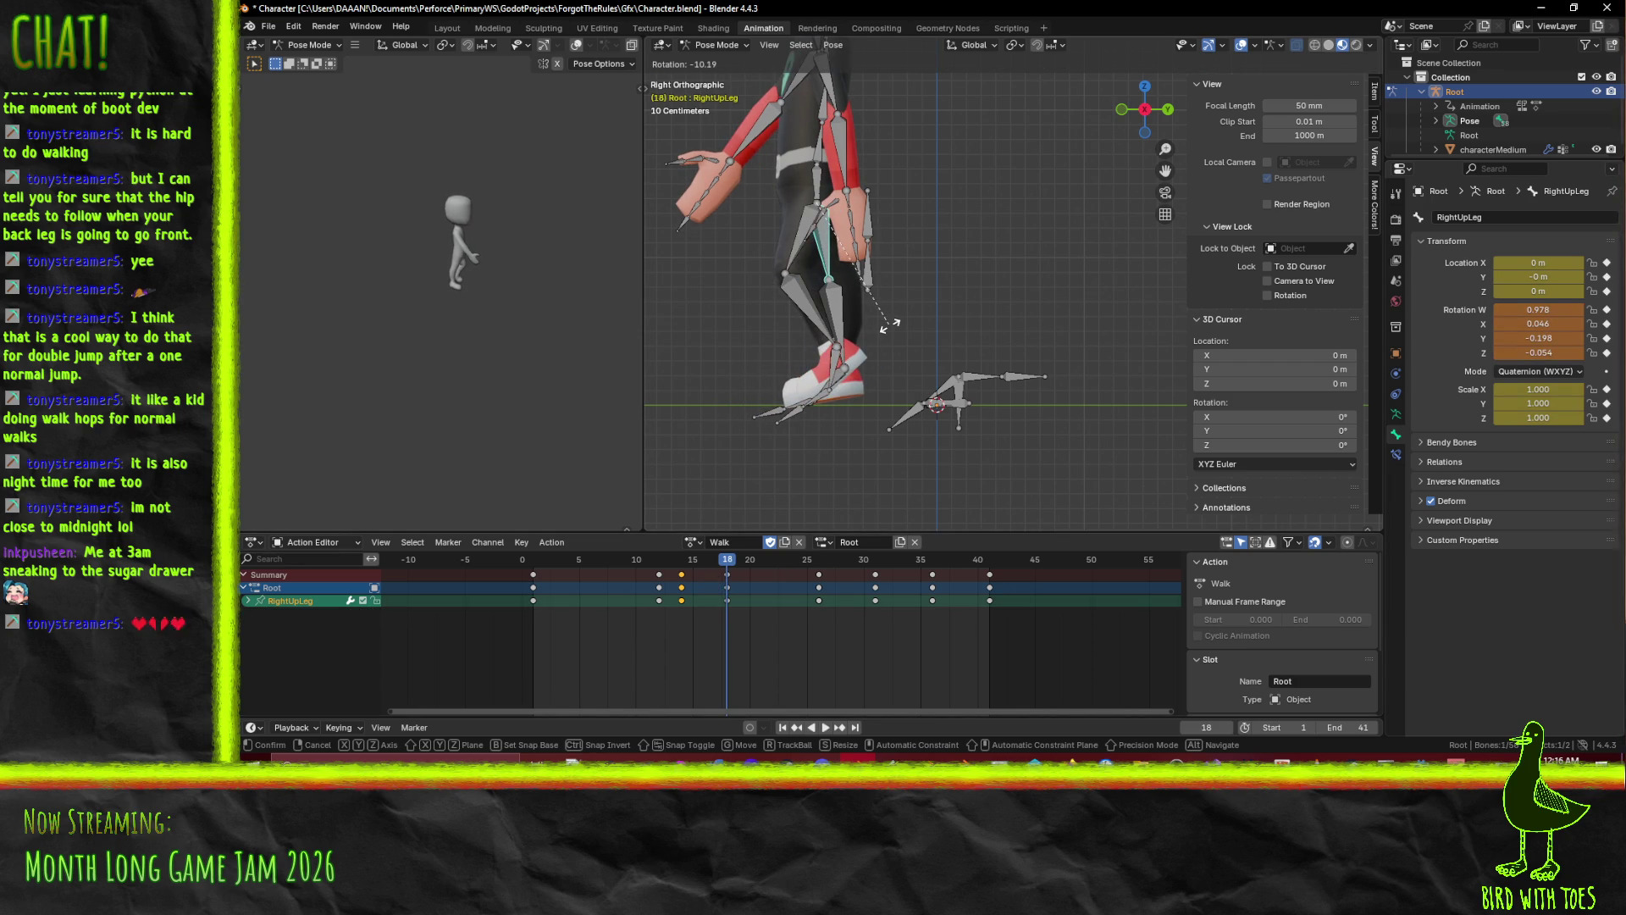
{"action": "left_click", "coordinate": [886, 329]}
{"action": "left_click", "coordinate": [837, 316]}
{"action": "key", "text": "r"}
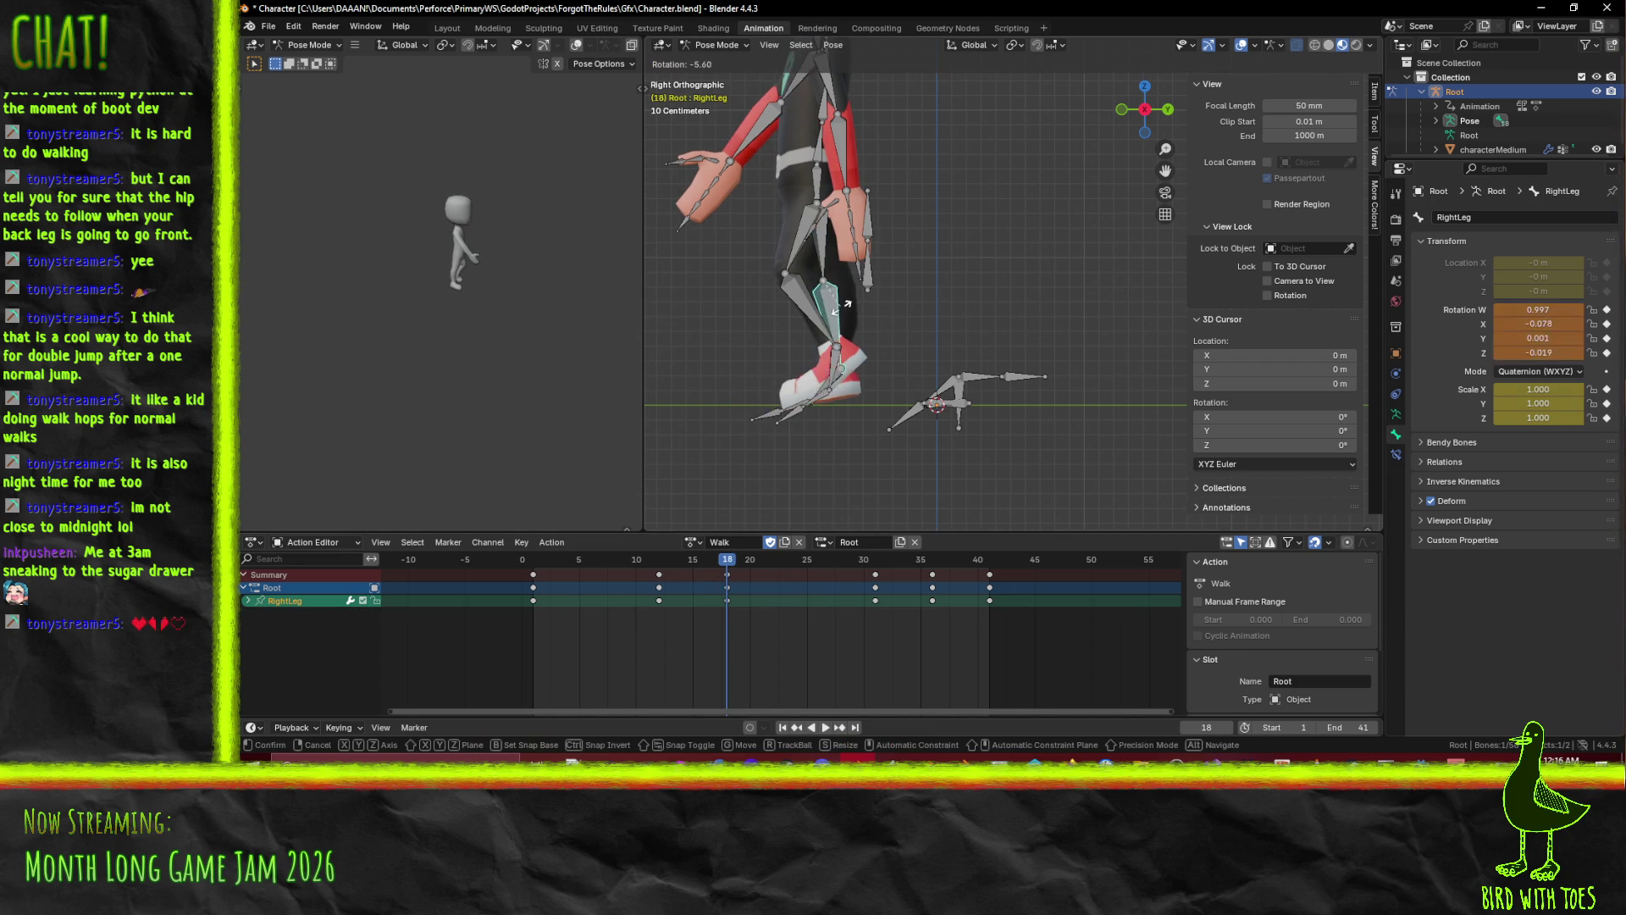
{"action": "left_click", "coordinate": [844, 310]}
{"action": "left_click", "coordinate": [843, 383]}
{"action": "key", "text": "r"}
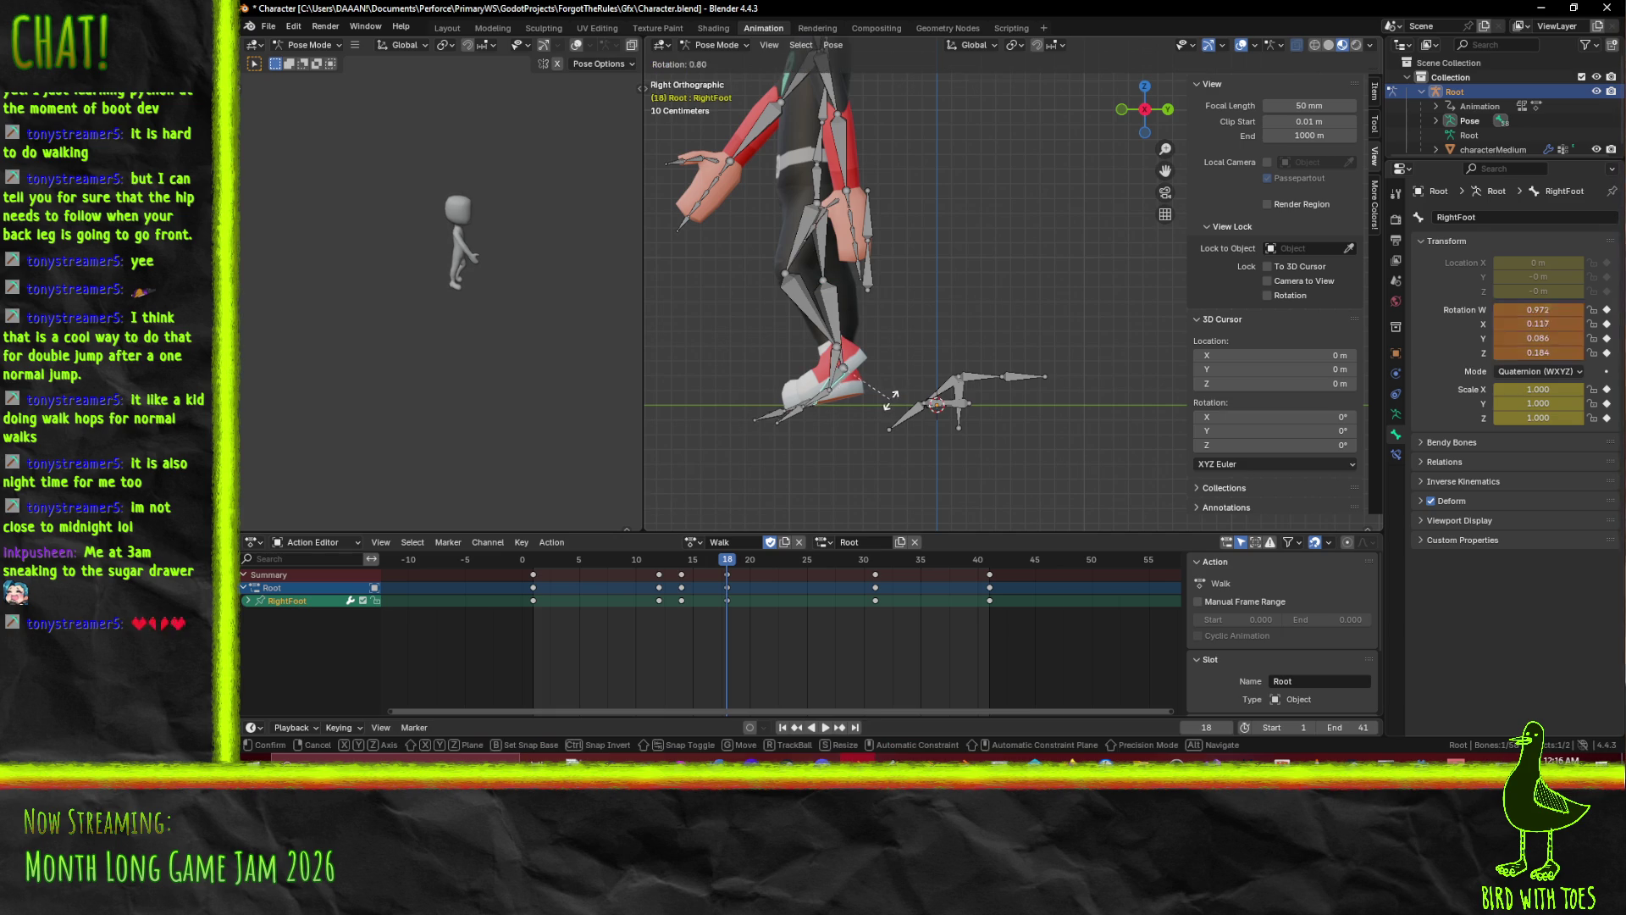
{"action": "left_click", "coordinate": [883, 403]}
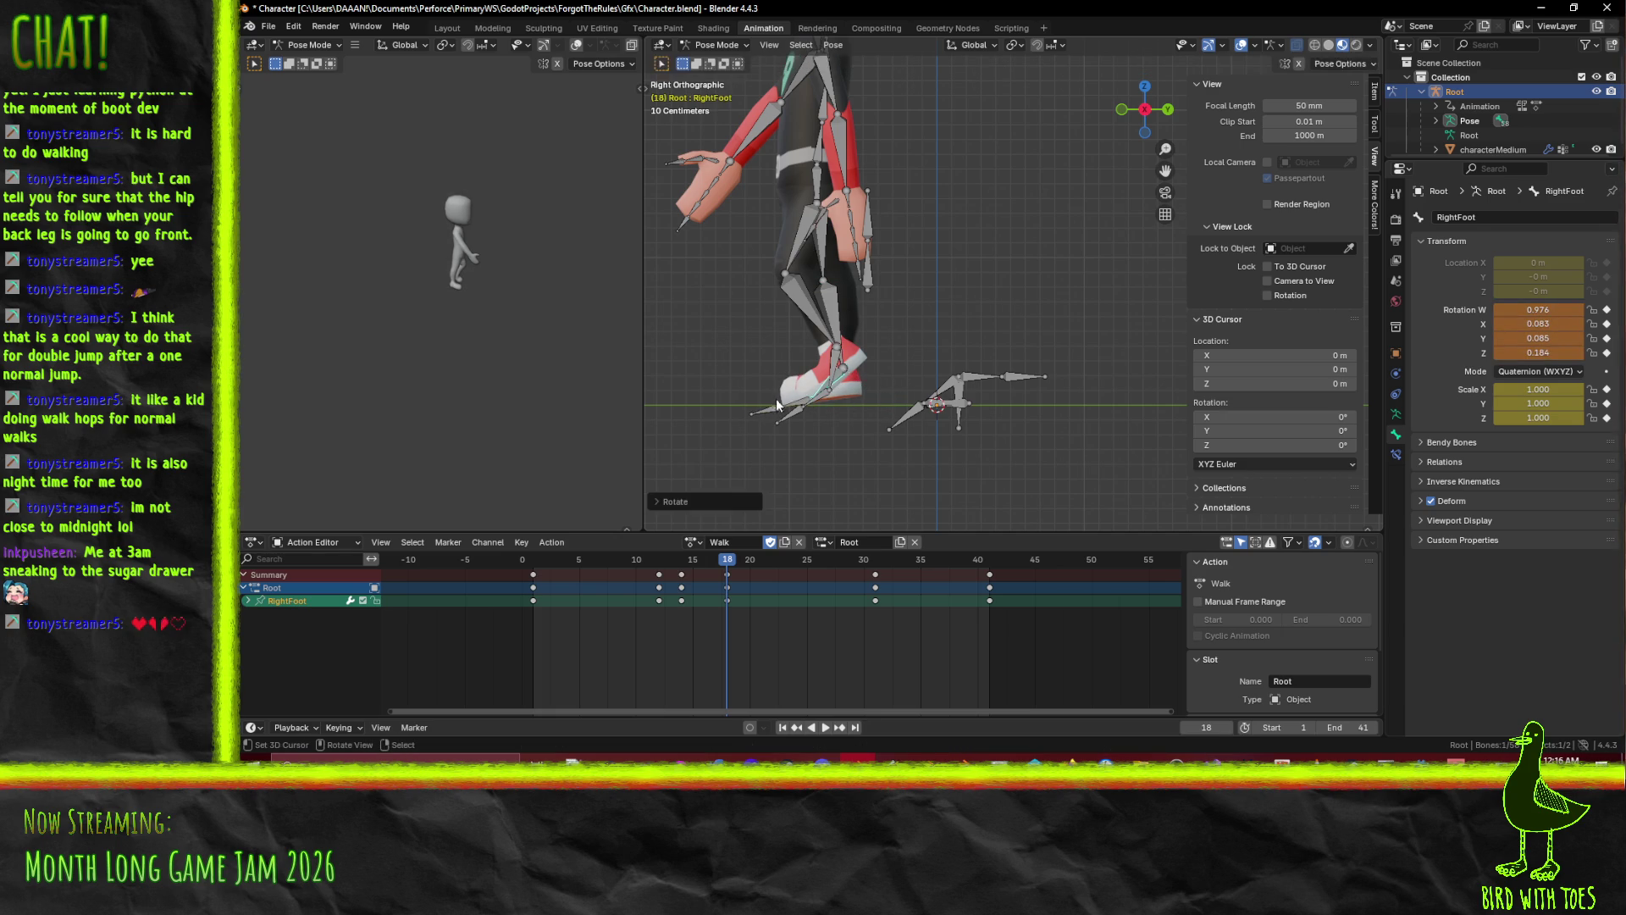
{"action": "left_click", "coordinate": [787, 398]}
{"action": "key", "text": "r"}
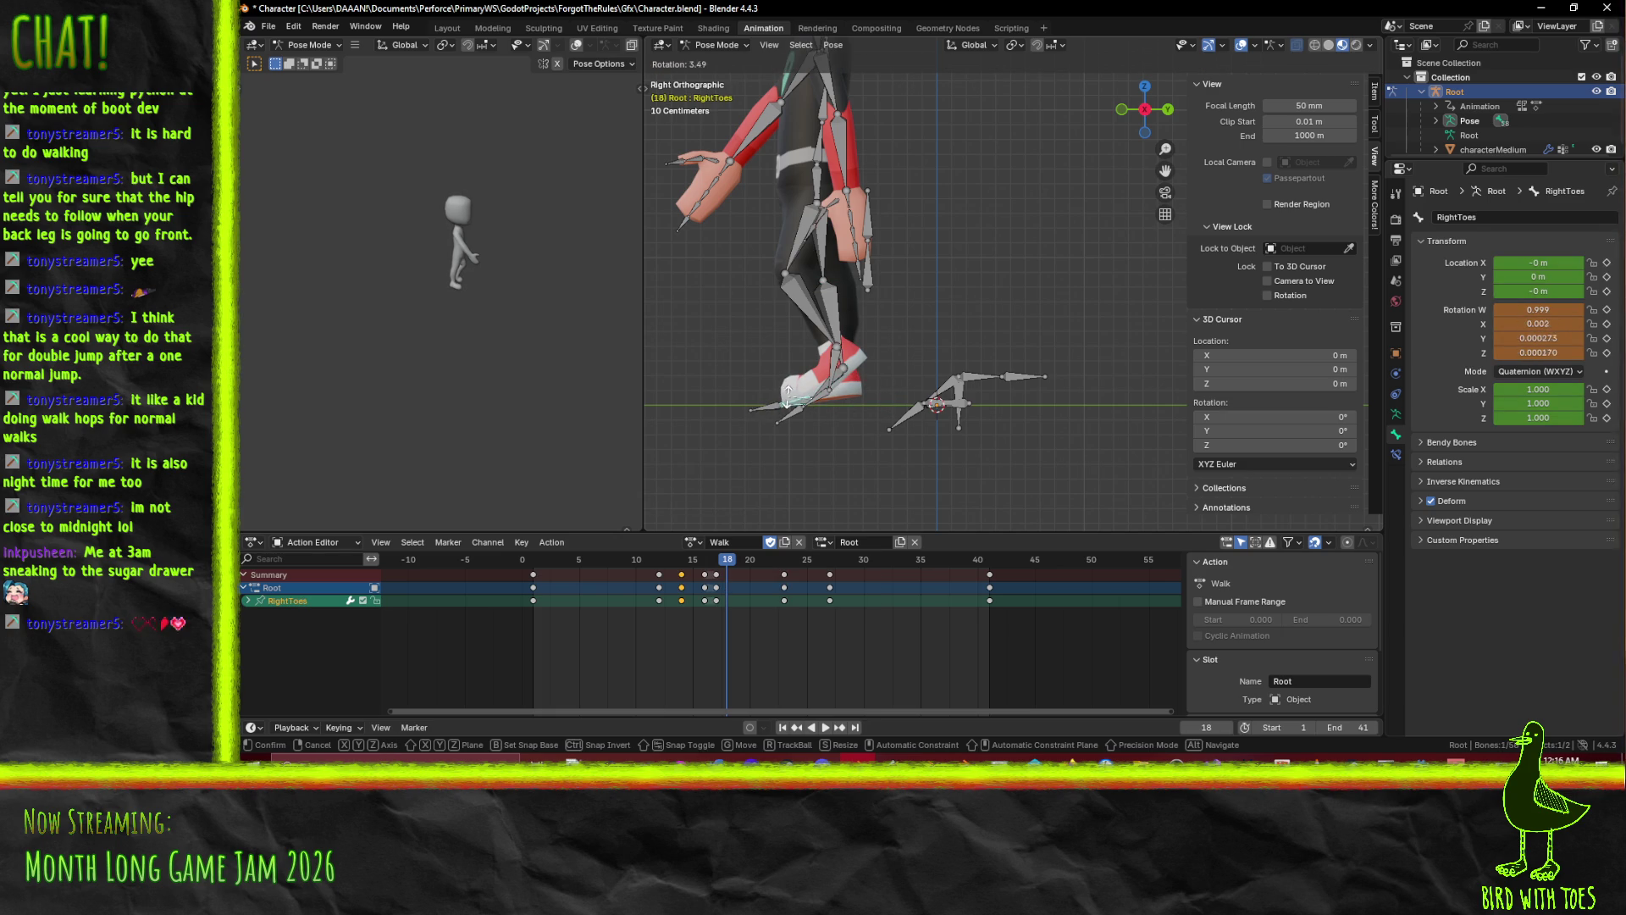
{"action": "left_click", "coordinate": [858, 389]}
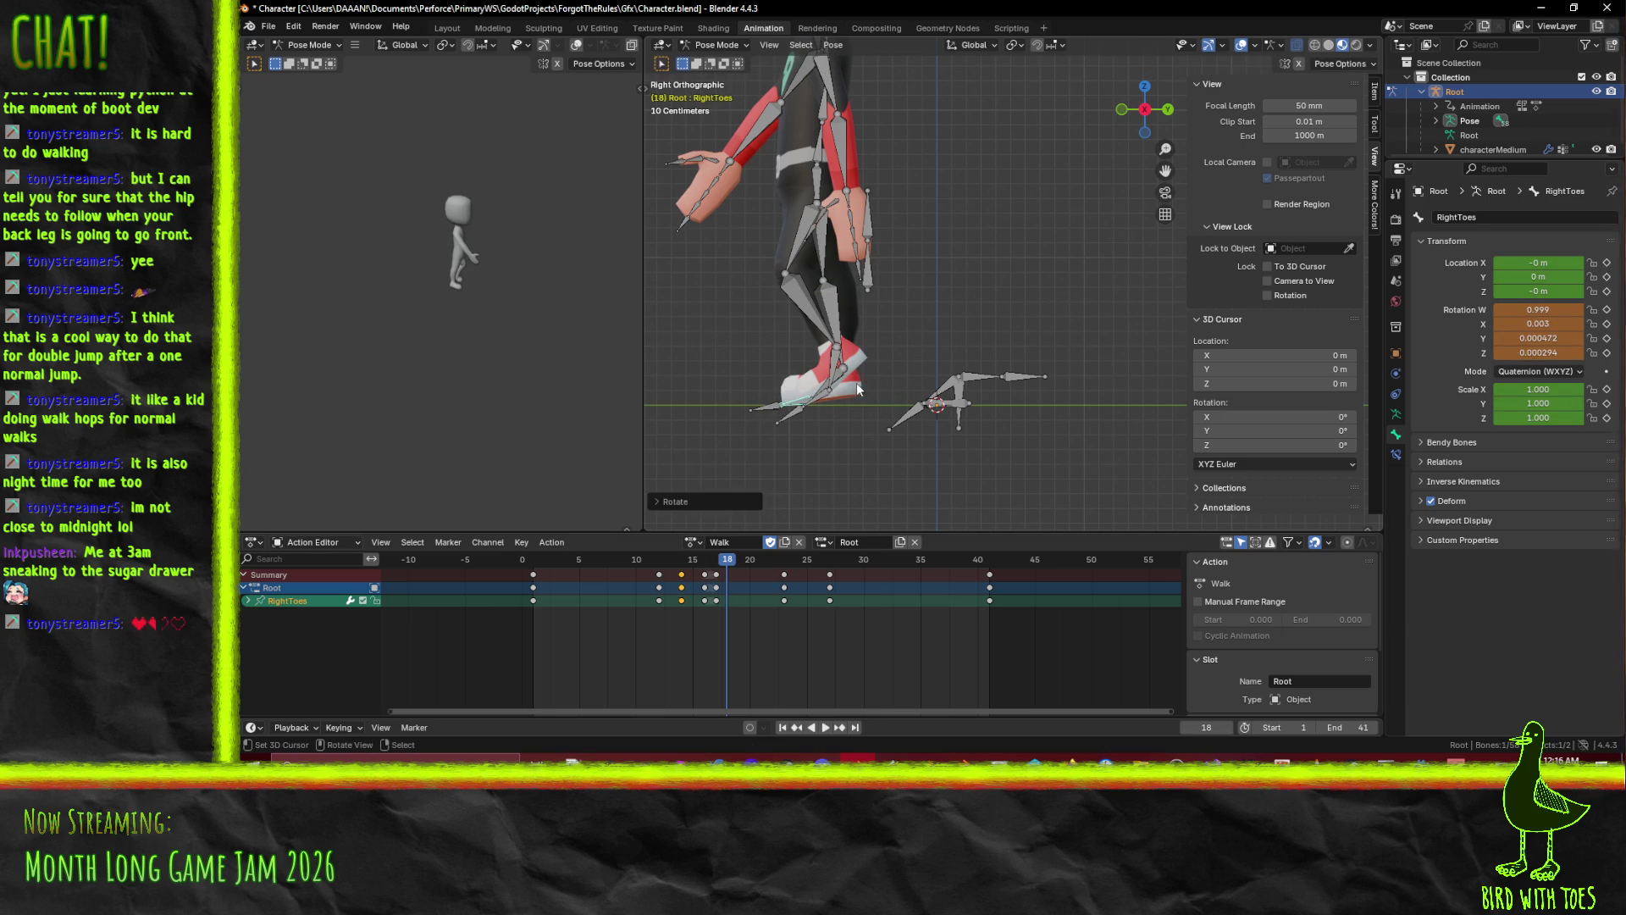
Refine the rotations of the right shin, thigh, foot and toes.
{"action": "left_click", "coordinate": [831, 302]}
{"action": "key", "text": "r"}
{"action": "left_click", "coordinate": [863, 324]}
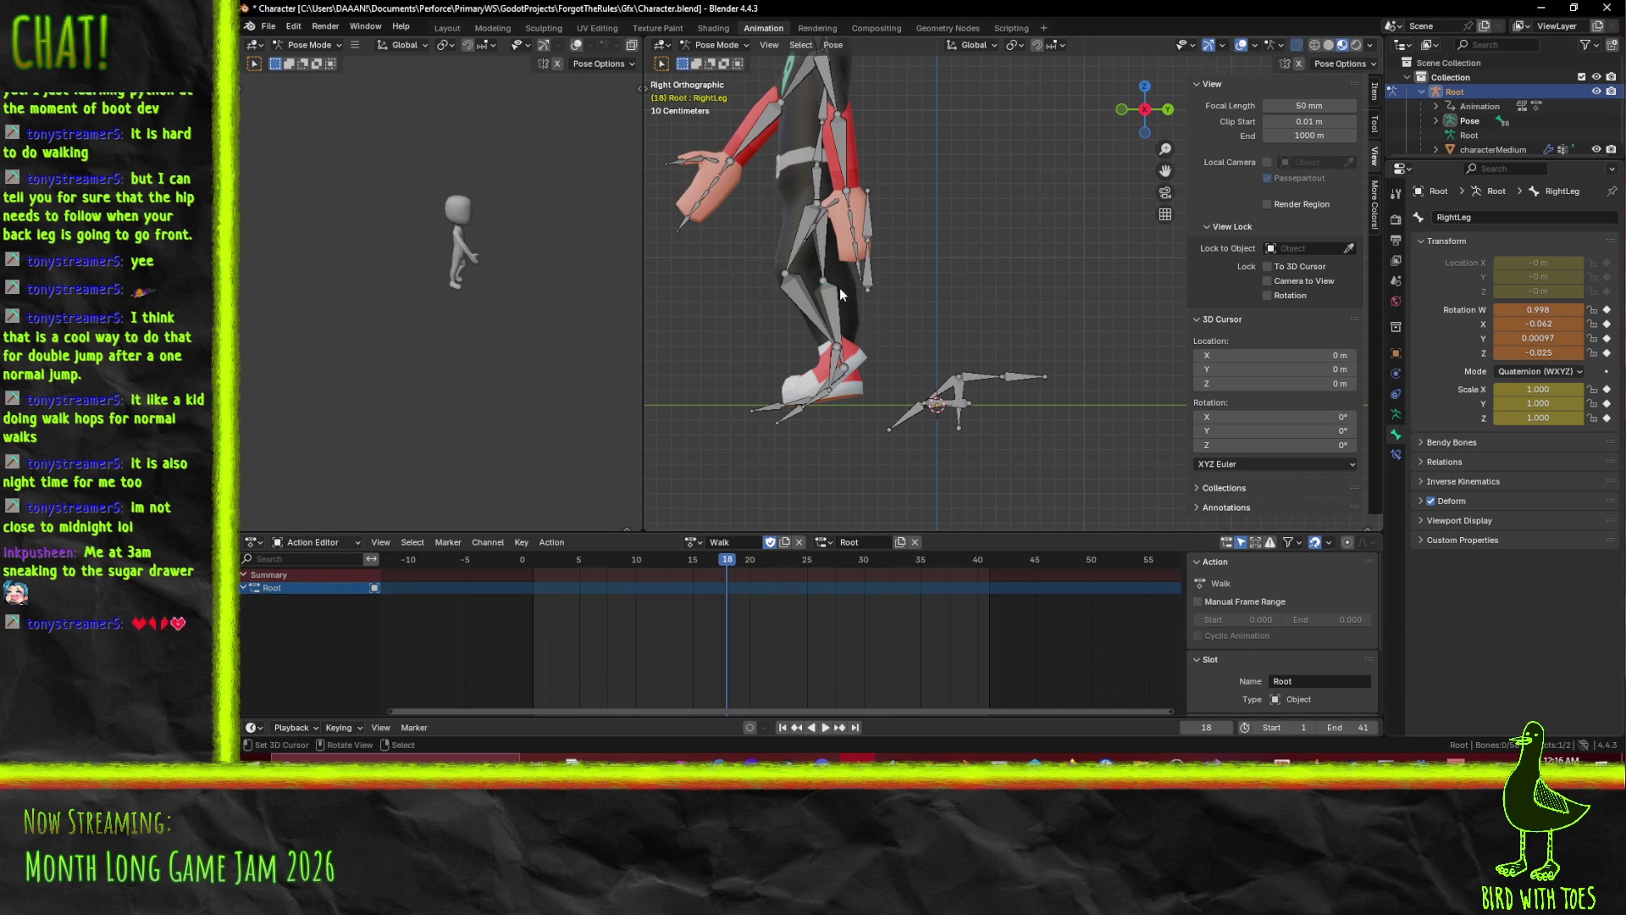
{"action": "left_click", "coordinate": [833, 278]}
{"action": "key", "text": "r"}
{"action": "left_click", "coordinate": [849, 285]}
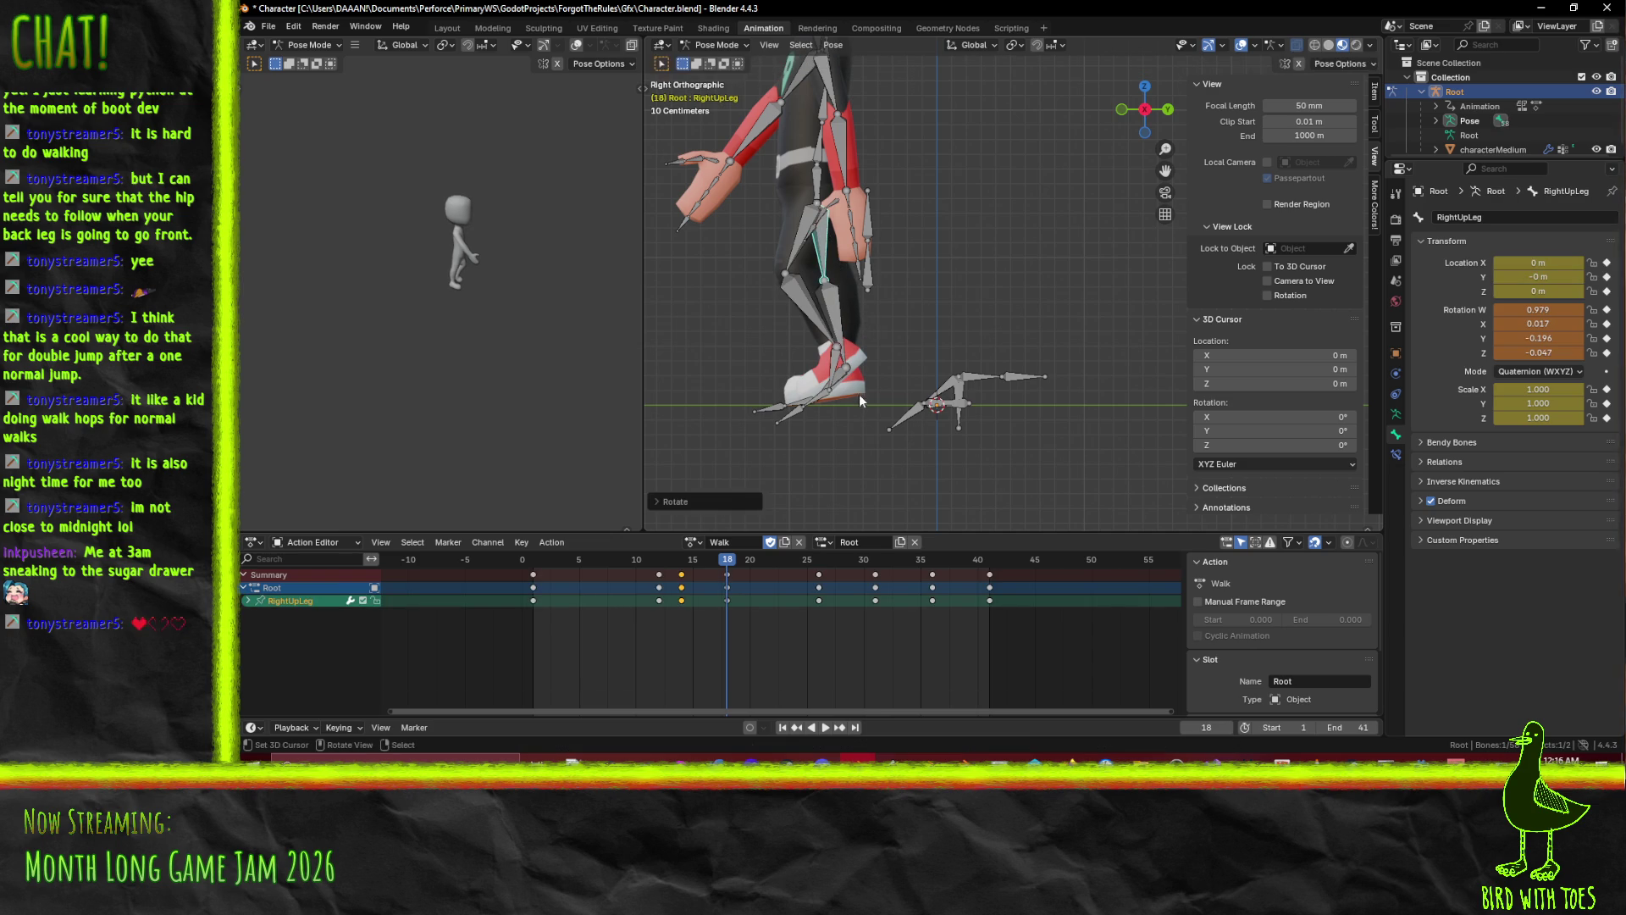
{"action": "left_click", "coordinate": [844, 383]}
{"action": "key", "text": "r"}
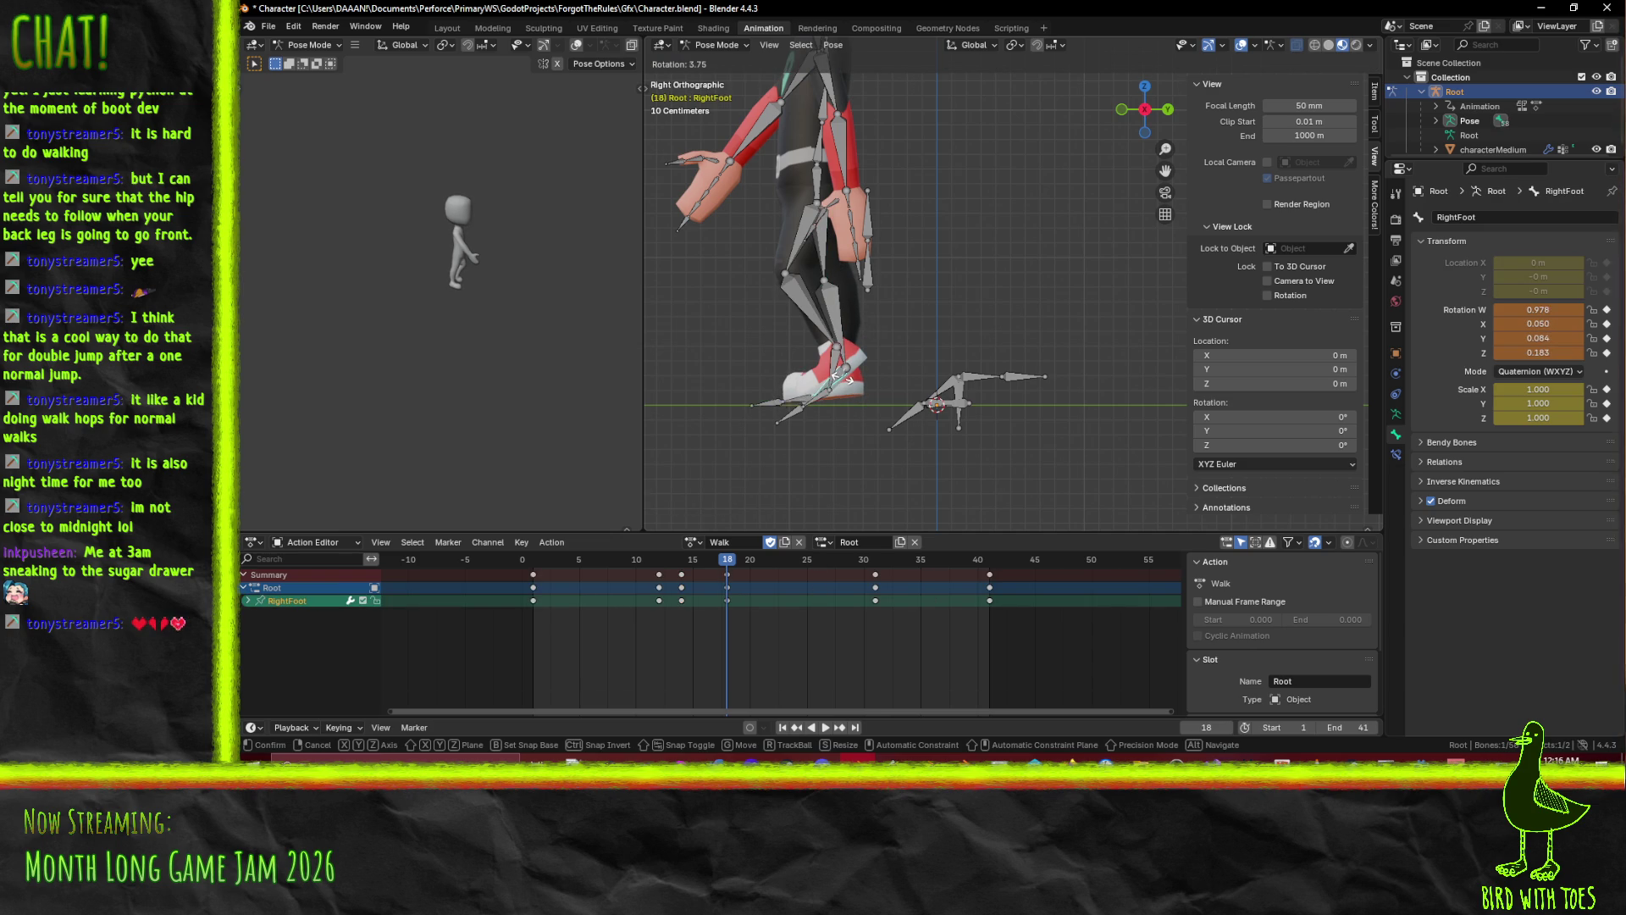
{"action": "left_click", "coordinate": [845, 377]}
{"action": "left_click", "coordinate": [794, 405]}
{"action": "key", "text": "r"}
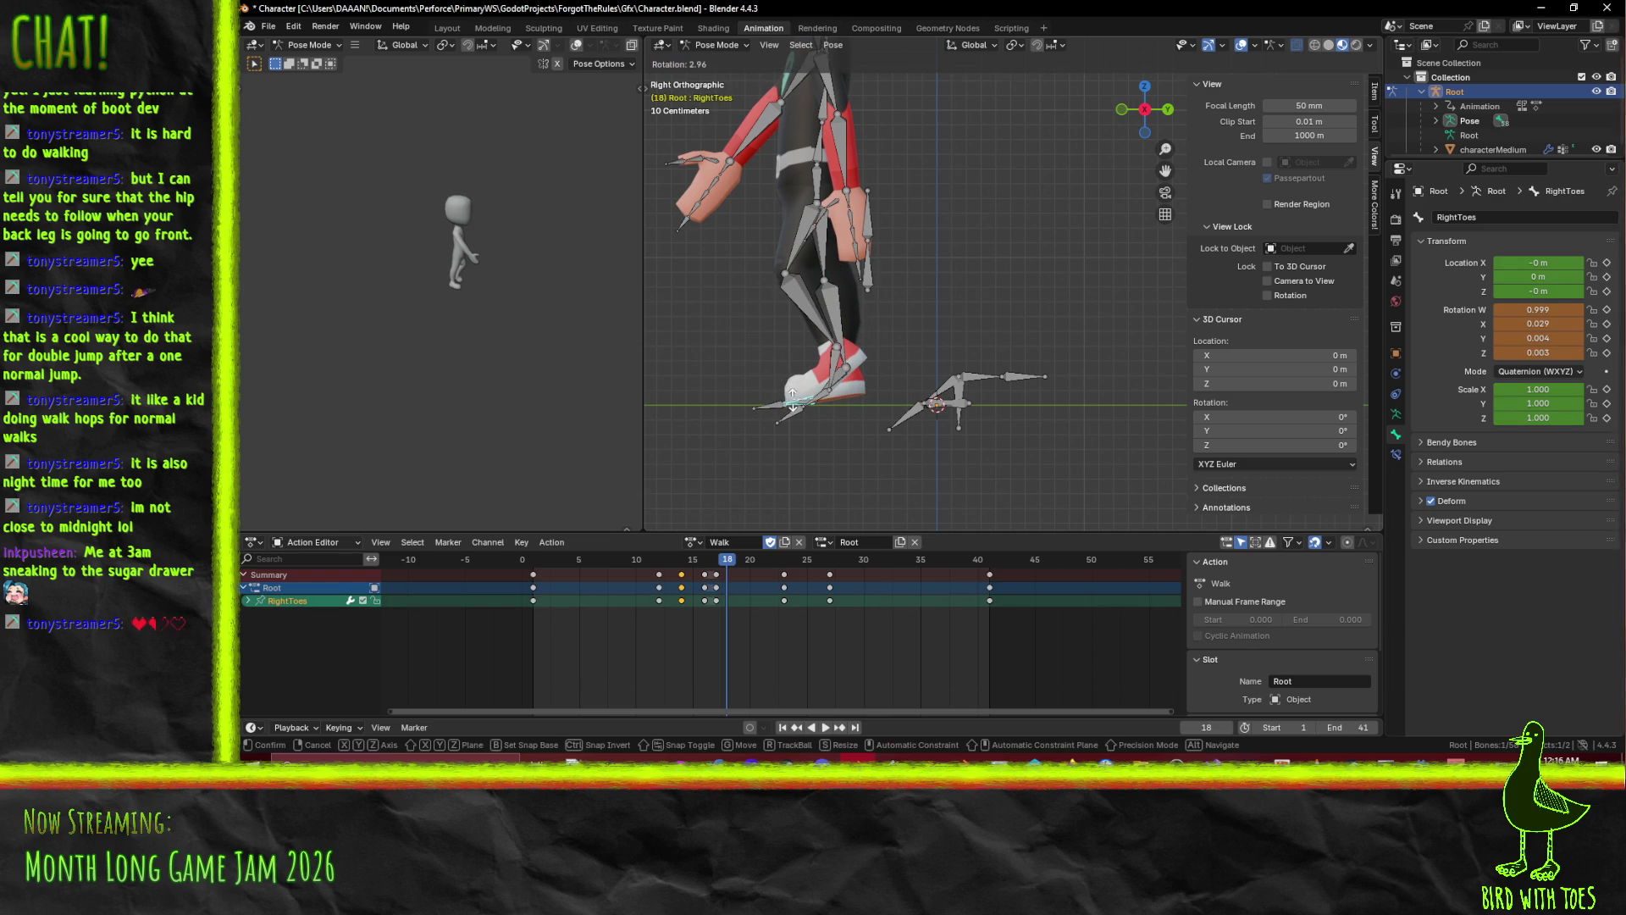
{"action": "left_click", "coordinate": [807, 403]}
Key all four right leg bones at frame 18 and preview the step around frame 16.
{"action": "left_click", "coordinate": [852, 334], "text": "shift"}
{"action": "left_click", "coordinate": [845, 373], "text": "shift"}
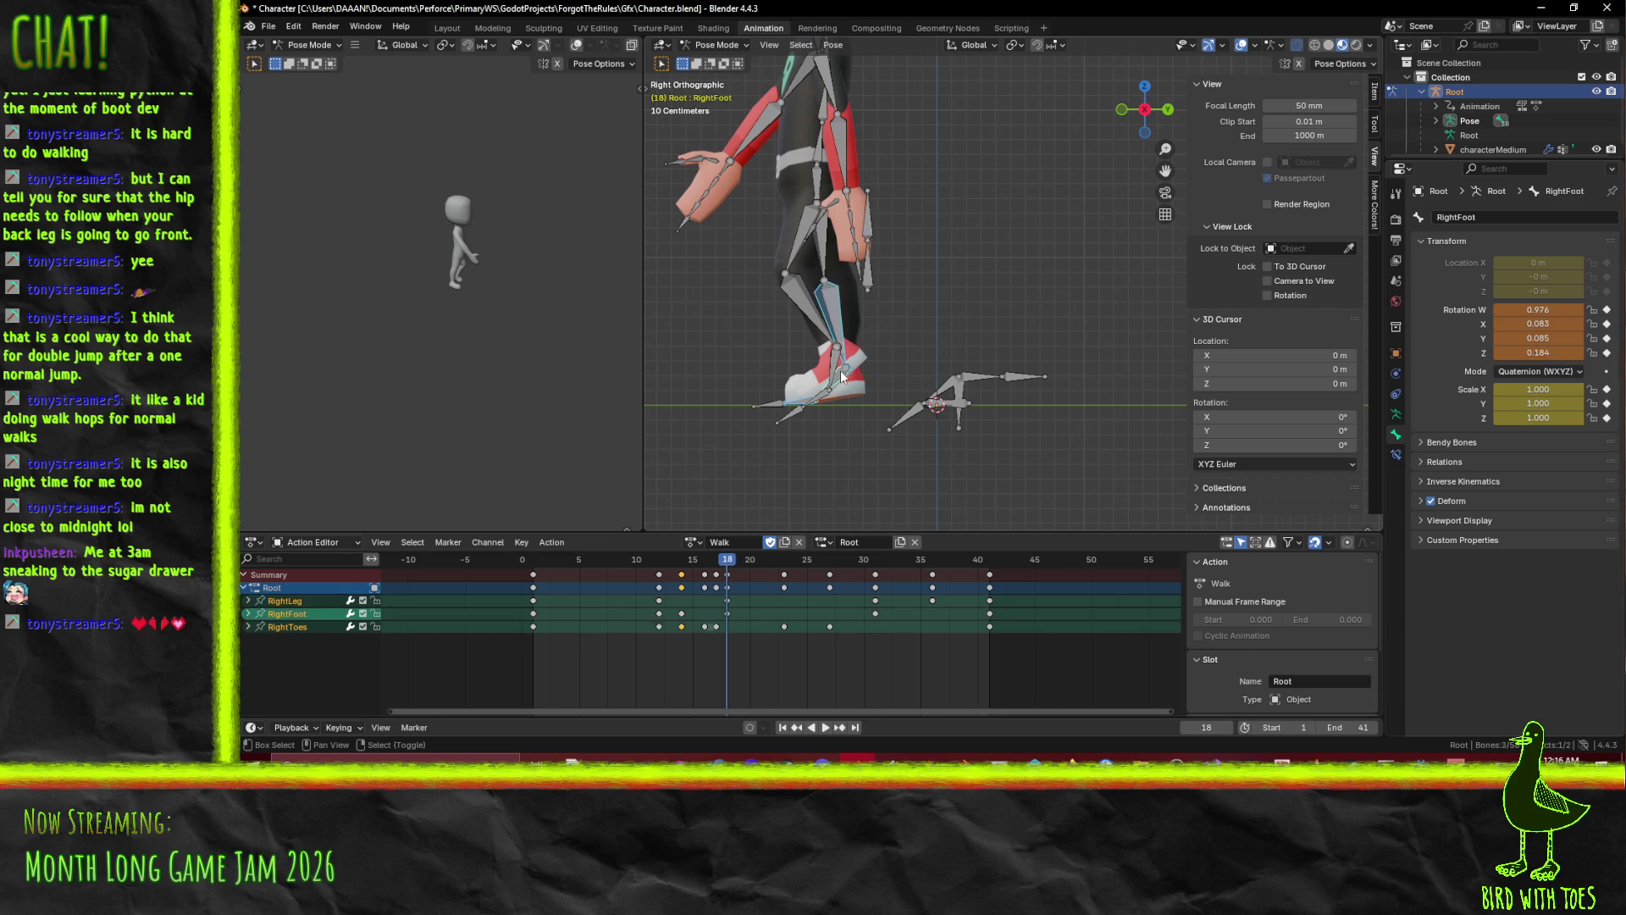
{"action": "left_click", "coordinate": [825, 271], "text": "shift"}
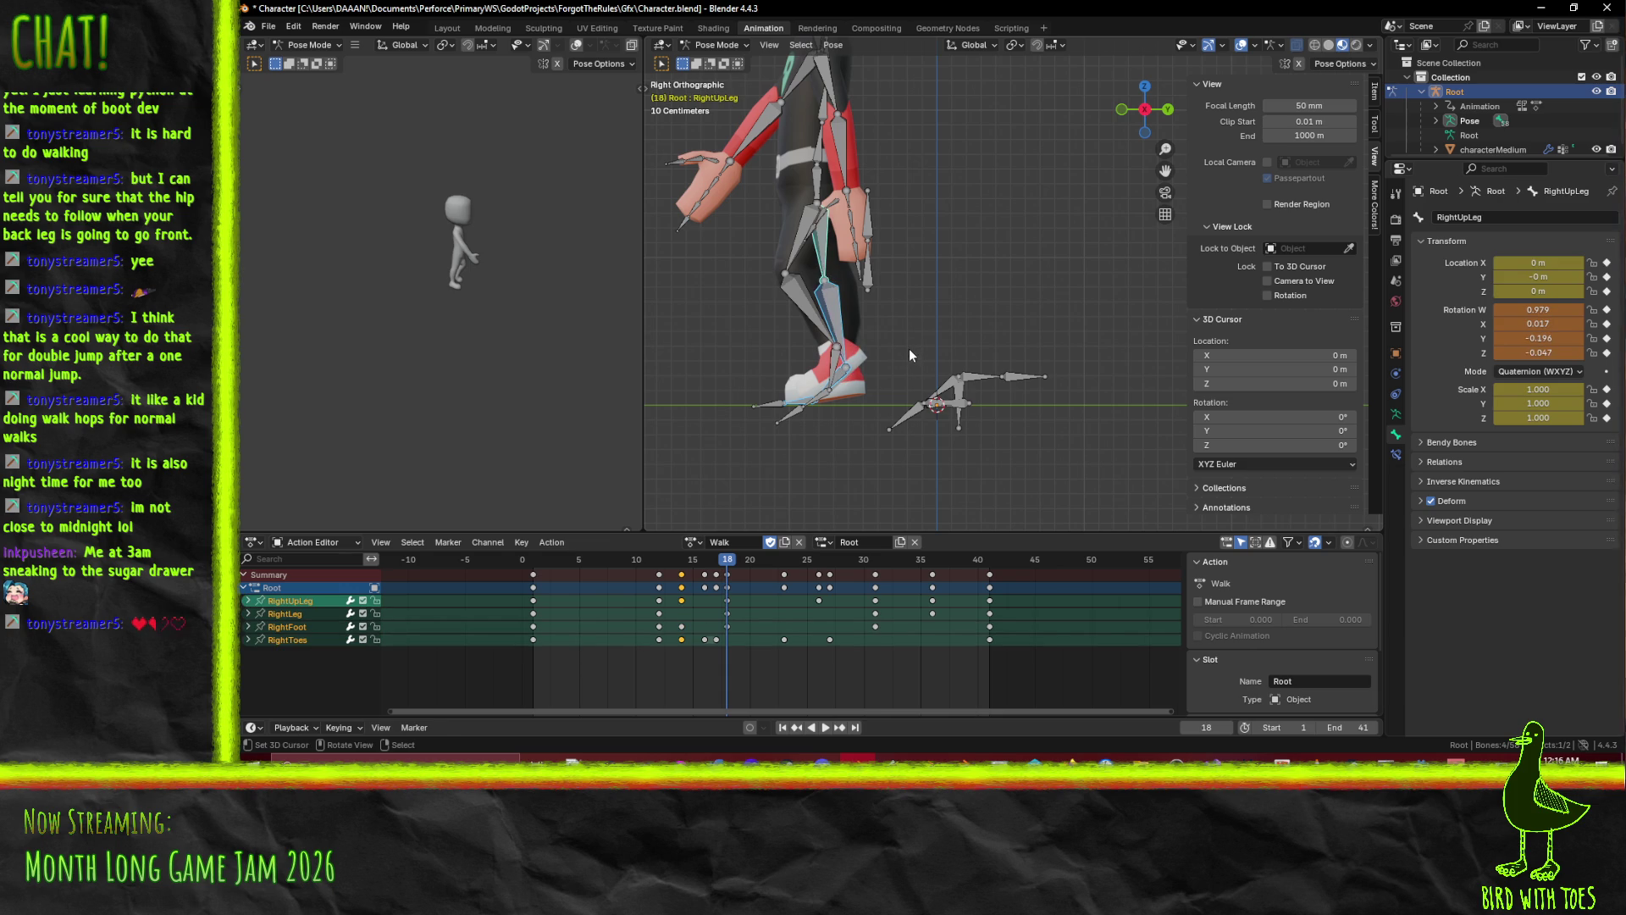
{"action": "key", "text": "i"}
{"action": "key", "text": "space"}
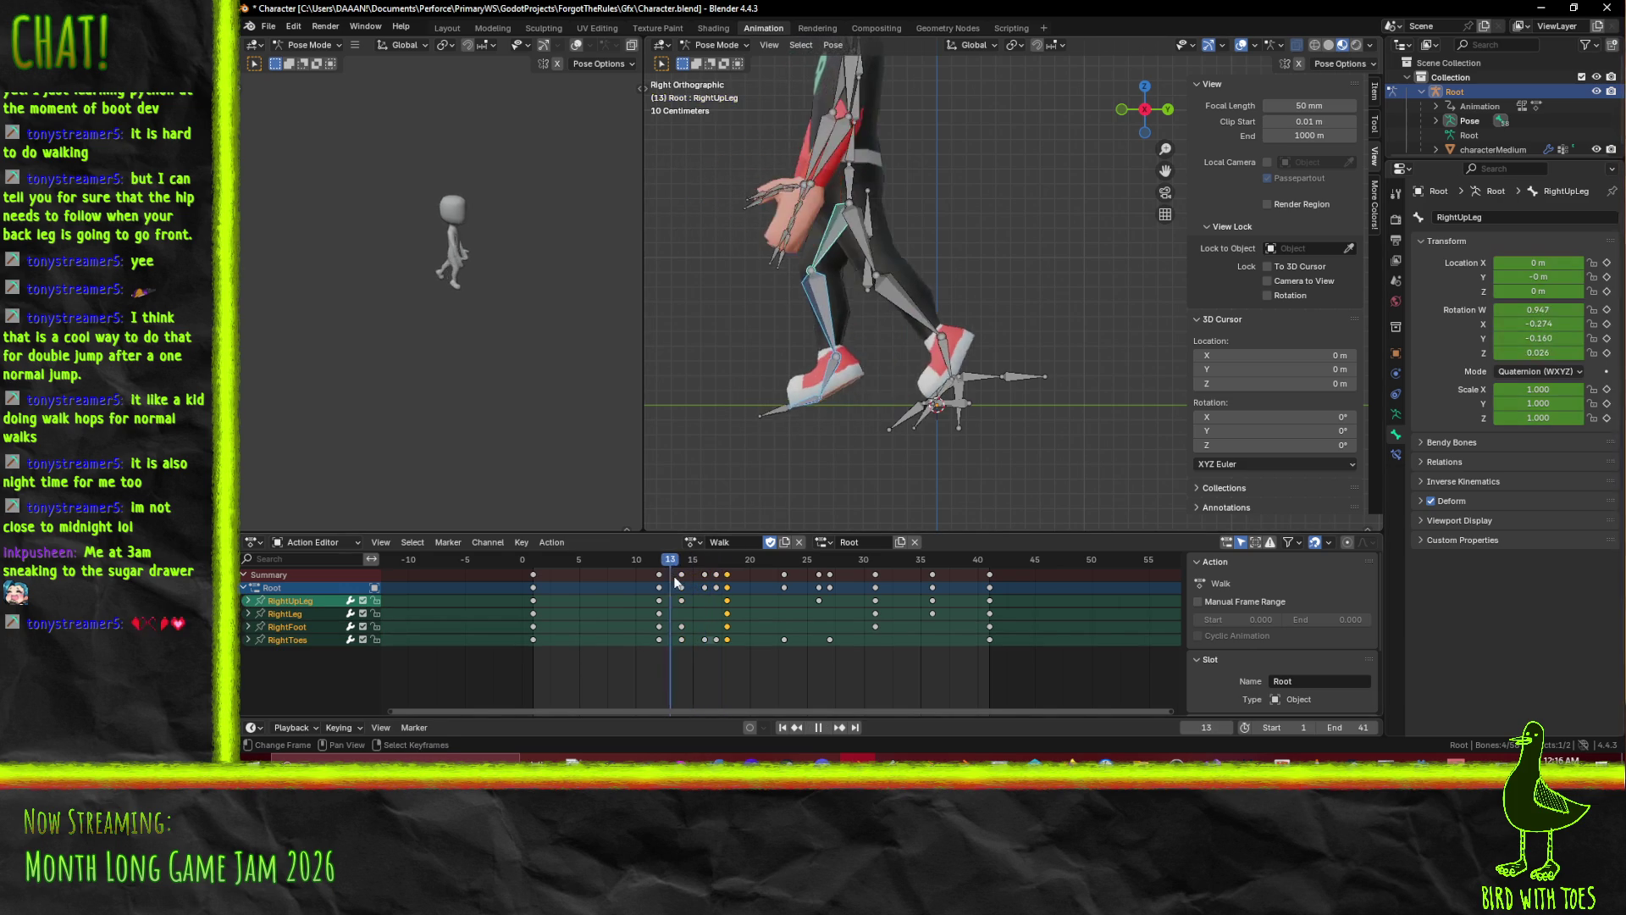
{"action": "mouse_move", "coordinate": [672, 587]}
{"action": "left_mouse_down"}
{"action": "mouse_move", "coordinate": [693, 588]}
{"action": "mouse_move", "coordinate": [644, 593]}
{"action": "mouse_move", "coordinate": [733, 606]}
{"action": "mouse_move", "coordinate": [542, 602]}
{"action": "mouse_move", "coordinate": [725, 620]}
{"action": "mouse_move", "coordinate": [654, 618]}
{"action": "mouse_move", "coordinate": [678, 624]}
{"action": "left_mouse_up"}
Delete the frame-16 keyframe on the RightToes row and replay the animation.
{"action": "key", "text": "space"}
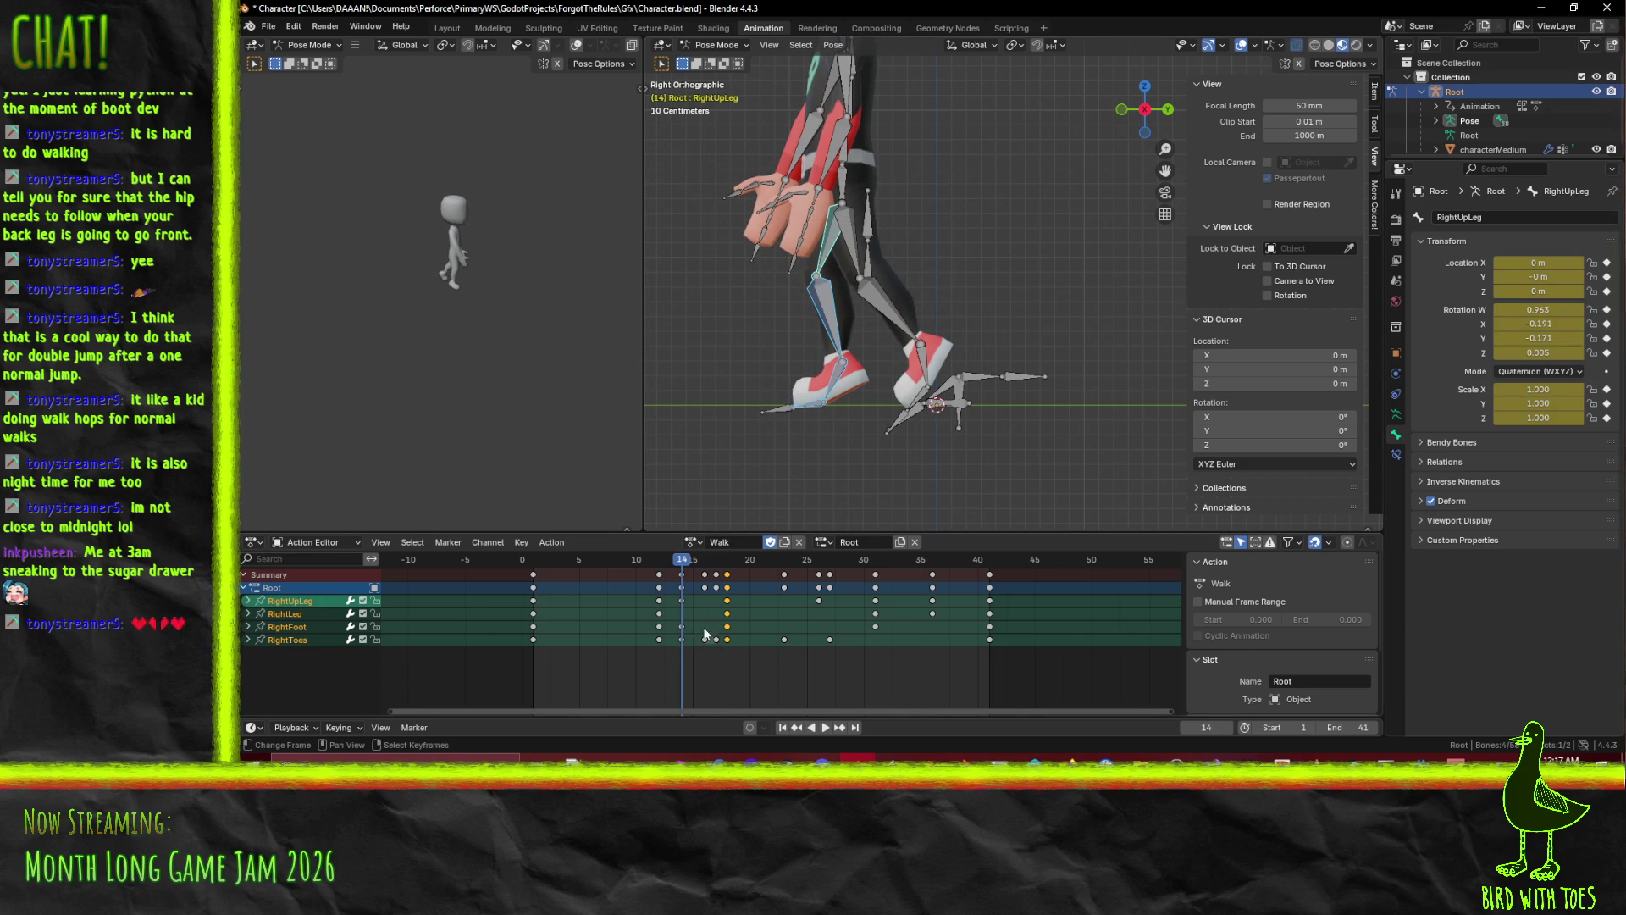
{"action": "left_click", "coordinate": [706, 640]}
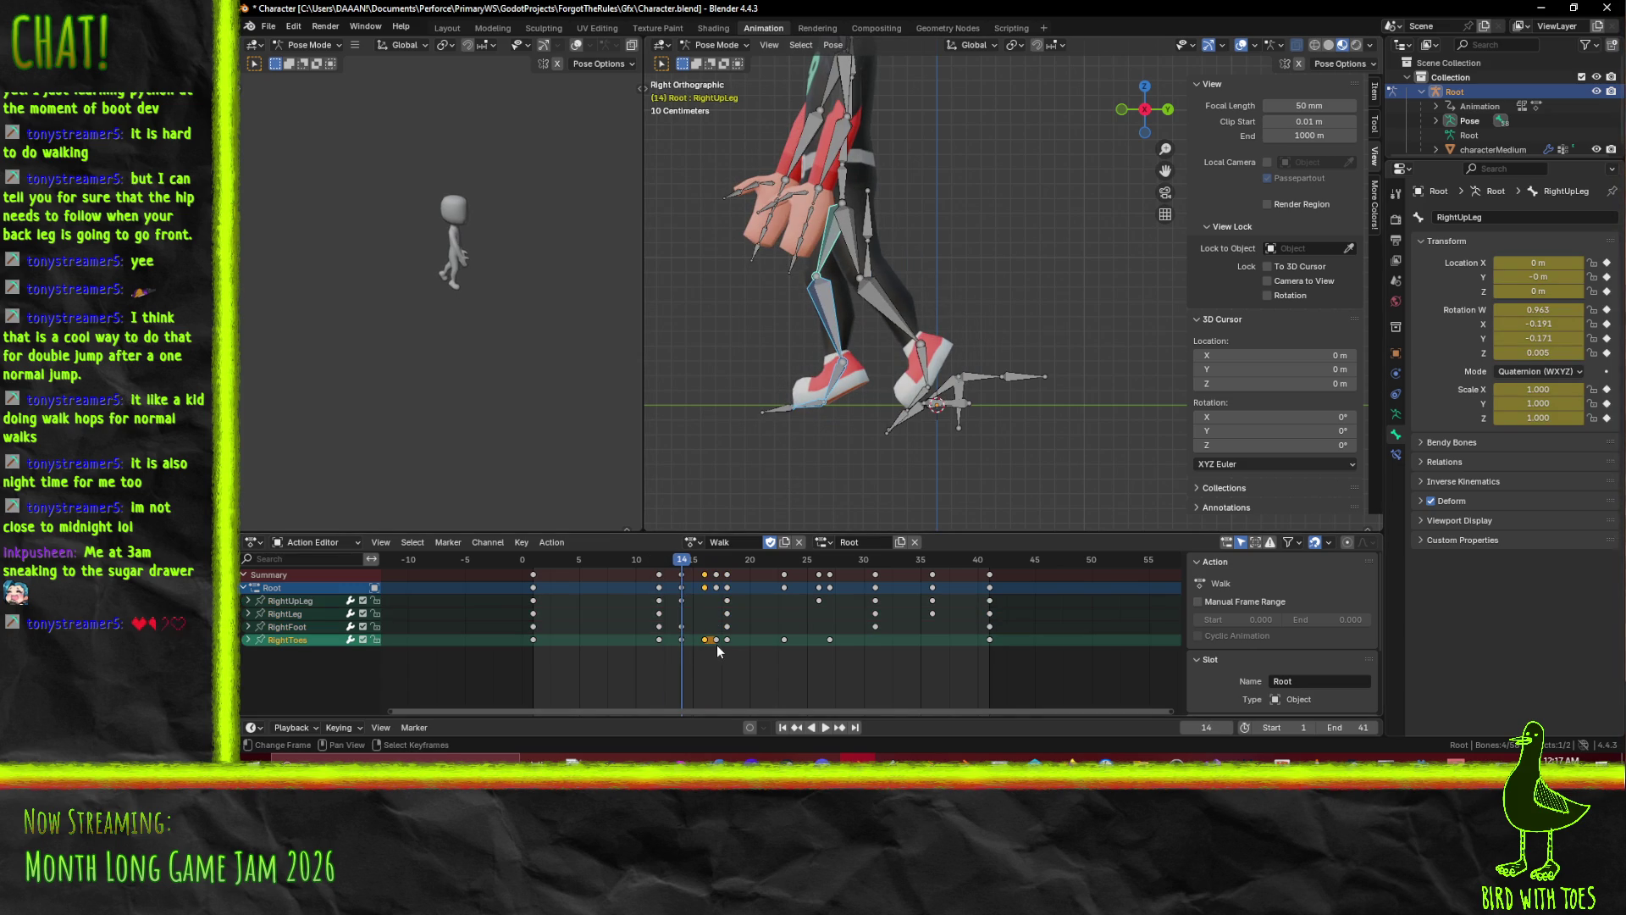
{"action": "key", "text": "x"}
{"action": "left_click", "coordinate": [686, 625]}
{"action": "key", "text": "space"}
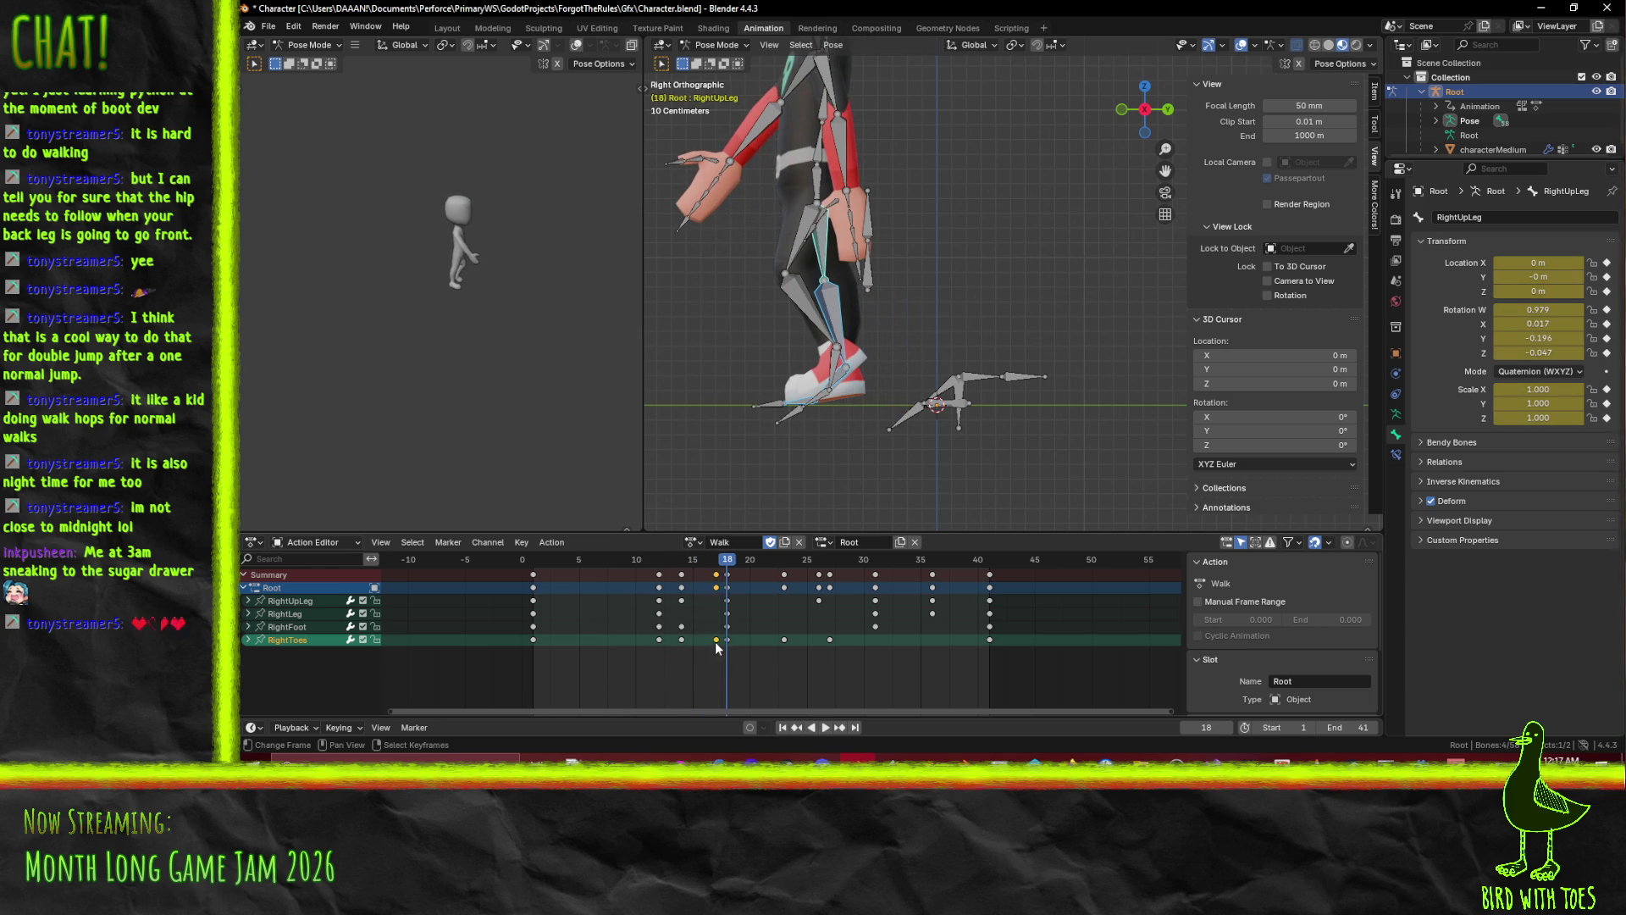
Delete the frame-17 keyframes, then scrub from frame 16 to 19 to check.
{"action": "key", "text": "x"}
{"action": "left_click", "coordinate": [703, 642]}
{"action": "left_click", "coordinate": [707, 563]}
{"action": "key", "text": "space"}
{"action": "mouse_move", "coordinate": [708, 565]}
{"action": "left_mouse_down"}
{"action": "mouse_move", "coordinate": [682, 569]}
{"action": "mouse_move", "coordinate": [810, 578]}
{"action": "mouse_move", "coordinate": [612, 571]}
{"action": "mouse_move", "coordinate": [763, 581]}
{"action": "mouse_move", "coordinate": [787, 567]}
{"action": "left_mouse_up"}
Rotate RightFoot and RightToes at frame 23 and key both bones.
{"action": "left_click", "coordinate": [816, 404]}
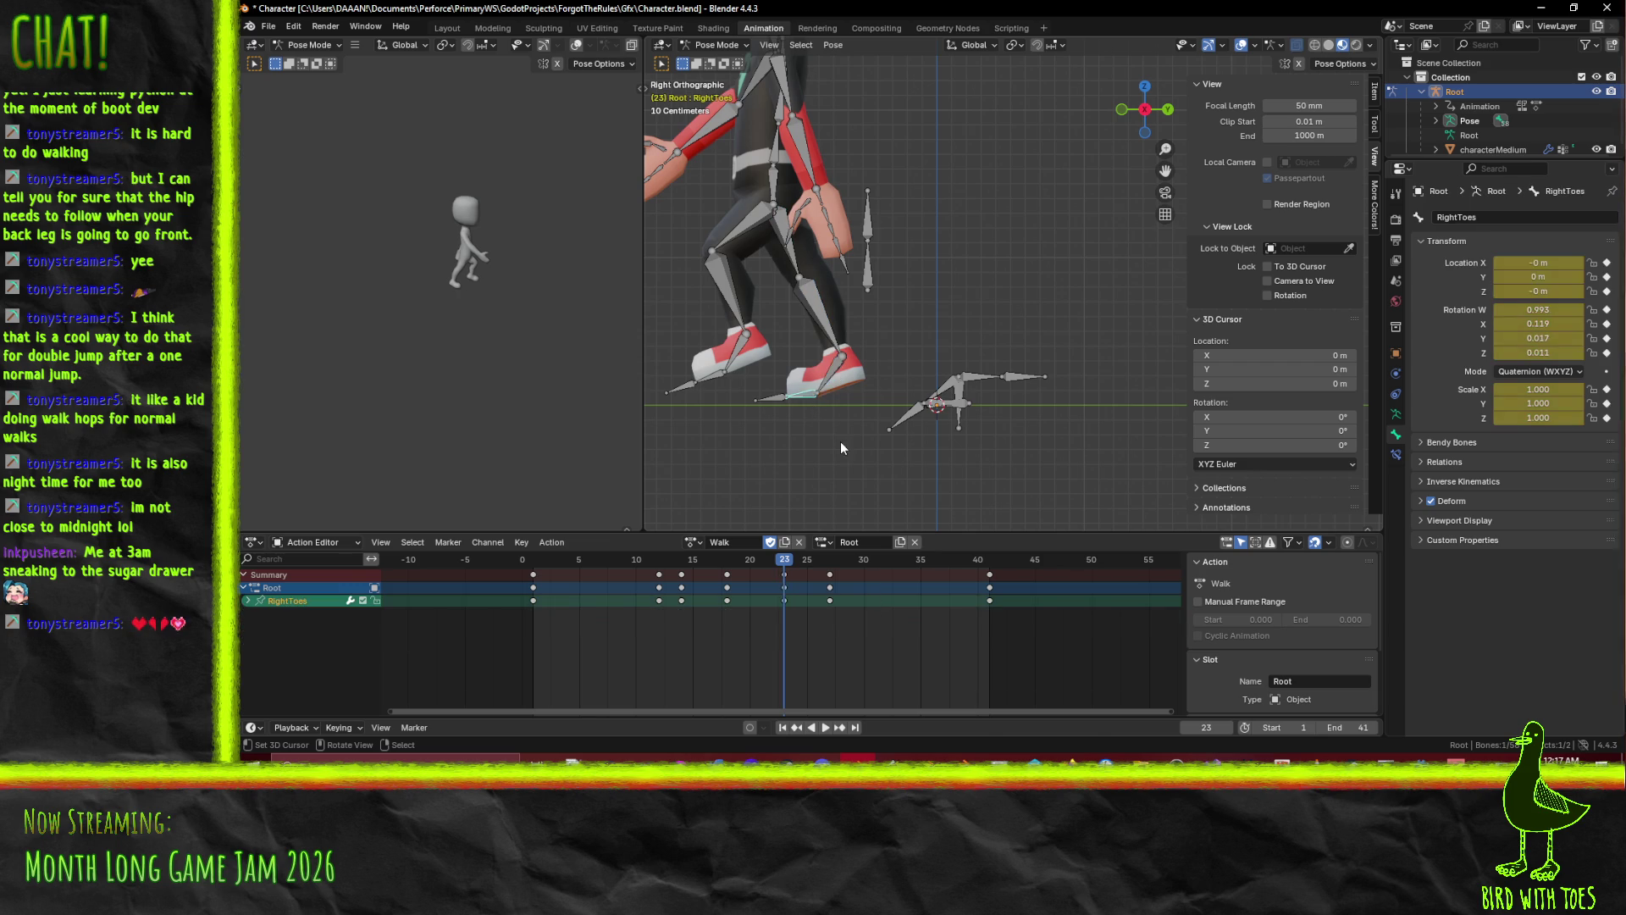
{"action": "left_click", "coordinate": [840, 374]}
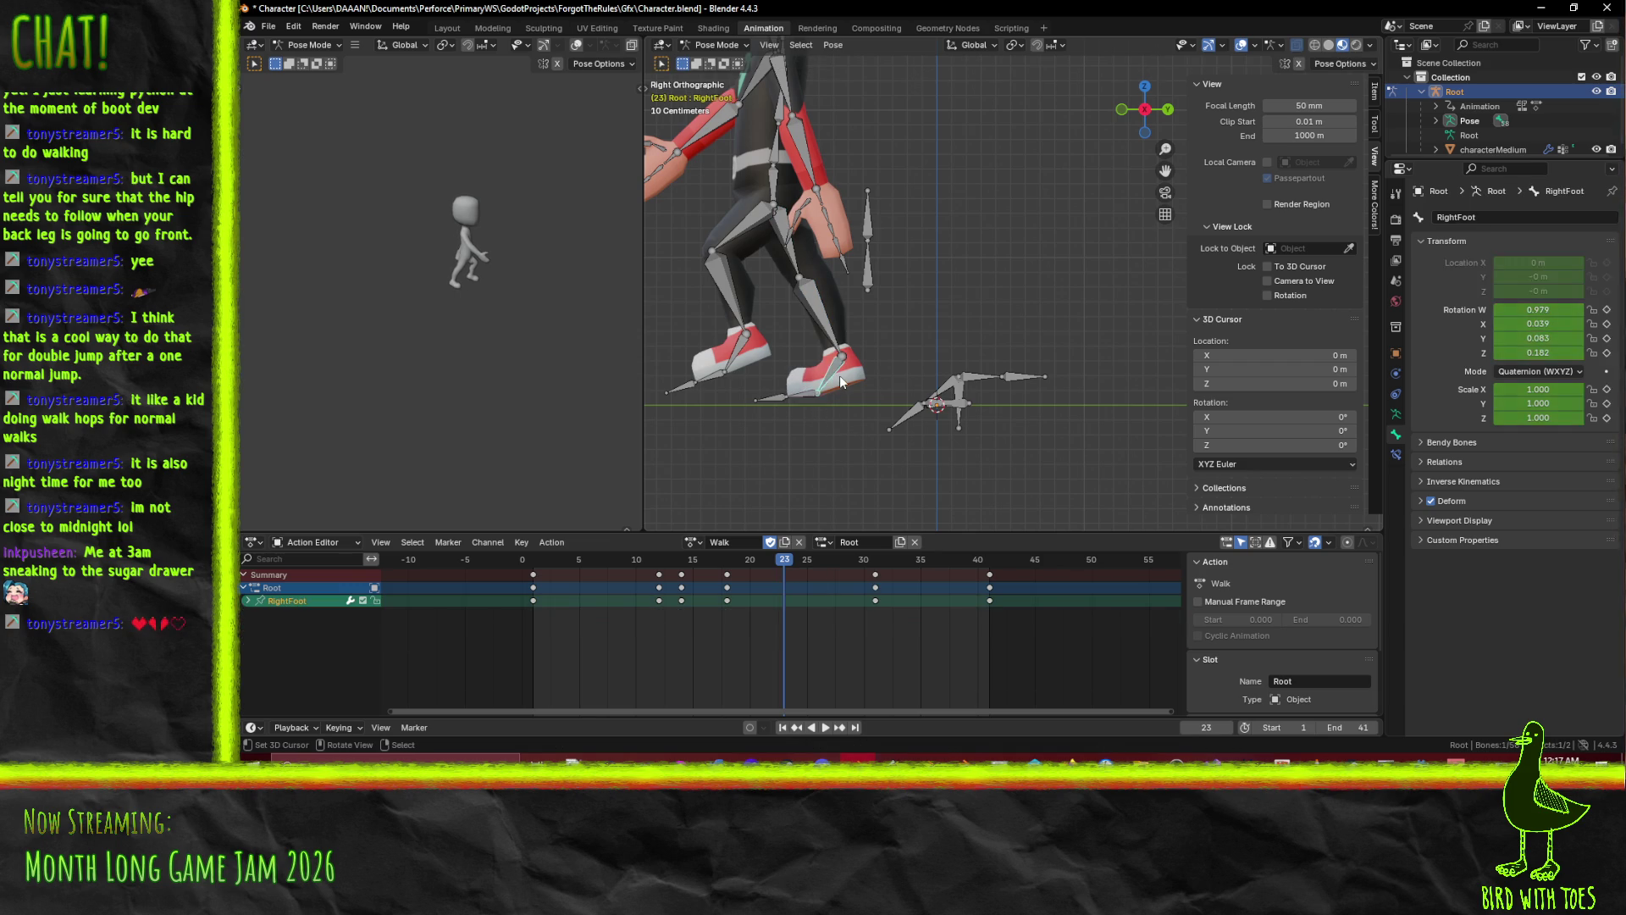
{"action": "key", "text": "r"}
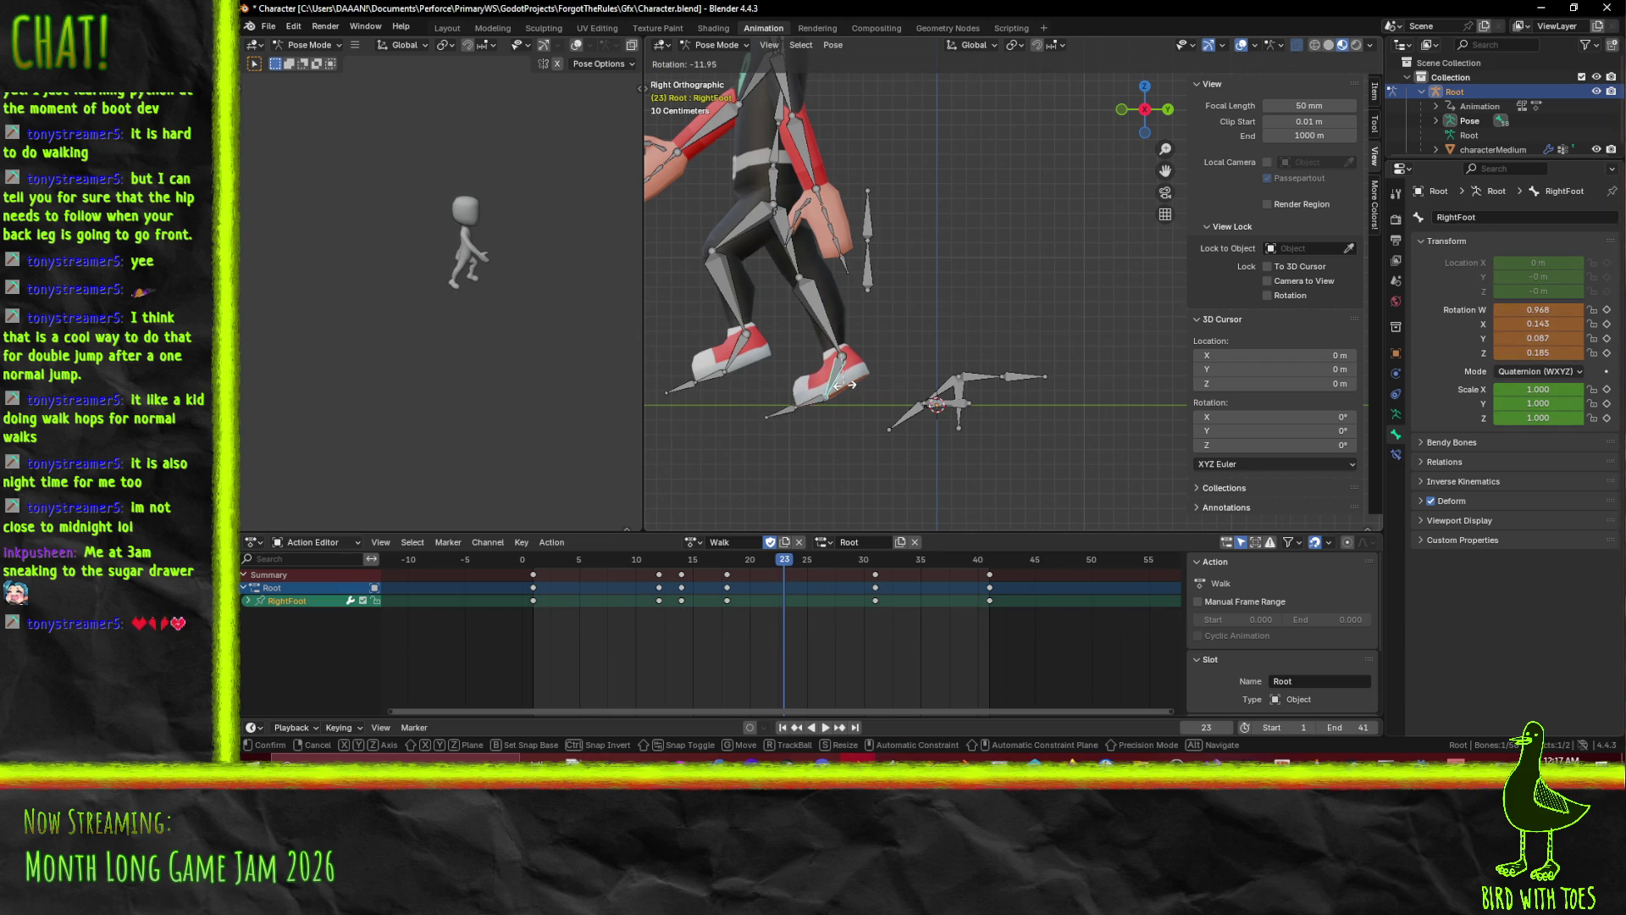
{"action": "left_click", "coordinate": [839, 386]}
{"action": "left_click", "coordinate": [807, 403]}
{"action": "key", "text": "r"}
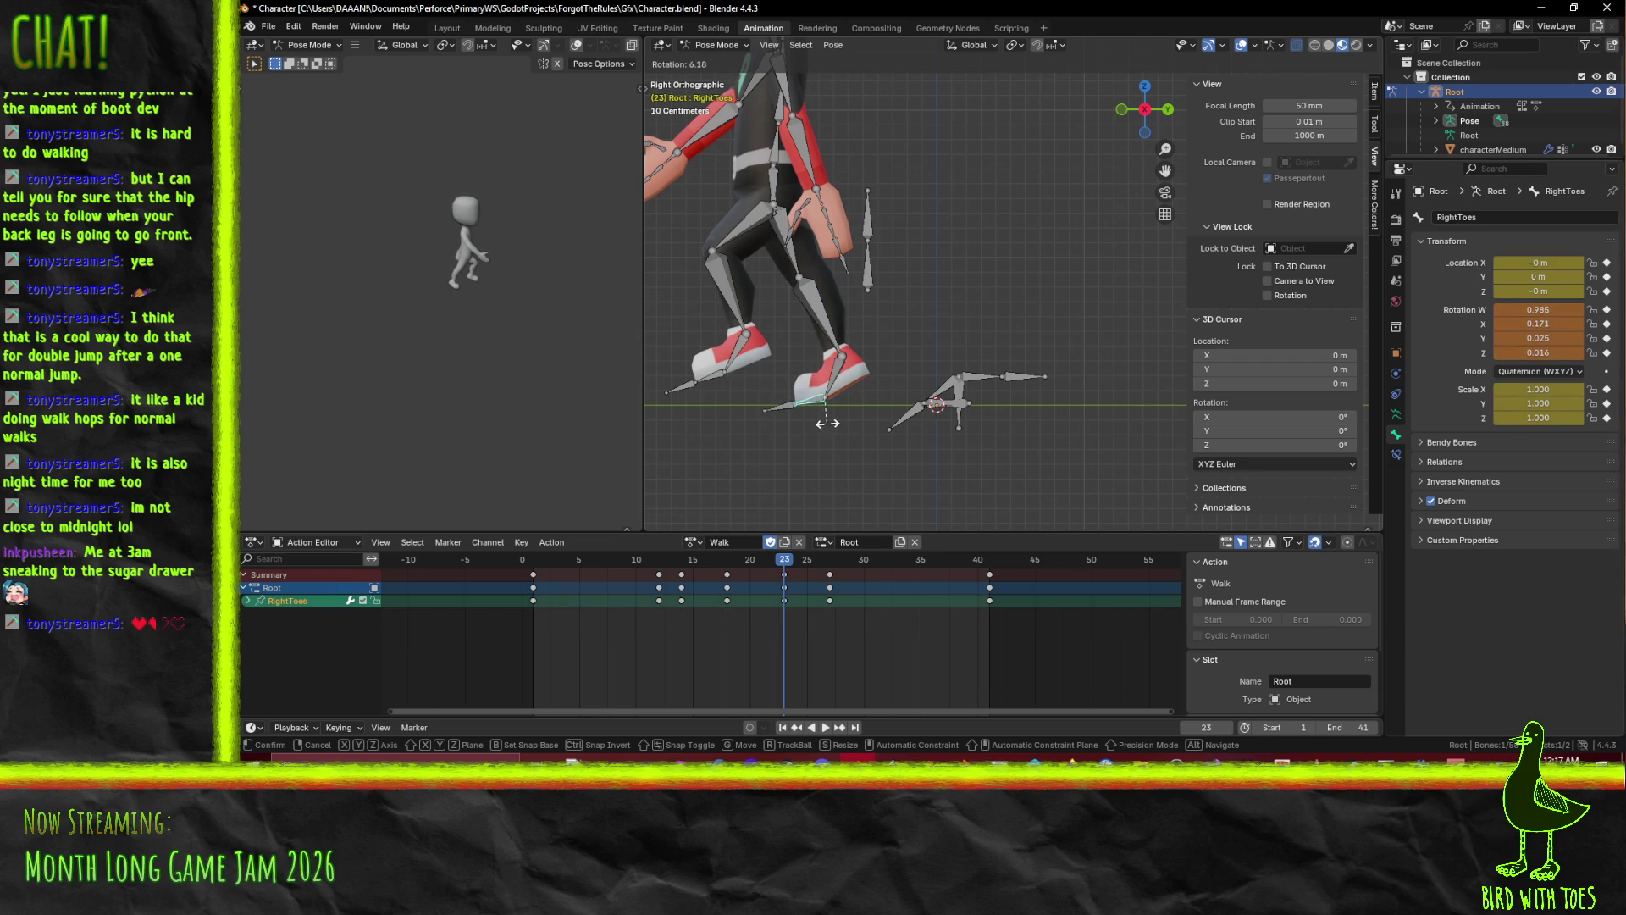
{"action": "left_click", "coordinate": [828, 426]}
{"action": "left_click", "coordinate": [838, 389], "text": "shift"}
{"action": "key", "text": "i"}
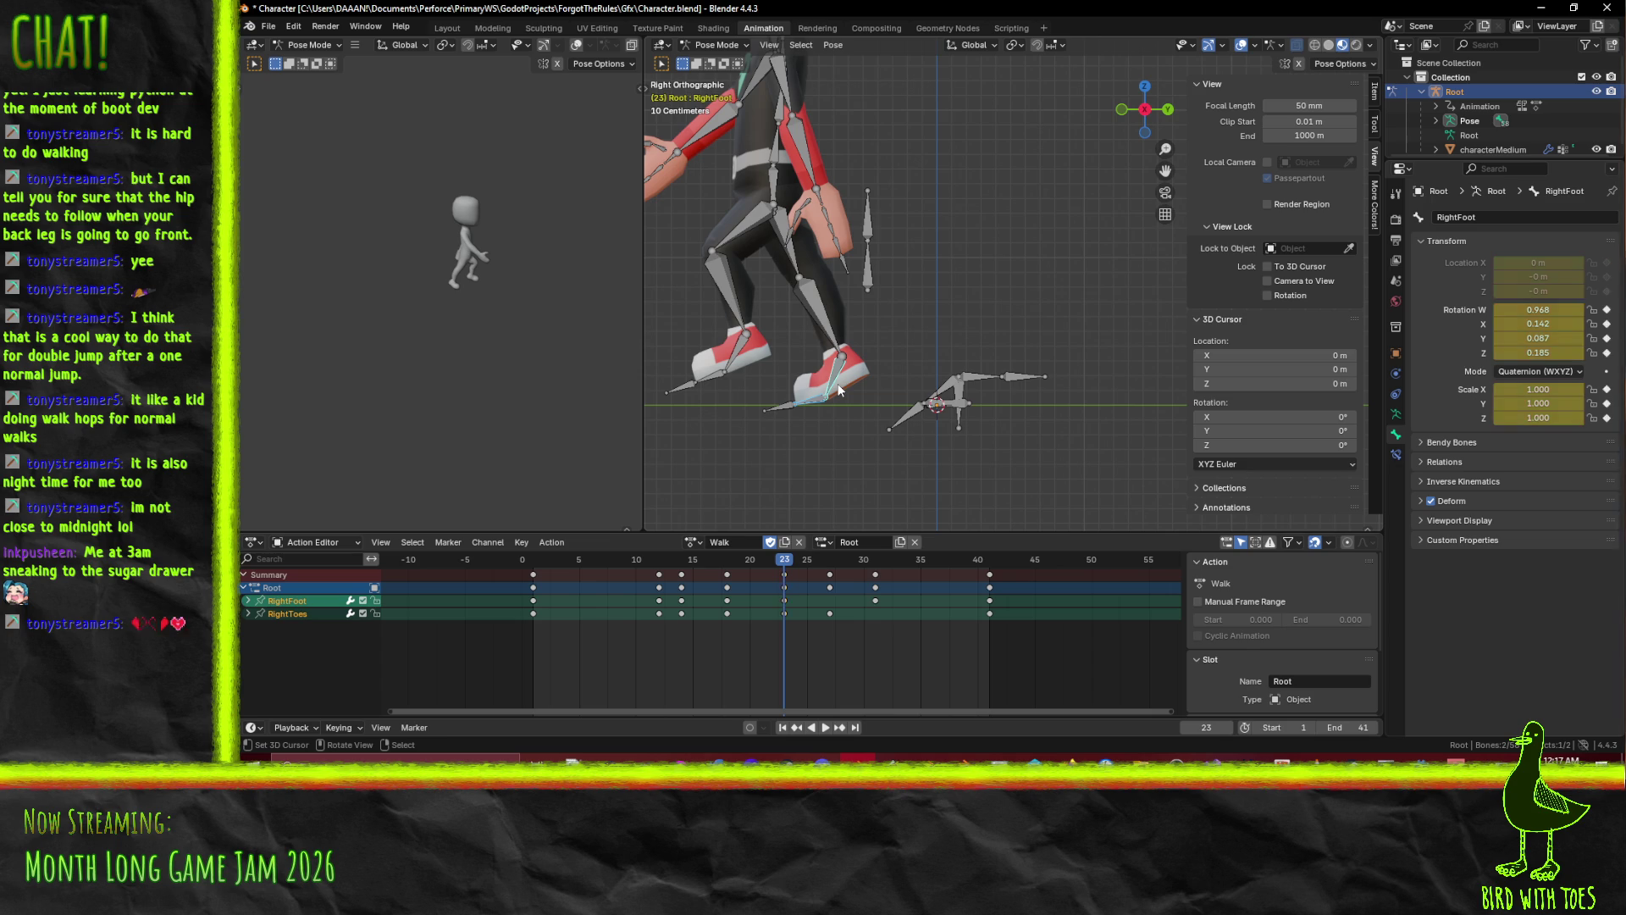
{"action": "key", "text": "space"}
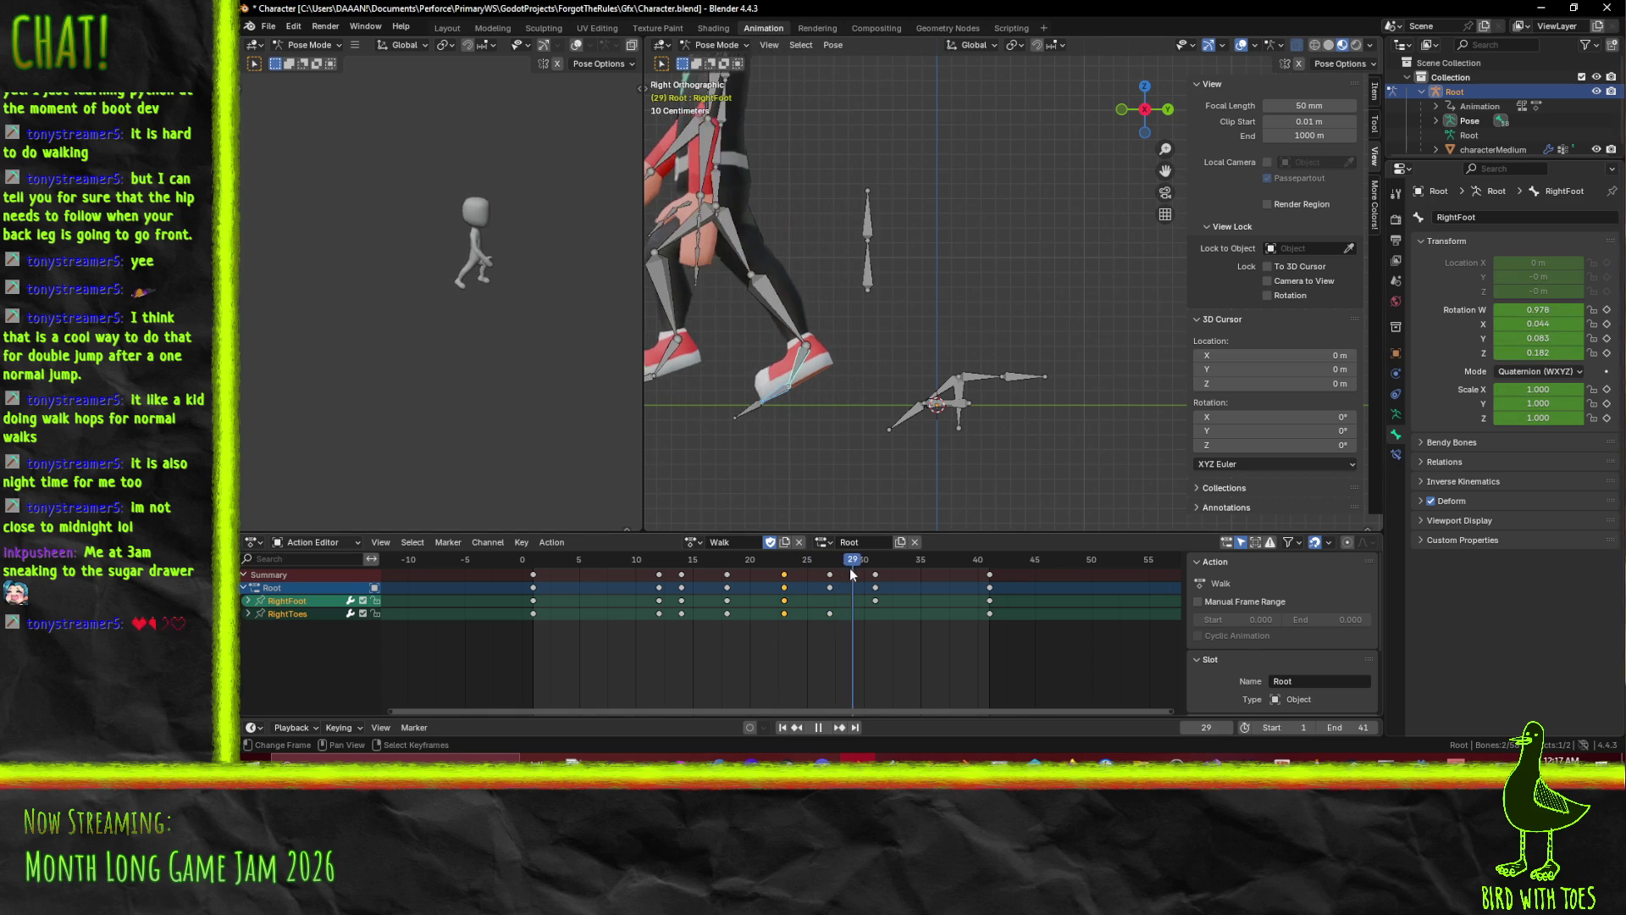
Swing the RightUpLeg thigh forward at frame 31.
{"action": "mouse_move", "coordinate": [857, 570]}
{"action": "left_mouse_down"}
{"action": "mouse_move", "coordinate": [925, 565]}
{"action": "mouse_move", "coordinate": [852, 561]}
{"action": "left_mouse_up"}
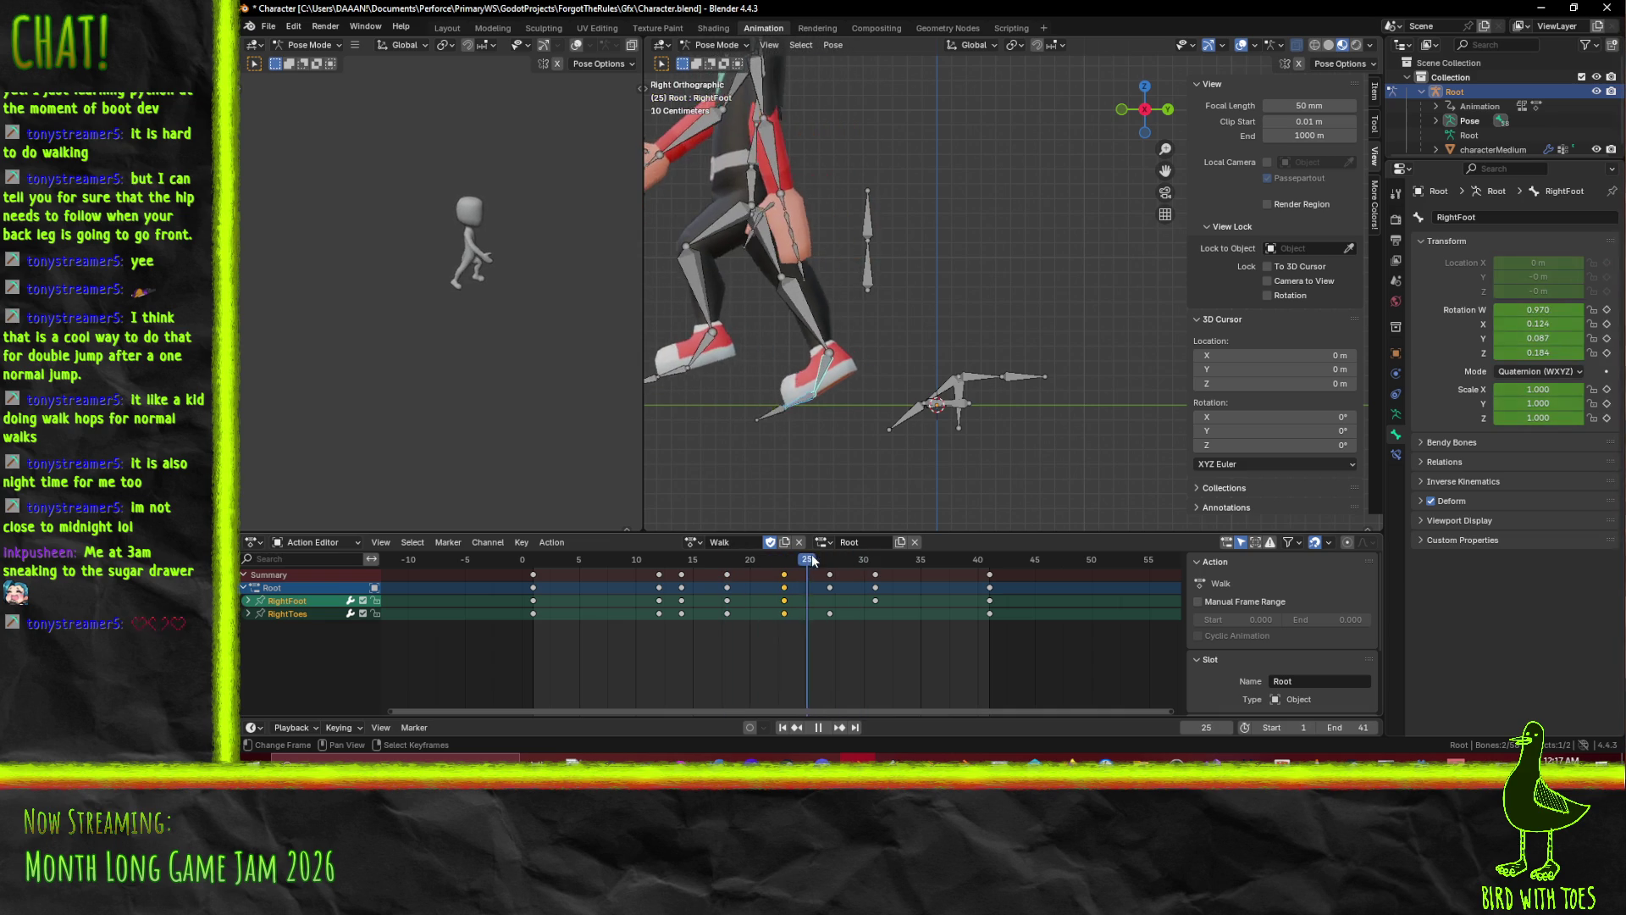
{"action": "left_click_drag", "start_coordinate": [861, 555], "coordinate": [831, 562]}
{"action": "left_click", "coordinate": [769, 276]}
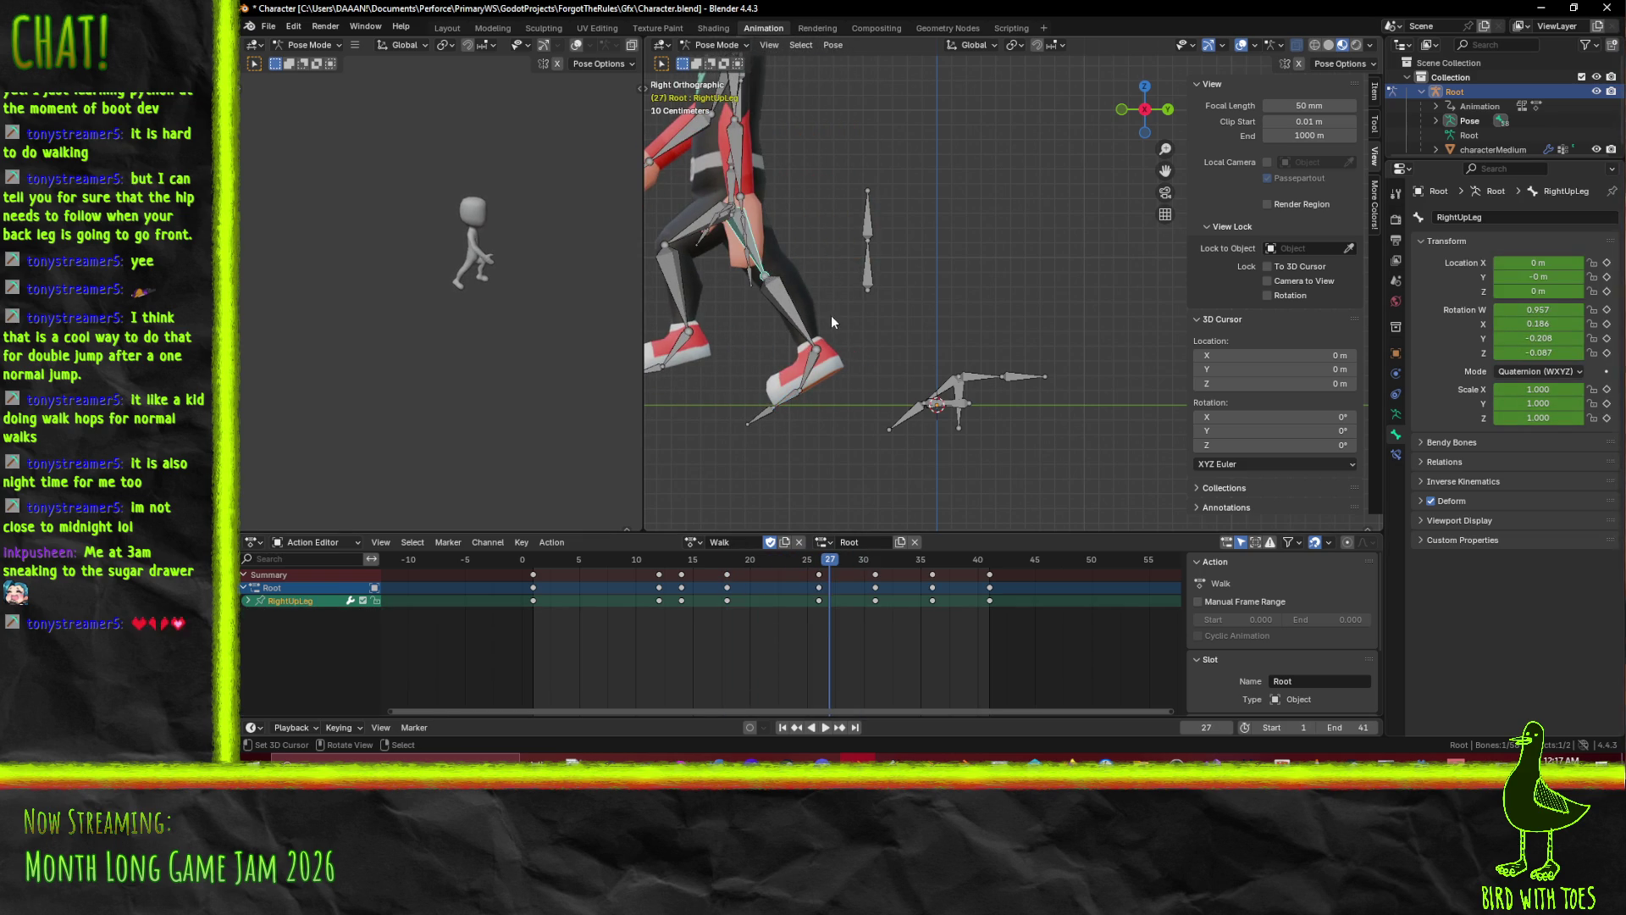
{"action": "key", "text": "r"}
{"action": "left_click", "coordinate": [865, 312]}
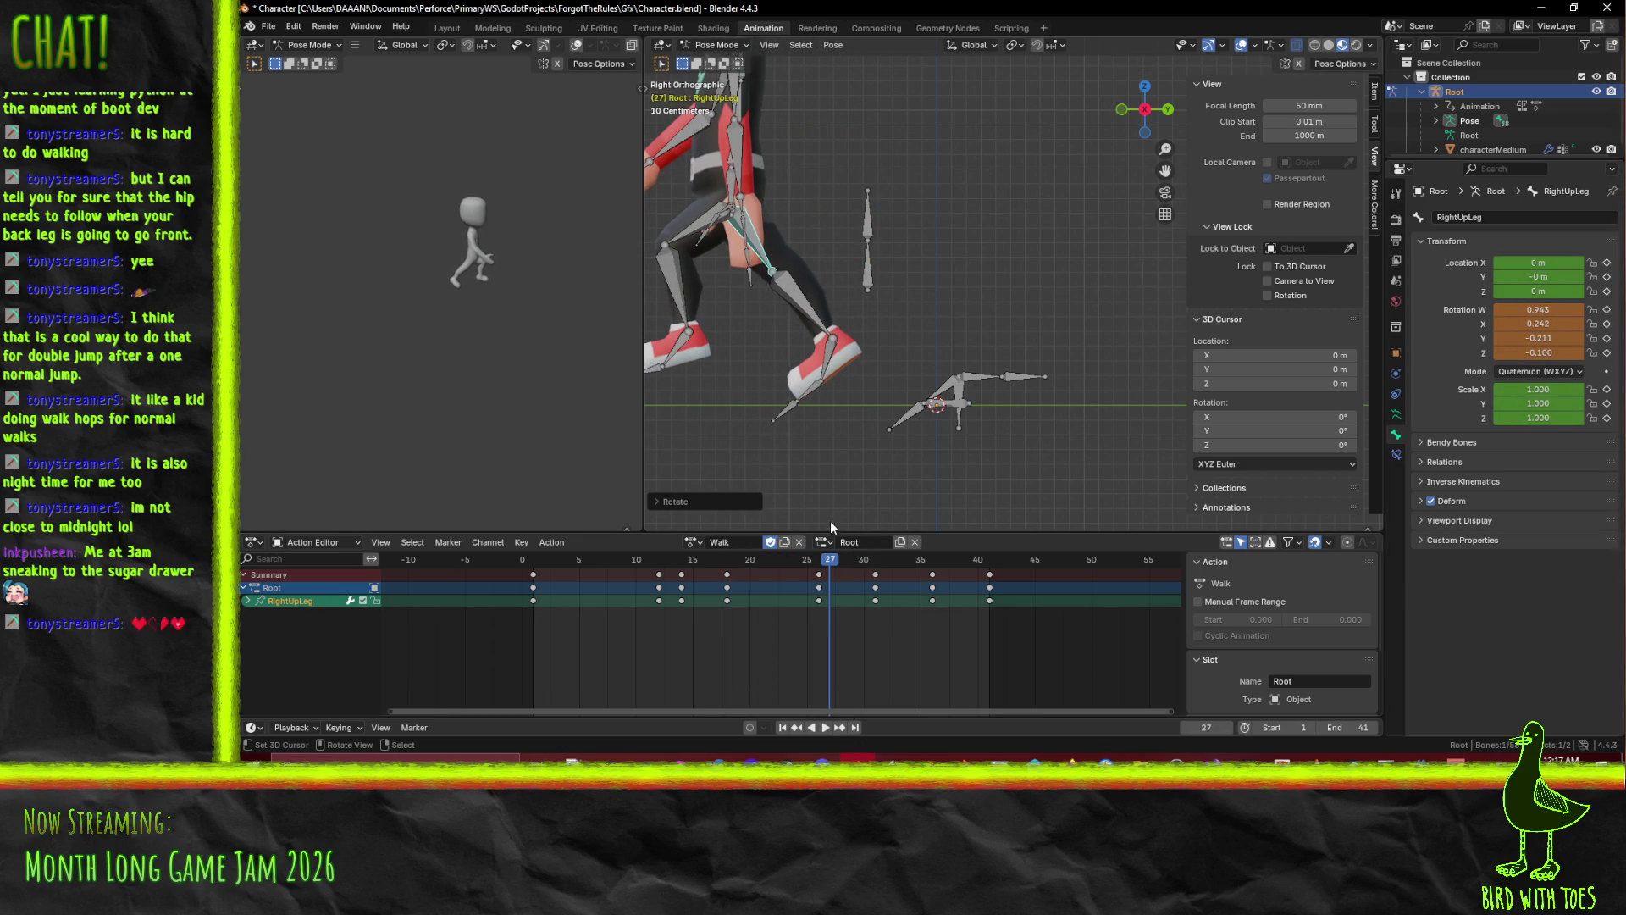
{"action": "left_click_drag", "start_coordinate": [826, 571], "coordinate": [819, 570]}
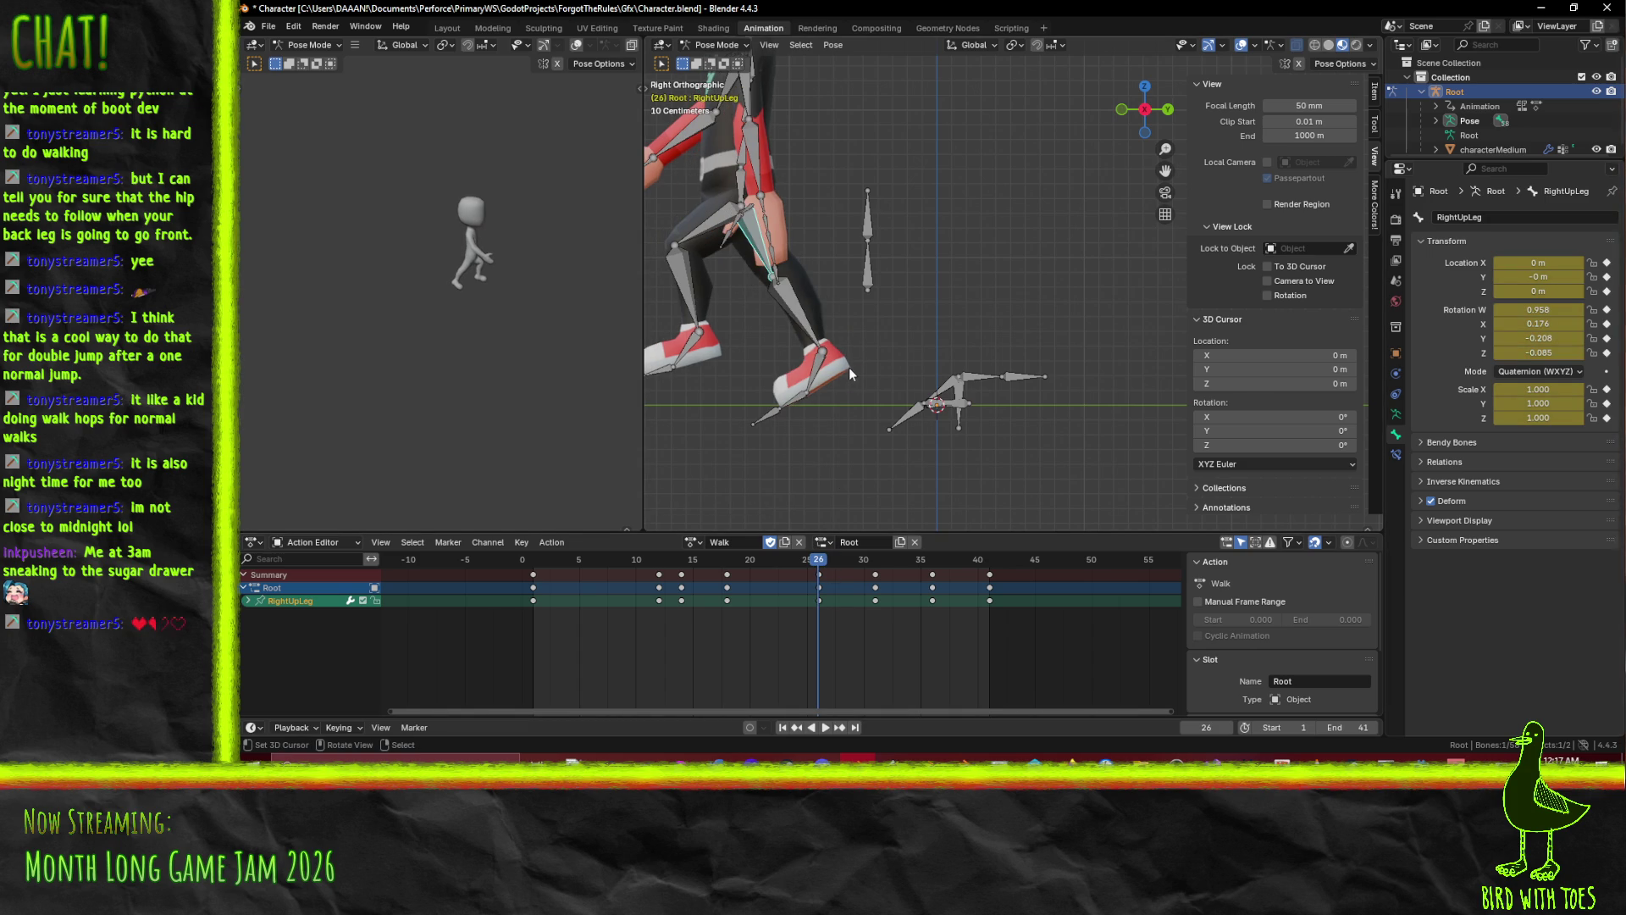
{"action": "key", "text": "r"}
{"action": "key", "text": "Escape"}
{"action": "left_click", "coordinate": [875, 563]}
{"action": "key", "text": "r"}
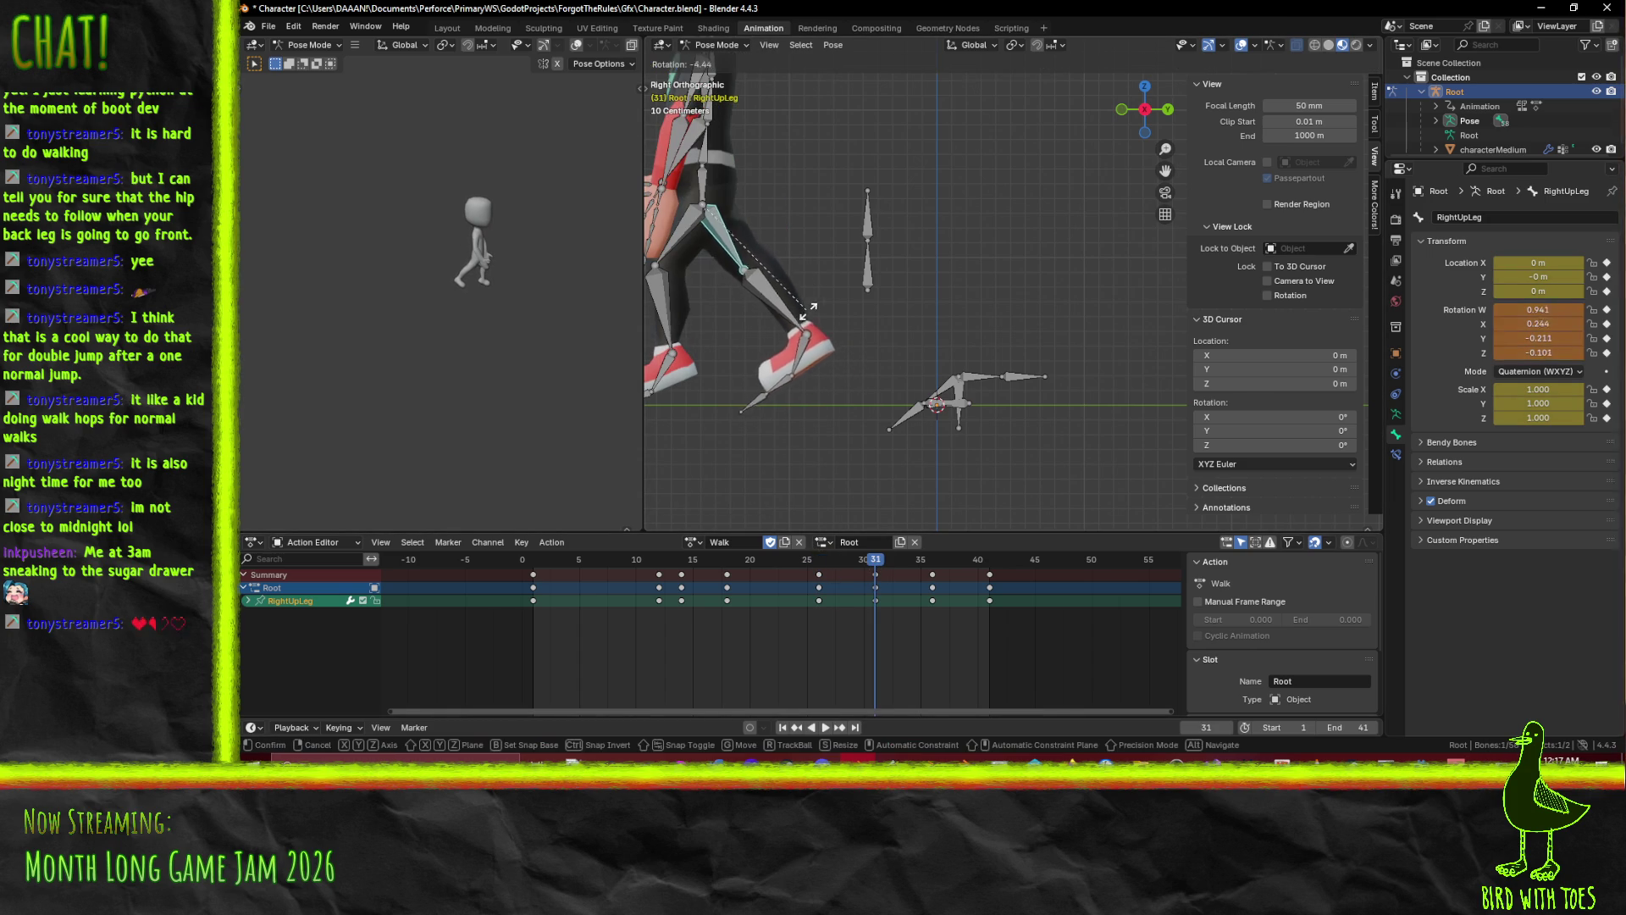
{"action": "left_click", "coordinate": [821, 302]}
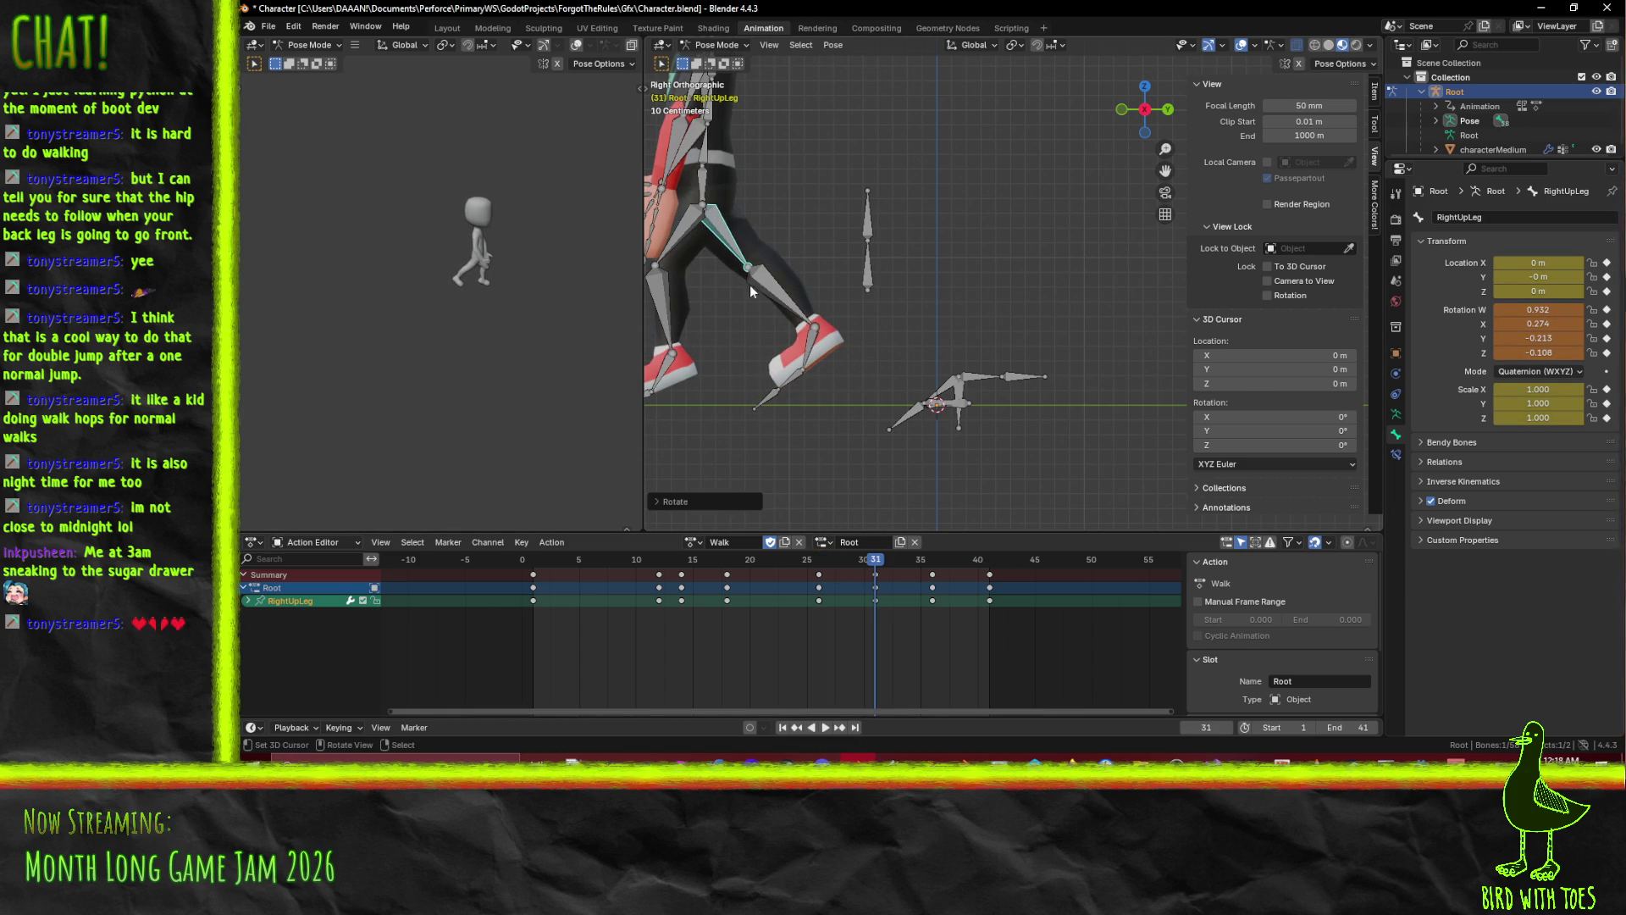
Rotate the RightLeg shin at frame 31, key it, and replay from frame 1.
{"action": "left_click", "coordinate": [771, 305]}
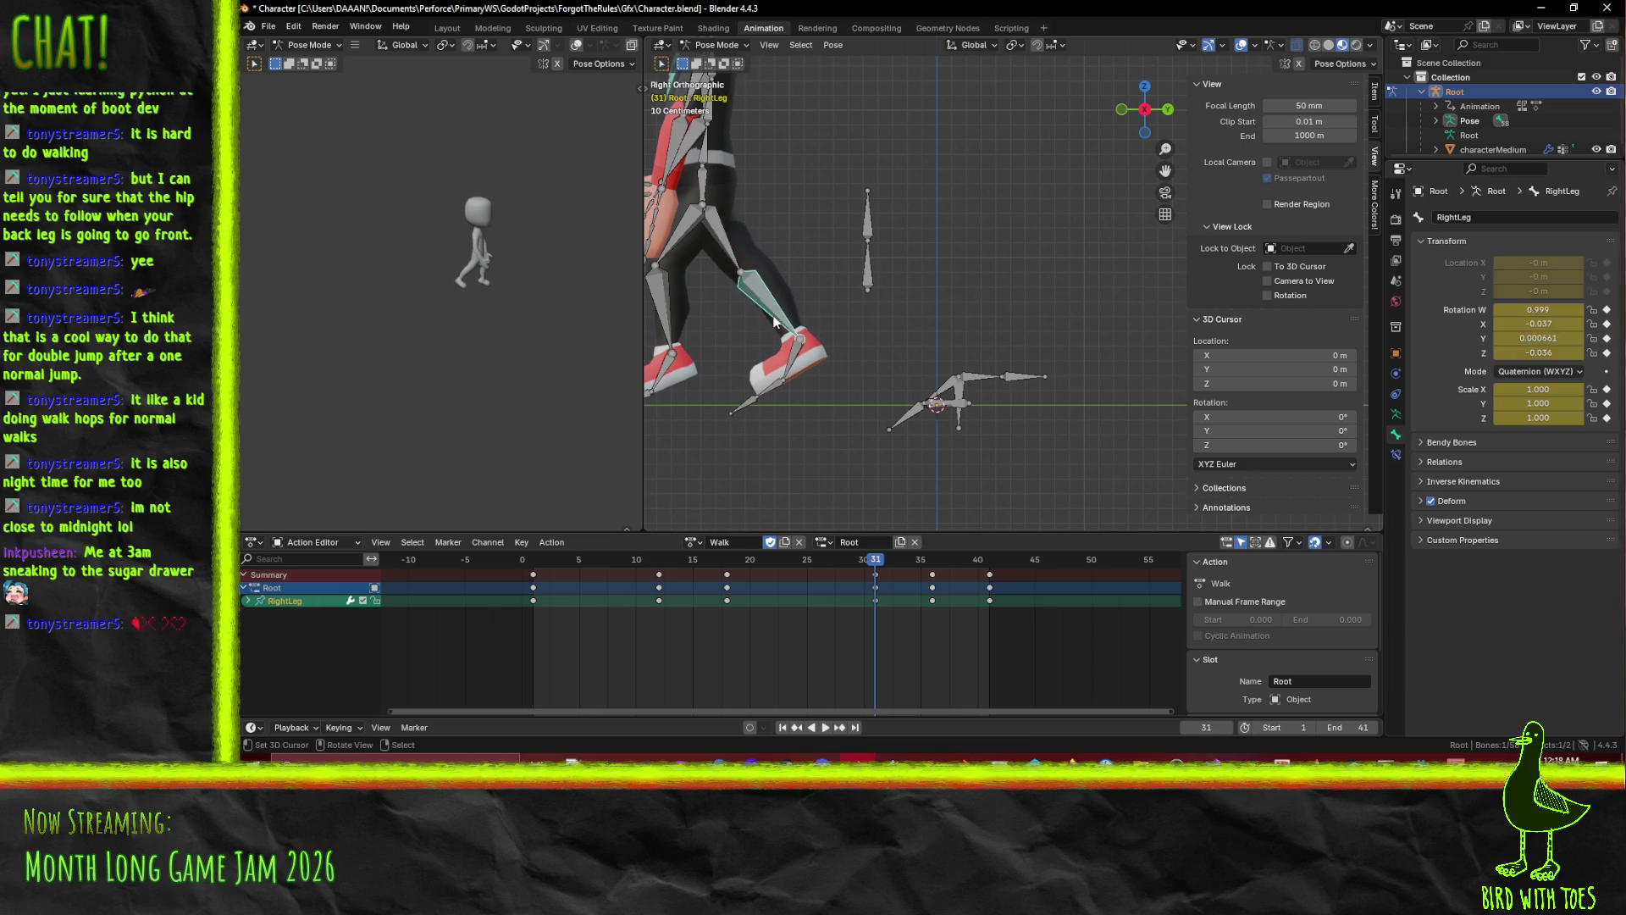
{"action": "key", "text": "t"}
{"action": "key", "text": "r"}
{"action": "left_click", "coordinate": [790, 307]}
{"action": "key", "text": "t"}
{"action": "key", "text": "i"}
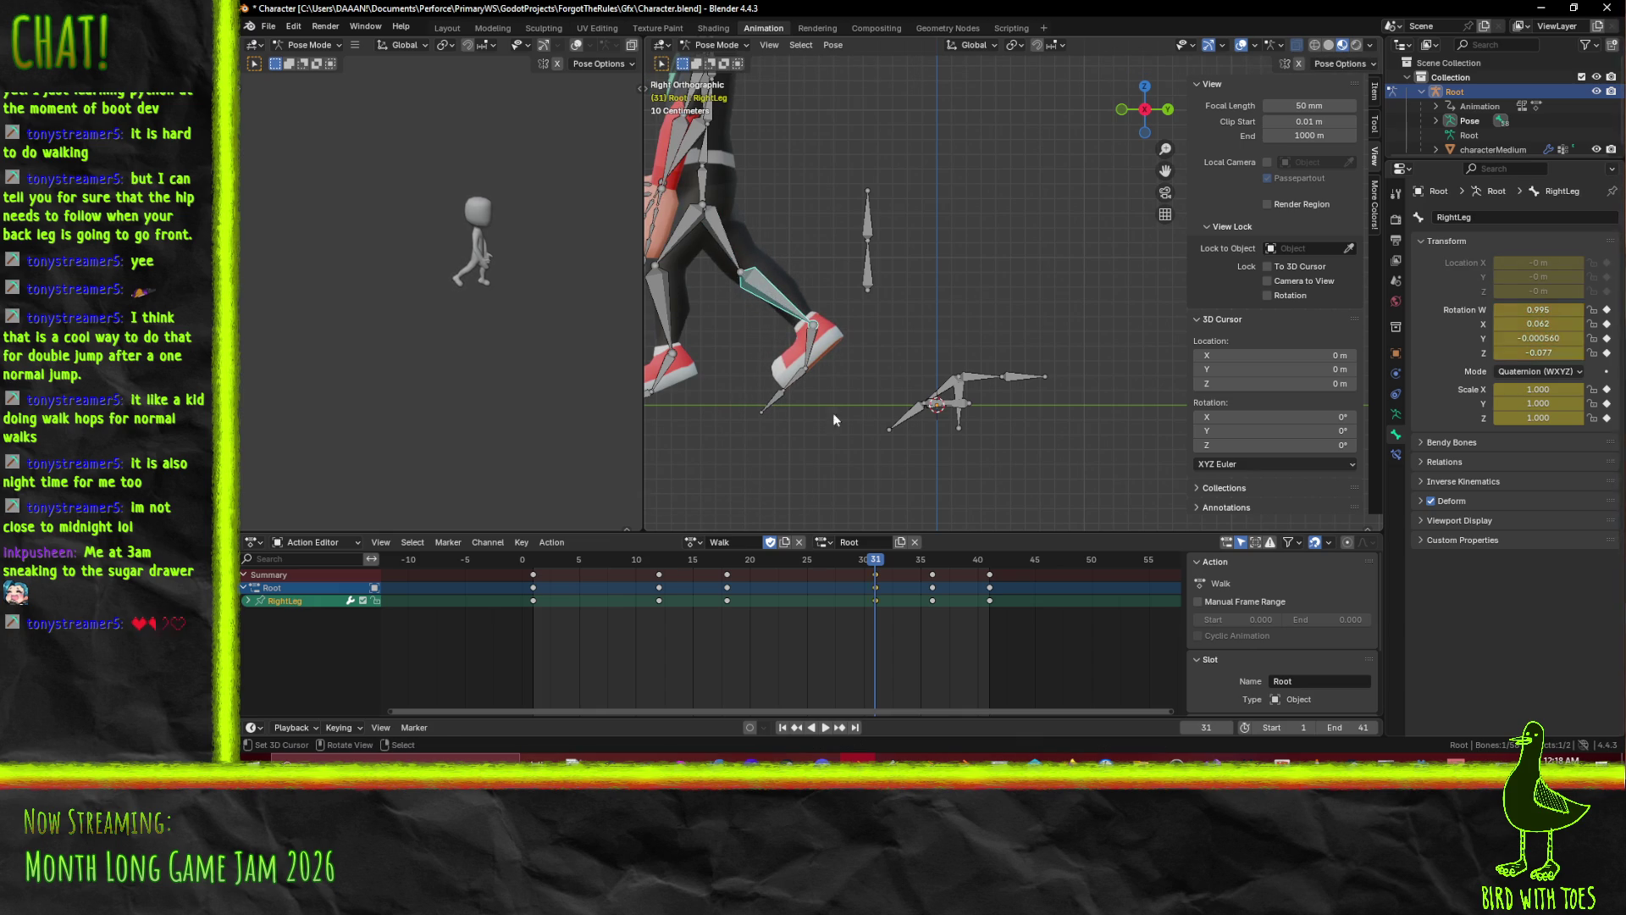
{"action": "left_click_drag", "start_coordinate": [877, 559], "coordinate": [531, 569]}
{"action": "left_click", "coordinate": [826, 727]}
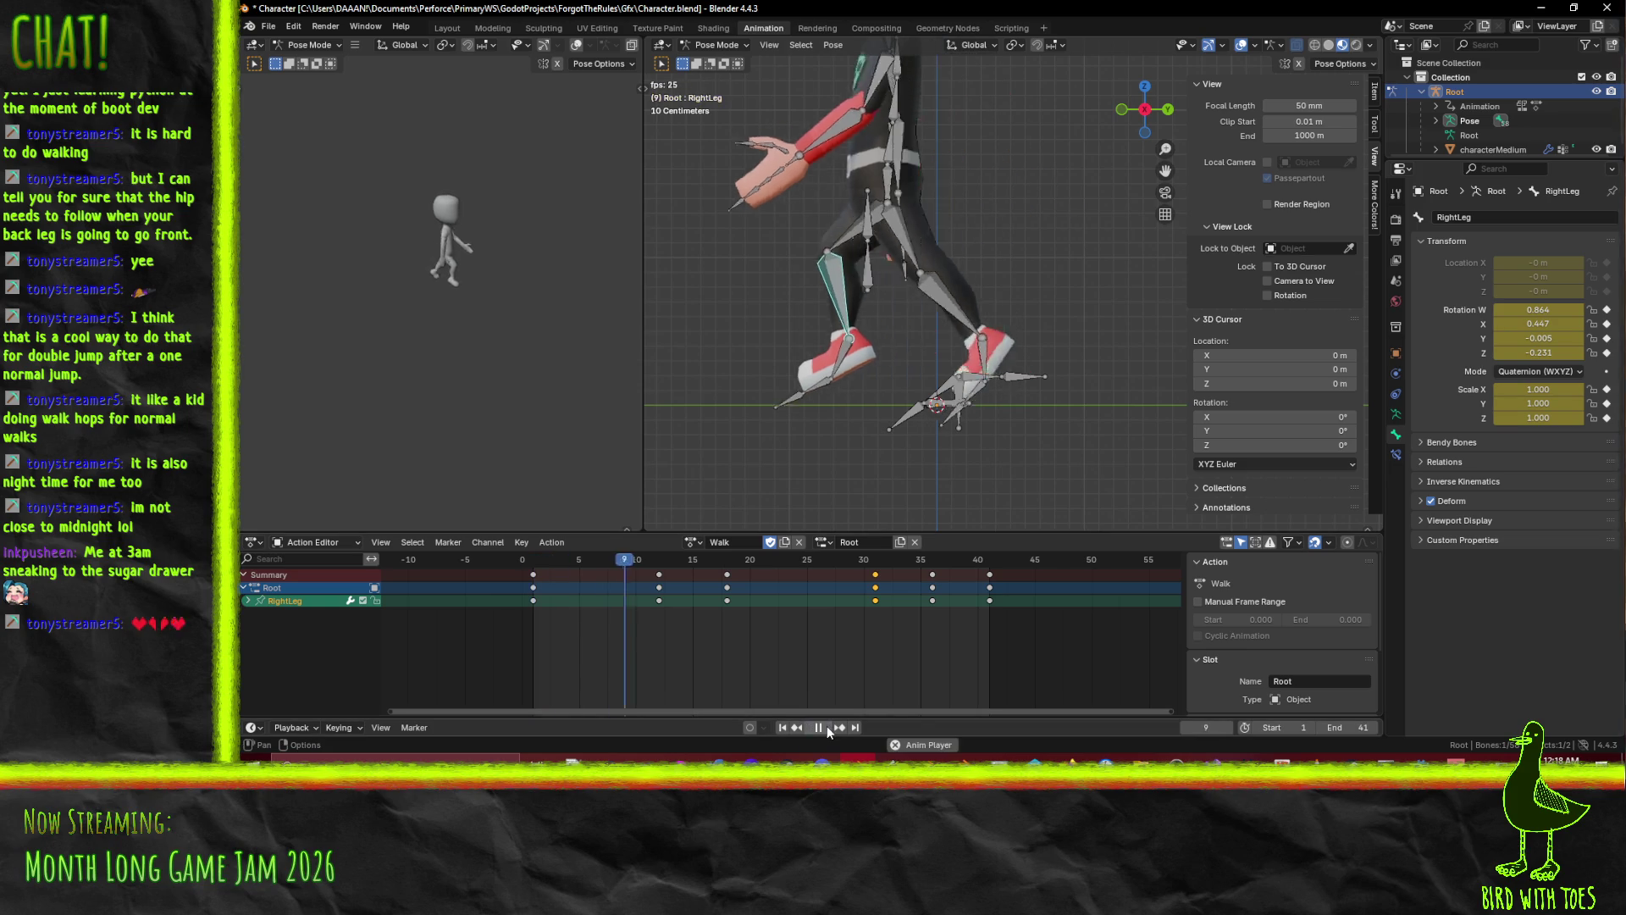
{"action": "scroll", "coordinate": [823, 405], "scroll_direction": "down", "scroll_amount": 5}
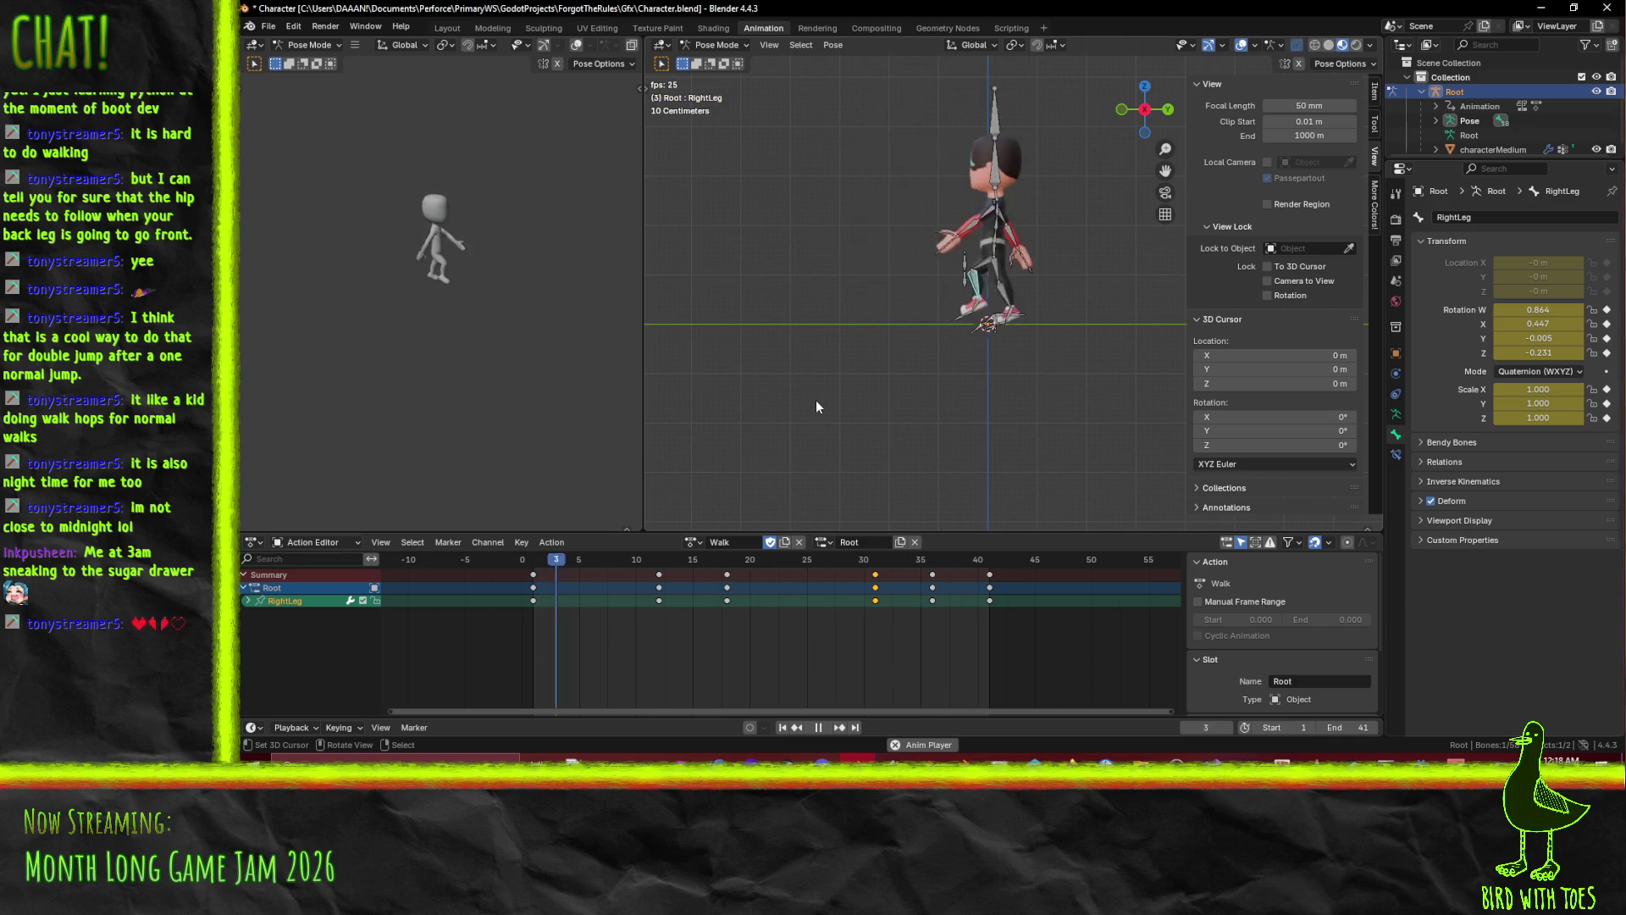
{"action": "scroll", "coordinate": [822, 395], "scroll_direction": "up", "scroll_amount": 5}
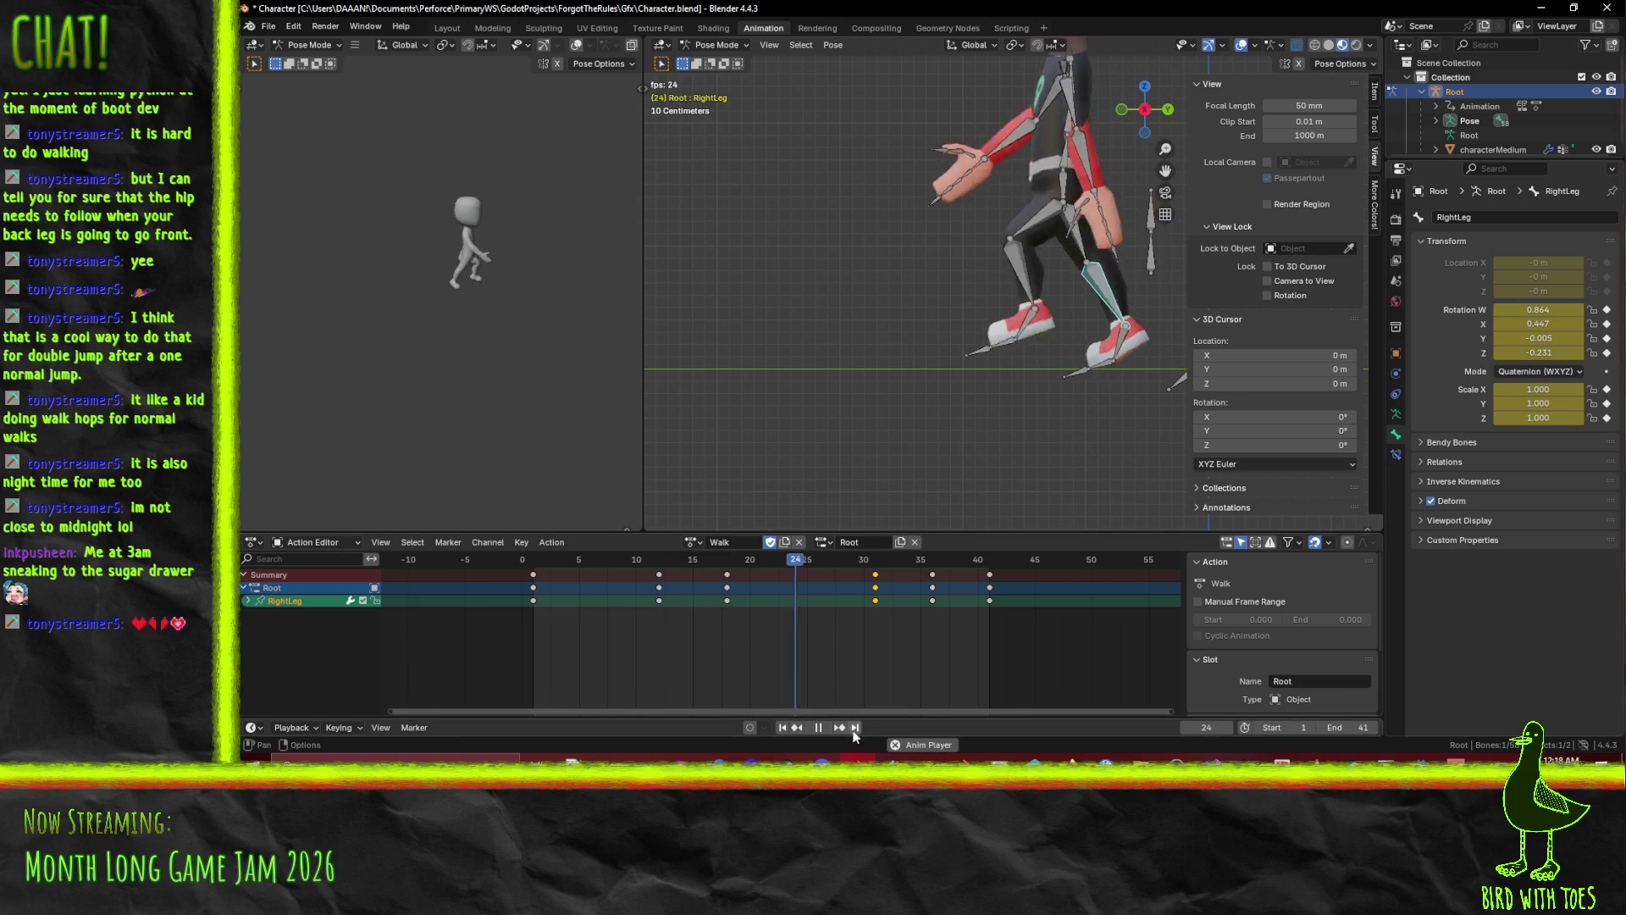
{"action": "left_click", "coordinate": [819, 727]}
{"action": "key", "text": "space"}
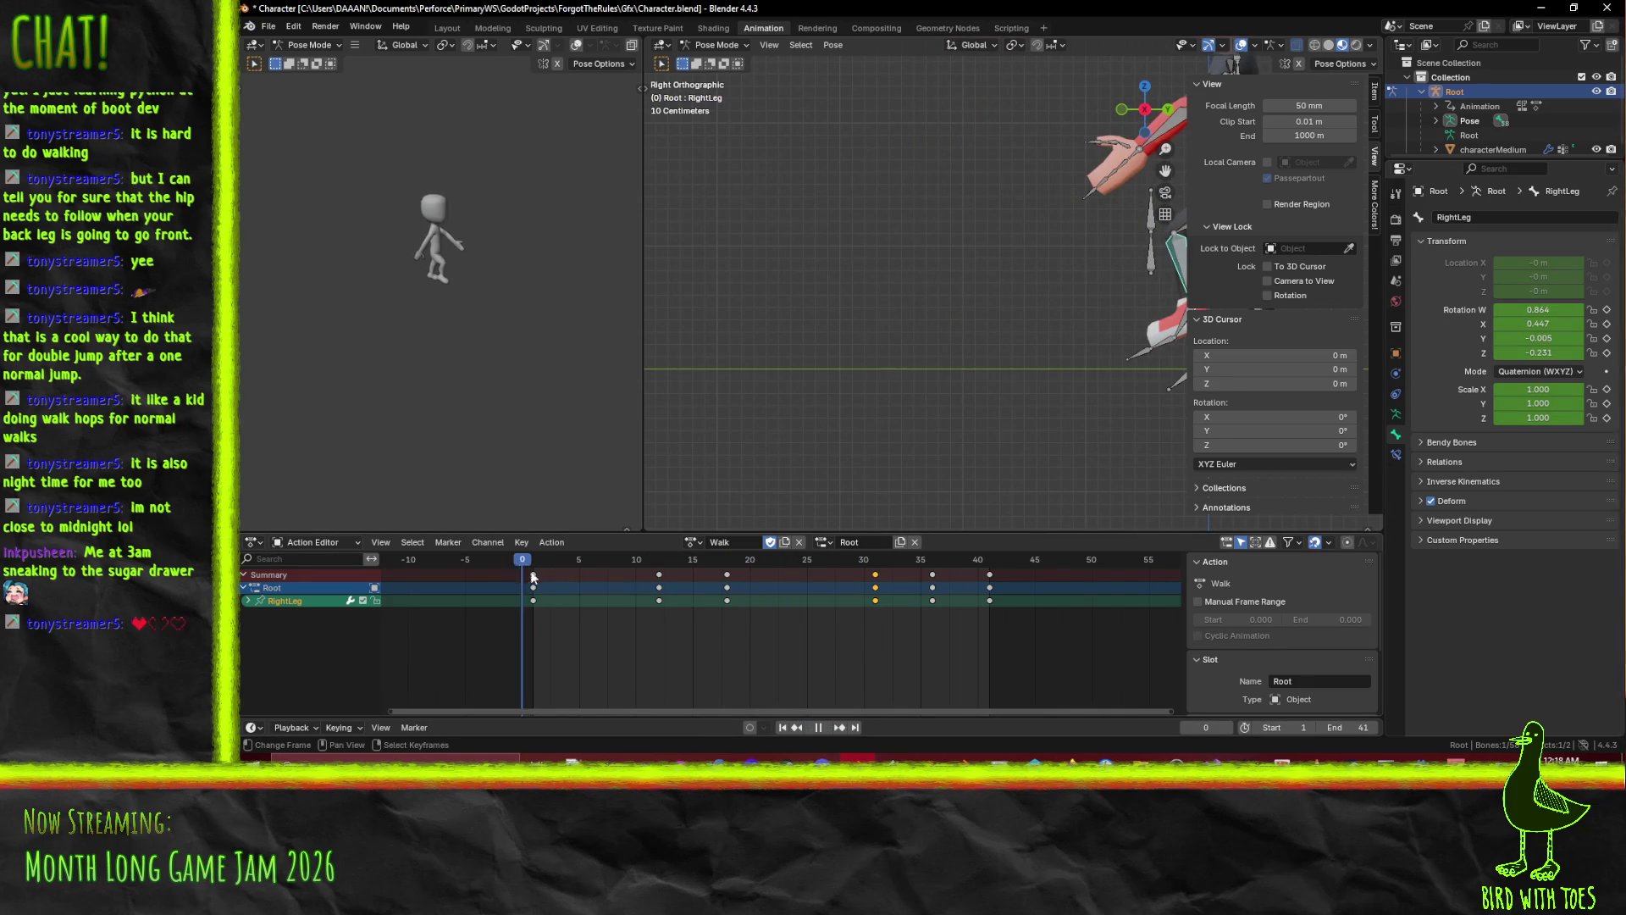
{"action": "mouse_move", "coordinate": [718, 583]}
{"action": "left_mouse_down"}
{"action": "mouse_move", "coordinate": [759, 584]}
{"action": "mouse_move", "coordinate": [654, 593]}
{"action": "mouse_move", "coordinate": [714, 593]}
{"action": "left_mouse_up"}
{"action": "left_click_drag", "start_coordinate": [1074, 334], "coordinate": [832, 353]}
At frame 17, rotate the right foot and angle the right toes downward.
{"action": "scroll", "coordinate": [834, 360], "scroll_direction": "up", "scroll_amount": 3}
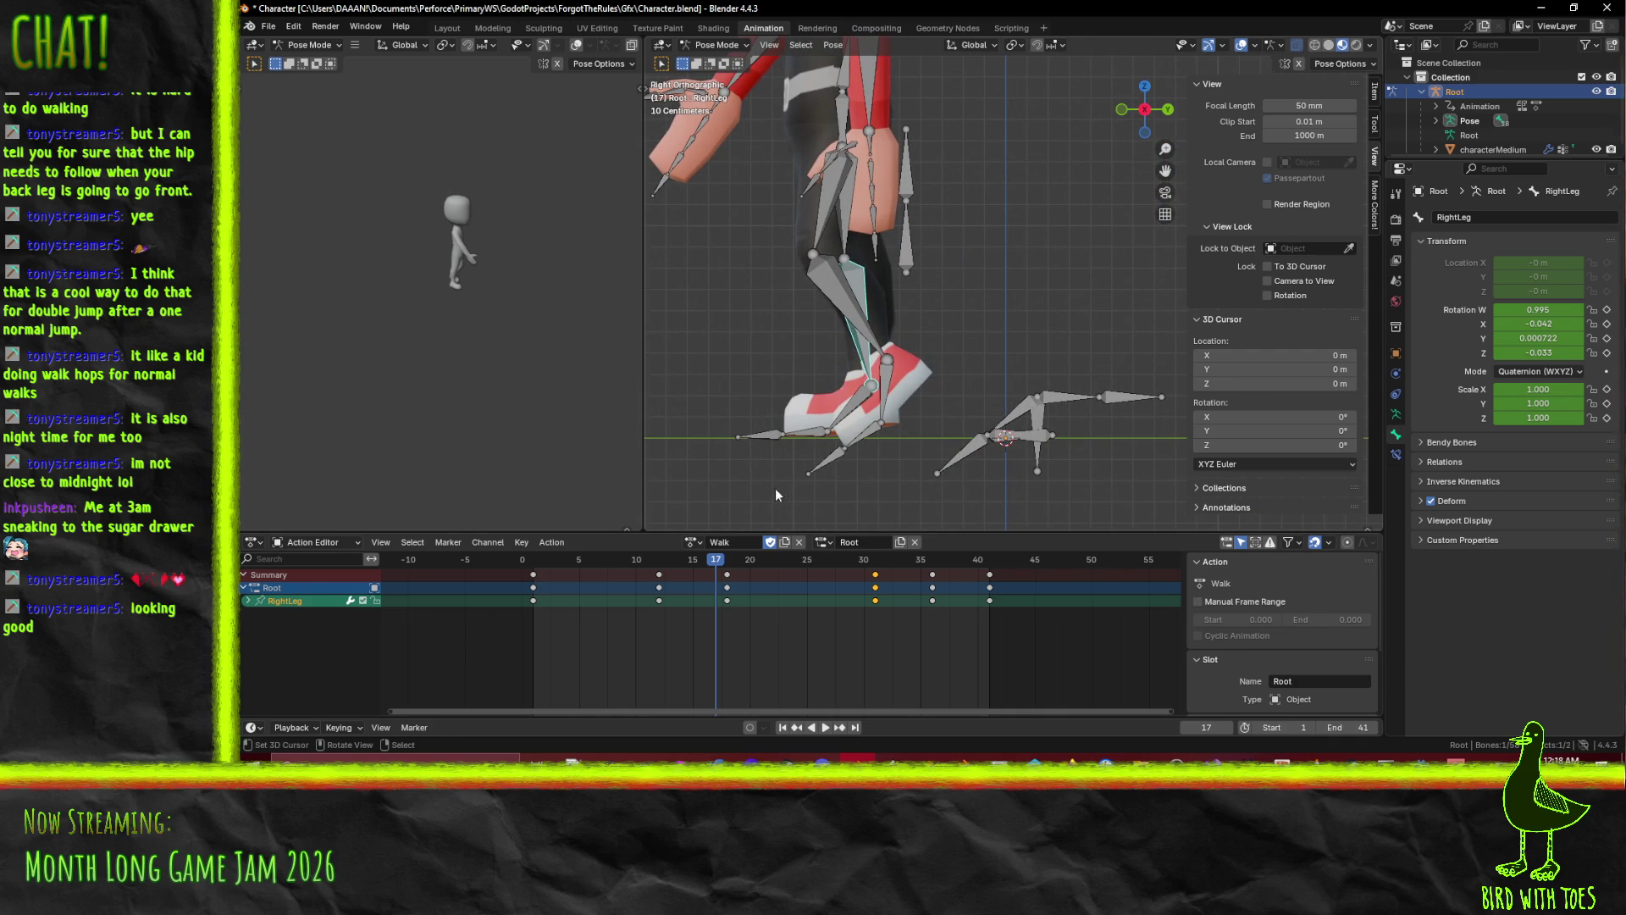
{"action": "key", "text": "space"}
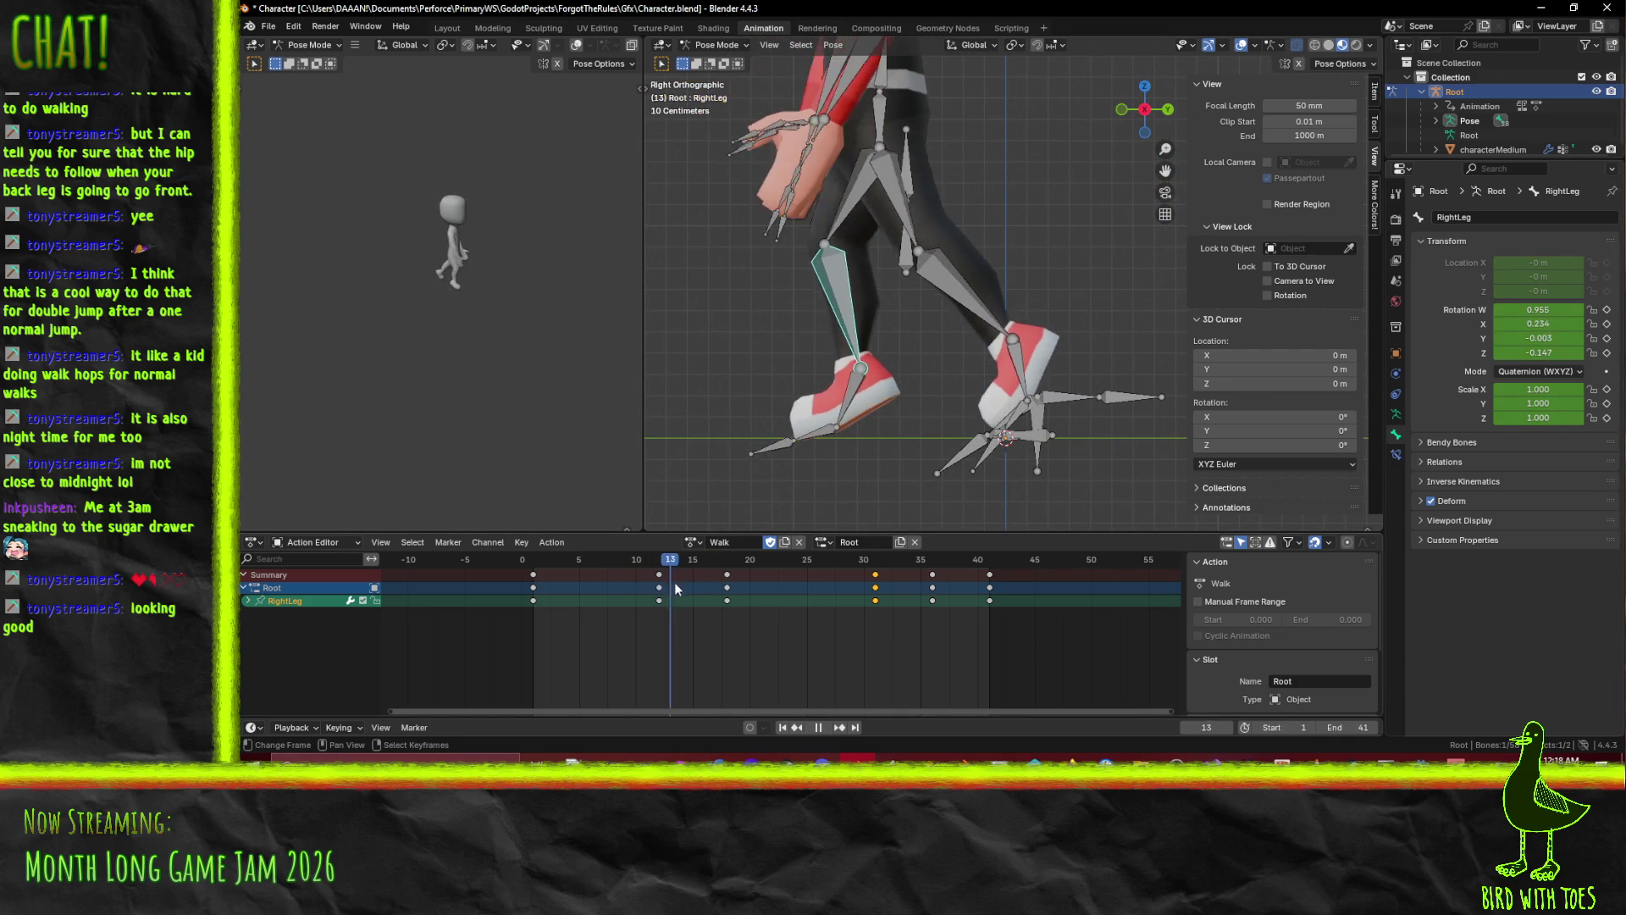
{"action": "left_click_drag", "start_coordinate": [698, 582], "coordinate": [718, 584]}
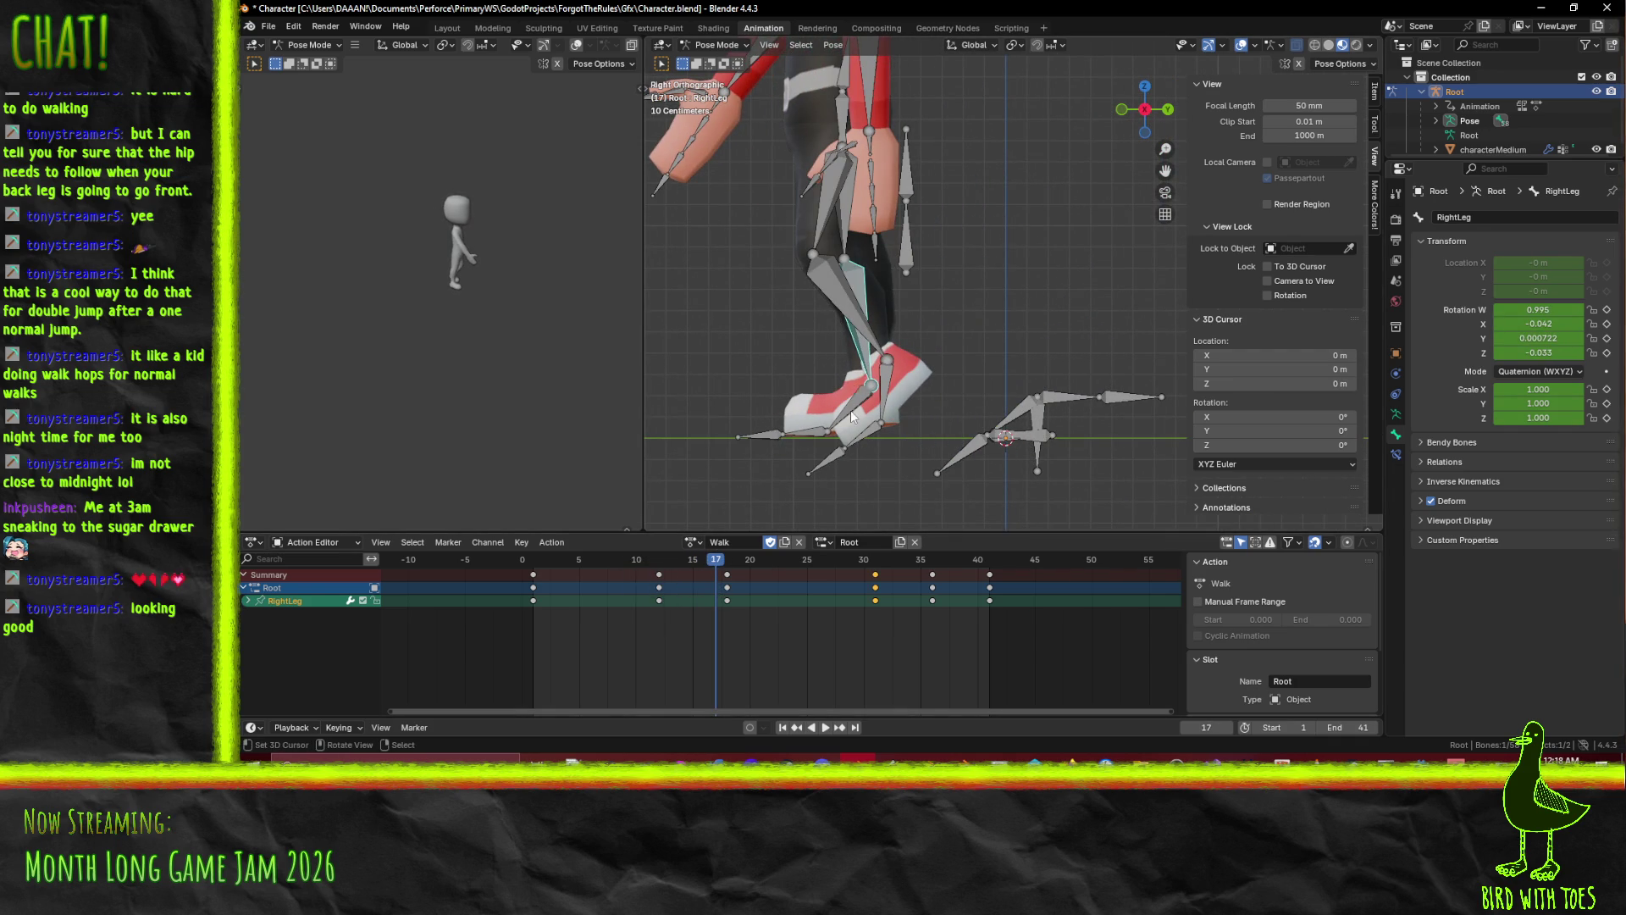
{"action": "key", "text": "r"}
{"action": "left_click", "coordinate": [805, 426]}
{"action": "left_click", "coordinate": [805, 426]}
{"action": "key", "text": "r"}
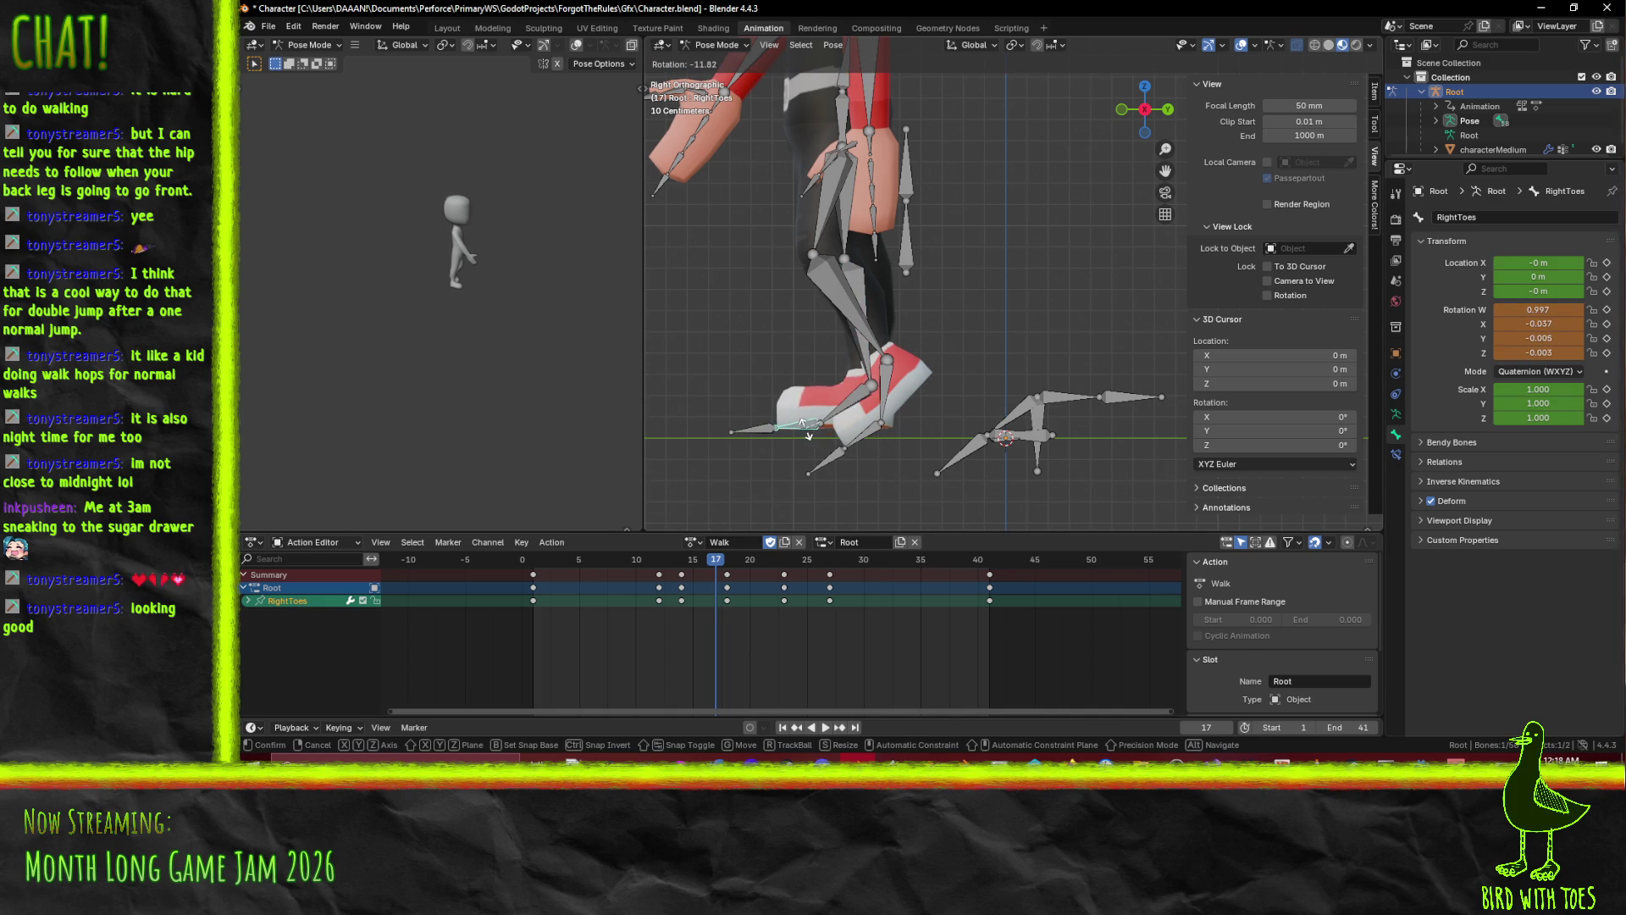
{"action": "left_click", "coordinate": [809, 434]}
Re-angle the right foot, key the leg, foot and toes, and move those keys to frame 18.
{"action": "left_click", "coordinate": [858, 347]}
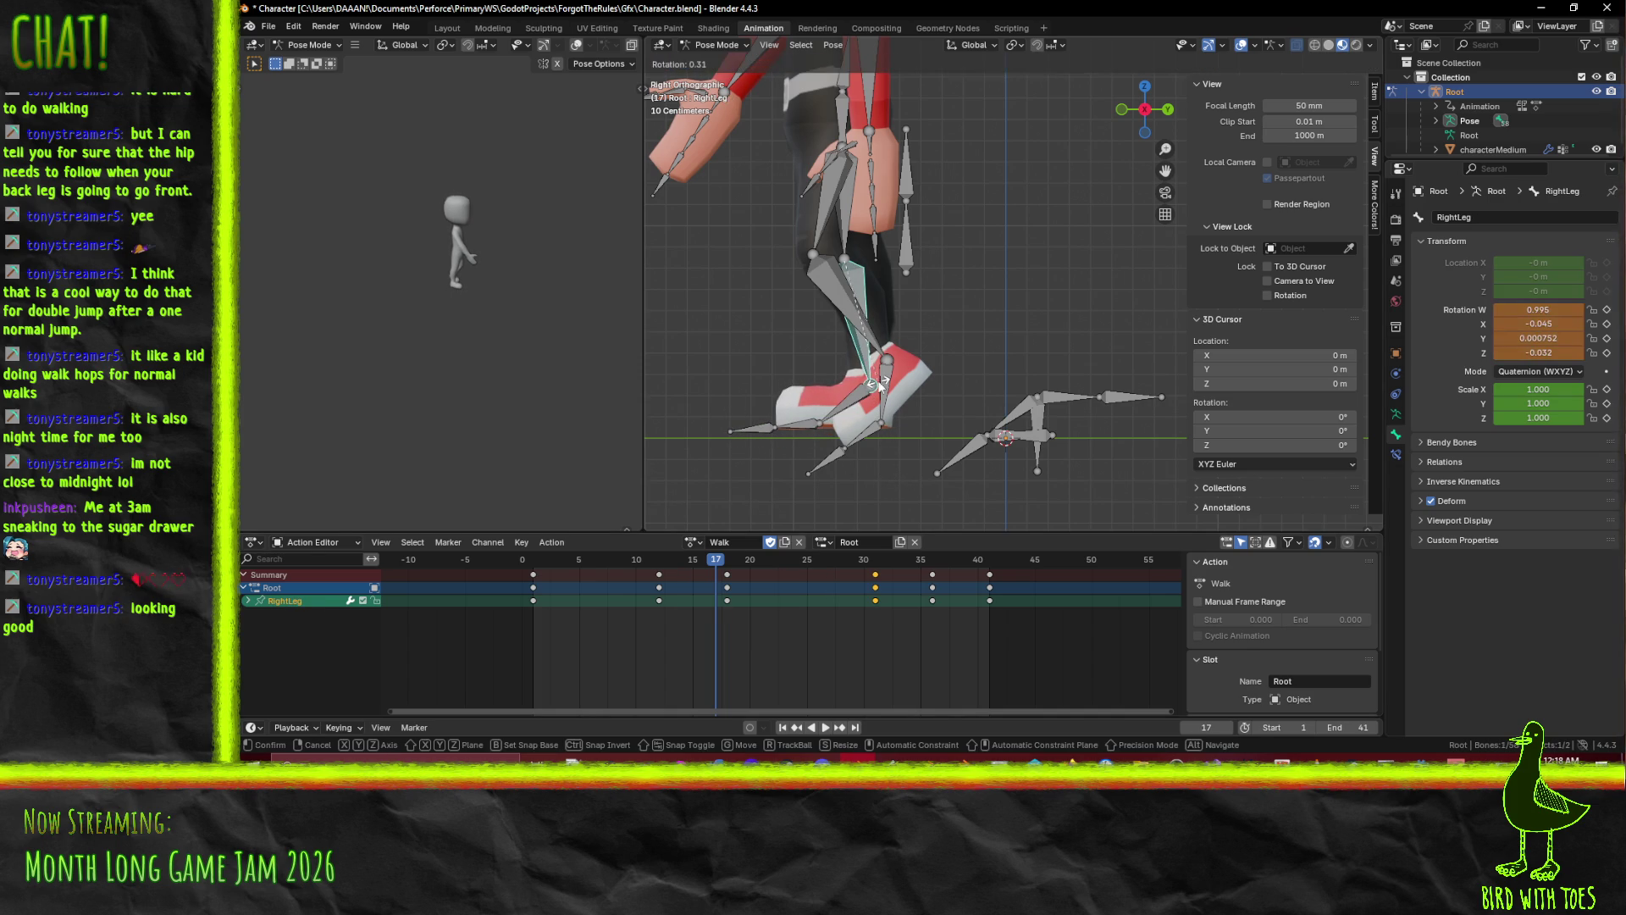
{"action": "left_click", "coordinate": [844, 239]}
{"action": "key", "text": "r"}
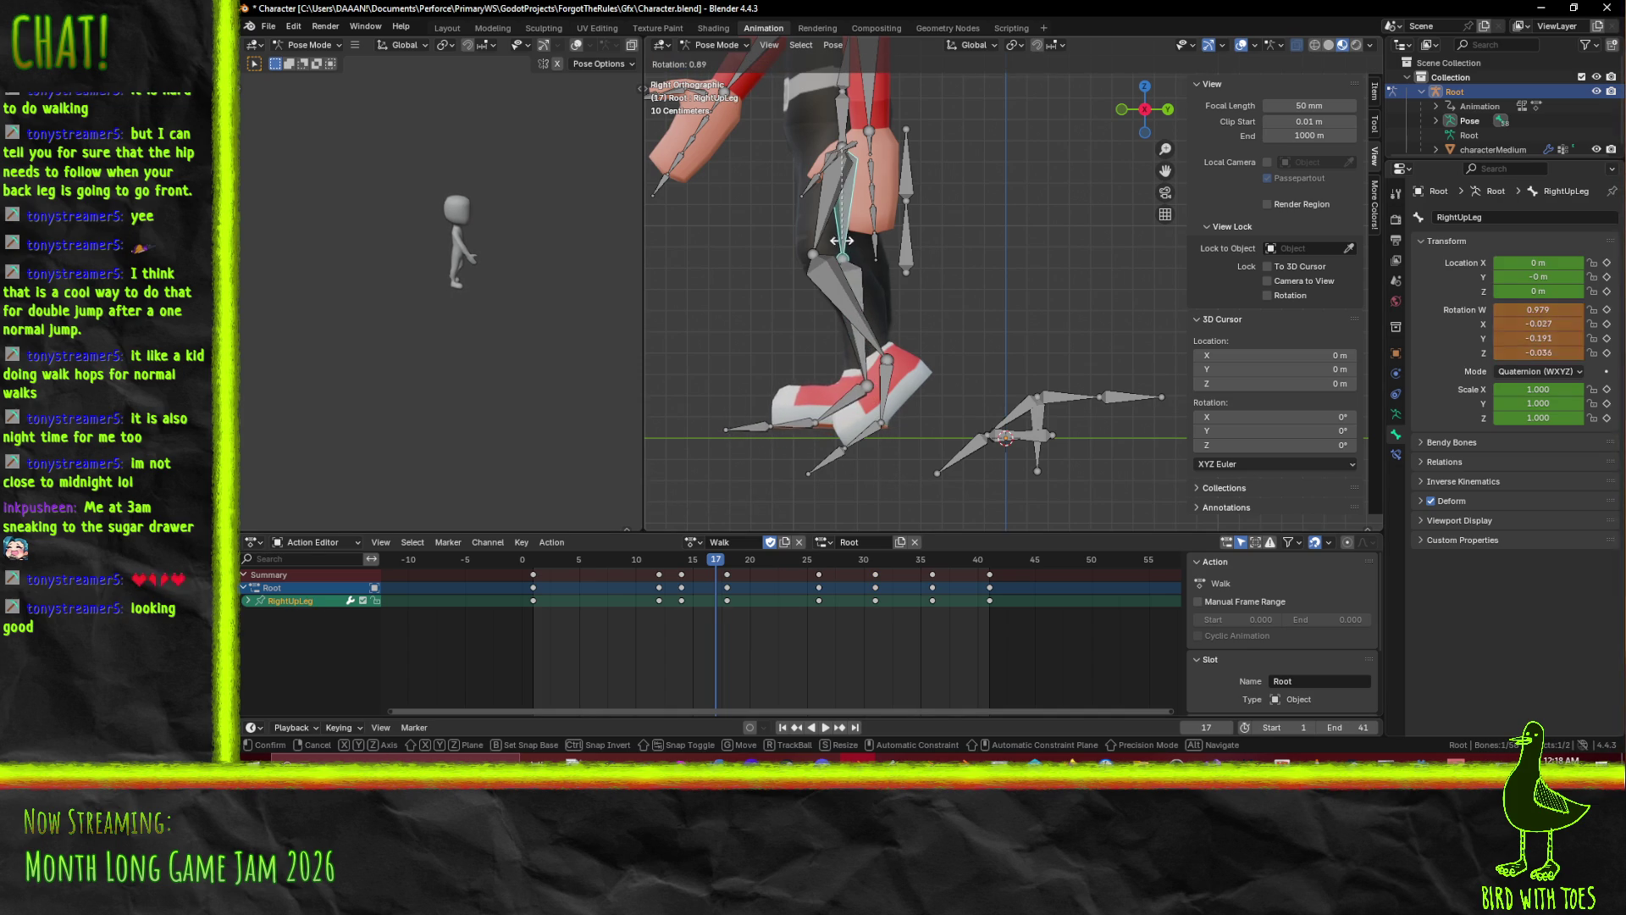
{"action": "right_click", "coordinate": [841, 294]}
{"action": "left_click", "coordinate": [868, 391]}
{"action": "key", "text": "r"}
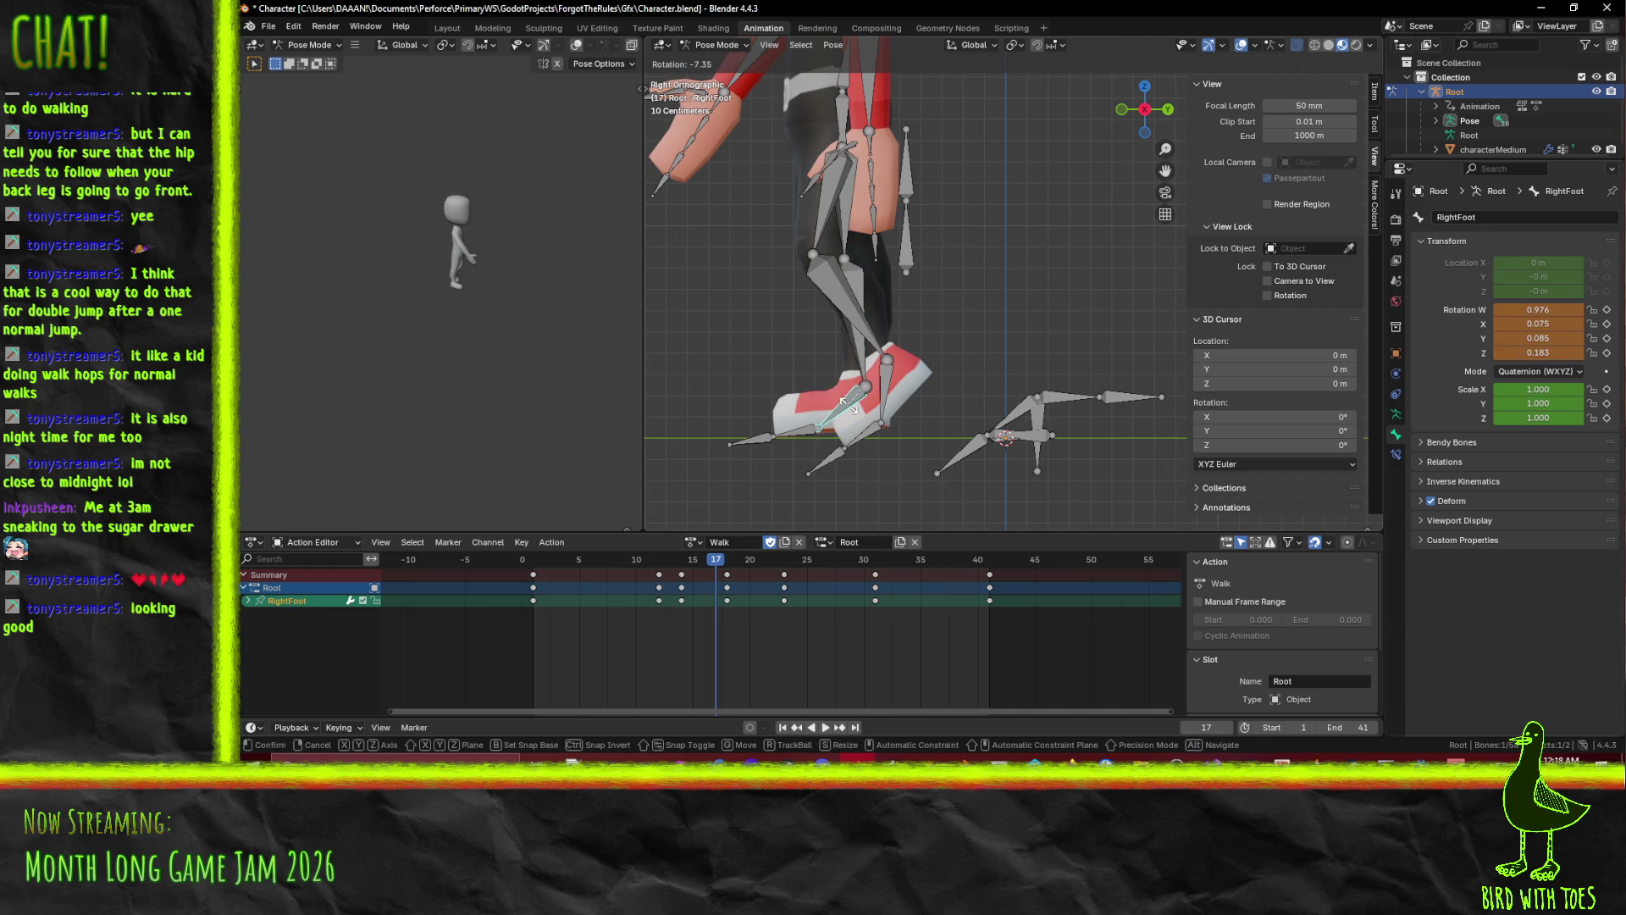
{"action": "left_click", "coordinate": [844, 403]}
{"action": "left_click", "coordinate": [817, 428]}
{"action": "left_click", "coordinate": [853, 354]}
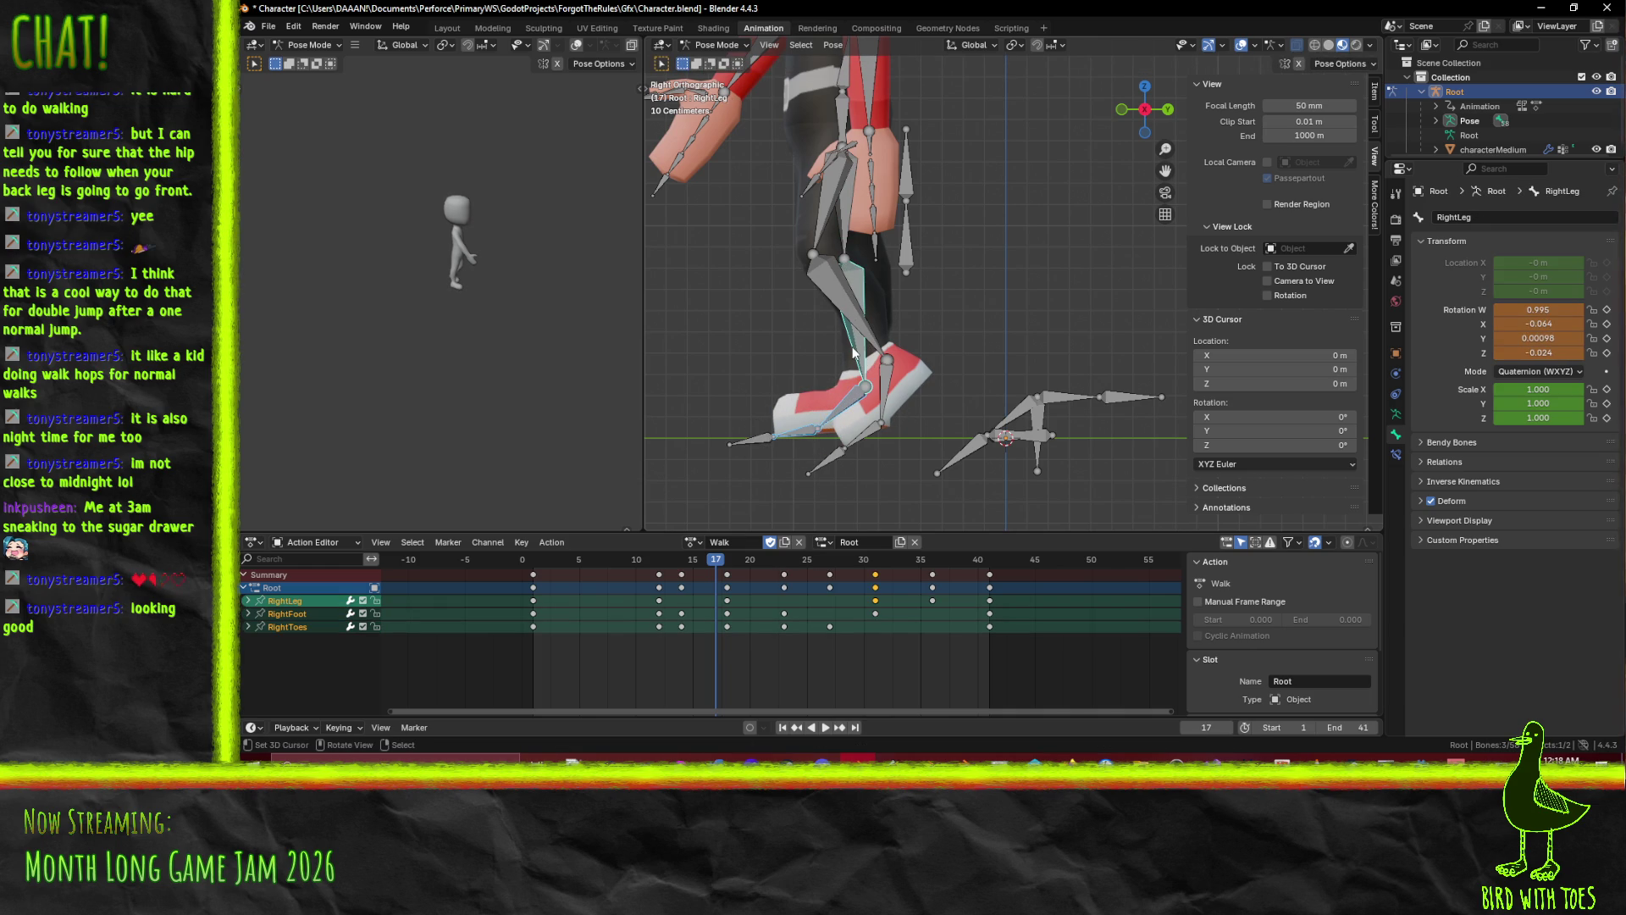
{"action": "key", "text": "i"}
{"action": "key", "text": "space"}
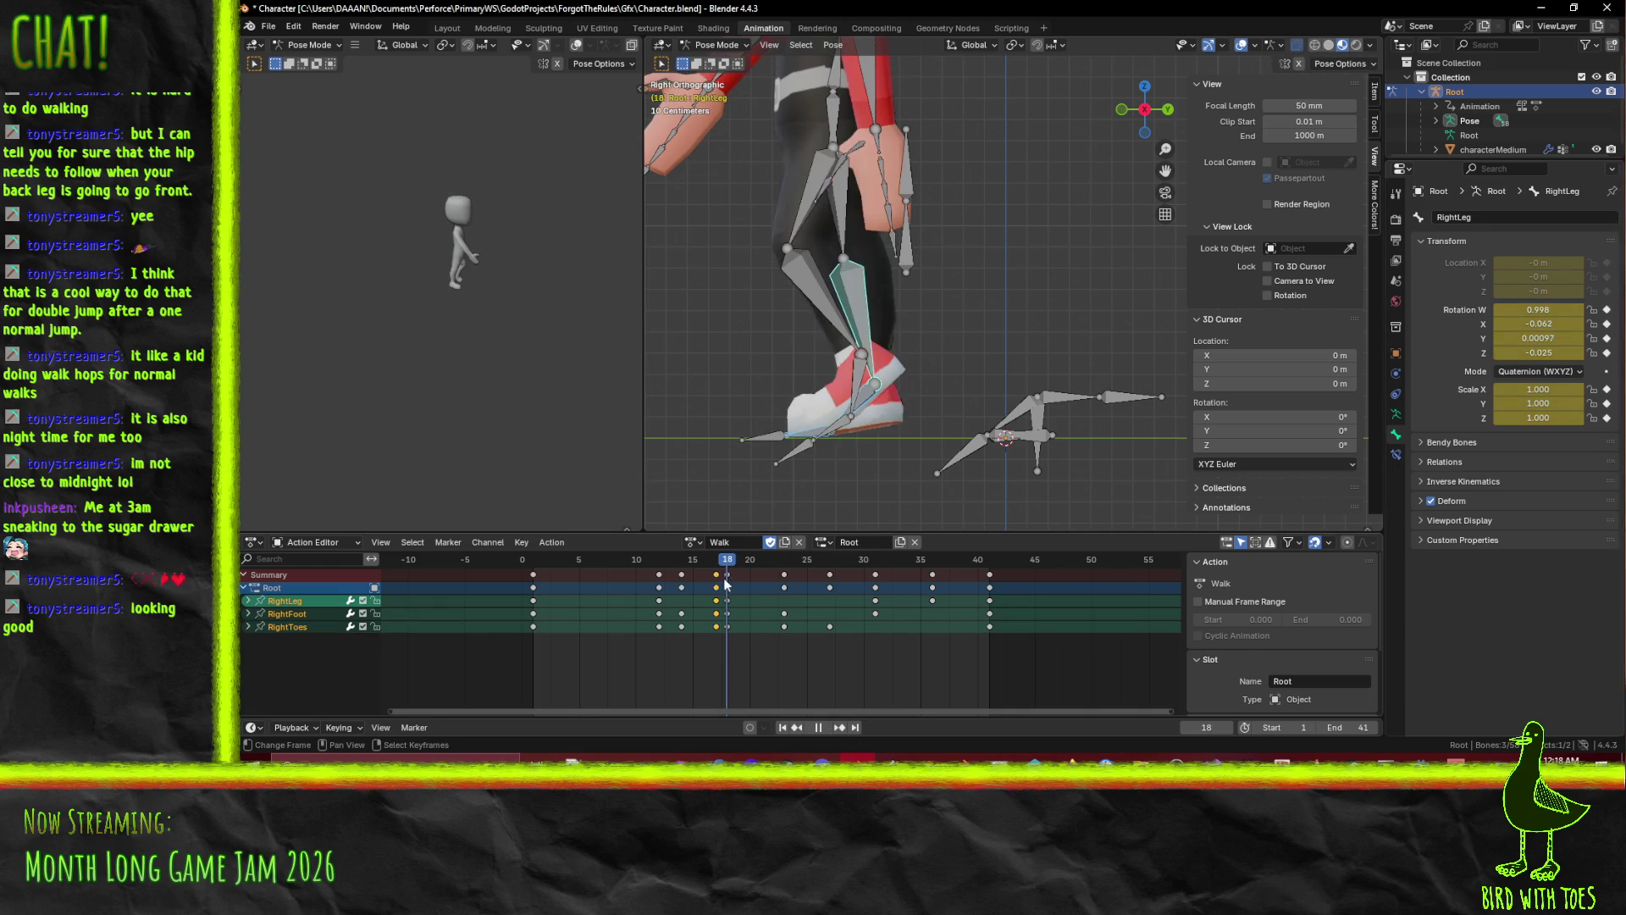
{"action": "mouse_move", "coordinate": [716, 581]}
{"action": "left_mouse_down"}
{"action": "mouse_move", "coordinate": [727, 572]}
{"action": "mouse_move", "coordinate": [682, 570]}
{"action": "mouse_move", "coordinate": [774, 580]}
{"action": "mouse_move", "coordinate": [573, 576]}
{"action": "mouse_move", "coordinate": [786, 582]}
{"action": "mouse_move", "coordinate": [536, 604]}
{"action": "left_mouse_up"}
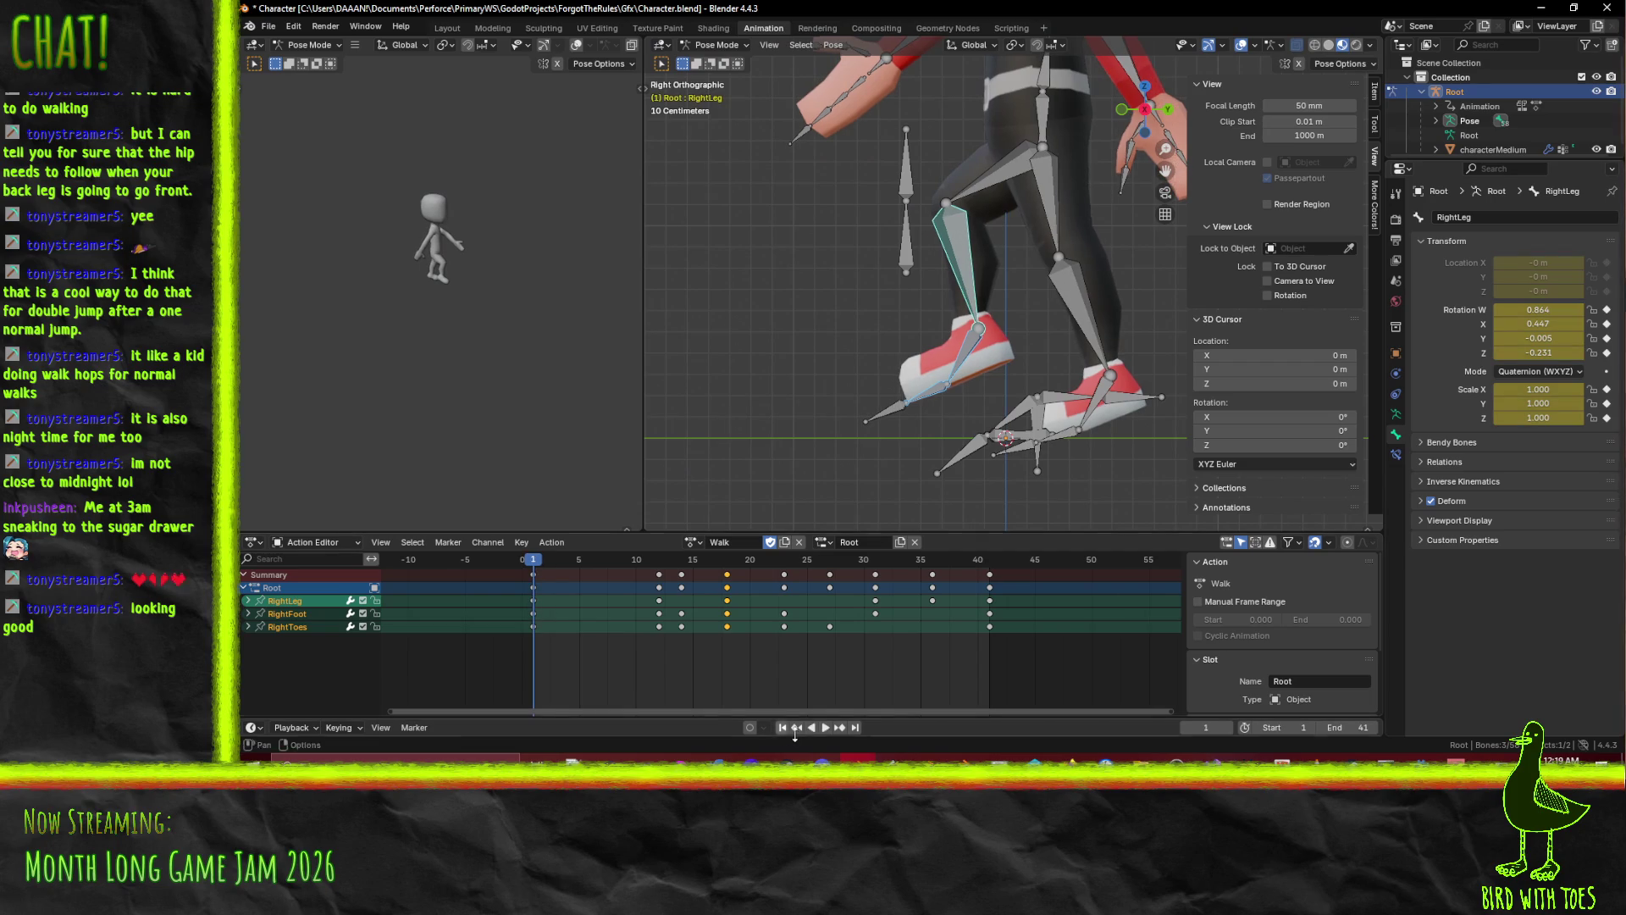
Play the Walk animation through, then stop and save Character.blend.
{"action": "left_click", "coordinate": [826, 730]}
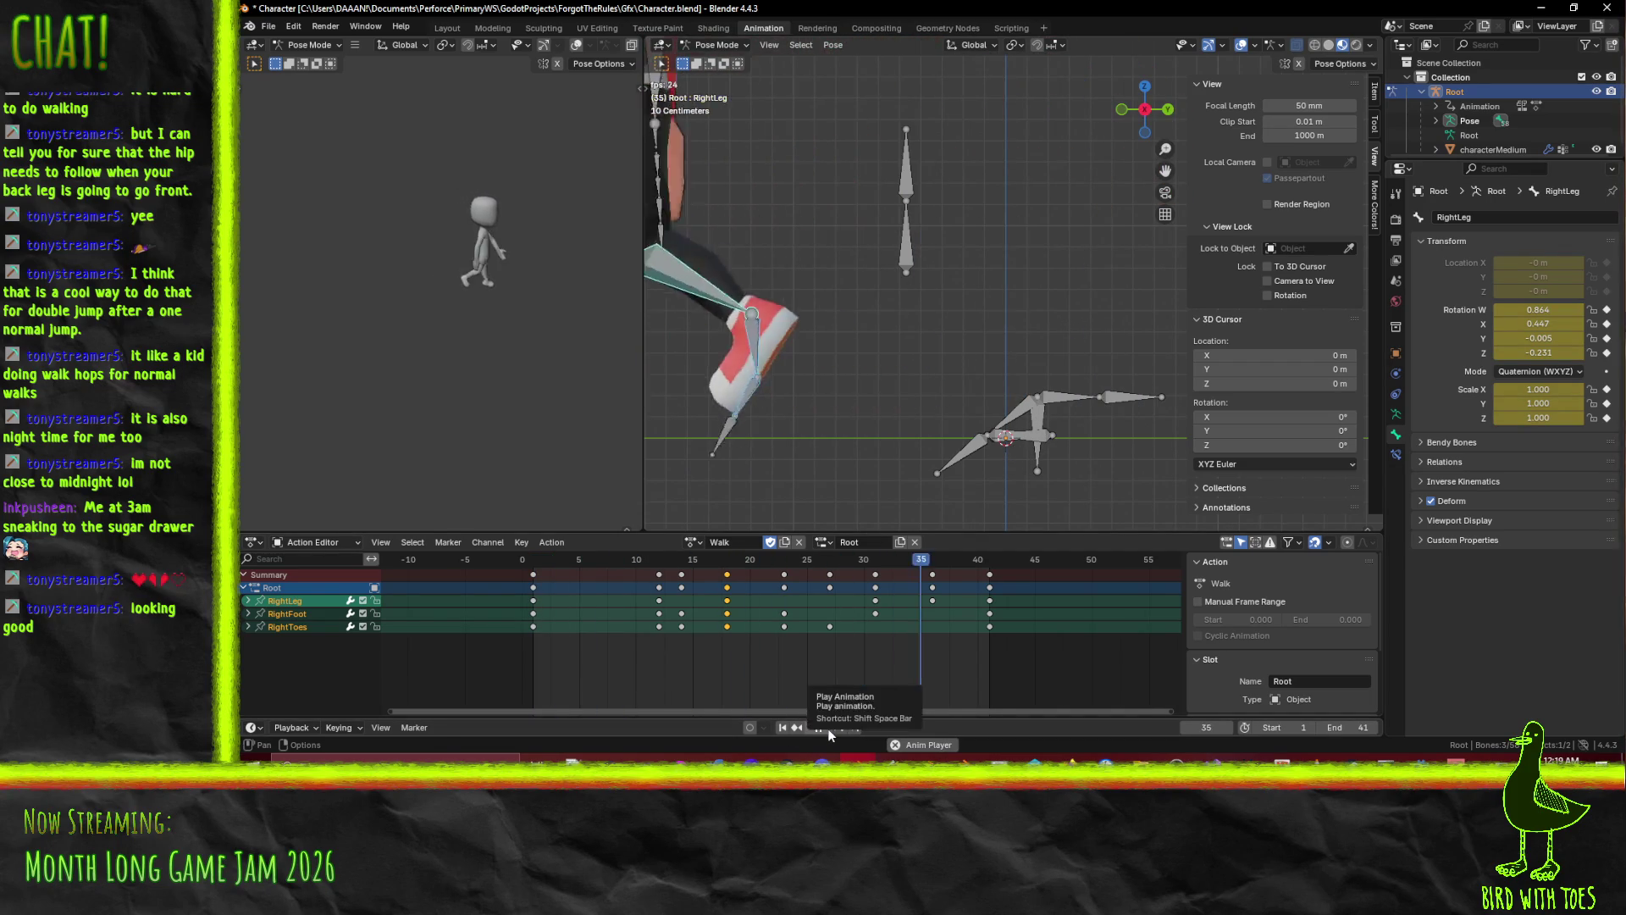
{"action": "scroll", "coordinate": [469, 292], "scroll_direction": "up", "scroll_amount": 5}
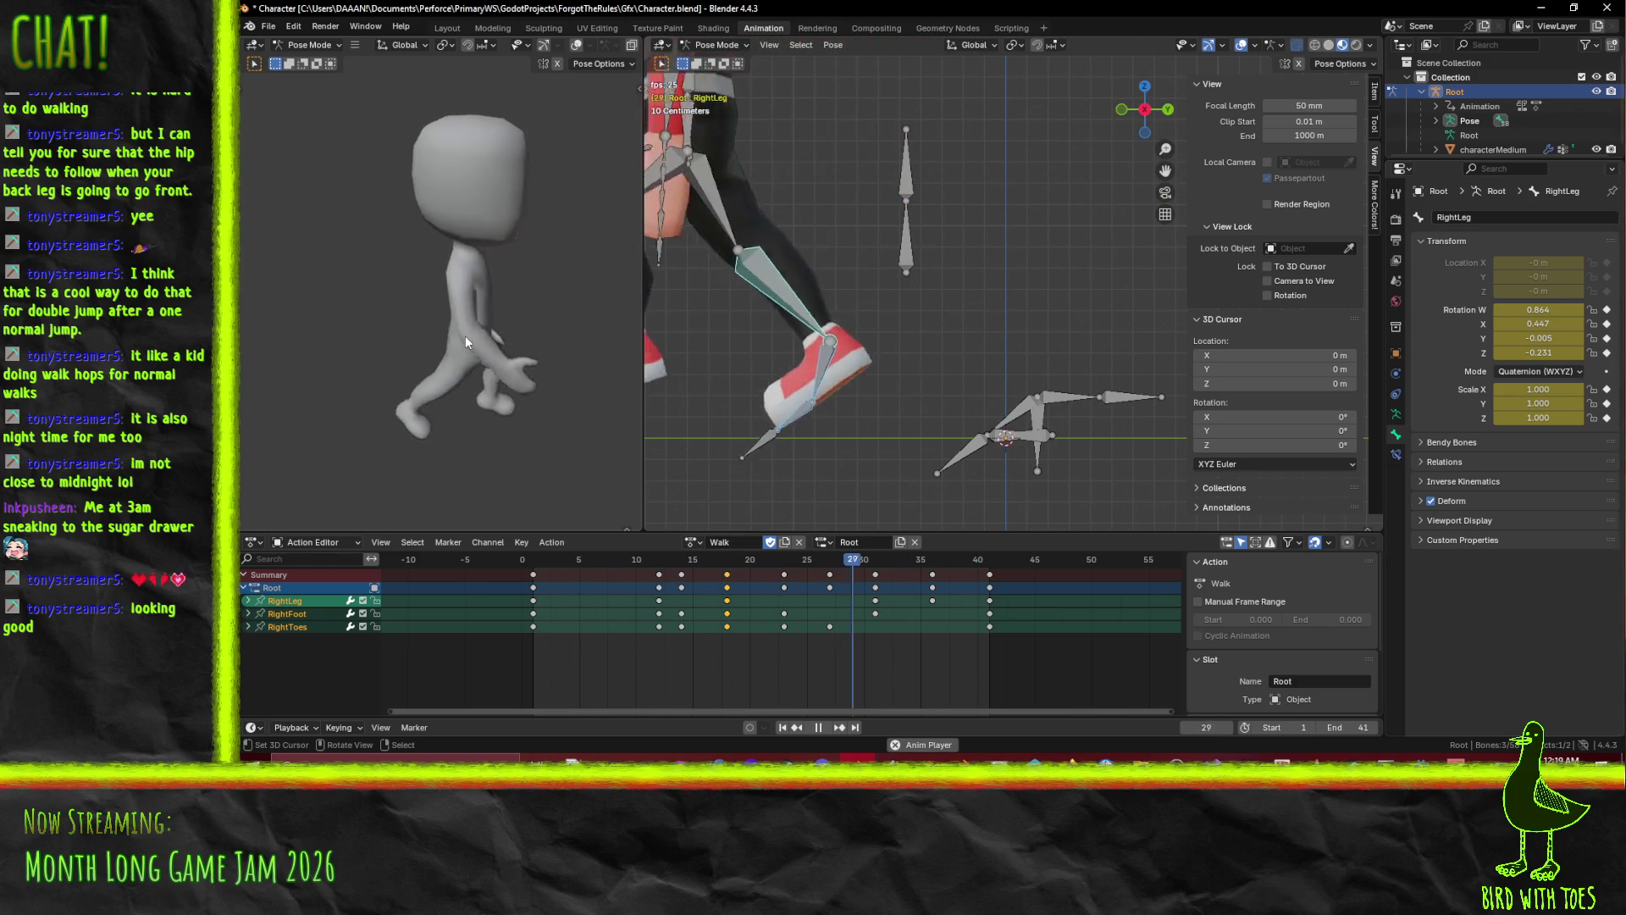
{"action": "scroll", "coordinate": [467, 335], "scroll_direction": "down", "scroll_amount": 6}
{"action": "scroll", "coordinate": [801, 302], "scroll_direction": "down", "scroll_amount": 8}
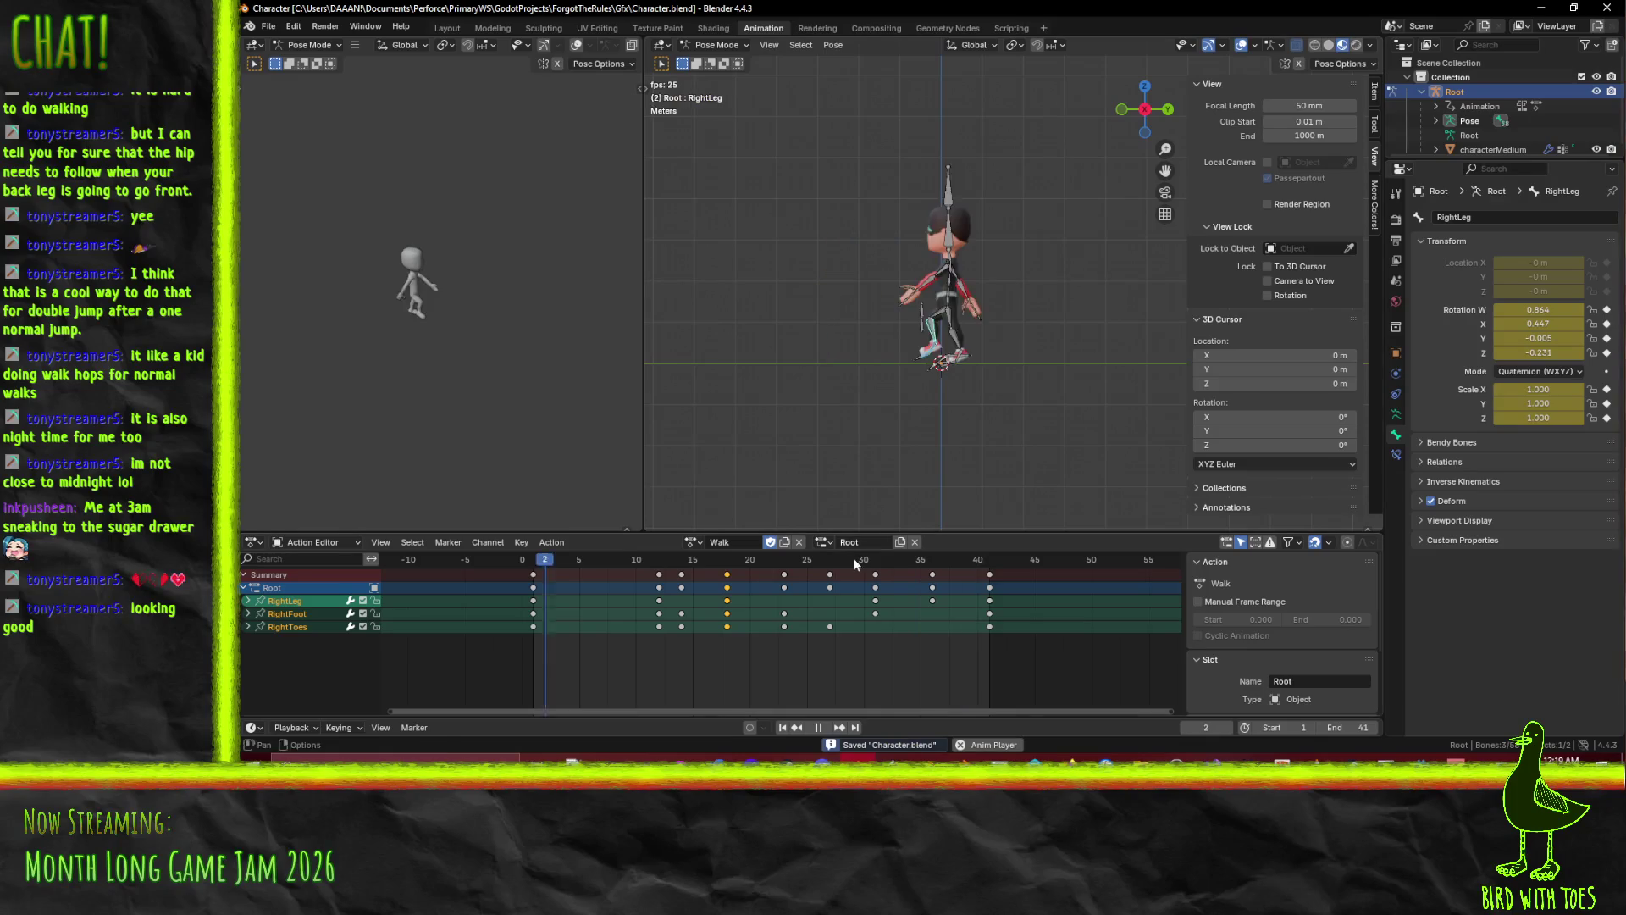
{"action": "key", "text": "space"}
{"action": "key", "text": "ctrl+s"}
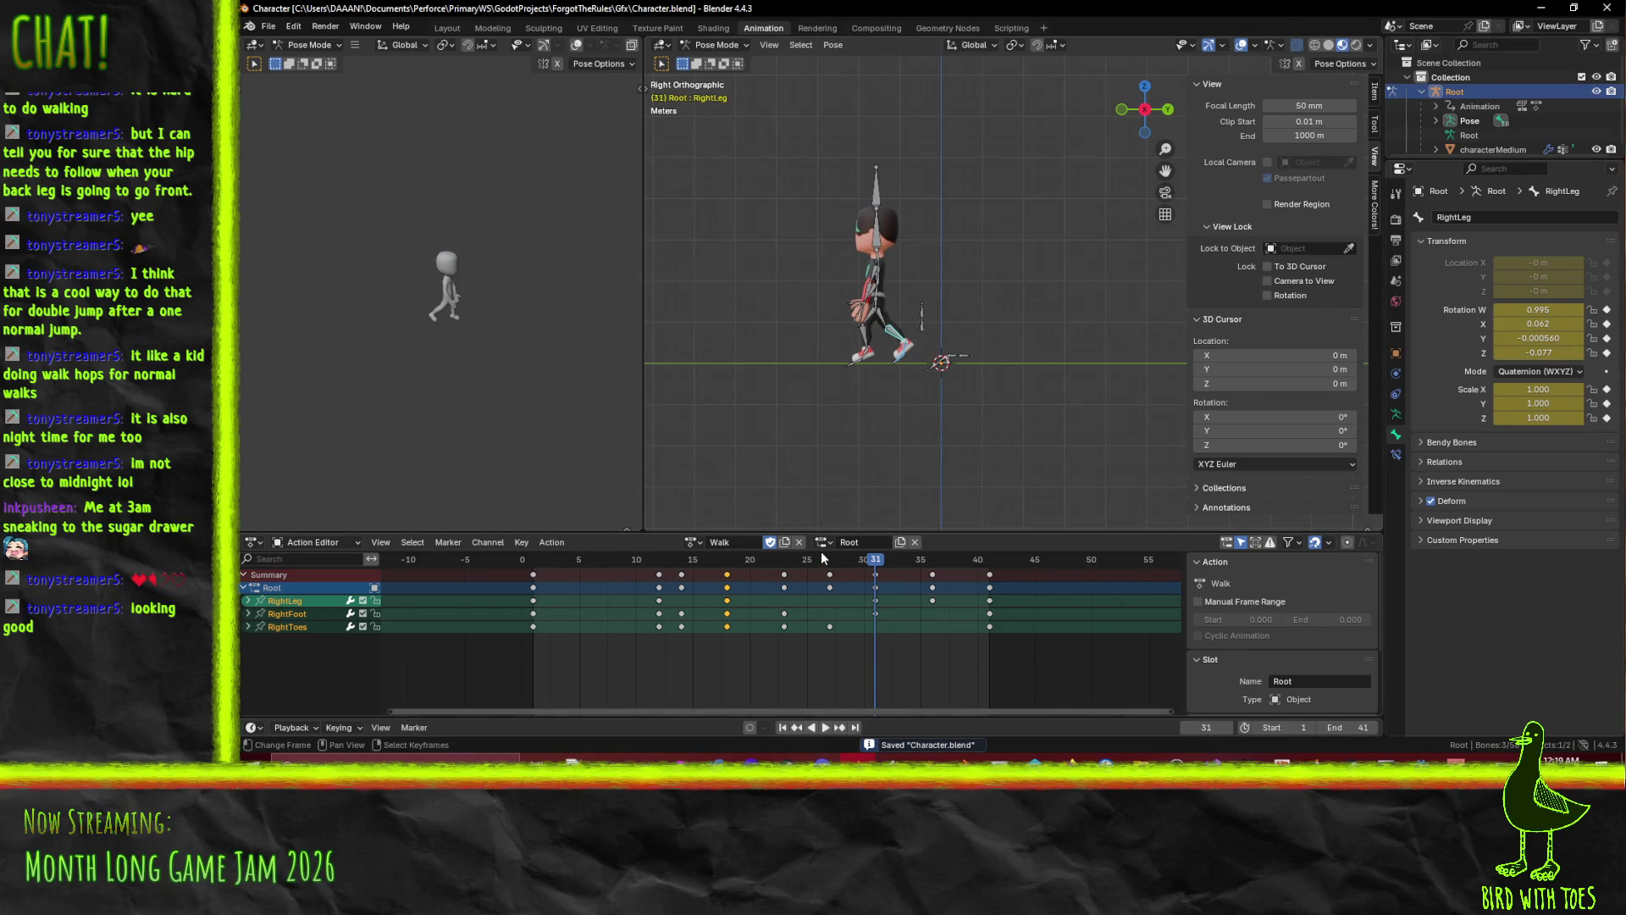
Bring the playhead back near frame 1 and stop playback.
{"action": "left_click", "coordinate": [695, 562]}
{"action": "key", "text": "space"}
{"action": "mouse_move", "coordinate": [695, 561]}
{"action": "left_mouse_down"}
{"action": "mouse_move", "coordinate": [523, 562]}
{"action": "mouse_move", "coordinate": [534, 573]}
{"action": "left_mouse_up"}
{"action": "key", "text": "space"}
{"action": "key", "text": "space"}
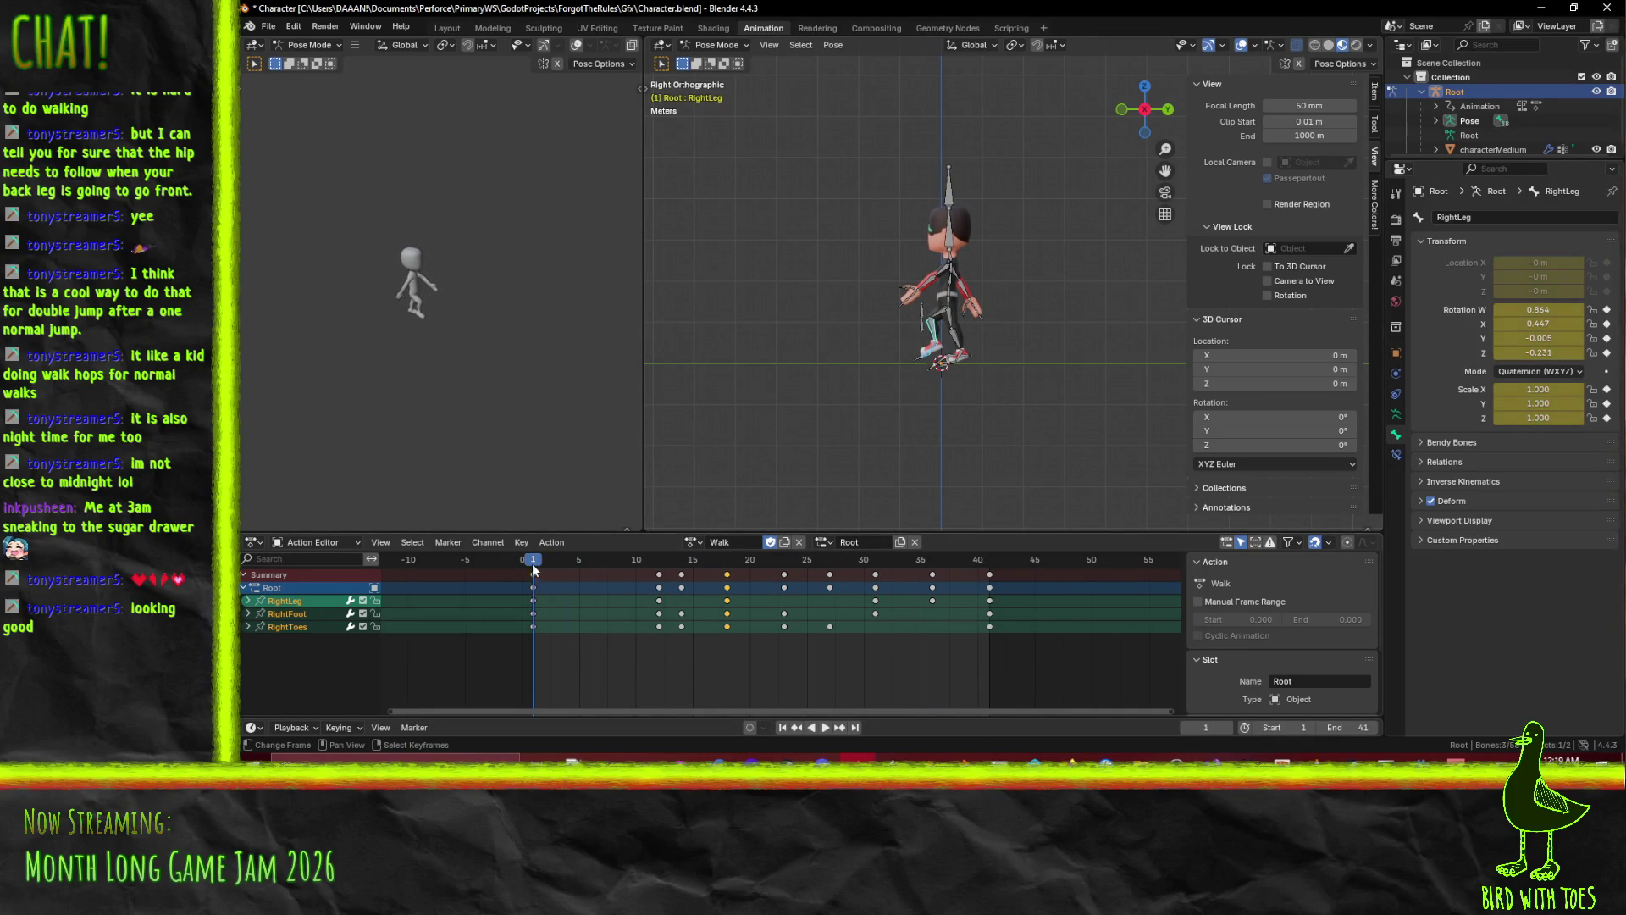
Duplicate the Walk action and rename the copy WalkCarry.
{"action": "left_click", "coordinate": [785, 542]}
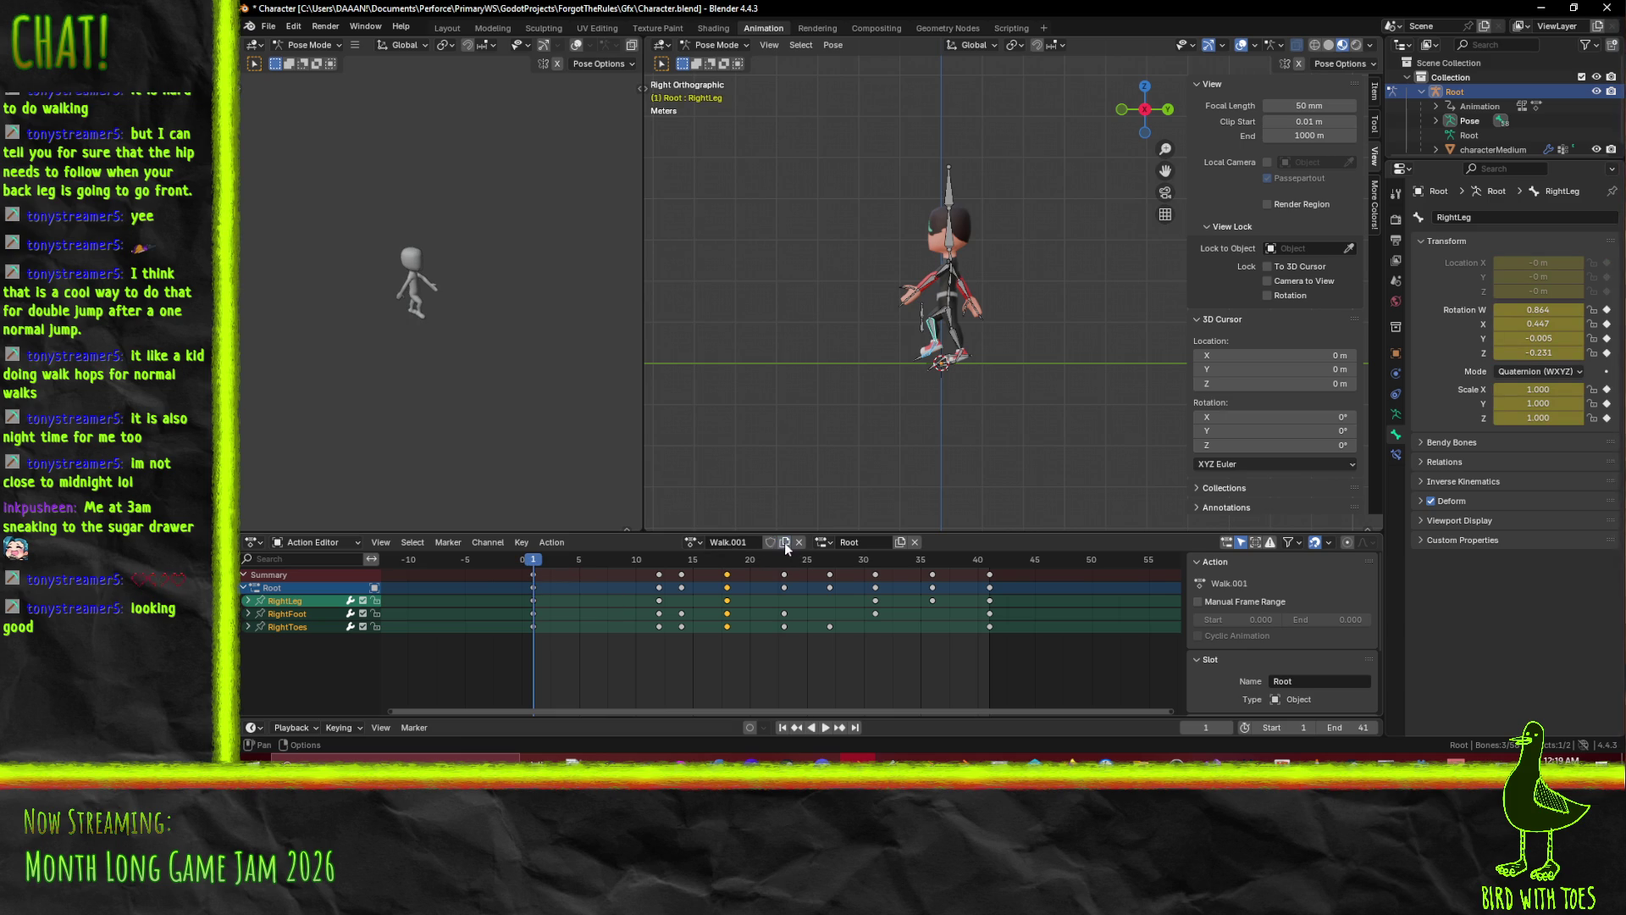
{"action": "left_click", "coordinate": [752, 542]}
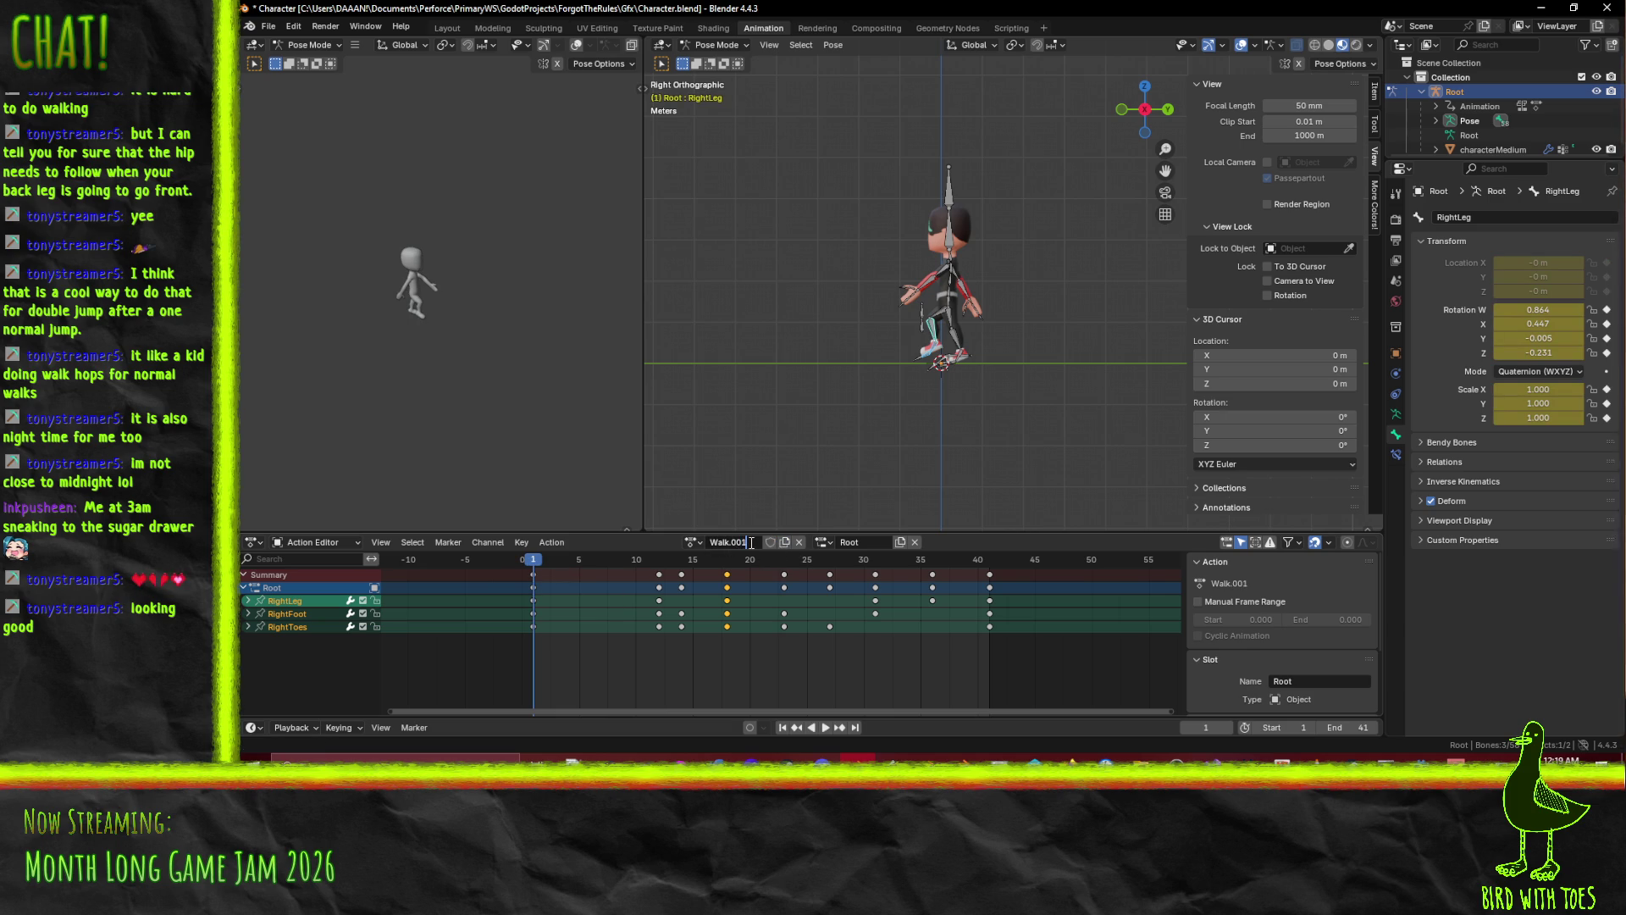
{"action": "type", "text": "Carra"}
{"action": "key", "text": "Return"}
Load the PickUp action and play it, stopping at frame 75.
{"action": "left_click", "coordinate": [694, 543]}
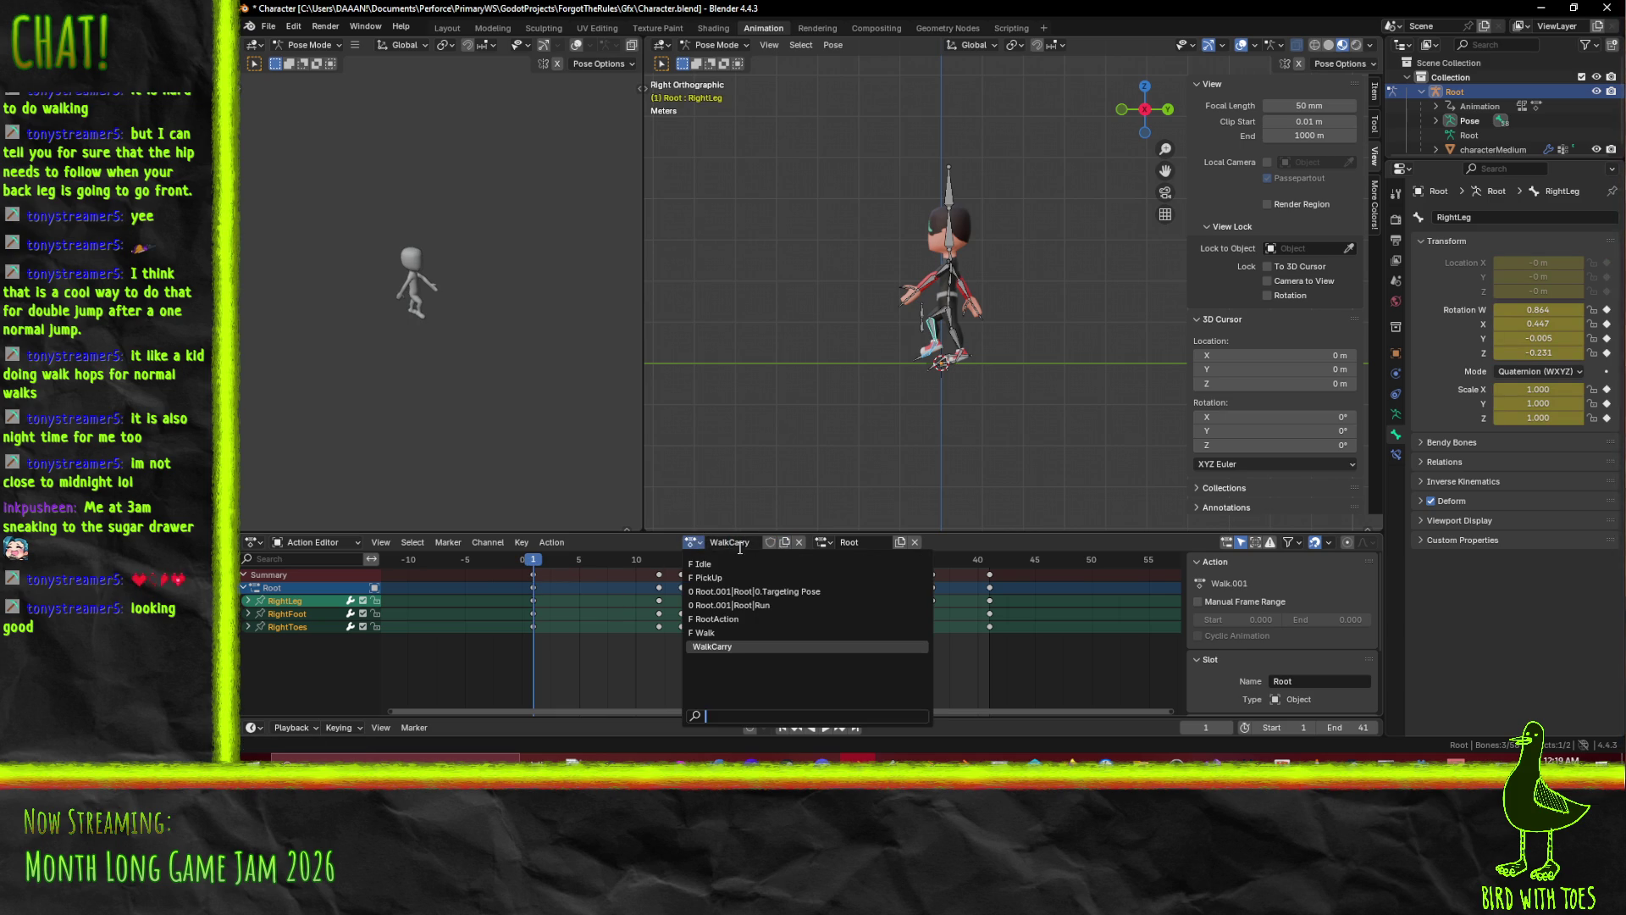
{"action": "left_click", "coordinate": [709, 577]}
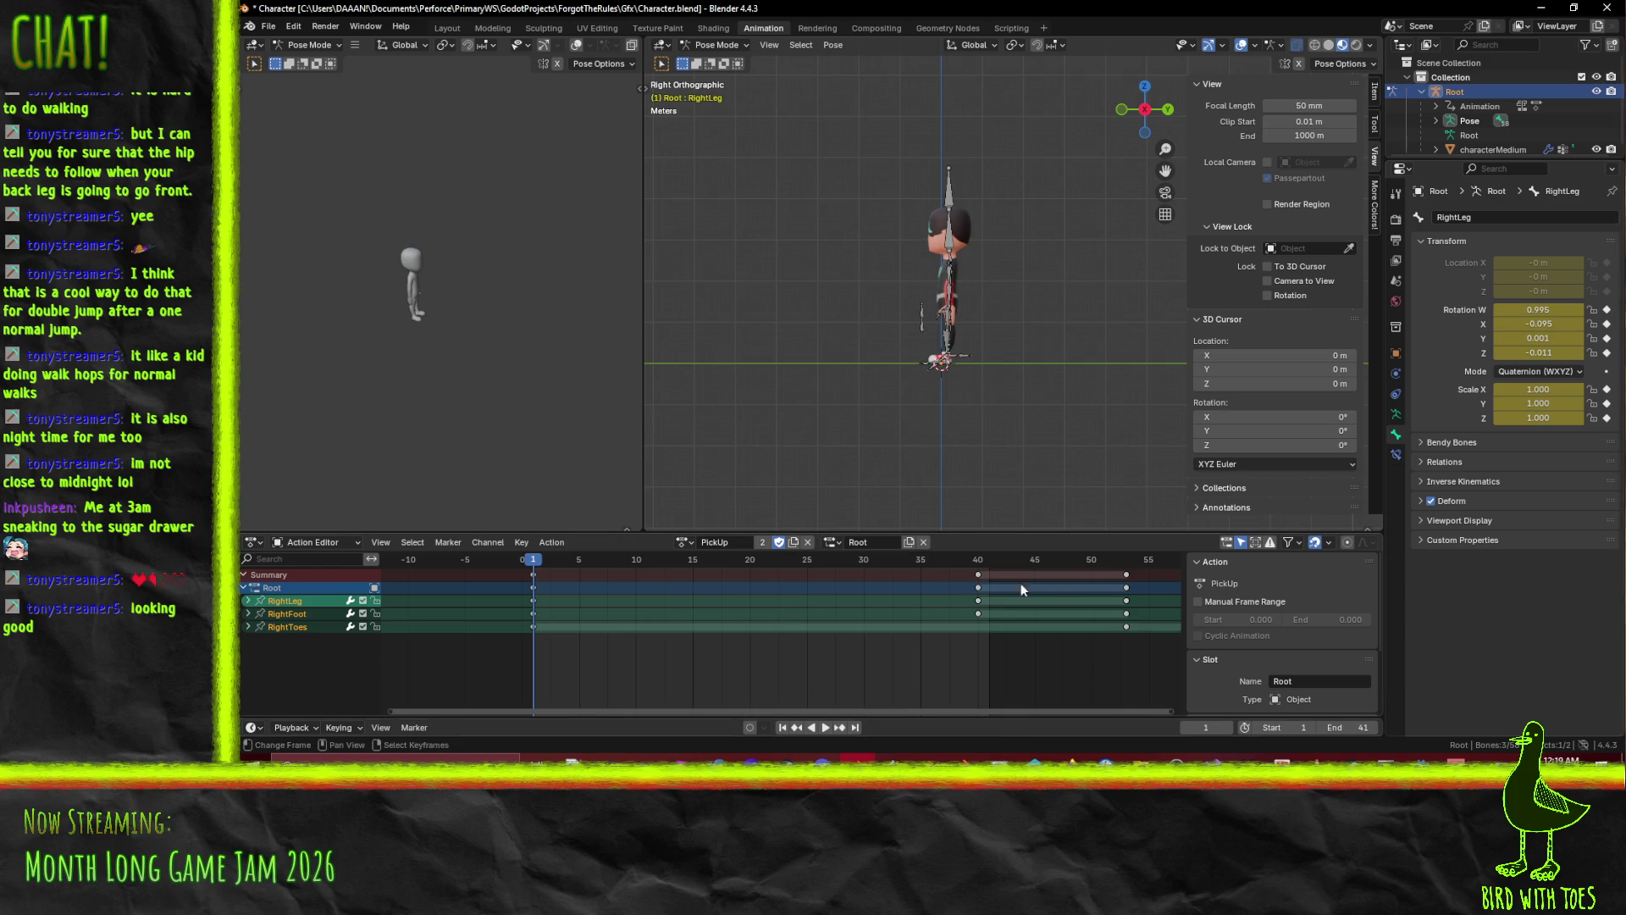
{"action": "key", "text": "space"}
{"action": "left_click", "coordinate": [1123, 556]}
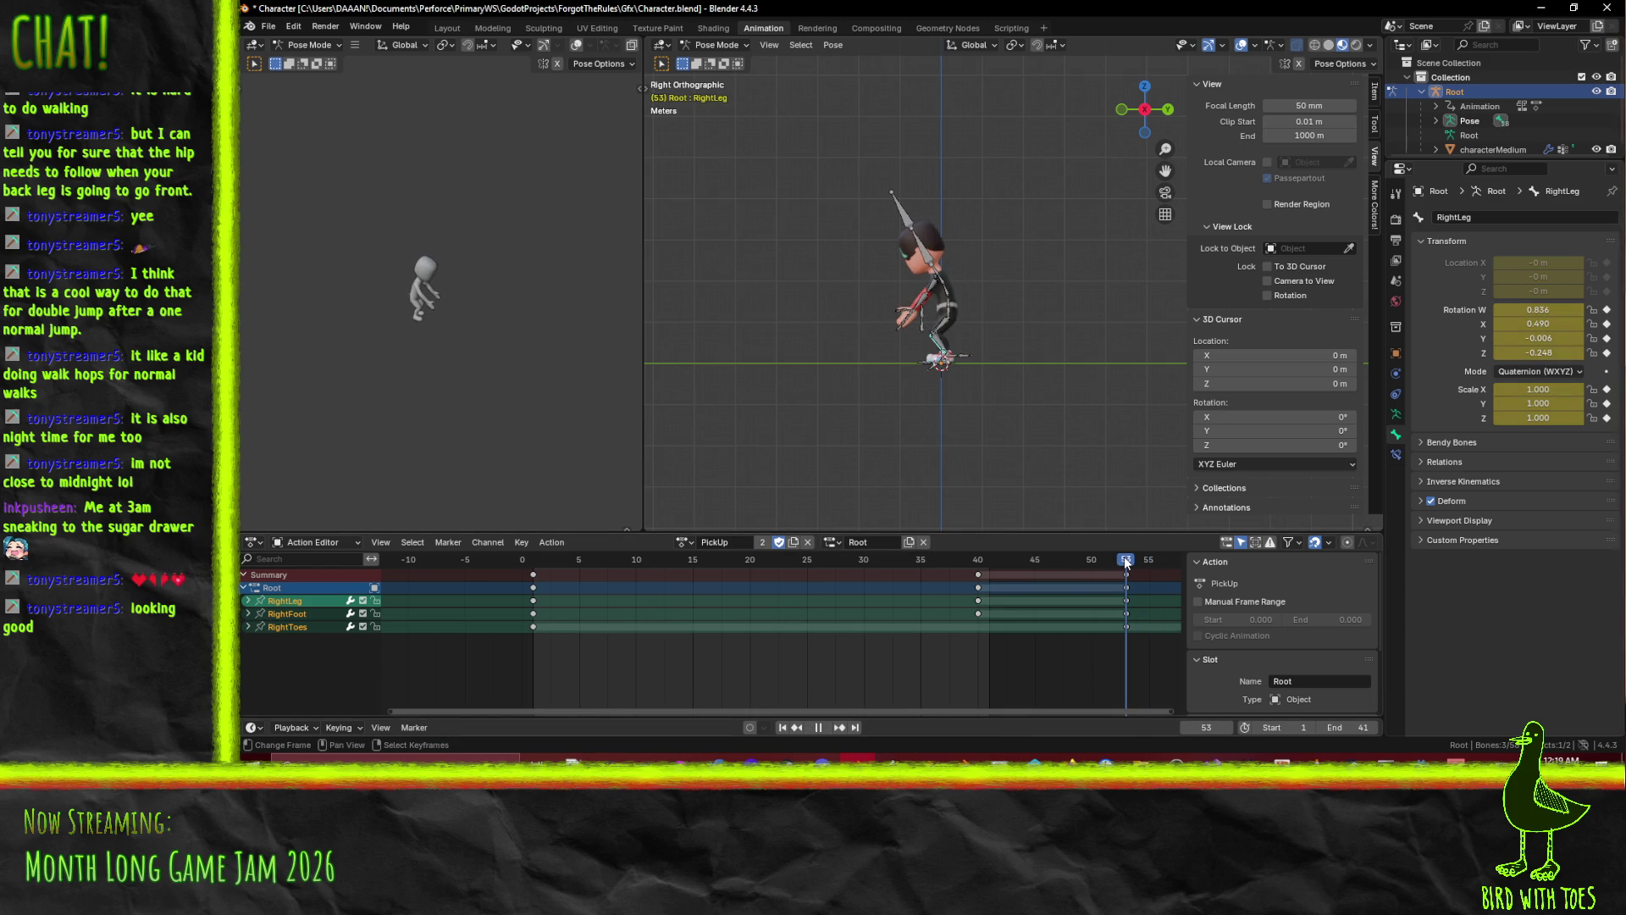
{"action": "mouse_move", "coordinate": [1125, 561]}
{"action": "left_mouse_down"}
{"action": "mouse_move", "coordinate": [1111, 575]}
{"action": "mouse_move", "coordinate": [763, 559]}
{"action": "mouse_move", "coordinate": [918, 562]}
{"action": "left_mouse_up"}
{"action": "key", "text": "space"}
Select both shoulders, upper arms, forearms and hands of the rig.
{"action": "scroll", "coordinate": [977, 293], "scroll_direction": "up", "scroll_amount": 4}
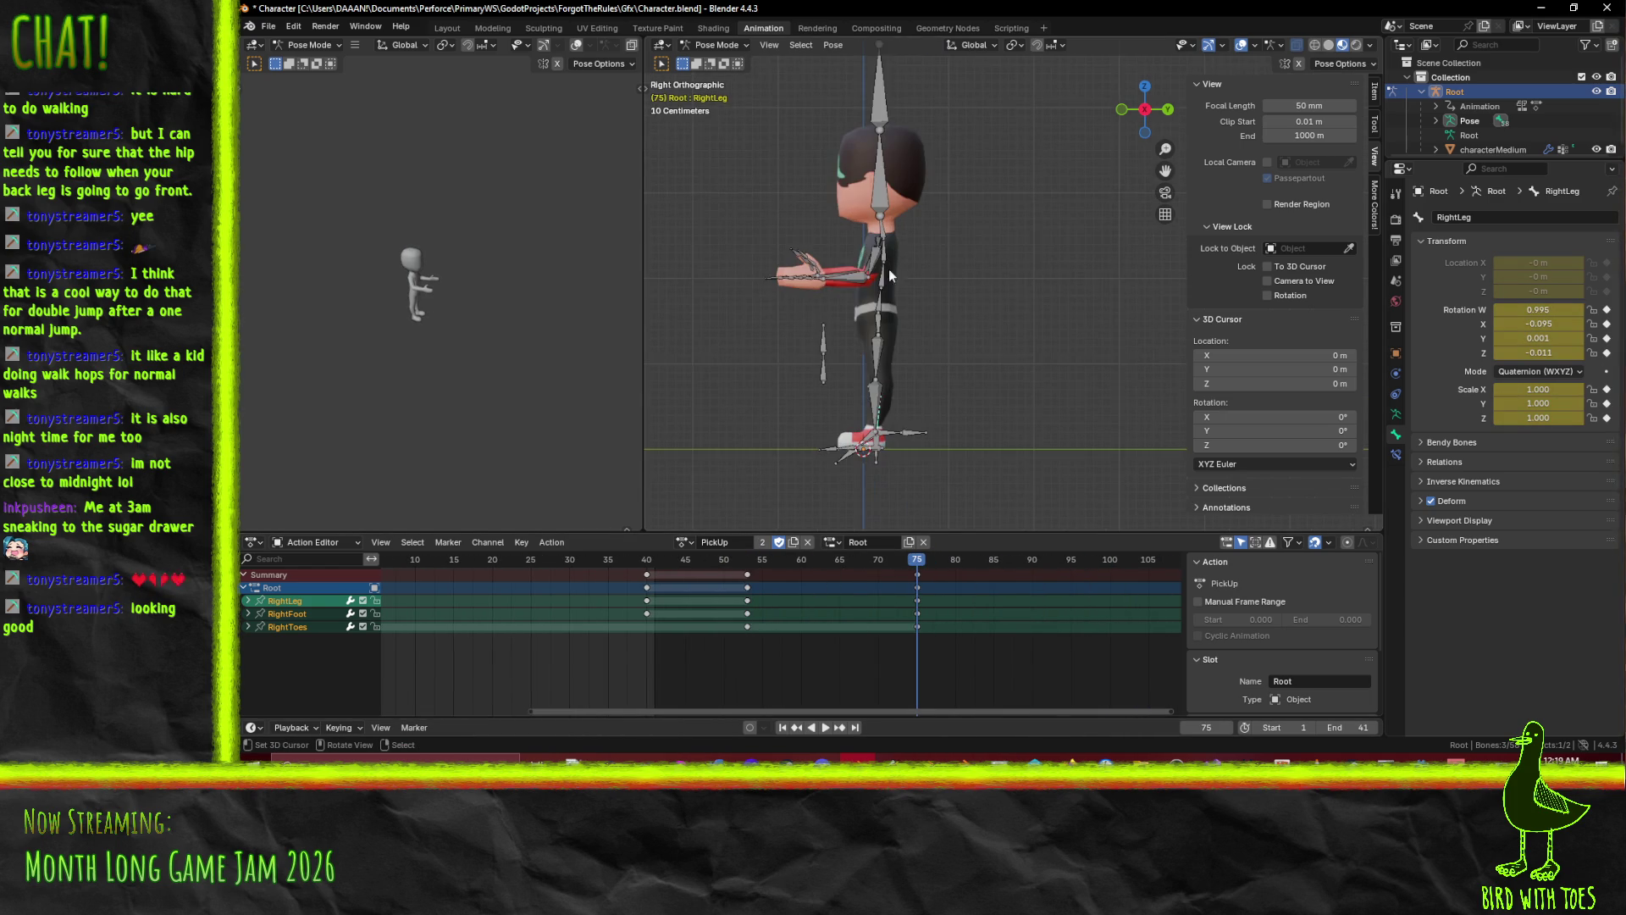
{"action": "left_click", "coordinate": [874, 261]}
{"action": "left_click", "coordinate": [877, 242], "text": "shift"}
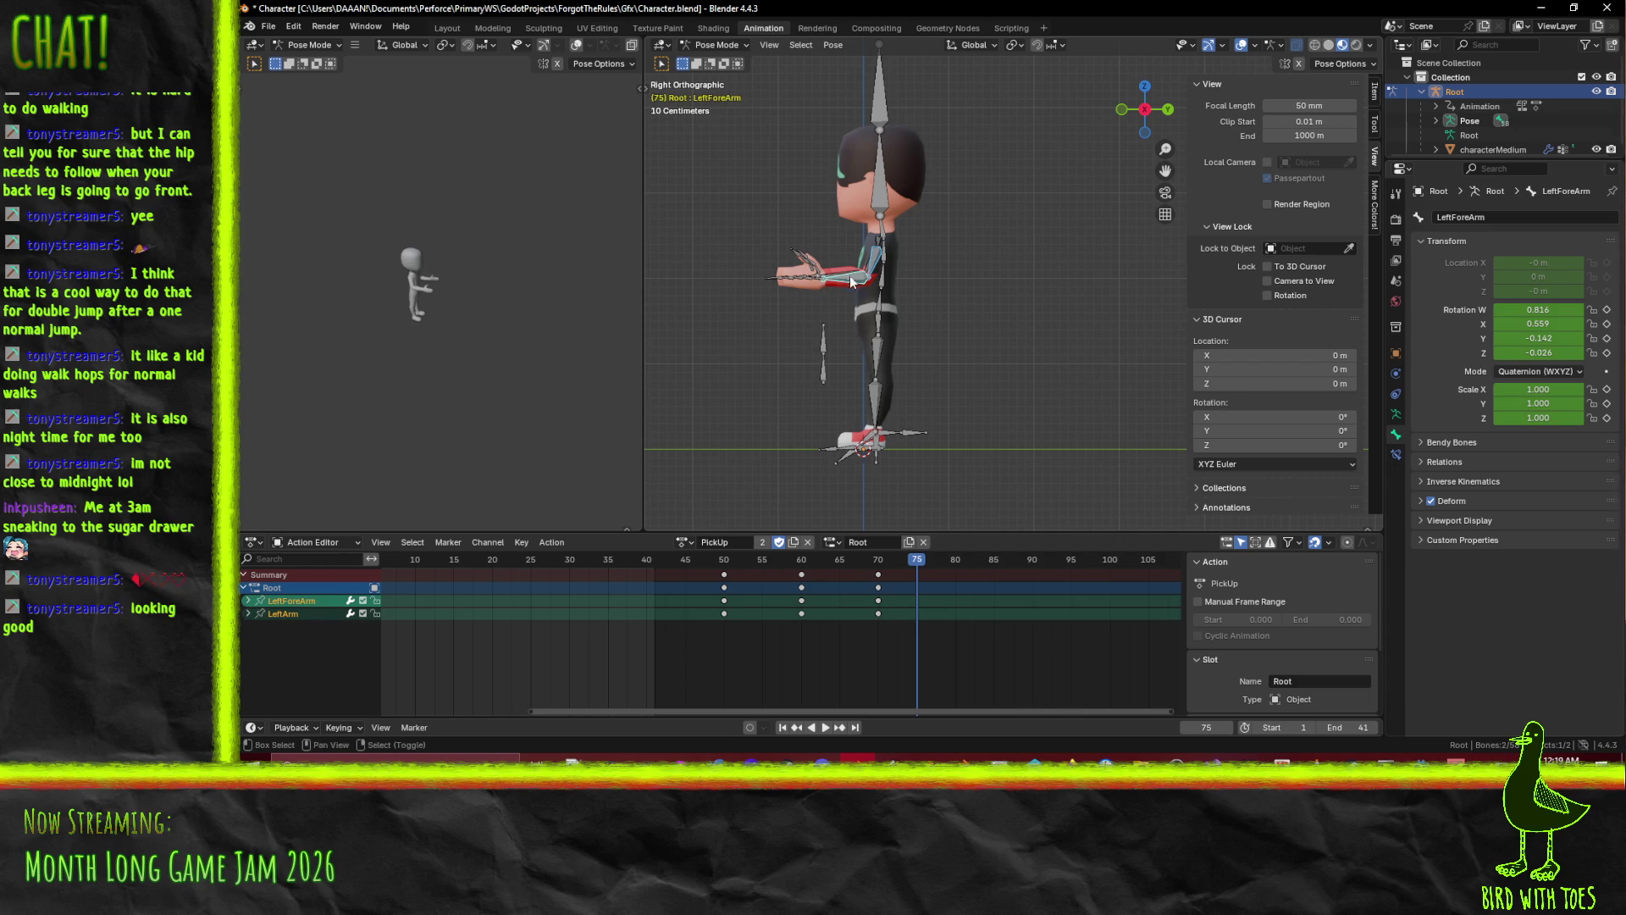
{"action": "left_click", "coordinate": [877, 242], "text": "shift"}
{"action": "left_click_drag", "start_coordinate": [827, 253], "coordinate": [974, 284]}
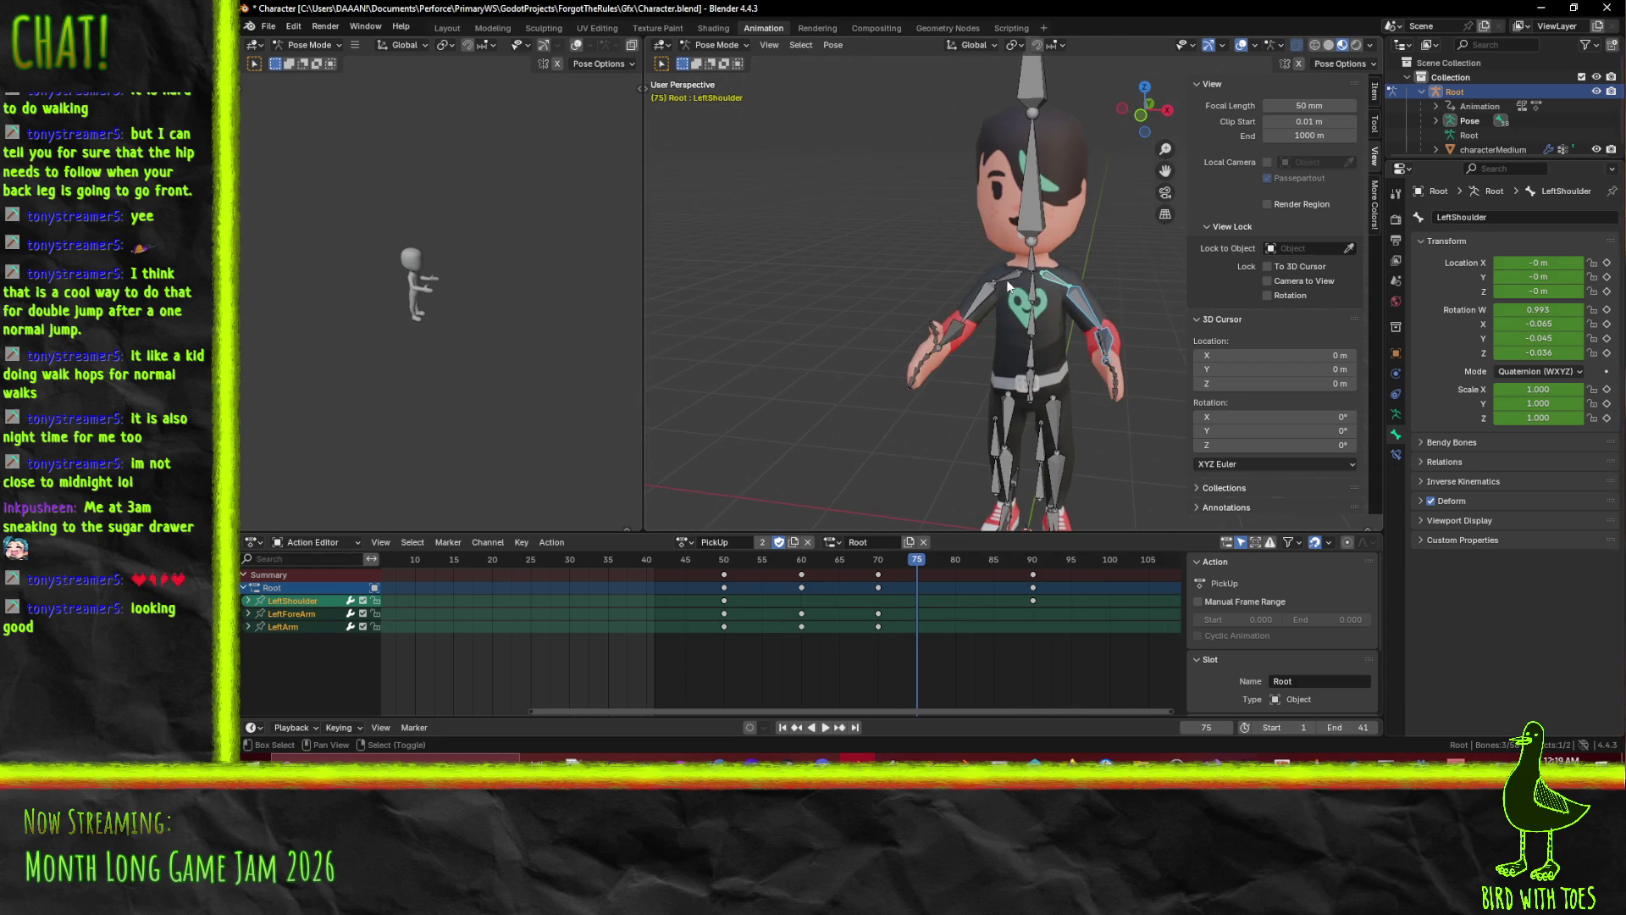
{"action": "left_click", "coordinate": [1008, 275], "text": "shift"}
{"action": "left_click", "coordinate": [987, 297], "text": "shift"}
{"action": "left_click", "coordinate": [957, 333], "text": "shift"}
{"action": "left_click", "coordinate": [923, 372], "text": "shift"}
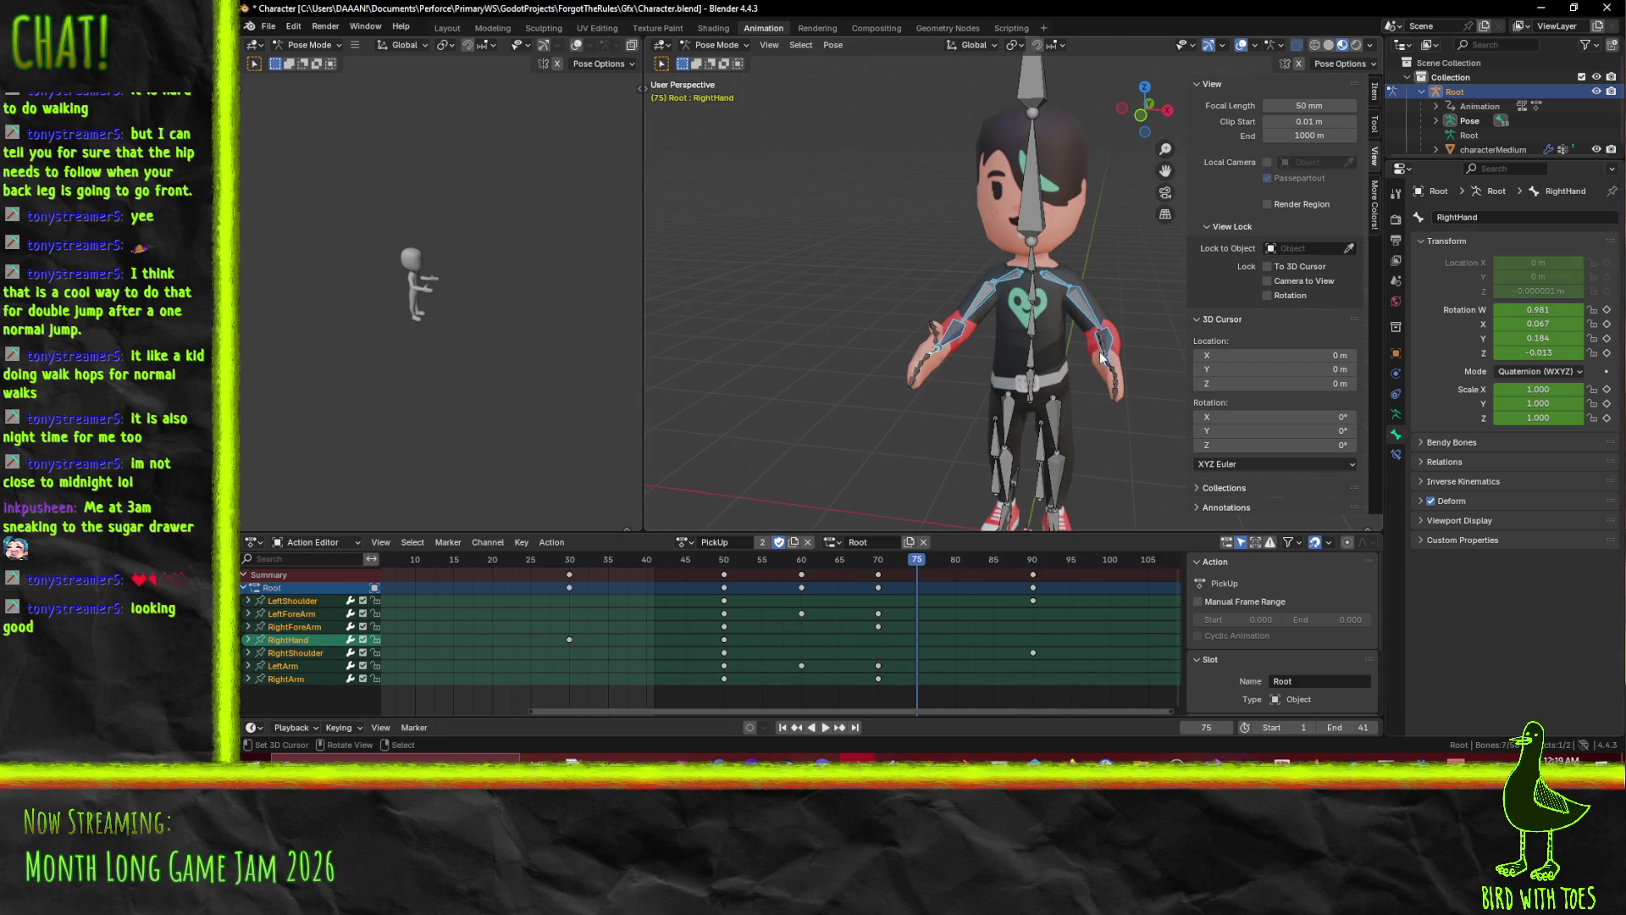
{"action": "left_click_drag", "start_coordinate": [923, 373], "coordinate": [859, 339]}
{"action": "left_click", "coordinate": [859, 338], "text": "shift"}
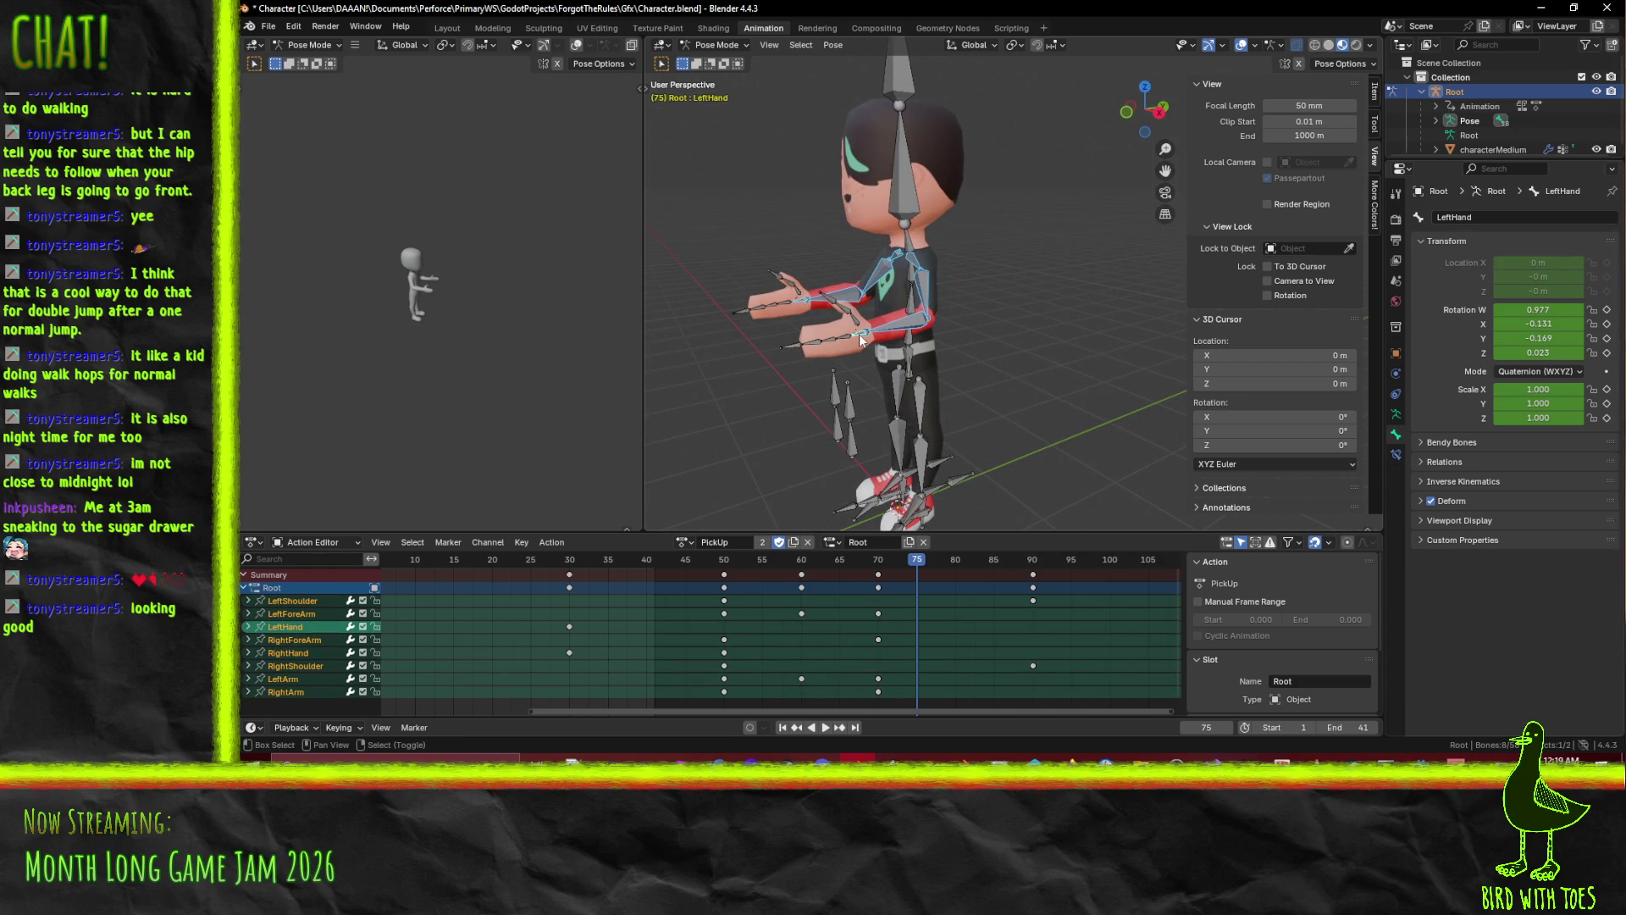
Select the frame-90 keys and bring up the action list.
{"action": "left_click", "coordinate": [1033, 576]}
{"action": "scroll", "coordinate": [903, 607], "scroll_direction": "down", "scroll_amount": 3}
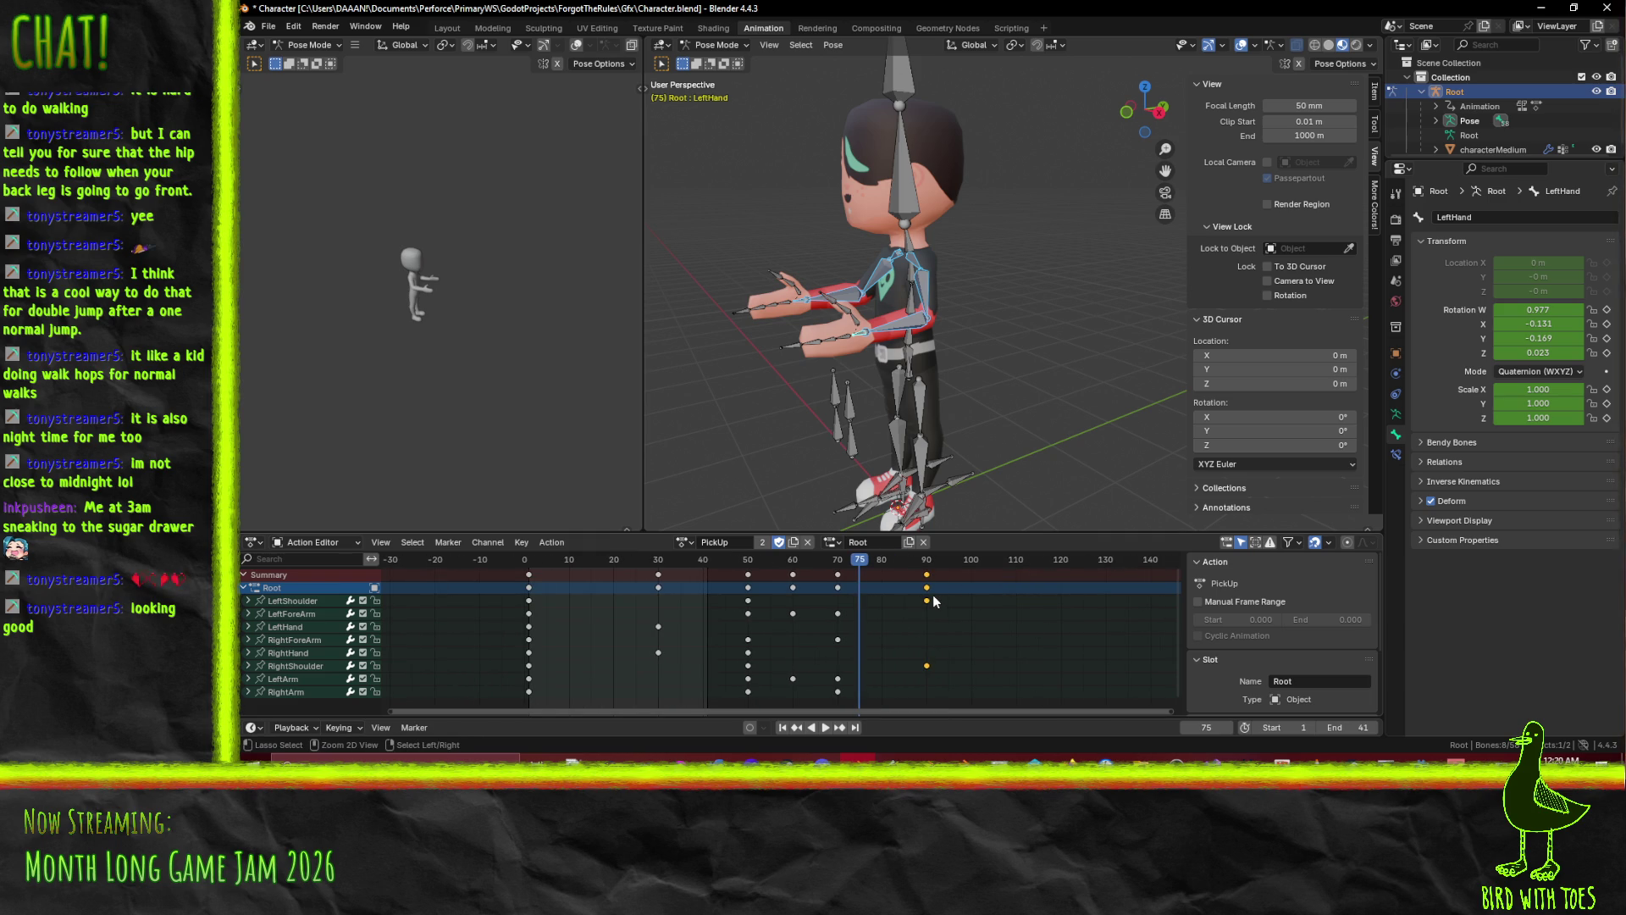
{"action": "left_click", "coordinate": [685, 543]}
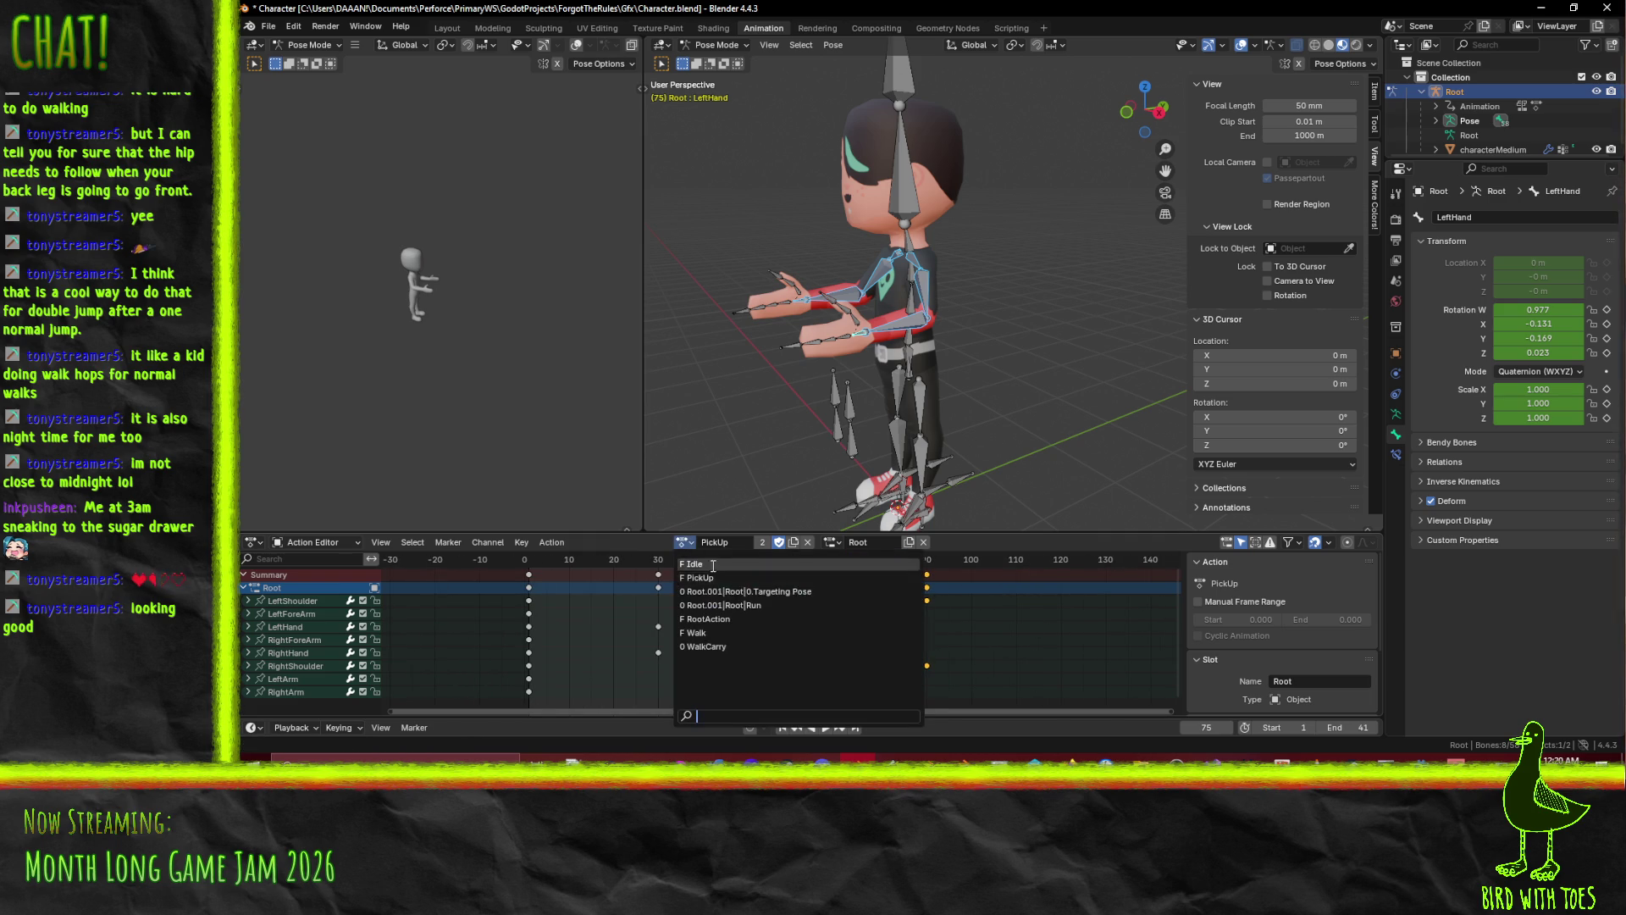
Load WalkCarry, paste the arm pose at frame 1, then undo the paste.
{"action": "left_click", "coordinate": [712, 646]}
{"action": "left_click_drag", "start_coordinate": [693, 559], "coordinate": [468, 552]}
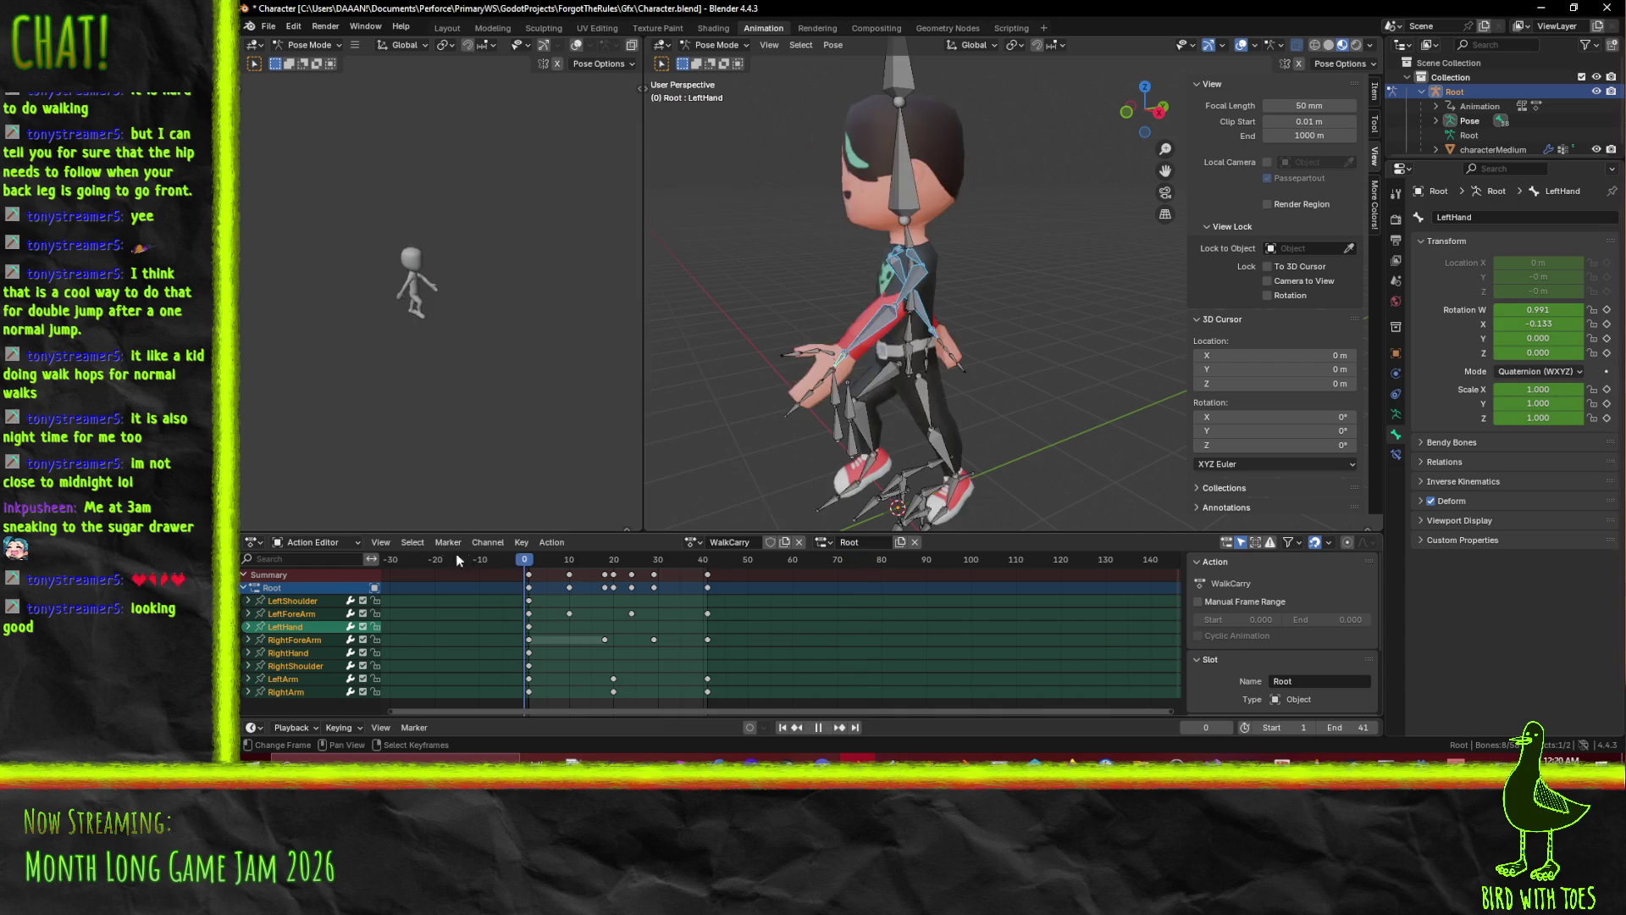
{"action": "left_click", "coordinate": [531, 563]}
{"action": "key", "text": "ctrl+v"}
{"action": "left_click_drag", "start_coordinate": [724, 371], "coordinate": [850, 370]}
{"action": "key", "text": "ctrl+z"}
{"action": "left_click_drag", "start_coordinate": [778, 485], "coordinate": [923, 390]}
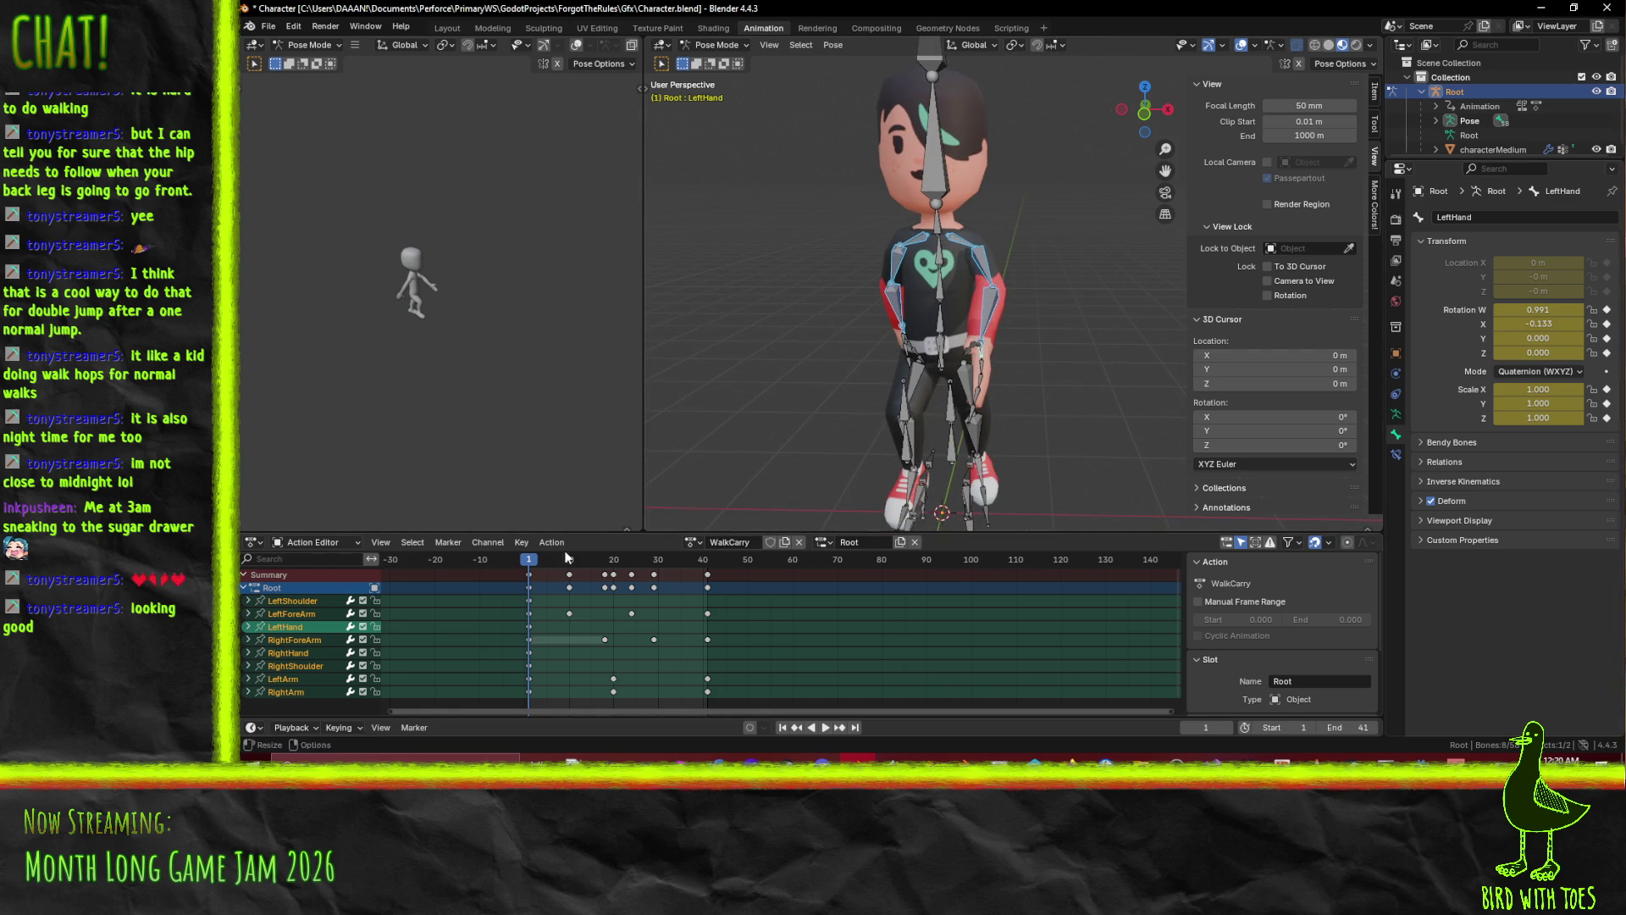
Switch back to PickUp at frame 90, select all bones, then clear the selection.
{"action": "left_click", "coordinate": [695, 543]}
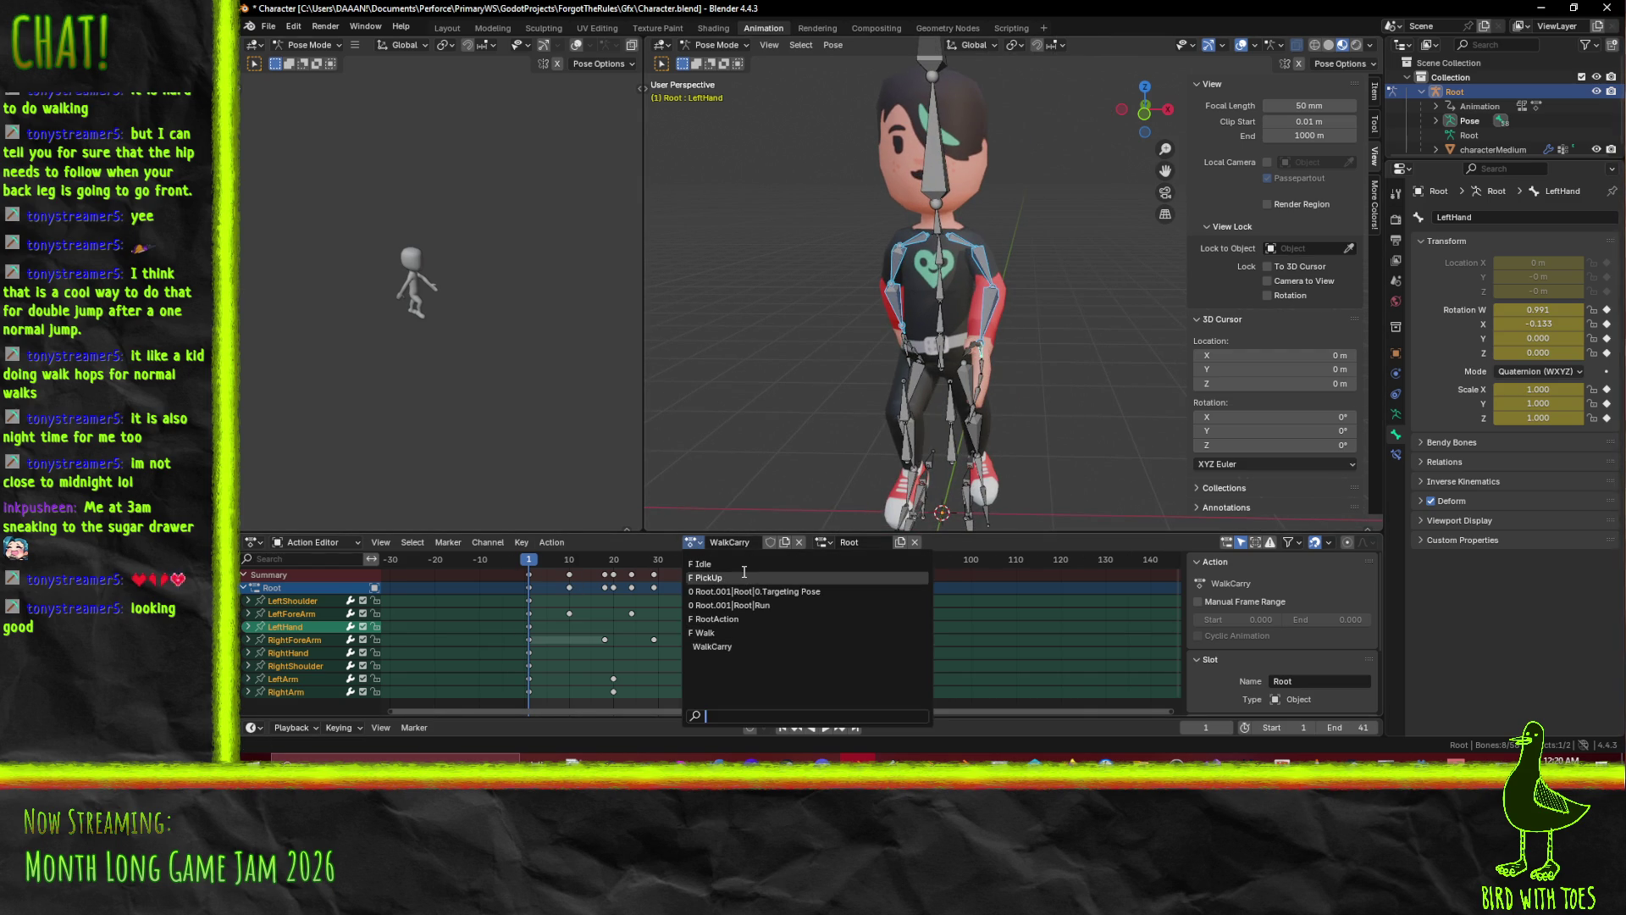
{"action": "left_click", "coordinate": [744, 579]}
{"action": "mouse_move", "coordinate": [899, 562]}
{"action": "left_mouse_down"}
{"action": "mouse_move", "coordinate": [925, 562]}
{"action": "mouse_move", "coordinate": [927, 593]}
{"action": "left_mouse_up"}
{"action": "scroll", "coordinate": [929, 623], "scroll_direction": "down", "scroll_amount": 3}
{"action": "key", "text": "alt+a"}
{"action": "key", "text": "a"}
{"action": "left_click", "coordinate": [1061, 332]}
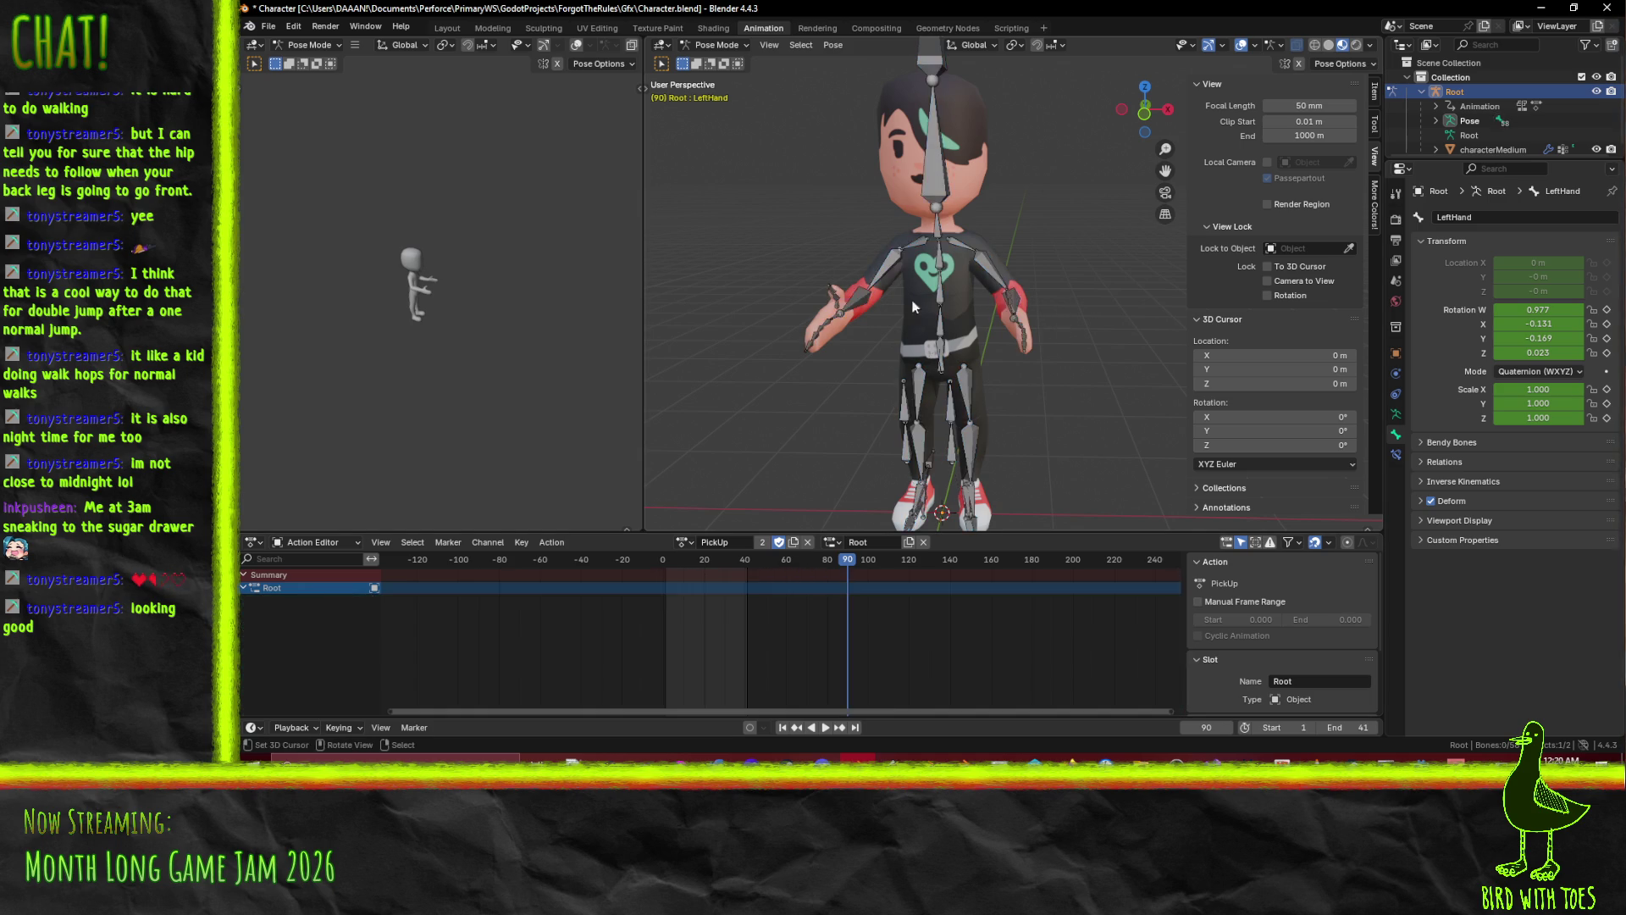
Select the shoulder, arm, forearm and hand bones of both arms and copy their keyframes.
{"action": "left_click", "coordinate": [913, 247]}
{"action": "left_click", "coordinate": [885, 269], "text": "shift"}
{"action": "left_click", "coordinate": [851, 315], "text": "shift"}
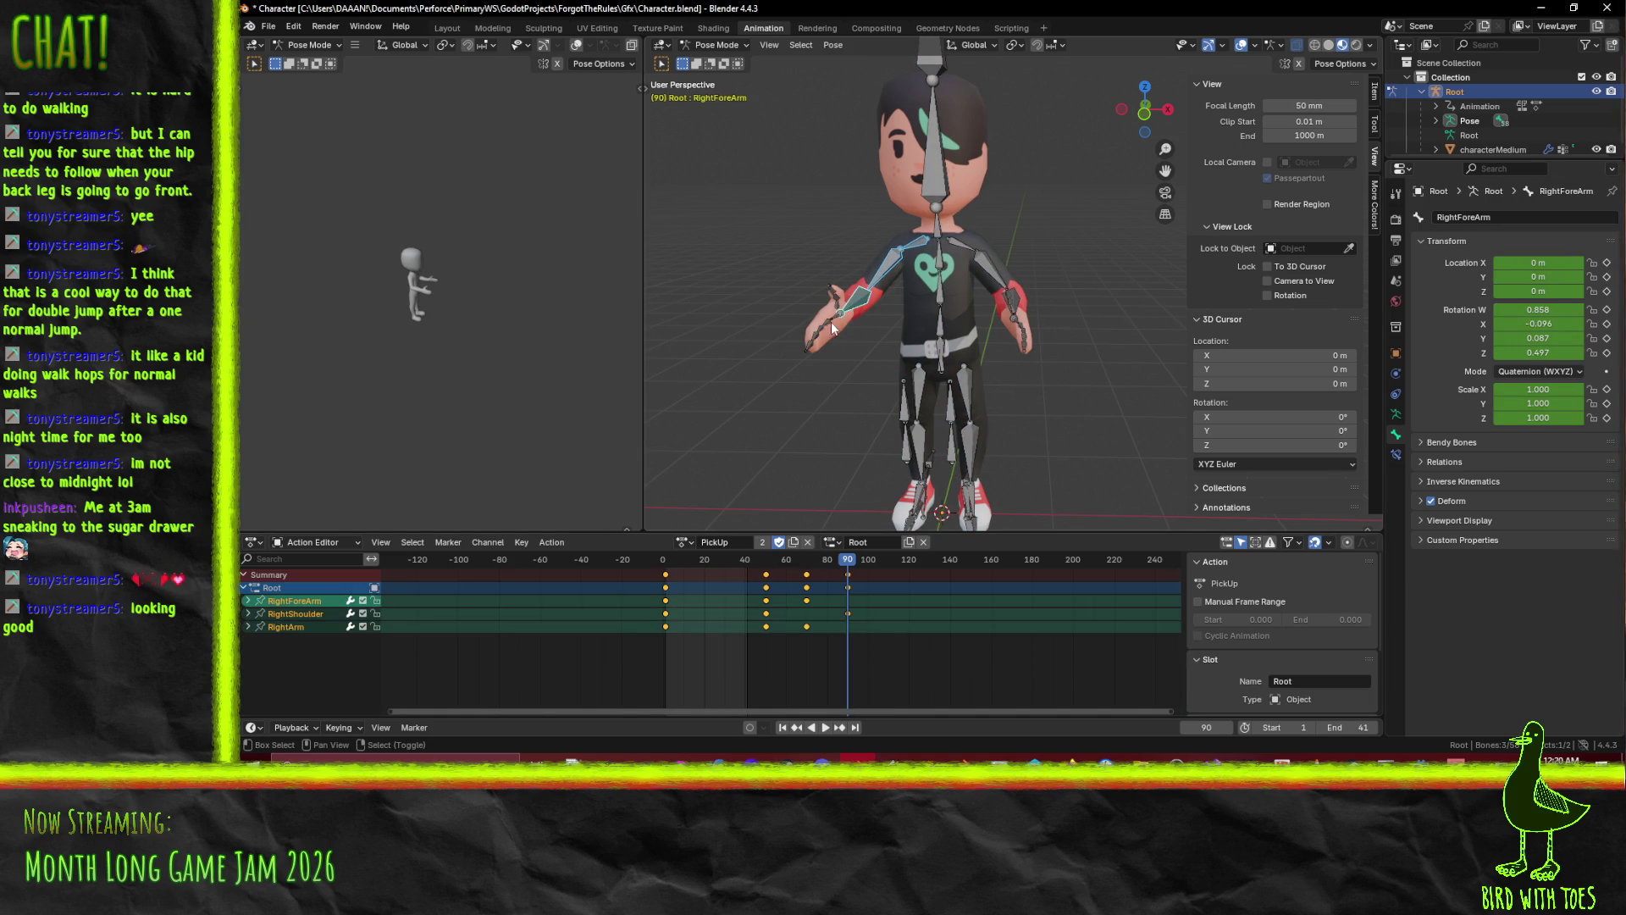
{"action": "left_click", "coordinate": [831, 328], "text": "shift"}
{"action": "left_click", "coordinate": [979, 264], "text": "shift"}
{"action": "left_click", "coordinate": [998, 278], "text": "shift"}
{"action": "left_click_drag", "start_coordinate": [1014, 307], "coordinate": [905, 300]}
{"action": "left_click", "coordinate": [905, 301], "text": "shift"}
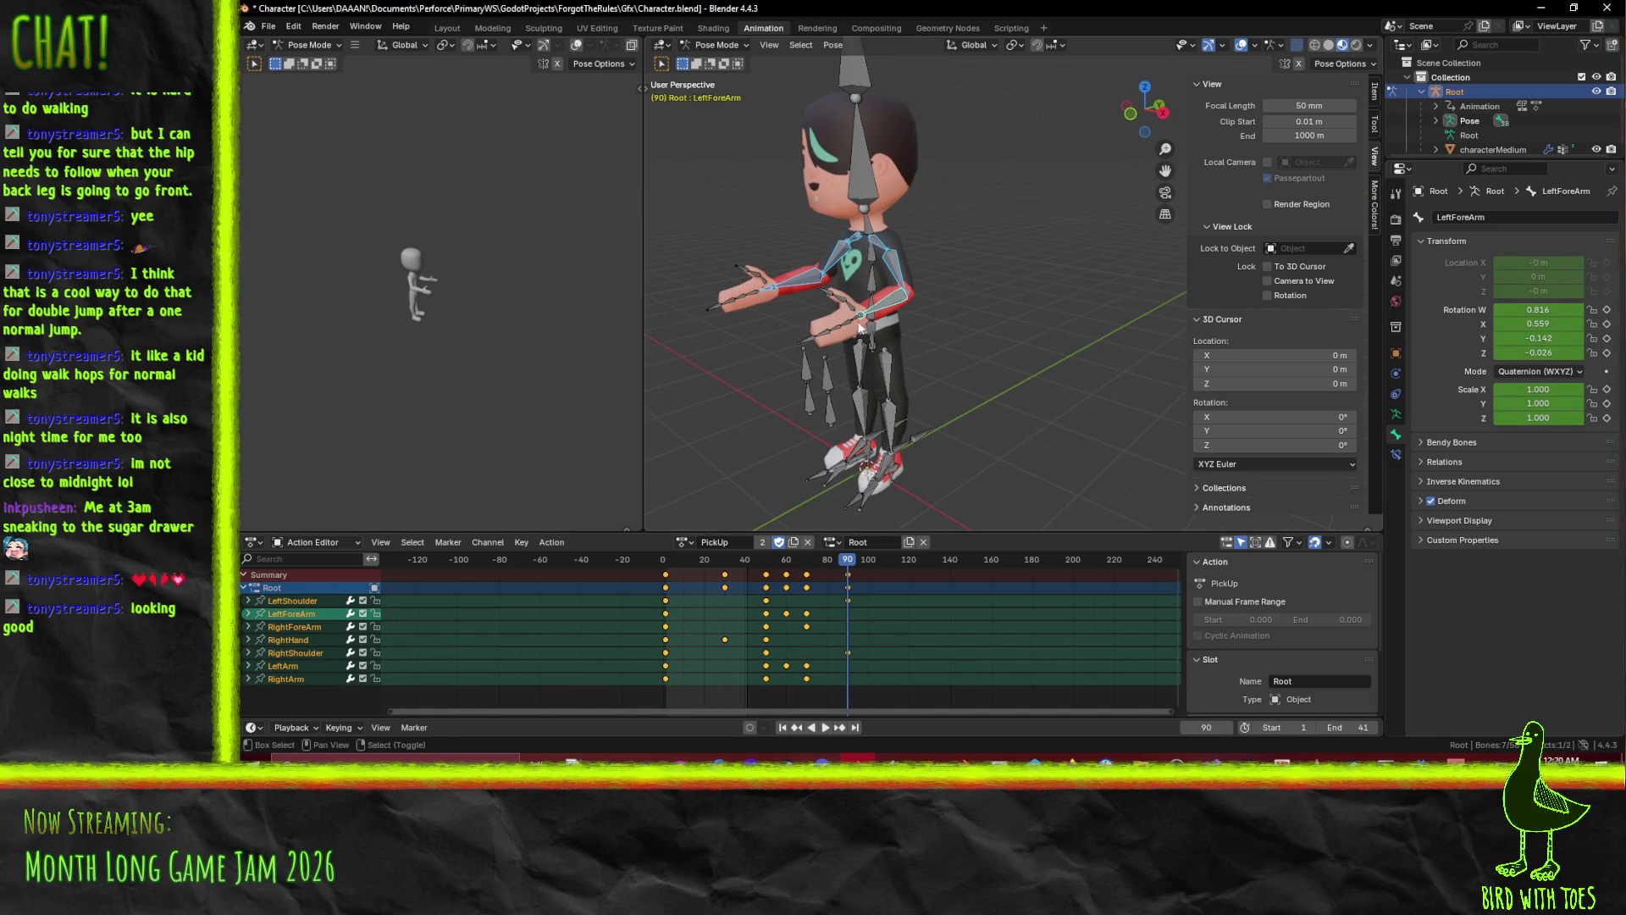
{"action": "left_click", "coordinate": [860, 328], "text": "shift"}
{"action": "scroll", "coordinate": [836, 663], "scroll_direction": "down", "scroll_amount": 3}
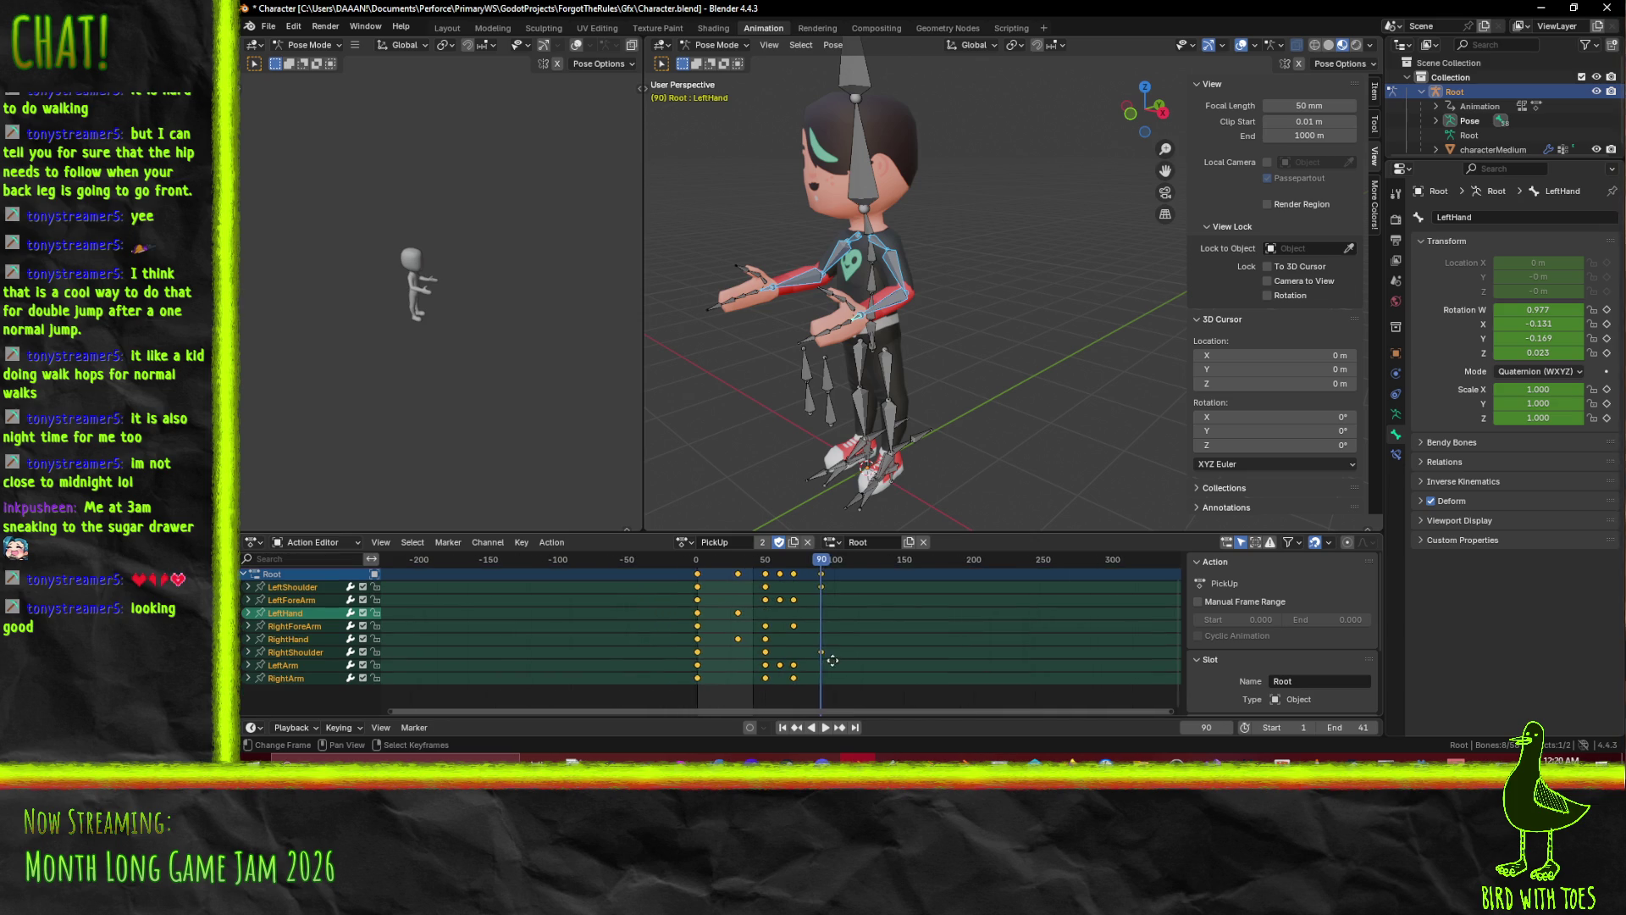
{"action": "left_click", "coordinate": [802, 585]}
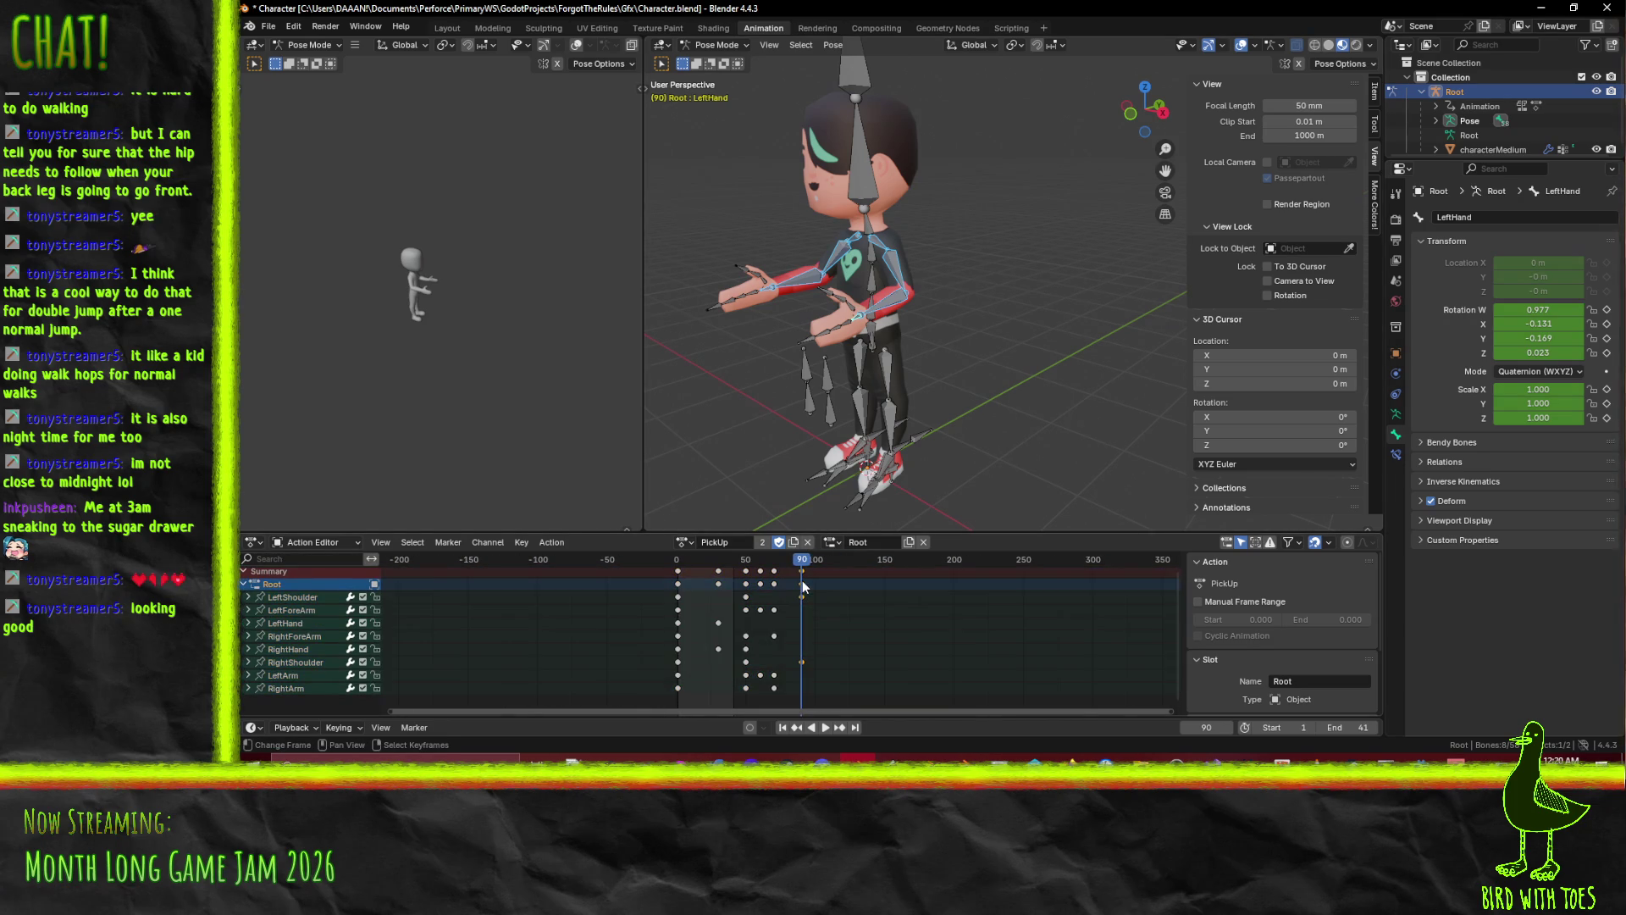
{"action": "key", "text": "F3"}
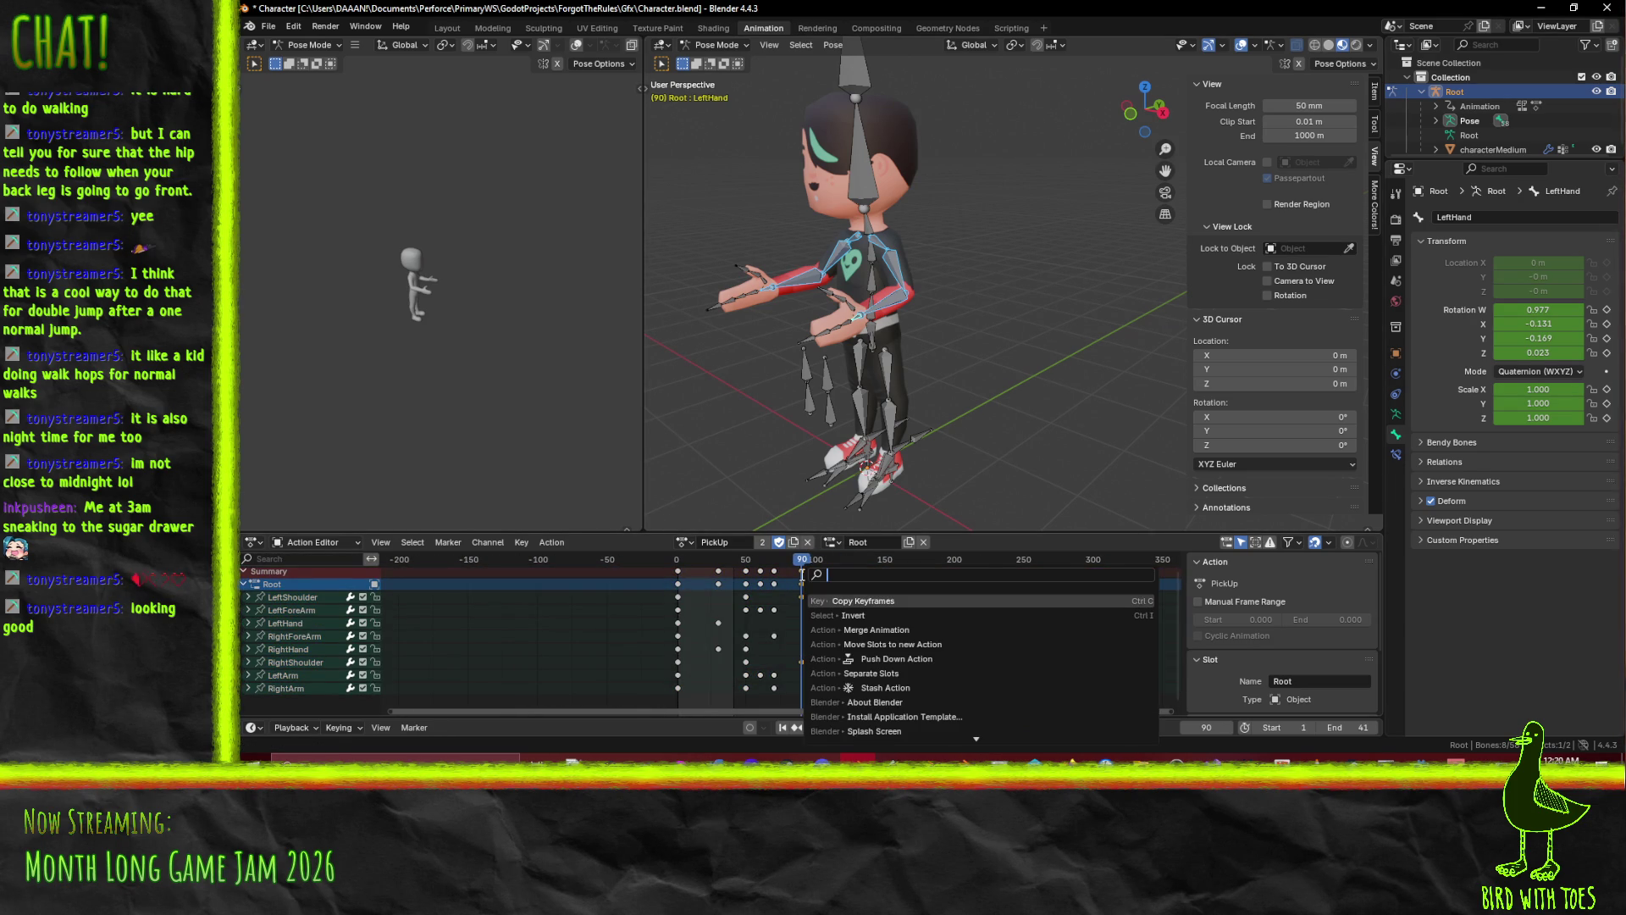
{"action": "left_click", "coordinate": [862, 600]}
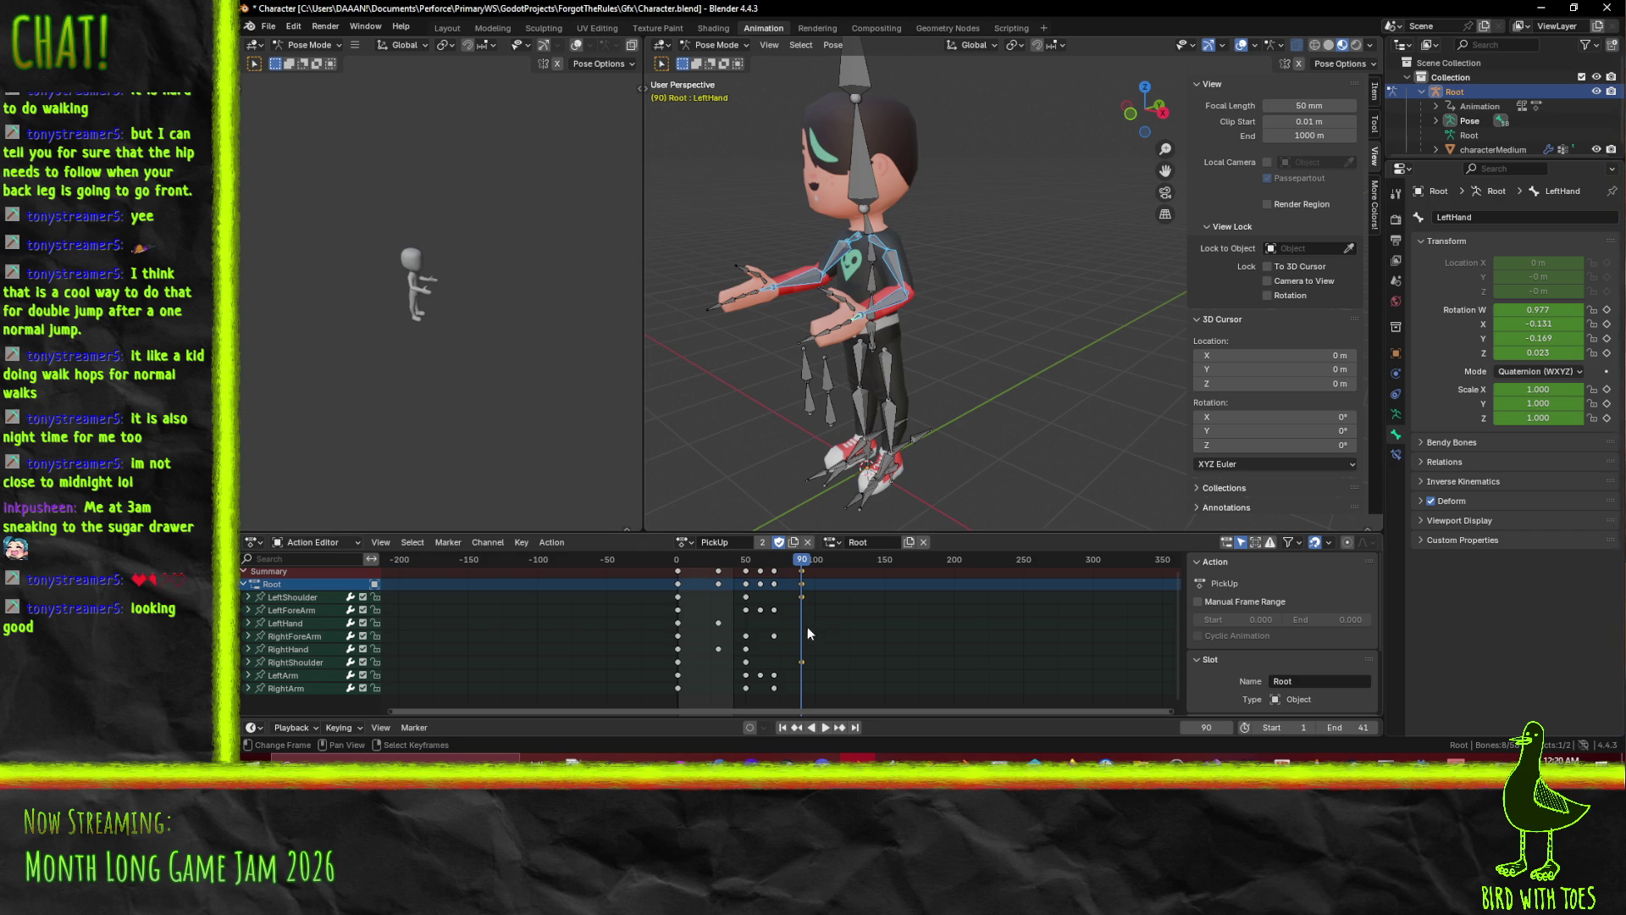
Duplicate the frame-70 forearm keys out to frame 90.
{"action": "left_click", "coordinate": [746, 650]}
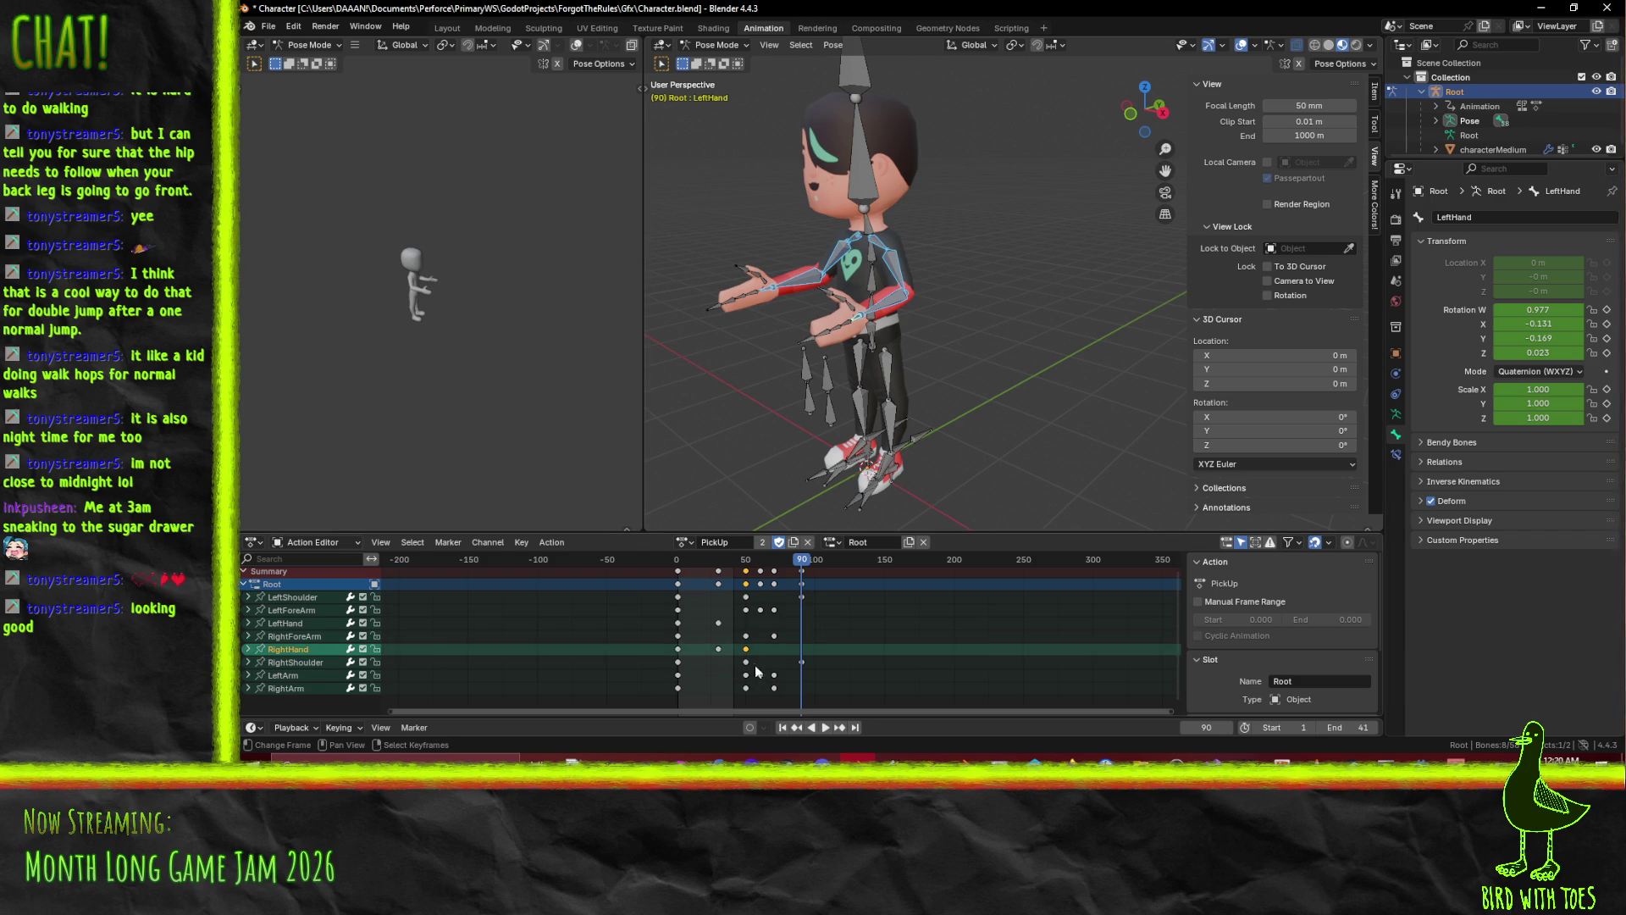
{"action": "left_click", "coordinate": [749, 600]}
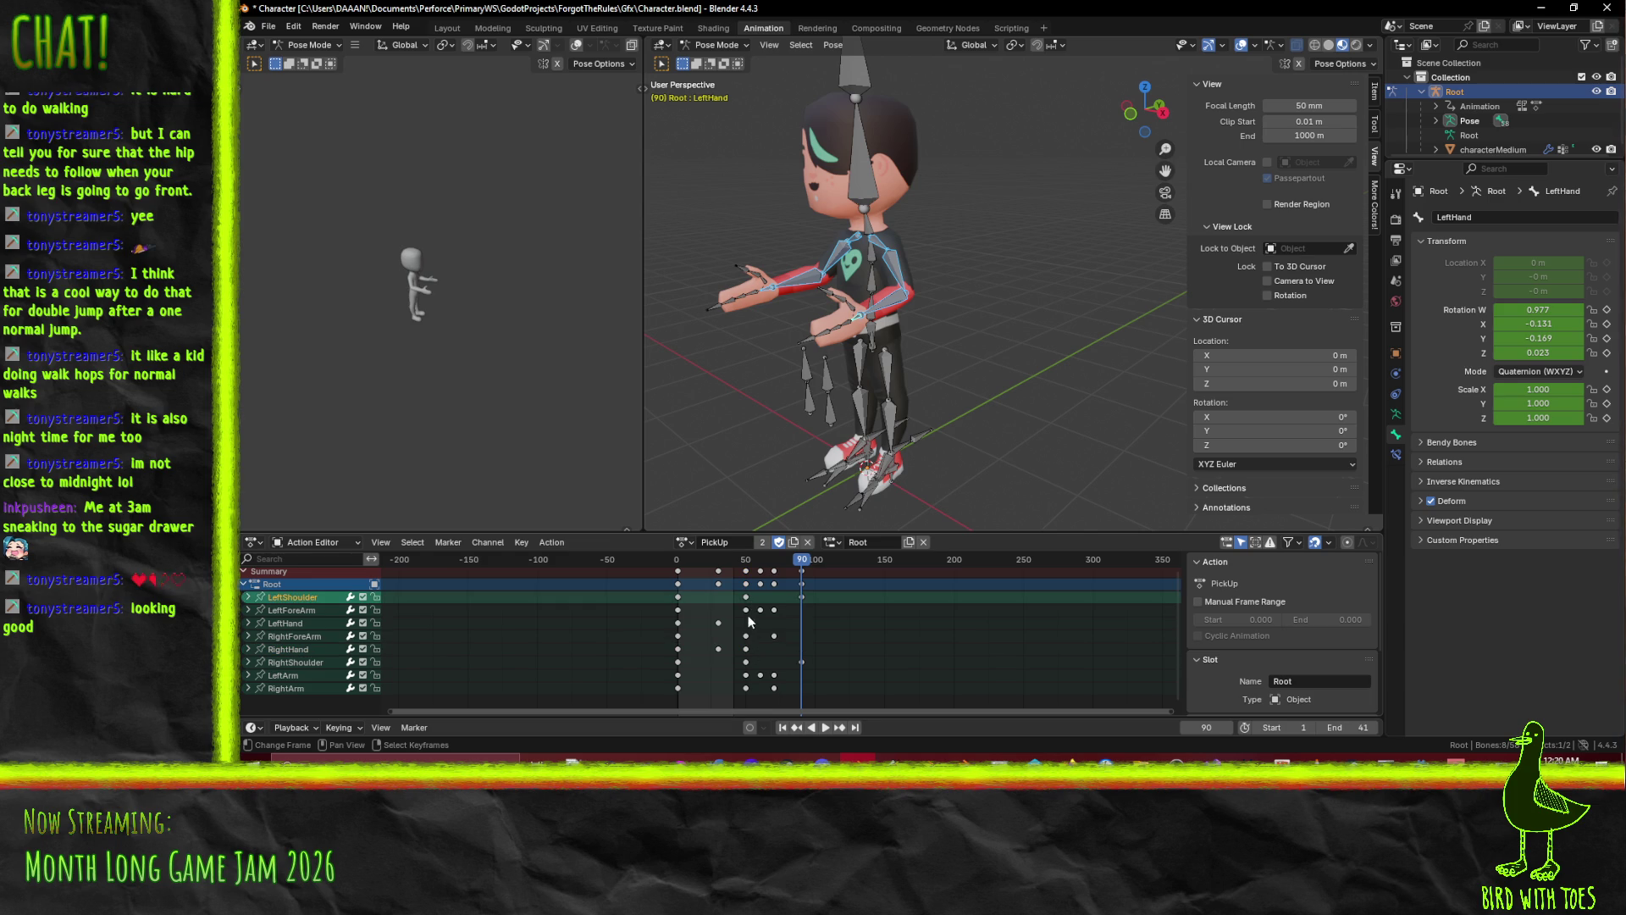
{"action": "left_click", "coordinate": [780, 613]}
{"action": "key", "text": "g"}
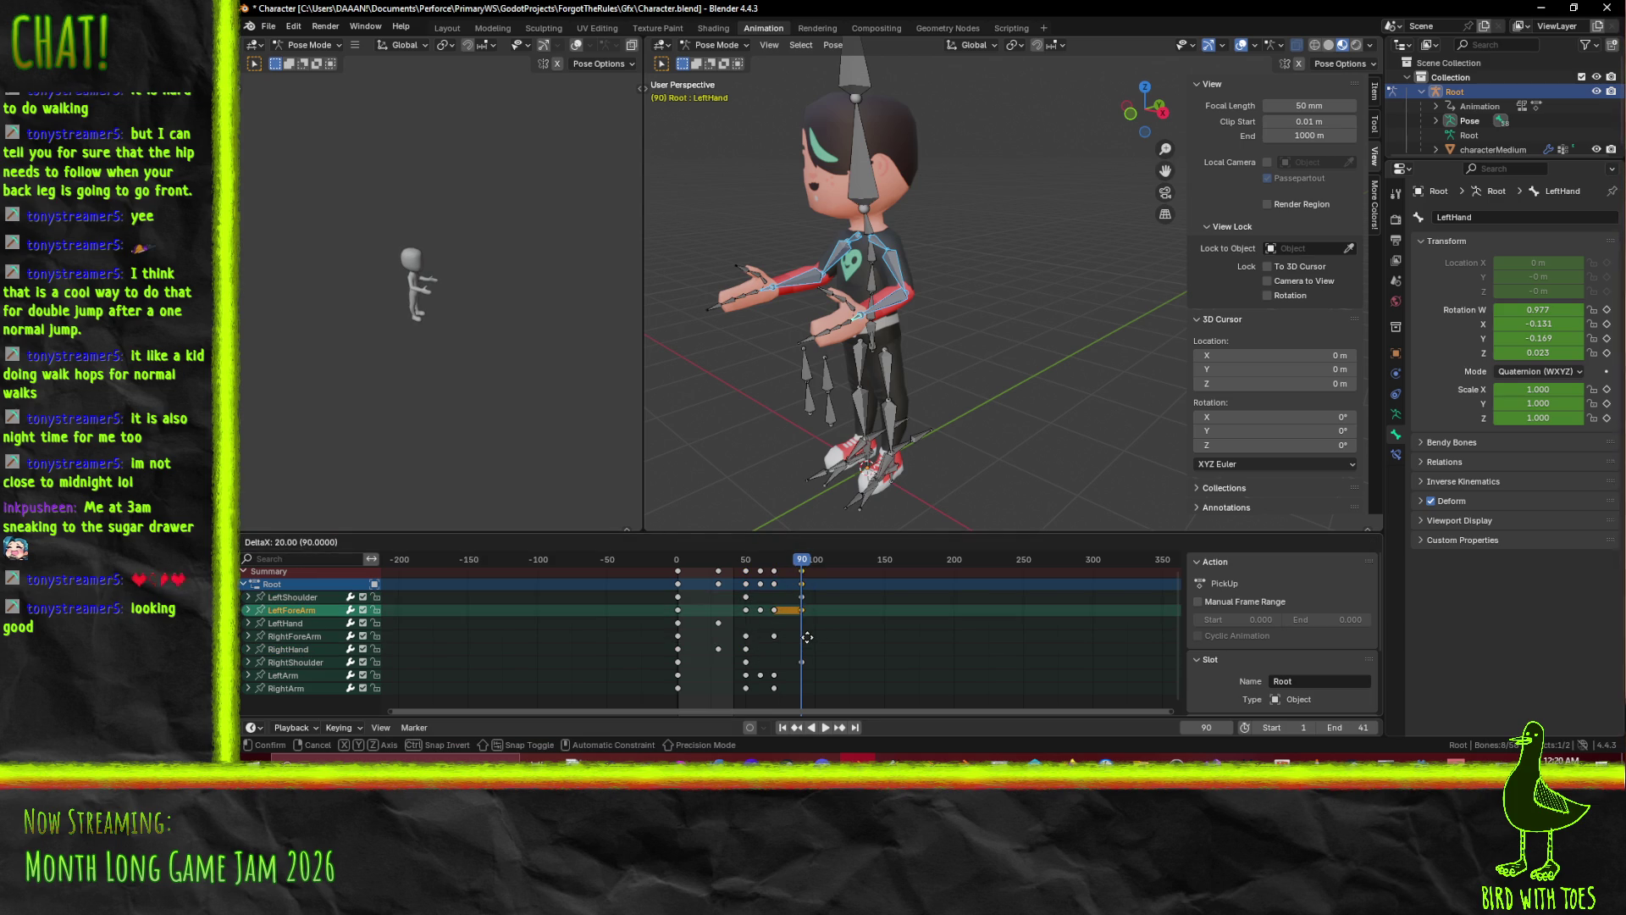
{"action": "right_click", "coordinate": [807, 639]}
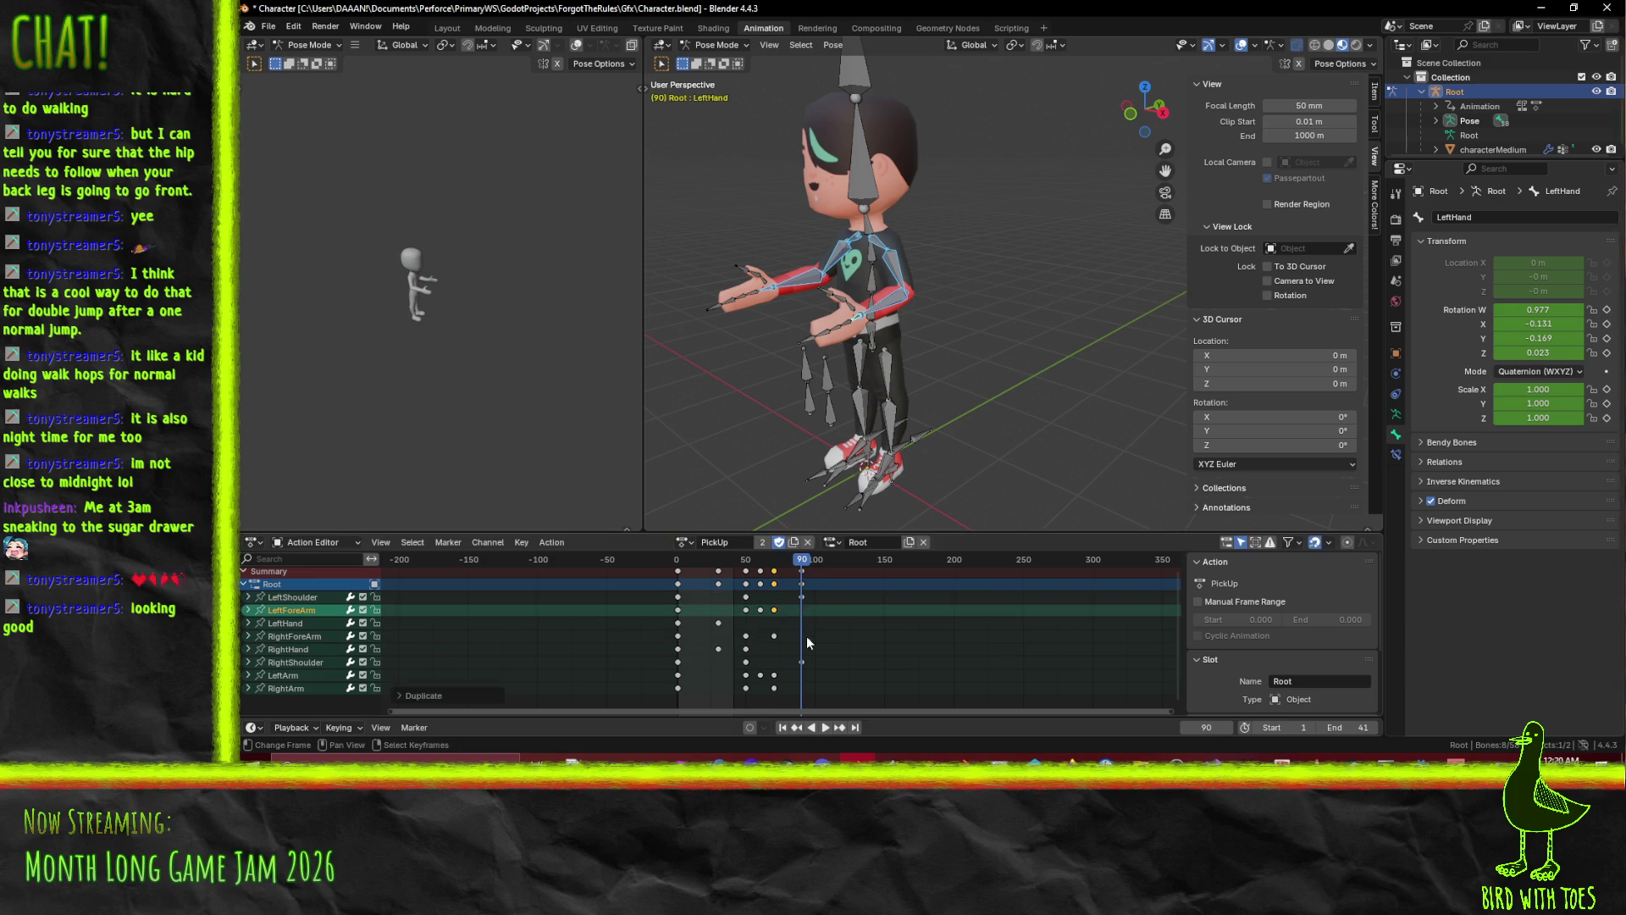
{"action": "scroll", "coordinate": [789, 633], "scroll_direction": "up", "scroll_amount": 4}
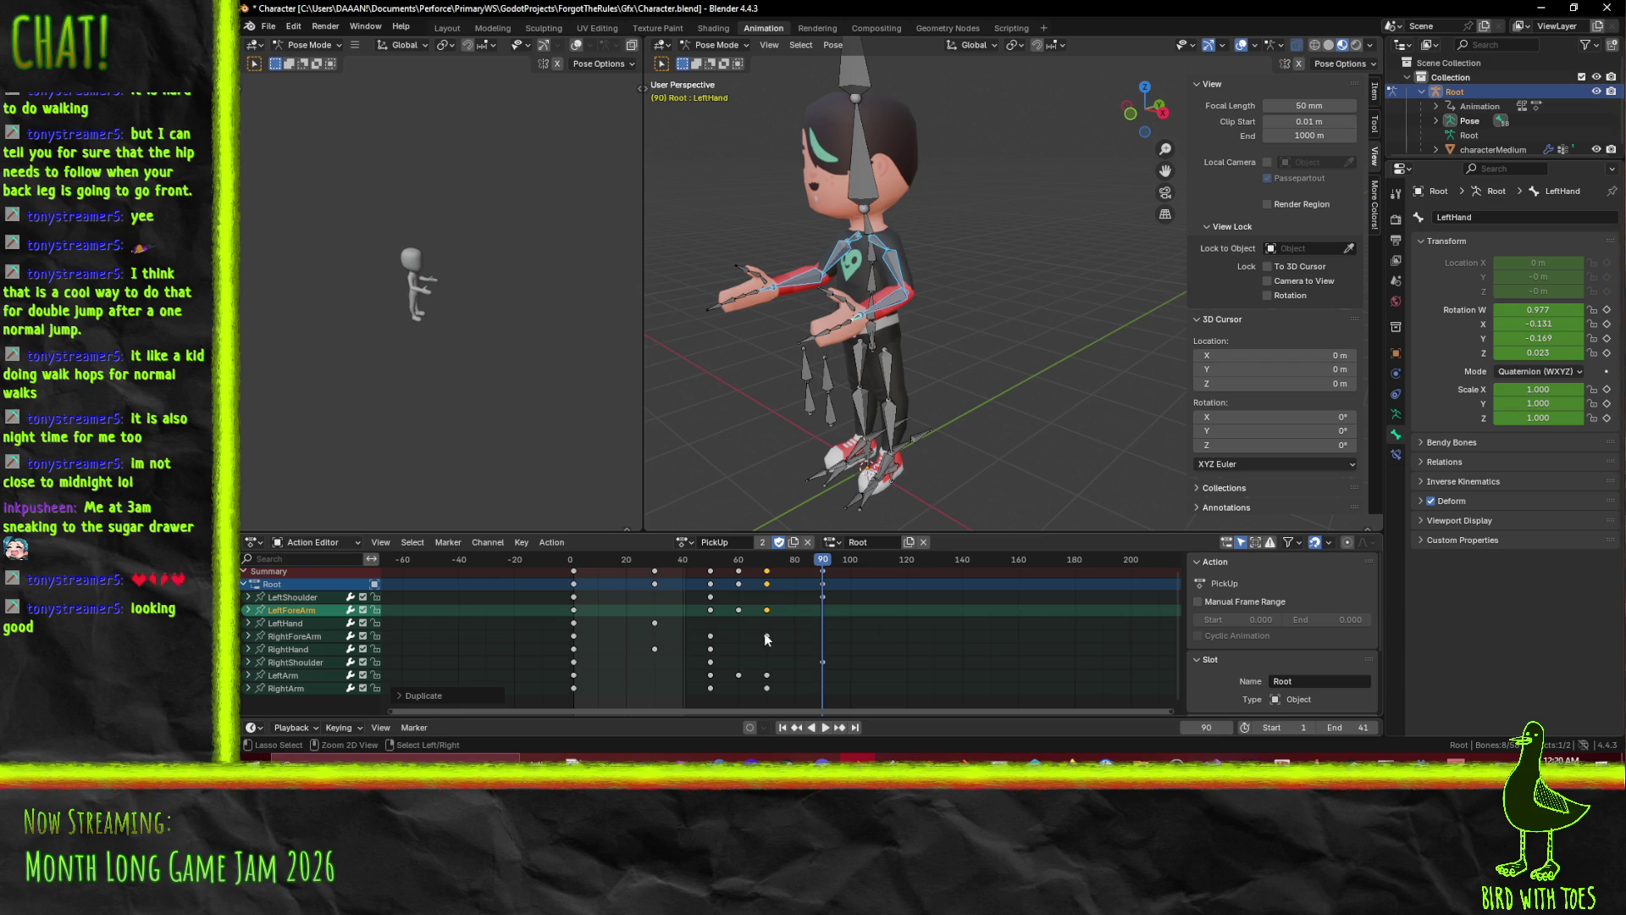
{"action": "left_click", "coordinate": [679, 629], "text": "ctrl"}
{"action": "left_click", "coordinate": [774, 642], "text": "ctrl"}
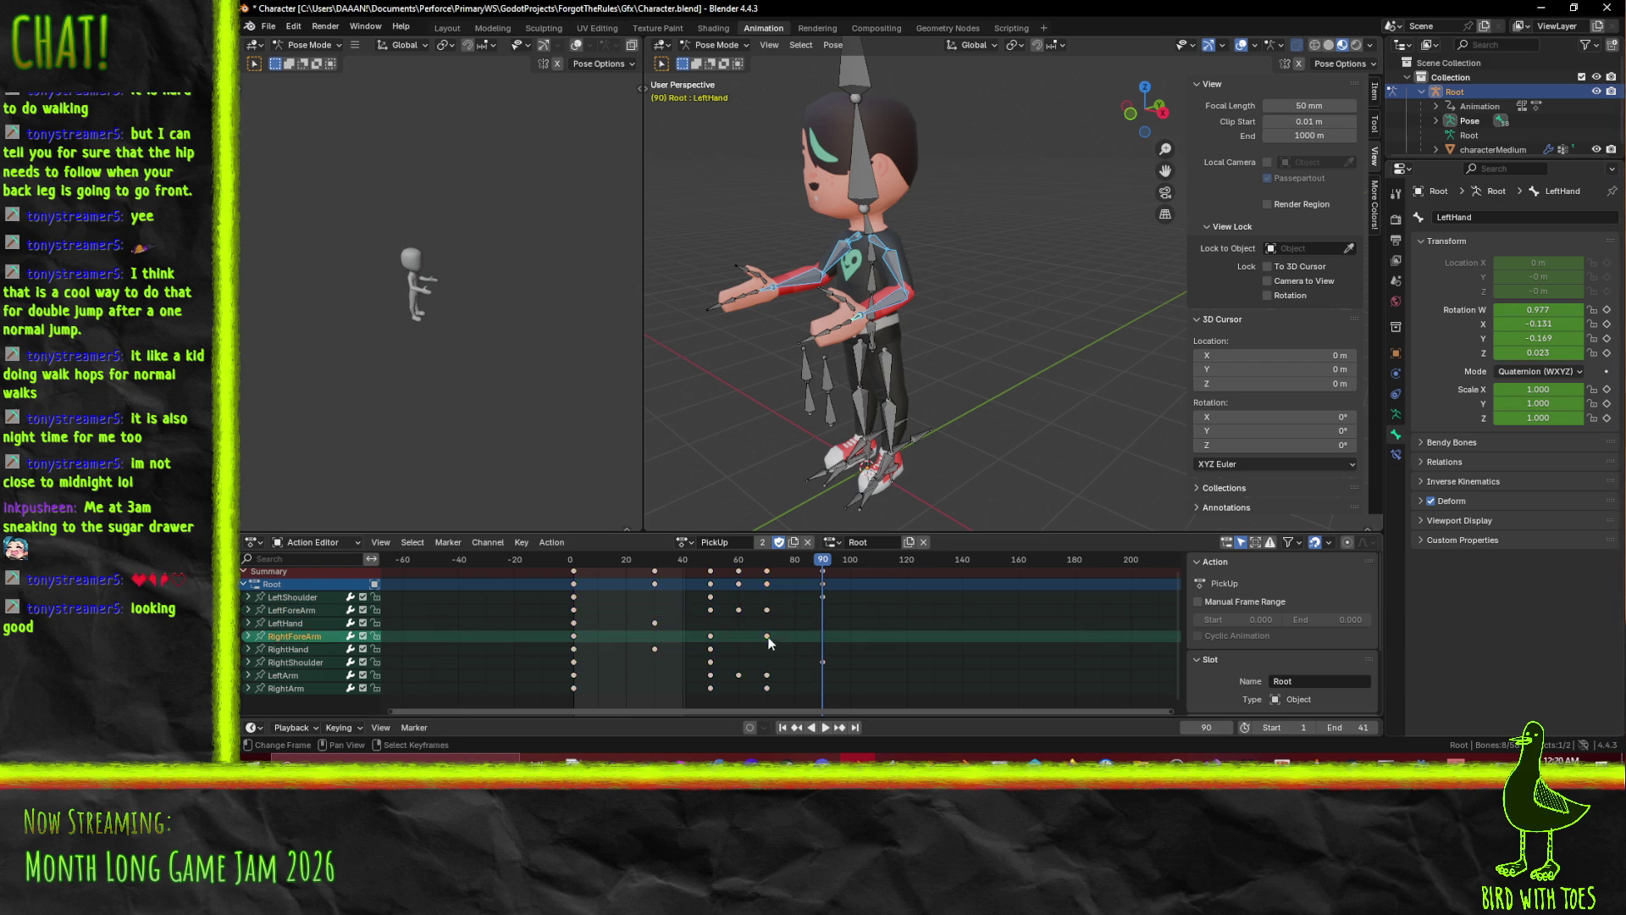
{"action": "left_click", "coordinate": [767, 636]}
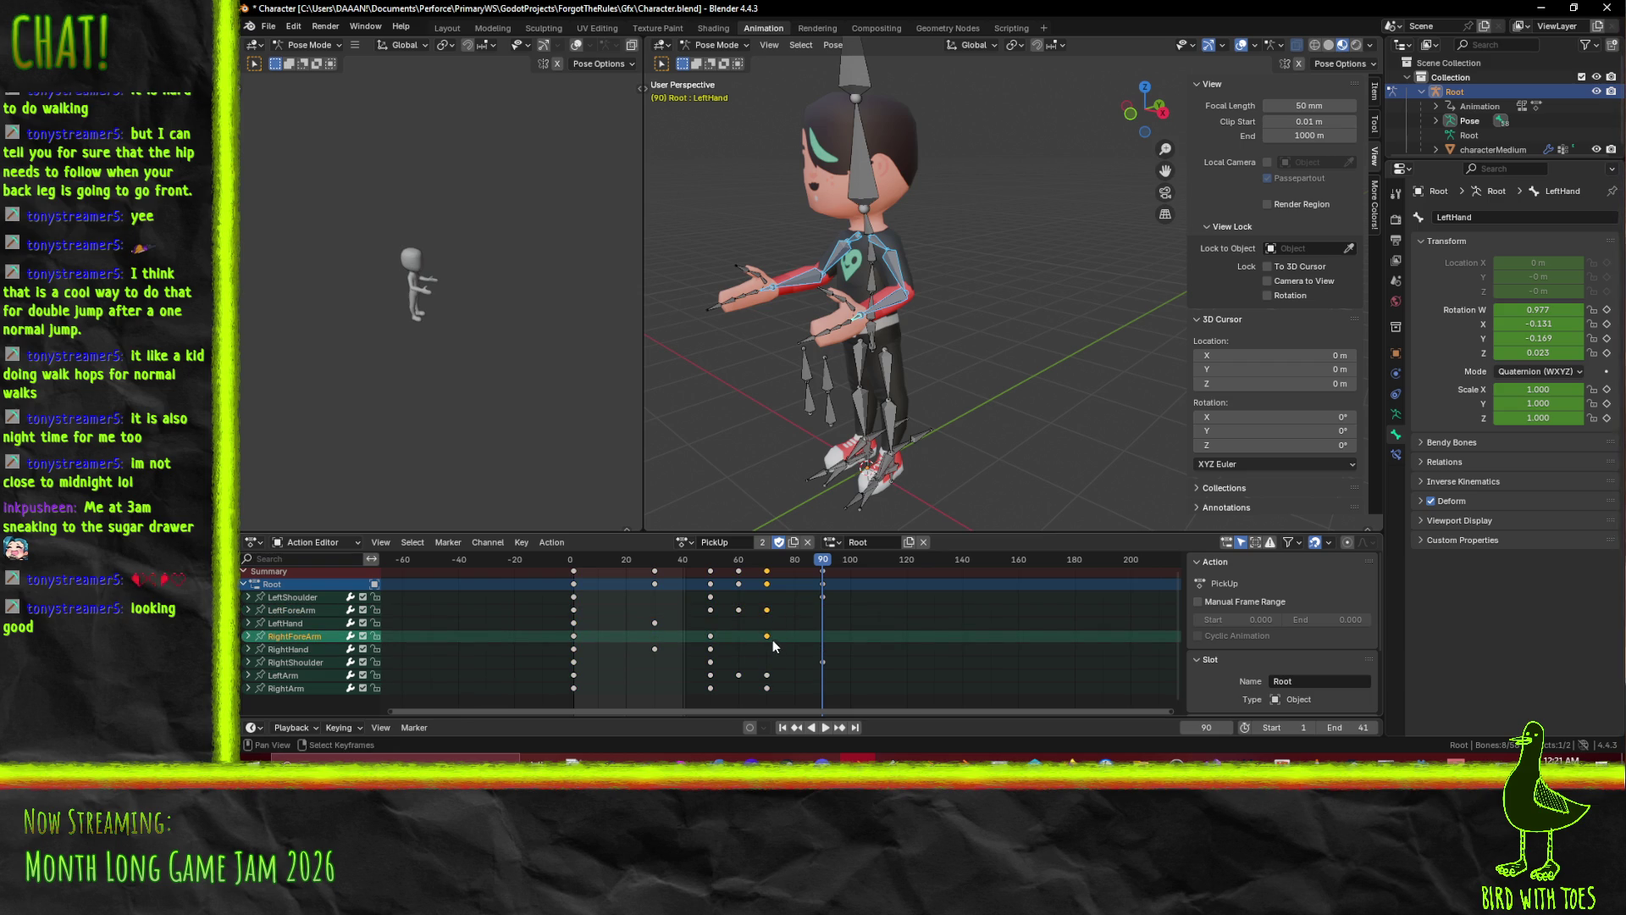
{"action": "key", "text": "shift+d"}
{"action": "left_click", "coordinate": [827, 640]}
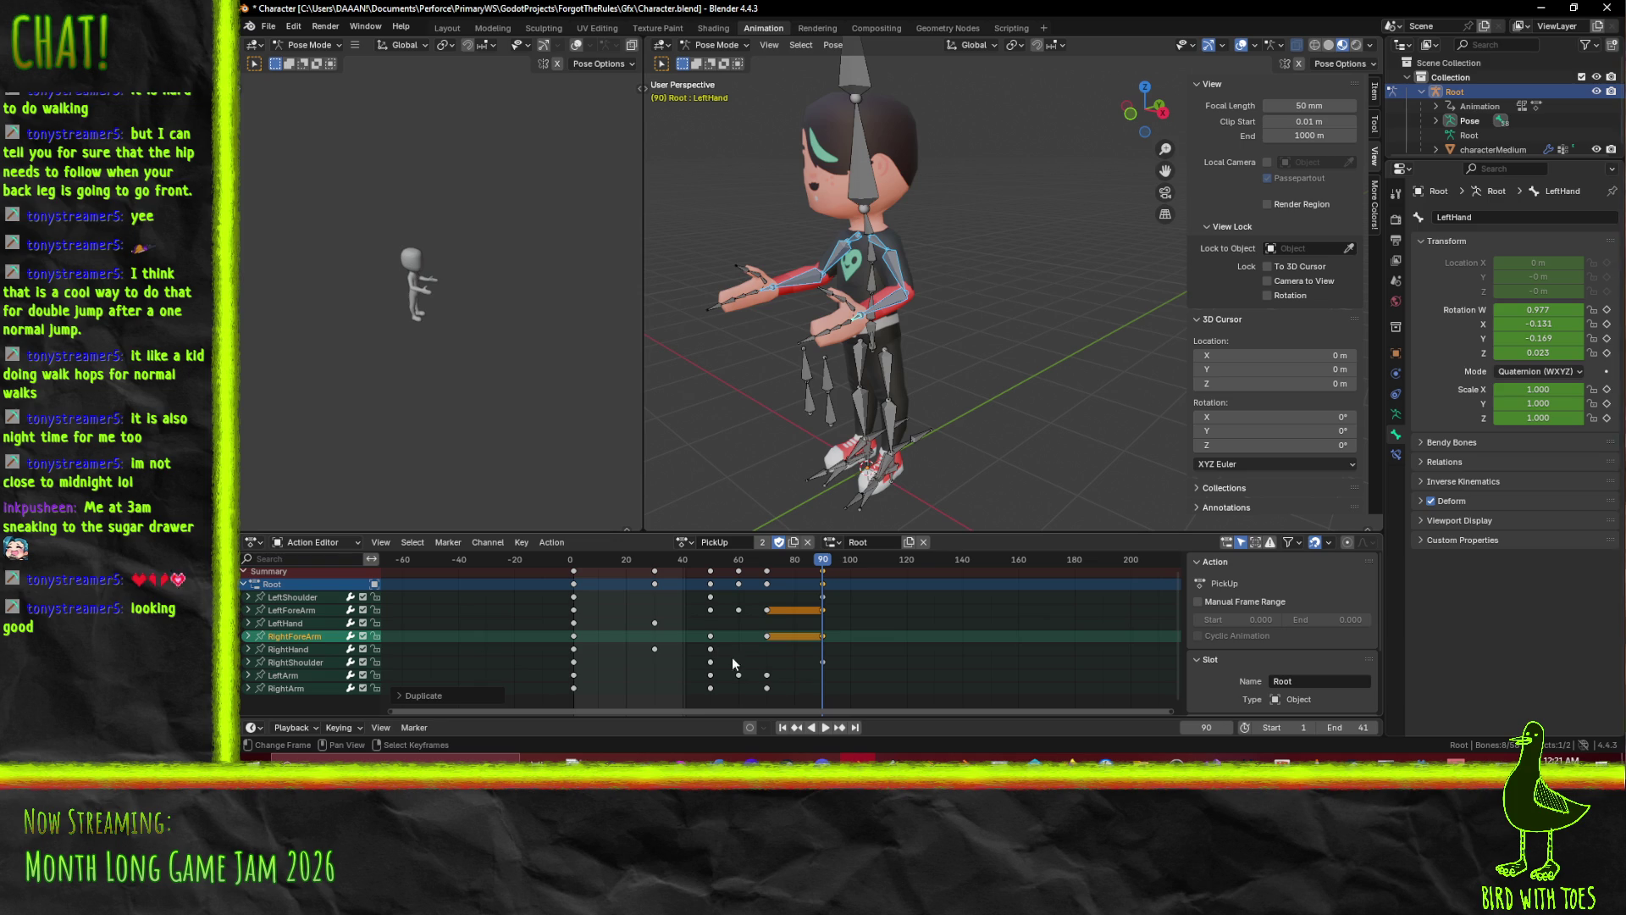
Copy the LeftHand and RightHand last keys out to frame 90.
{"action": "left_click", "coordinate": [653, 622]}
{"action": "key", "text": "shift+d"}
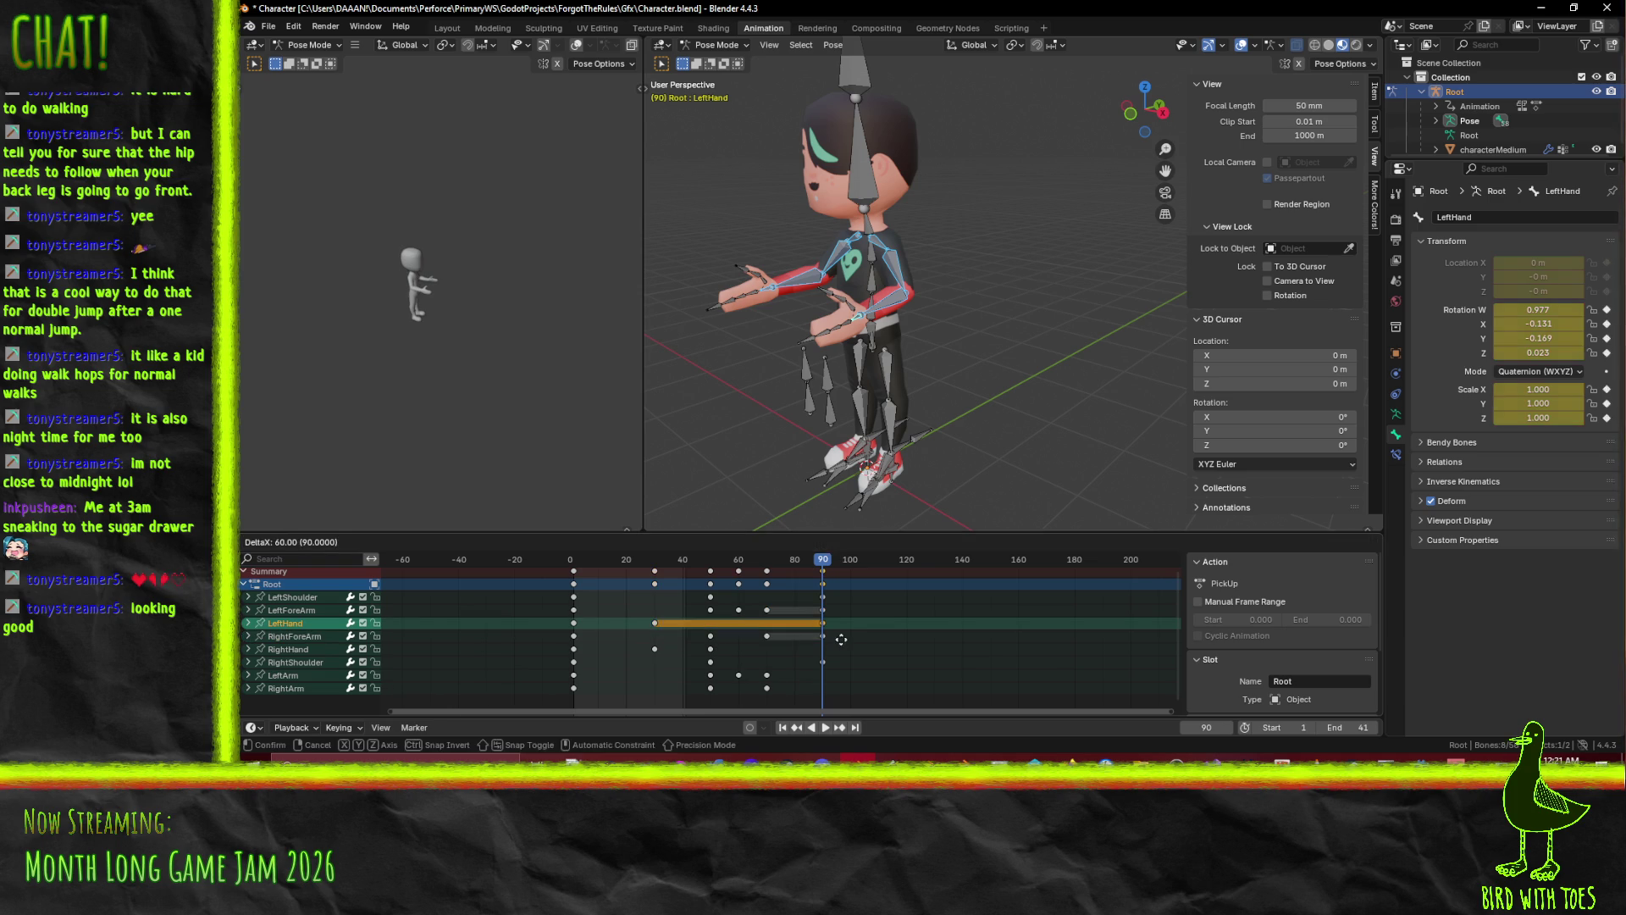
{"action": "left_click", "coordinate": [840, 646]}
{"action": "left_click", "coordinate": [656, 649]}
{"action": "left_click", "coordinate": [710, 649]}
{"action": "key", "text": "shift+d"}
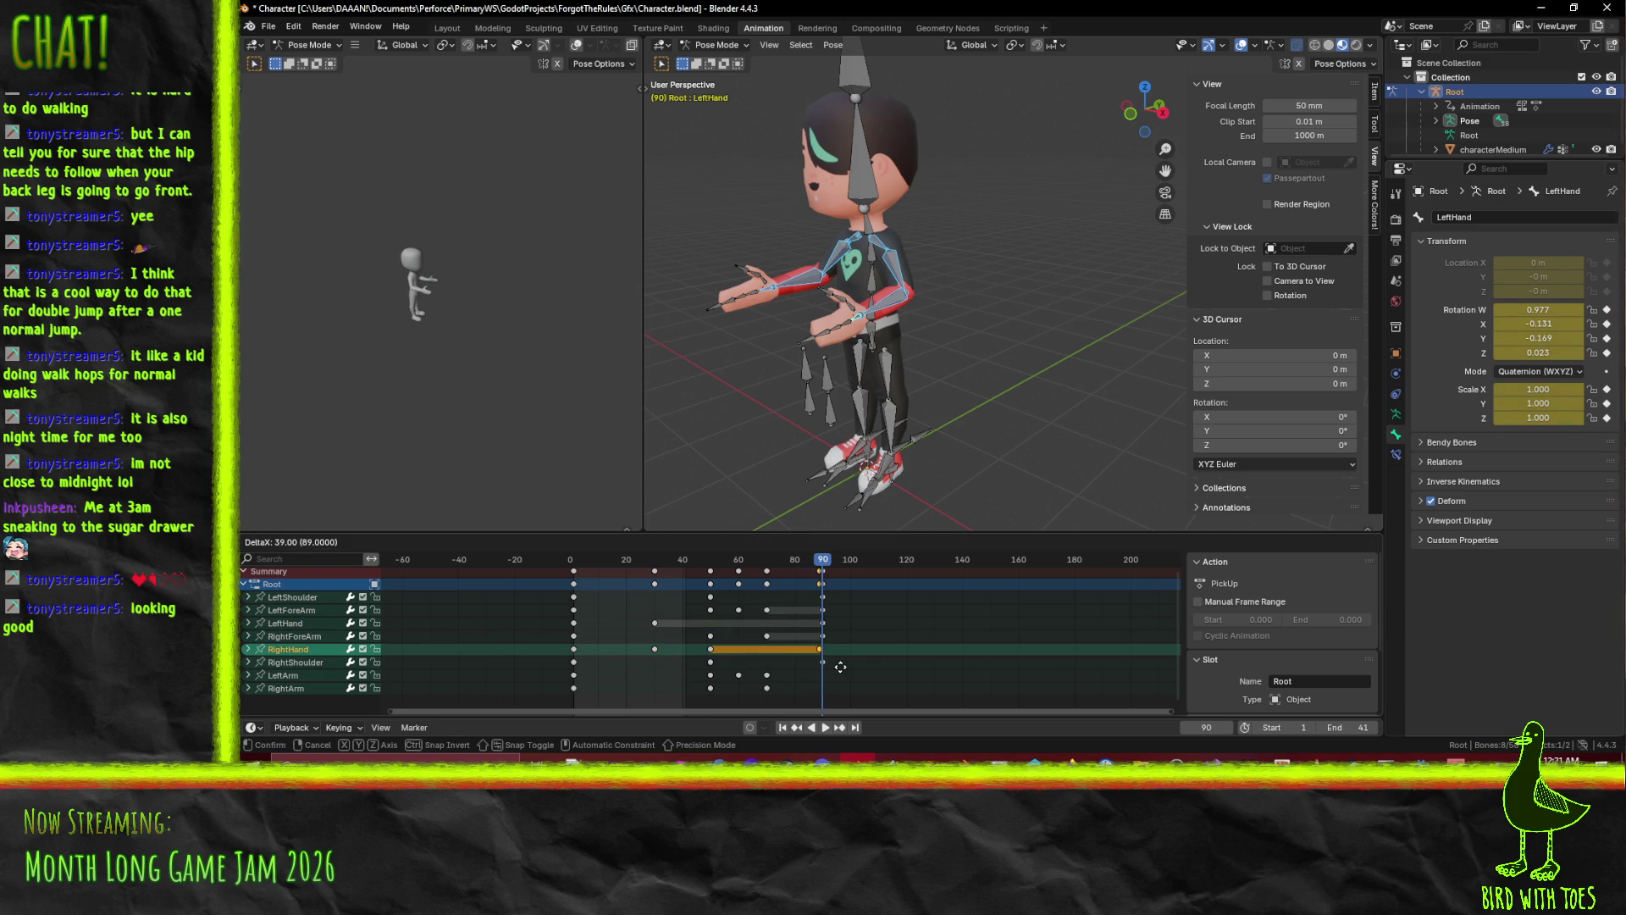
{"action": "left_click", "coordinate": [843, 667]}
Duplicate the LeftArm and RightArm frame-70 keys to frame 90 and select the frame-90 keys.
{"action": "left_click", "coordinate": [767, 675]}
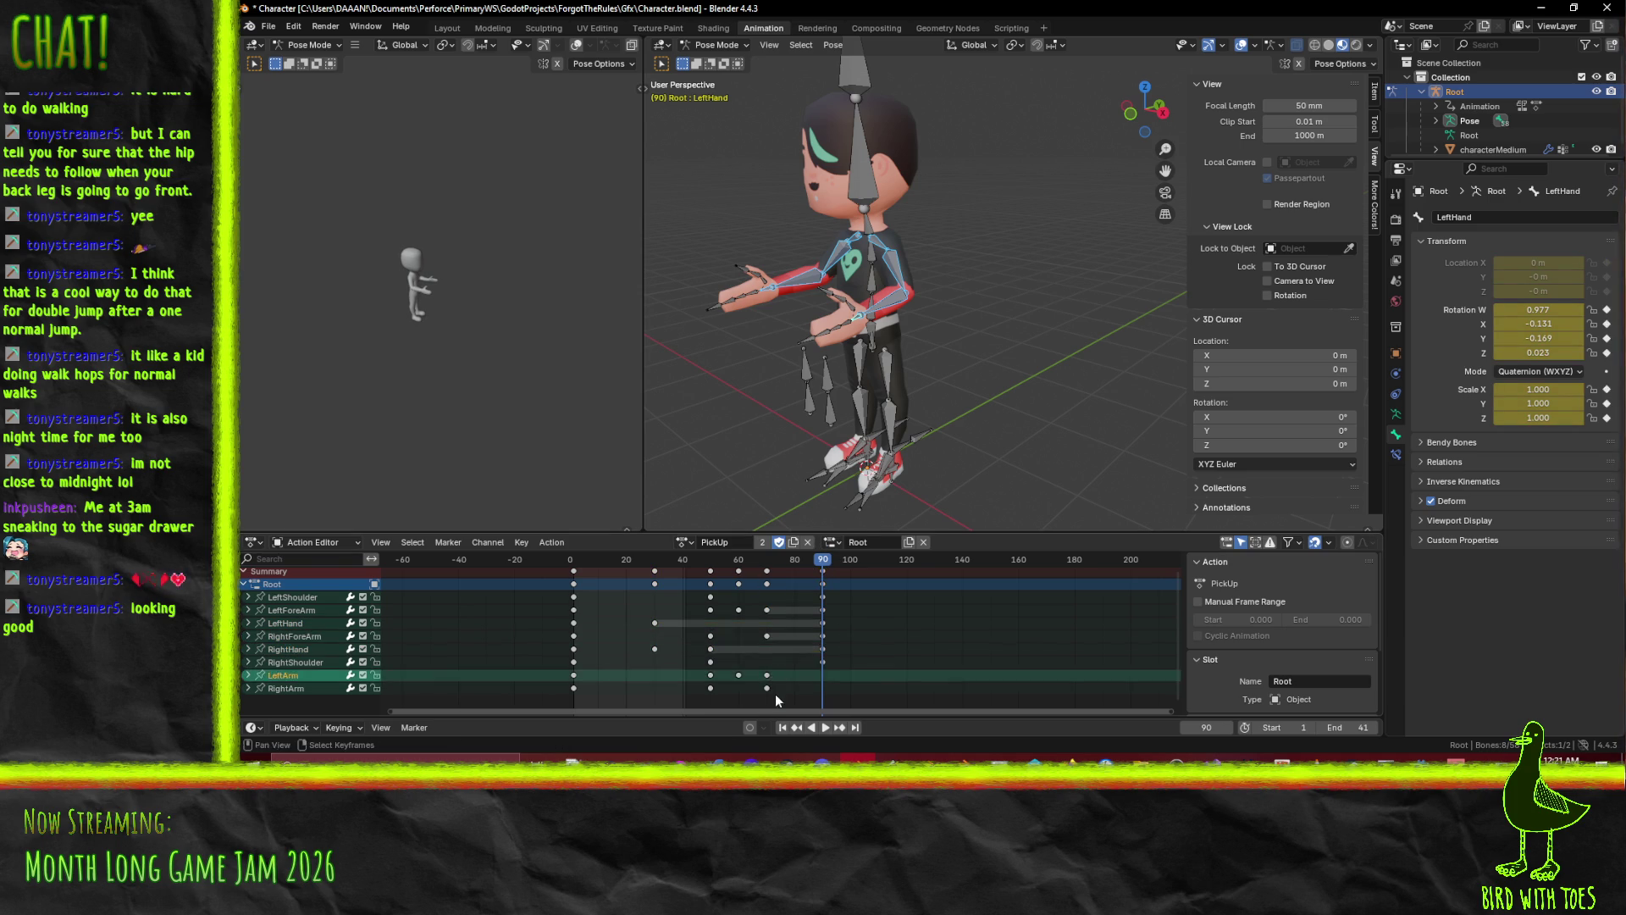
{"action": "left_click", "coordinate": [767, 688]}
{"action": "key", "text": "shift+d"}
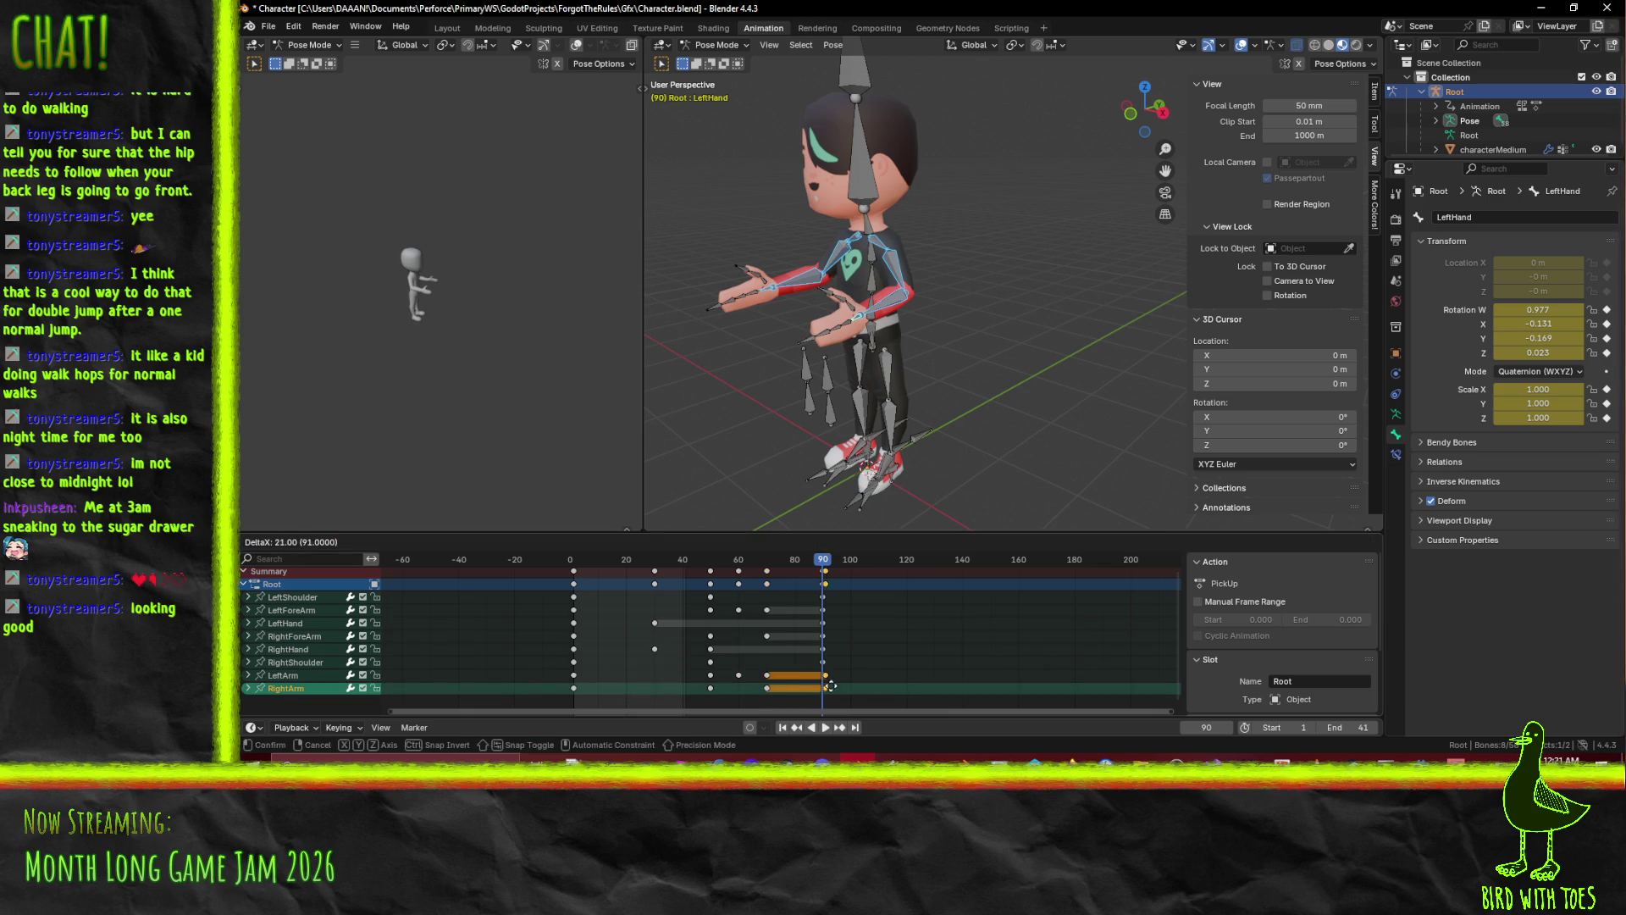
{"action": "left_click", "coordinate": [828, 687]}
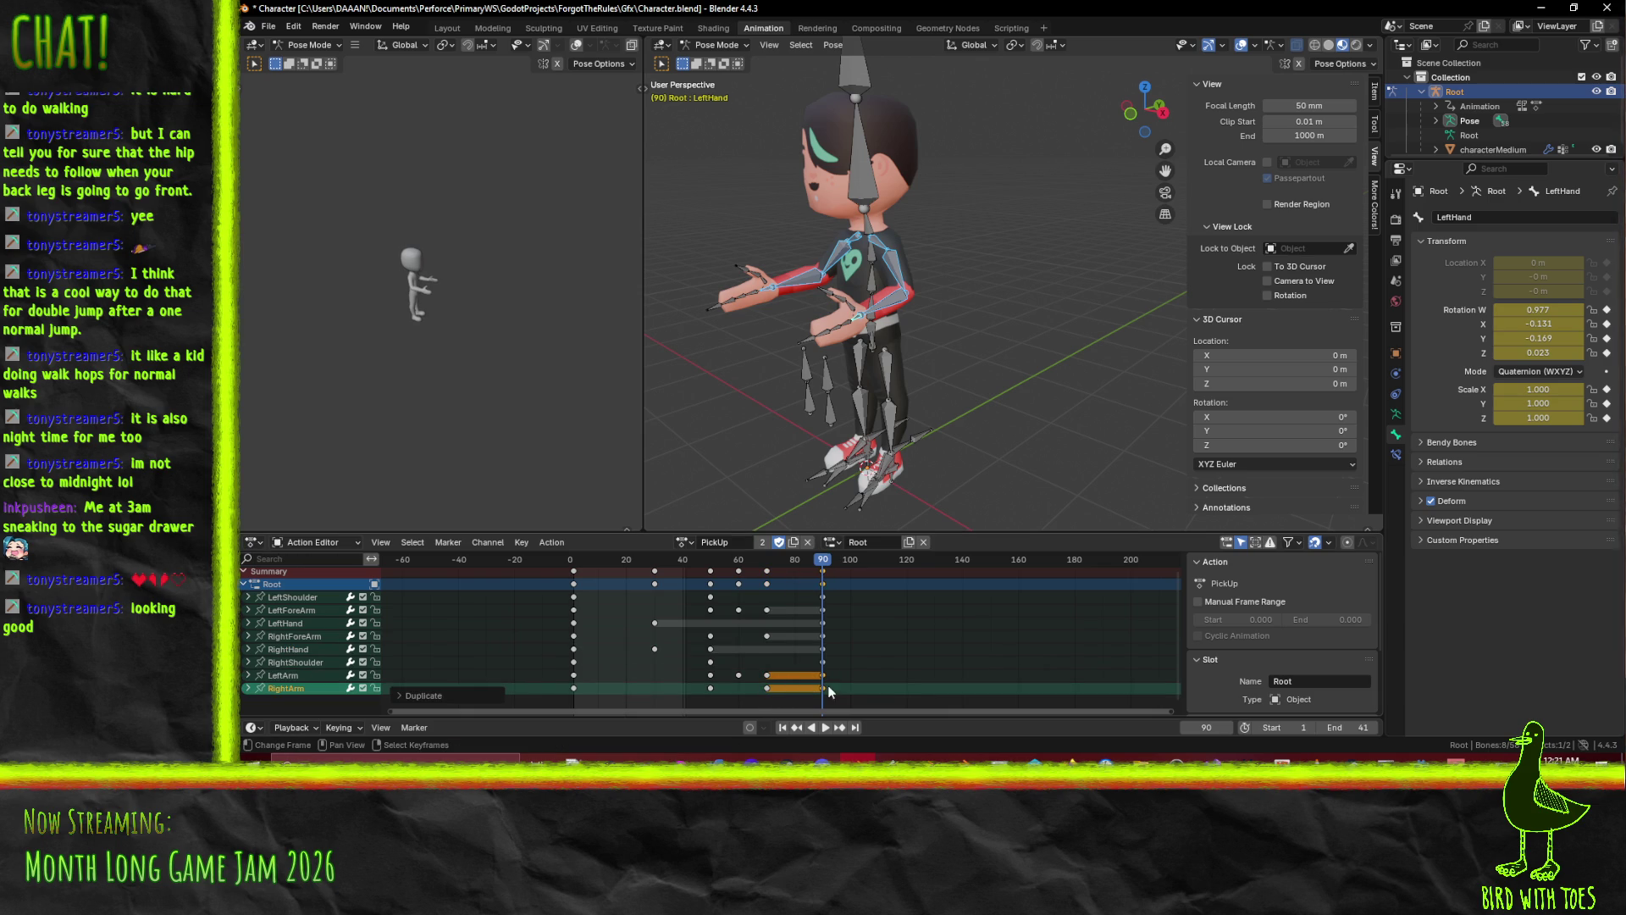
{"action": "left_click", "coordinate": [826, 584]}
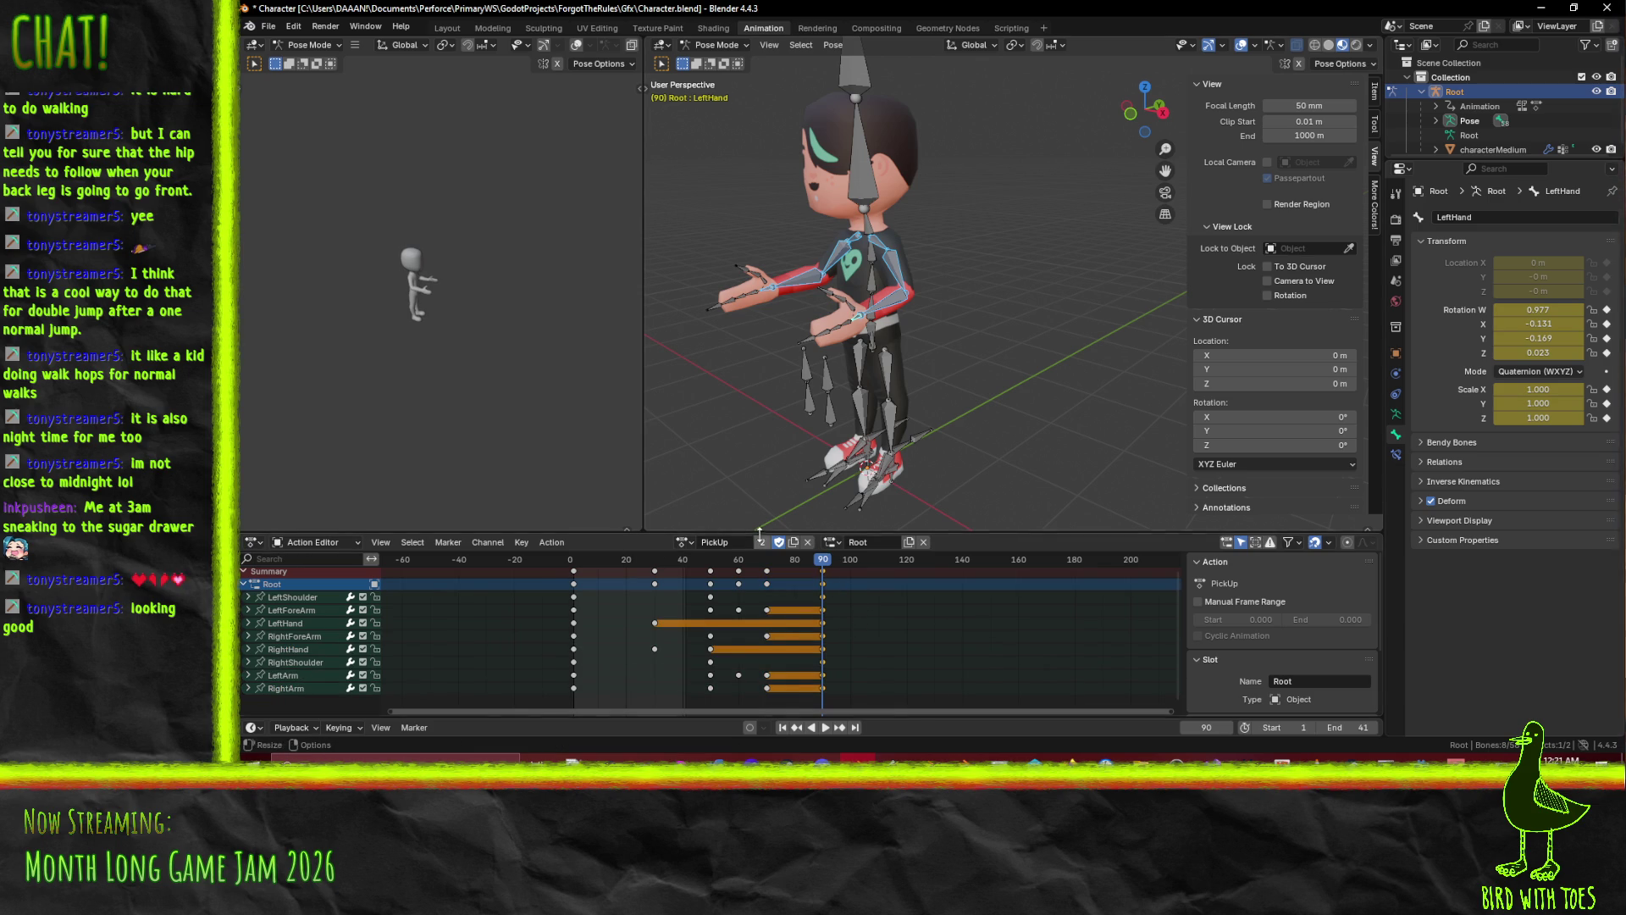
{"action": "left_click", "coordinate": [682, 543]}
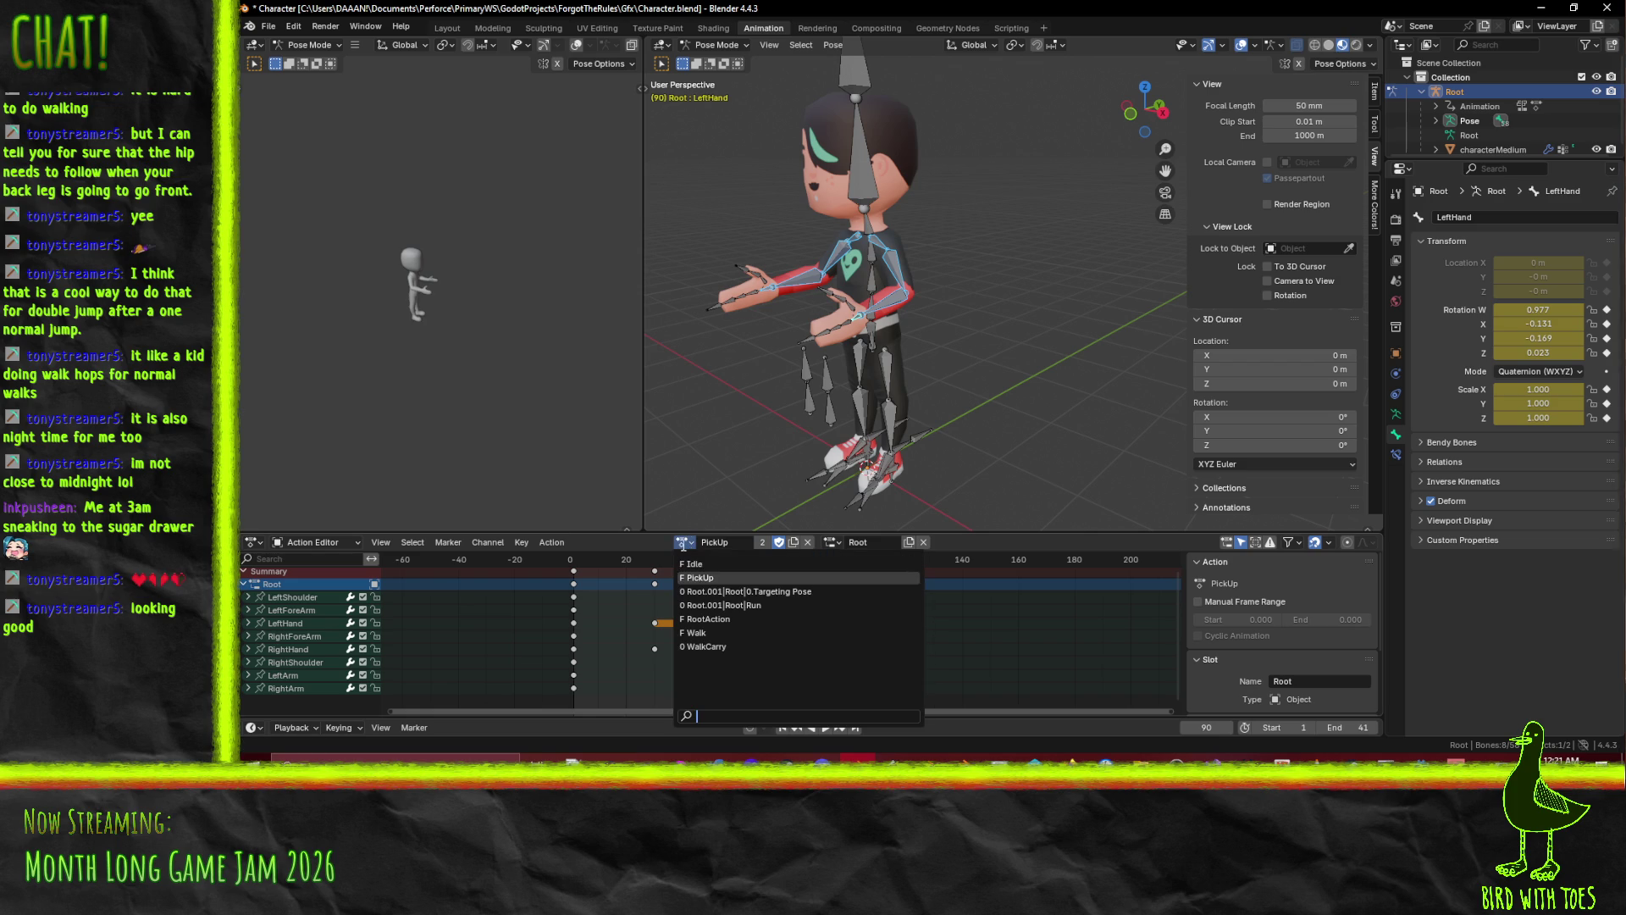
Switch to the WalkCarry action and paste the copied arm keys at frame 1.
{"action": "left_click", "coordinate": [735, 644]}
{"action": "key", "text": "ctrl+v"}
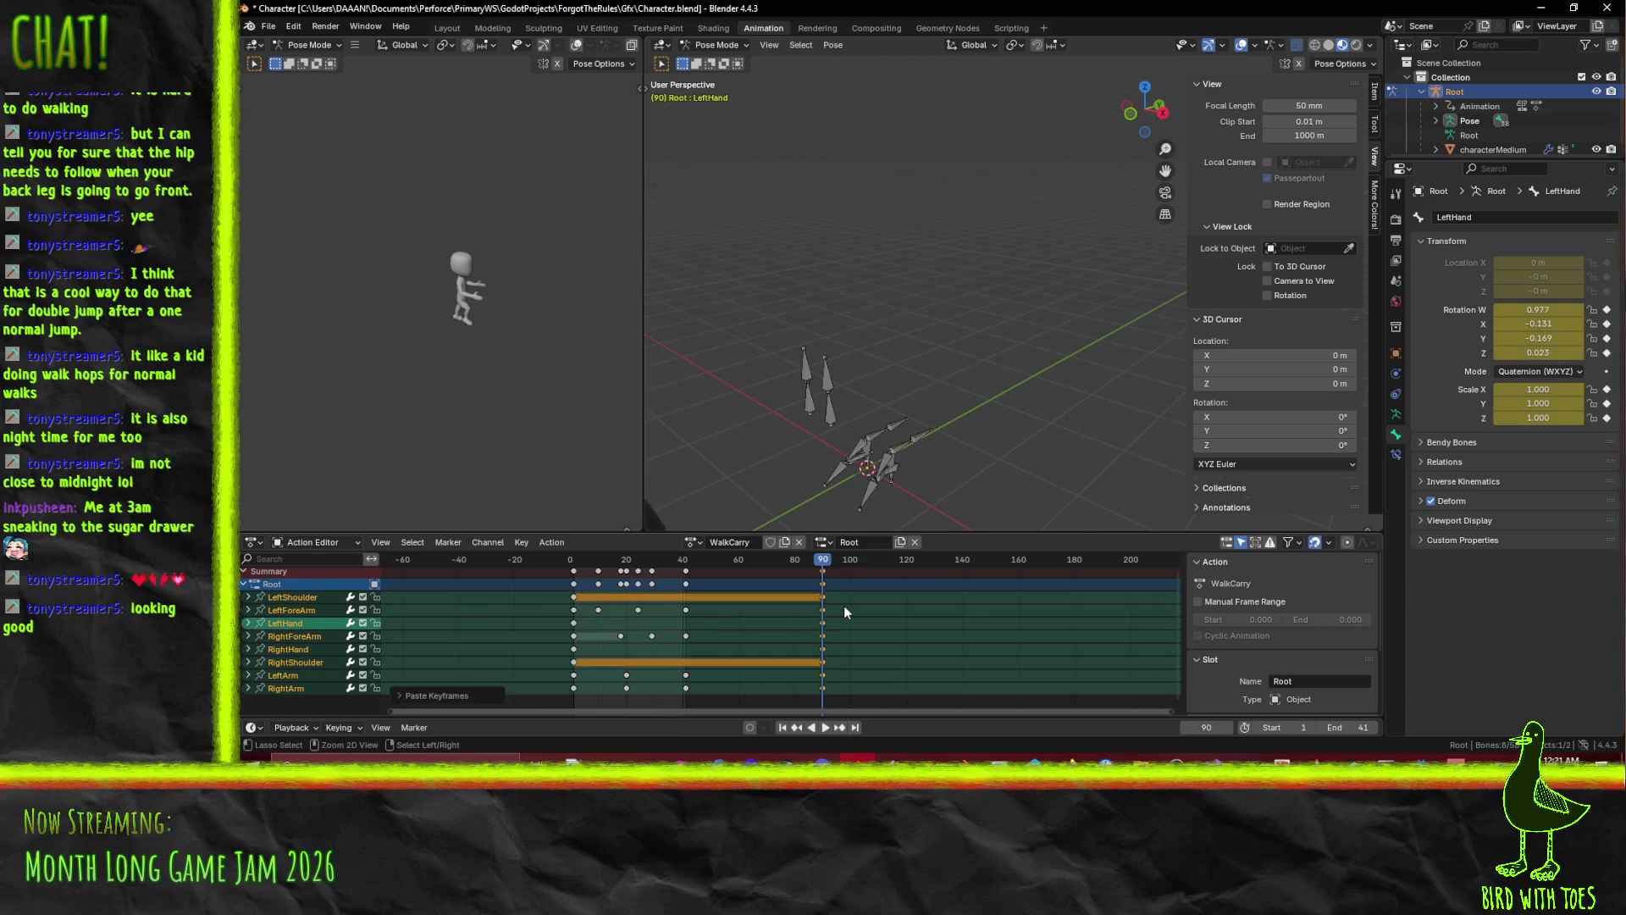
{"action": "key", "text": "ctrl+z"}
{"action": "left_click", "coordinate": [574, 563]}
{"action": "key", "text": "space"}
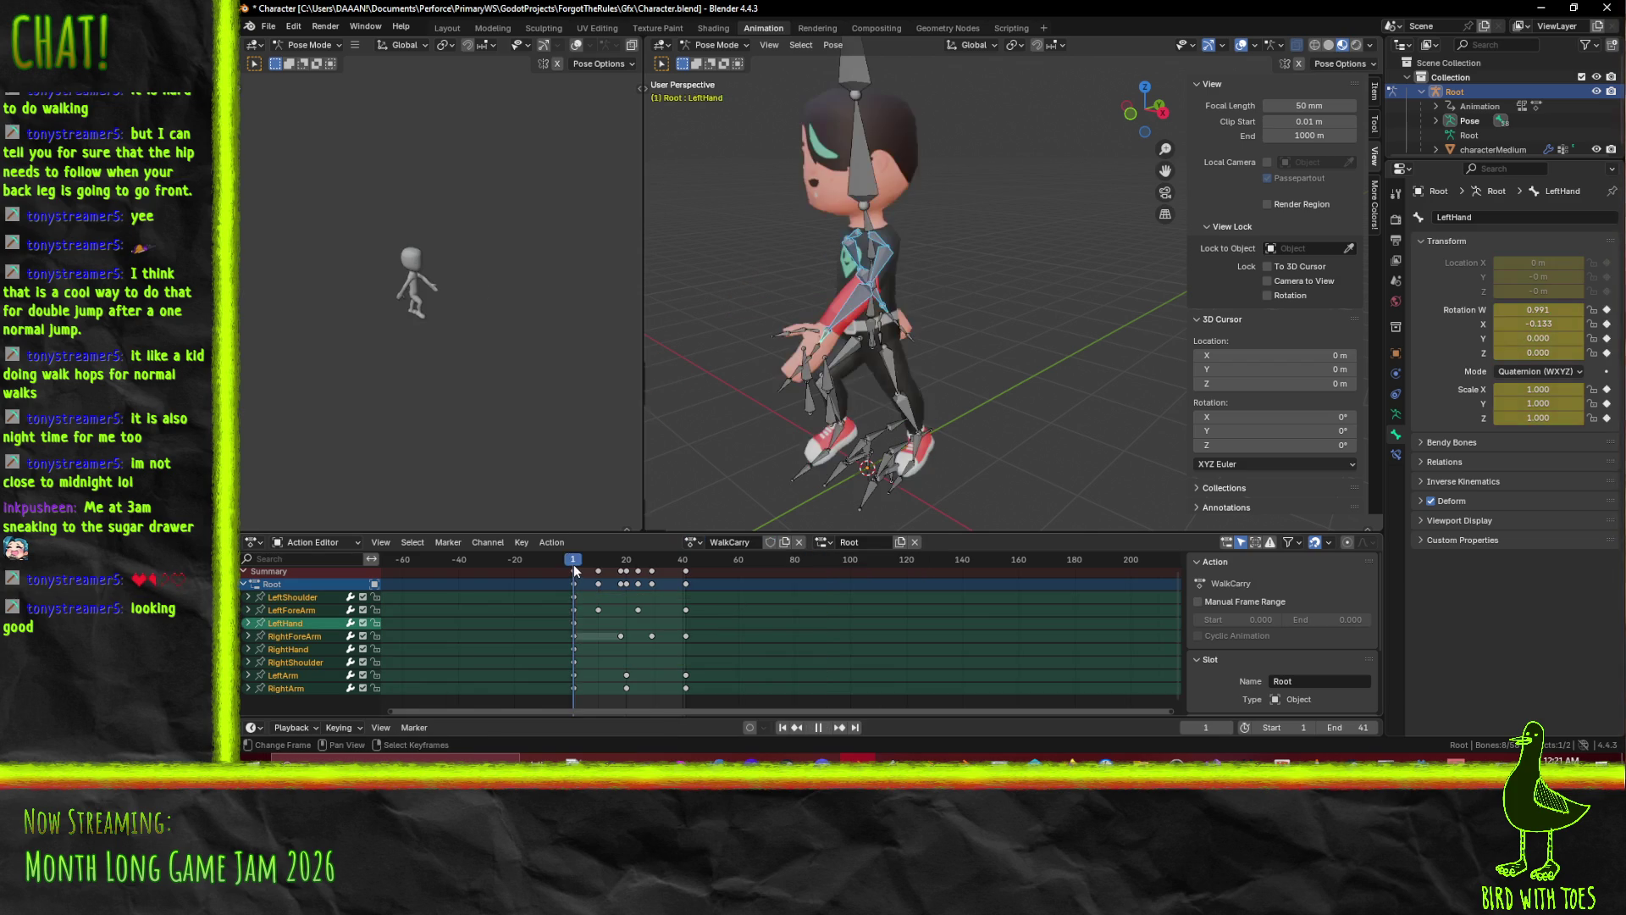
{"action": "key", "text": "space"}
{"action": "key", "text": "ctrl+v"}
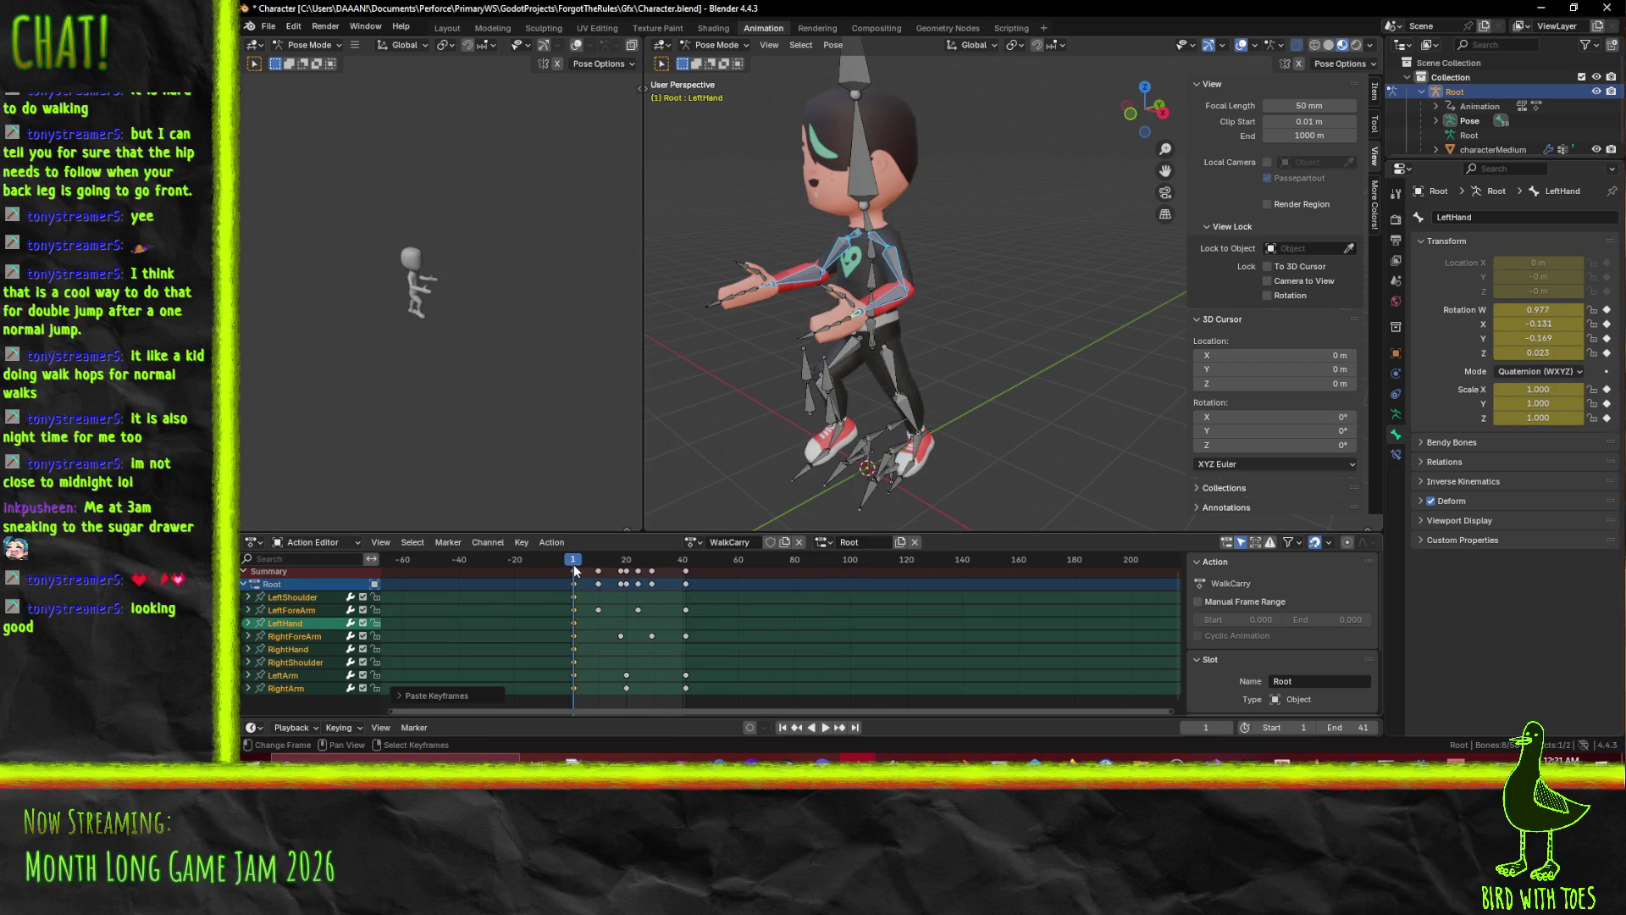
Delete every WalkCarry keyframe after frame 1 and play the trimmed result.
{"action": "scroll", "coordinate": [887, 388], "scroll_direction": "down", "scroll_amount": 5}
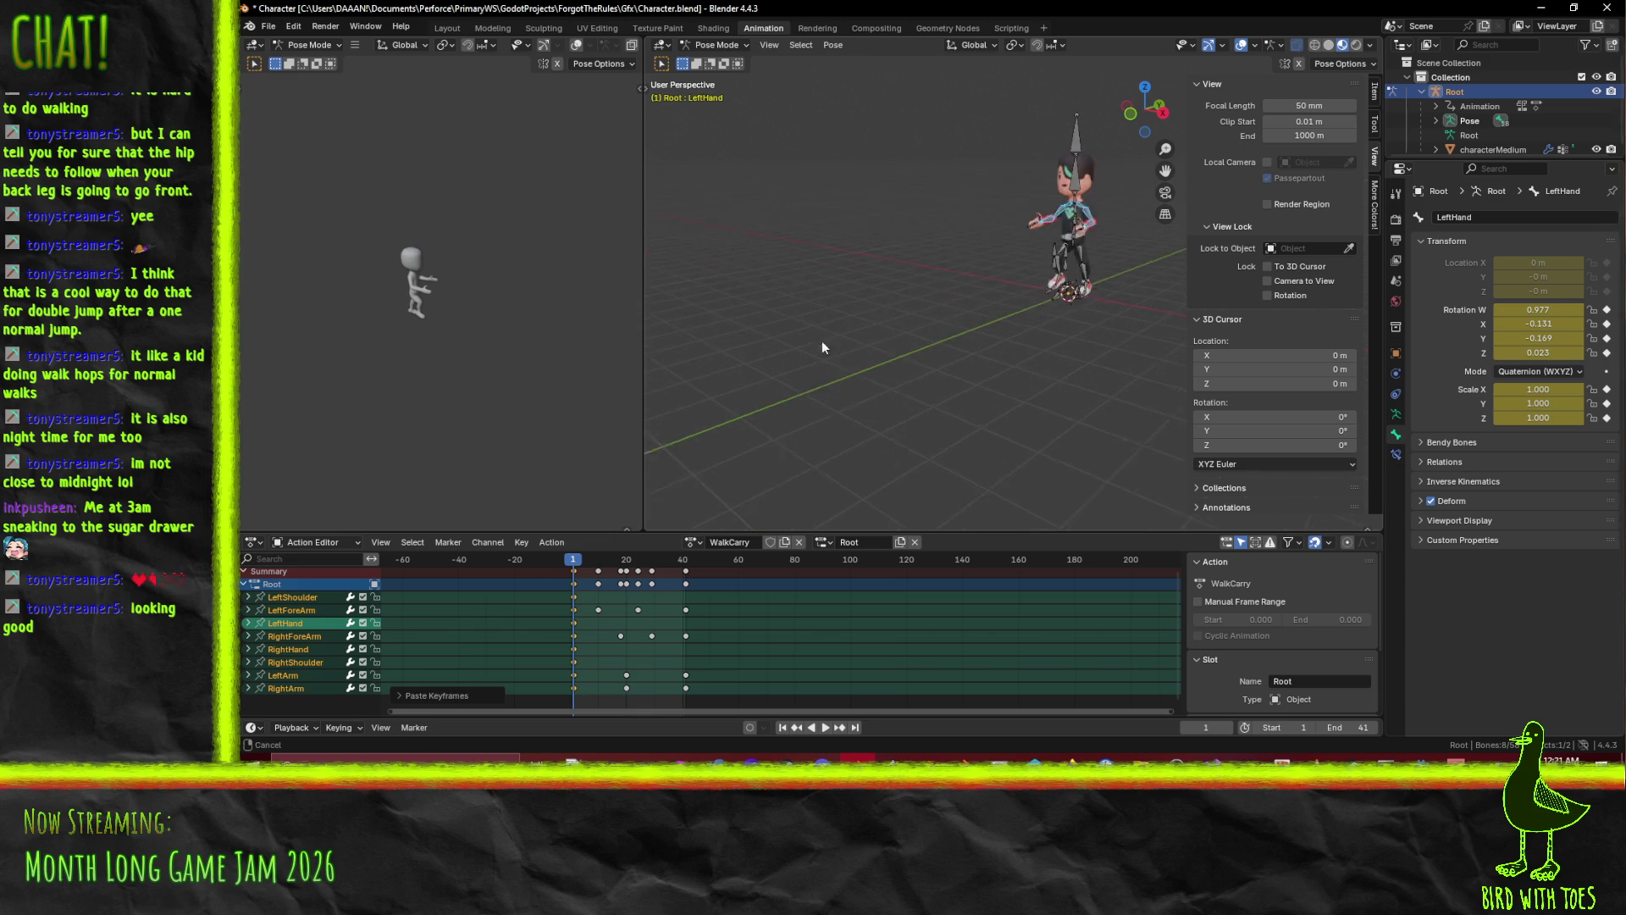
{"action": "scroll", "coordinate": [626, 583], "scroll_direction": "up", "scroll_amount": 2}
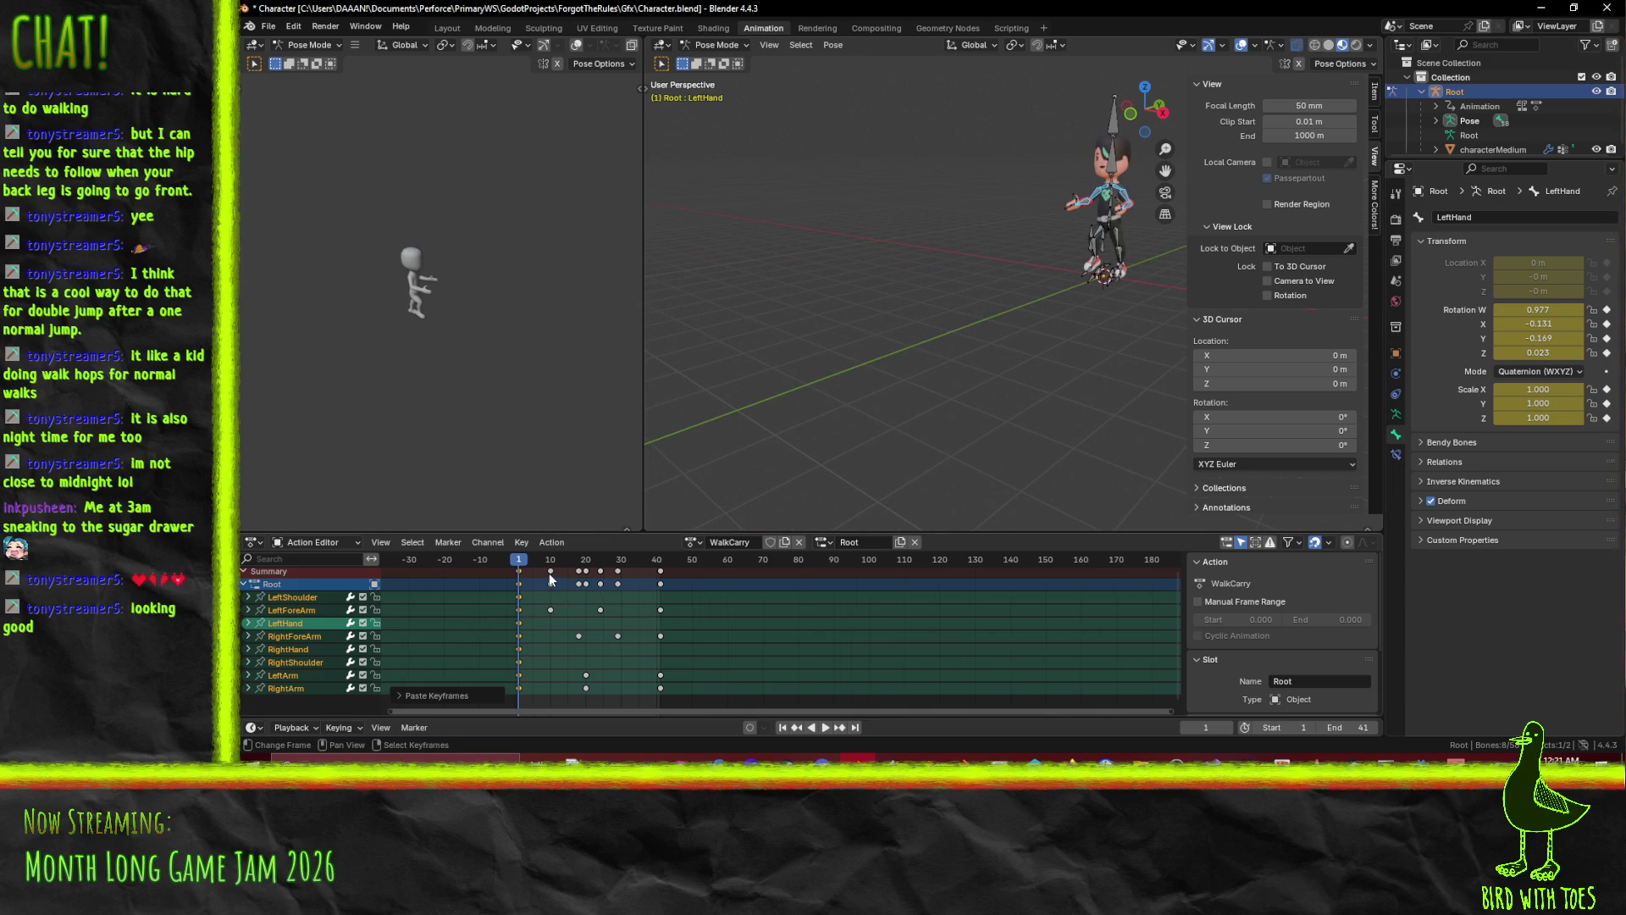
{"action": "left_click", "coordinate": [551, 579]}
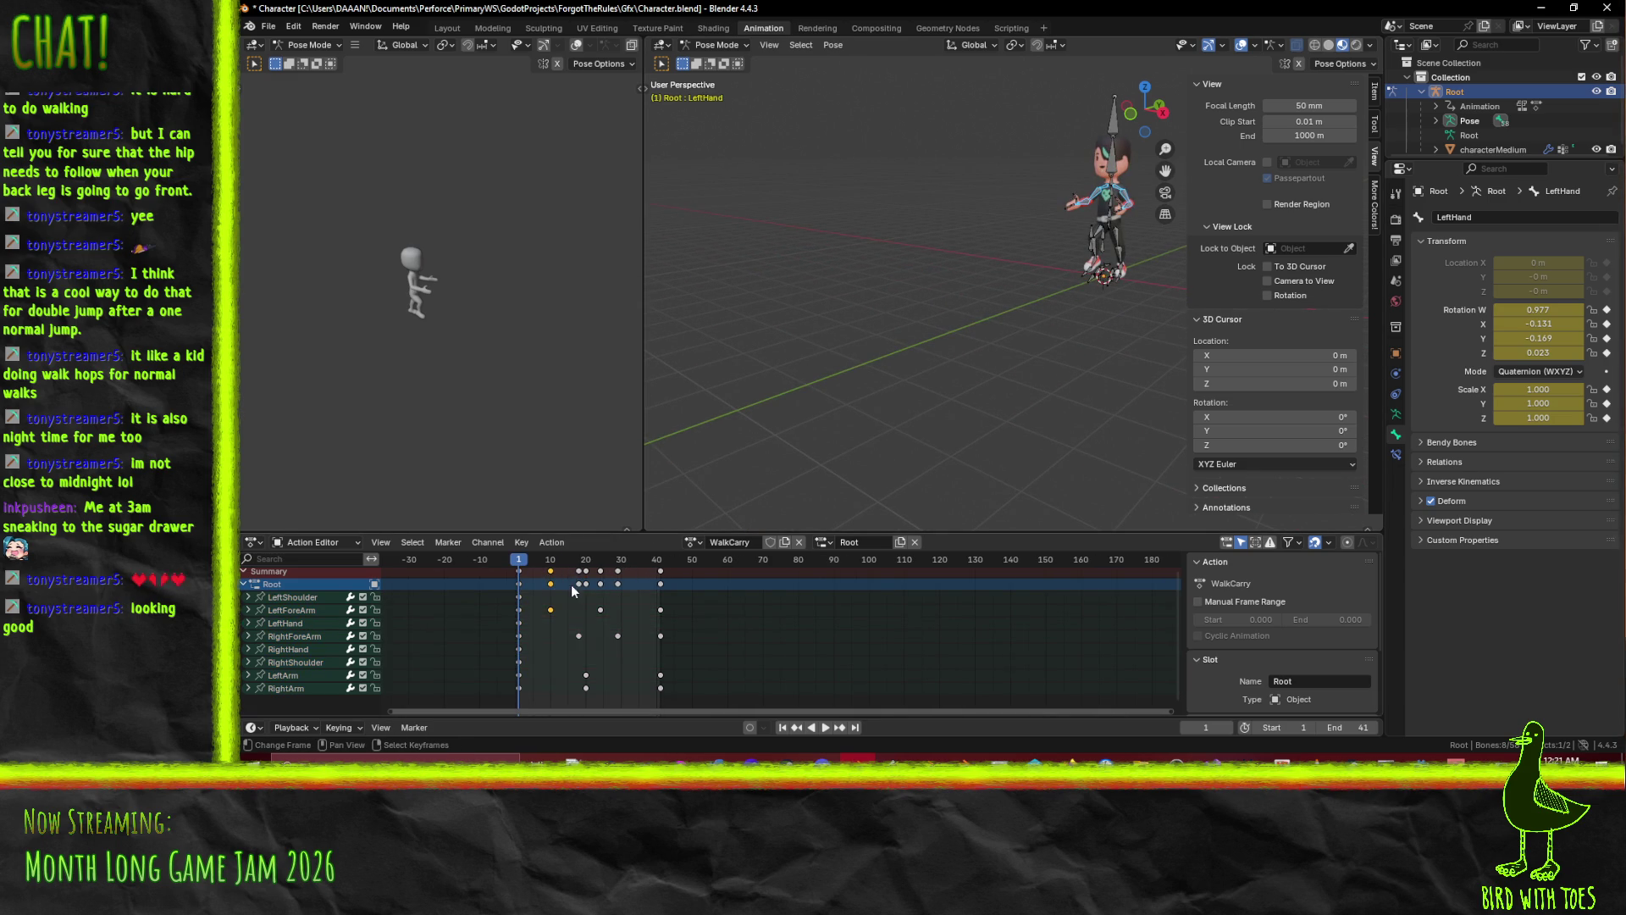
{"action": "left_click", "coordinate": [577, 586], "text": "ctrl"}
{"action": "left_click", "coordinate": [549, 584]}
{"action": "key", "text": "a"}
{"action": "key", "text": "x"}
{"action": "left_click", "coordinate": [740, 608]}
{"action": "key", "text": "space"}
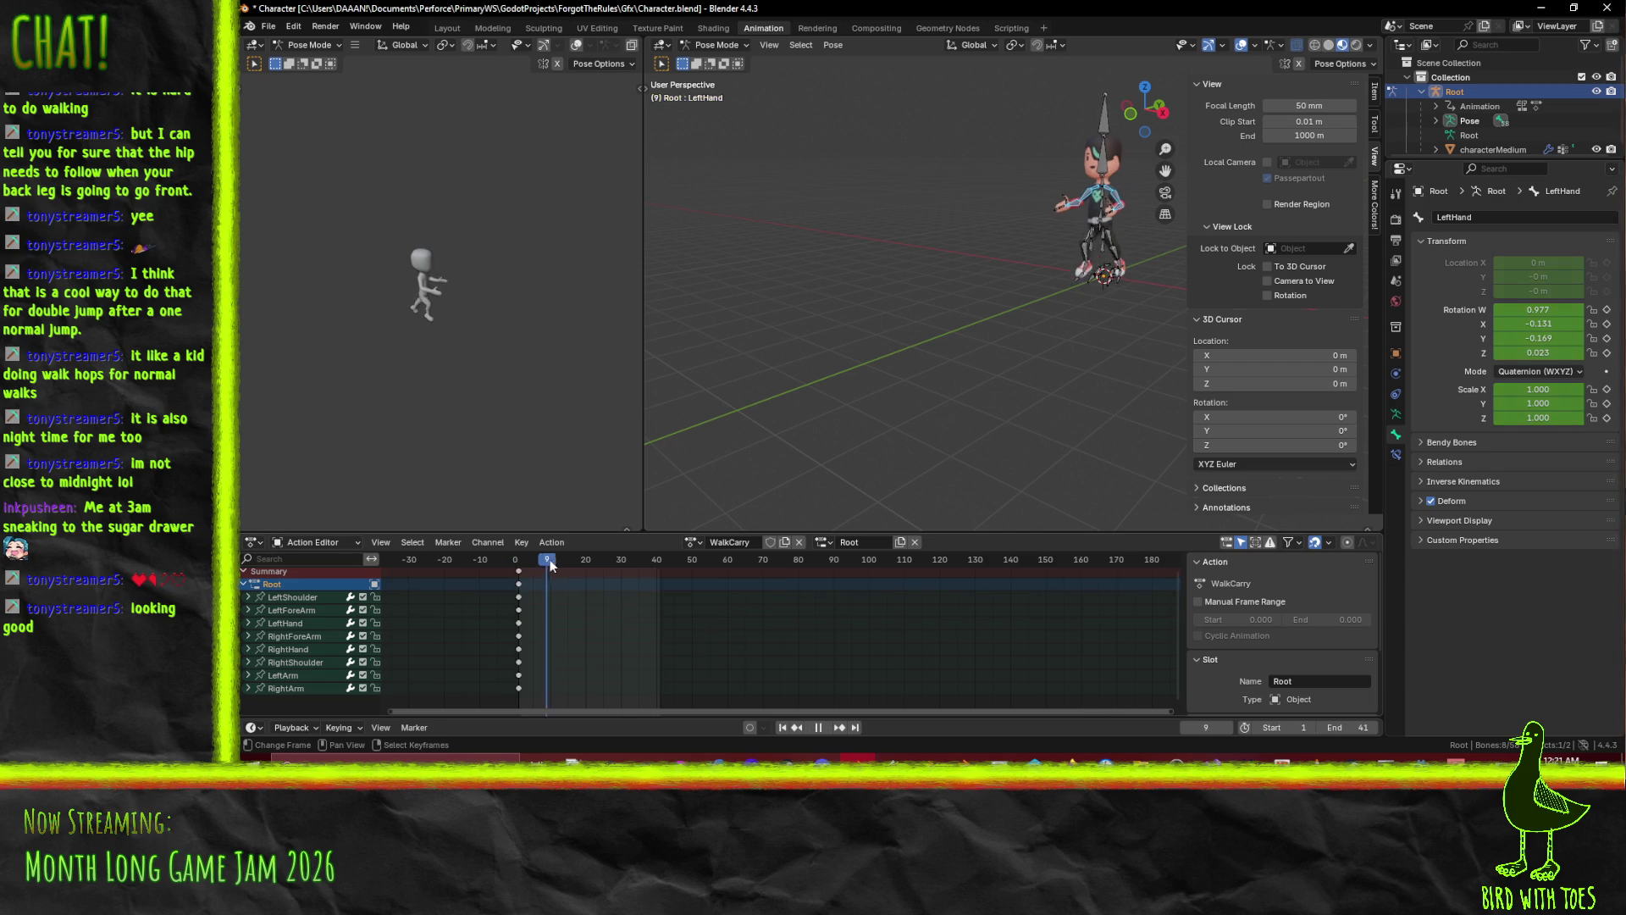
Scrub to frame 39 and orbit to check the motion, then save Character.blend.
{"action": "mouse_move", "coordinate": [497, 558]}
{"action": "left_mouse_down"}
{"action": "mouse_move", "coordinate": [660, 561]}
{"action": "mouse_move", "coordinate": [515, 566]}
{"action": "left_mouse_up"}
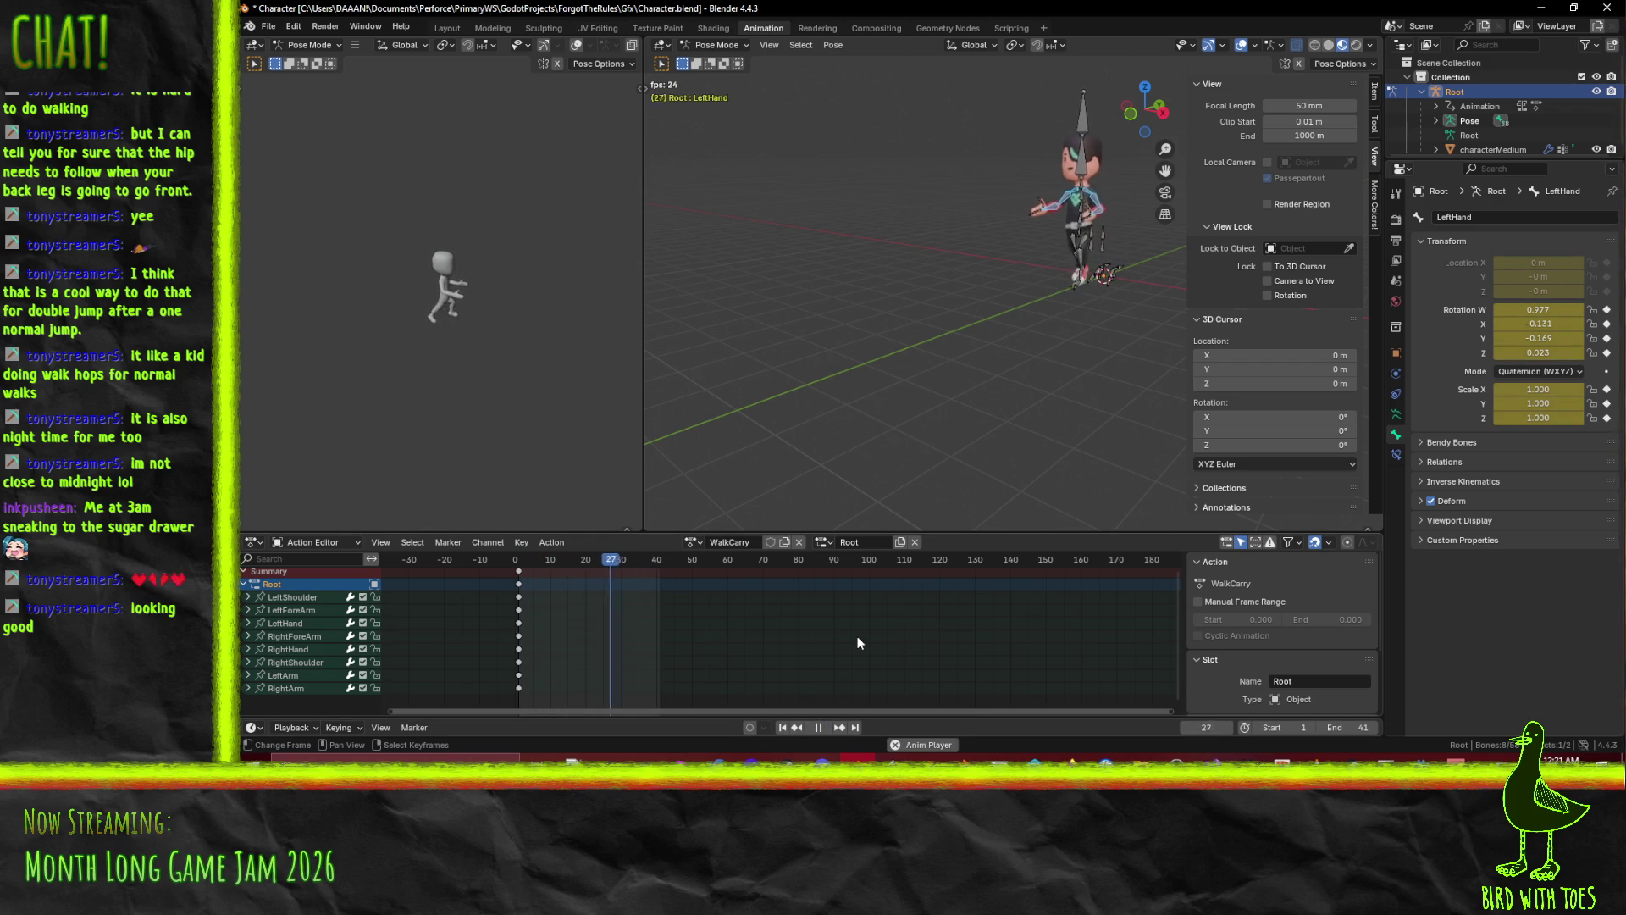
{"action": "mouse_move", "coordinate": [1012, 432]}
{"action": "left_mouse_down"}
{"action": "mouse_move", "coordinate": [1059, 382]}
{"action": "mouse_move", "coordinate": [957, 408]}
{"action": "left_mouse_up"}
{"action": "scroll", "coordinate": [957, 408], "scroll_direction": "up", "scroll_amount": 5}
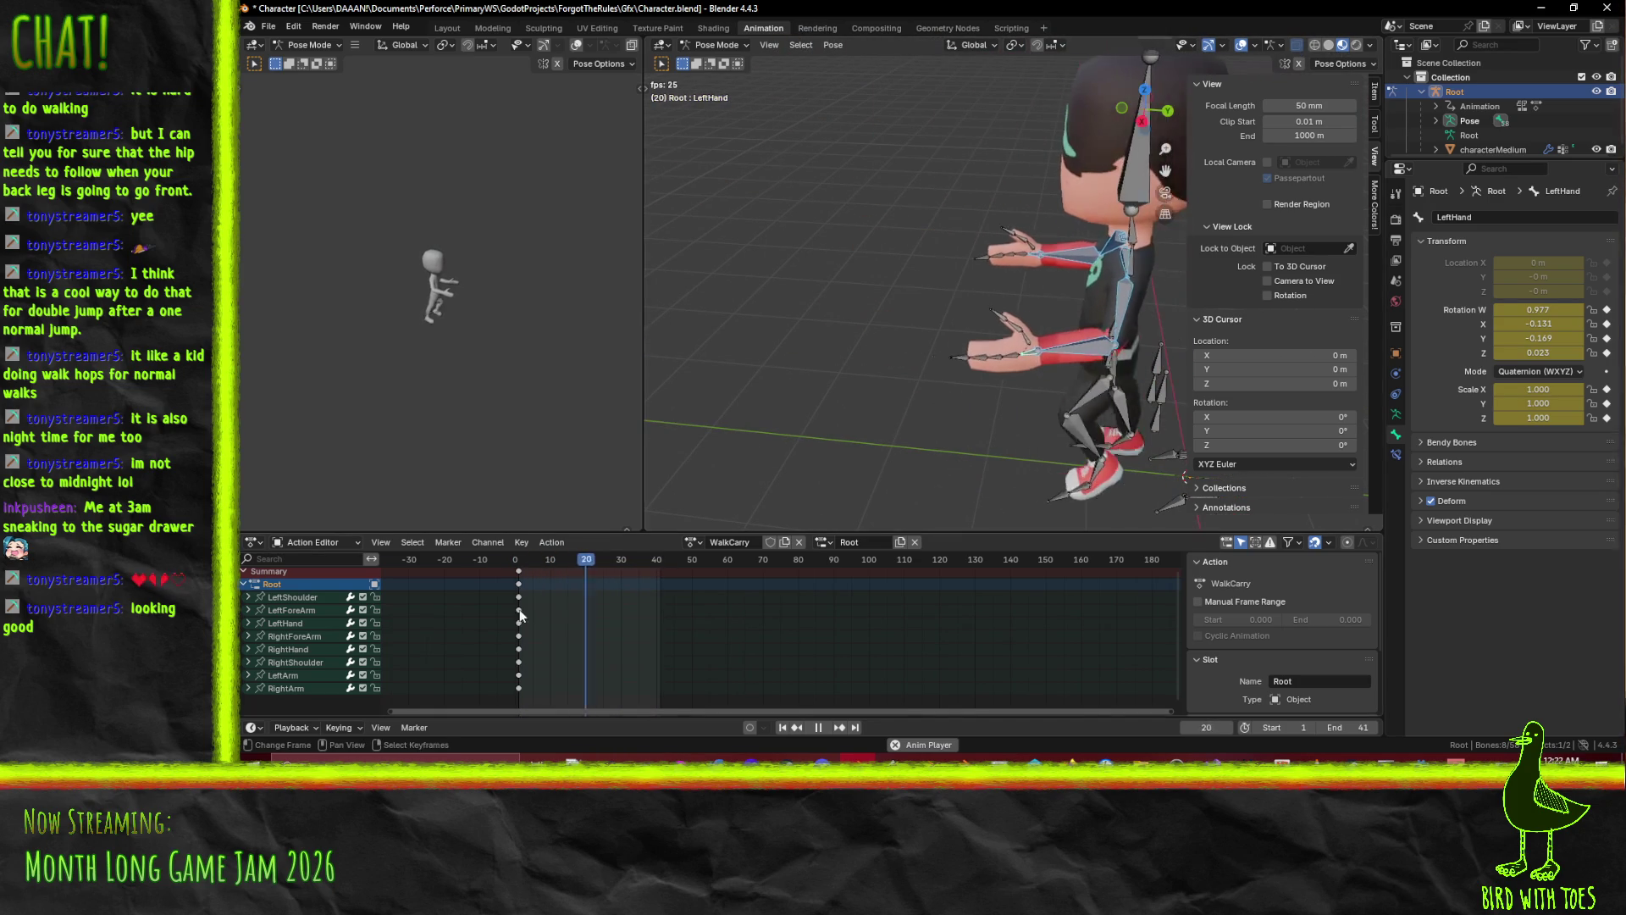
{"action": "key", "text": "Escape"}
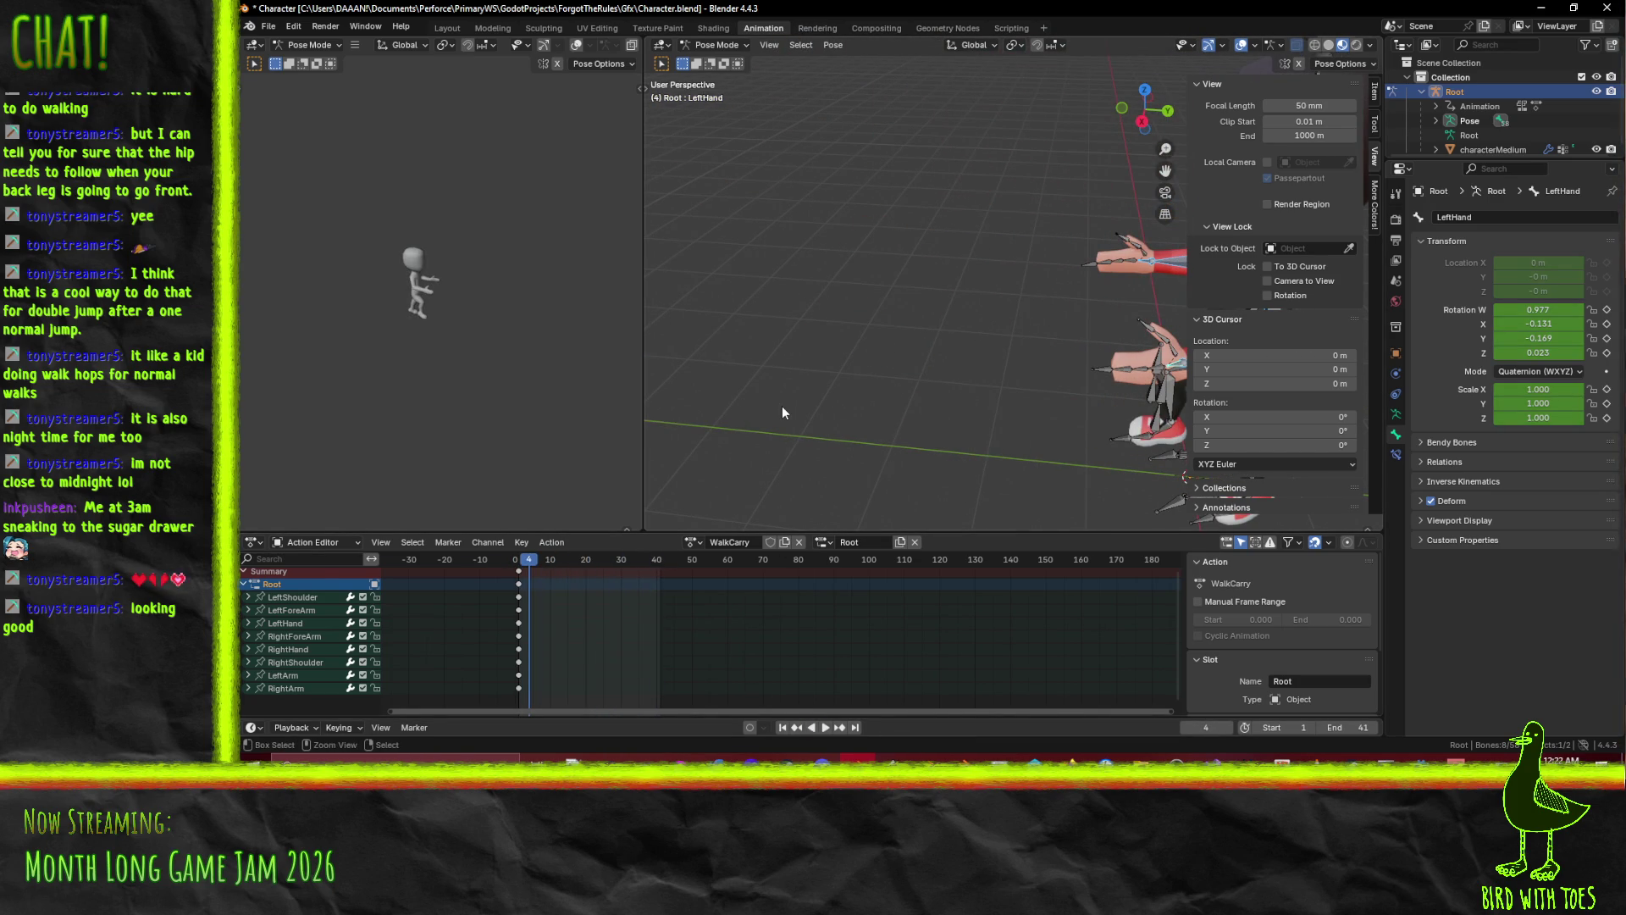
{"action": "key", "text": "ctrl+s"}
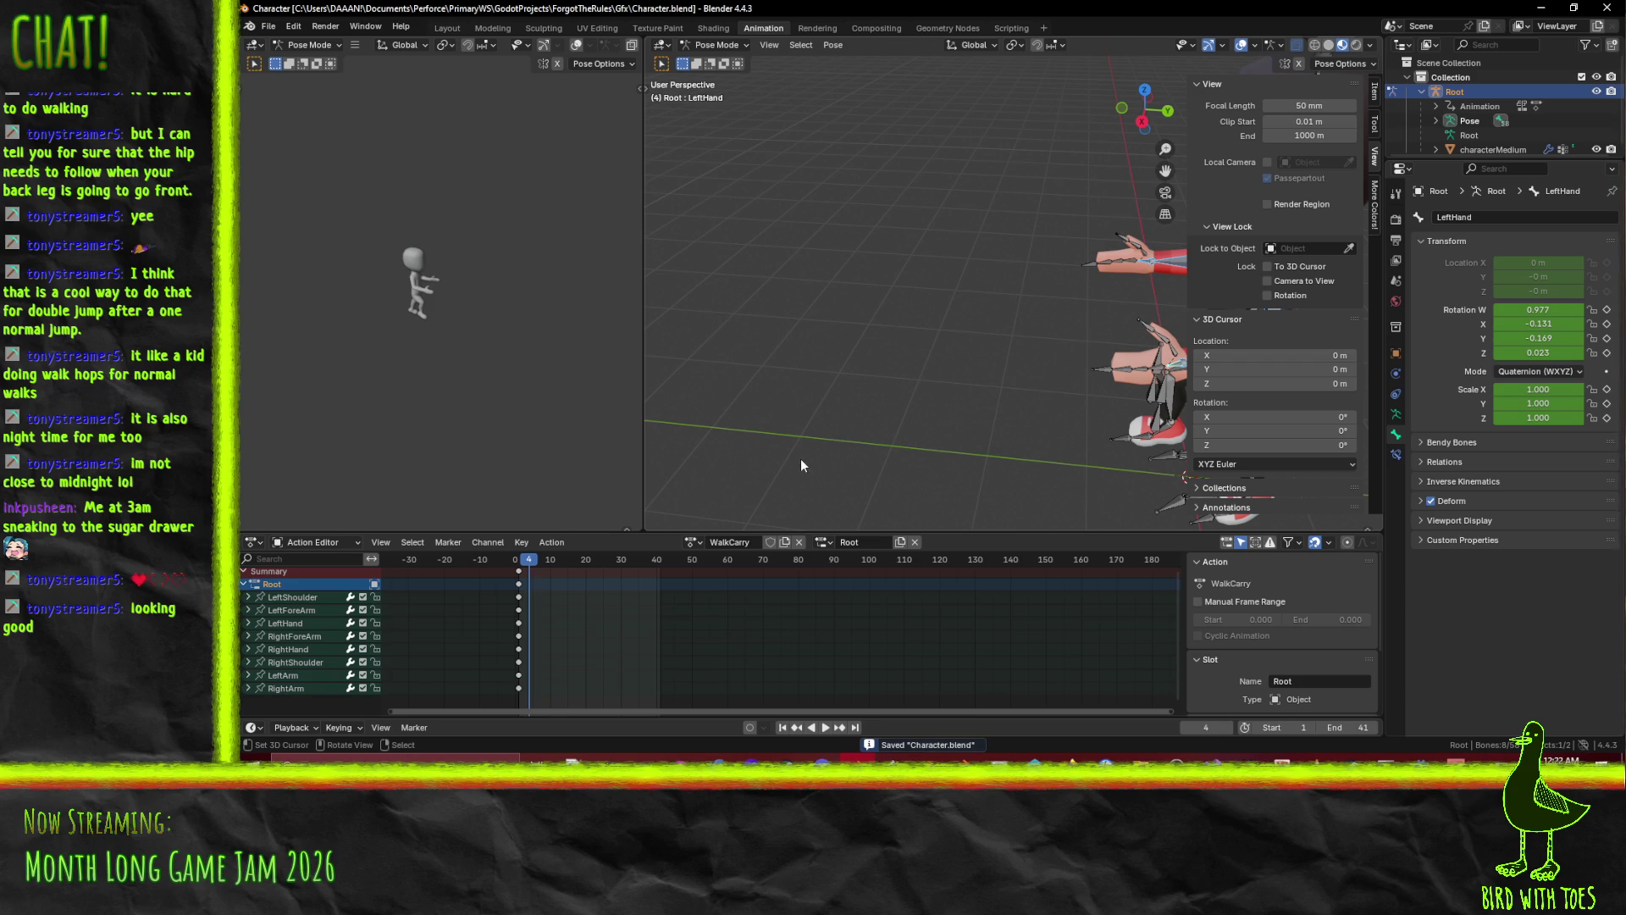
Replay the animation from frame 39 back to frame 0, then go to the Godot editor.
{"action": "key", "text": "space"}
{"action": "left_click", "coordinate": [656, 561]}
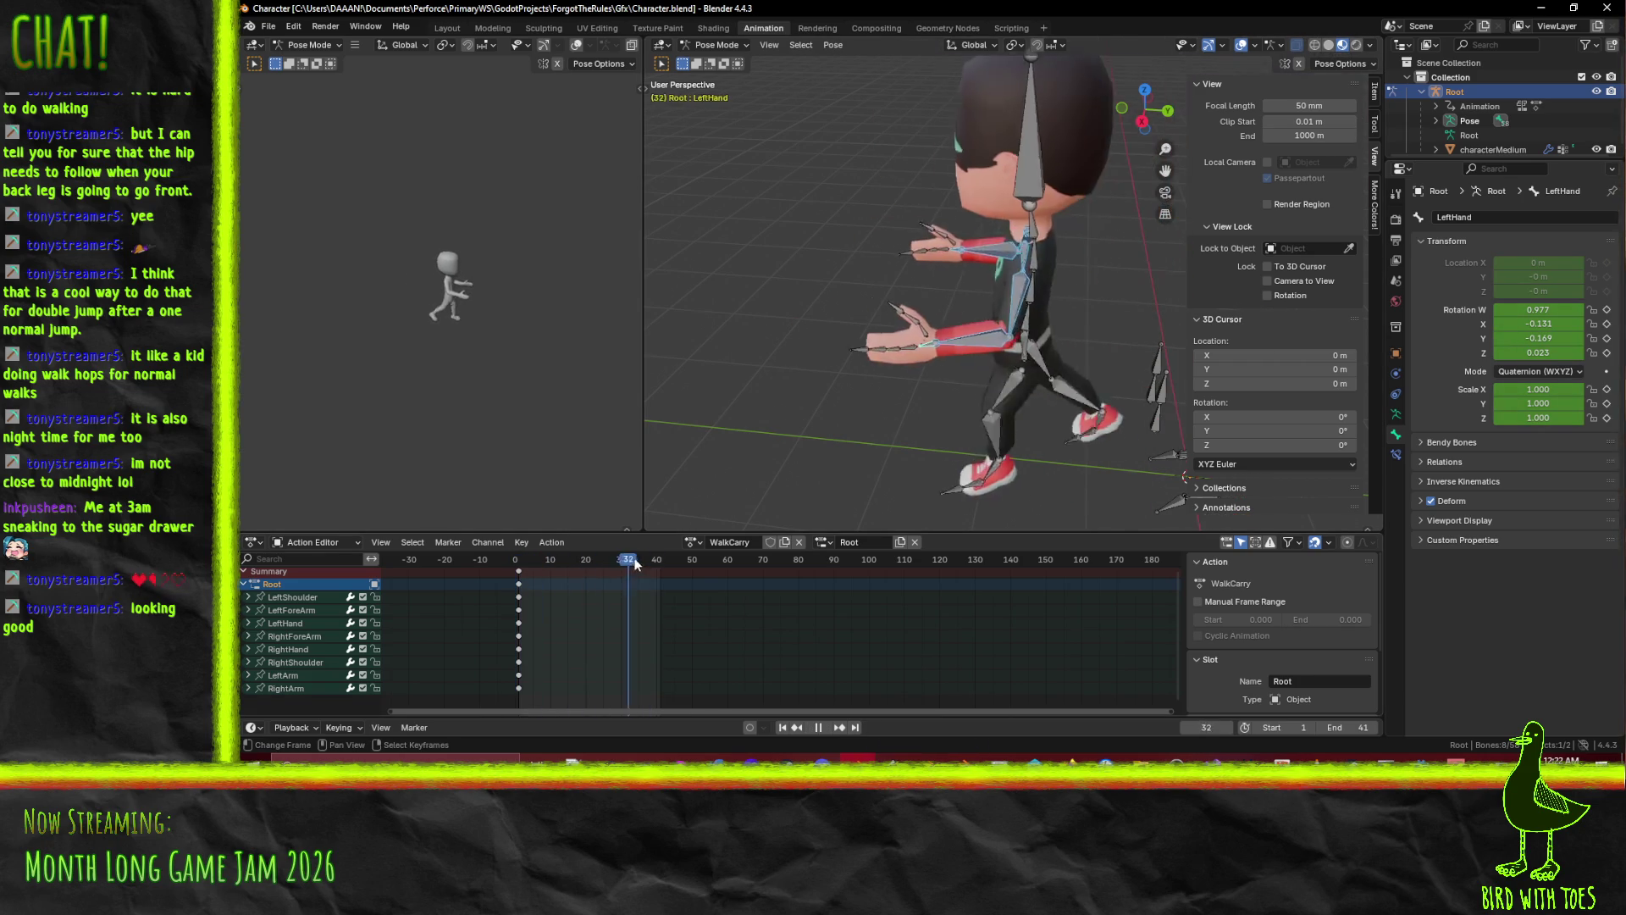
{"action": "left_click_drag", "start_coordinate": [587, 557], "coordinate": [474, 556]}
{"action": "key", "text": "space"}
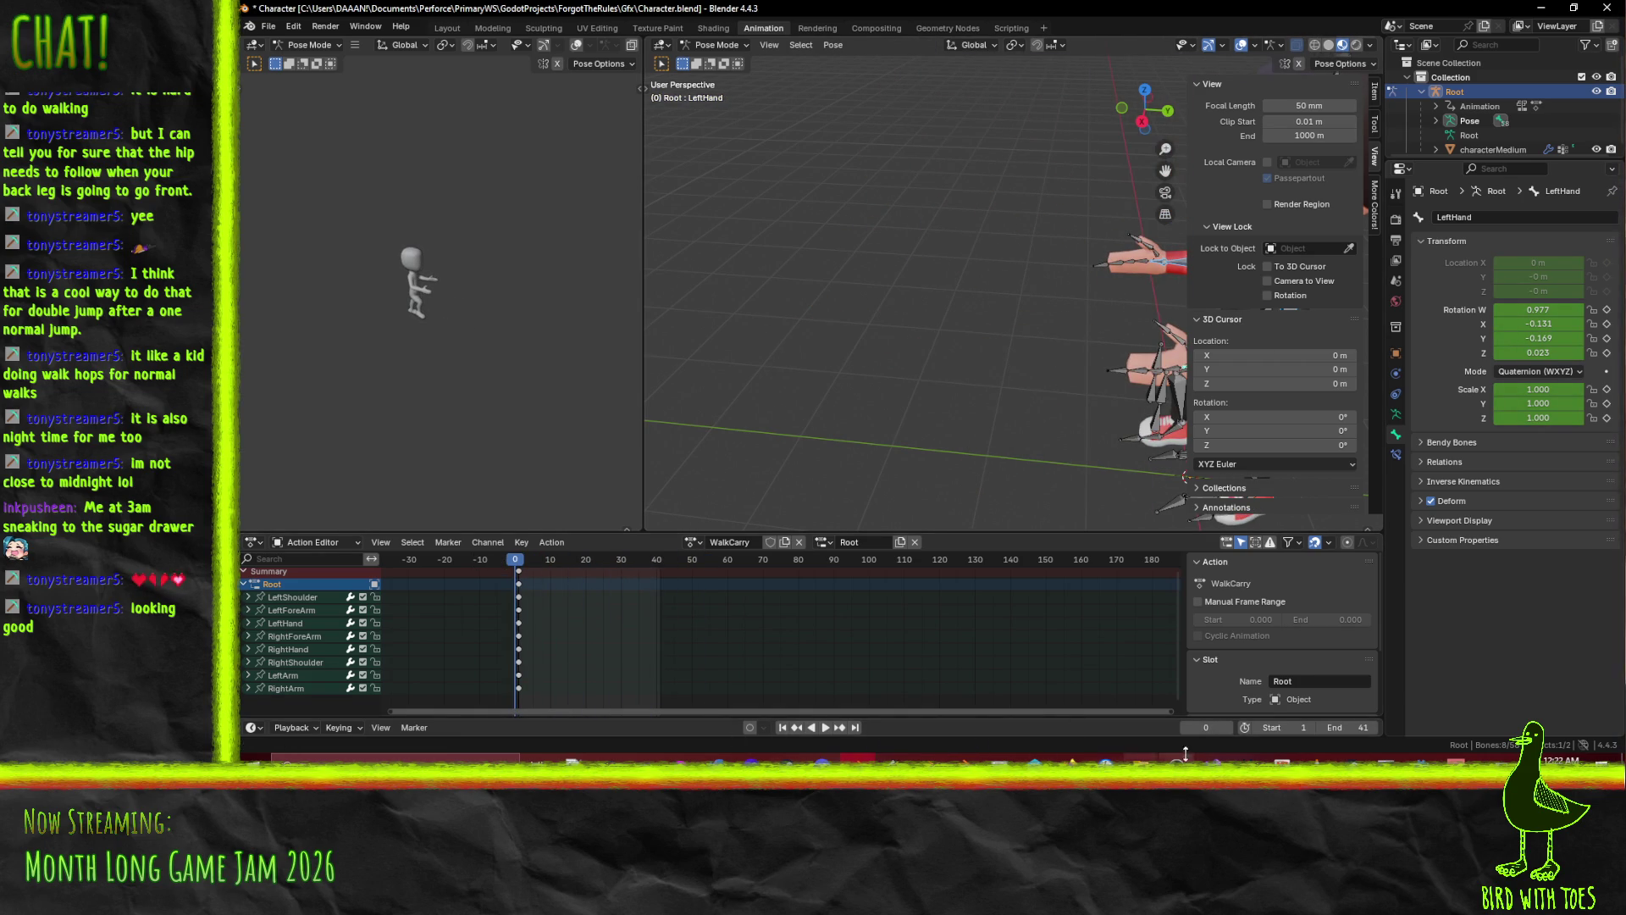
{"action": "left_click", "coordinate": [1149, 787]}
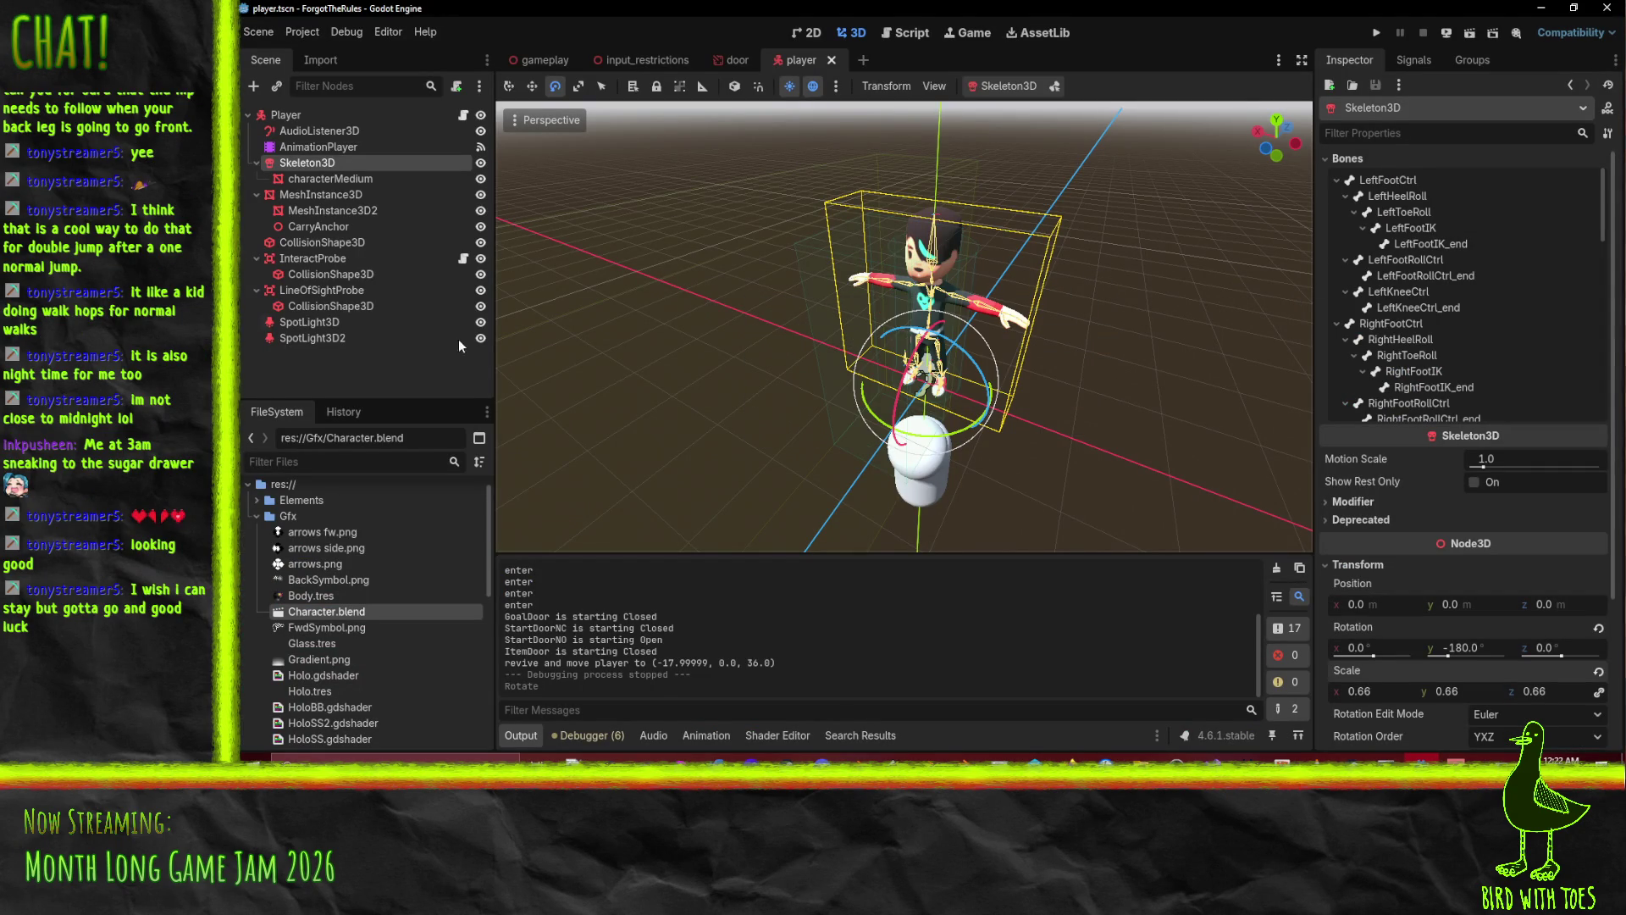
Hide the characterMedium mesh and test-run the game from its title screen.
{"action": "left_click", "coordinate": [480, 178]}
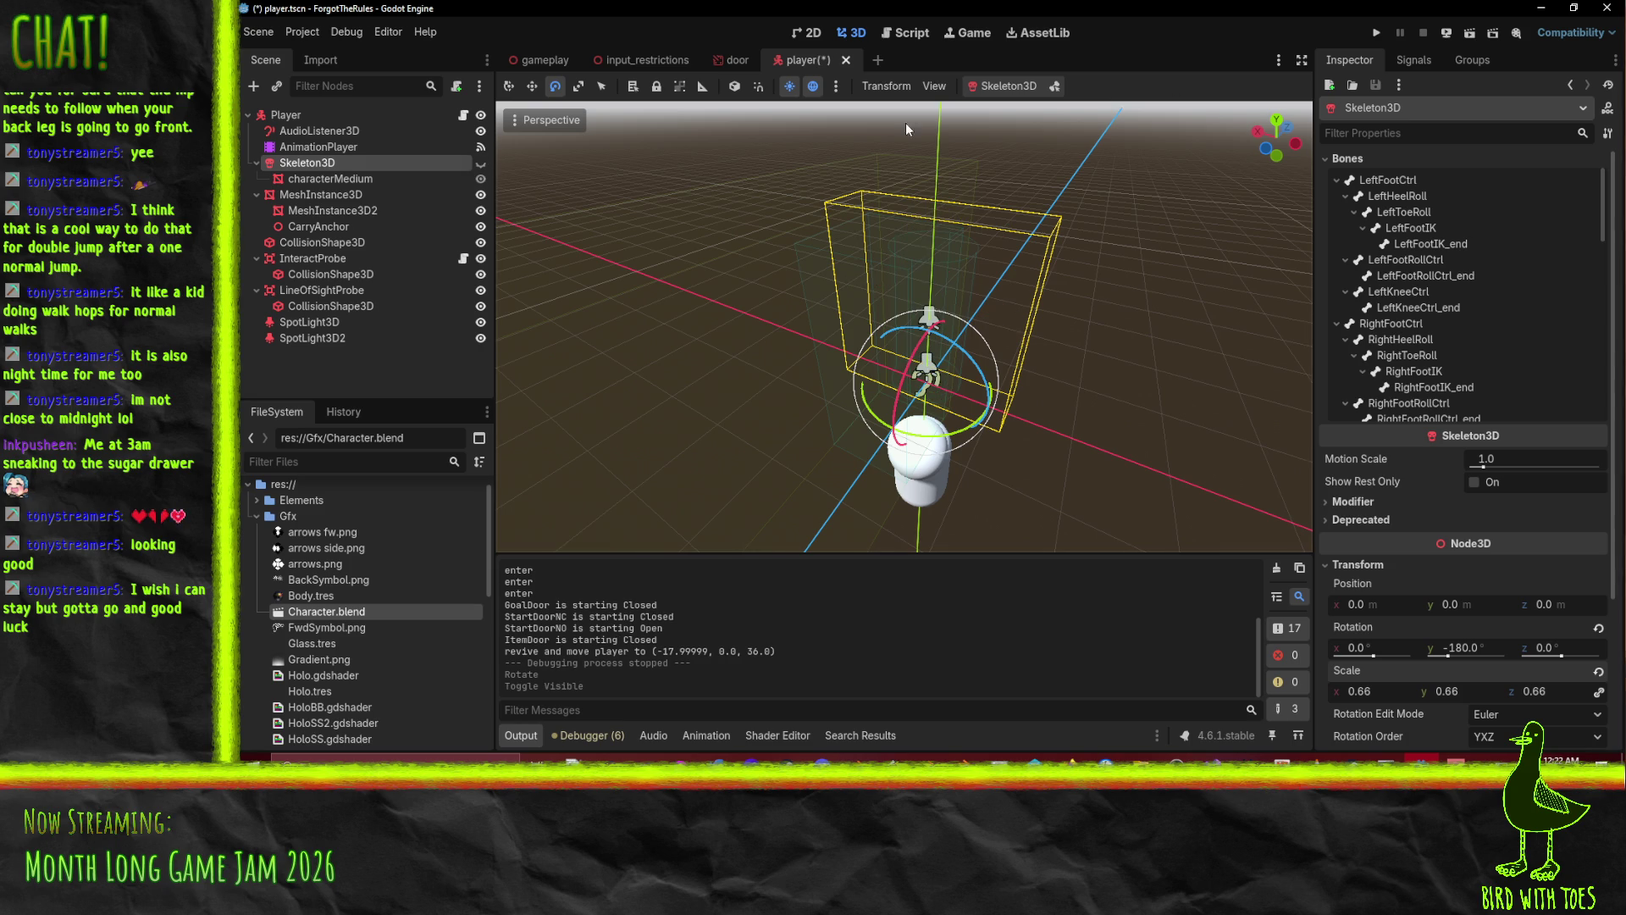
{"action": "left_click", "coordinate": [1385, 39]}
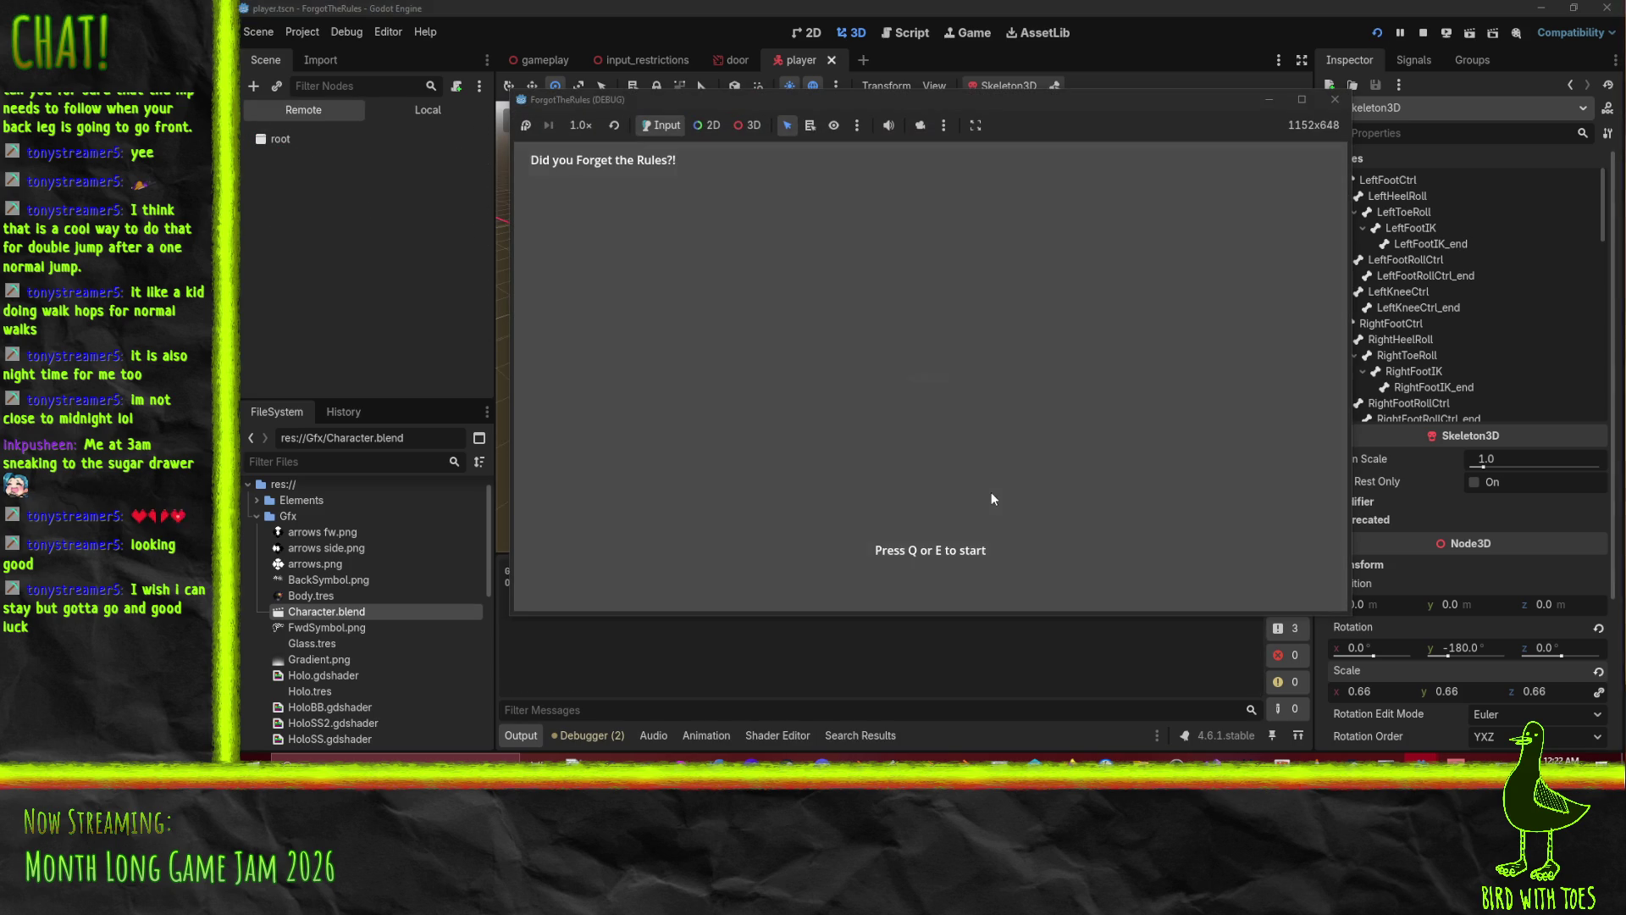
{"action": "key", "text": "e"}
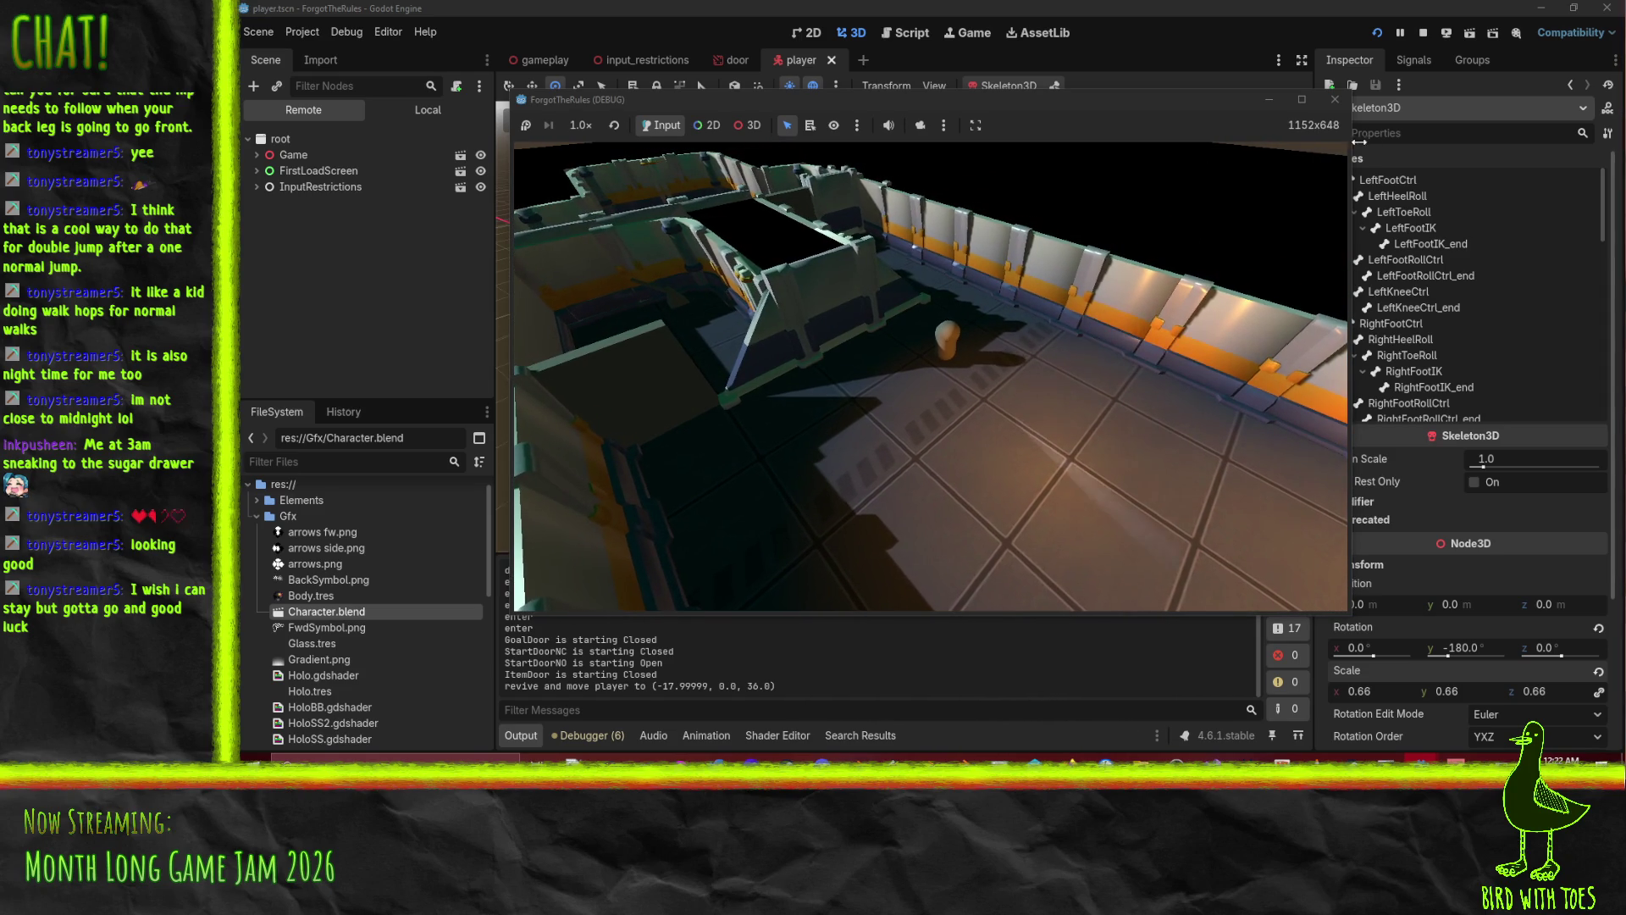
{"action": "left_click", "coordinate": [1335, 100]}
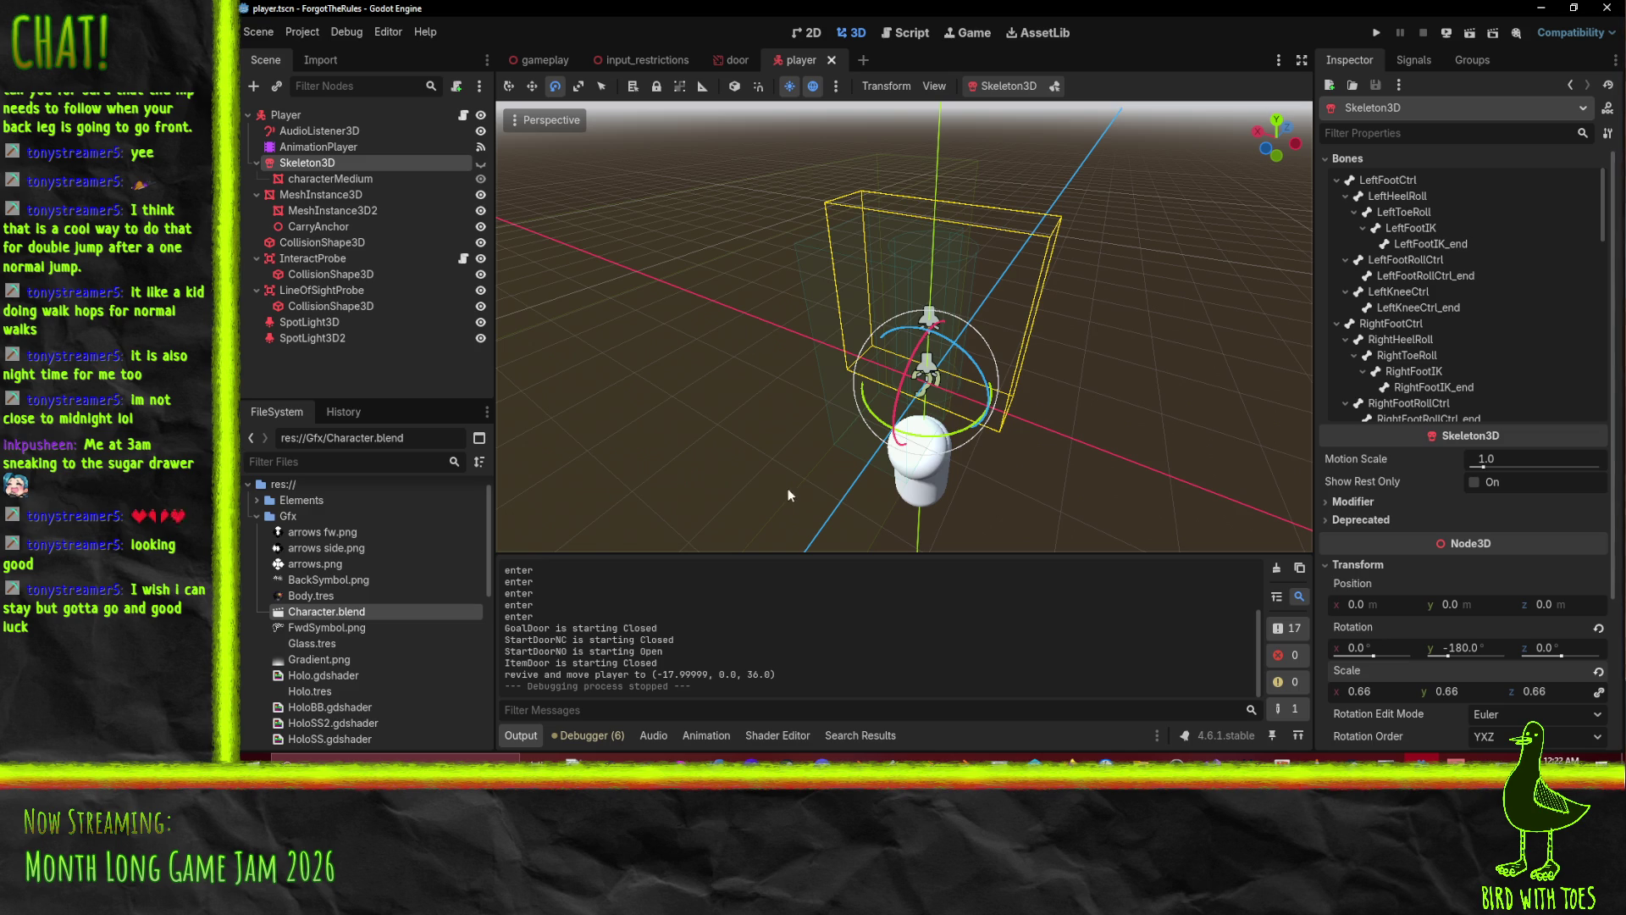
Select the AnimationPlayer and Skeleton3D nodes, then return to Blender.
{"action": "left_click", "coordinate": [312, 146]}
{"action": "left_click", "coordinate": [313, 163]}
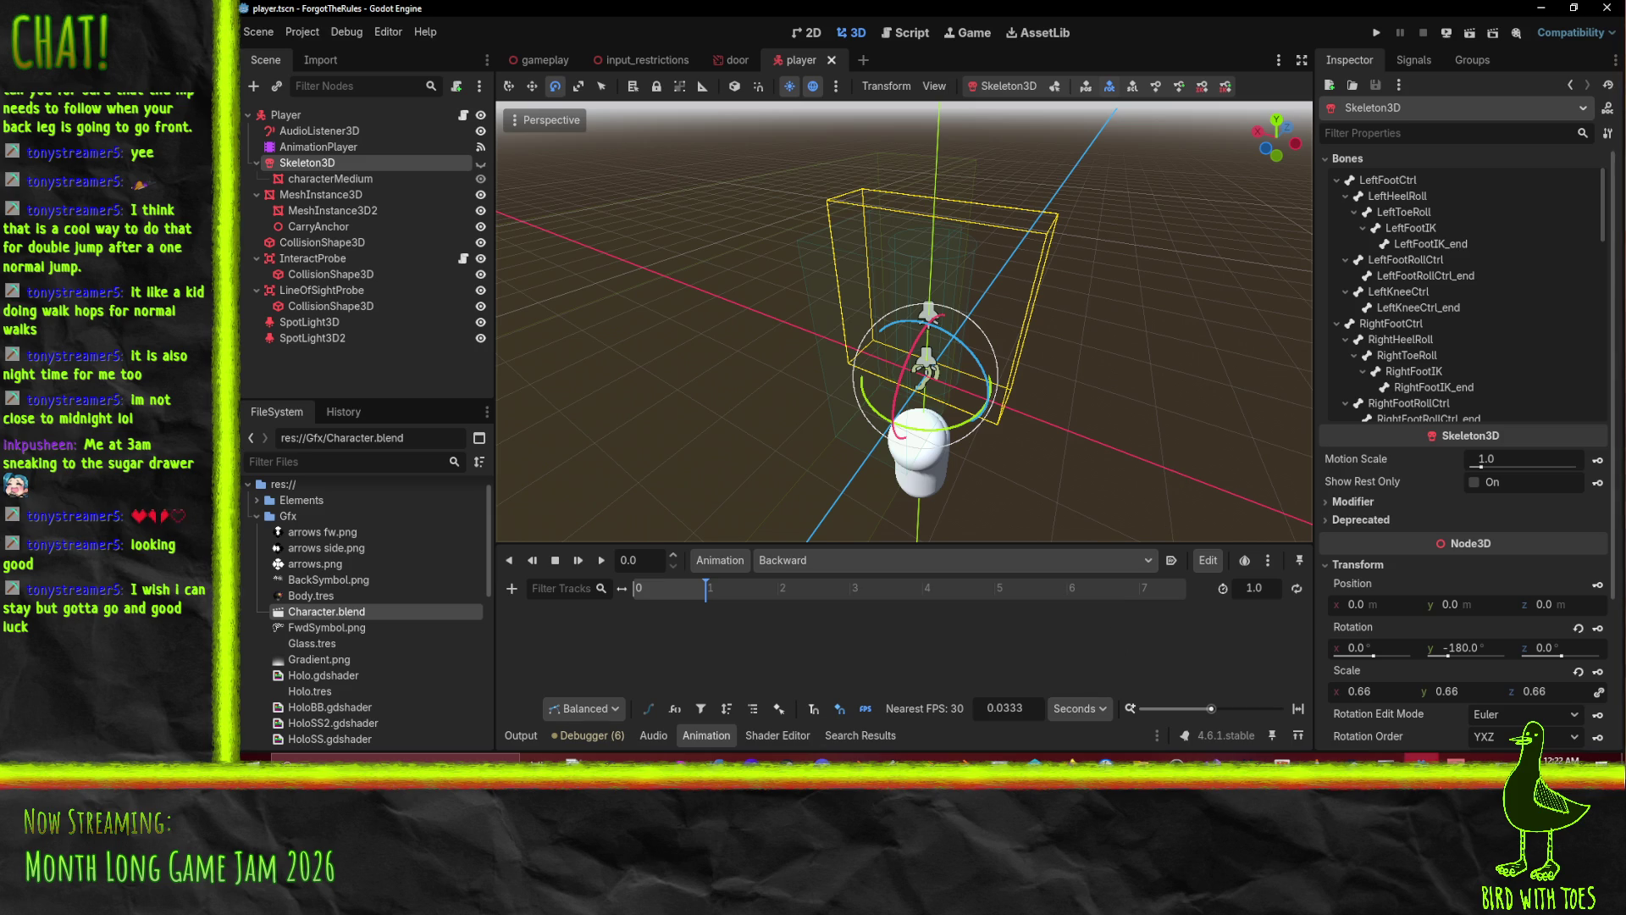
{"action": "key", "text": "alt+Tab"}
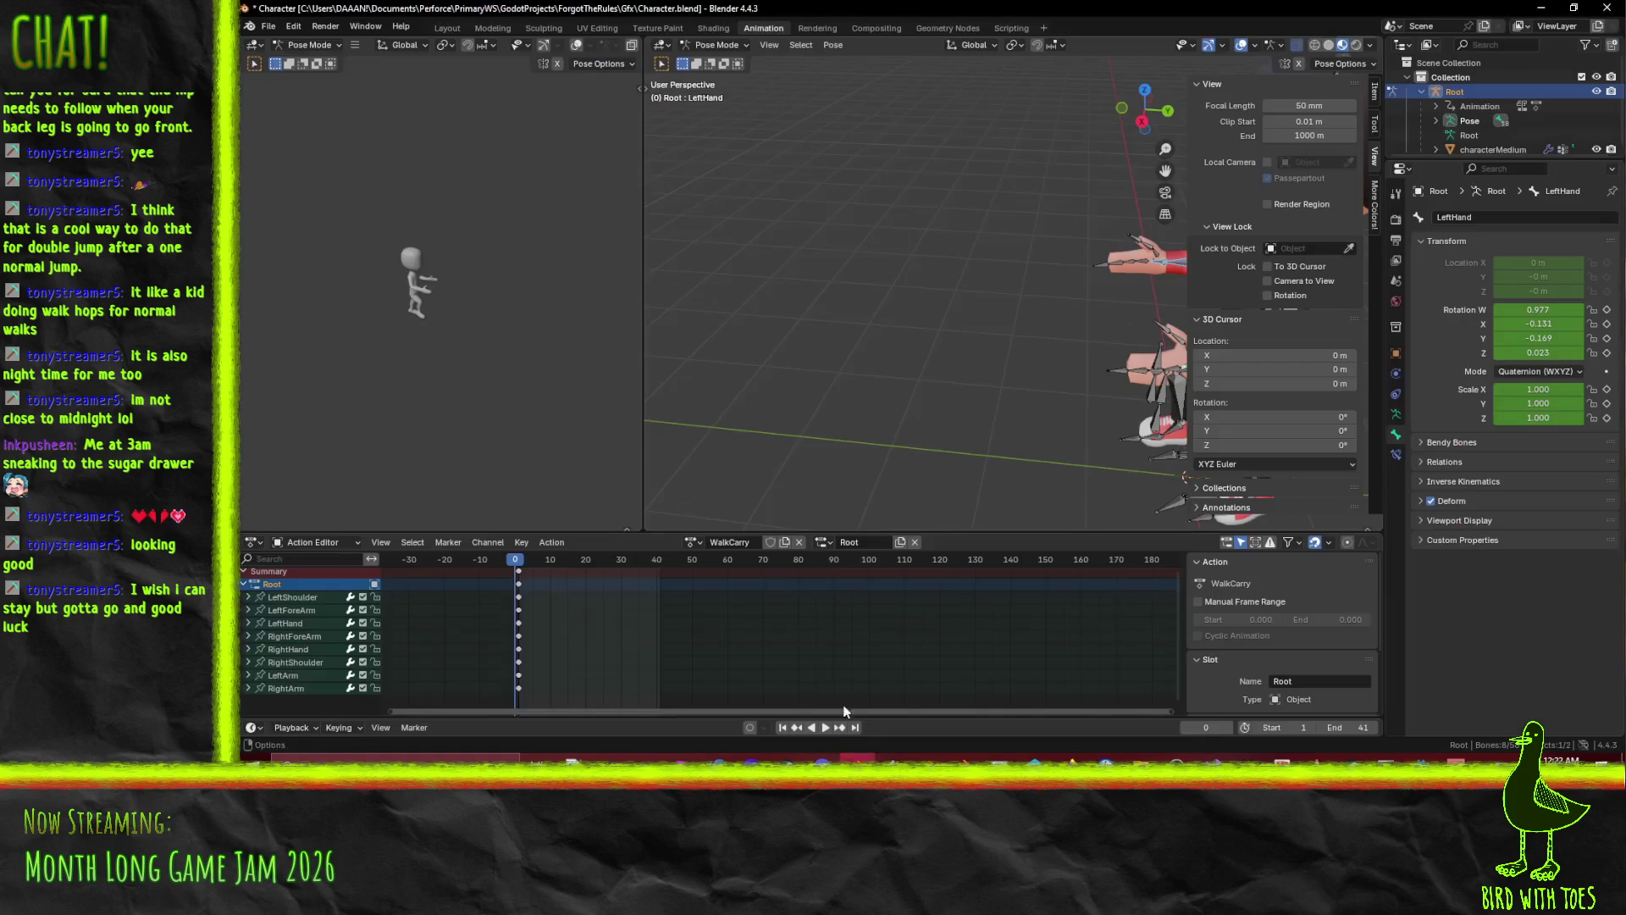
Load the PickUp action, play it, and scrub through it to frame 67.
{"action": "left_click", "coordinate": [693, 542]}
{"action": "left_click", "coordinate": [714, 576]}
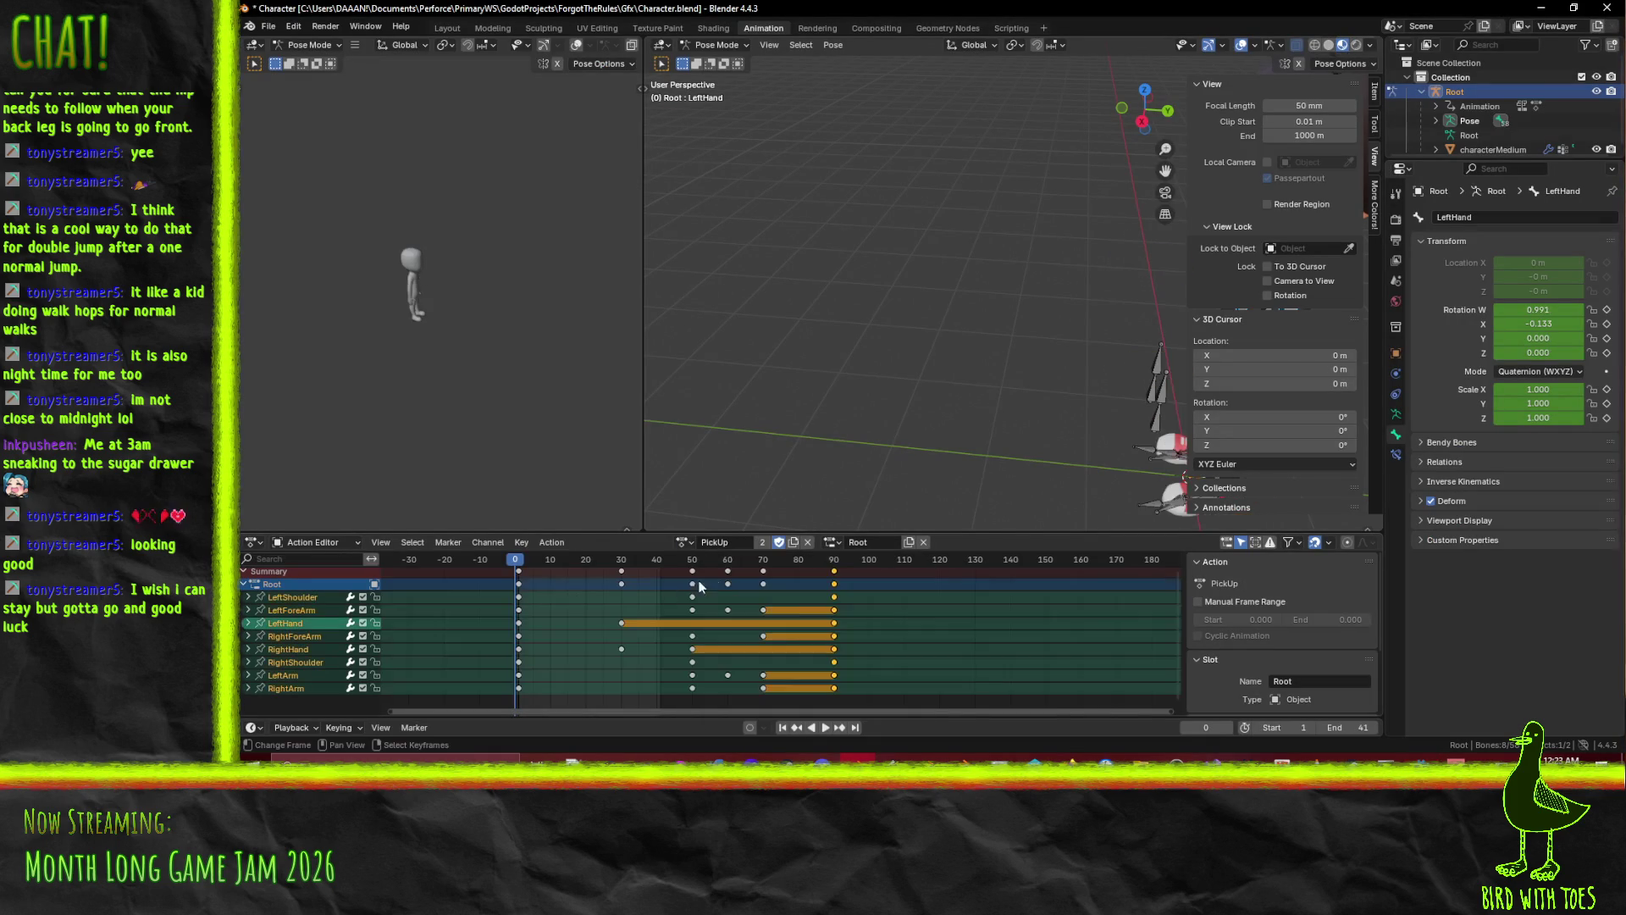
{"action": "left_click", "coordinate": [826, 728]}
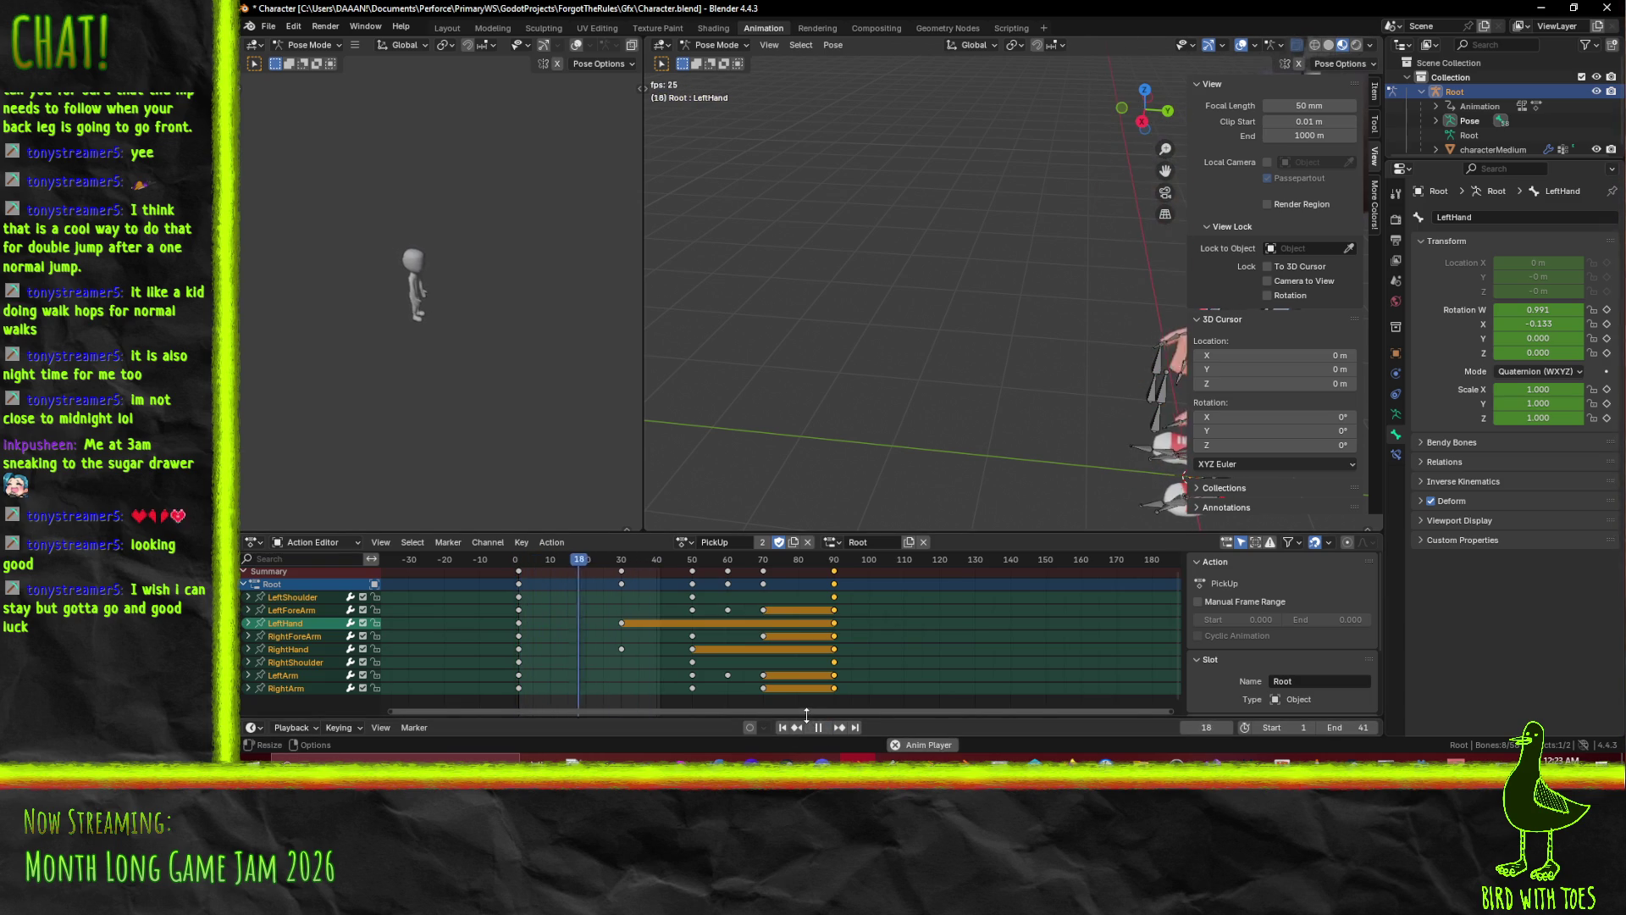
{"action": "key", "text": "space"}
{"action": "key", "text": "space"}
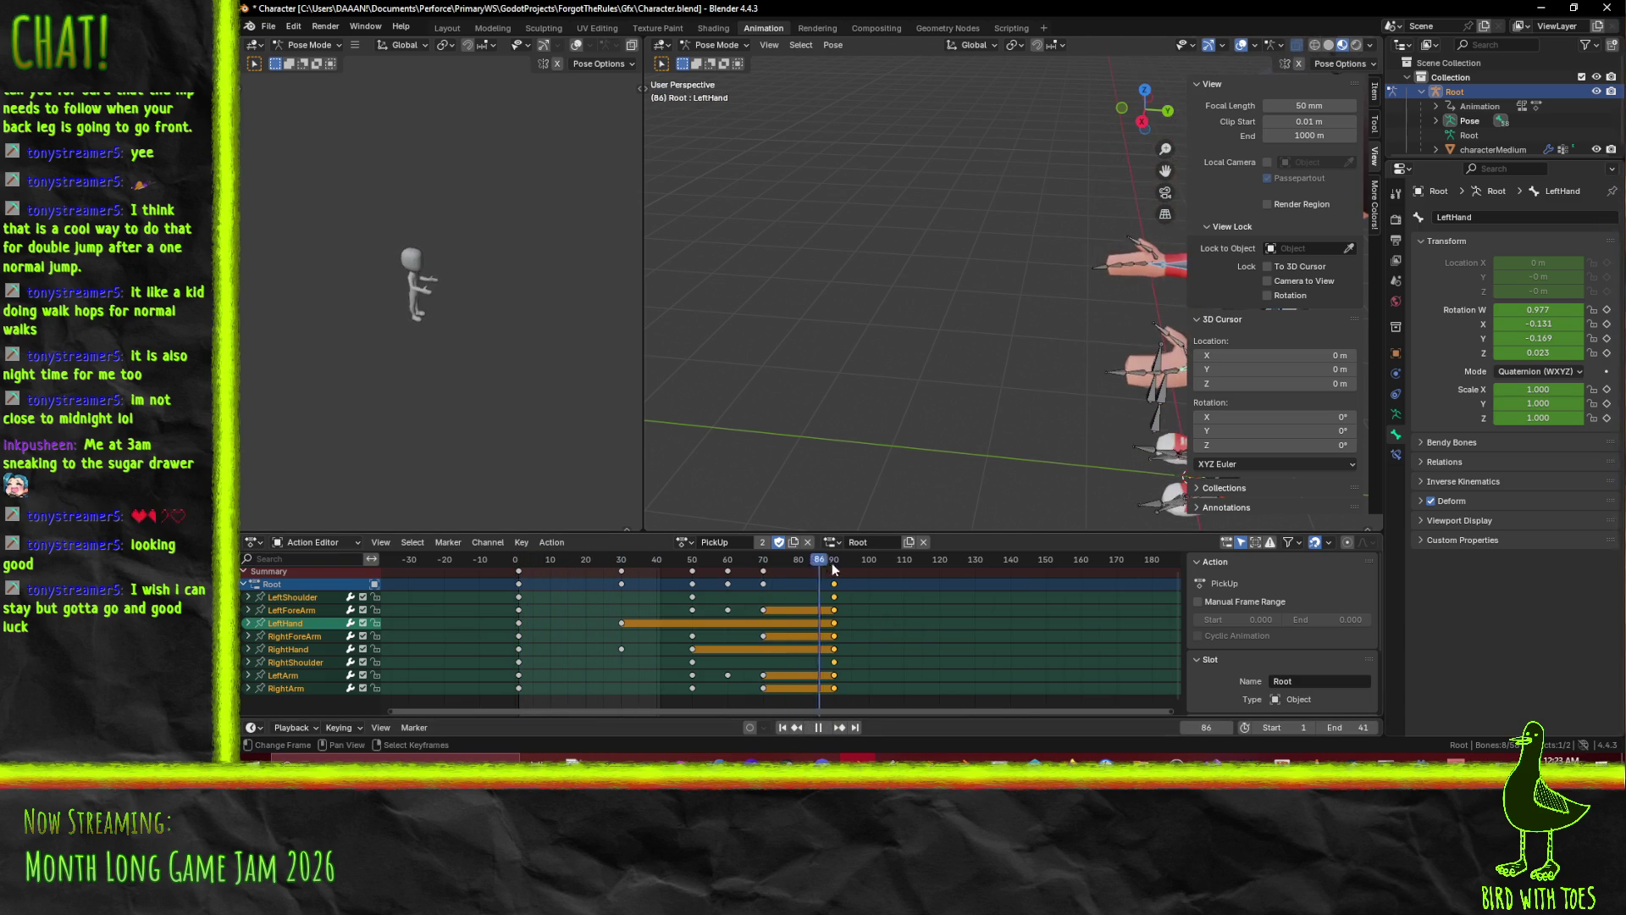
{"action": "left_click", "coordinate": [512, 573]}
{"action": "mouse_move", "coordinate": [511, 576]}
{"action": "left_mouse_down"}
{"action": "mouse_move", "coordinate": [837, 575]}
{"action": "mouse_move", "coordinate": [516, 568]}
{"action": "left_mouse_up"}
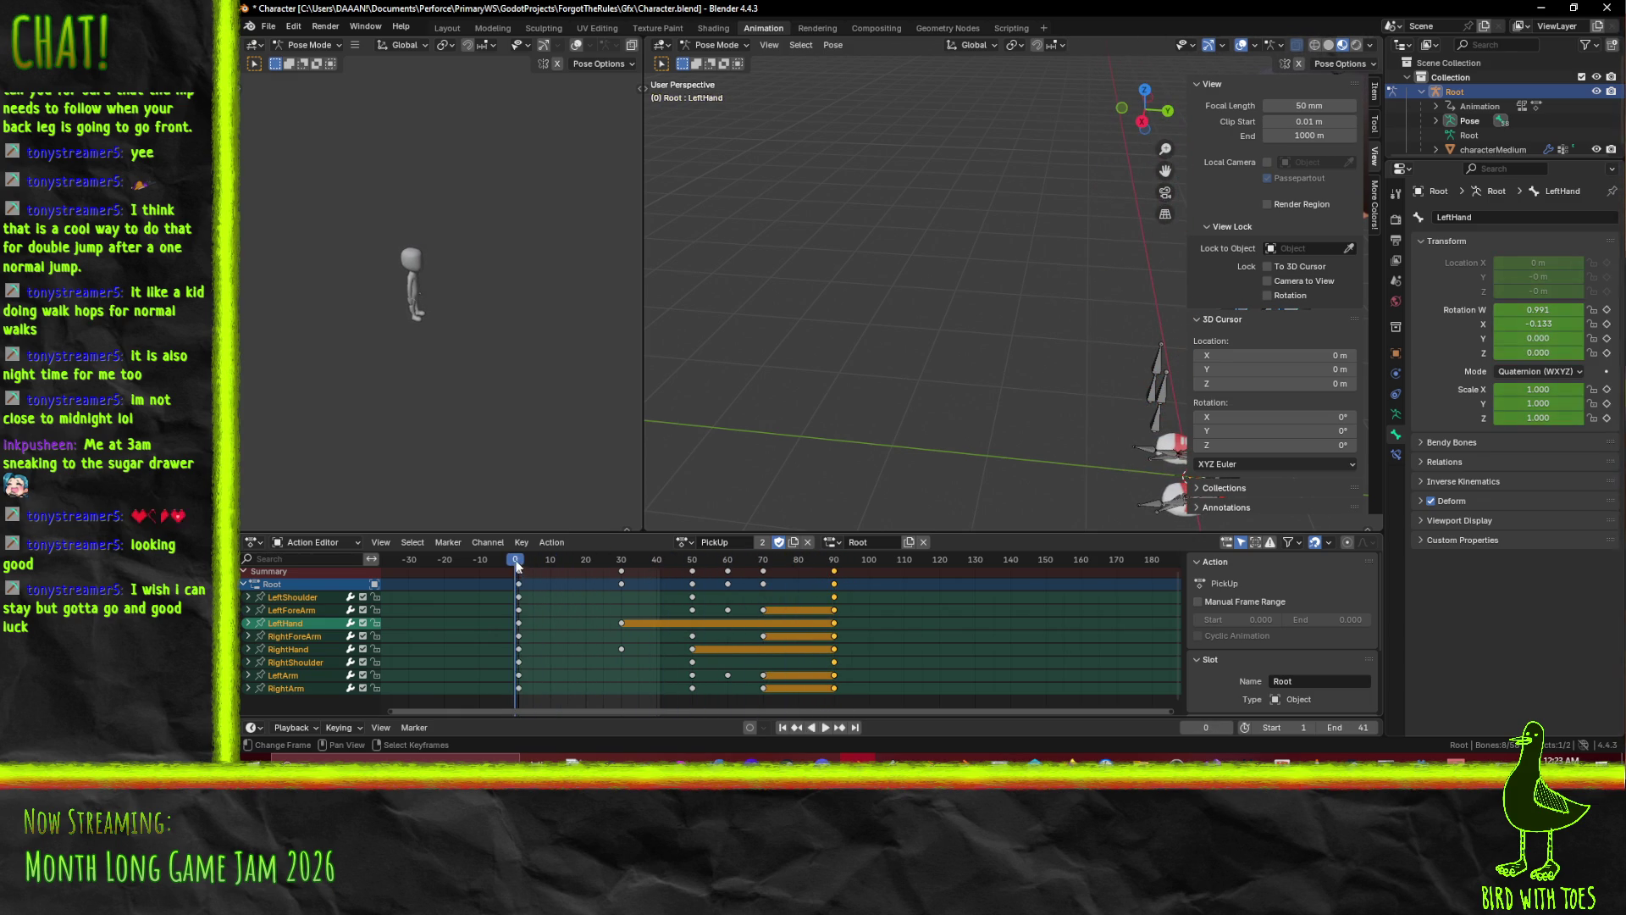
{"action": "left_click", "coordinate": [682, 542]}
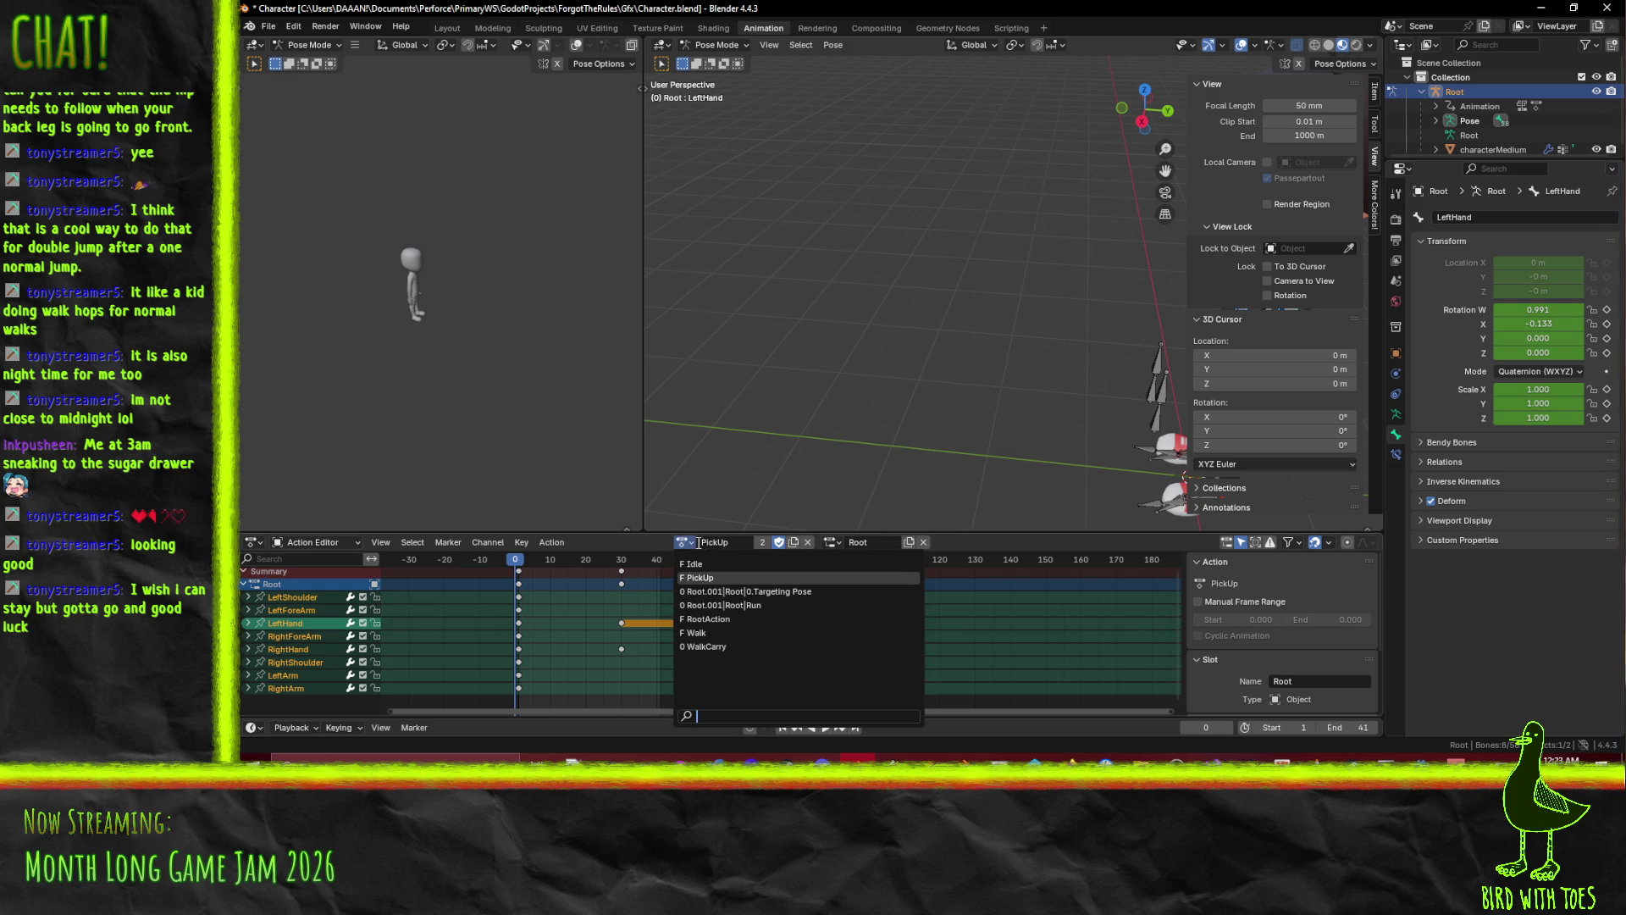
Load RootAction, then Idle, play Idle, and scrub back to frame 1.
{"action": "left_click", "coordinate": [757, 619]}
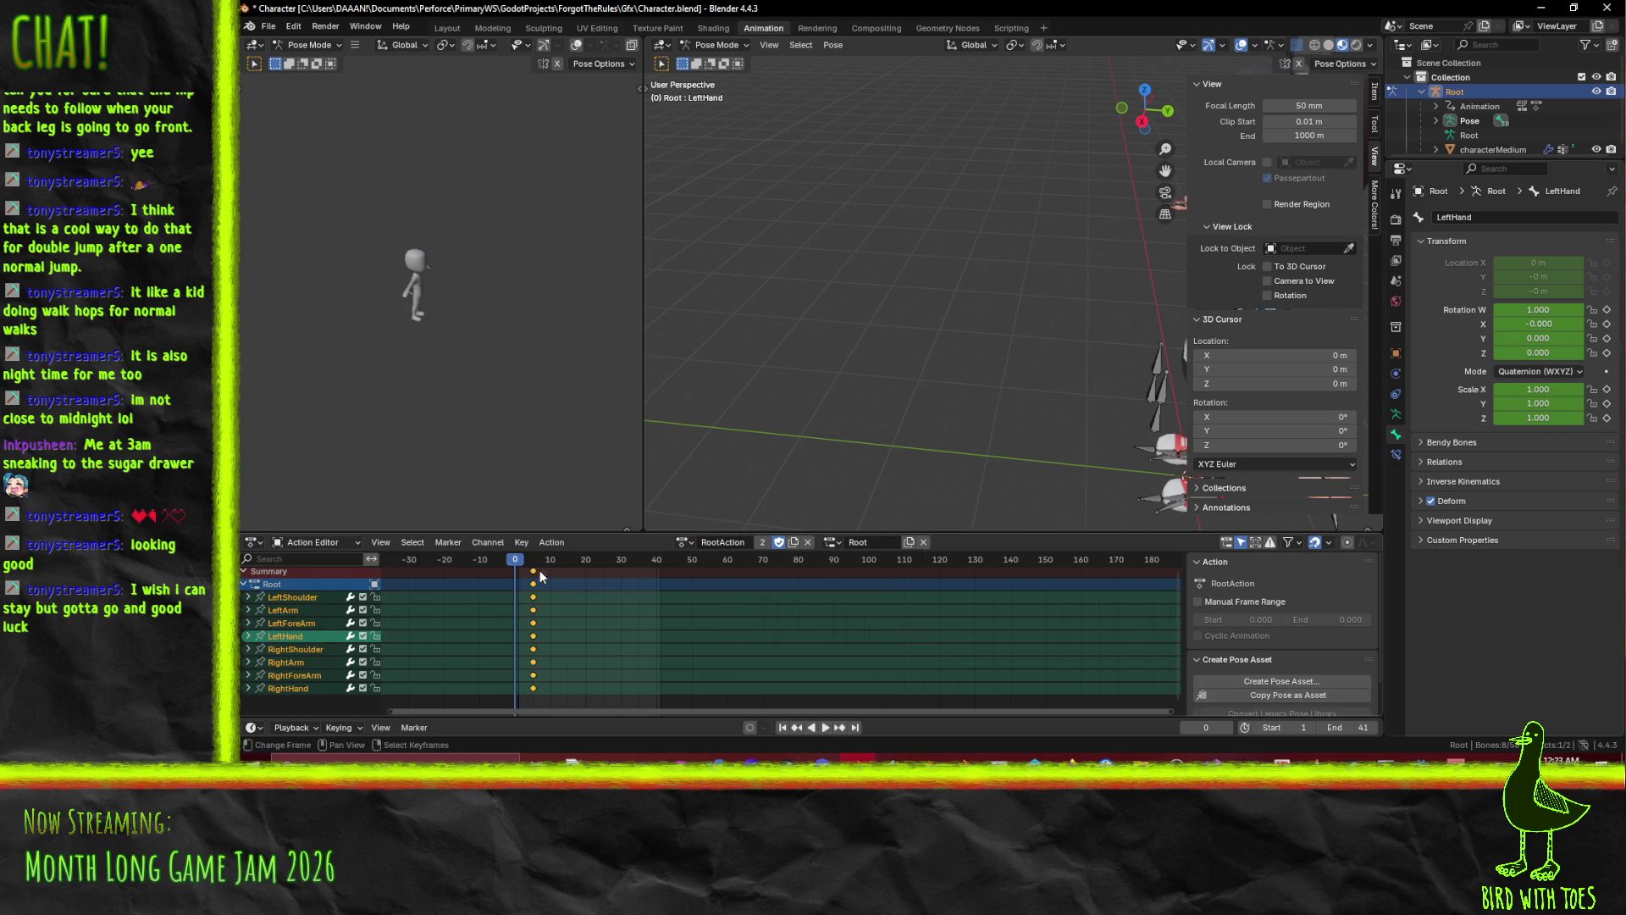
{"action": "left_click", "coordinate": [682, 543]}
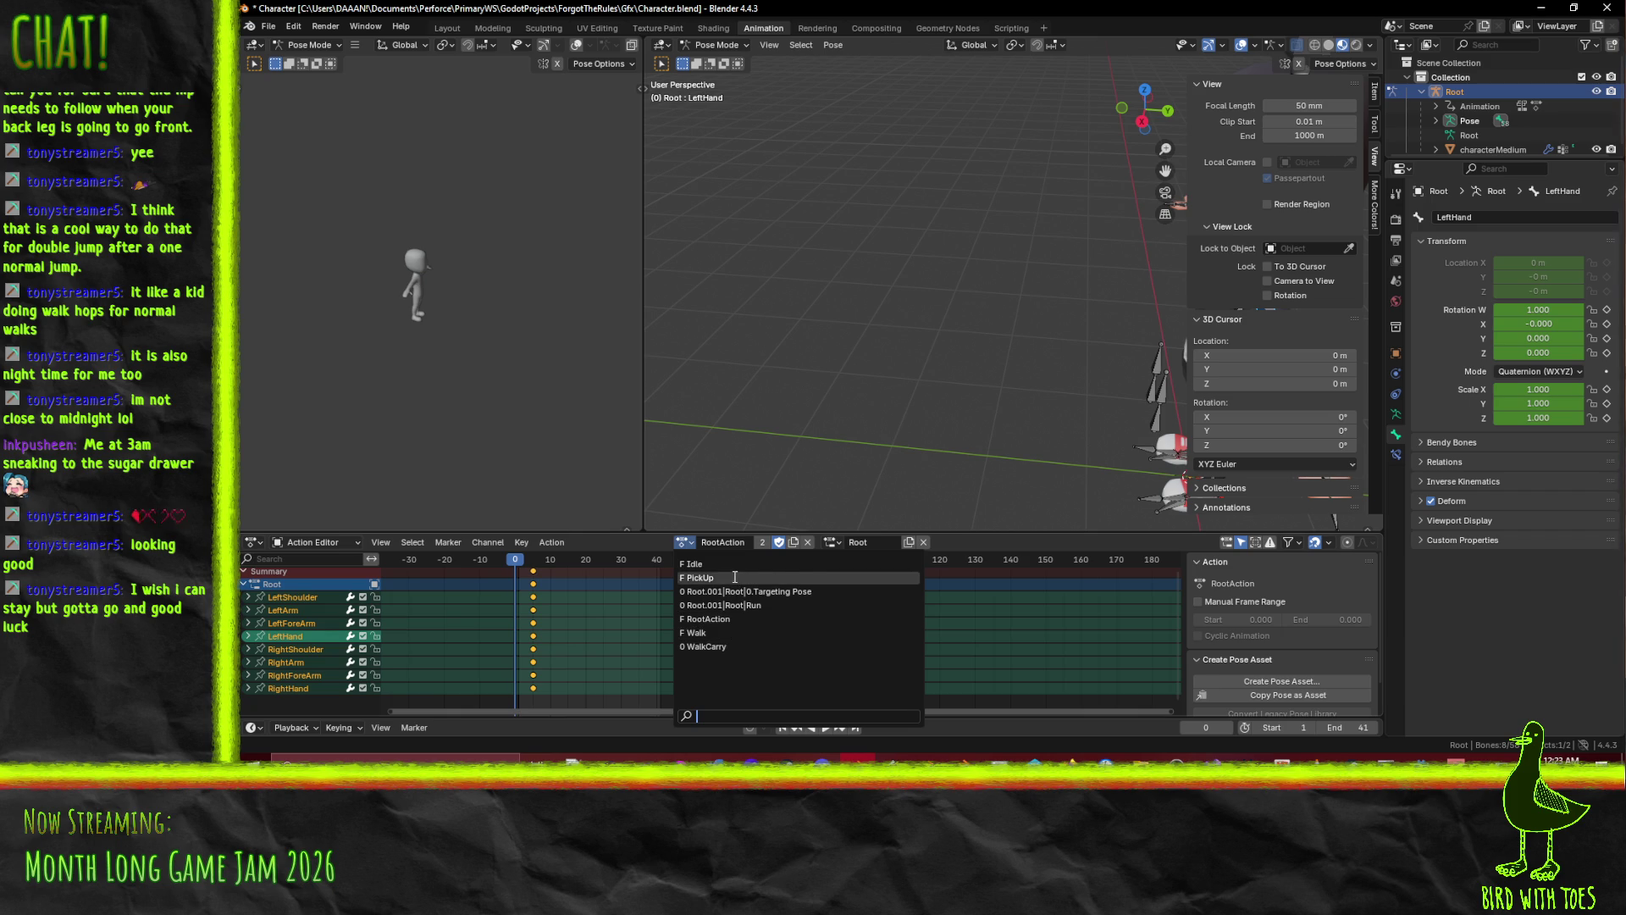
{"action": "left_click", "coordinate": [703, 564]}
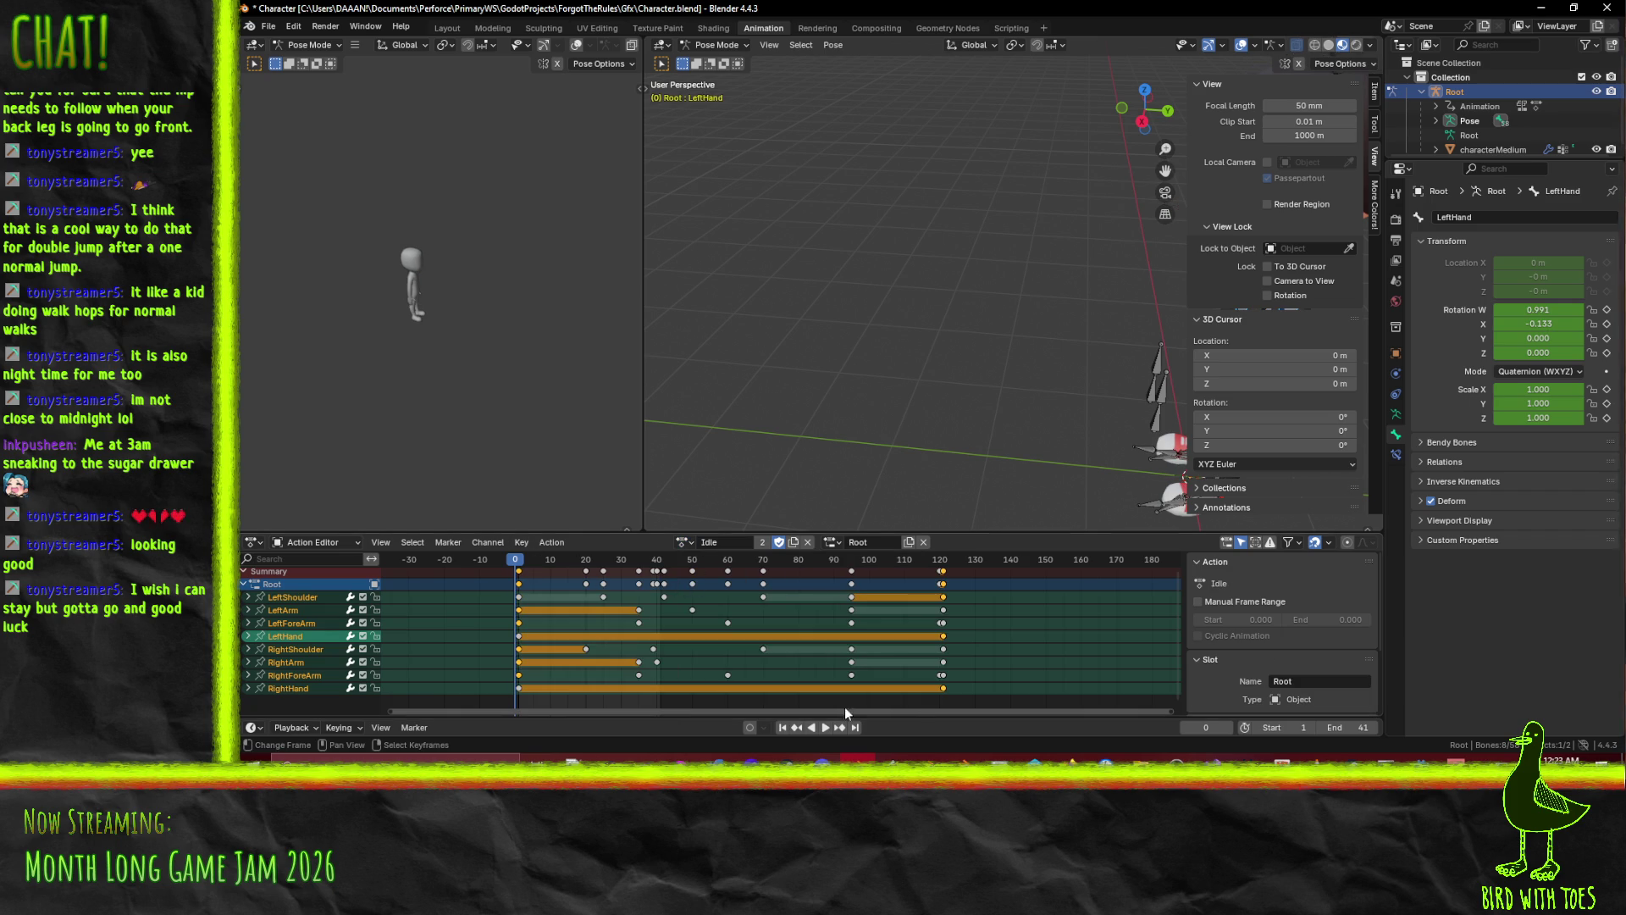
{"action": "left_click", "coordinate": [825, 726]}
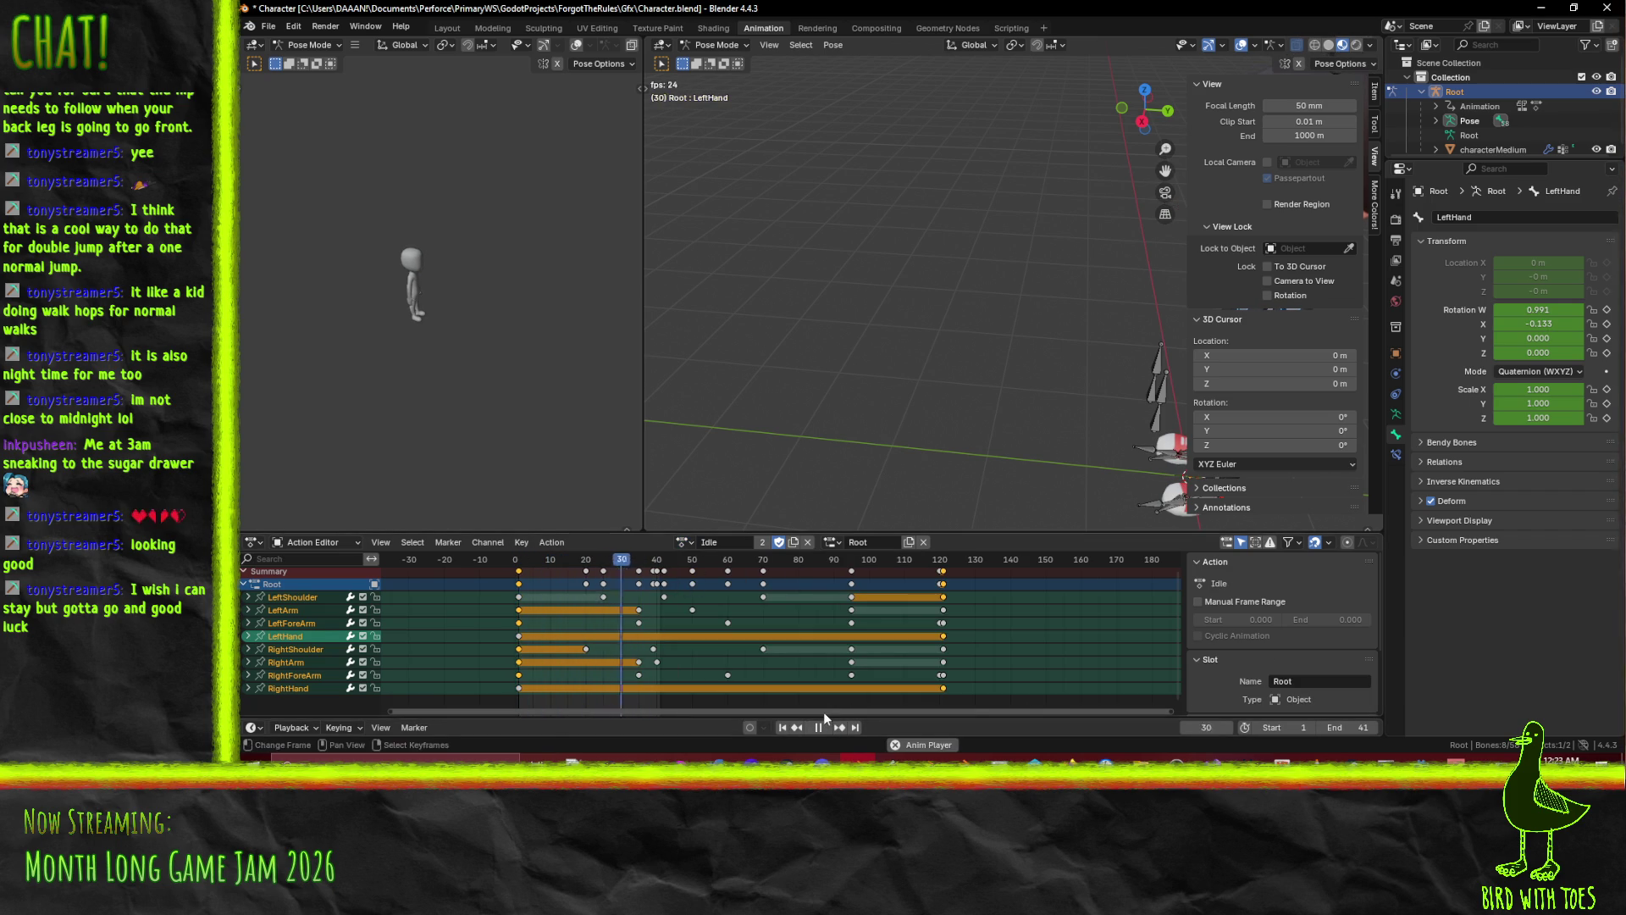
{"action": "left_click", "coordinate": [818, 727]}
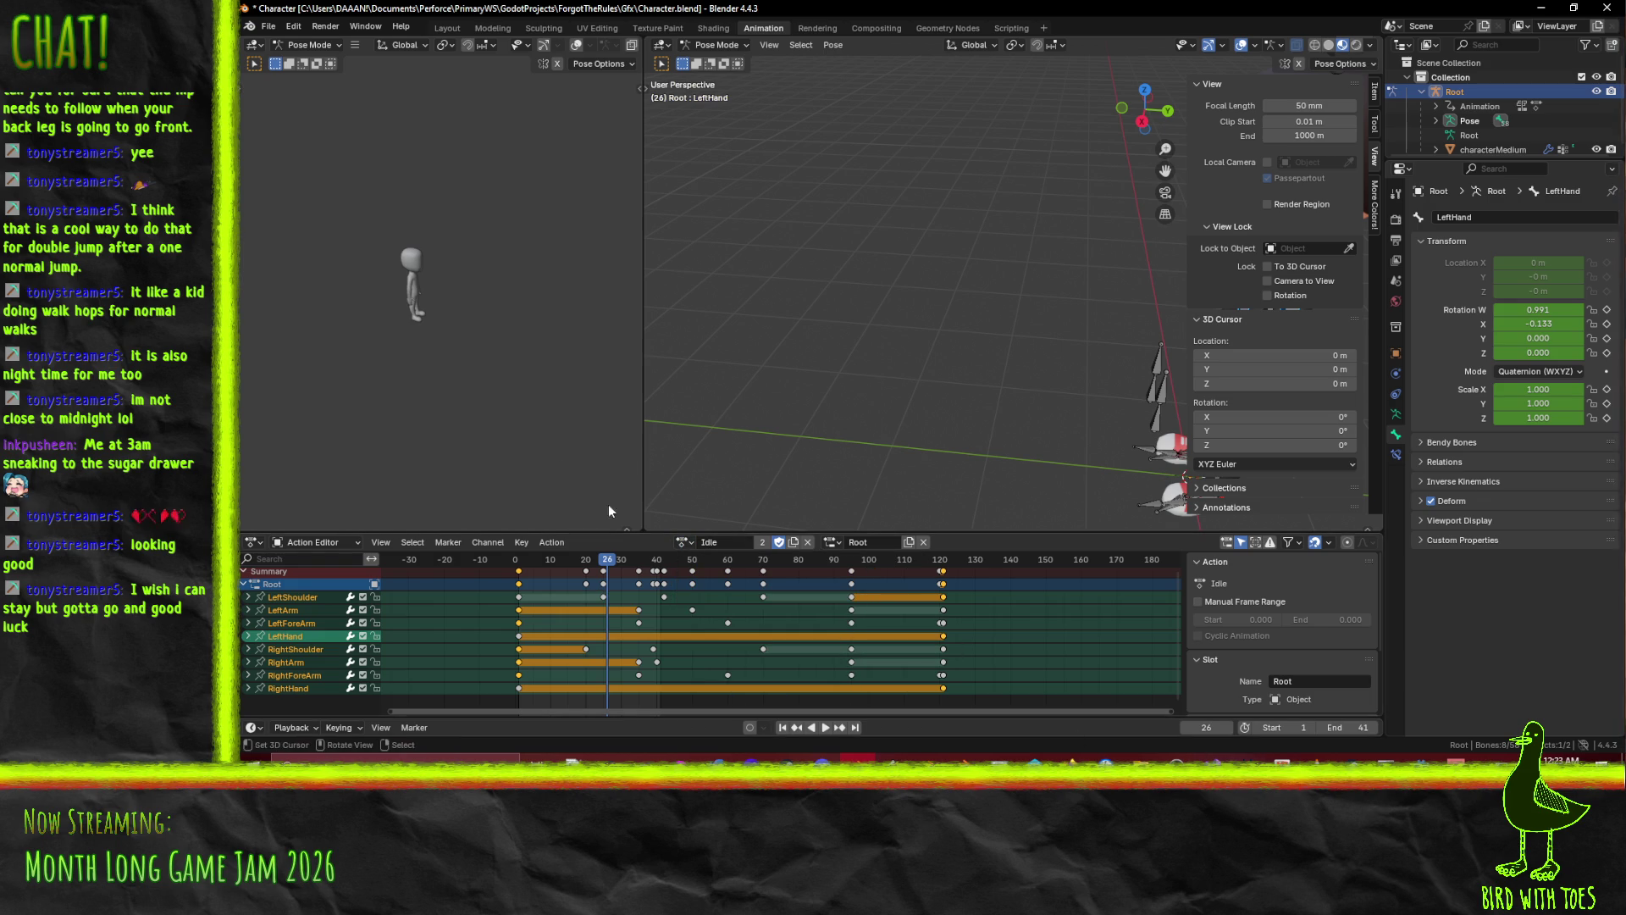
{"action": "left_click", "coordinate": [684, 542]}
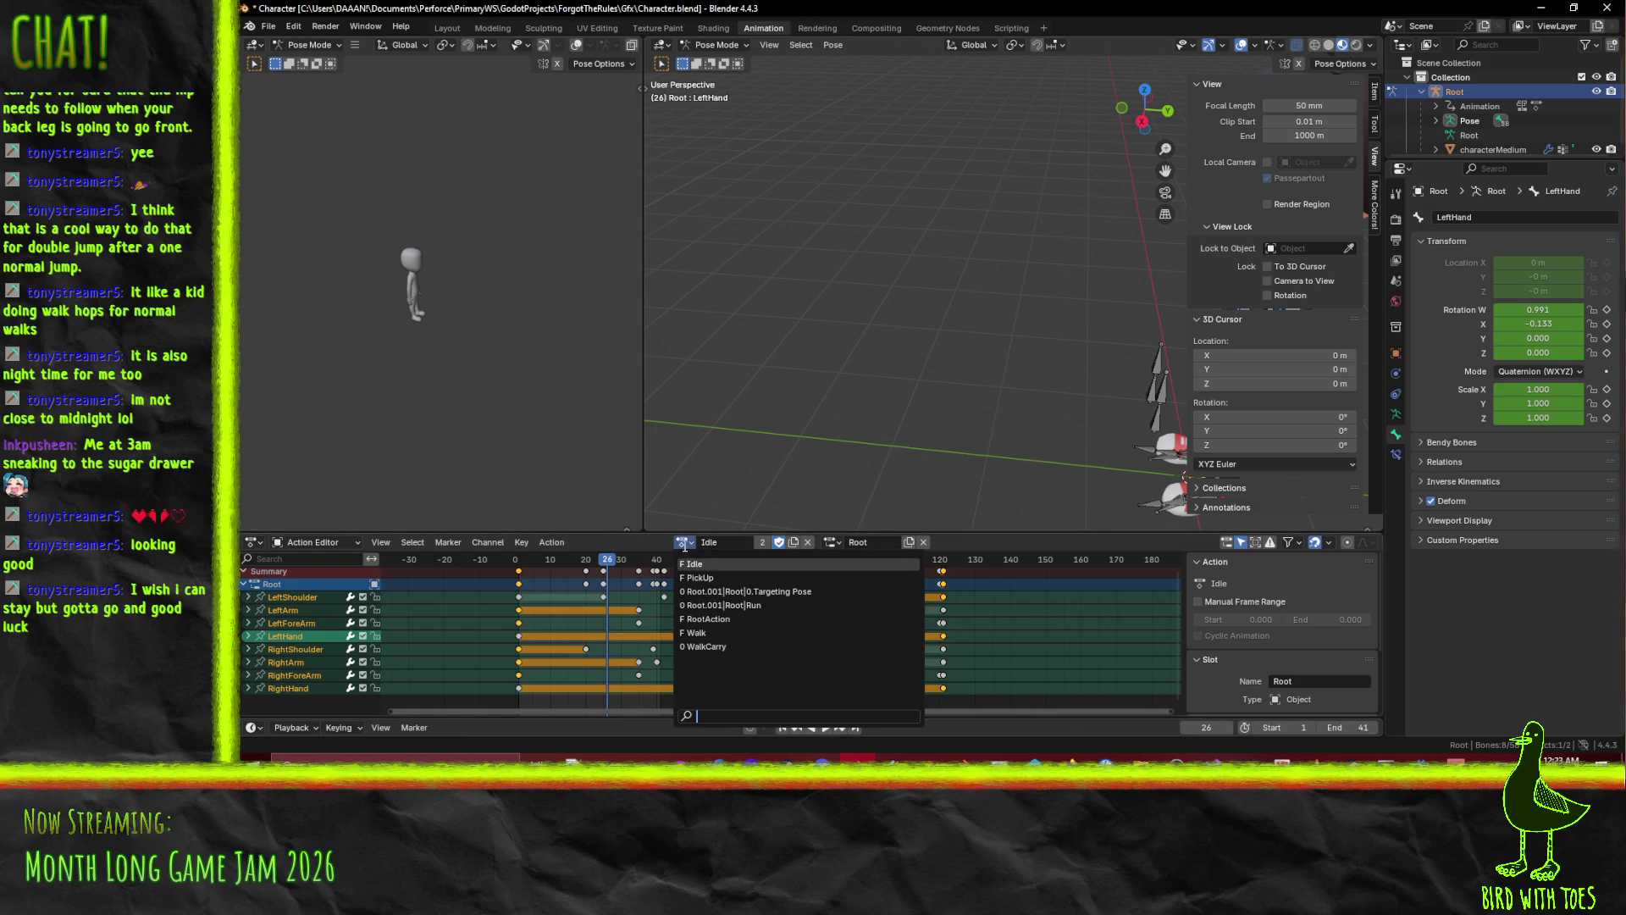
{"action": "left_click_drag", "start_coordinate": [613, 566], "coordinate": [518, 566]}
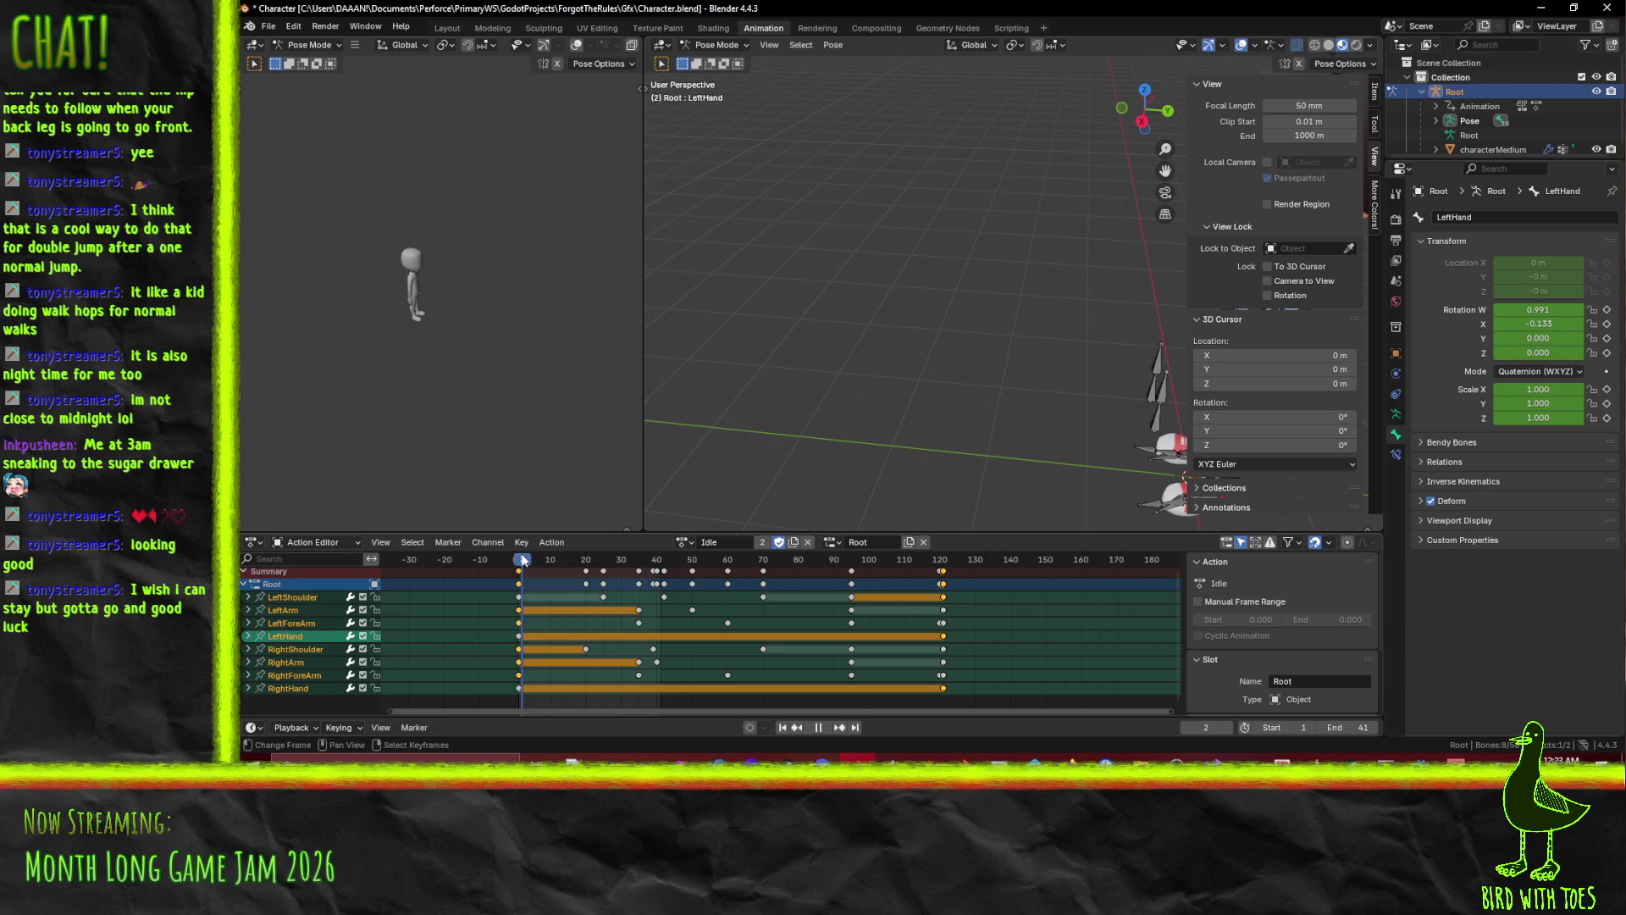
Duplicate the Idle action as a new action named Activate.
{"action": "left_click", "coordinate": [794, 543]}
{"action": "double_click", "coordinate": [750, 542]}
{"action": "type", "text": "Activate"}
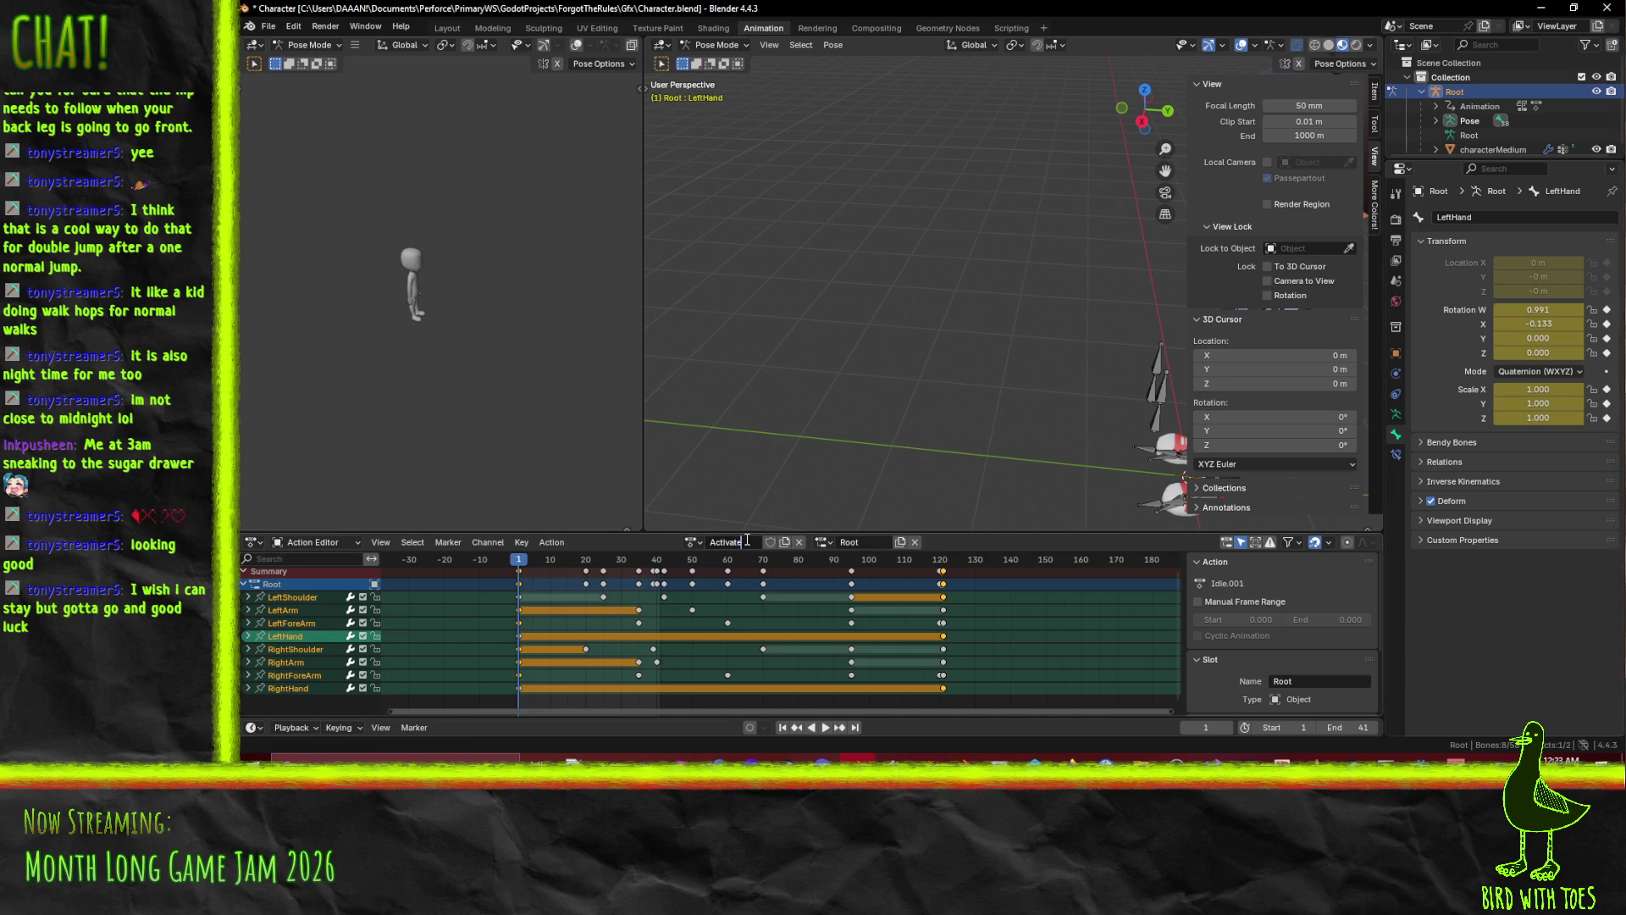
{"action": "key", "text": "Return"}
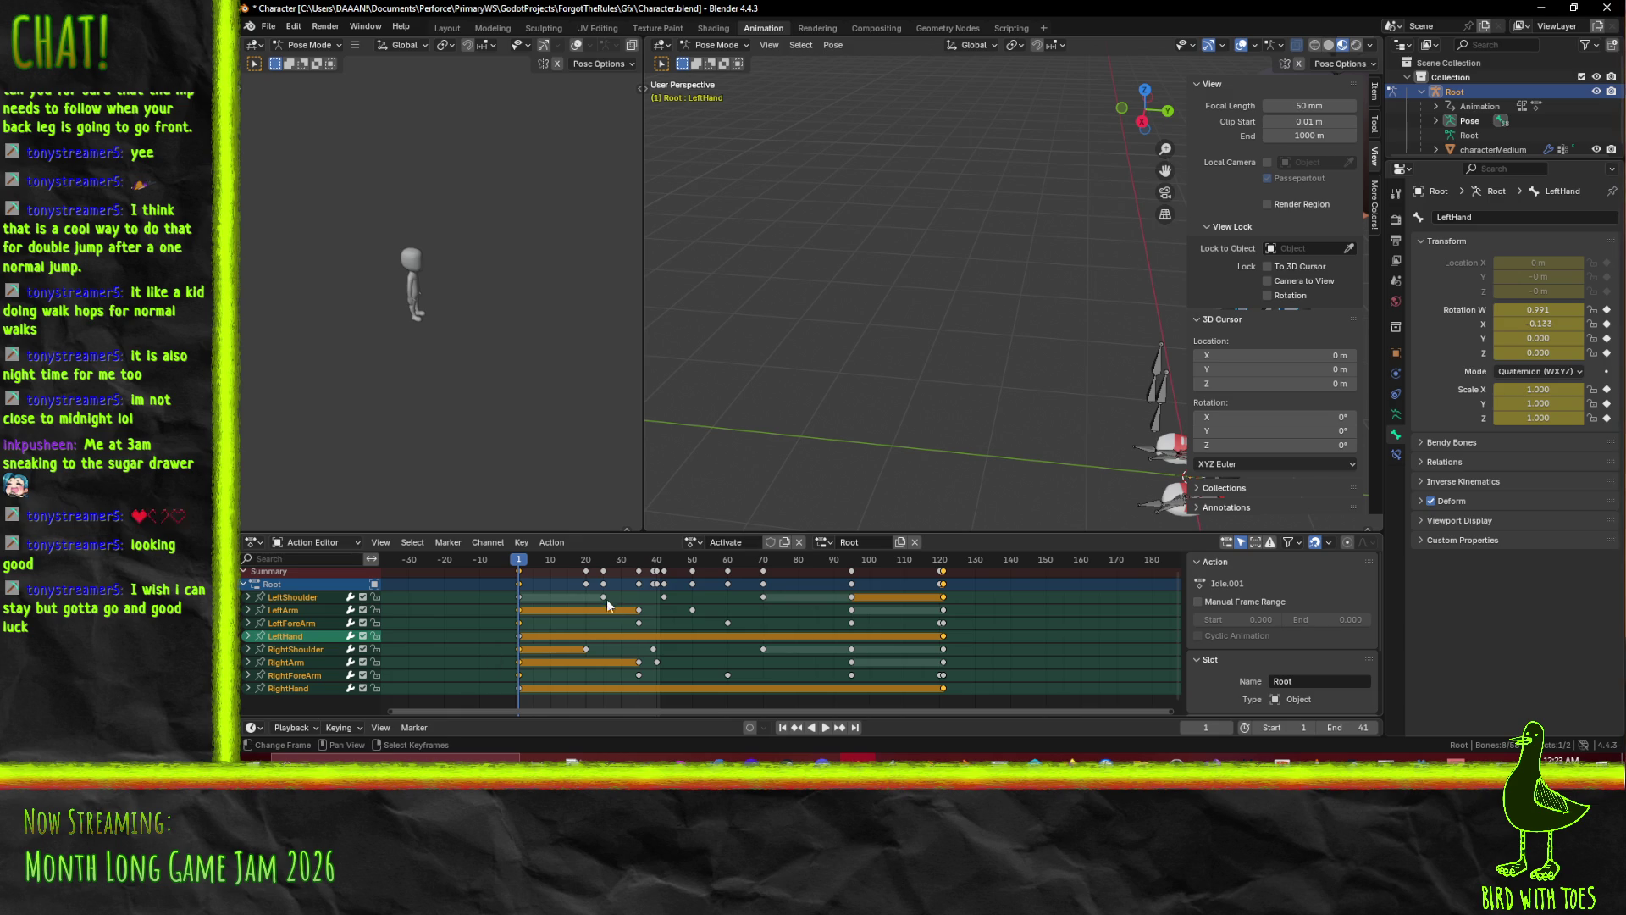
Delete the selected arm and shoulder keyframes and orbit the view to the character's front.
{"action": "mouse_move", "coordinate": [578, 567]}
{"action": "left_mouse_down"}
{"action": "mouse_move", "coordinate": [750, 596]}
{"action": "mouse_move", "coordinate": [993, 715]}
{"action": "left_mouse_up"}
{"action": "key", "text": "a"}
{"action": "key", "text": "x"}
{"action": "left_click", "coordinate": [974, 704]}
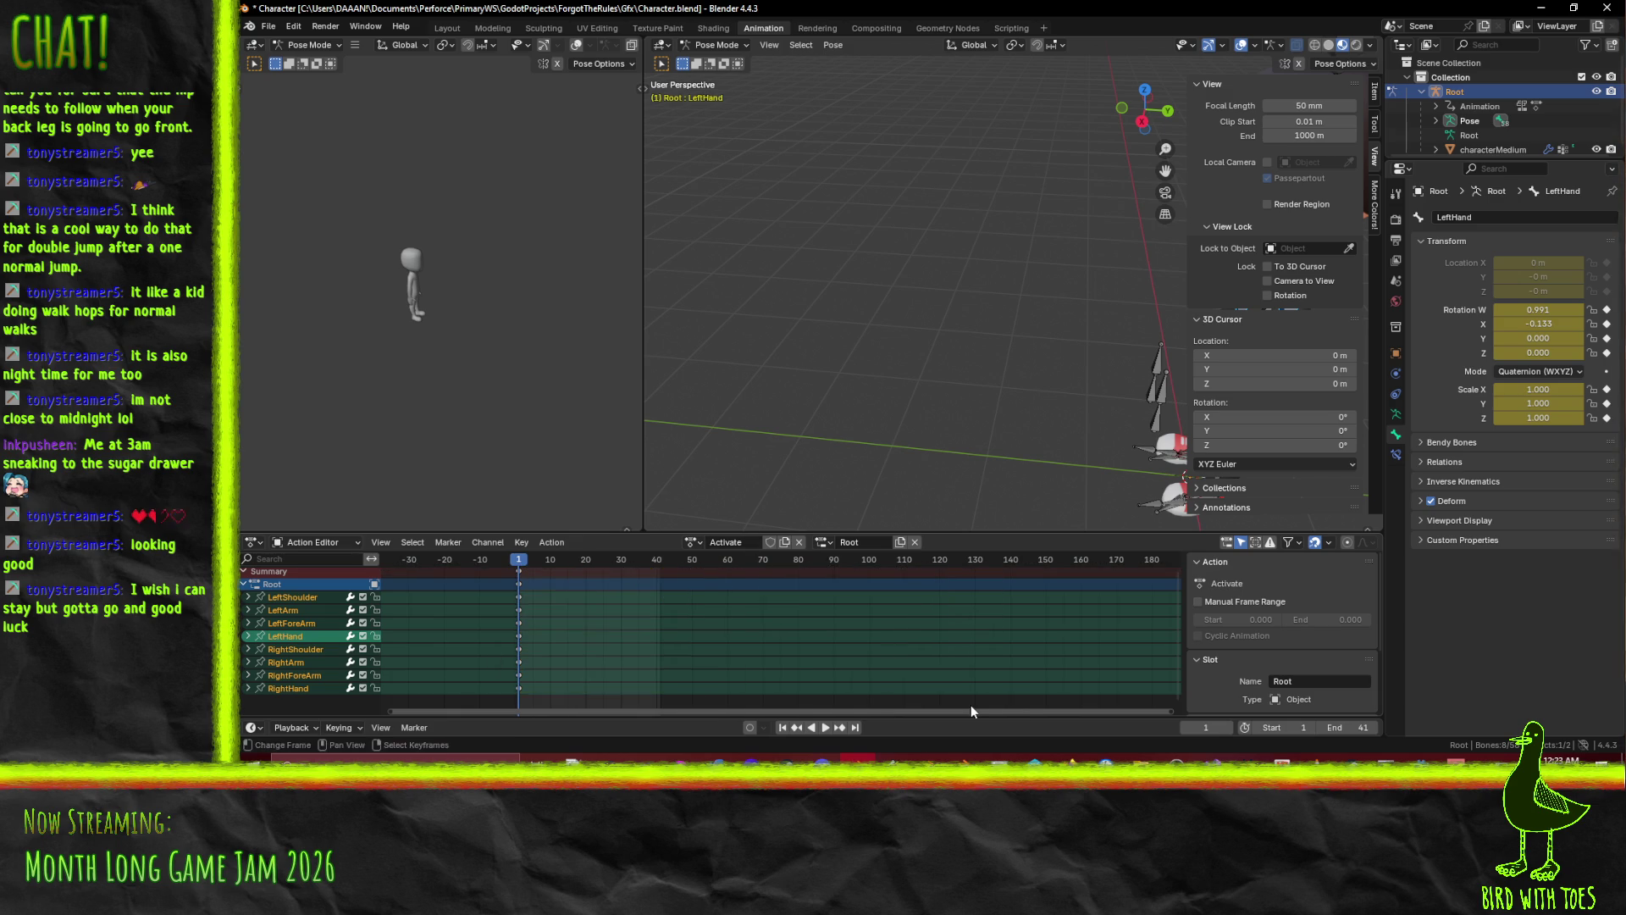
{"action": "scroll", "coordinate": [1064, 386], "scroll_direction": "up", "scroll_amount": 5}
{"action": "mouse_move", "coordinate": [926, 356]}
{"action": "left_mouse_down"}
{"action": "mouse_move", "coordinate": [1038, 337]}
{"action": "mouse_move", "coordinate": [830, 384]}
{"action": "mouse_move", "coordinate": [923, 367]}
{"action": "mouse_move", "coordinate": [993, 317]}
{"action": "left_mouse_up"}
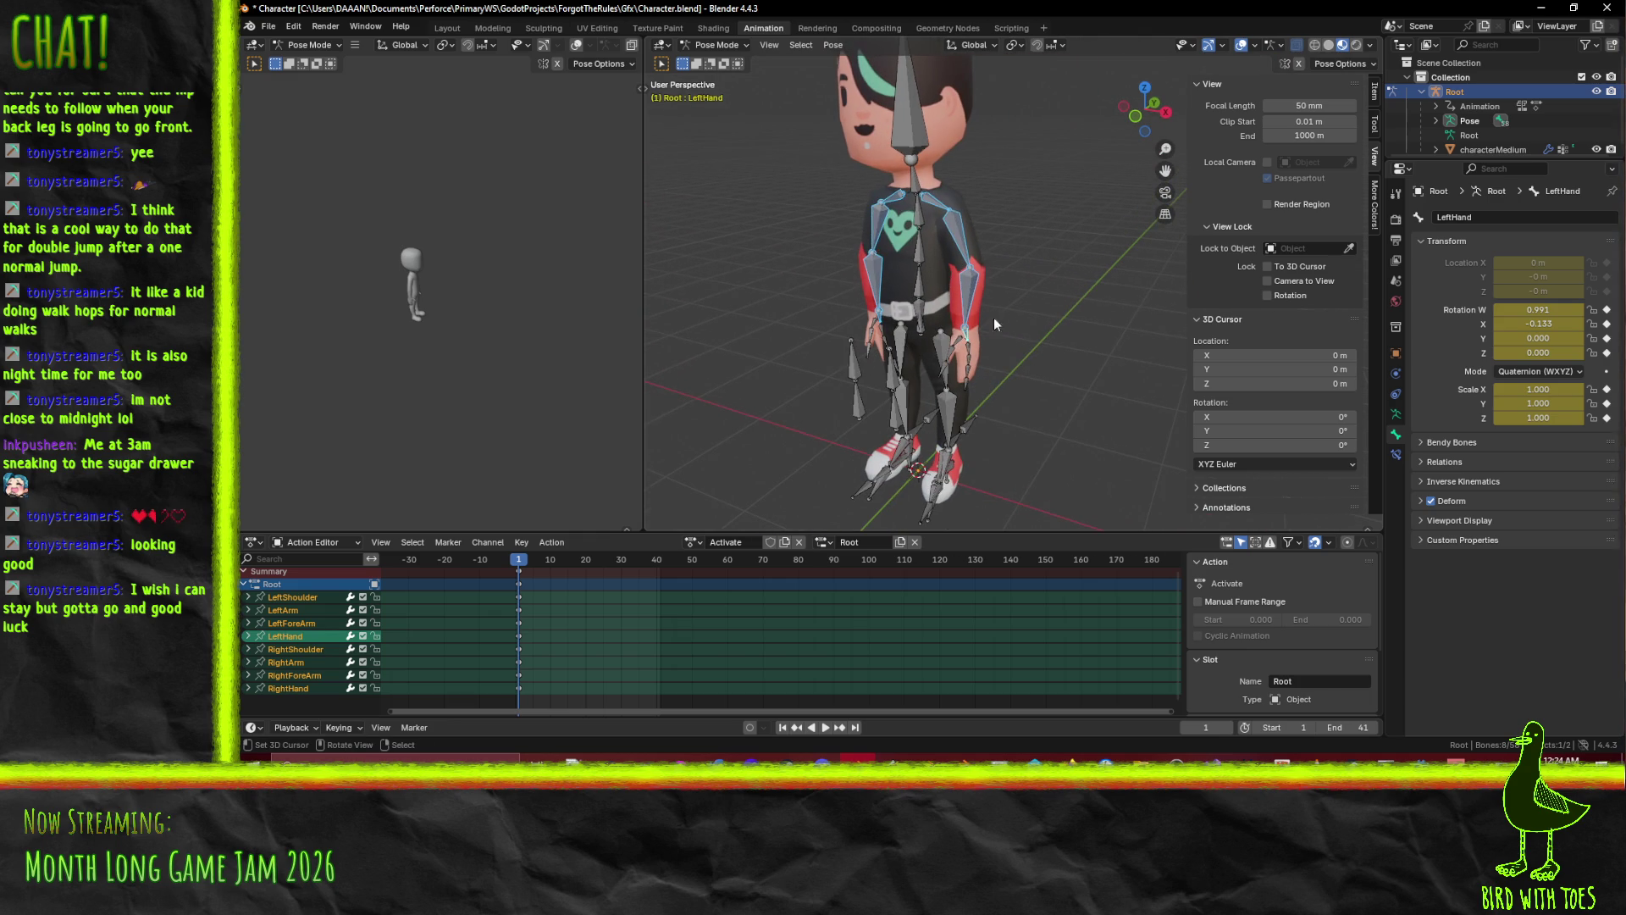
{"action": "left_click", "coordinate": [936, 203]}
{"action": "mouse_move", "coordinate": [1079, 359]}
{"action": "left_mouse_down"}
{"action": "mouse_move", "coordinate": [1111, 359]}
{"action": "mouse_move", "coordinate": [1003, 333]}
{"action": "mouse_move", "coordinate": [883, 352]}
{"action": "mouse_move", "coordinate": [1066, 317]}
{"action": "mouse_move", "coordinate": [905, 317]}
{"action": "mouse_move", "coordinate": [905, 339]}
{"action": "mouse_move", "coordinate": [987, 333]}
{"action": "mouse_move", "coordinate": [949, 331]}
{"action": "mouse_move", "coordinate": [788, 418]}
{"action": "mouse_move", "coordinate": [877, 422]}
{"action": "mouse_move", "coordinate": [780, 375]}
{"action": "left_mouse_up"}
Switch to the front view and select the Spine bone, cancelling a trial rotation.
{"action": "key", "text": "KP_1"}
{"action": "key", "text": "KP_3"}
{"action": "key", "text": "KP_1"}
{"action": "left_click", "coordinate": [794, 393]}
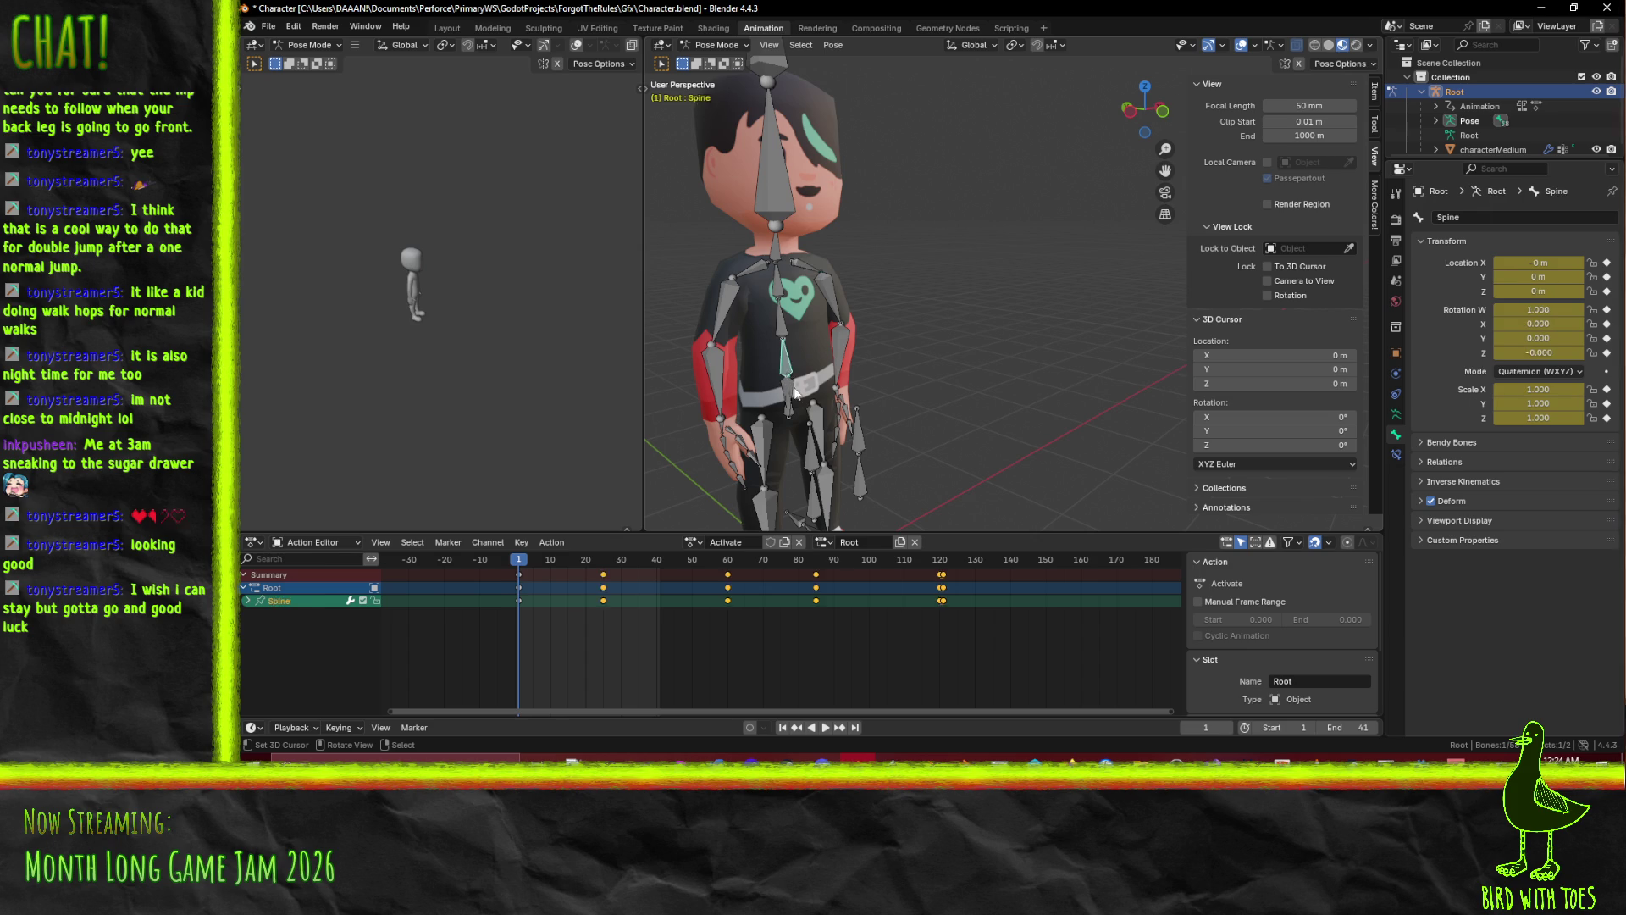
{"action": "left_click", "coordinate": [796, 392]}
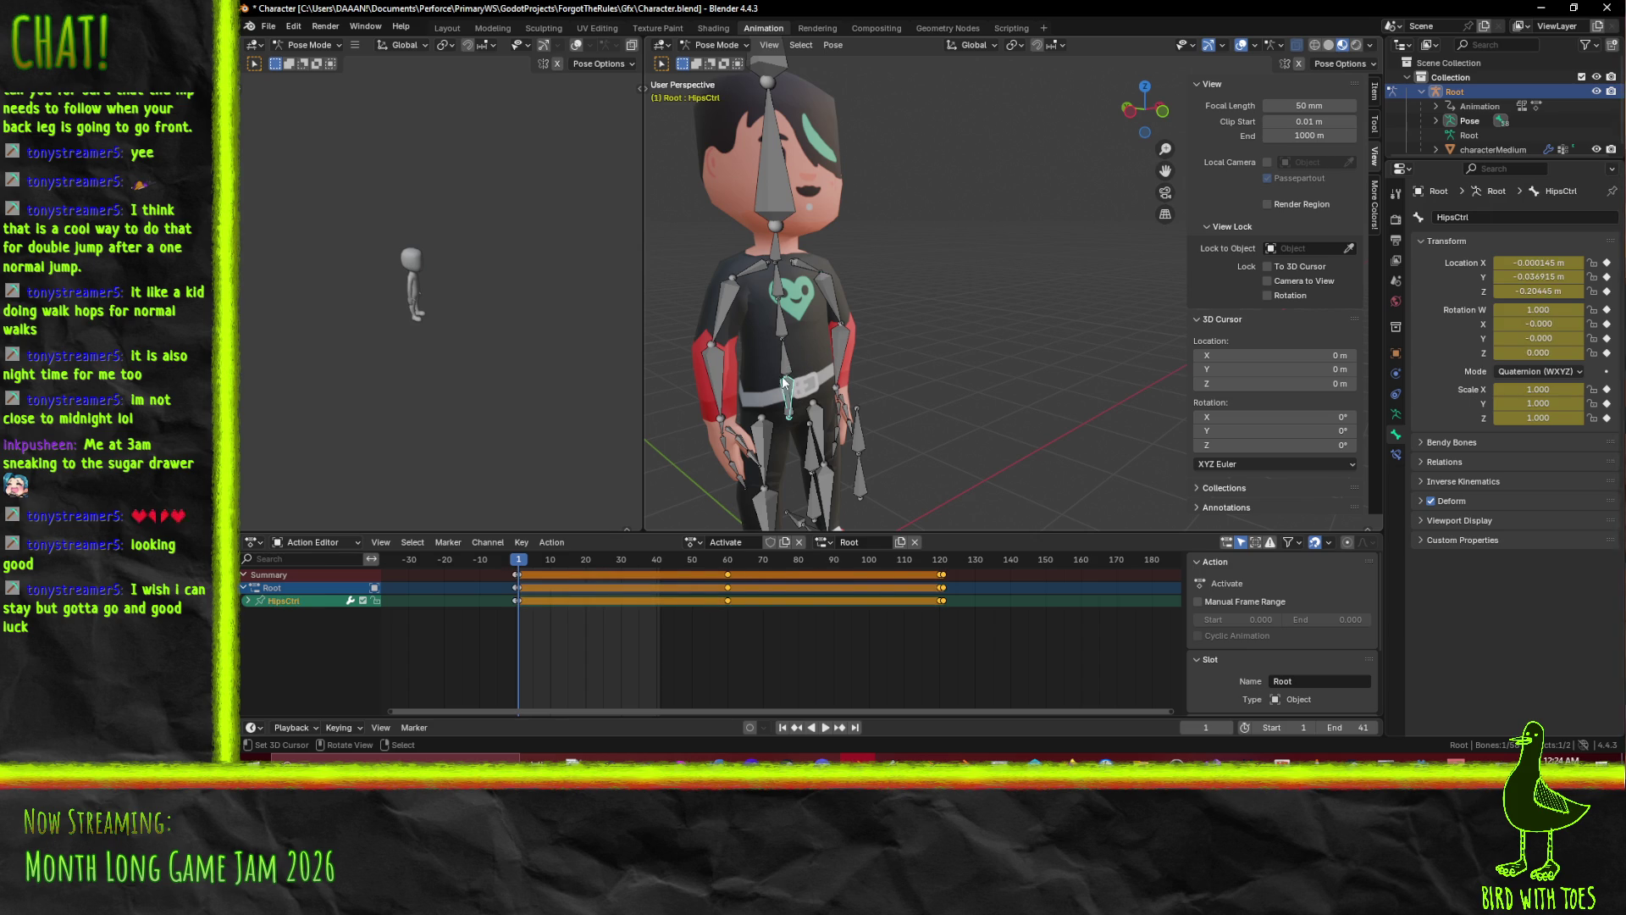
{"action": "left_click", "coordinate": [791, 363]}
{"action": "key", "text": "r"}
{"action": "key", "text": "x"}
{"action": "key", "text": "z"}
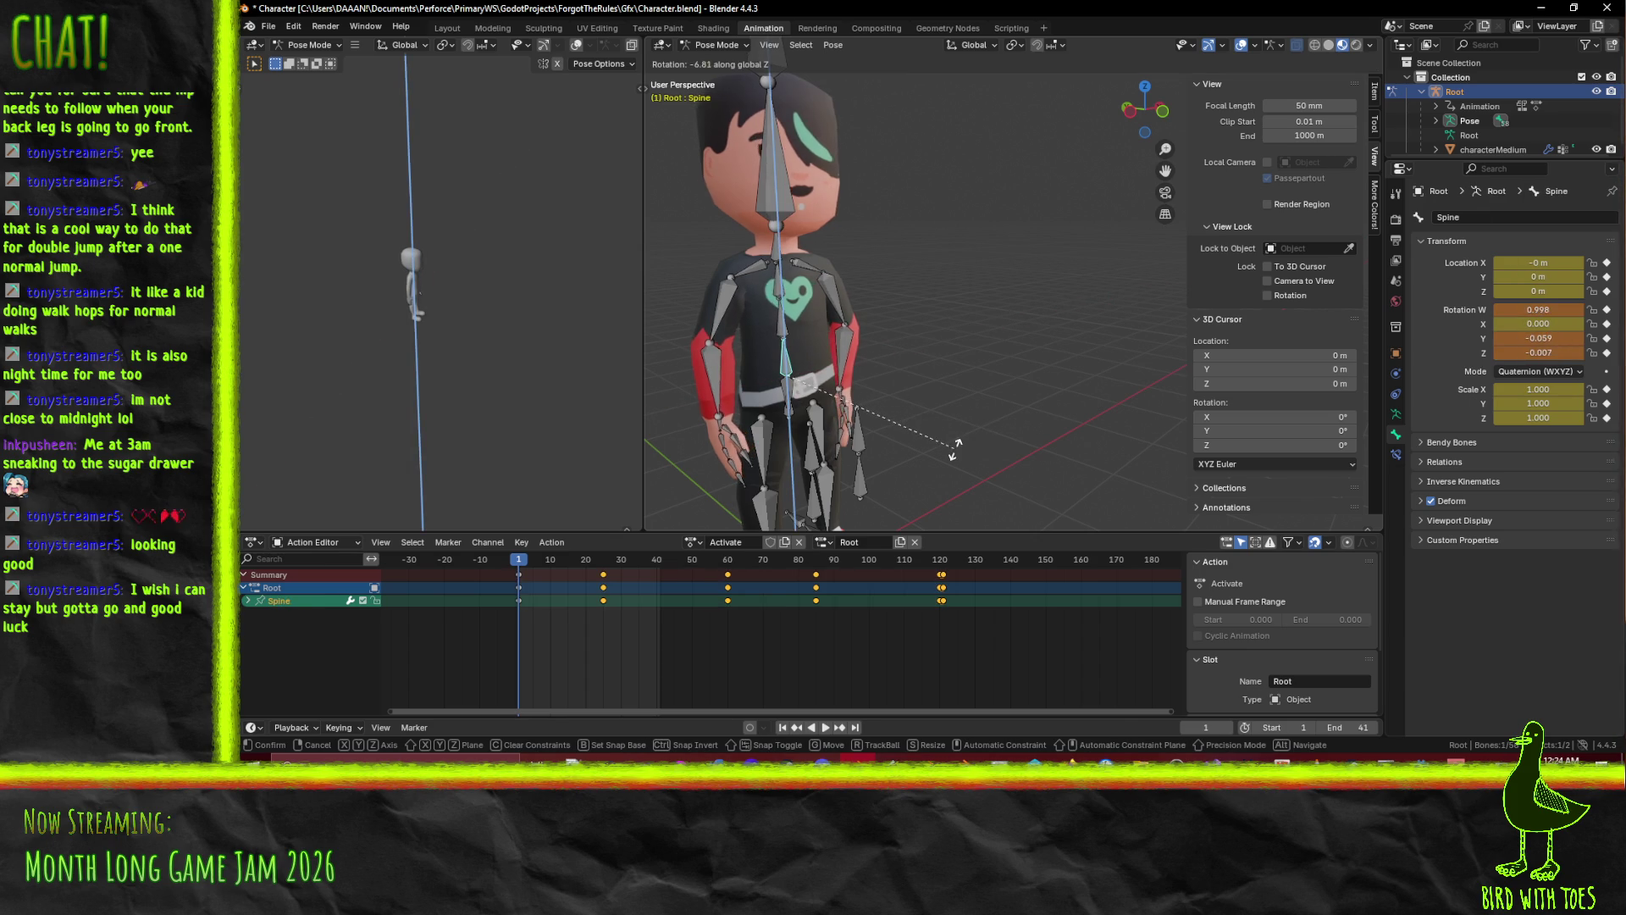
{"action": "key", "text": "Escape"}
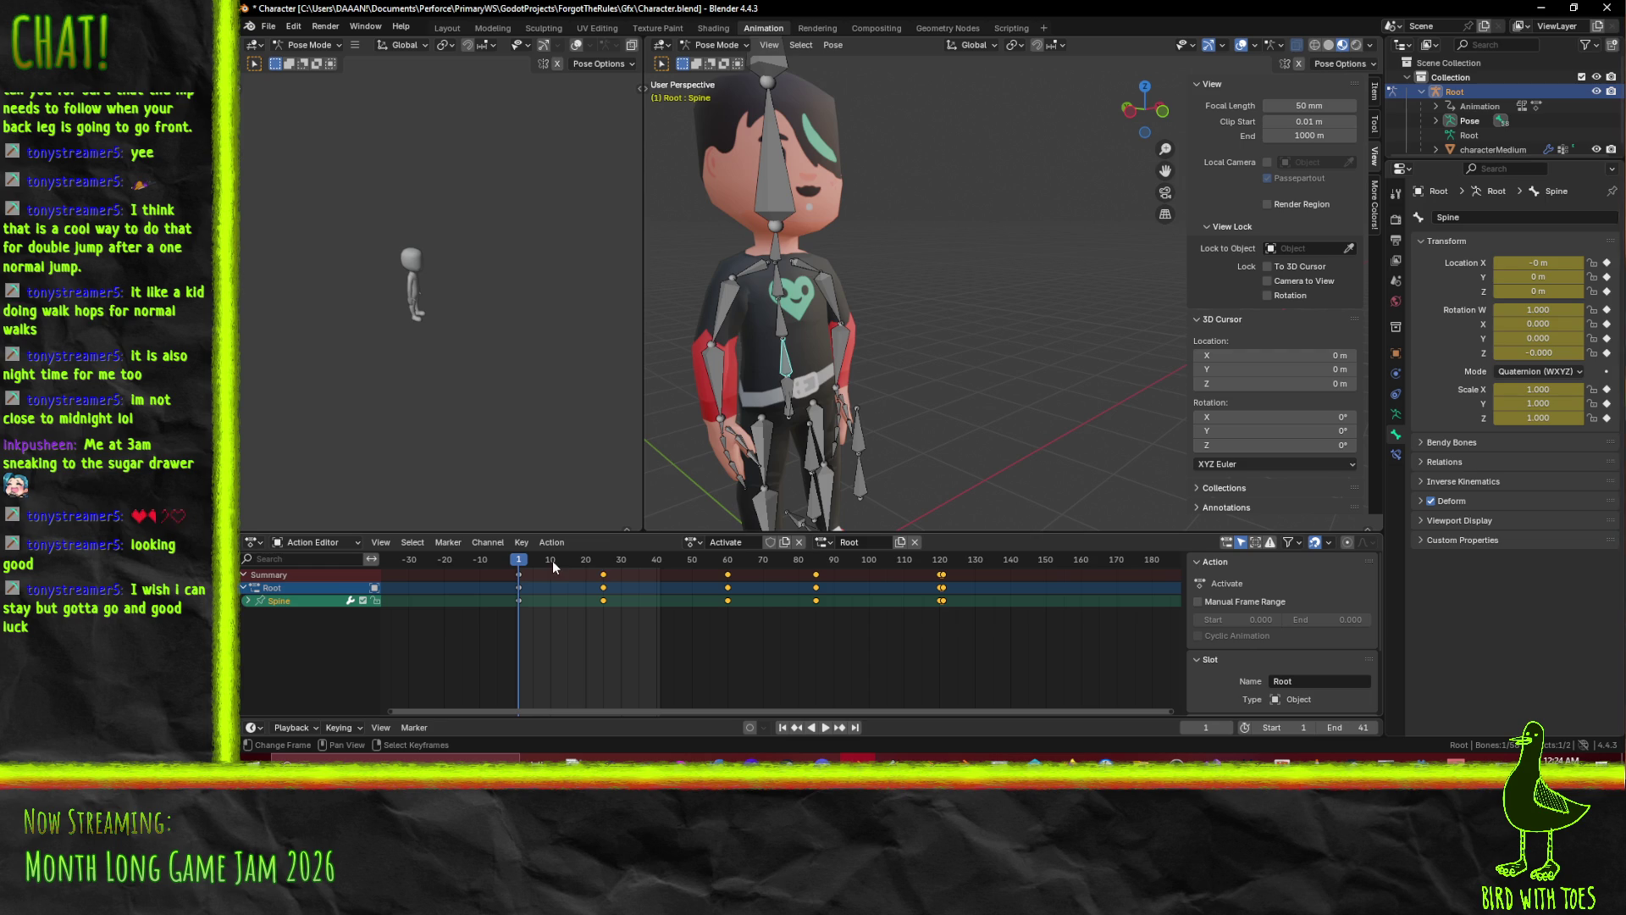
At frame 5, twist the spine and chest around Z and key the spine.
{"action": "key", "text": "space"}
{"action": "left_click", "coordinate": [534, 561]}
{"action": "key", "text": "space"}
{"action": "key", "text": "r"}
{"action": "key", "text": "z"}
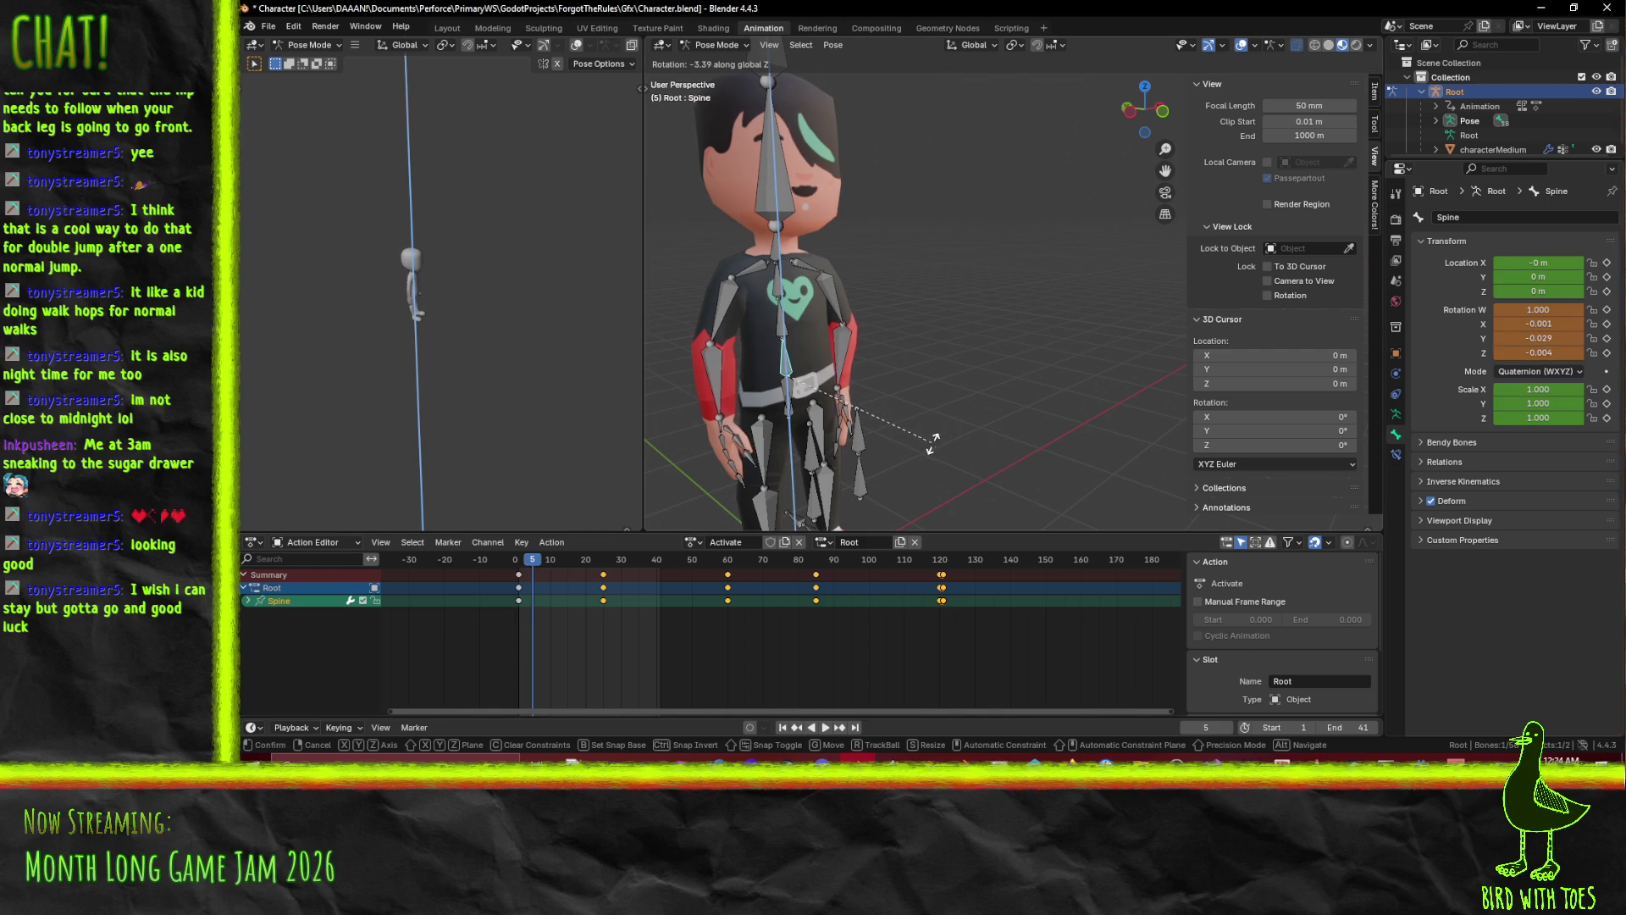
{"action": "left_click", "coordinate": [932, 442]}
{"action": "key", "text": "bracketright"}
{"action": "key", "text": "r"}
{"action": "key", "text": "z"}
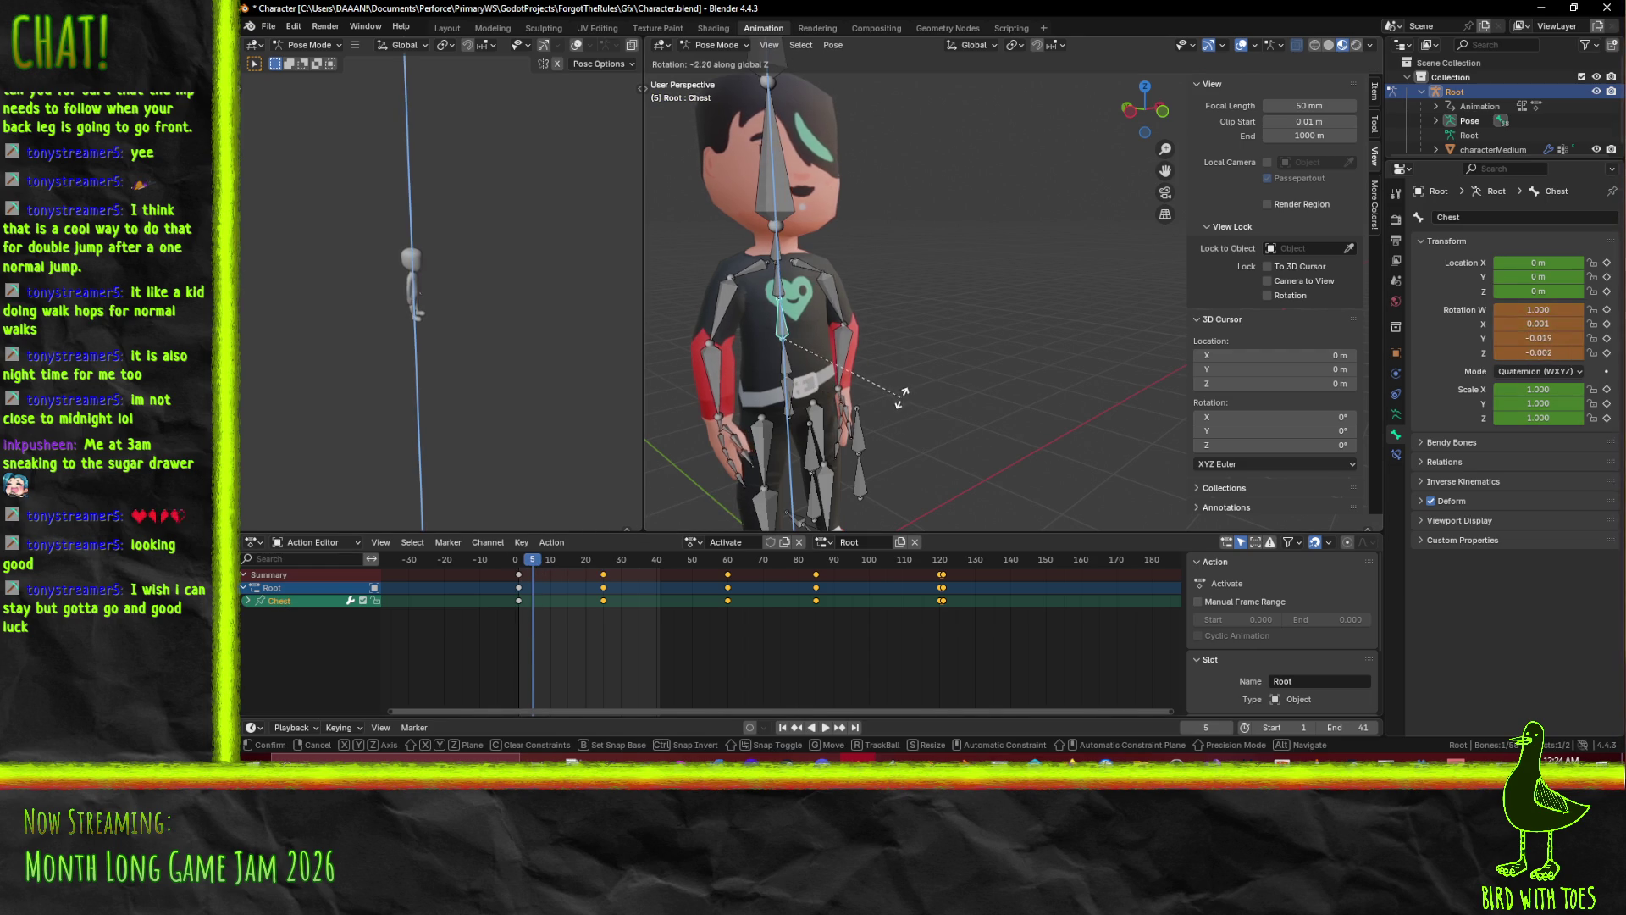
{"action": "left_click", "coordinate": [899, 398]}
{"action": "left_click", "coordinate": [774, 366]}
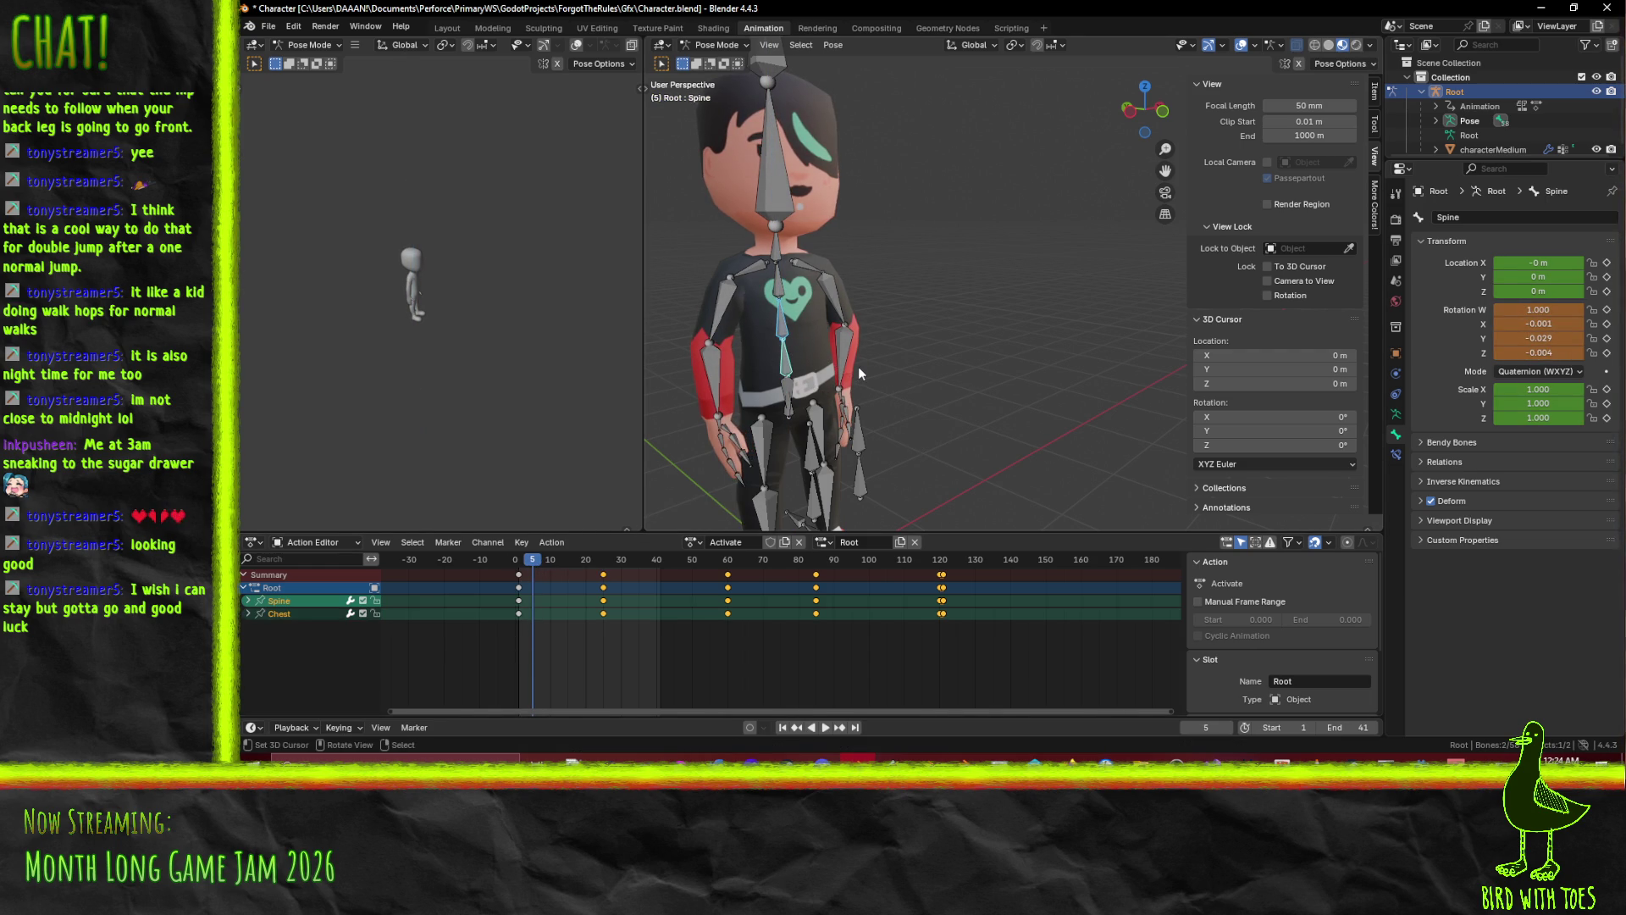
{"action": "key", "text": "i"}
Rotate the right shoulder around Z and key it with the upper chest at frame 5.
{"action": "left_click", "coordinate": [753, 261]}
{"action": "key", "text": "r"}
{"action": "key", "text": "z"}
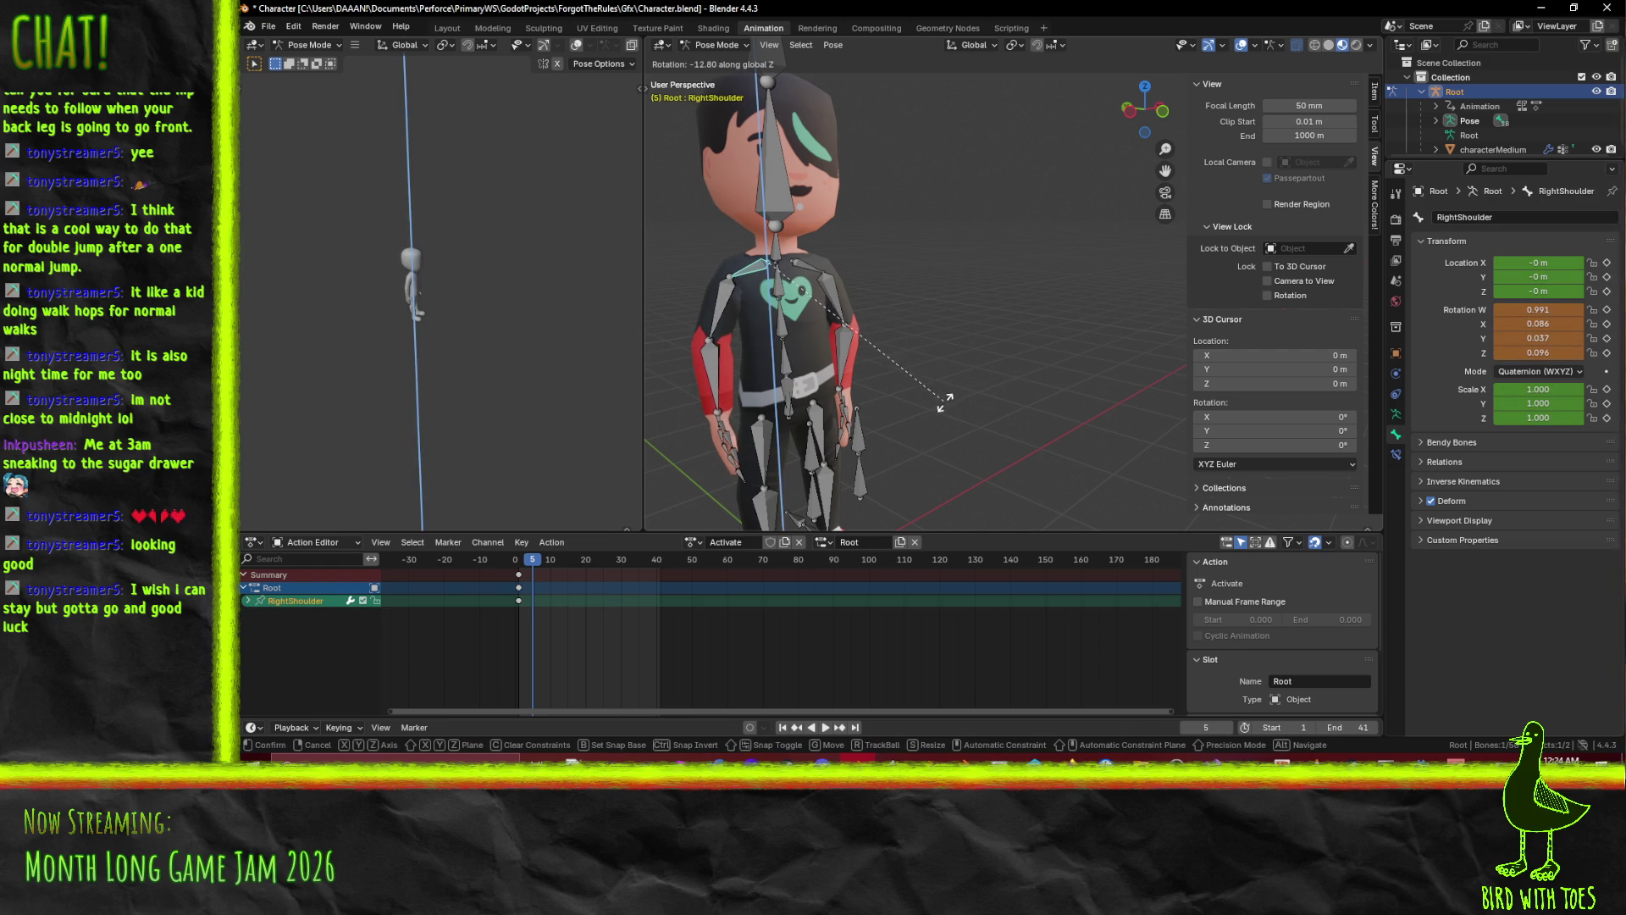
{"action": "left_click", "coordinate": [755, 342]}
{"action": "left_click", "coordinate": [747, 318]}
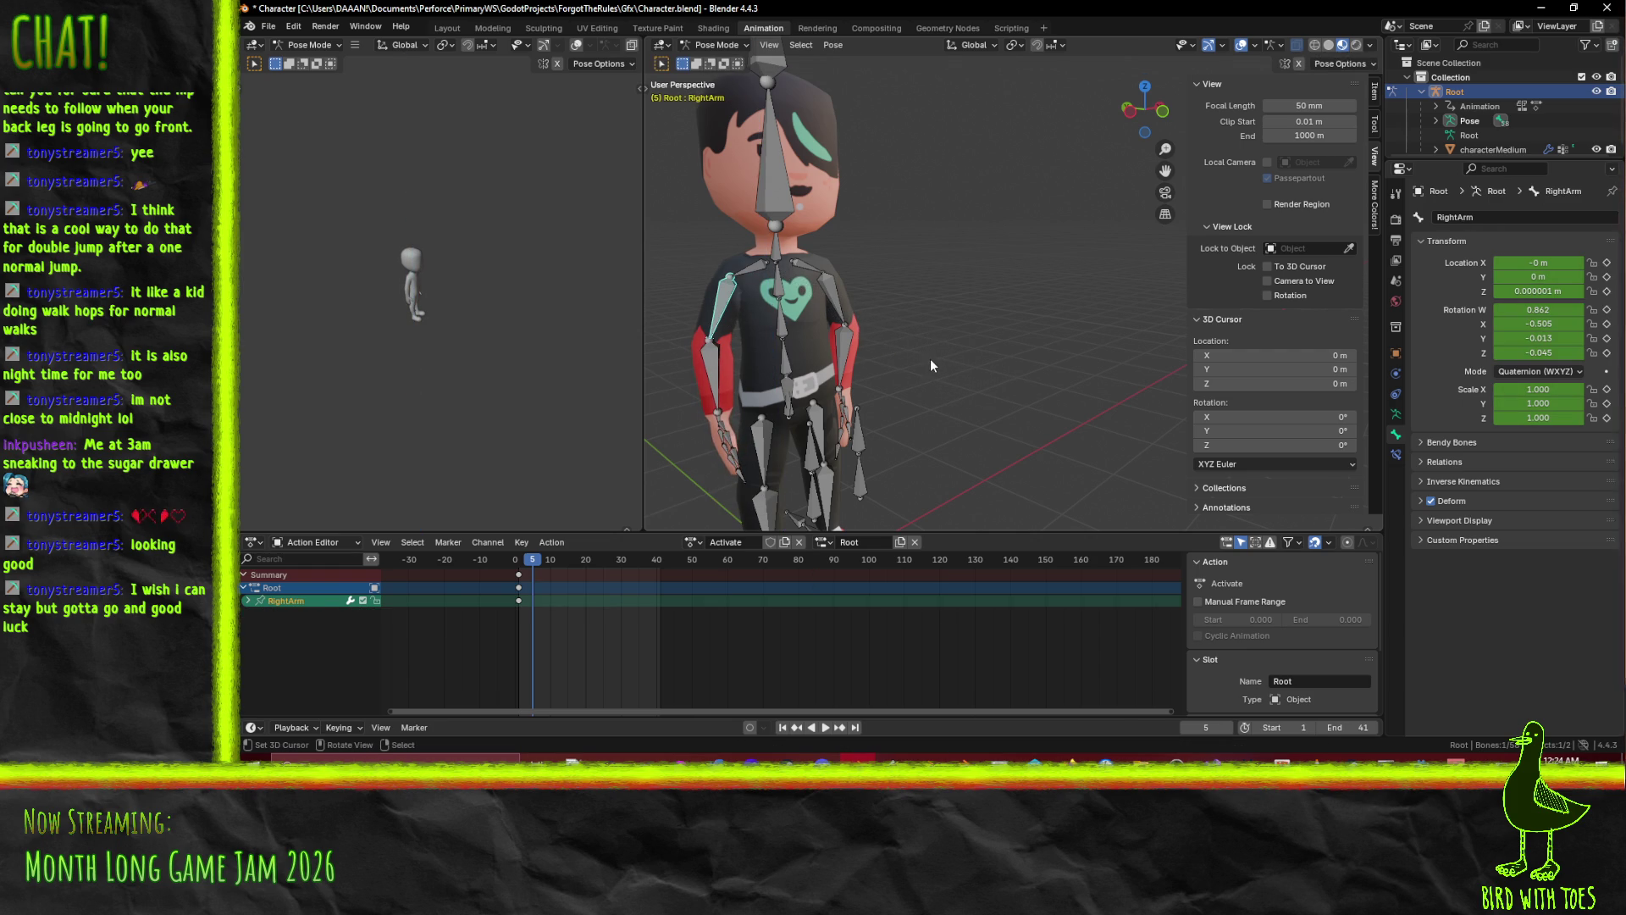
{"action": "left_click", "coordinate": [751, 269]}
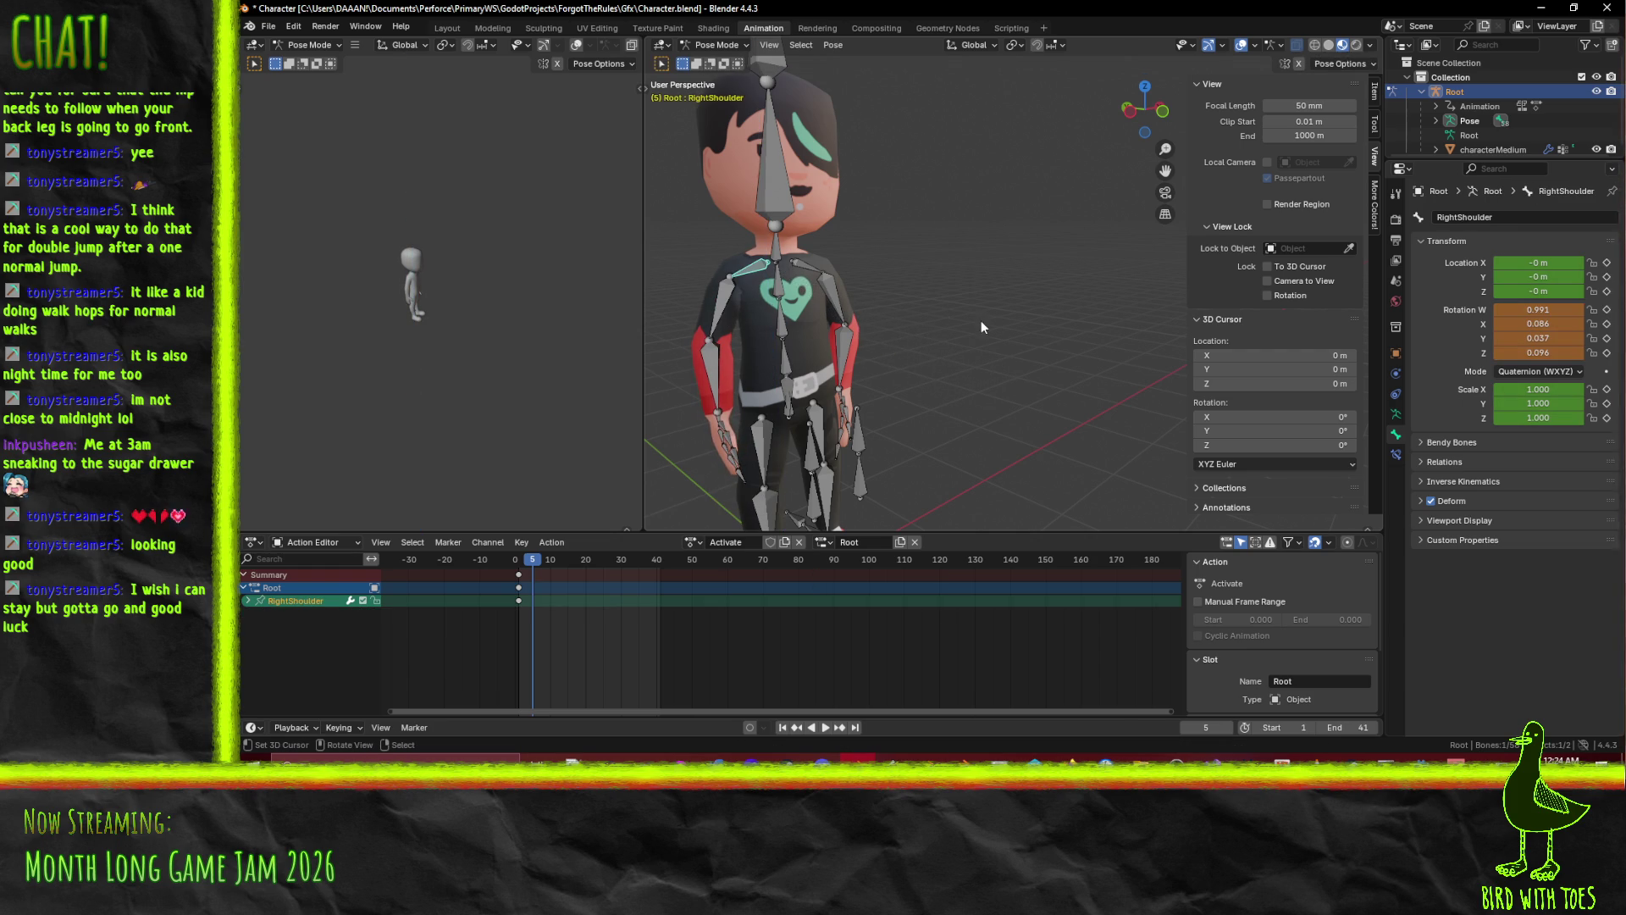
{"action": "key", "text": "shift+bracketleft"}
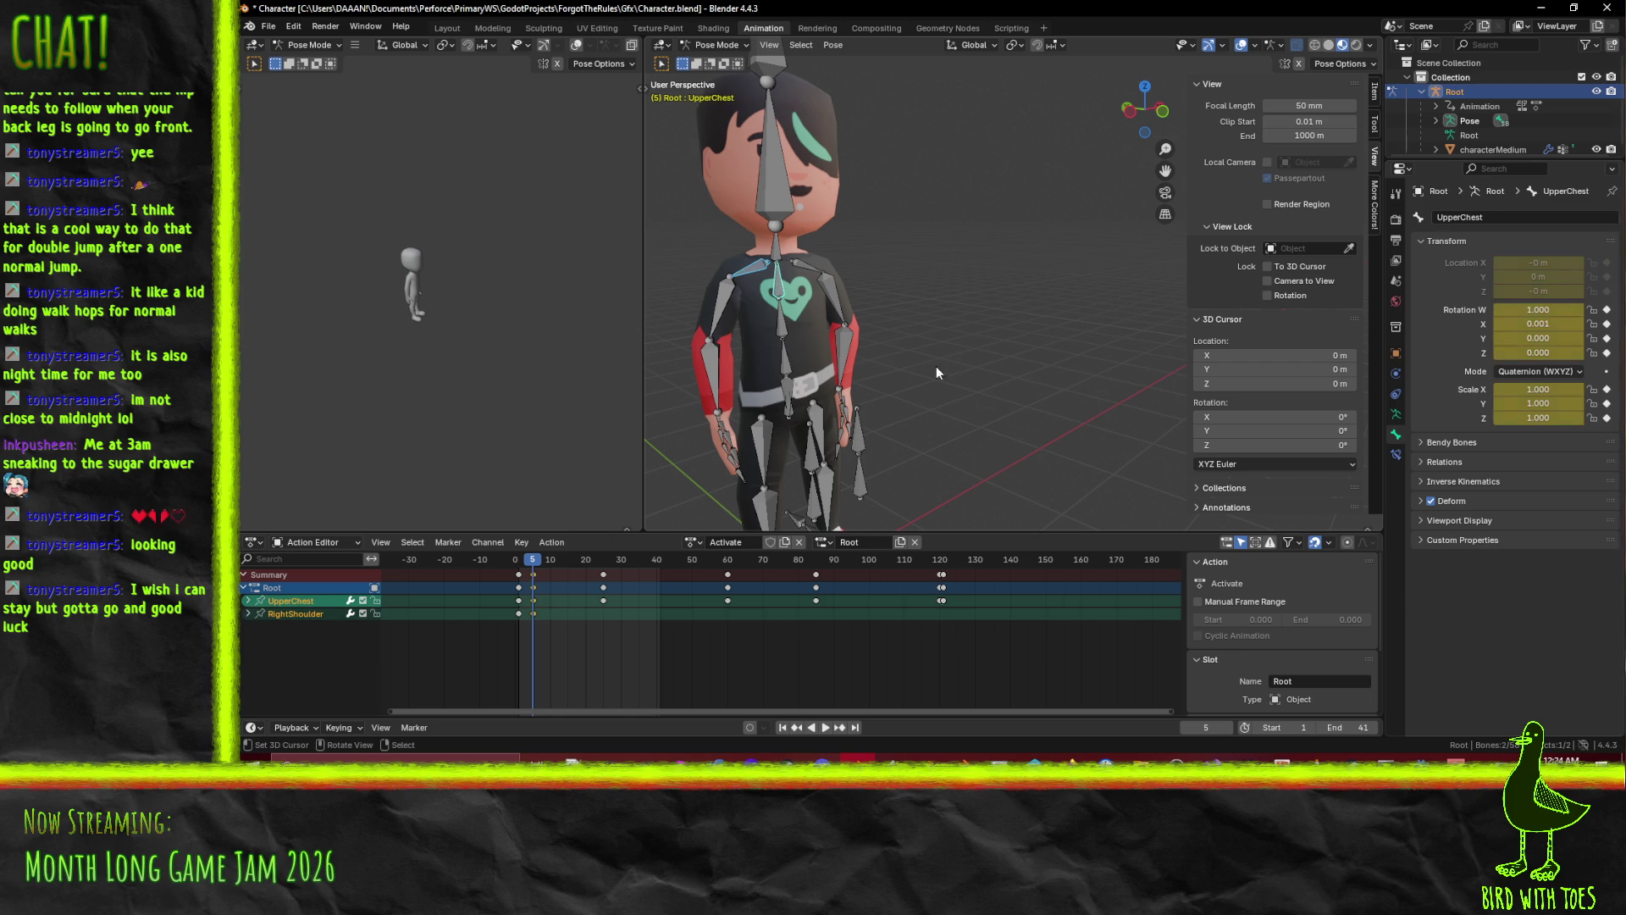
{"action": "left_click_drag", "start_coordinate": [533, 562], "coordinate": [515, 562]}
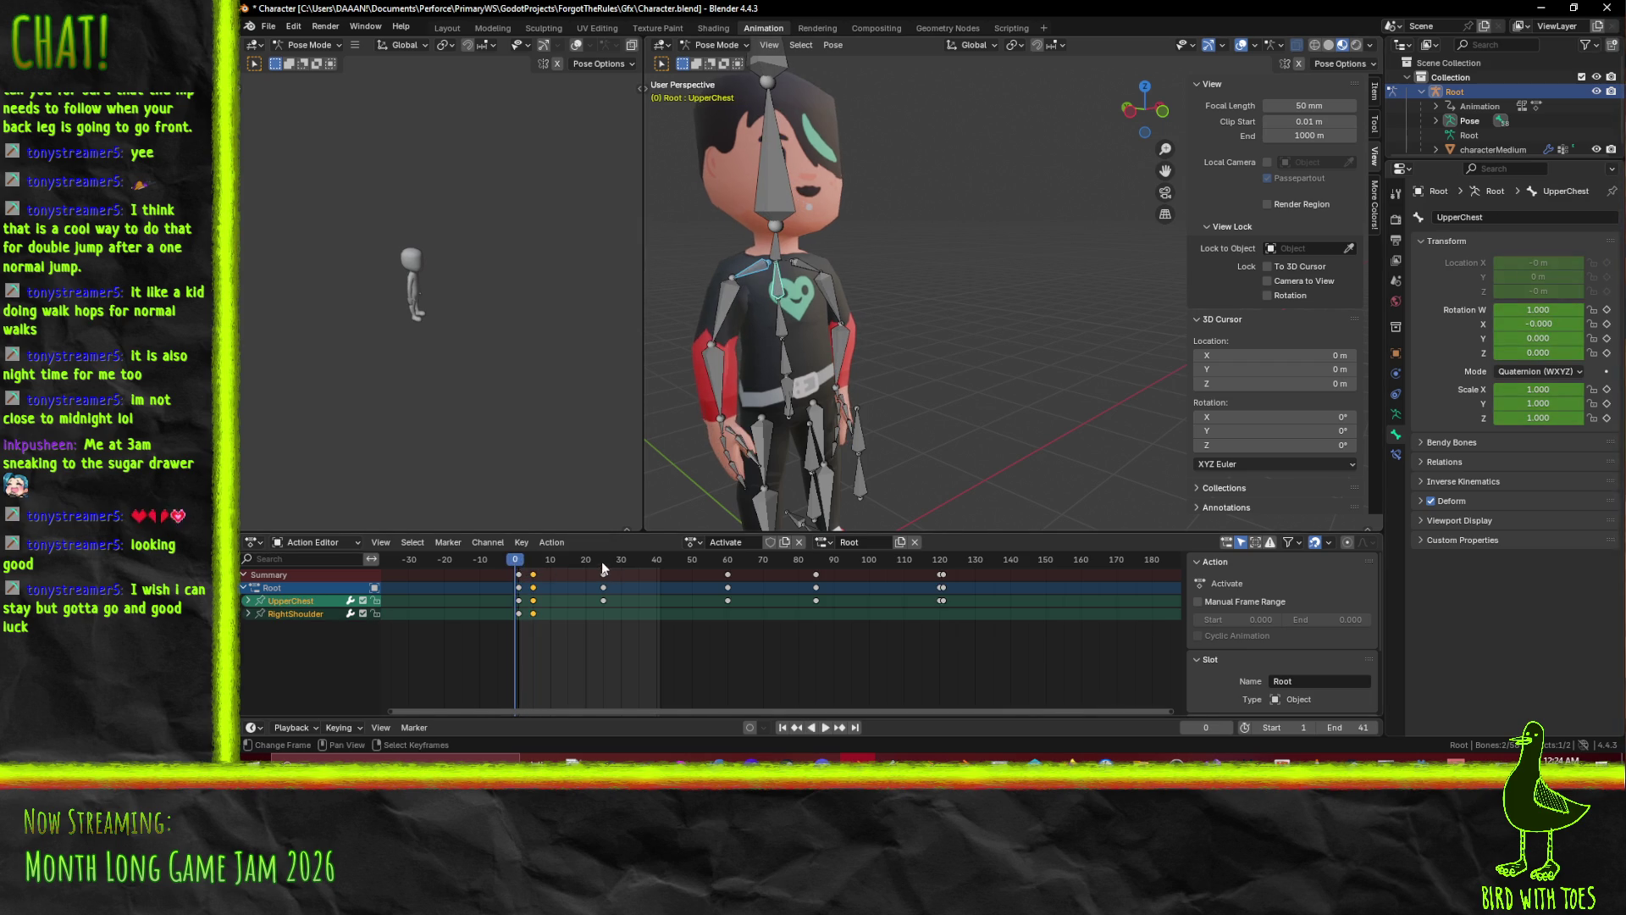
{"action": "key", "text": "a"}
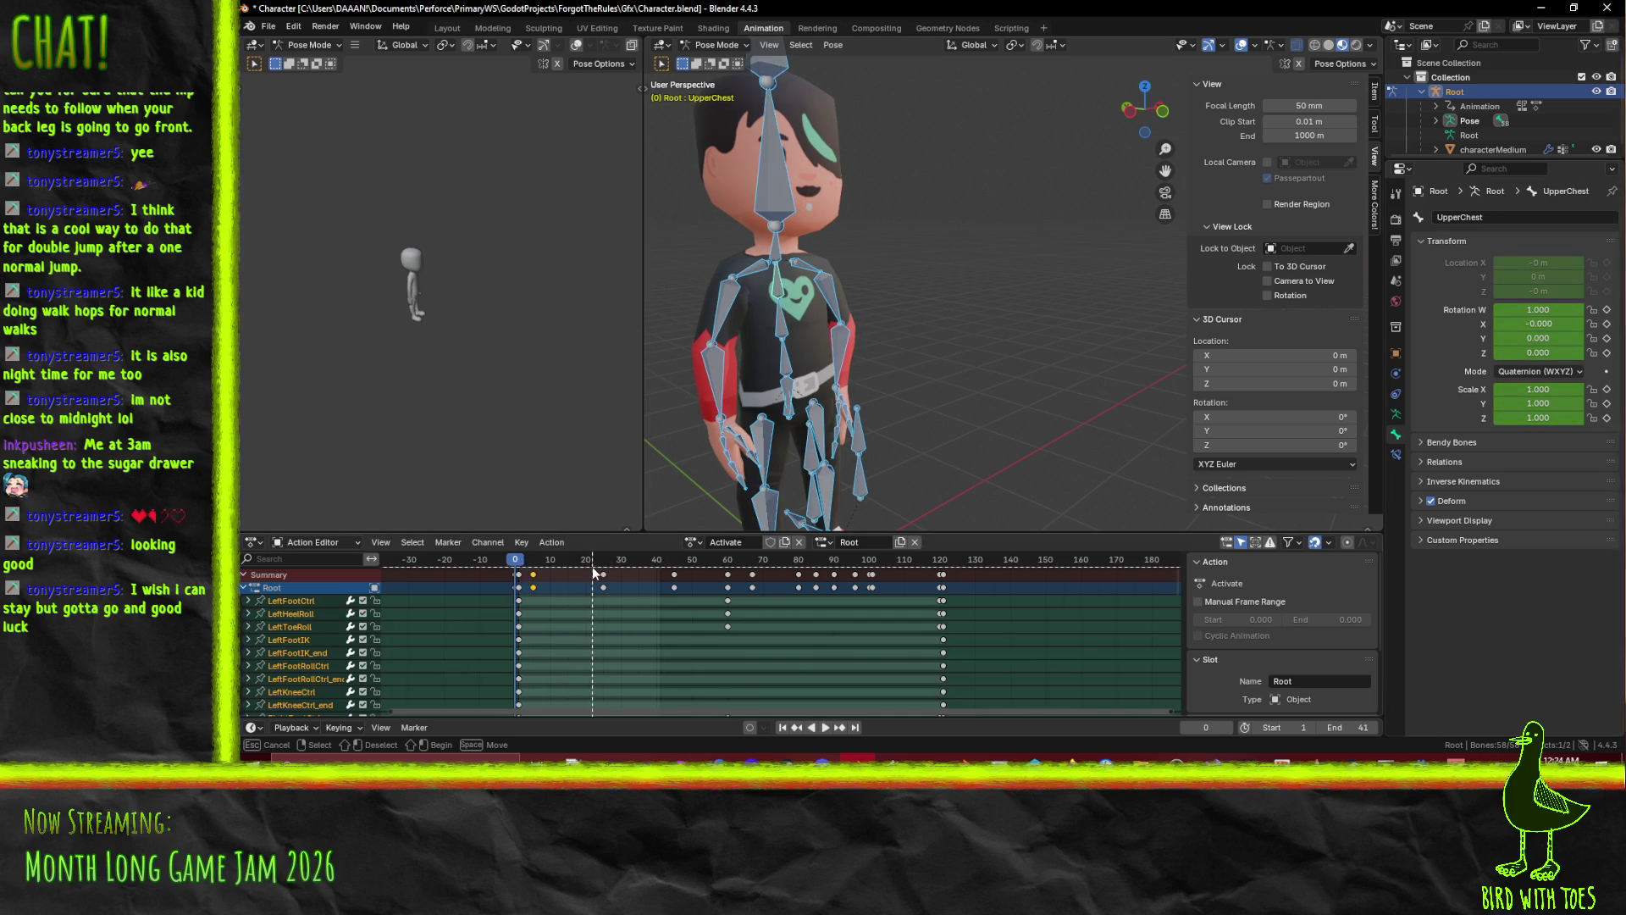
Delete all selected Activate keyframes, play to check, then undo to restore them.
{"action": "mouse_move", "coordinate": [515, 562]}
{"action": "left_mouse_down"}
{"action": "mouse_move", "coordinate": [1016, 703]}
{"action": "mouse_move", "coordinate": [1126, 713]}
{"action": "left_mouse_up"}
{"action": "scroll", "coordinate": [1000, 677], "scroll_direction": "down", "scroll_amount": 2}
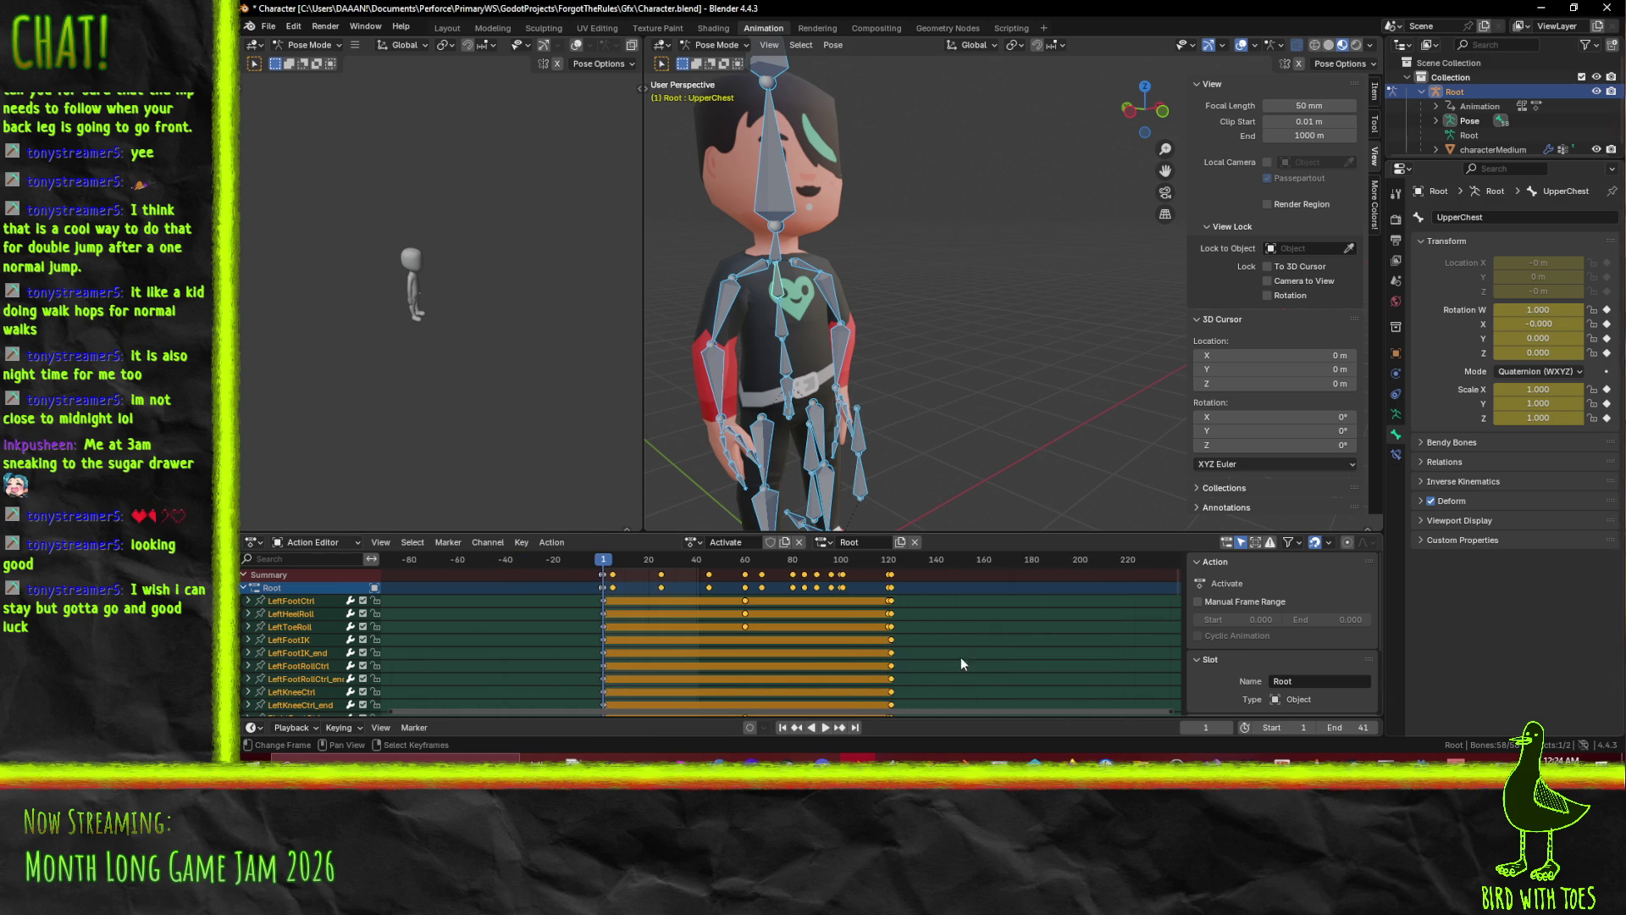
{"action": "mouse_move", "coordinate": [825, 663]}
{"action": "left_mouse_down"}
{"action": "mouse_move", "coordinate": [826, 574]}
{"action": "mouse_move", "coordinate": [827, 595]}
{"action": "left_mouse_up"}
{"action": "key", "text": "x"}
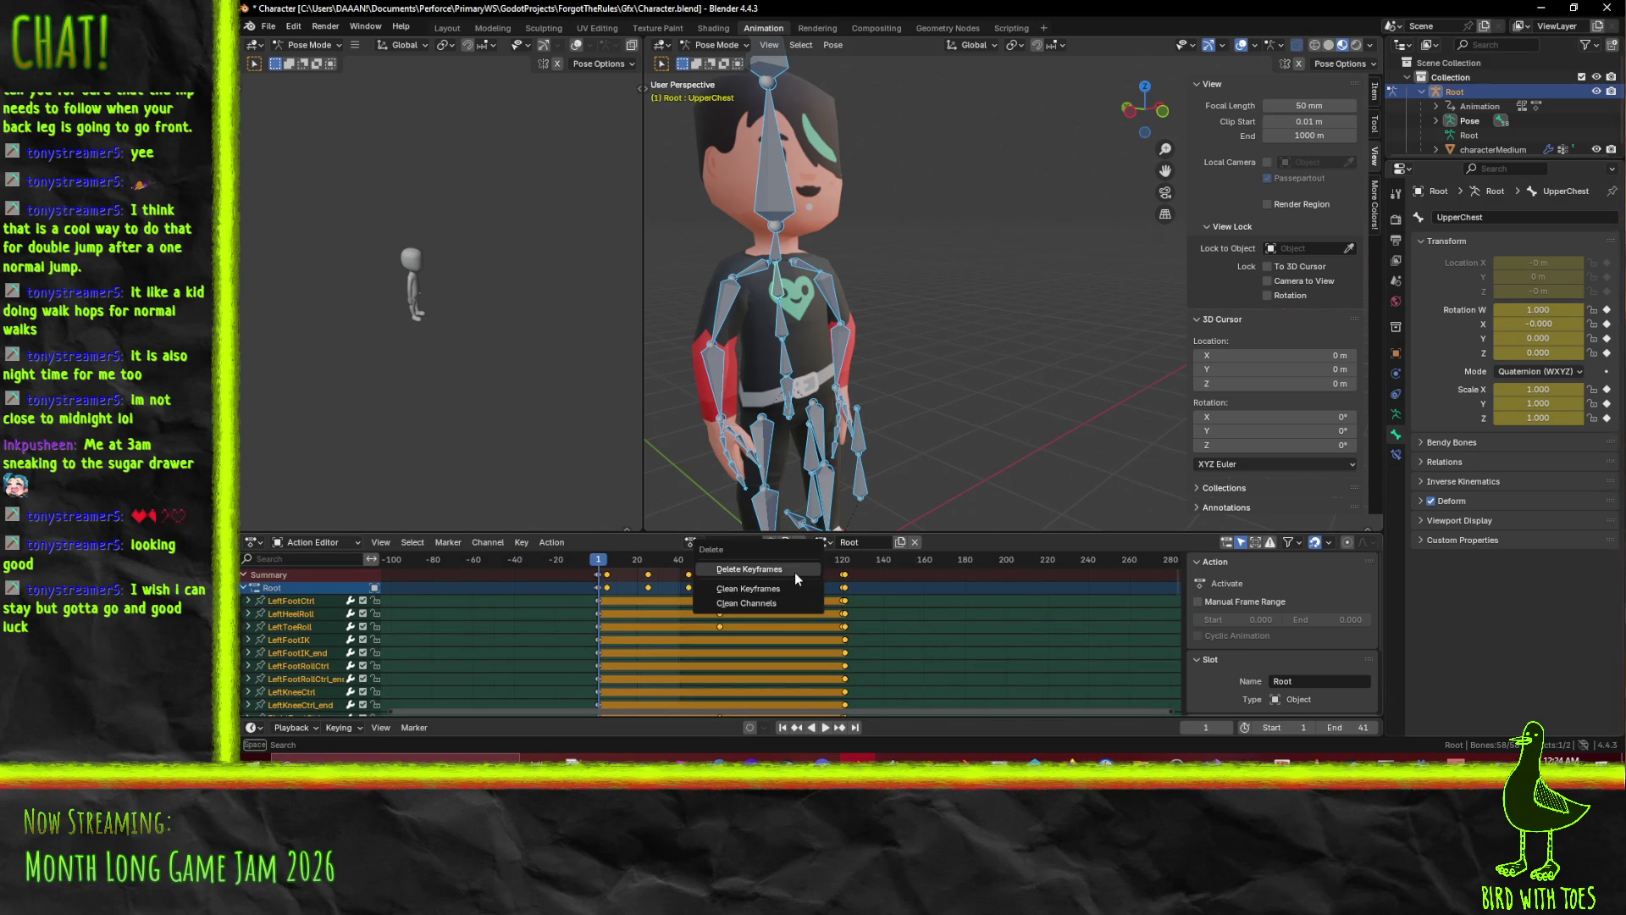
{"action": "left_click", "coordinate": [794, 569]}
{"action": "scroll", "coordinate": [638, 596], "scroll_direction": "up", "scroll_amount": 3}
{"action": "left_click", "coordinate": [453, 562]}
{"action": "key", "text": "Escape"}
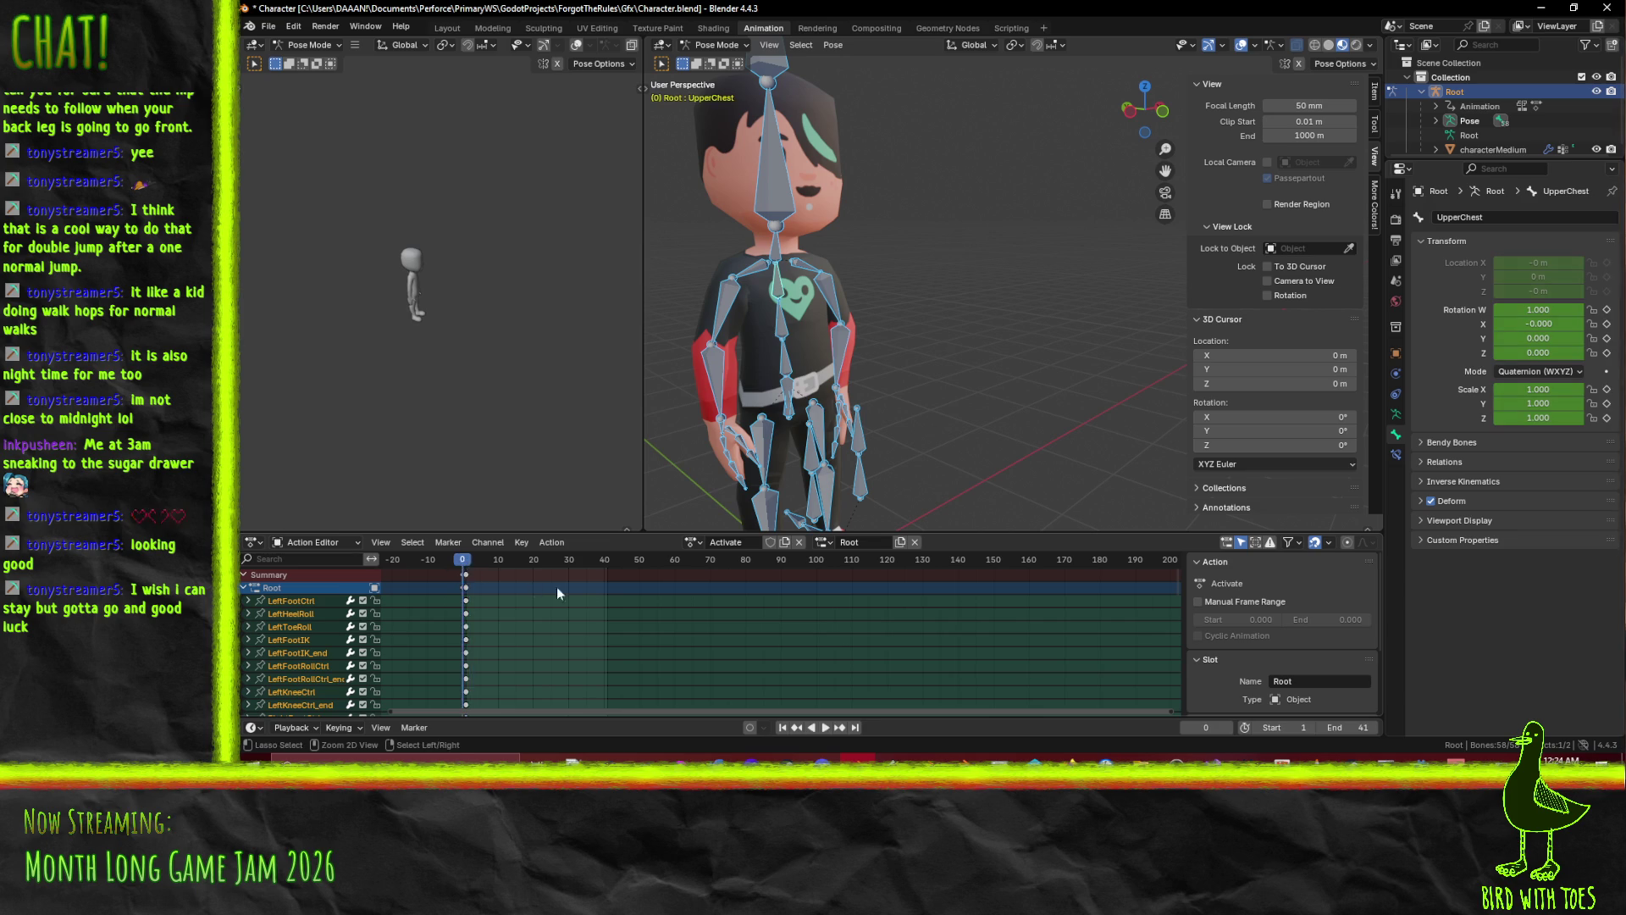
{"action": "key", "text": "ctrl+z"}
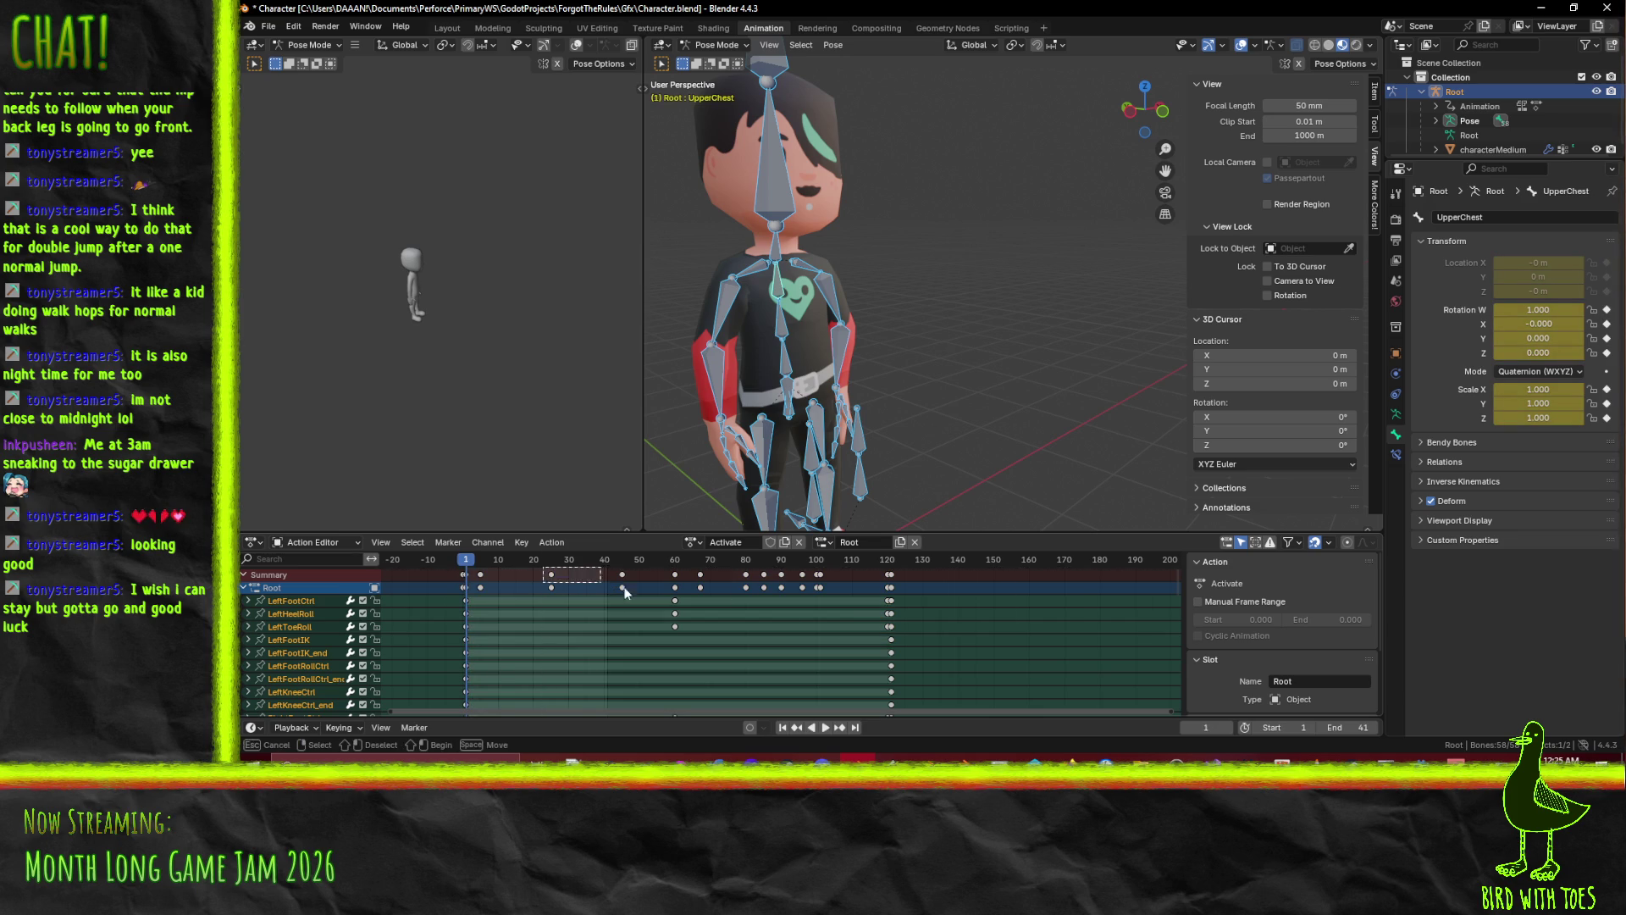
Box-select and delete all Activate keyframes from frame 25 onward, keeping frames 1 and 5.
{"action": "left_click_drag", "start_coordinate": [546, 566], "coordinate": [1071, 636]}
{"action": "key", "text": "x"}
{"action": "left_click", "coordinate": [1071, 637]}
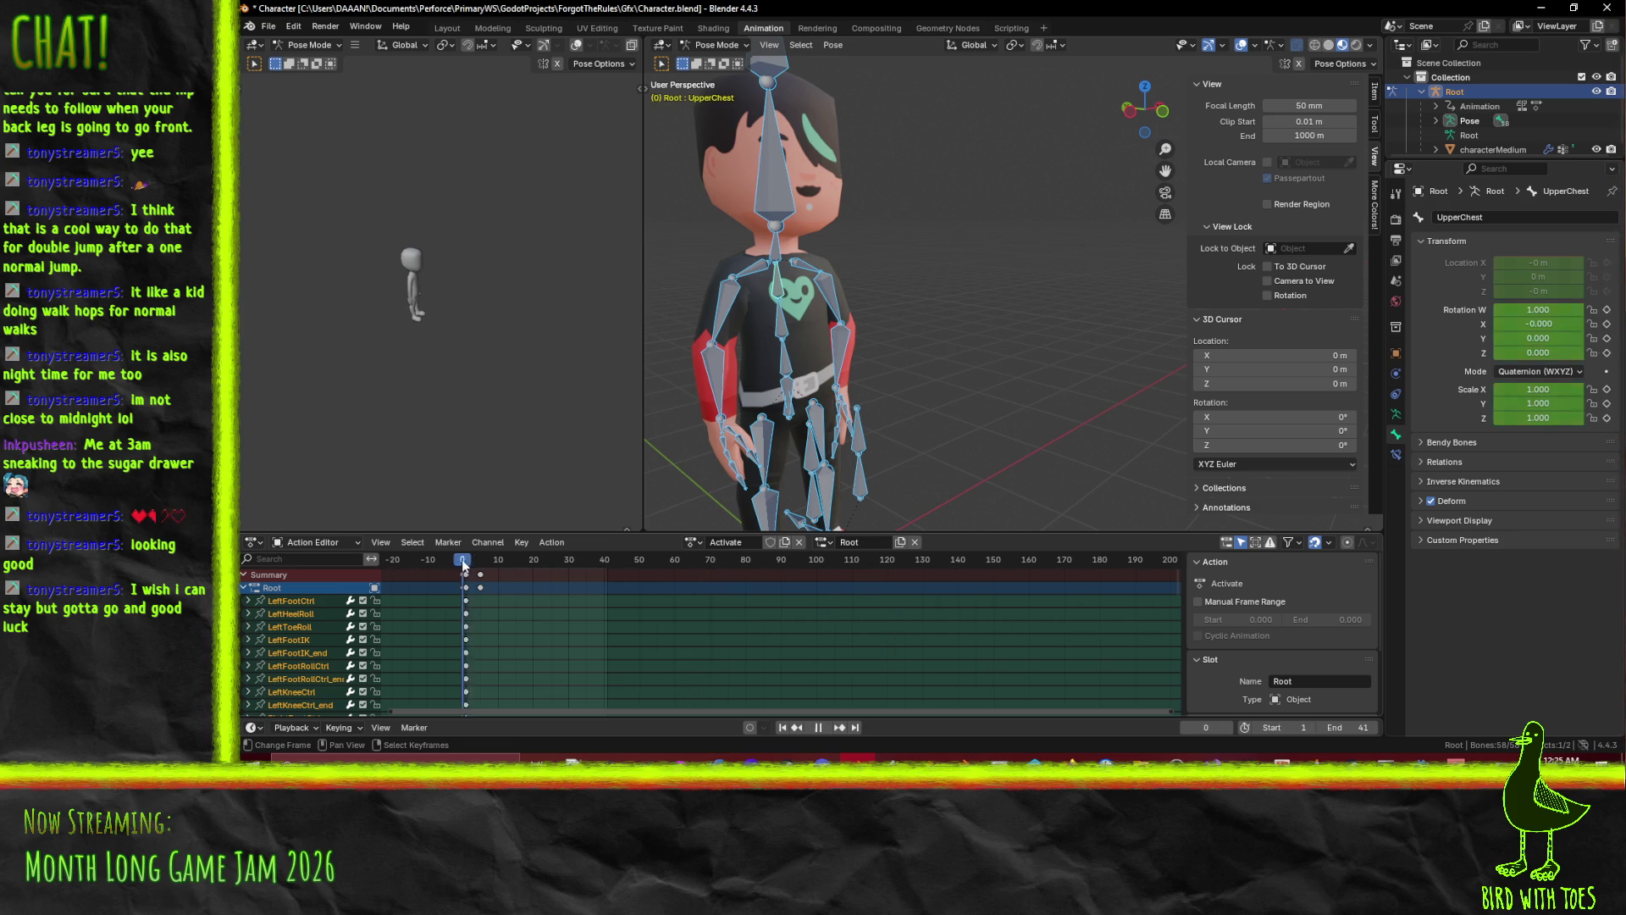
Play back the trimmed motion from the first frame, then scrub to around frame 10.
{"action": "left_click_drag", "start_coordinate": [462, 565], "coordinate": [481, 567]}
{"action": "key", "text": "space"}
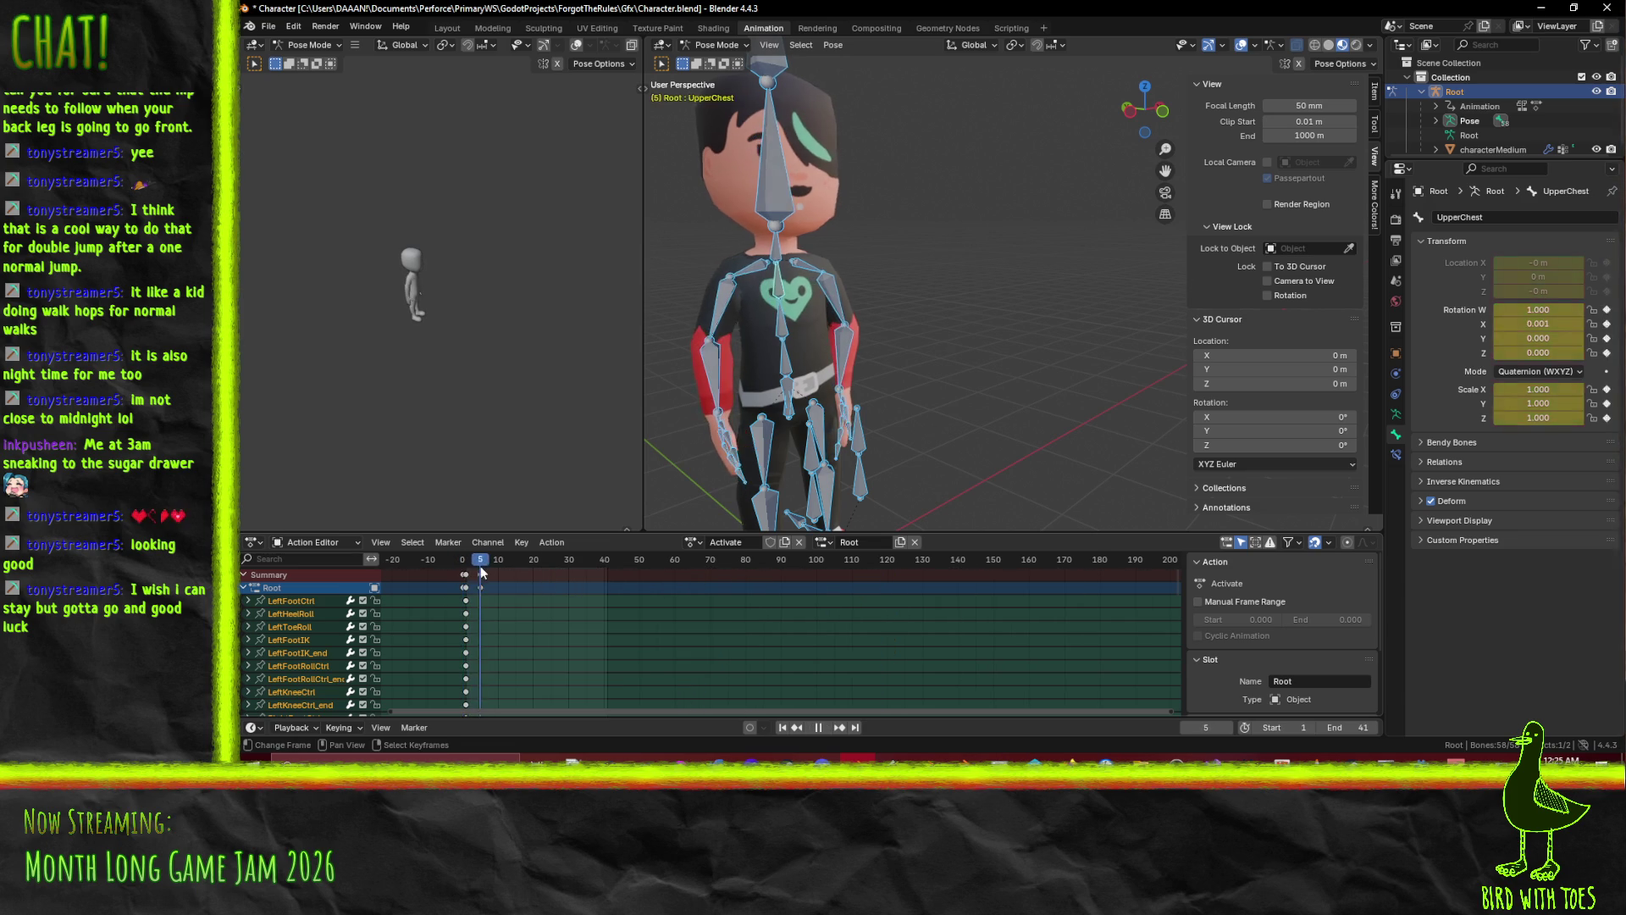
{"action": "key", "text": "Escape"}
{"action": "left_click", "coordinate": [465, 577]}
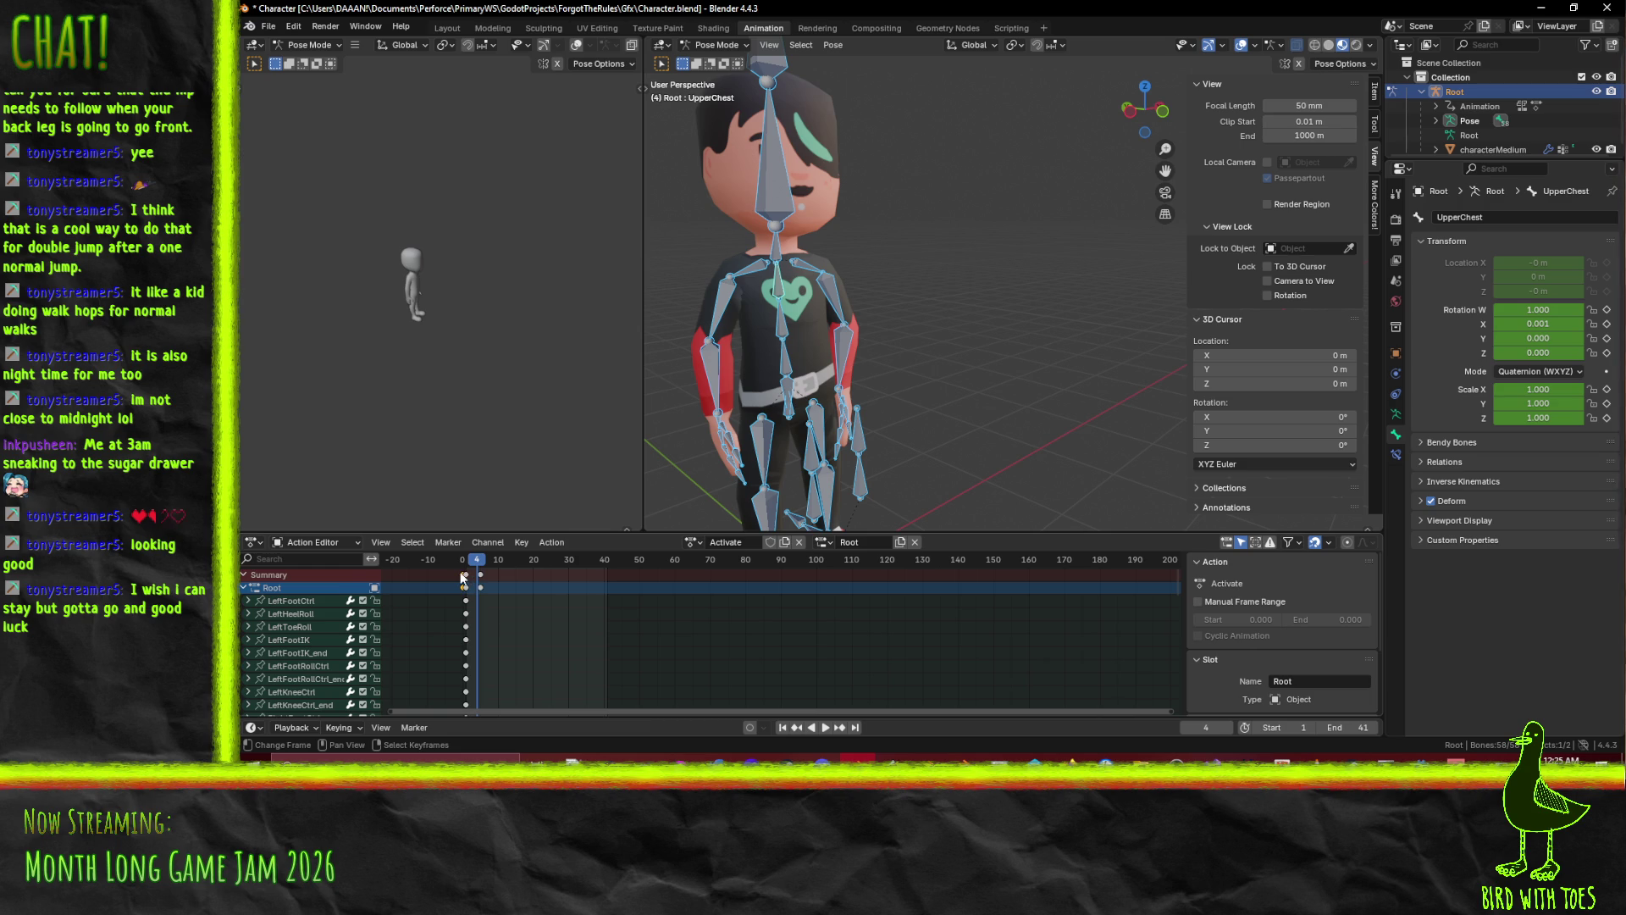
{"action": "key", "text": "shift+Left"}
{"action": "key", "text": "space"}
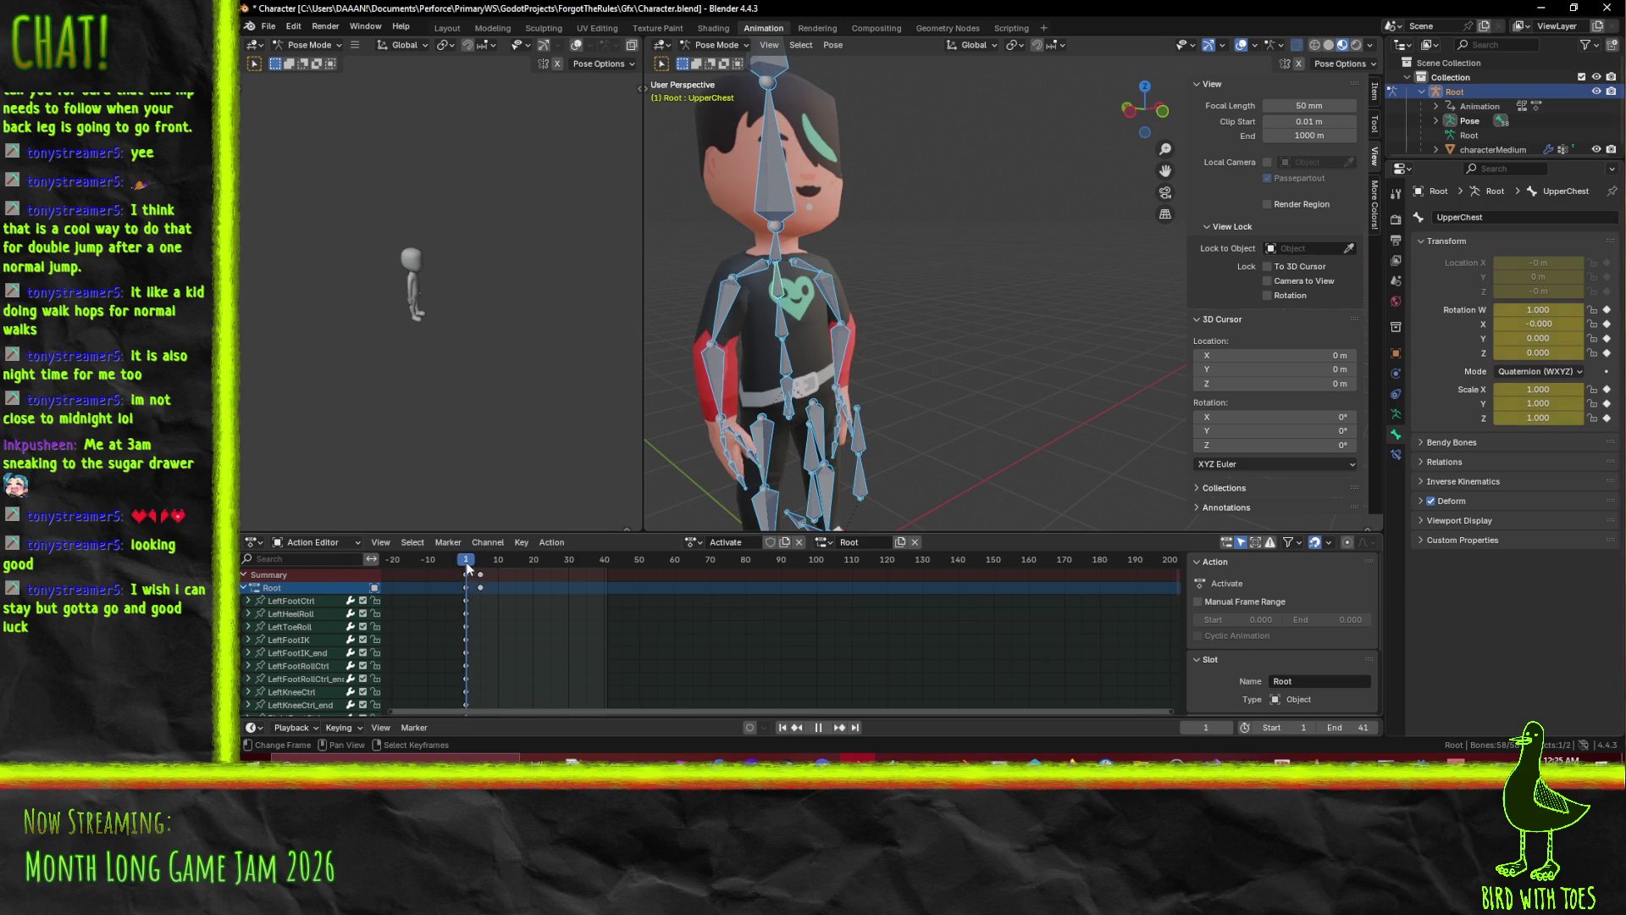
{"action": "key", "text": "space"}
{"action": "key", "text": "space"}
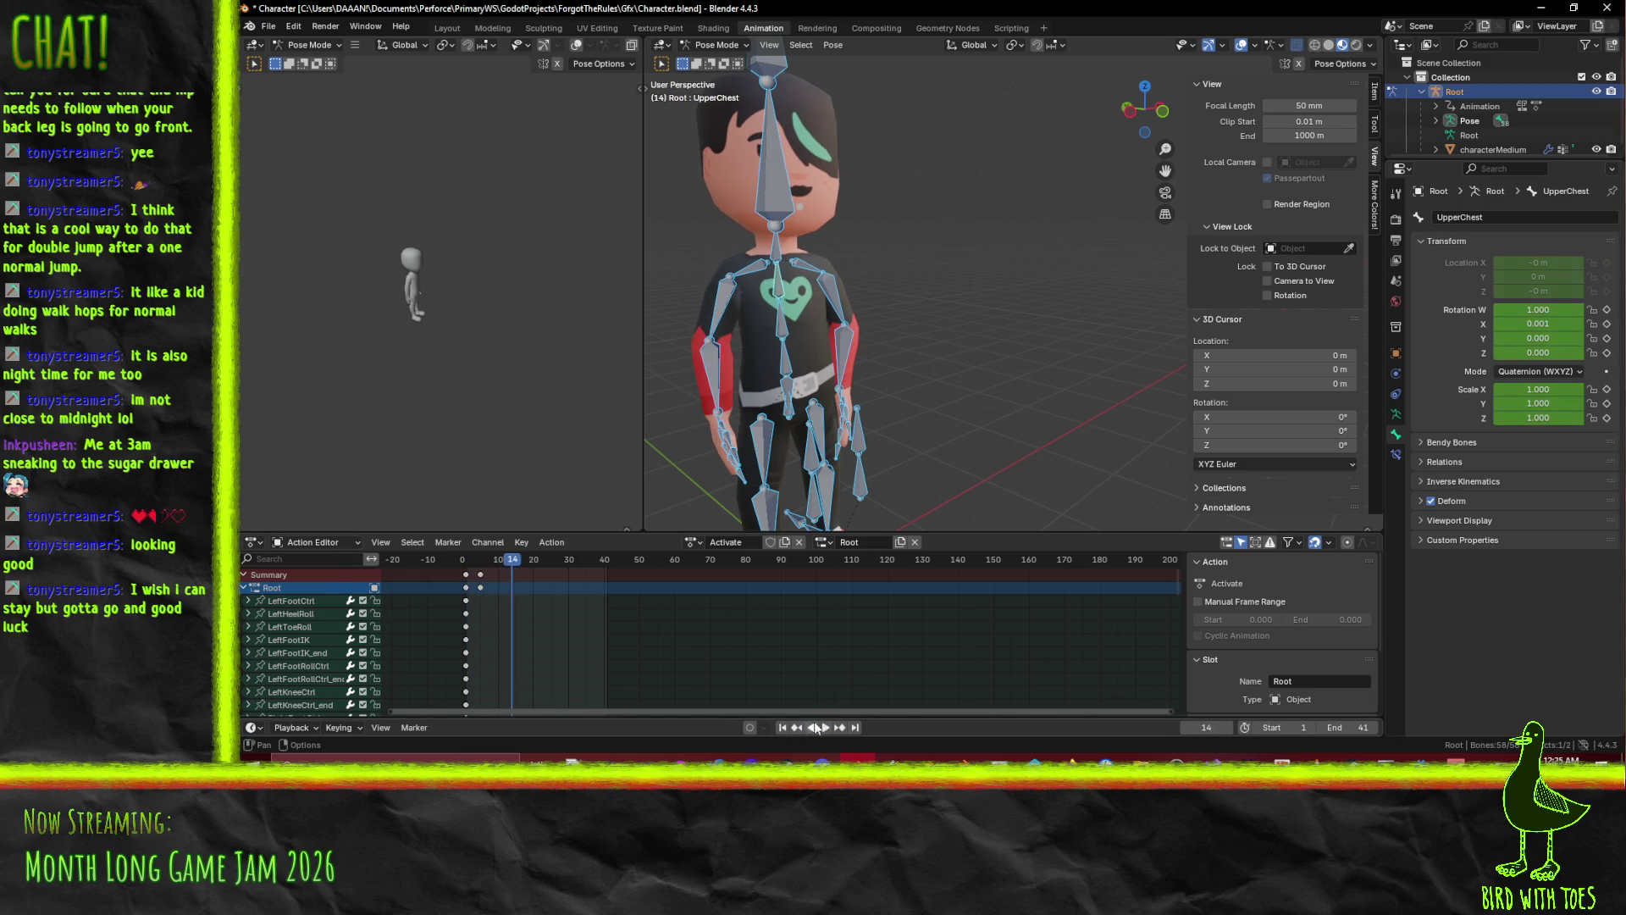
{"action": "key", "text": "shift+Left"}
{"action": "key", "text": "space"}
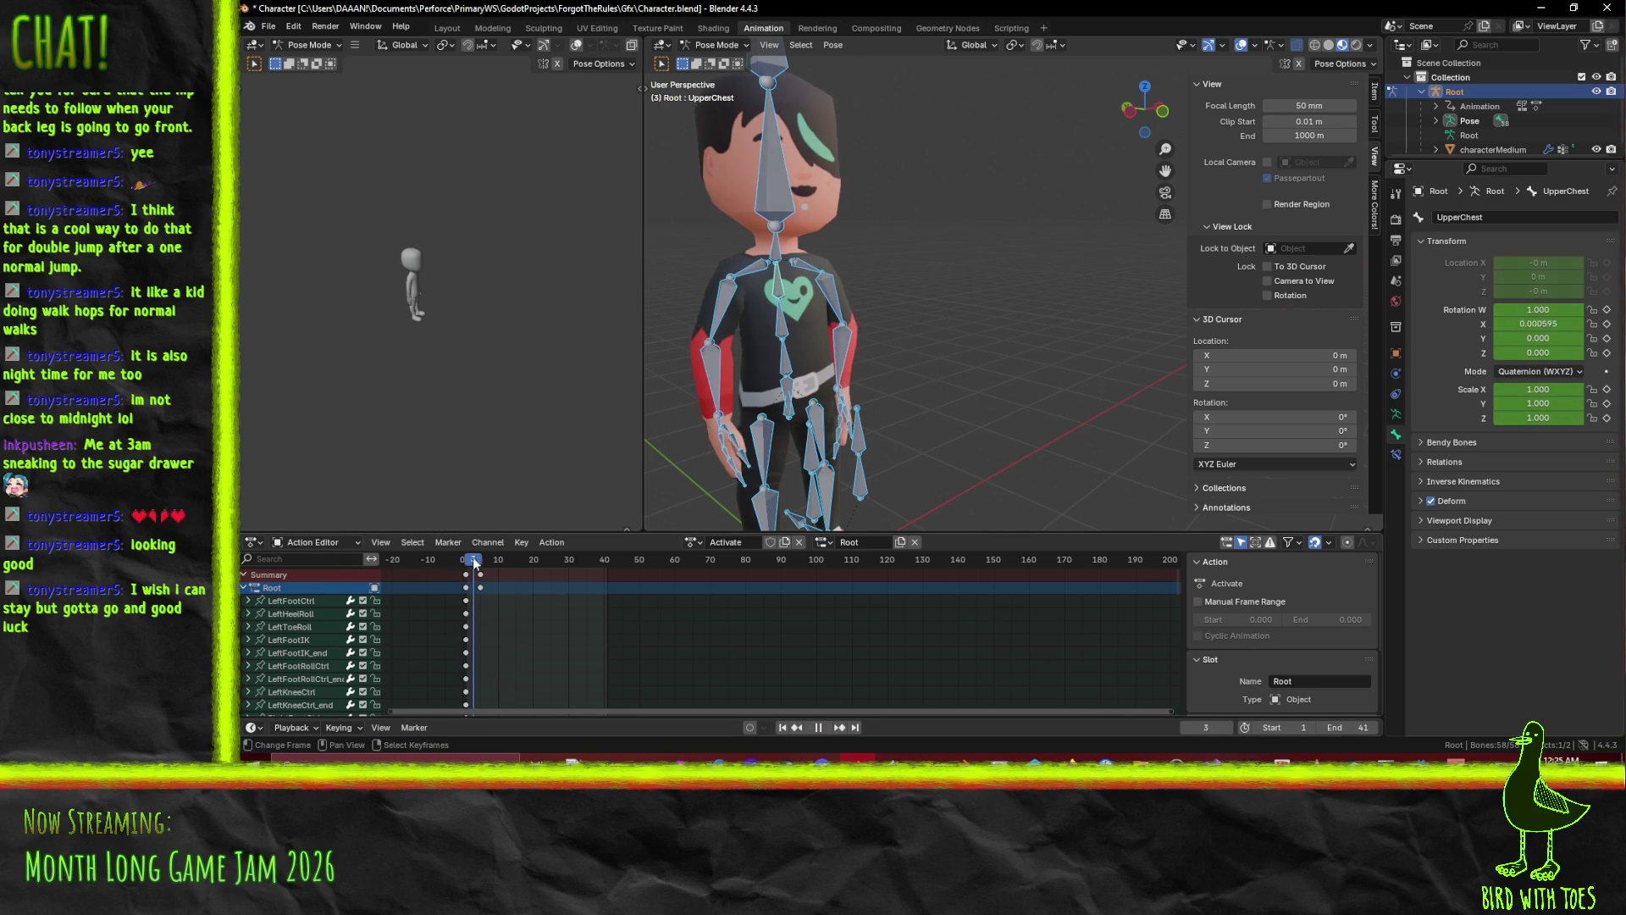
{"action": "left_click_drag", "start_coordinate": [481, 561], "coordinate": [503, 561]}
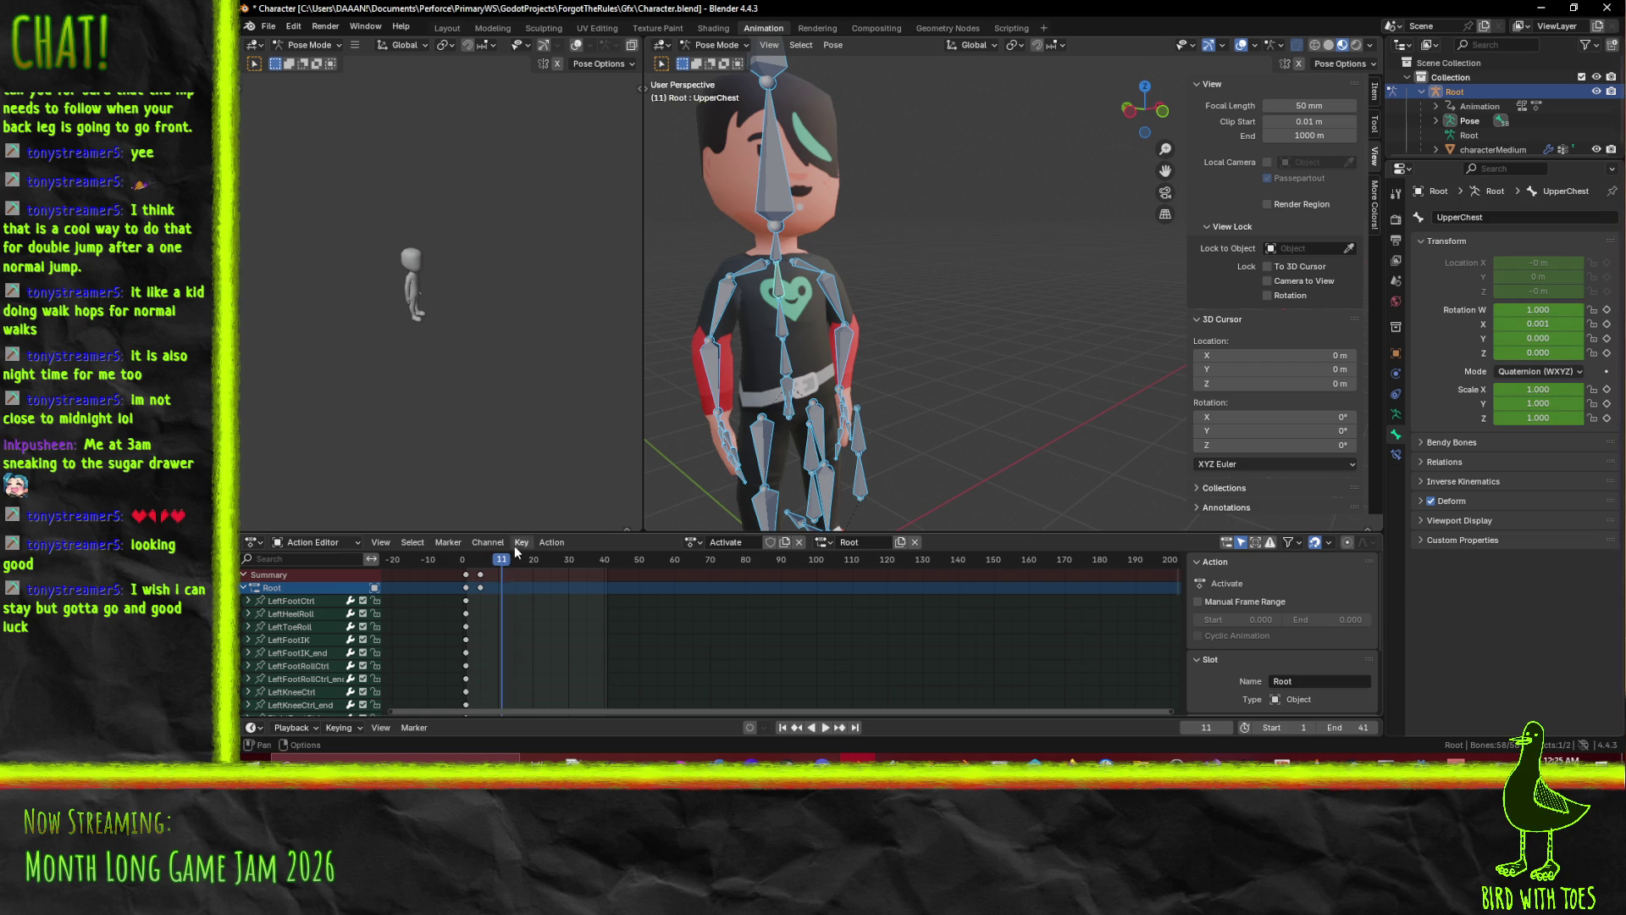
Rotate the RightArm around global X, then cancel a trial Y rotation.
{"action": "left_click", "coordinate": [718, 307]}
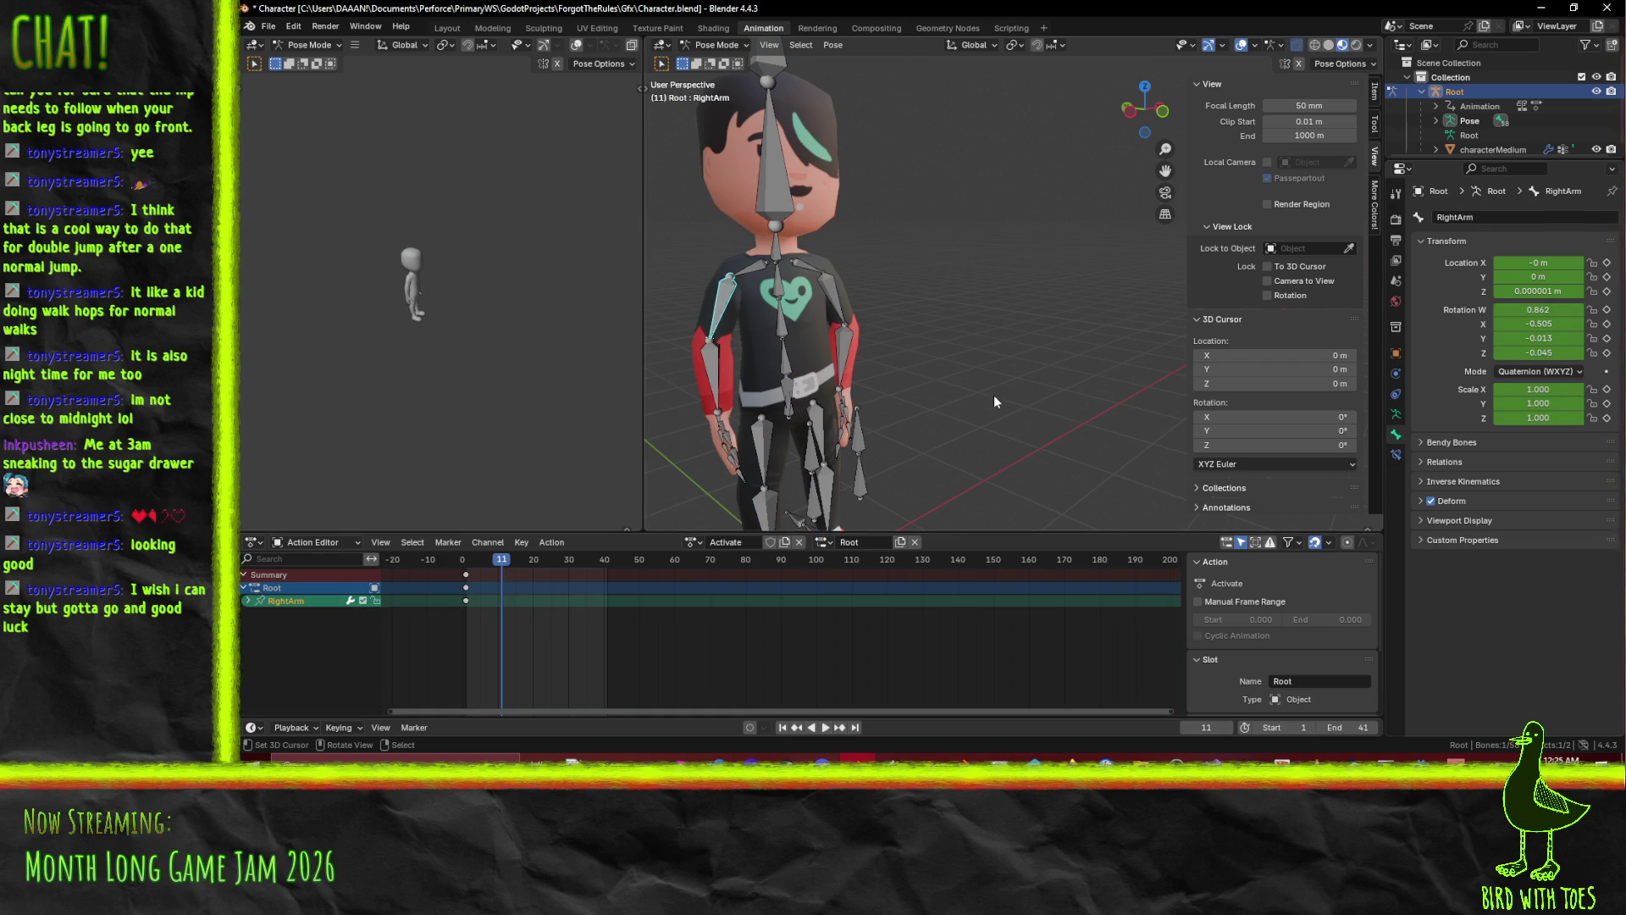
{"action": "key", "text": "r"}
{"action": "key", "text": "x"}
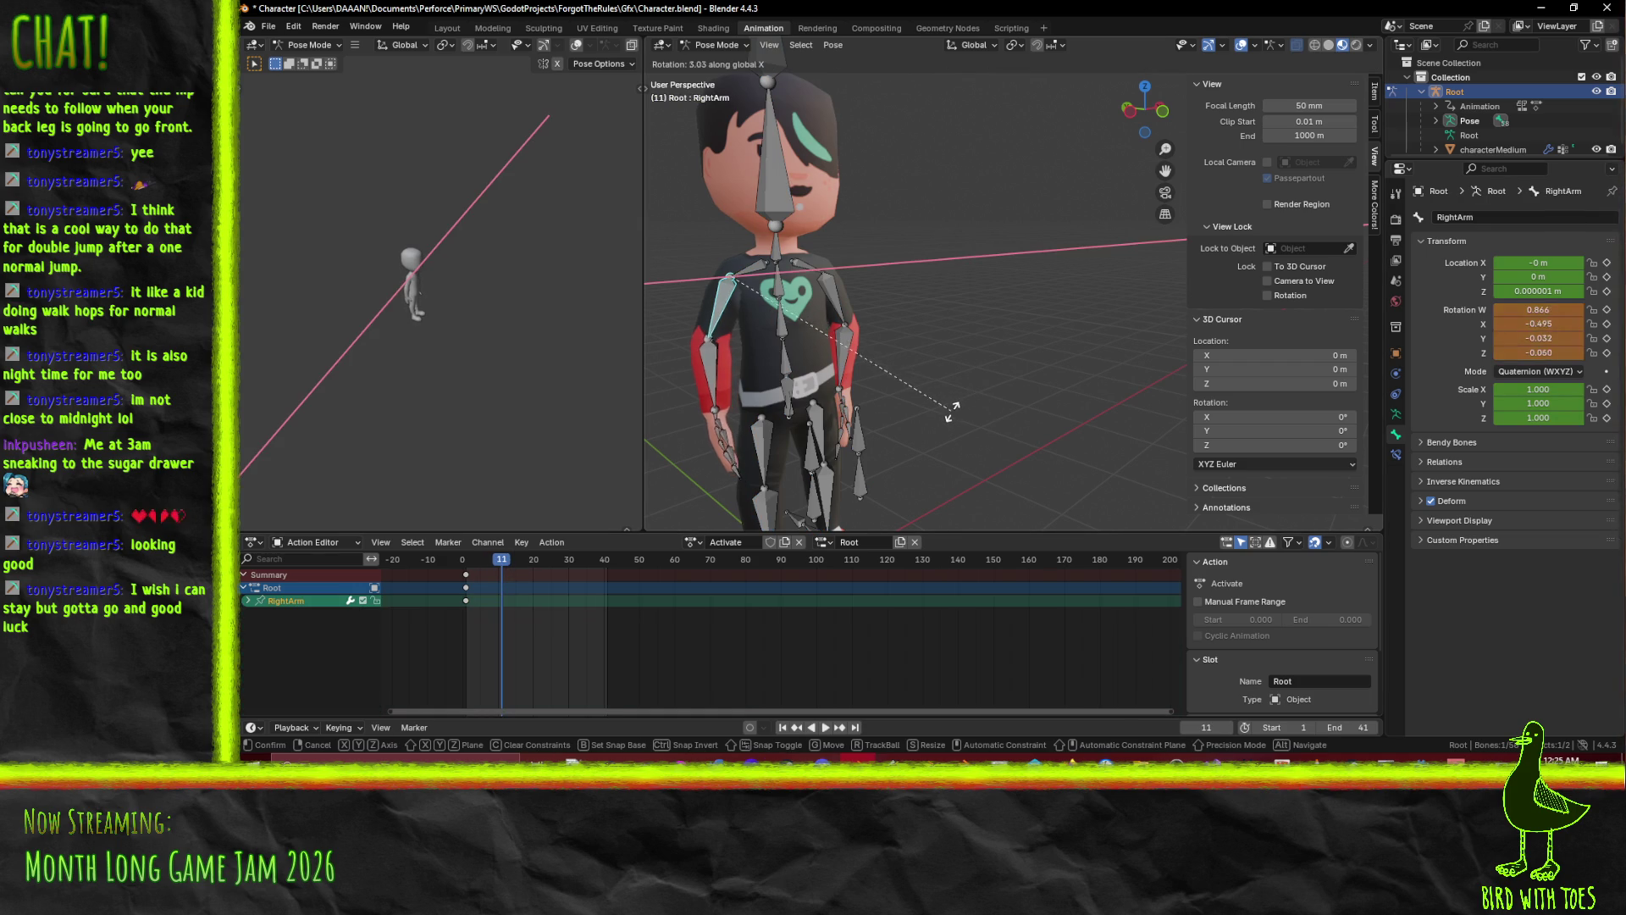
{"action": "left_click", "coordinate": [843, 423]}
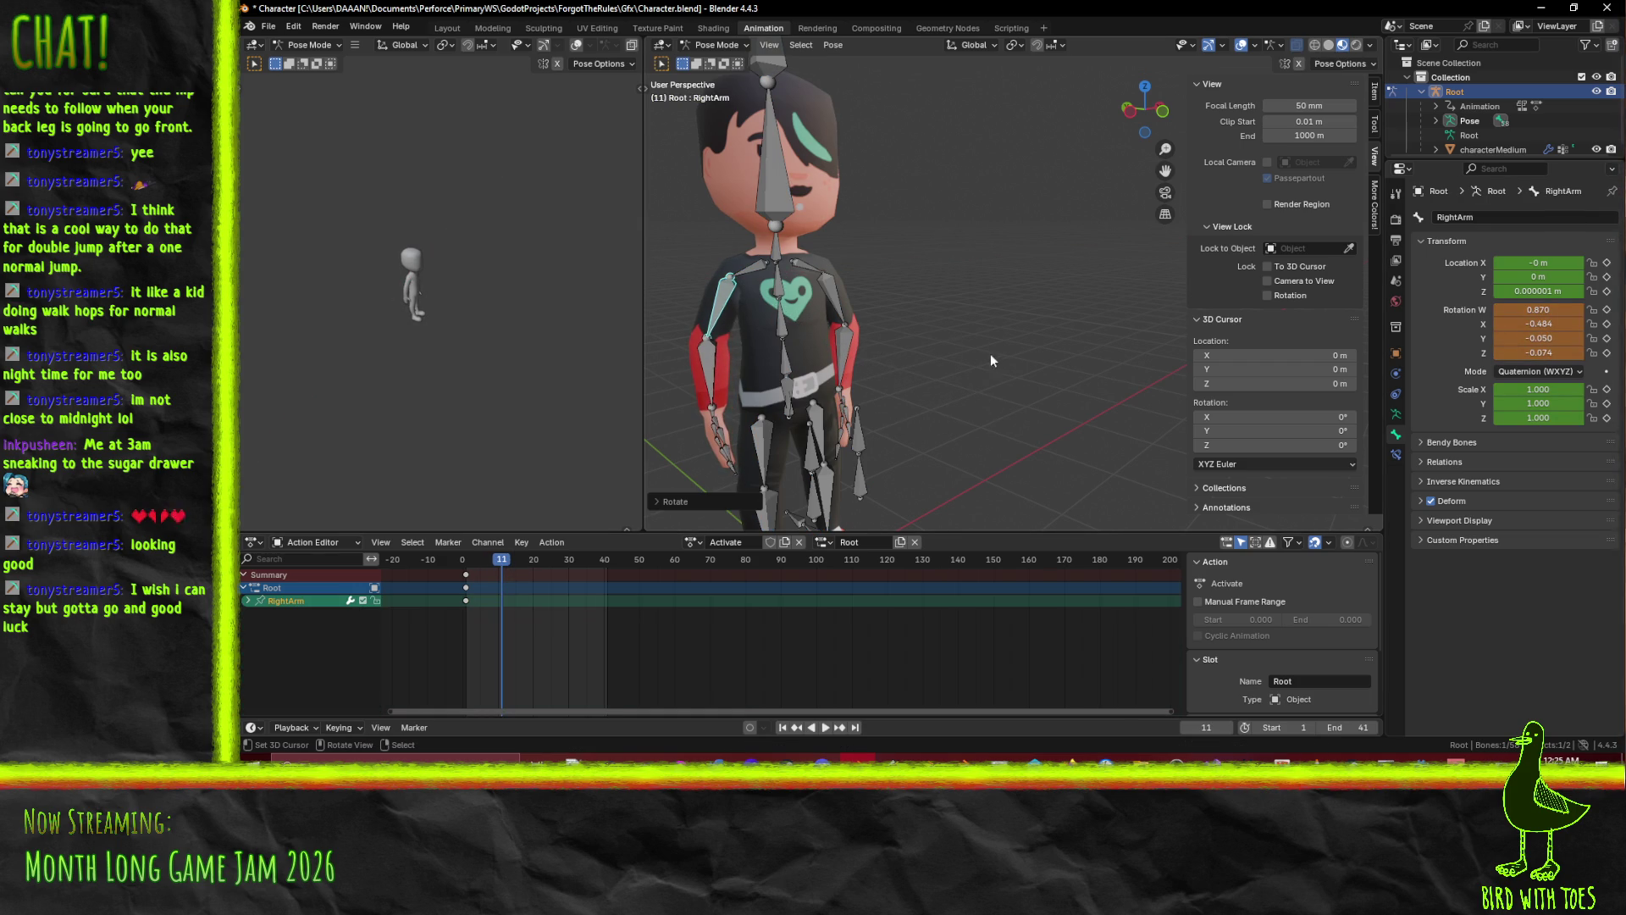
{"action": "key", "text": "r"}
{"action": "key", "text": "y"}
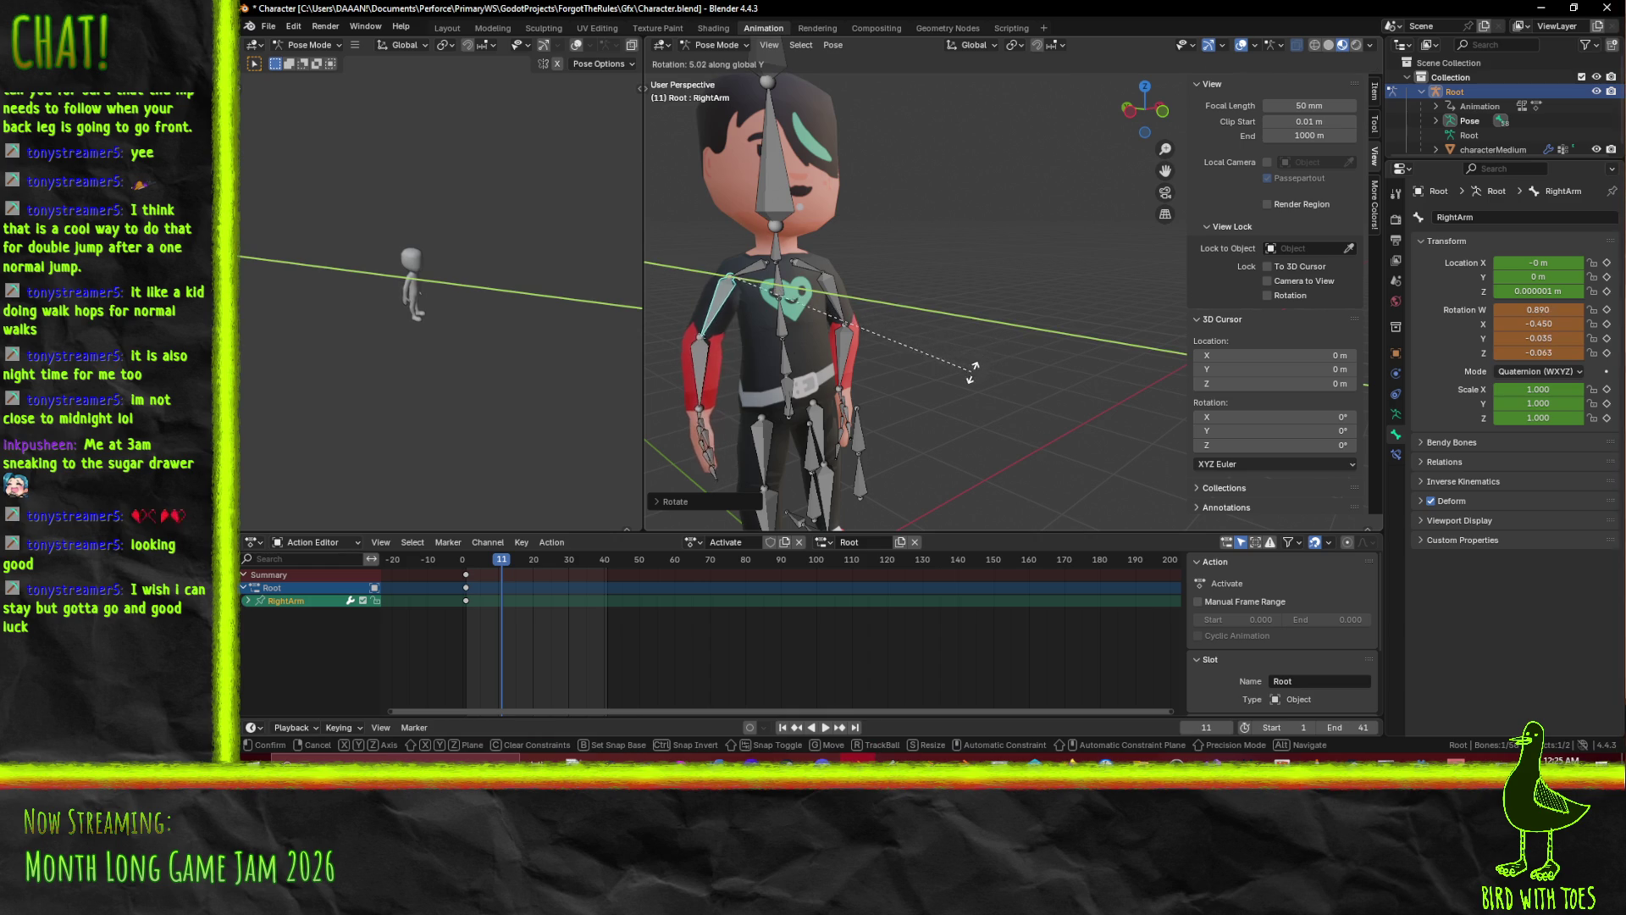
{"action": "right_click", "coordinate": [973, 372]}
Bend the RightForeArm around global X and keyframe it with RightArm at frame 11.
{"action": "left_click", "coordinate": [703, 391]}
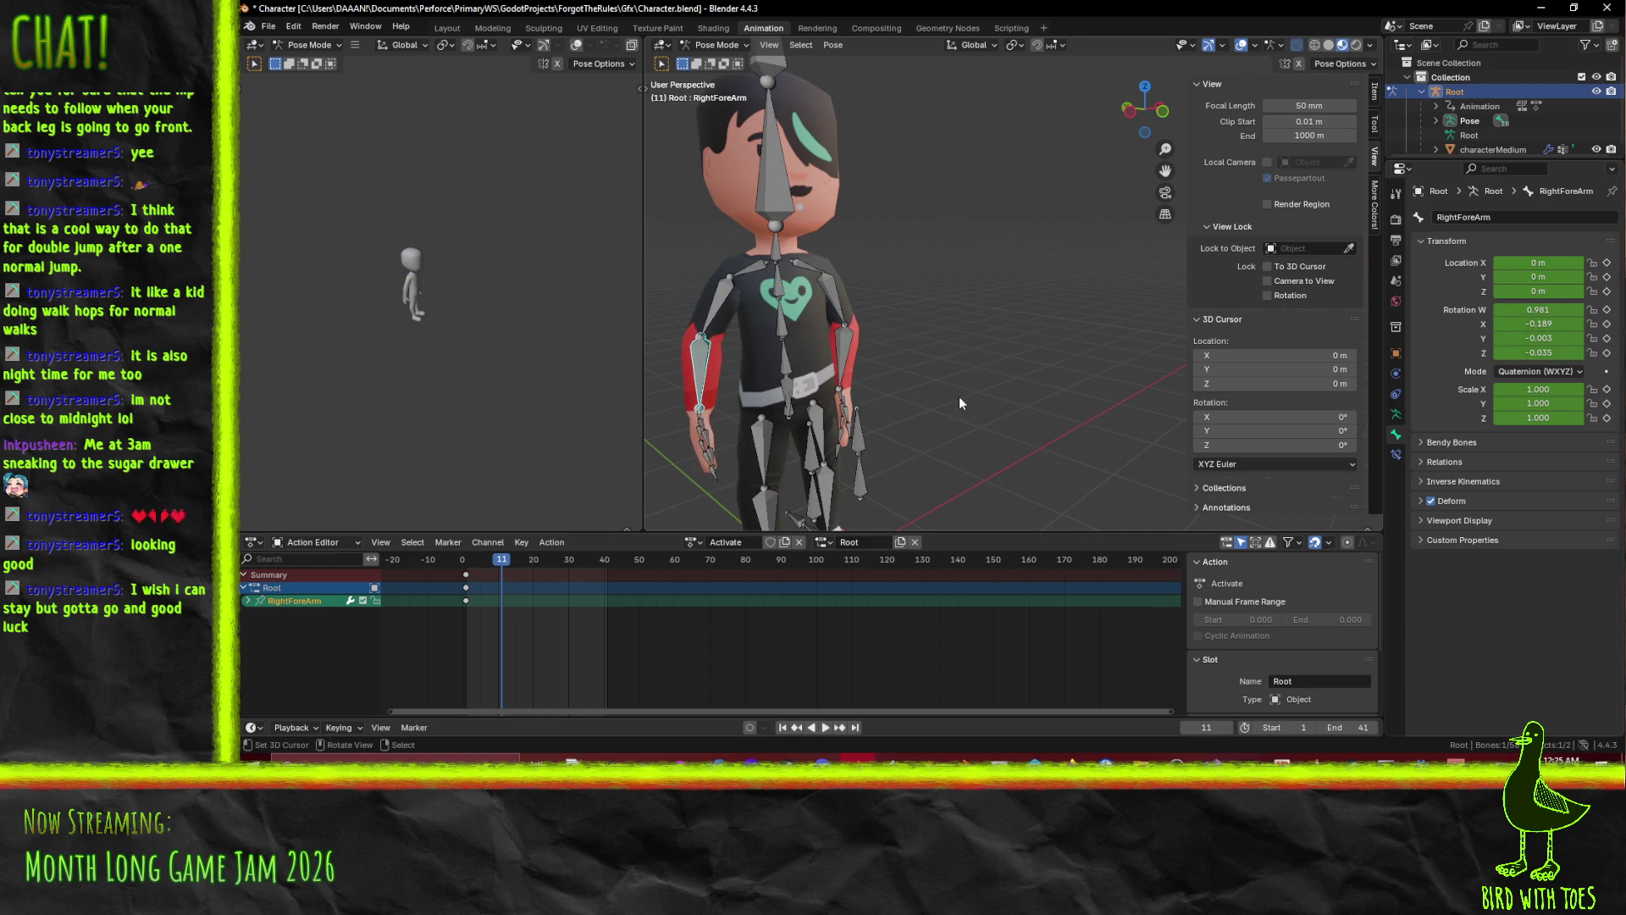
{"action": "key", "text": "r"}
{"action": "key", "text": "x"}
{"action": "left_click", "coordinate": [947, 415]}
{"action": "left_click", "coordinate": [727, 334], "text": "shift"}
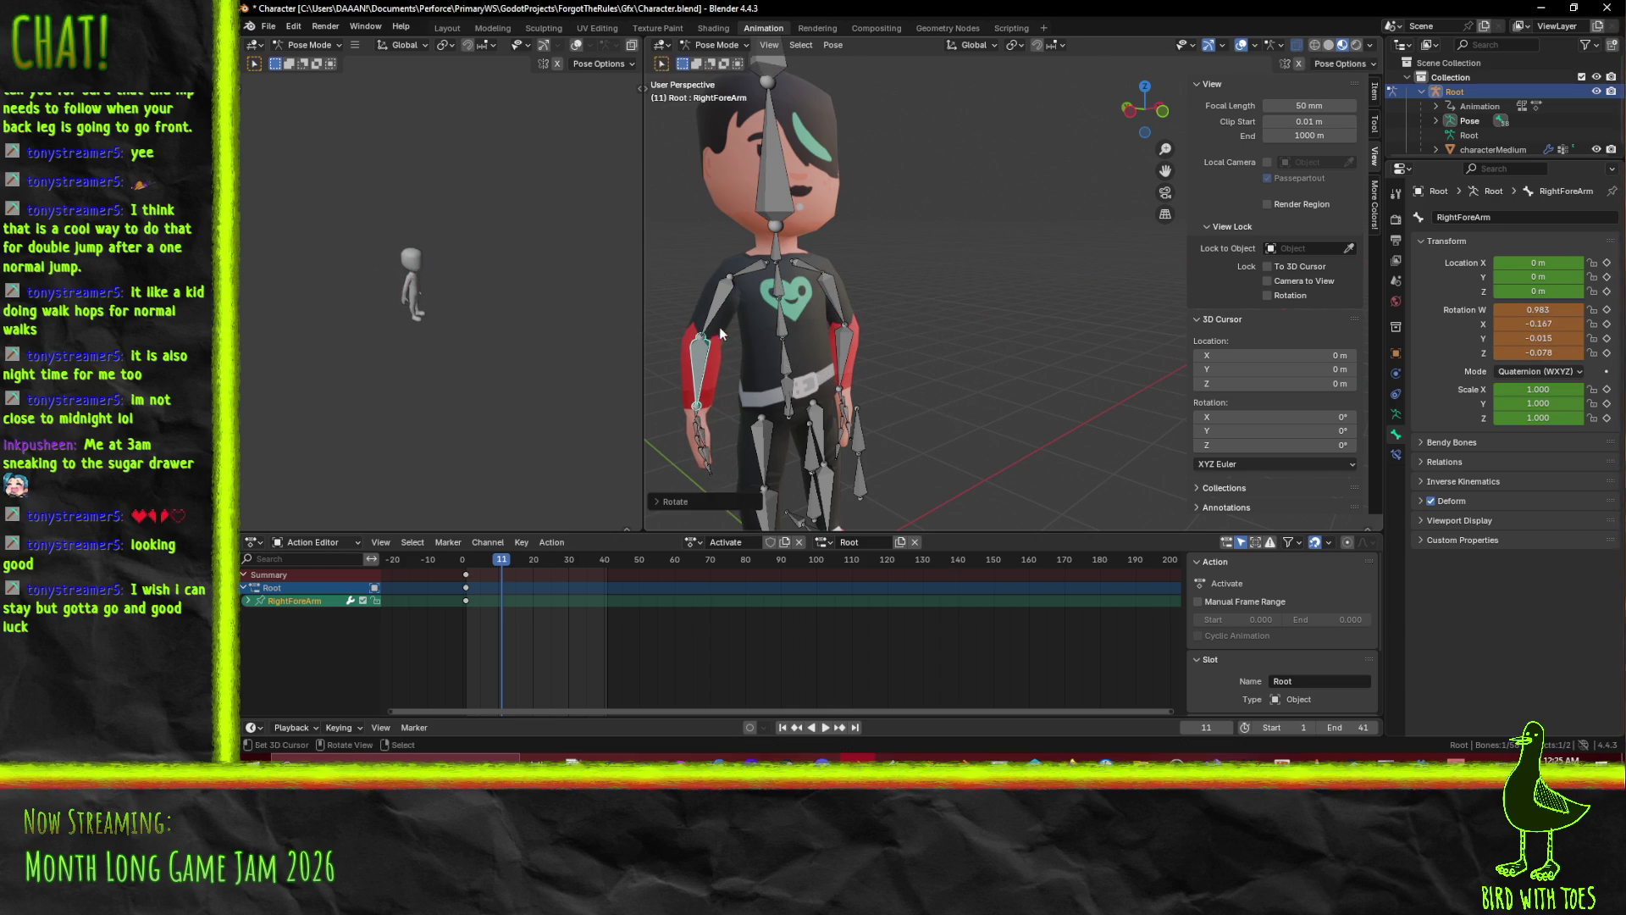
{"action": "key", "text": "i"}
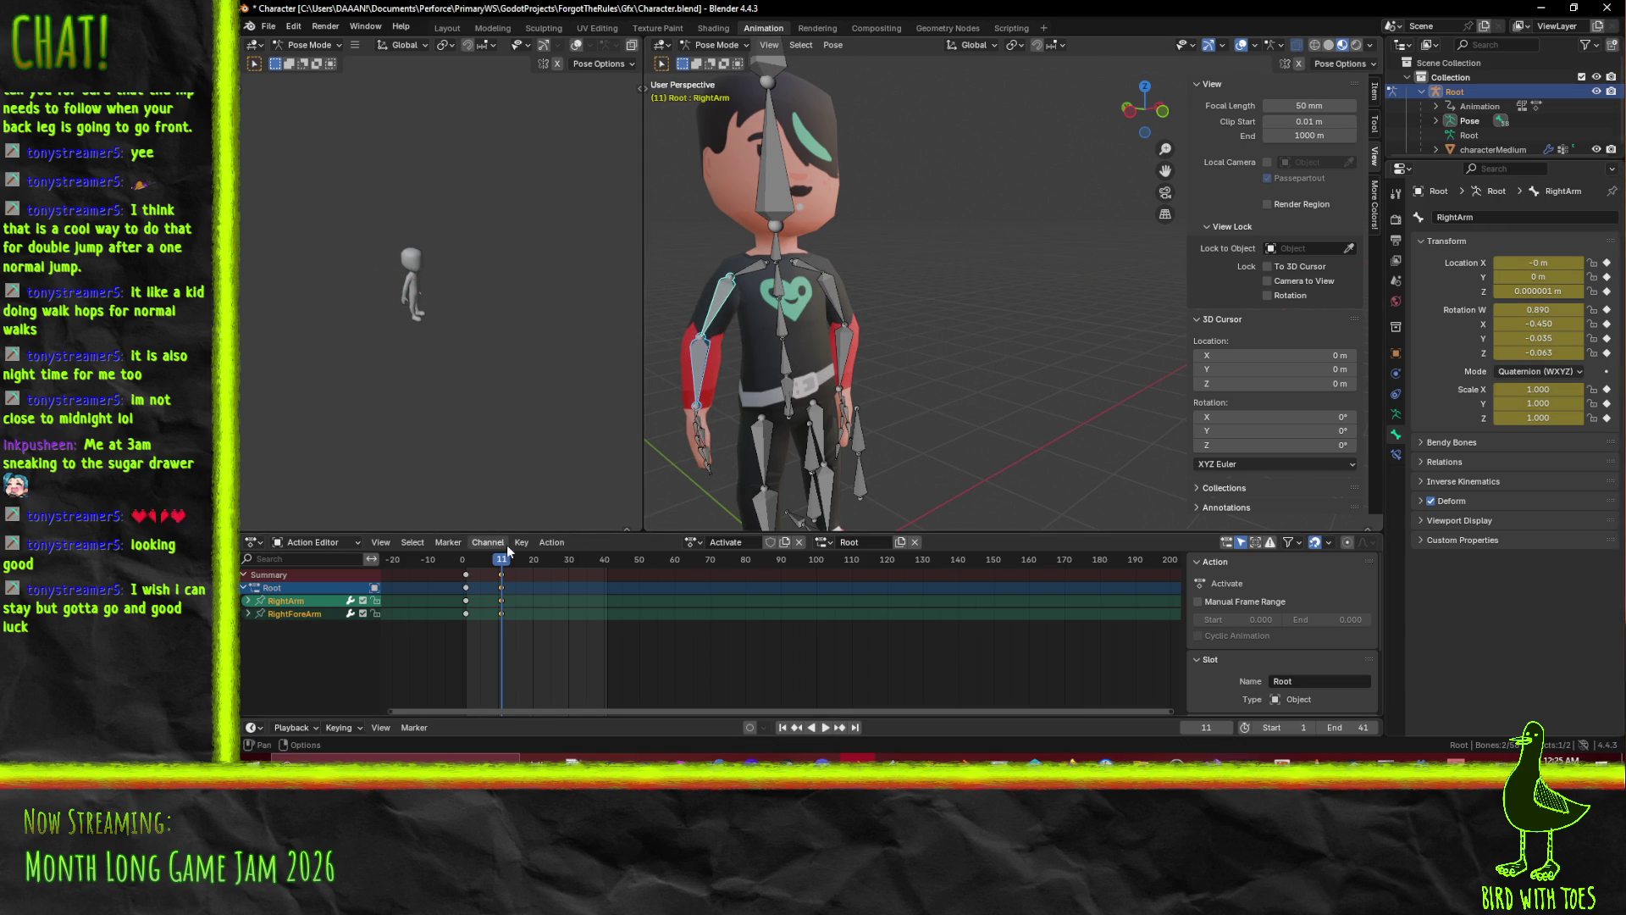
Preview the arm motion forward and in reverse, then scrub back to frame 9.
{"action": "left_click", "coordinate": [459, 562]}
{"action": "key", "text": "space"}
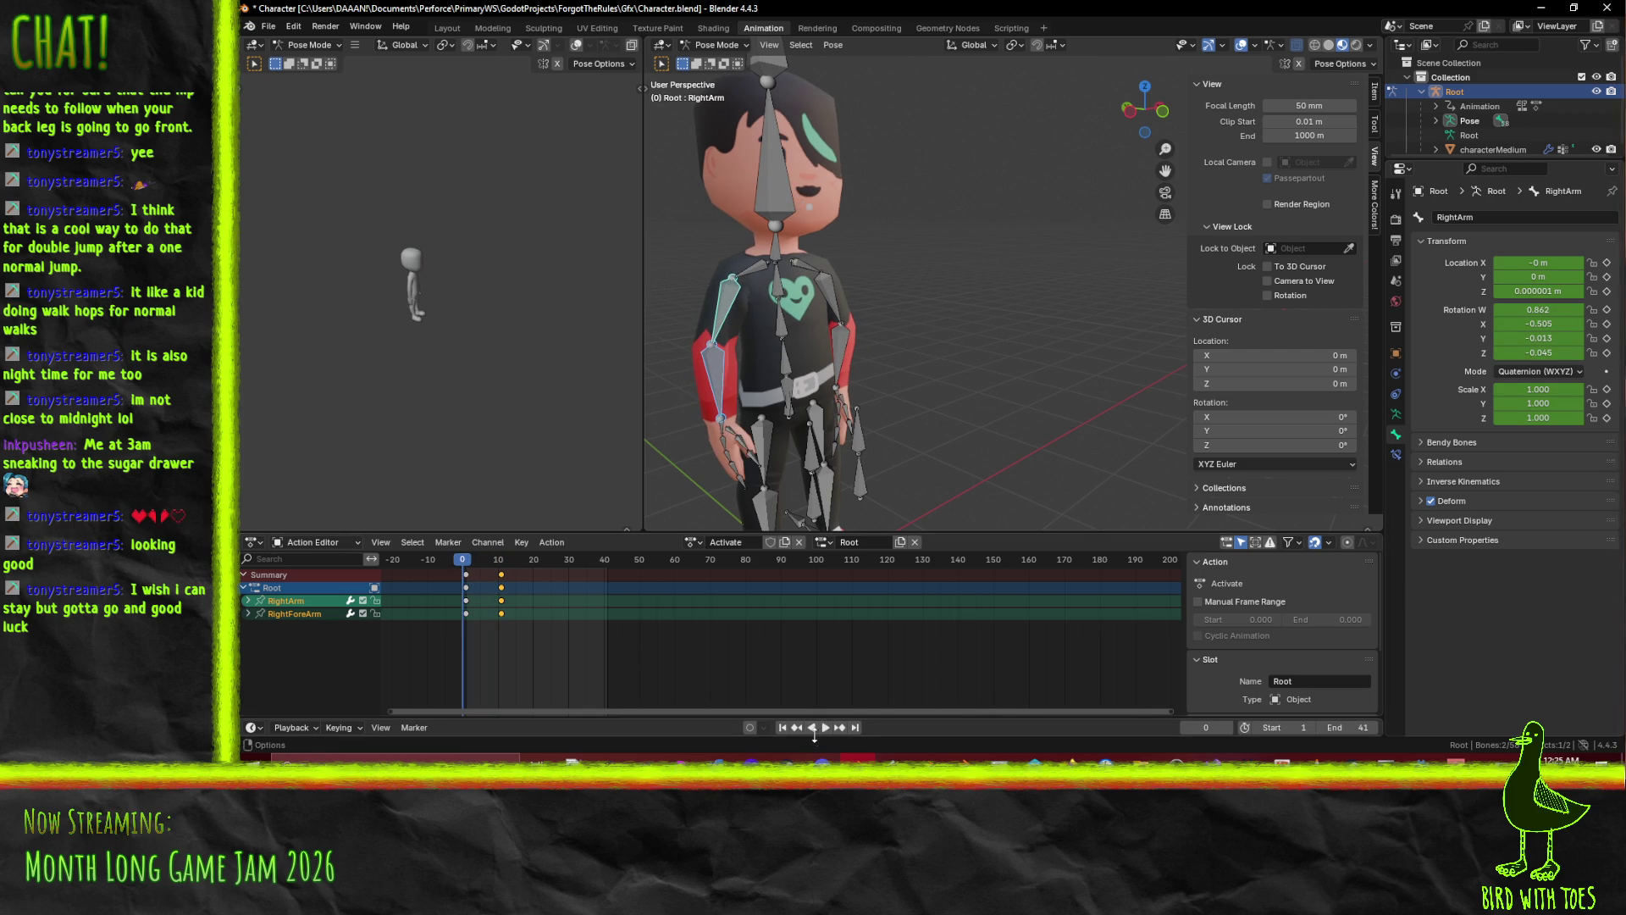
{"action": "left_click", "coordinate": [821, 727]}
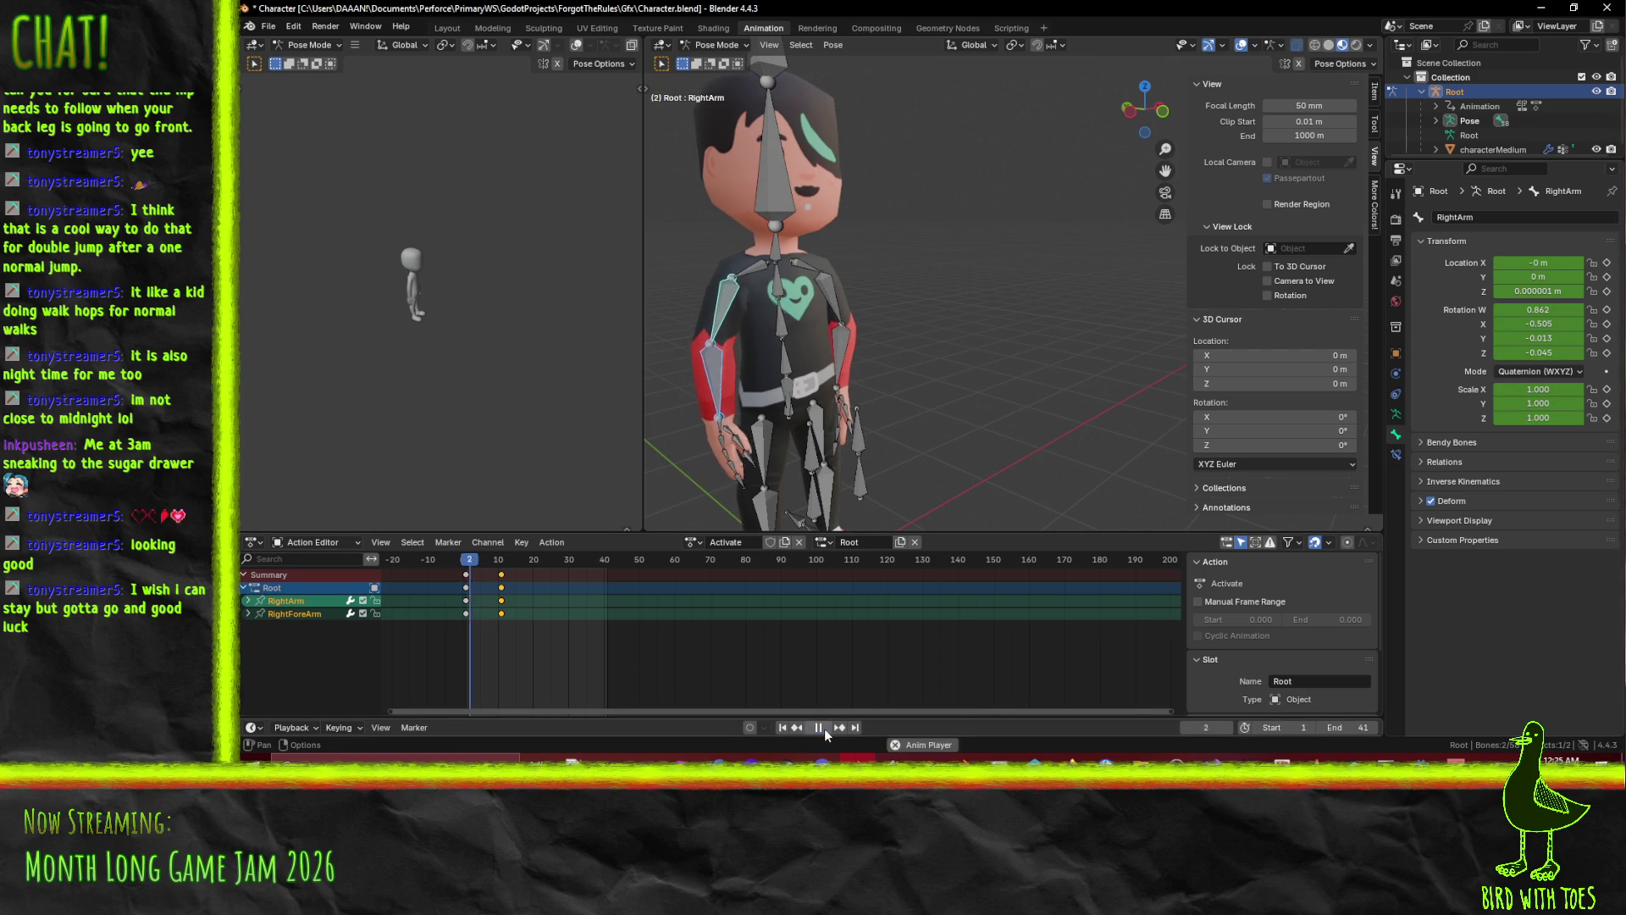
{"action": "key", "text": "space"}
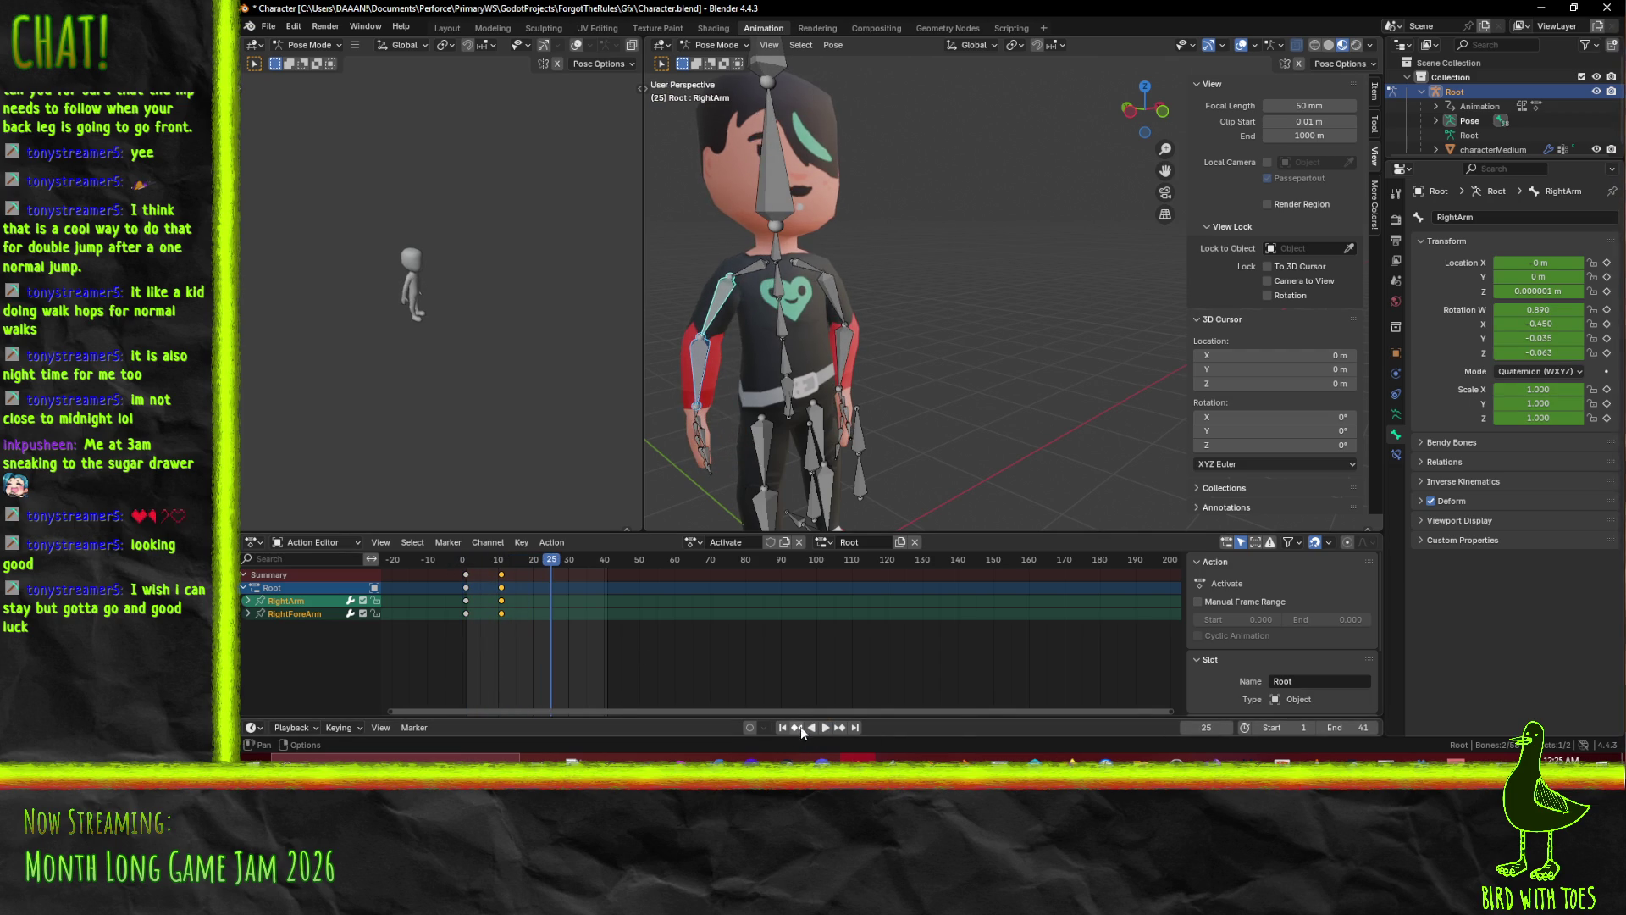
{"action": "left_click", "coordinate": [806, 728]}
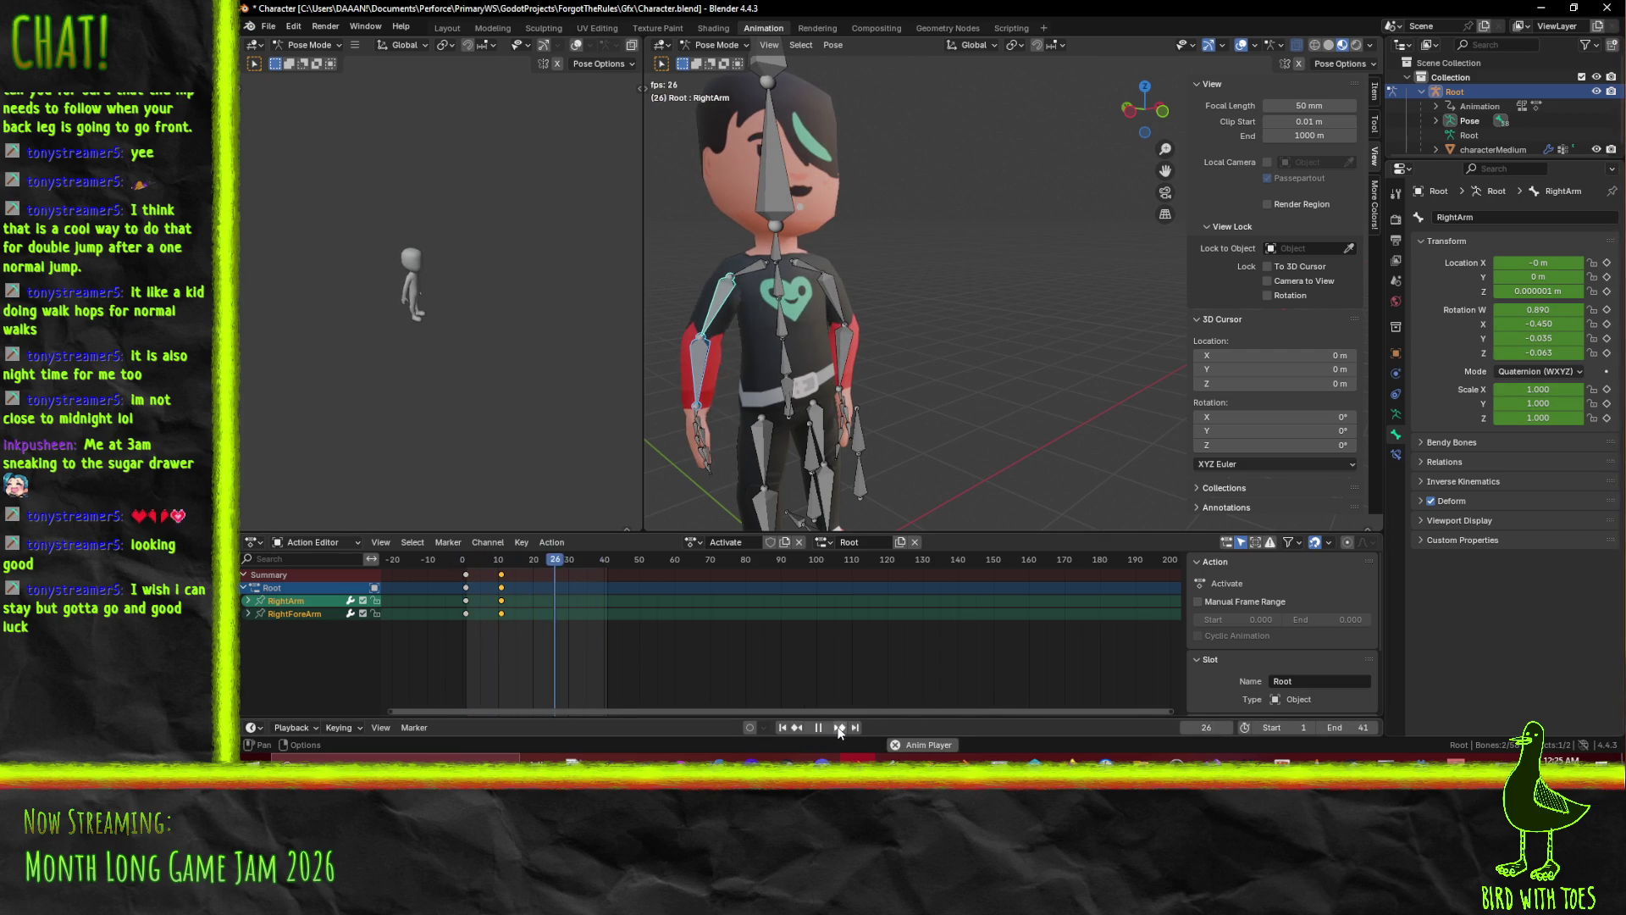
{"action": "left_click", "coordinate": [818, 727]}
{"action": "mouse_move", "coordinate": [504, 566]}
{"action": "left_mouse_down"}
{"action": "mouse_move", "coordinate": [471, 568]}
{"action": "mouse_move", "coordinate": [497, 577]}
{"action": "left_mouse_up"}
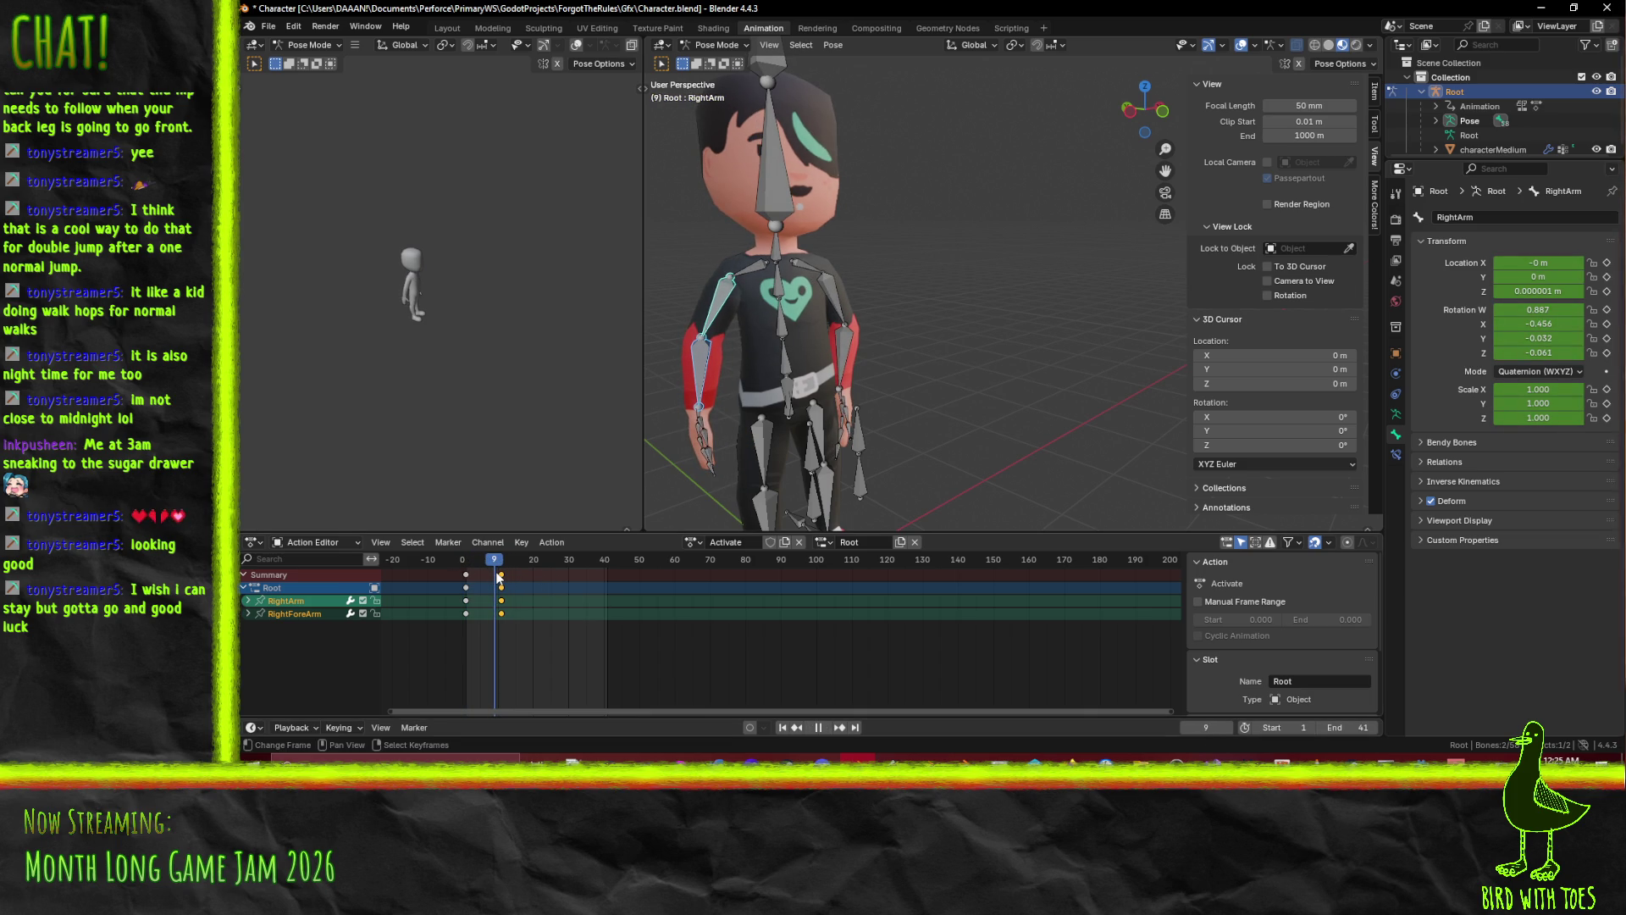
Select the Spine bone and insert keyframes on it.
{"action": "left_click", "coordinate": [781, 276]}
{"action": "left_click", "coordinate": [778, 321], "text": "shift"}
{"action": "left_click", "coordinate": [789, 371], "text": "shift"}
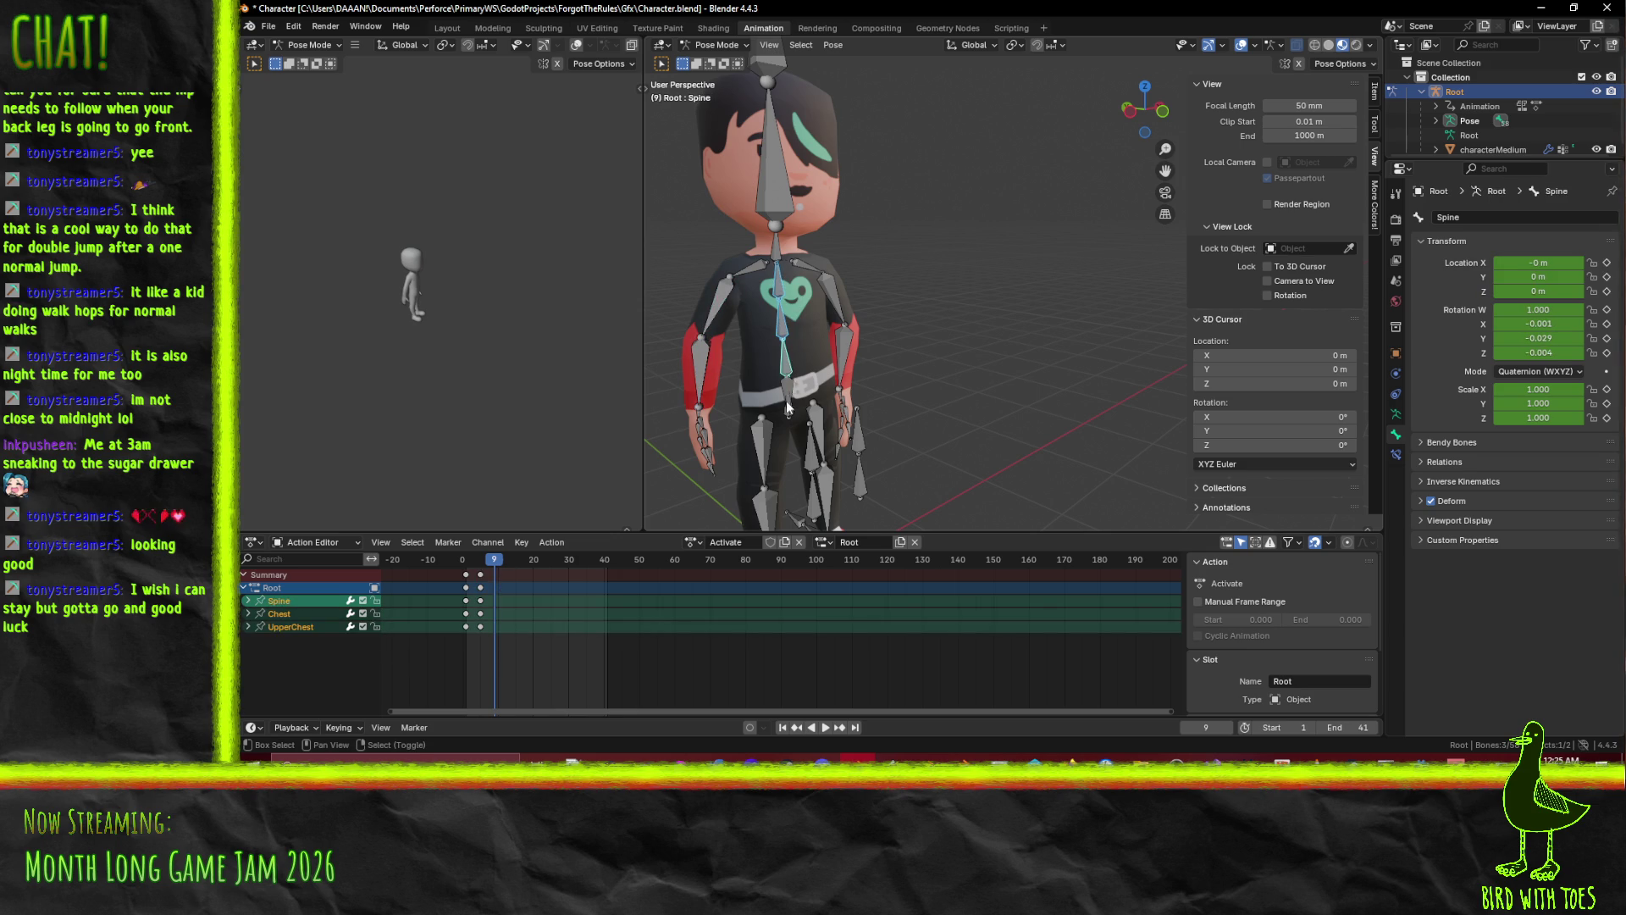
{"action": "left_click", "coordinate": [785, 373]}
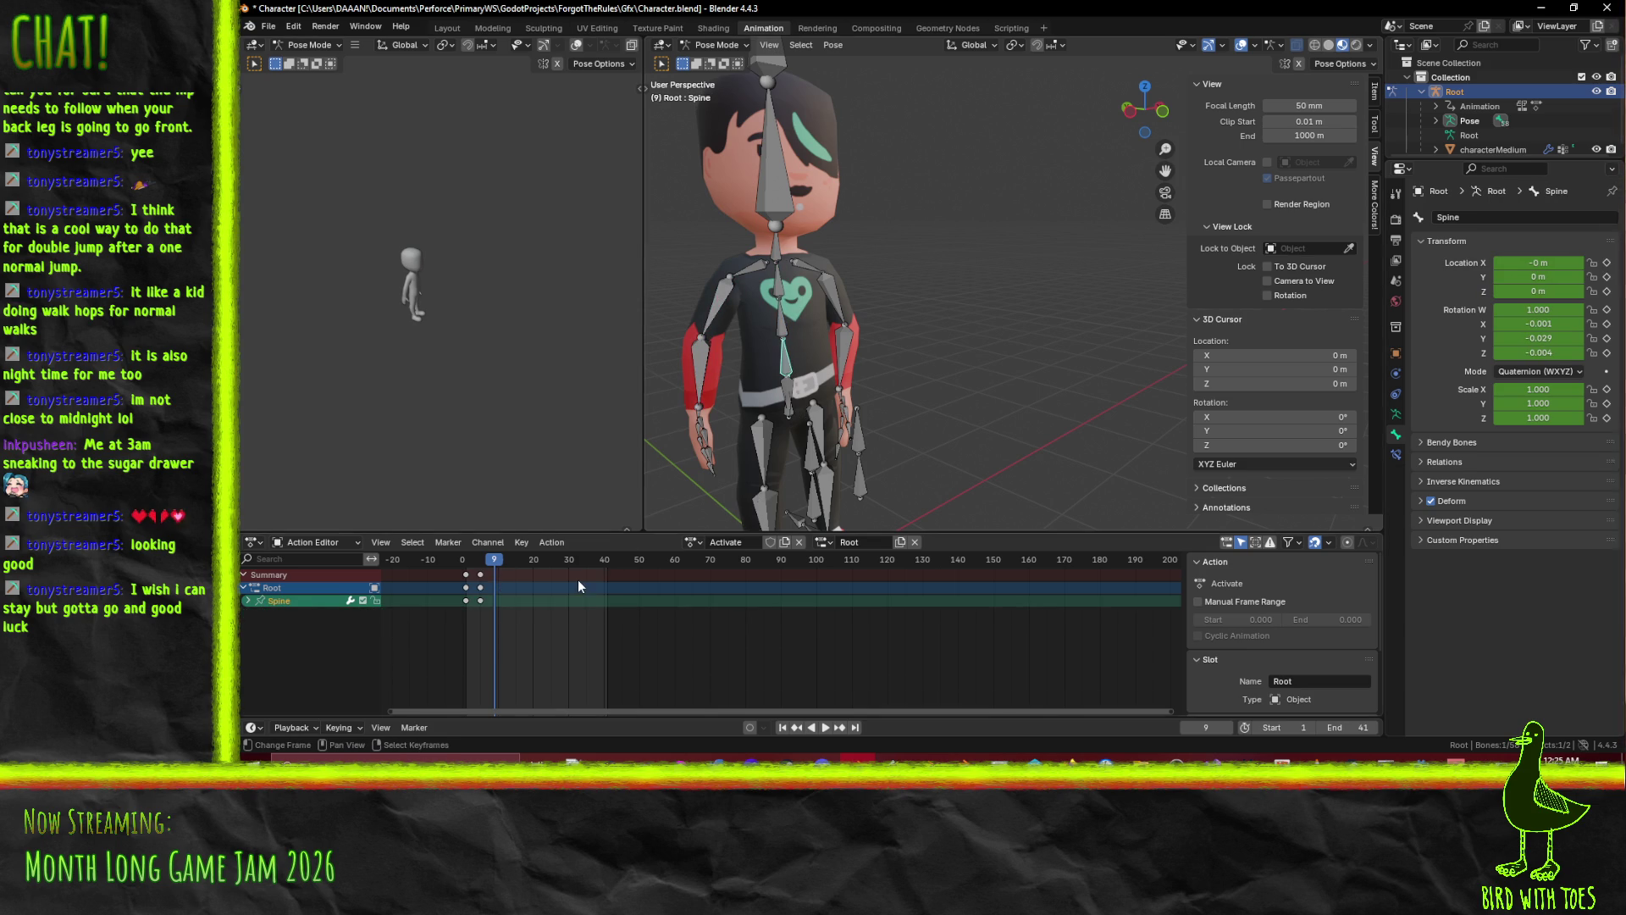
{"action": "key", "text": "i"}
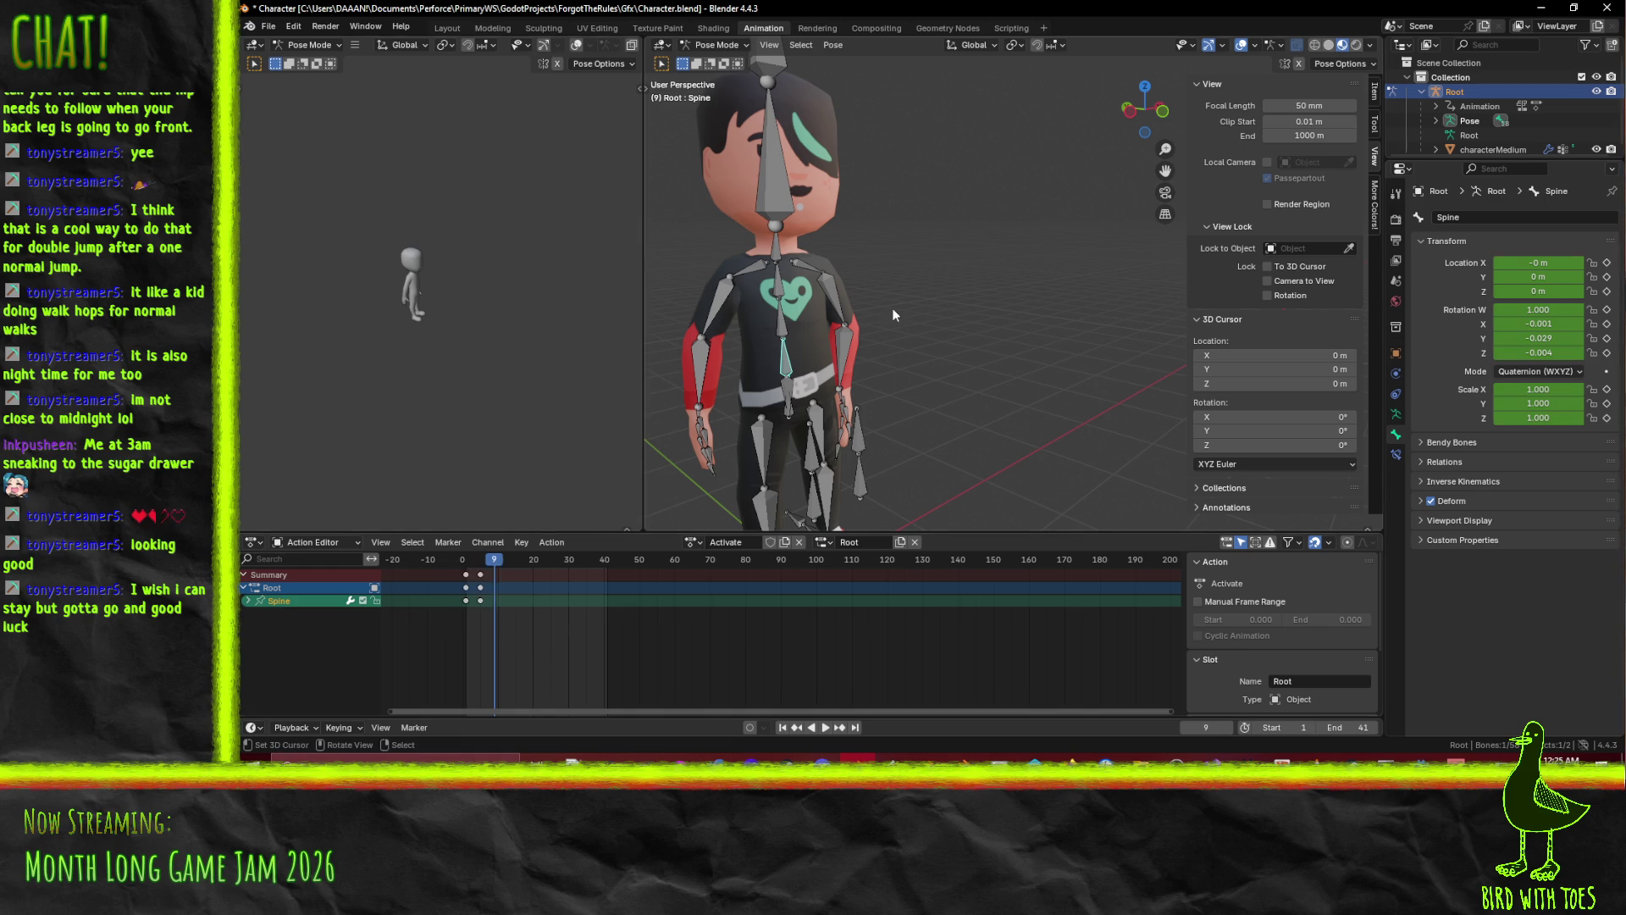
Preview the torso motion and set the current frame to 15.
{"action": "left_click", "coordinate": [505, 559]}
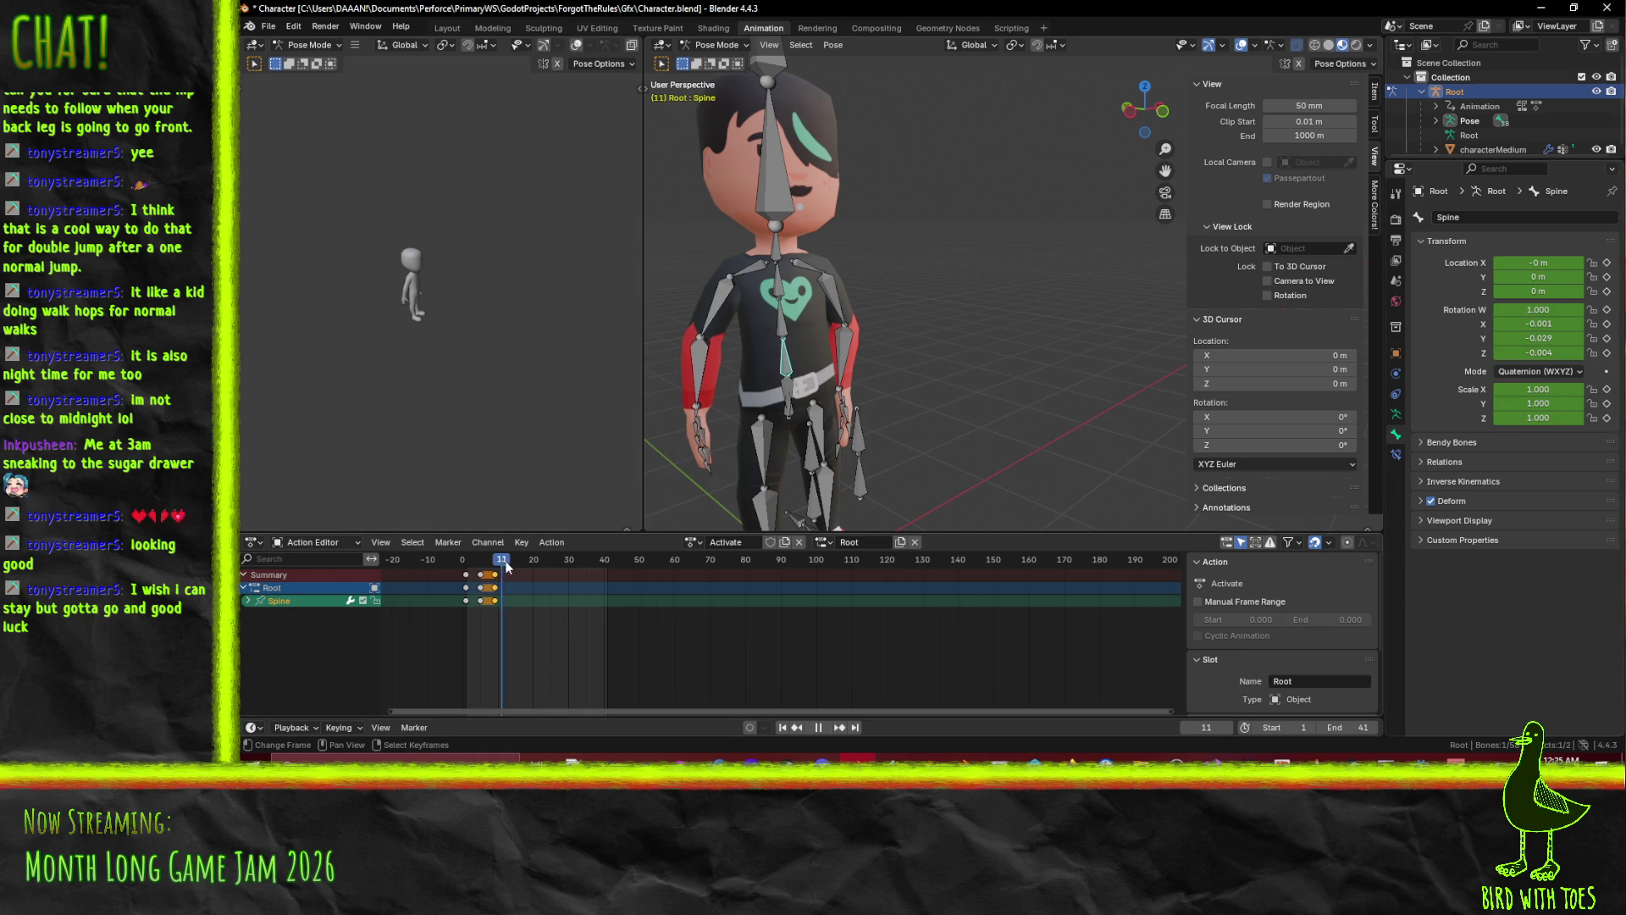
{"action": "left_click", "coordinate": [776, 335]}
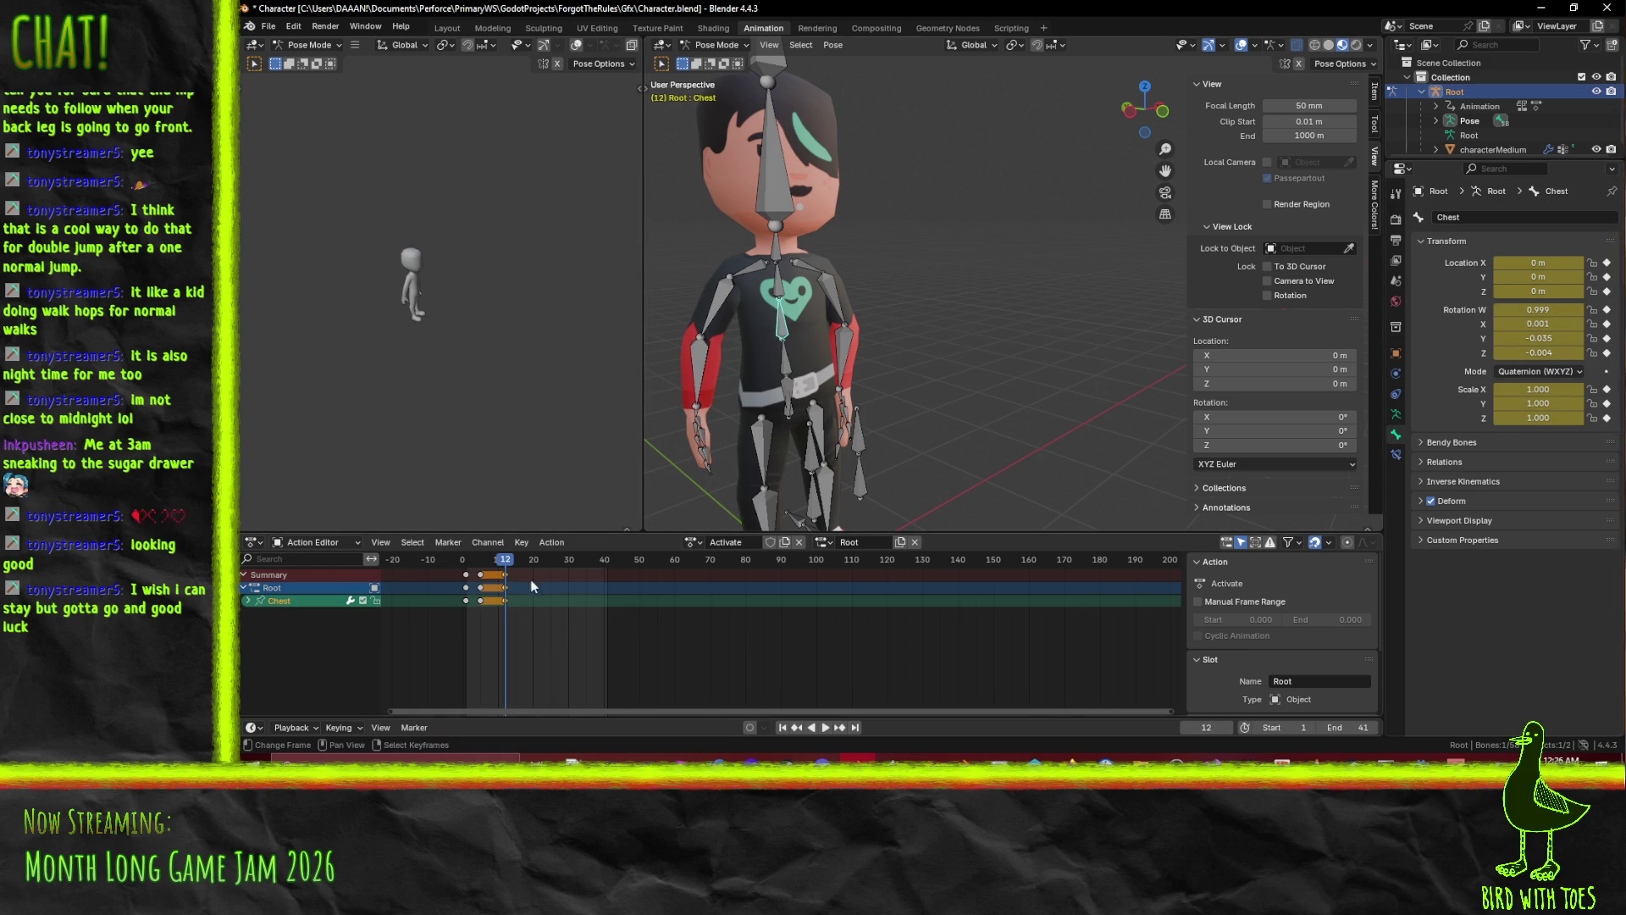
{"action": "key", "text": "space"}
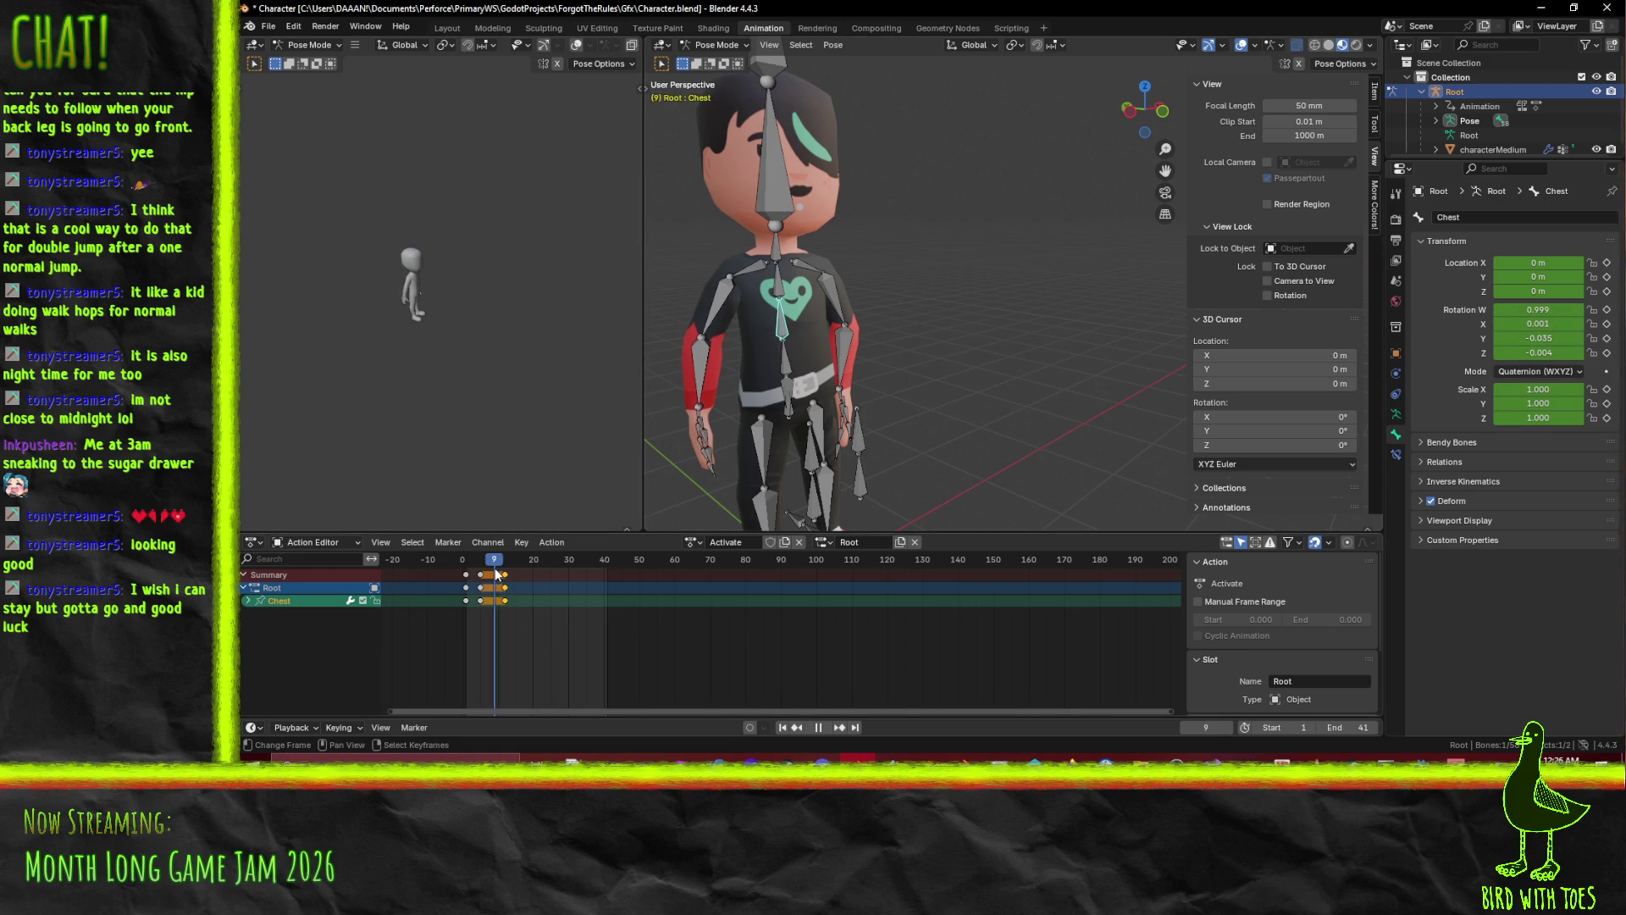
{"action": "left_click", "coordinate": [774, 365]}
{"action": "key", "text": "space"}
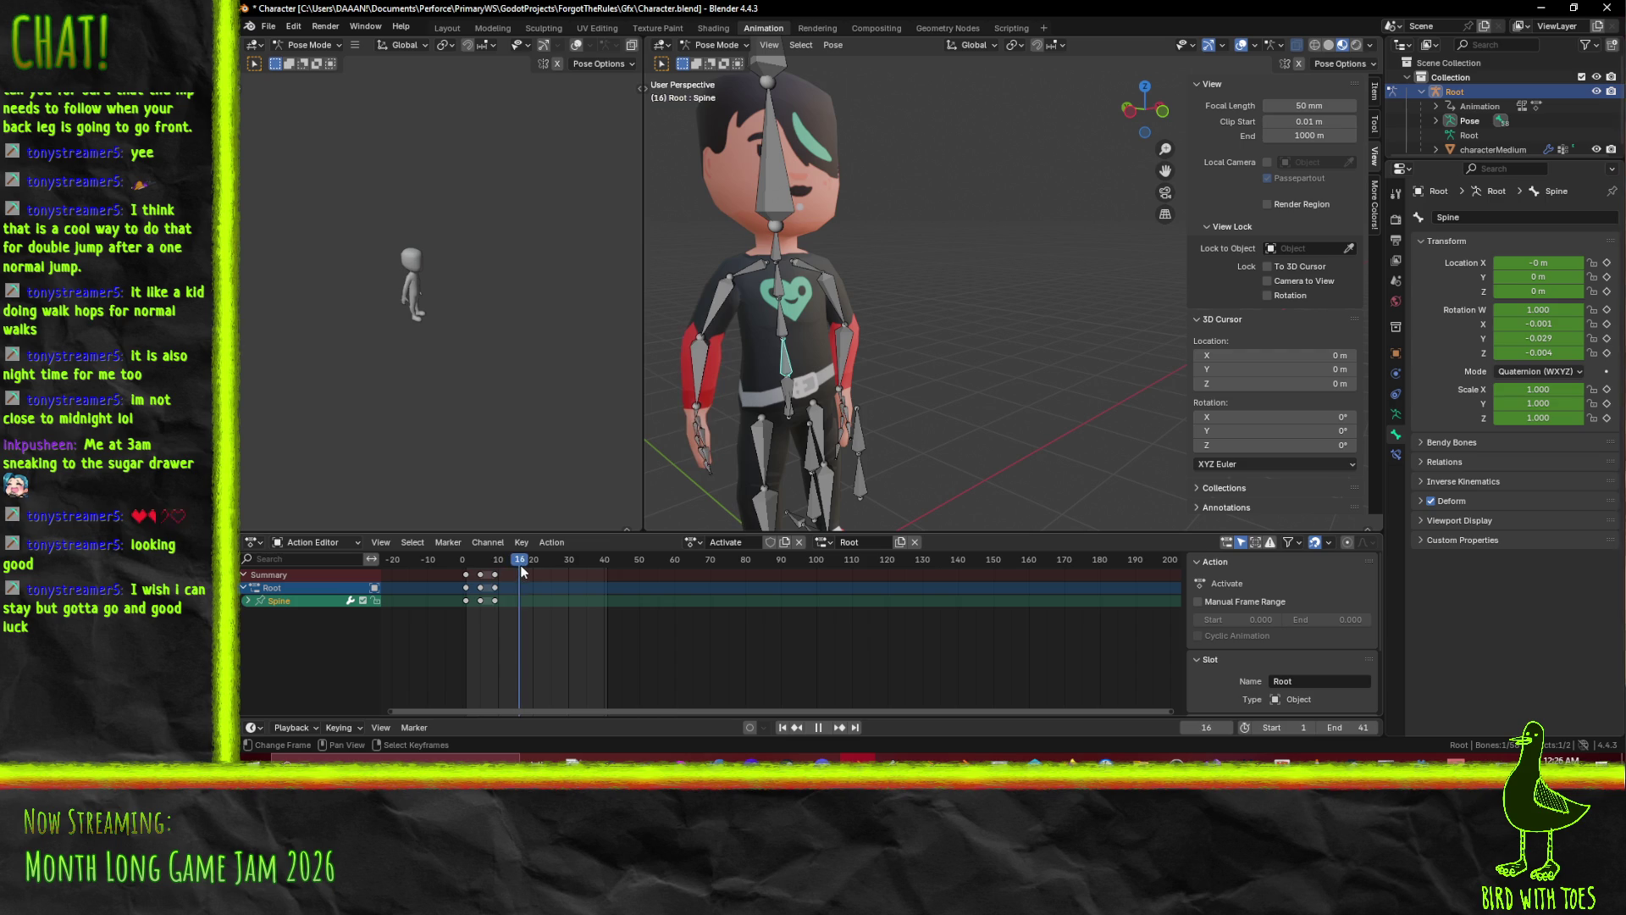
{"action": "left_click", "coordinate": [515, 566]}
{"action": "key", "text": "space"}
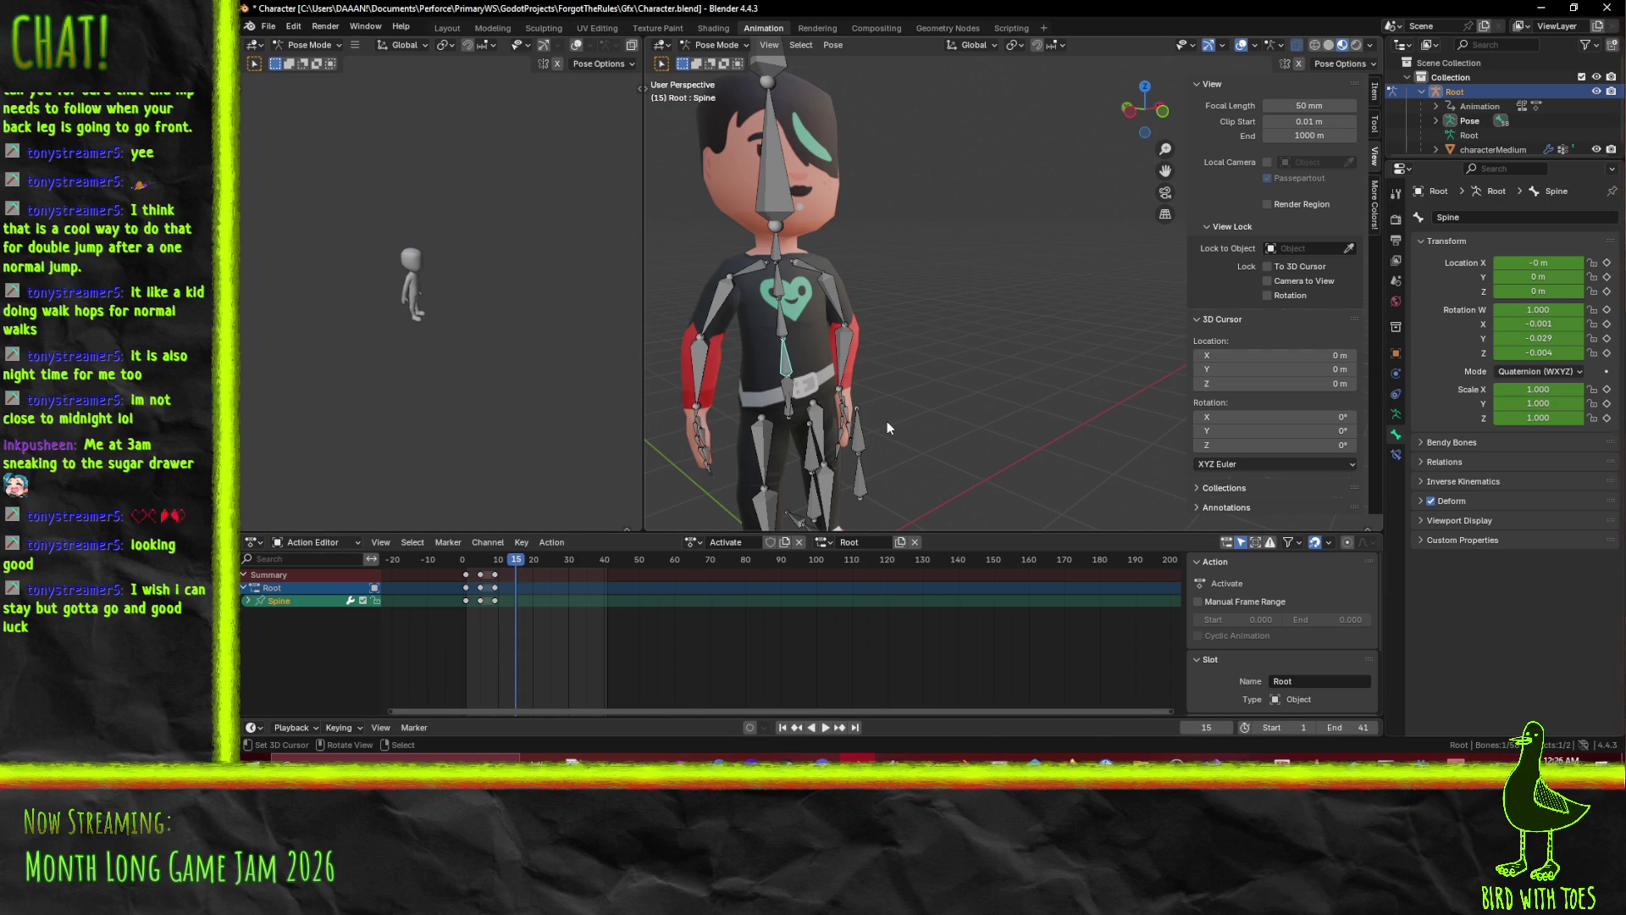
Twist the Spine around global Z and the Chest slightly, keyframing each at frame 15.
{"action": "key", "text": "r"}
{"action": "key", "text": "y"}
{"action": "key", "text": "z"}
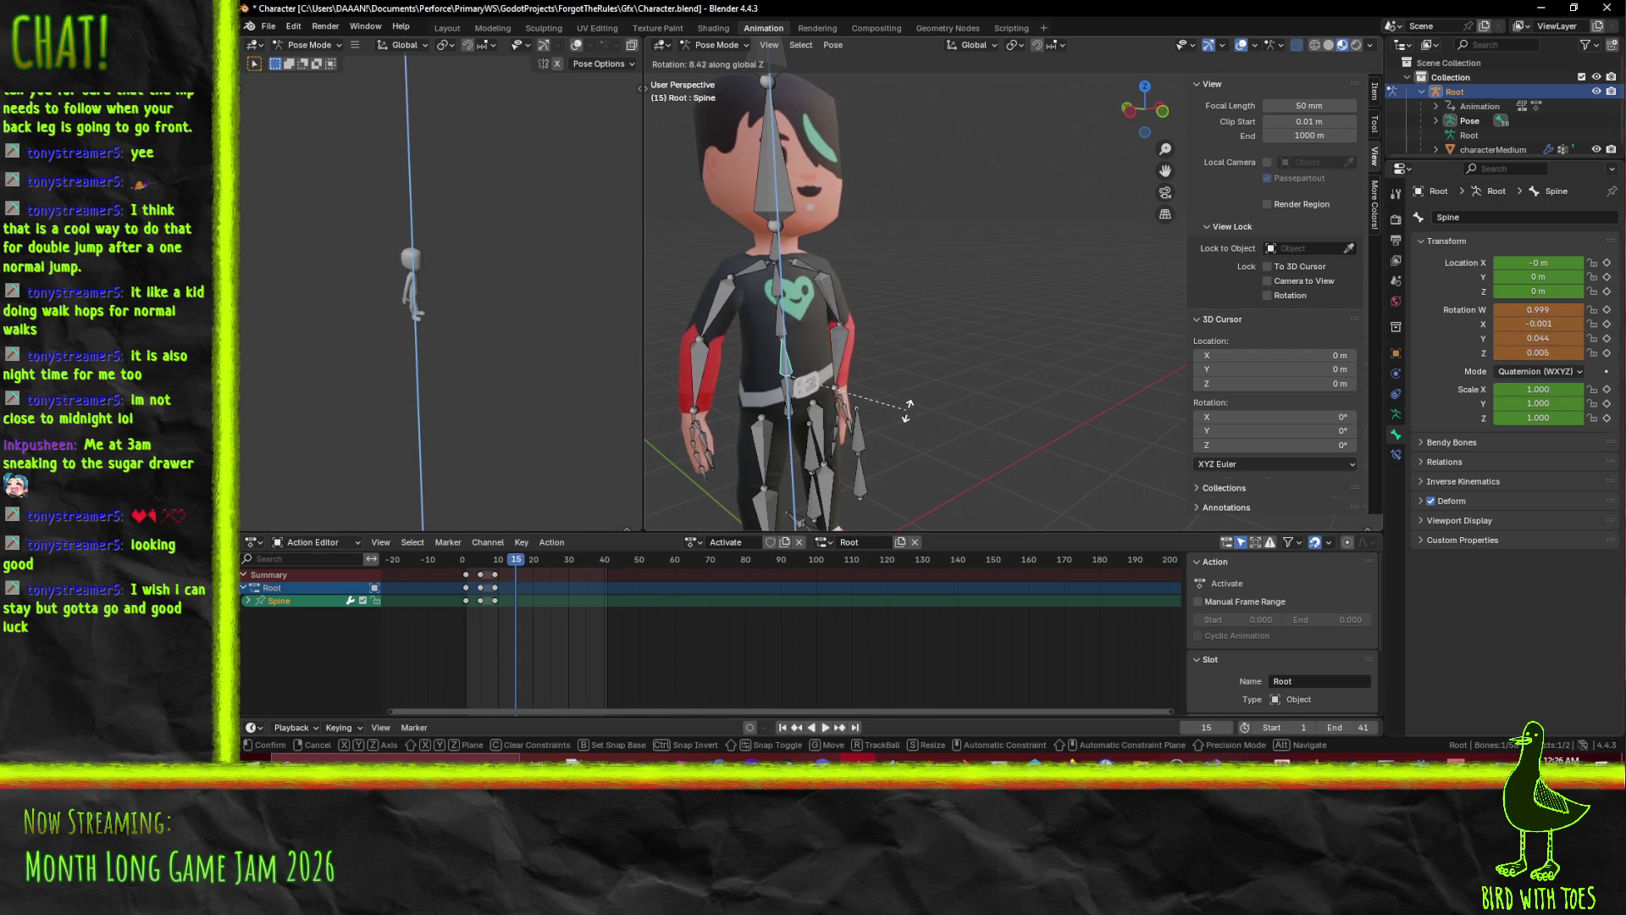
{"action": "left_click", "coordinate": [914, 403]}
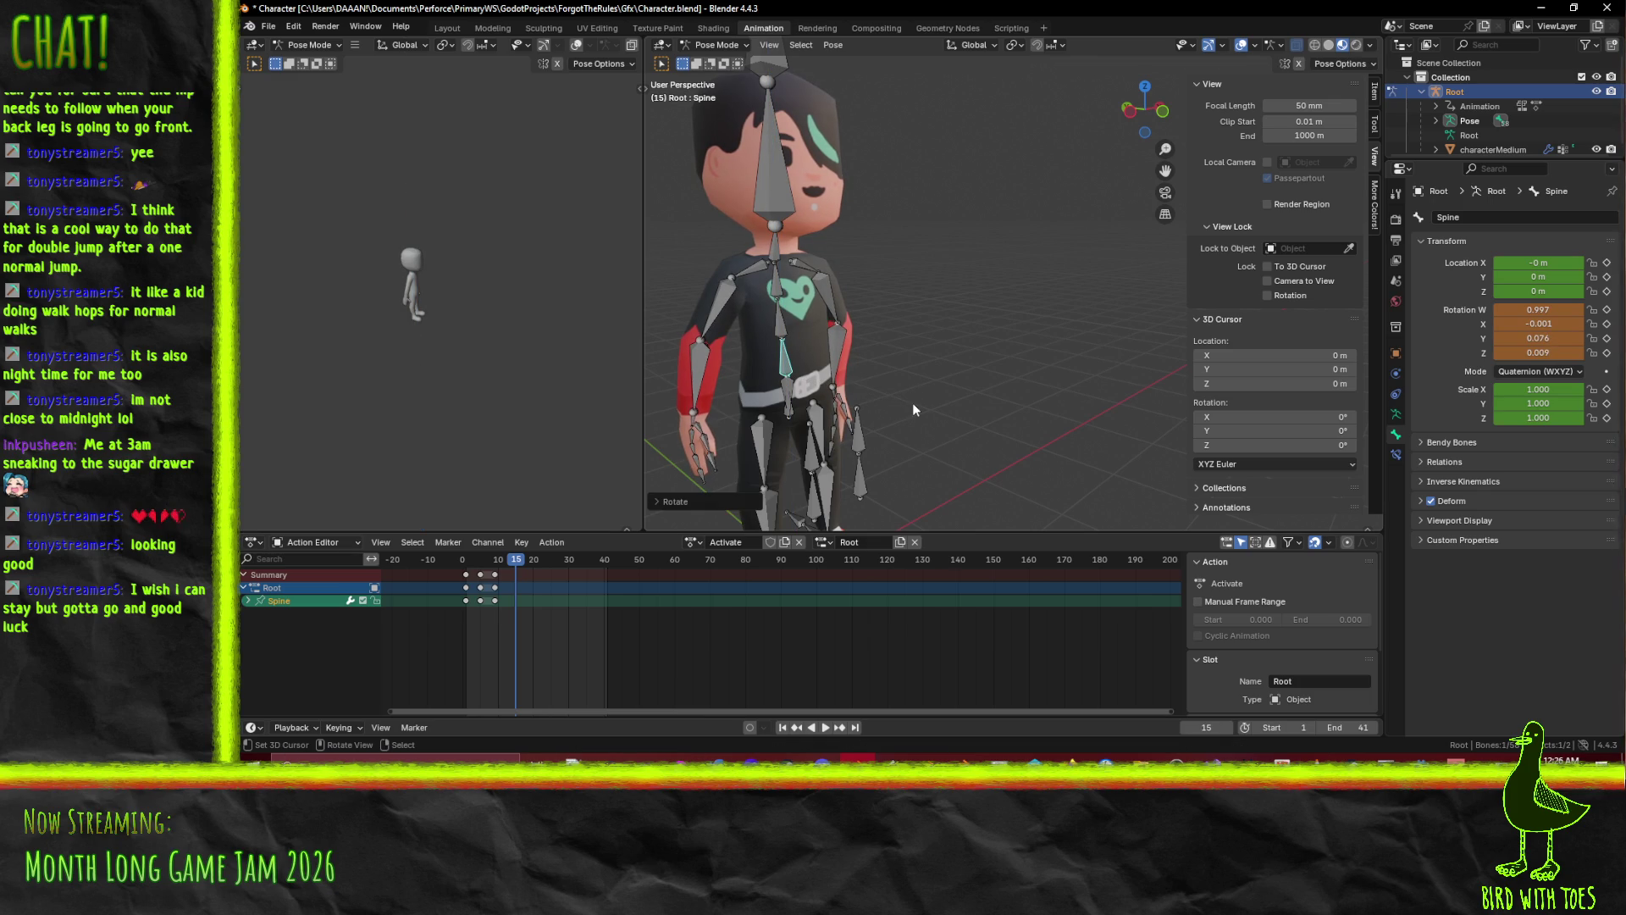
{"action": "key", "text": "i"}
{"action": "left_click", "coordinate": [787, 334]}
{"action": "key", "text": "r"}
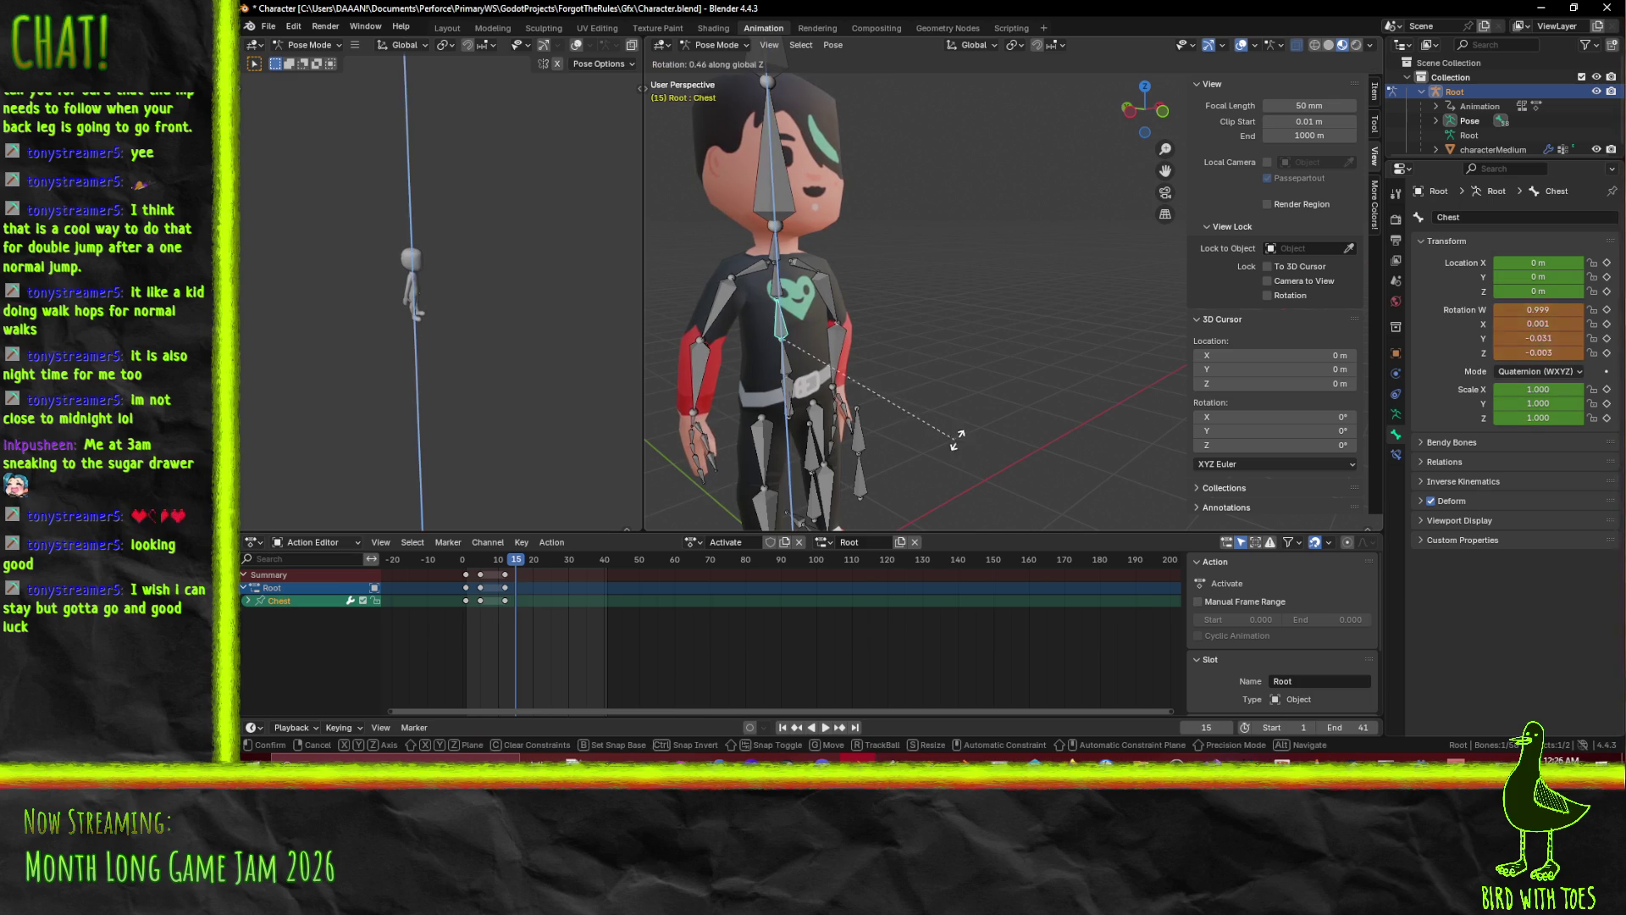
{"action": "left_click", "coordinate": [981, 420]}
{"action": "key", "text": "i"}
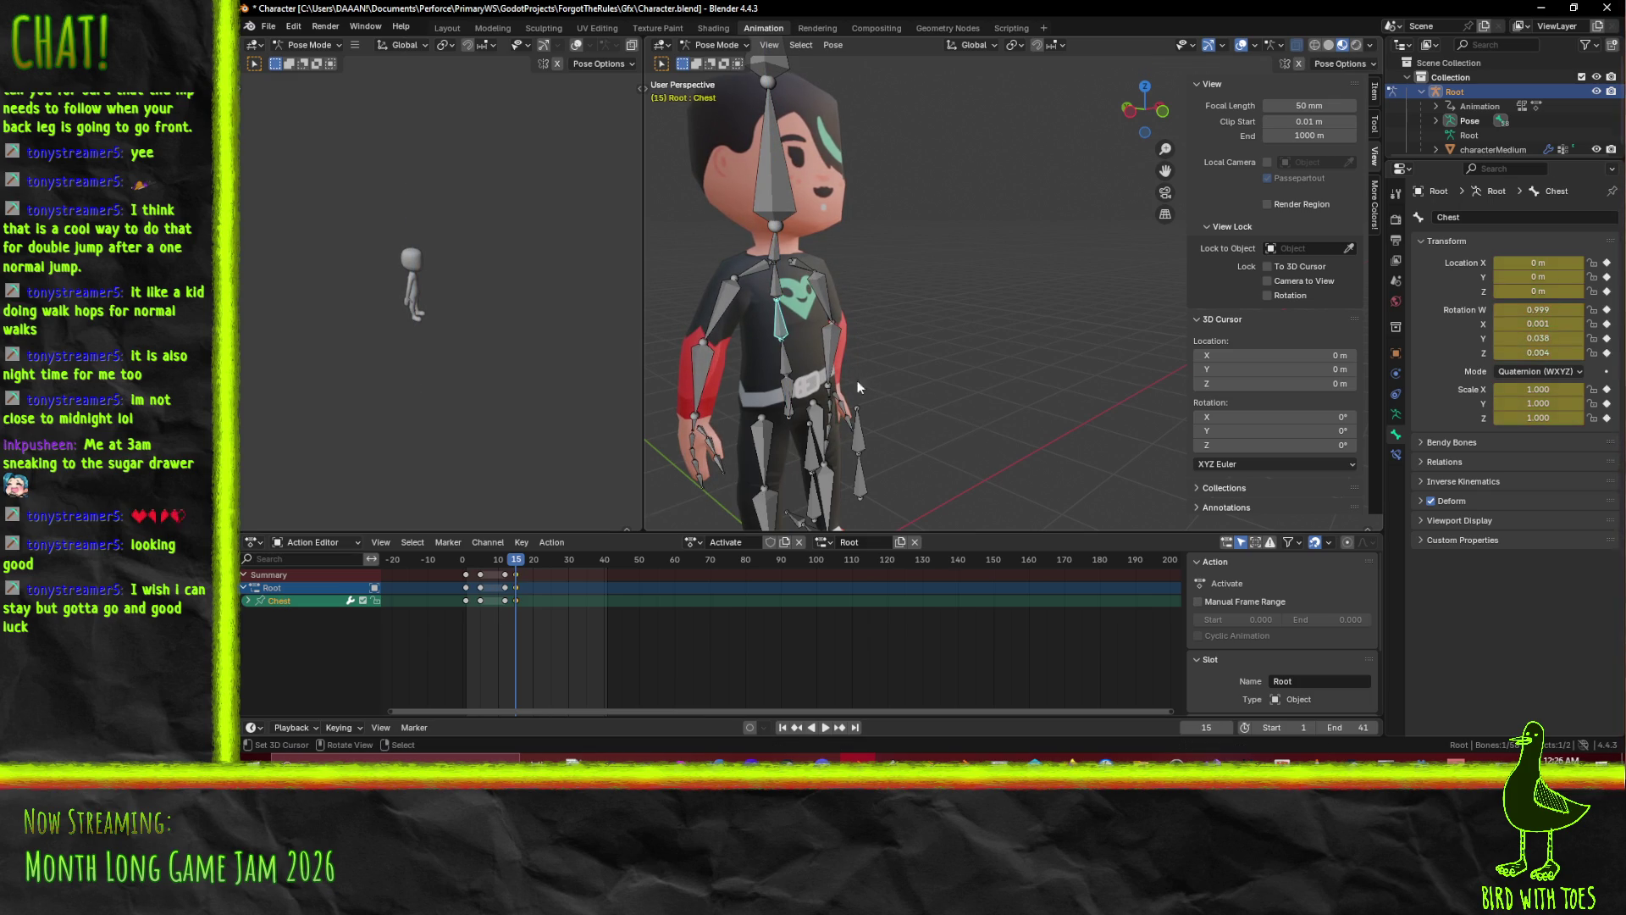
{"action": "left_click", "coordinate": [758, 284]}
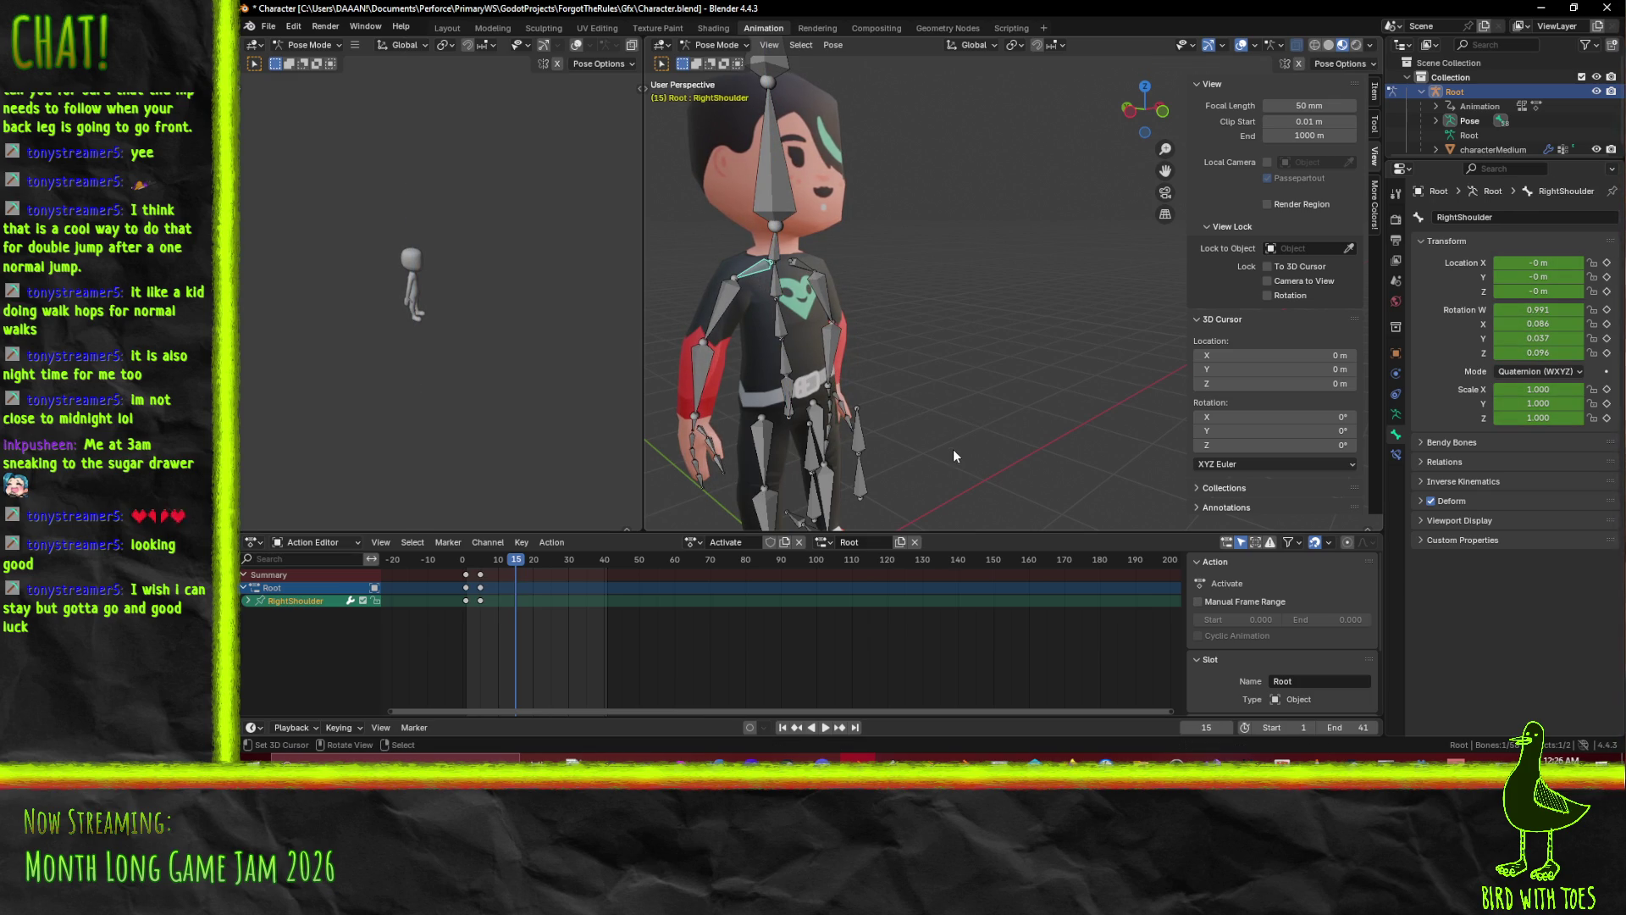
Rotate the RightShoulder around global Z and keyframe it at frame 15.
{"action": "key", "text": "r"}
{"action": "key", "text": "z"}
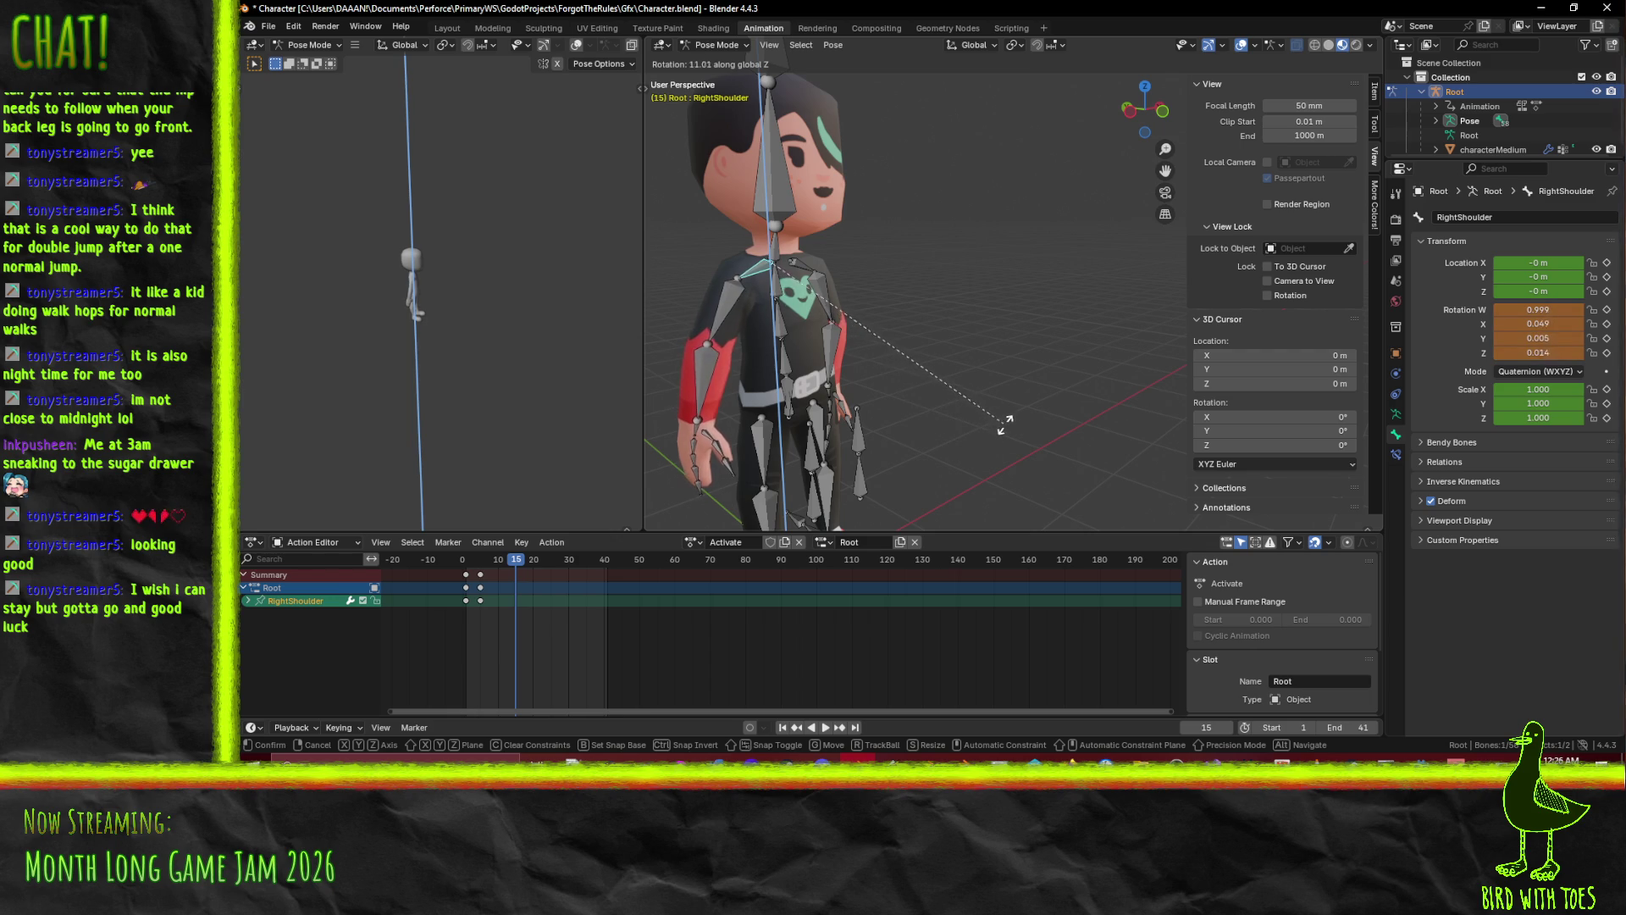
{"action": "left_click", "coordinate": [1018, 399]}
{"action": "key", "text": "i"}
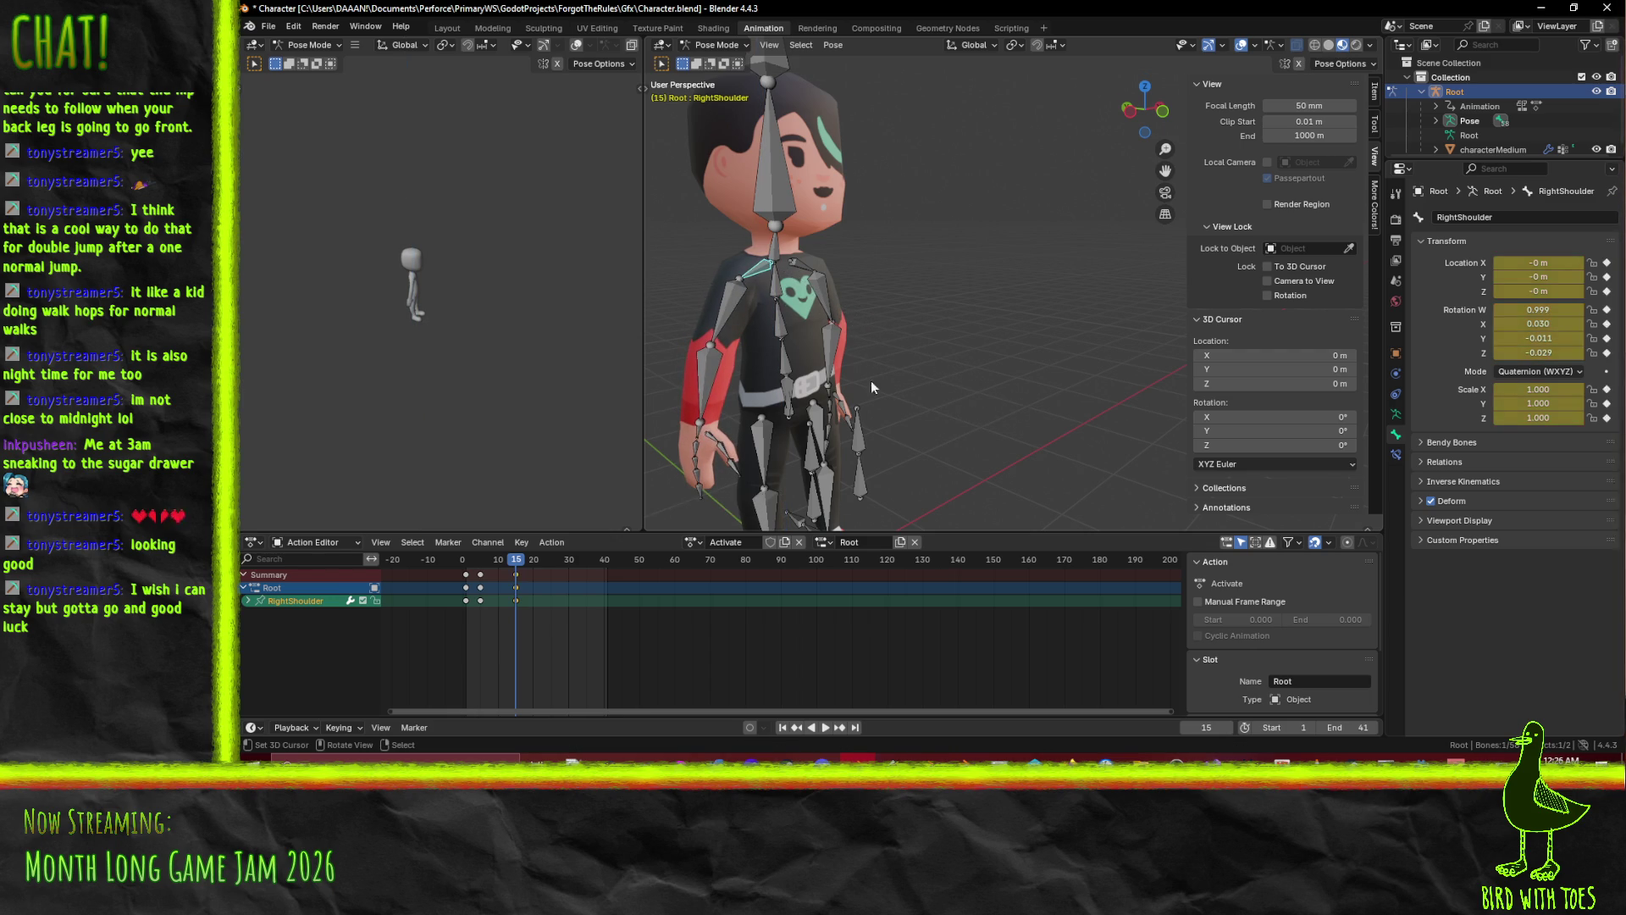
Swing the RightArm around global X, then rotate it around global Z.
{"action": "left_click", "coordinate": [734, 310]}
{"action": "key", "text": "r"}
{"action": "key", "text": "x"}
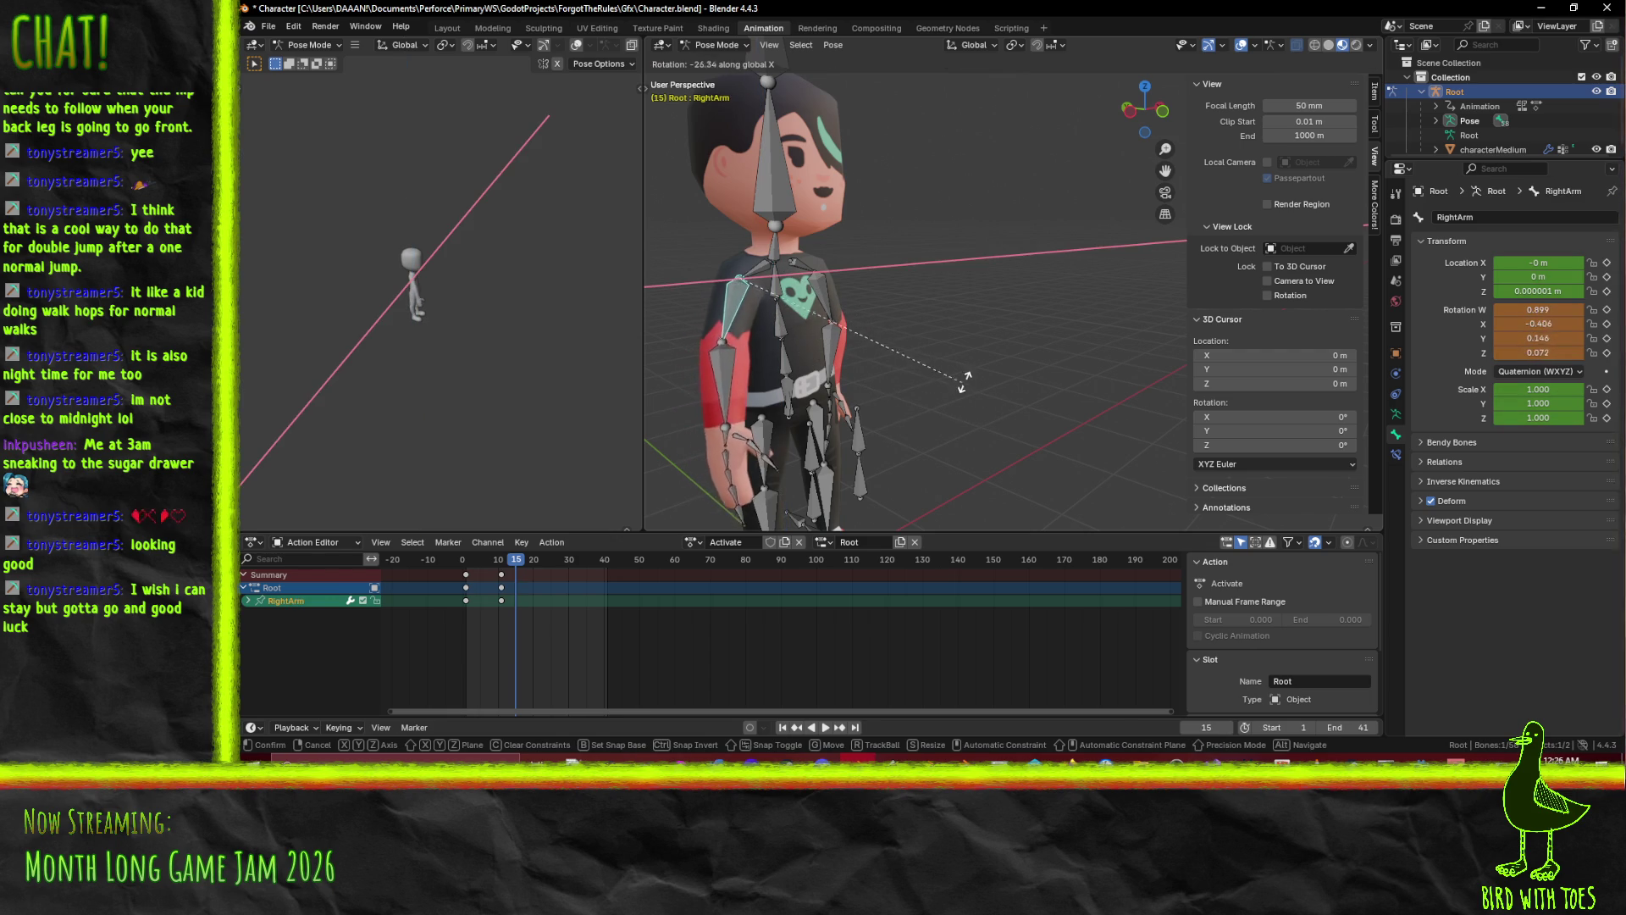
{"action": "left_click", "coordinate": [1014, 286]}
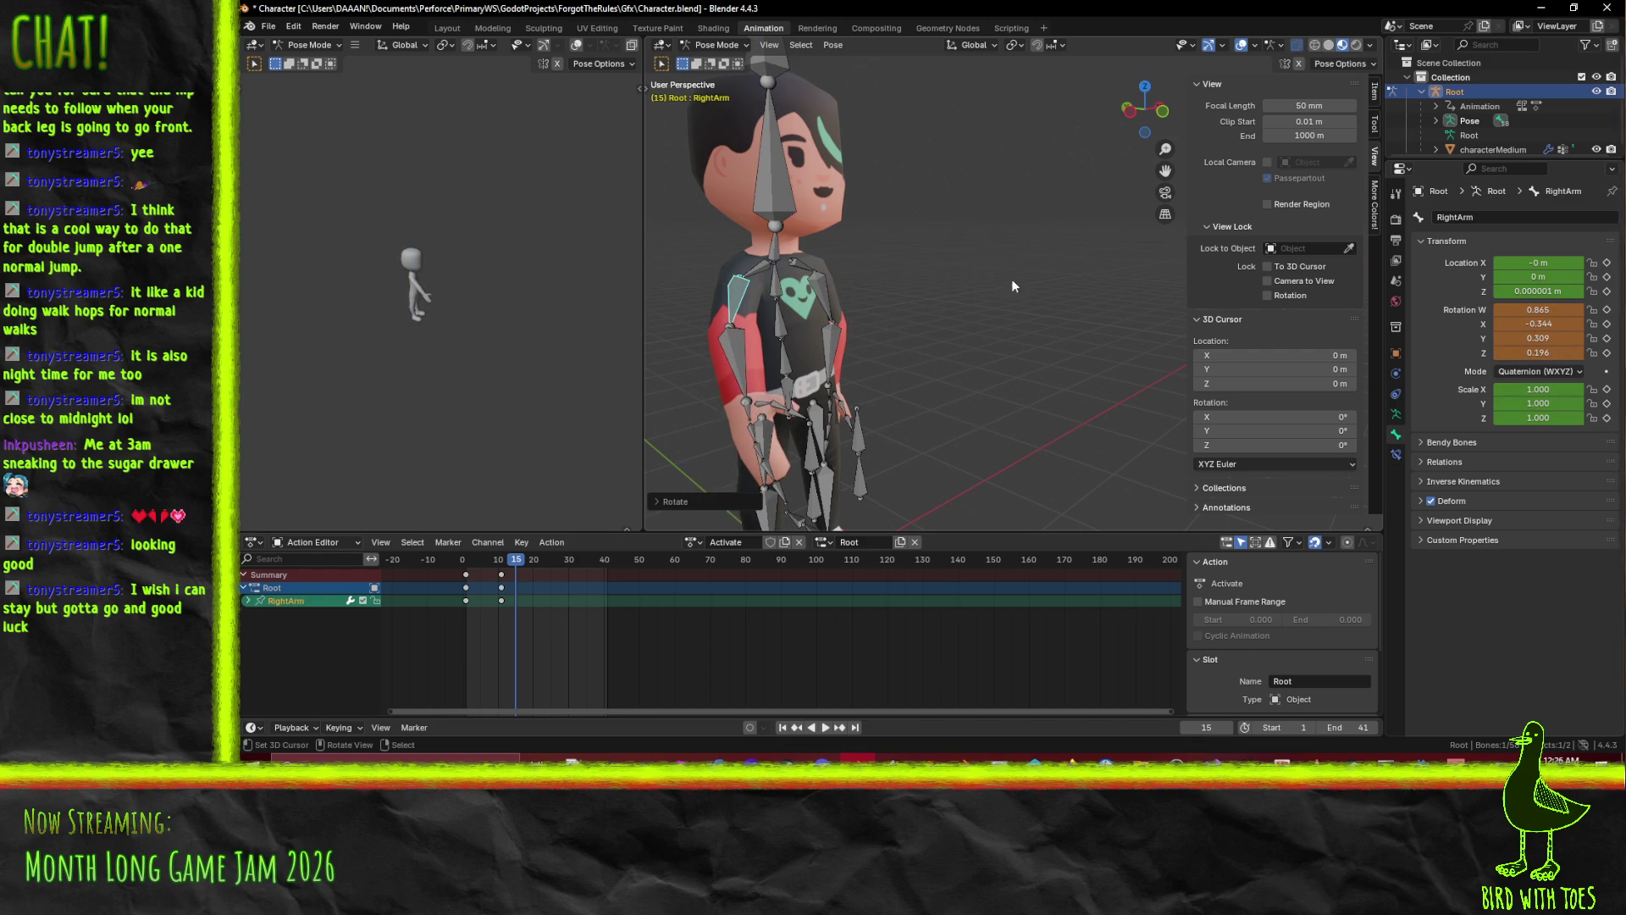
{"action": "key", "text": "r"}
{"action": "key", "text": "z"}
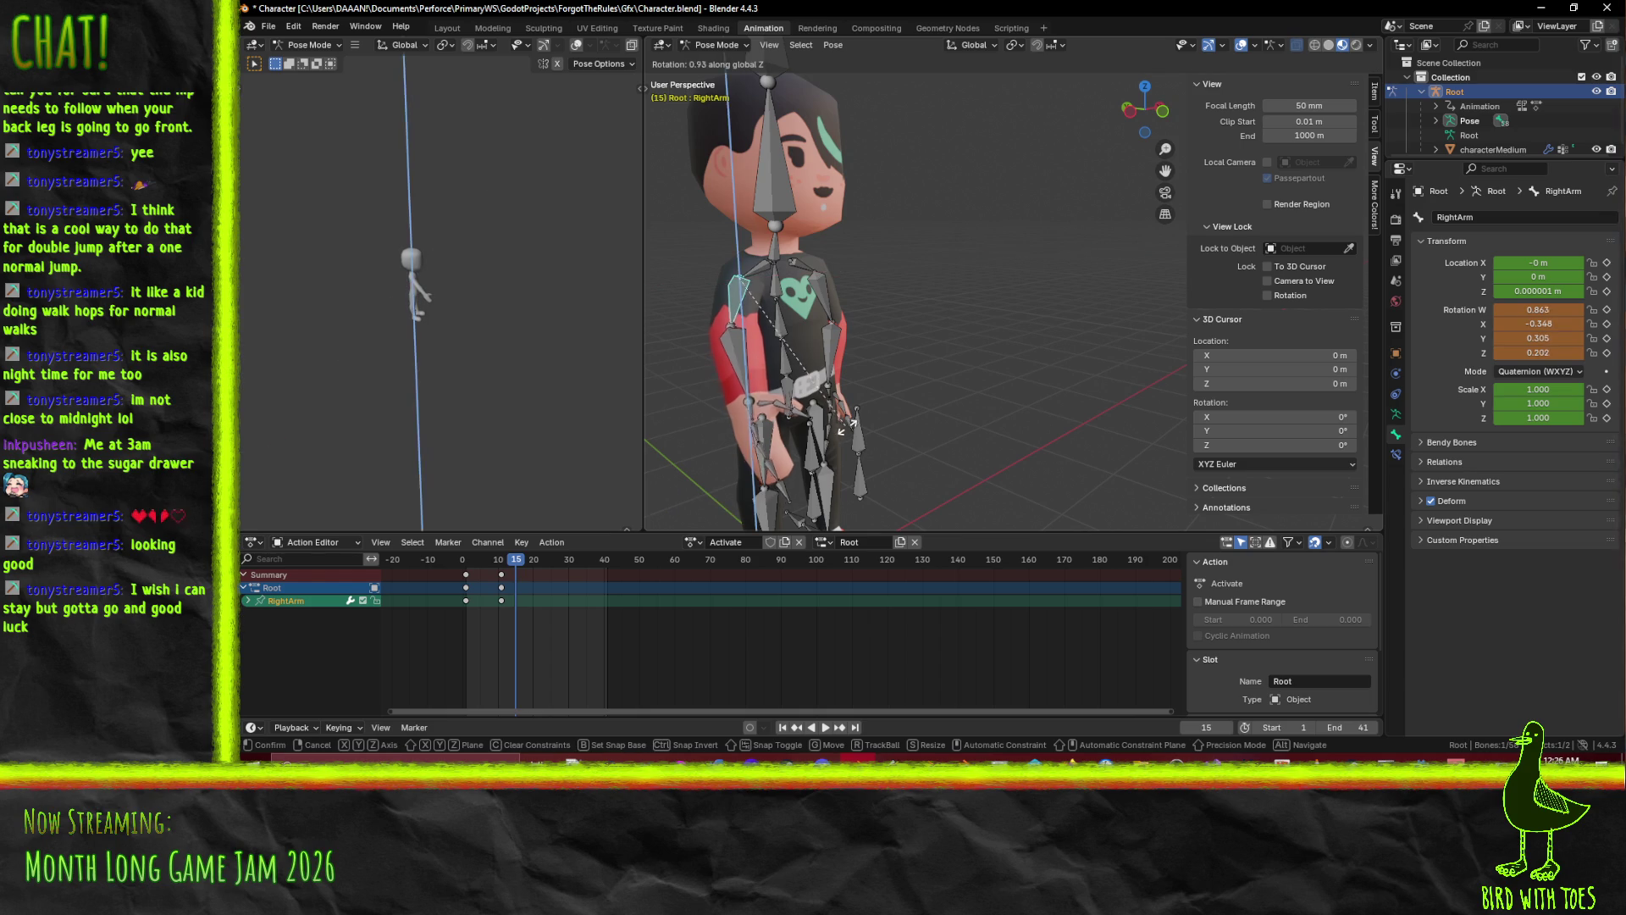
{"action": "left_click", "coordinate": [847, 398]}
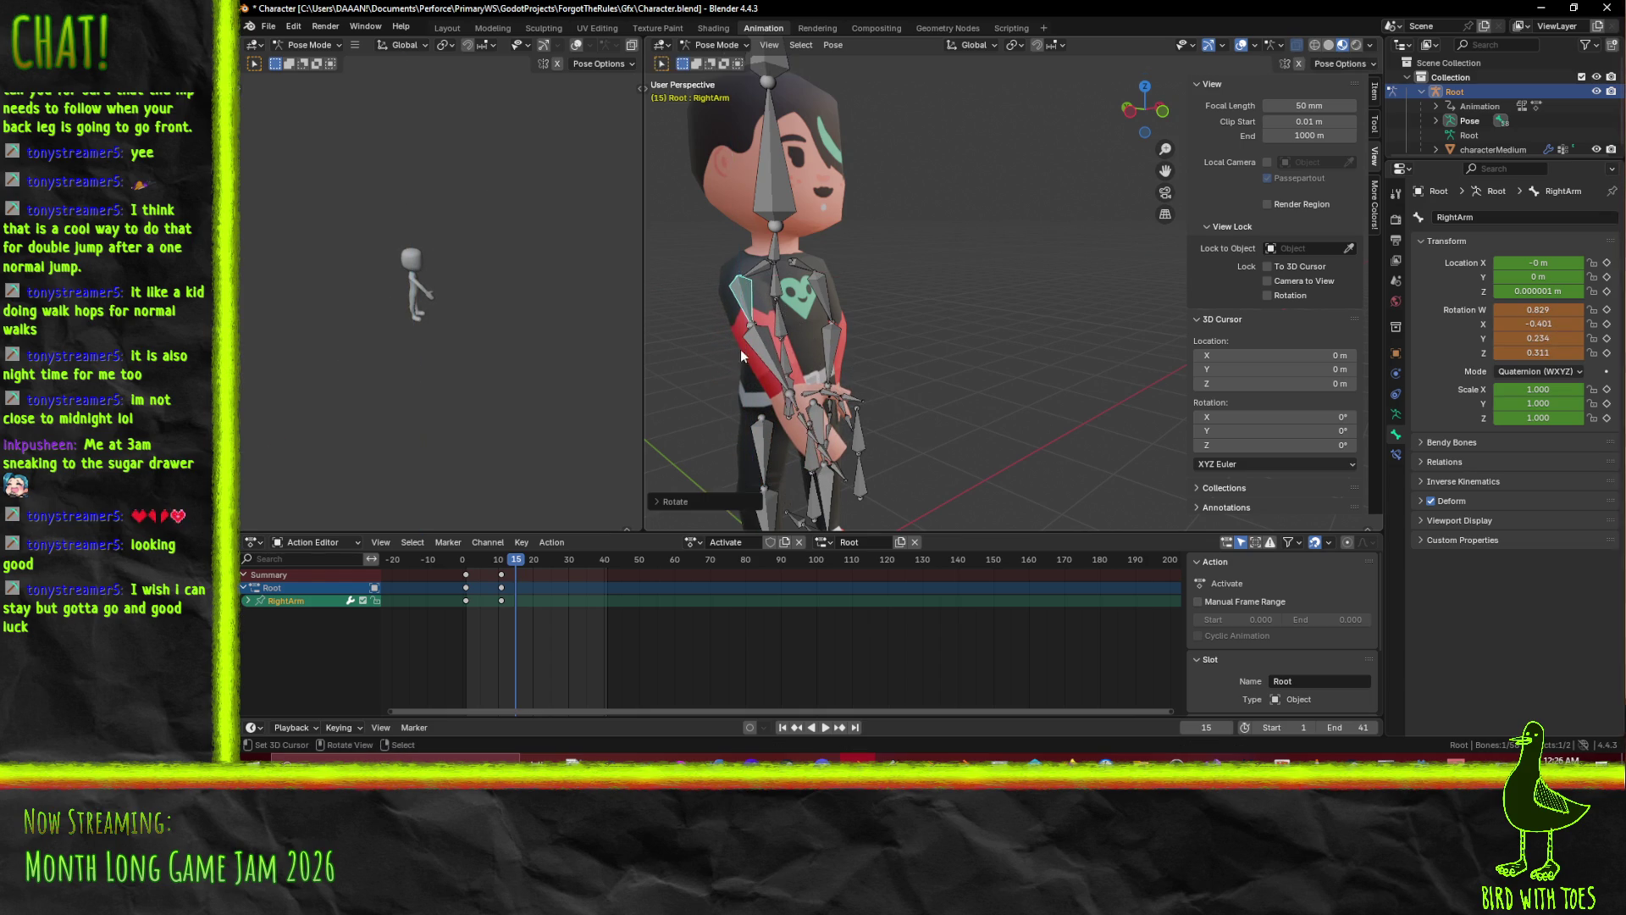
Bend the RightForeArm around Z, select RightArm and RightShoulder too, and play.
{"action": "left_click", "coordinate": [844, 394]}
{"action": "key", "text": "r"}
{"action": "key", "text": "z"}
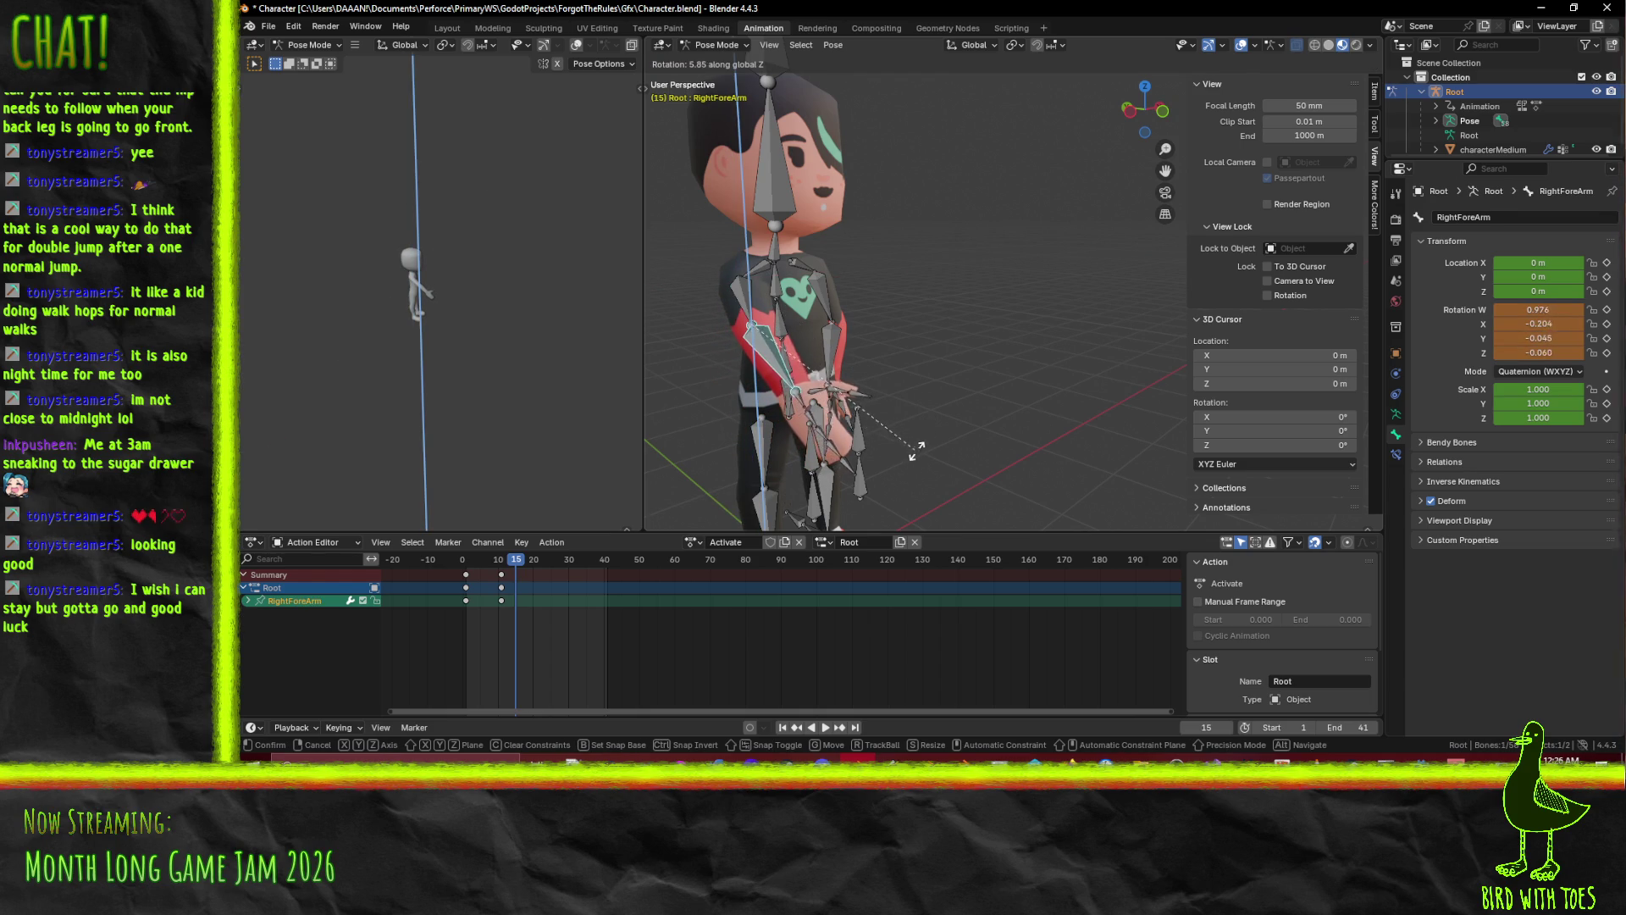
{"action": "left_click", "coordinate": [930, 447]}
{"action": "left_click", "coordinate": [734, 301]}
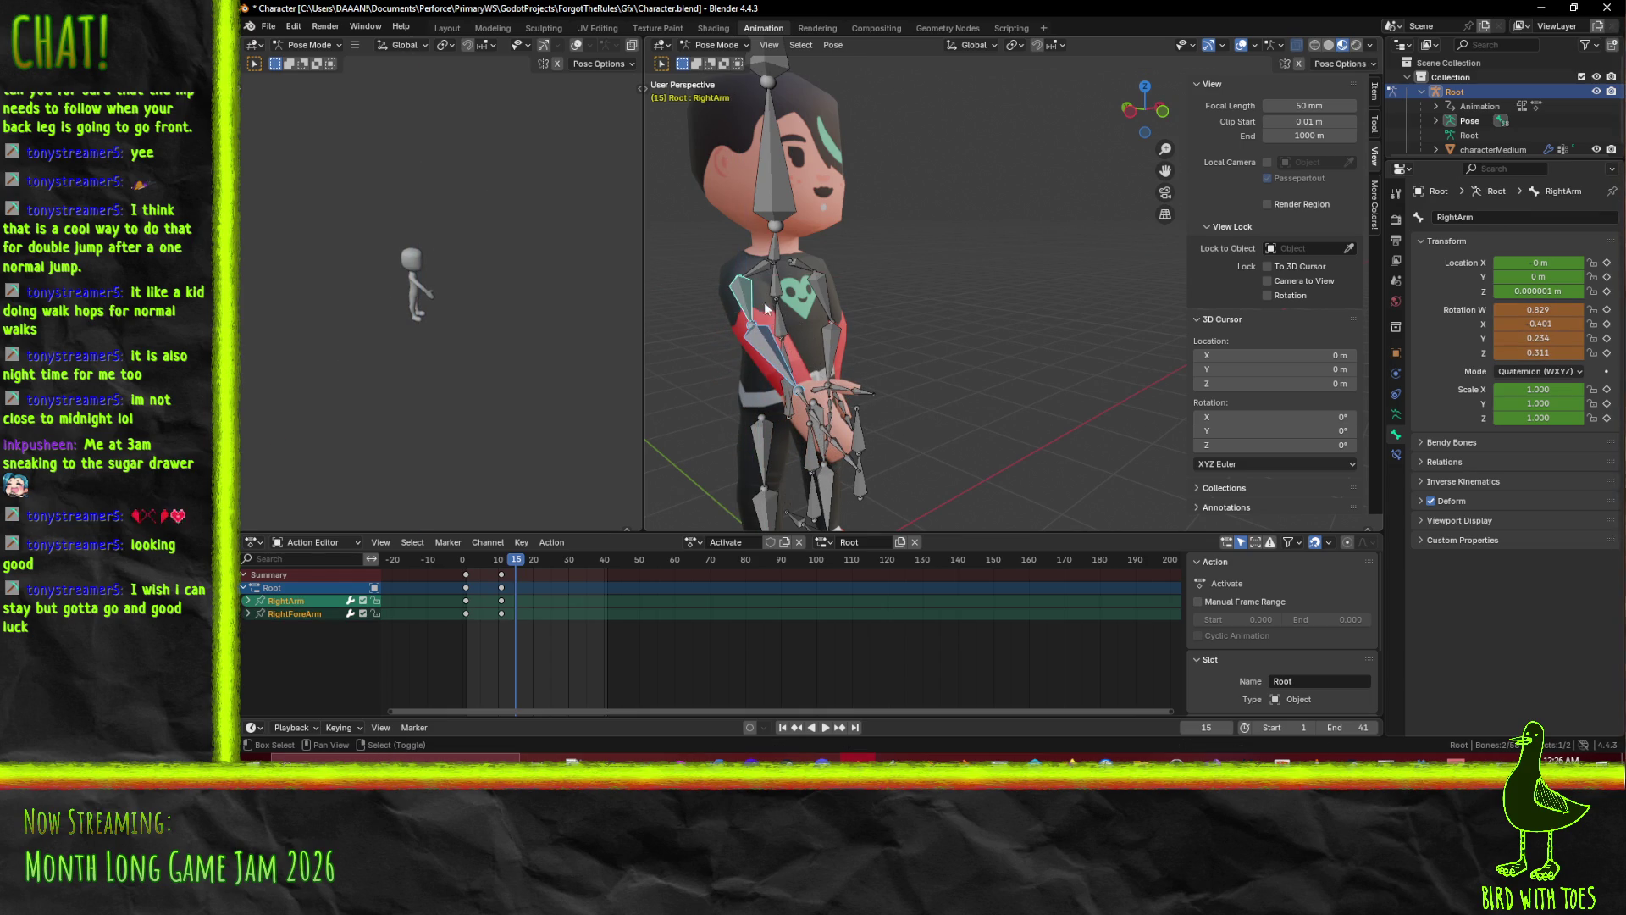
{"action": "left_click", "coordinate": [760, 276], "text": "shift"}
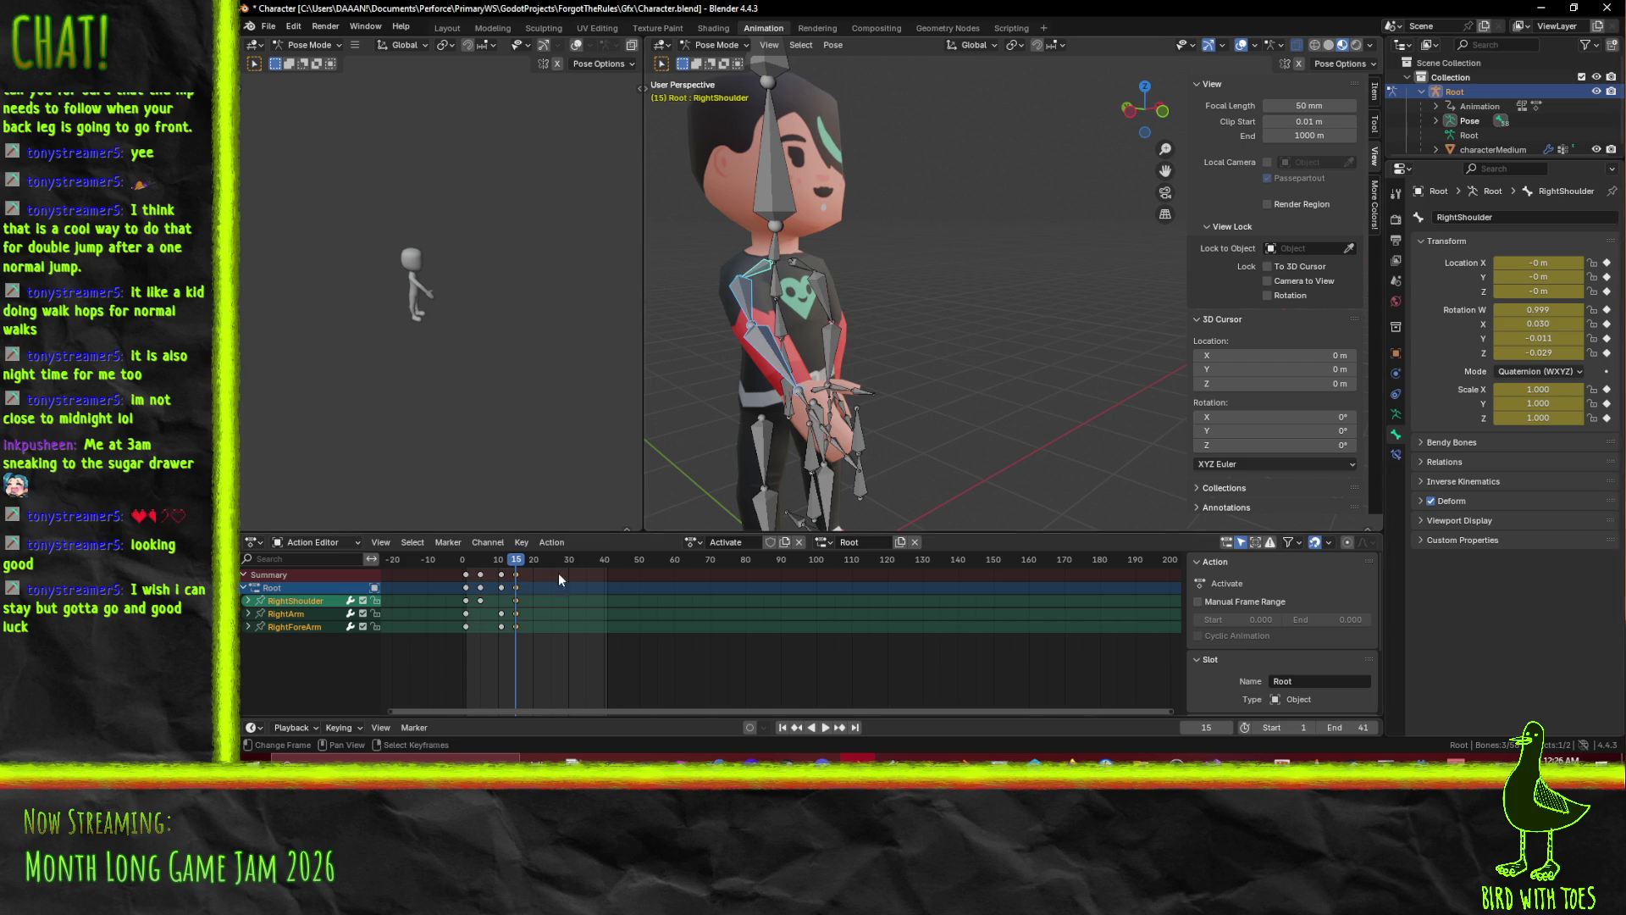
{"action": "left_click", "coordinate": [515, 573]}
{"action": "key", "text": "space"}
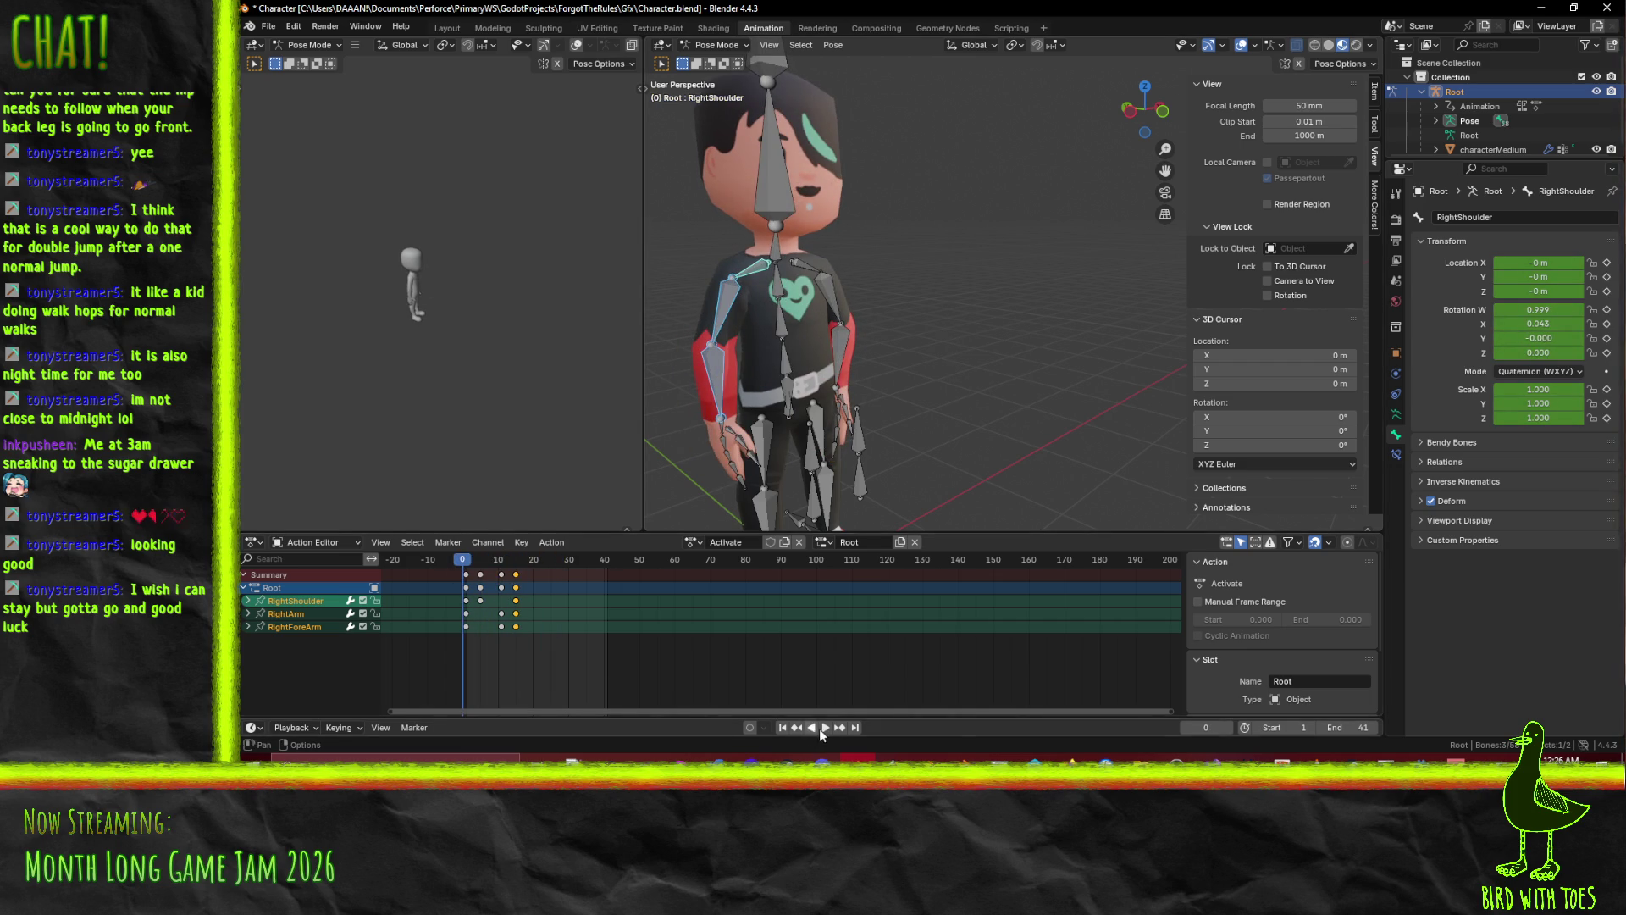
Scrub to frame 19 and rotate the right upper arm around the Z axis.
{"action": "left_click_drag", "start_coordinate": [958, 401], "coordinate": [811, 682]}
{"action": "left_click", "coordinate": [442, 562]}
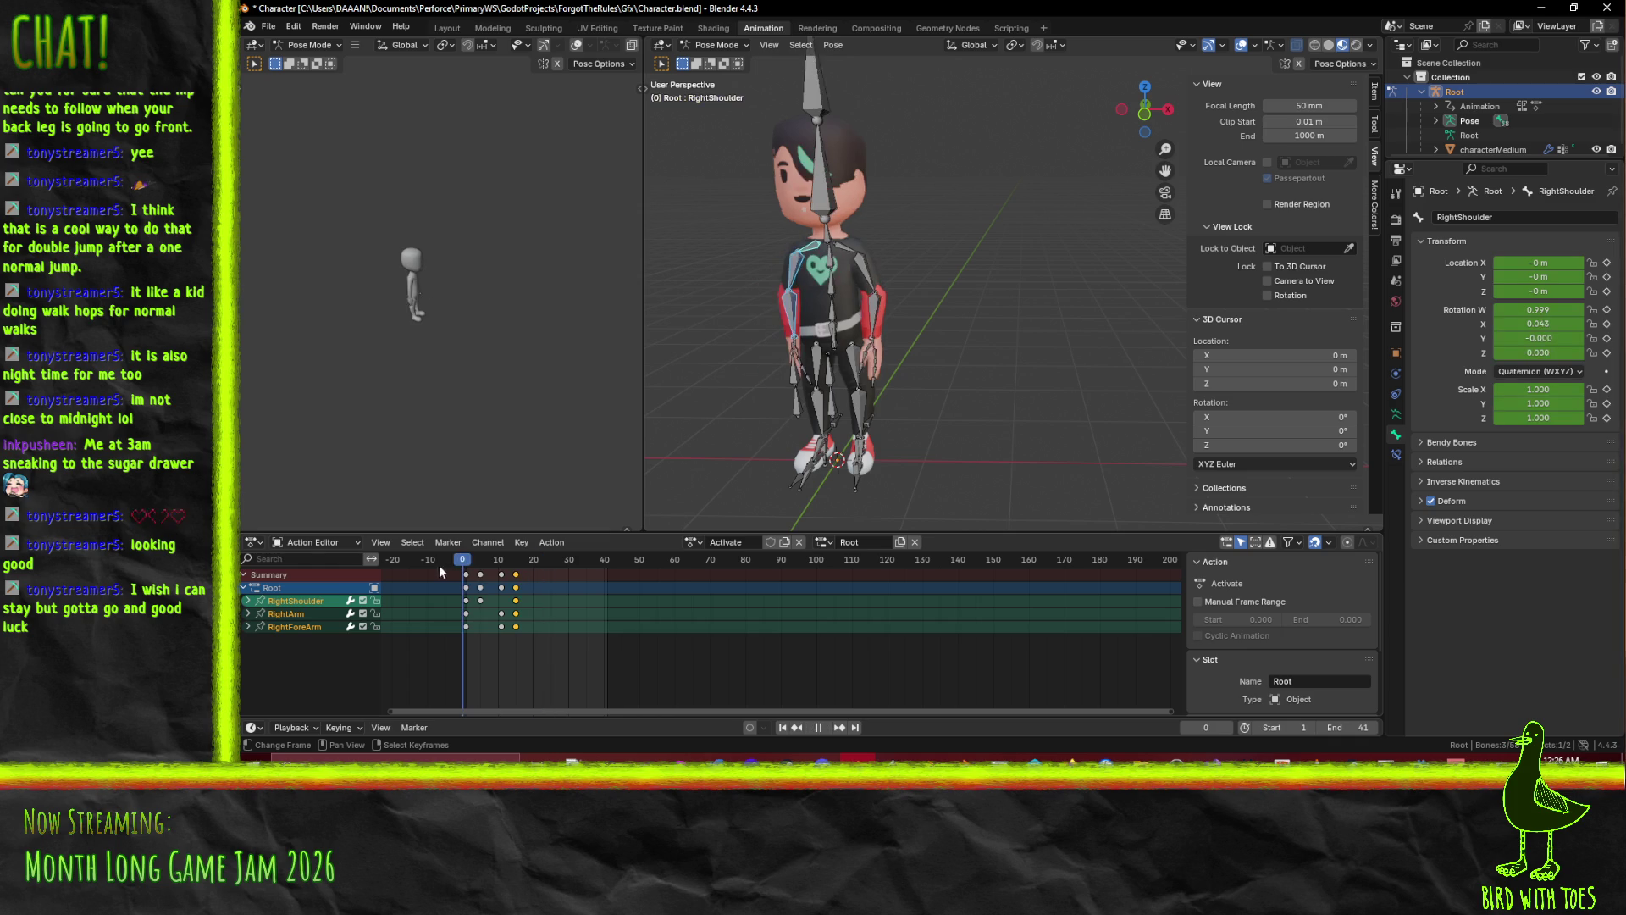
{"action": "left_click_drag", "start_coordinate": [459, 566], "coordinate": [544, 571]}
{"action": "left_click", "coordinate": [784, 269]}
{"action": "key", "text": "r"}
{"action": "key", "text": "x"}
{"action": "key", "text": "z"}
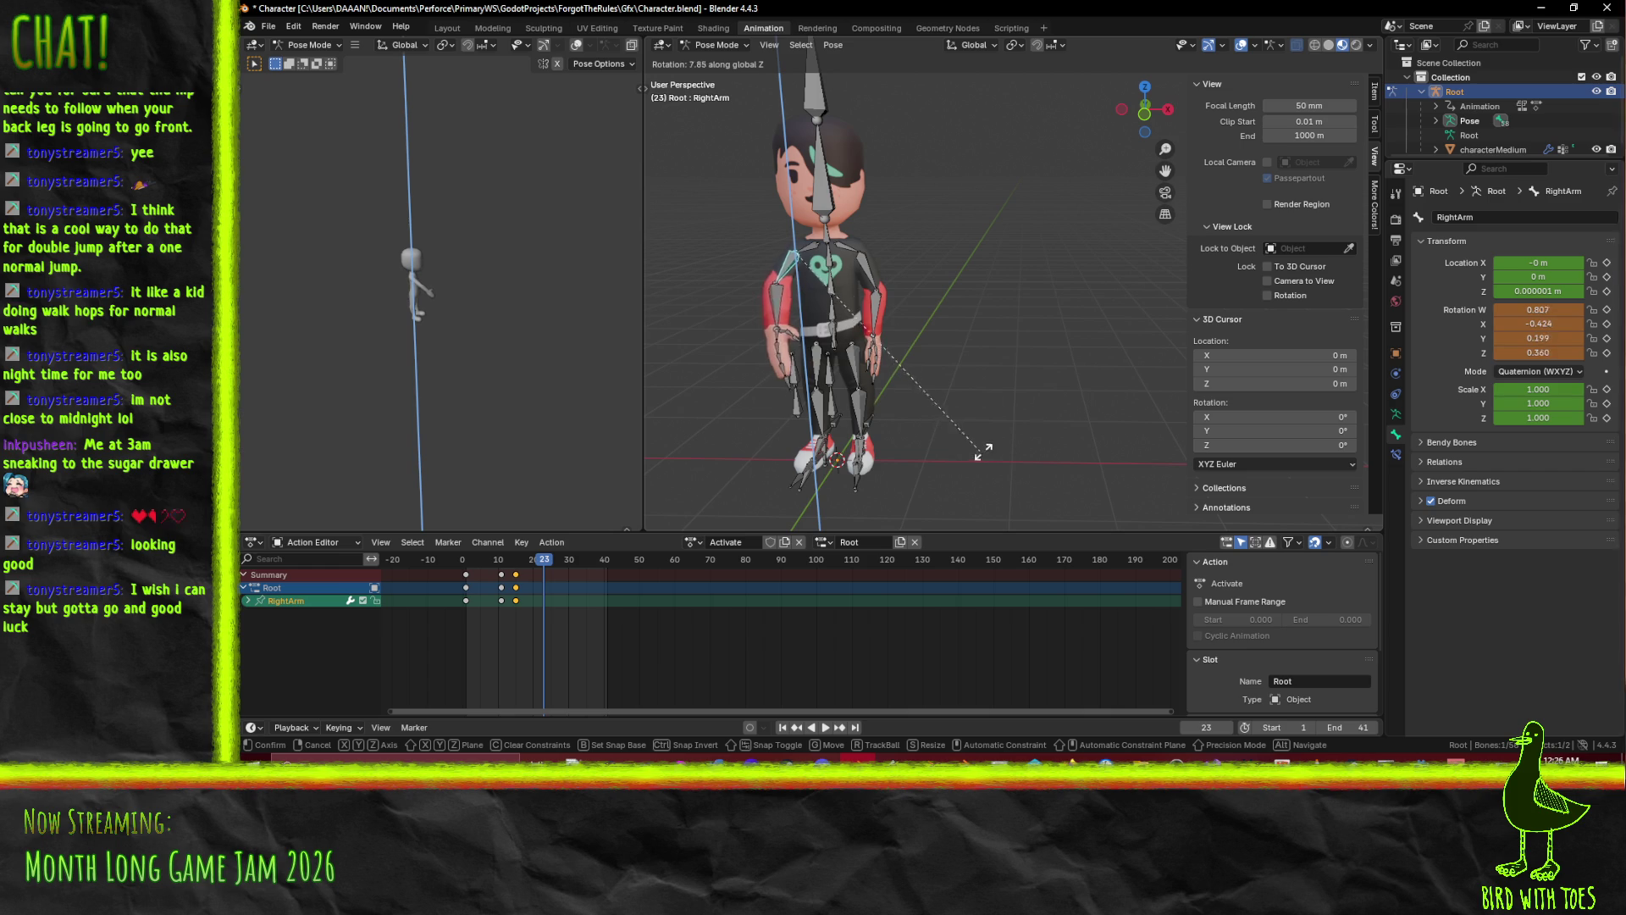
{"action": "left_click", "coordinate": [973, 295]}
Rotate the forearm around Z, key both arm bones at frame 23, and replay from frame 1.
{"action": "left_click", "coordinate": [815, 303]}
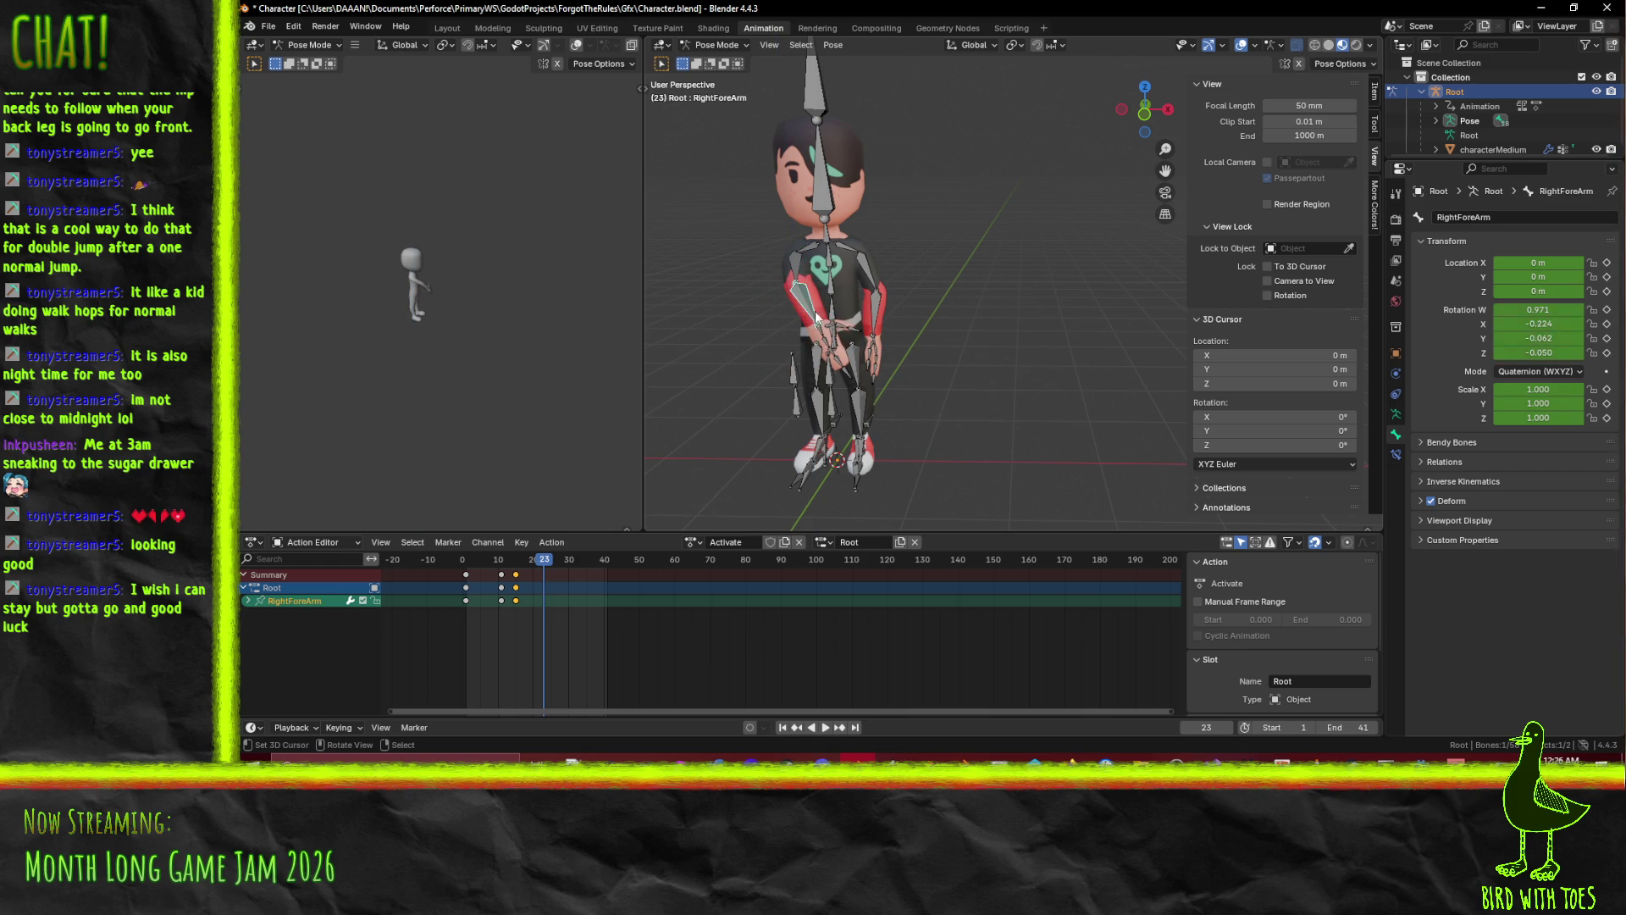
{"action": "key", "text": "r"}
{"action": "key", "text": "z"}
{"action": "left_click", "coordinate": [987, 334]}
{"action": "mouse_move", "coordinate": [989, 364]}
{"action": "left_mouse_down"}
{"action": "mouse_move", "coordinate": [942, 368]}
{"action": "mouse_move", "coordinate": [924, 390]}
{"action": "mouse_move", "coordinate": [973, 441]}
{"action": "left_mouse_up"}
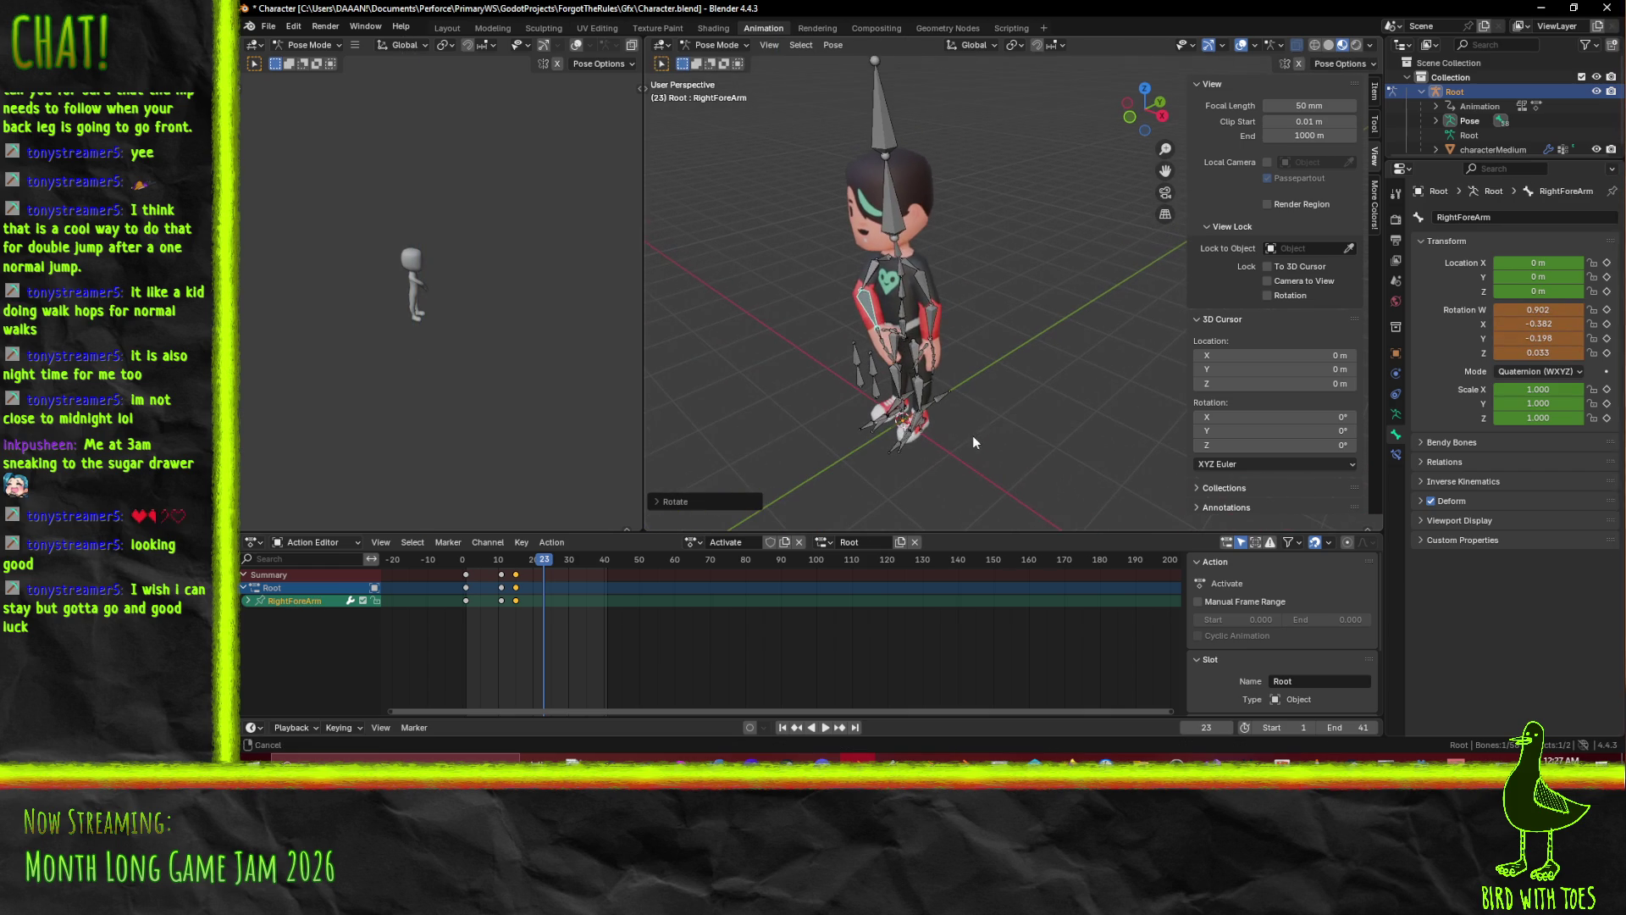
{"action": "left_click", "coordinate": [872, 284], "text": "shift"}
{"action": "key", "text": "i"}
{"action": "left_click", "coordinate": [508, 581]}
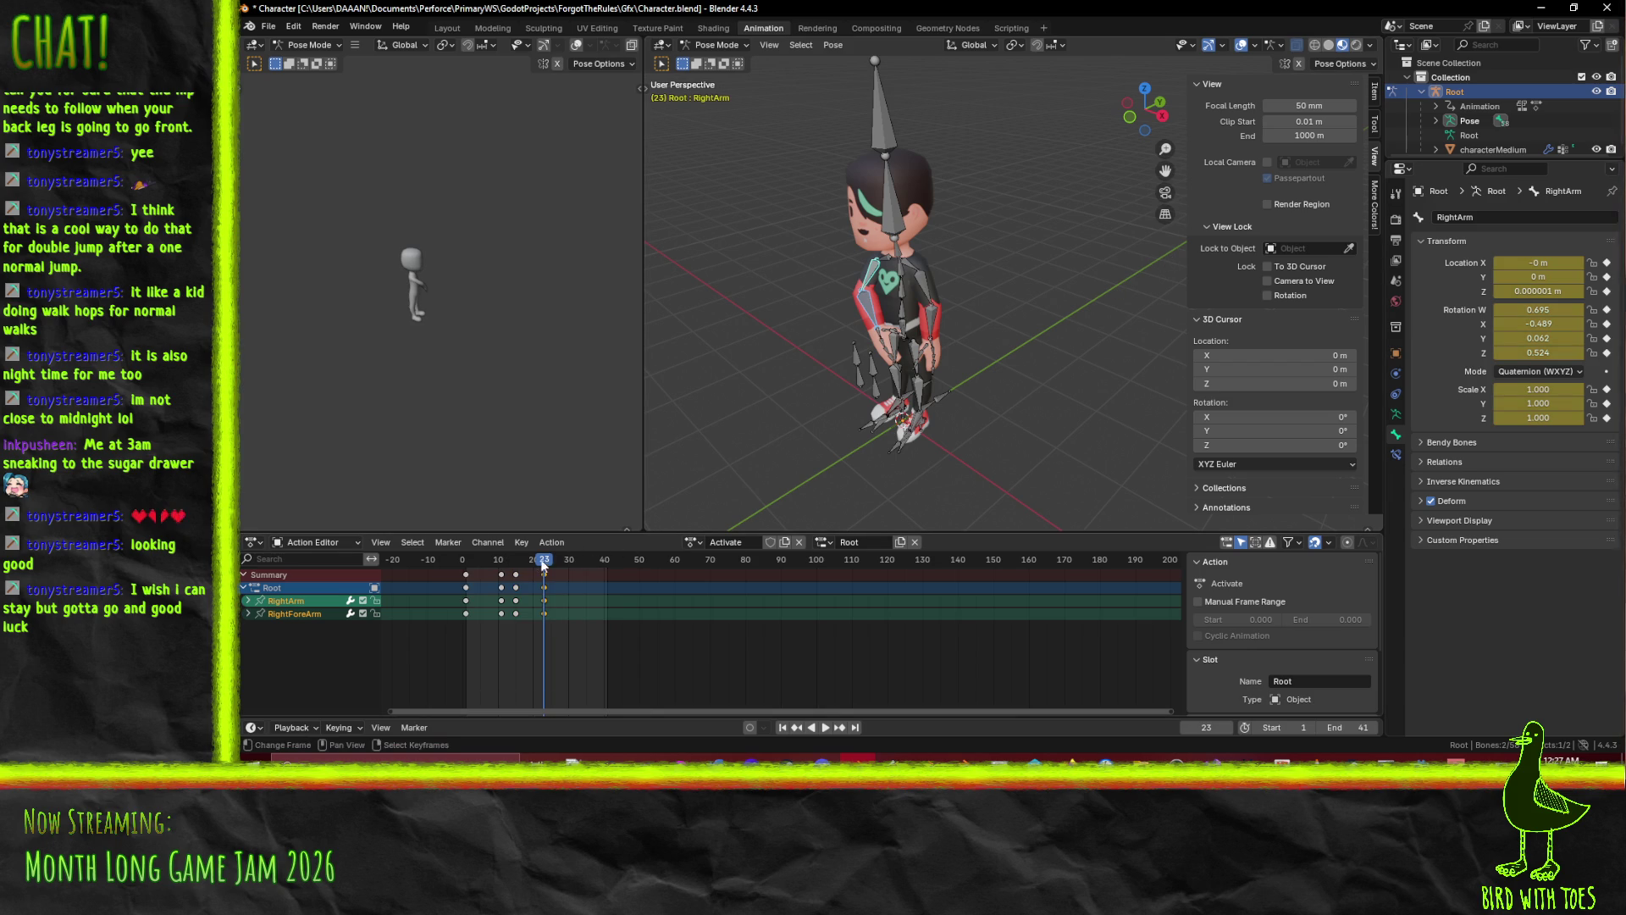
{"action": "key", "text": "space"}
{"action": "left_click_drag", "start_coordinate": [560, 572], "coordinate": [465, 566]}
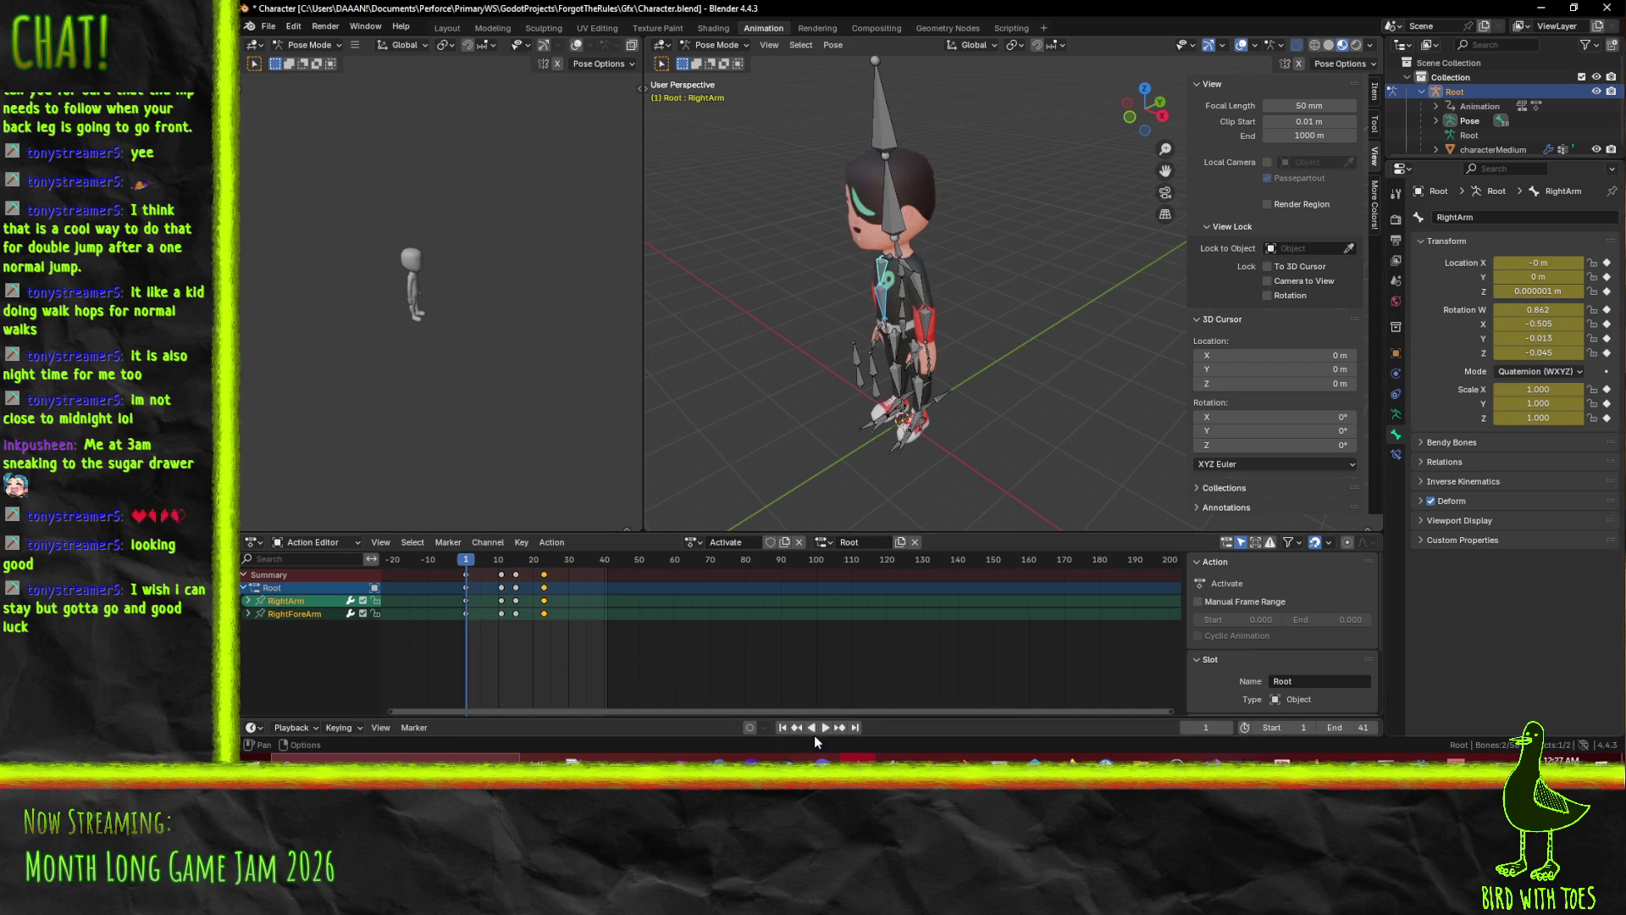
Preview the action, scrub to frame 24, and try Z twists on the Chest and Spine.
{"action": "left_click", "coordinate": [825, 727]}
{"action": "left_click", "coordinate": [825, 727]}
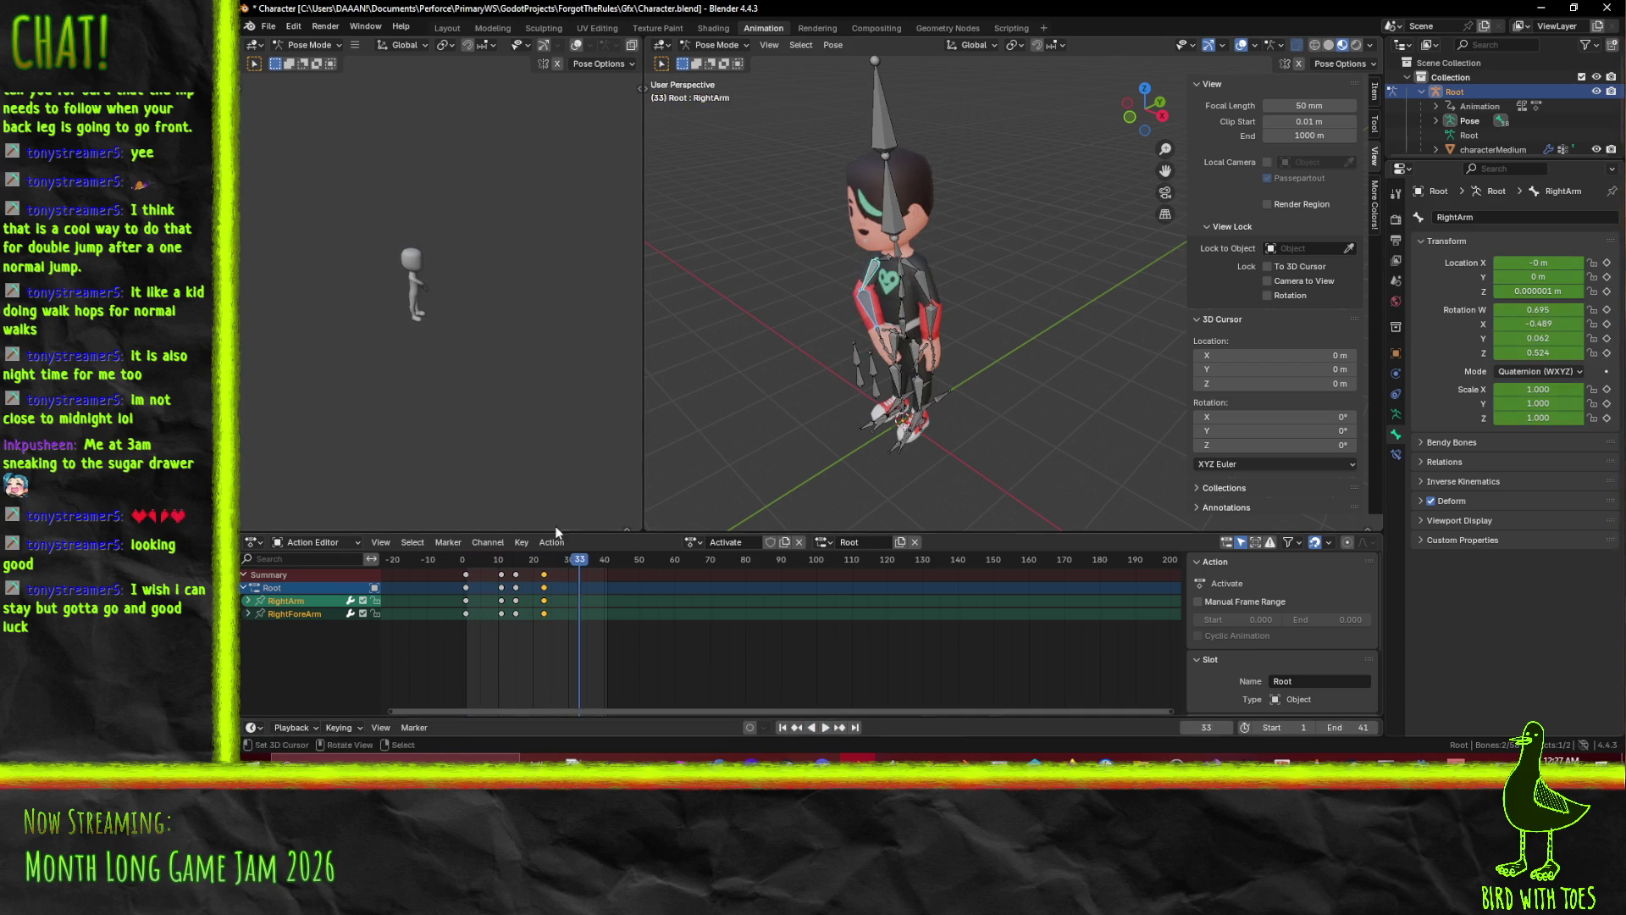
{"action": "left_click_drag", "start_coordinate": [554, 562], "coordinate": [550, 568]}
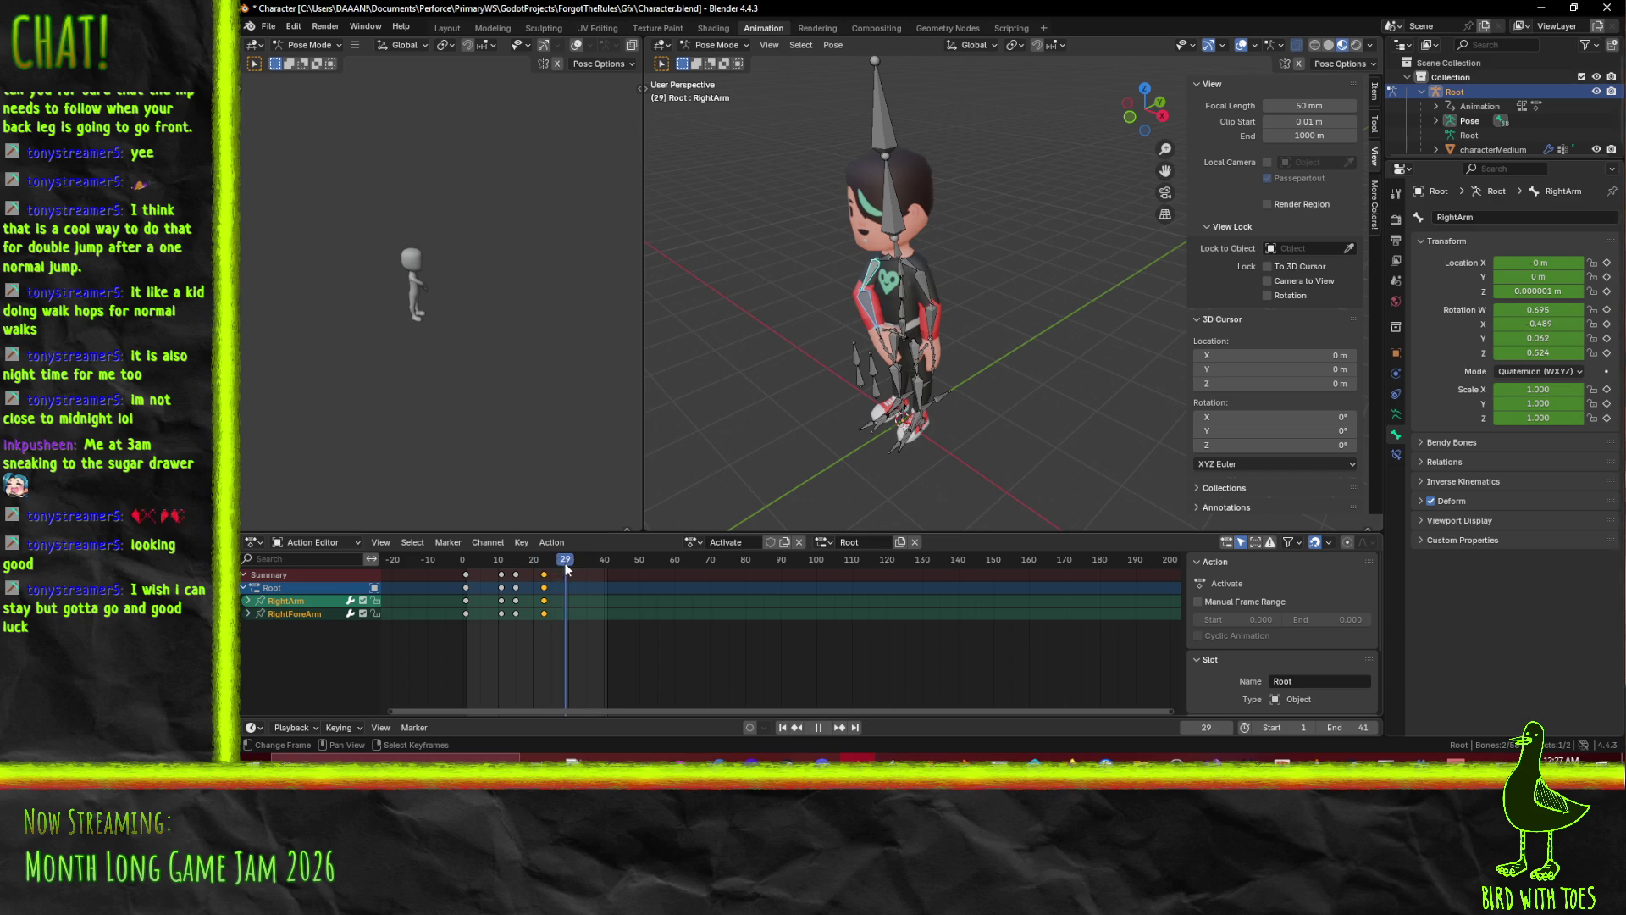
{"action": "left_click", "coordinate": [901, 306]}
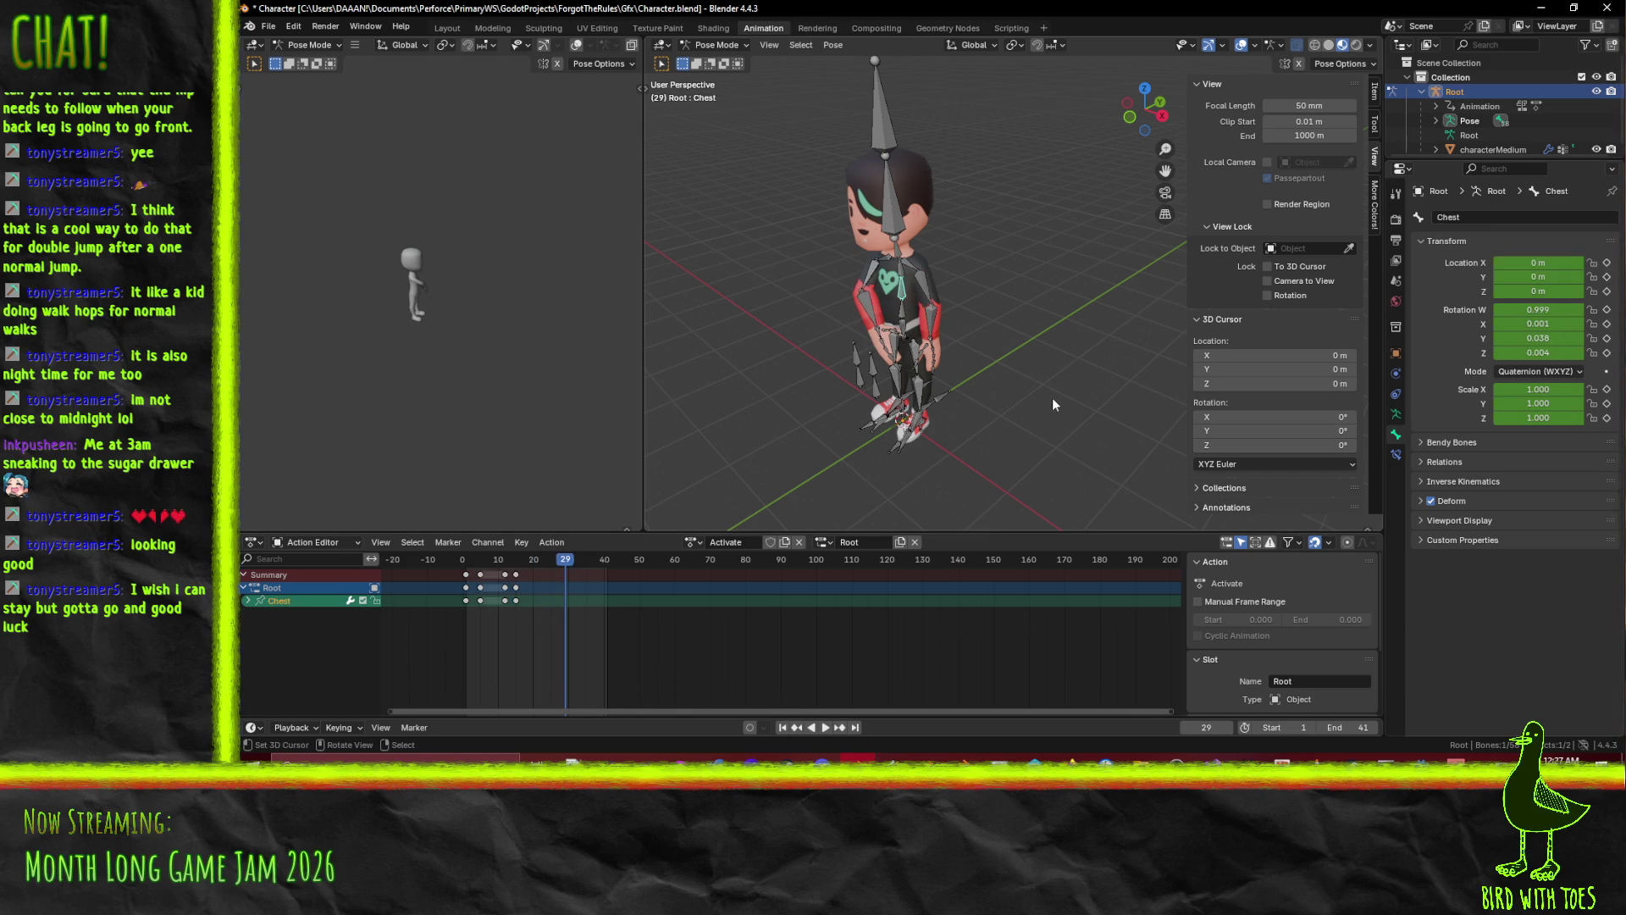
{"action": "key", "text": "r"}
{"action": "key", "text": "z"}
{"action": "right_click", "coordinate": [925, 336]}
{"action": "key", "text": "r"}
{"action": "key", "text": "z"}
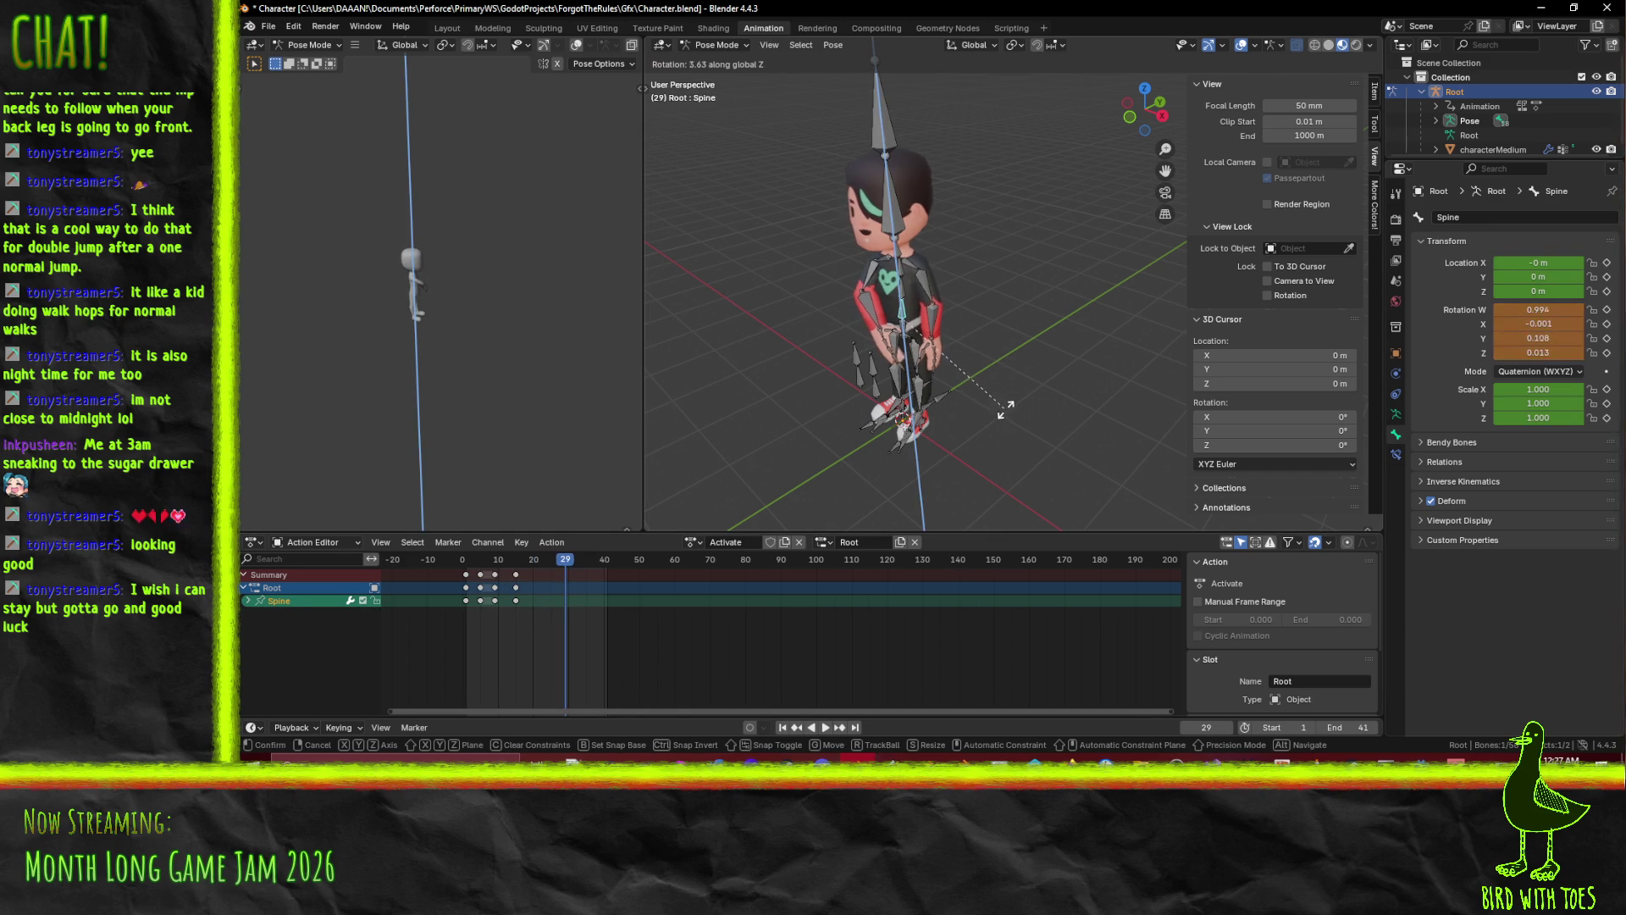
{"action": "right_click", "coordinate": [1015, 388]}
Twist the Chest around Z, key Spine and Chest rotation at frame 29, and play back.
{"action": "left_click", "coordinate": [905, 295]}
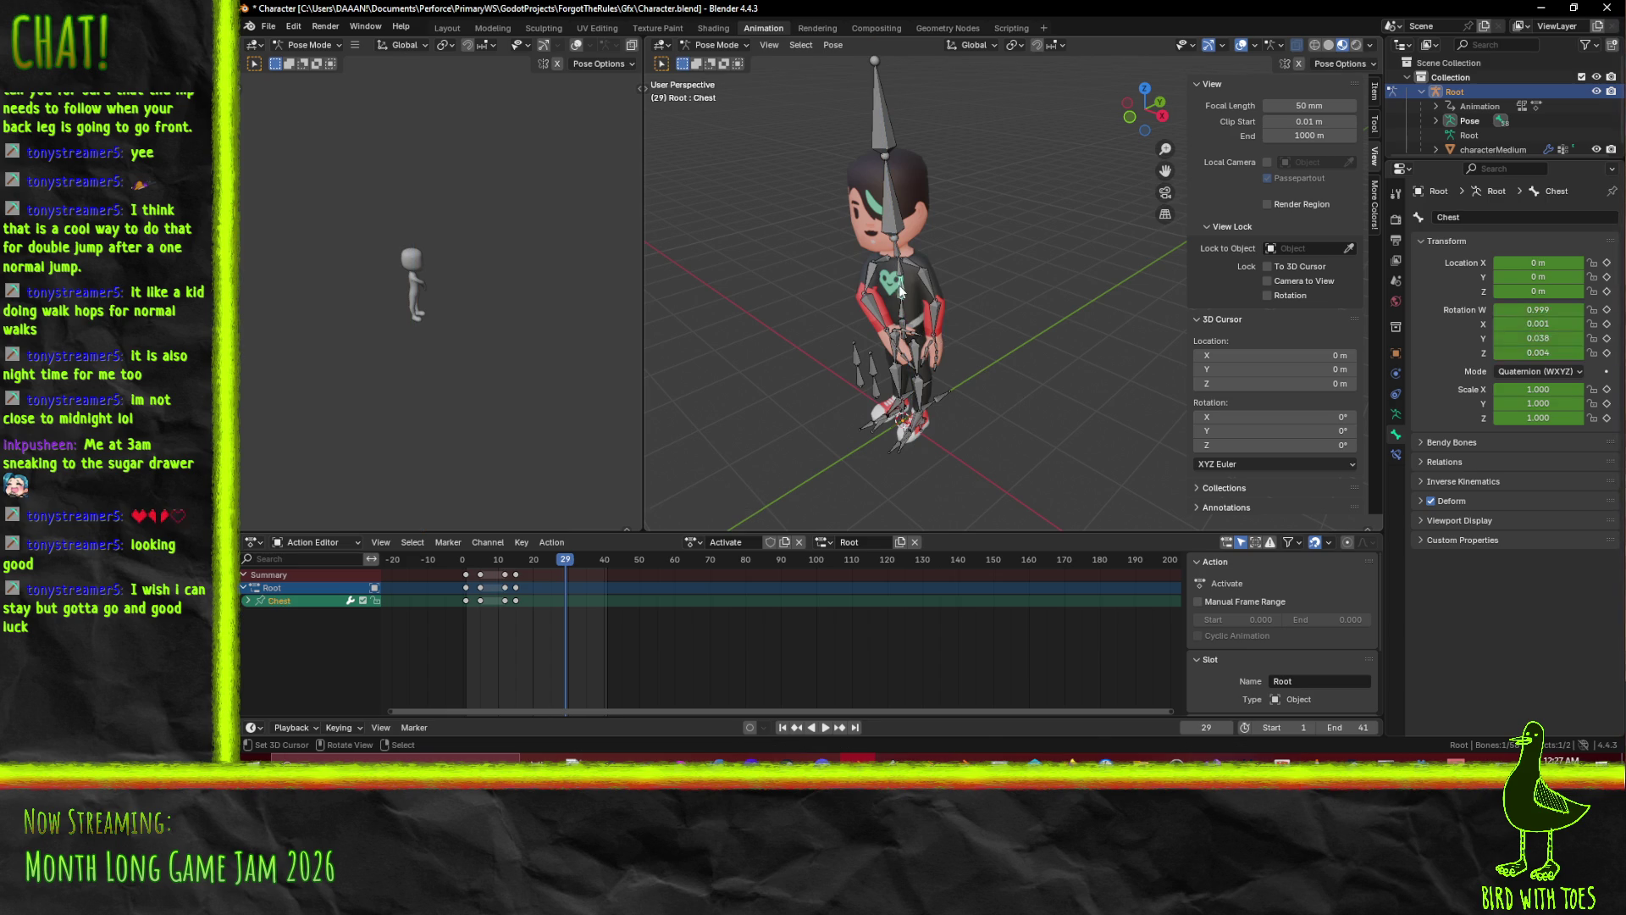
{"action": "key", "text": "r"}
{"action": "key", "text": "z"}
{"action": "left_click", "coordinate": [982, 368]}
{"action": "key", "text": "shift+bracketleft"}
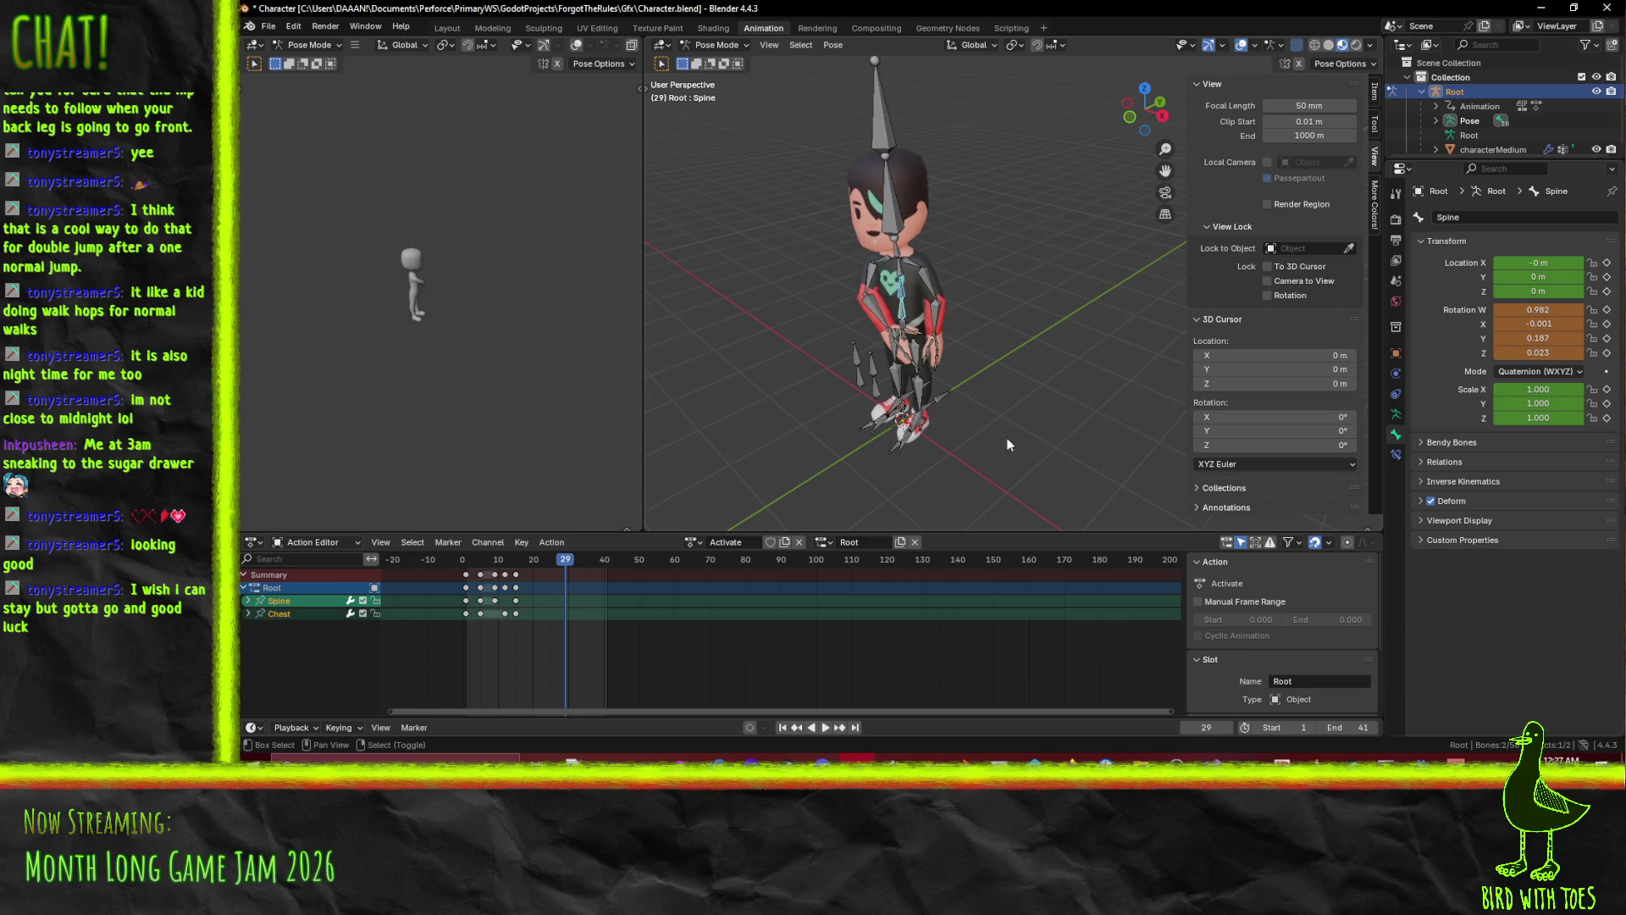
{"action": "key", "text": "i"}
{"action": "left_click", "coordinate": [906, 622]}
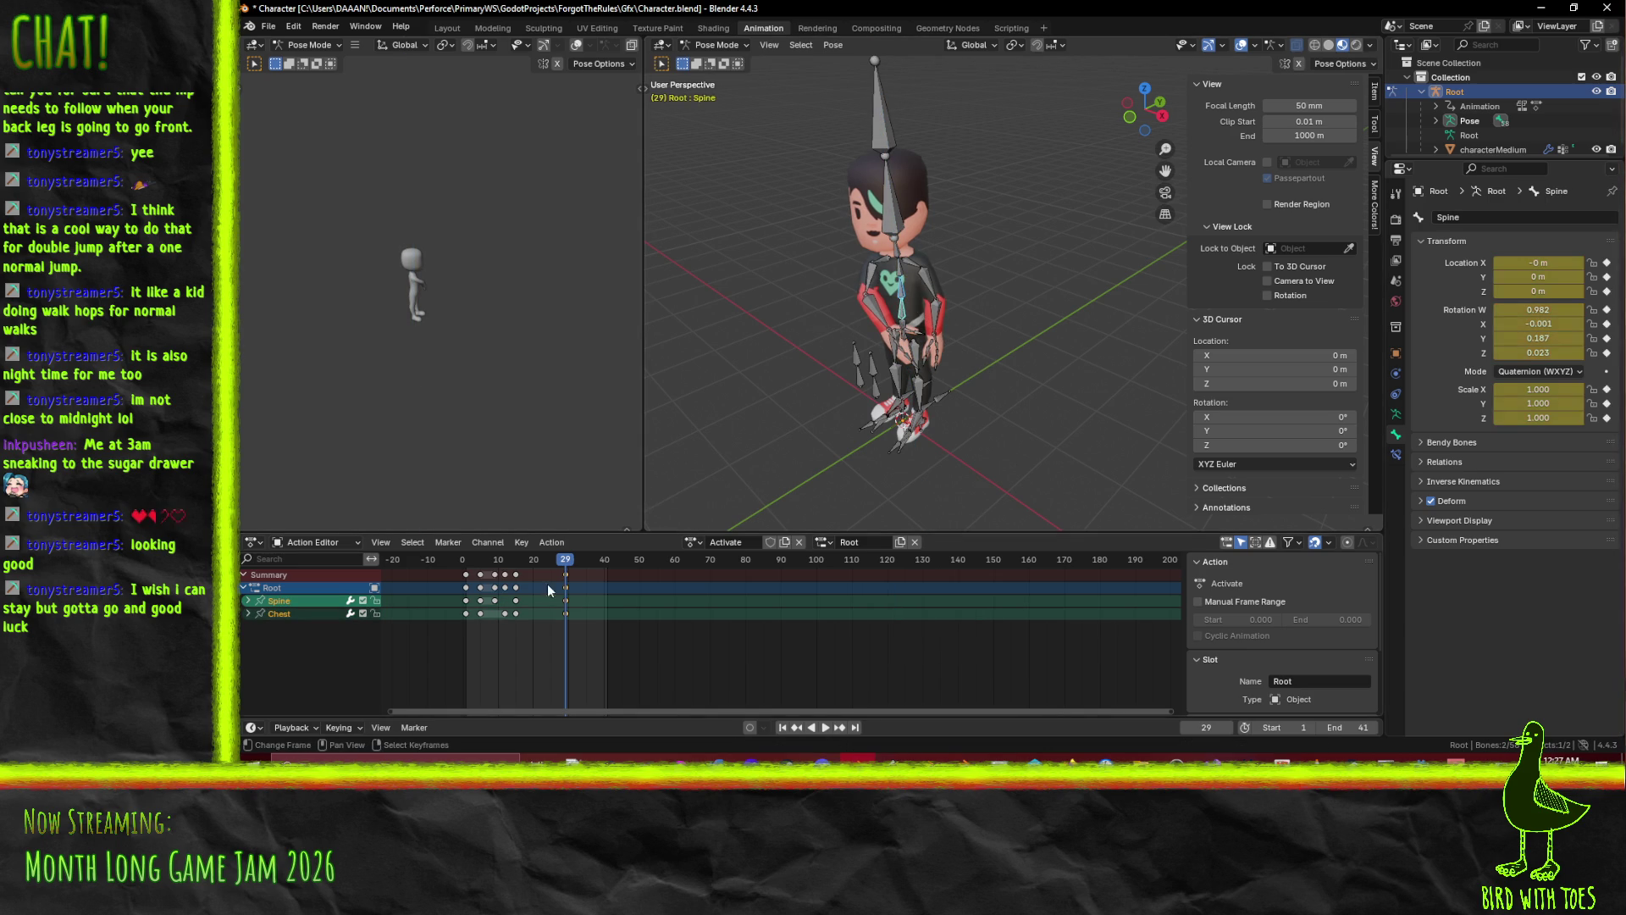
{"action": "left_click_drag", "start_coordinate": [558, 566], "coordinate": [463, 561]}
{"action": "left_click", "coordinate": [826, 727]}
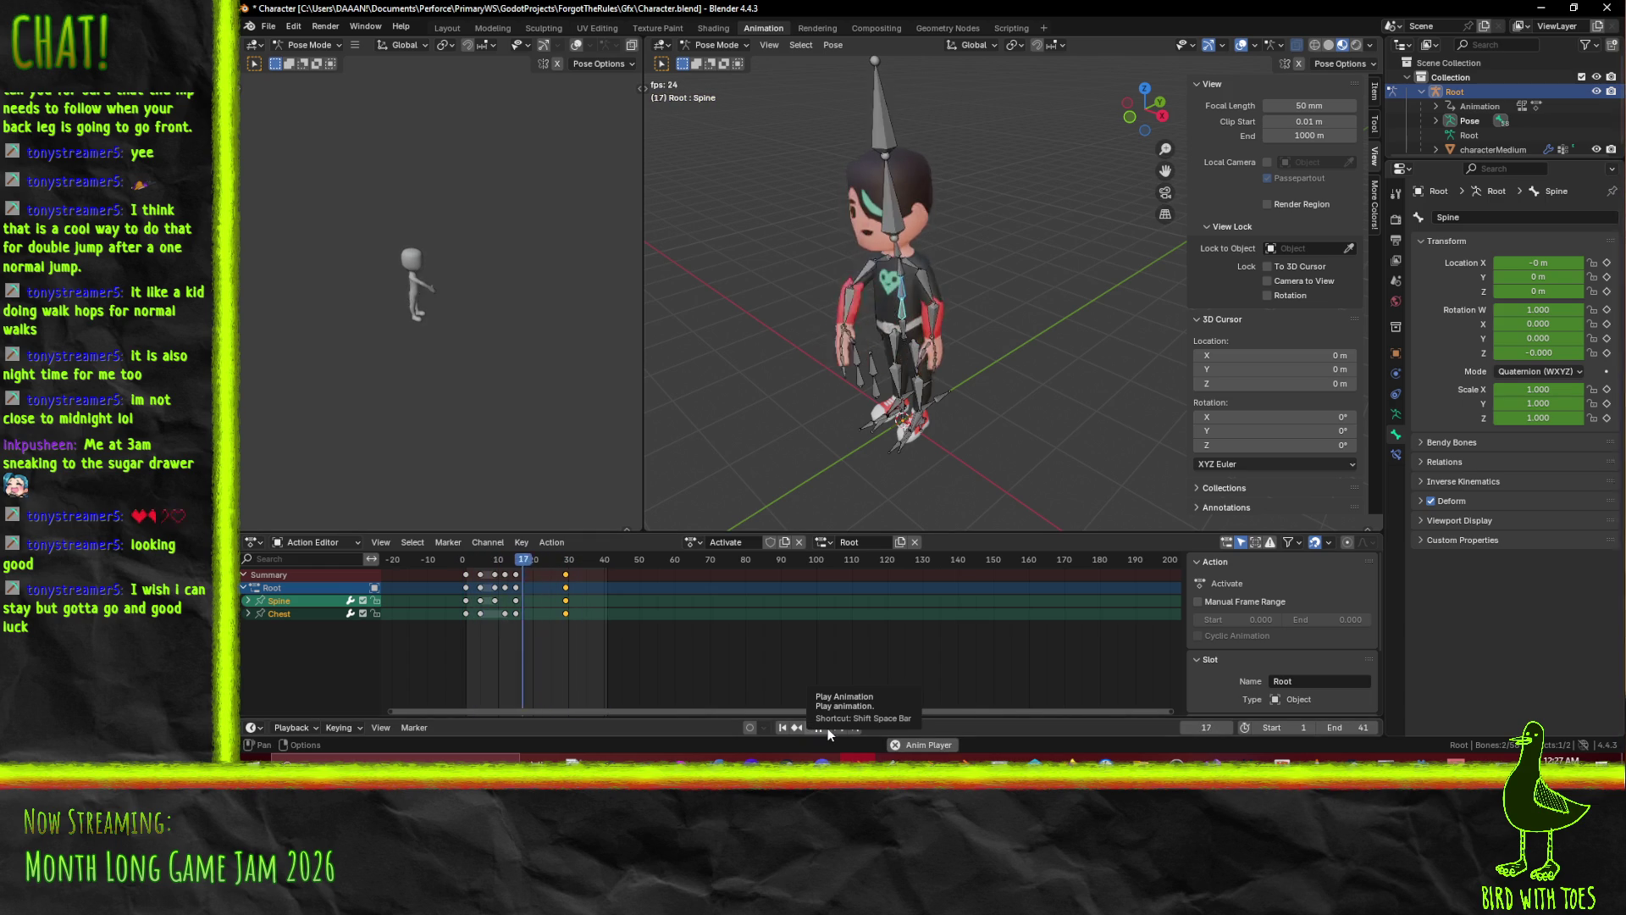
{"action": "left_click", "coordinate": [827, 728]}
Select all bones and move the late summary pose key to frame 25.
{"action": "mouse_move", "coordinate": [583, 560]}
{"action": "left_mouse_down"}
{"action": "mouse_move", "coordinate": [532, 567]}
{"action": "mouse_move", "coordinate": [544, 575]}
{"action": "left_mouse_up"}
{"action": "key", "text": "a"}
{"action": "left_click", "coordinate": [544, 576]}
{"action": "left_click", "coordinate": [545, 587]}
{"action": "key", "text": "g"}
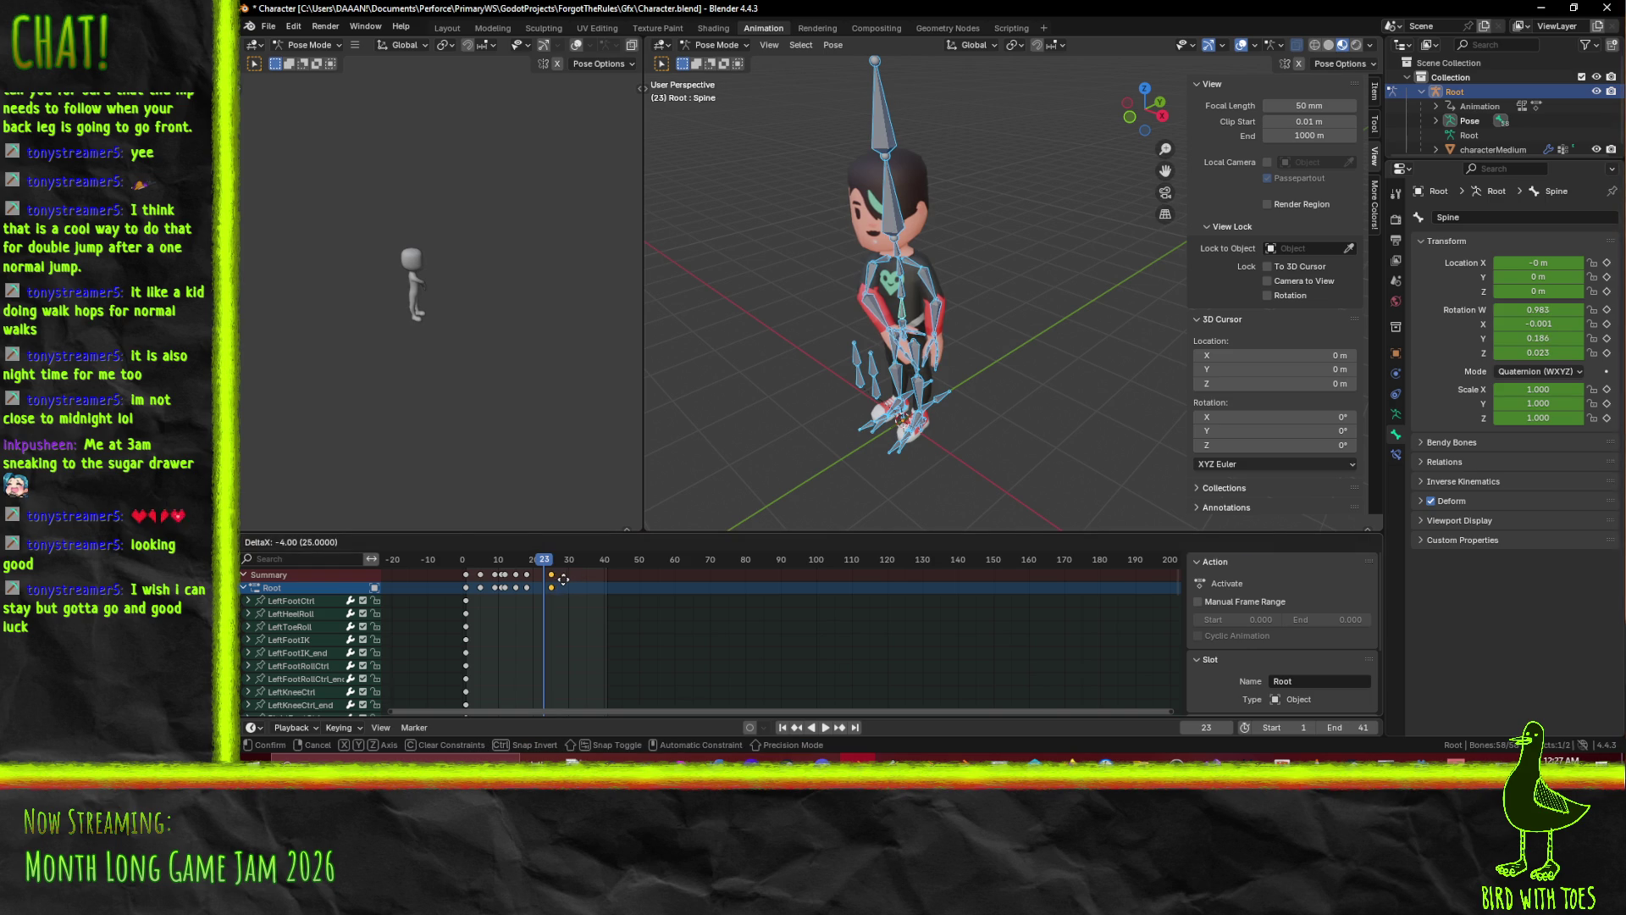
{"action": "left_click", "coordinate": [563, 579]}
Play back the retimed action, recentre the view, and scrub to frame 22.
{"action": "key", "text": "space"}
{"action": "left_click_drag", "start_coordinate": [476, 568], "coordinate": [551, 566]}
{"action": "key", "text": "space"}
{"action": "scroll", "coordinate": [576, 595], "scroll_direction": "up", "scroll_amount": 3}
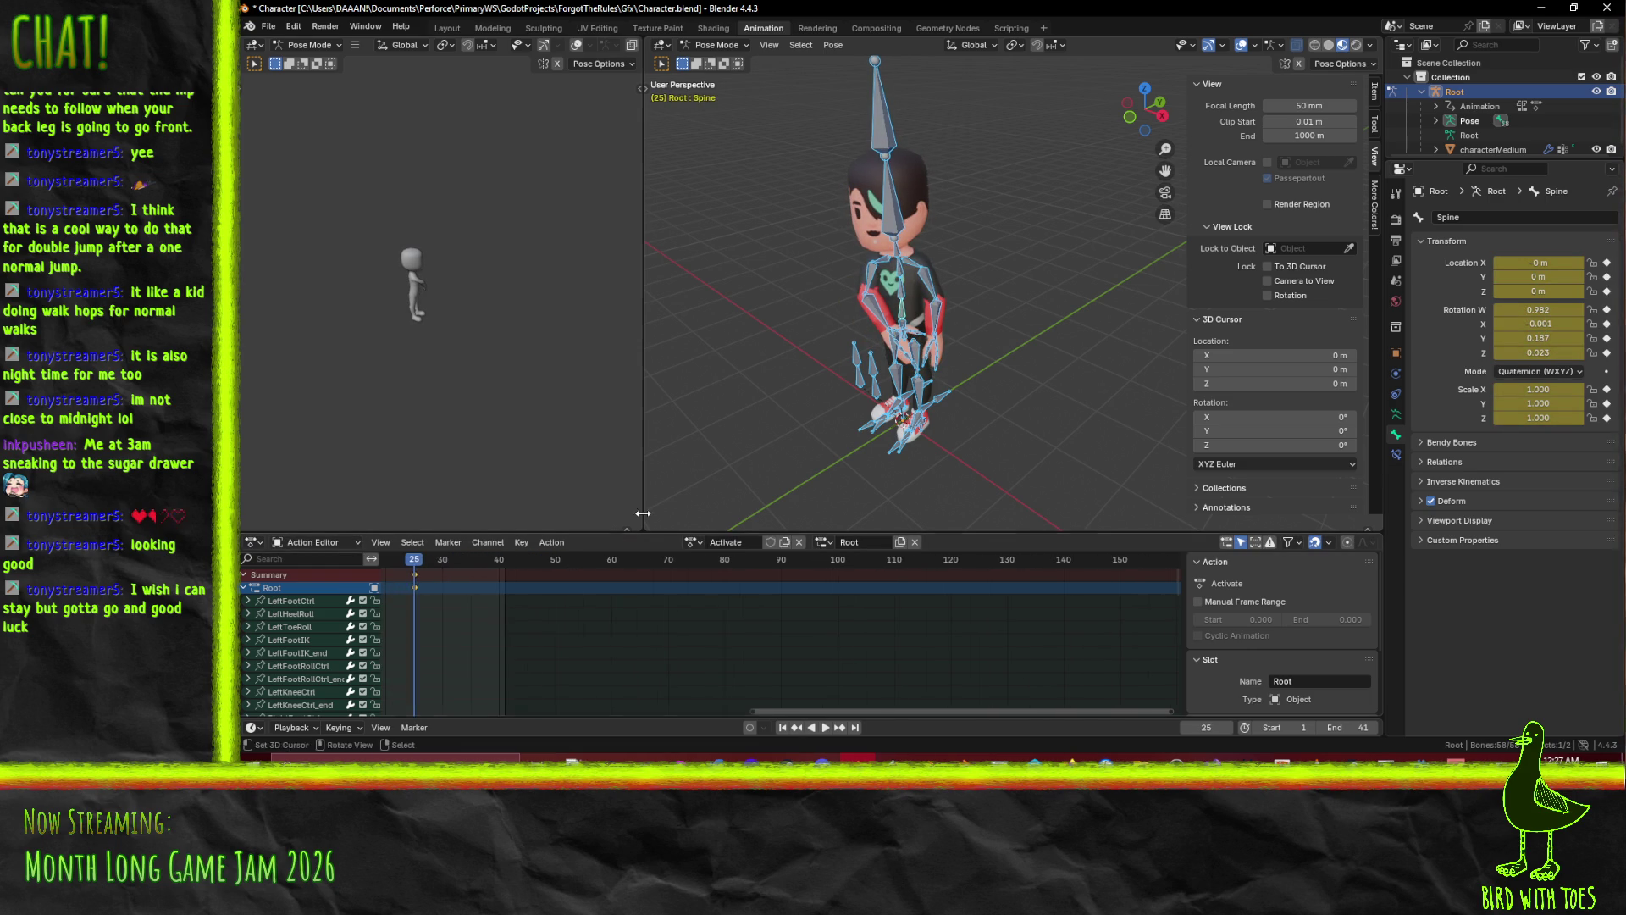
{"action": "left_click_drag", "start_coordinate": [699, 417], "coordinate": [863, 360]}
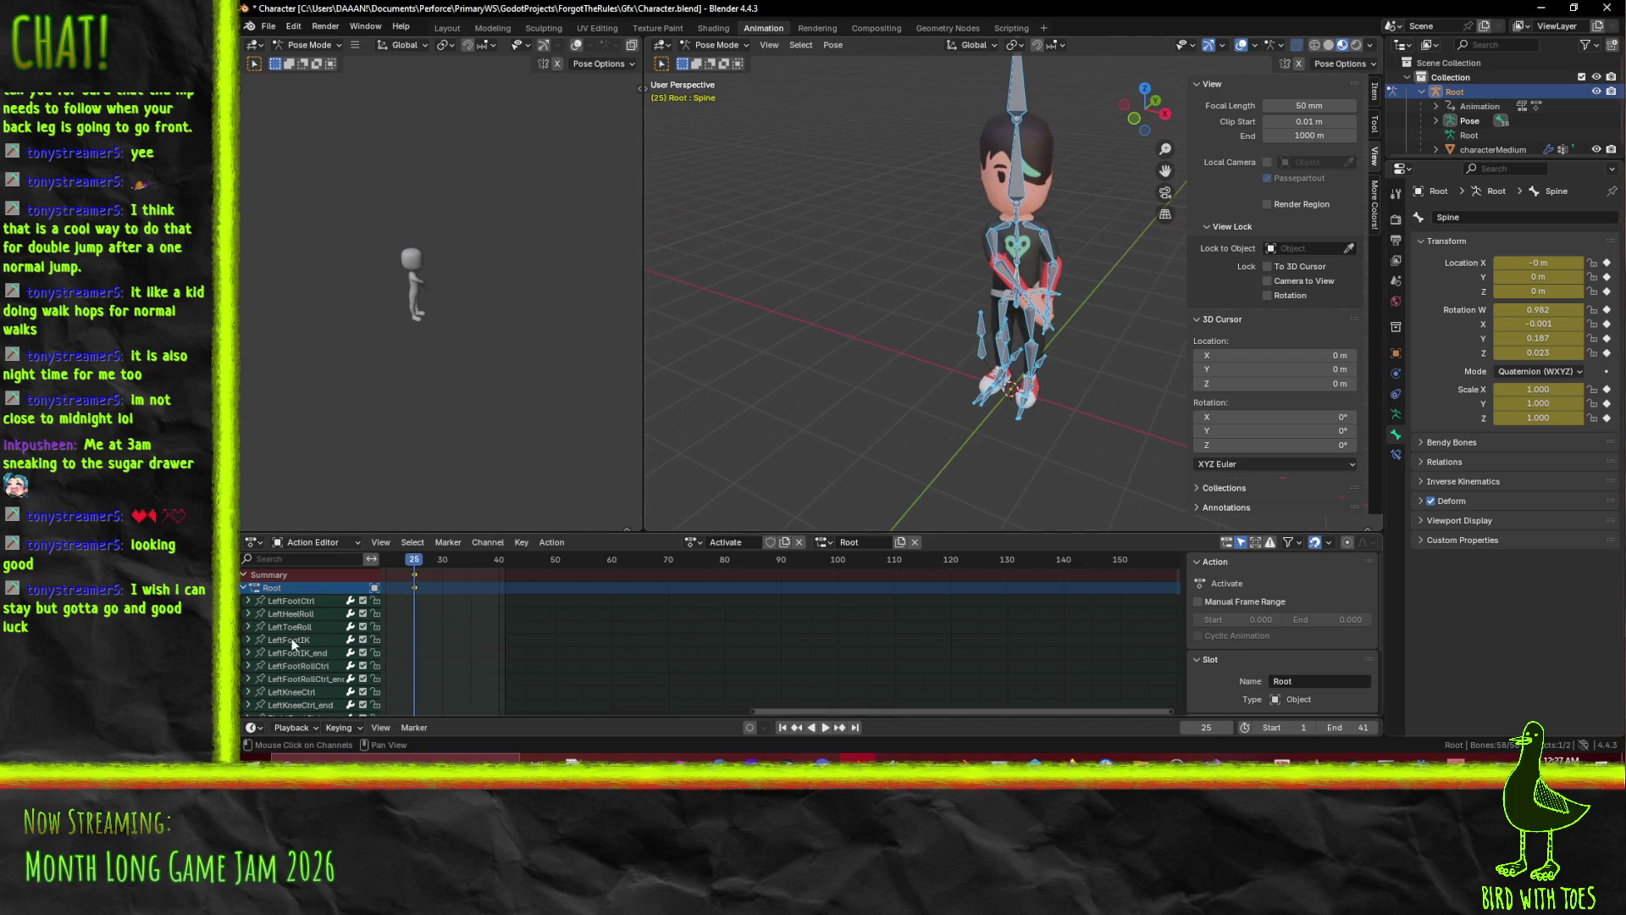
{"action": "scroll", "coordinate": [455, 632], "scroll_direction": "left", "scroll_amount": 5}
{"action": "left_click_drag", "start_coordinate": [670, 566], "coordinate": [663, 569]}
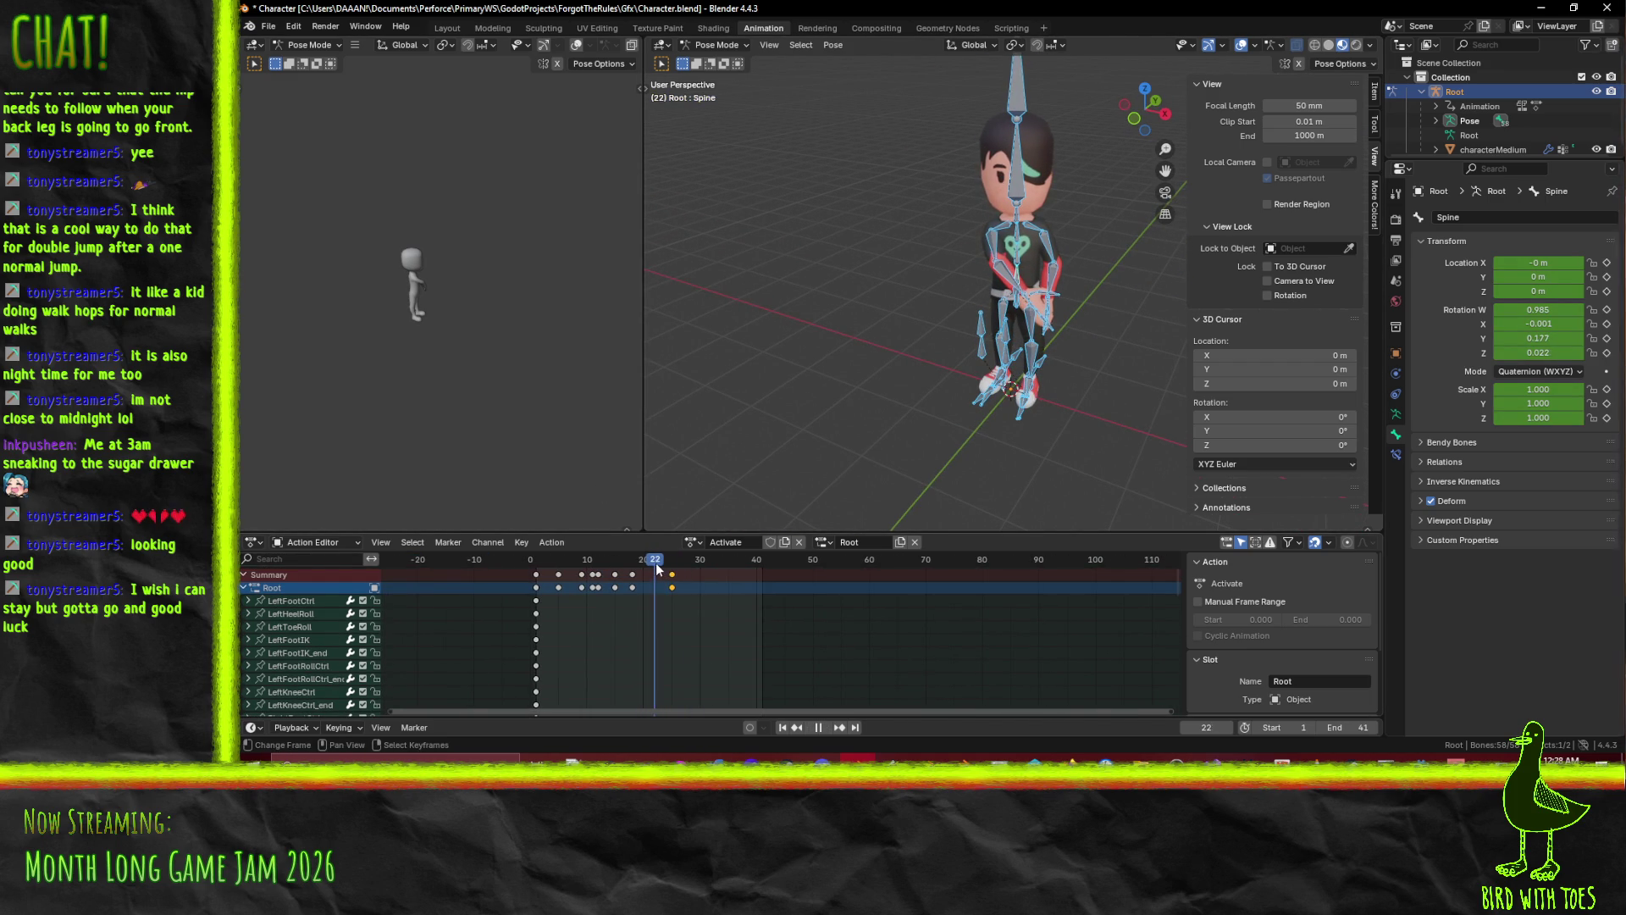
{"action": "scroll", "coordinate": [625, 582], "scroll_direction": "up", "scroll_amount": 1}
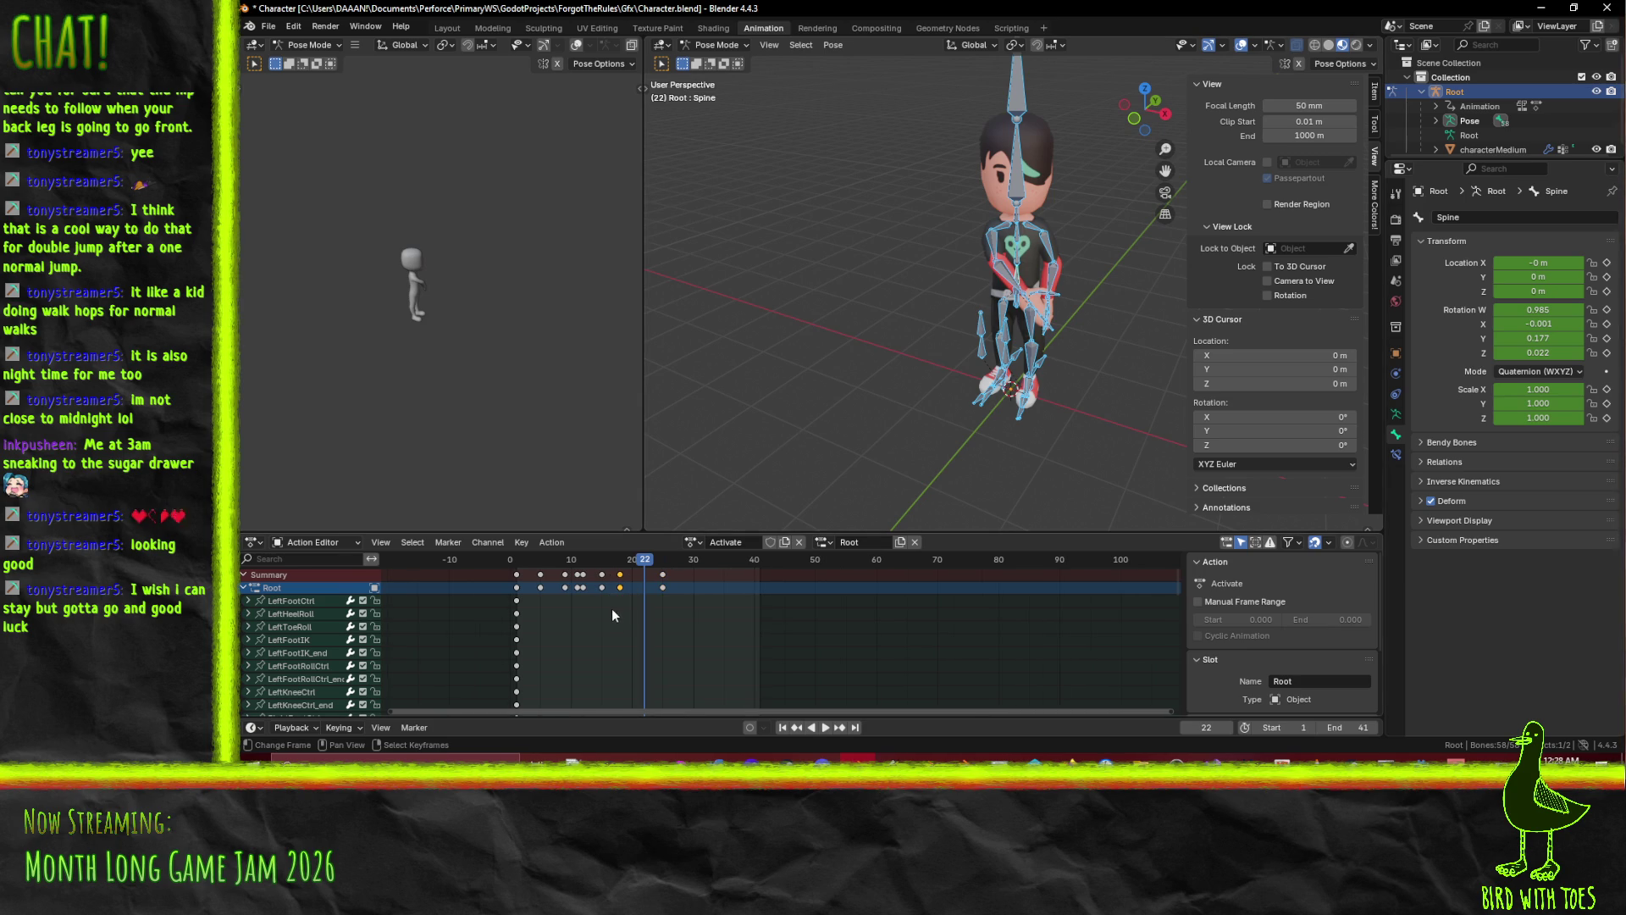
Duplicate the frame-18 key to frame 20, then scrub forward to frame 30.
{"action": "key", "text": "shift+d"}
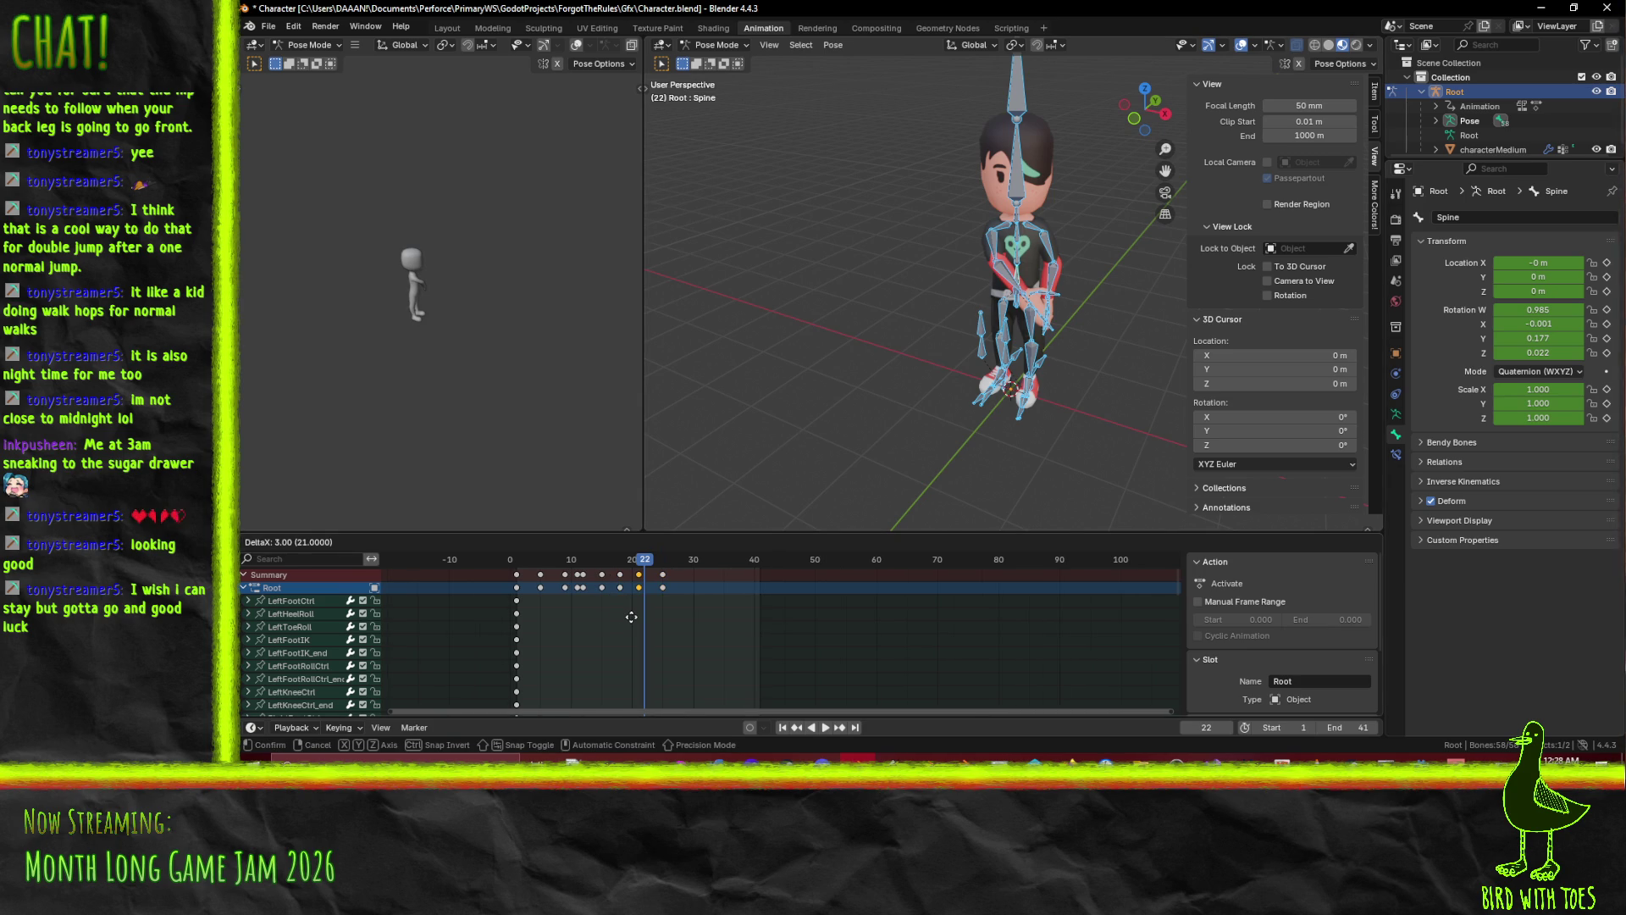
{"action": "left_click", "coordinate": [626, 617]}
{"action": "key", "text": "Left"}
{"action": "key", "text": "Left"}
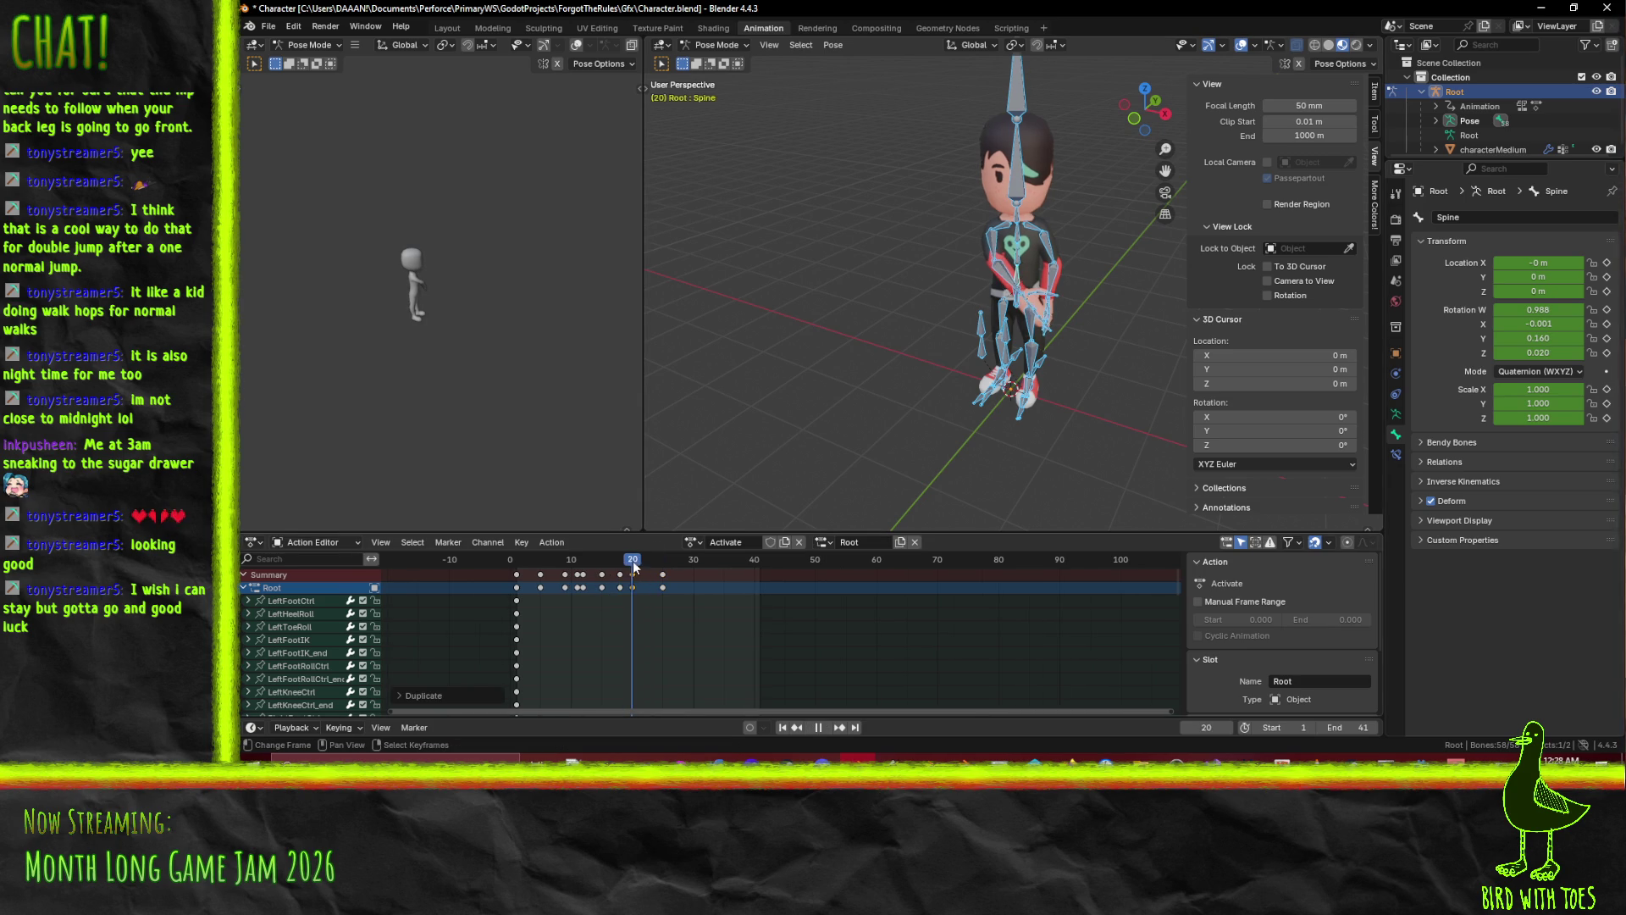
{"action": "left_click_drag", "start_coordinate": [662, 568], "coordinate": [690, 561]}
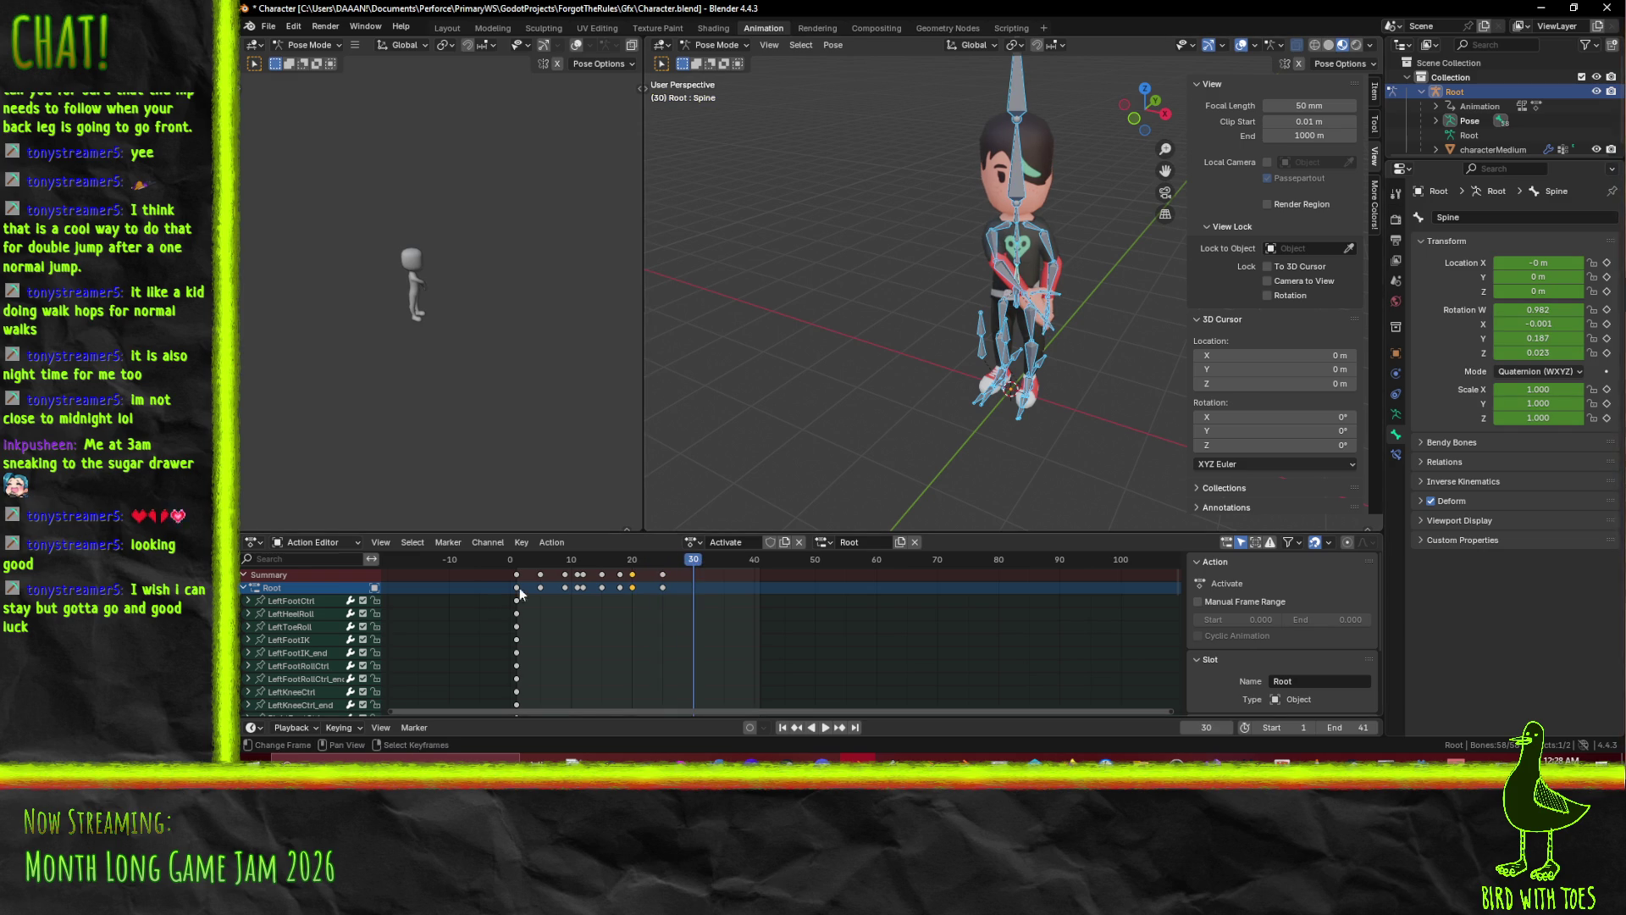
Duplicate every bone's frame-0 rest keys to frame 30 and play the looping action.
{"action": "key", "text": "shift+d"}
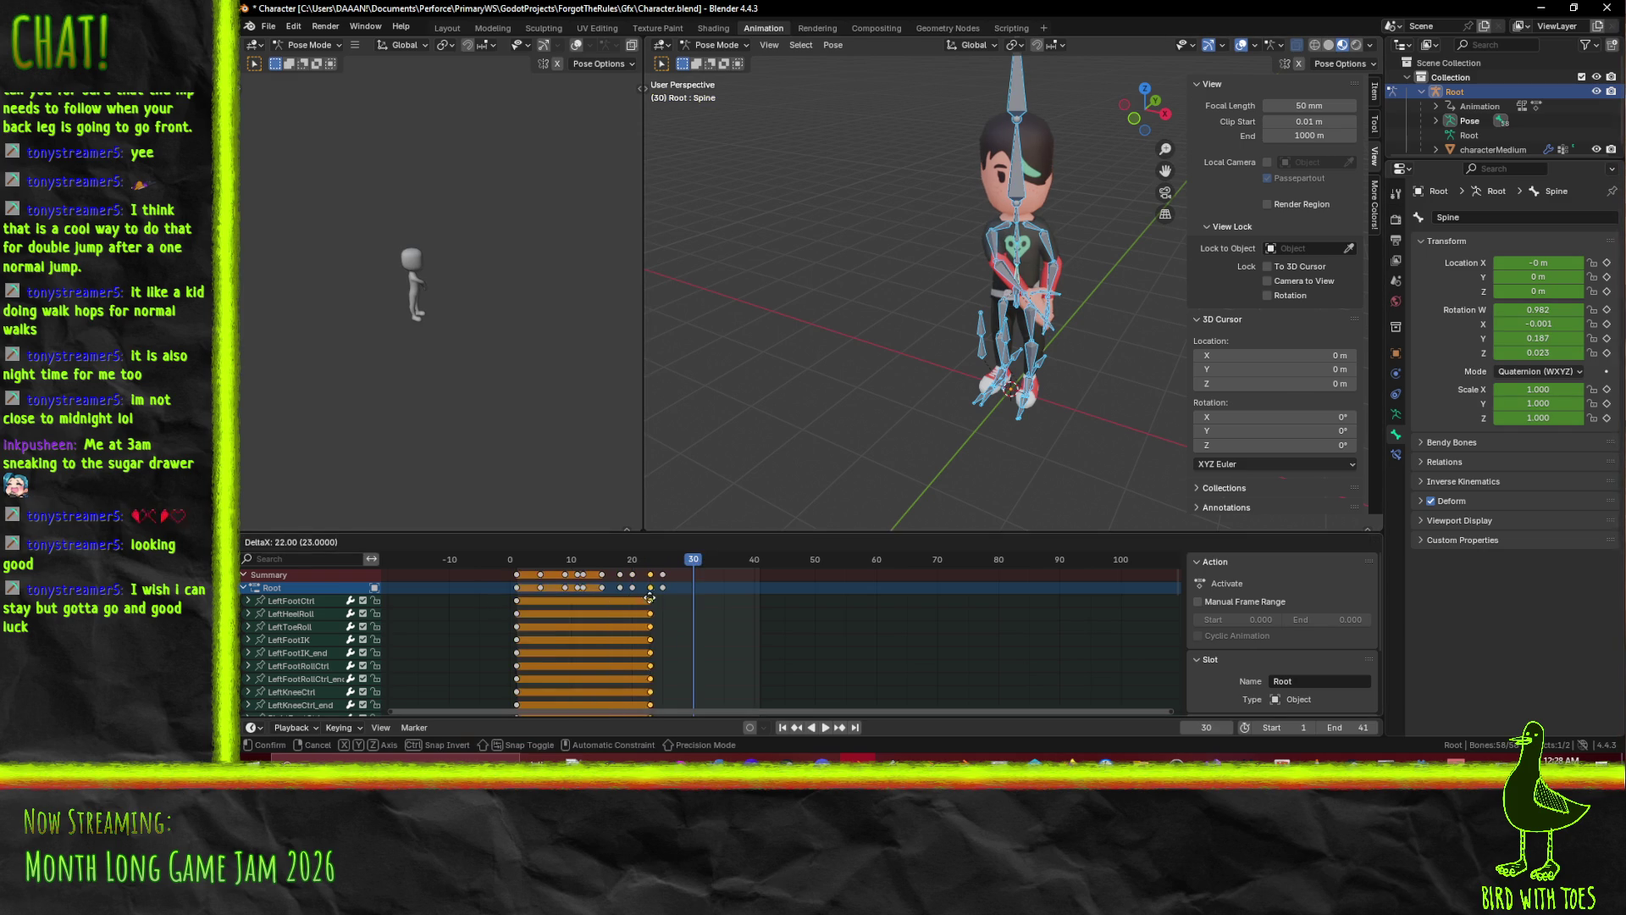
{"action": "left_click", "coordinate": [691, 600]}
{"action": "key", "text": "space"}
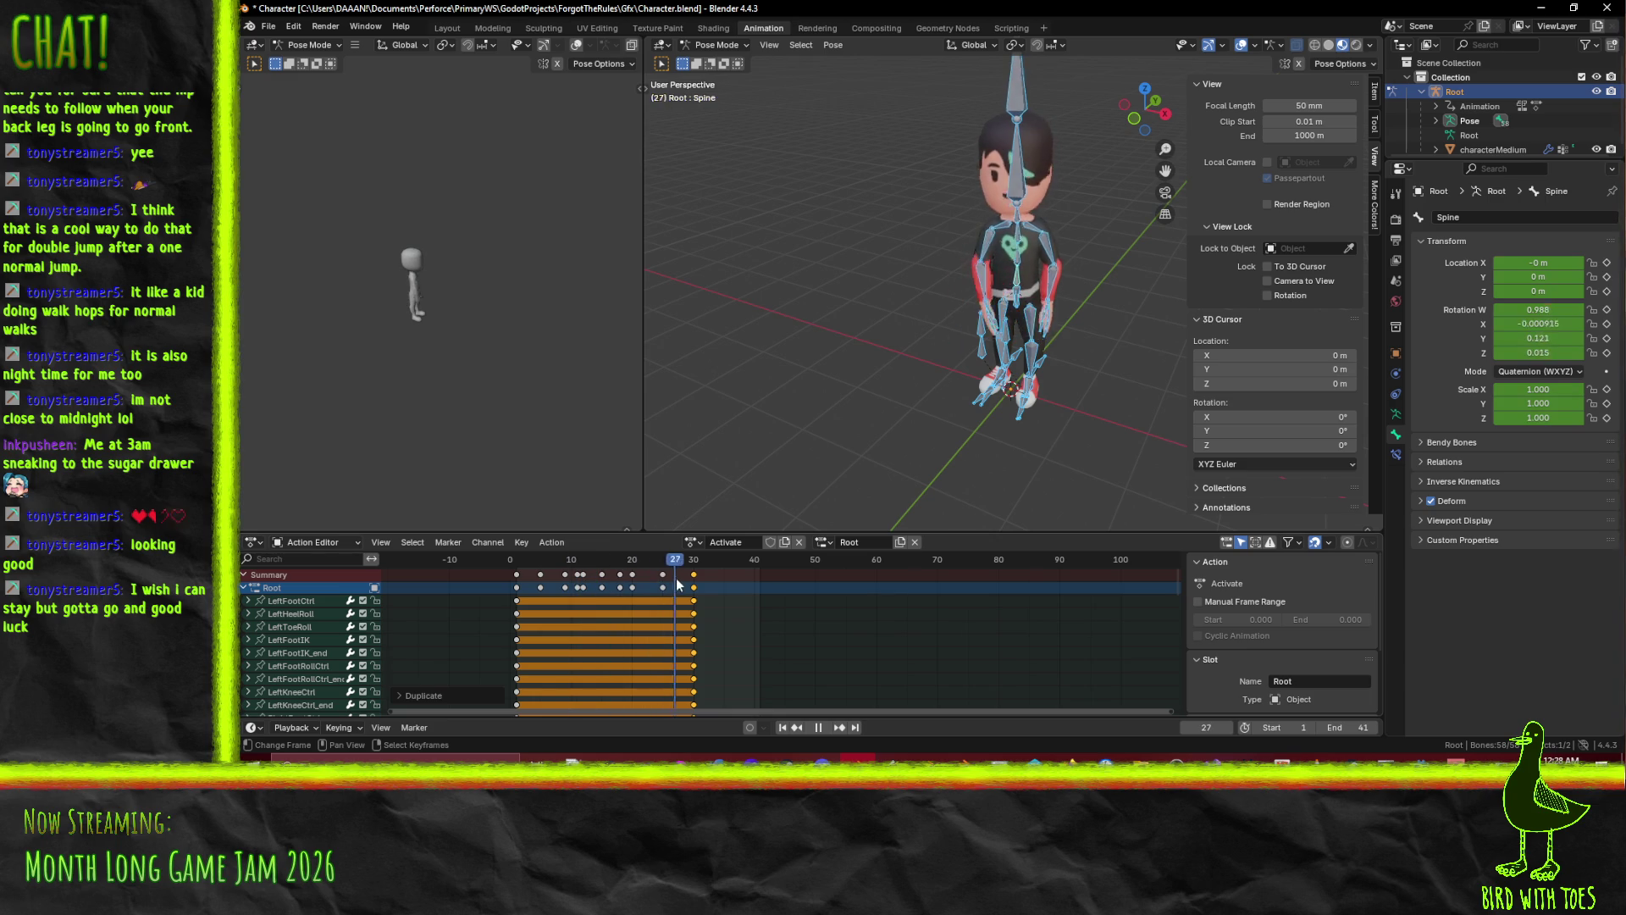
{"action": "key", "text": "Escape"}
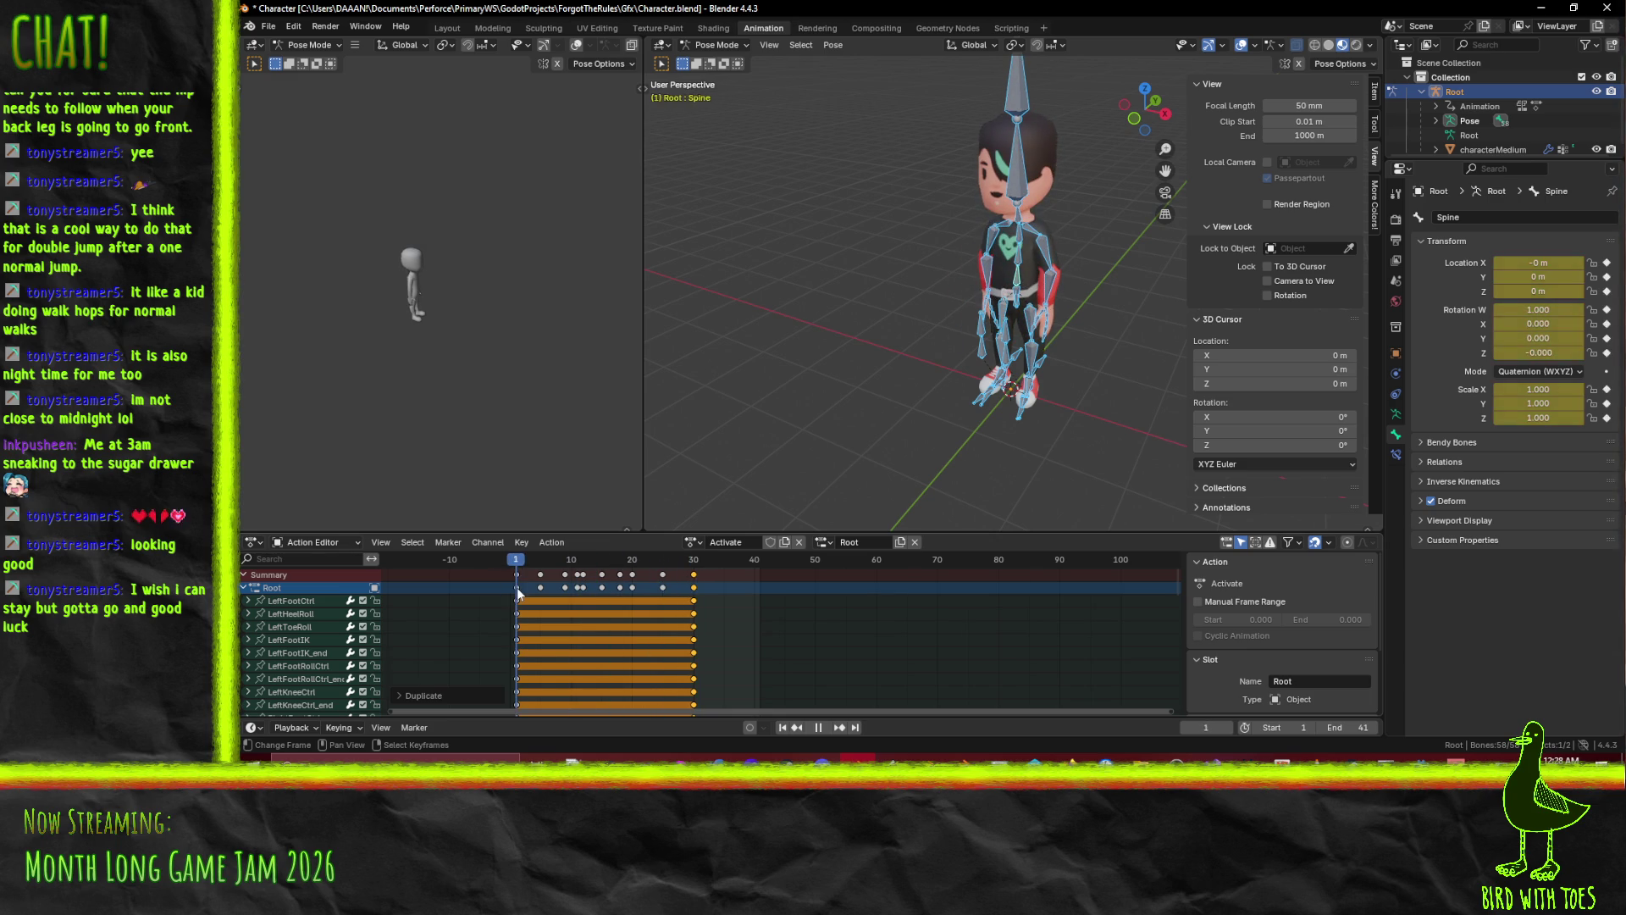
{"action": "left_click", "coordinate": [824, 729]}
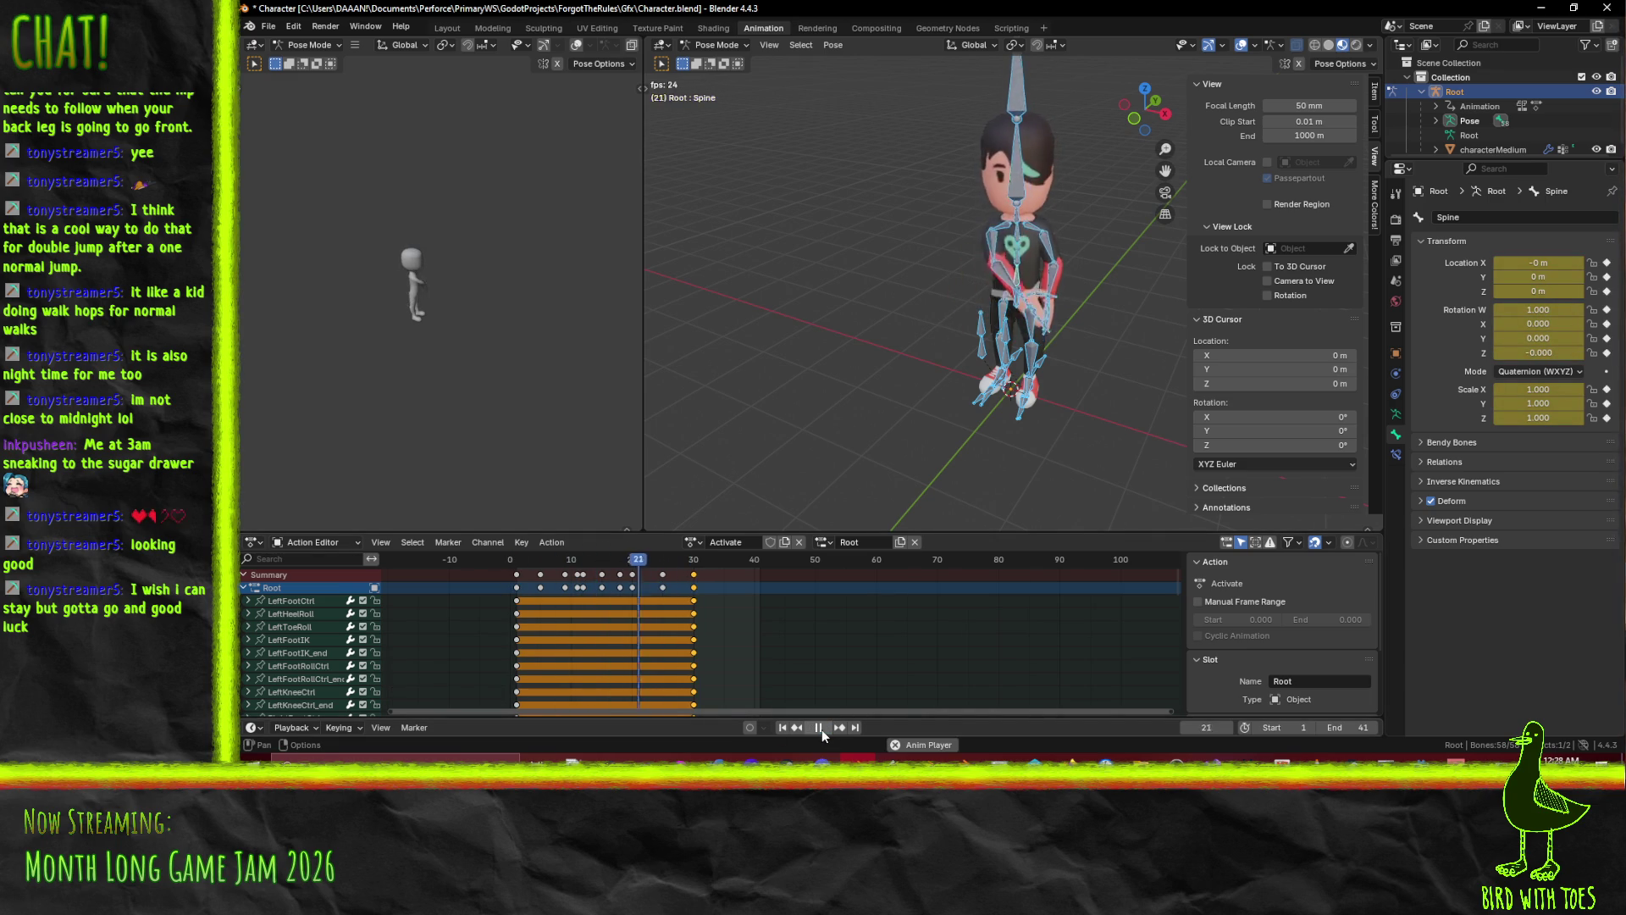
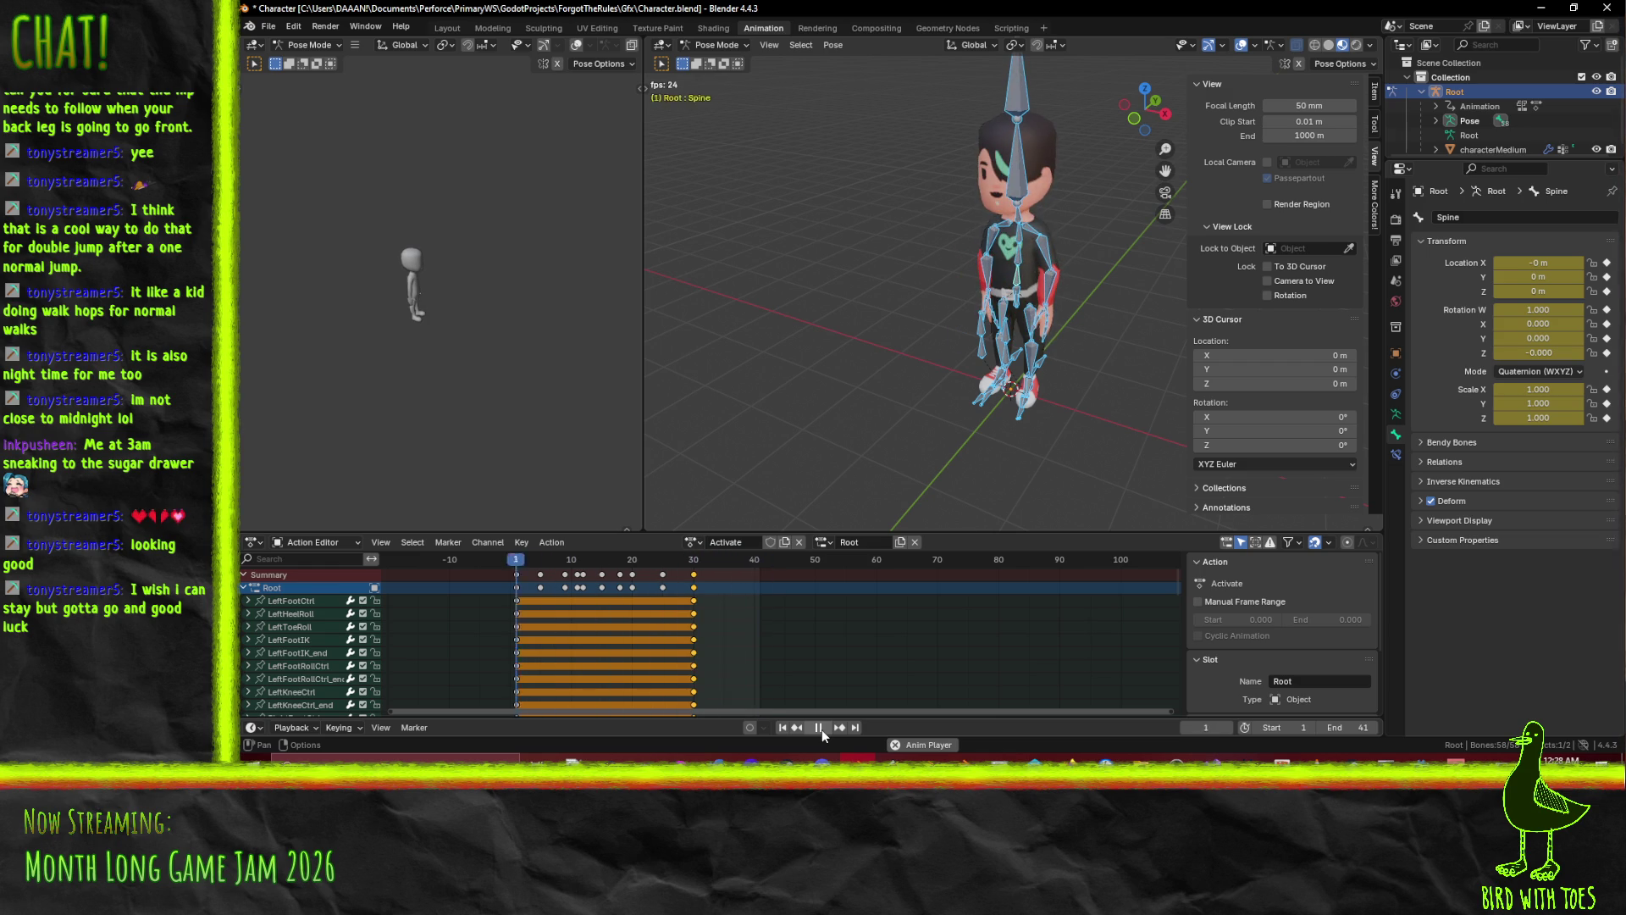
Restart the action from frame 1 and select the RightHand bone.
{"action": "key", "text": "Escape"}
{"action": "left_click_drag", "start_coordinate": [557, 565], "coordinate": [517, 570]}
{"action": "key", "text": "space"}
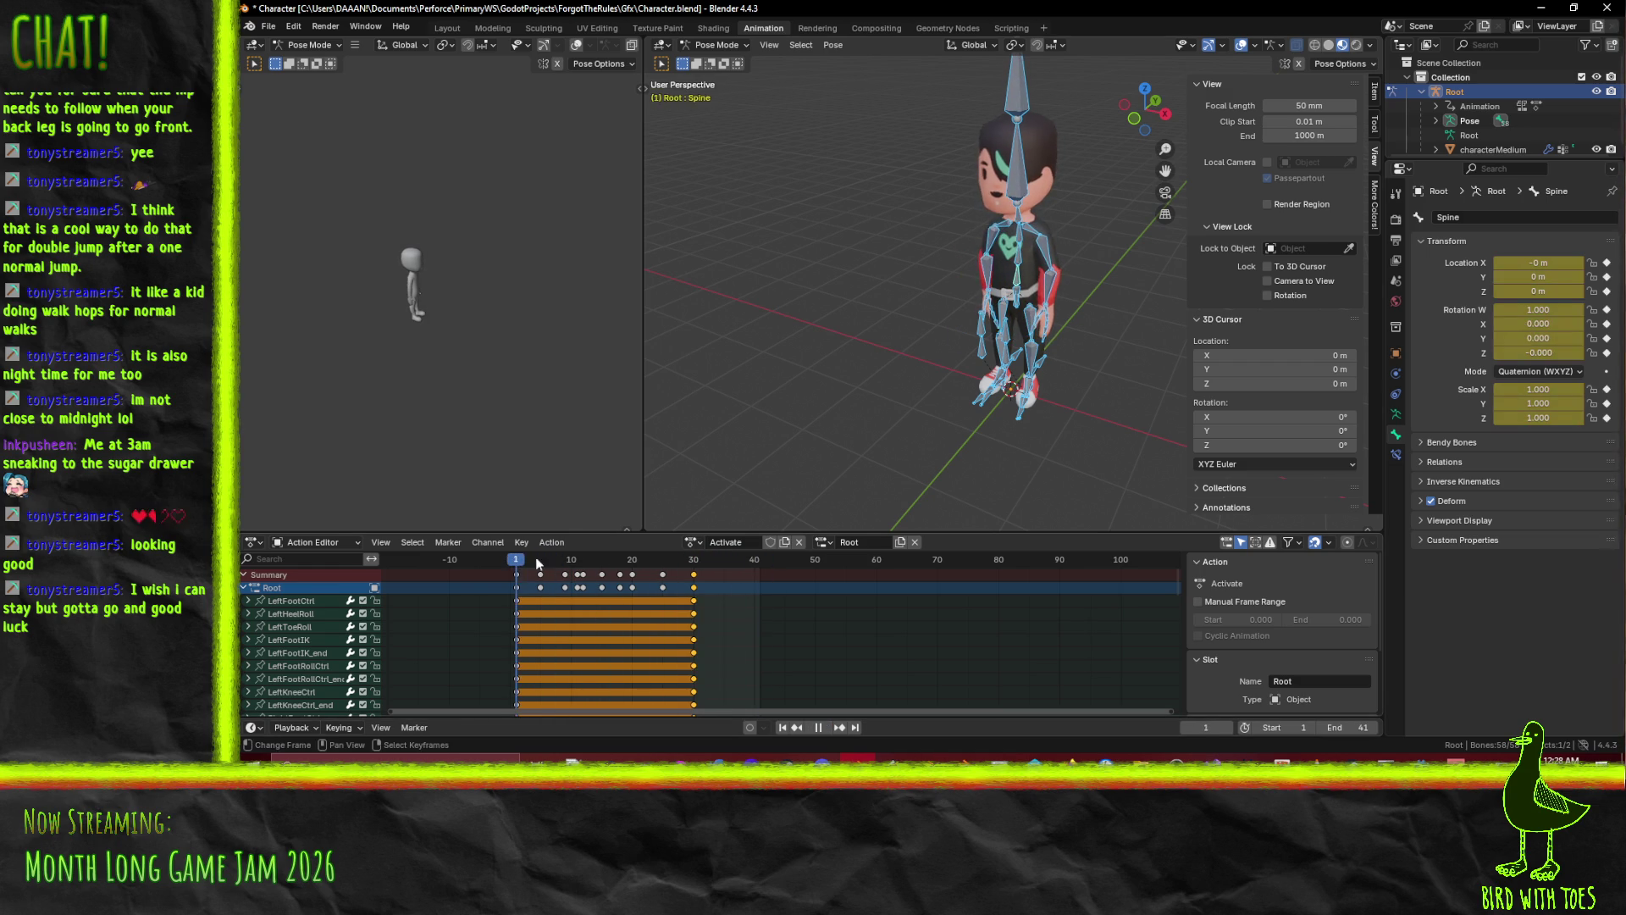
{"action": "scroll", "coordinate": [940, 292], "scroll_direction": "up", "scroll_amount": 5}
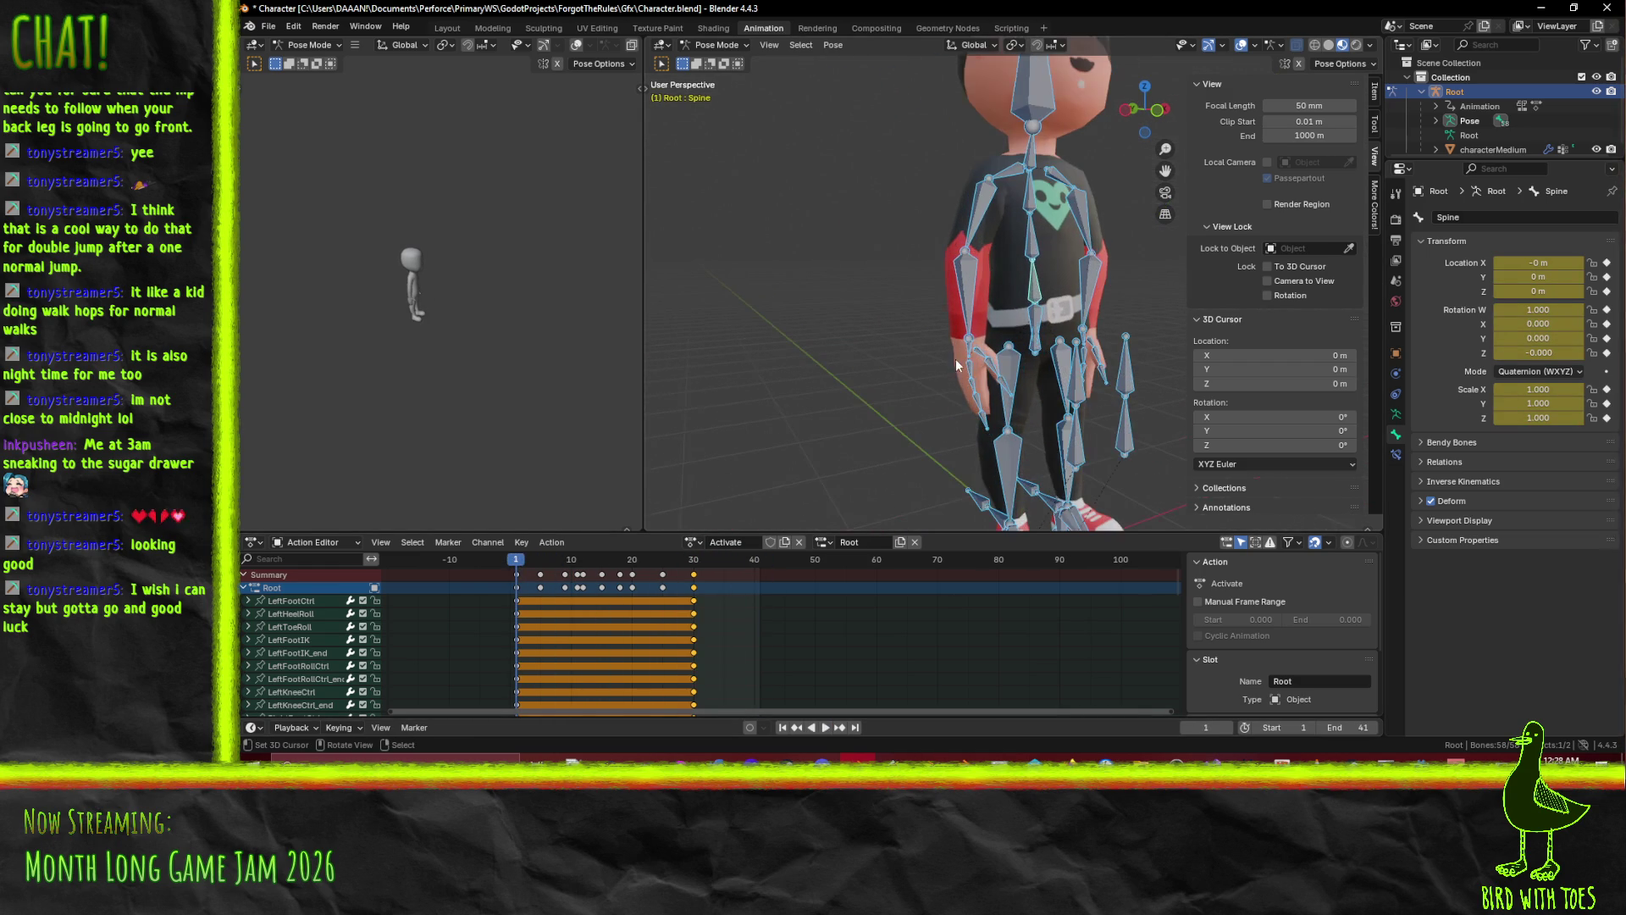
{"action": "left_click", "coordinate": [970, 348]}
{"action": "left_click", "coordinate": [525, 562]}
Rotate the RightHand bone on local X at frame 15 and key it.
{"action": "mouse_move", "coordinate": [535, 573]}
{"action": "left_mouse_down"}
{"action": "mouse_move", "coordinate": [593, 571]}
{"action": "mouse_move", "coordinate": [572, 571]}
{"action": "left_mouse_up"}
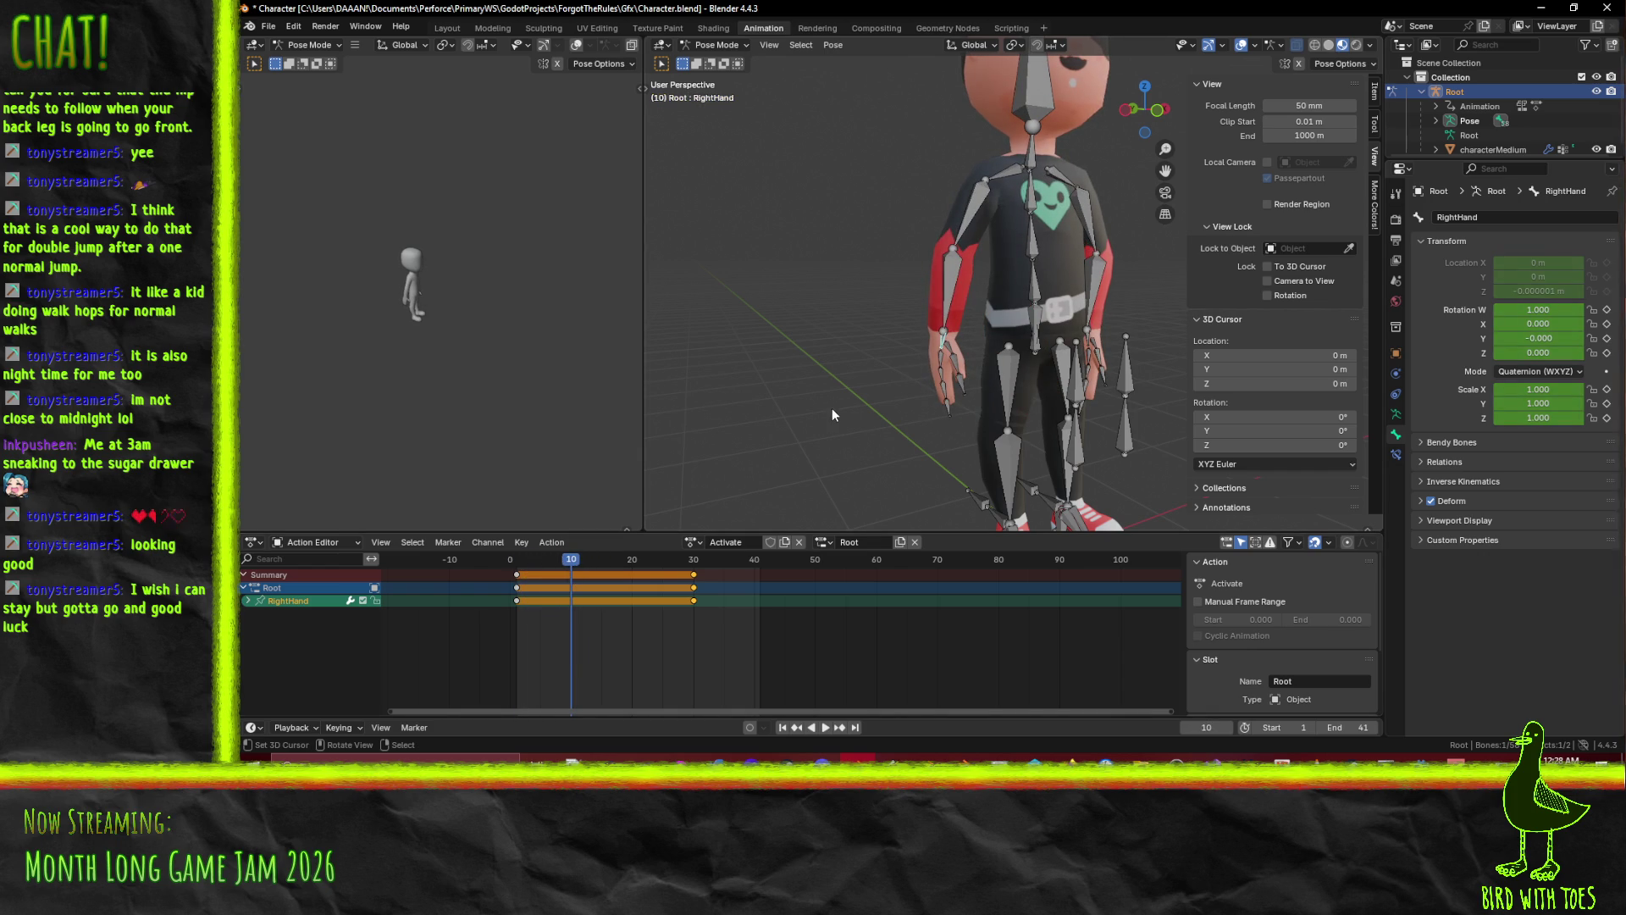
{"action": "left_click_drag", "start_coordinate": [573, 561], "coordinate": [601, 560]}
{"action": "key", "text": "r"}
{"action": "key", "text": "x"}
{"action": "right_click", "coordinate": [826, 458]}
{"action": "mouse_move", "coordinate": [826, 458]}
{"action": "left_mouse_down"}
{"action": "mouse_move", "coordinate": [896, 451]}
{"action": "mouse_move", "coordinate": [865, 479]}
{"action": "mouse_move", "coordinate": [978, 449]}
{"action": "left_mouse_up"}
{"action": "key", "text": "r"}
{"action": "key", "text": "x"}
{"action": "key", "text": "x"}
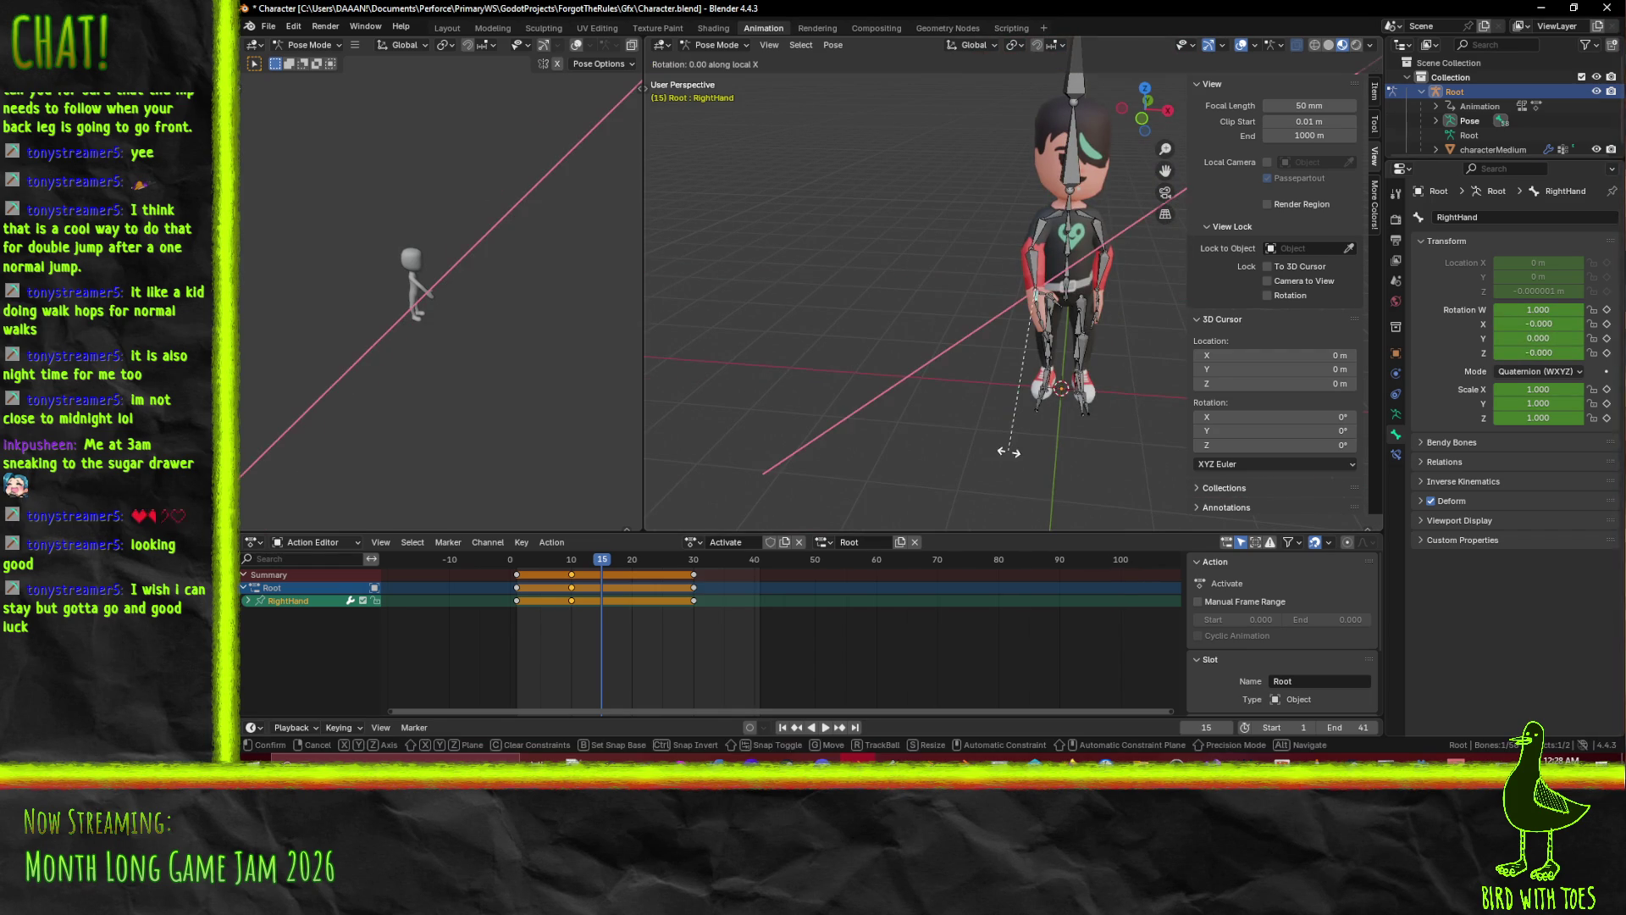
{"action": "left_click", "coordinate": [972, 435]}
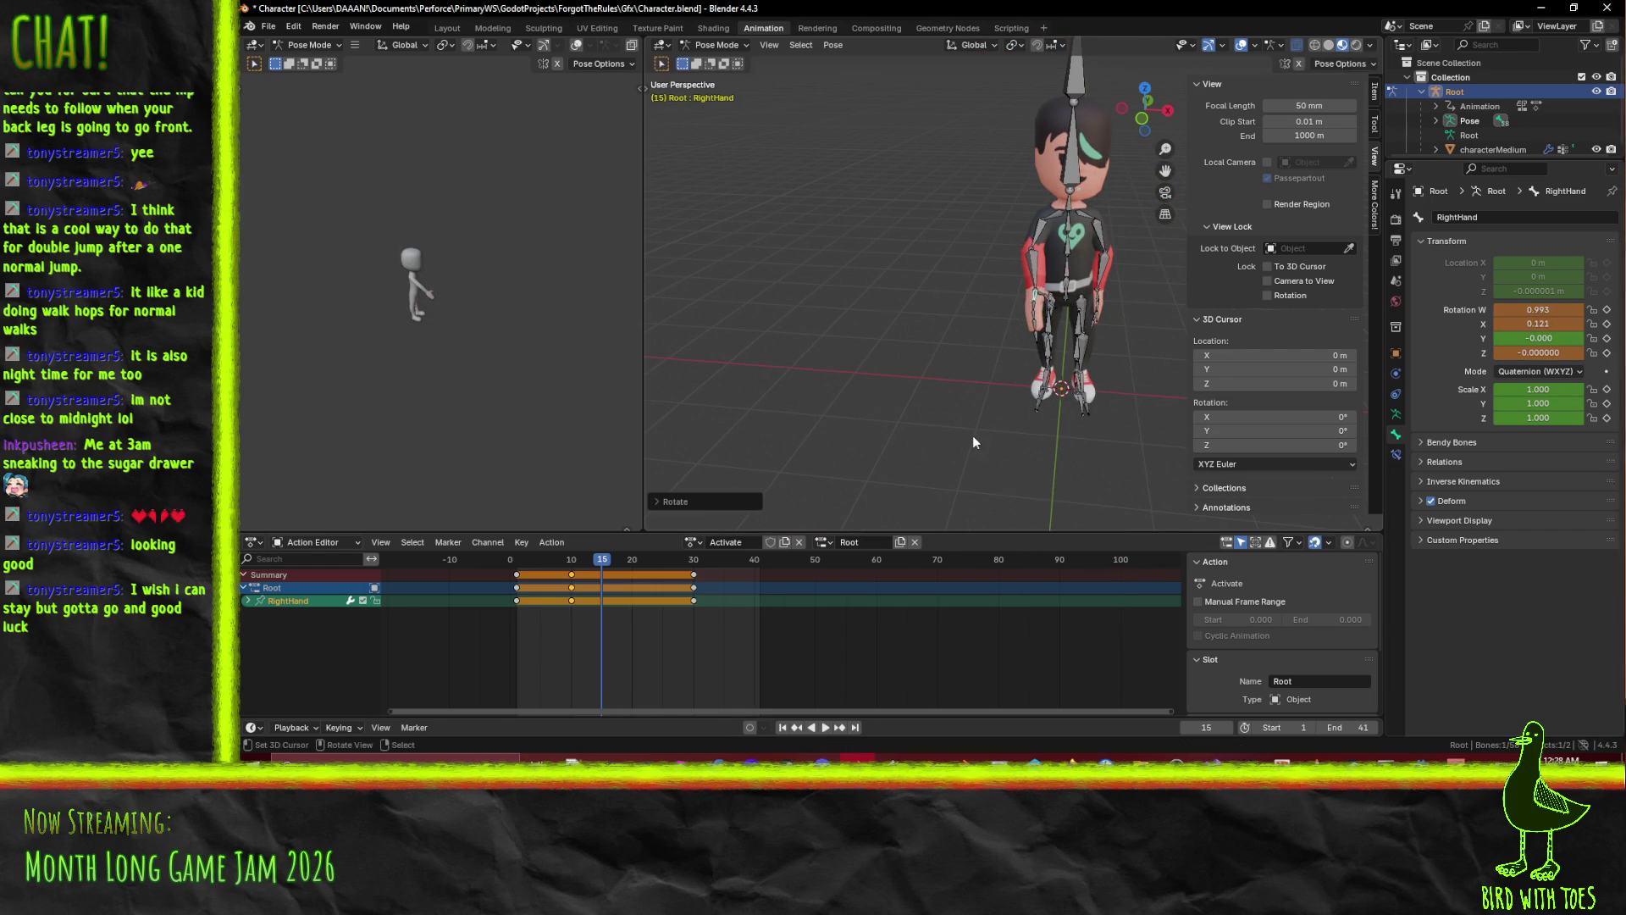
{"action": "key", "text": "i"}
Rotate the RightHand bone on local X at frame 22 and key it.
{"action": "key", "text": "space"}
{"action": "mouse_move", "coordinate": [635, 574]}
{"action": "left_mouse_down"}
{"action": "mouse_move", "coordinate": [603, 569]}
{"action": "mouse_move", "coordinate": [646, 577]}
{"action": "left_mouse_up"}
{"action": "key", "text": "r"}
{"action": "key", "text": "x"}
{"action": "key", "text": "x"}
{"action": "left_click", "coordinate": [1096, 410]}
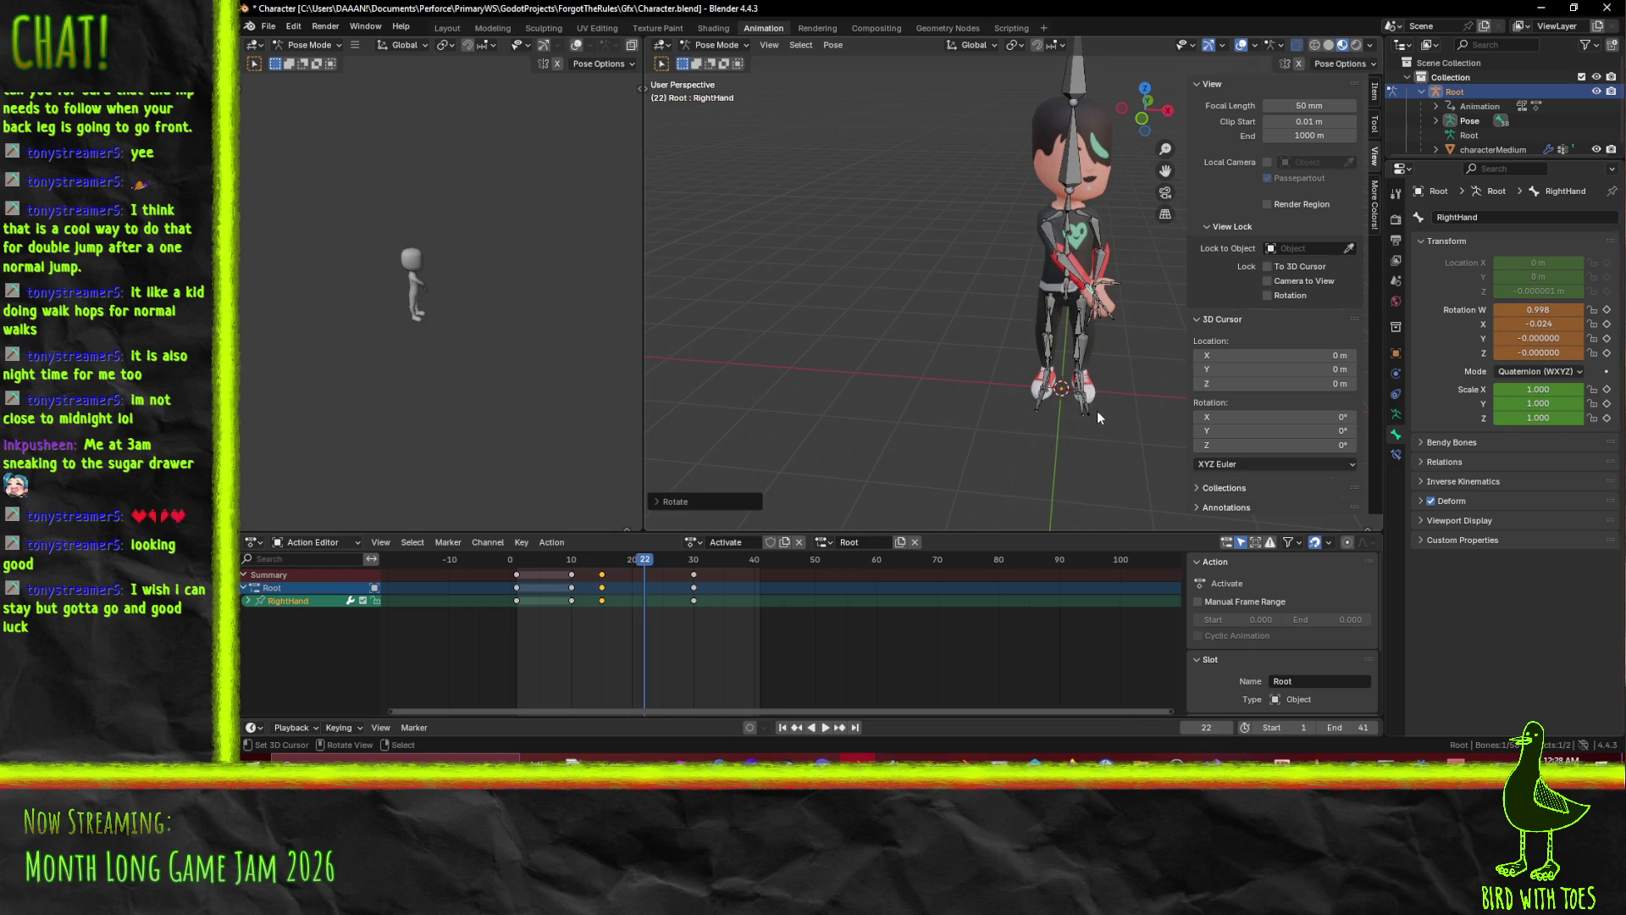
{"action": "key", "text": "i"}
Scrub and replay the action to check the hand swing, stopping at frame 10.
{"action": "left_click", "coordinate": [650, 563]}
{"action": "left_click_drag", "start_coordinate": [650, 562], "coordinate": [520, 568]}
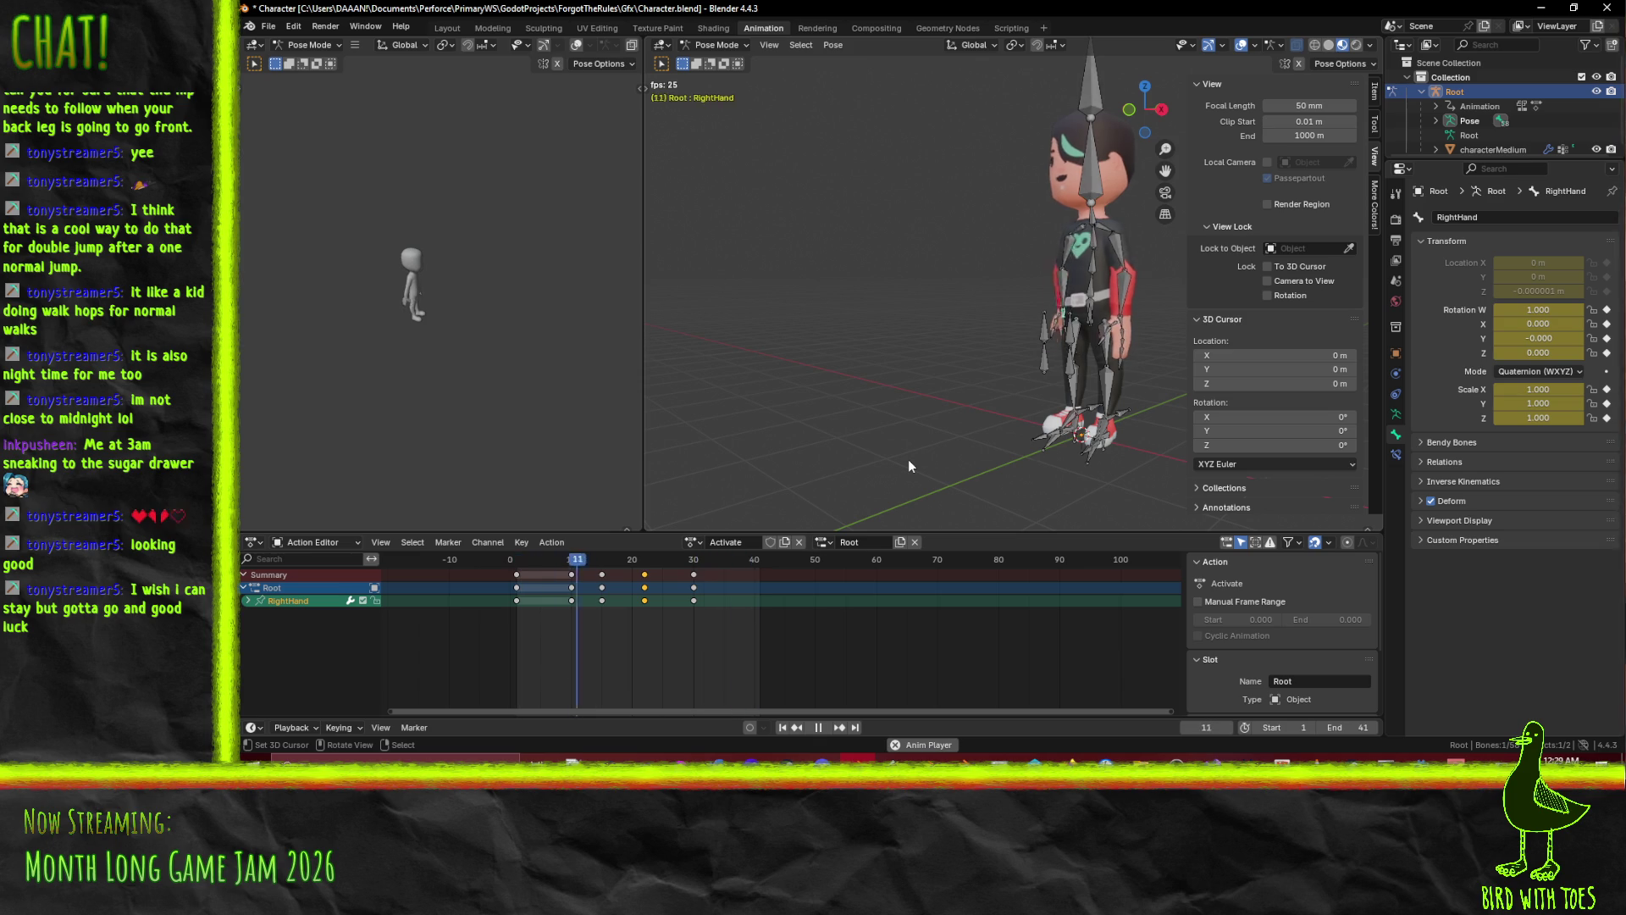
{"action": "left_click", "coordinate": [818, 725]}
{"action": "mouse_move", "coordinate": [924, 476]}
{"action": "left_mouse_down"}
{"action": "mouse_move", "coordinate": [905, 434]}
{"action": "mouse_move", "coordinate": [937, 455]}
{"action": "mouse_move", "coordinate": [844, 454]}
{"action": "left_mouse_up"}
{"action": "key", "text": "space"}
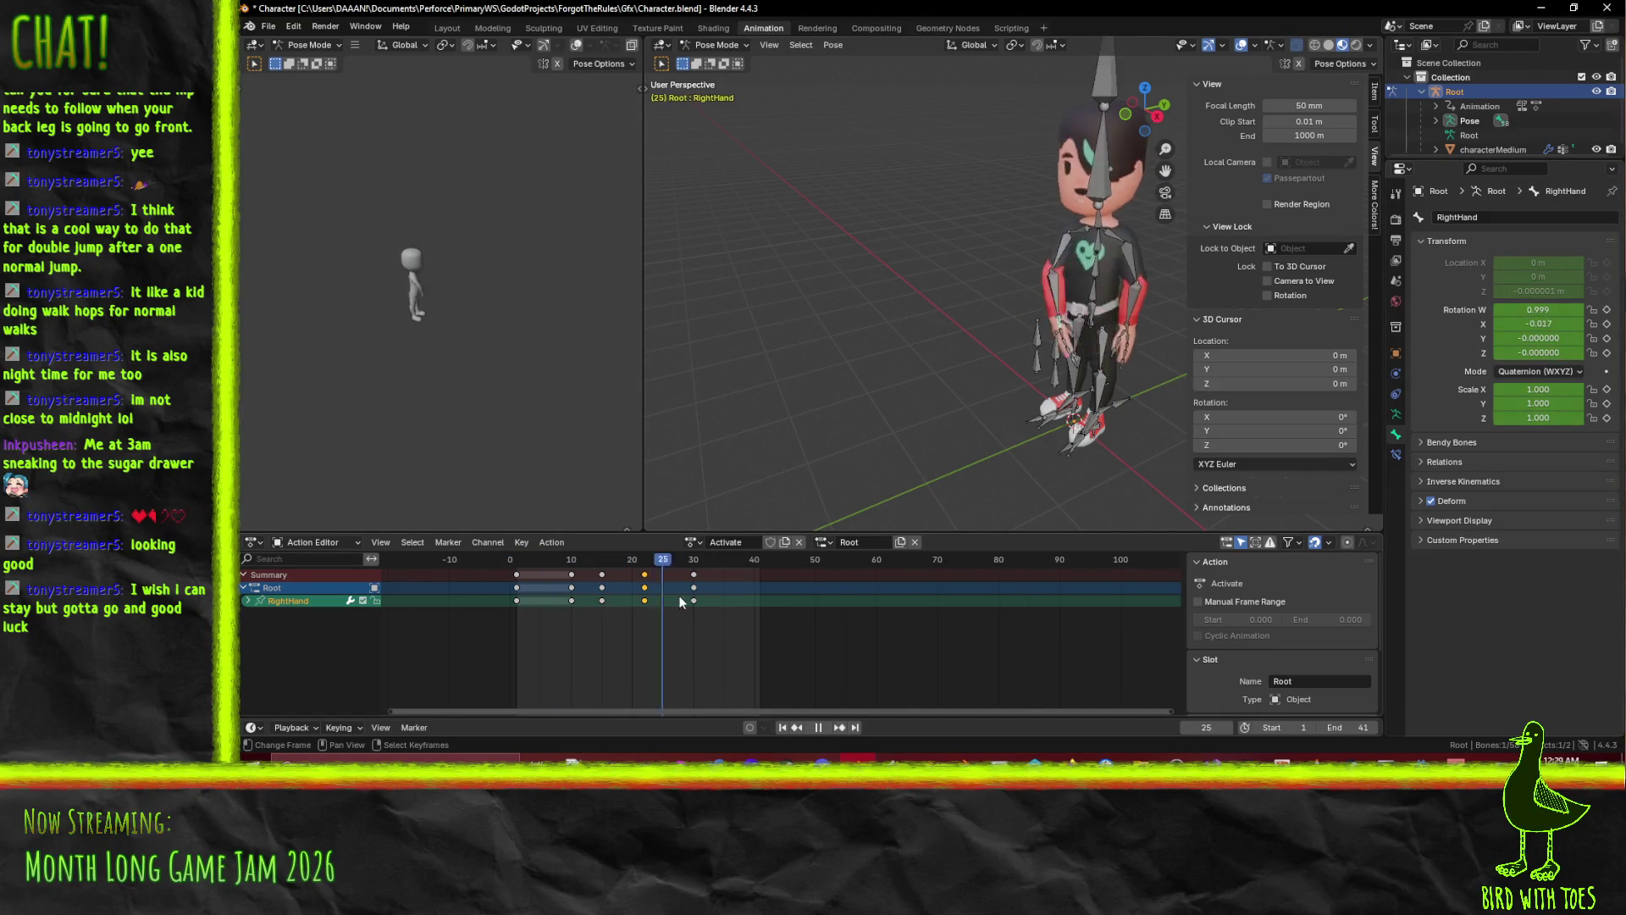
{"action": "mouse_move", "coordinate": [628, 597]}
{"action": "left_mouse_down"}
{"action": "mouse_move", "coordinate": [538, 582]}
{"action": "mouse_move", "coordinate": [571, 589]}
{"action": "left_mouse_up"}
{"action": "key", "text": "space"}
Key the Head bone at frame 10, then turn it on global Z and key at frame 24.
{"action": "left_click", "coordinate": [1096, 205]}
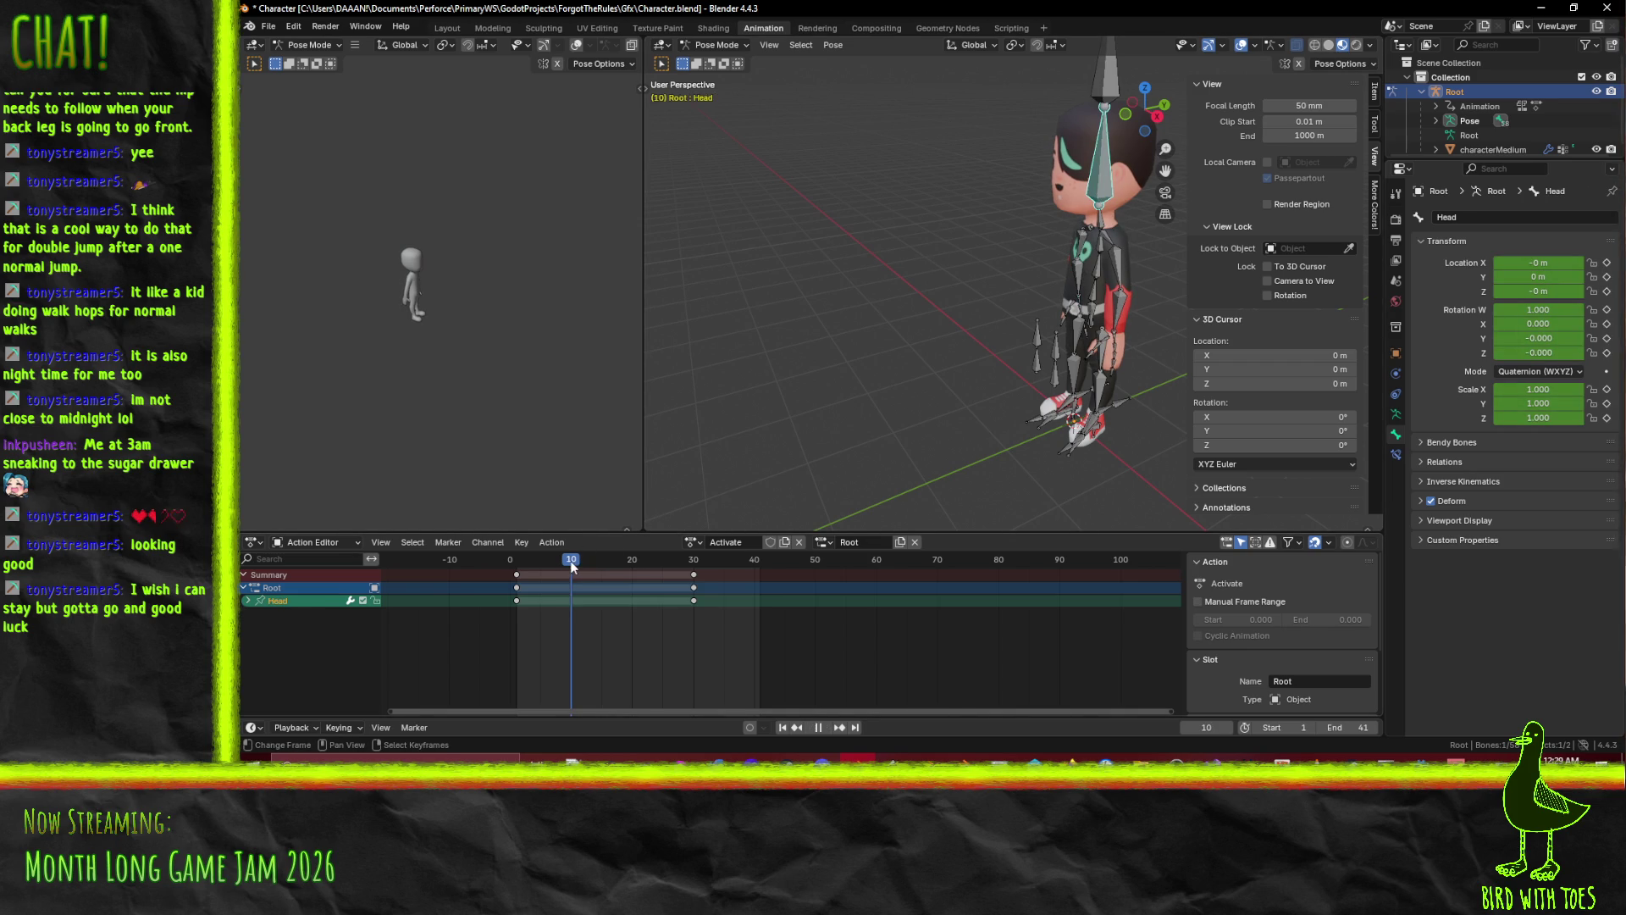
{"action": "key", "text": "i"}
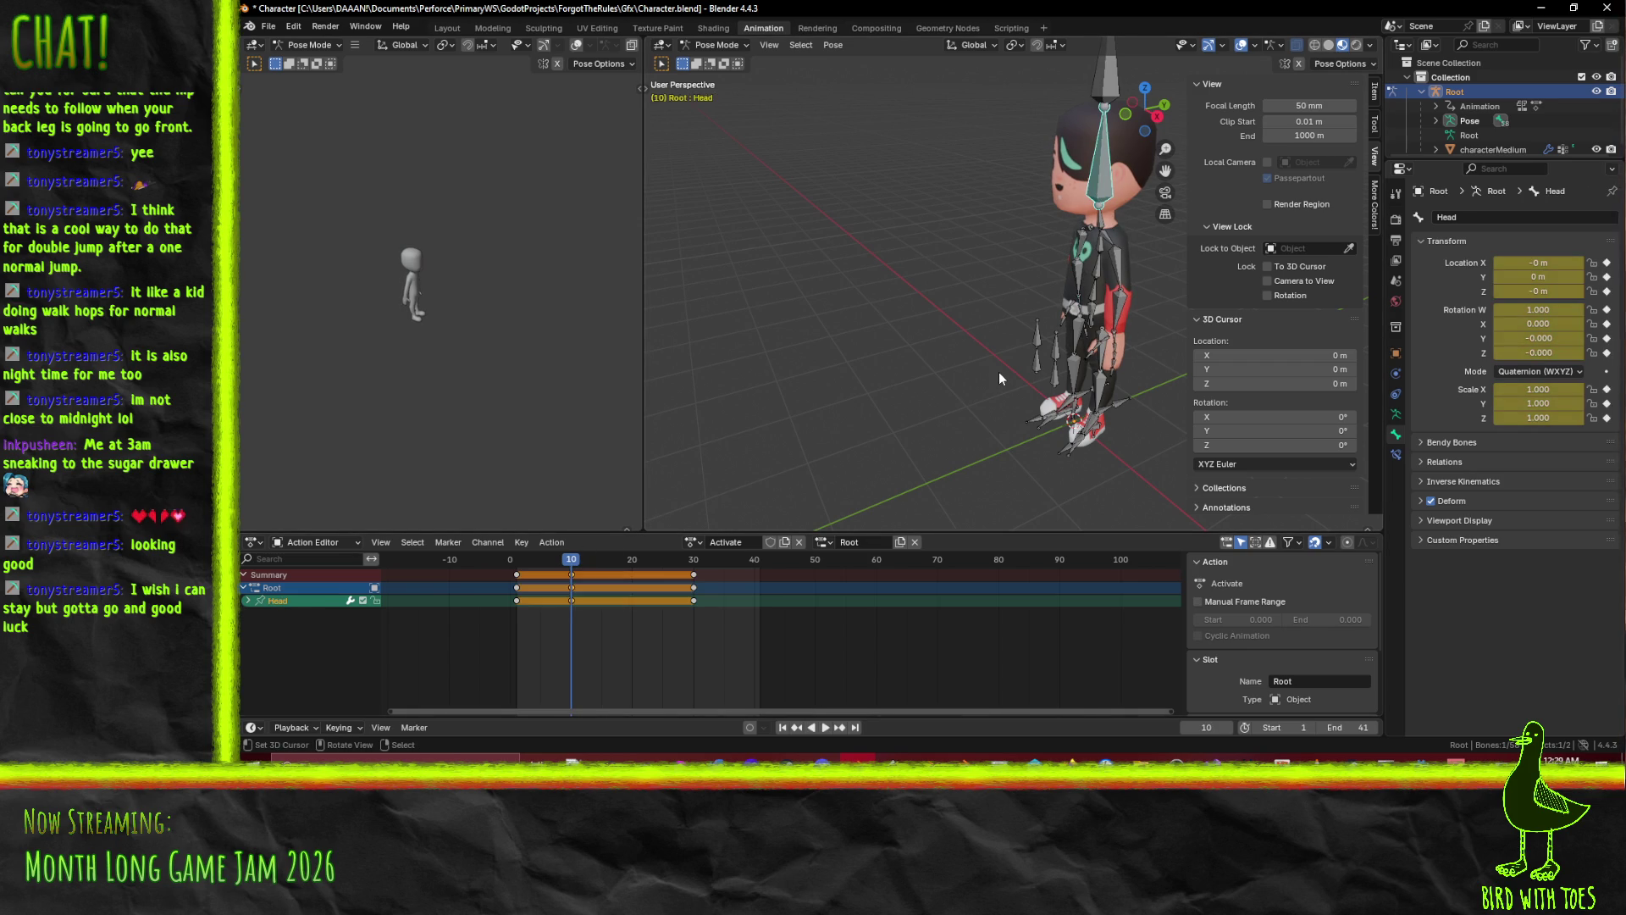
{"action": "key", "text": "space"}
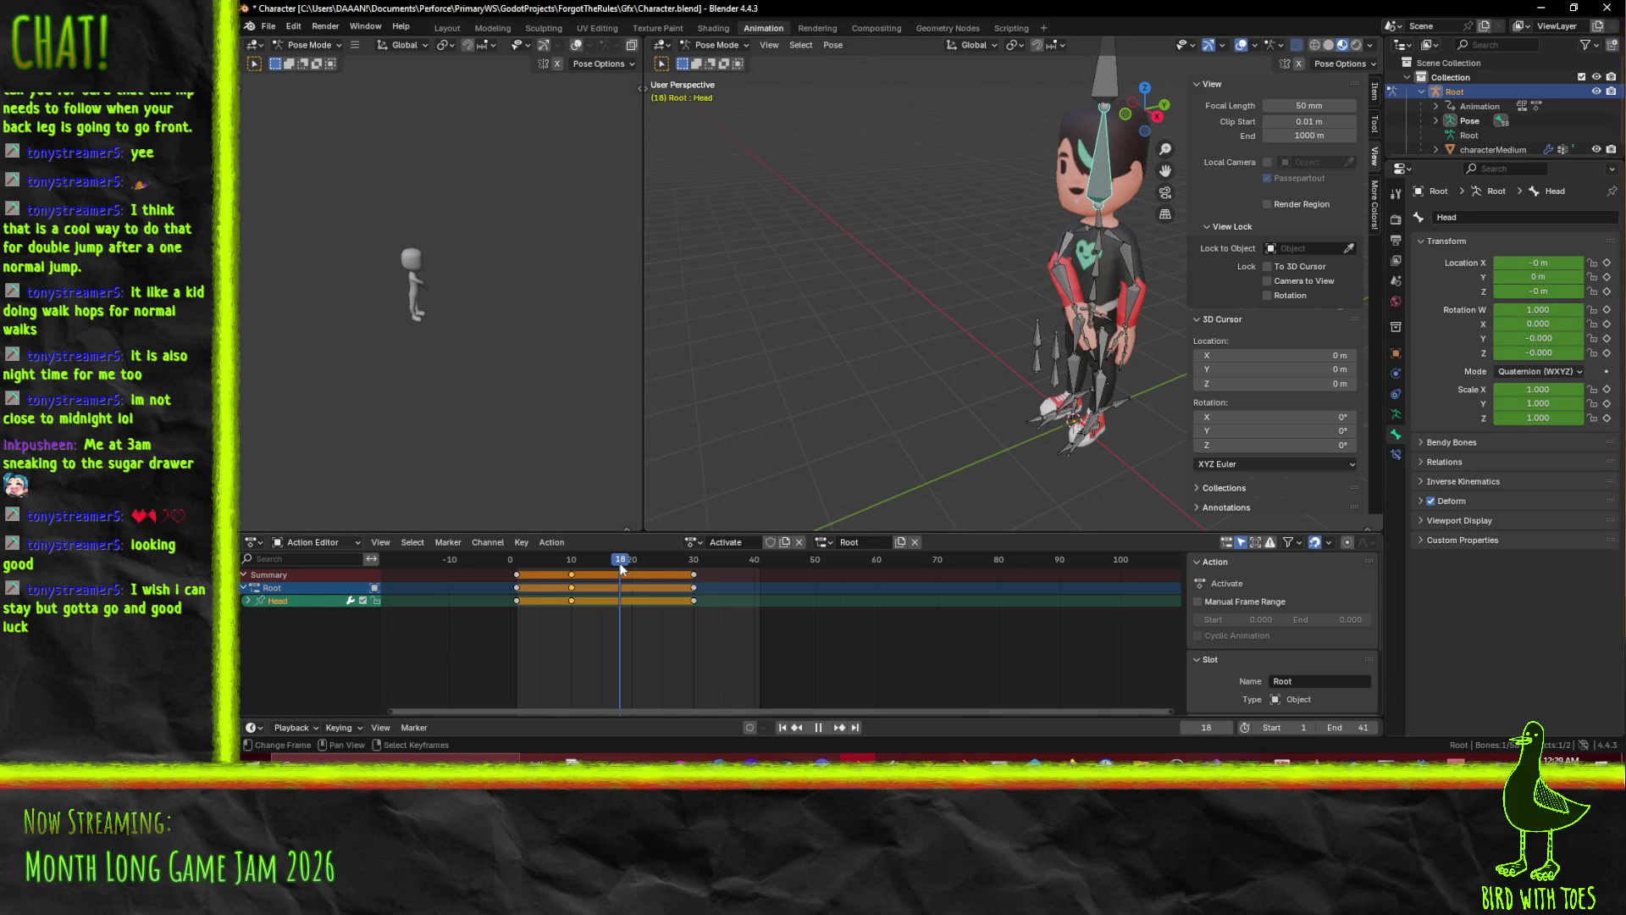
{"action": "left_click_drag", "start_coordinate": [622, 562], "coordinate": [656, 566]}
{"action": "key", "text": "r"}
{"action": "key", "text": "z"}
{"action": "key", "text": "z"}
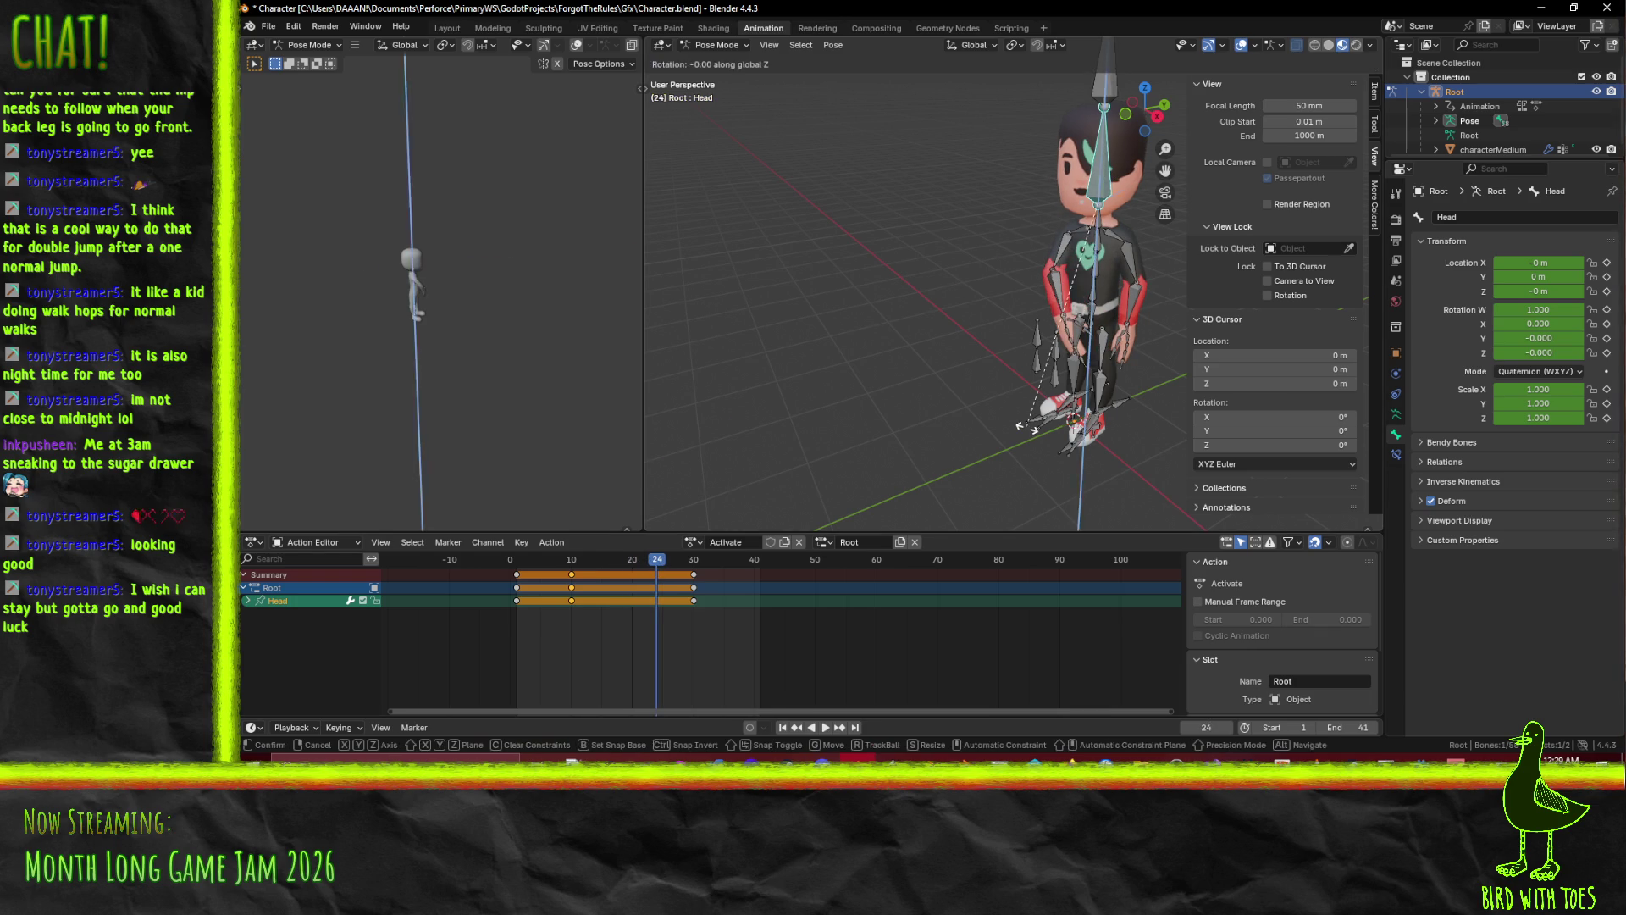
{"action": "key", "text": "Escape"}
{"action": "key", "text": "r"}
{"action": "key", "text": "z"}
{"action": "left_click", "coordinate": [1052, 426]}
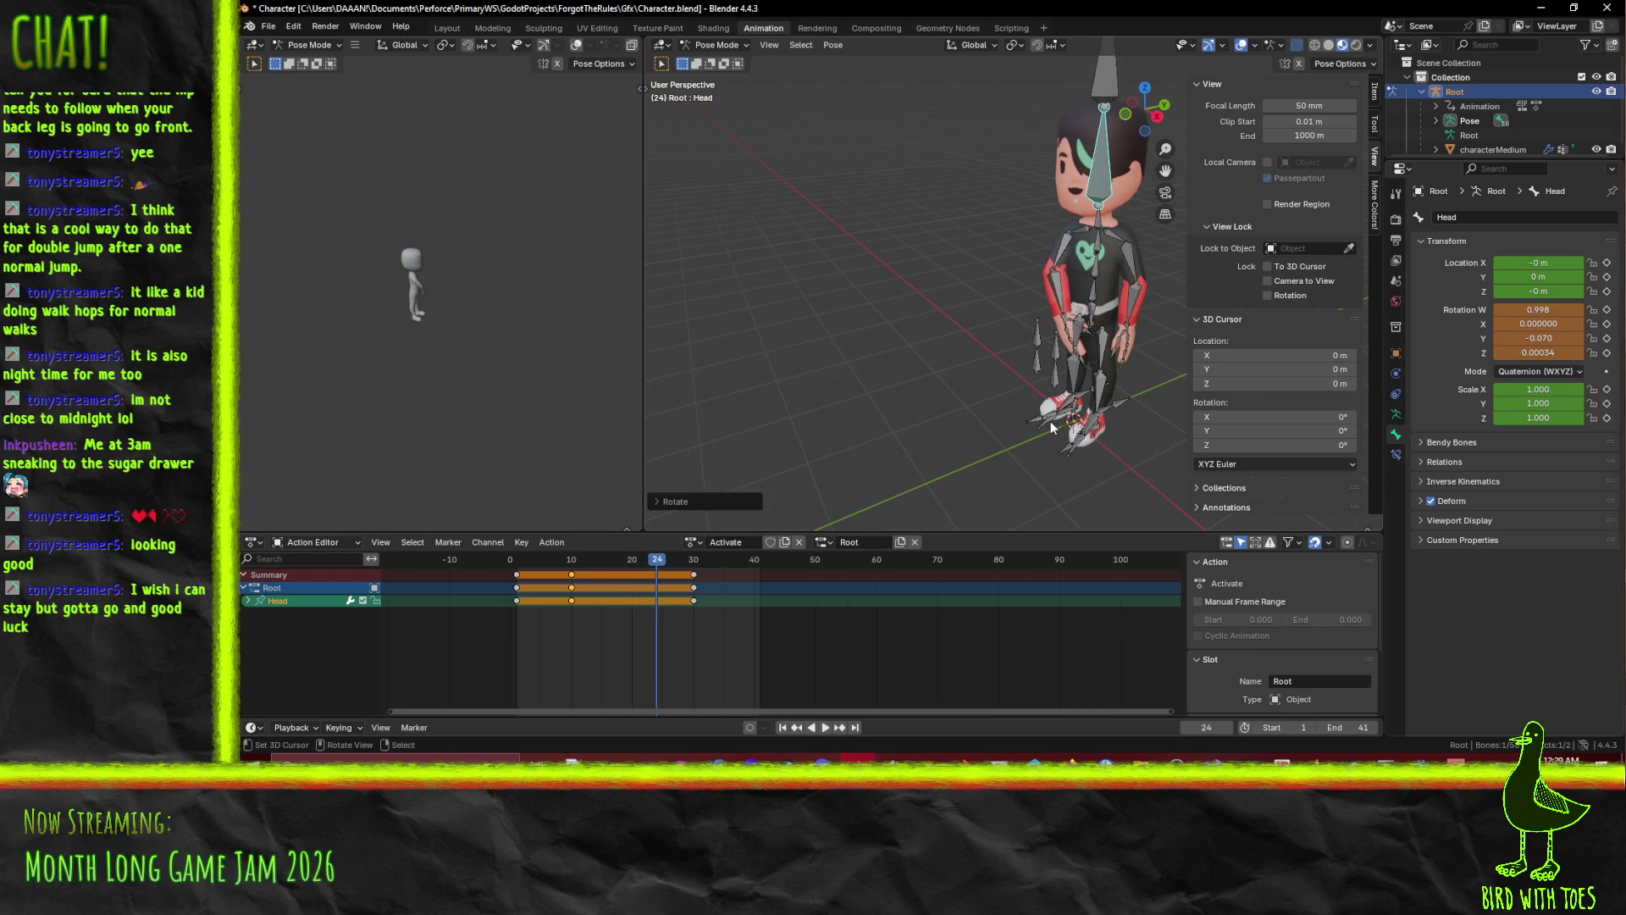
{"action": "key", "text": "i"}
Preview from a top view and turn the head further around Z.
{"action": "key", "text": "space"}
{"action": "mouse_move", "coordinate": [644, 561]}
{"action": "left_mouse_down"}
{"action": "mouse_move", "coordinate": [519, 566]}
{"action": "mouse_move", "coordinate": [654, 567]}
{"action": "left_mouse_up"}
{"action": "mouse_move", "coordinate": [932, 271]}
{"action": "left_mouse_down"}
{"action": "mouse_move", "coordinate": [981, 288]}
{"action": "mouse_move", "coordinate": [1033, 339]}
{"action": "left_mouse_up"}
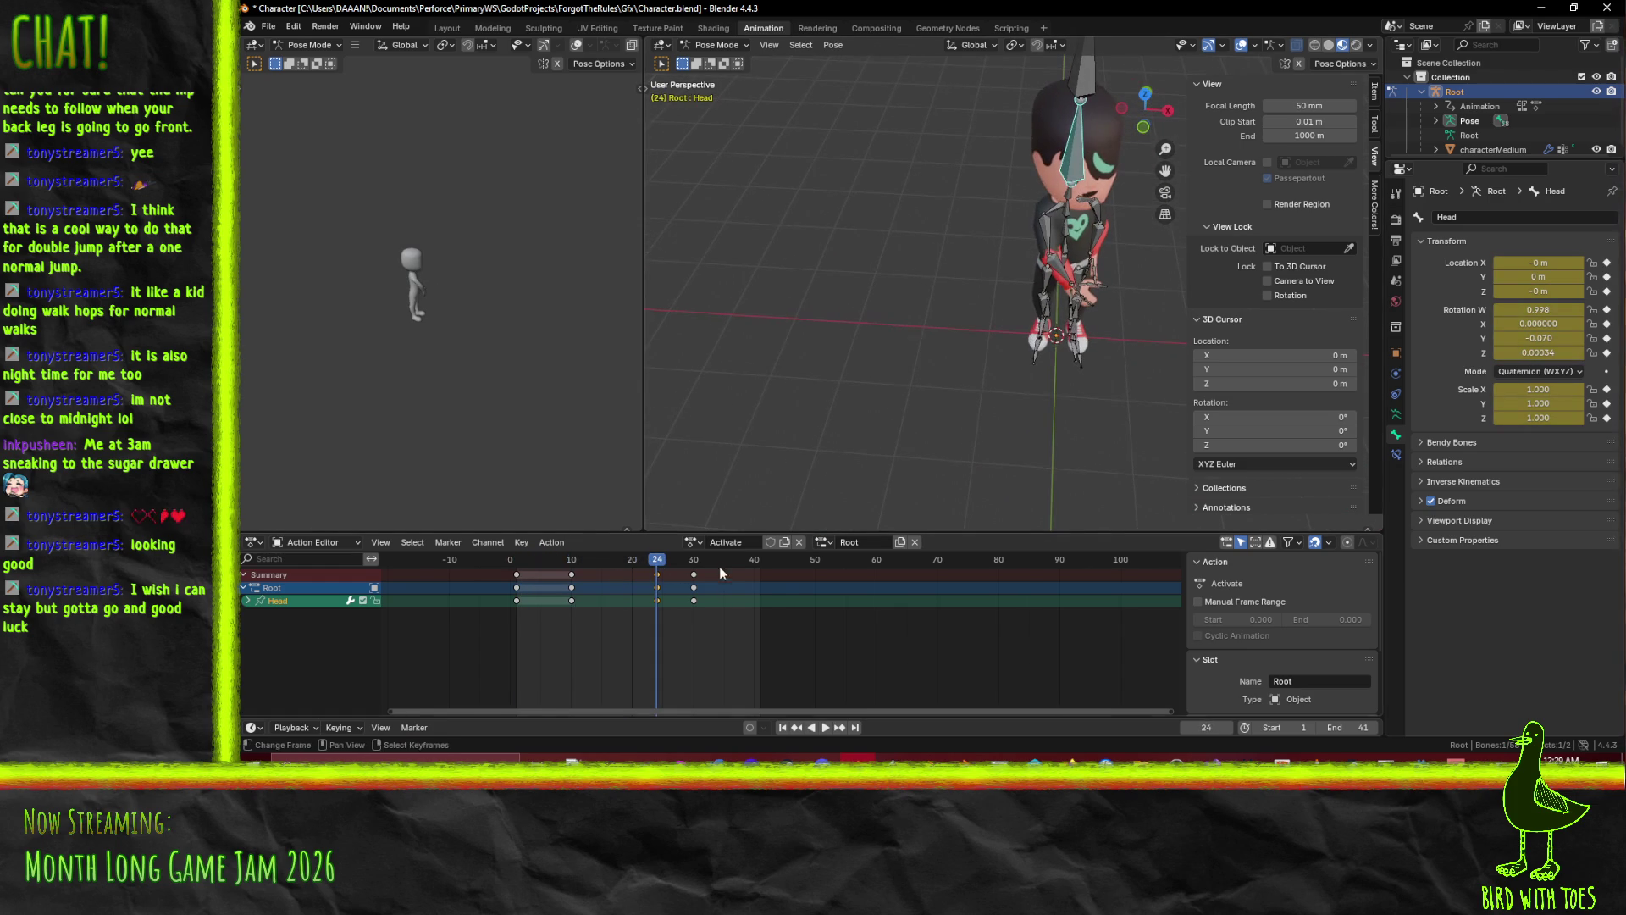
{"action": "key", "text": "t"}
{"action": "key", "text": "z"}
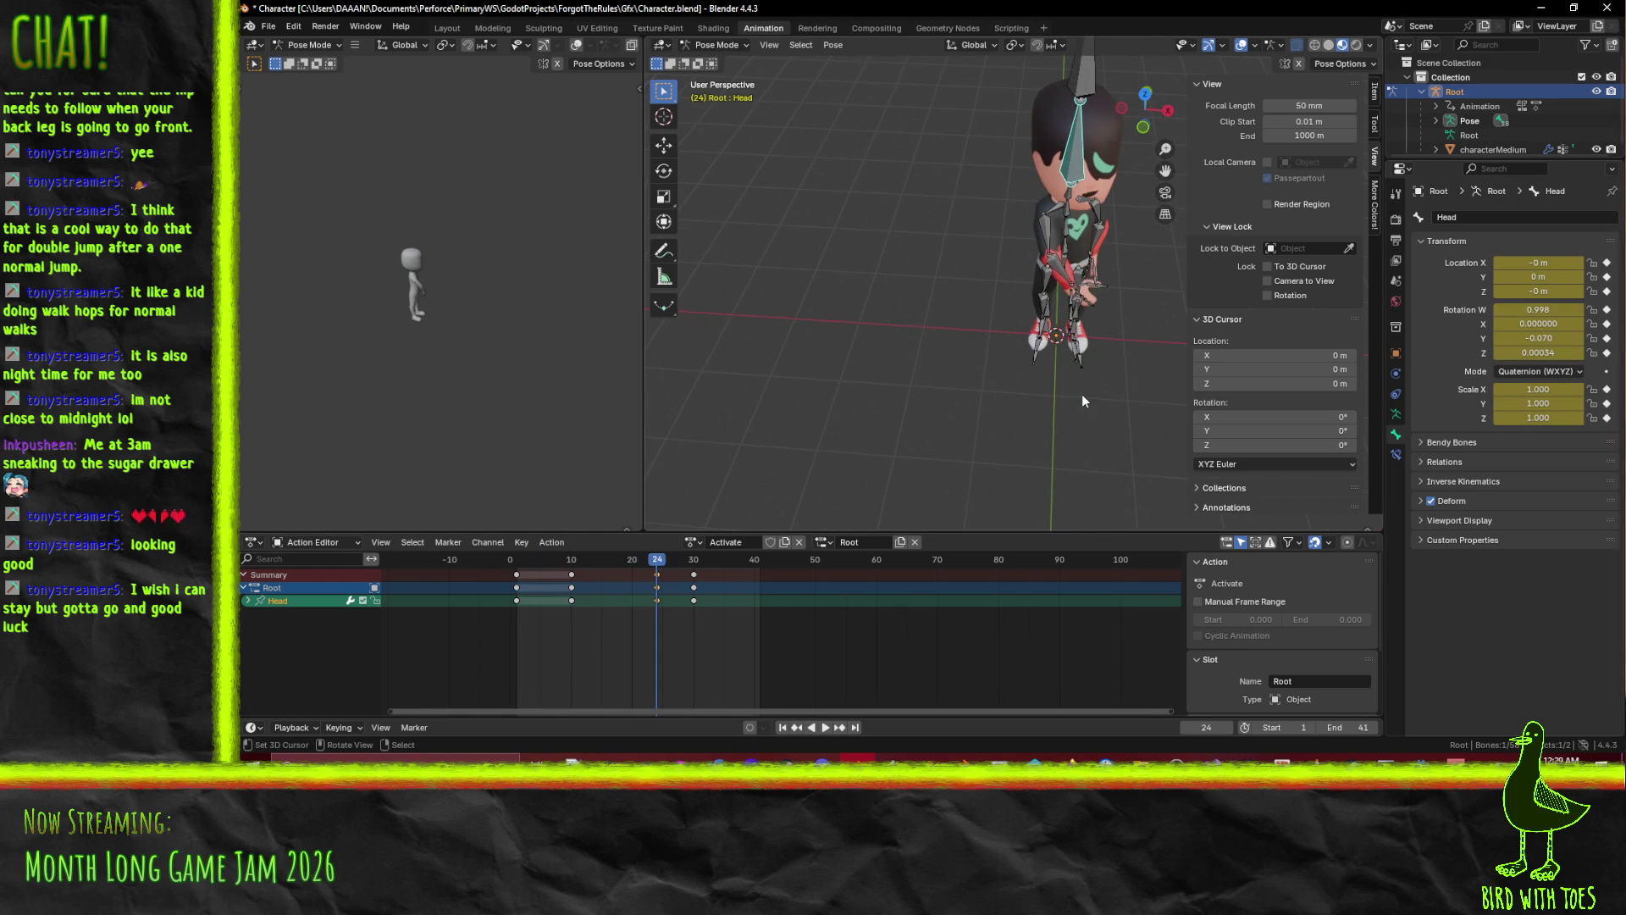
{"action": "key", "text": "r"}
{"action": "key", "text": "z"}
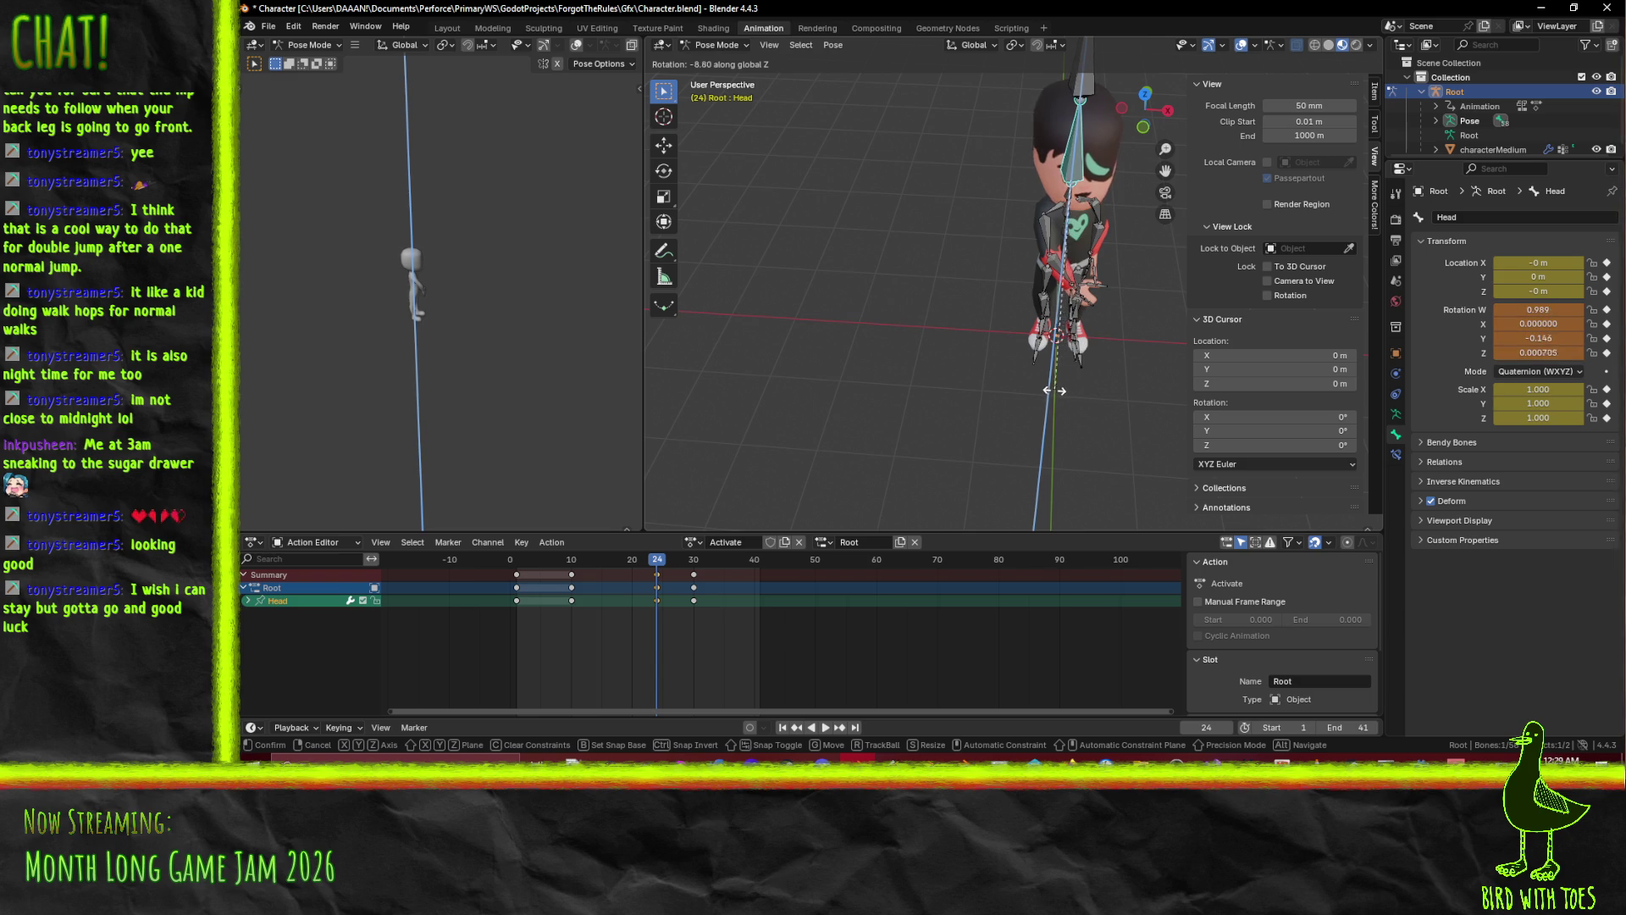
{"action": "left_click", "coordinate": [1054, 389]}
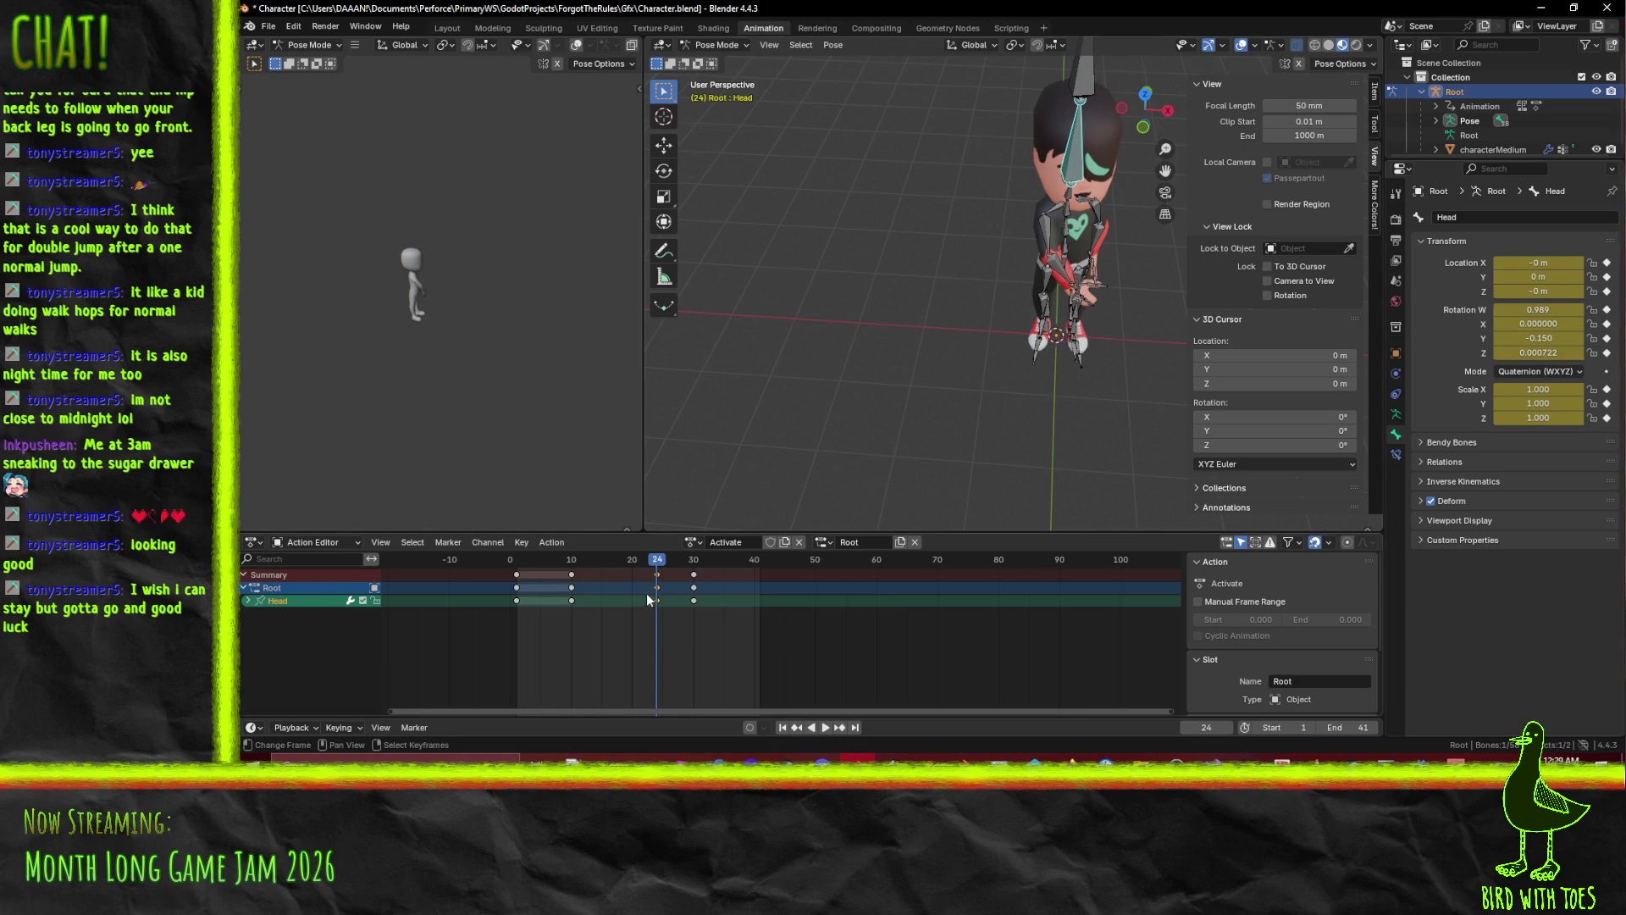
Turn the head around Z at frame 10 and key that pose.
{"action": "key", "text": "space"}
{"action": "mouse_move", "coordinate": [637, 580]}
{"action": "left_mouse_down"}
{"action": "mouse_move", "coordinate": [541, 567]}
{"action": "mouse_move", "coordinate": [571, 578]}
{"action": "left_mouse_up"}
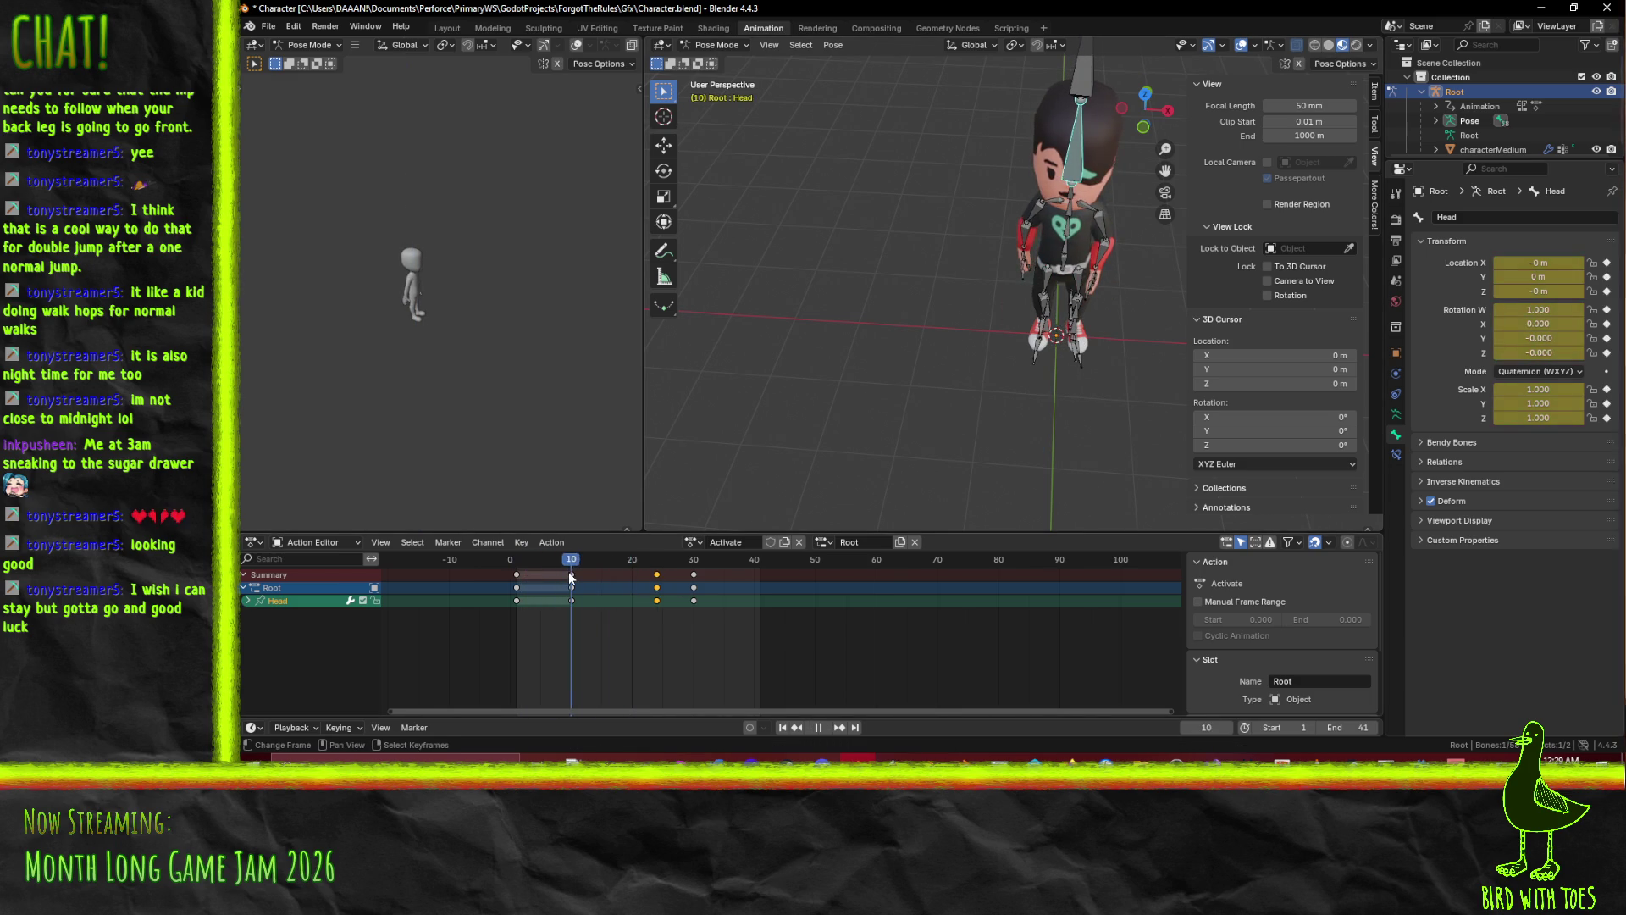
{"action": "key", "text": "space"}
{"action": "key", "text": "r"}
{"action": "key", "text": "z"}
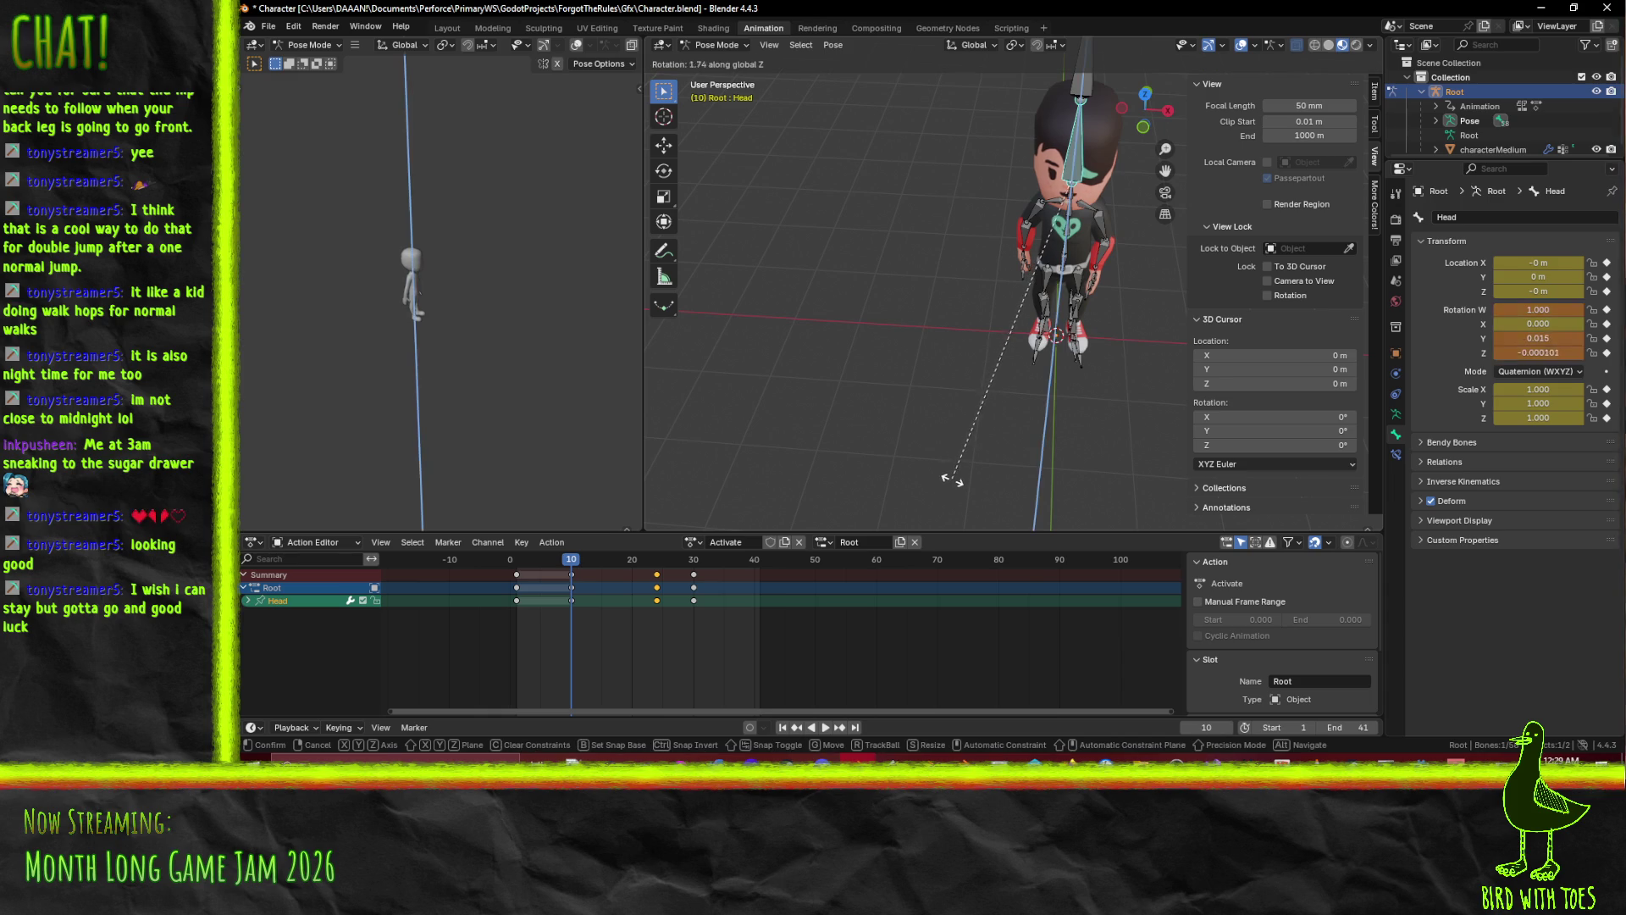
{"action": "left_click", "coordinate": [970, 481]}
{"action": "left_click", "coordinate": [811, 574]}
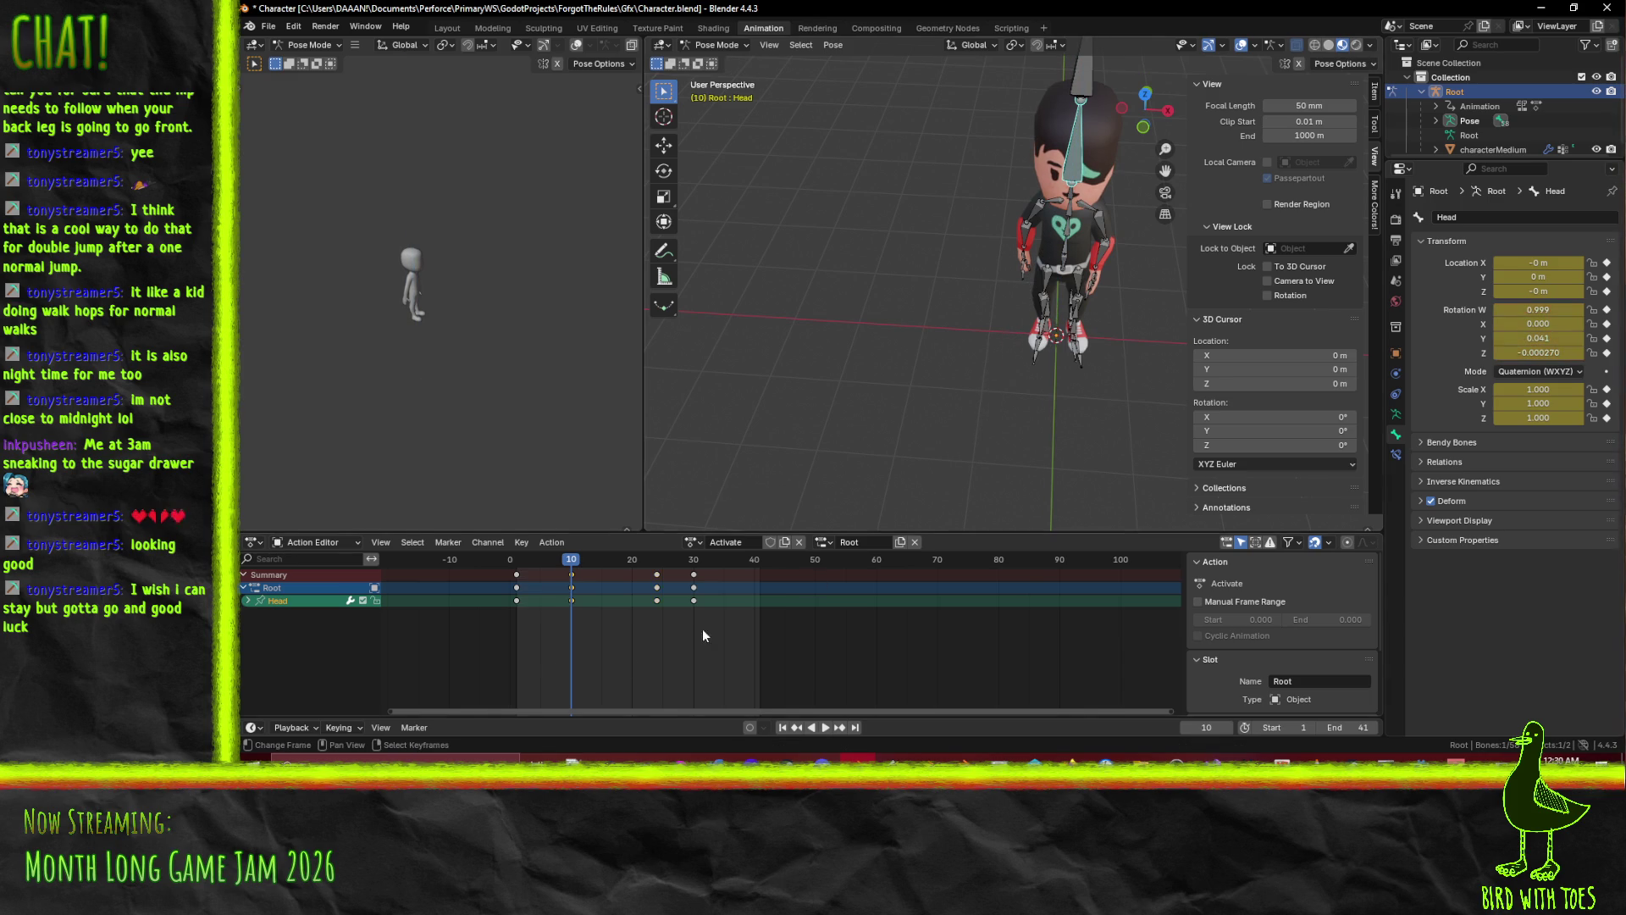
{"action": "key", "text": "ctrl+k"}
Rewind and scrub through the action to check the head turn.
{"action": "key", "text": "shift+Left"}
{"action": "key", "text": "space"}
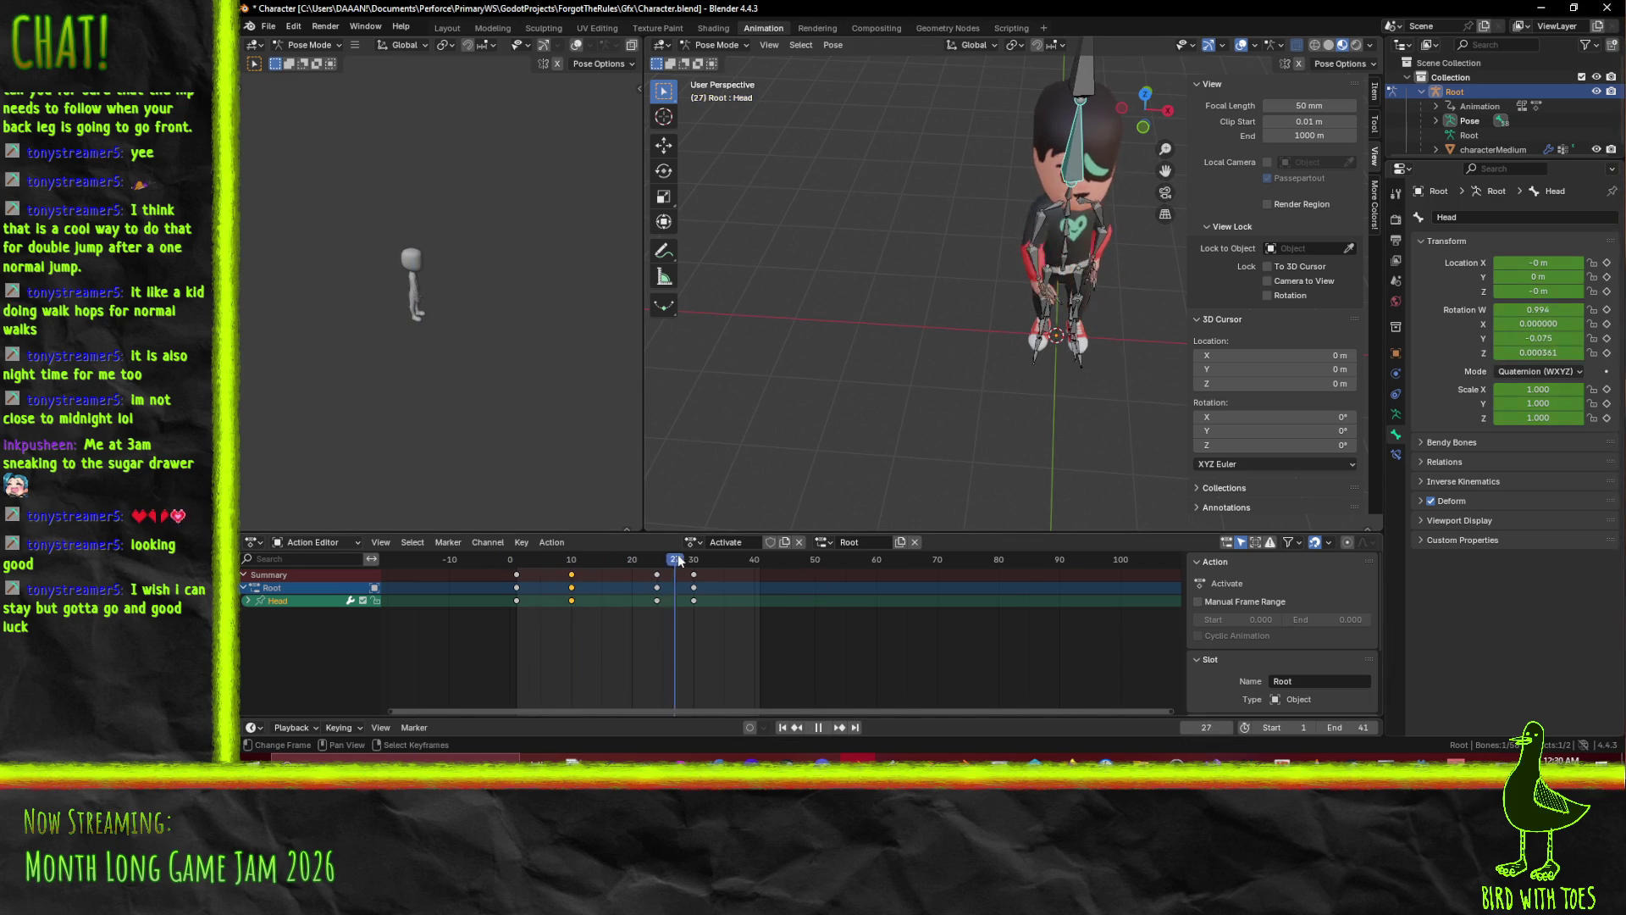
{"action": "mouse_move", "coordinate": [672, 559]}
{"action": "left_mouse_down"}
{"action": "mouse_move", "coordinate": [511, 559]}
{"action": "mouse_move", "coordinate": [590, 560]}
{"action": "mouse_move", "coordinate": [522, 549]}
{"action": "left_mouse_up"}
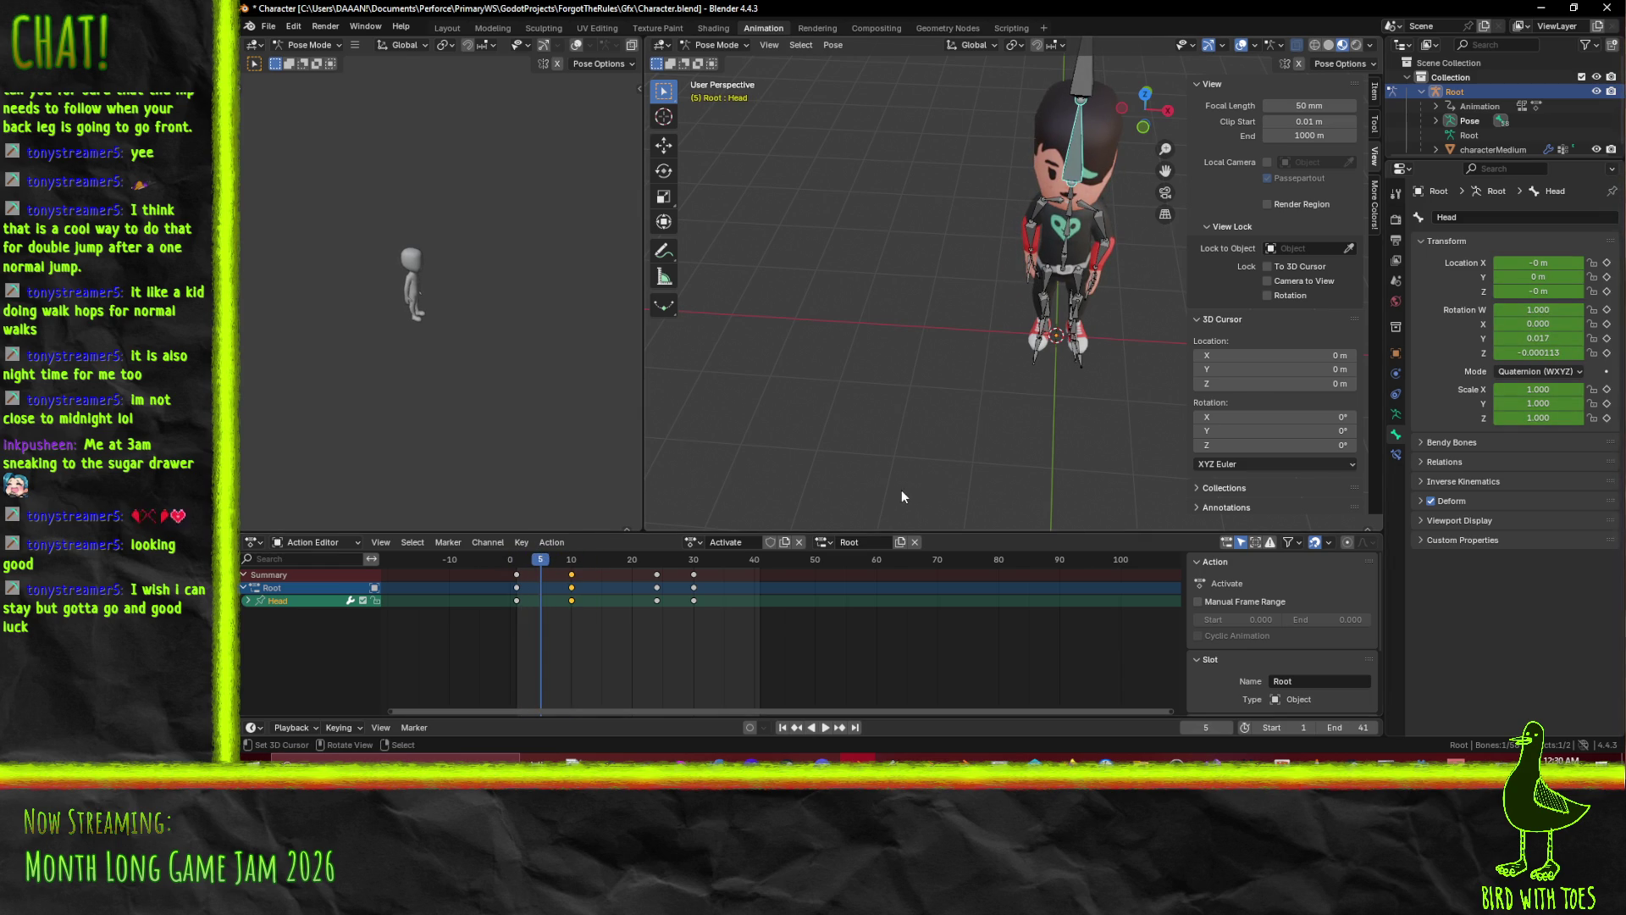
Turn the Head bone around global Z at frame 5 and scrub to check.
{"action": "key", "text": "r"}
{"action": "key", "text": "z"}
{"action": "left_click", "coordinate": [927, 486]}
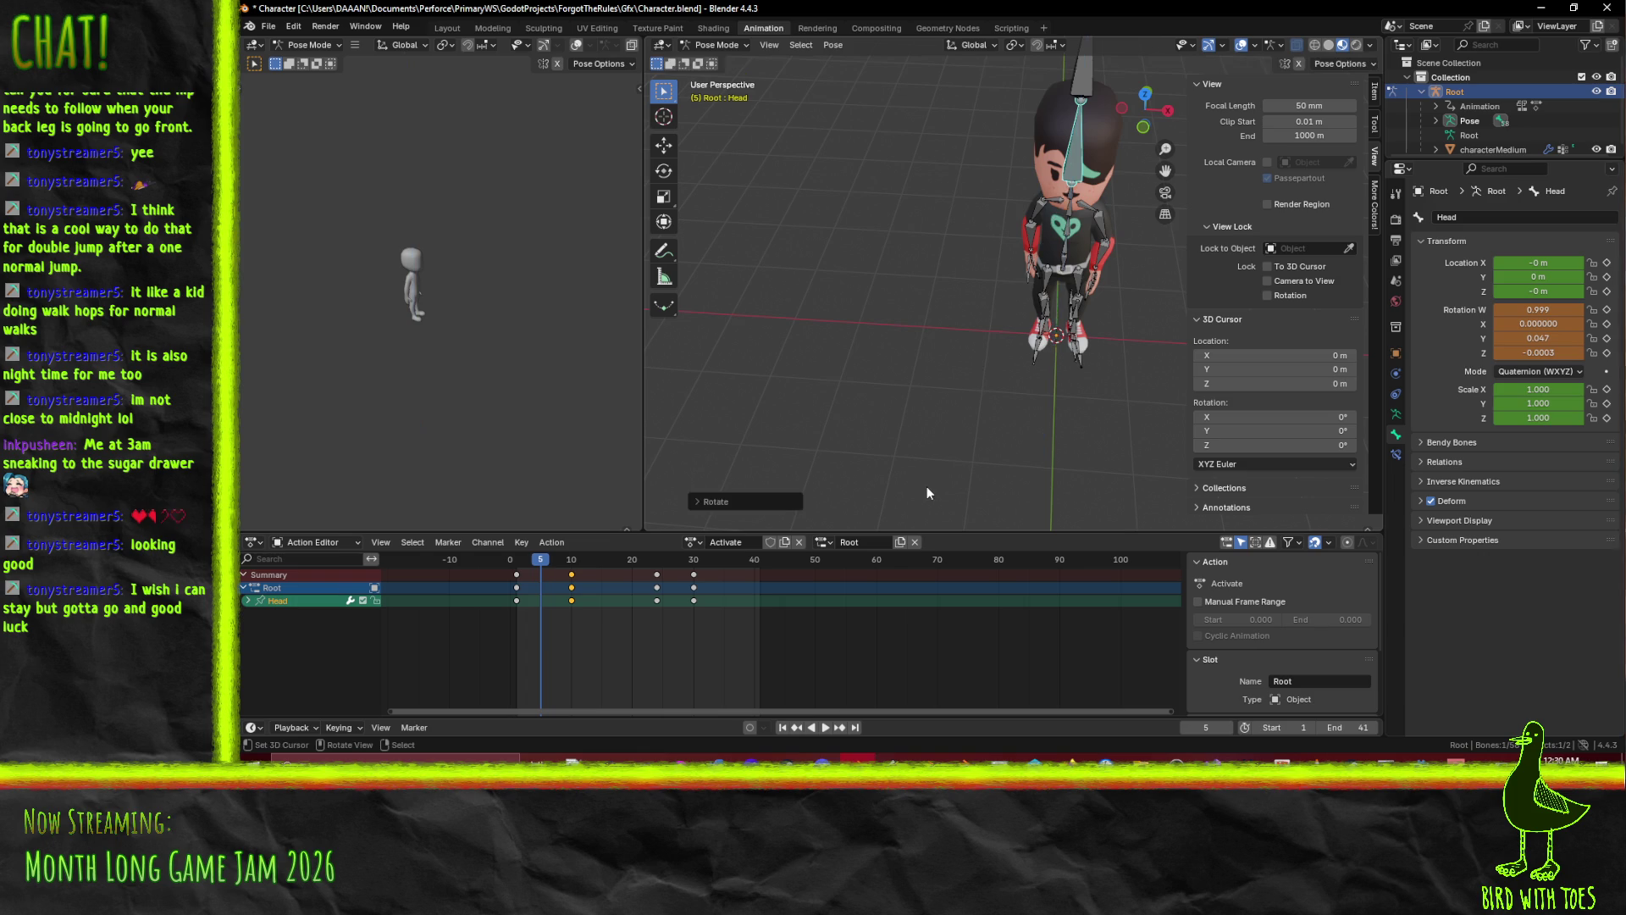
{"action": "mouse_move", "coordinate": [543, 562]}
{"action": "left_mouse_down"}
{"action": "mouse_move", "coordinate": [570, 564]}
{"action": "mouse_move", "coordinate": [509, 566]}
{"action": "mouse_move", "coordinate": [627, 567]}
{"action": "left_mouse_up"}
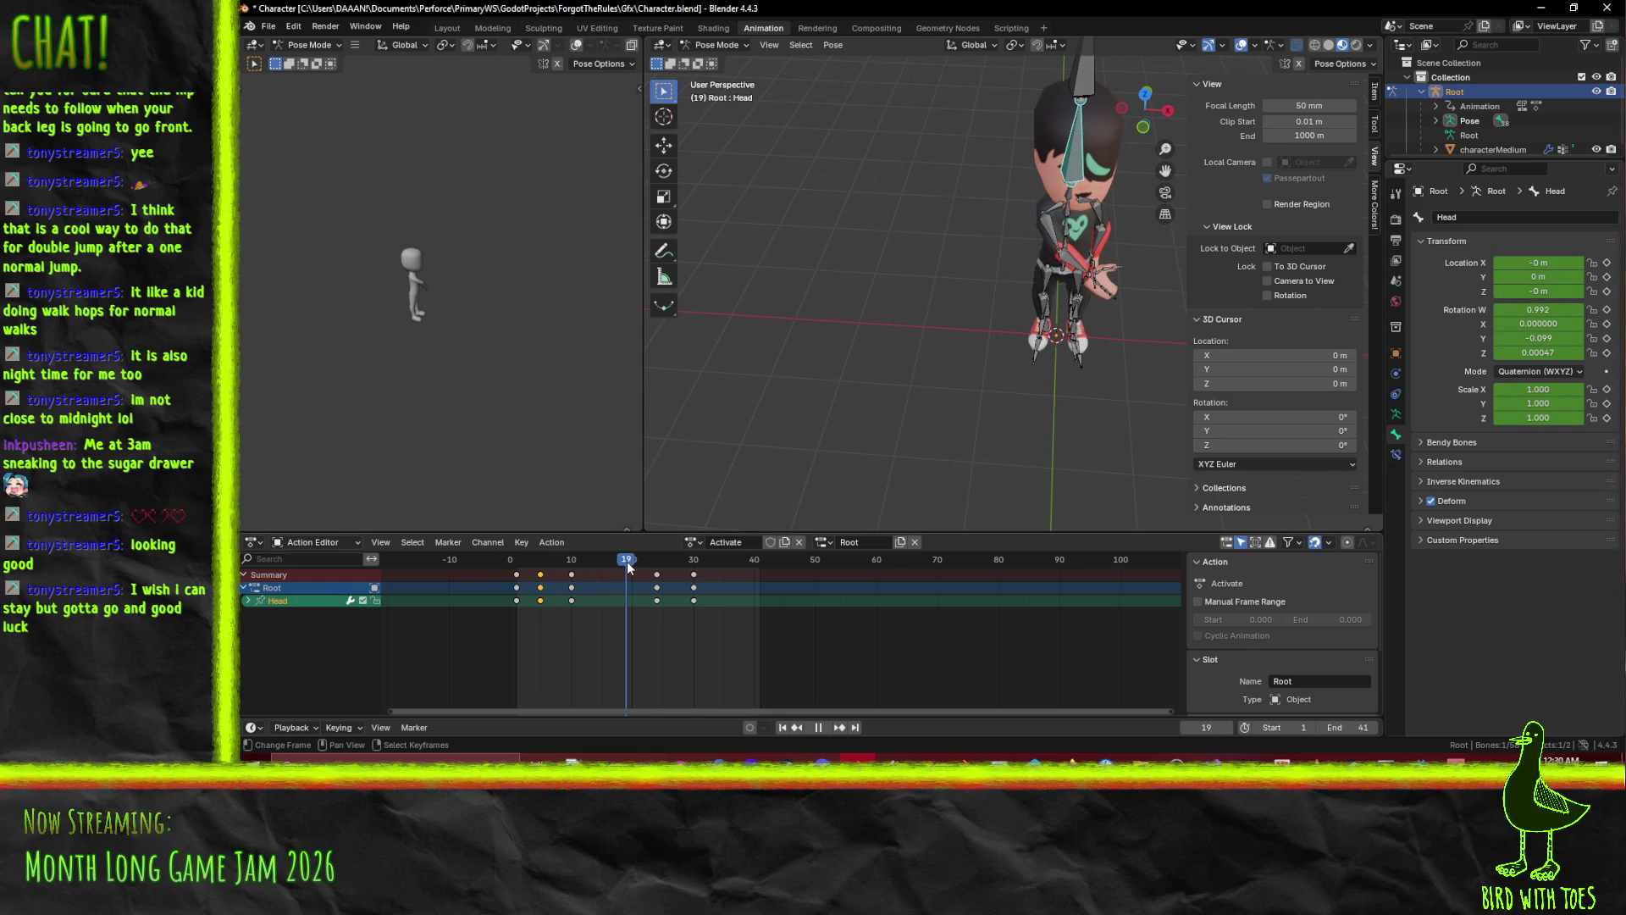
Rotate the head around Z at frame 19, key it, and replay from the start.
{"action": "key", "text": "r"}
{"action": "key", "text": "z"}
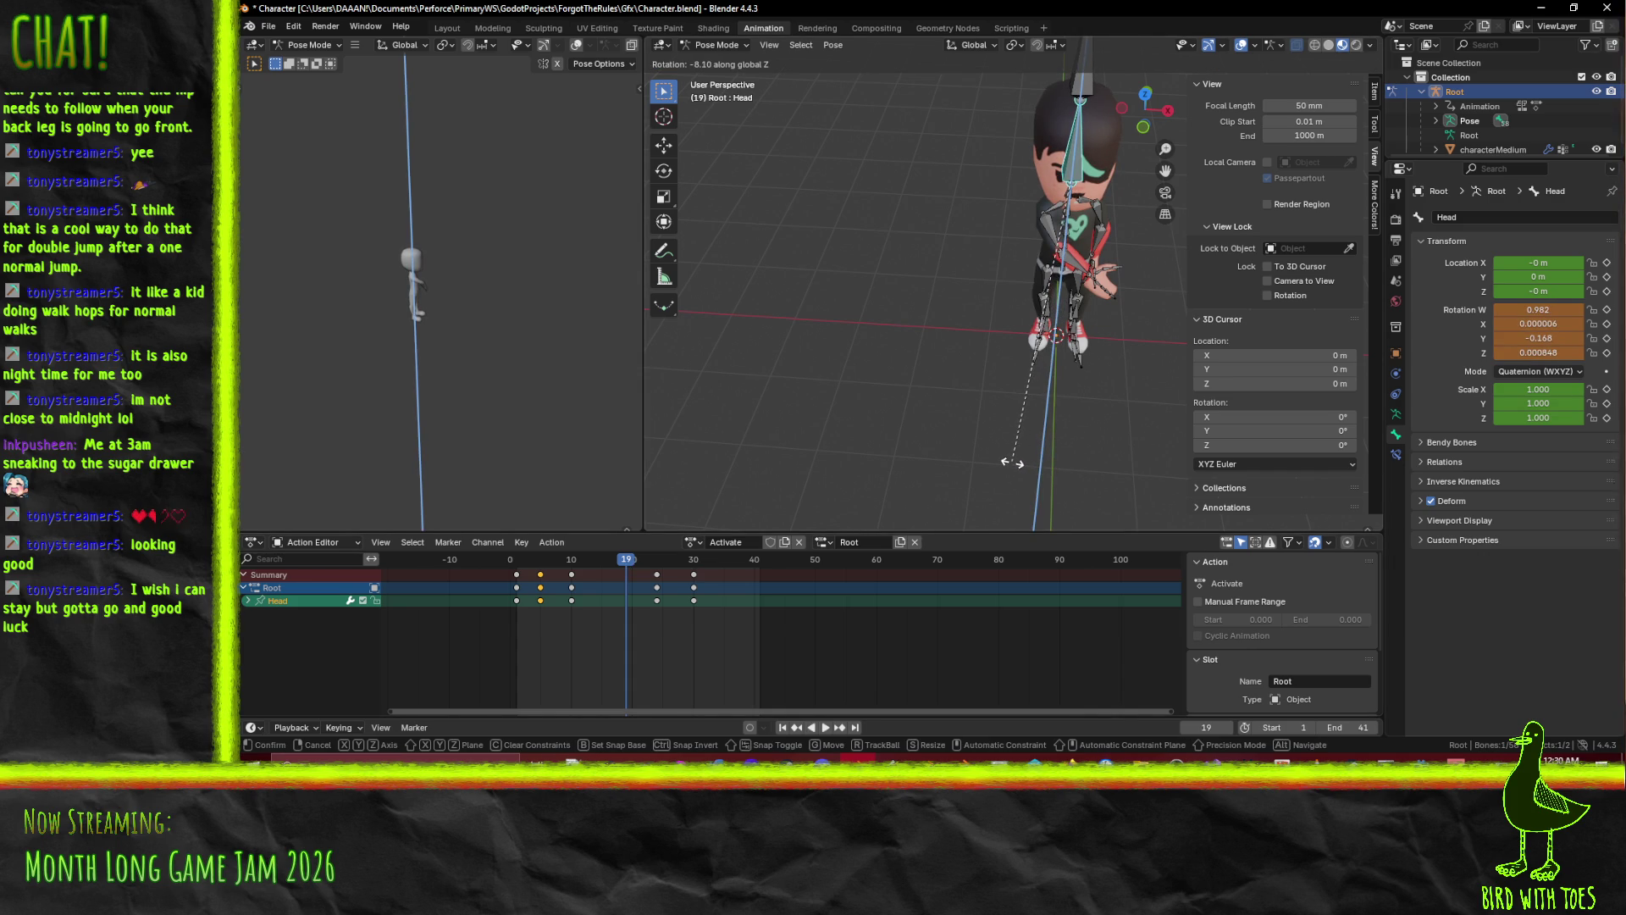
{"action": "left_click", "coordinate": [1013, 461]}
{"action": "key", "text": "i"}
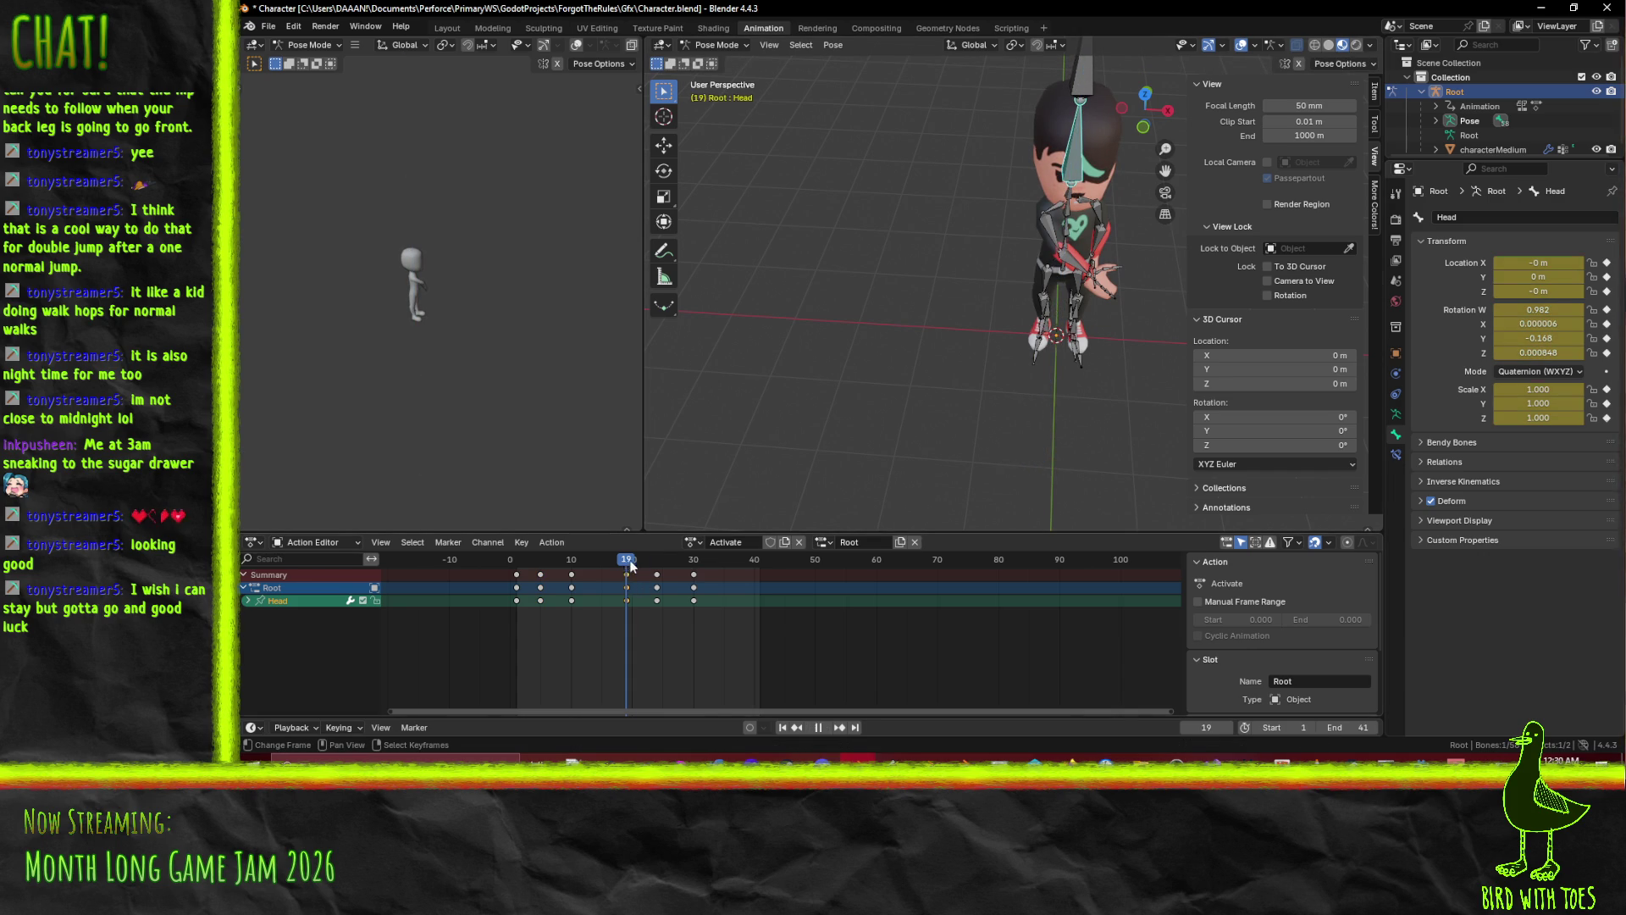
{"action": "left_click_drag", "start_coordinate": [564, 563], "coordinate": [516, 564]}
{"action": "key", "text": "space"}
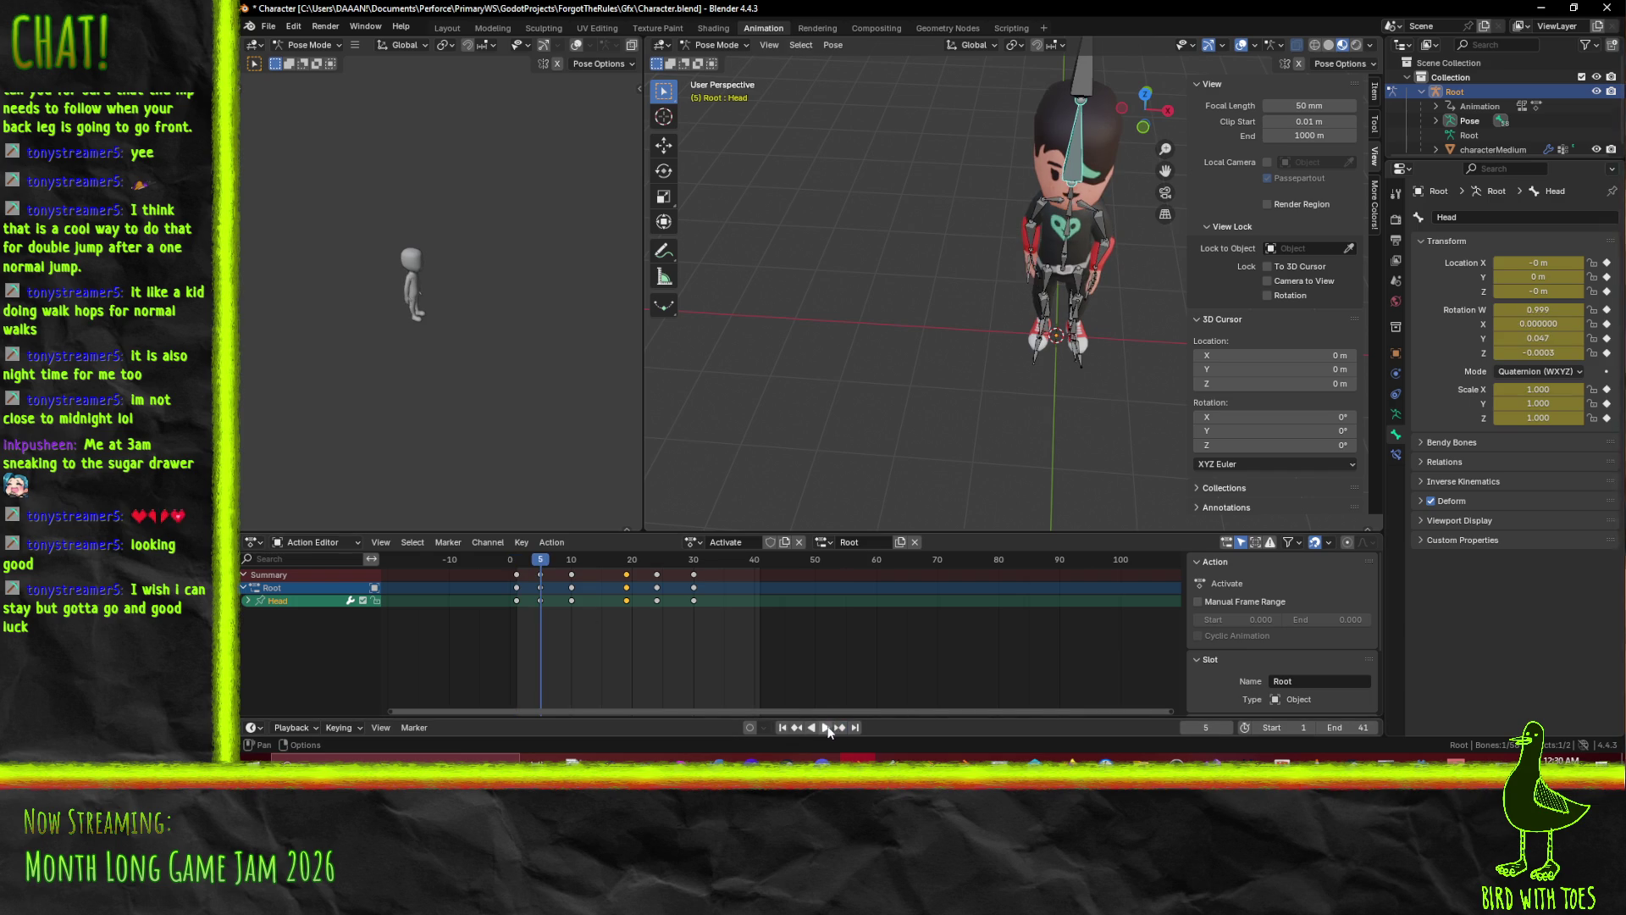
{"action": "left_click", "coordinate": [823, 726]}
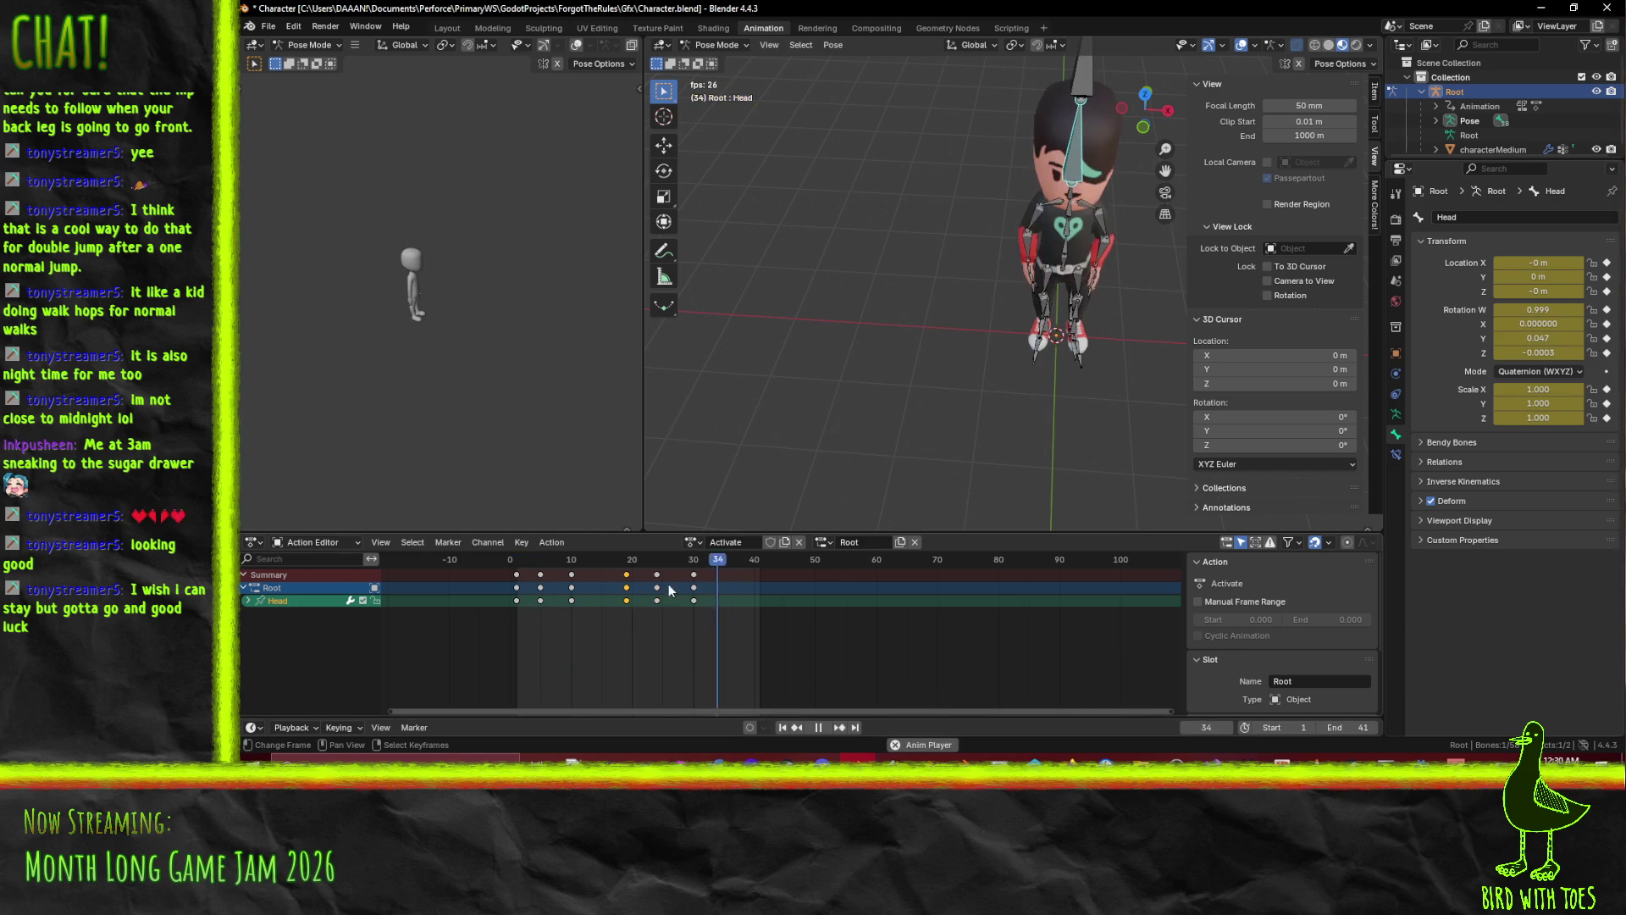
Adjust the head's Z rotation at frame 13 and replay the animation.
{"action": "mouse_move", "coordinate": [716, 564]}
{"action": "left_mouse_down"}
{"action": "mouse_move", "coordinate": [562, 557]}
{"action": "mouse_move", "coordinate": [652, 560]}
{"action": "left_mouse_up"}
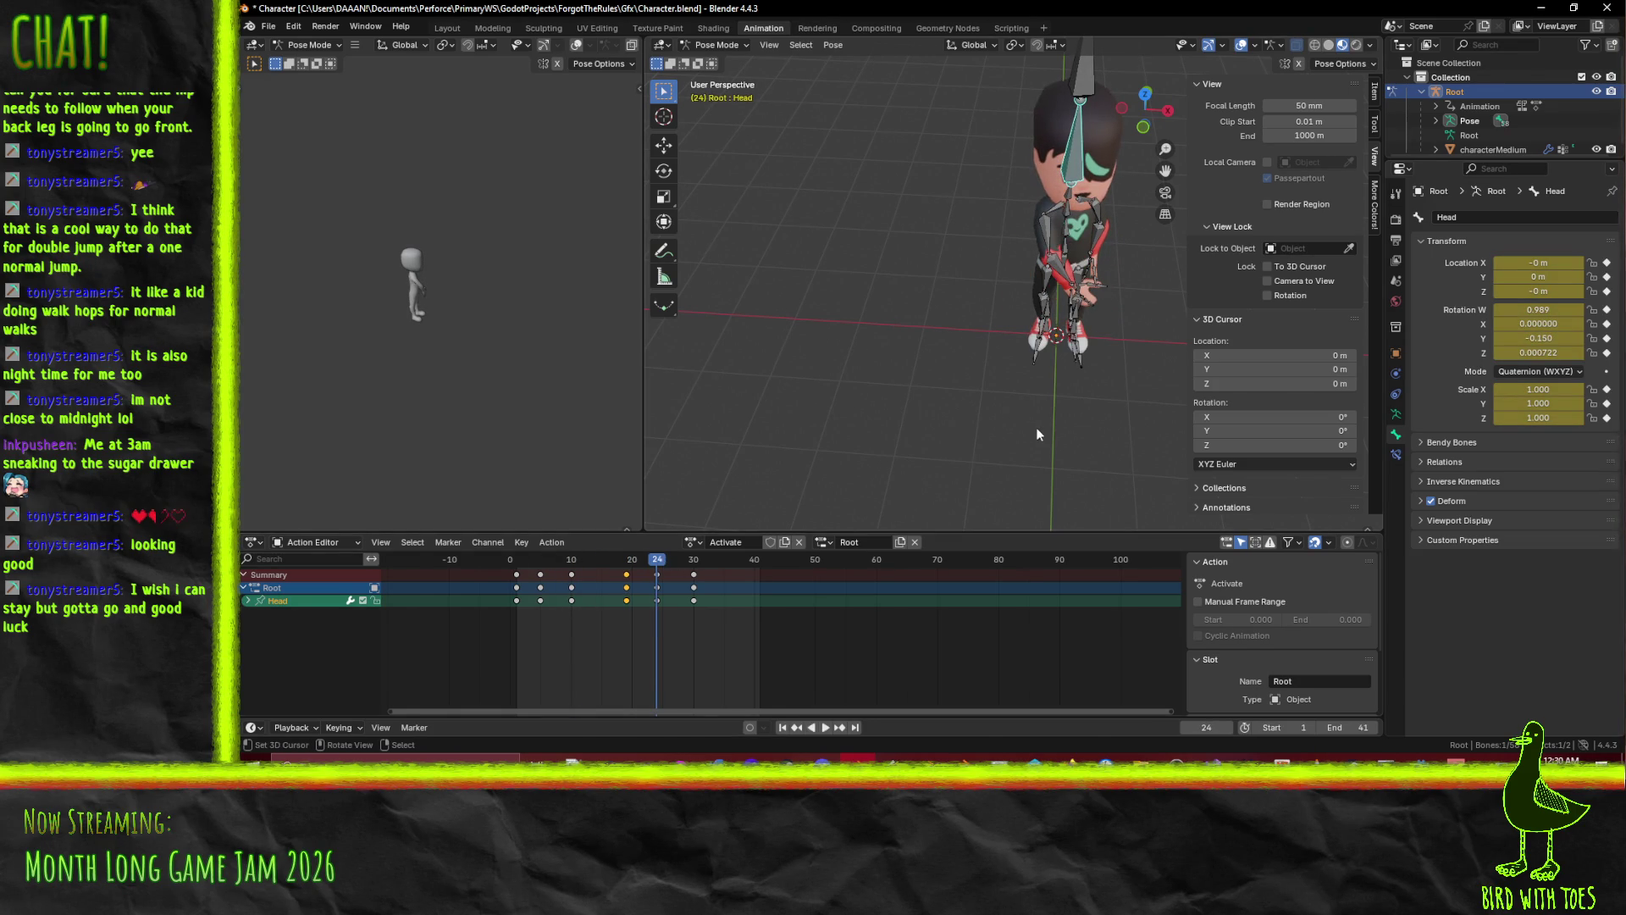
{"action": "key", "text": "r"}
{"action": "key", "text": "z"}
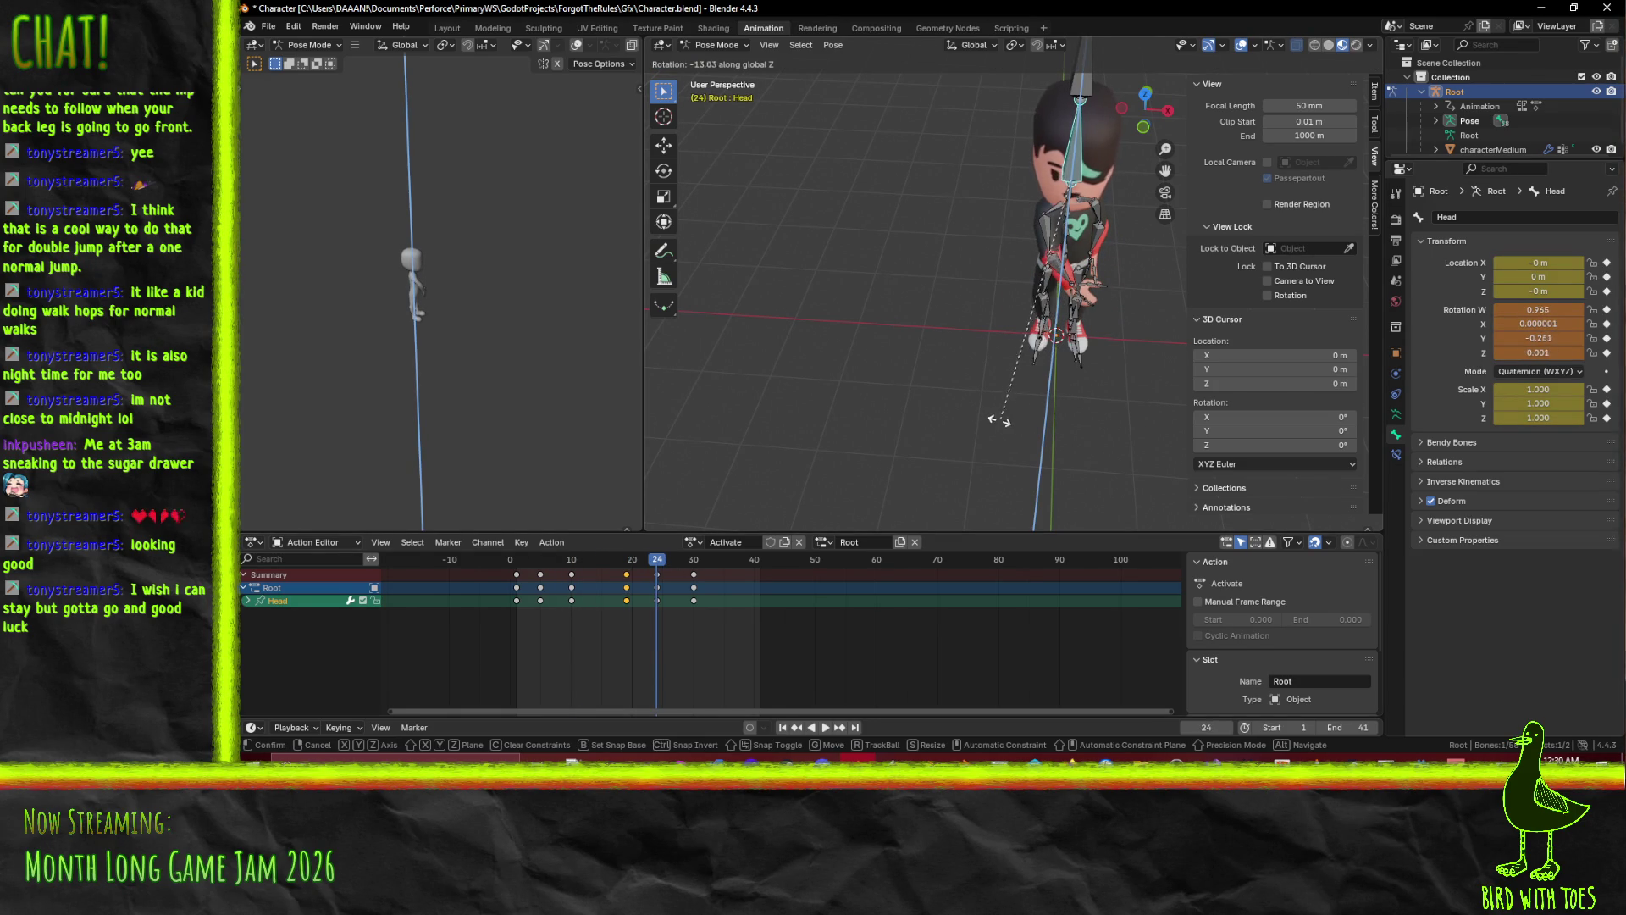
{"action": "left_click", "coordinate": [1000, 421]}
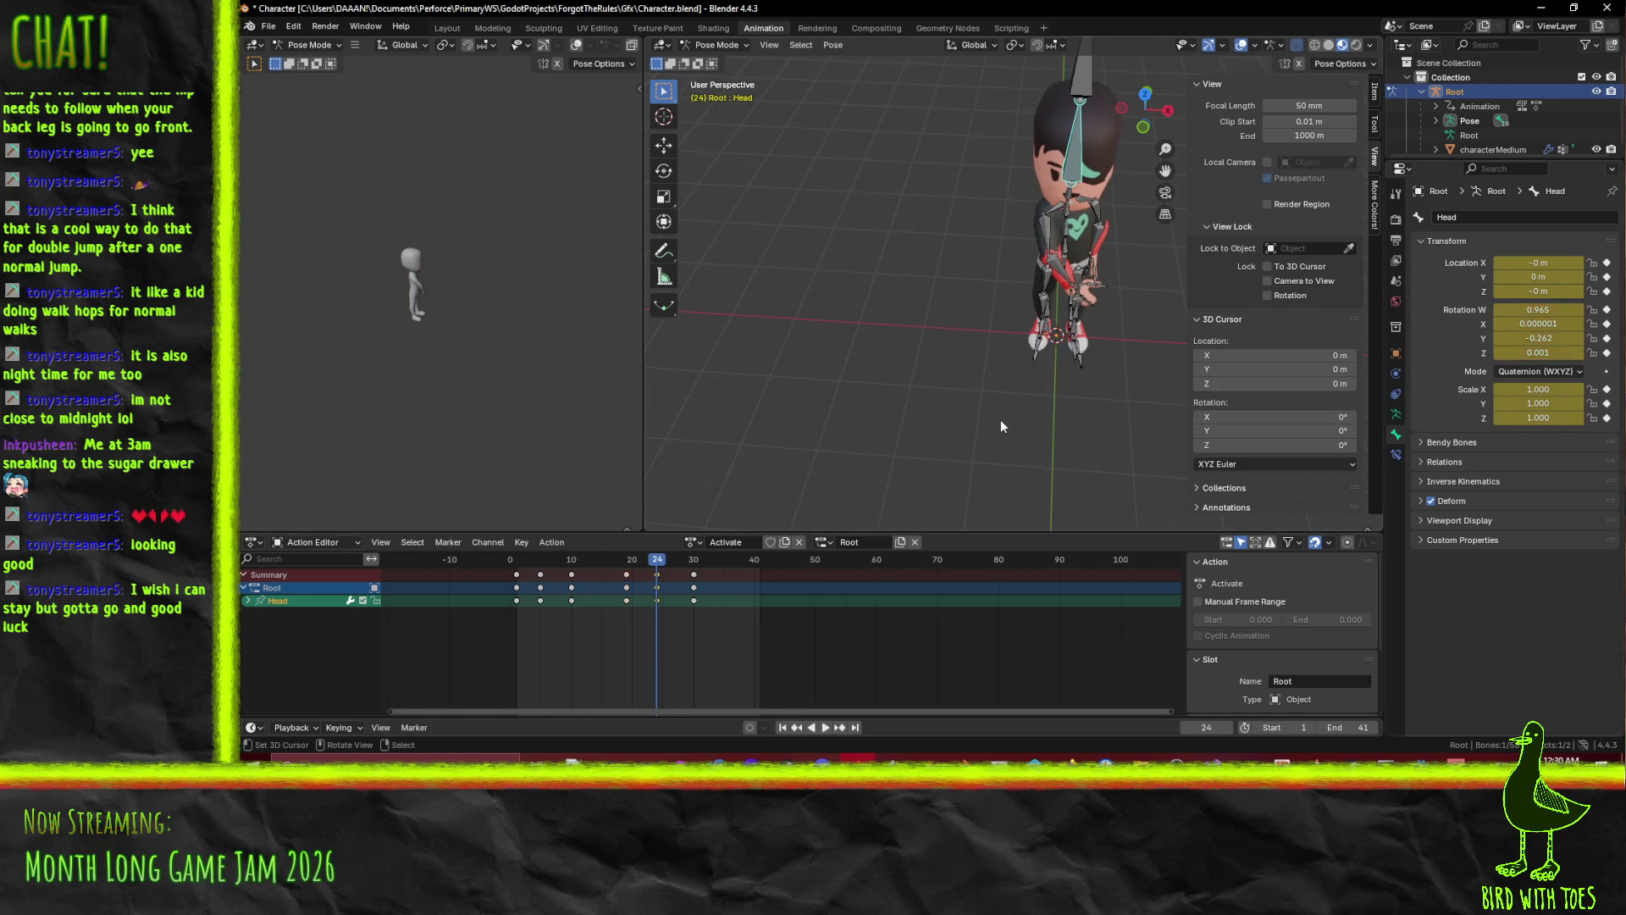
{"action": "left_click_drag", "start_coordinate": [579, 561], "coordinate": [517, 564]}
{"action": "left_click", "coordinate": [821, 727]}
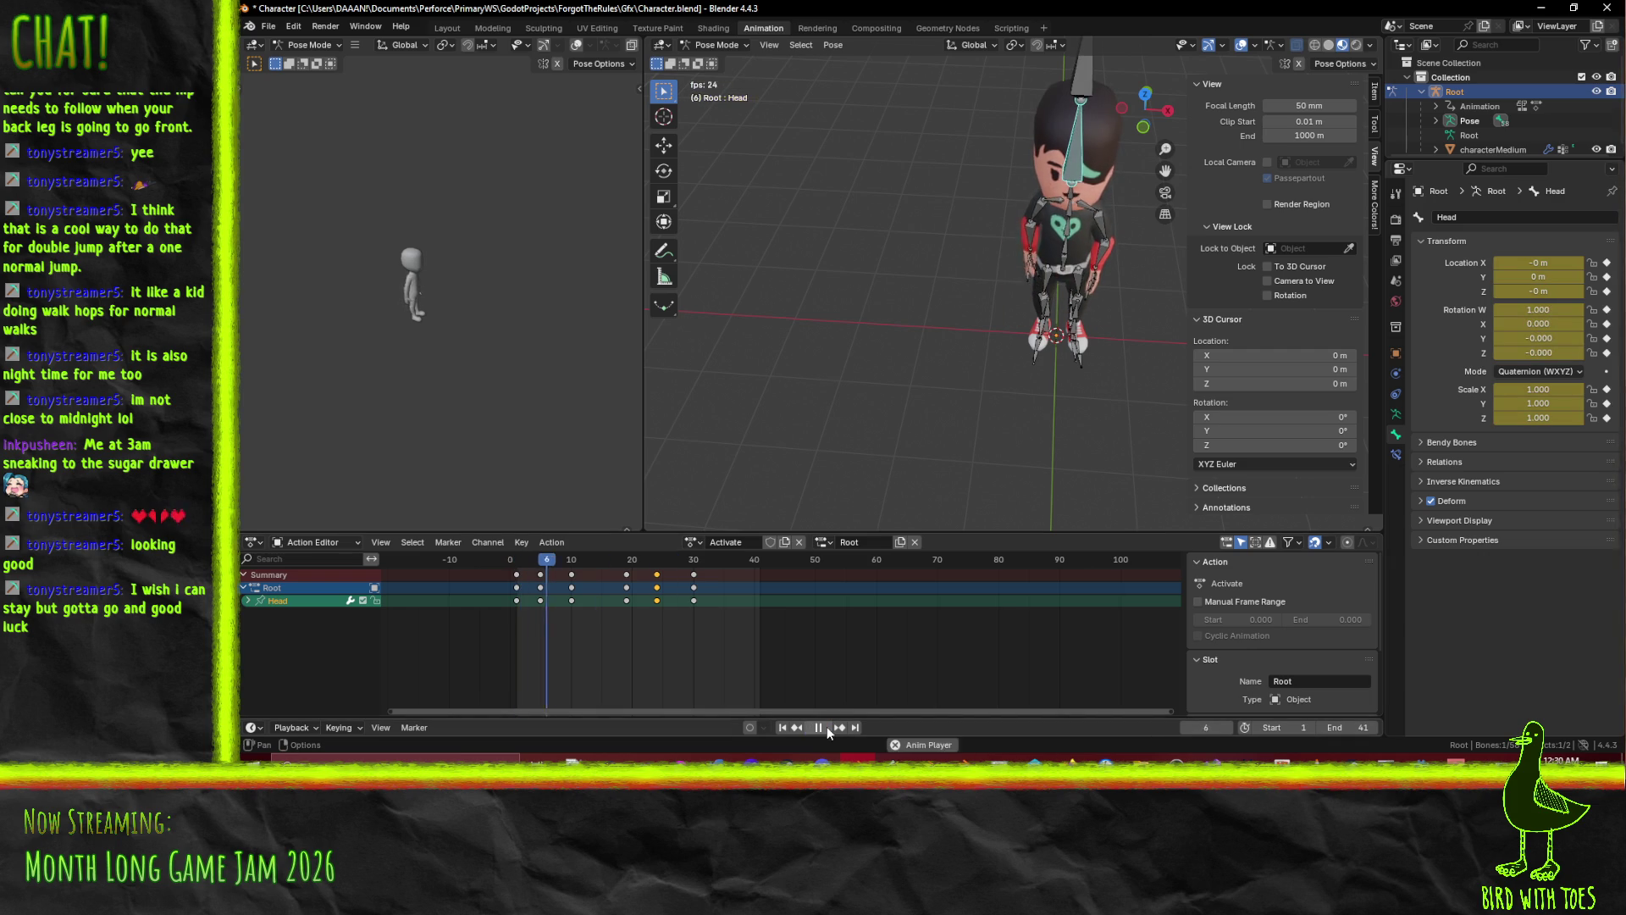
{"action": "left_click_drag", "start_coordinate": [1009, 460], "coordinate": [938, 414]}
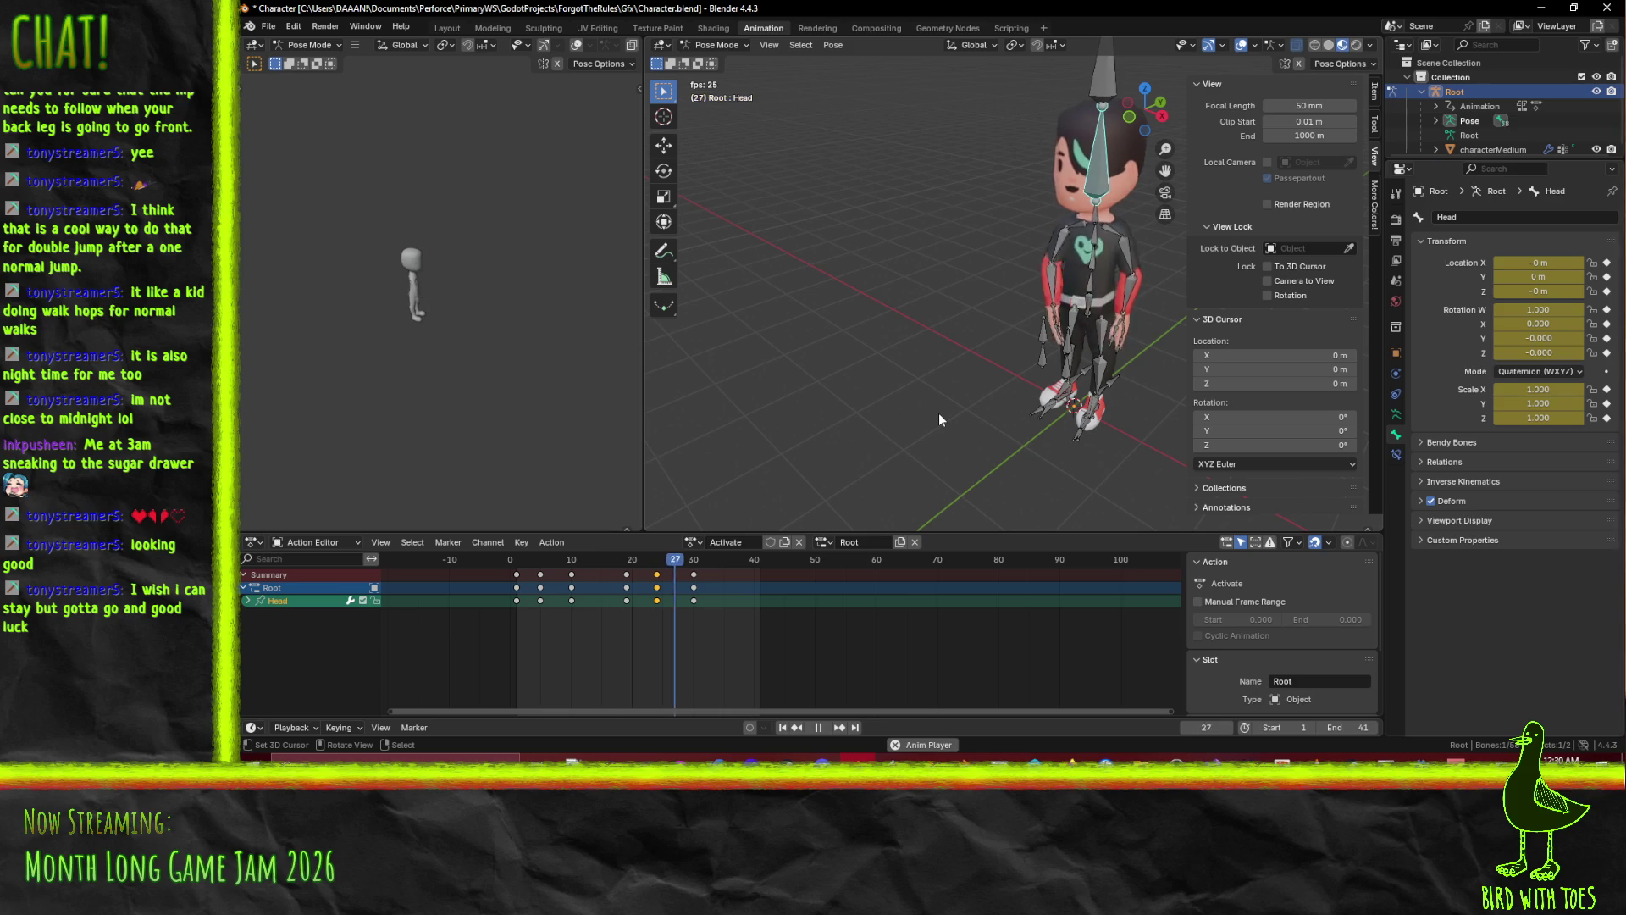
{"action": "left_click", "coordinate": [819, 728]}
Turn the head around Z at a mid-animation frame, then scrub to frame 30.
{"action": "left_click", "coordinate": [694, 625]}
{"action": "key", "text": "space"}
{"action": "mouse_move", "coordinate": [616, 573]}
{"action": "left_mouse_down"}
{"action": "mouse_move", "coordinate": [573, 558]}
{"action": "mouse_move", "coordinate": [627, 560]}
{"action": "left_mouse_up"}
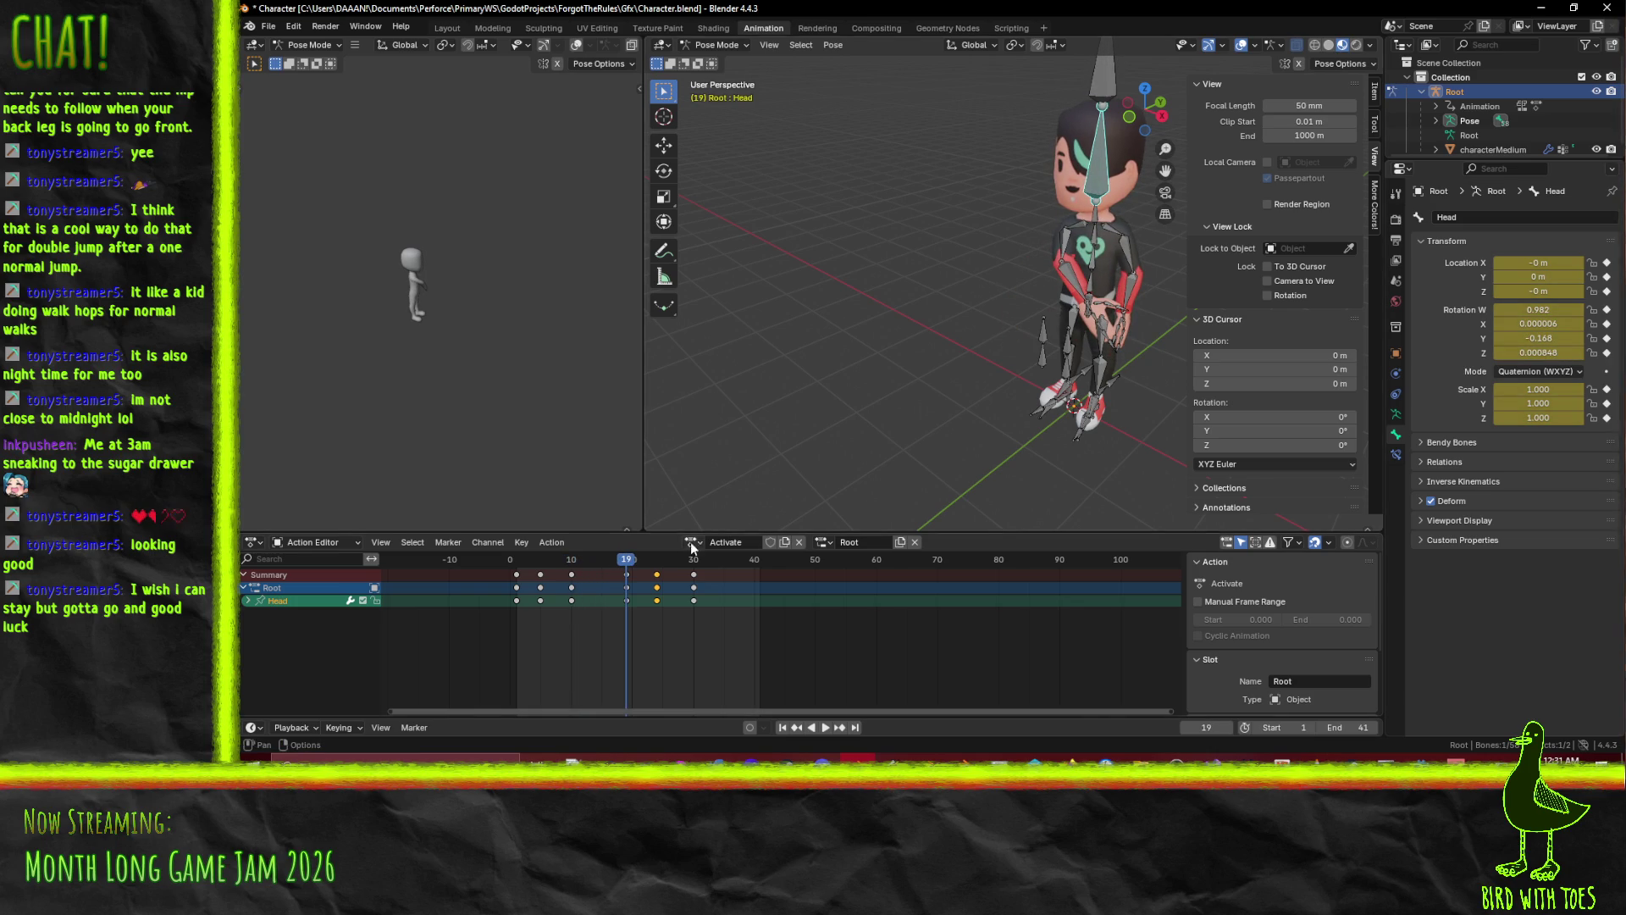
{"action": "key", "text": "r"}
{"action": "key", "text": "z"}
{"action": "left_click", "coordinate": [1123, 396]}
{"action": "left_click_drag", "start_coordinate": [661, 559], "coordinate": [730, 554]}
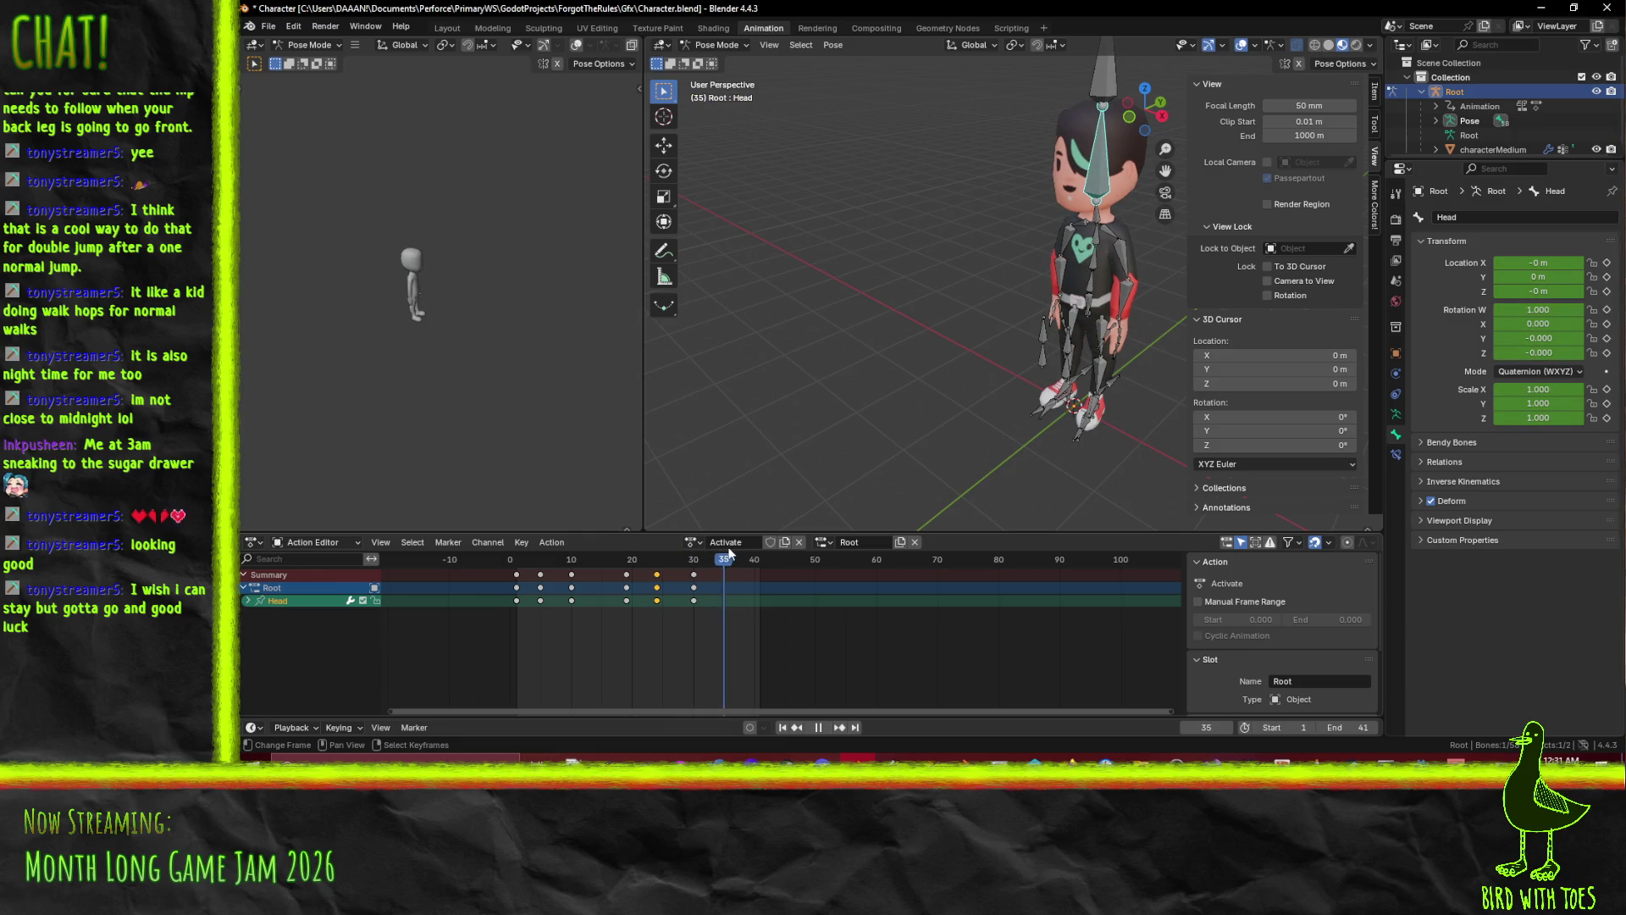
Move the final Root keyframes to frame 35 and play the action to check.
{"action": "left_click", "coordinate": [701, 583]}
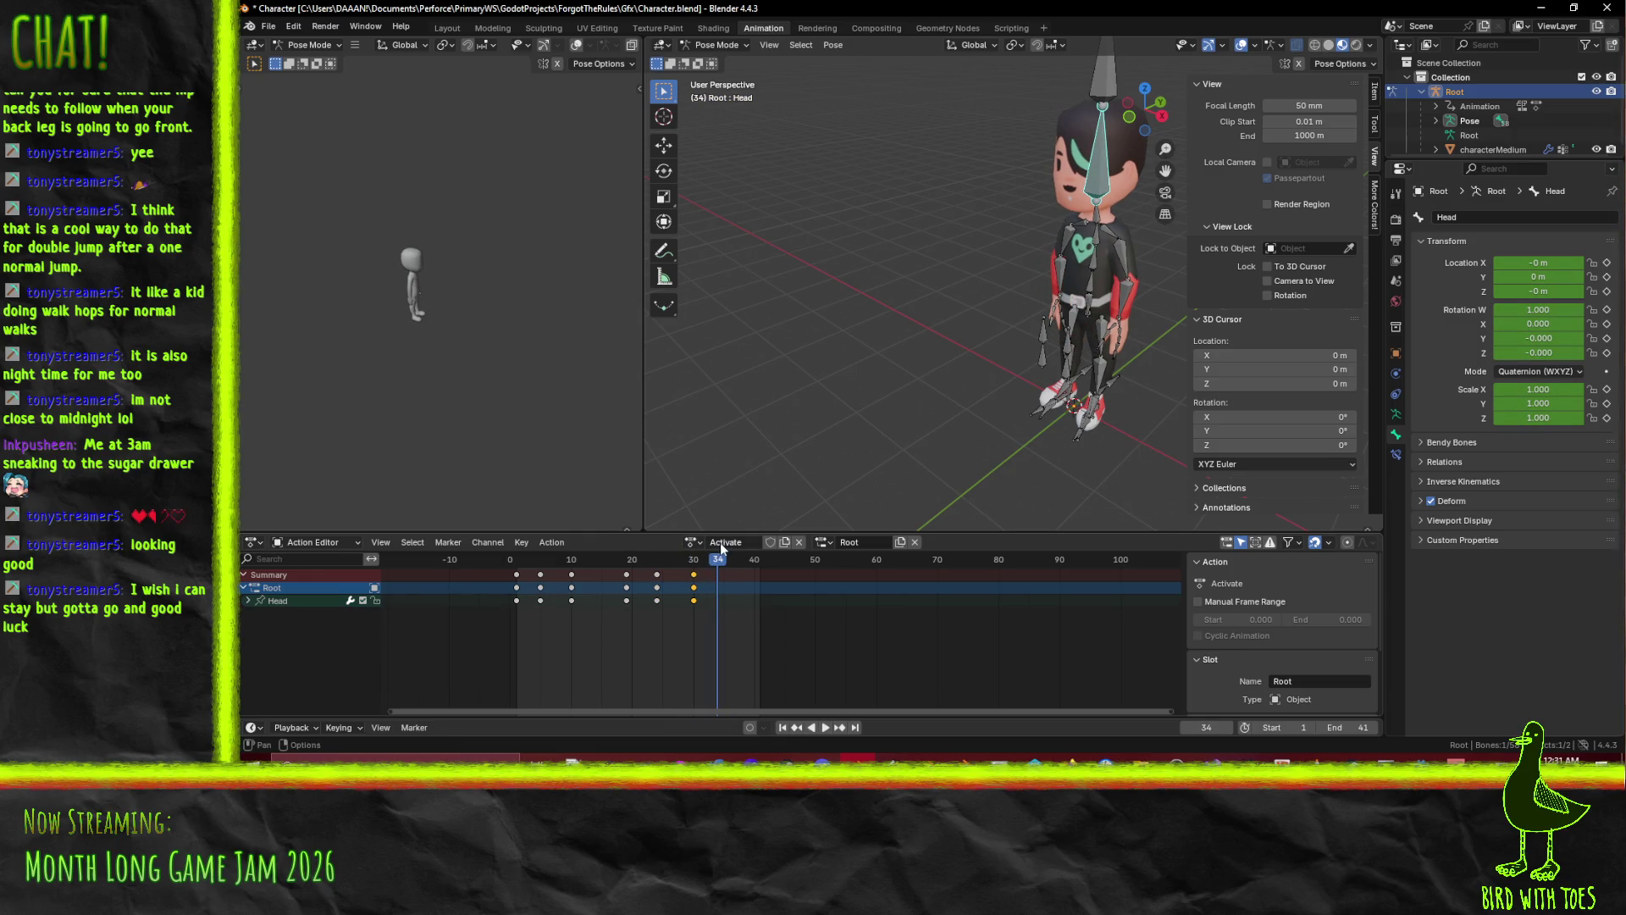
{"action": "left_click", "coordinate": [724, 559]}
{"action": "key", "text": "g"}
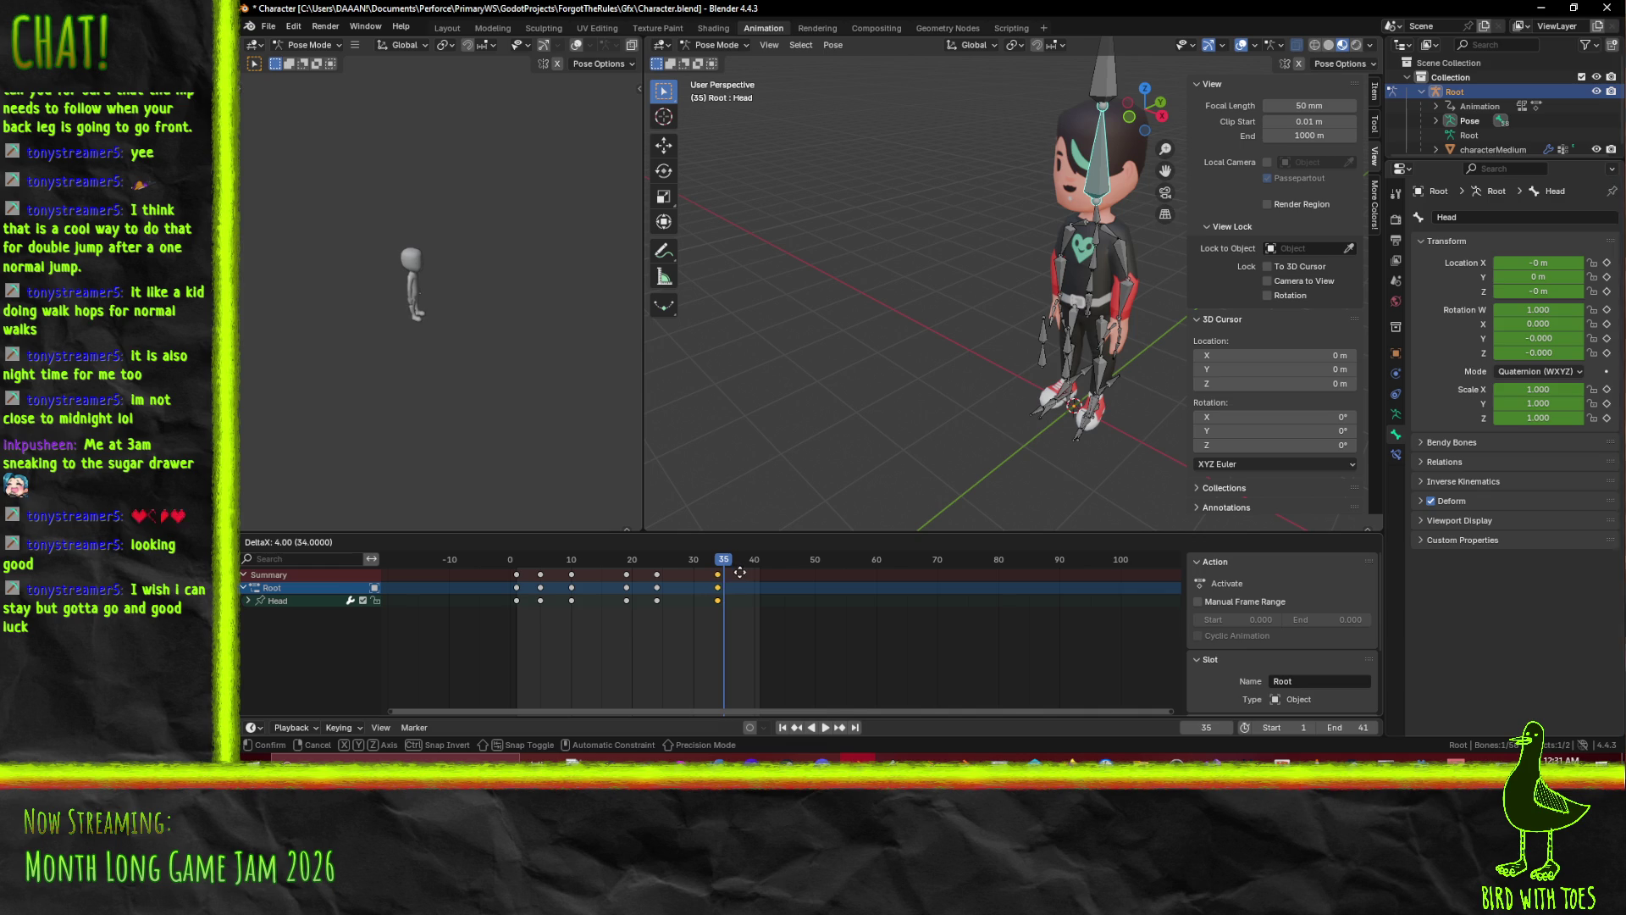
{"action": "left_click", "coordinate": [744, 571]}
{"action": "left_click_drag", "start_coordinate": [678, 560], "coordinate": [515, 562]}
{"action": "left_click", "coordinate": [829, 729]}
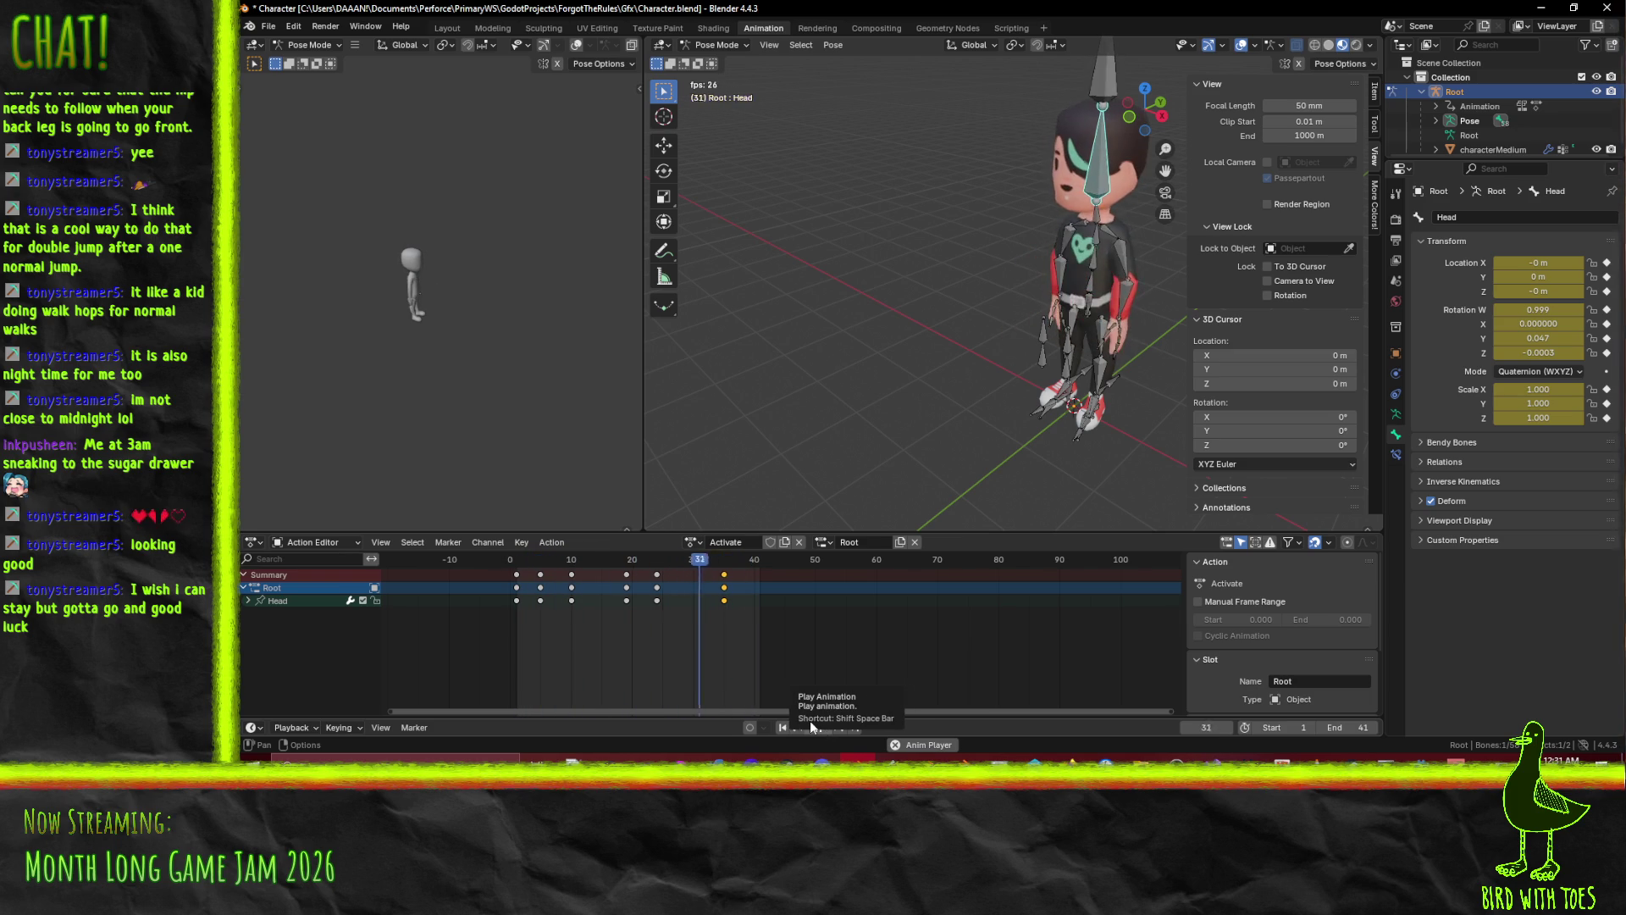
{"action": "key", "text": "space"}
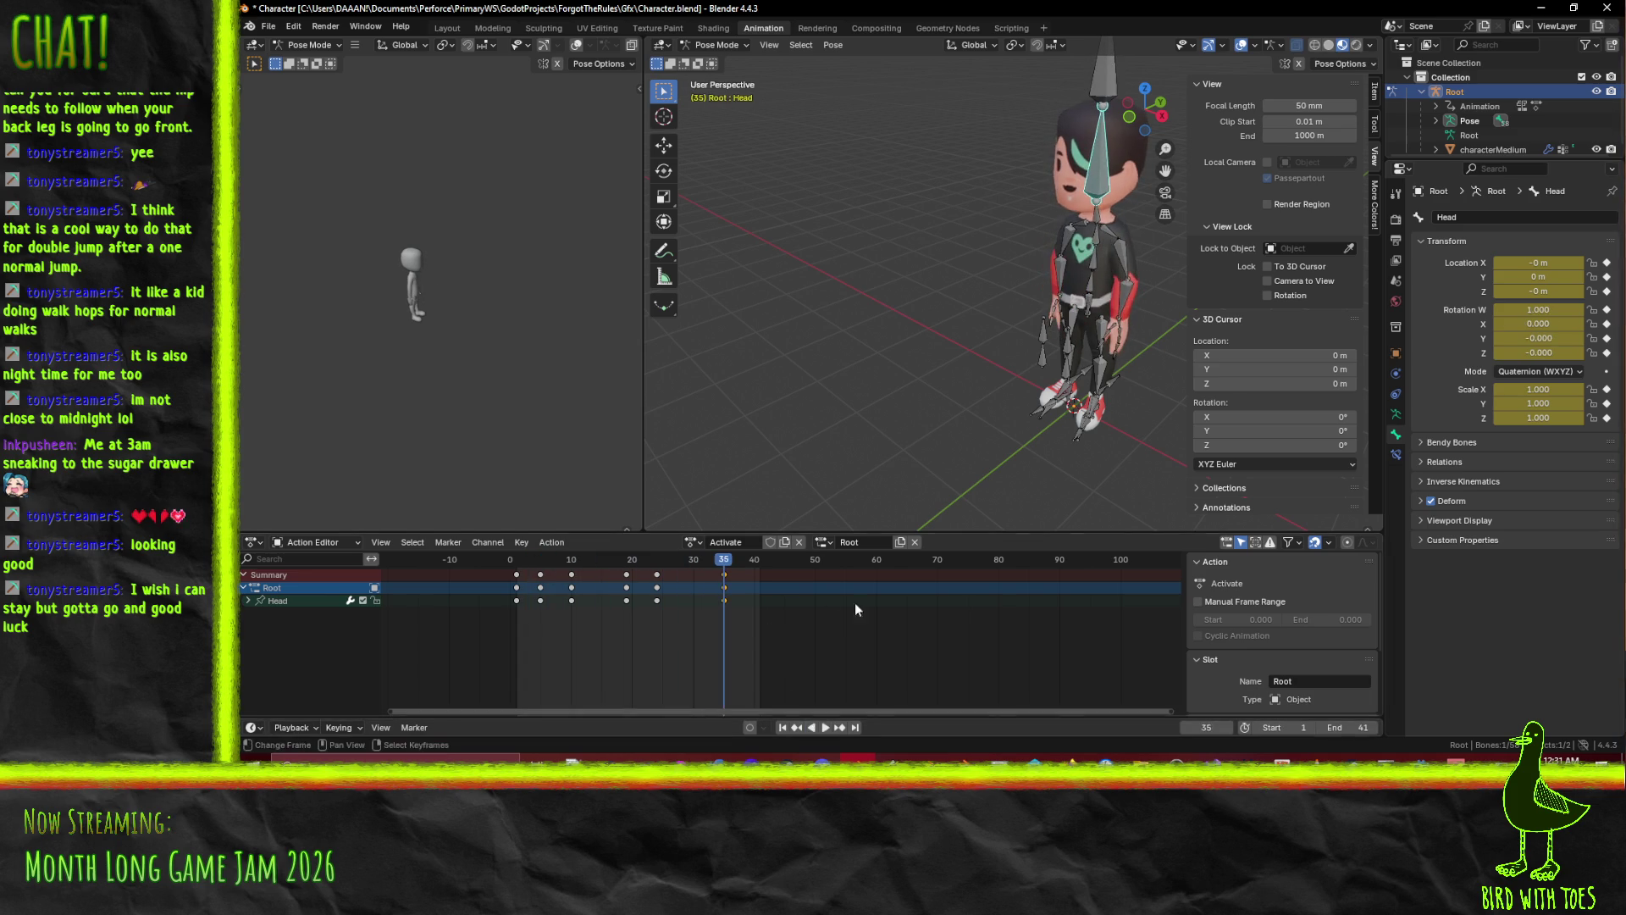
Shift the end keyframes 10 frames later to frame 40 and preview the longer action.
{"action": "key", "text": "a"}
{"action": "type", "text": "ag"}
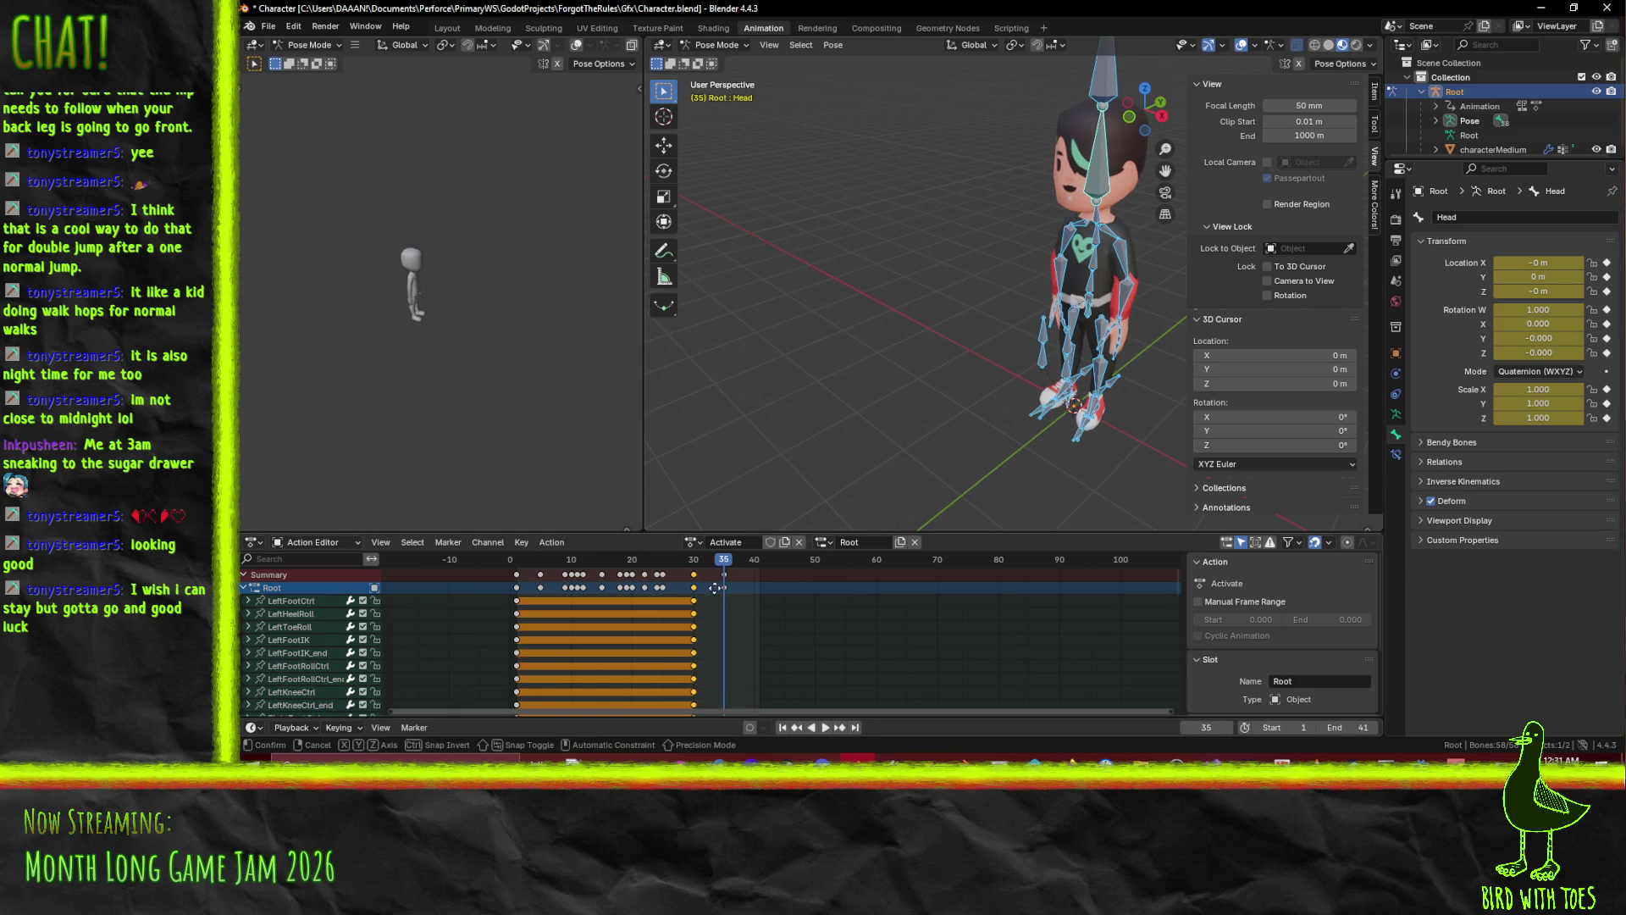
{"action": "type", "text": "10"}
{"action": "key", "text": "Return"}
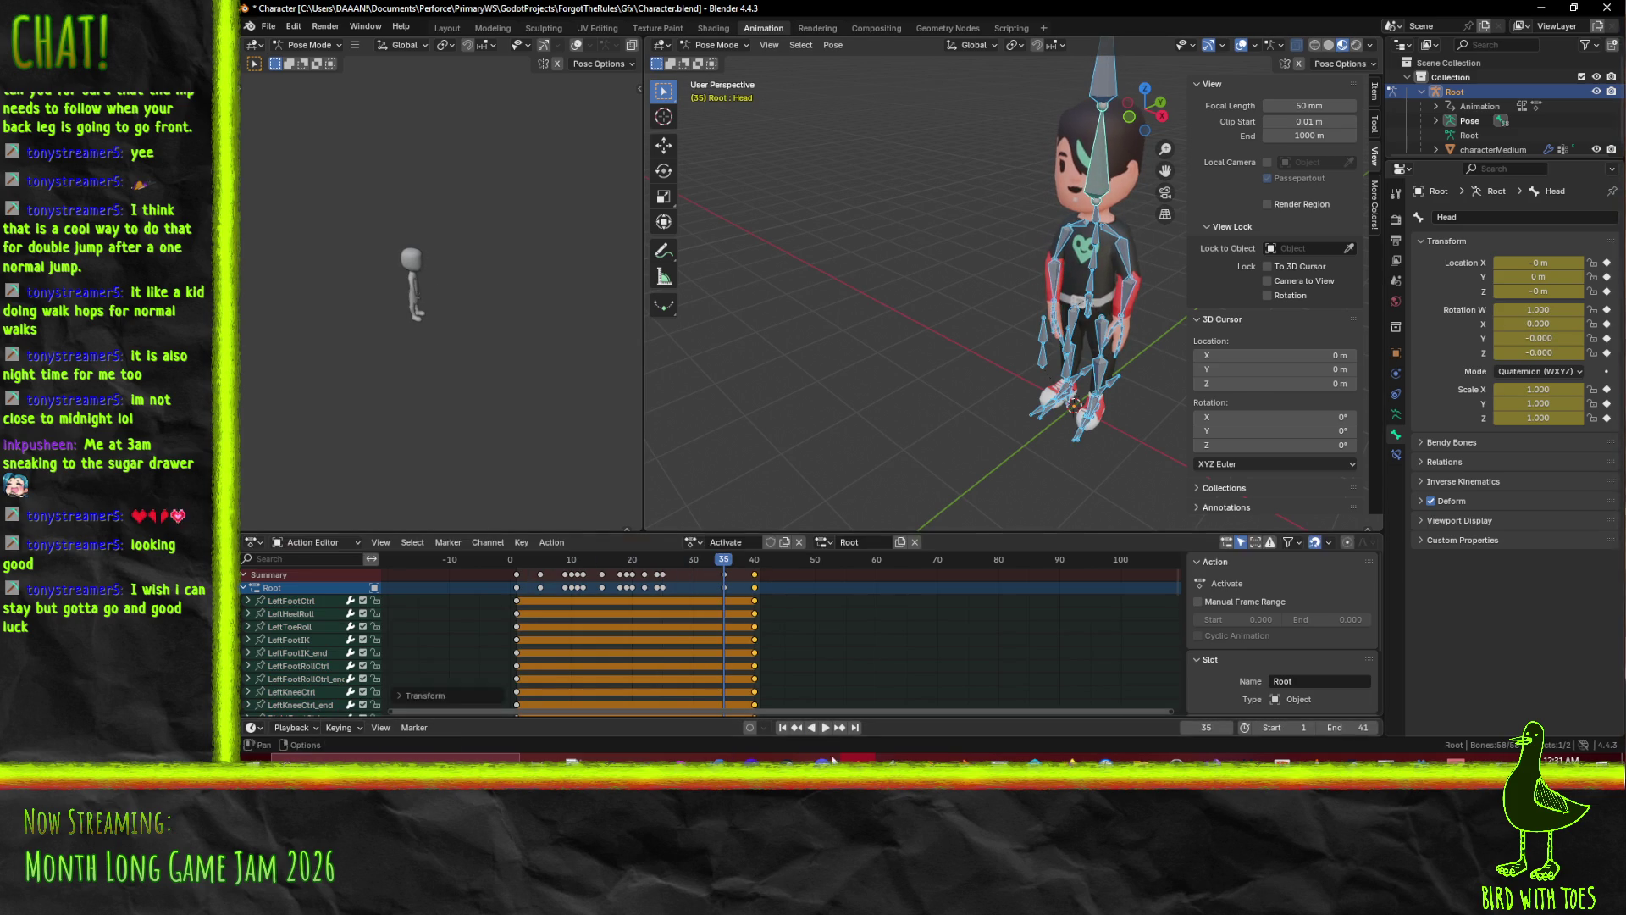
{"action": "left_click", "coordinate": [824, 728]}
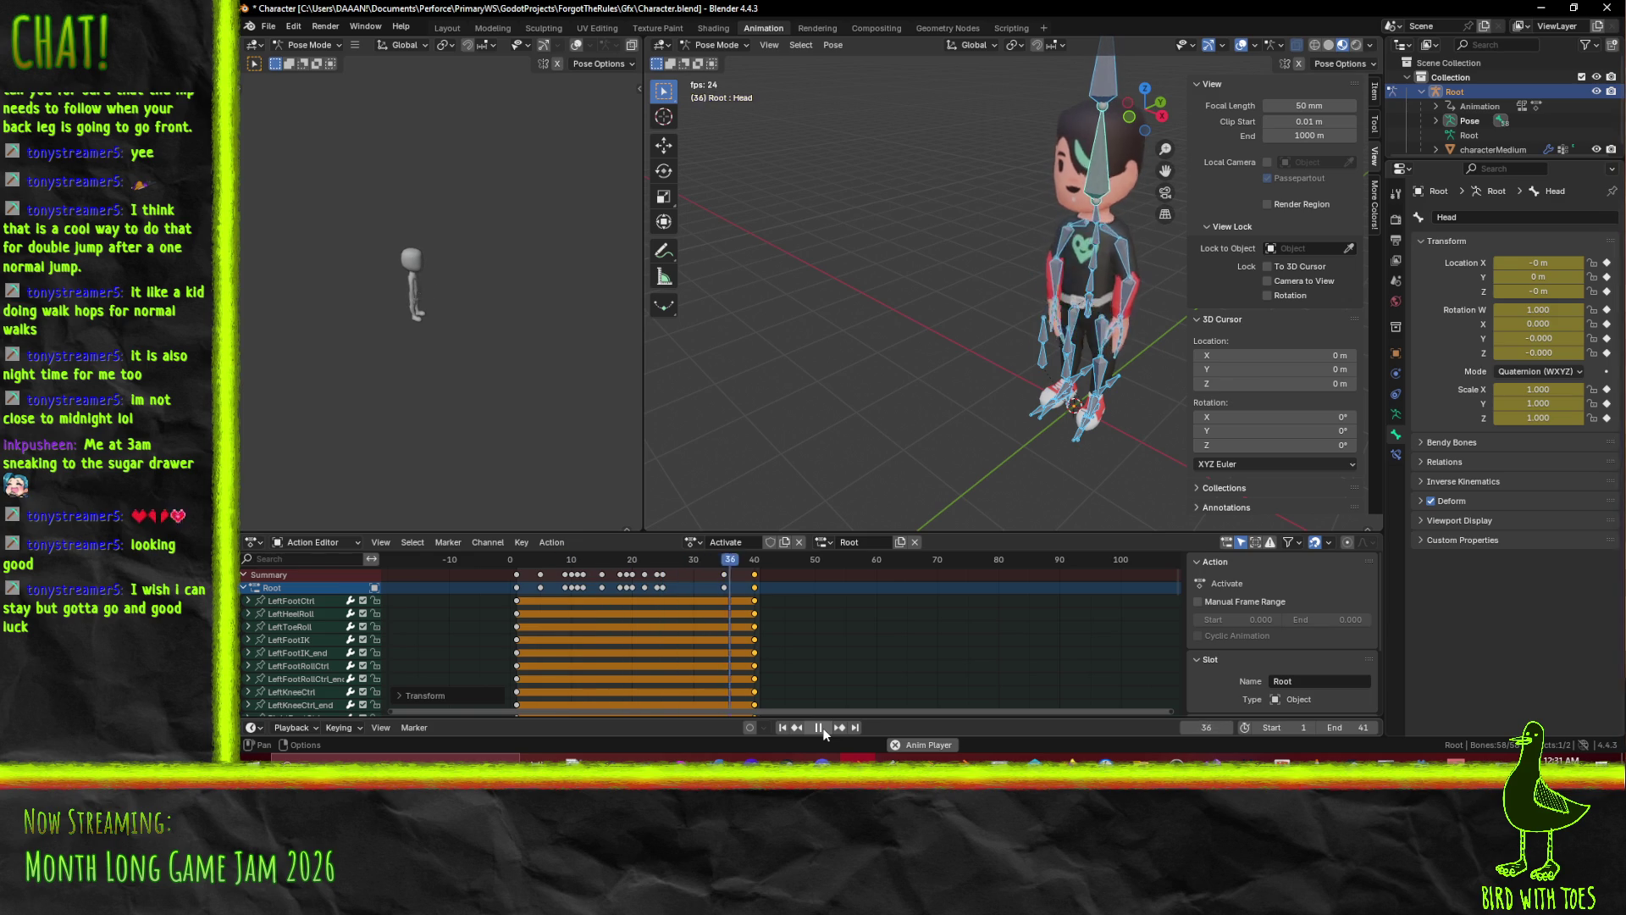
{"action": "left_click_drag", "start_coordinate": [898, 356], "coordinate": [987, 349]}
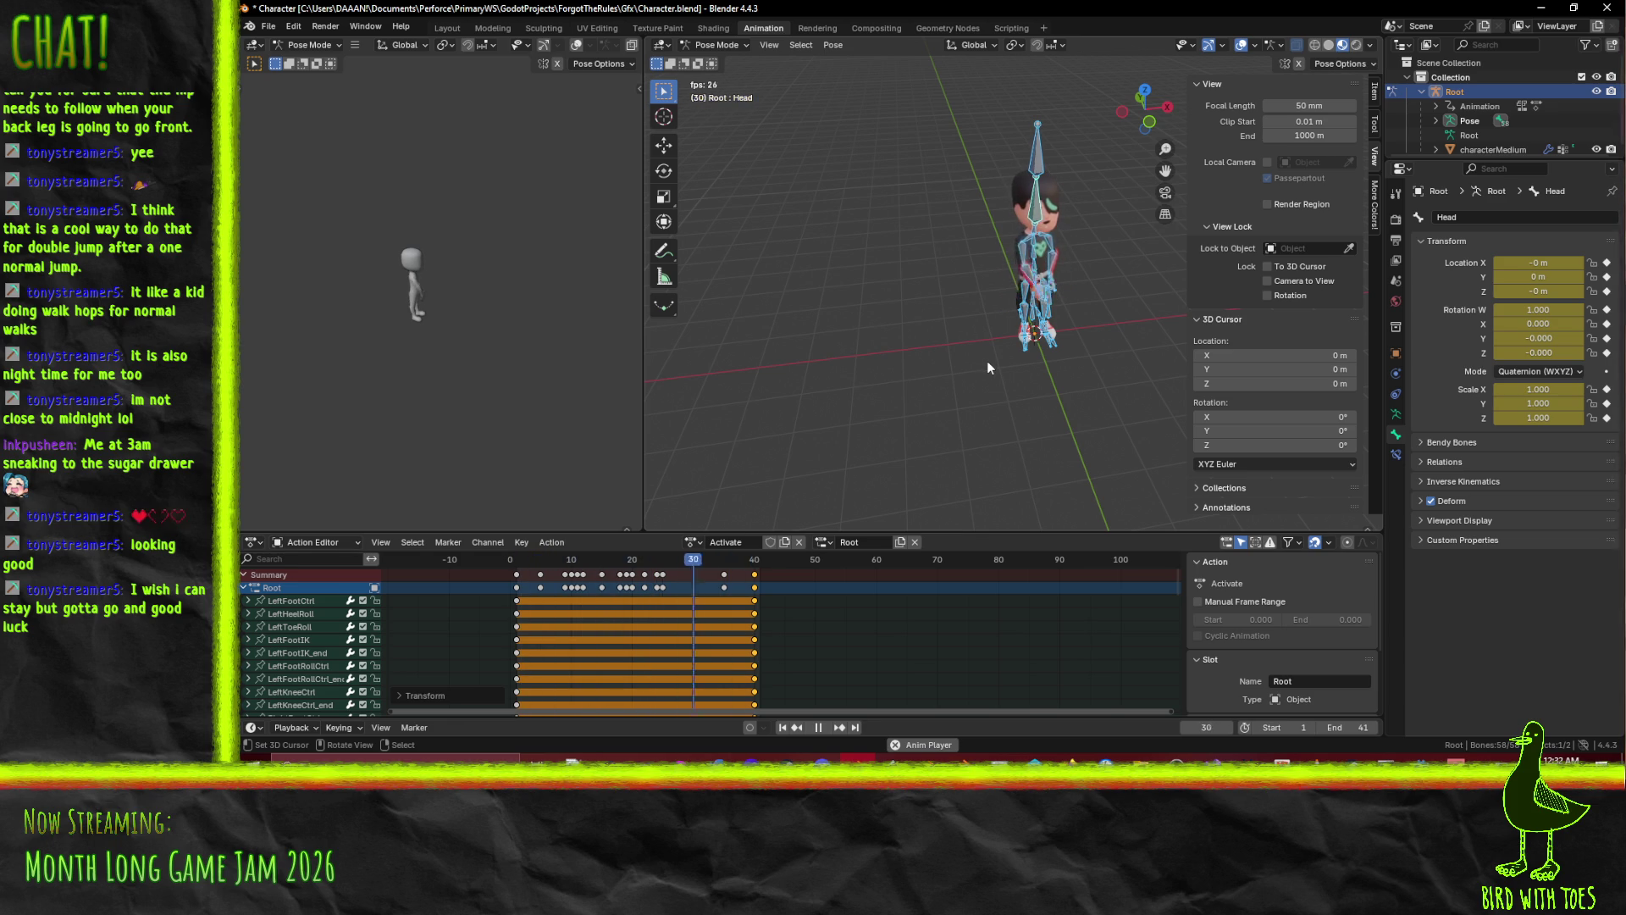
Save Character.blend and rewind the action to frame 1.
{"action": "left_click", "coordinate": [818, 727]}
{"action": "key", "text": "ctrl+s"}
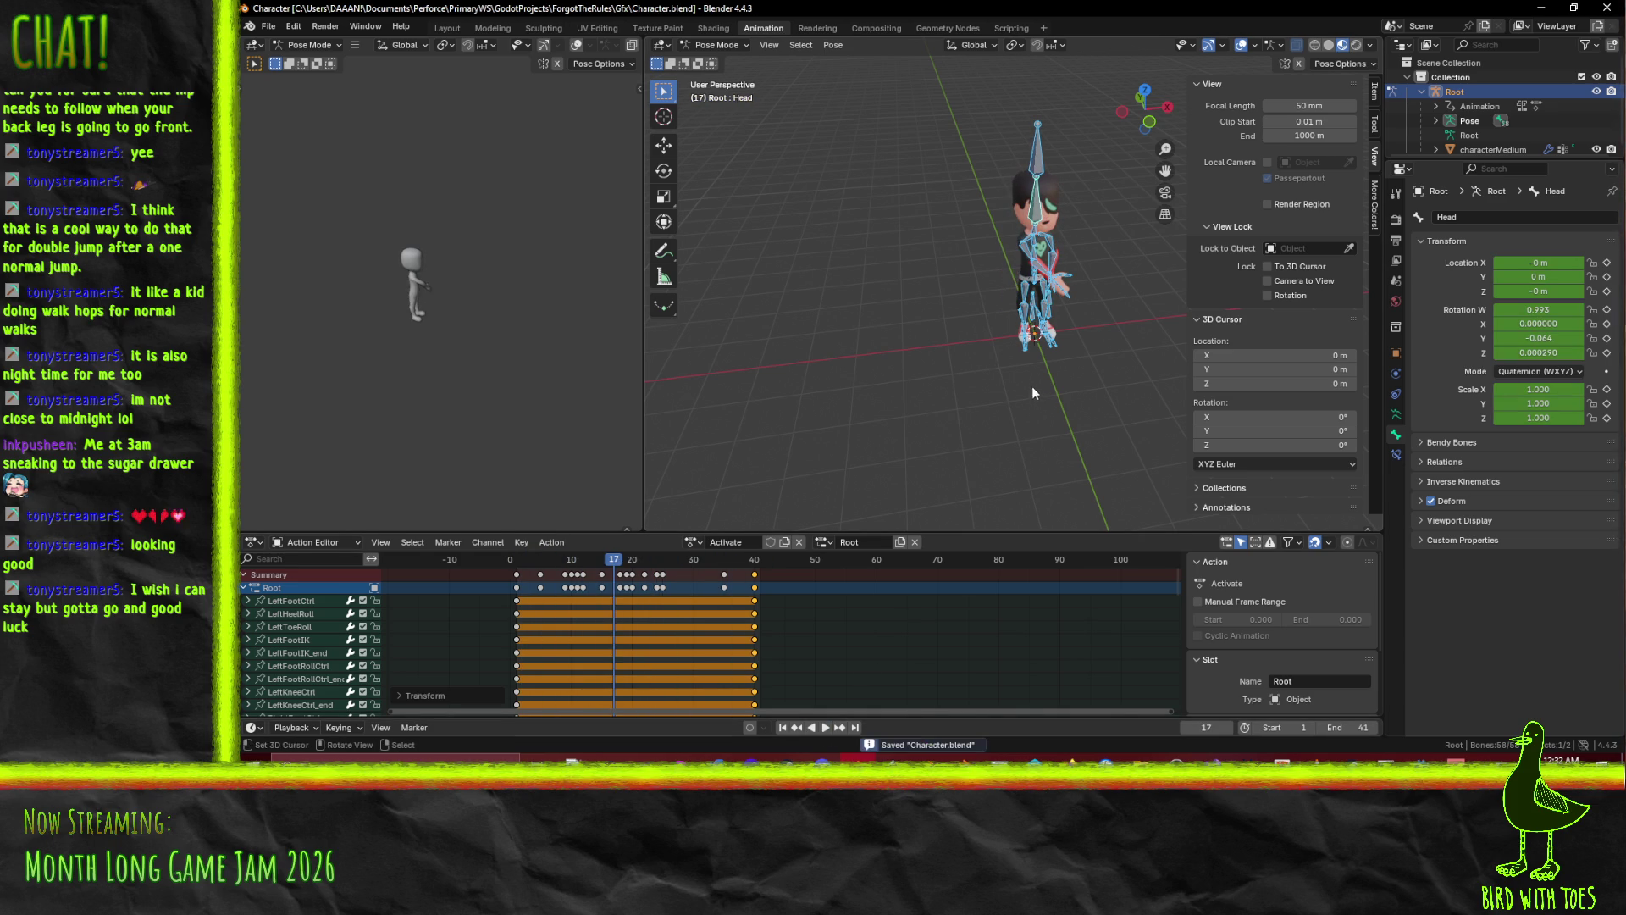
{"action": "key", "text": "space"}
{"action": "mouse_move", "coordinate": [621, 563]}
{"action": "left_mouse_down"}
{"action": "mouse_move", "coordinate": [512, 562]}
{"action": "mouse_move", "coordinate": [694, 569]}
{"action": "left_mouse_up"}
{"action": "key", "text": "shift+Left"}
{"action": "key", "text": "space"}
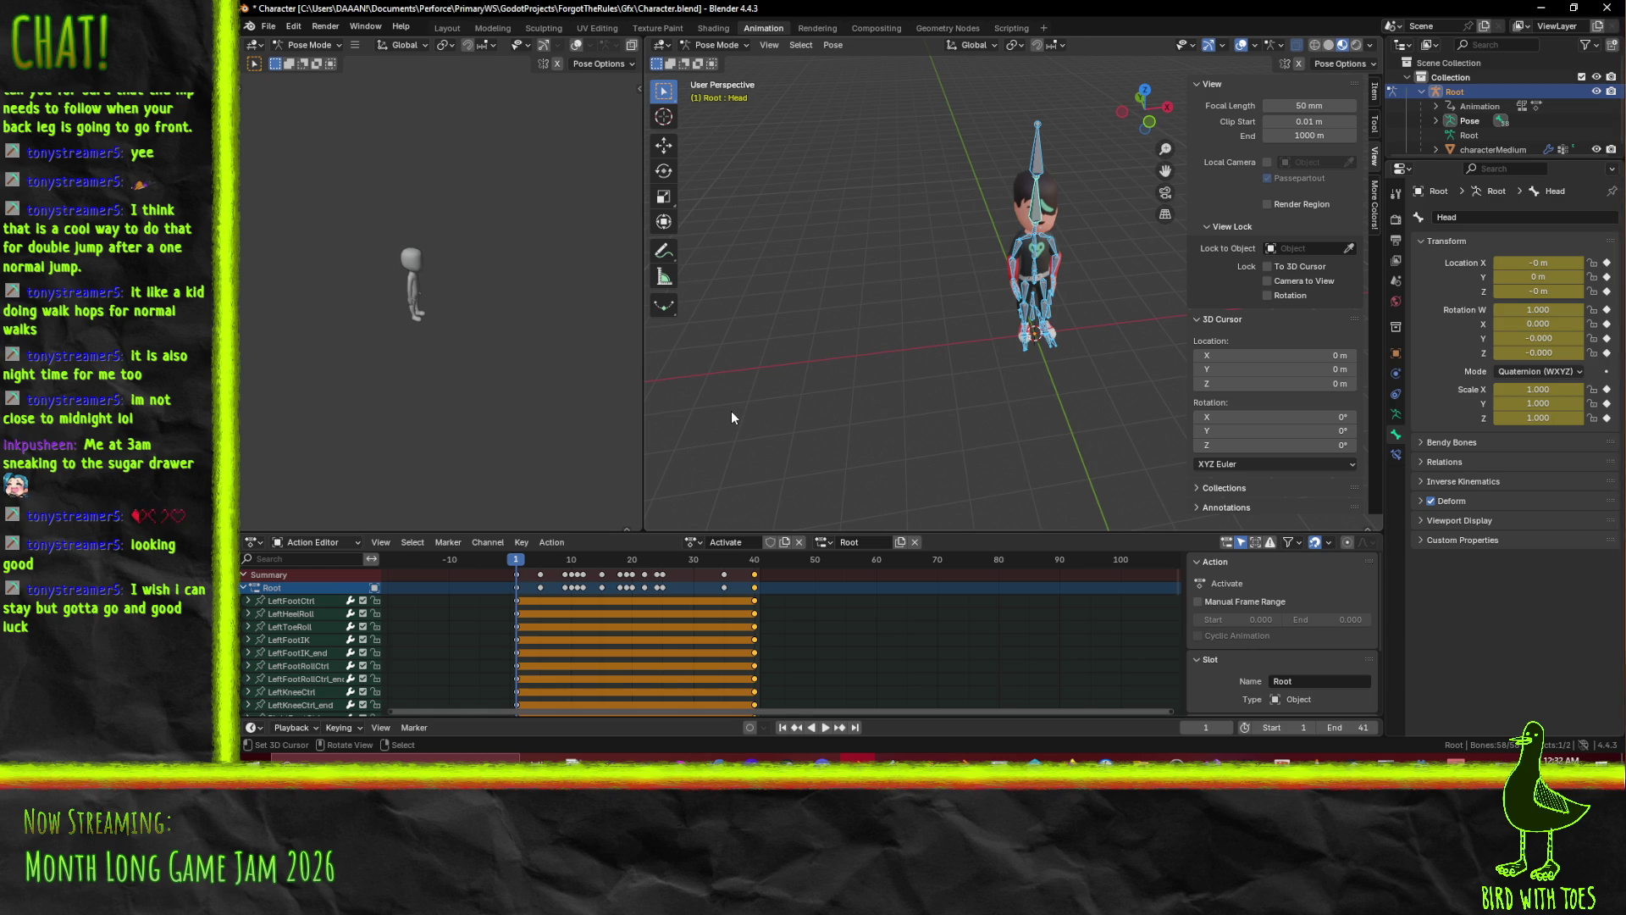
Make WalkCarry the active action and switch to Godot Engine.
{"action": "left_click", "coordinate": [700, 541]}
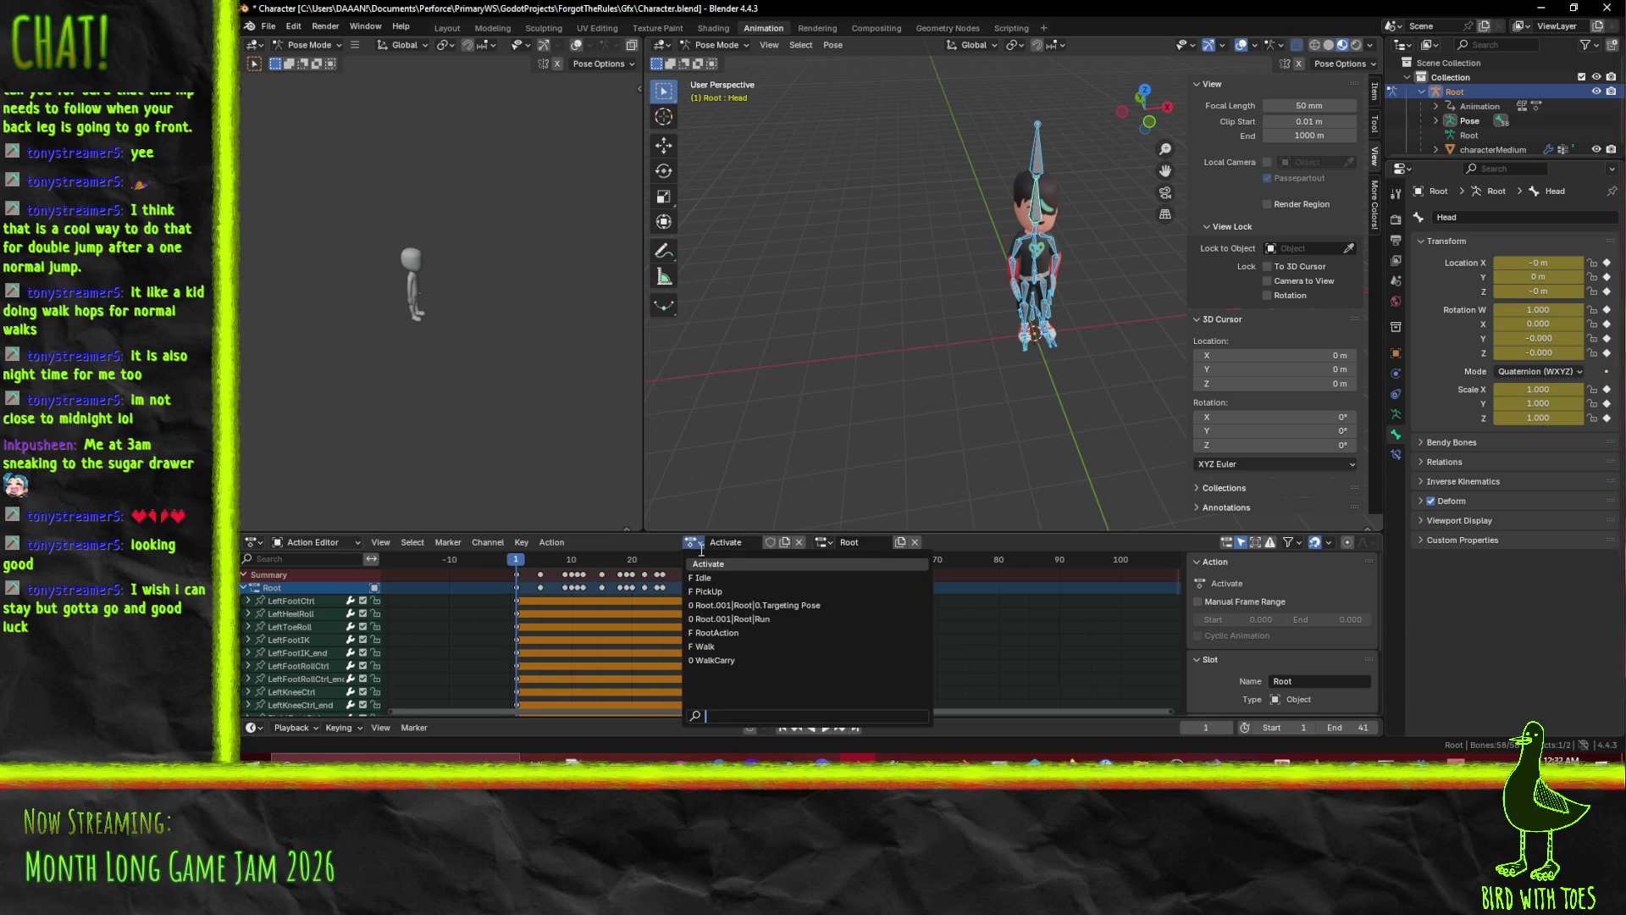
{"action": "key", "text": "Escape"}
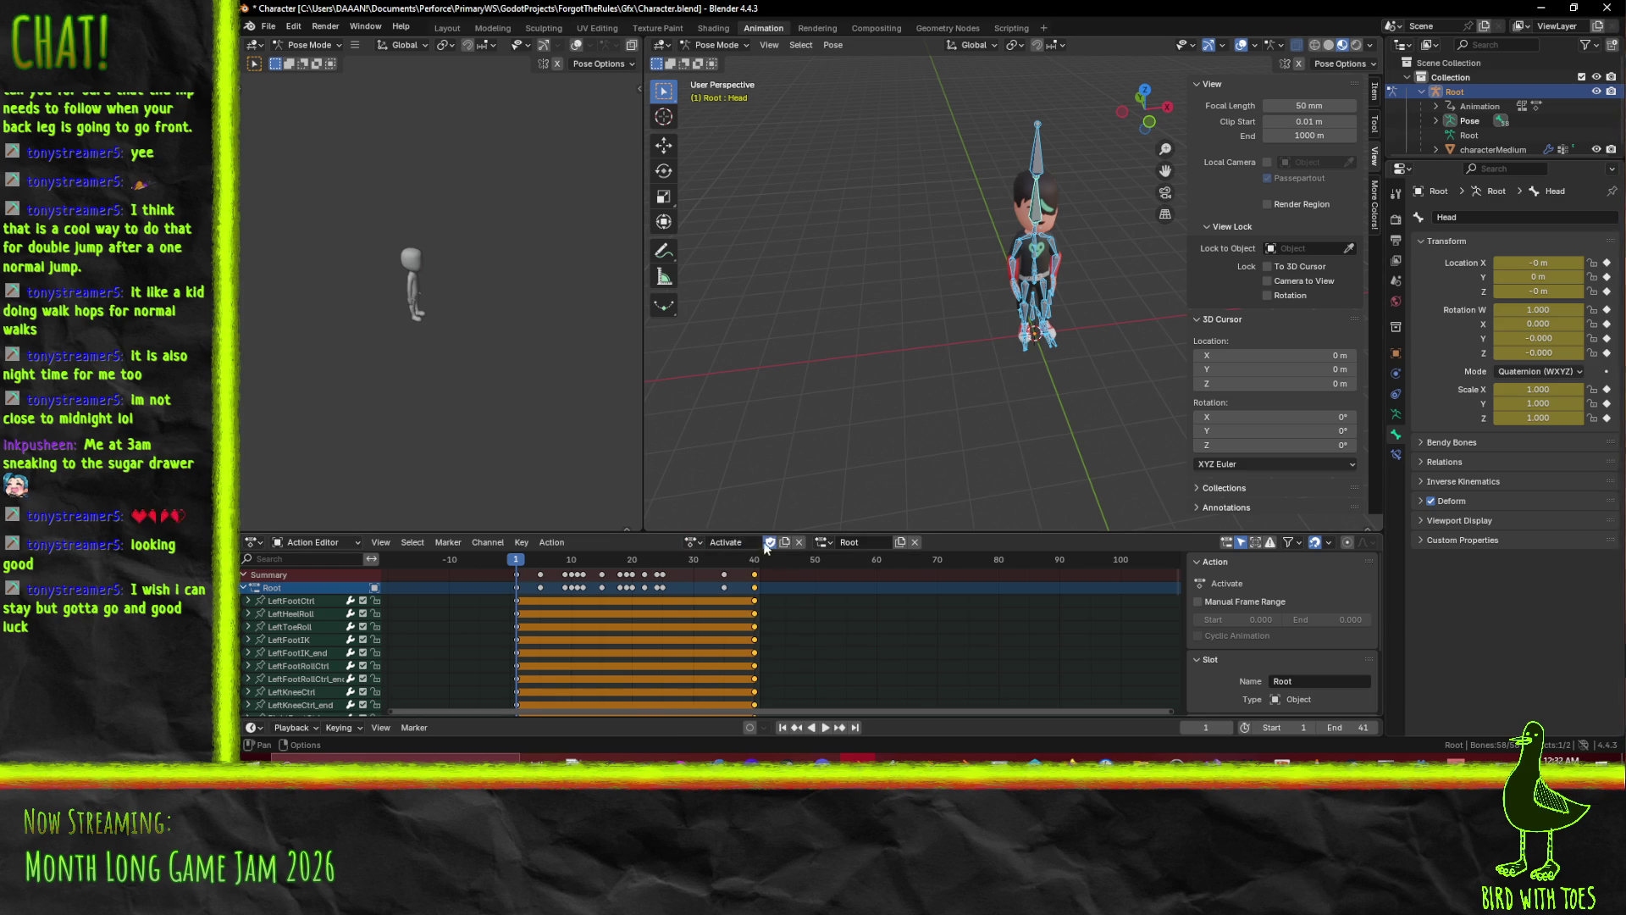
{"action": "left_click", "coordinate": [691, 543]}
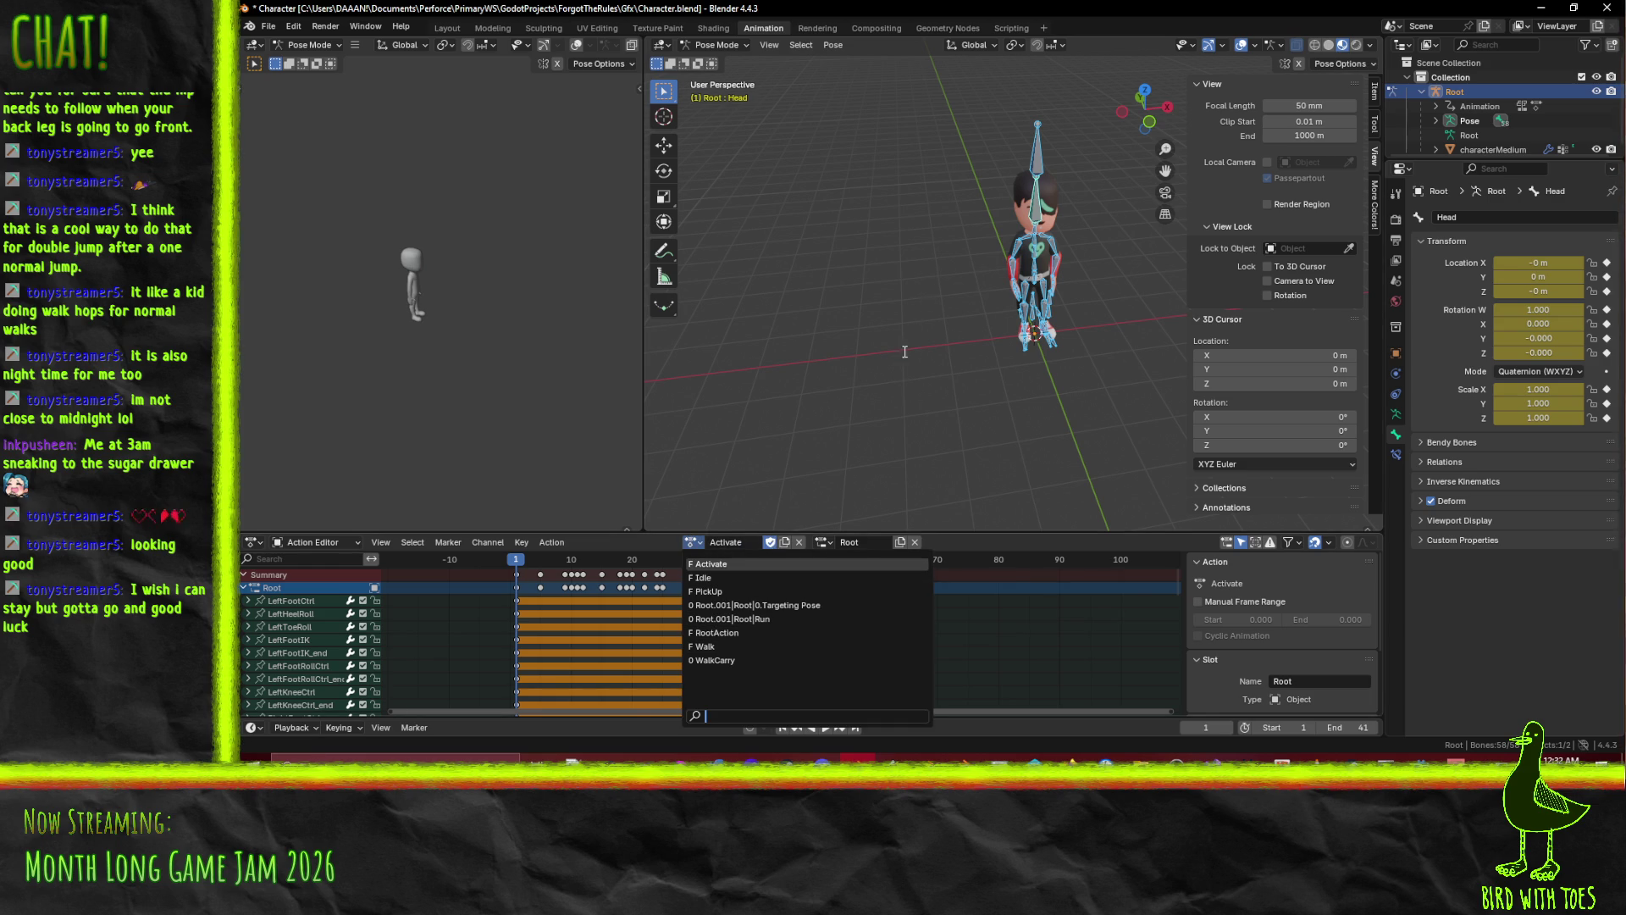
{"action": "left_click", "coordinate": [728, 659]}
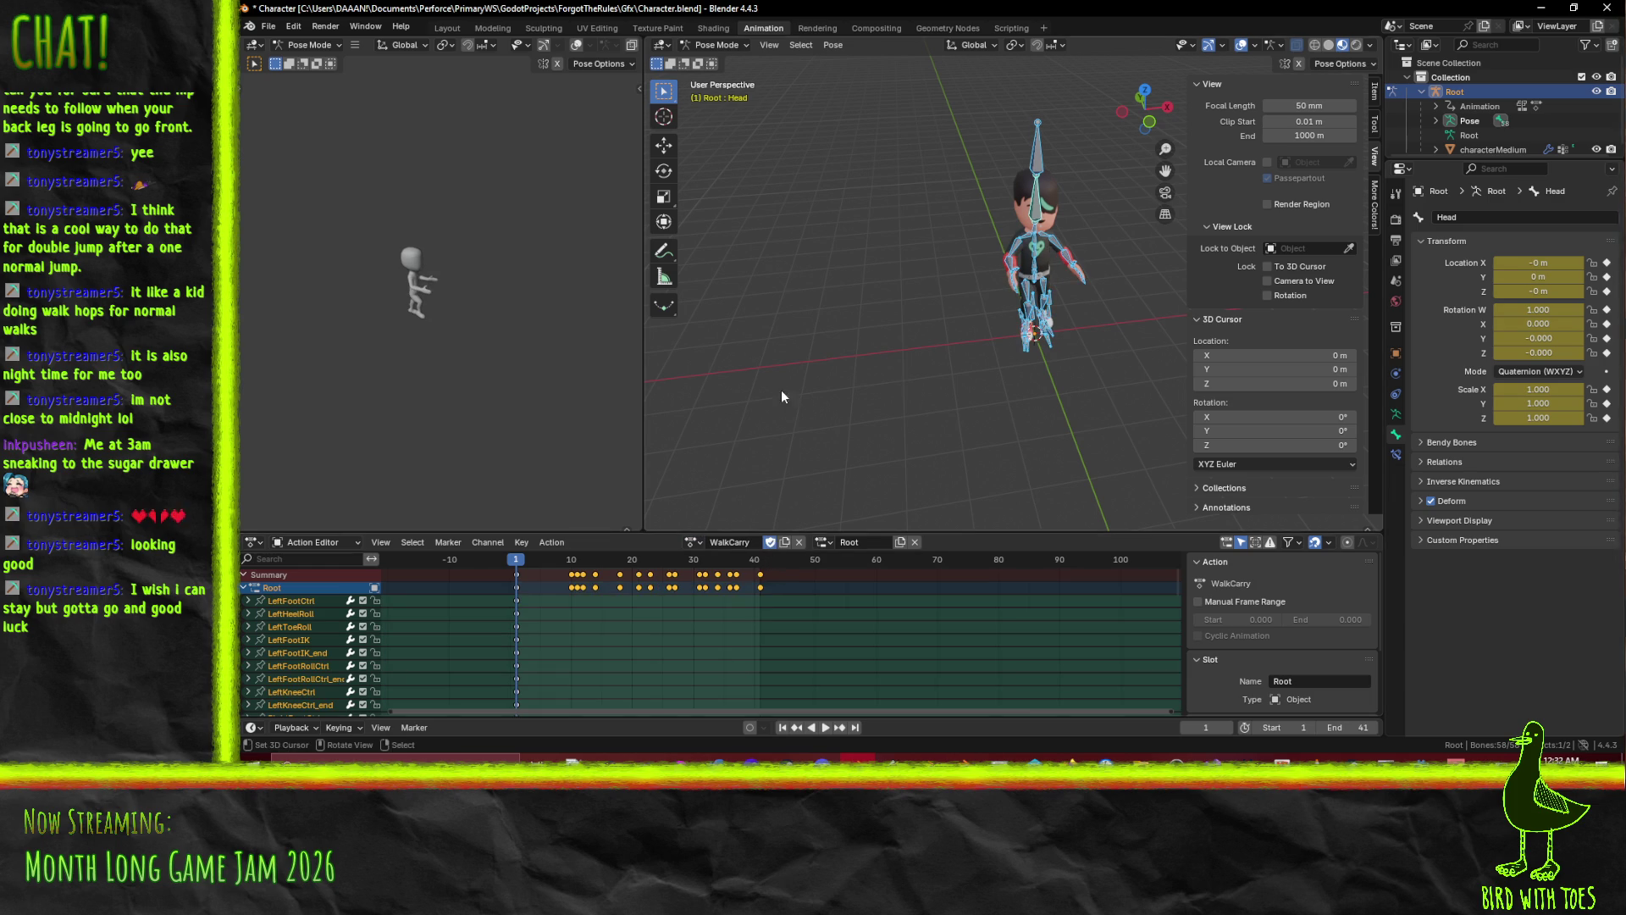
{"action": "left_click", "coordinate": [693, 542]}
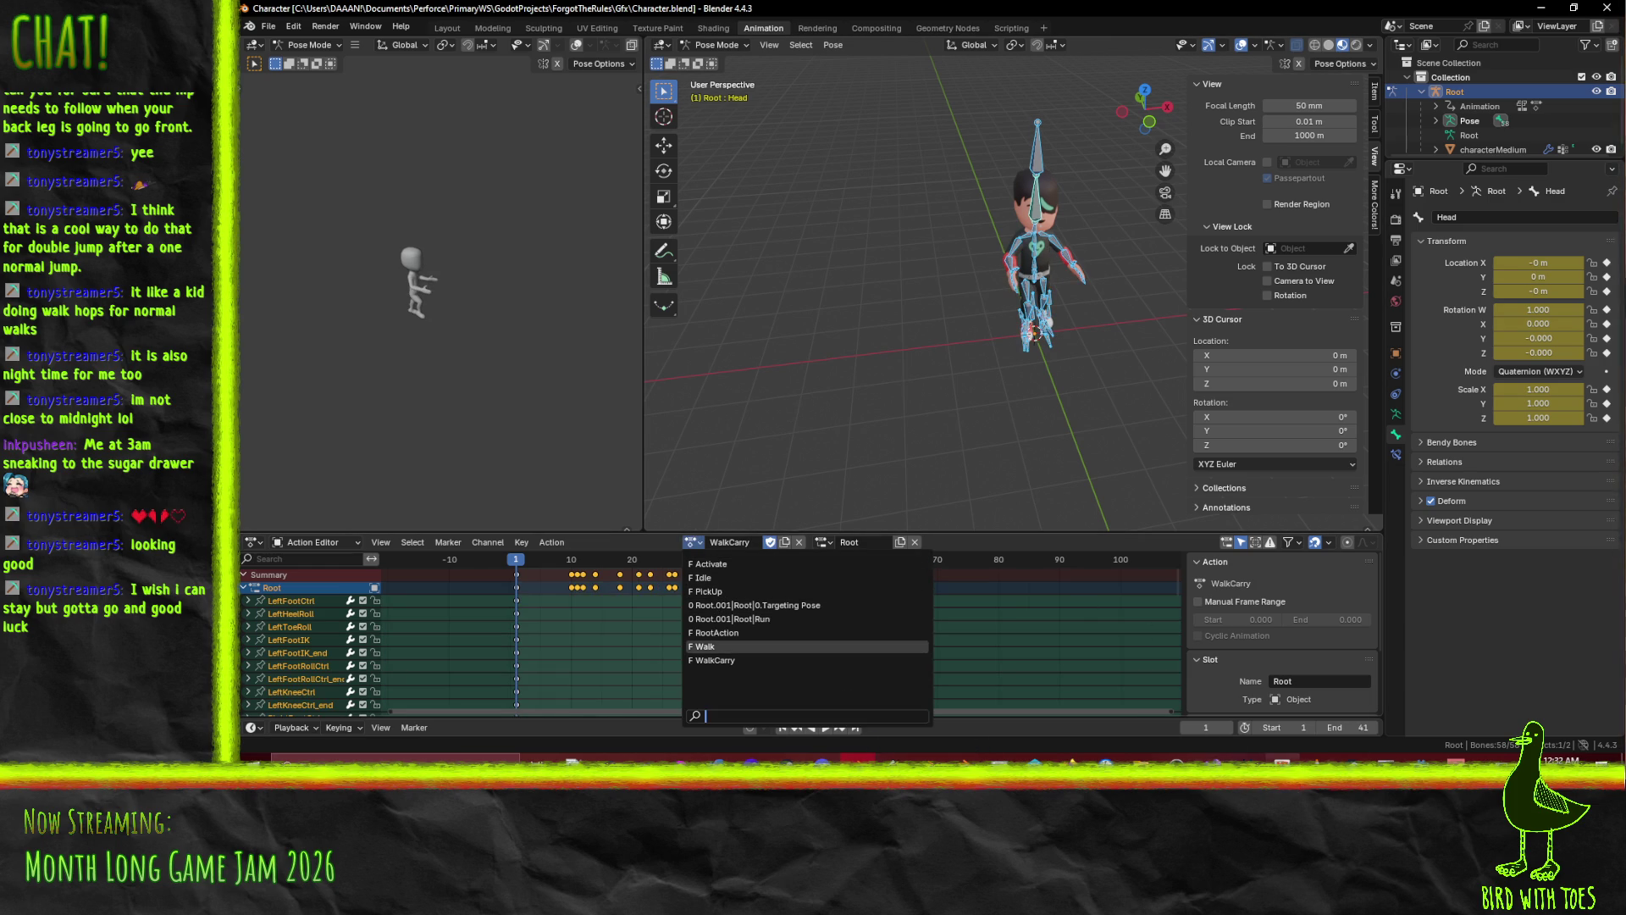
{"action": "key", "text": "alt+Tab"}
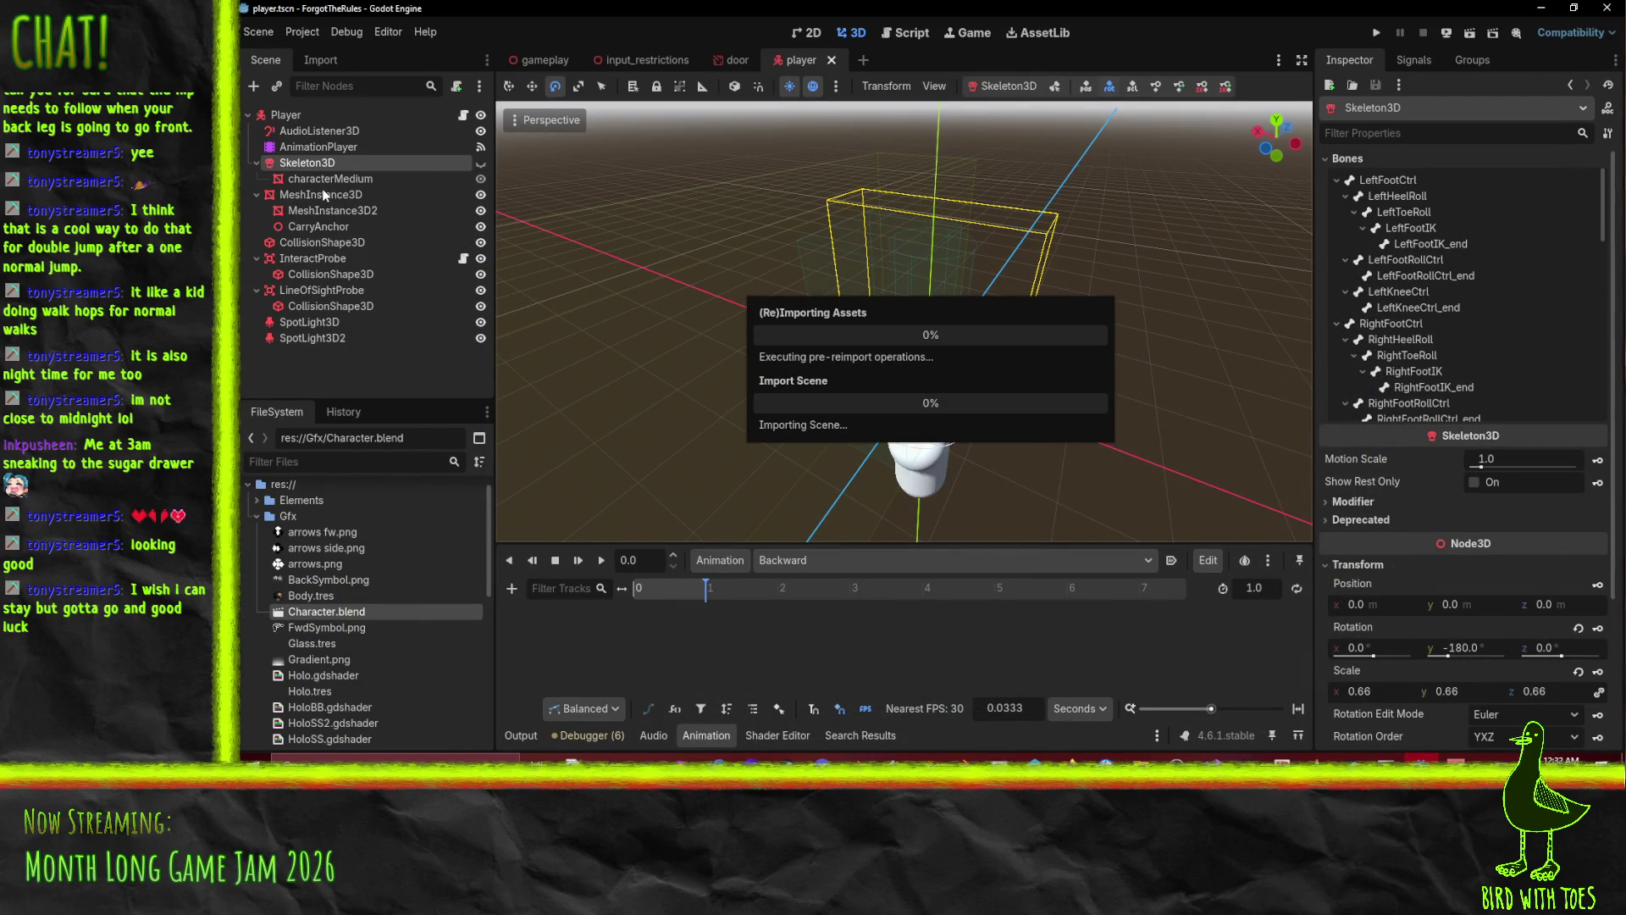
{"action": "left_click", "coordinate": [293, 113]}
{"action": "left_click", "coordinate": [303, 161]}
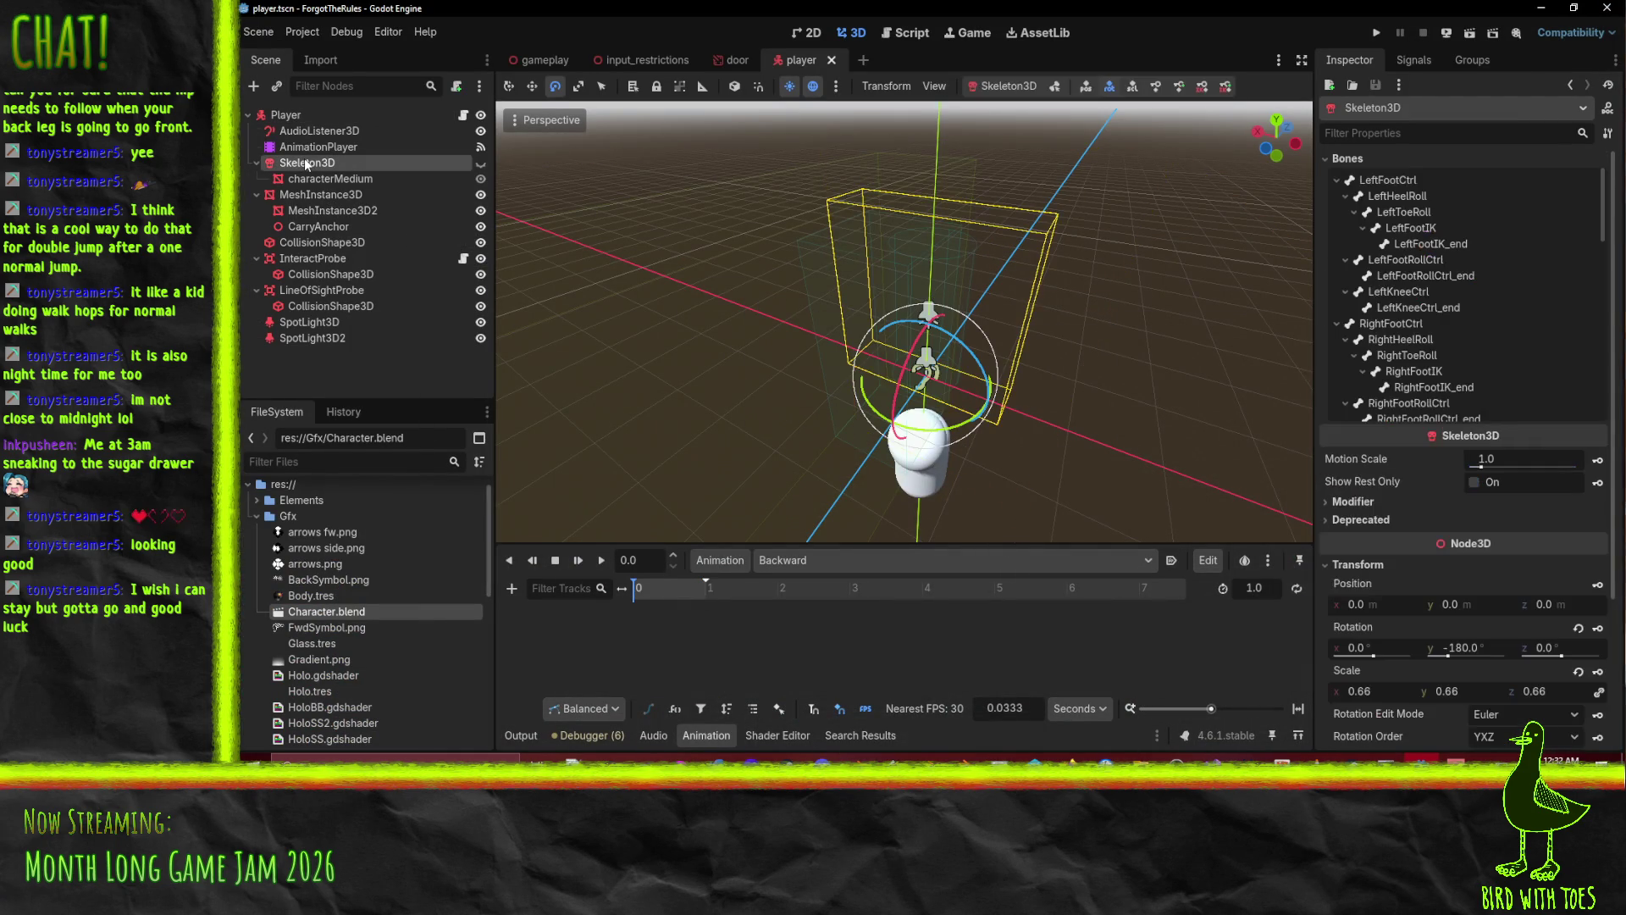
{"action": "key", "text": "Delete"}
{"action": "key", "text": "Return"}
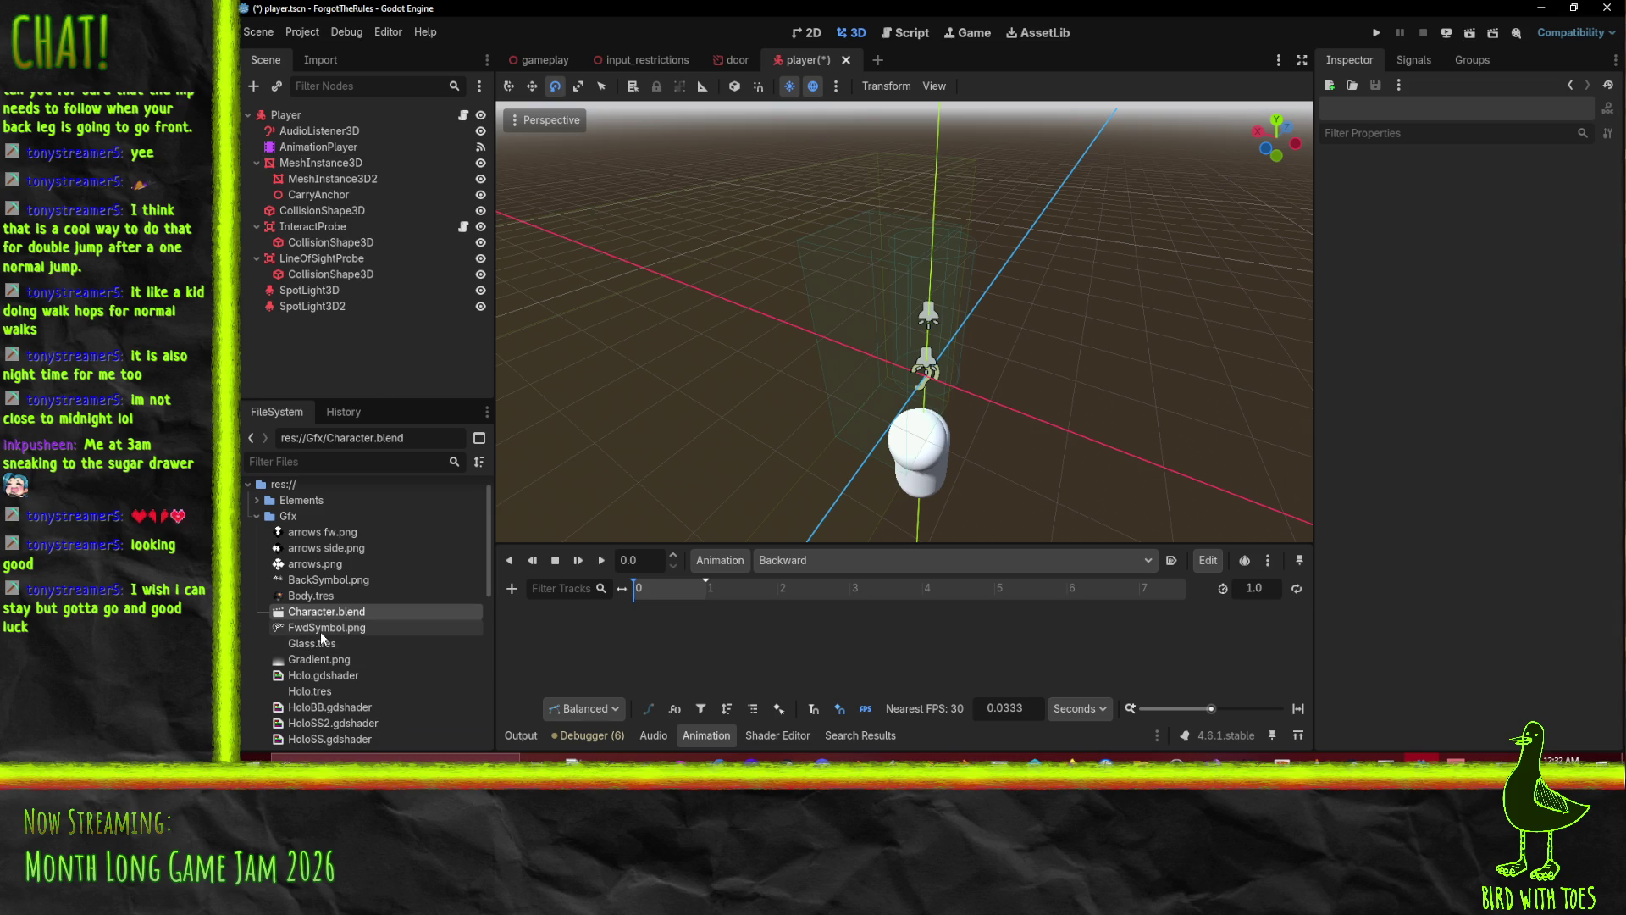
{"action": "left_click_drag", "start_coordinate": [319, 618], "coordinate": [289, 117]}
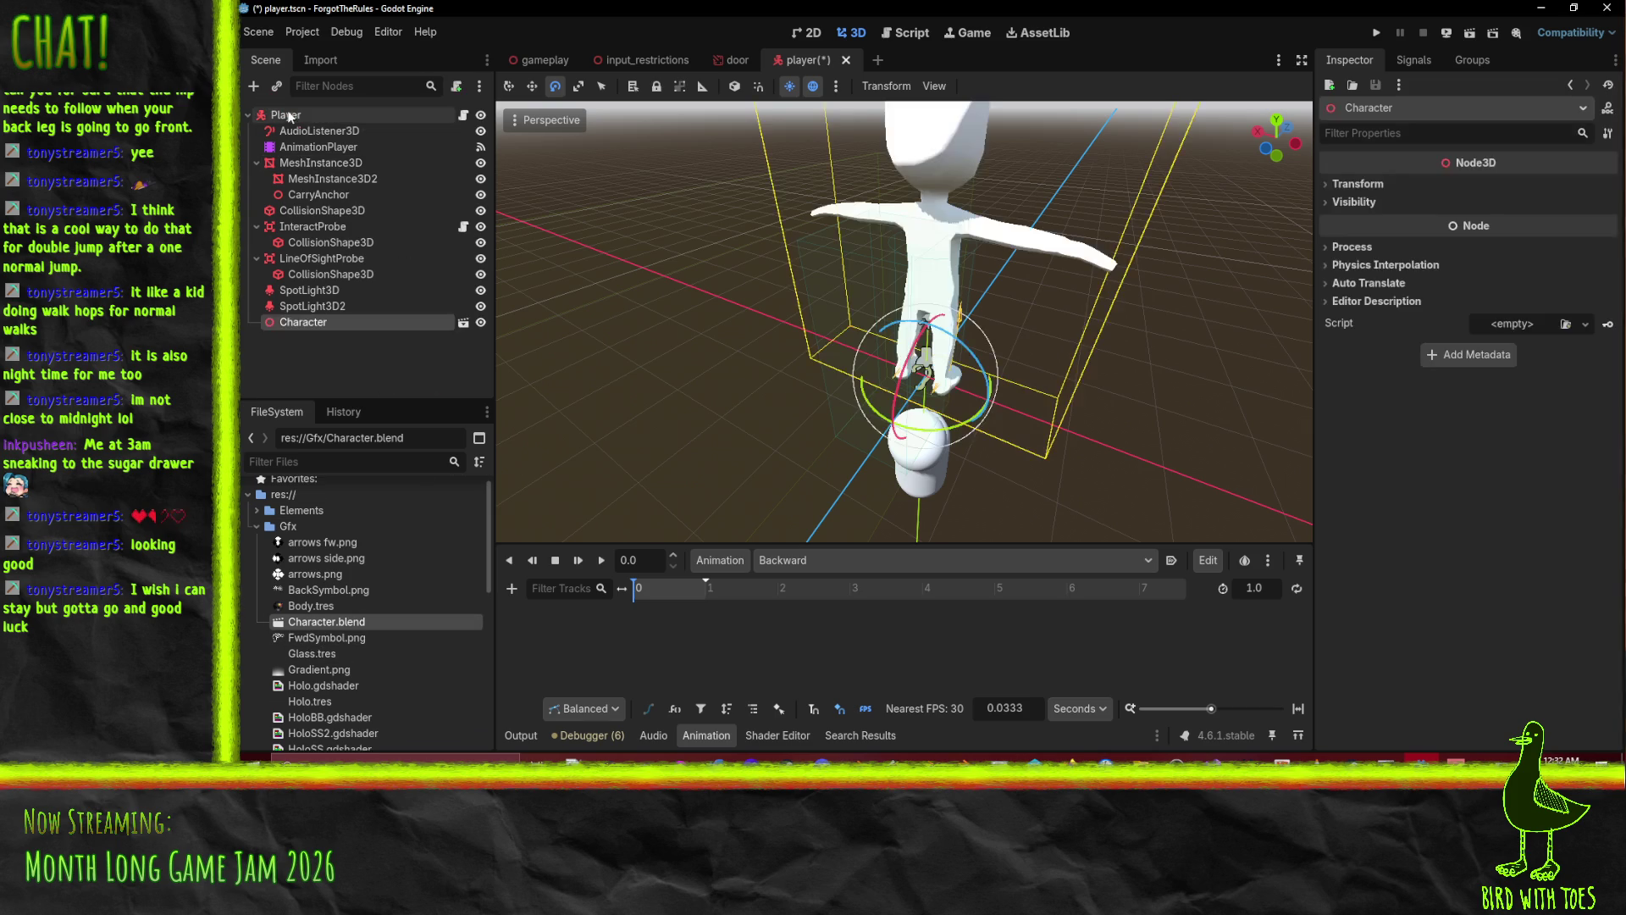
{"action": "left_click_drag", "start_coordinate": [788, 275], "coordinate": [976, 278]}
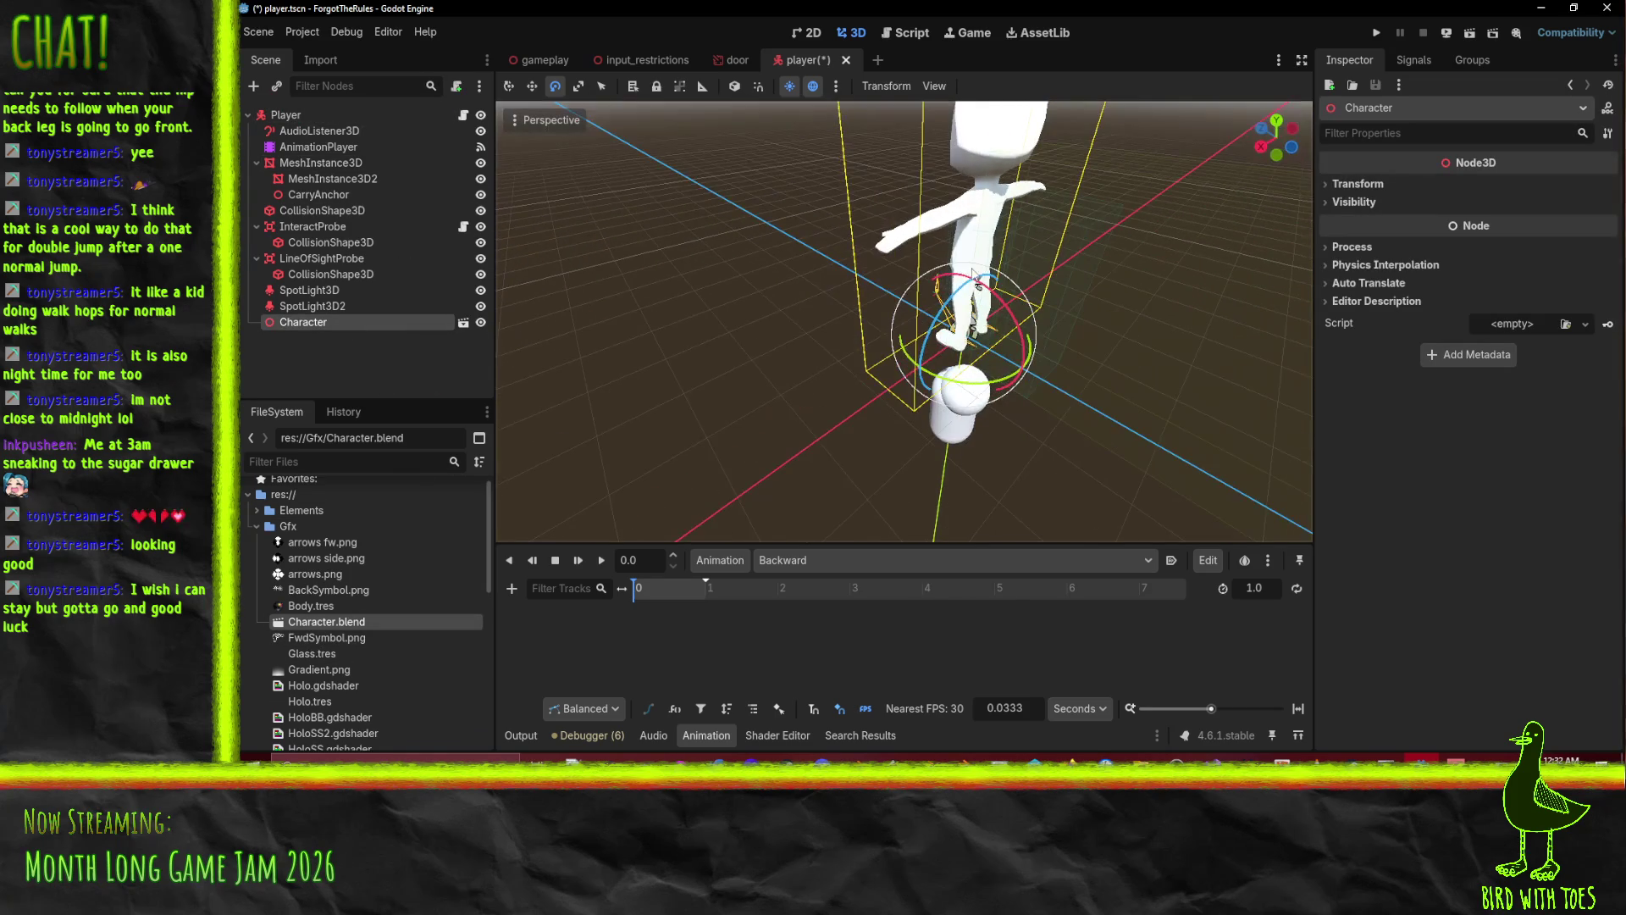
{"action": "left_click", "coordinate": [1374, 185]}
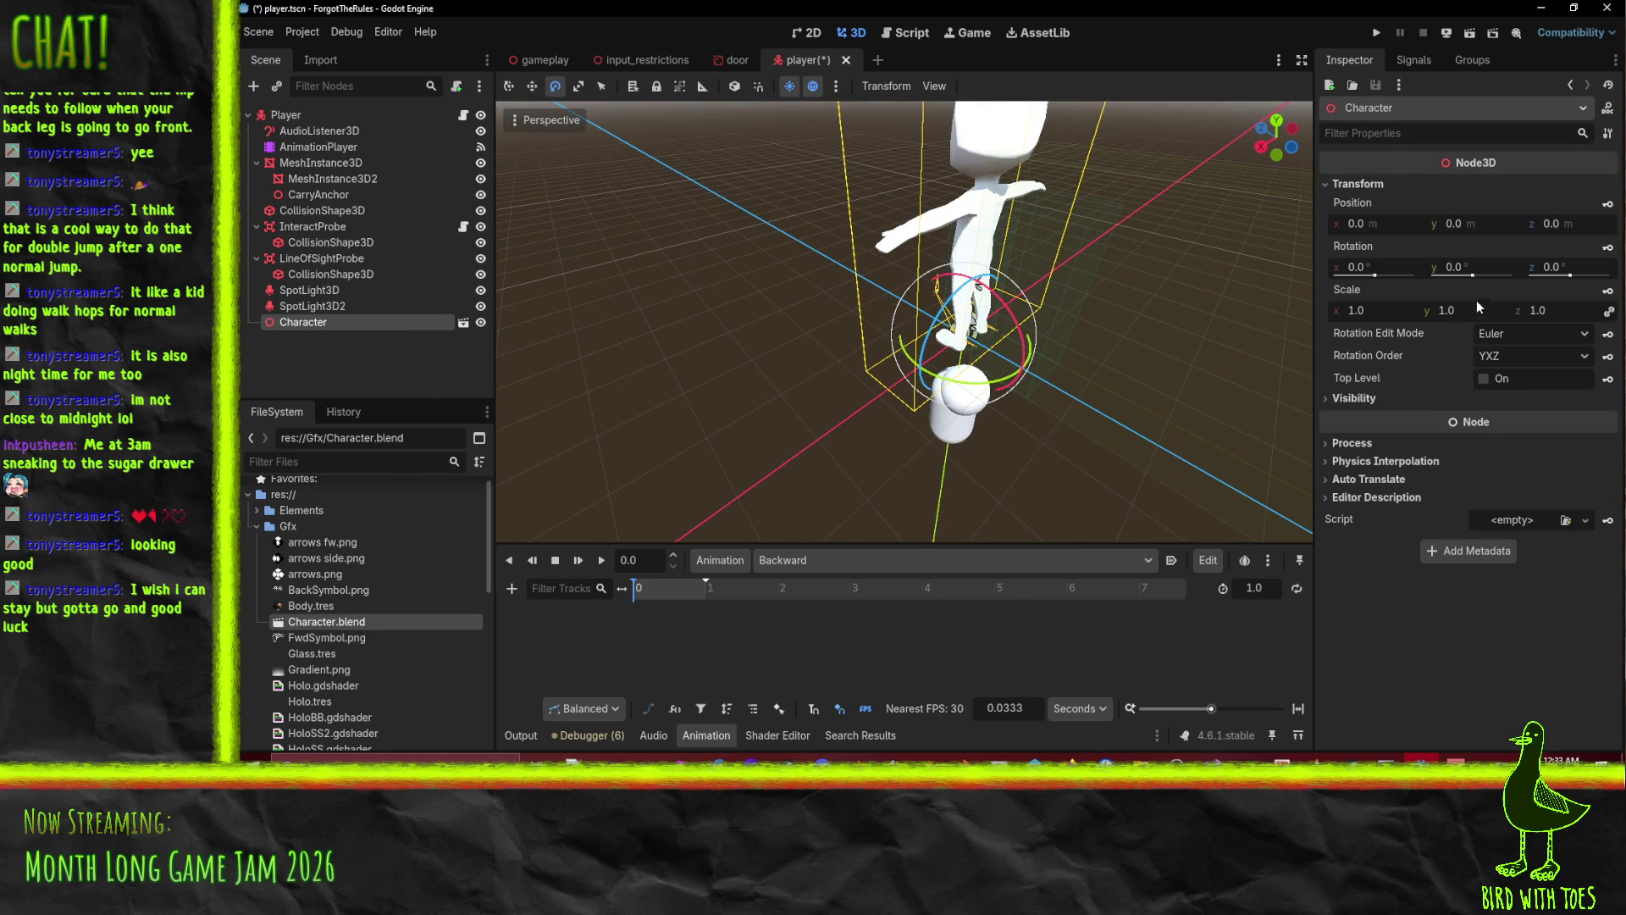
{"action": "left_click", "coordinate": [1386, 308]}
{"action": "key", "text": "BackSpace"}
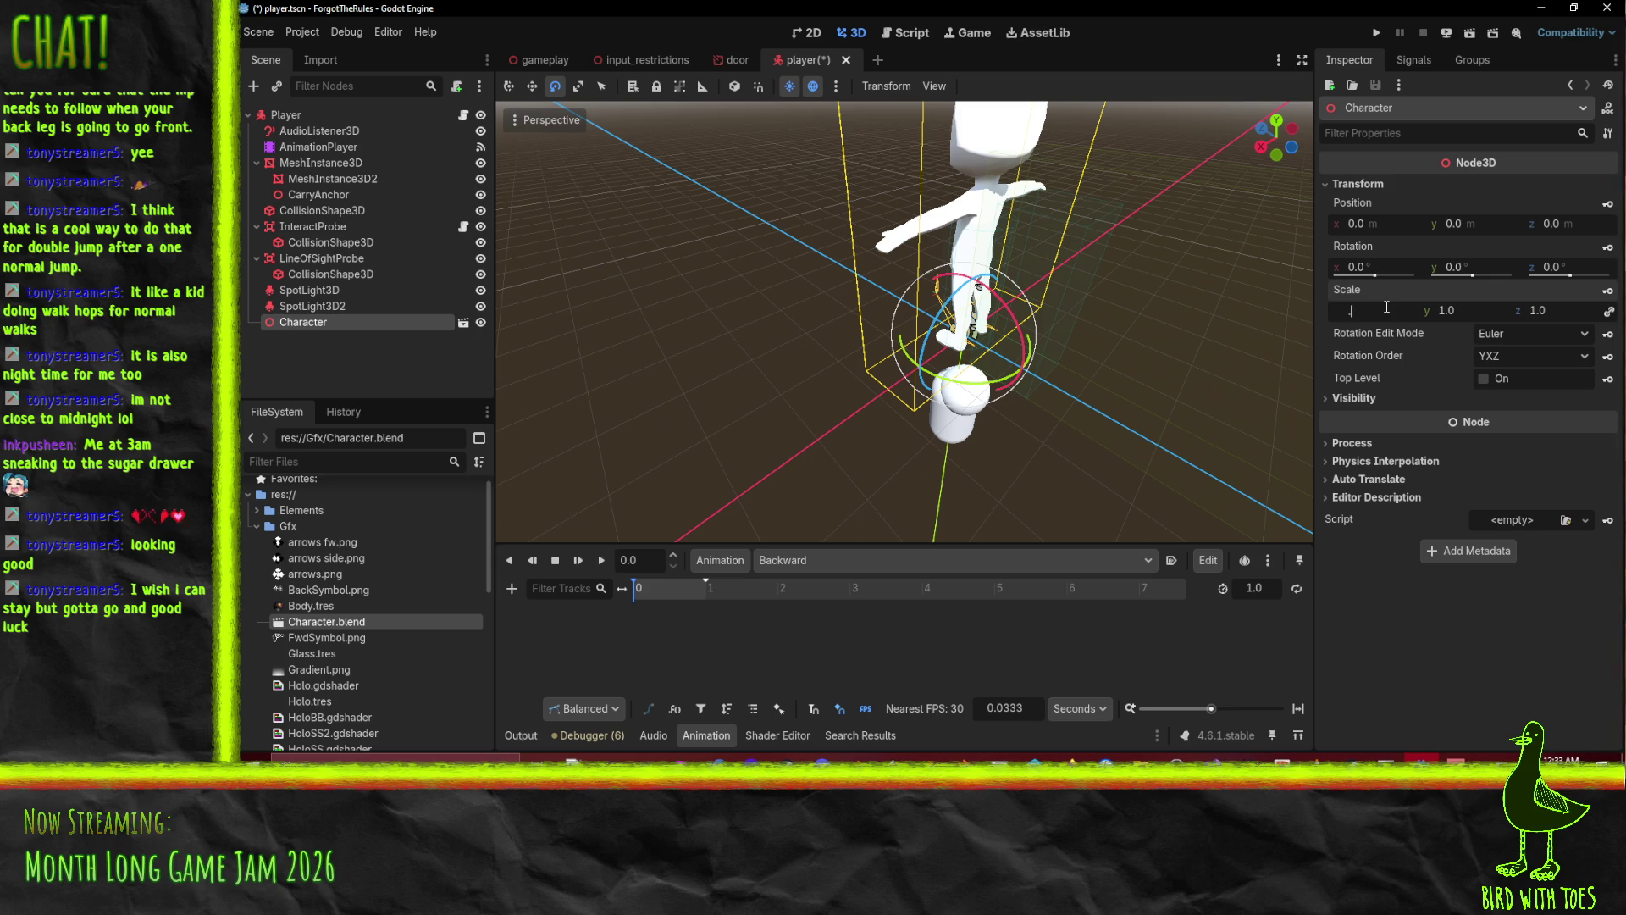
{"action": "type", "text": ".3"}
{"action": "key", "text": "Return"}
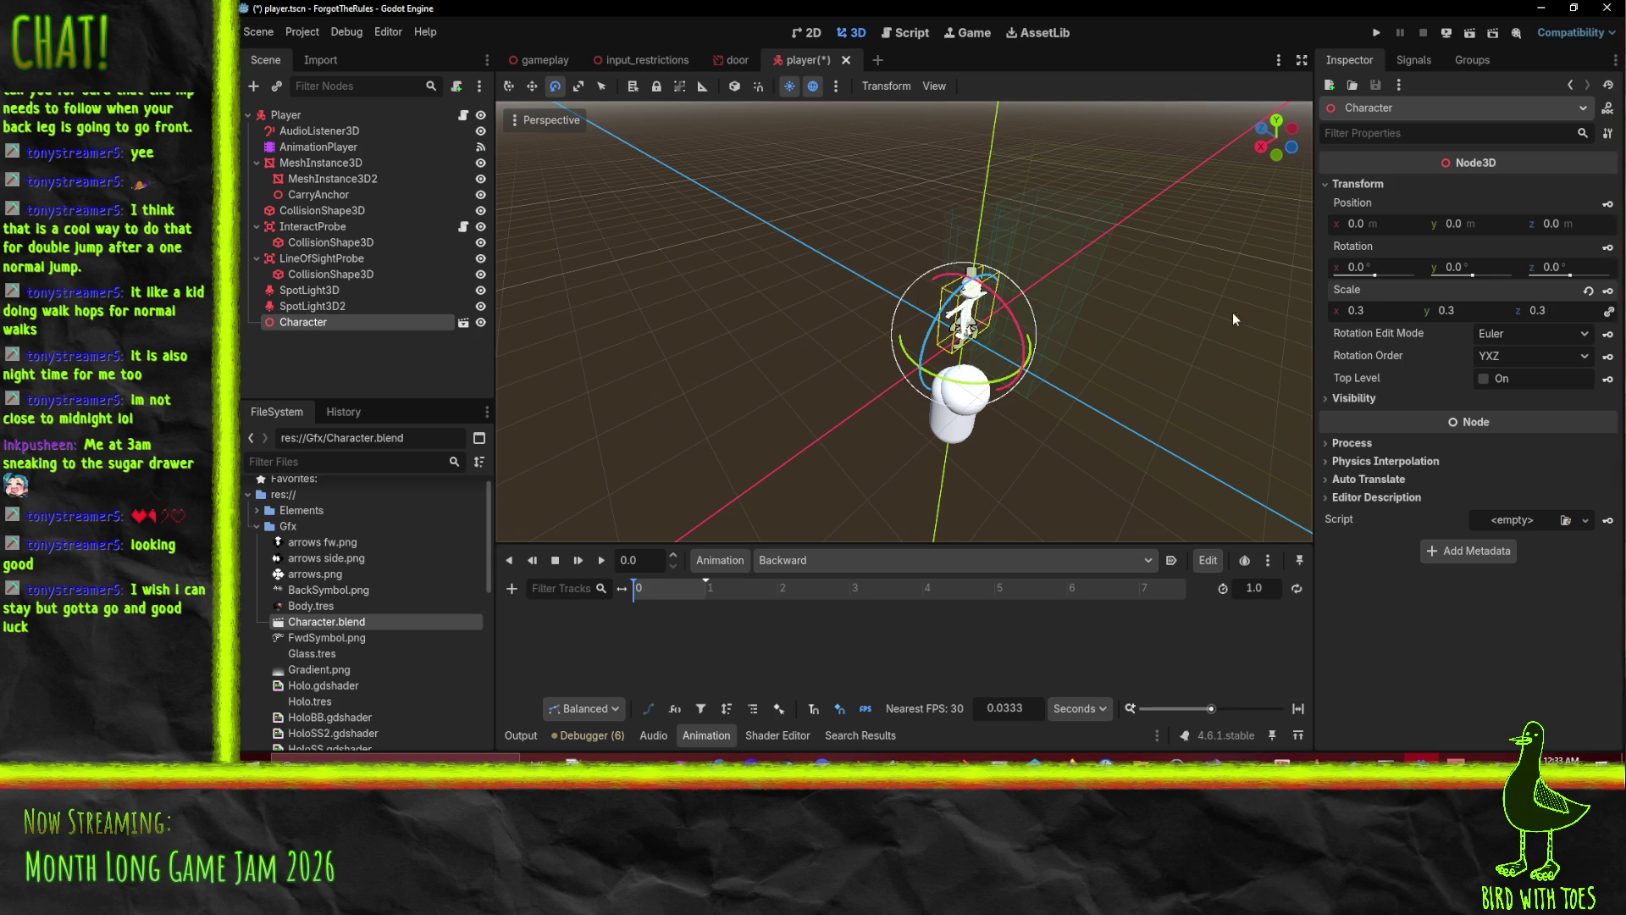
{"action": "left_click", "coordinate": [1387, 307]}
{"action": "type", "text": ".6"}
{"action": "key", "text": "Return"}
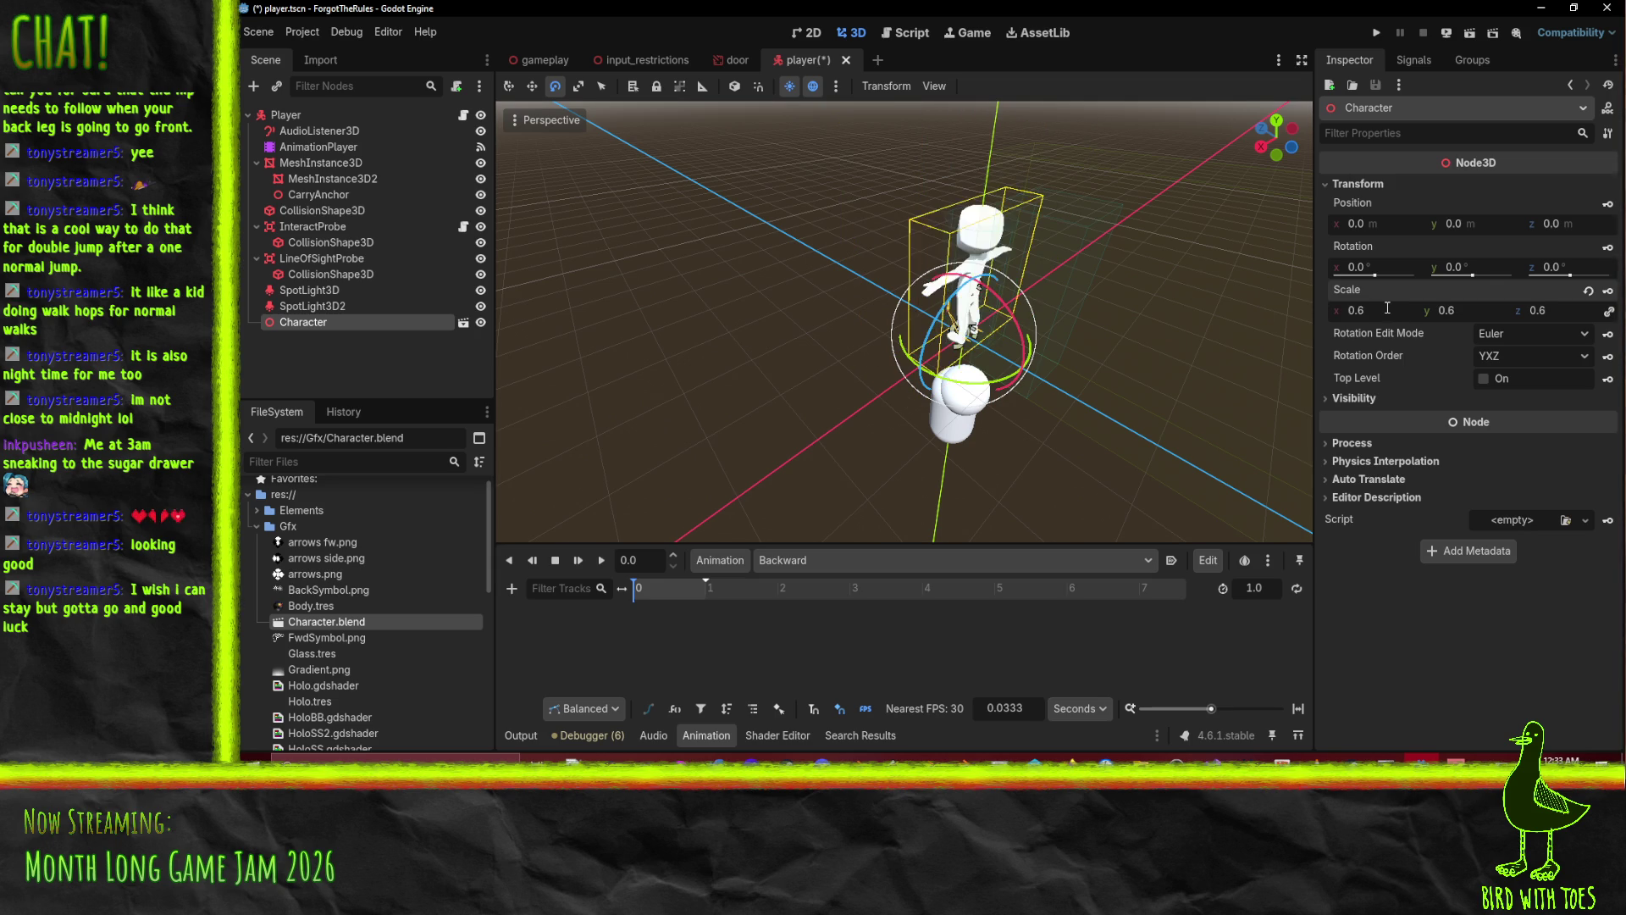
{"action": "mouse_move", "coordinate": [1217, 327]}
{"action": "left_mouse_down"}
{"action": "mouse_move", "coordinate": [1192, 282]}
{"action": "mouse_move", "coordinate": [526, 298]}
{"action": "left_mouse_up"}
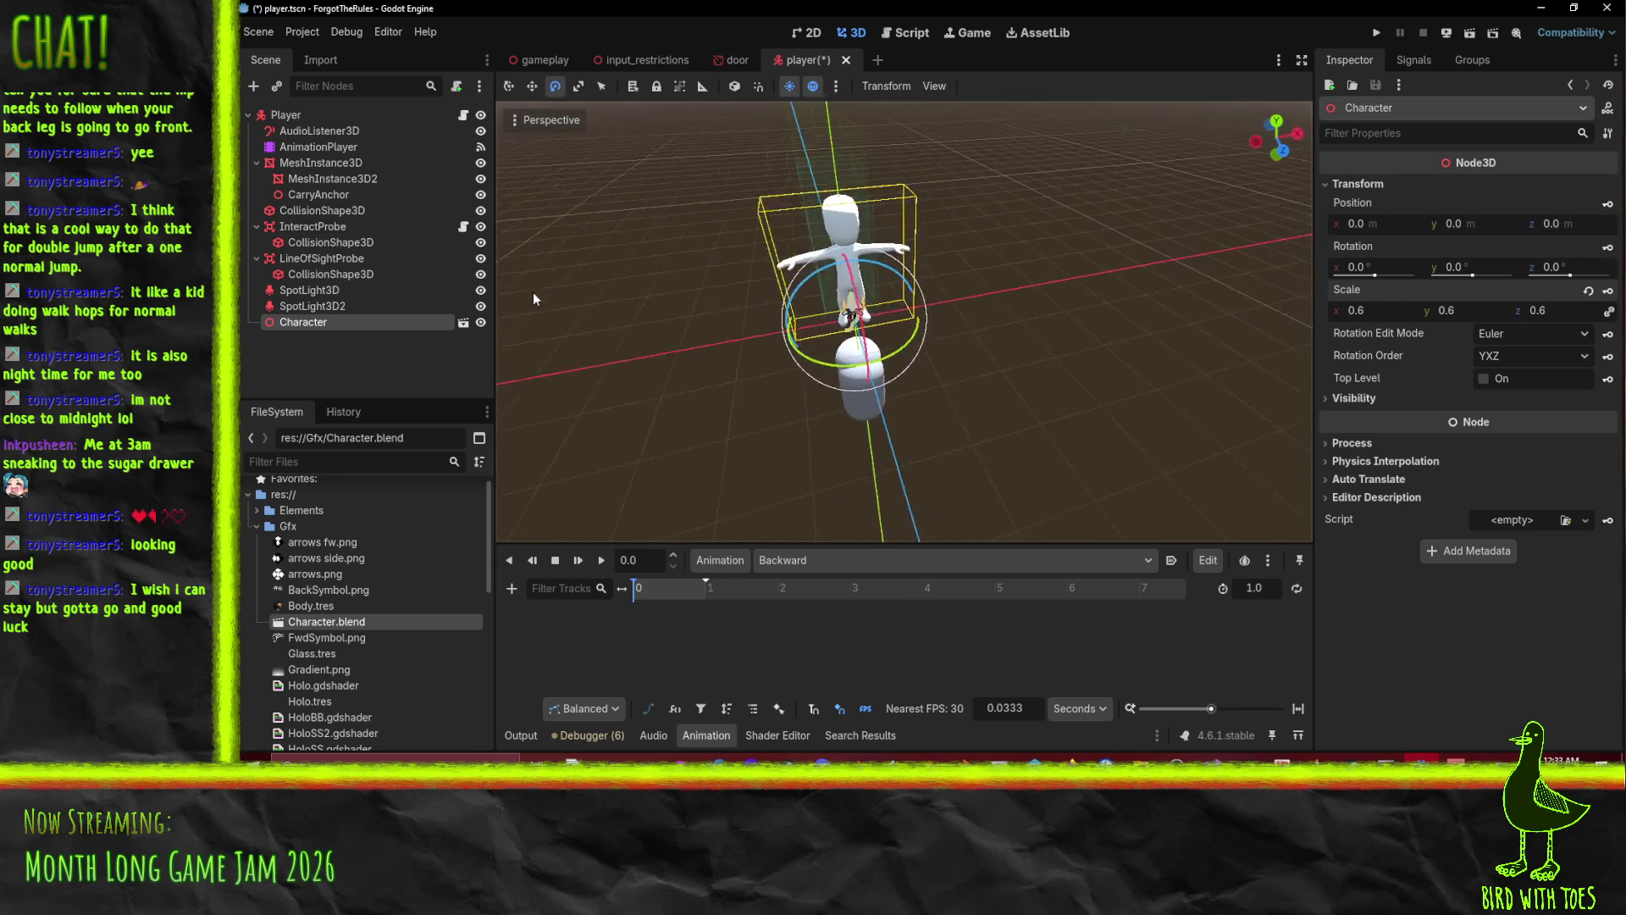
{"action": "scroll", "coordinate": [642, 313], "scroll_direction": "up", "scroll_amount": 5}
{"action": "scroll", "coordinate": [726, 356], "scroll_direction": "down", "scroll_amount": 5}
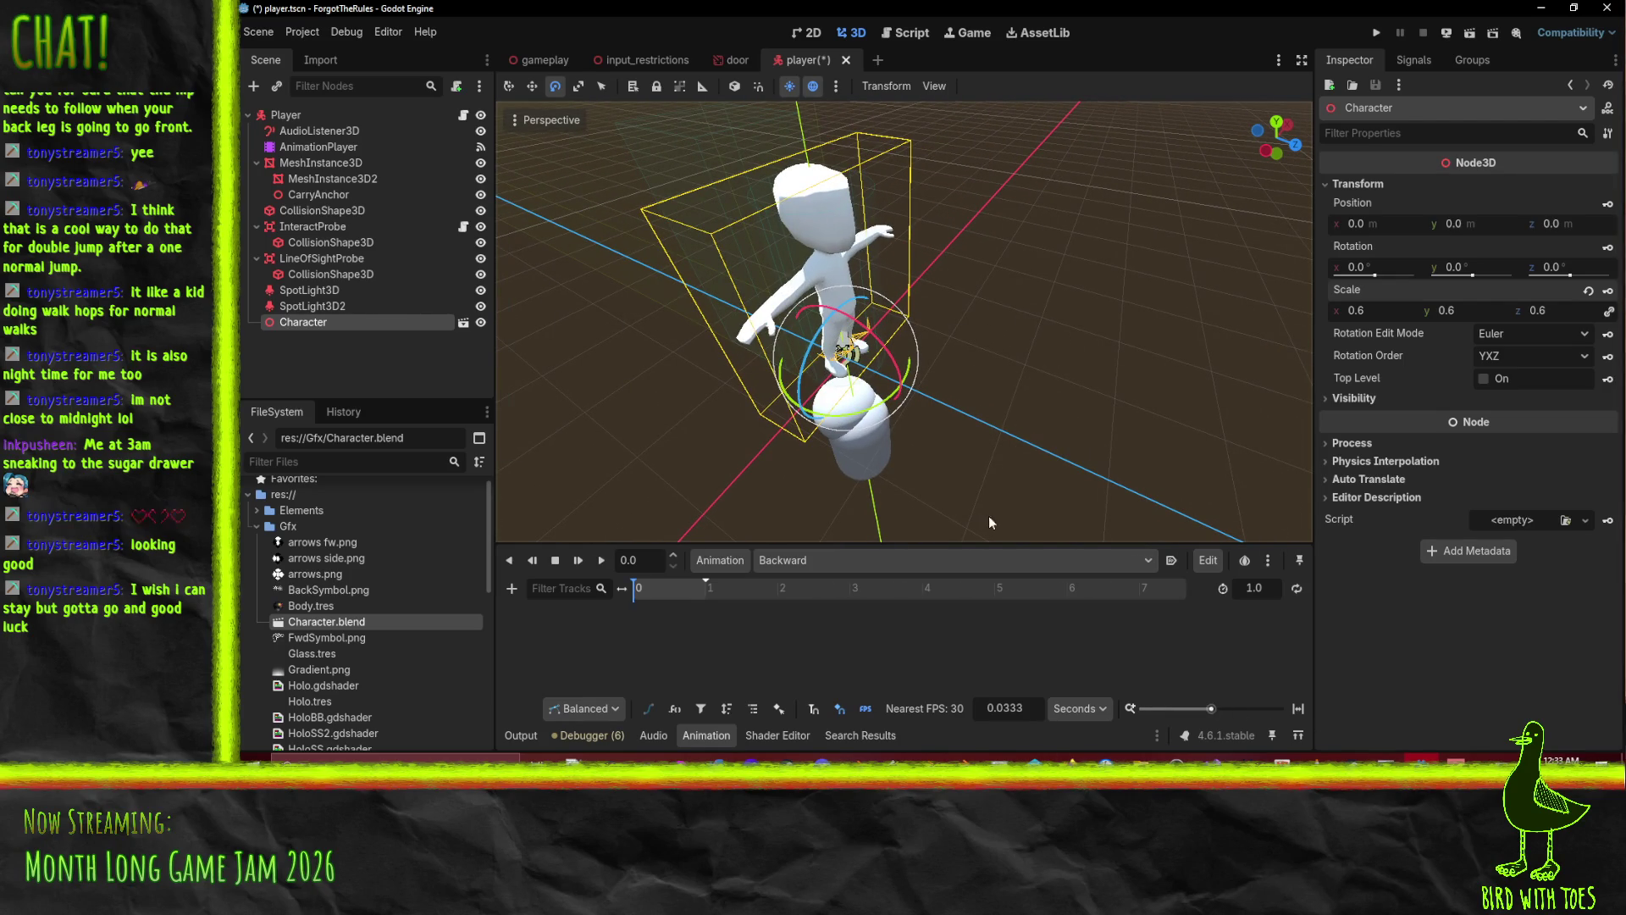
{"action": "double_click", "coordinate": [329, 623]}
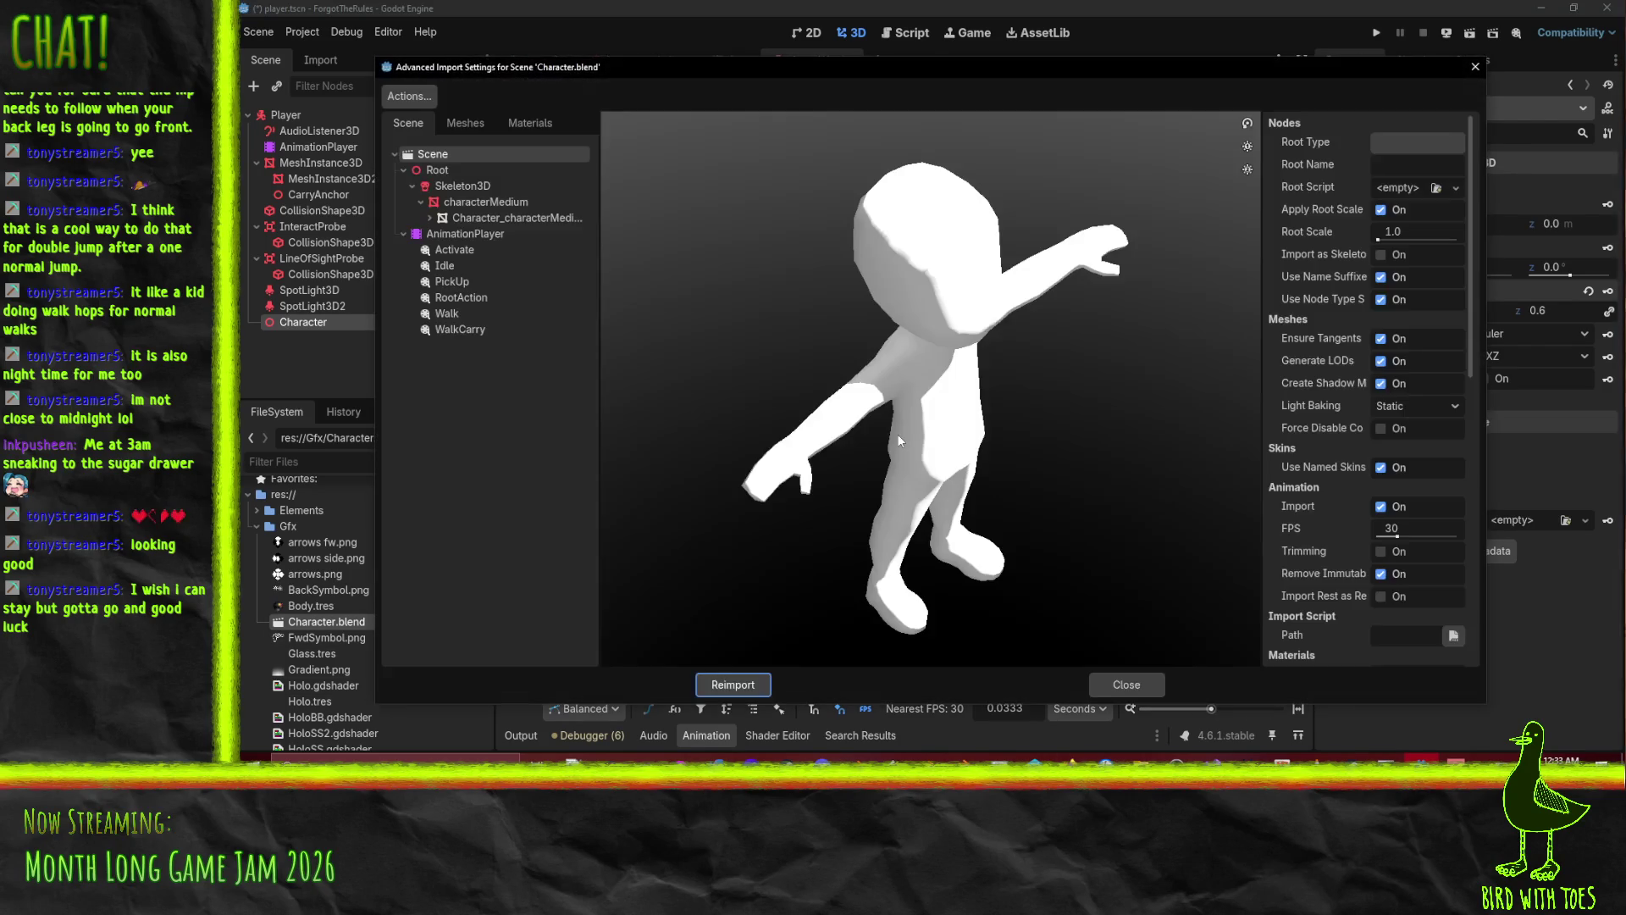
Review Character.blend's node import settings and view its imported materials.
{"action": "left_click", "coordinate": [480, 217]}
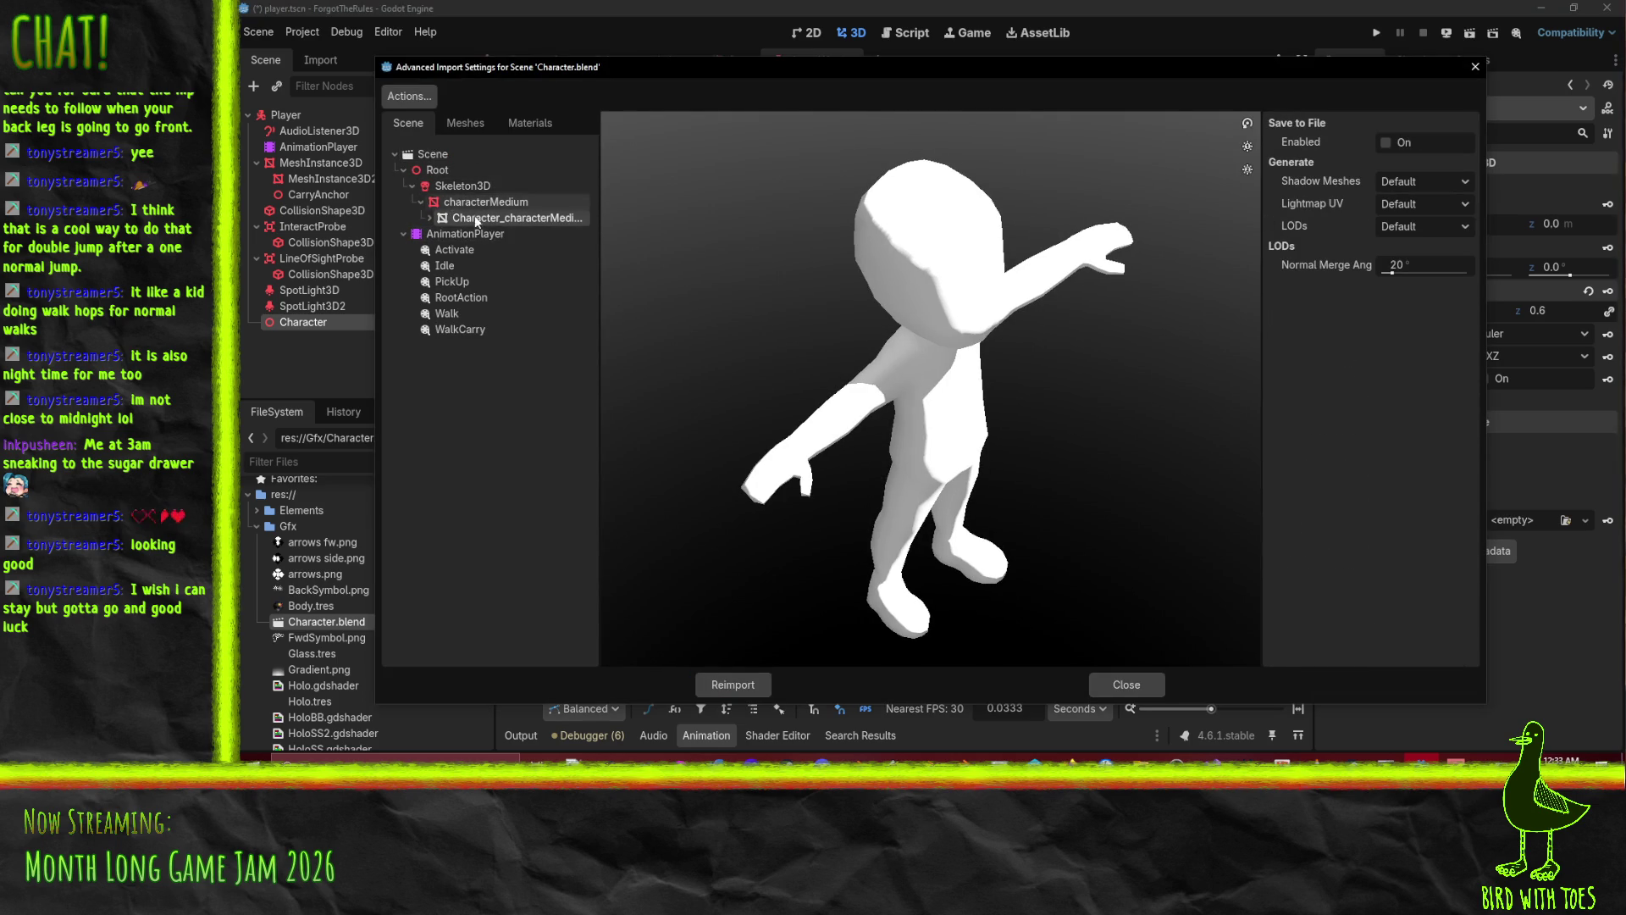
{"action": "left_click", "coordinate": [458, 202]}
{"action": "left_click", "coordinate": [449, 186]}
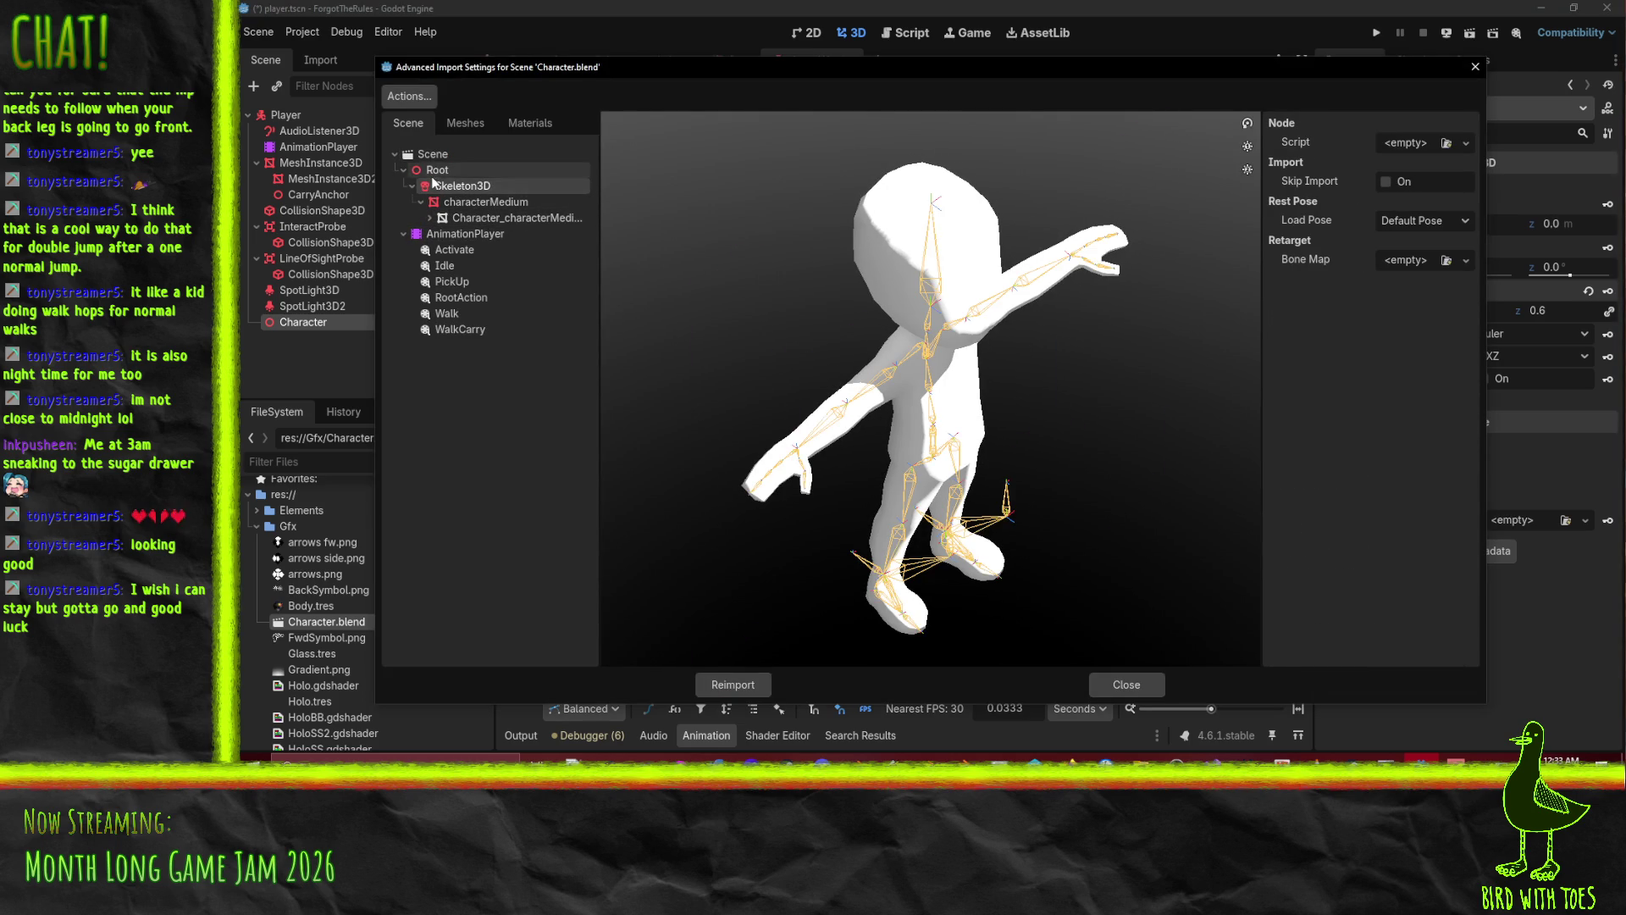
{"action": "left_click", "coordinate": [457, 204]}
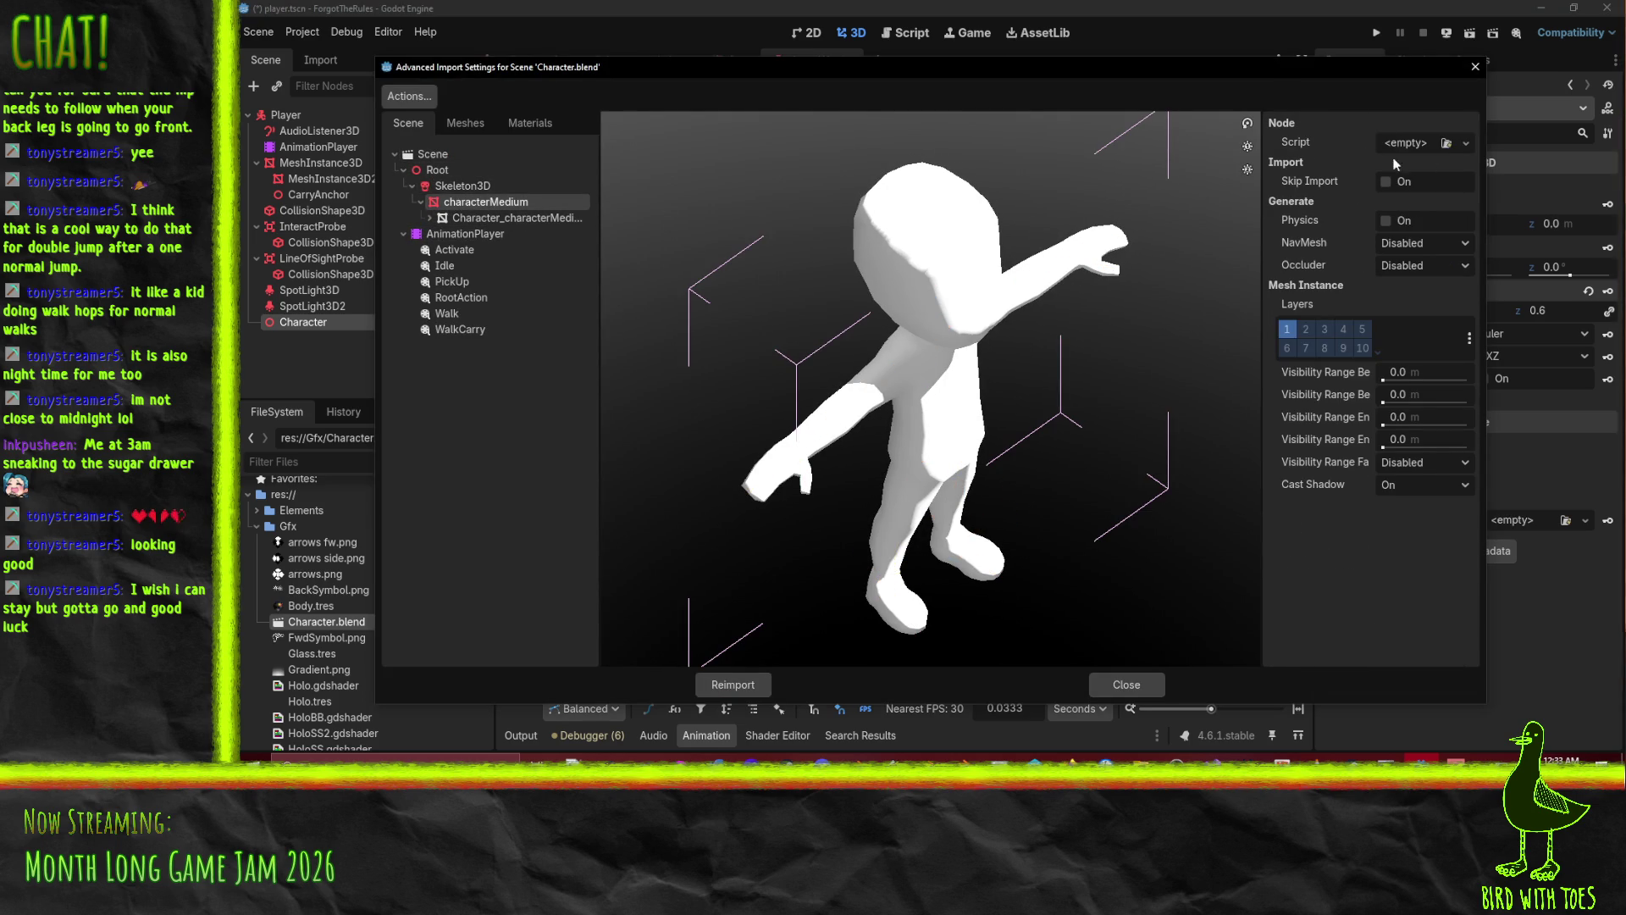
{"action": "left_click", "coordinate": [466, 123]}
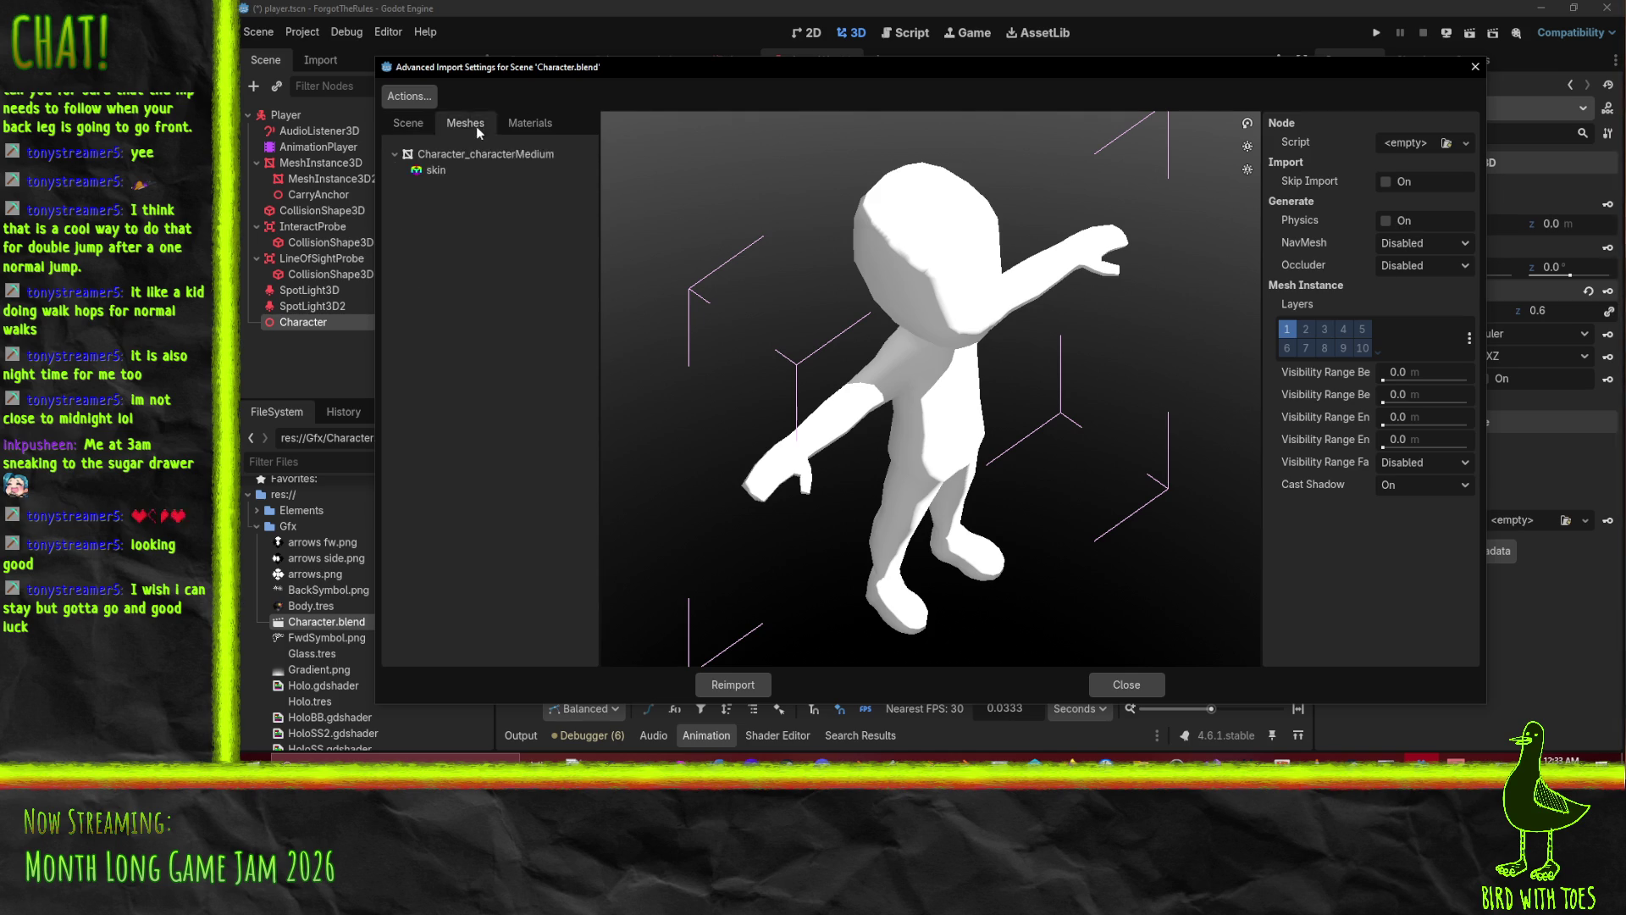
{"action": "left_click", "coordinate": [529, 123]}
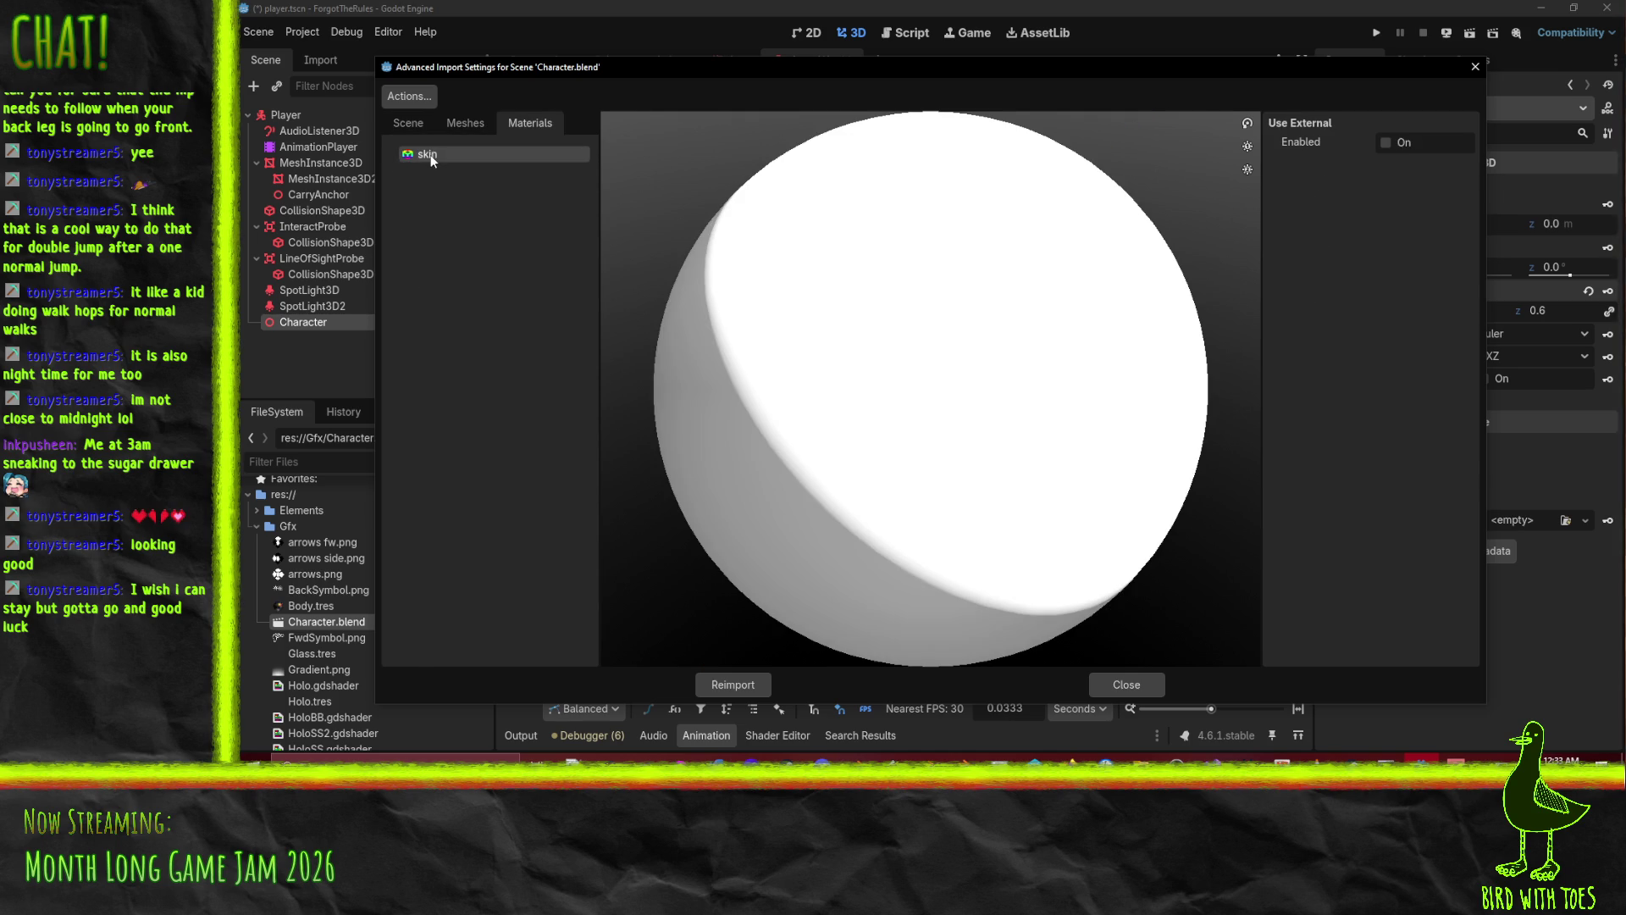
Enable Use External on the skin material and browse the Gfx folder for a file.
{"action": "left_click", "coordinate": [1390, 143]}
{"action": "left_click", "coordinate": [1463, 166]}
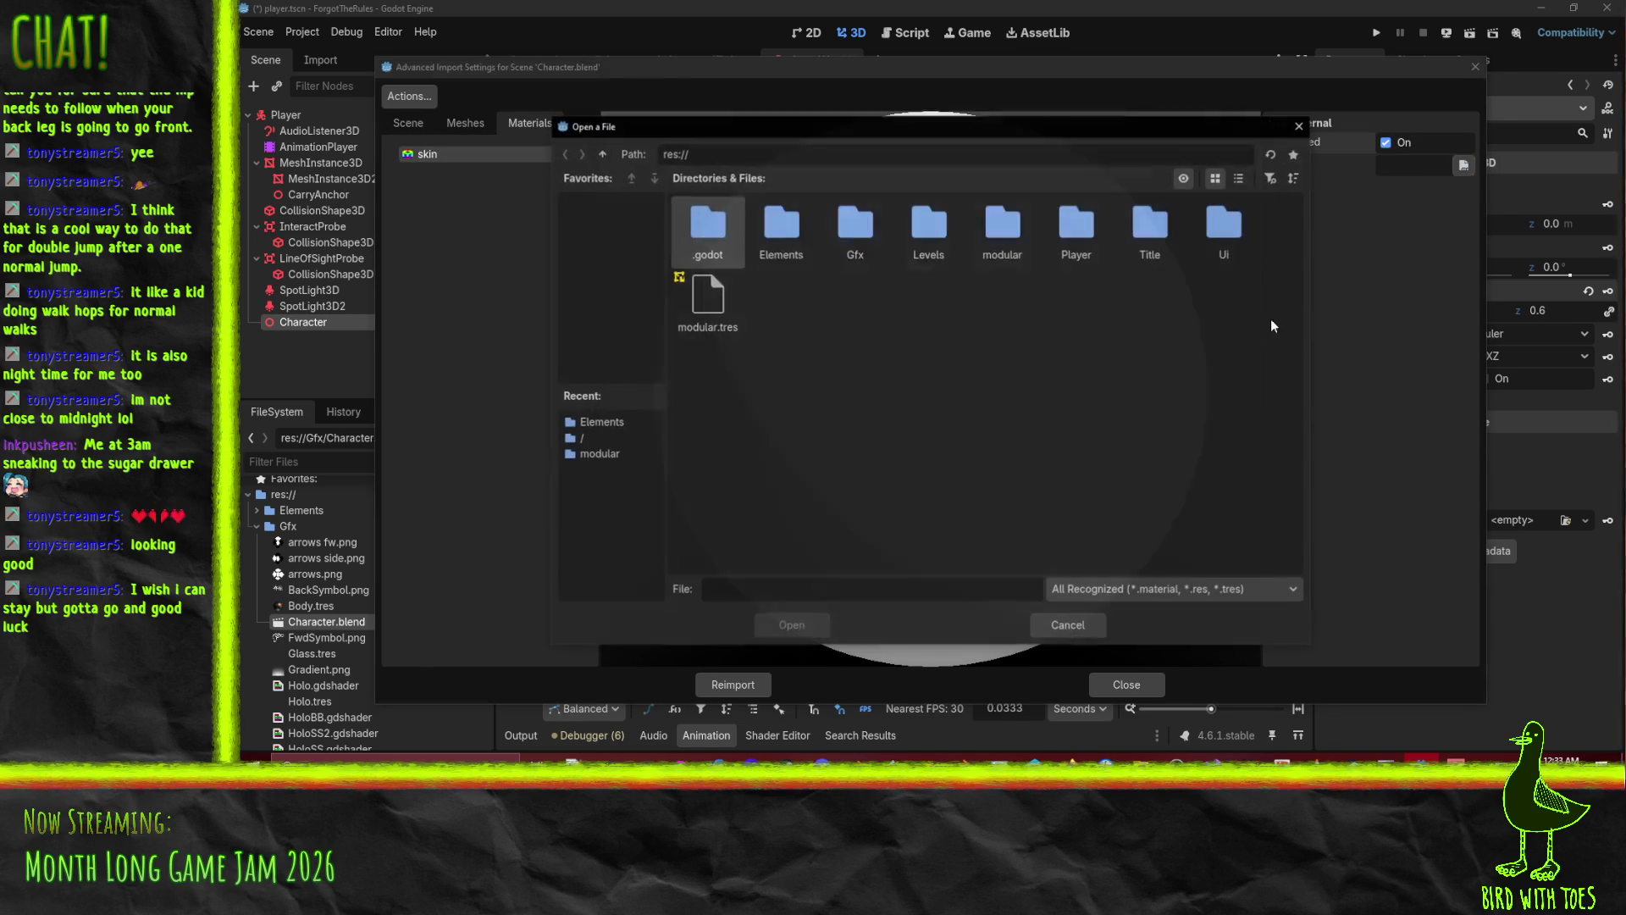
{"action": "double_click", "coordinate": [881, 233]}
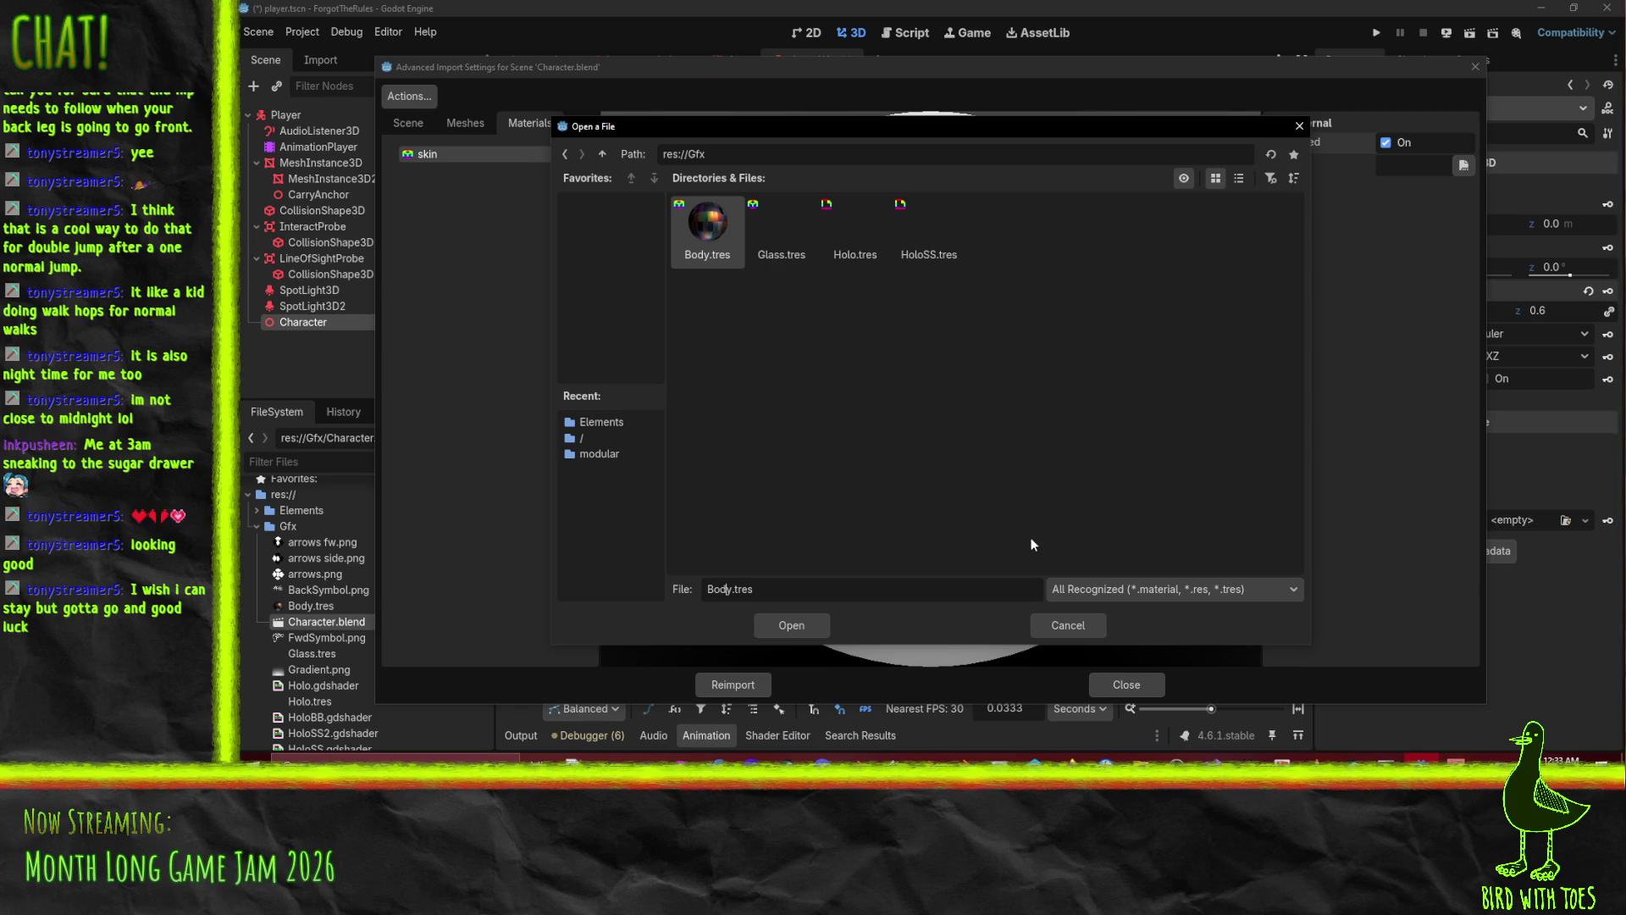
{"action": "key", "text": "ctrl+shift+Left"}
{"action": "type", "text": "Character"}
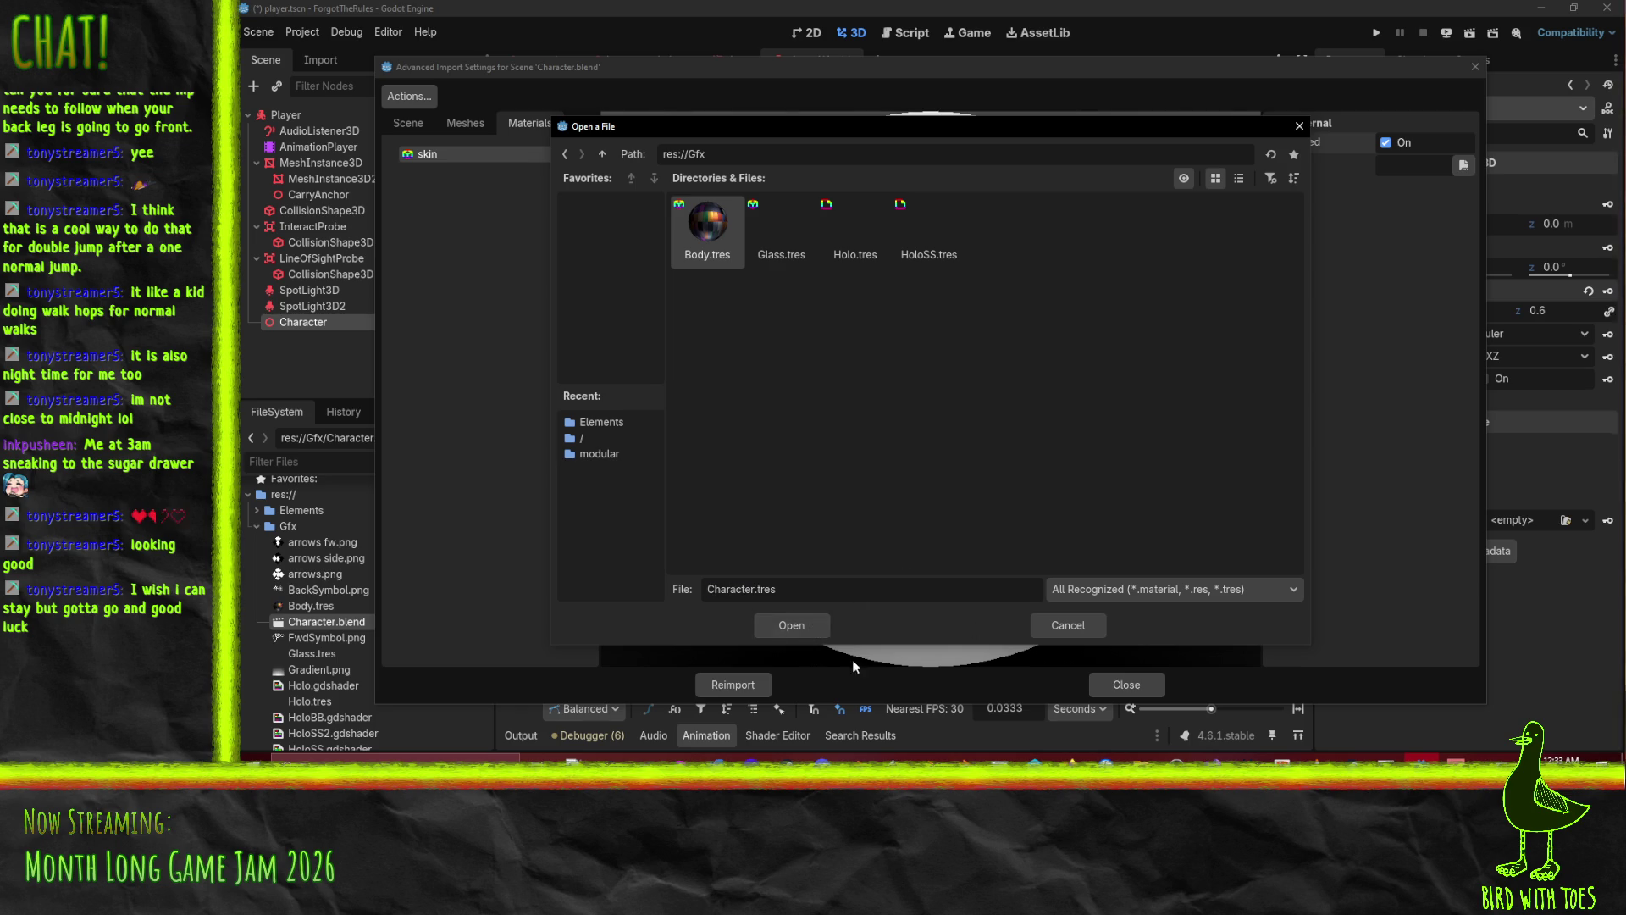
{"action": "left_click", "coordinate": [810, 587]}
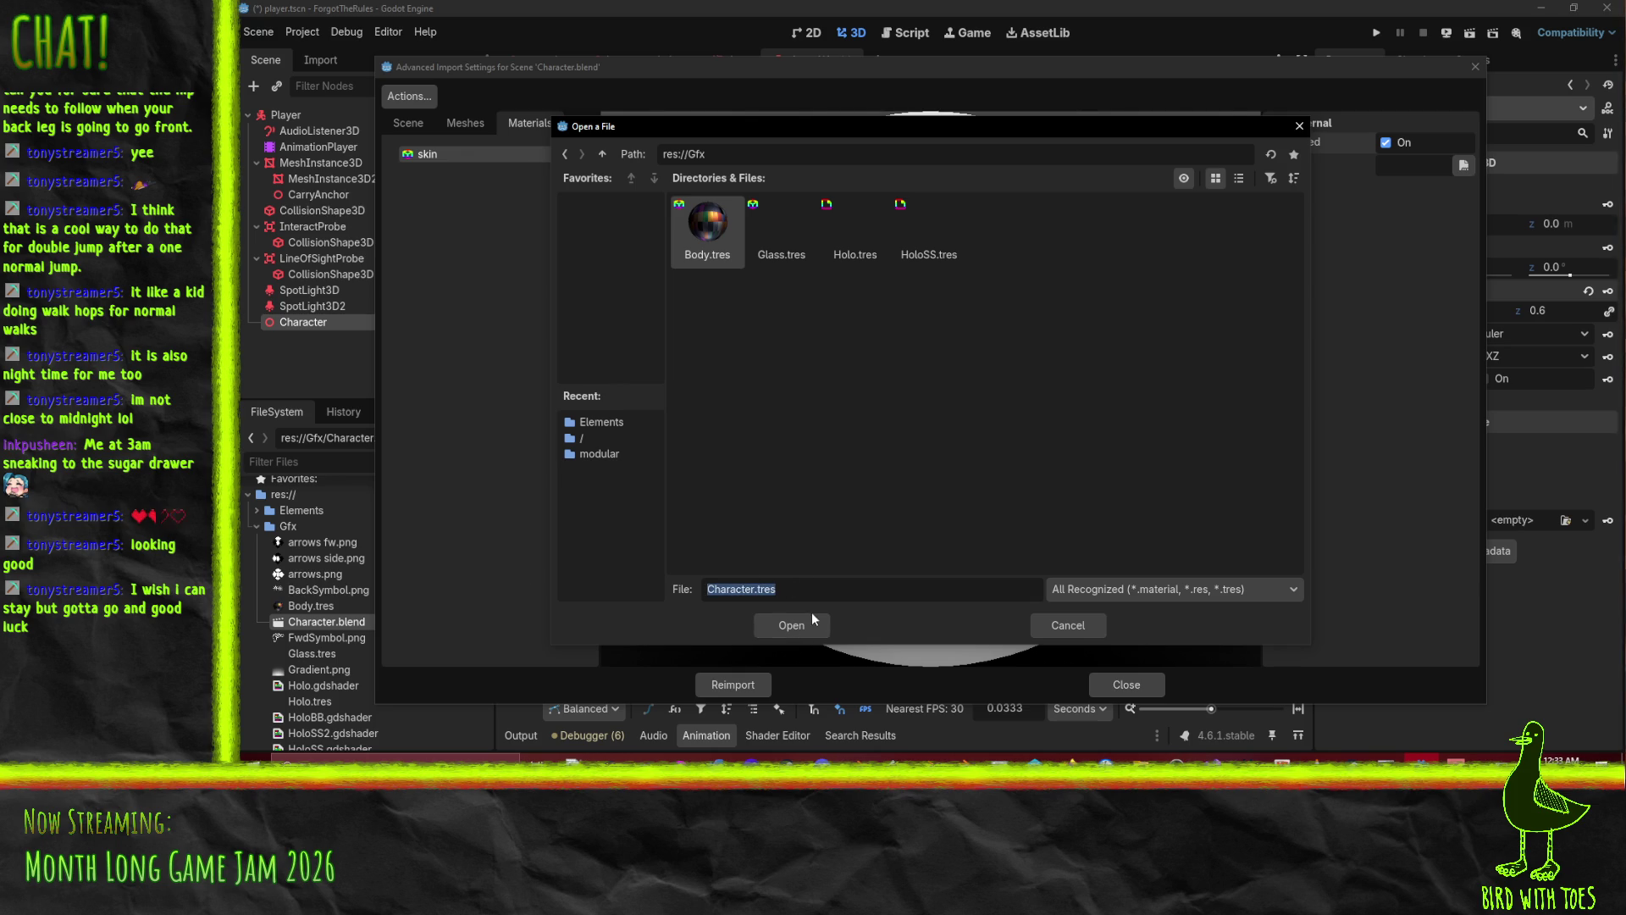
{"action": "left_click", "coordinate": [1064, 627]}
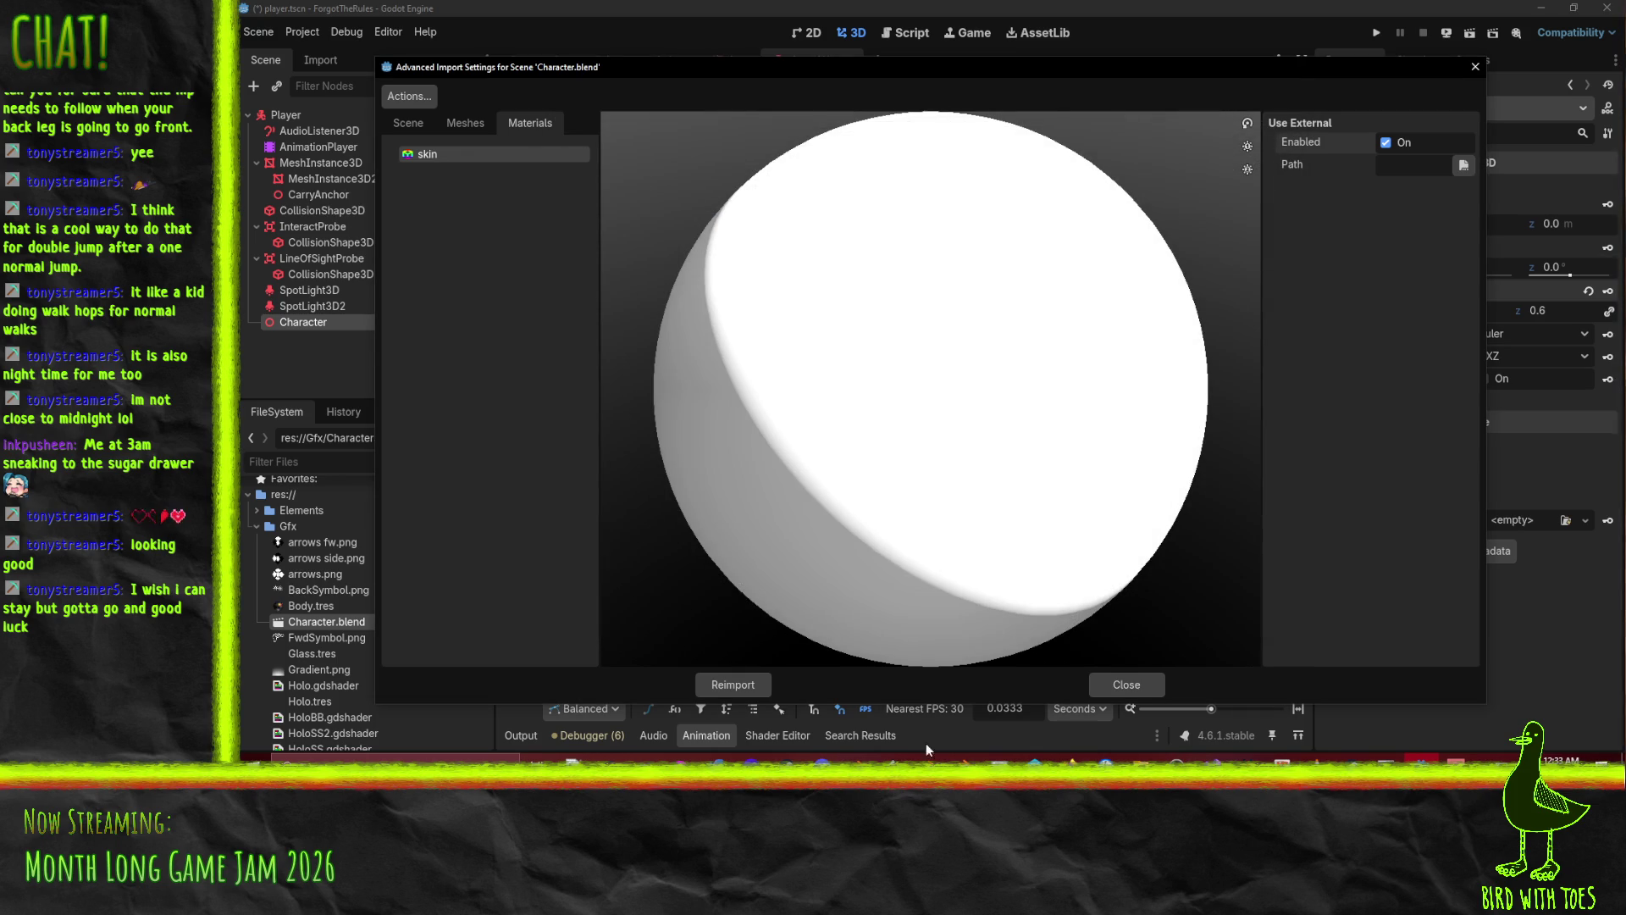
{"action": "left_click", "coordinate": [1026, 754]}
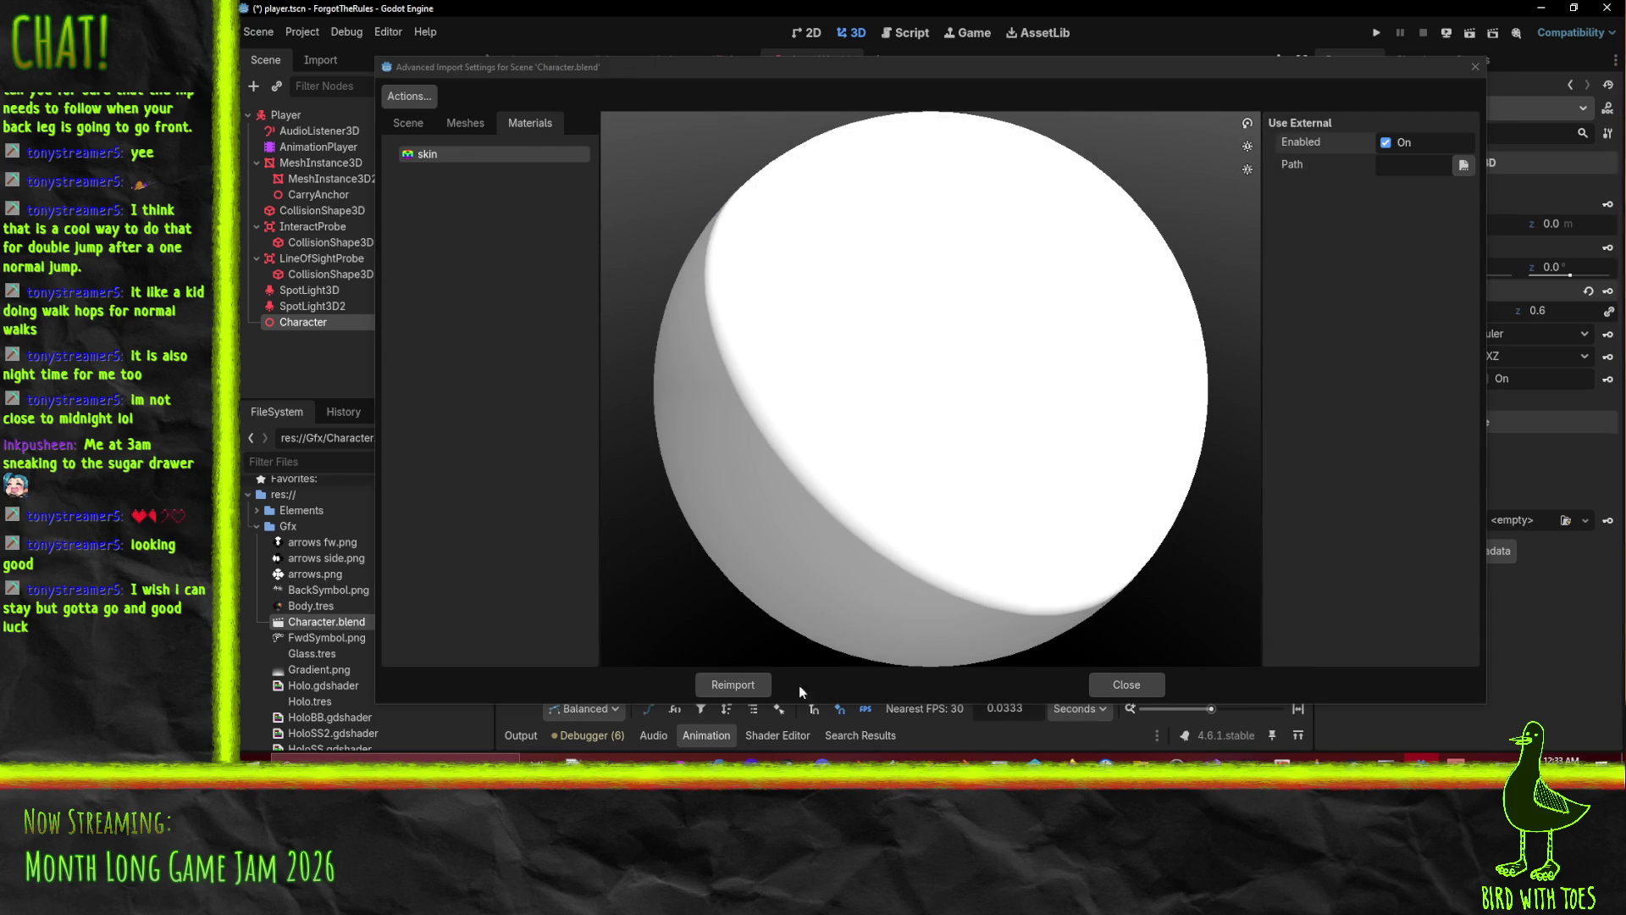
Set the external path to res://Gfx/Character.tres and reimport Character.blend.
{"action": "left_click", "coordinate": [1413, 201]}
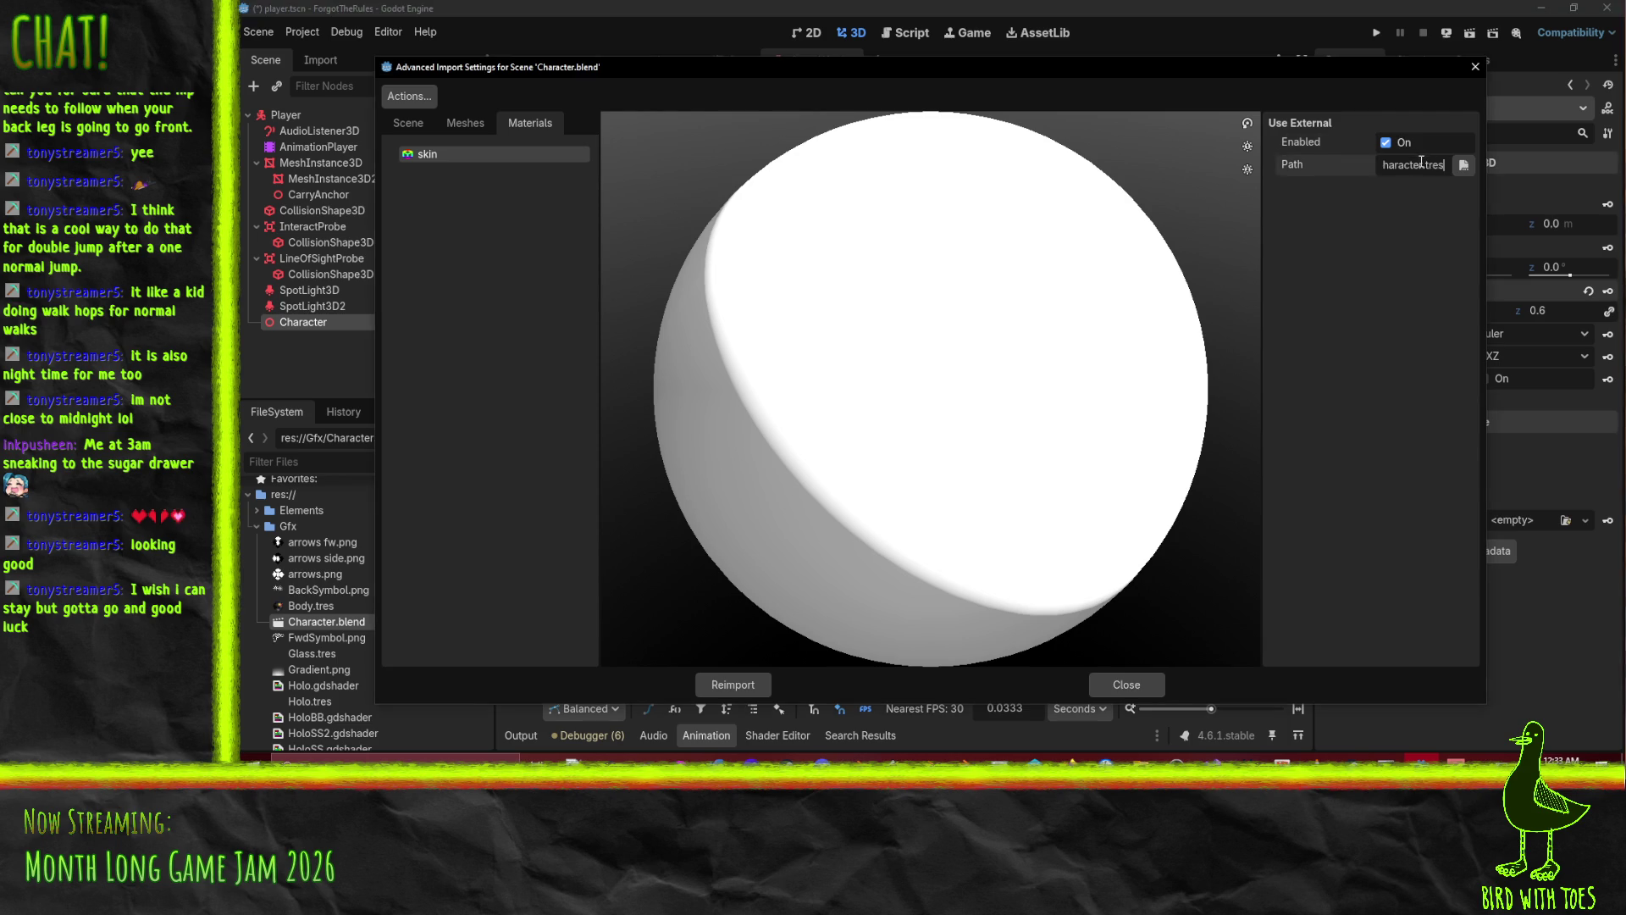
{"action": "type", "text": "res://G"}
{"action": "type", "text": "fx/"}
{"action": "type", "text": "Character.tres"}
{"action": "left_click", "coordinate": [735, 685]}
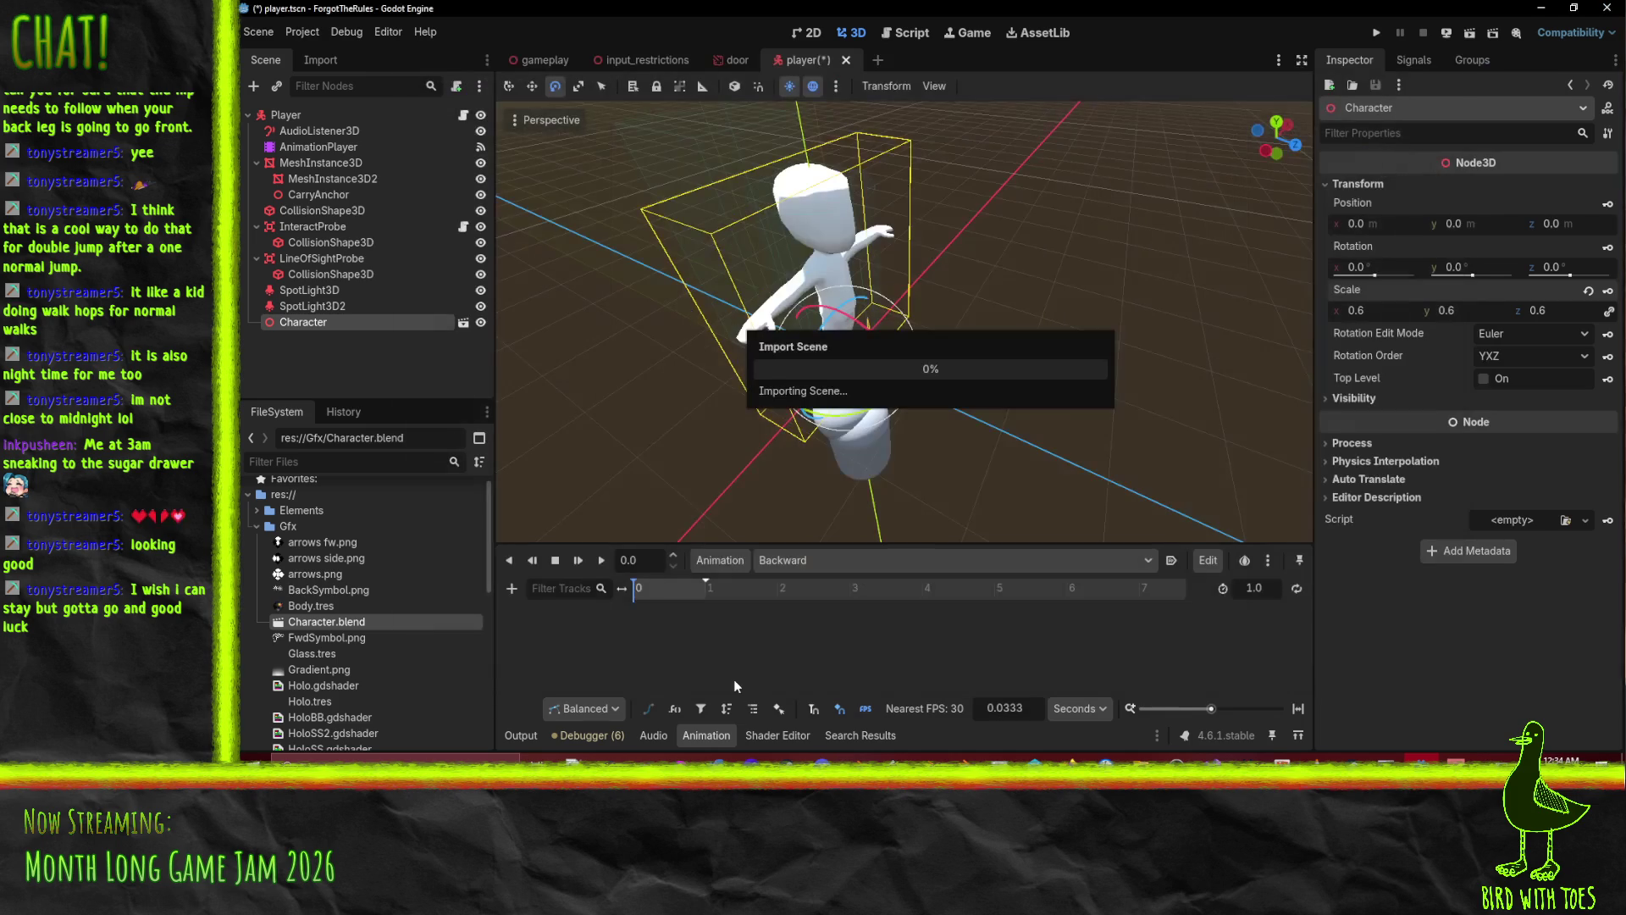
Create a new StandardMaterial3D resource in the Gfx folder saved as Character.tres.
{"action": "right_click", "coordinate": [293, 530]}
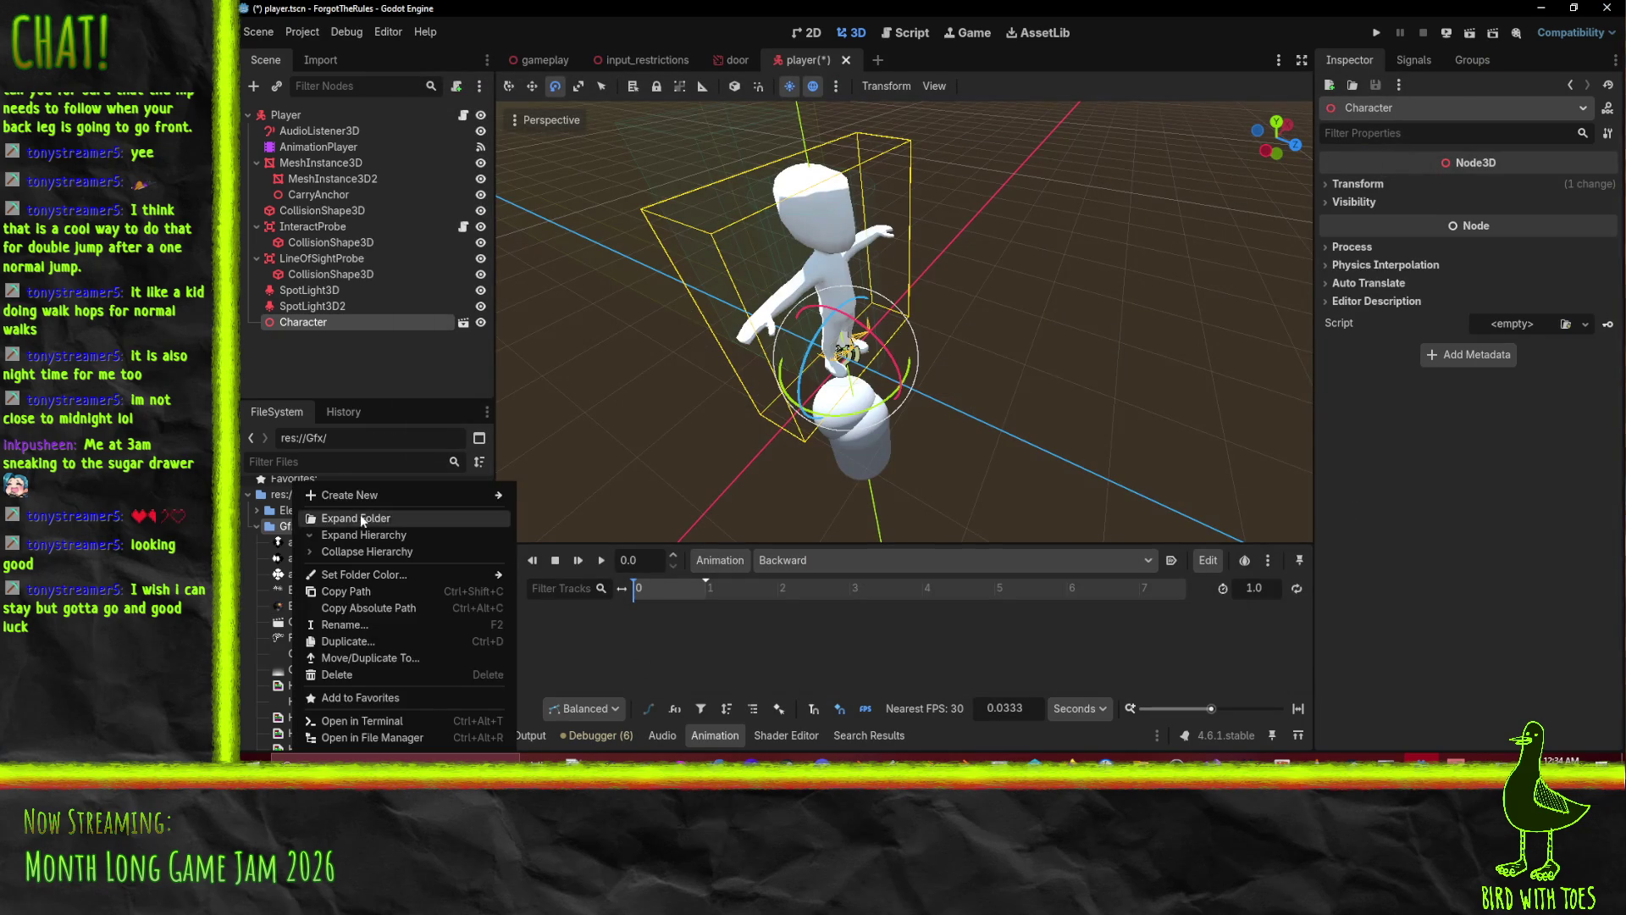
{"action": "mouse_move", "coordinate": [356, 489]}
{"action": "left_click", "coordinate": [563, 547]}
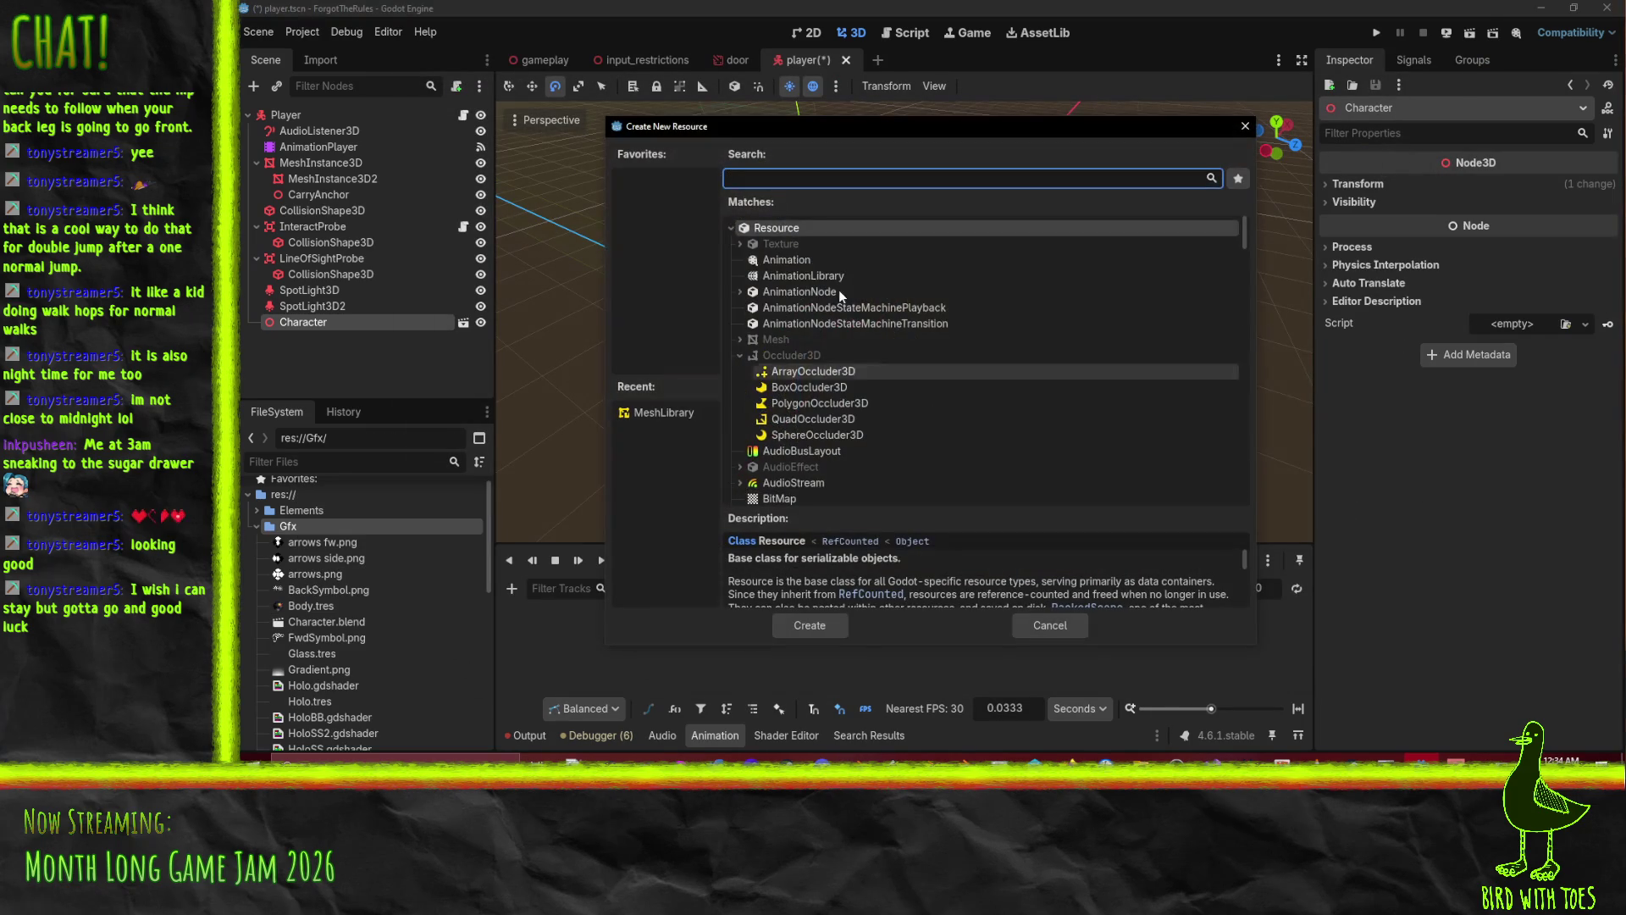
{"action": "type", "text": "mater"}
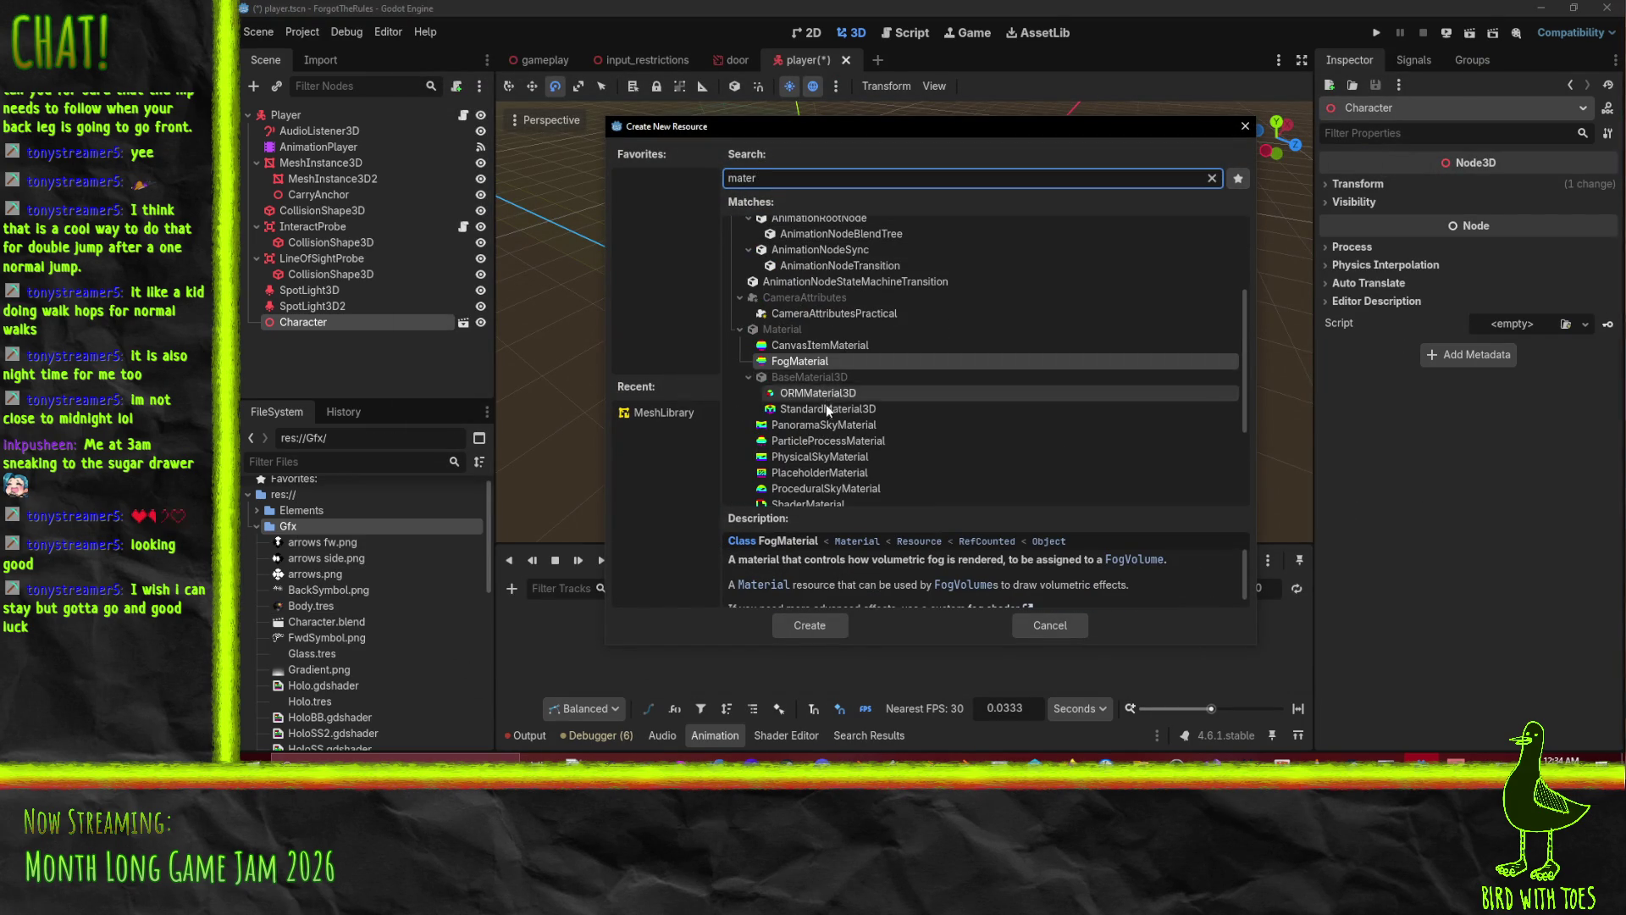
{"action": "left_click", "coordinate": [826, 409]}
{"action": "left_click", "coordinate": [803, 634]}
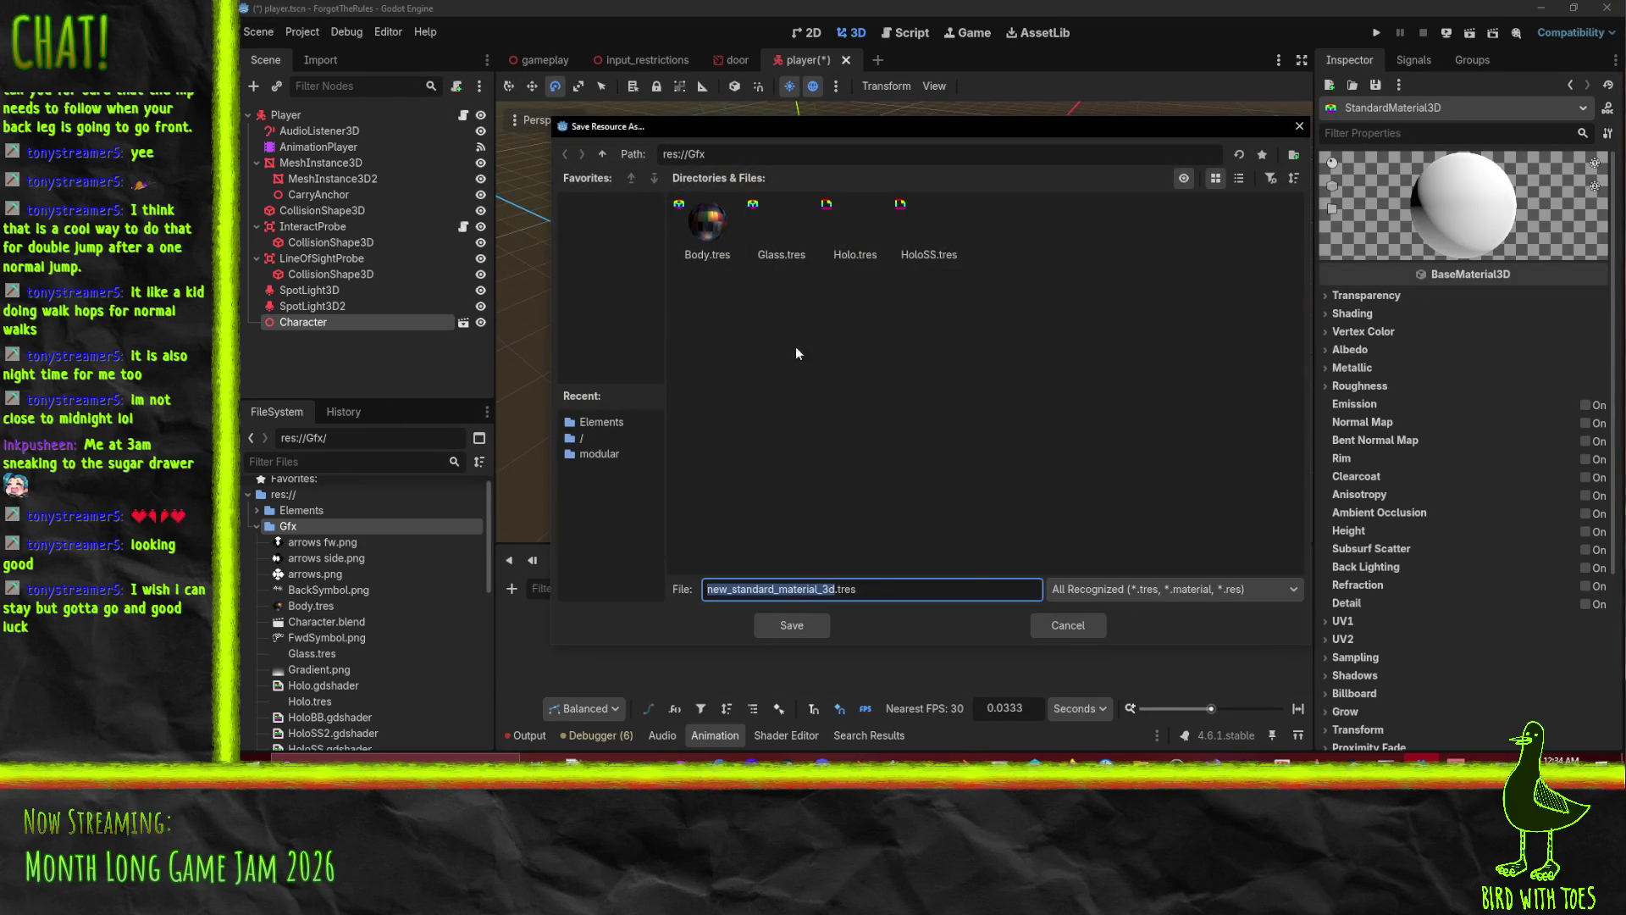
{"action": "type", "text": "Ch"}
{"action": "type", "text": "aracter"}
{"action": "key", "text": "Return"}
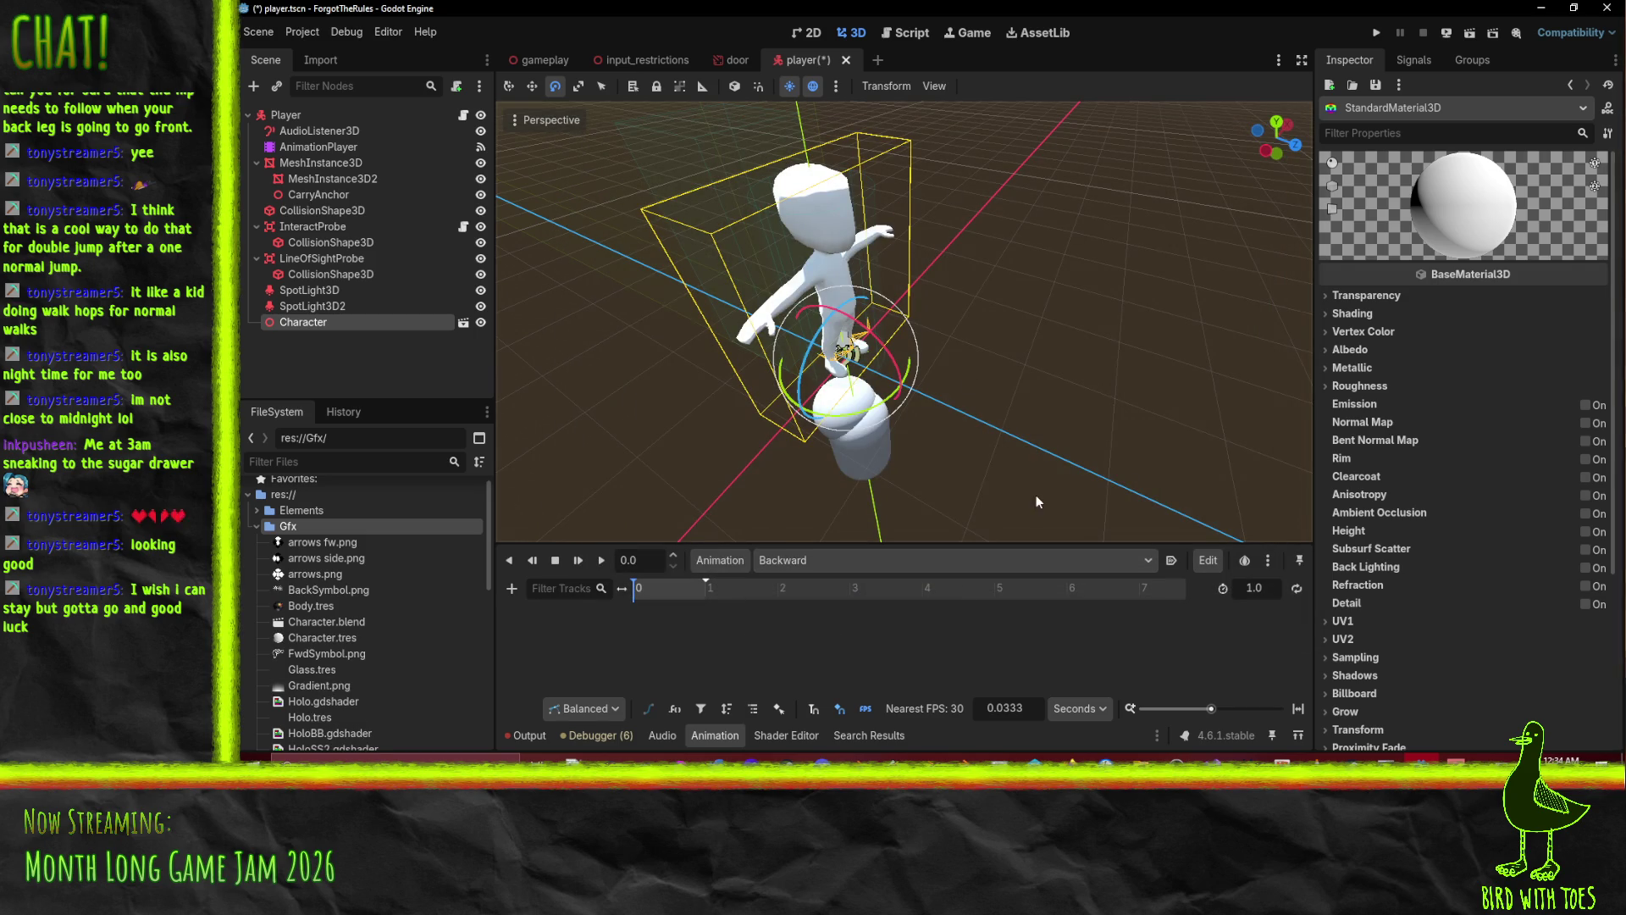
Set Character.tres's albedo texture to skaterFemaleA.png using Quick Load.
{"action": "scroll", "coordinate": [395, 667], "scroll_direction": "down", "scroll_amount": 5}
{"action": "scroll", "coordinate": [366, 637], "scroll_direction": "up", "scroll_amount": 3}
{"action": "left_click", "coordinate": [319, 525]}
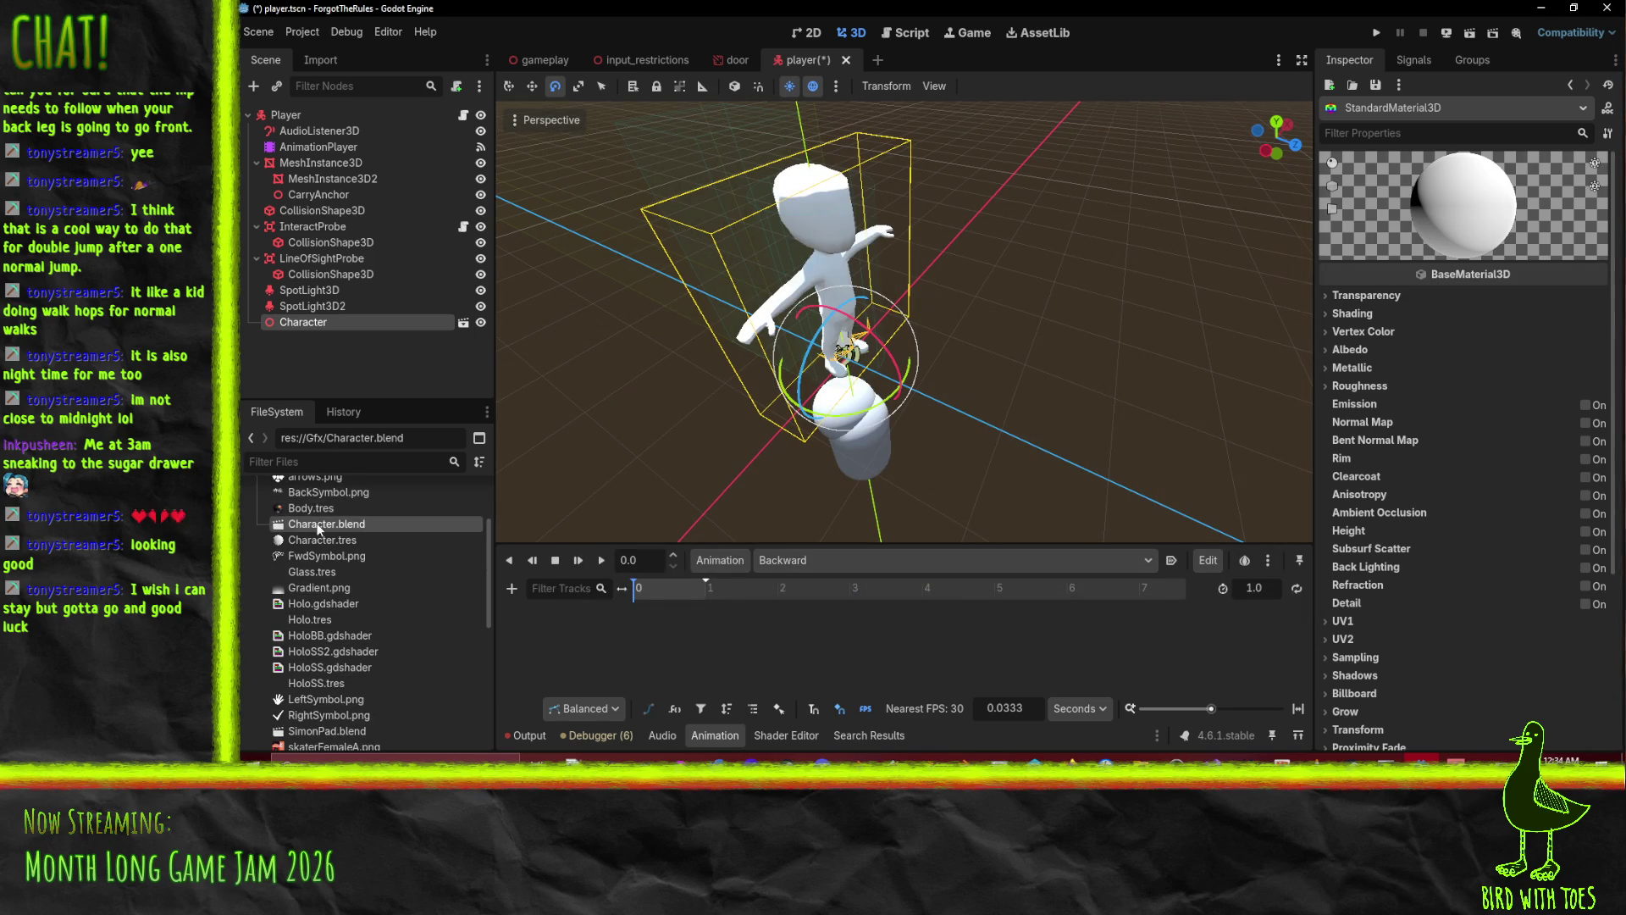
{"action": "left_click", "coordinate": [320, 540]}
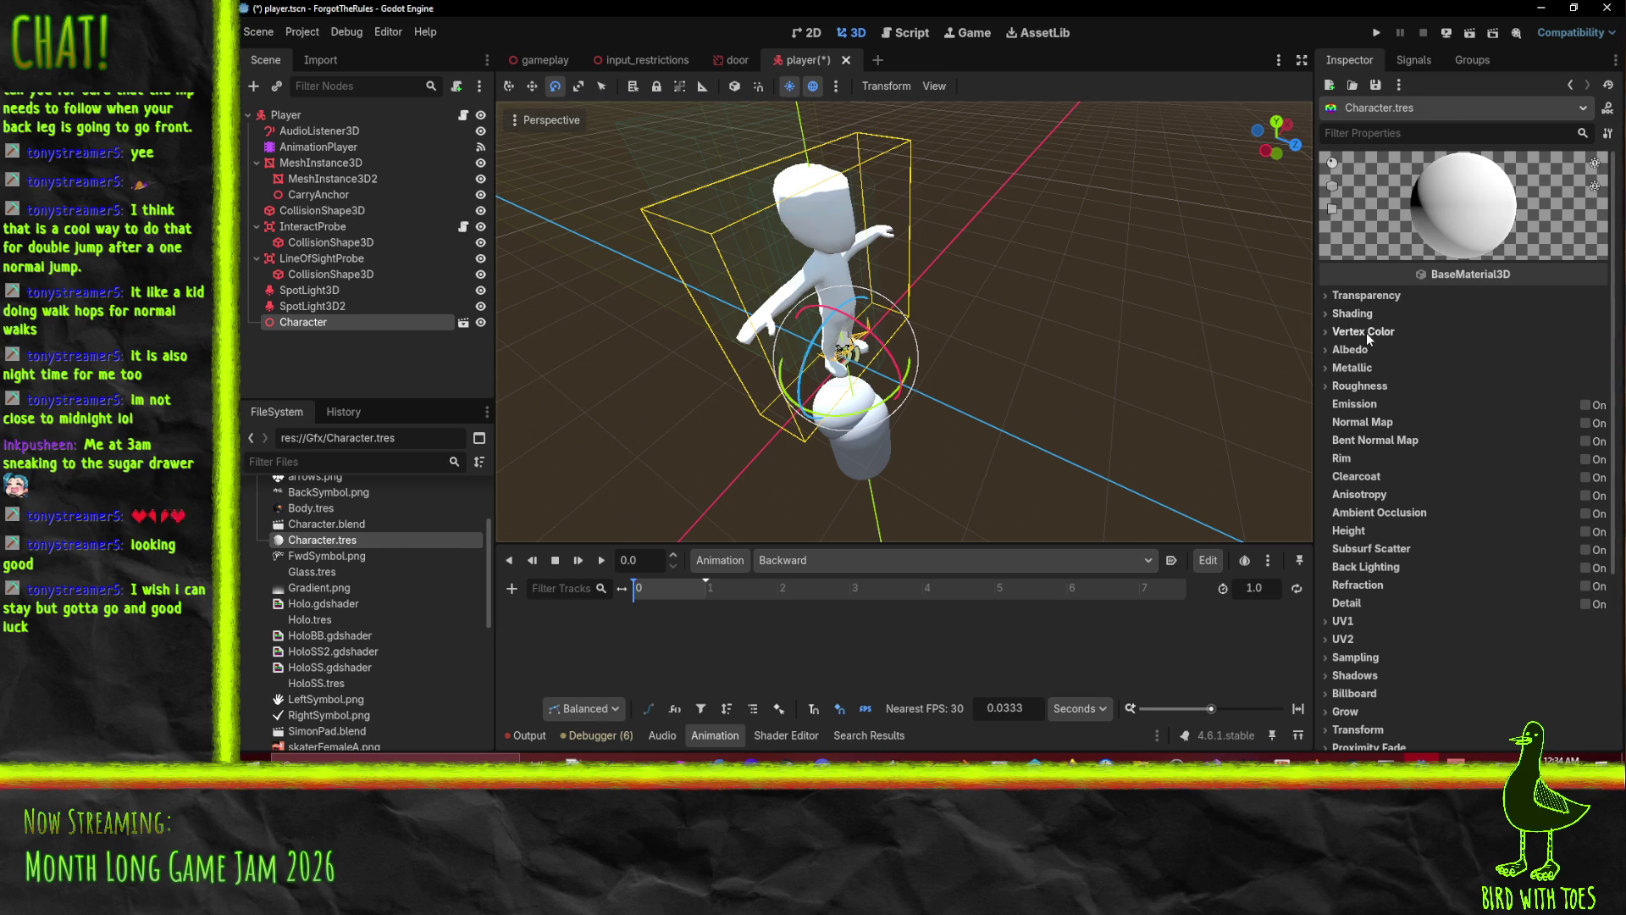
{"action": "left_click", "coordinate": [1353, 349]}
{"action": "left_click", "coordinate": [1546, 369]}
{"action": "left_click", "coordinate": [1534, 391]}
{"action": "left_click", "coordinate": [1533, 391]}
{"action": "left_click", "coordinate": [1446, 721]}
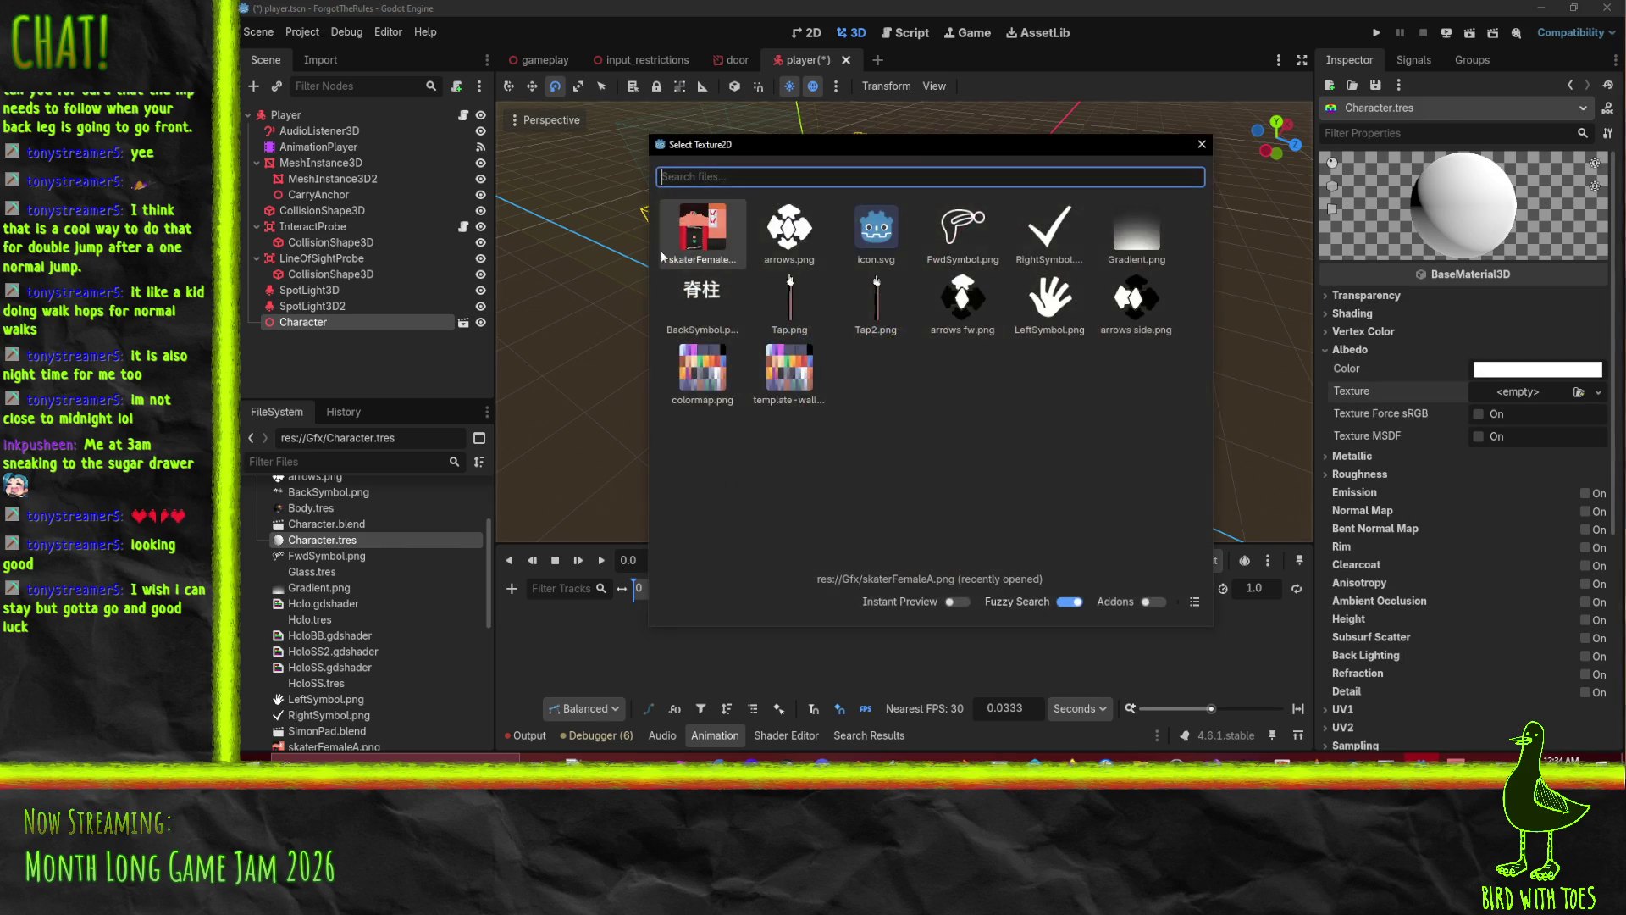
{"action": "double_click", "coordinate": [693, 261]}
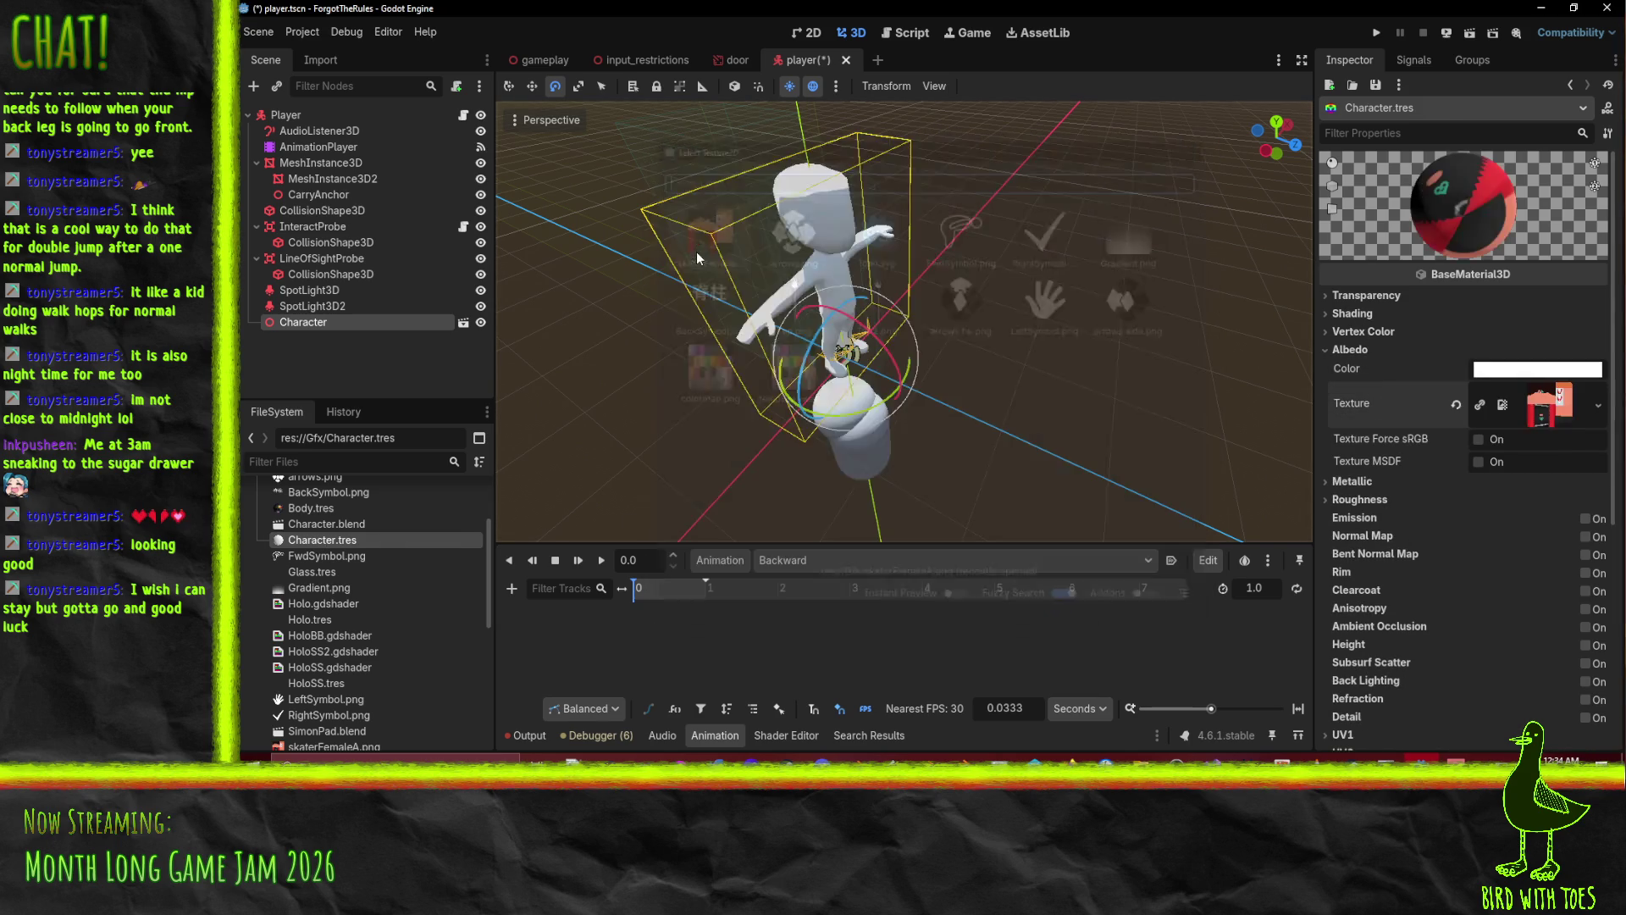
Select the Character node and save the player scene with Ctrl+S.
{"action": "left_click", "coordinate": [856, 244]}
{"action": "key", "text": "ctrl+s"}
{"action": "left_click", "coordinate": [341, 525]}
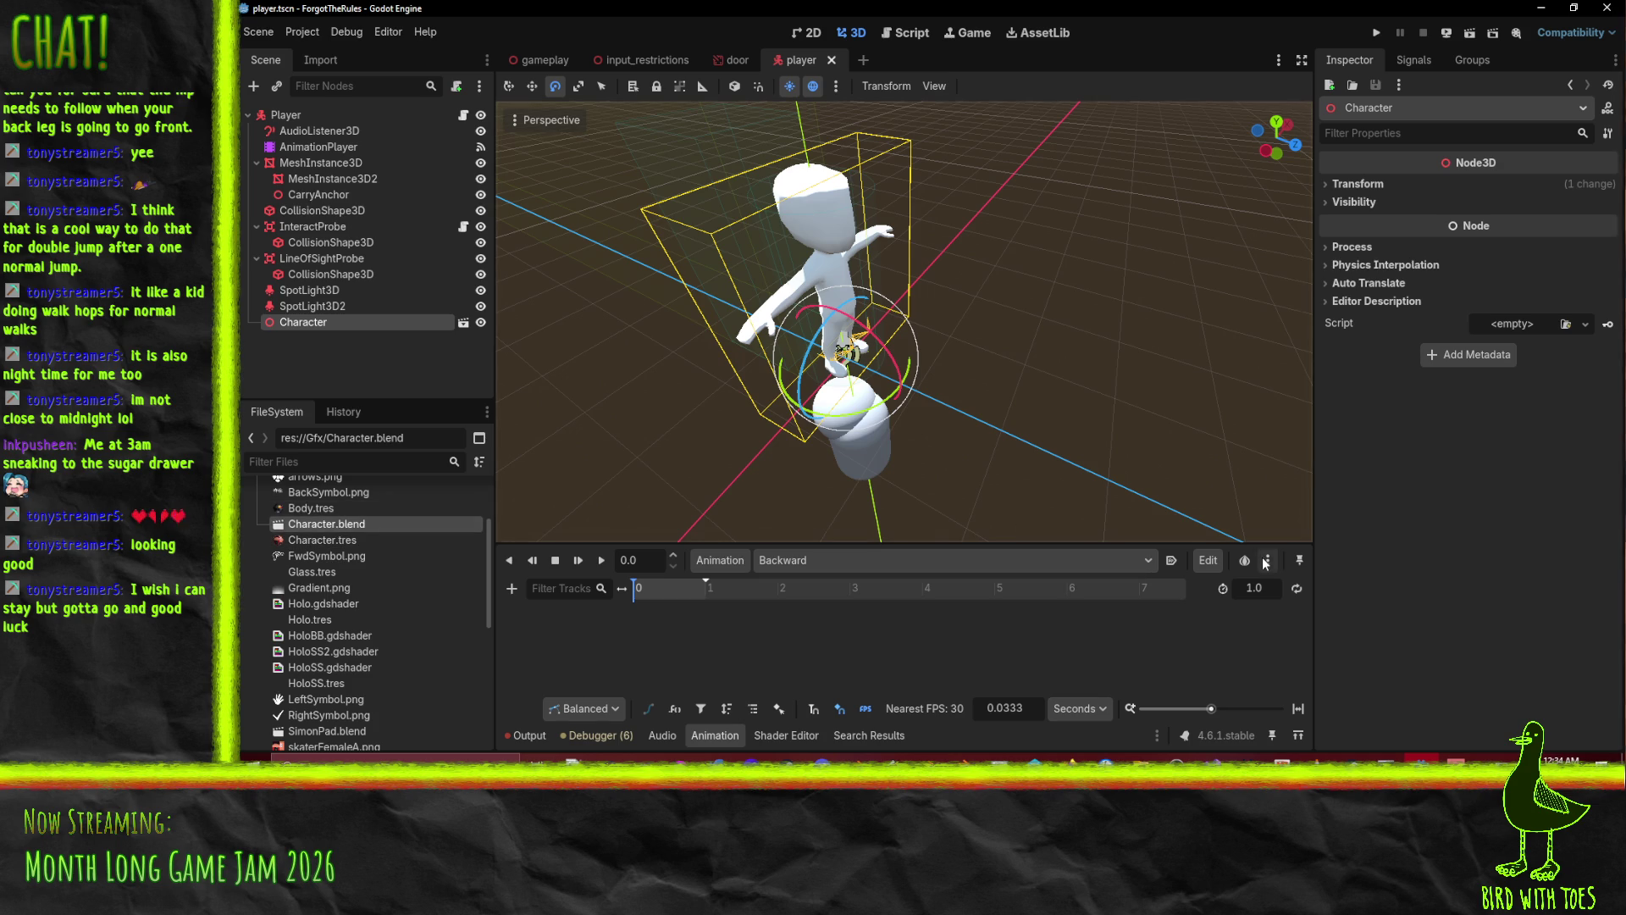
Reopen Character.blend's import settings and link its skin material to Character.tres.
{"action": "double_click", "coordinate": [326, 525]}
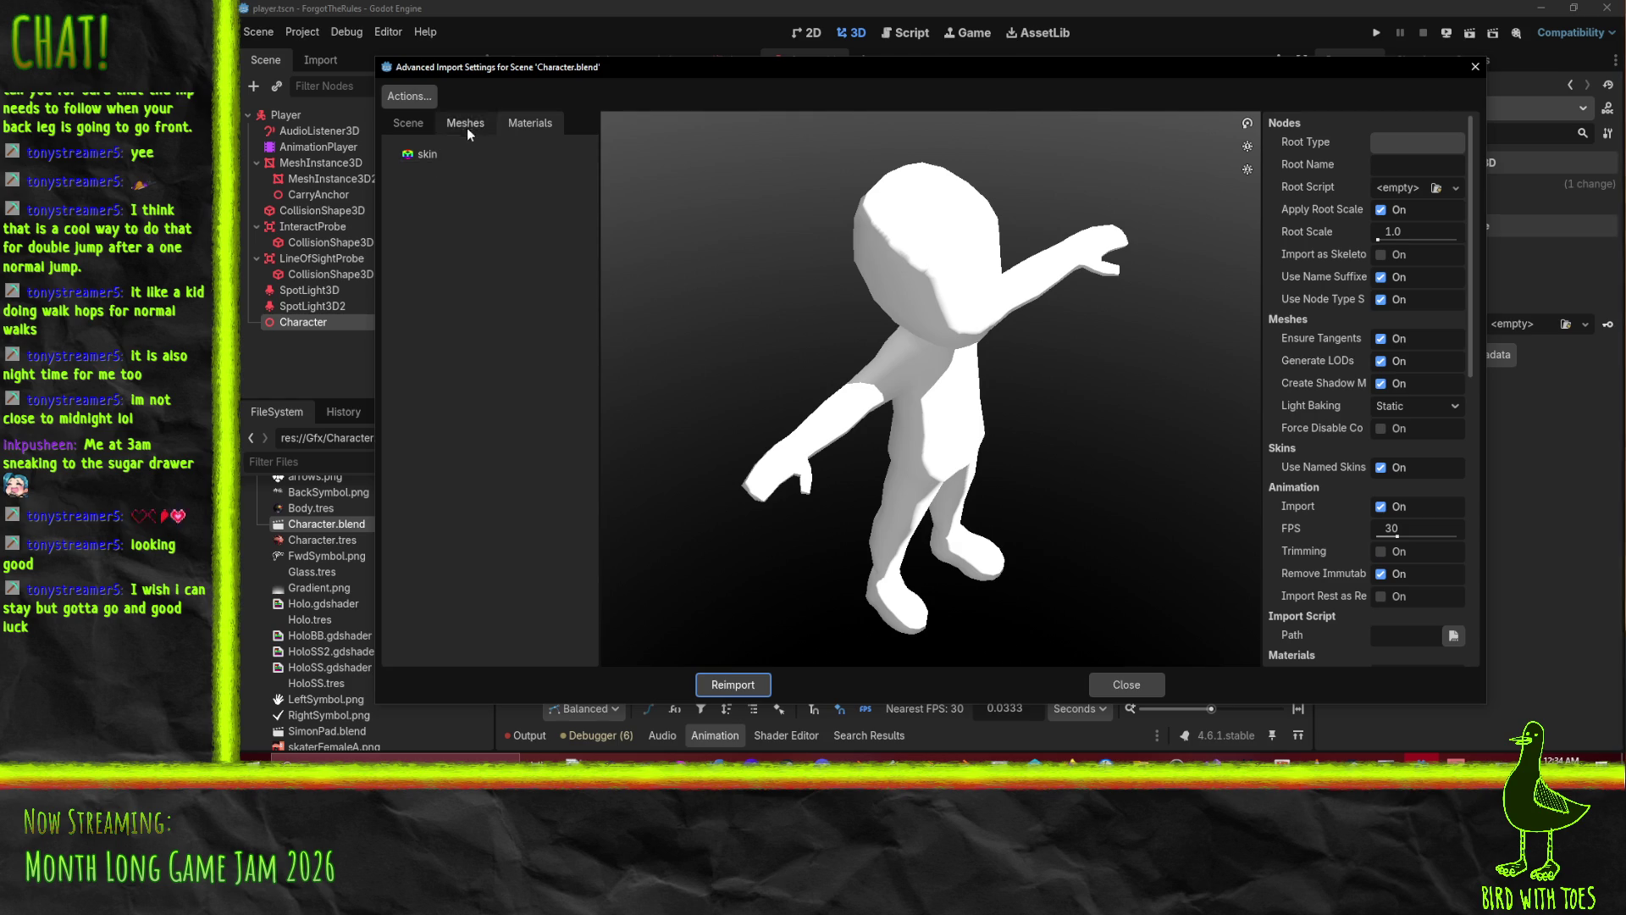
{"action": "left_click", "coordinate": [423, 157]}
{"action": "left_click", "coordinate": [1466, 168]}
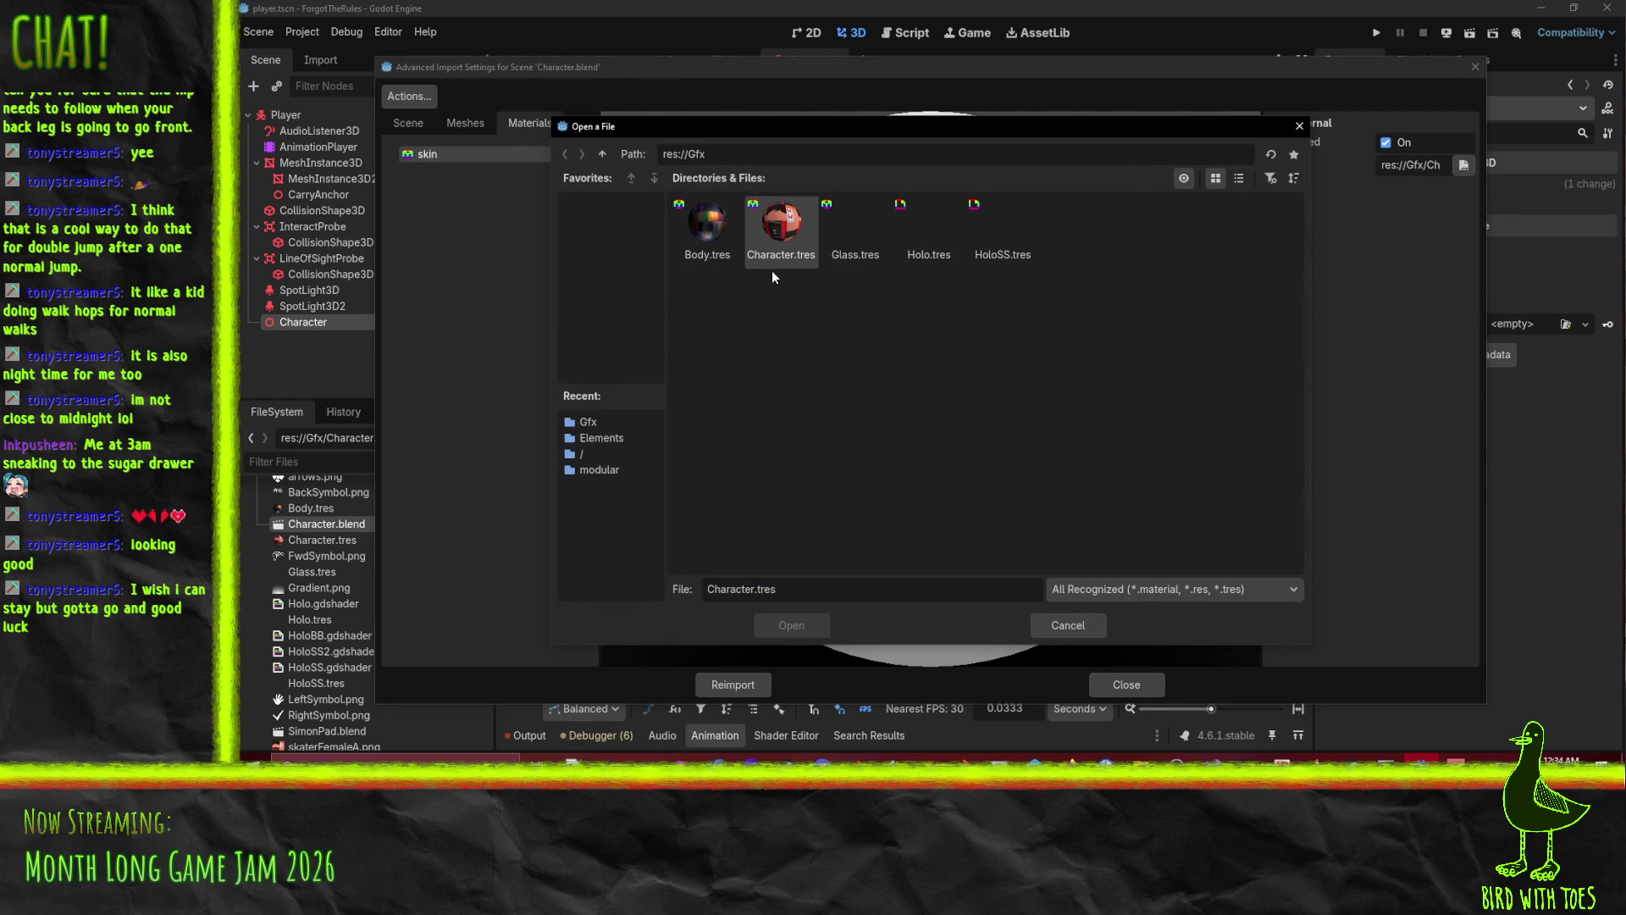
{"action": "double_click", "coordinate": [783, 251]}
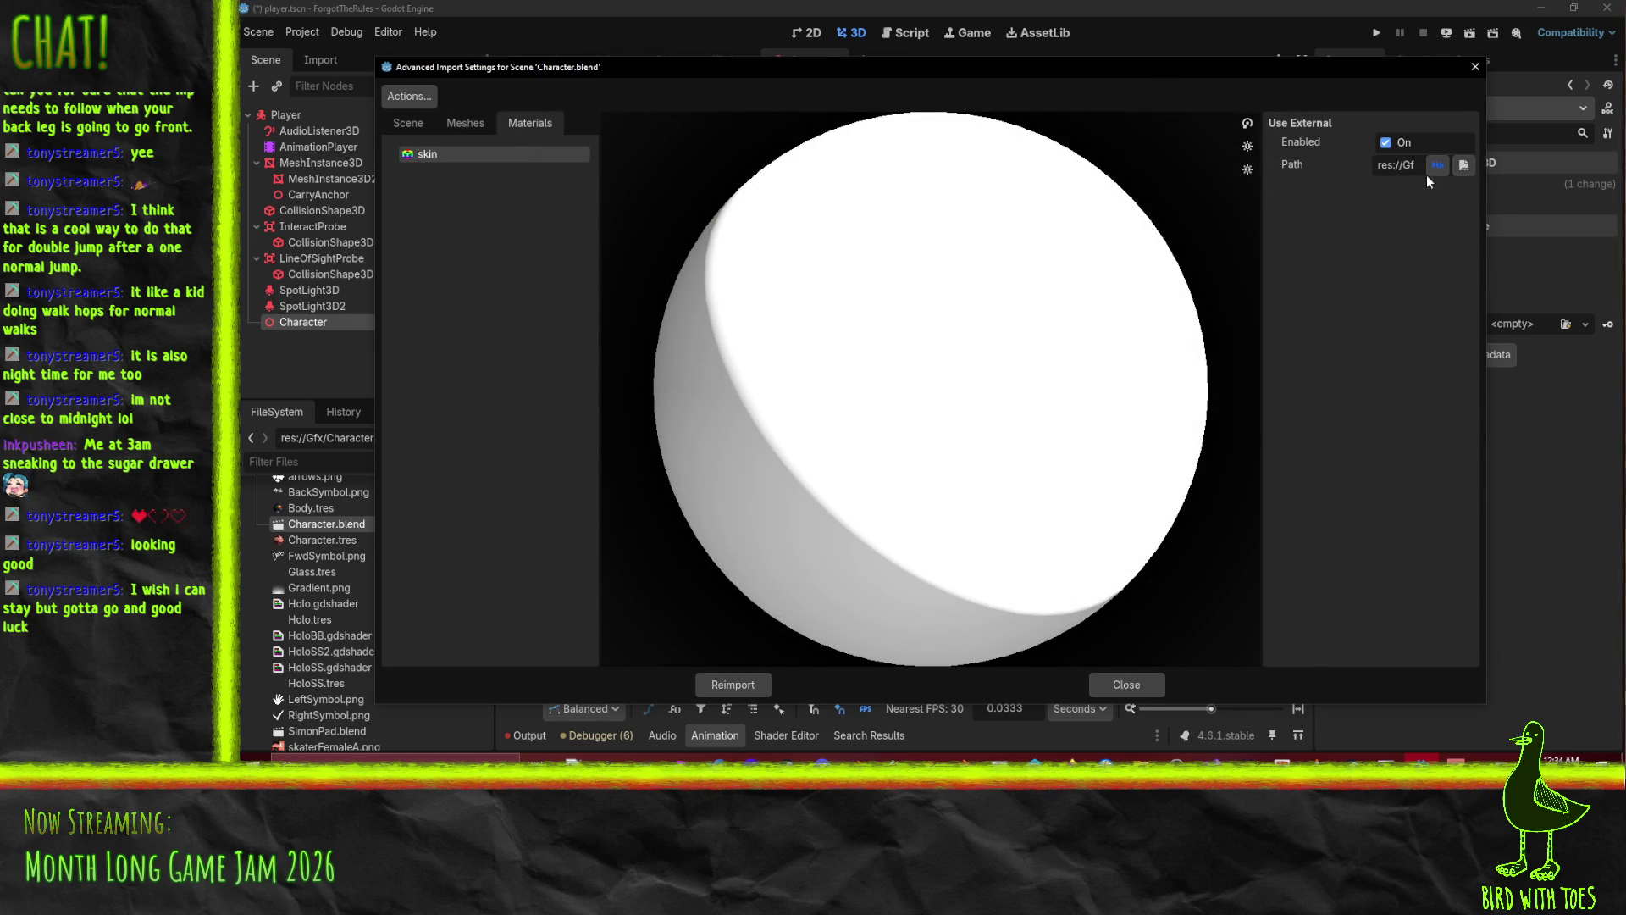
Inspect the Character_characterMedium mesh and skin node, then preview the Activate animation.
{"action": "left_click", "coordinate": [466, 123]}
{"action": "left_click", "coordinate": [474, 154]}
{"action": "left_click", "coordinate": [444, 170]}
{"action": "left_click", "coordinate": [472, 156]}
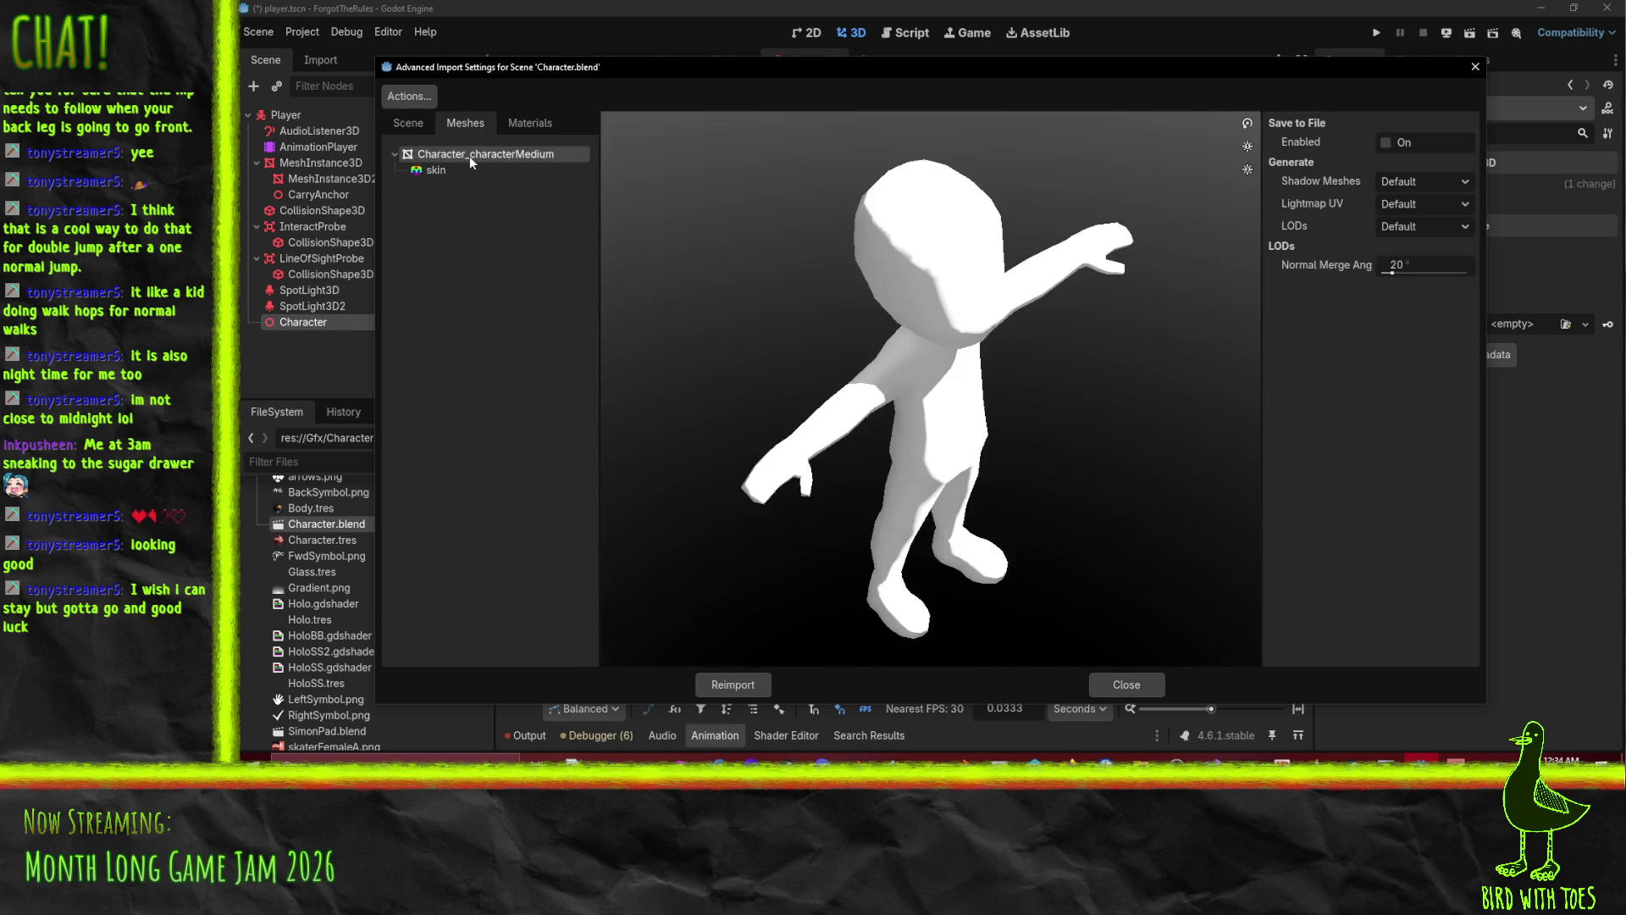
{"action": "left_click", "coordinate": [409, 123]}
{"action": "left_click", "coordinate": [466, 235]}
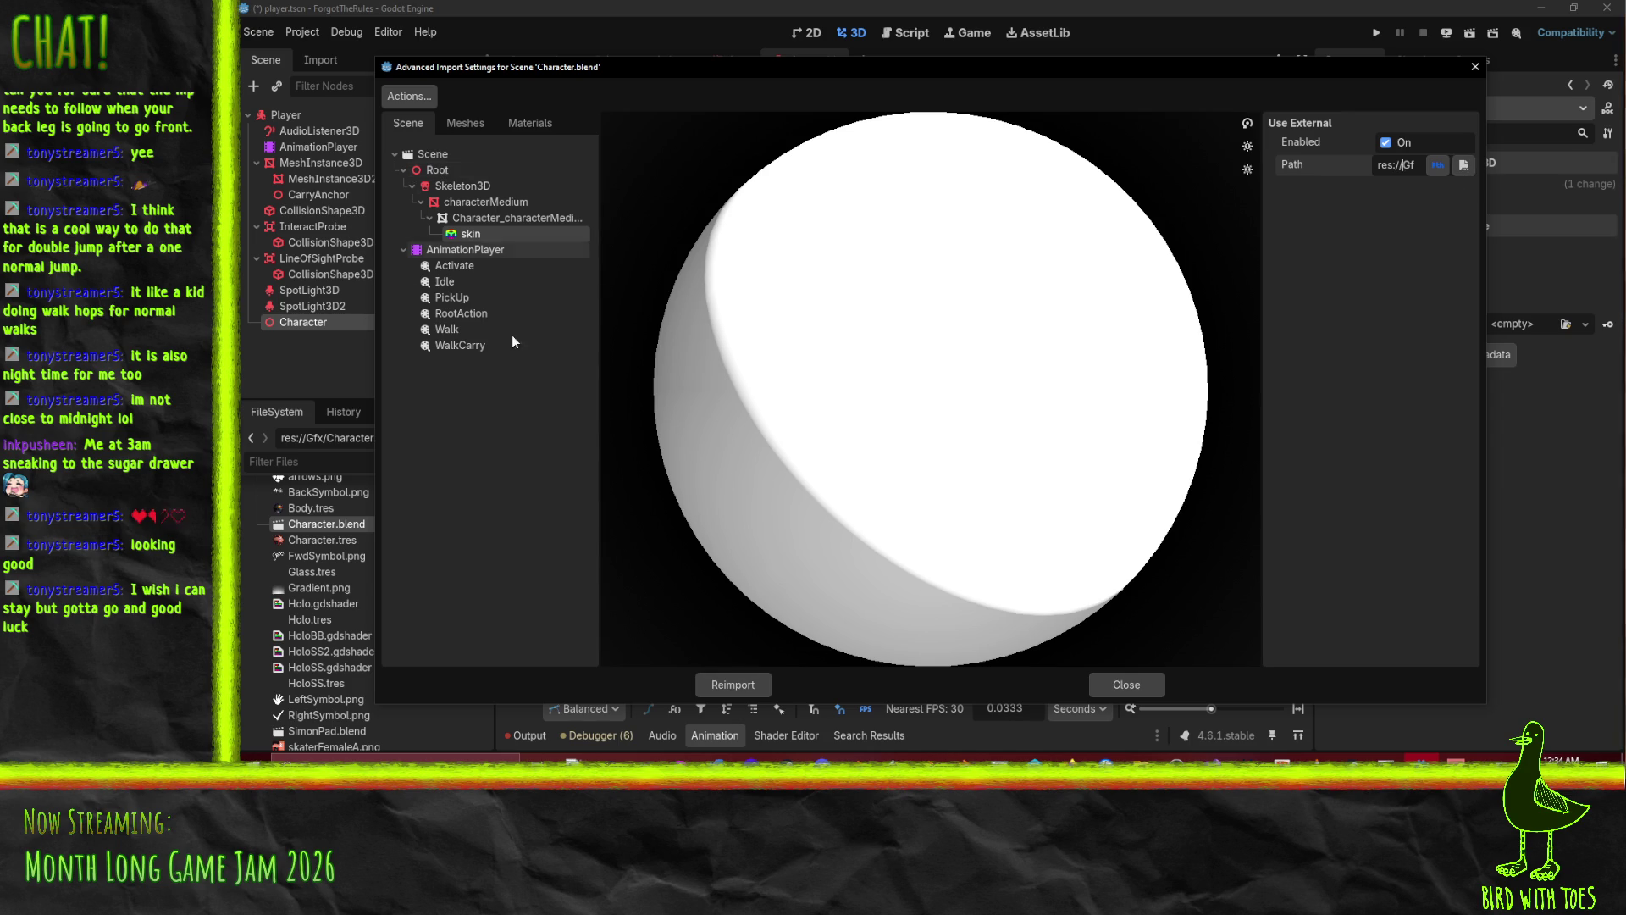
{"action": "left_click", "coordinate": [444, 271]}
Preview Activate and Idle, and set Idle's loop mode to Linear.
{"action": "left_click", "coordinate": [617, 654]}
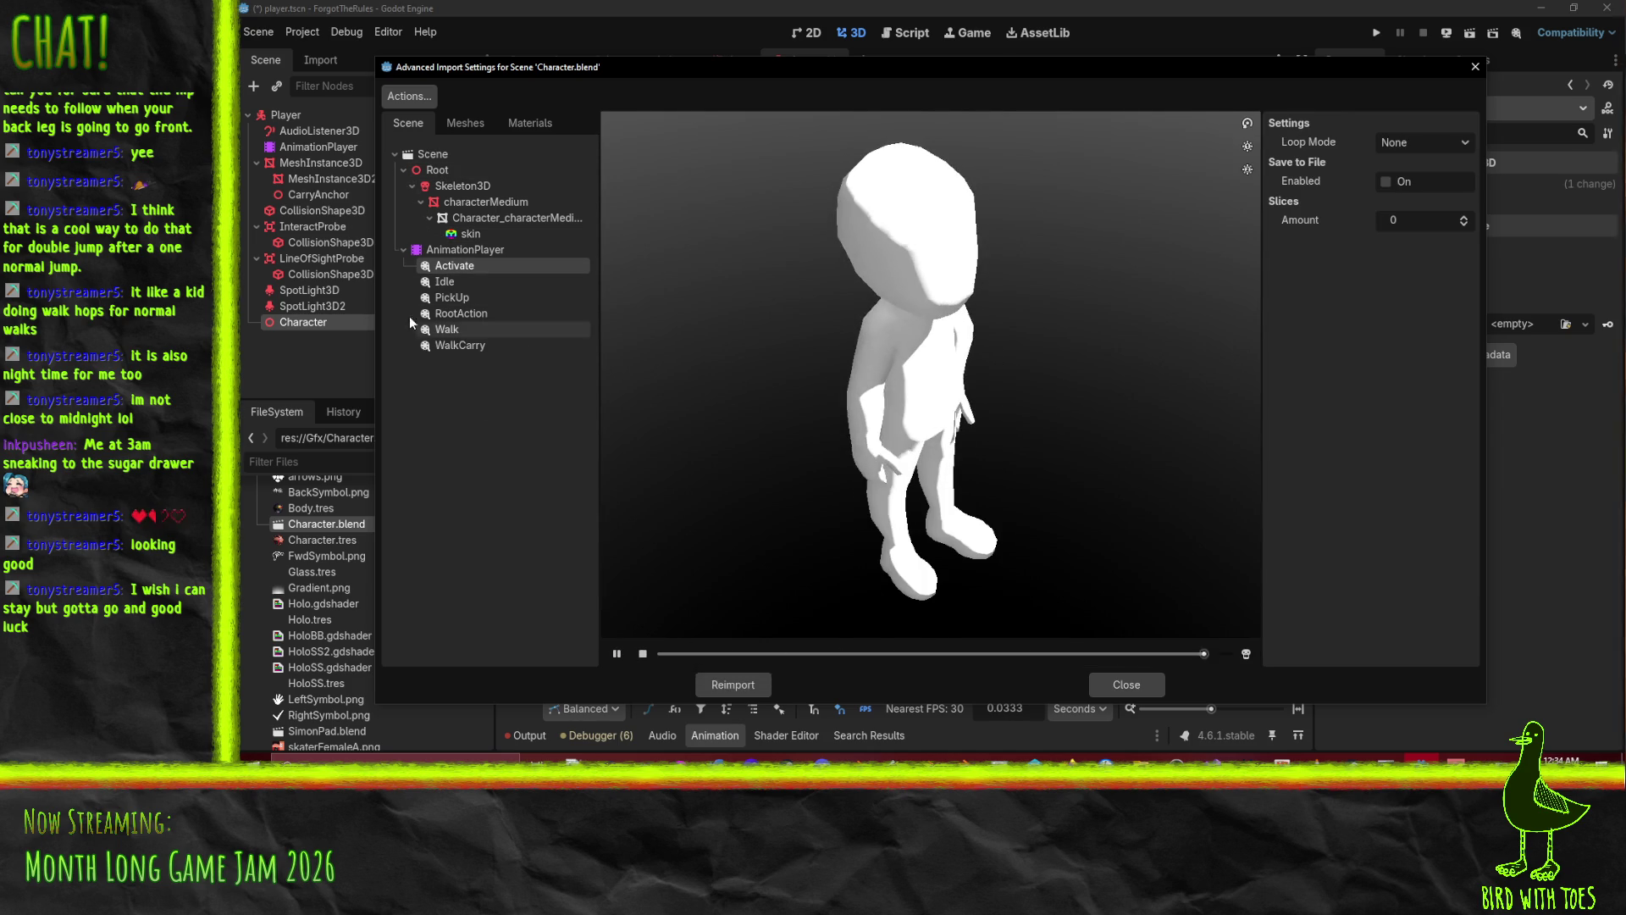
{"action": "left_click", "coordinate": [444, 282]}
{"action": "left_click", "coordinate": [617, 654]}
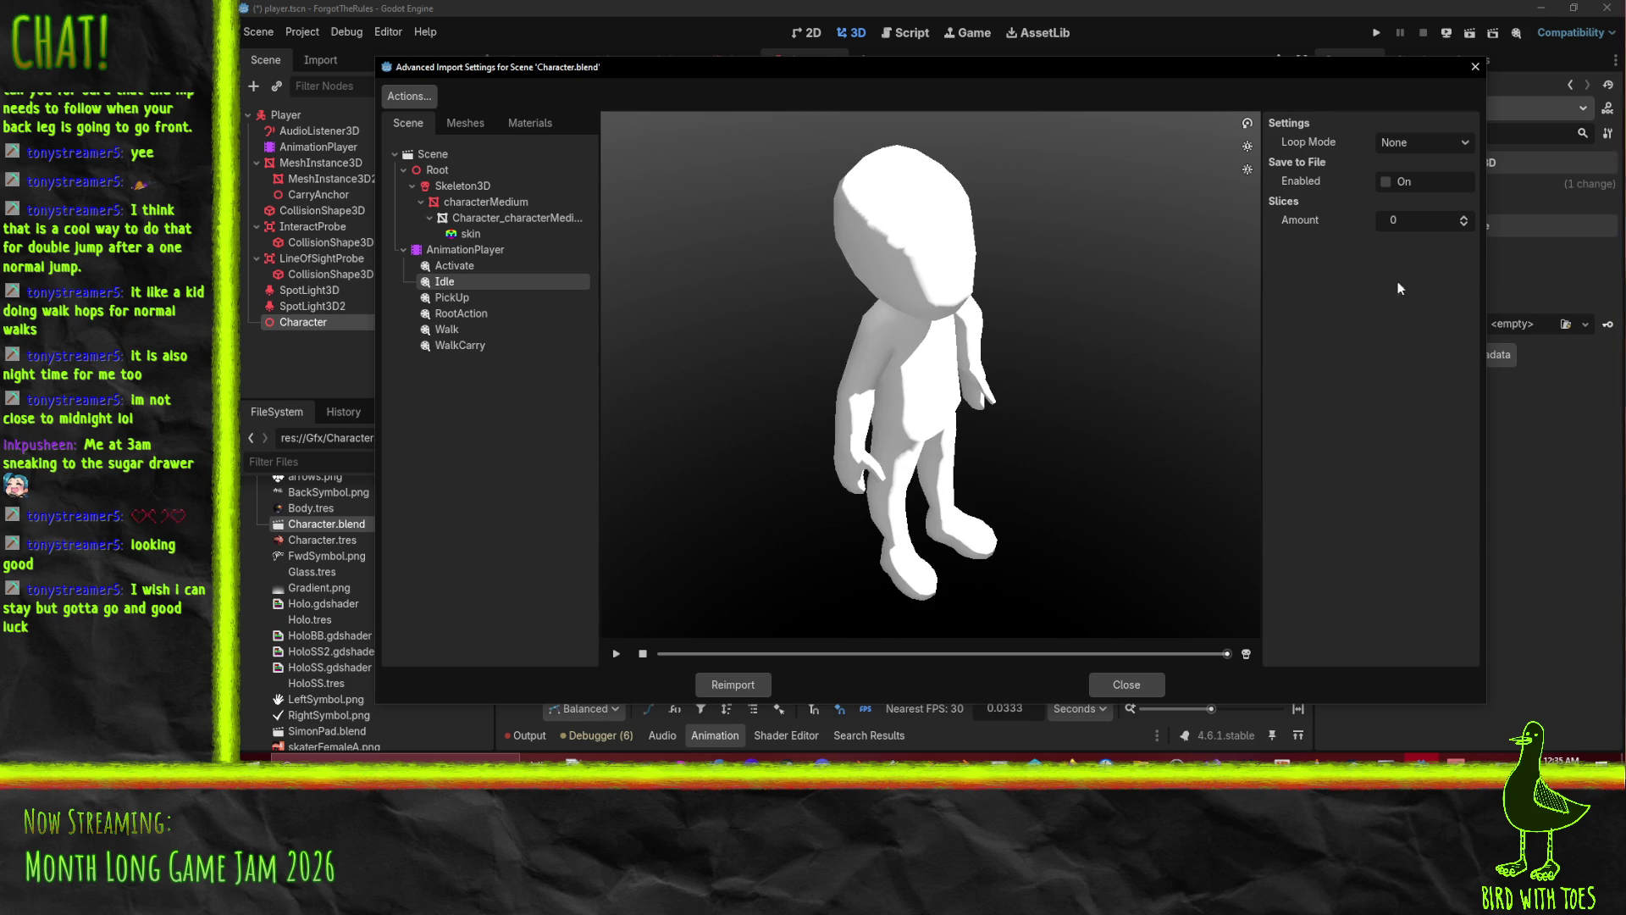
{"action": "left_click", "coordinate": [1419, 138]}
{"action": "left_click", "coordinate": [1422, 185]}
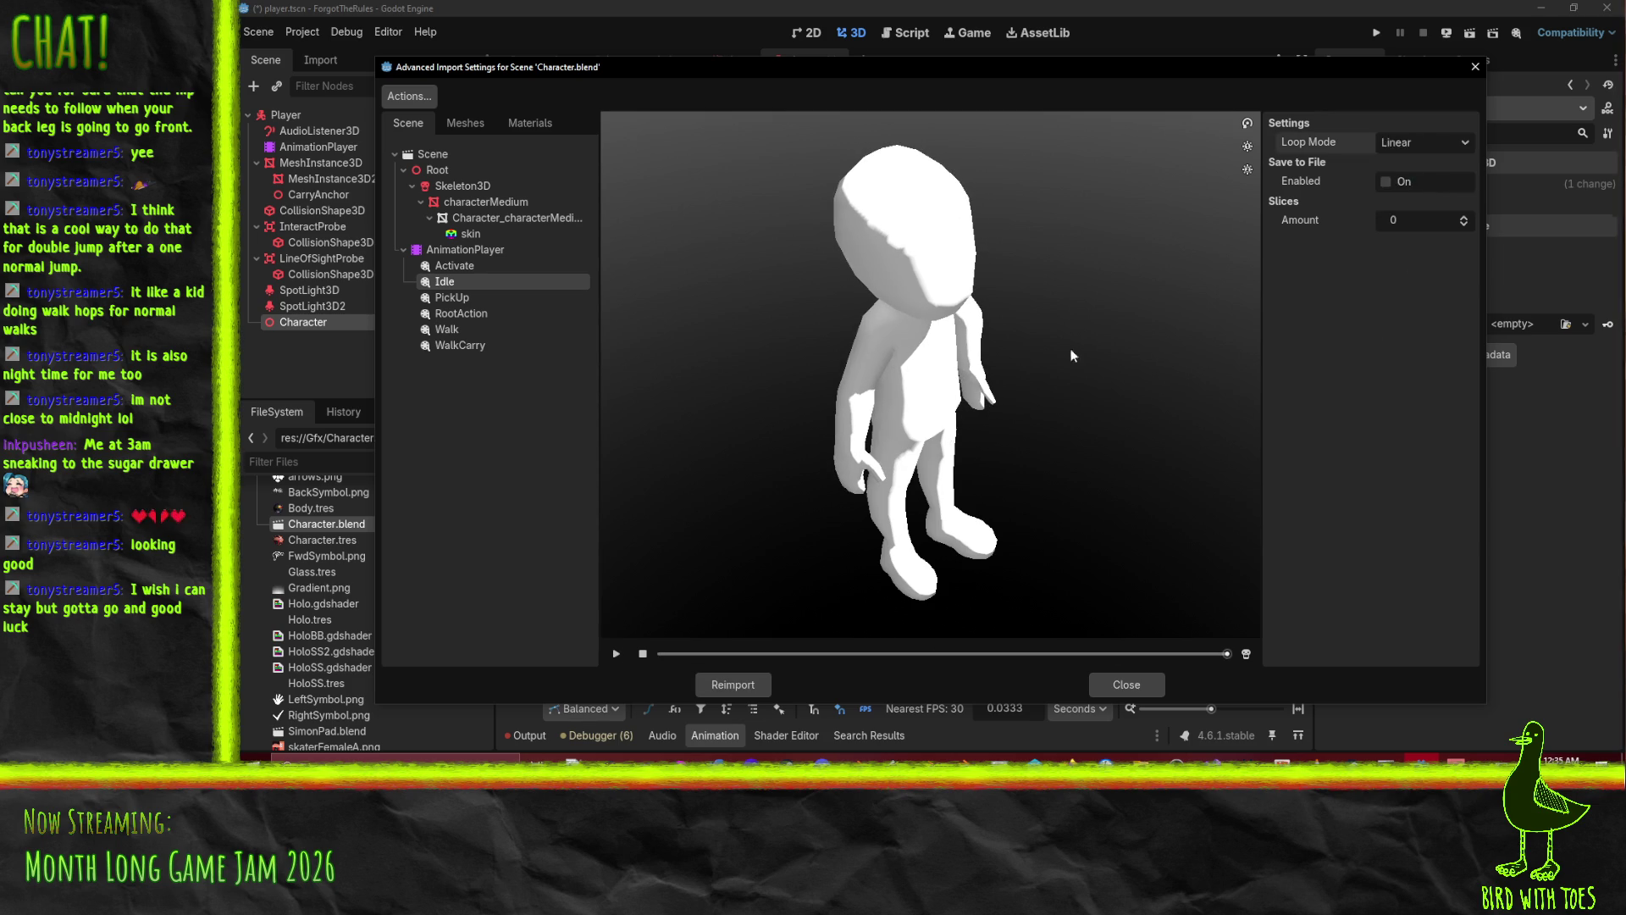
Check PickUp and RootAction, then set Walk's loop mode to Linear and preview it.
{"action": "left_click", "coordinate": [464, 300]}
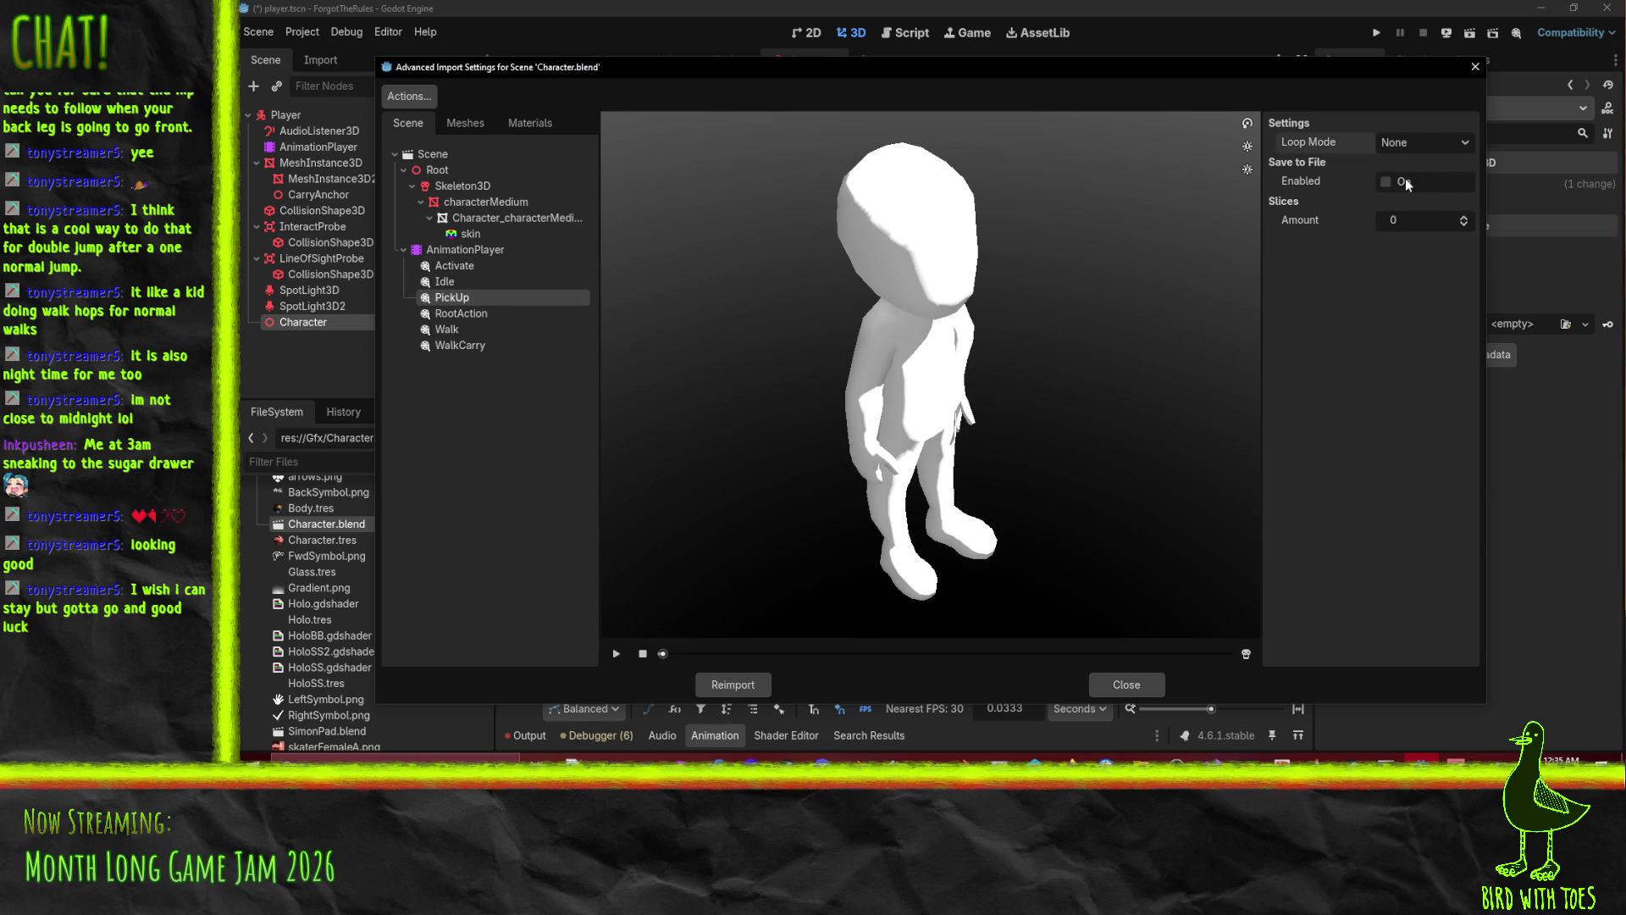
{"action": "left_click", "coordinate": [474, 315]}
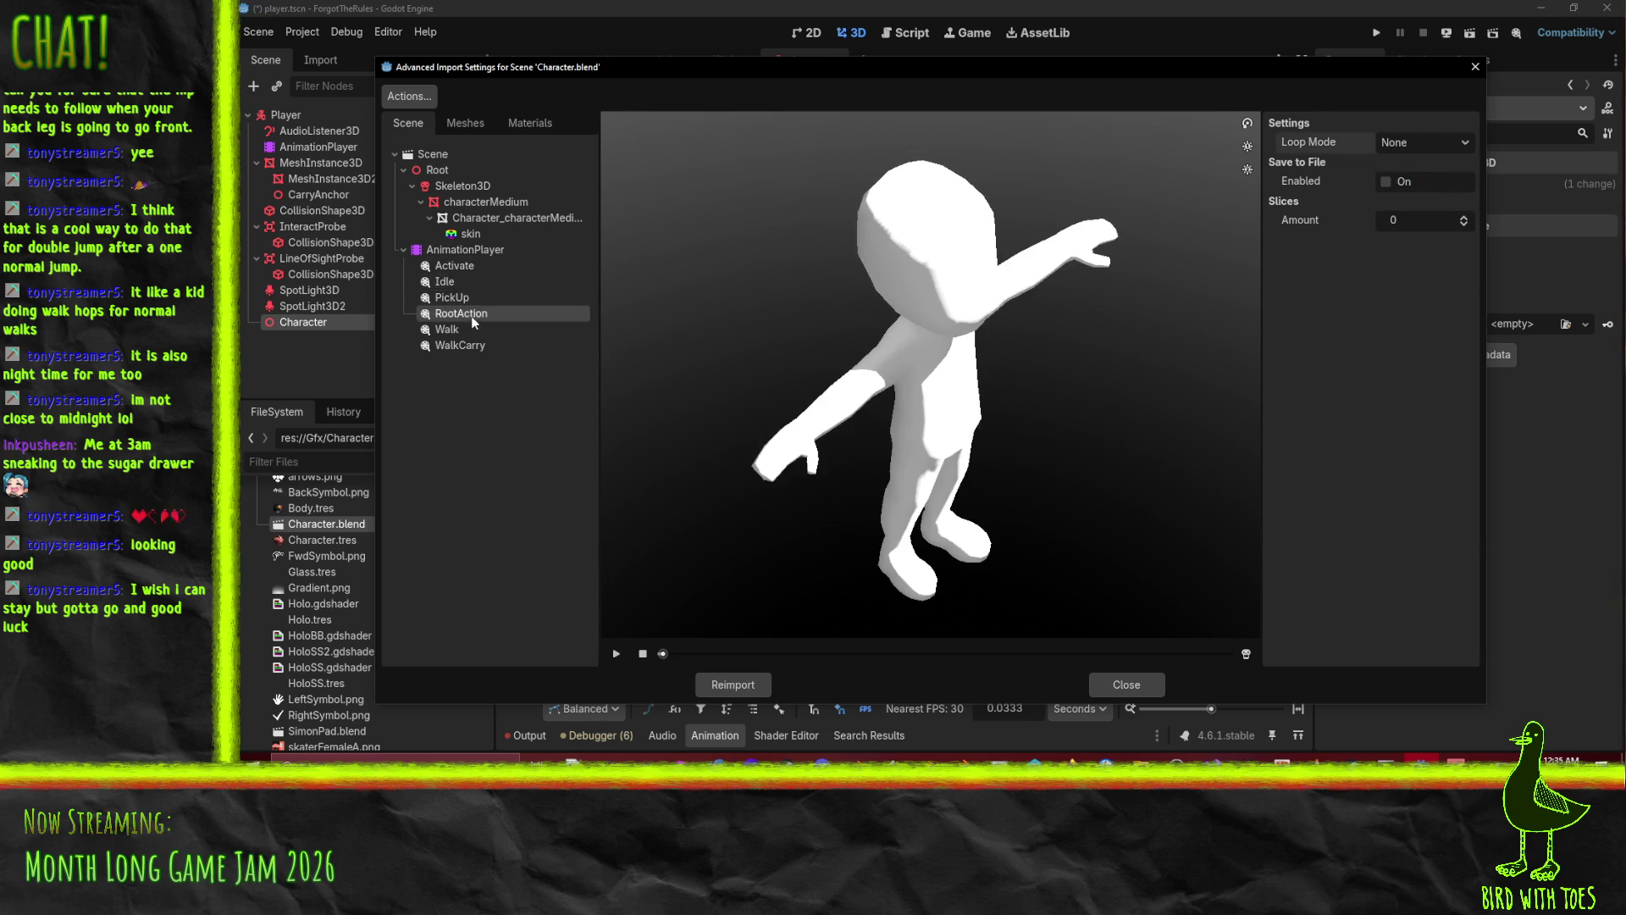
{"action": "left_click", "coordinate": [439, 331]}
{"action": "left_click", "coordinate": [1394, 145]}
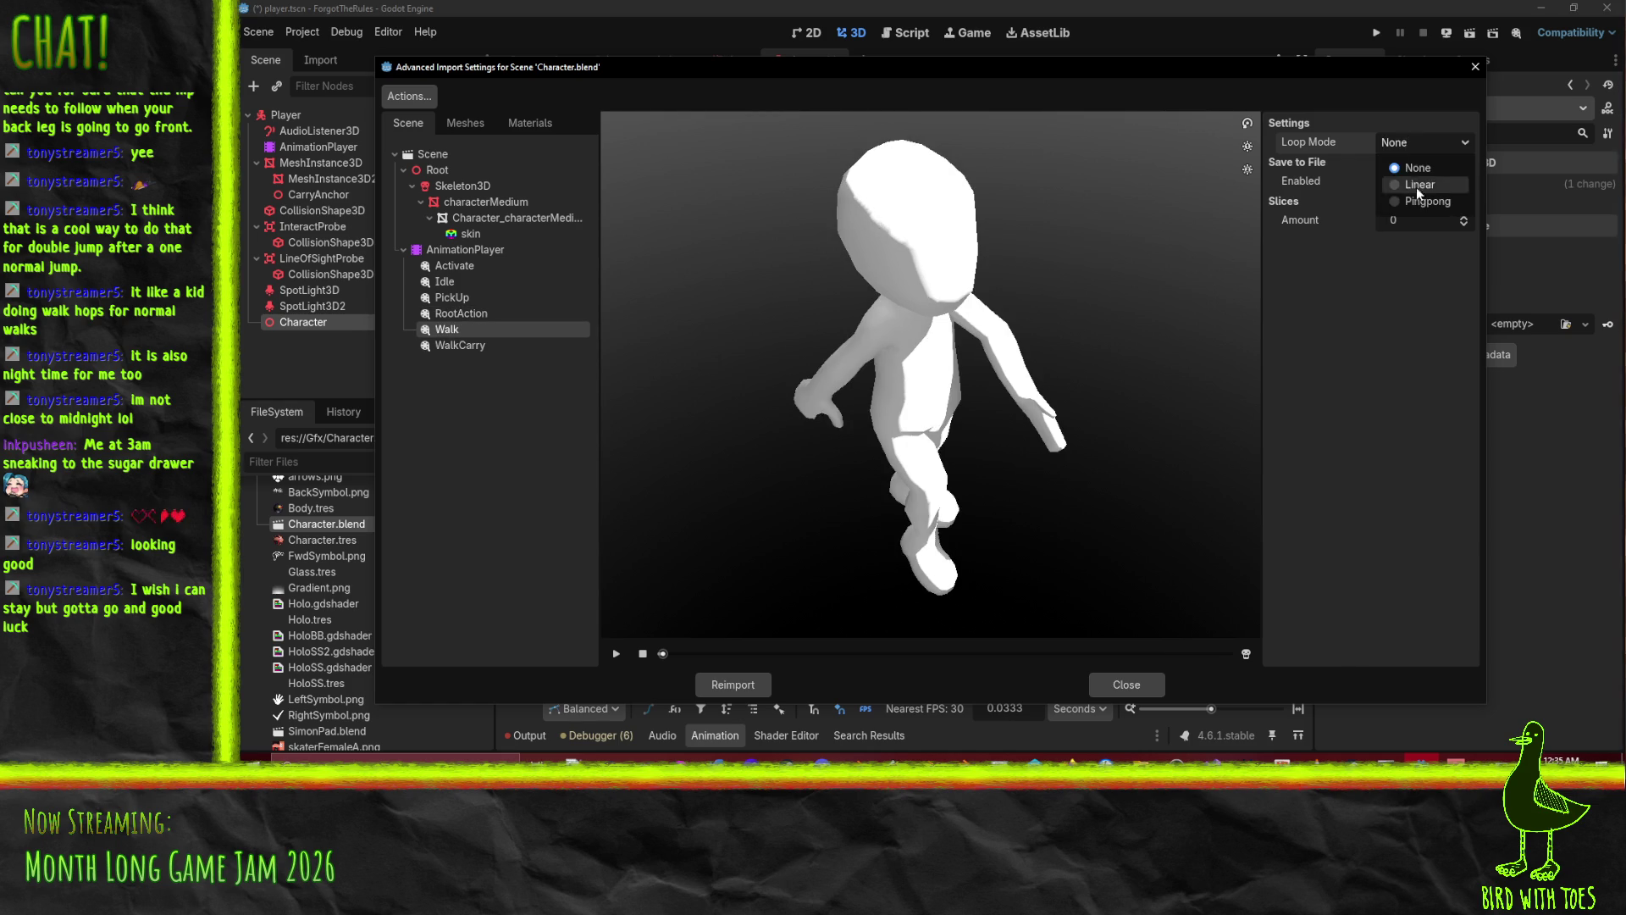
{"action": "left_click", "coordinate": [1416, 168]}
{"action": "left_click", "coordinate": [1423, 144]}
{"action": "left_click", "coordinate": [1416, 185]}
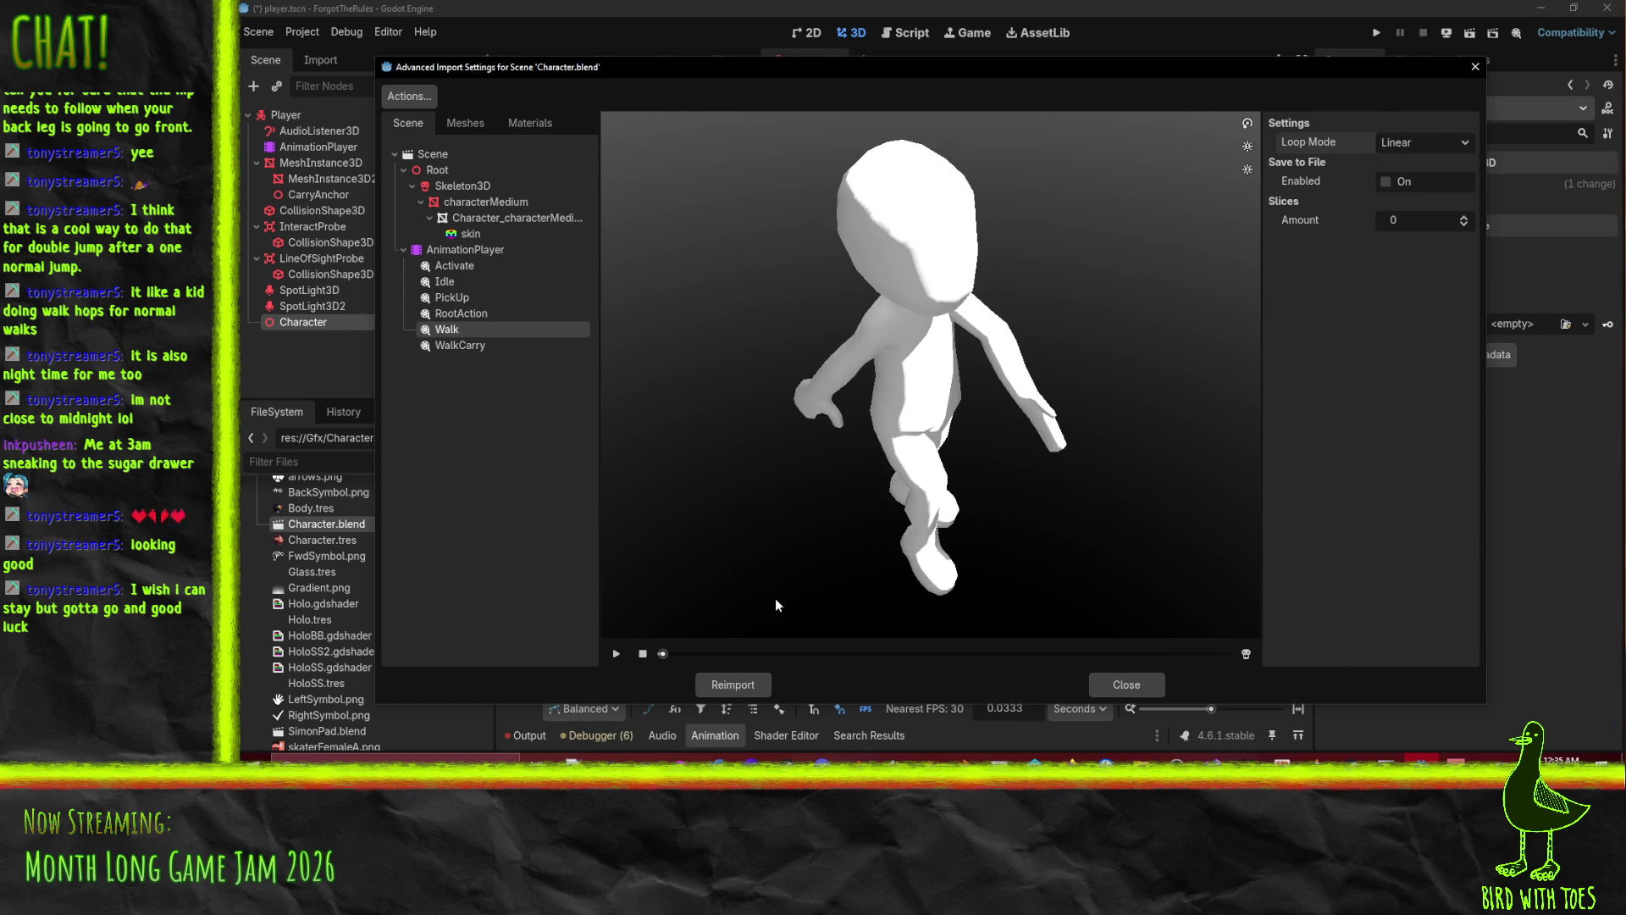
{"action": "left_click", "coordinate": [616, 654]}
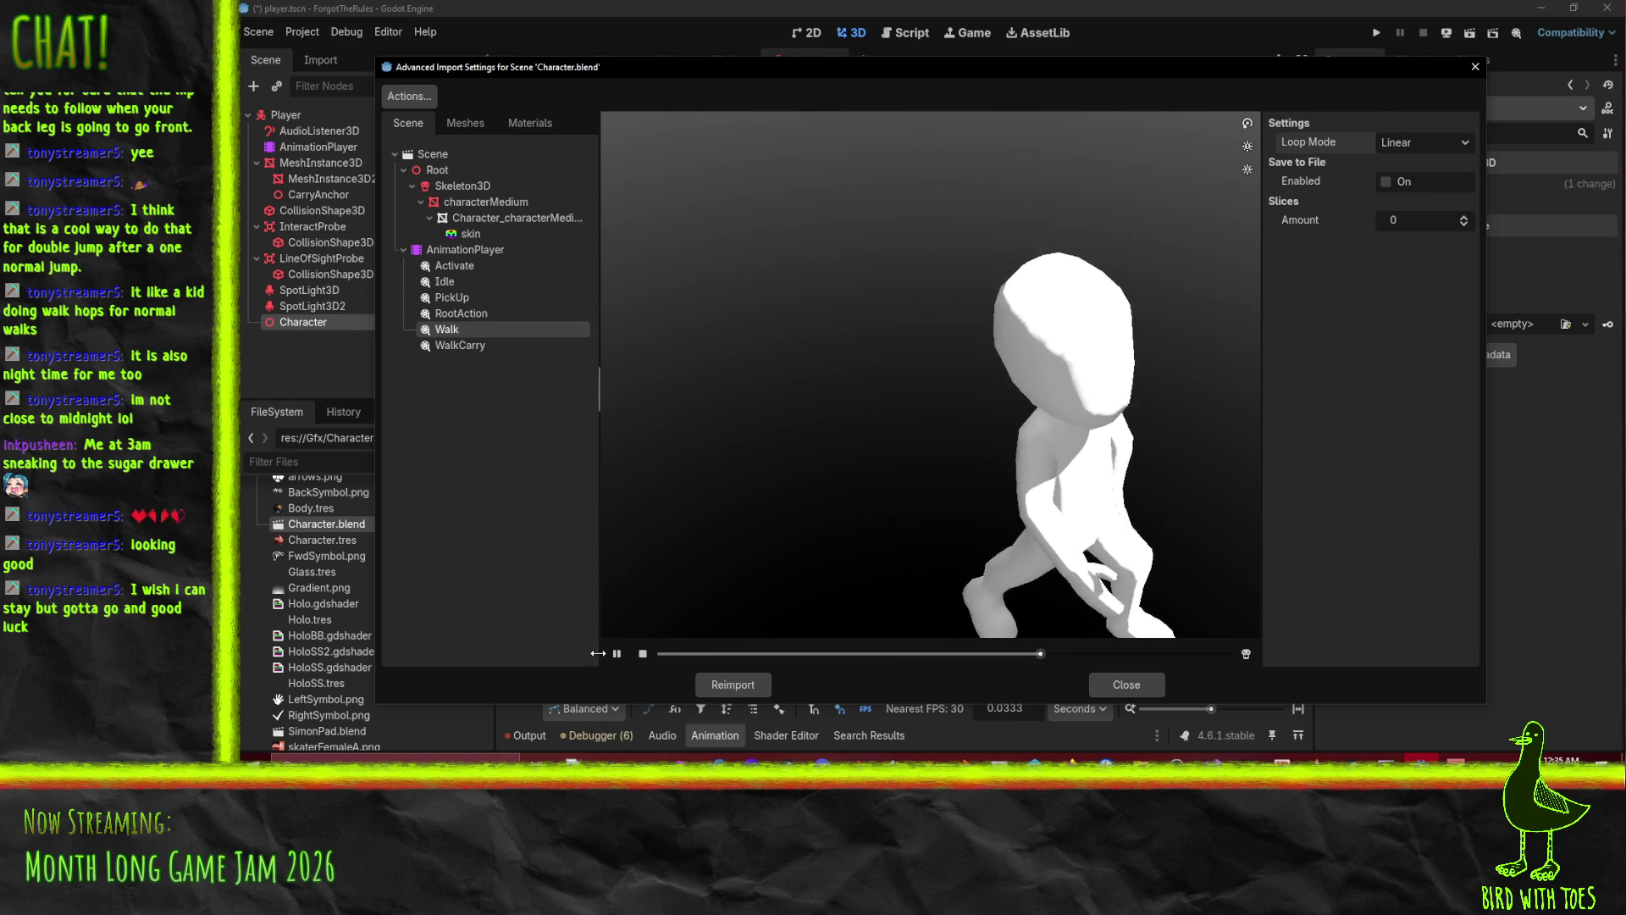
Set WalkCarry's loop mode to Linear, then play and scrub its preview.
{"action": "left_click", "coordinate": [479, 347]}
{"action": "left_click", "coordinate": [1423, 142]}
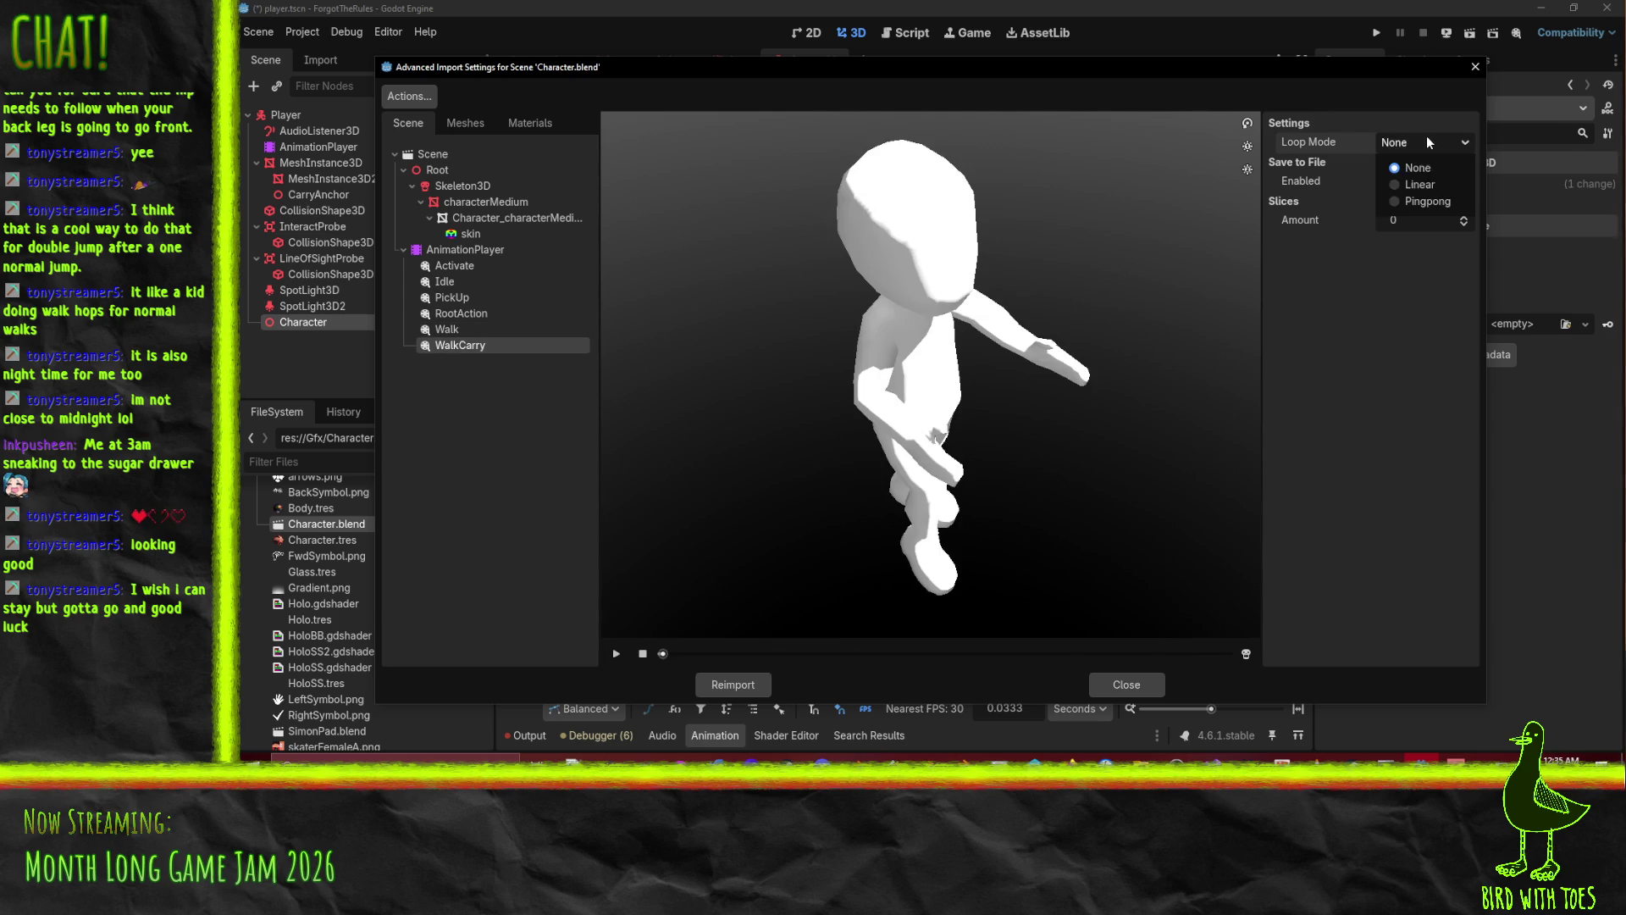
{"action": "left_click", "coordinate": [1420, 181]}
{"action": "left_click", "coordinate": [618, 654]}
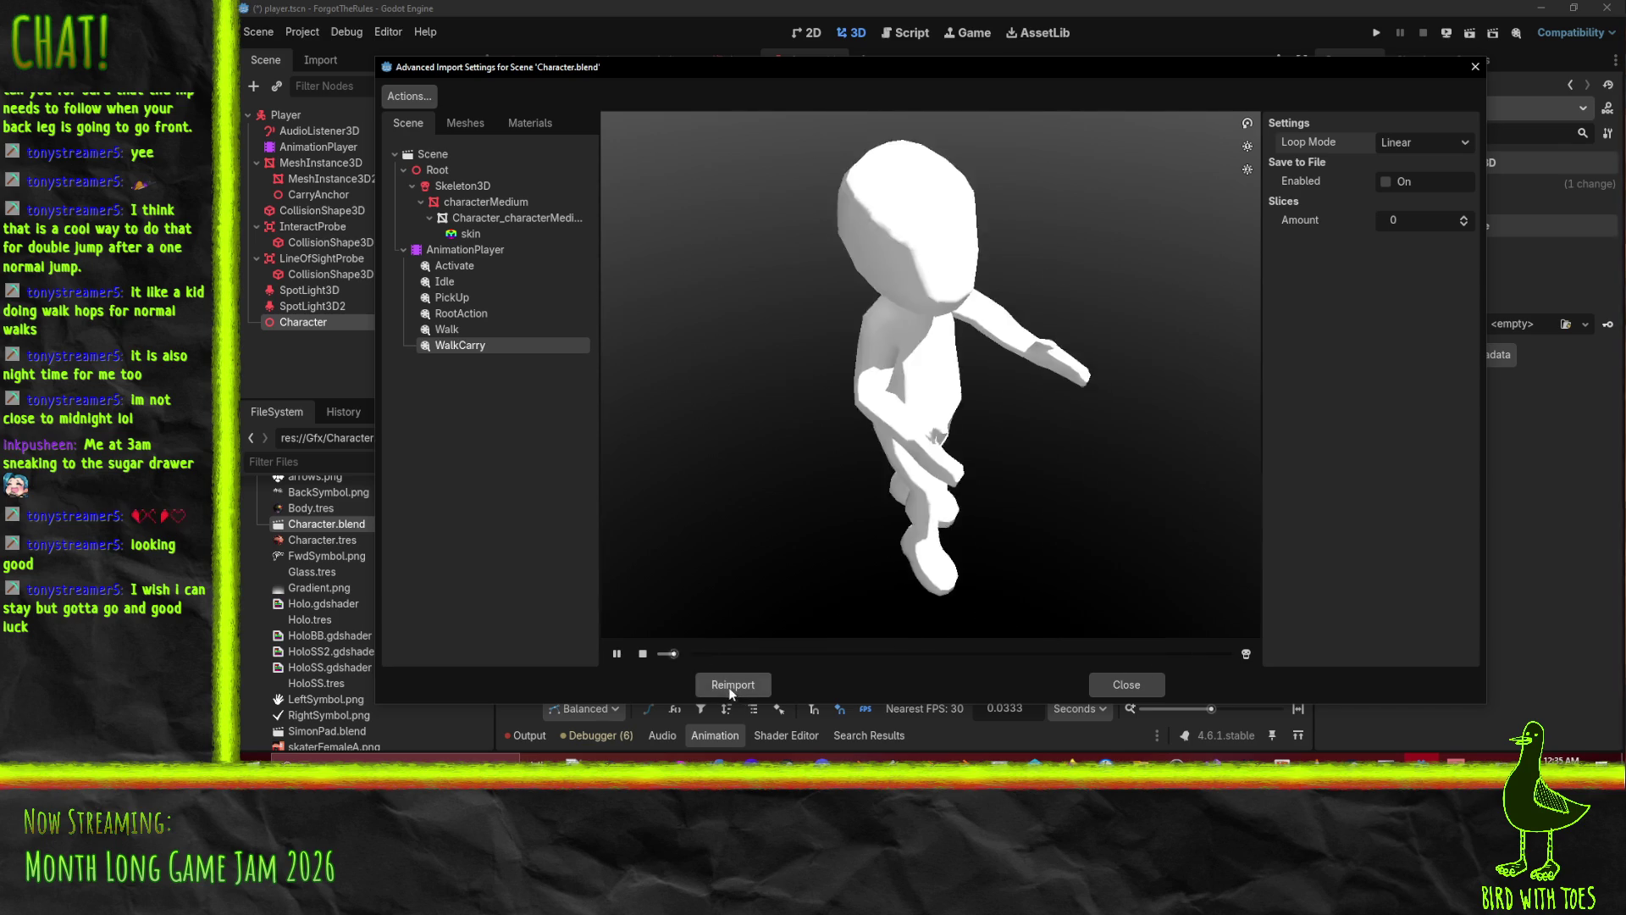
{"action": "left_click", "coordinate": [661, 654]}
{"action": "left_click_drag", "start_coordinate": [661, 654], "coordinate": [1209, 657]}
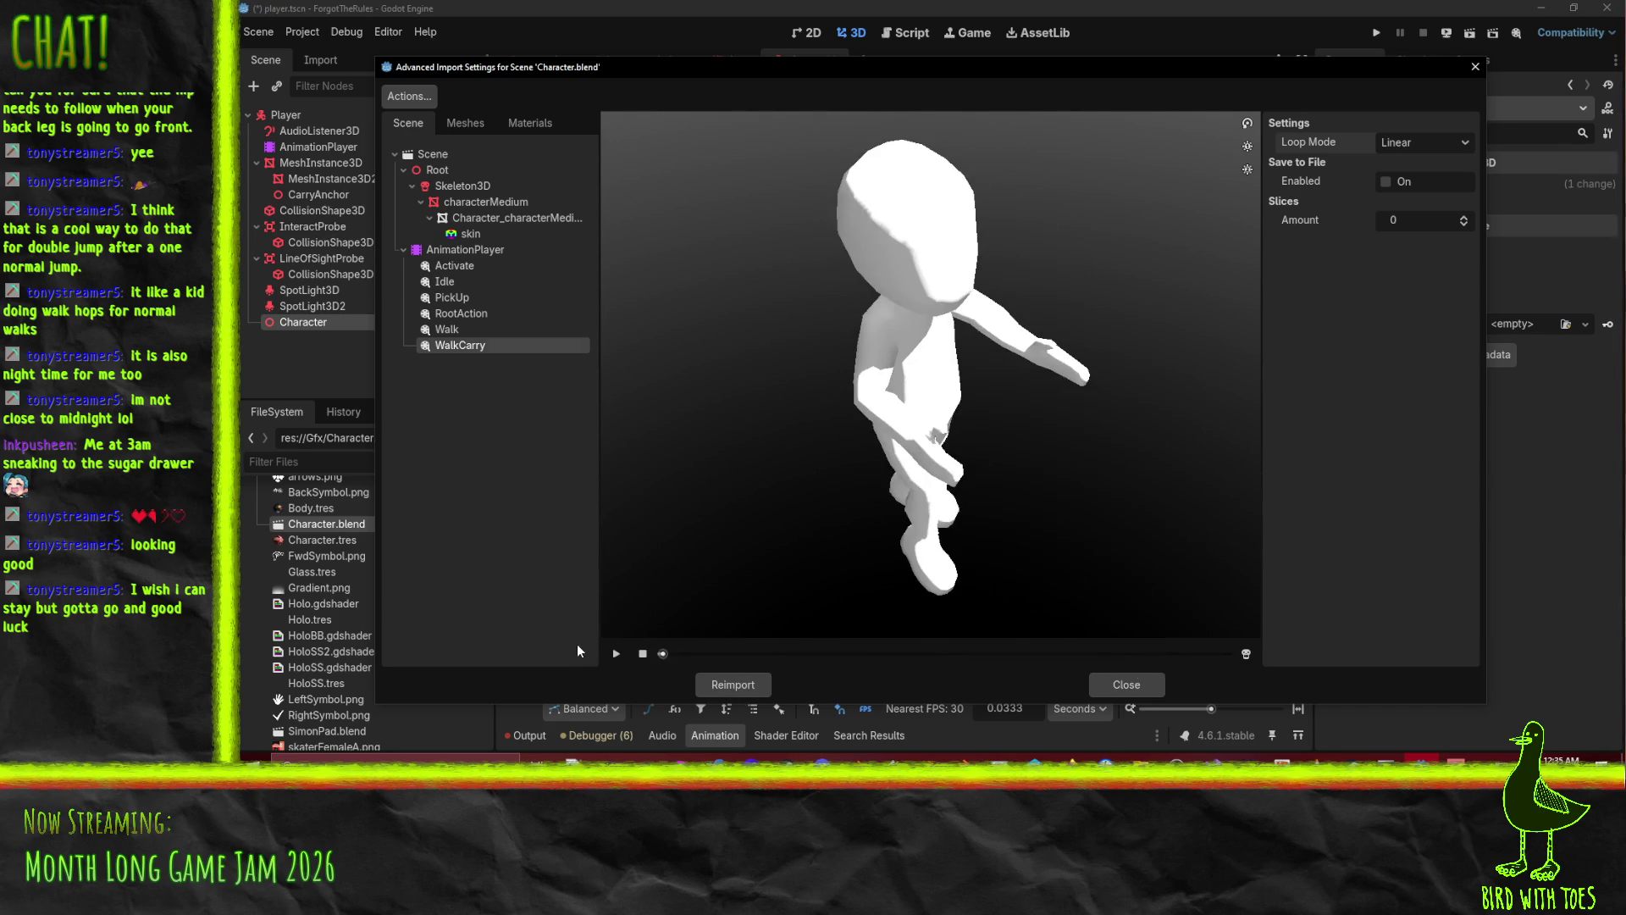
{"action": "left_click", "coordinate": [436, 161]}
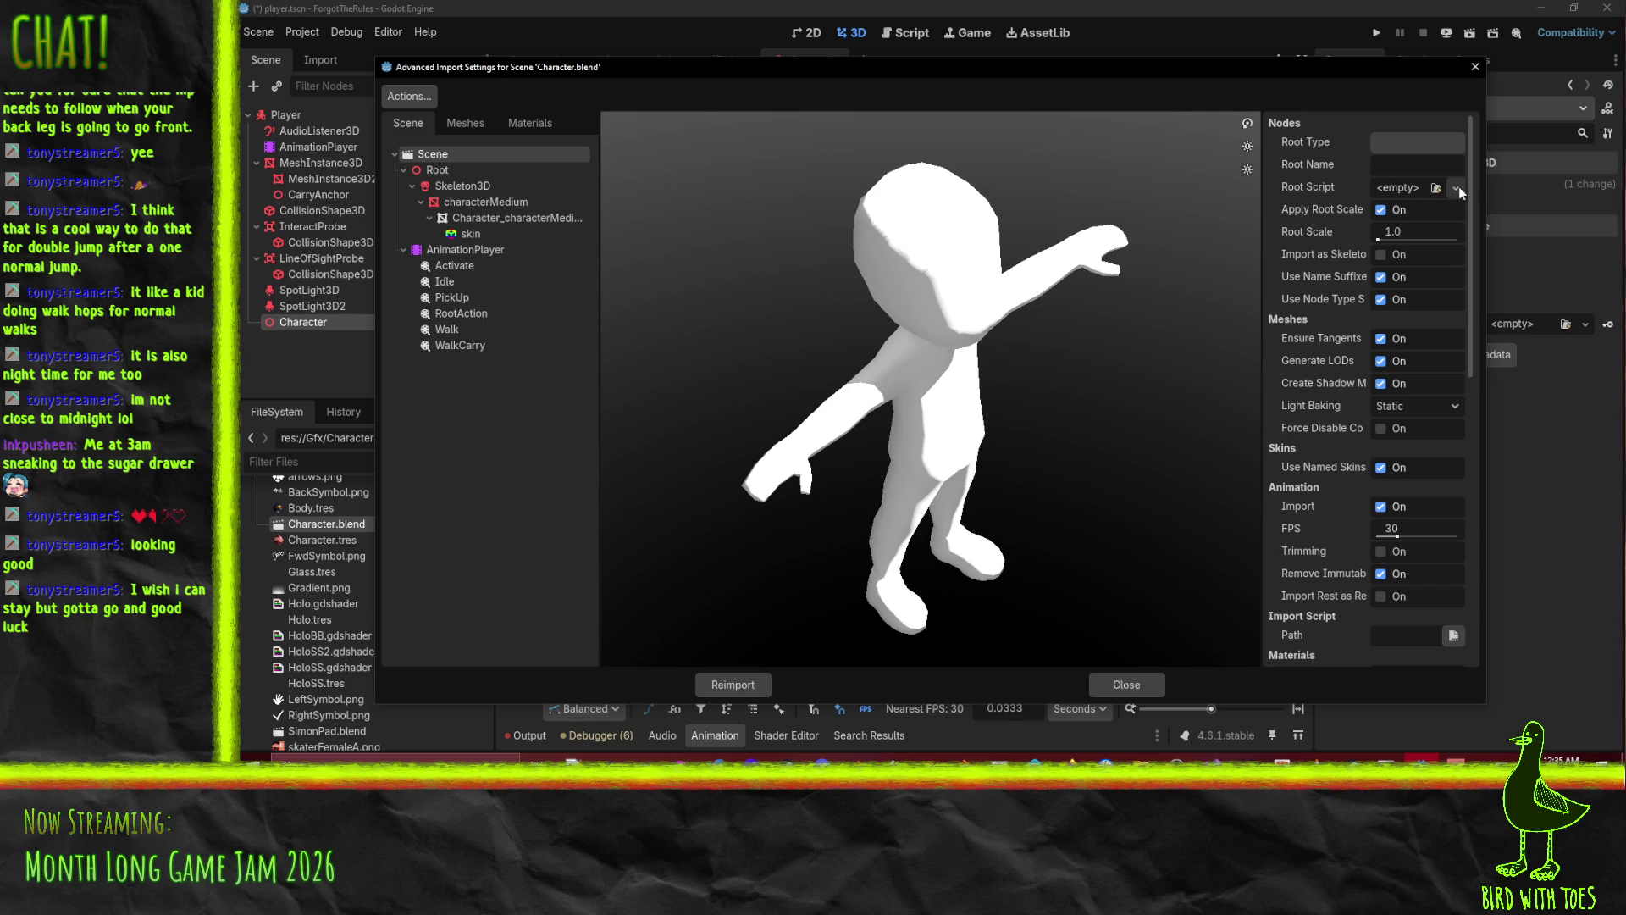
Tick Import as Skeleton Bones in the scene's Nodes options and reimport Character.blend.
{"action": "left_click", "coordinate": [1405, 169]}
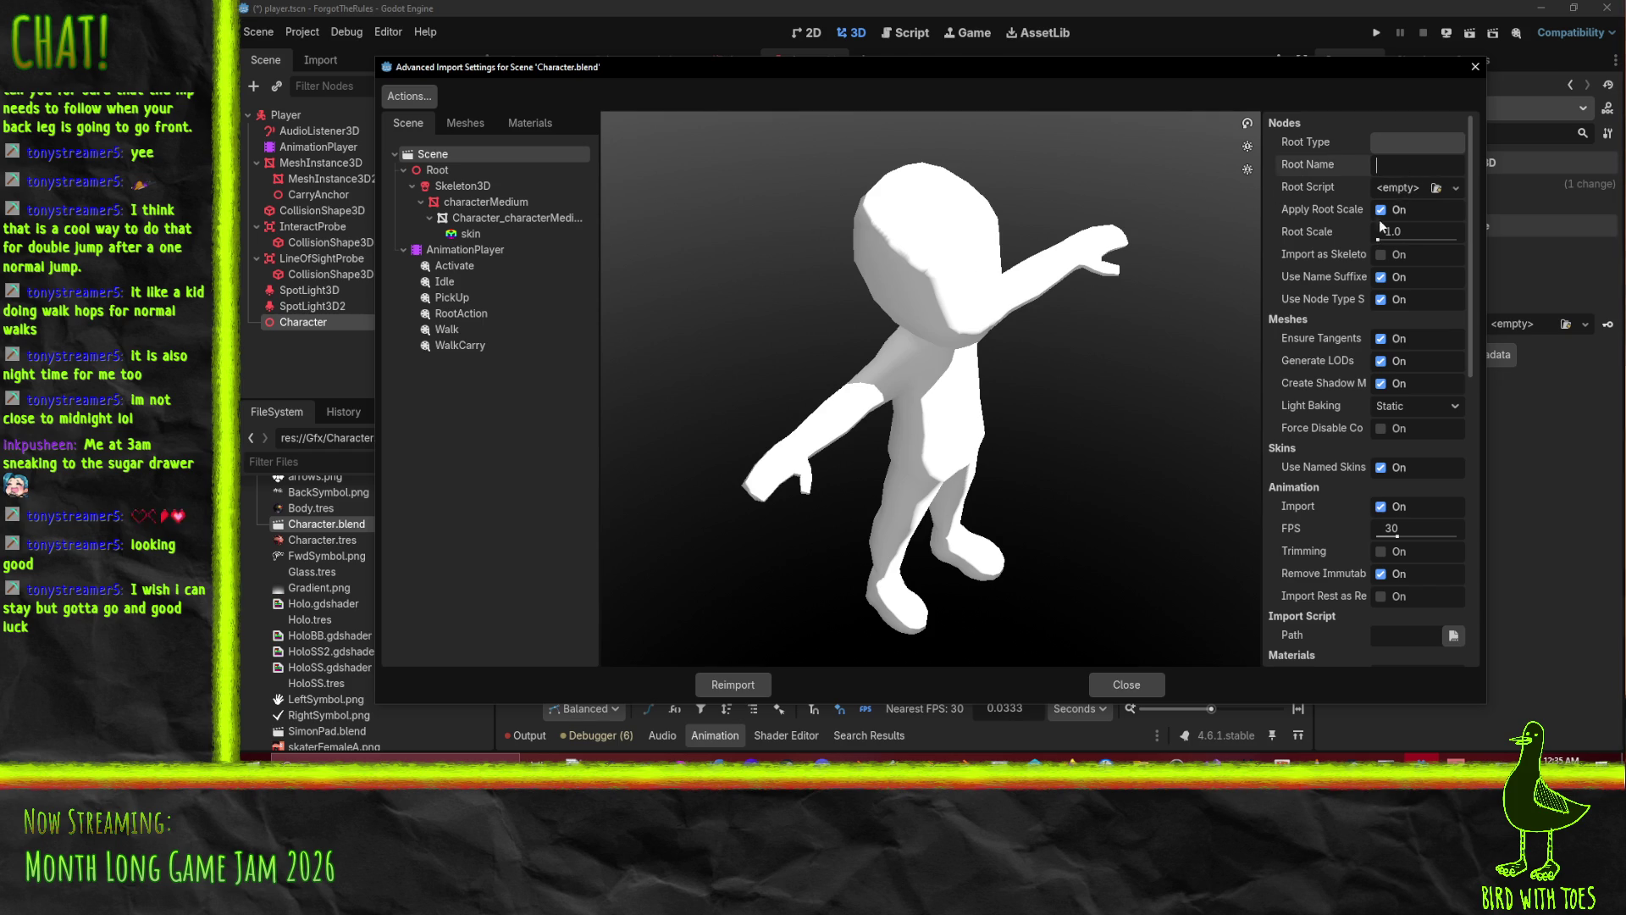
{"action": "left_click", "coordinate": [1411, 143]}
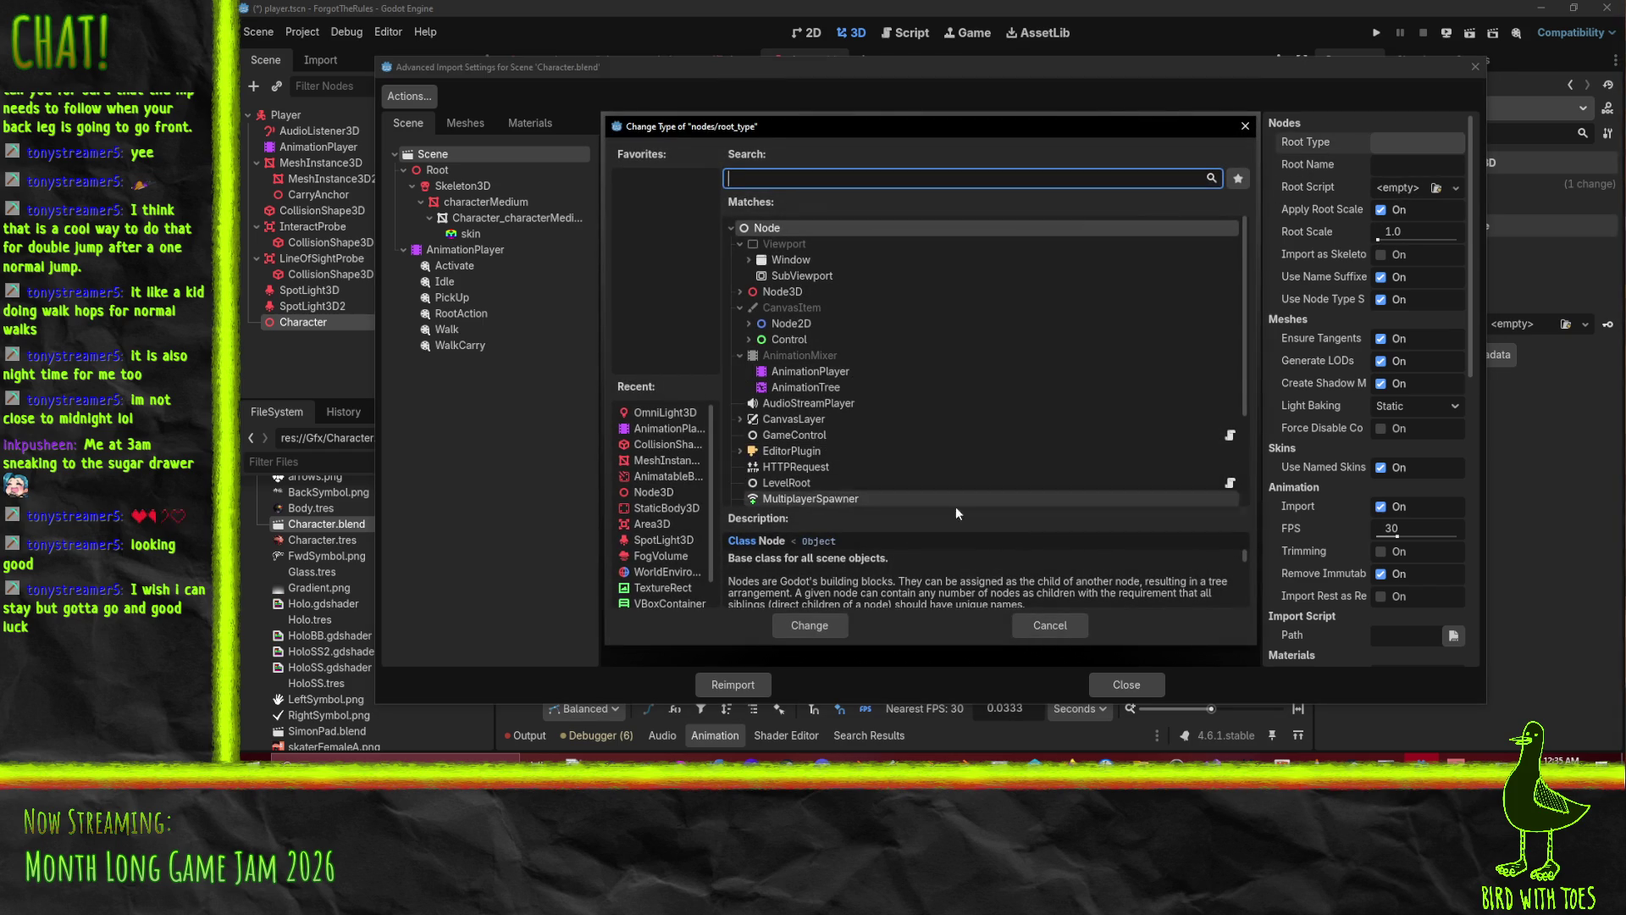
{"action": "left_click", "coordinate": [1051, 625]}
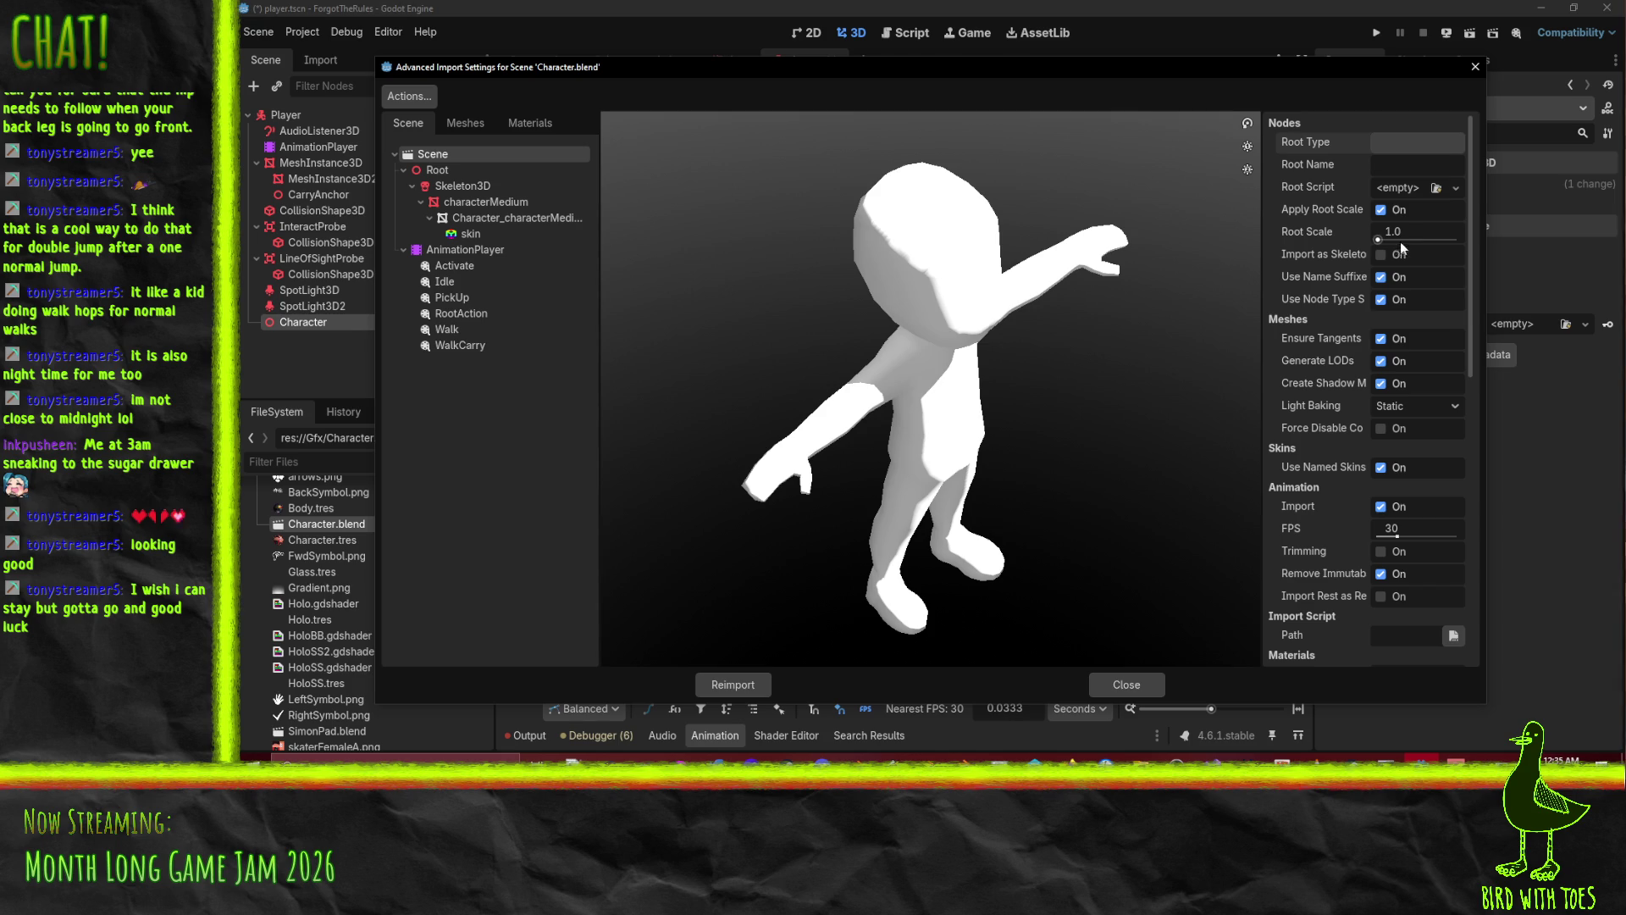
{"action": "scroll", "coordinate": [1377, 309], "scroll_direction": "down", "scroll_amount": 10}
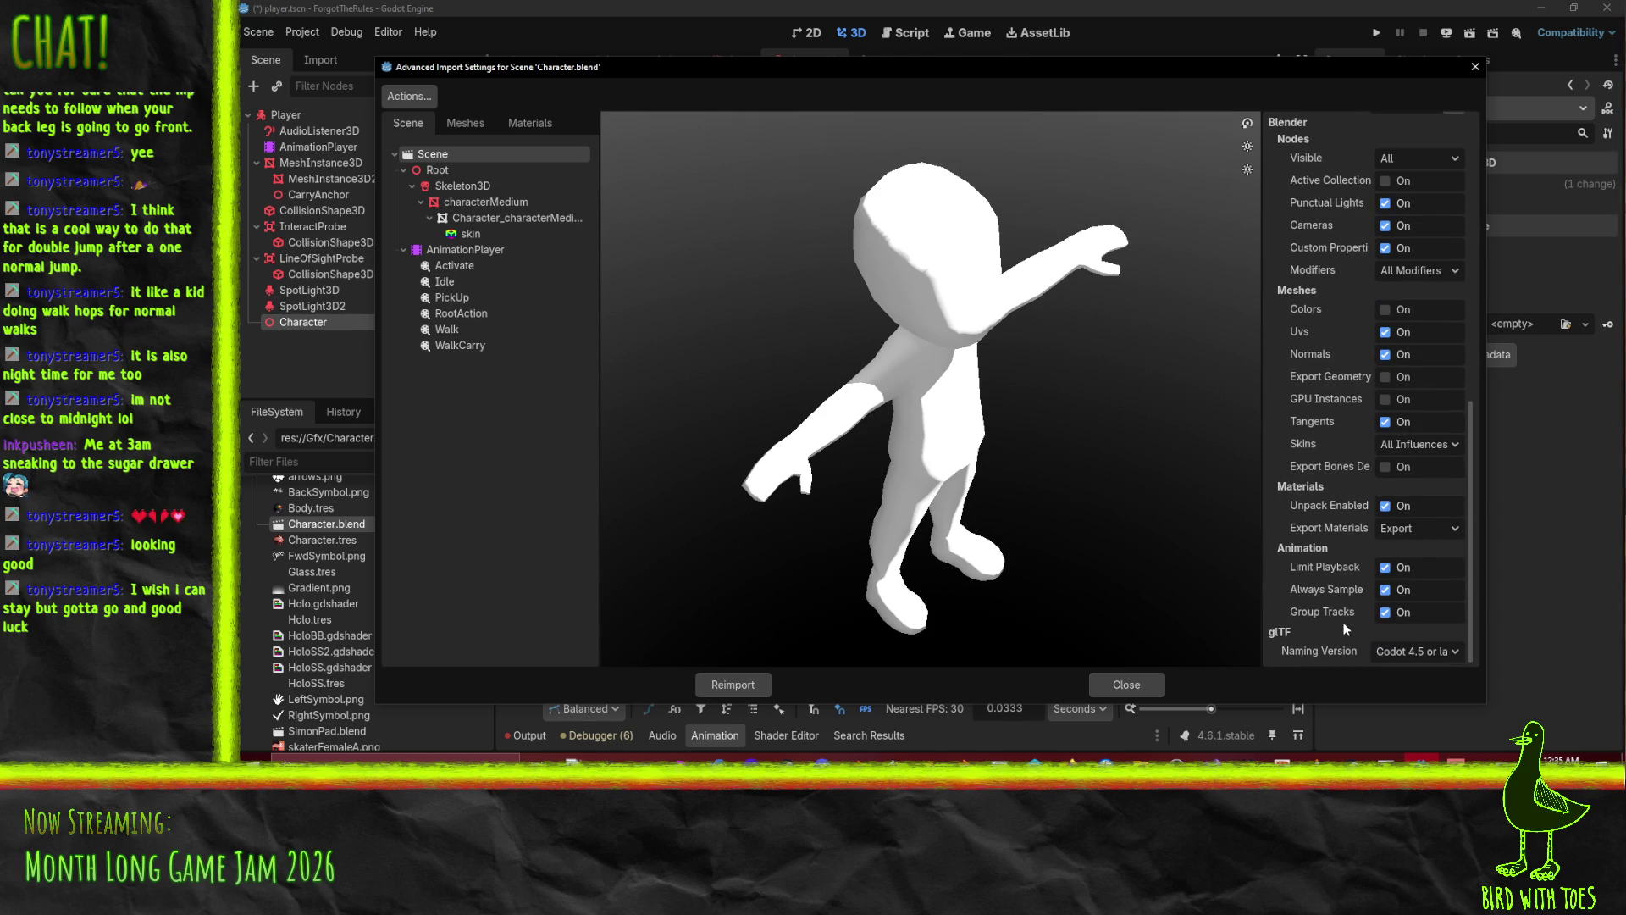
{"action": "scroll", "coordinate": [1349, 627], "scroll_direction": "up", "scroll_amount": 3}
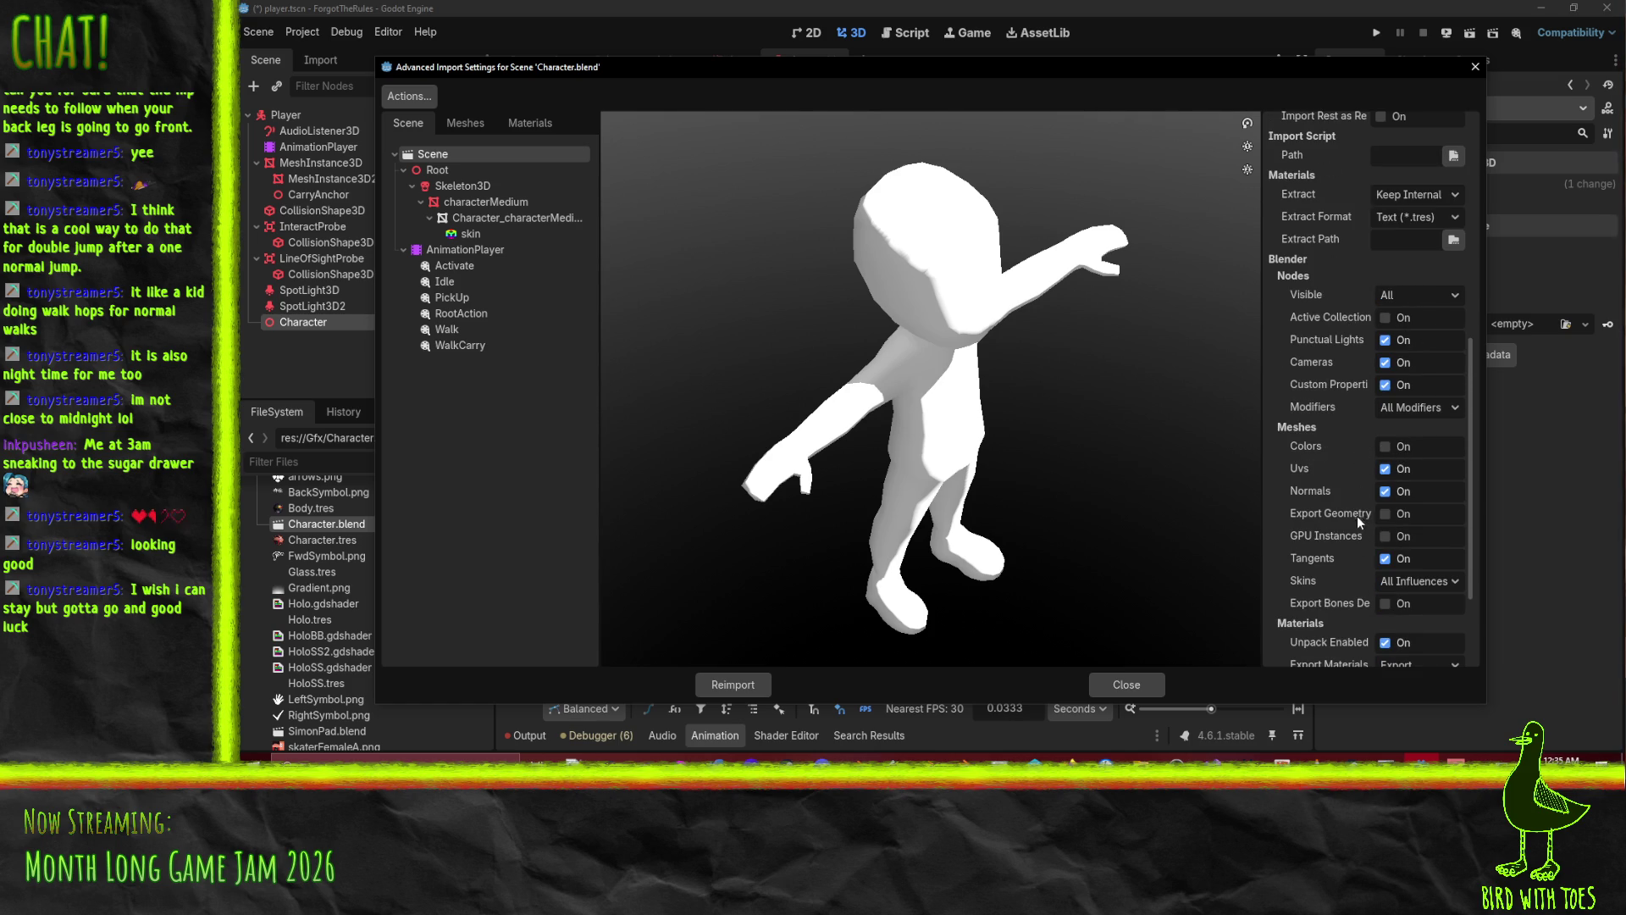
{"action": "scroll", "coordinate": [1398, 546], "scroll_direction": "up", "scroll_amount": 3}
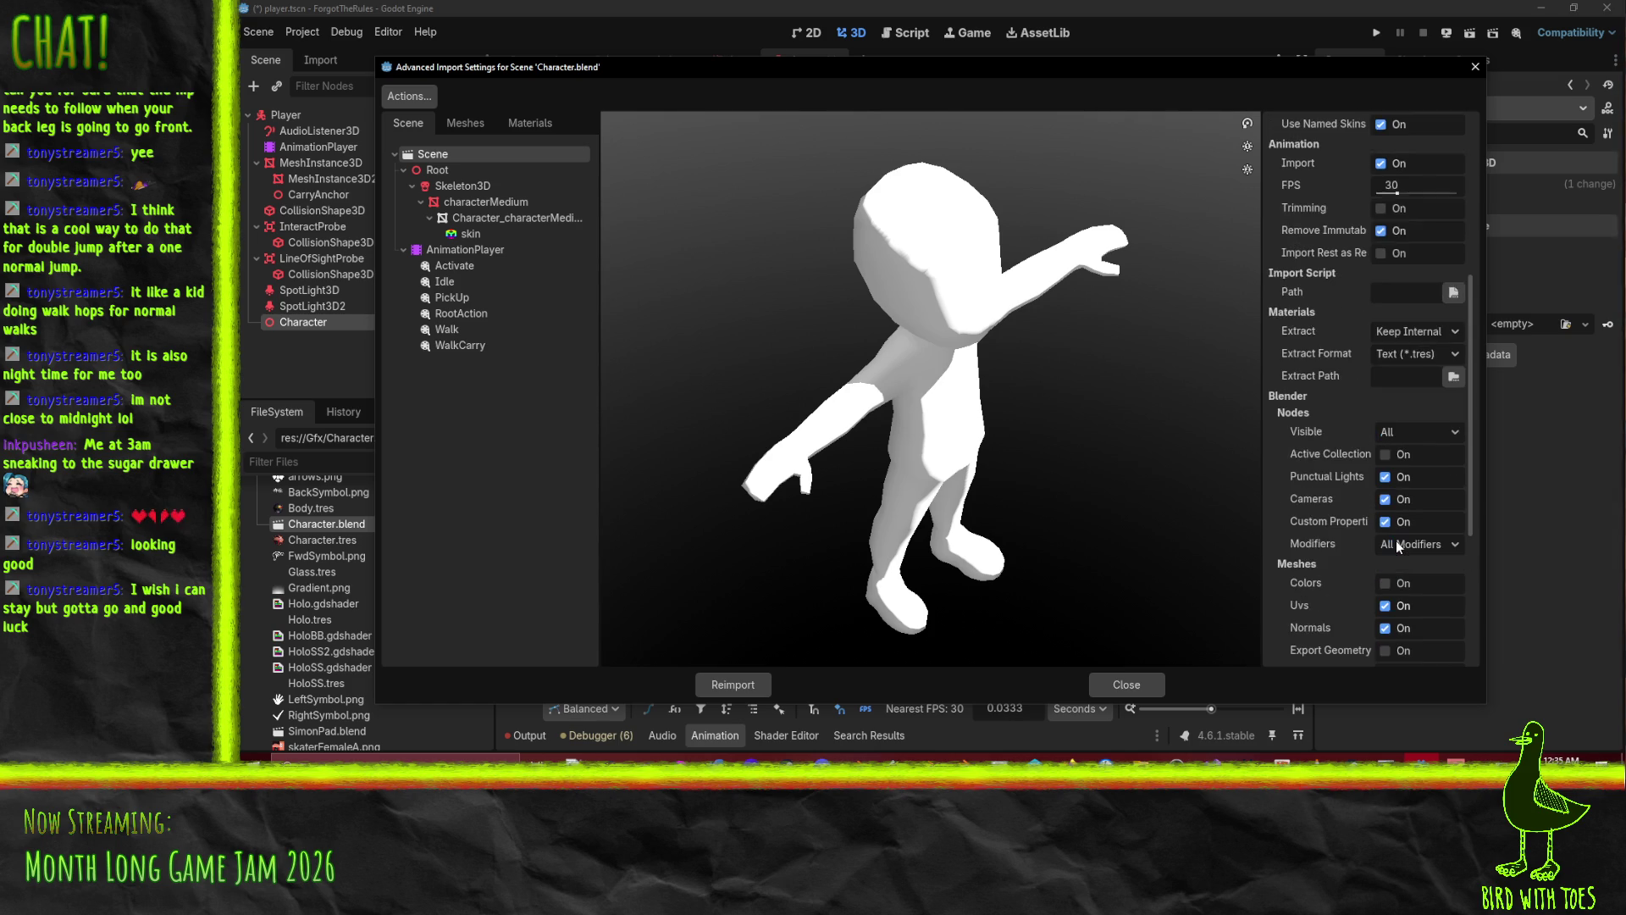
{"action": "scroll", "coordinate": [1389, 371], "scroll_direction": "up", "scroll_amount": 3}
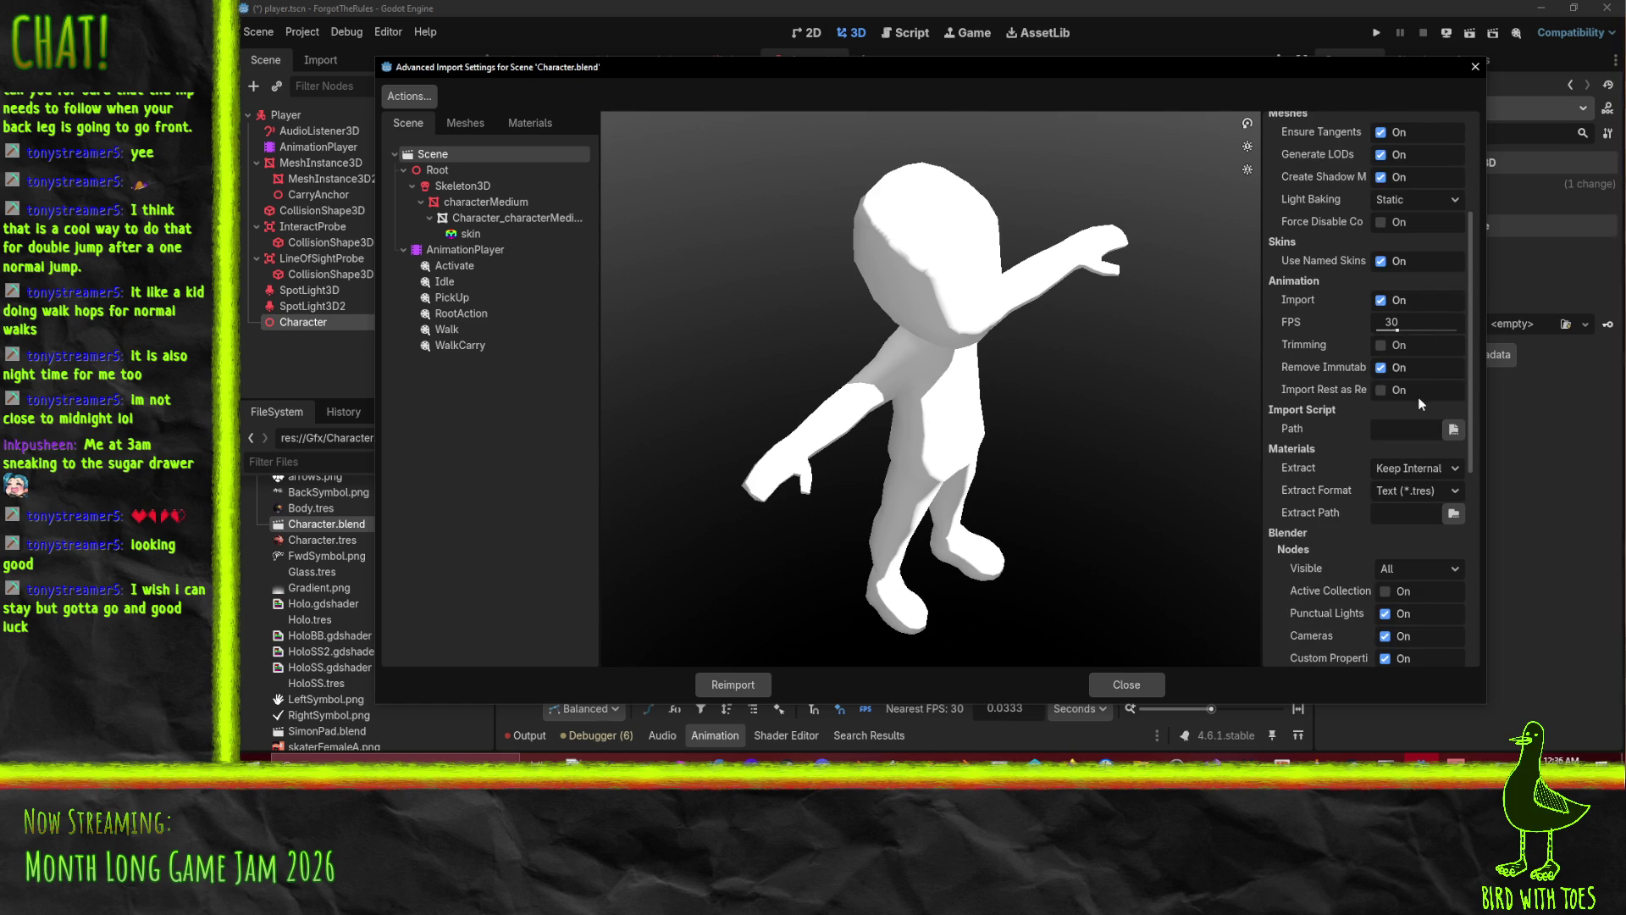
{"action": "scroll", "coordinate": [1420, 335], "scroll_direction": "up", "scroll_amount": 5}
{"action": "mouse_move", "coordinate": [1358, 263]}
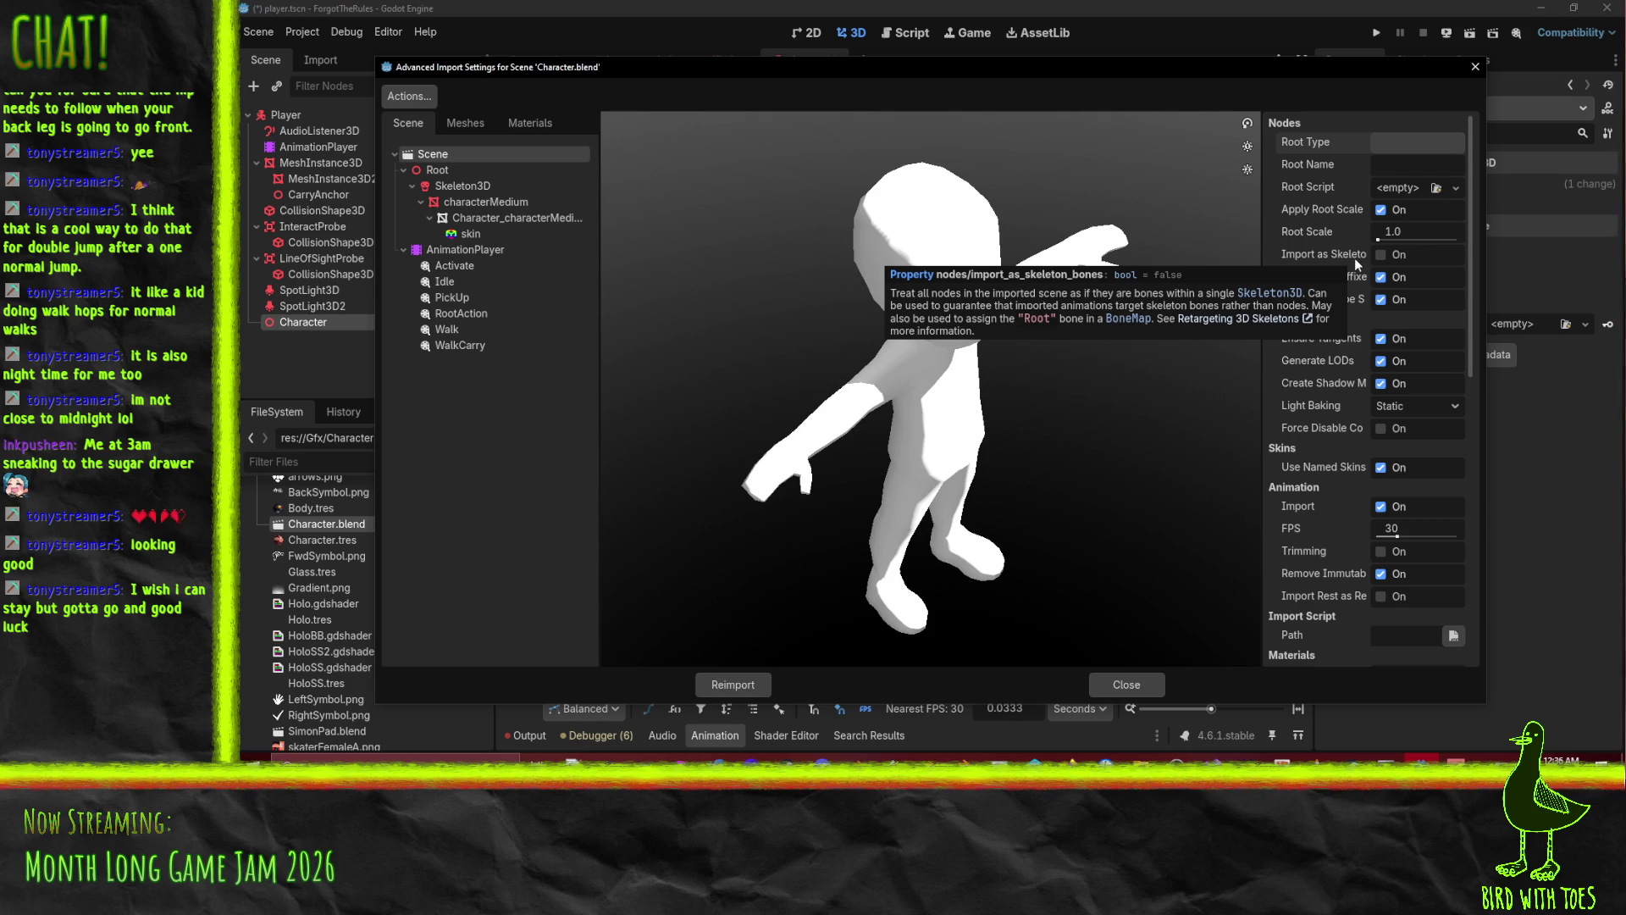
{"action": "left_click", "coordinate": [1390, 256]}
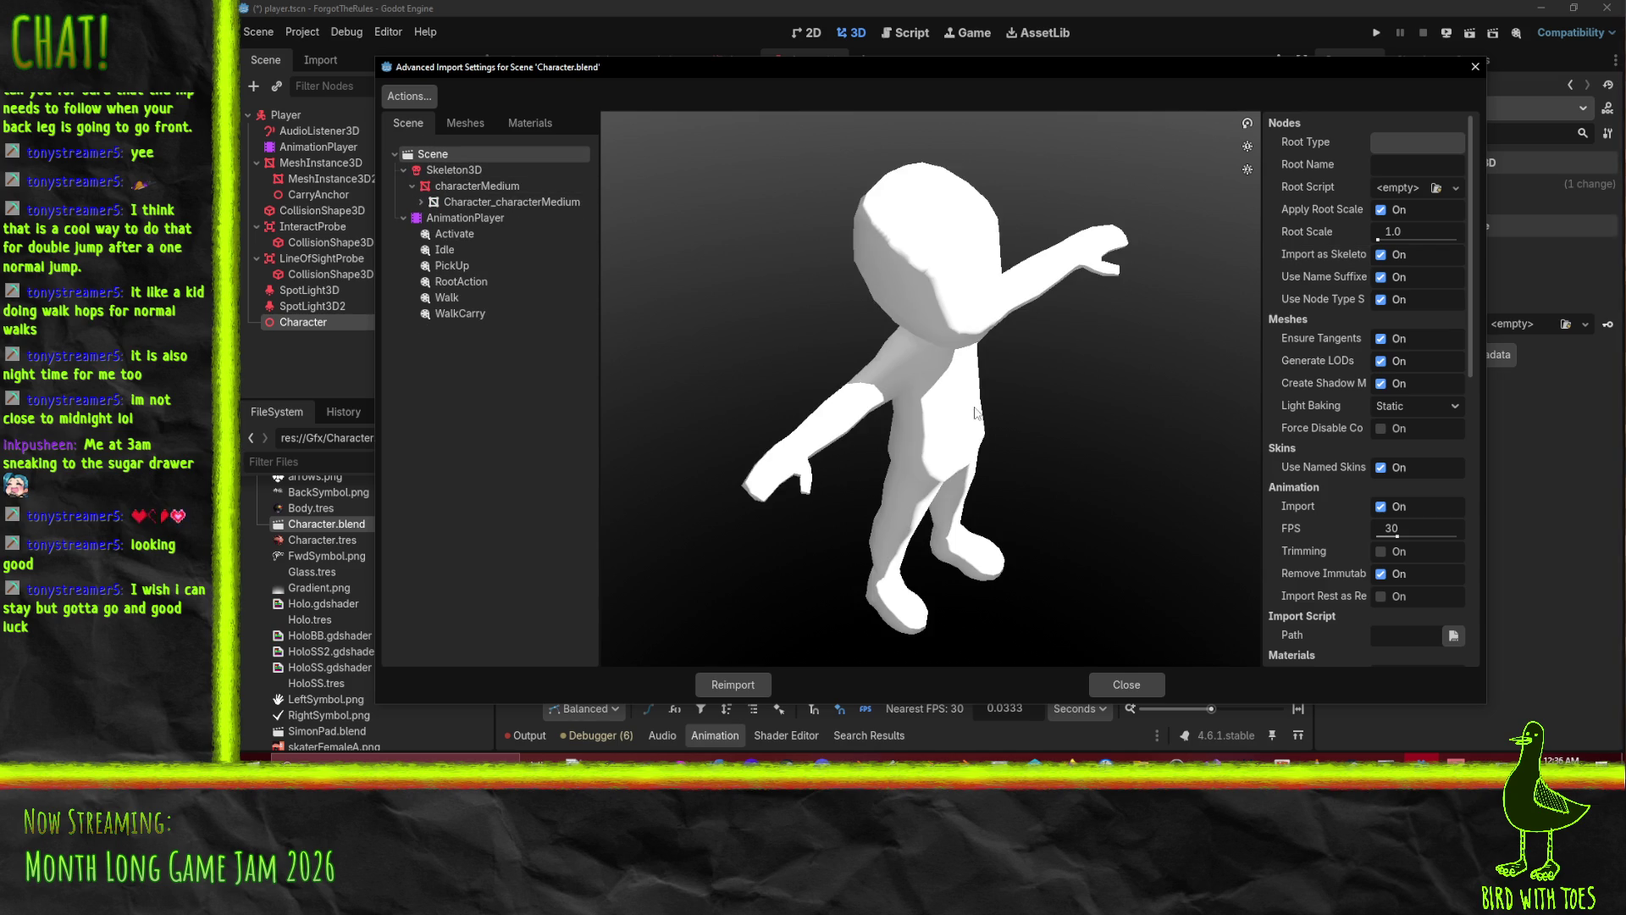
{"action": "left_click", "coordinate": [1390, 161]}
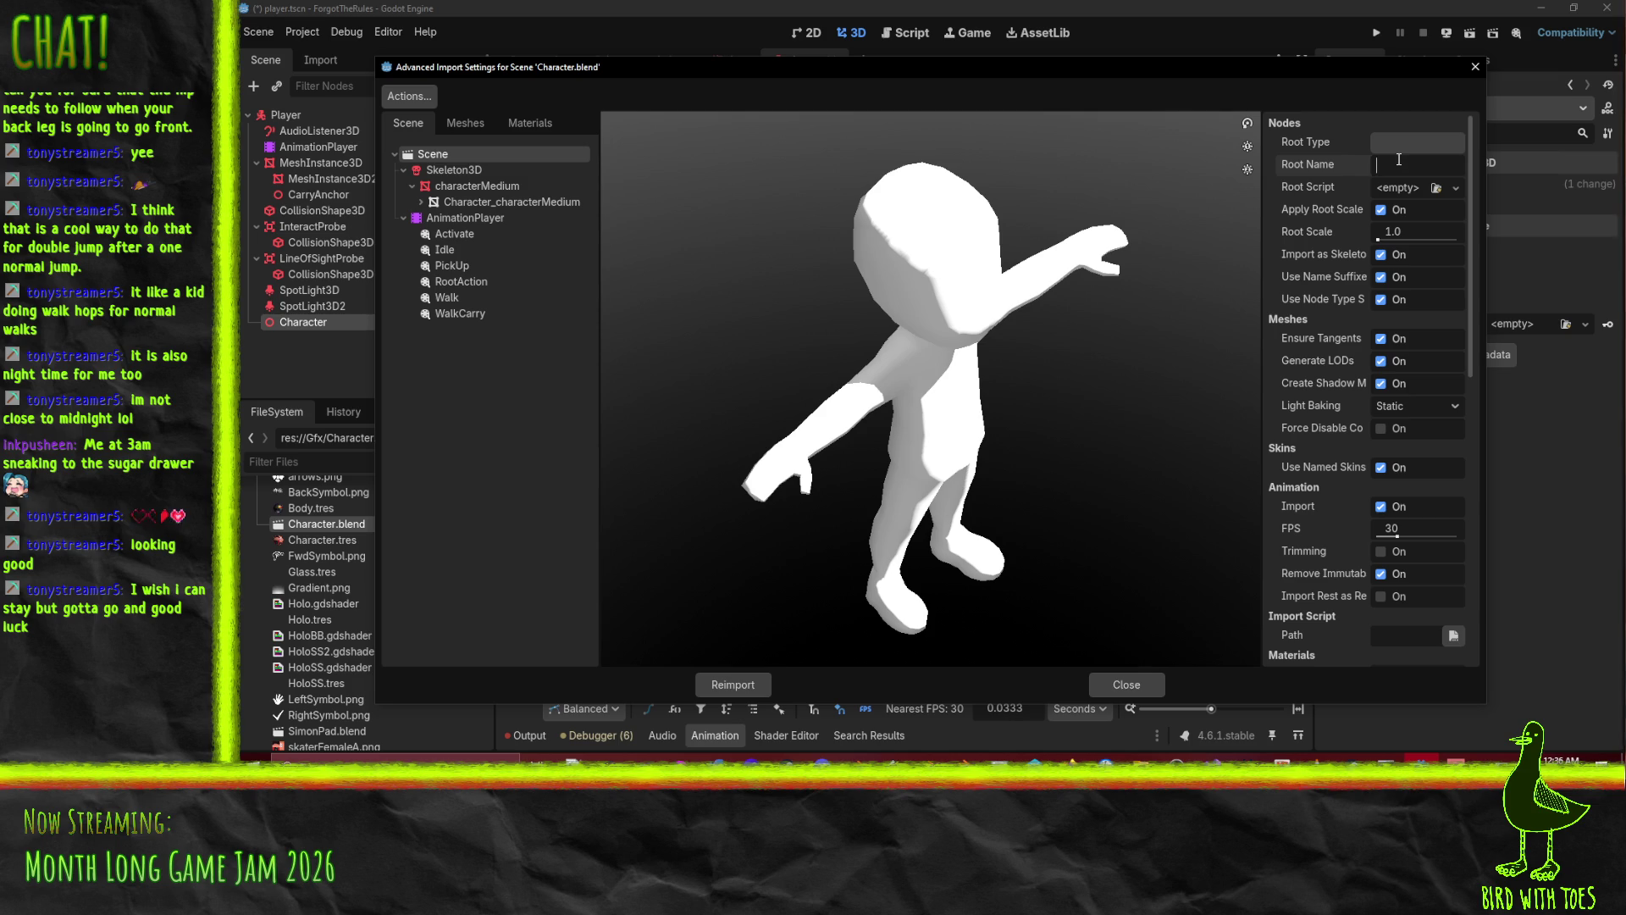
{"action": "left_click", "coordinate": [749, 688]}
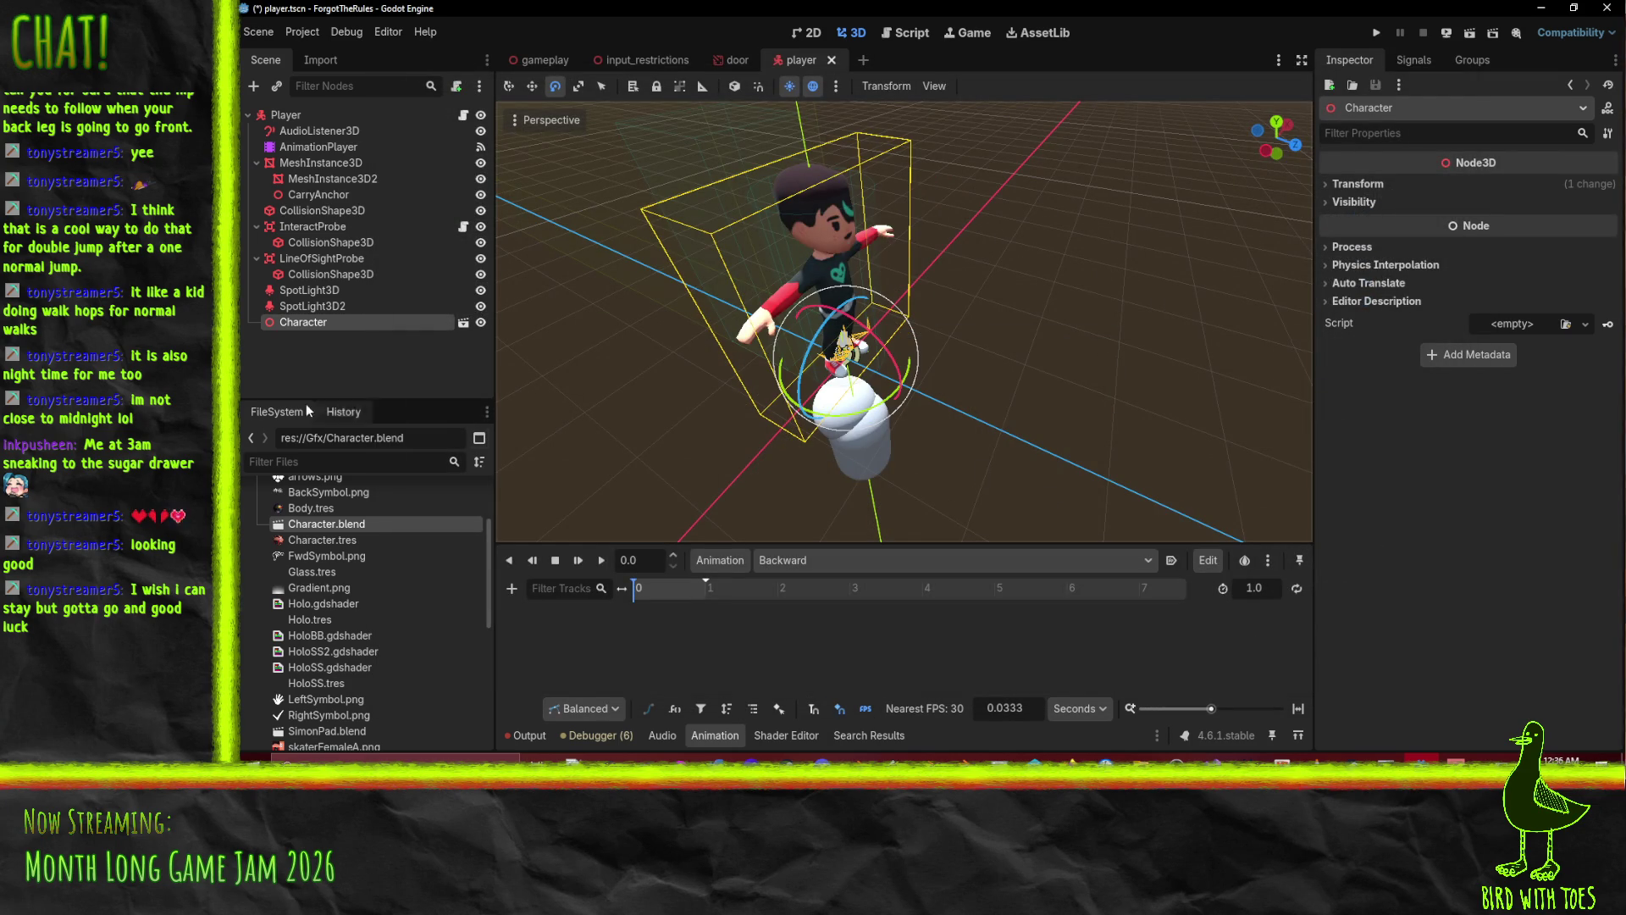
{"action": "right_click", "coordinate": [322, 326]}
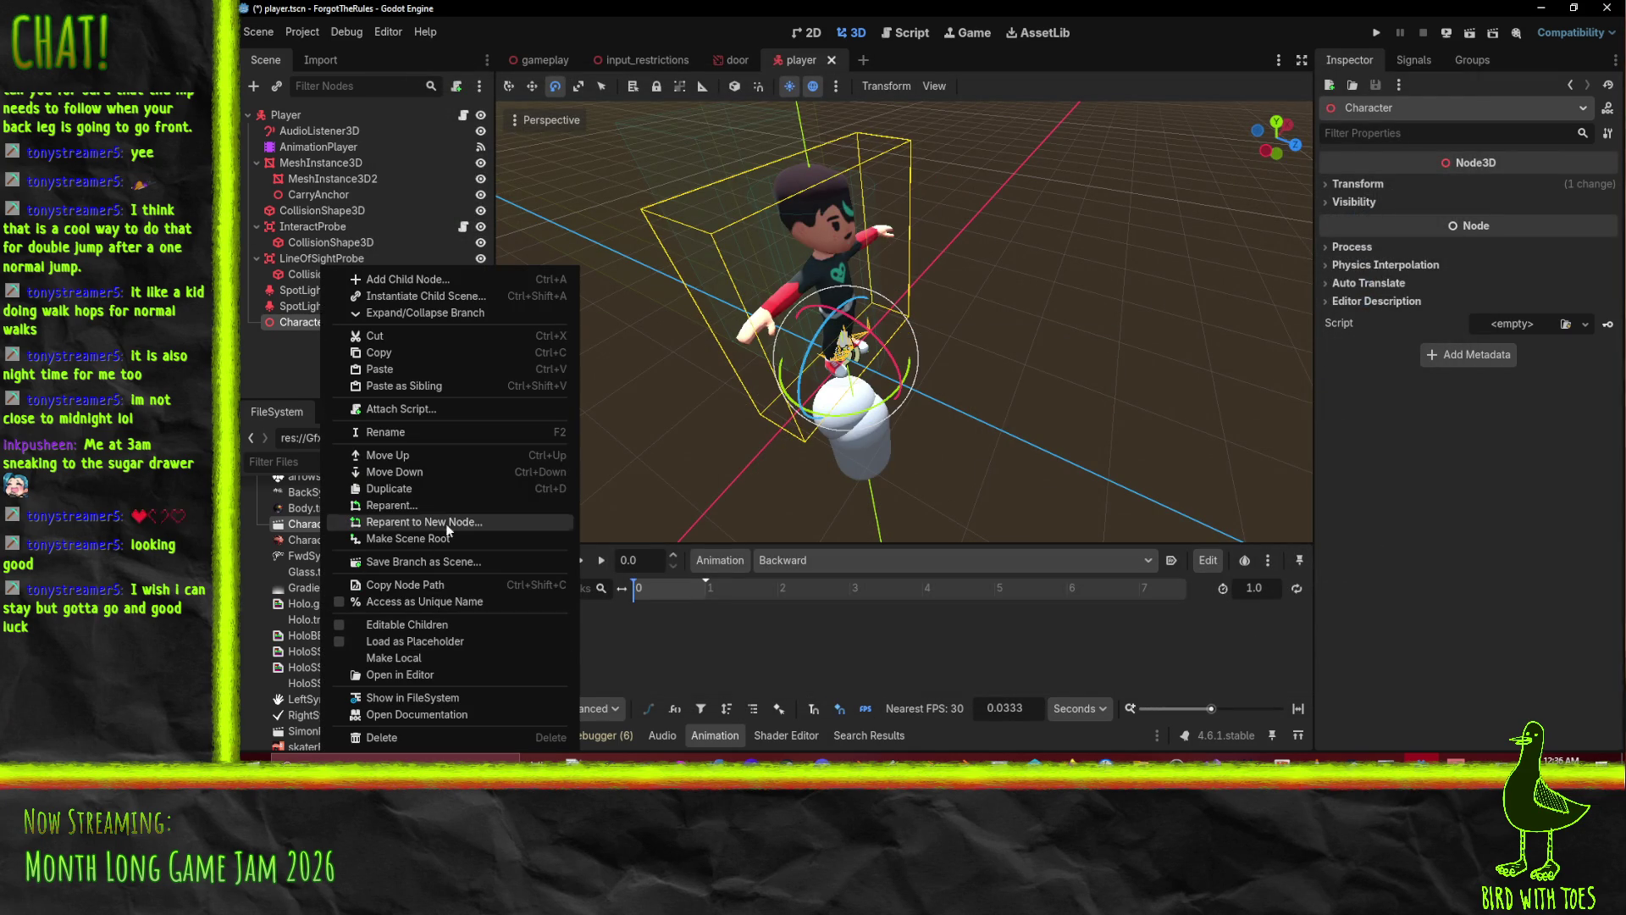
{"action": "left_click", "coordinate": [423, 624]}
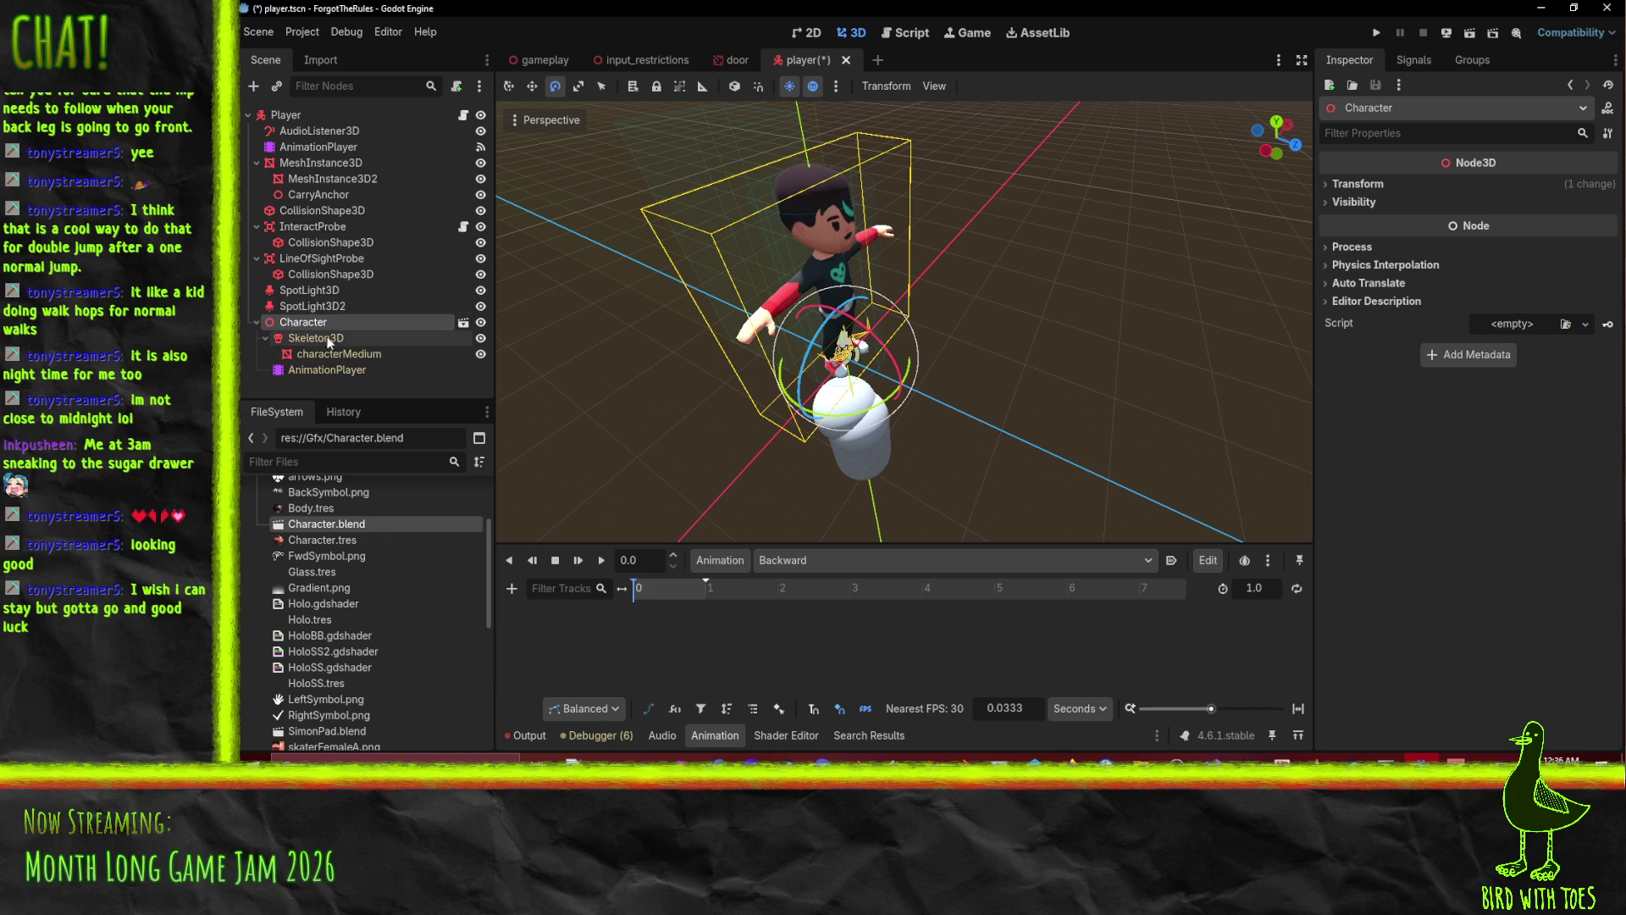
{"action": "left_click", "coordinate": [316, 337]}
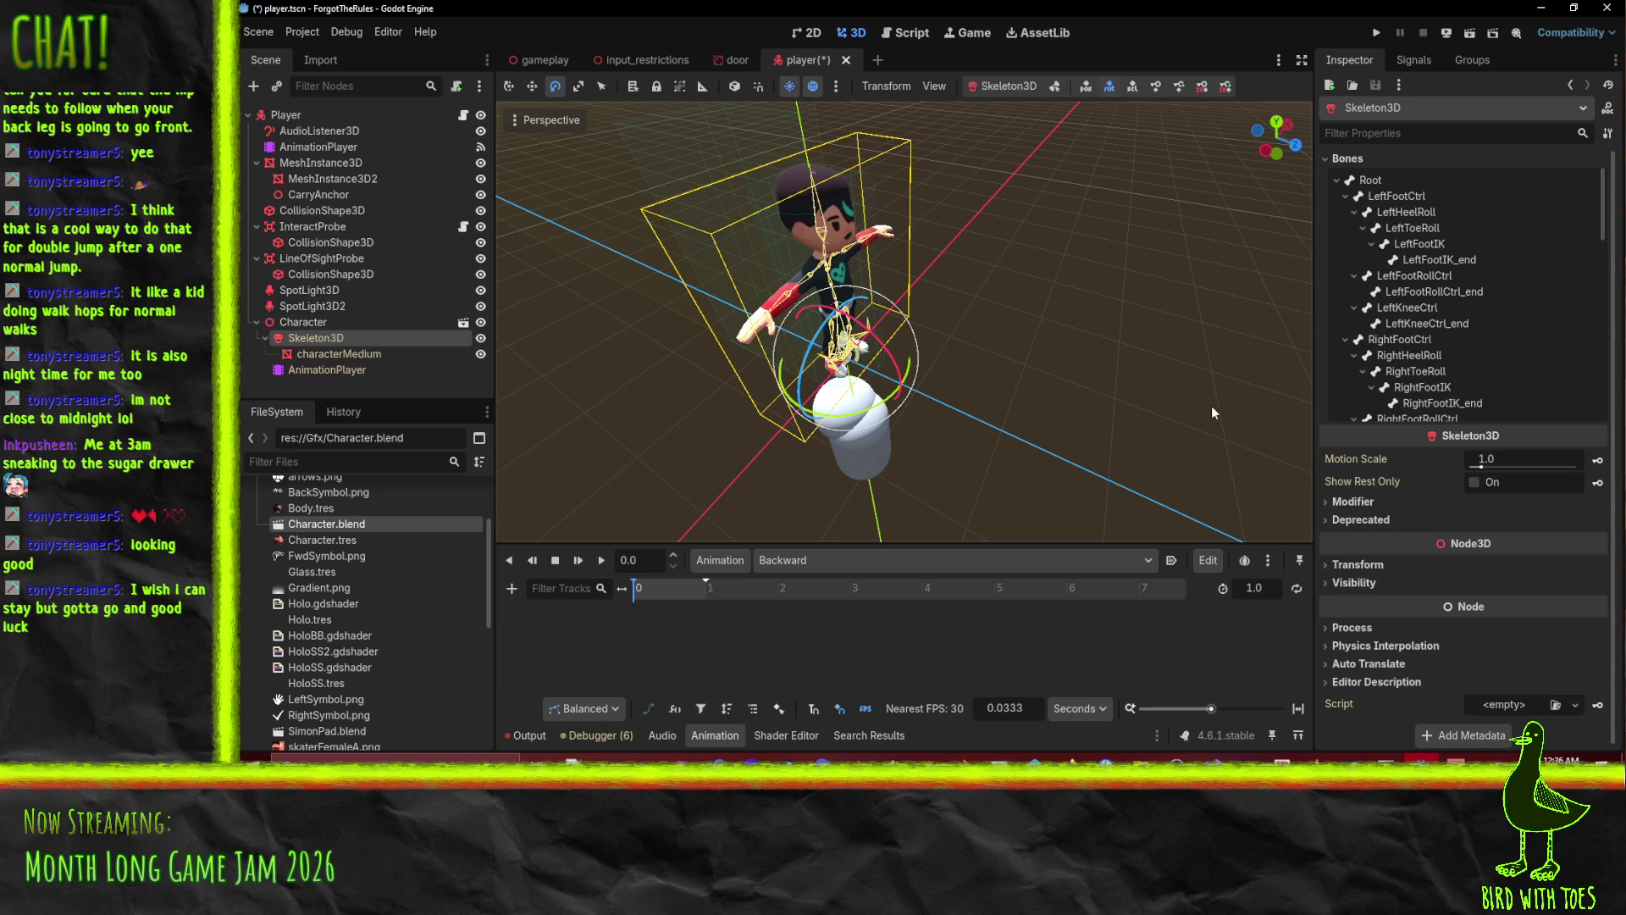
{"action": "left_click_drag", "start_coordinate": [1211, 413], "coordinate": [1374, 410]}
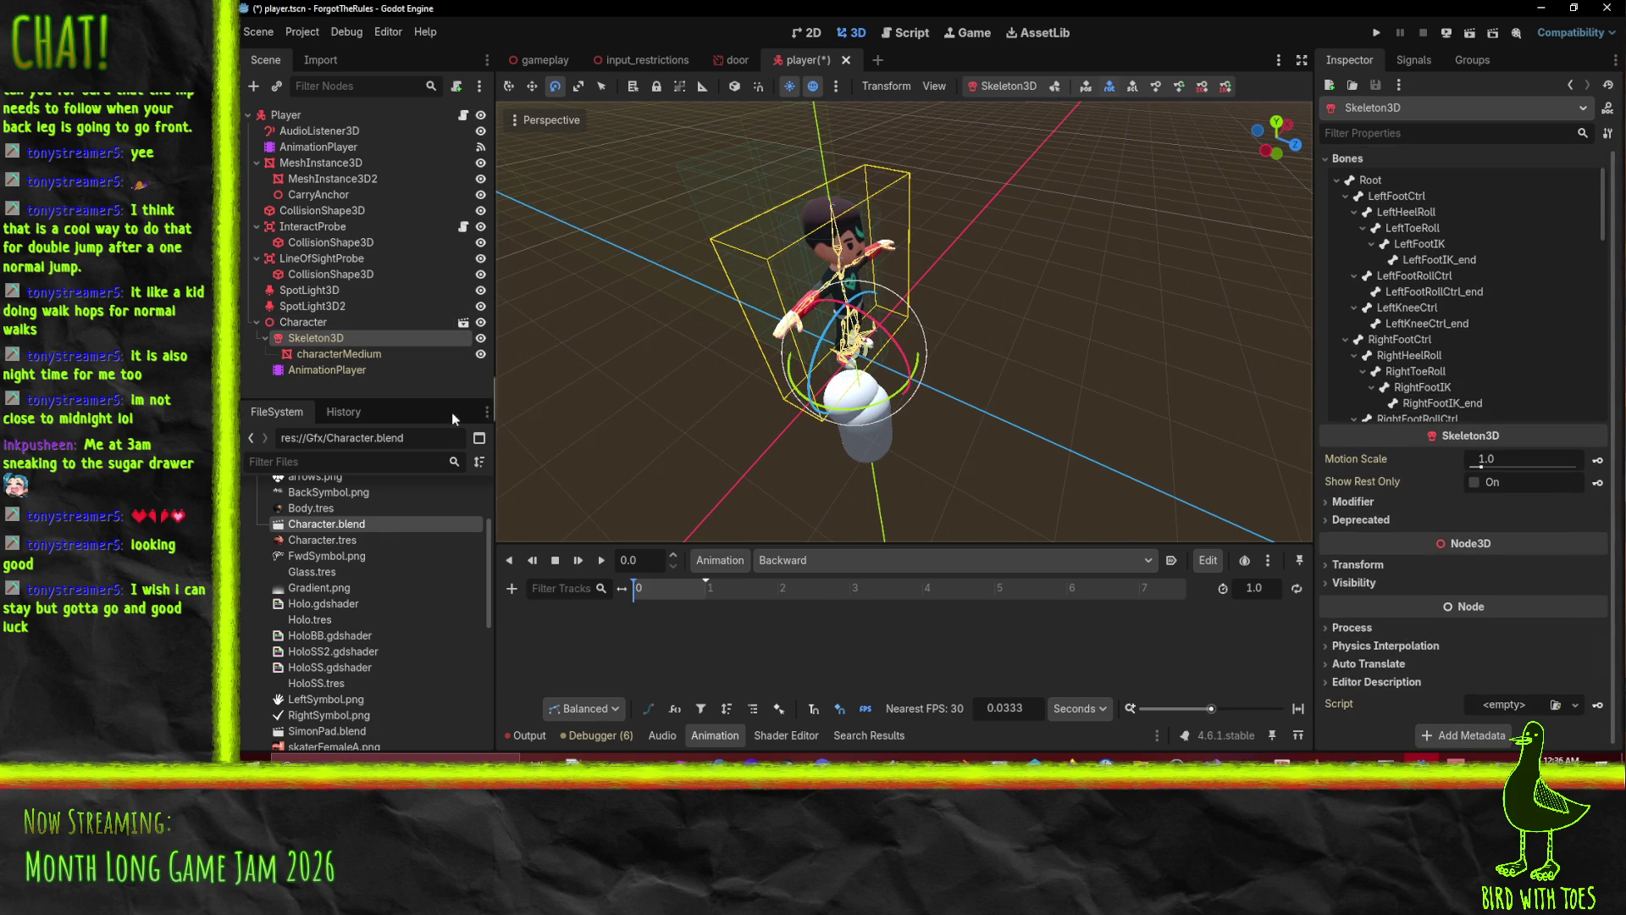
{"action": "left_click", "coordinate": [327, 370]}
{"action": "left_click", "coordinate": [1578, 188]}
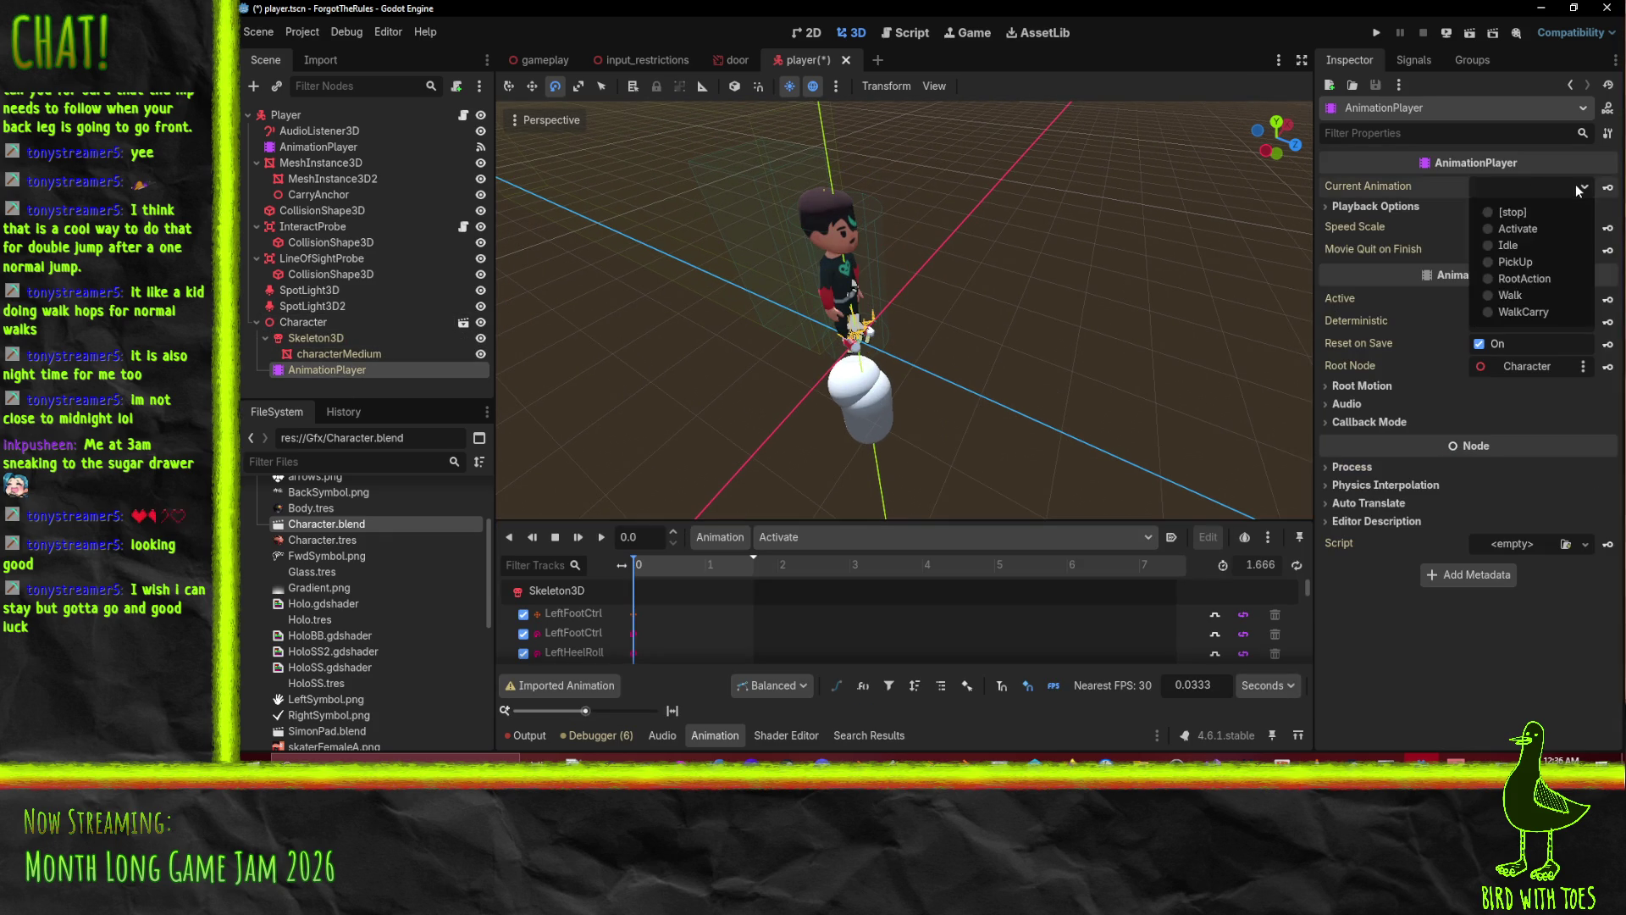
{"action": "left_click", "coordinate": [1509, 244]}
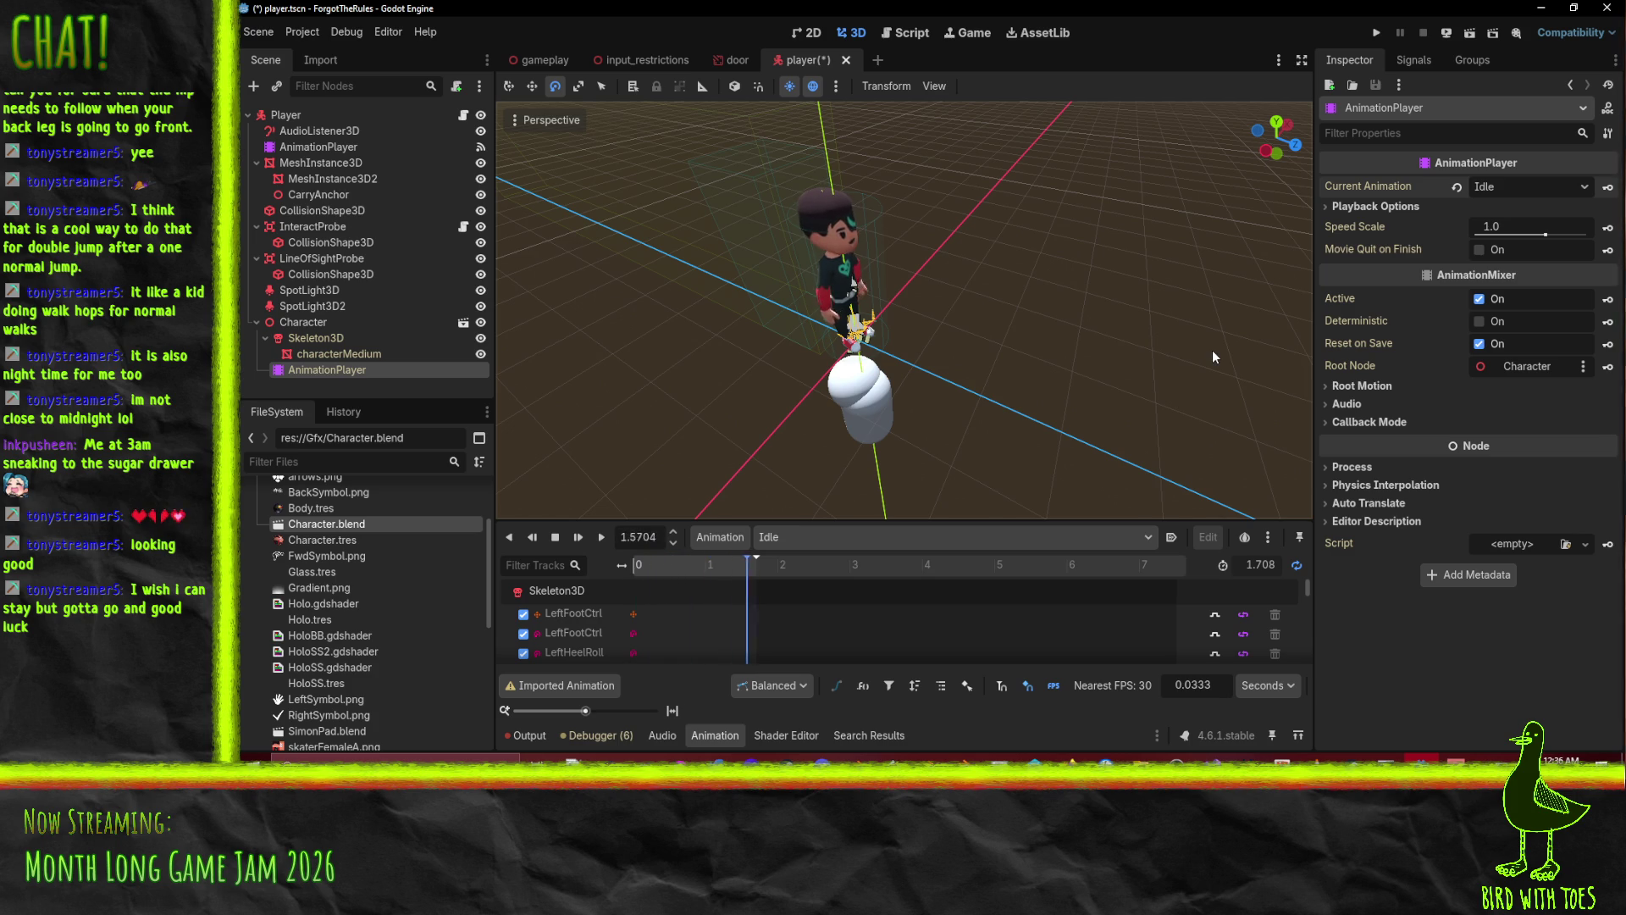
{"action": "scroll", "coordinate": [1010, 278], "scroll_direction": "up", "scroll_amount": 5}
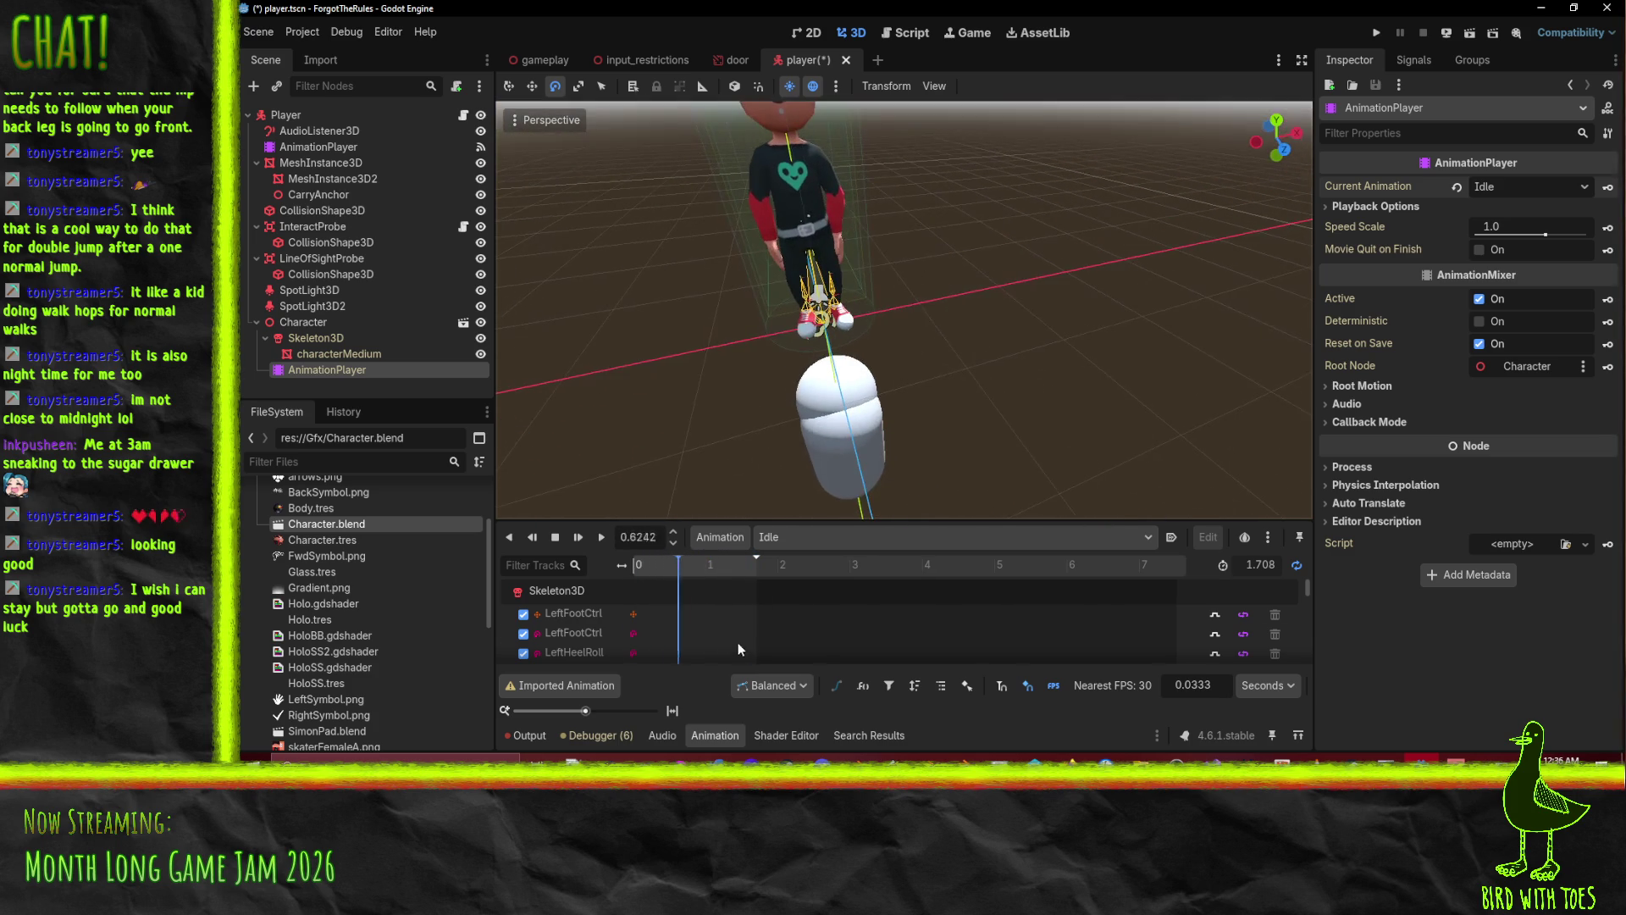
{"action": "scroll", "coordinate": [739, 642], "scroll_direction": "down", "scroll_amount": 5}
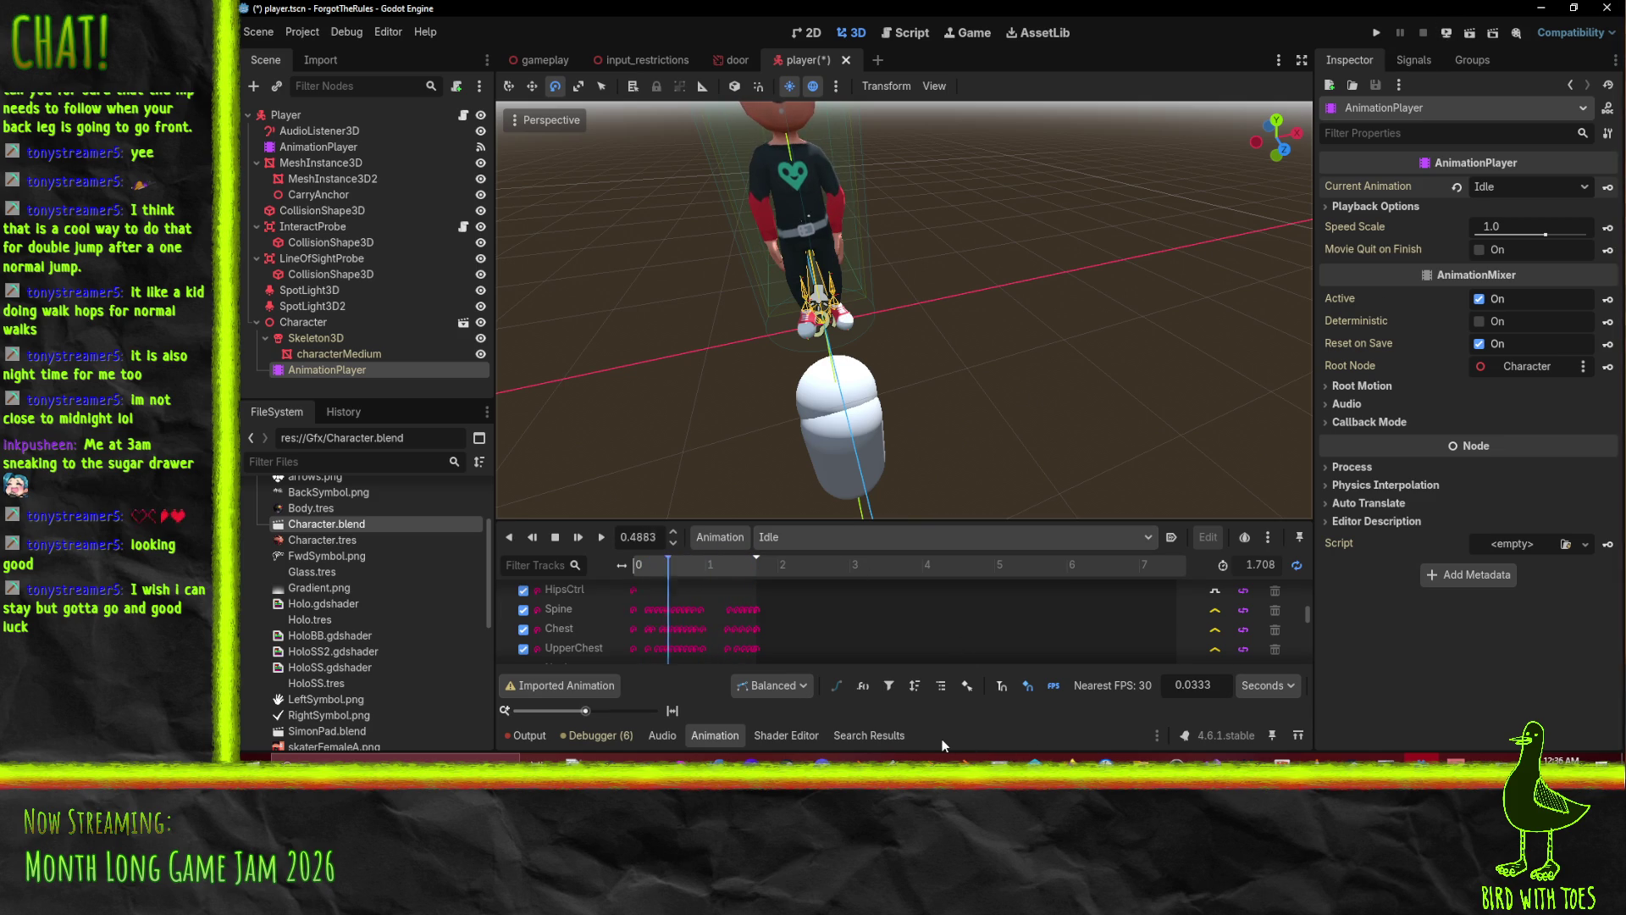
Dismiss the imported-animation warning, stop Idle playback, and close the imported-scene prompt.
{"action": "left_click", "coordinate": [537, 685]}
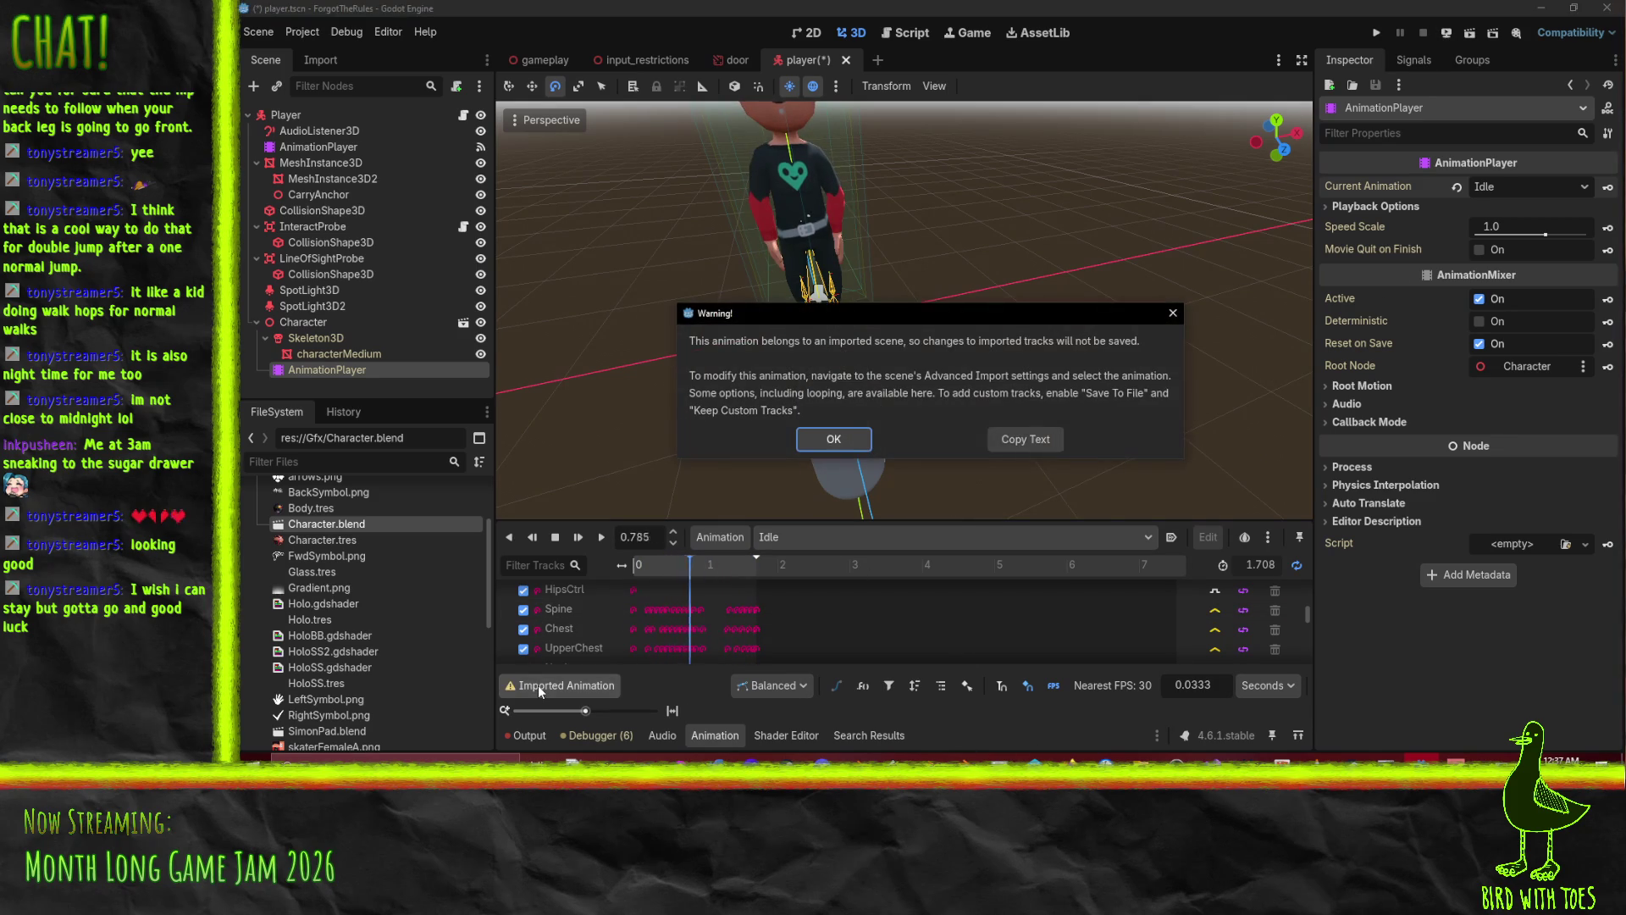
{"action": "left_click", "coordinate": [834, 438]}
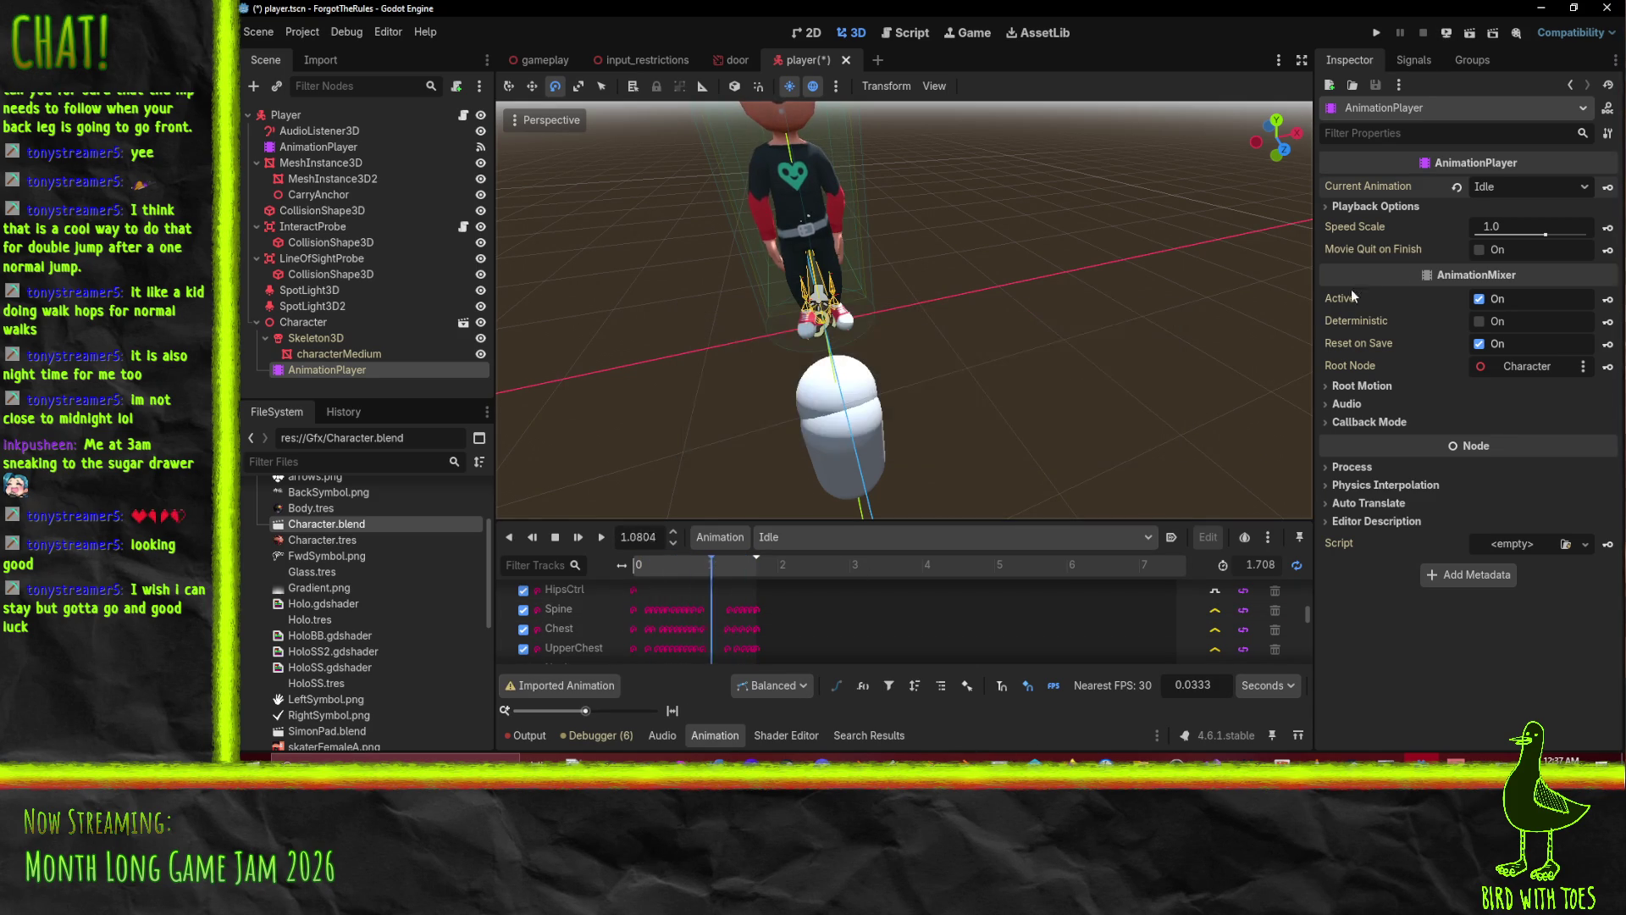
{"action": "scroll", "coordinate": [1017, 603], "scroll_direction": "up", "scroll_amount": 3}
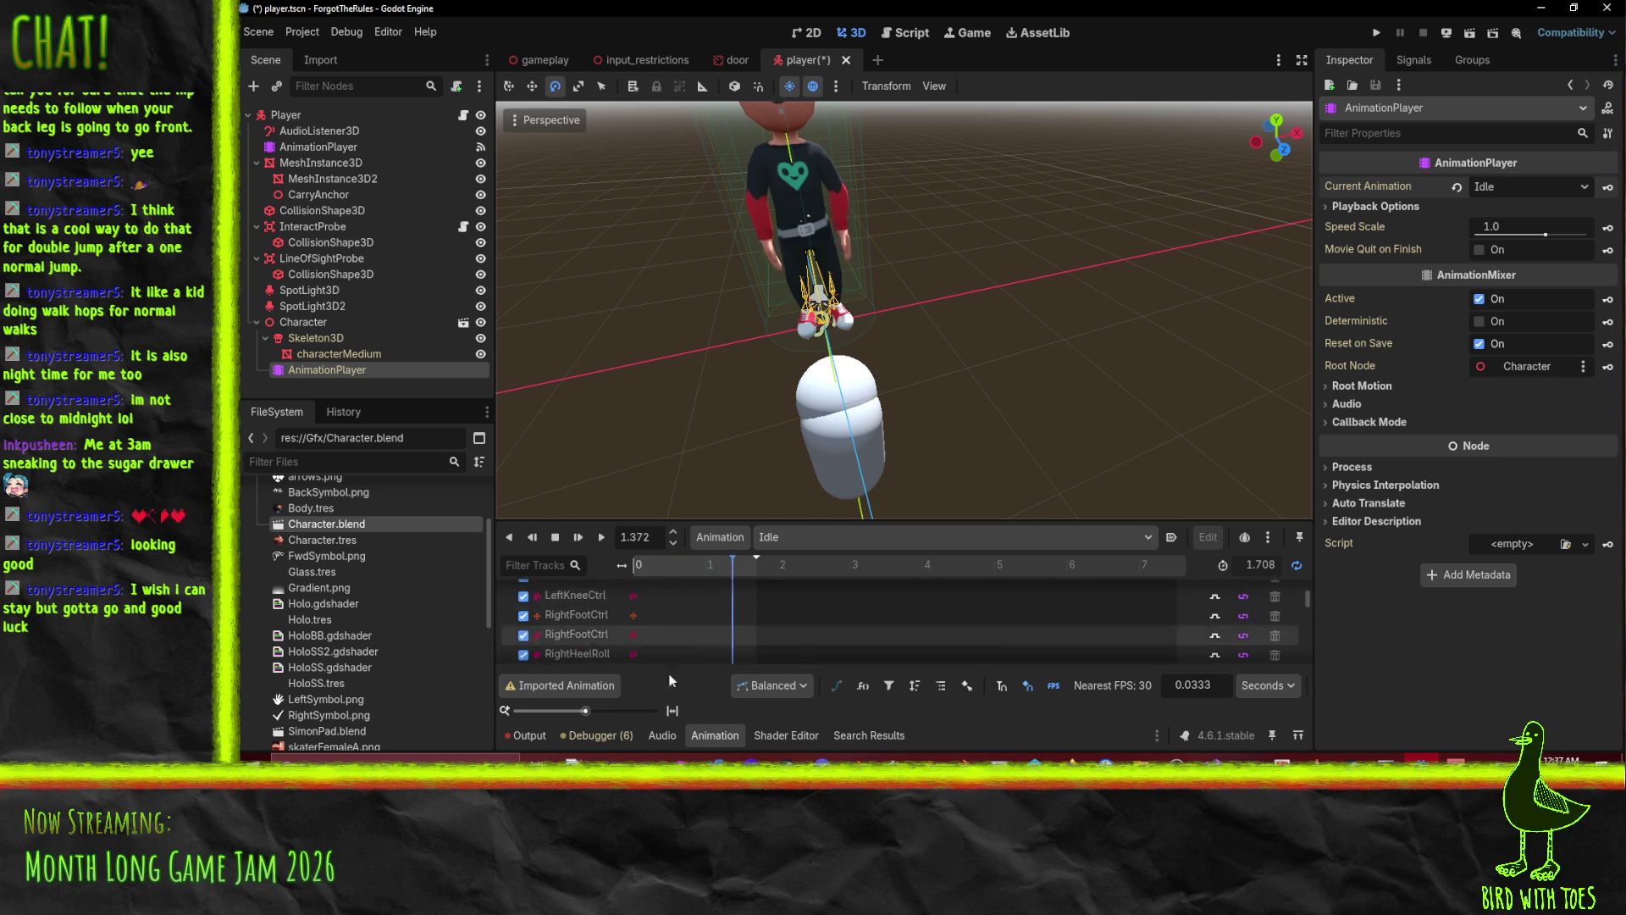
{"action": "left_click", "coordinate": [557, 538]}
{"action": "left_click", "coordinate": [333, 320]}
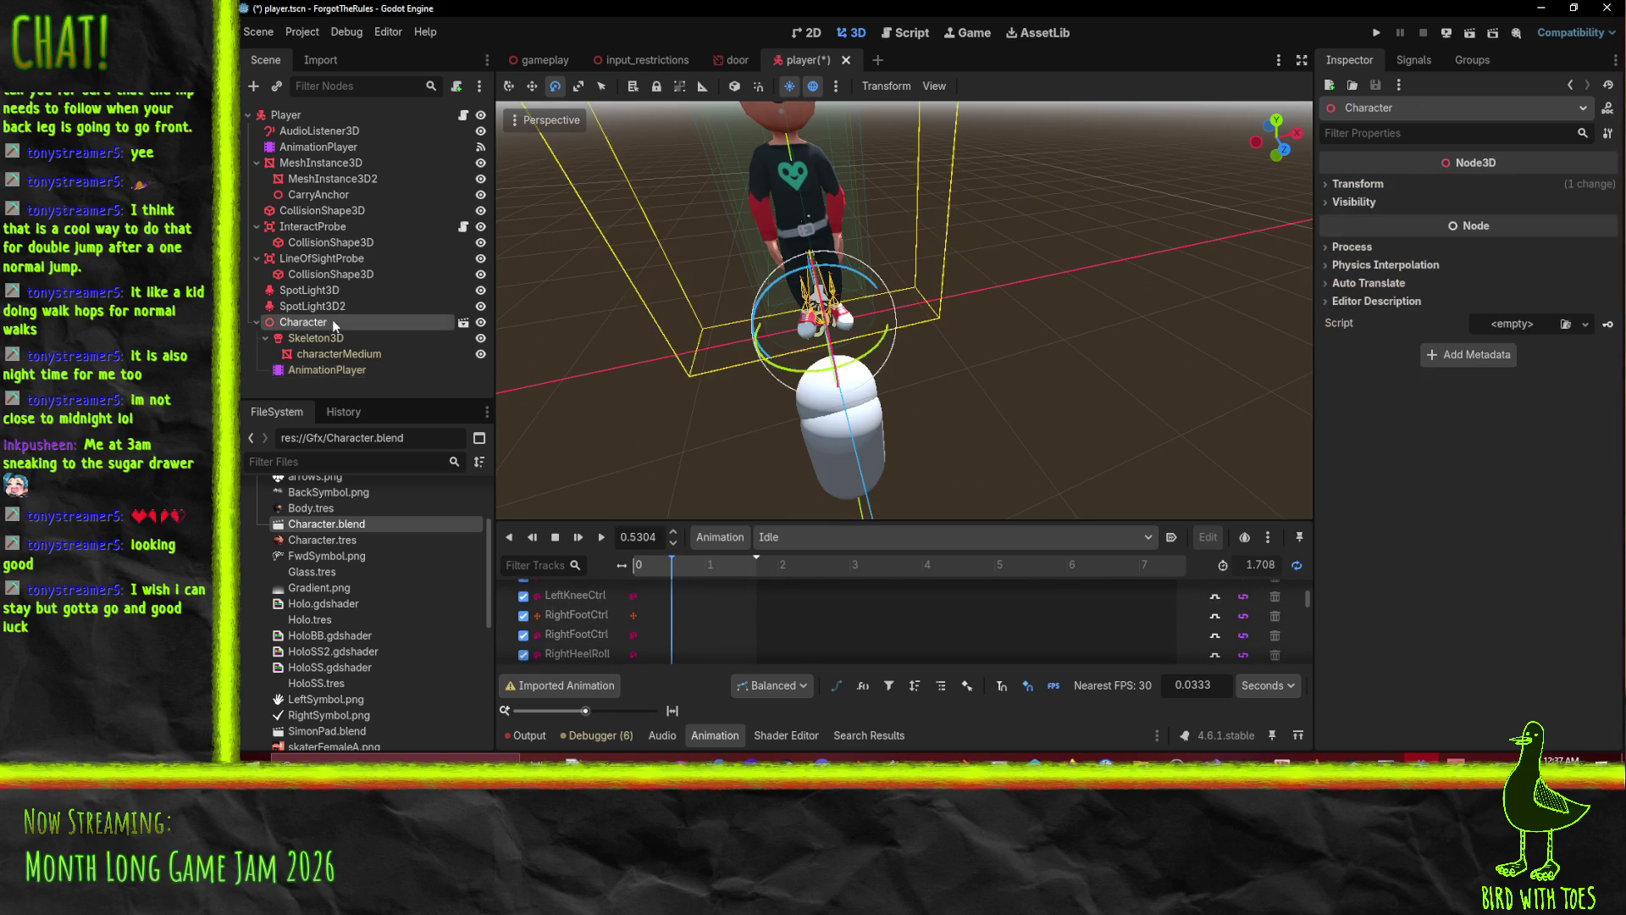
{"action": "left_click", "coordinate": [464, 324]}
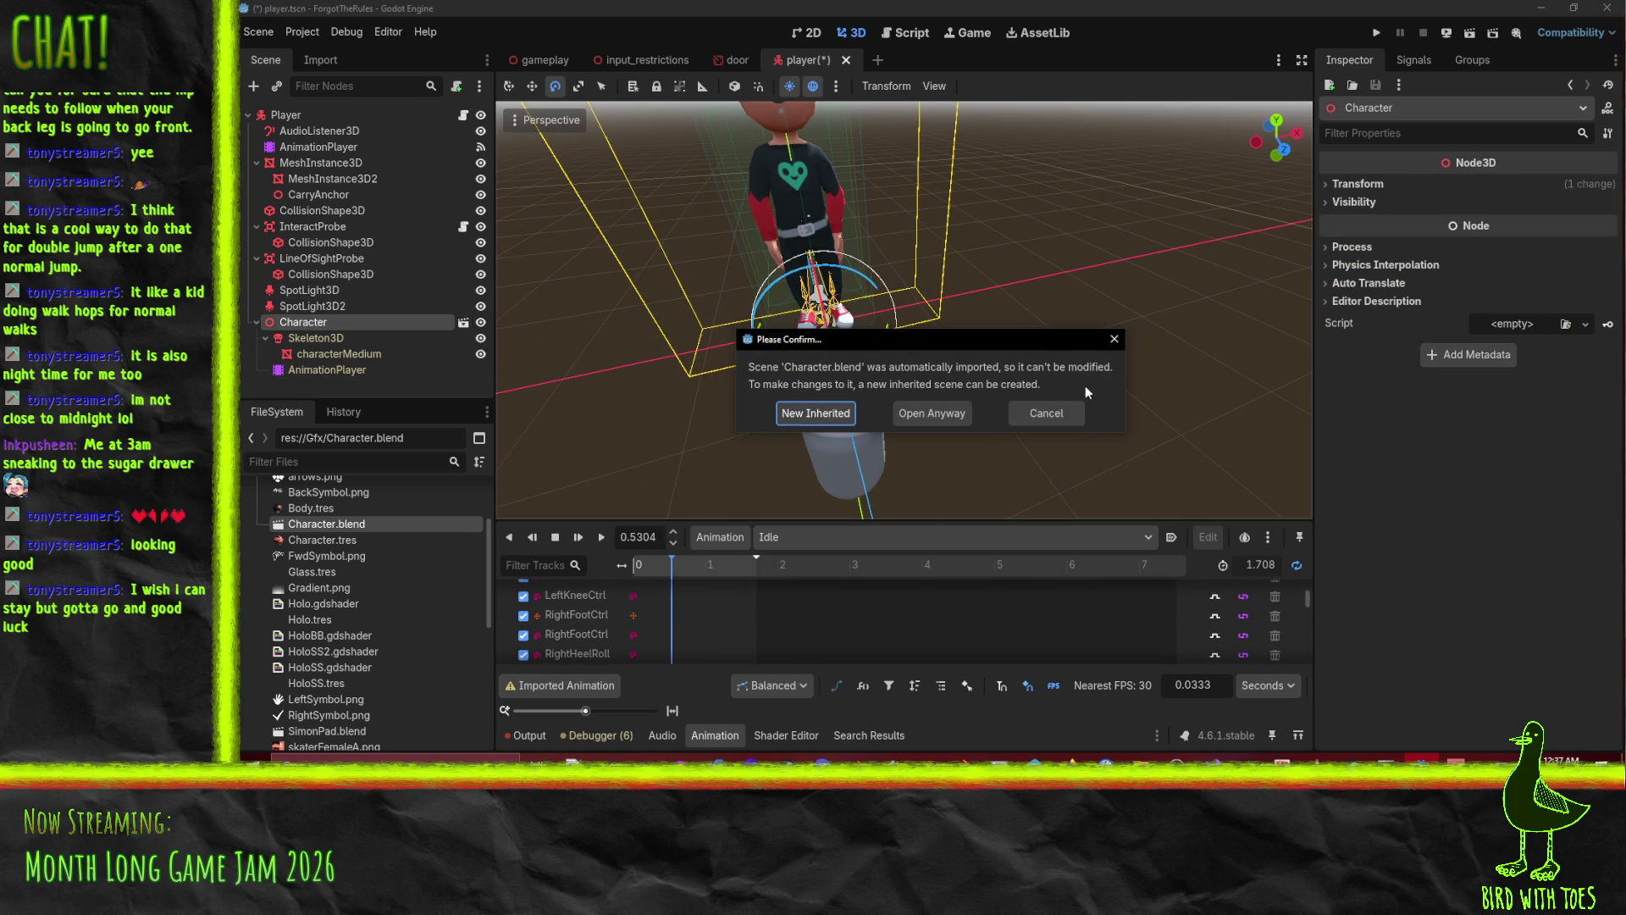
{"action": "left_click", "coordinate": [1063, 412]}
Preview Activate and Idle in Character.blend's import settings, then close and switch to Blender.
{"action": "double_click", "coordinate": [330, 524]}
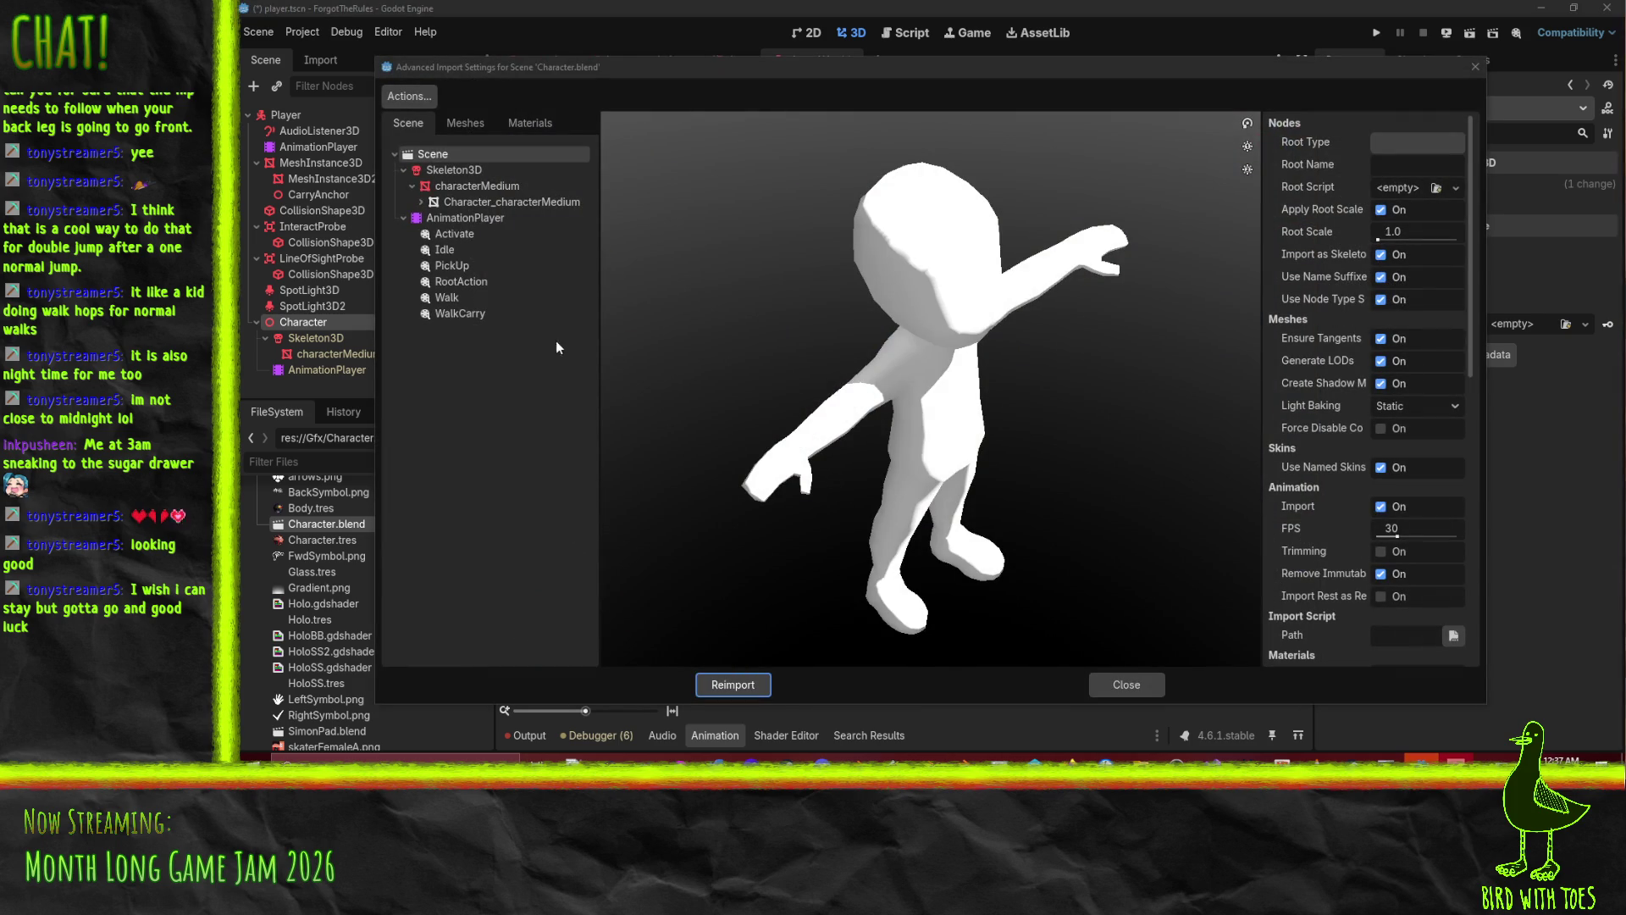
{"action": "left_click", "coordinate": [444, 237]}
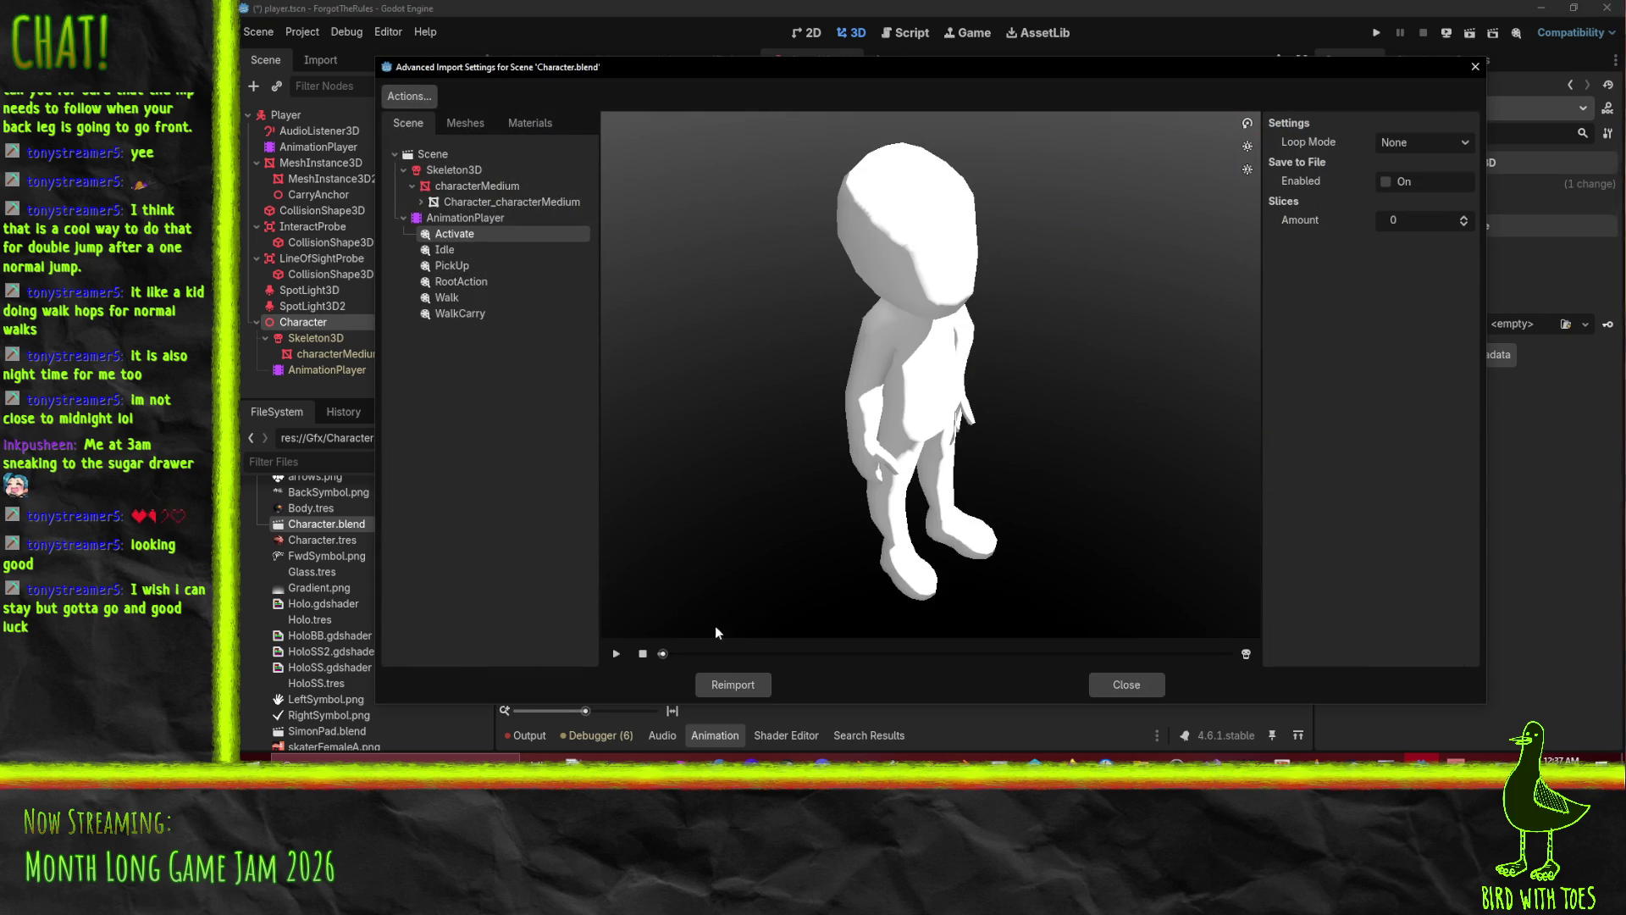
{"action": "left_click", "coordinate": [617, 654]}
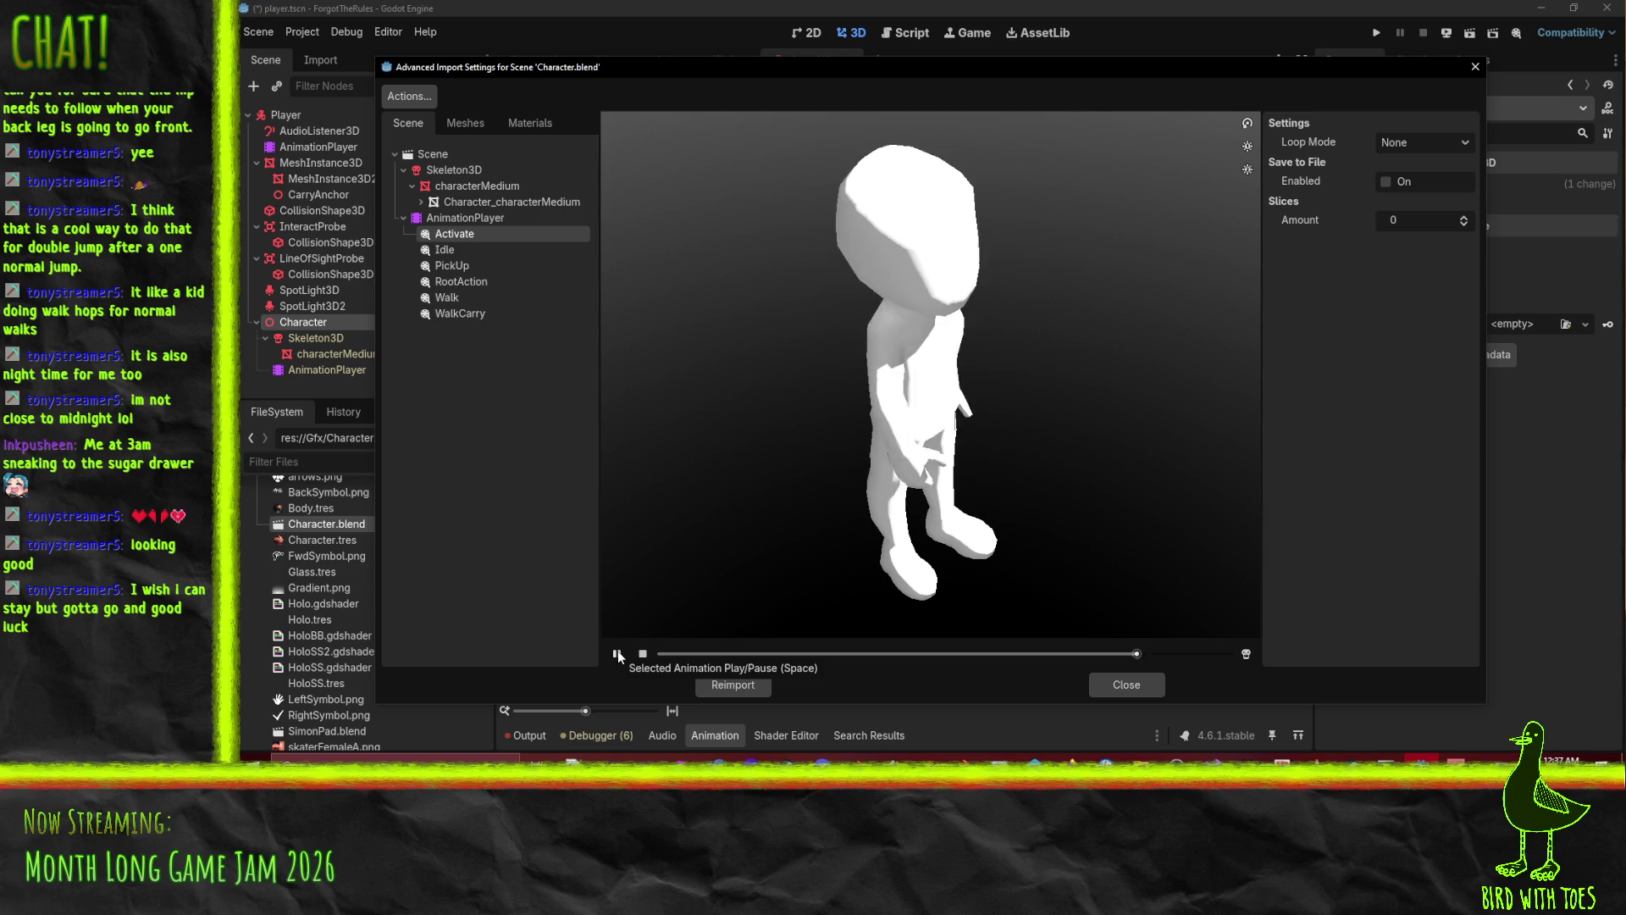
{"action": "left_click", "coordinate": [453, 249]}
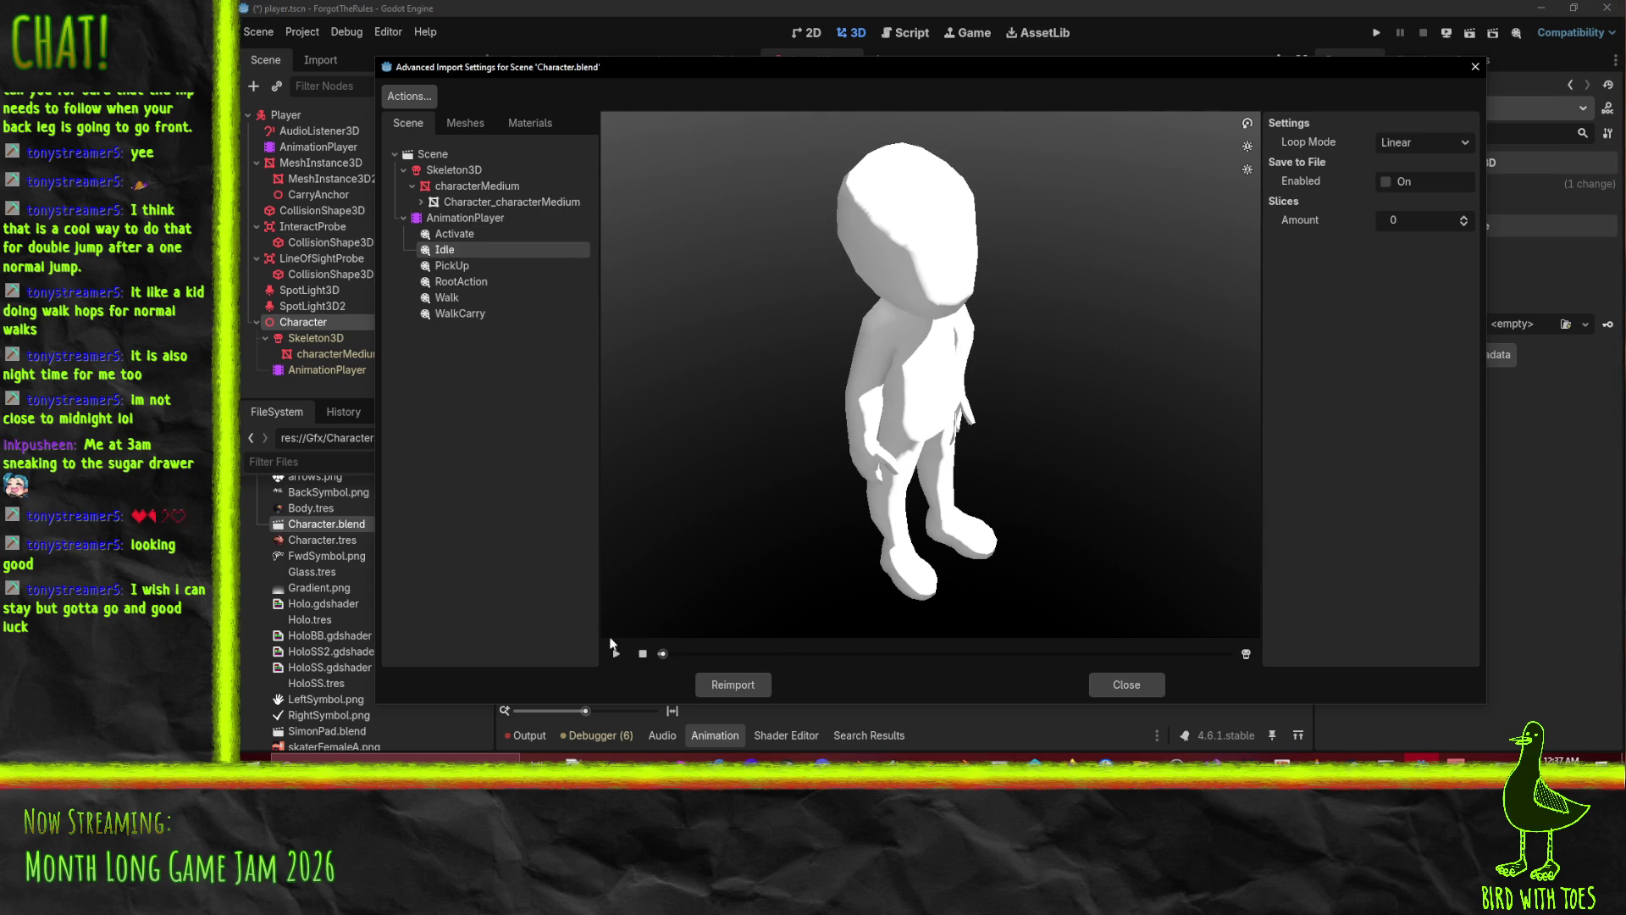
{"action": "left_click", "coordinate": [617, 654]}
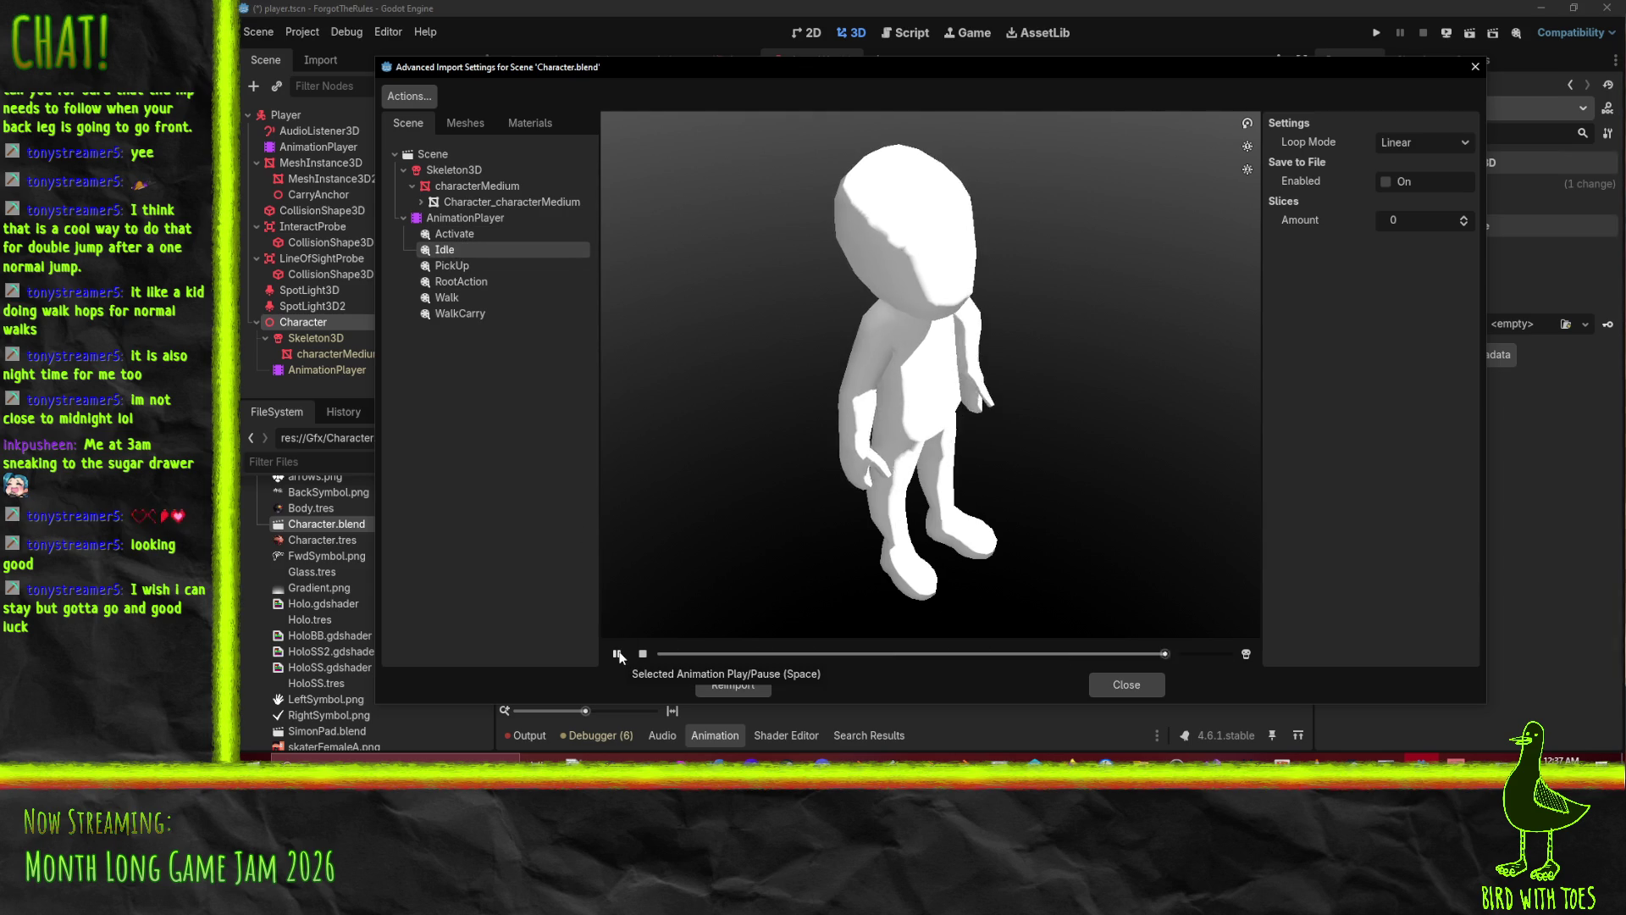
{"action": "left_click", "coordinate": [1097, 684]}
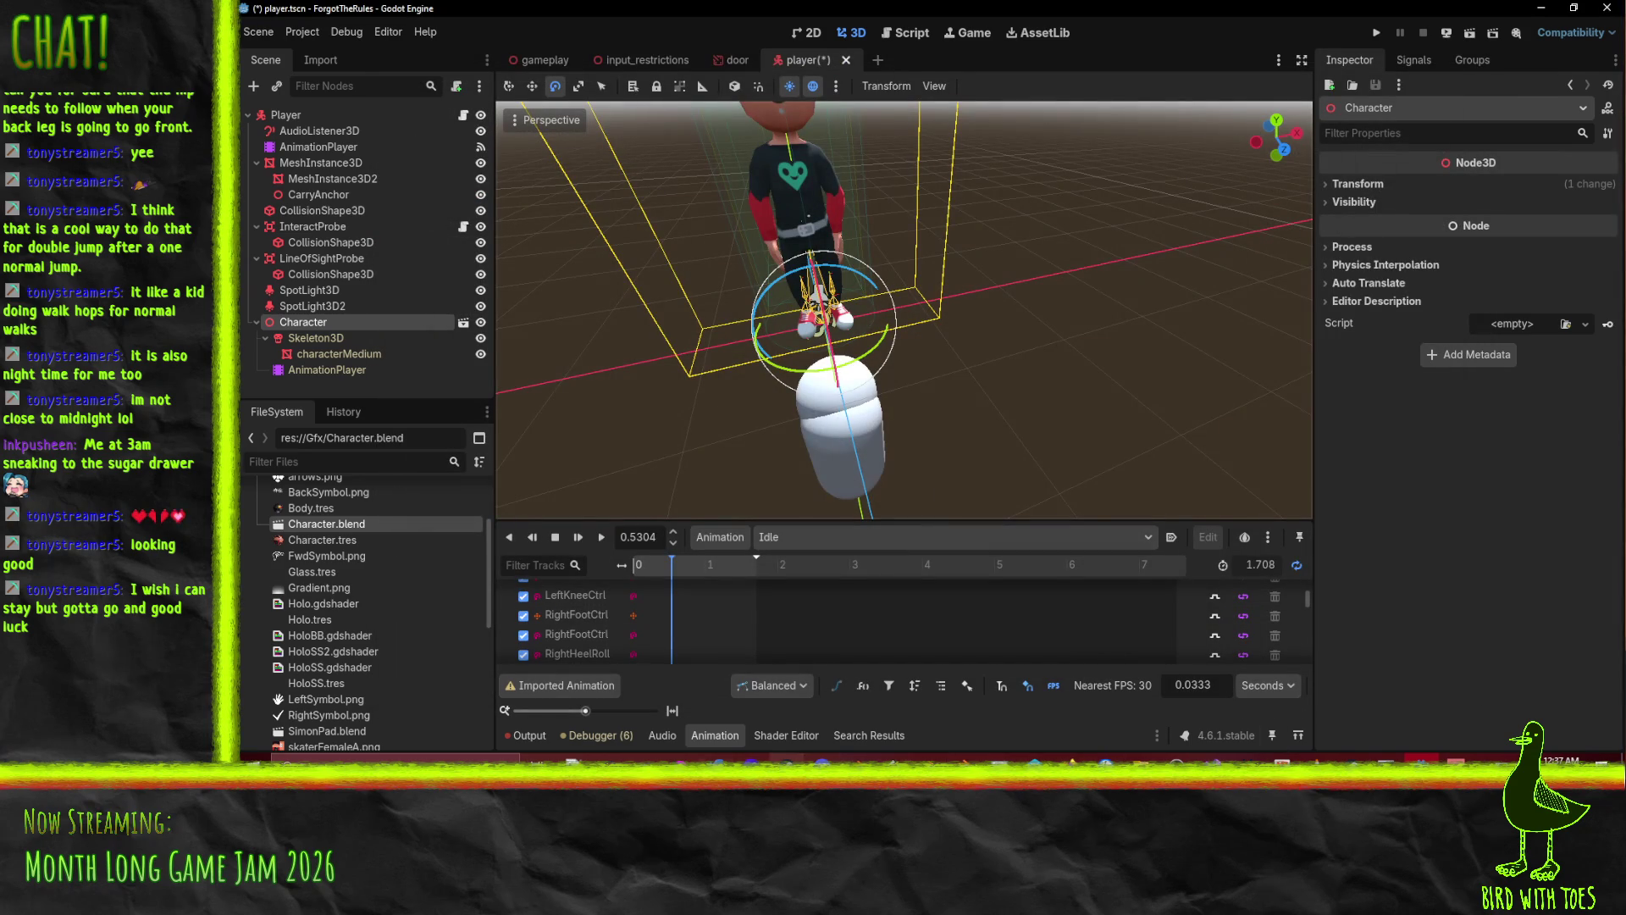
{"action": "key", "text": "alt+Tab"}
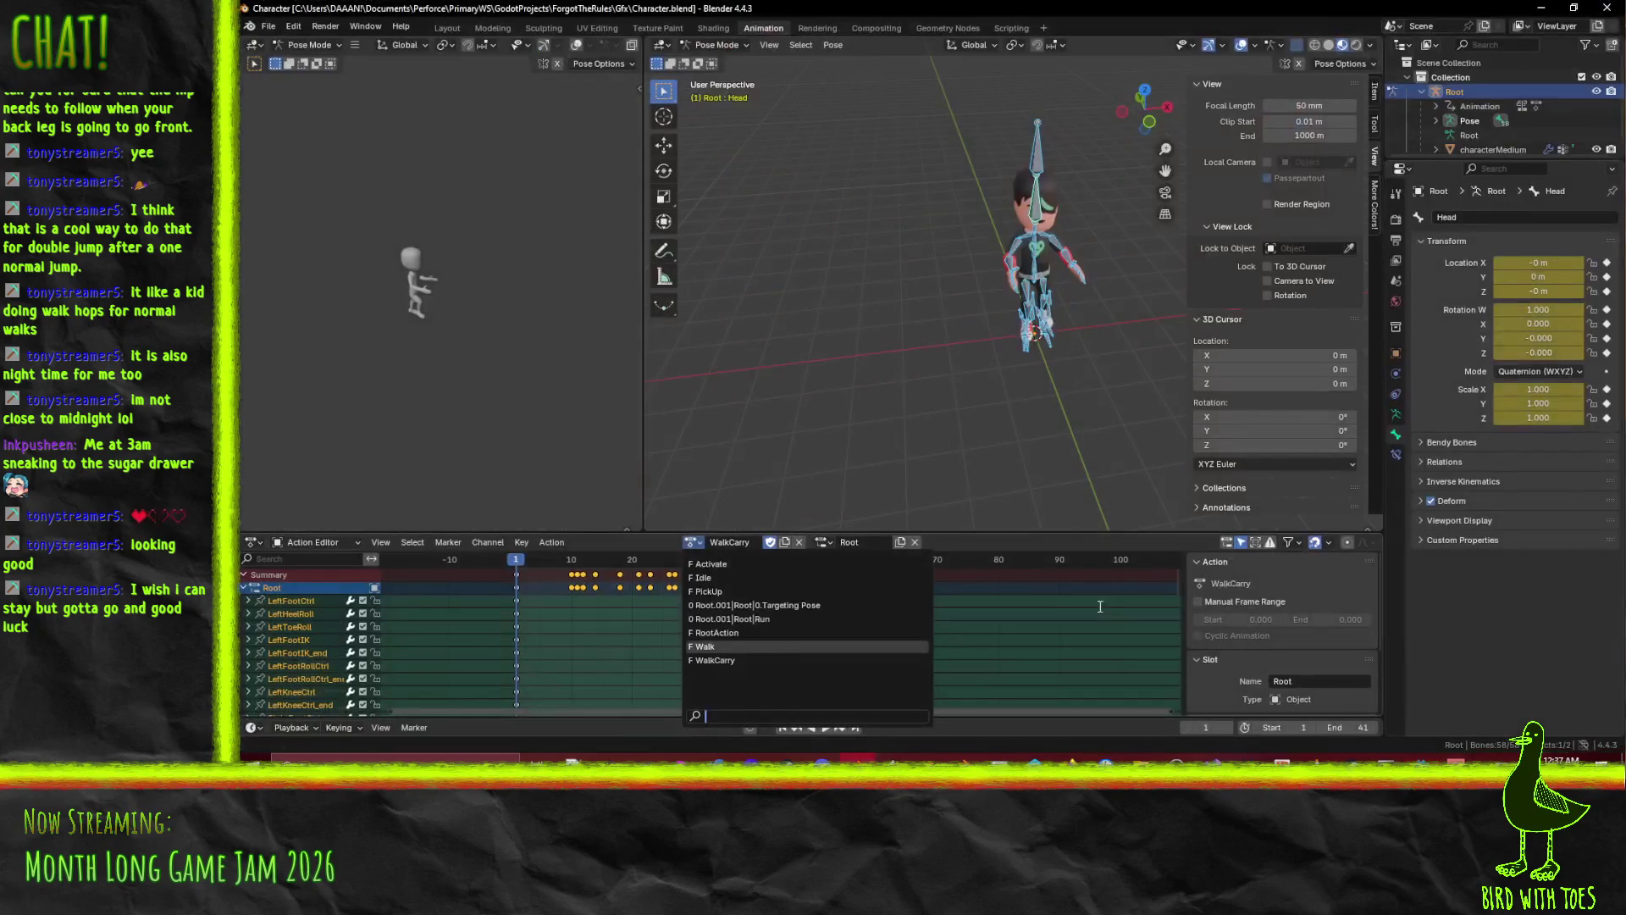
Load the Idle action and set both the scene and Idle action end frames to 120.
{"action": "left_click", "coordinate": [712, 594]}
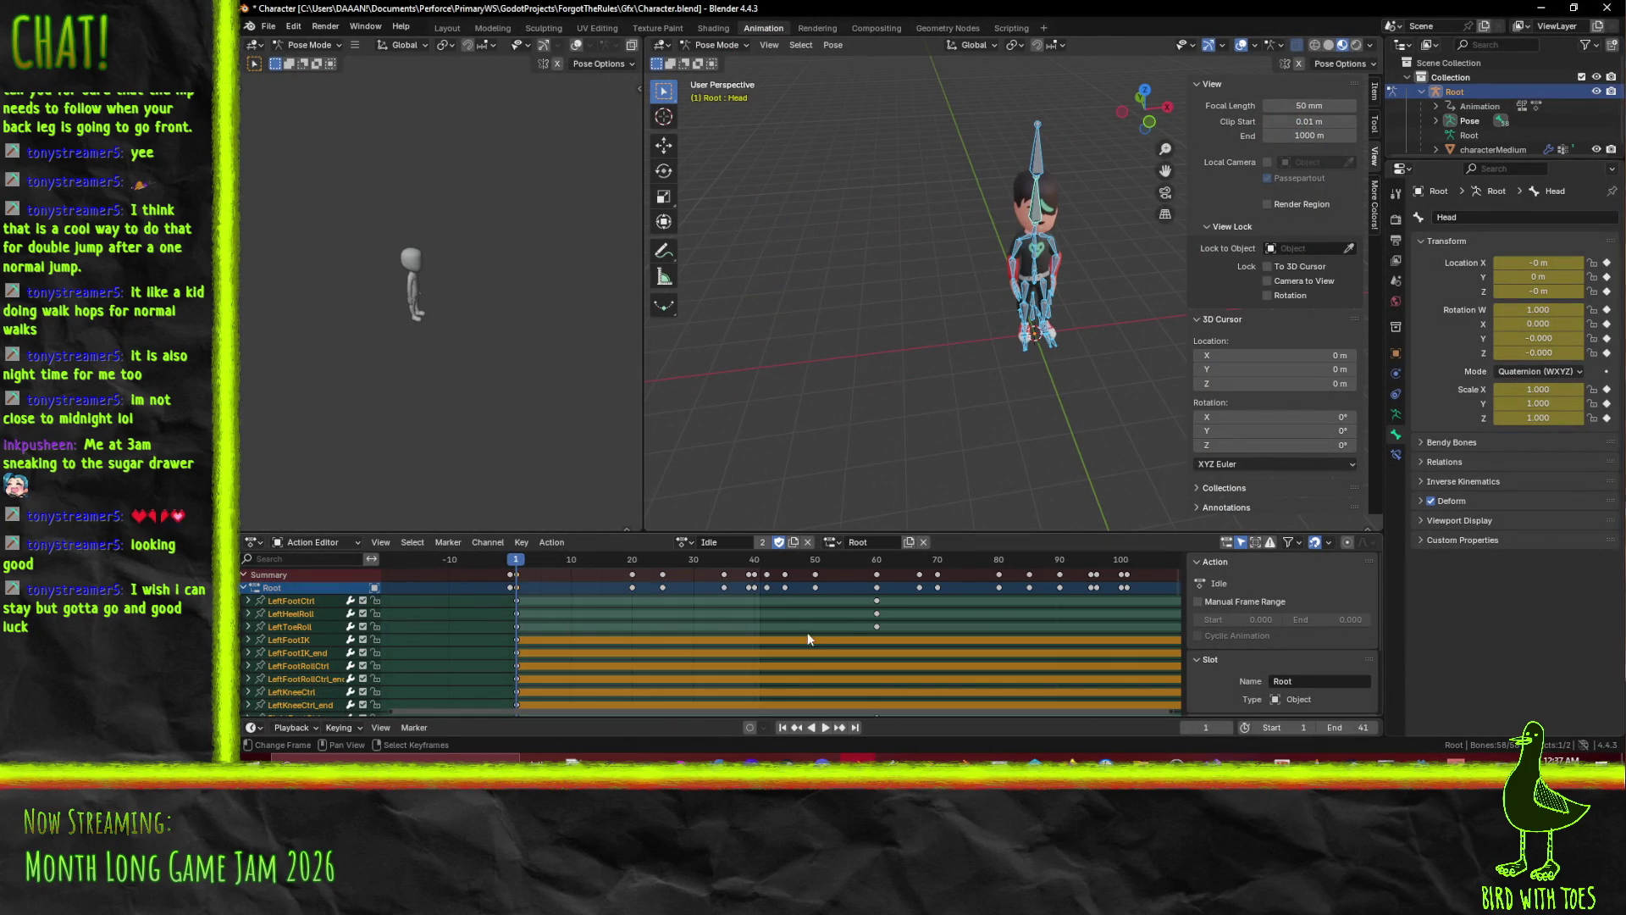
{"action": "scroll", "coordinate": [797, 632], "scroll_direction": "down", "scroll_amount": 3}
{"action": "left_click", "coordinate": [1366, 726]}
{"action": "type", "text": "120"}
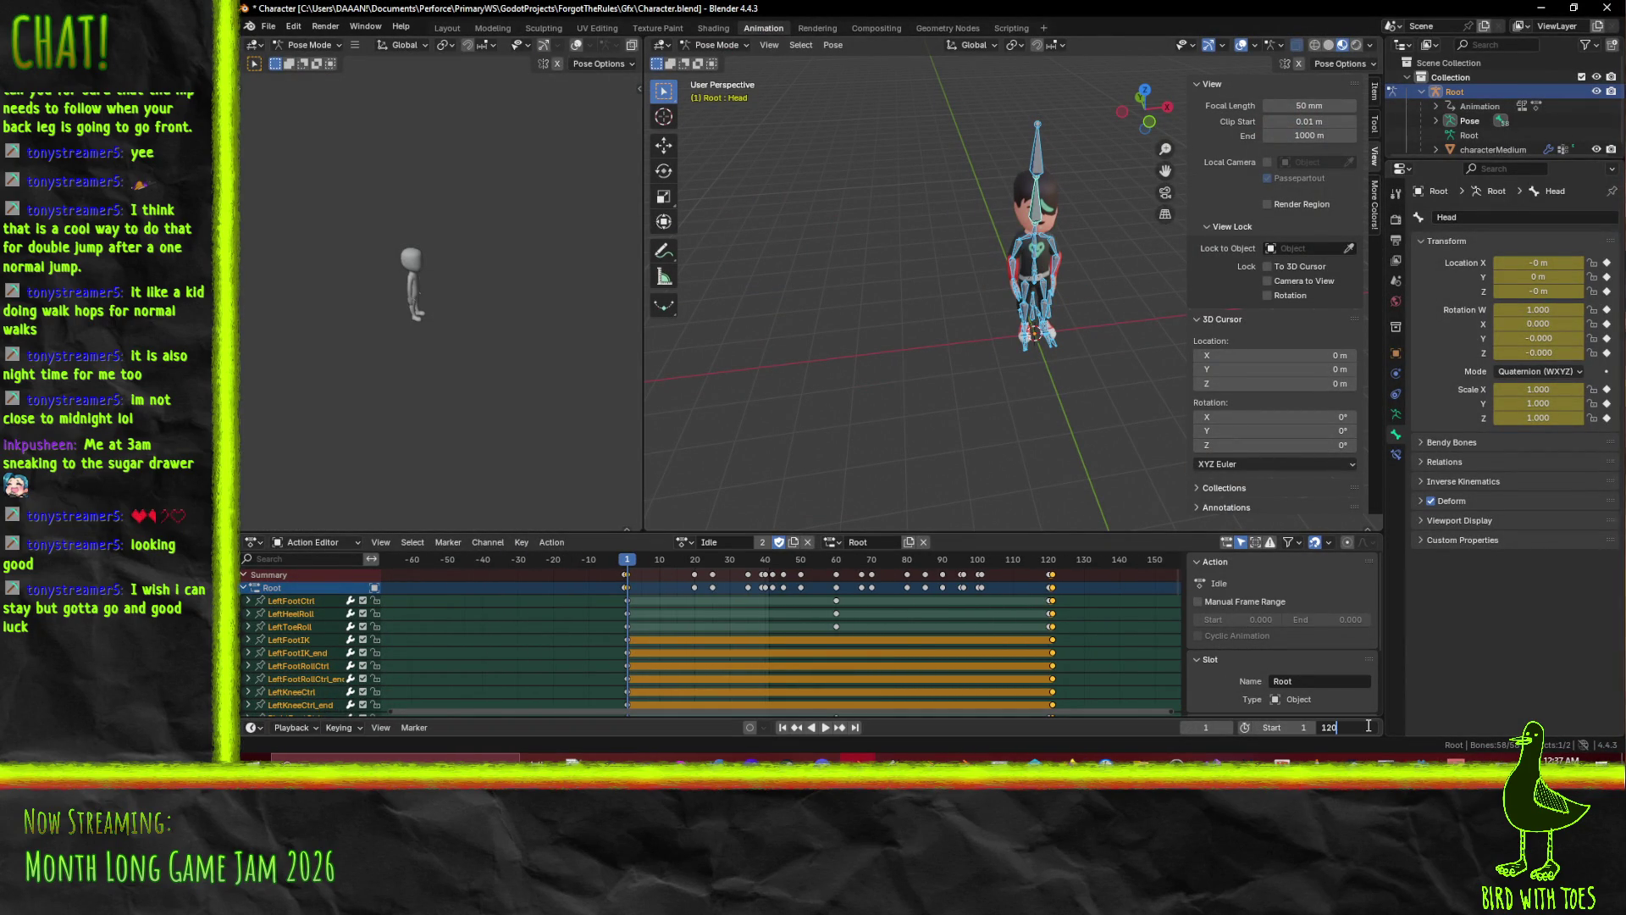
{"action": "key", "text": "Return"}
{"action": "key", "text": "ctrl+s"}
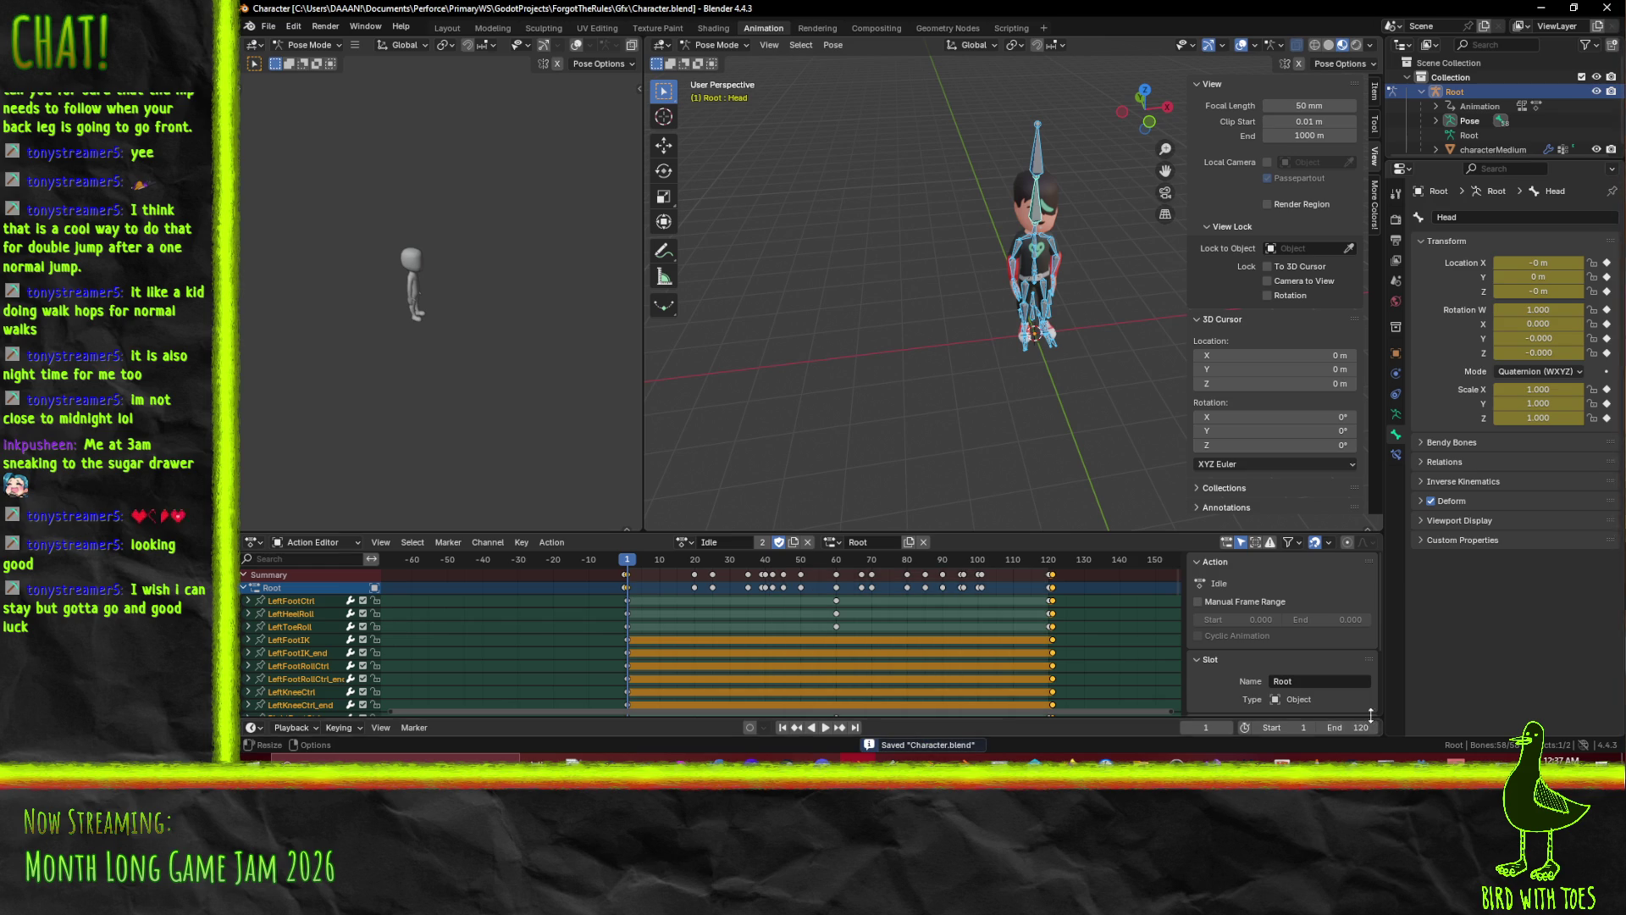
{"action": "left_click", "coordinate": [1224, 602]}
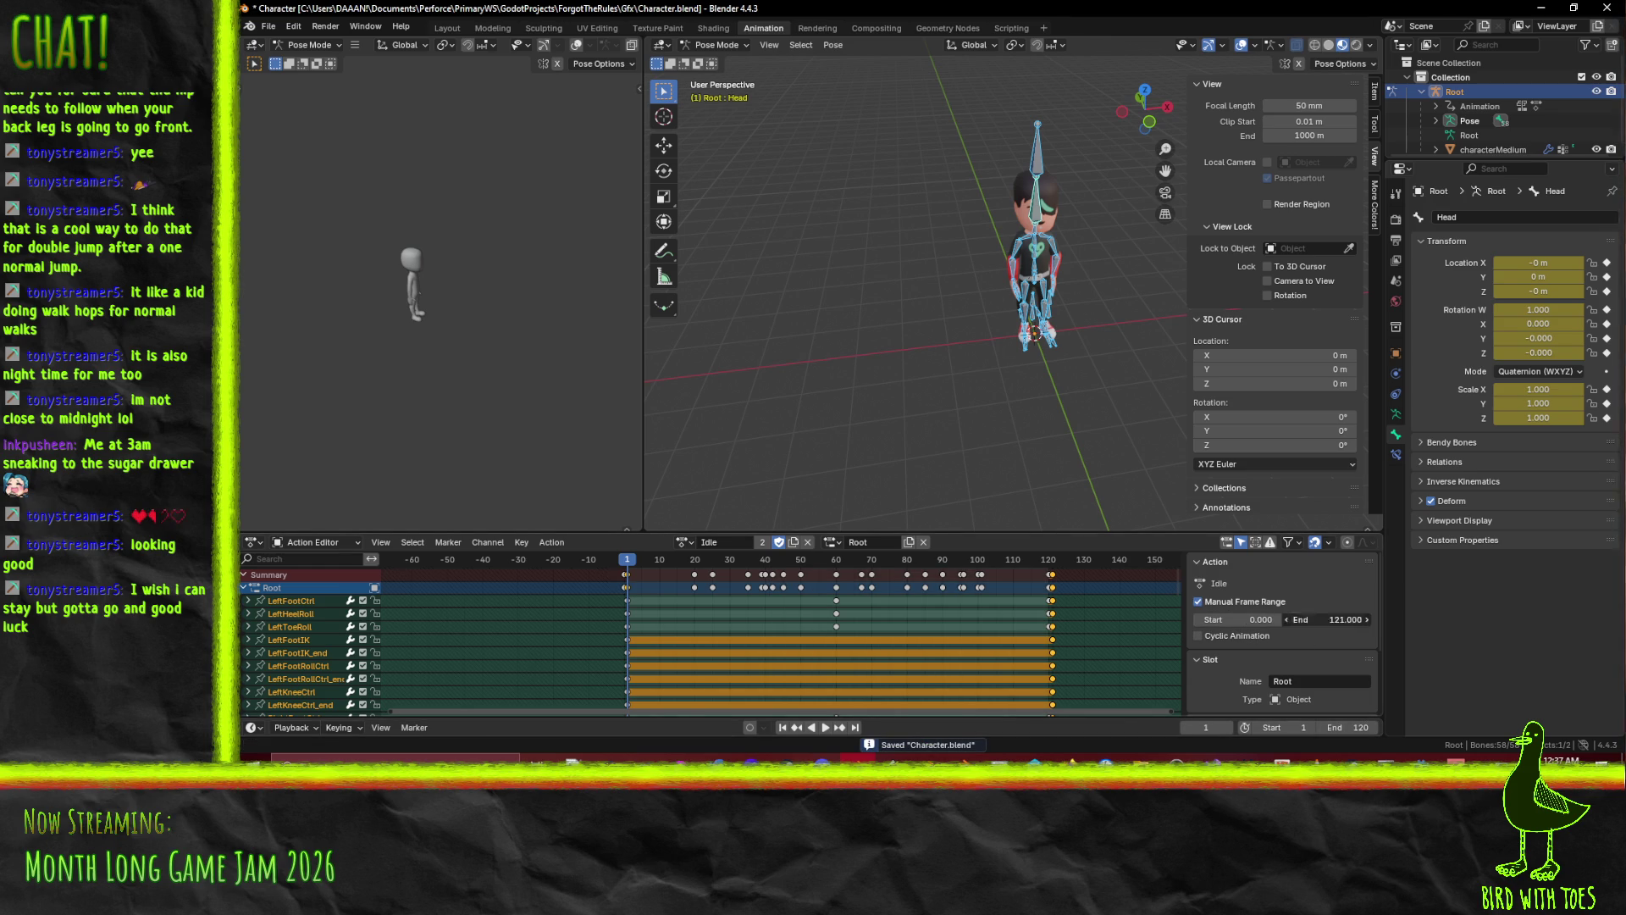
{"action": "key", "text": "Return"}
{"action": "key", "text": "Home"}
Move Idle's last keyframes from frame 121 to 120 and save Character.blend.
{"action": "scroll", "coordinate": [1012, 623], "scroll_direction": "up", "scroll_amount": 3}
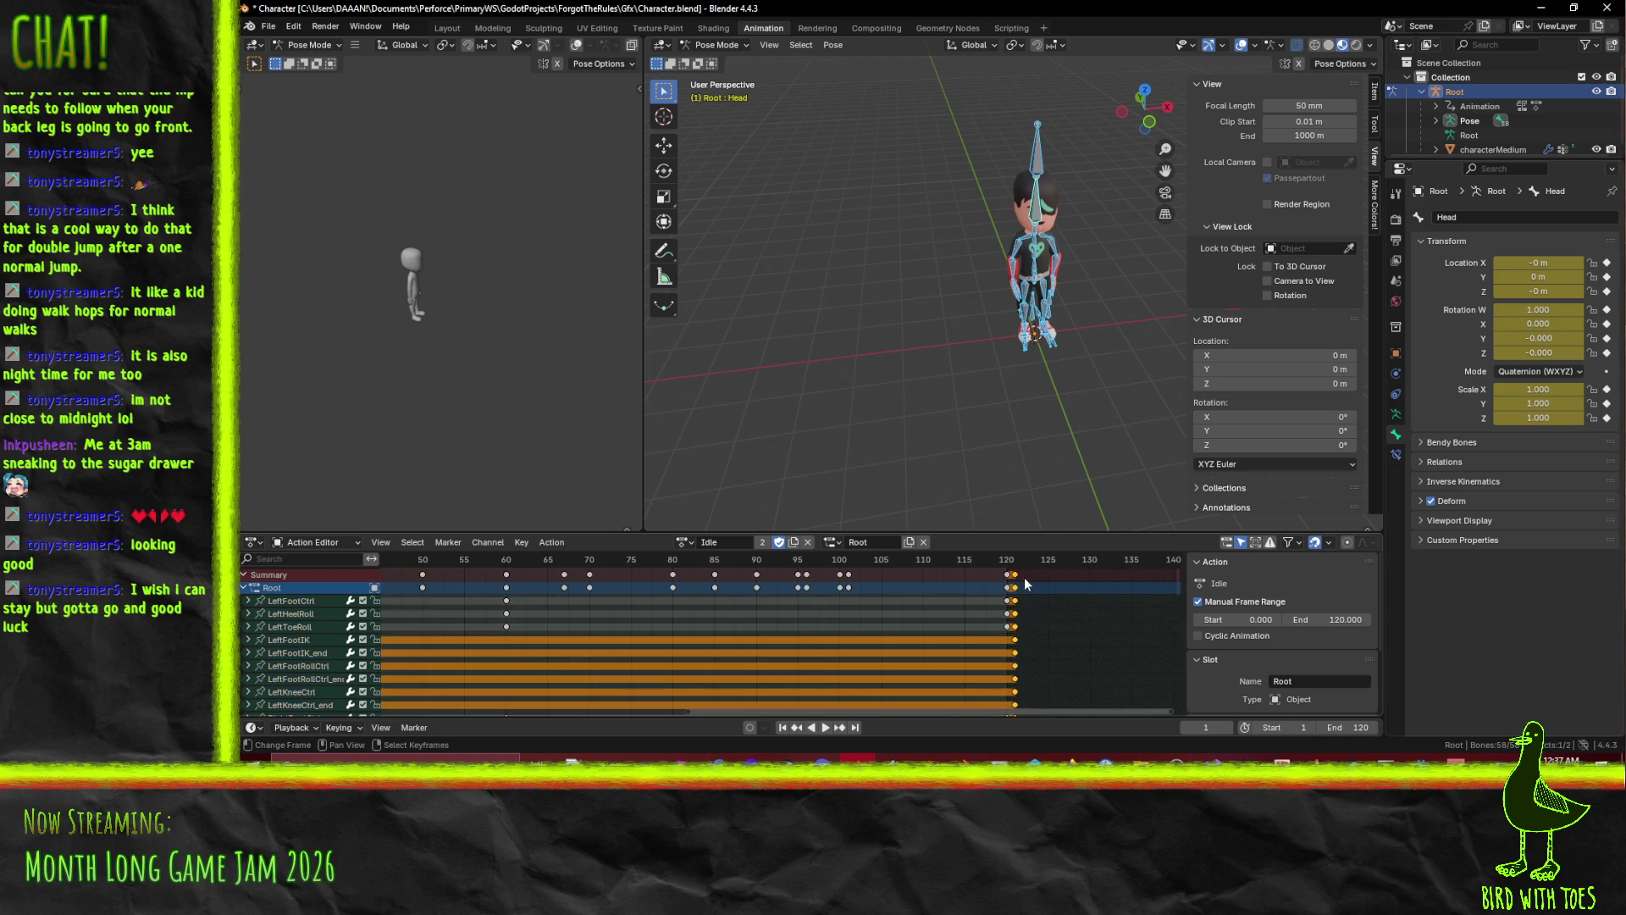
{"action": "key", "text": "i"}
{"action": "left_click", "coordinate": [1018, 575]}
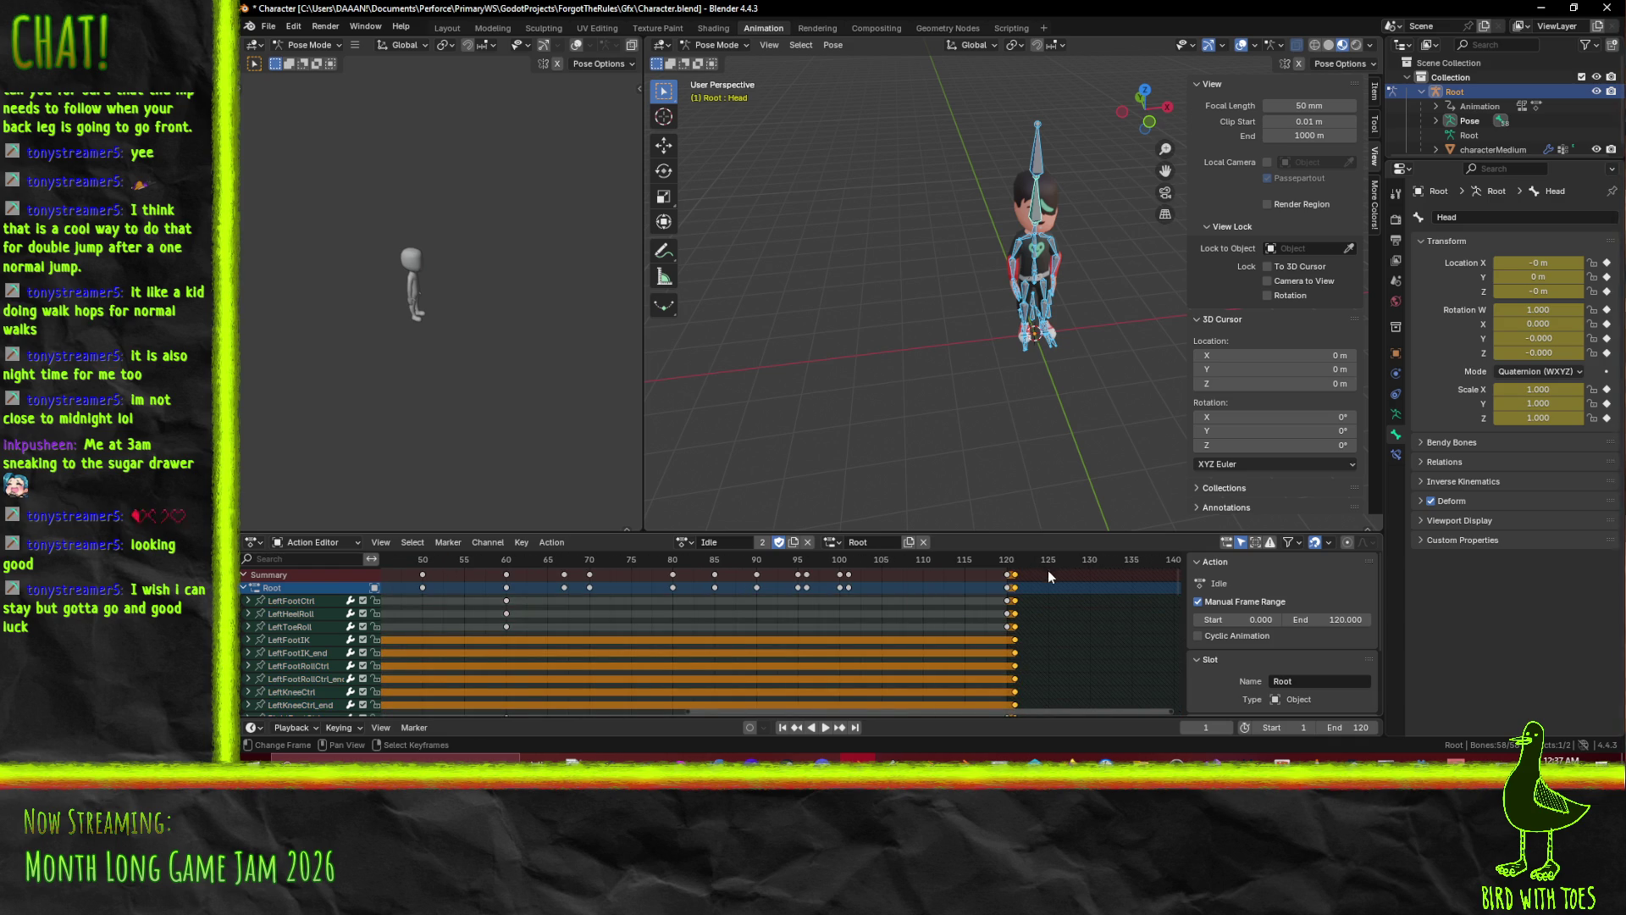
{"action": "key", "text": "g"}
{"action": "left_click", "coordinate": [1039, 574]}
{"action": "scroll", "coordinate": [912, 620], "scroll_direction": "down", "scroll_amount": 3}
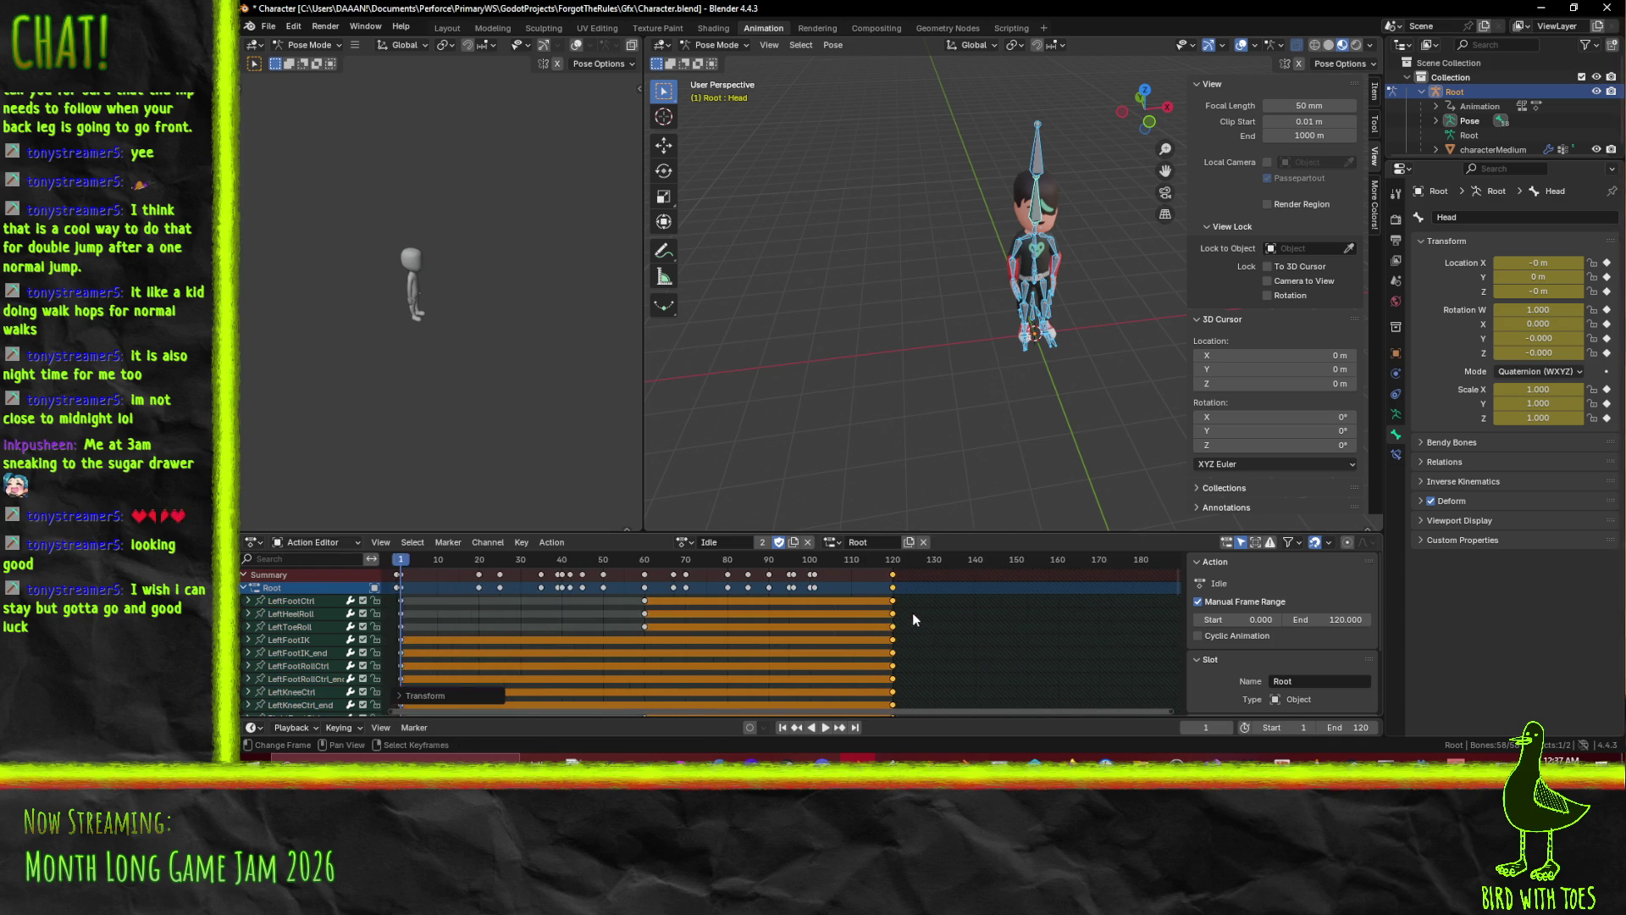
{"action": "scroll", "coordinate": [820, 617], "scroll_direction": "down", "scroll_amount": 2}
{"action": "key", "text": "ctrl+s"}
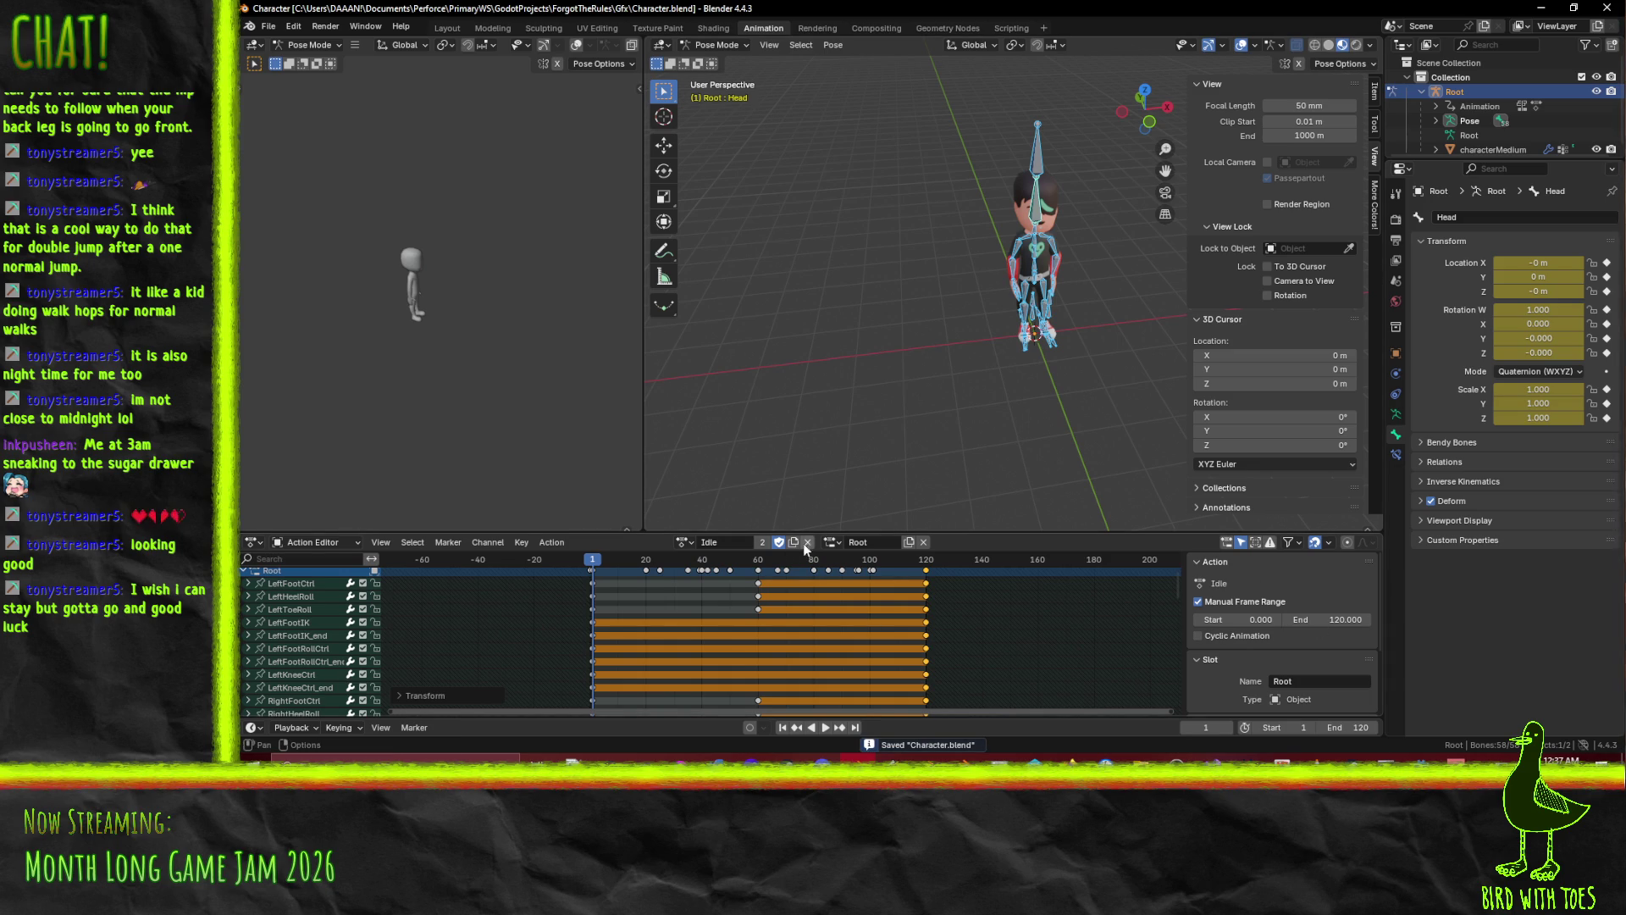
Give the Activate action a manual frame range ending at frame 40.
{"action": "left_click", "coordinate": [702, 540]}
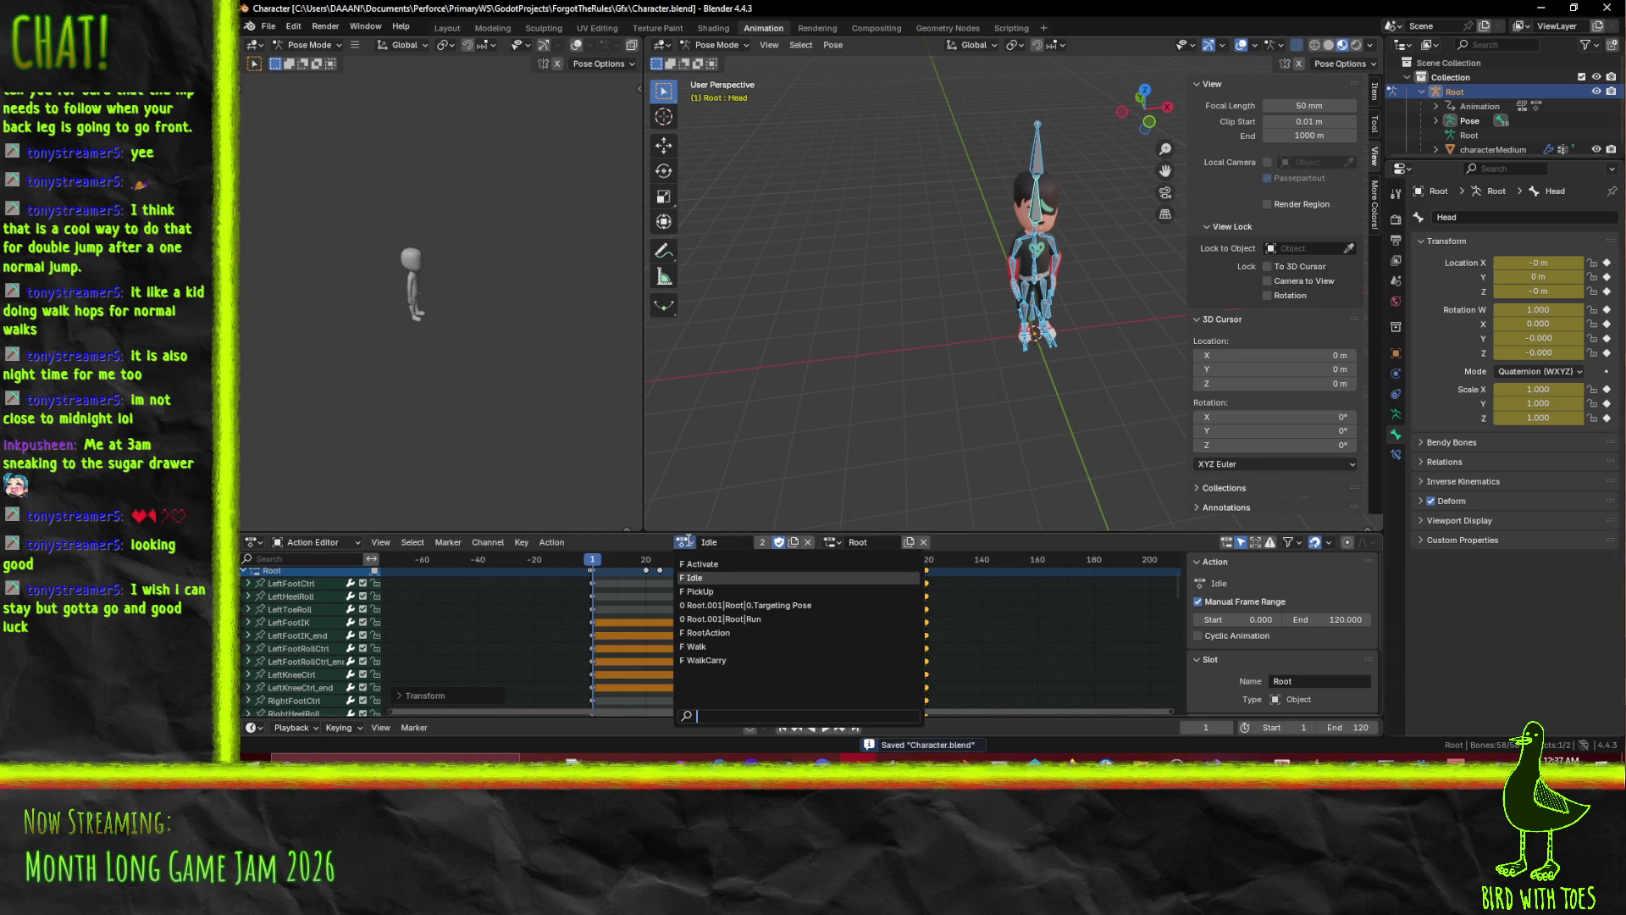
{"action": "left_click", "coordinate": [737, 585]}
{"action": "left_click", "coordinate": [684, 542]}
{"action": "left_click", "coordinate": [711, 571]}
{"action": "left_click_drag", "start_coordinate": [605, 569], "coordinate": [696, 566]}
{"action": "left_click", "coordinate": [1198, 602]}
{"action": "left_click", "coordinate": [1344, 617]}
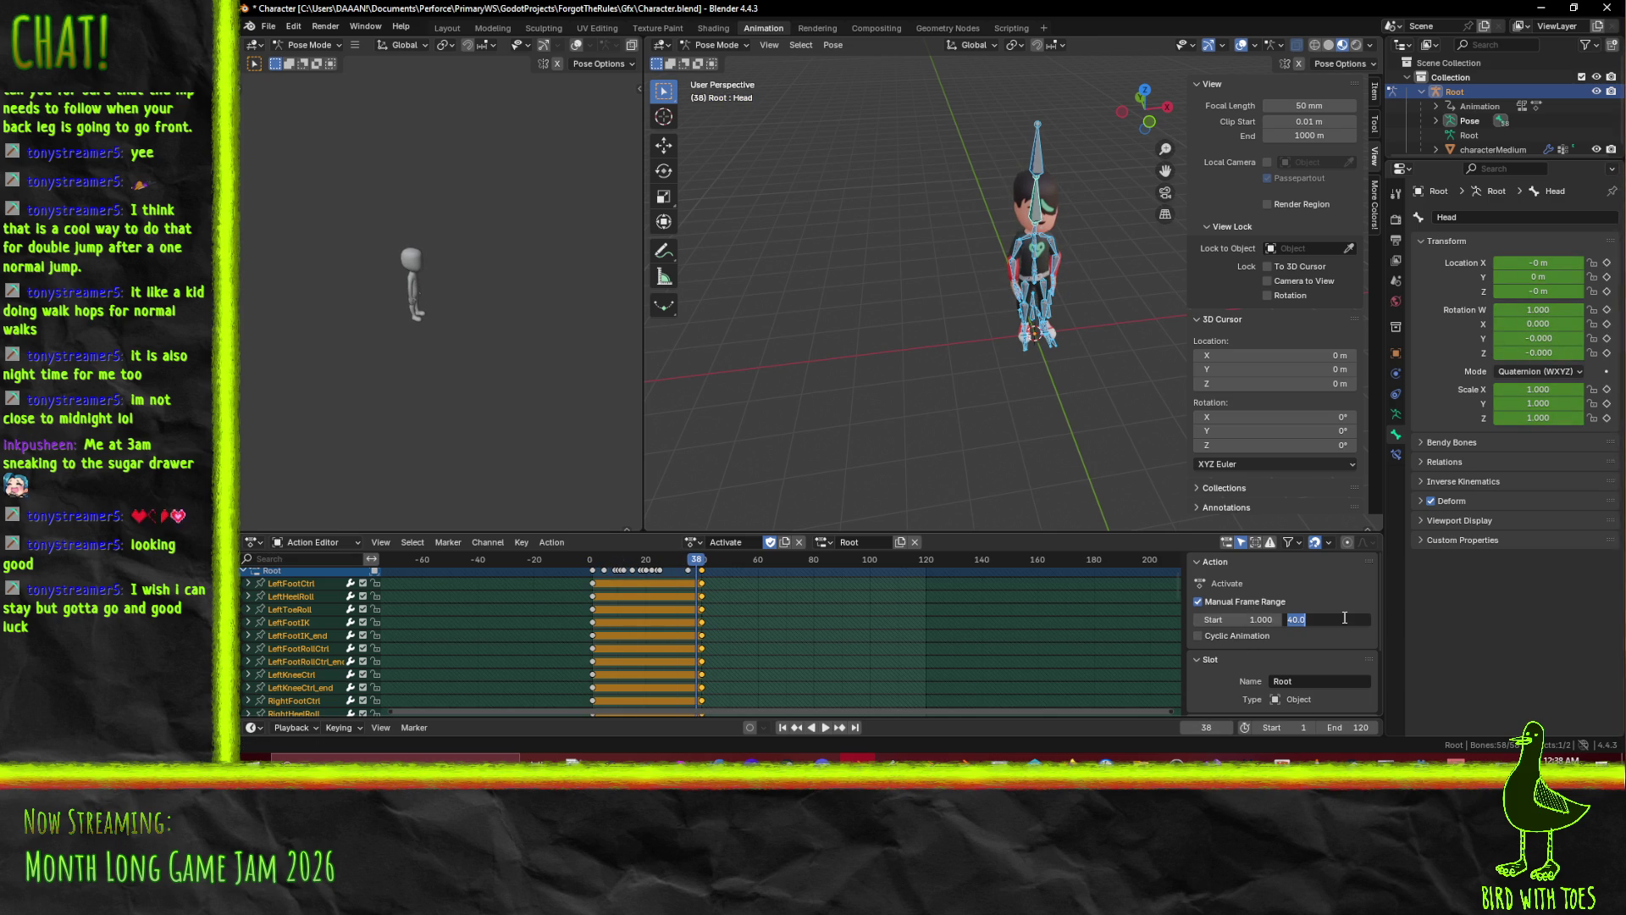
{"action": "key", "text": "Return"}
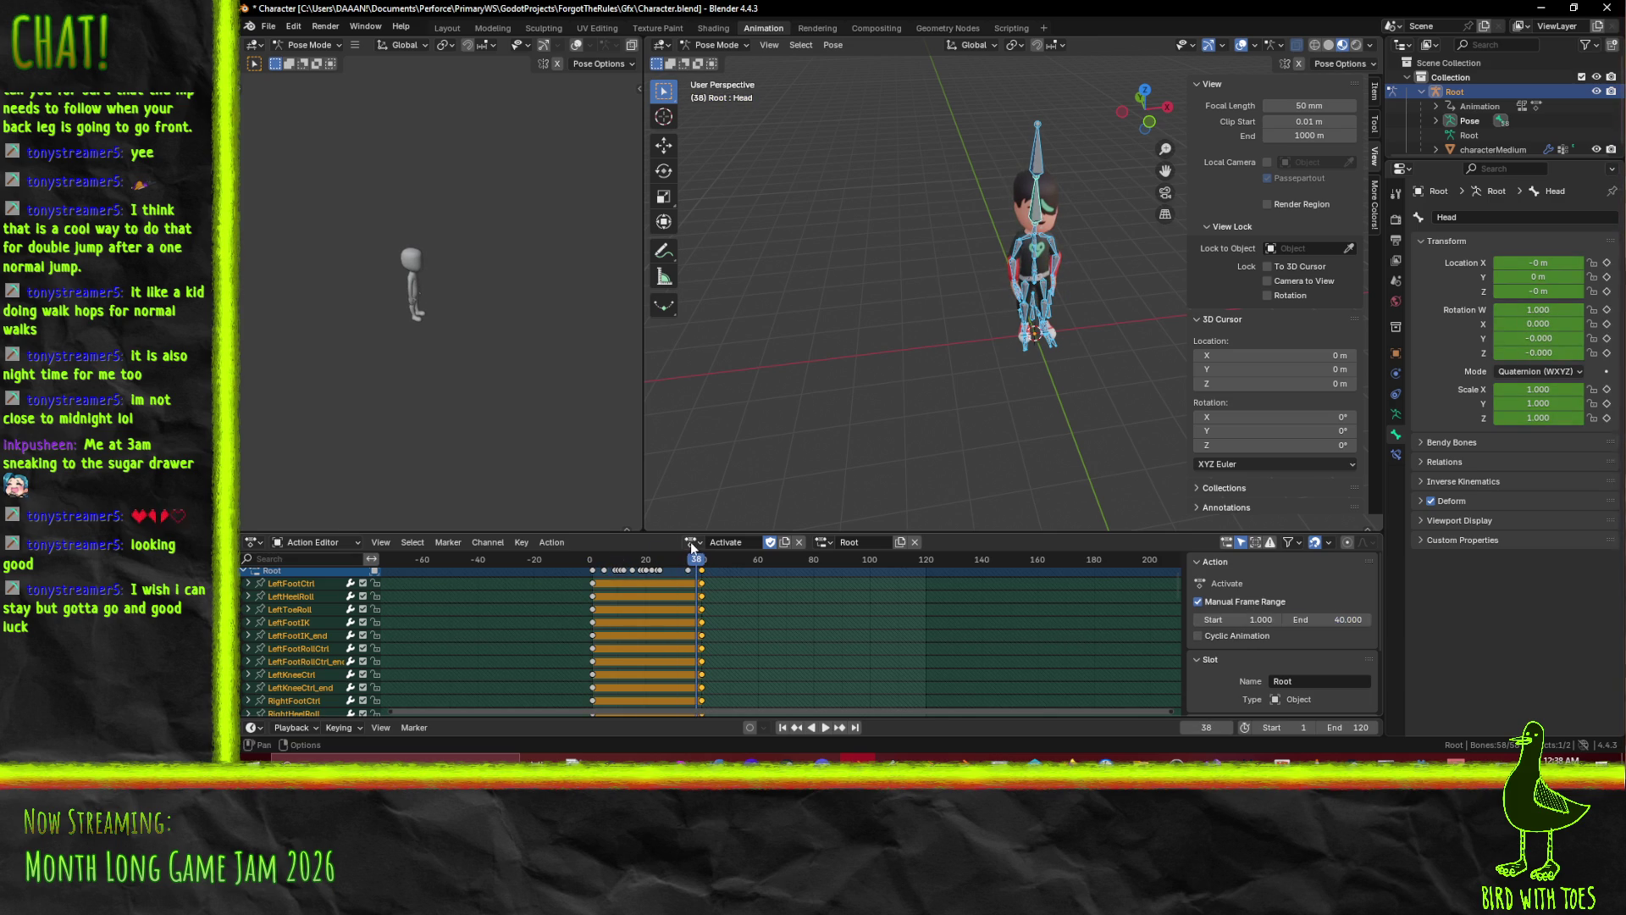
Switch to the PickUp action and give it a manual frame range ending at 90.
{"action": "left_click", "coordinate": [692, 542]}
{"action": "left_click", "coordinate": [719, 578]}
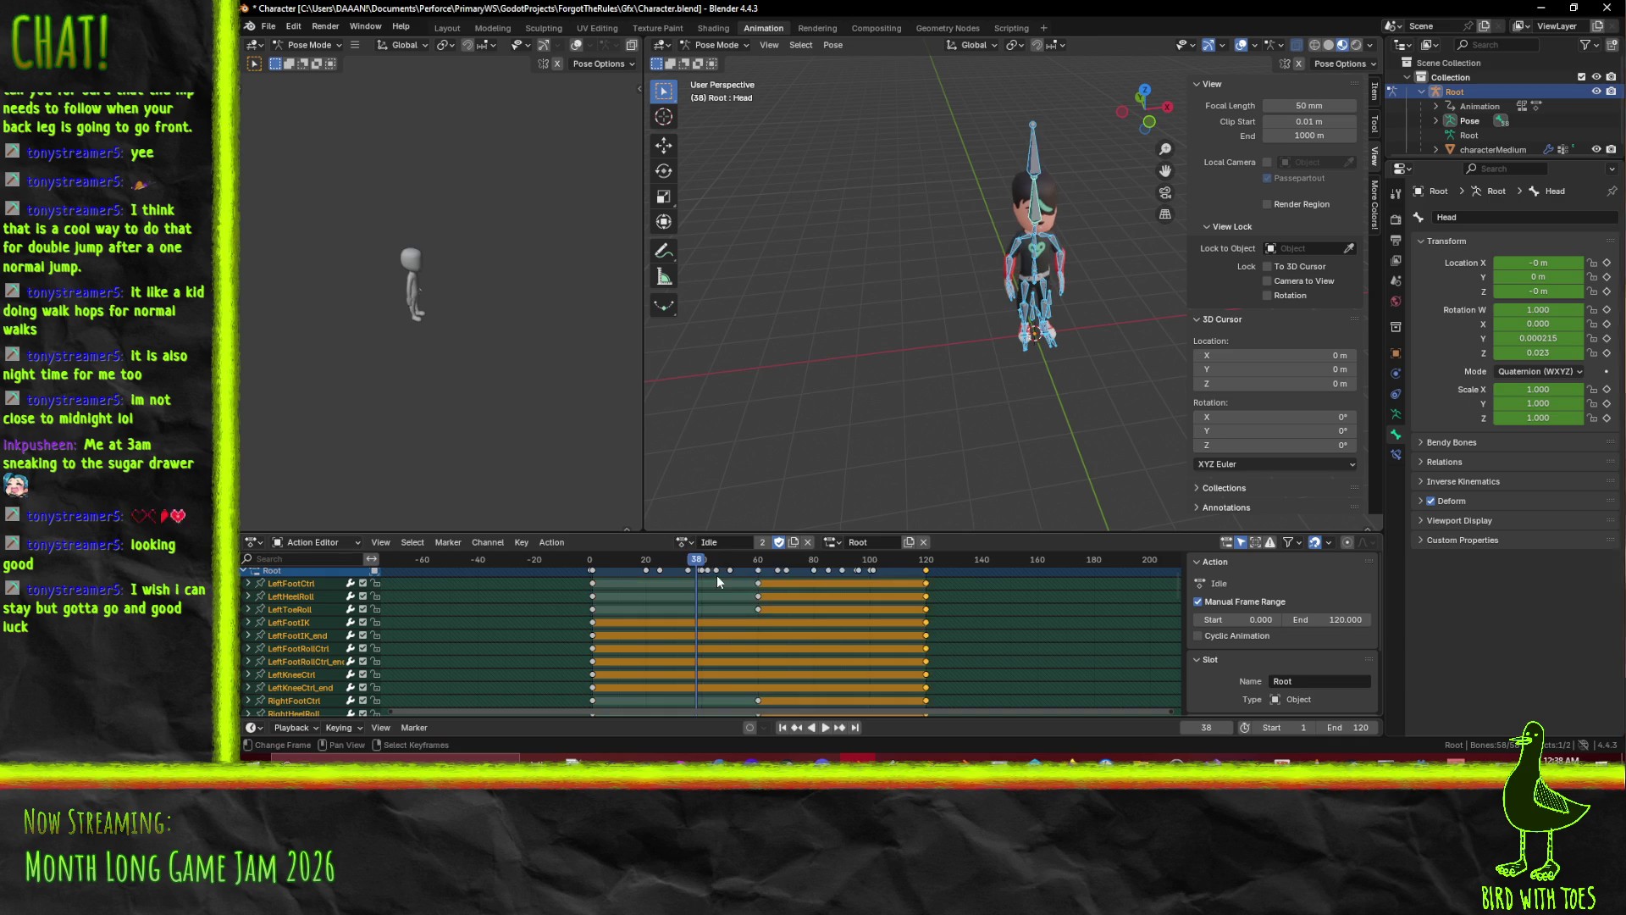
{"action": "left_click", "coordinate": [682, 542]}
{"action": "left_click", "coordinate": [716, 590]}
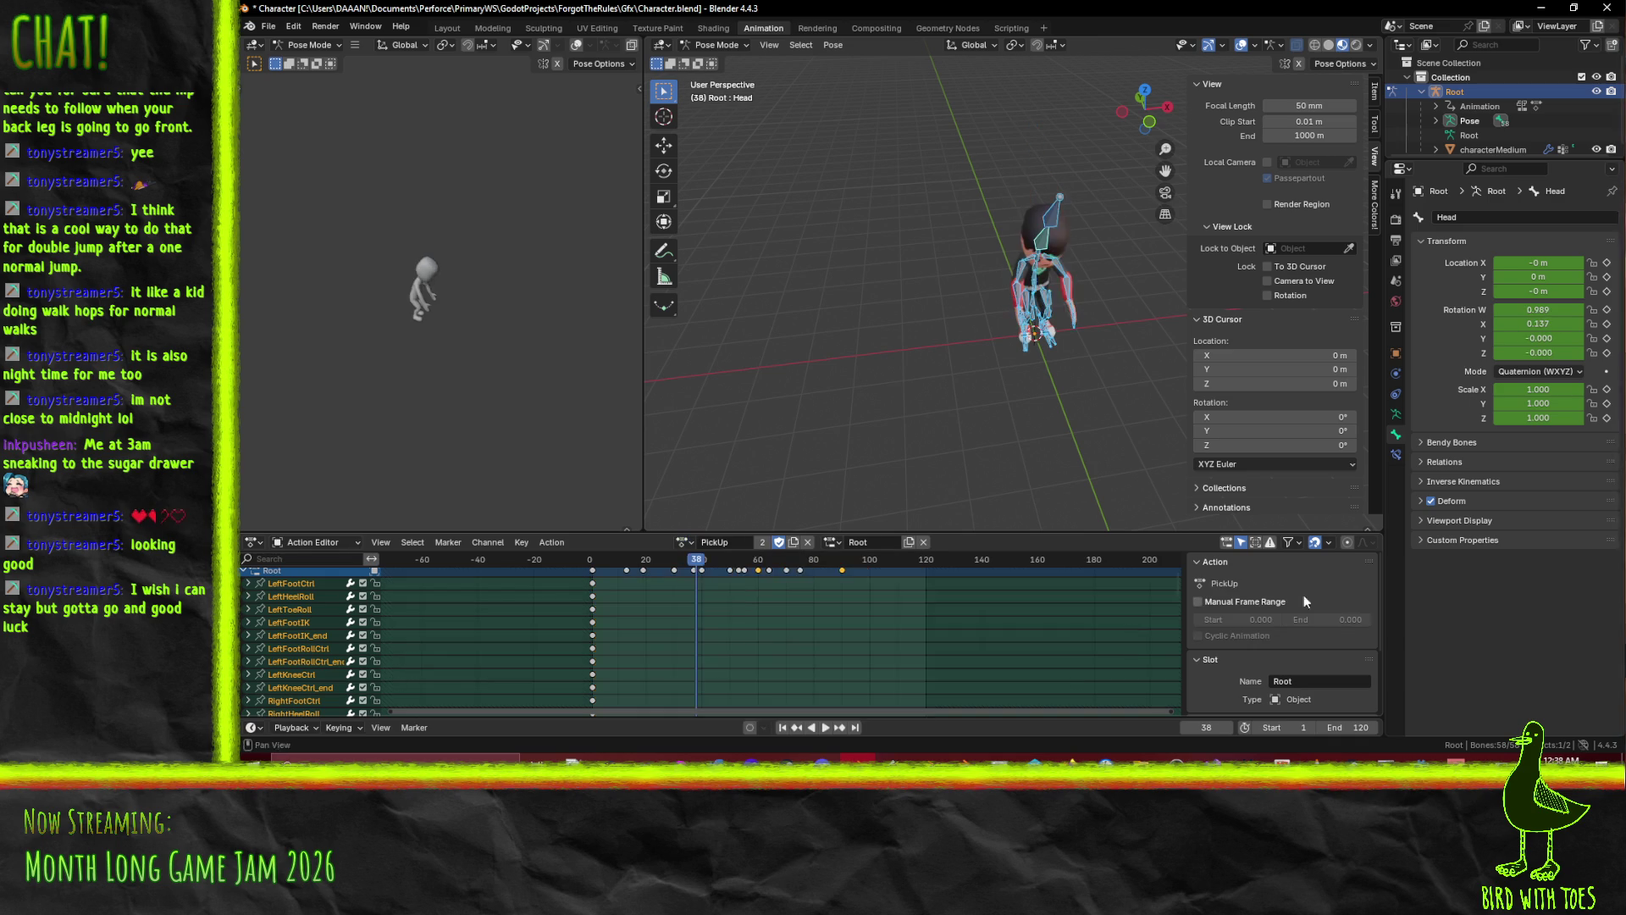
{"action": "scroll", "coordinate": [838, 619], "scroll_direction": "down", "scroll_amount": 3}
{"action": "left_click", "coordinate": [1198, 602]}
Play back the PickUp animation to check it, then save Character.blend.
{"action": "mouse_move", "coordinate": [788, 569]}
{"action": "left_mouse_down"}
{"action": "mouse_move", "coordinate": [820, 563]}
{"action": "mouse_move", "coordinate": [665, 566]}
{"action": "left_mouse_up"}
{"action": "scroll", "coordinate": [1322, 616], "scroll_direction": "down", "scroll_amount": 3}
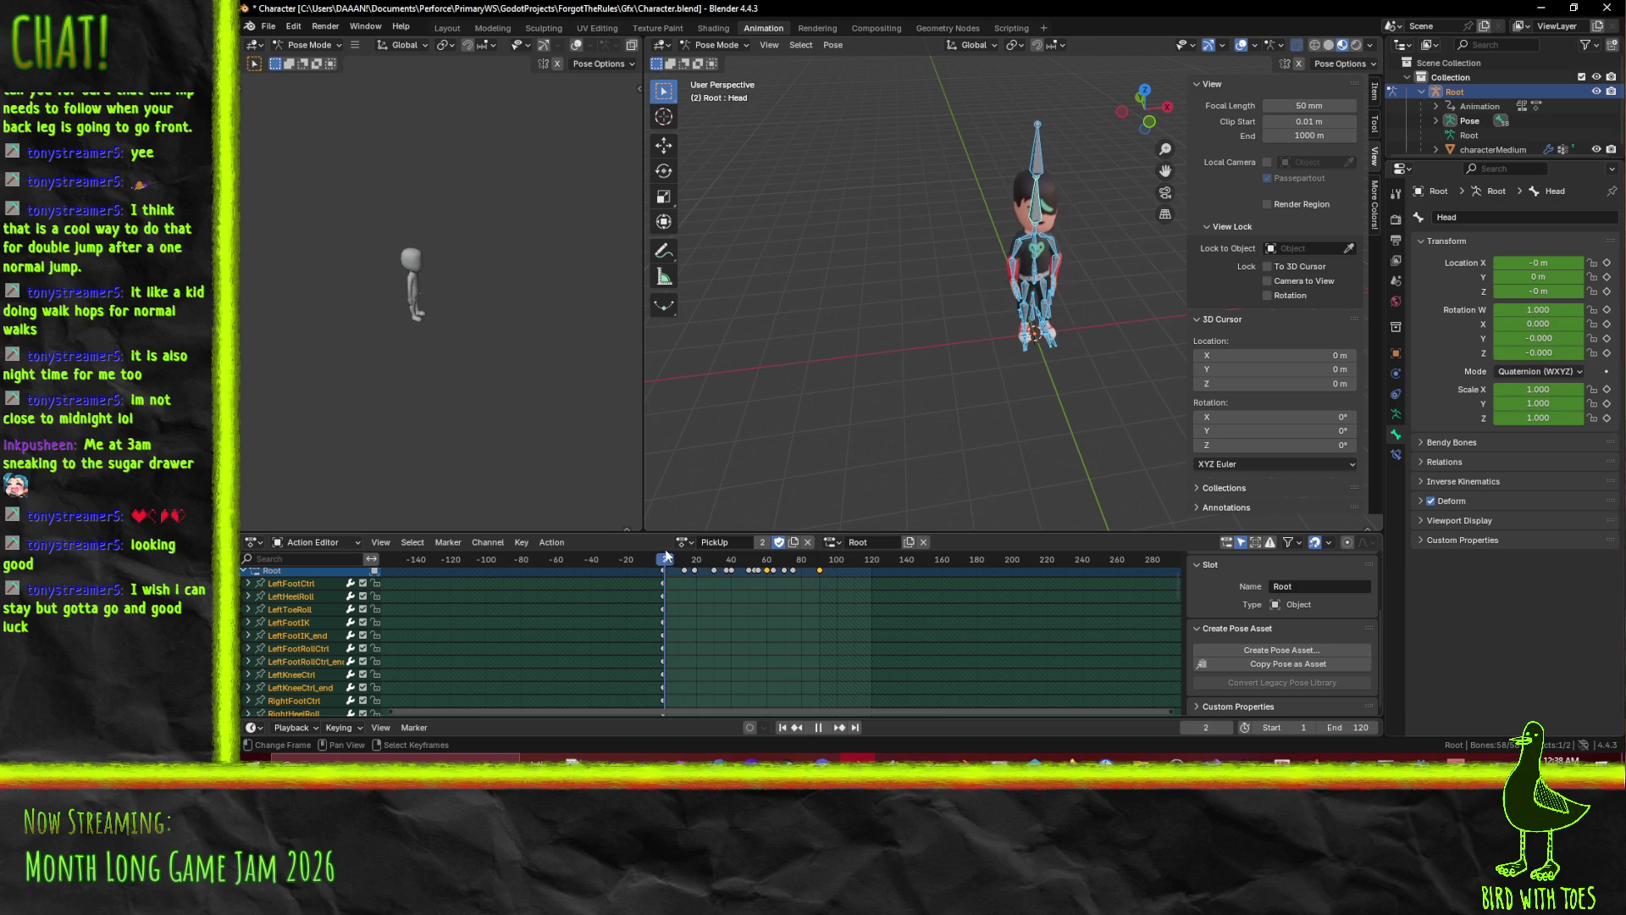
{"action": "left_click", "coordinate": [820, 728]}
{"action": "left_click", "coordinate": [830, 727]}
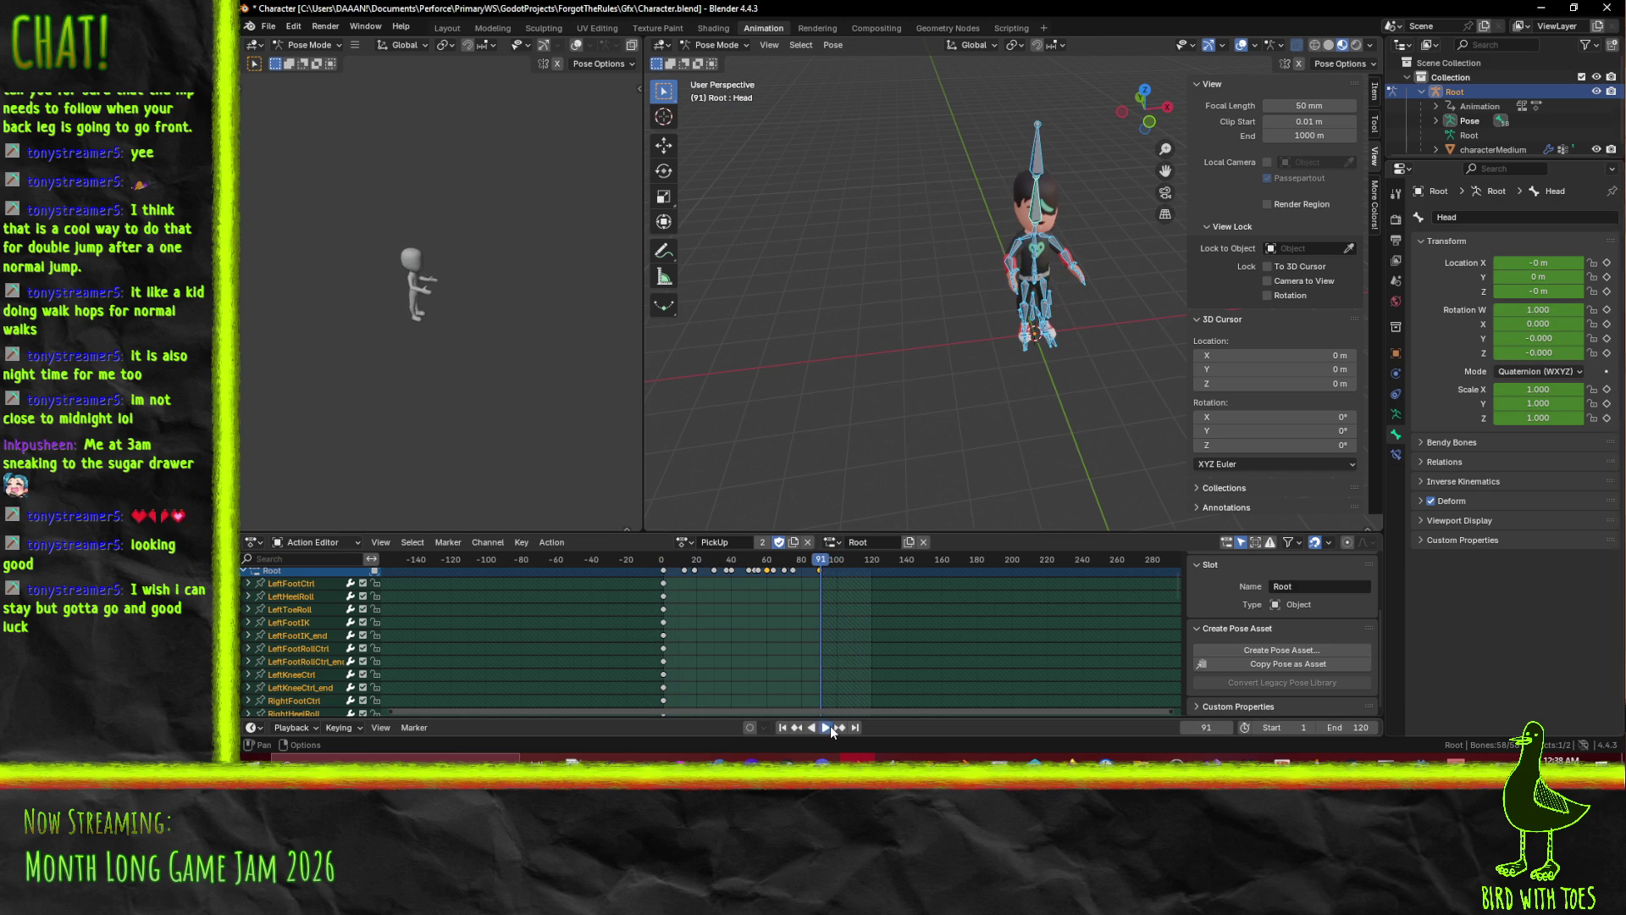
{"action": "left_click", "coordinate": [830, 726]}
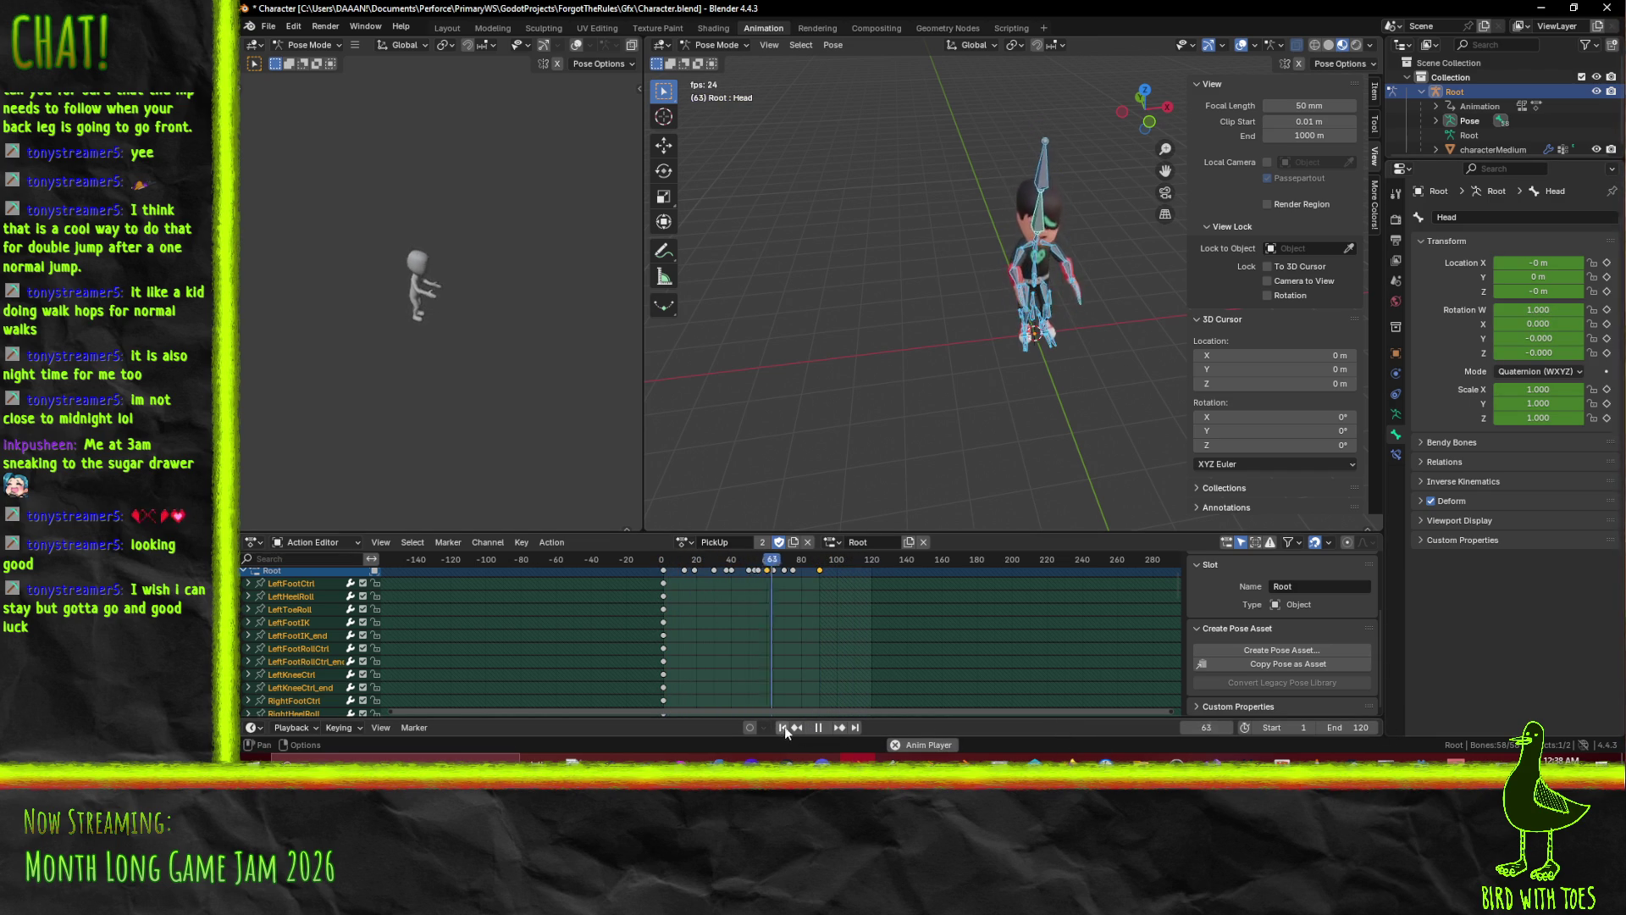
{"action": "left_click", "coordinate": [820, 728]}
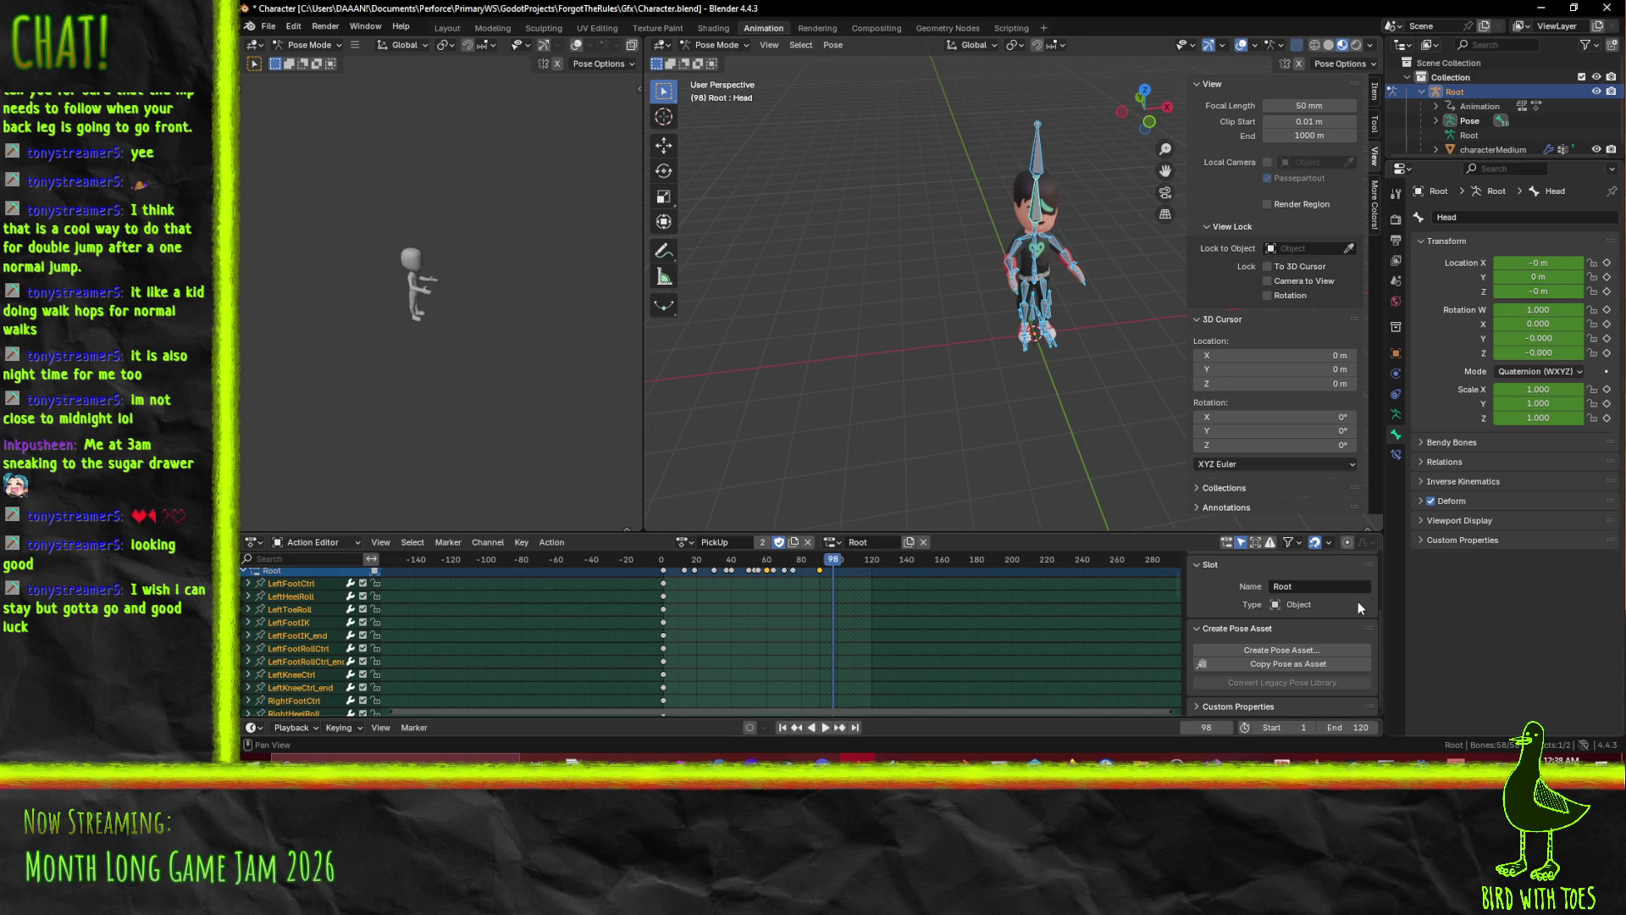
{"action": "scroll", "coordinate": [1355, 603], "scroll_direction": "up", "scroll_amount": 3}
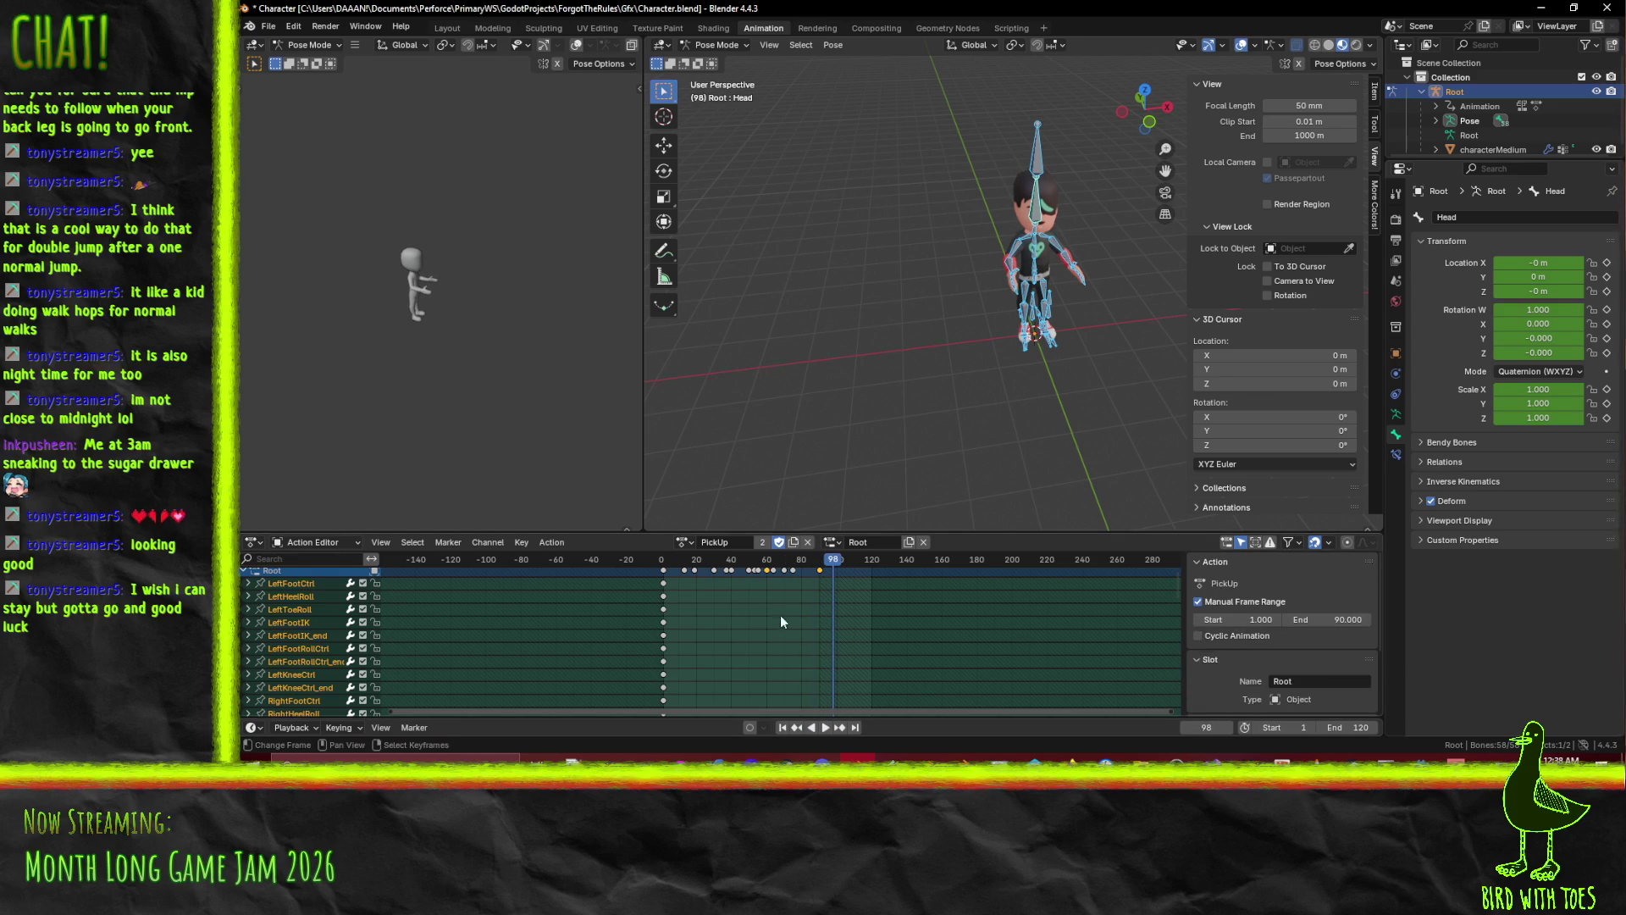
{"action": "key", "text": "ctrl+s"}
{"action": "left_click", "coordinate": [683, 542]}
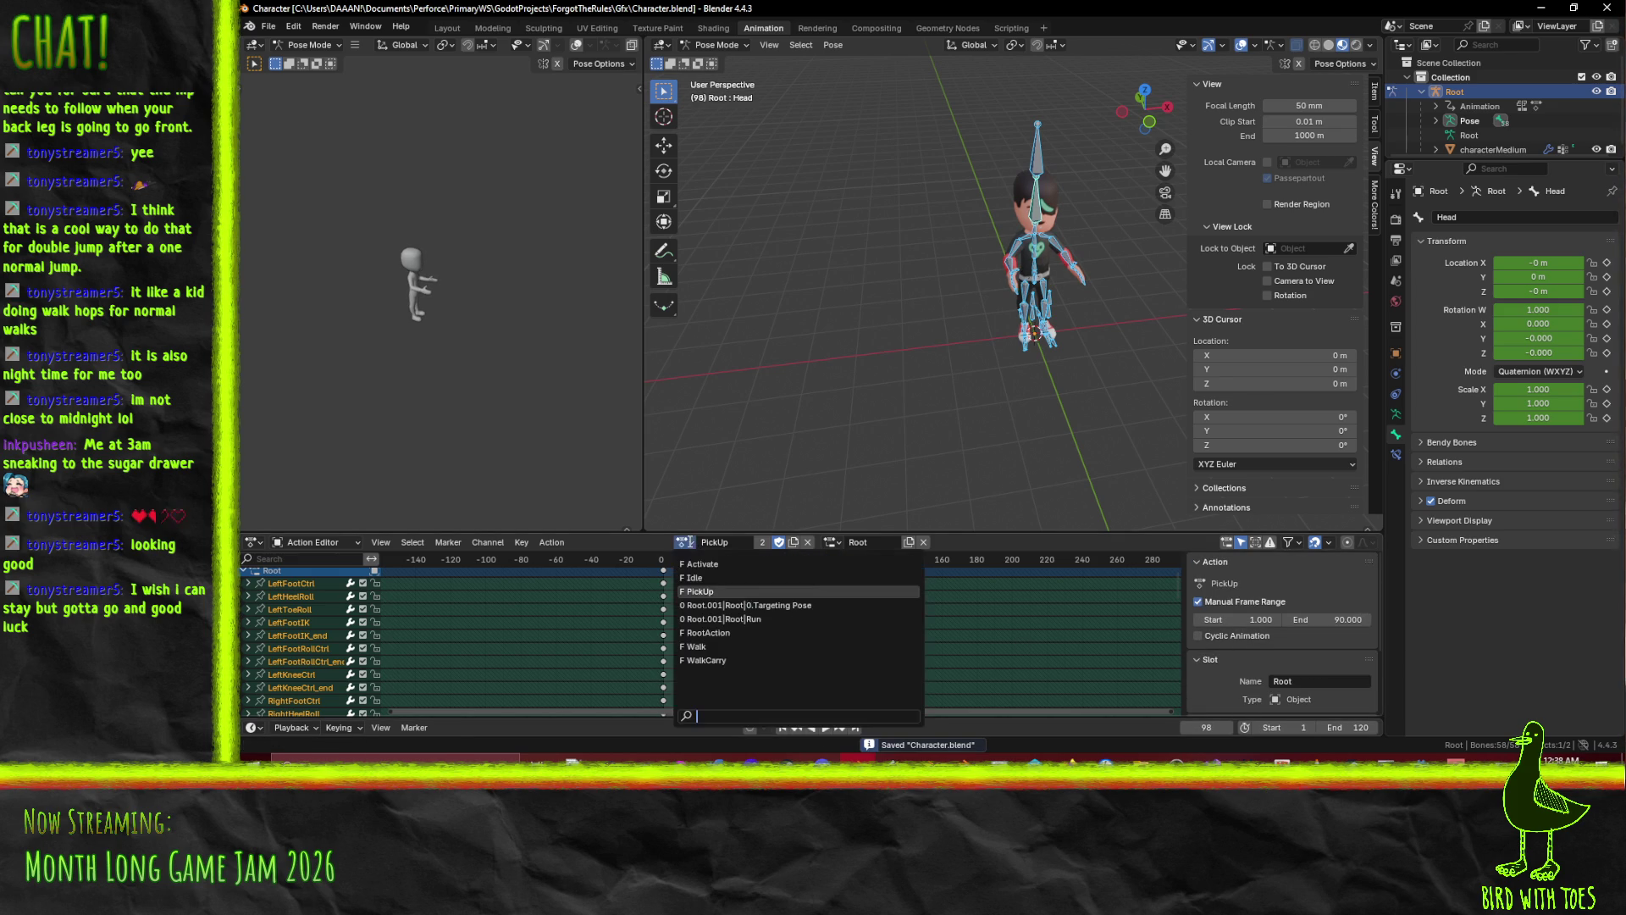
Give the Walk action a manual frame range of 1–41.
{"action": "left_click", "coordinate": [720, 633]}
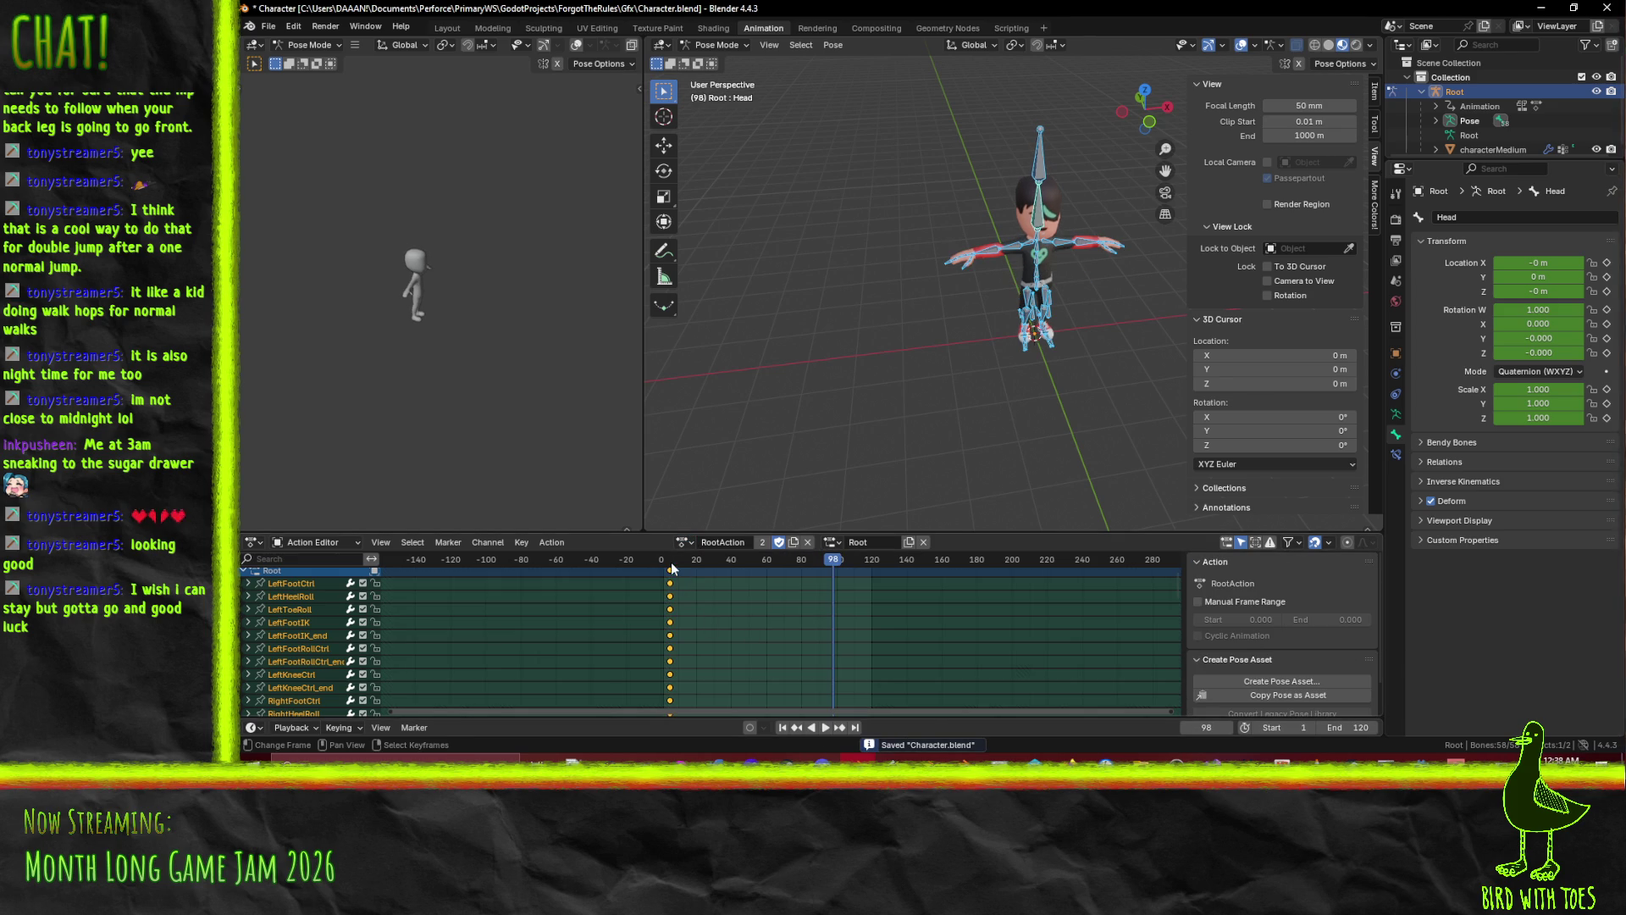
{"action": "left_click", "coordinate": [683, 542]}
{"action": "left_click", "coordinate": [715, 642]}
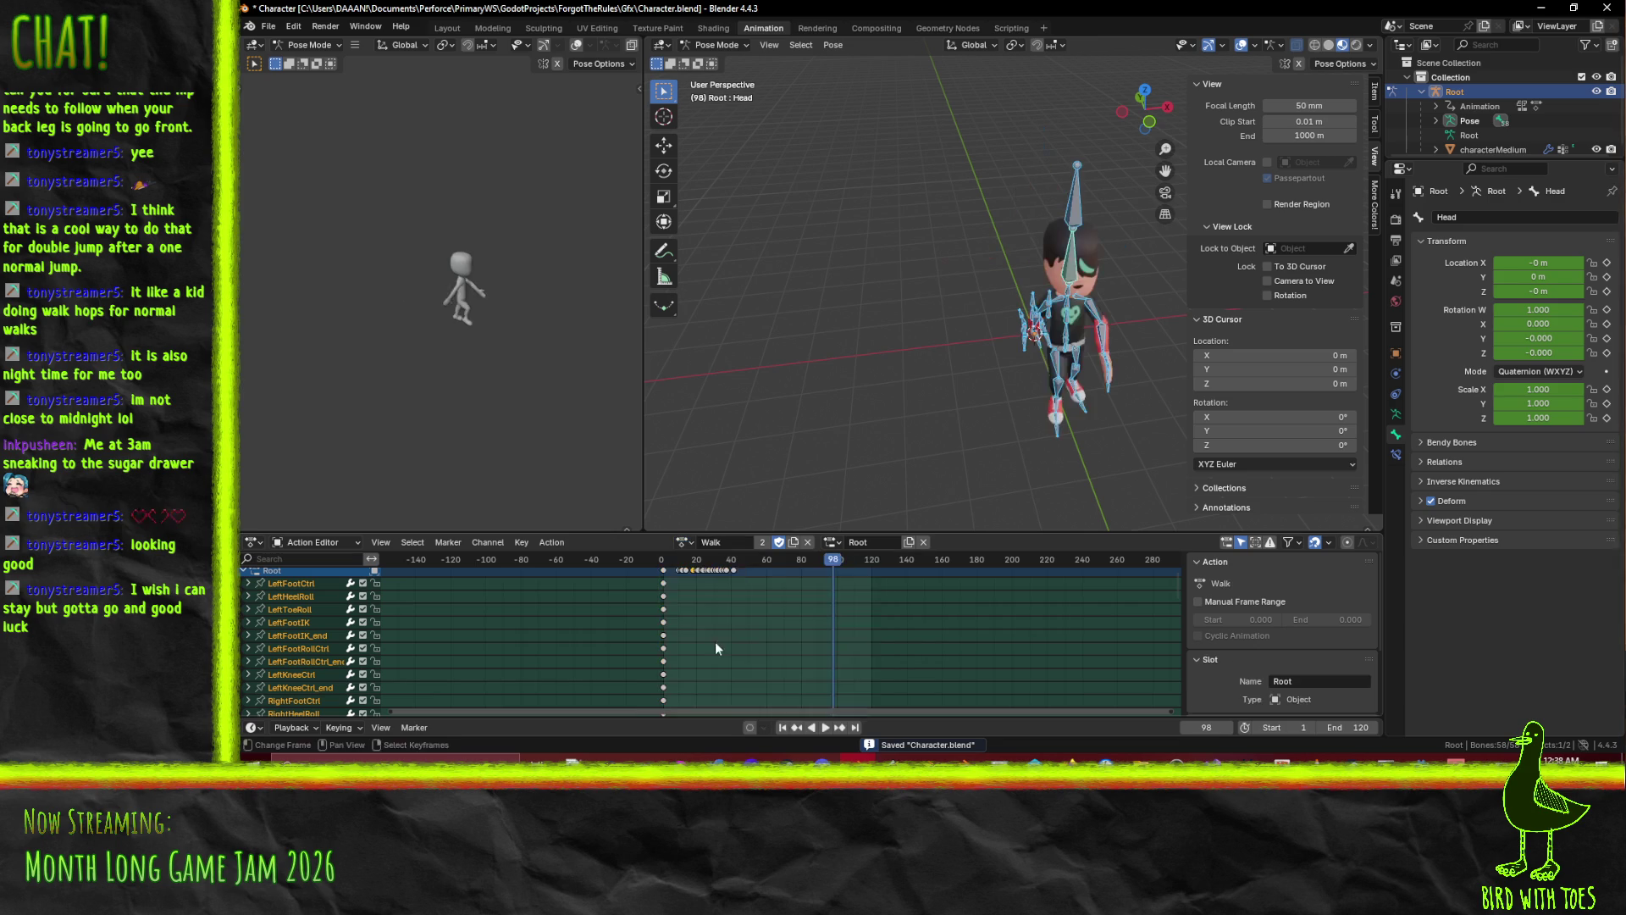
{"action": "left_click", "coordinate": [1198, 602]}
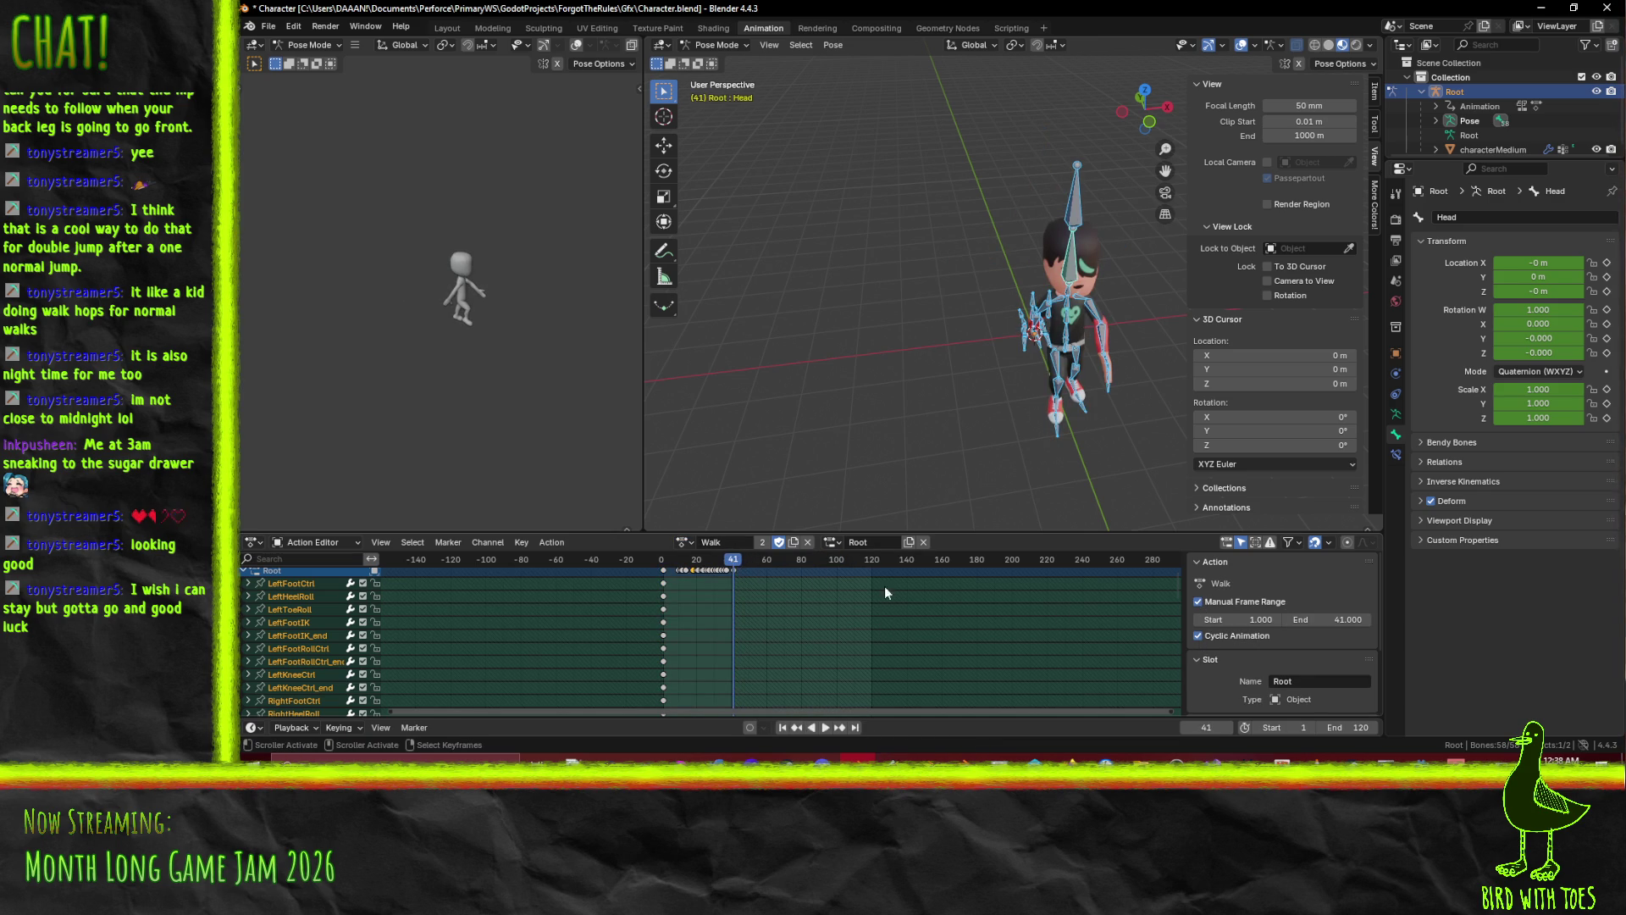
{"action": "left_click_drag", "start_coordinate": [722, 560], "coordinate": [662, 560]}
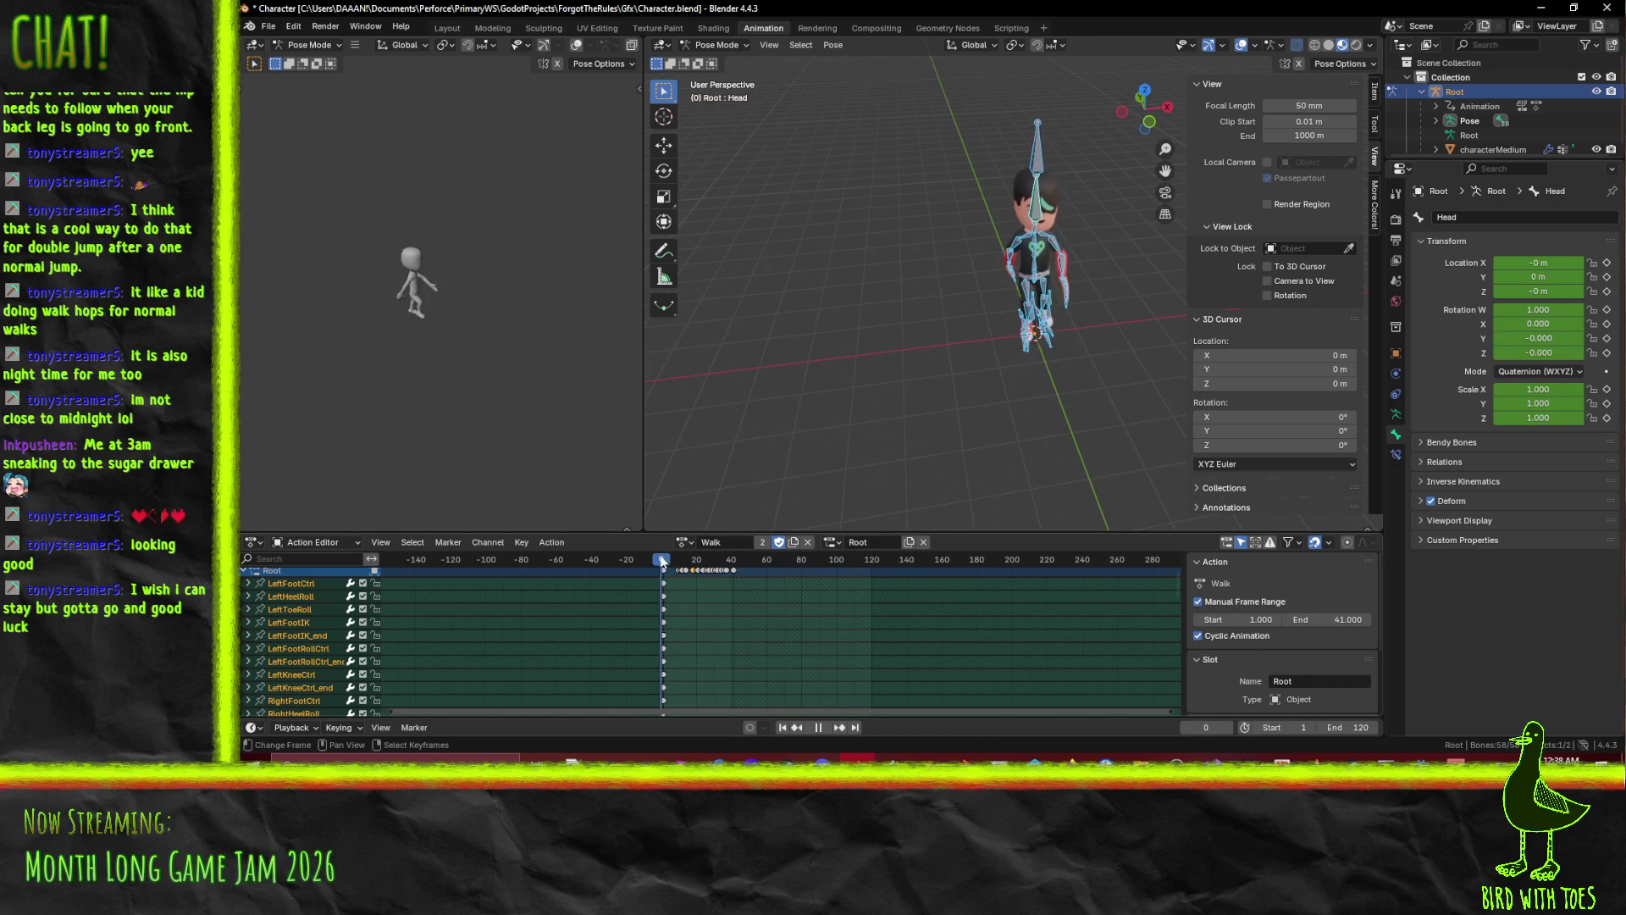
{"action": "key", "text": "Escape"}
Give WalkCarry a 1–41 manual frame range with Cyclic Animation, and save.
{"action": "left_click", "coordinate": [684, 542]}
{"action": "left_click", "coordinate": [738, 658]}
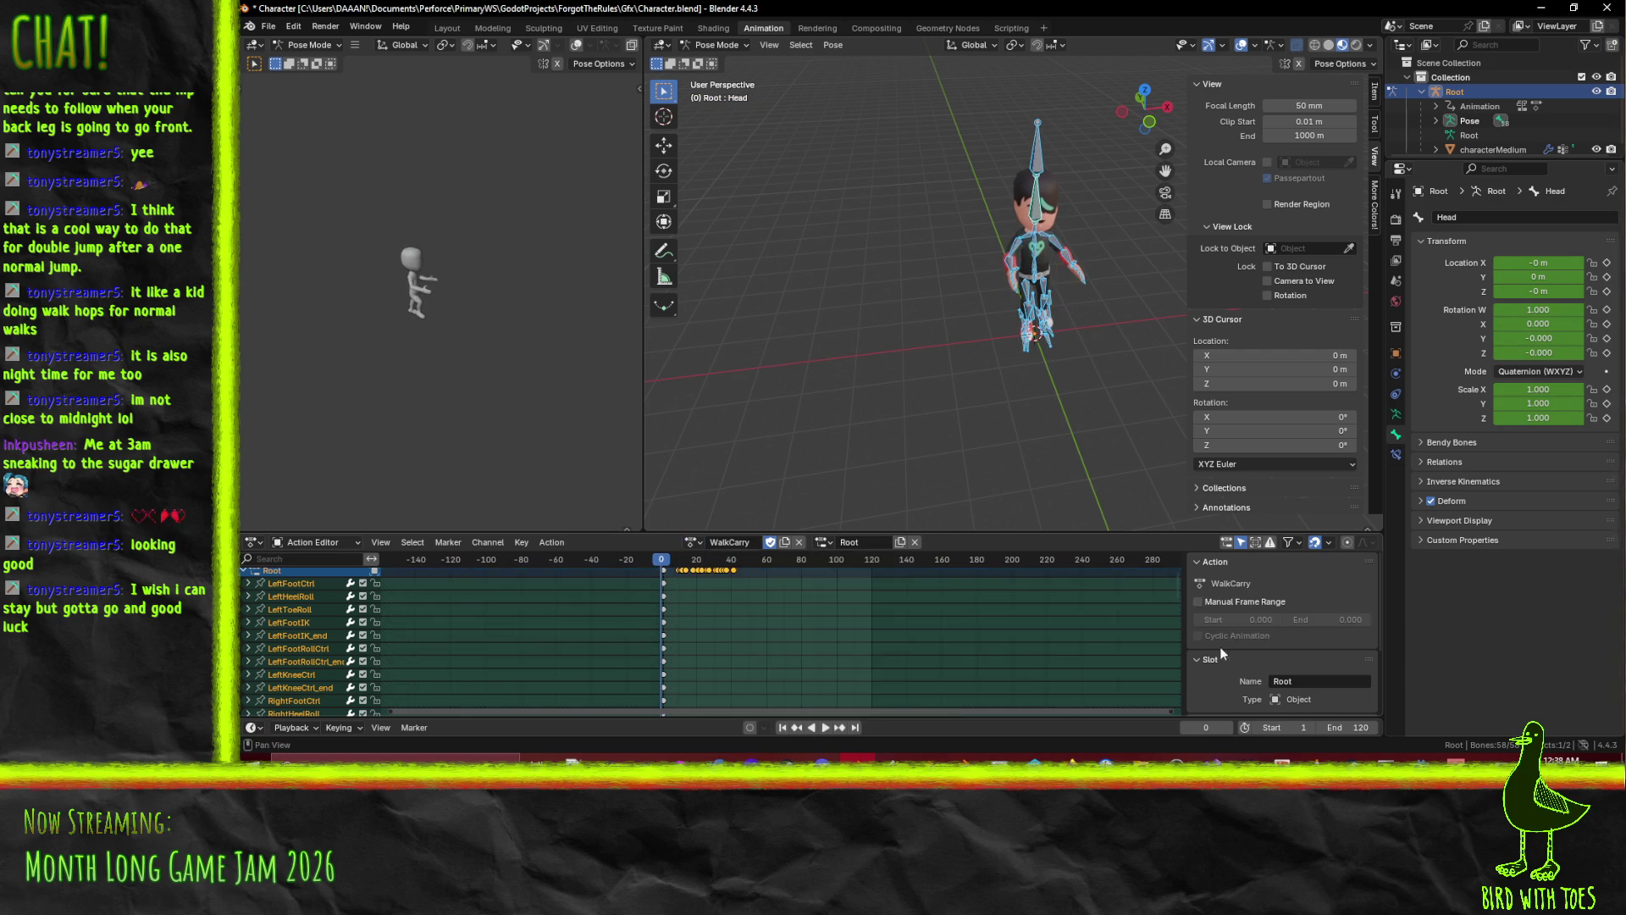
{"action": "left_click", "coordinate": [1199, 601]}
{"action": "left_click", "coordinate": [1199, 635]}
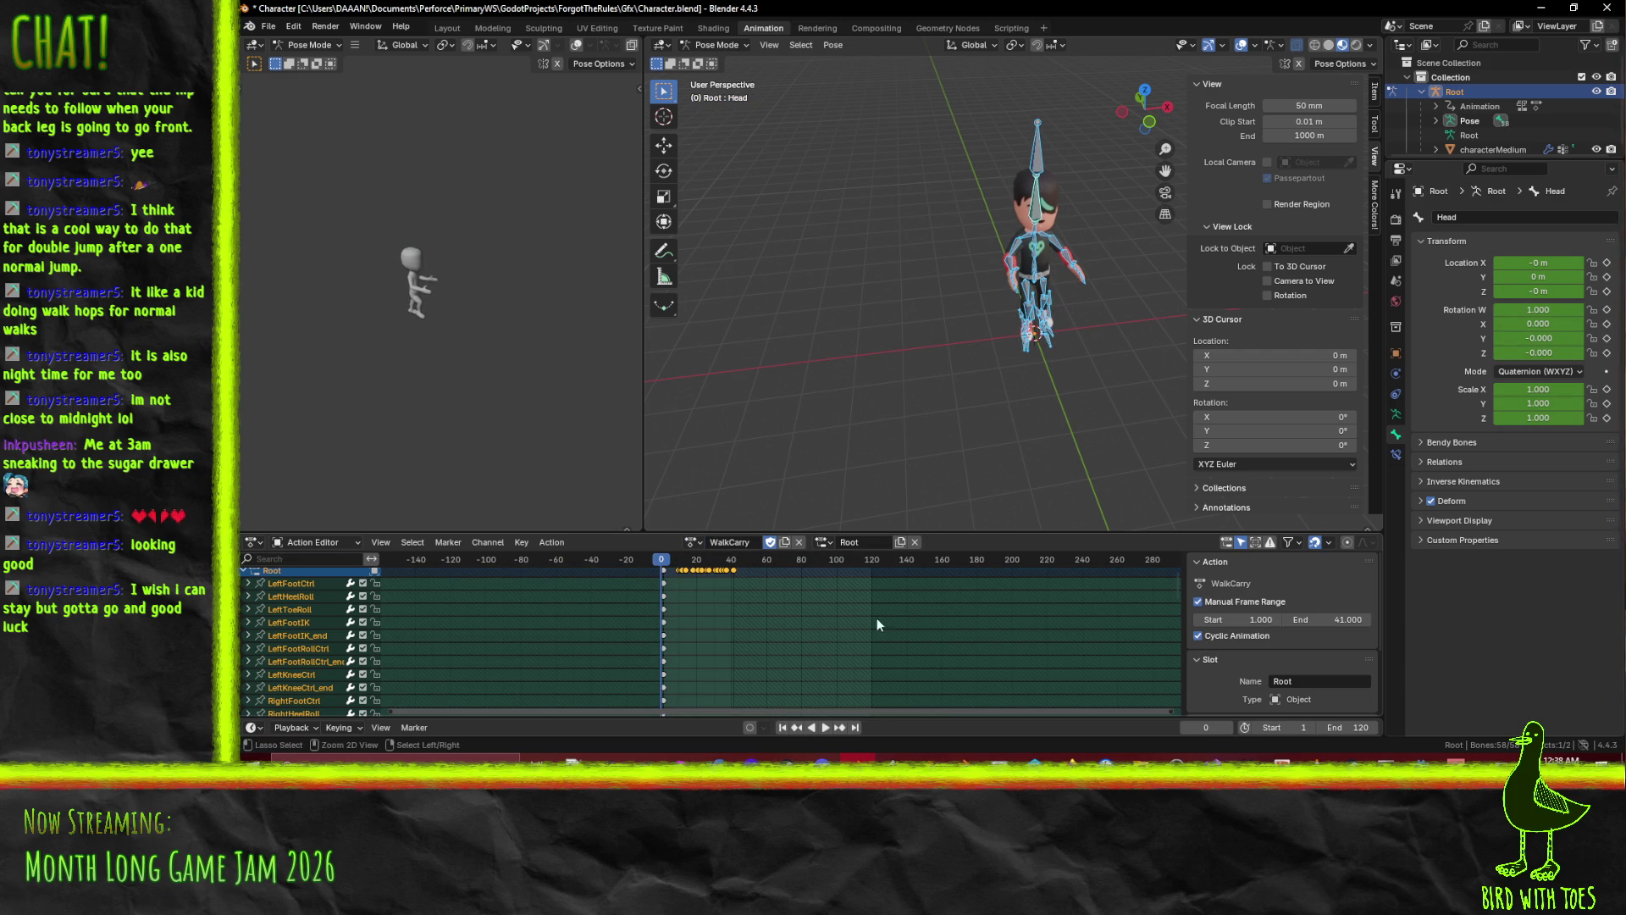
{"action": "key", "text": "ctrl+s"}
Save the Idle action with Cyclic Animation enabled, then return to Godot to reimport Character.blend.
{"action": "left_click", "coordinate": [693, 542]}
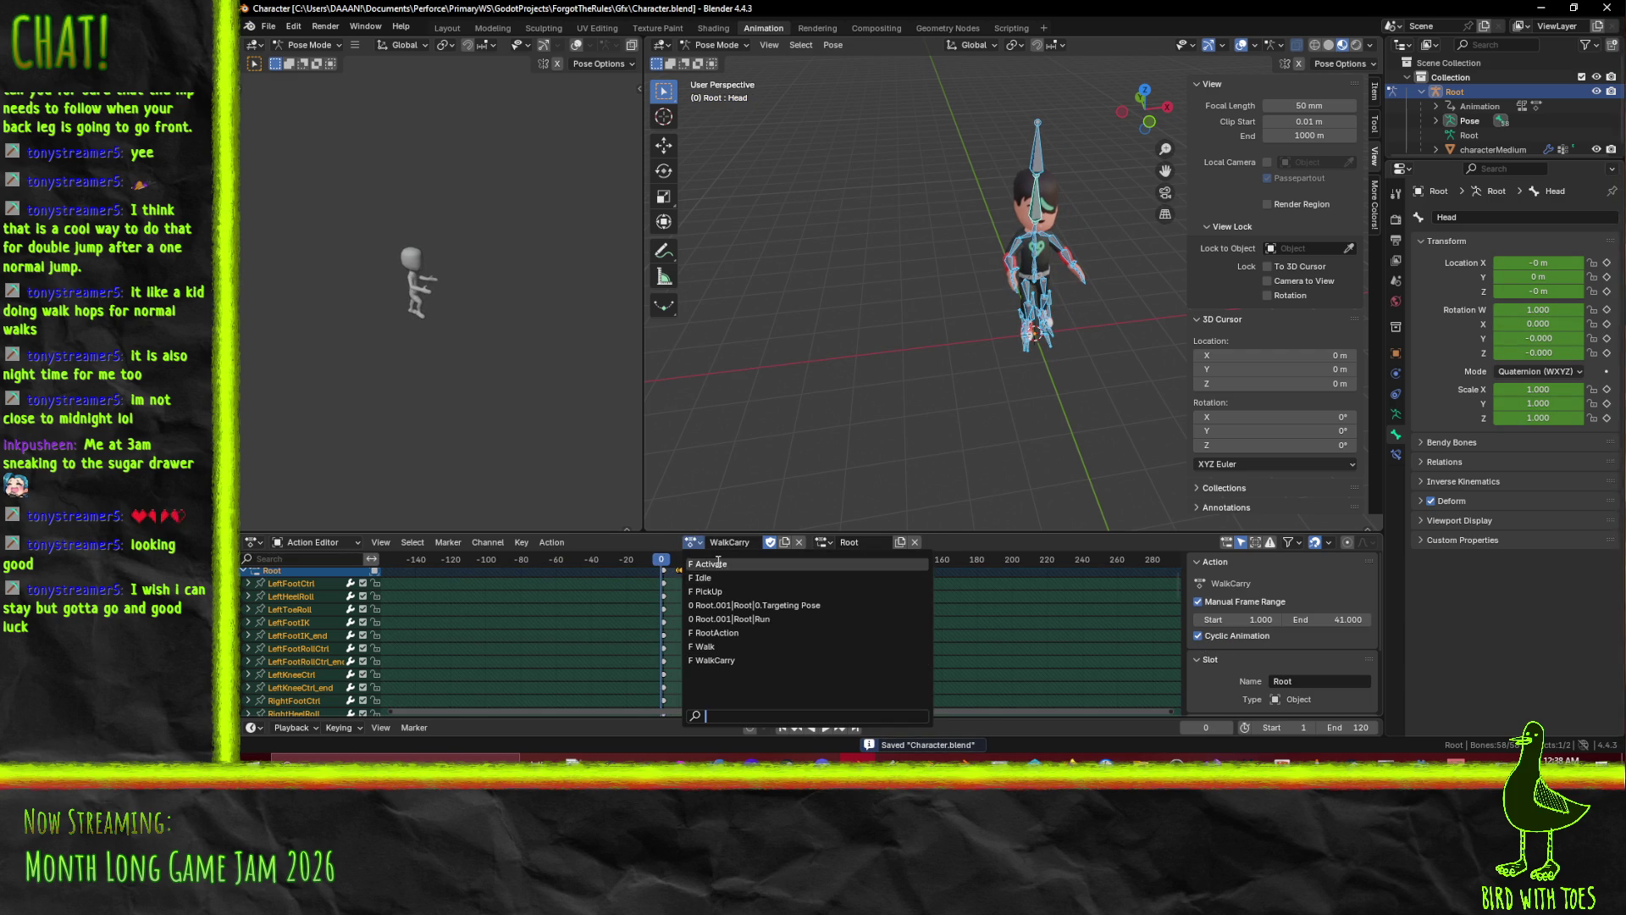
{"action": "left_click", "coordinate": [718, 563]}
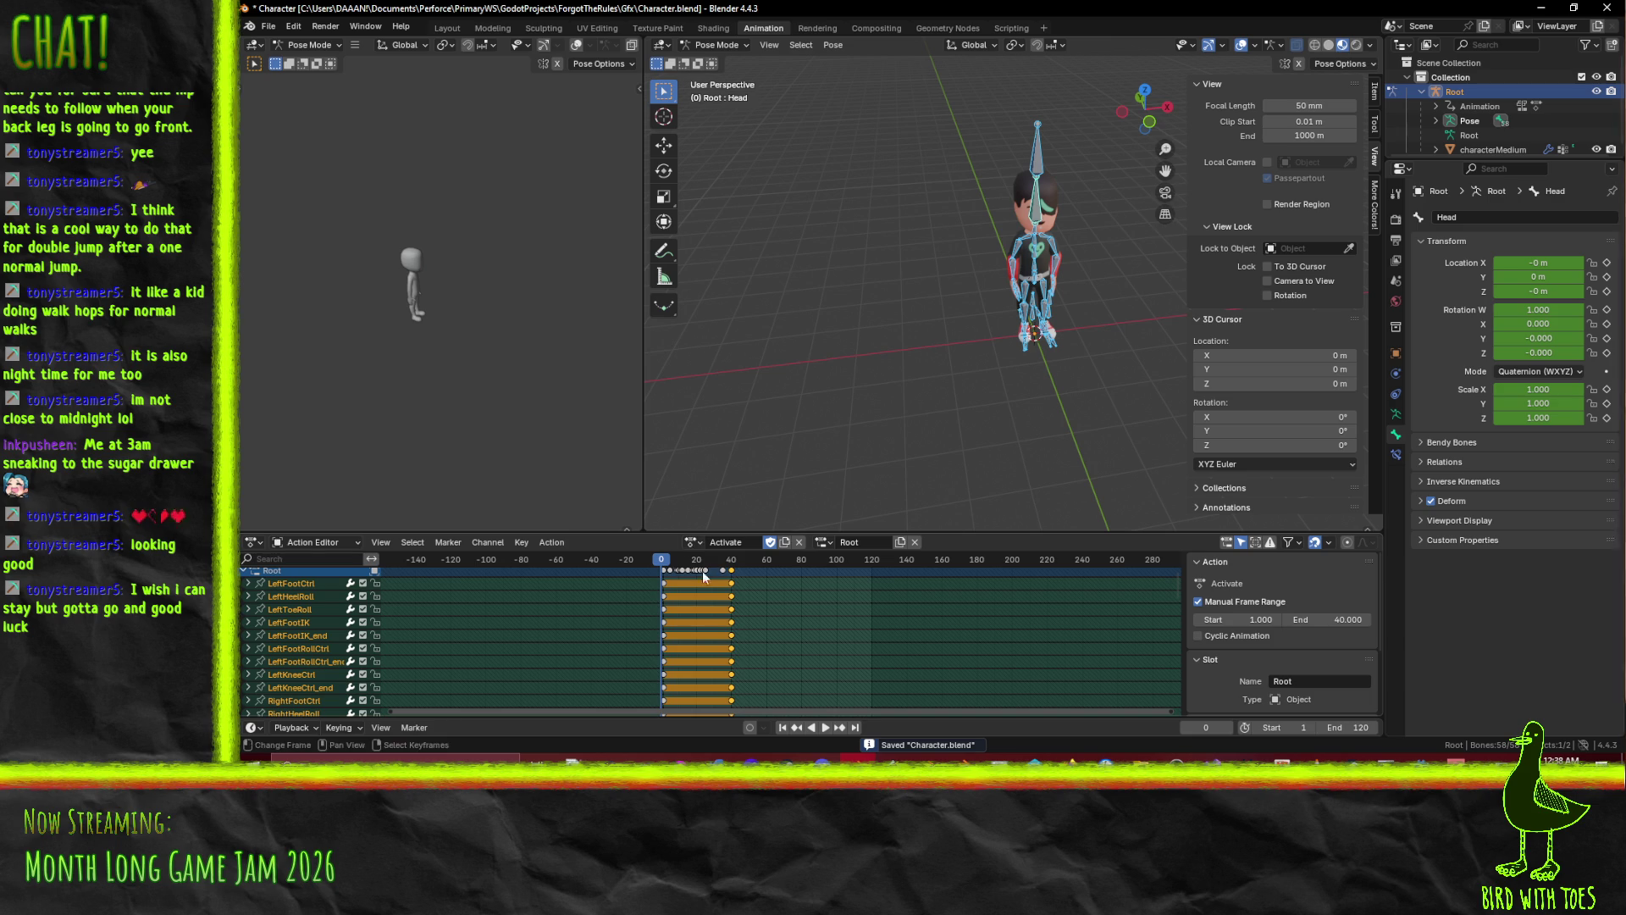
{"action": "left_click", "coordinate": [693, 542]}
{"action": "left_click", "coordinate": [706, 579]}
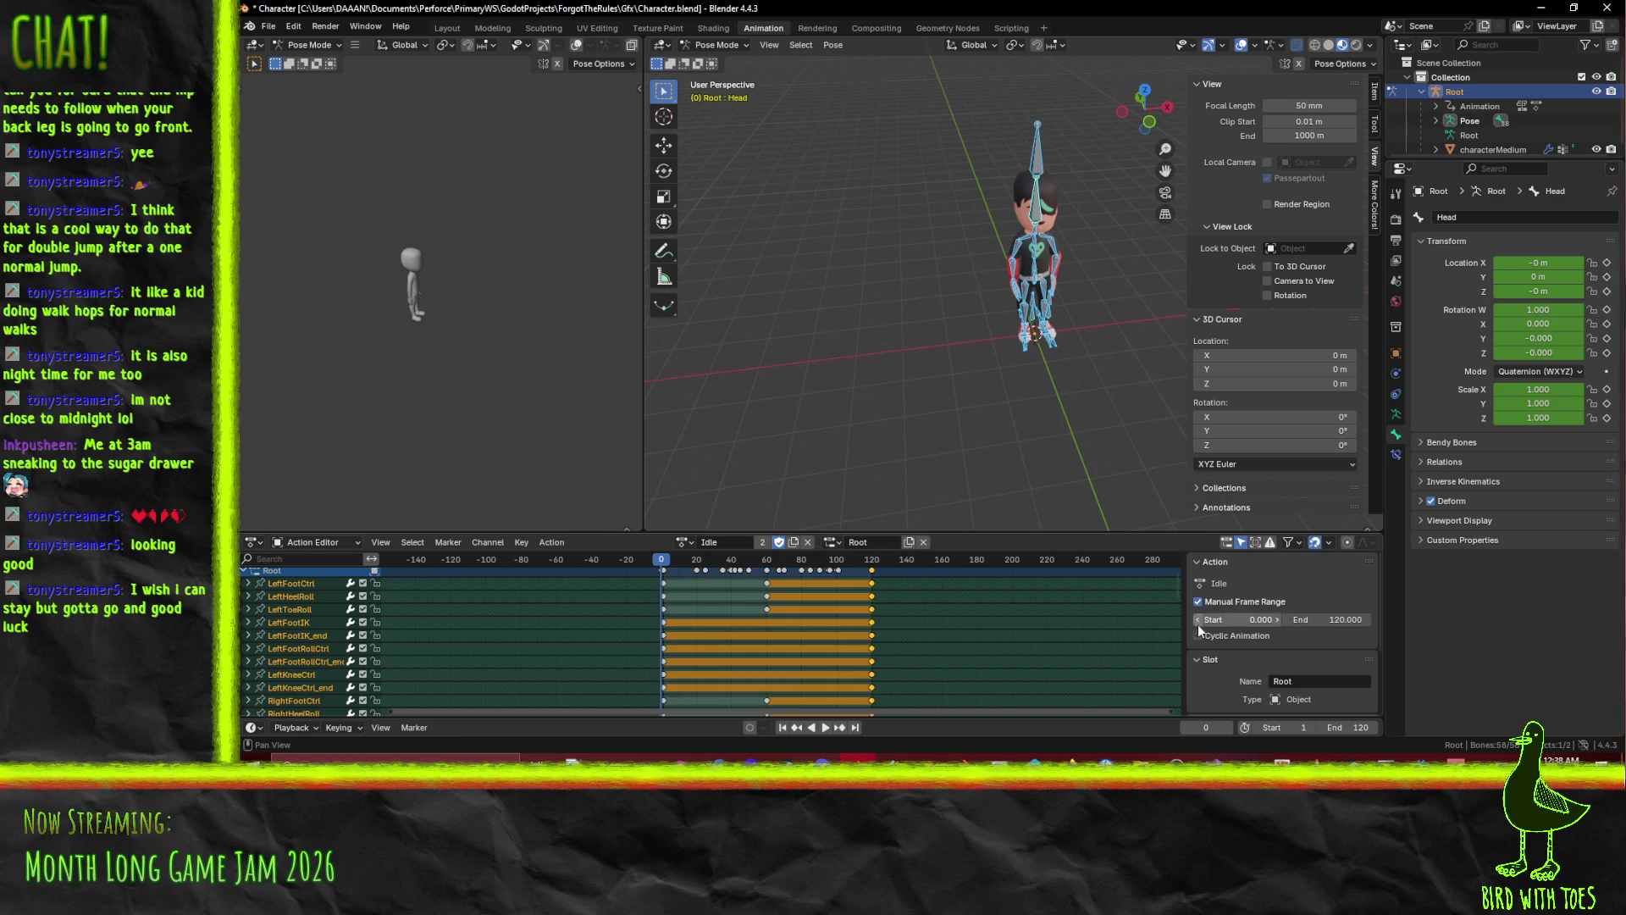
{"action": "key", "text": "ctrl+s"}
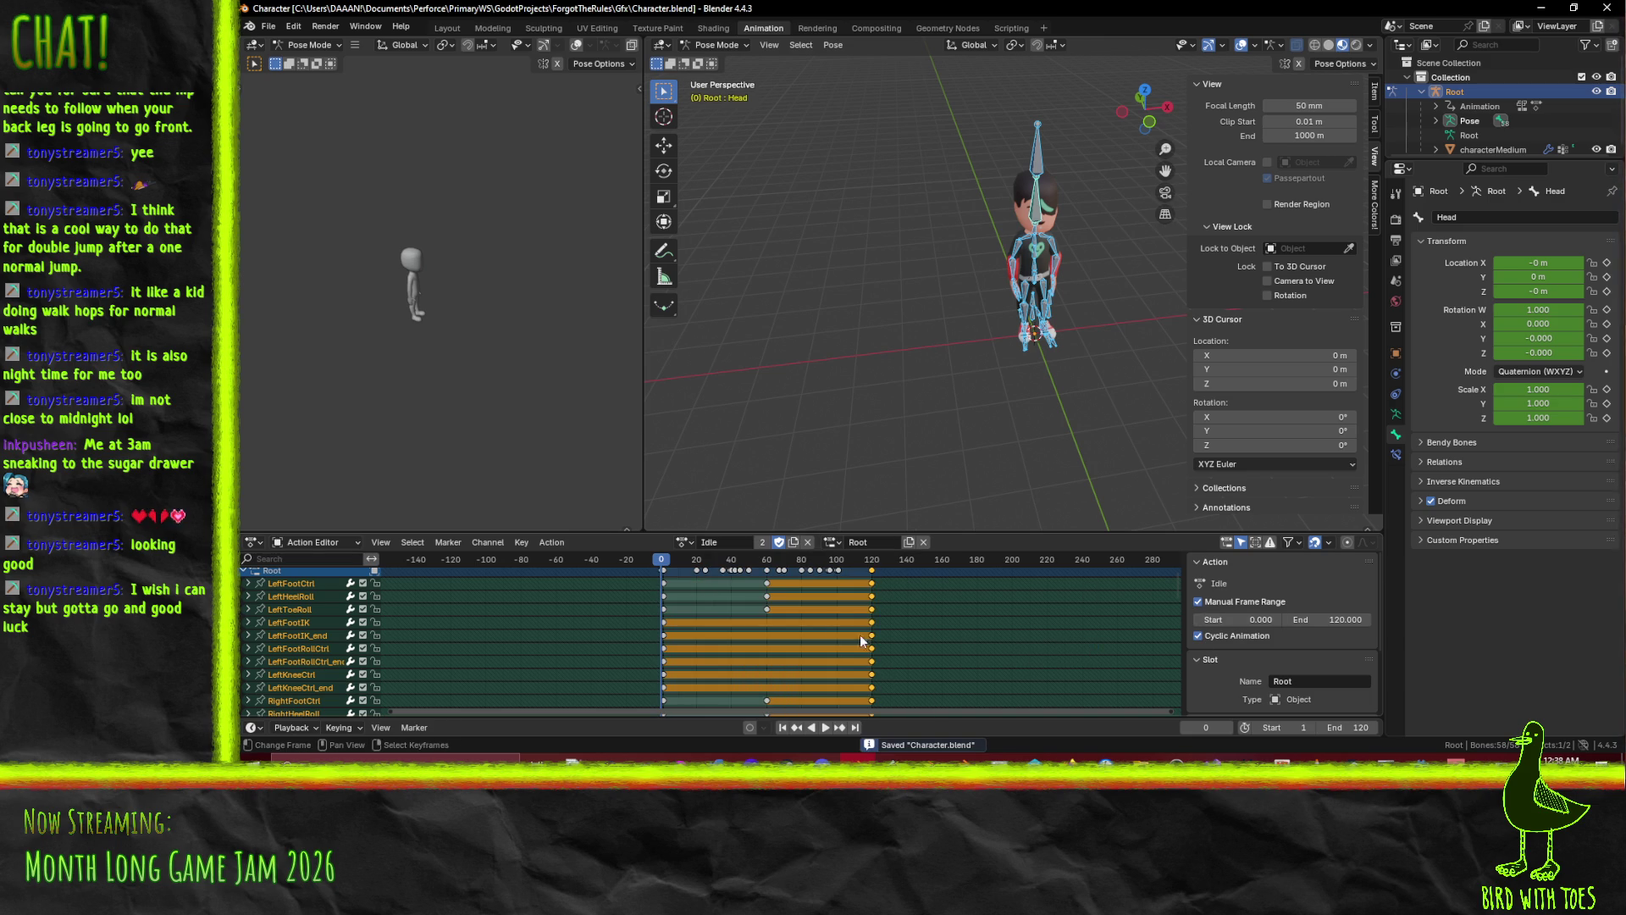
{"action": "left_click", "coordinate": [982, 788]}
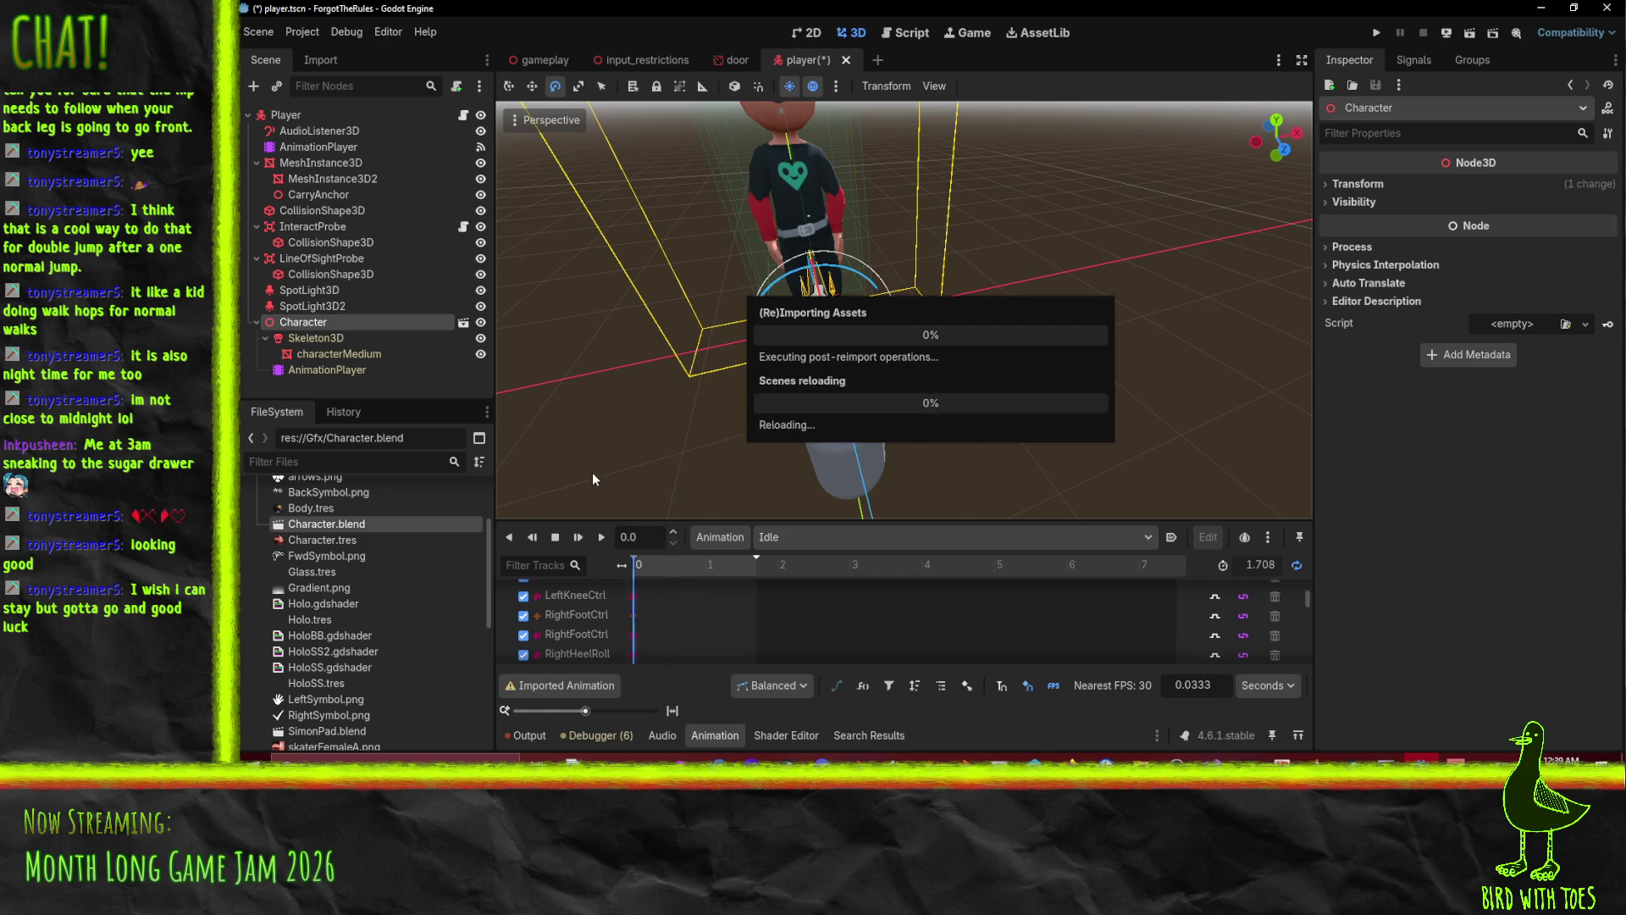
Select the character's AnimationPlayer and play a preview of the Idle animation.
{"action": "left_click", "coordinate": [323, 369]}
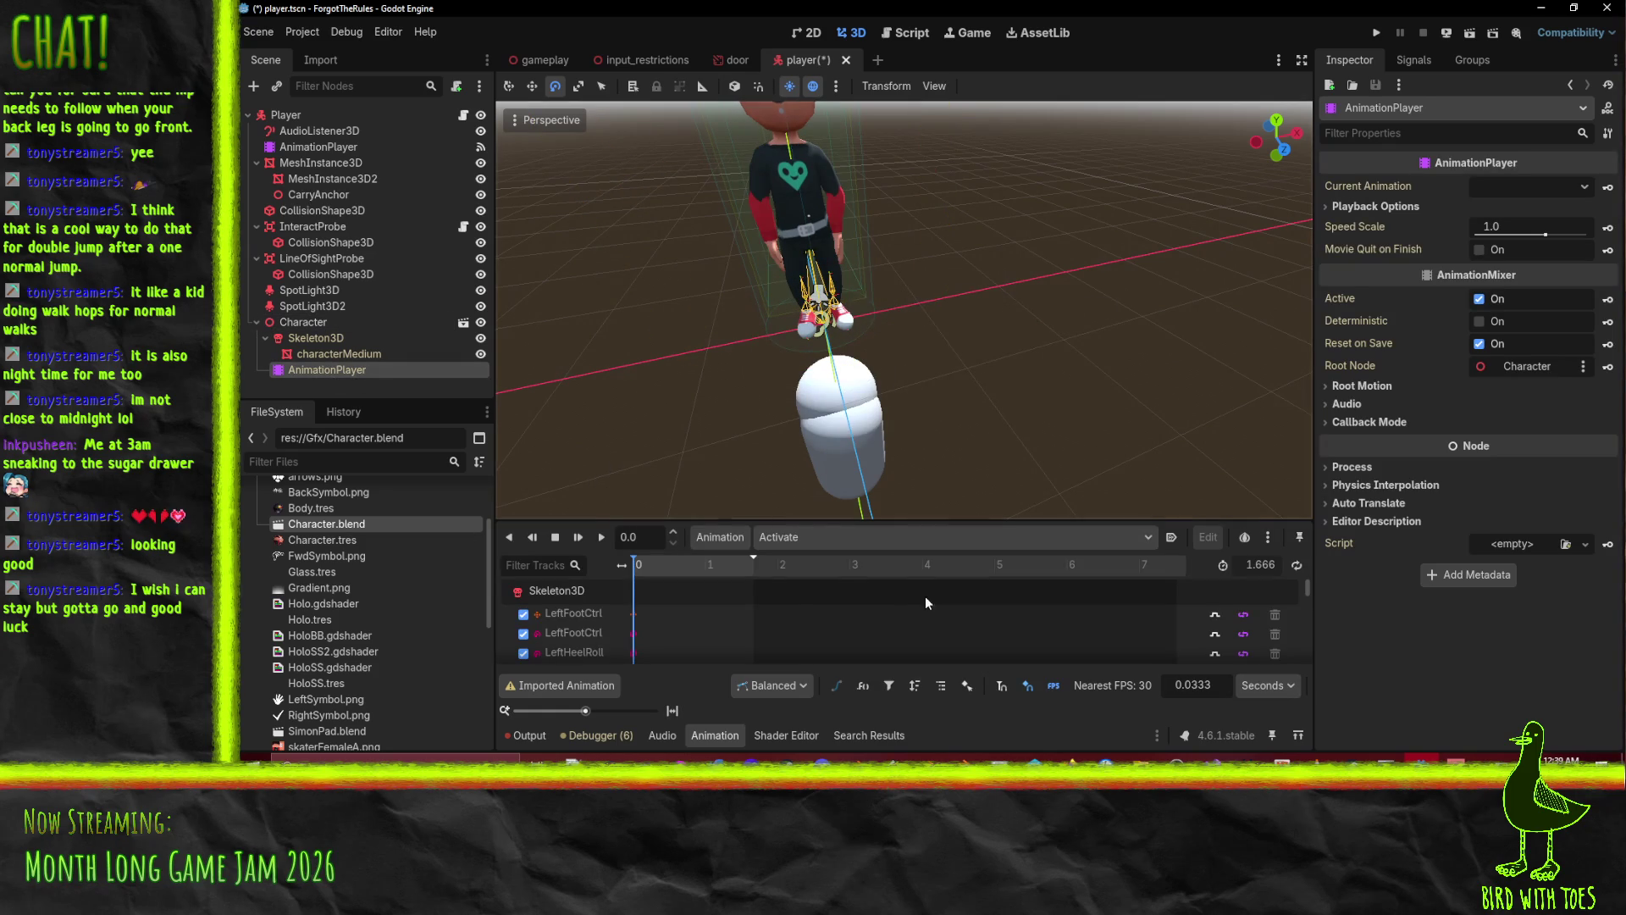
{"action": "left_click", "coordinate": [786, 537]}
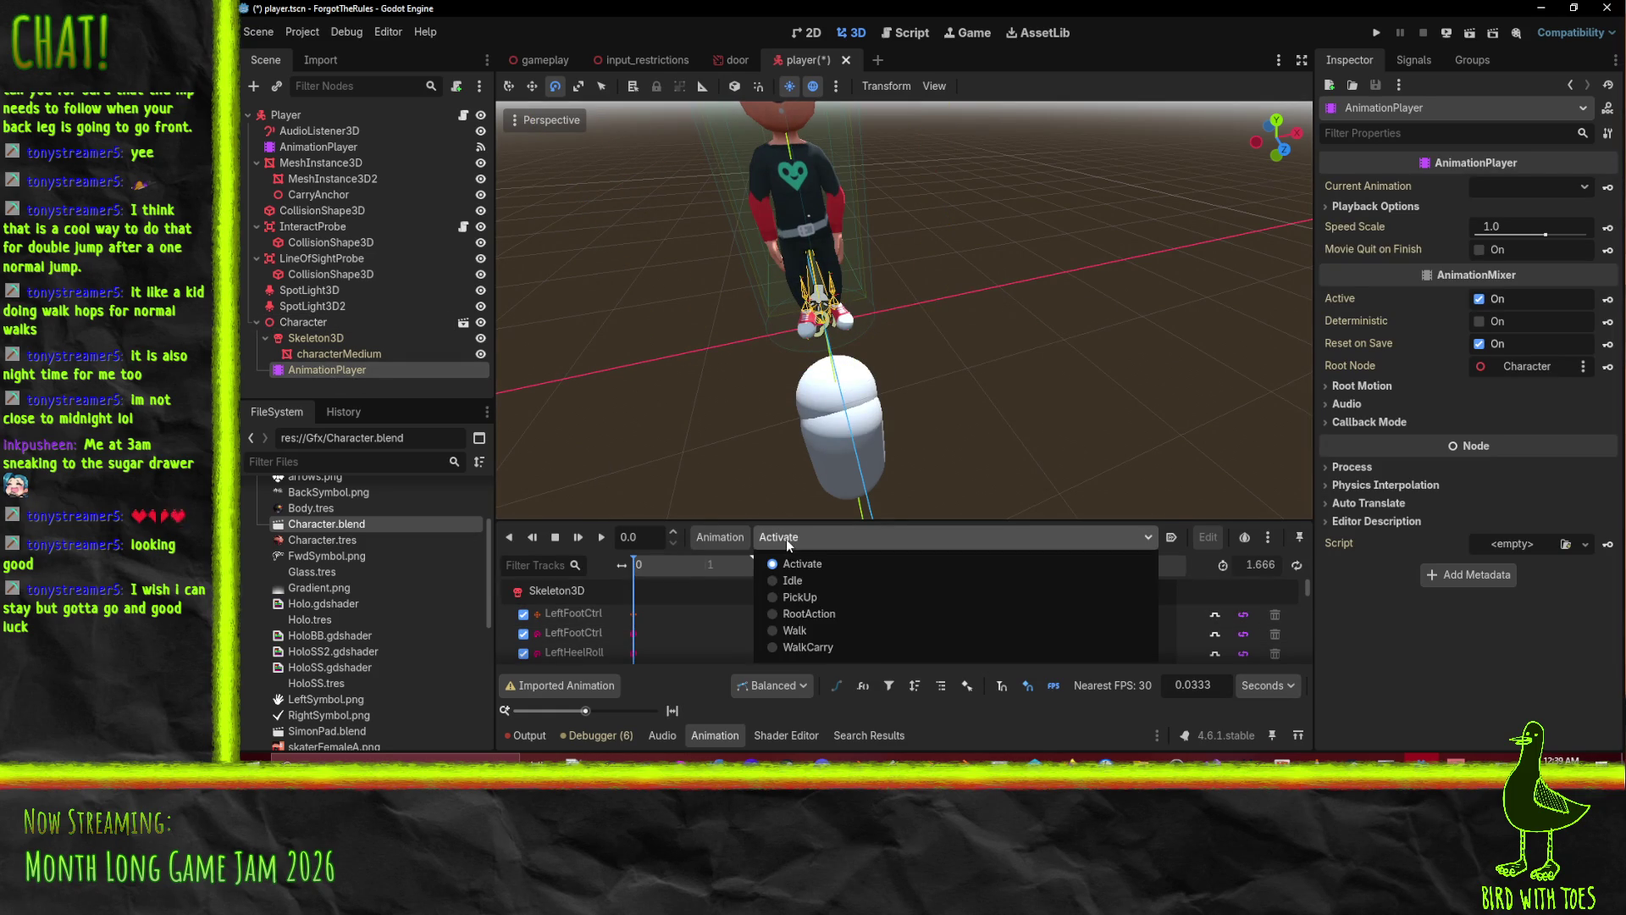
{"action": "left_click", "coordinate": [800, 583]}
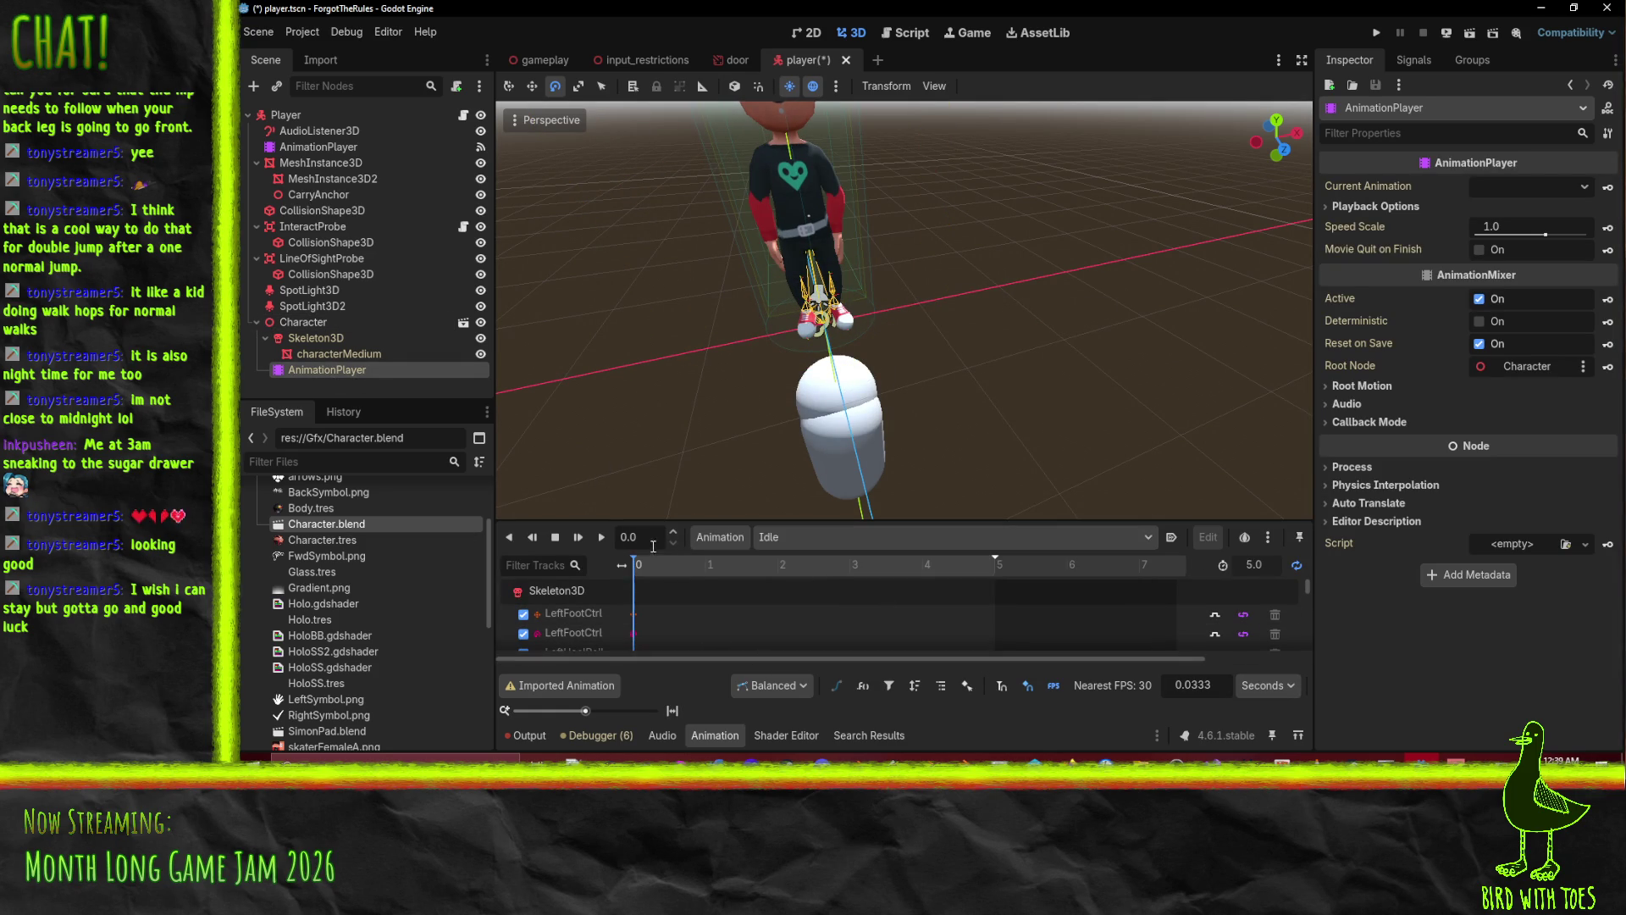
{"action": "left_click", "coordinate": [594, 544]}
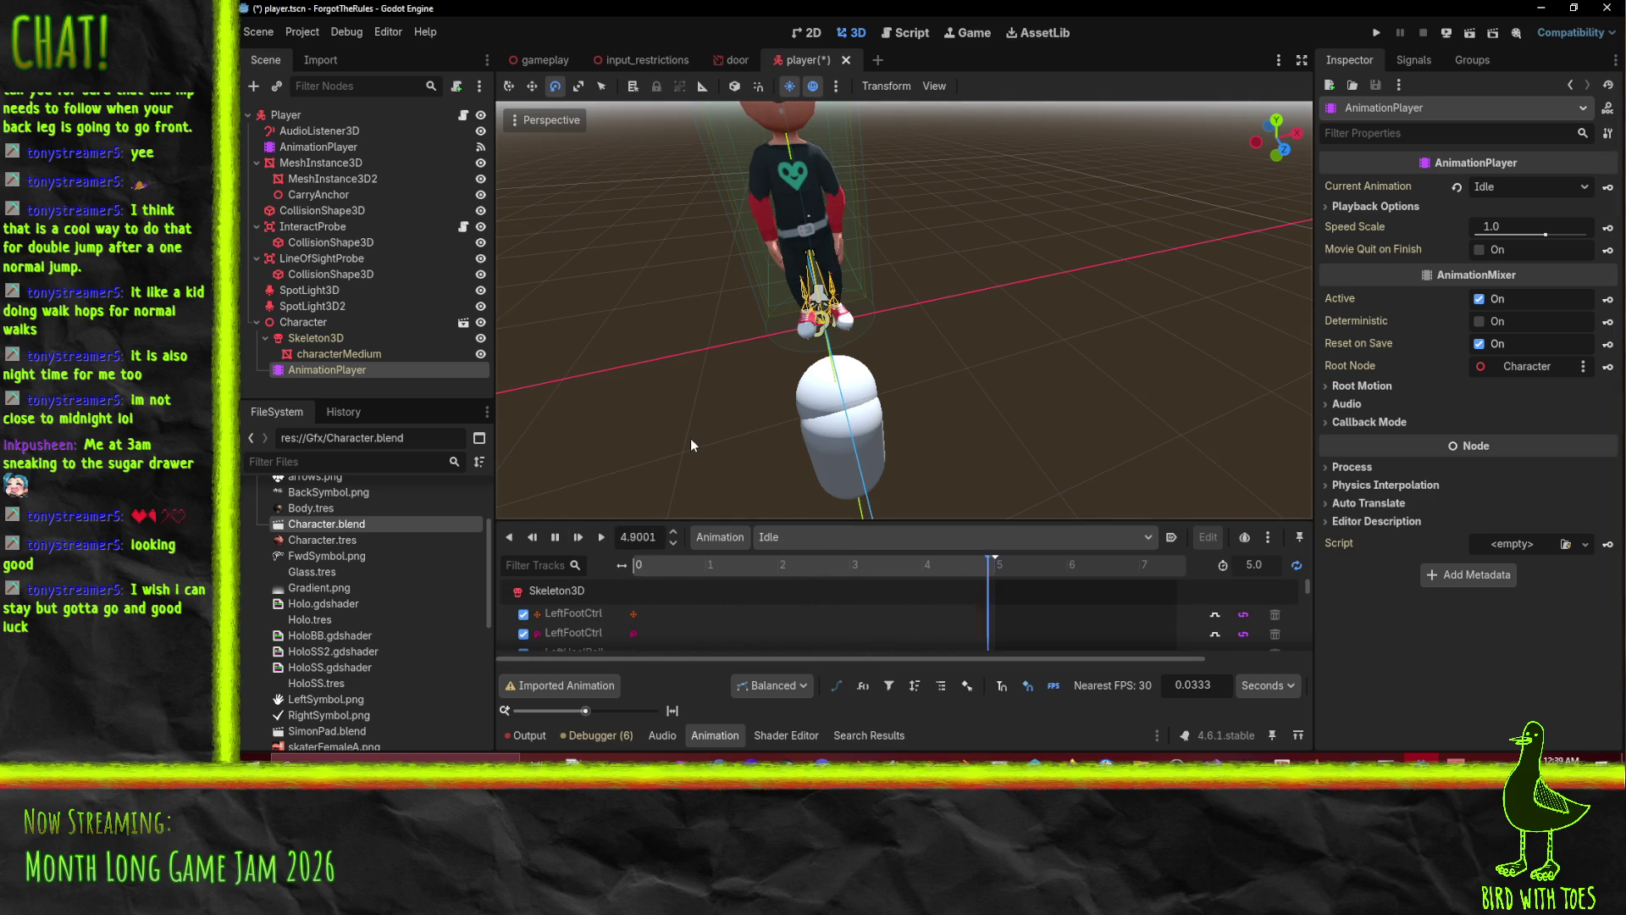
Preview the Walk animation with the whole character in view, then select the Skeleton3D node.
{"action": "scroll", "coordinate": [705, 390], "scroll_direction": "up", "scroll_amount": 2}
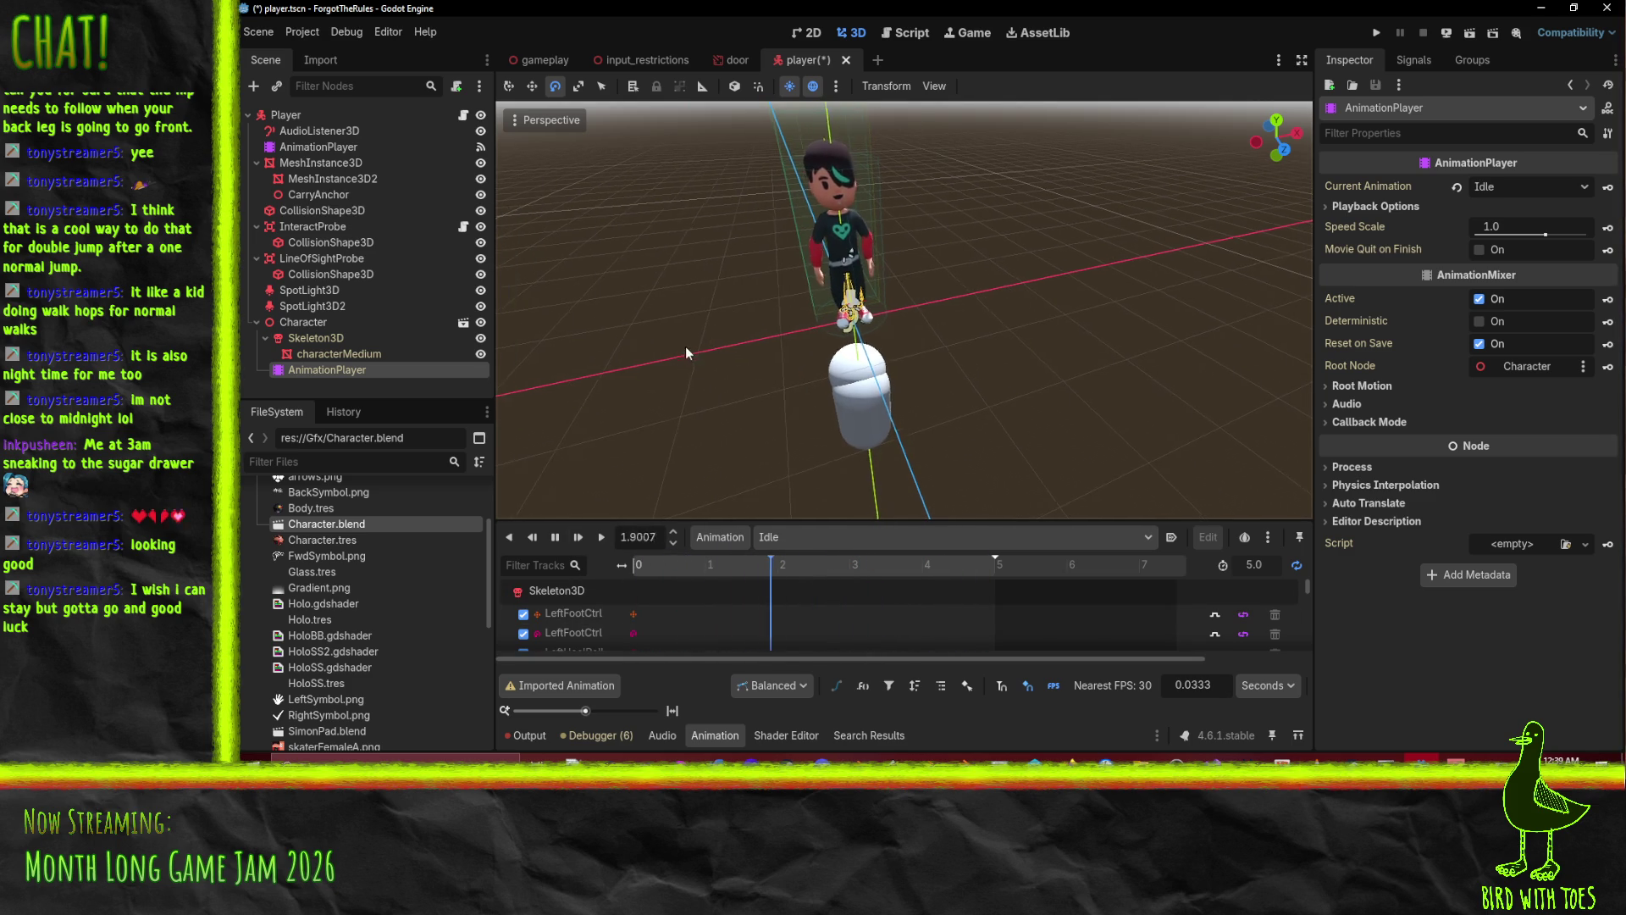
{"action": "left_click_drag", "start_coordinate": [679, 343], "coordinate": [720, 375]}
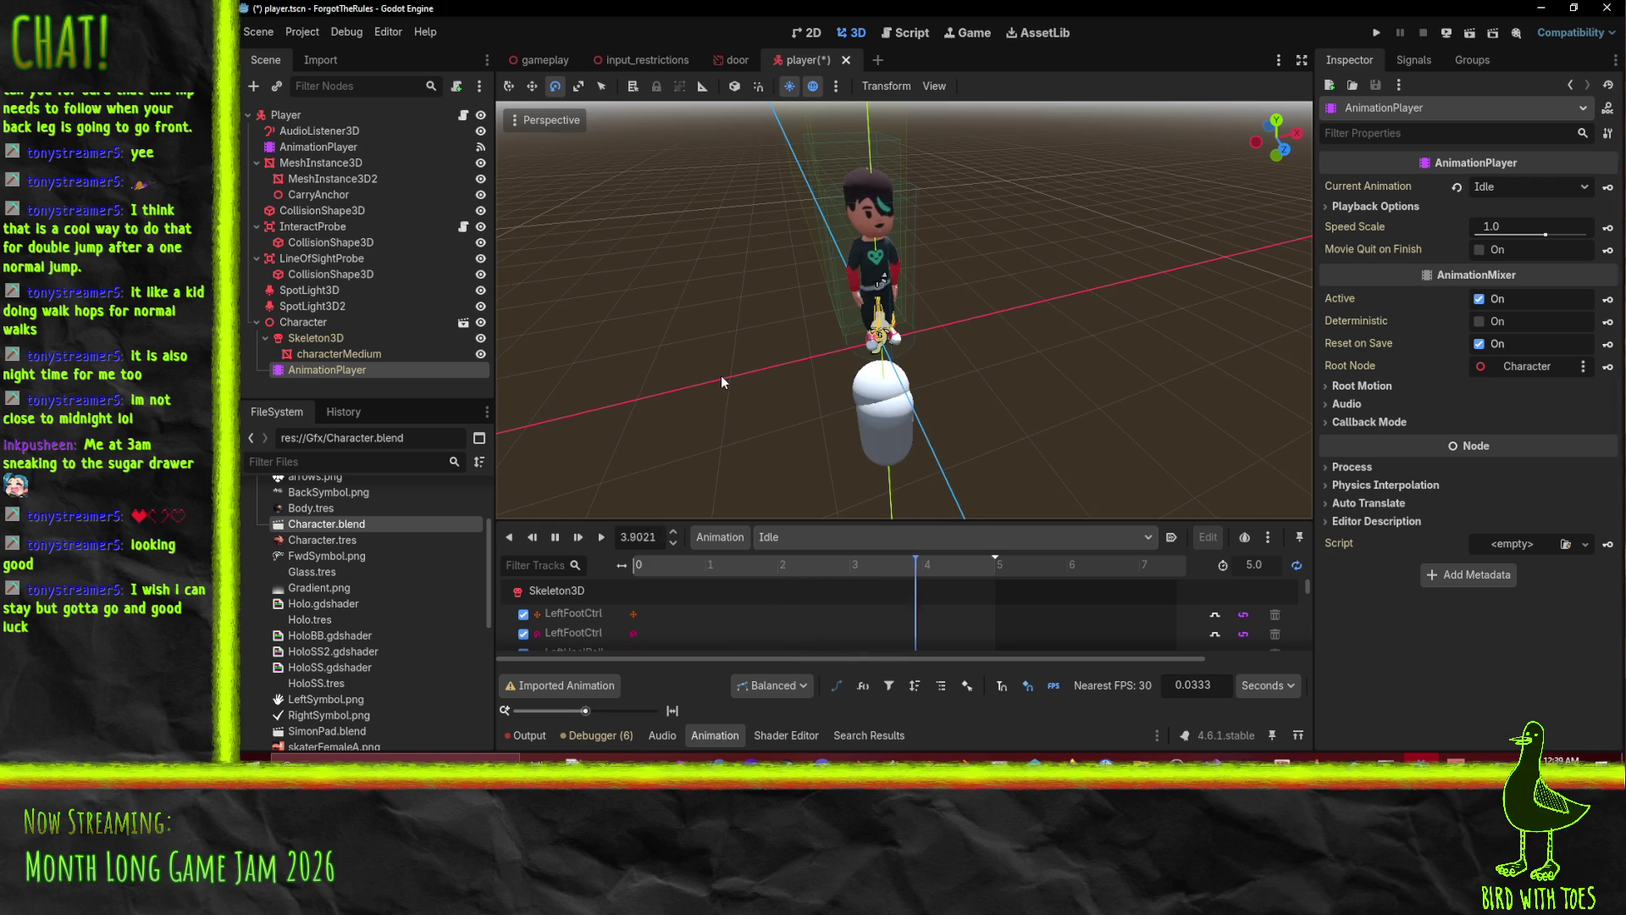
{"action": "left_click", "coordinate": [816, 536]}
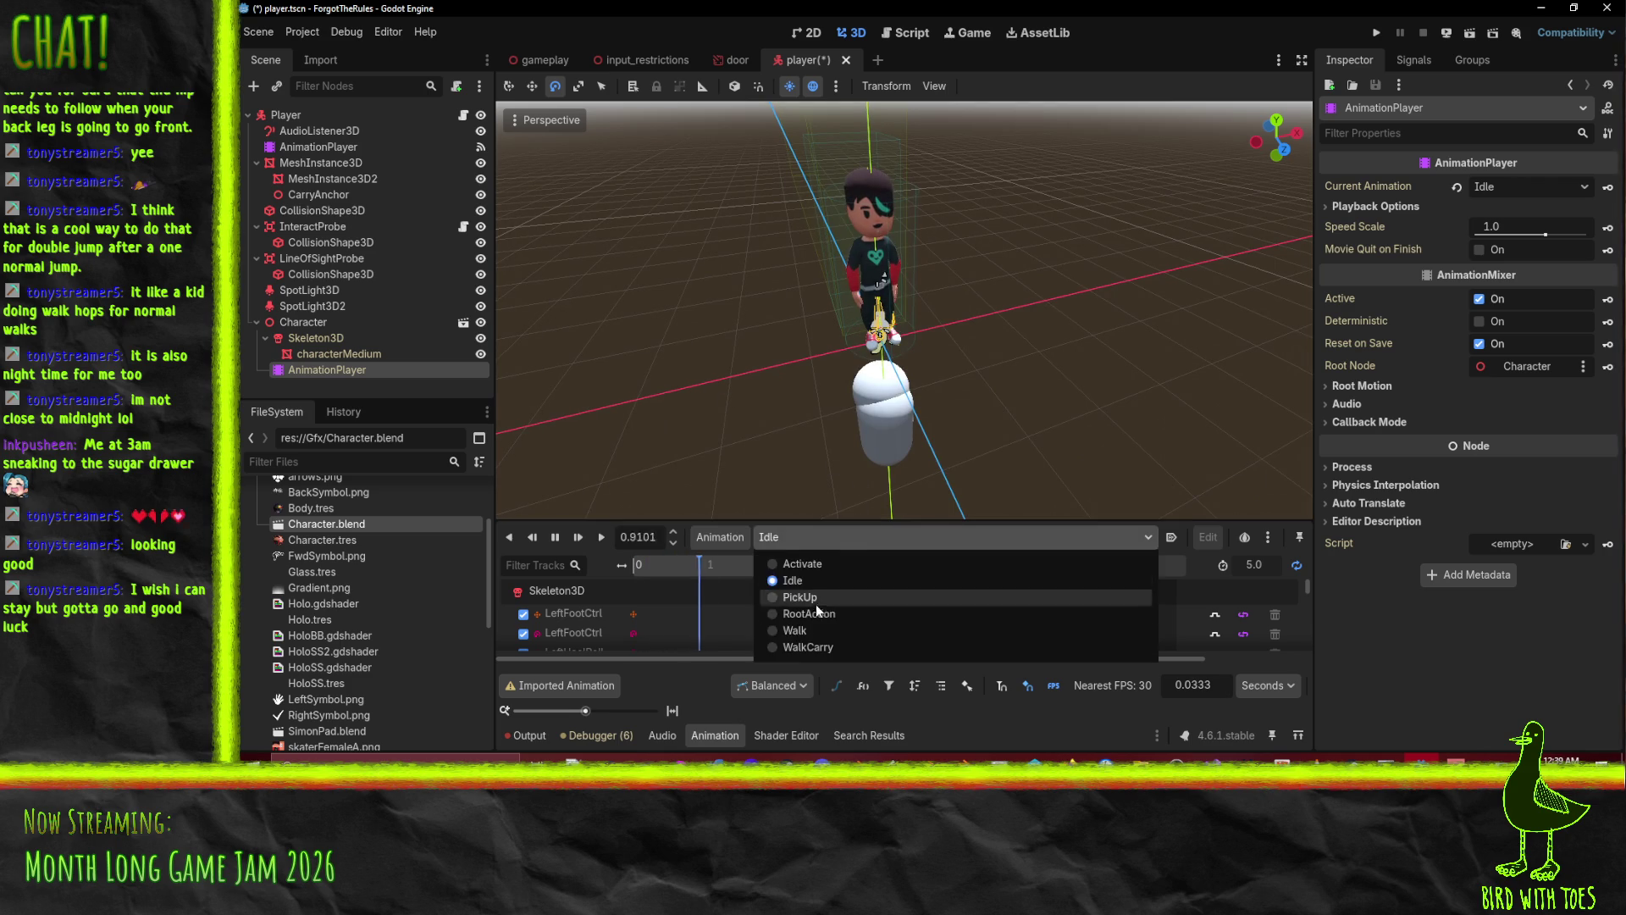
{"action": "left_click", "coordinate": [816, 631]}
{"action": "left_click", "coordinate": [602, 539]}
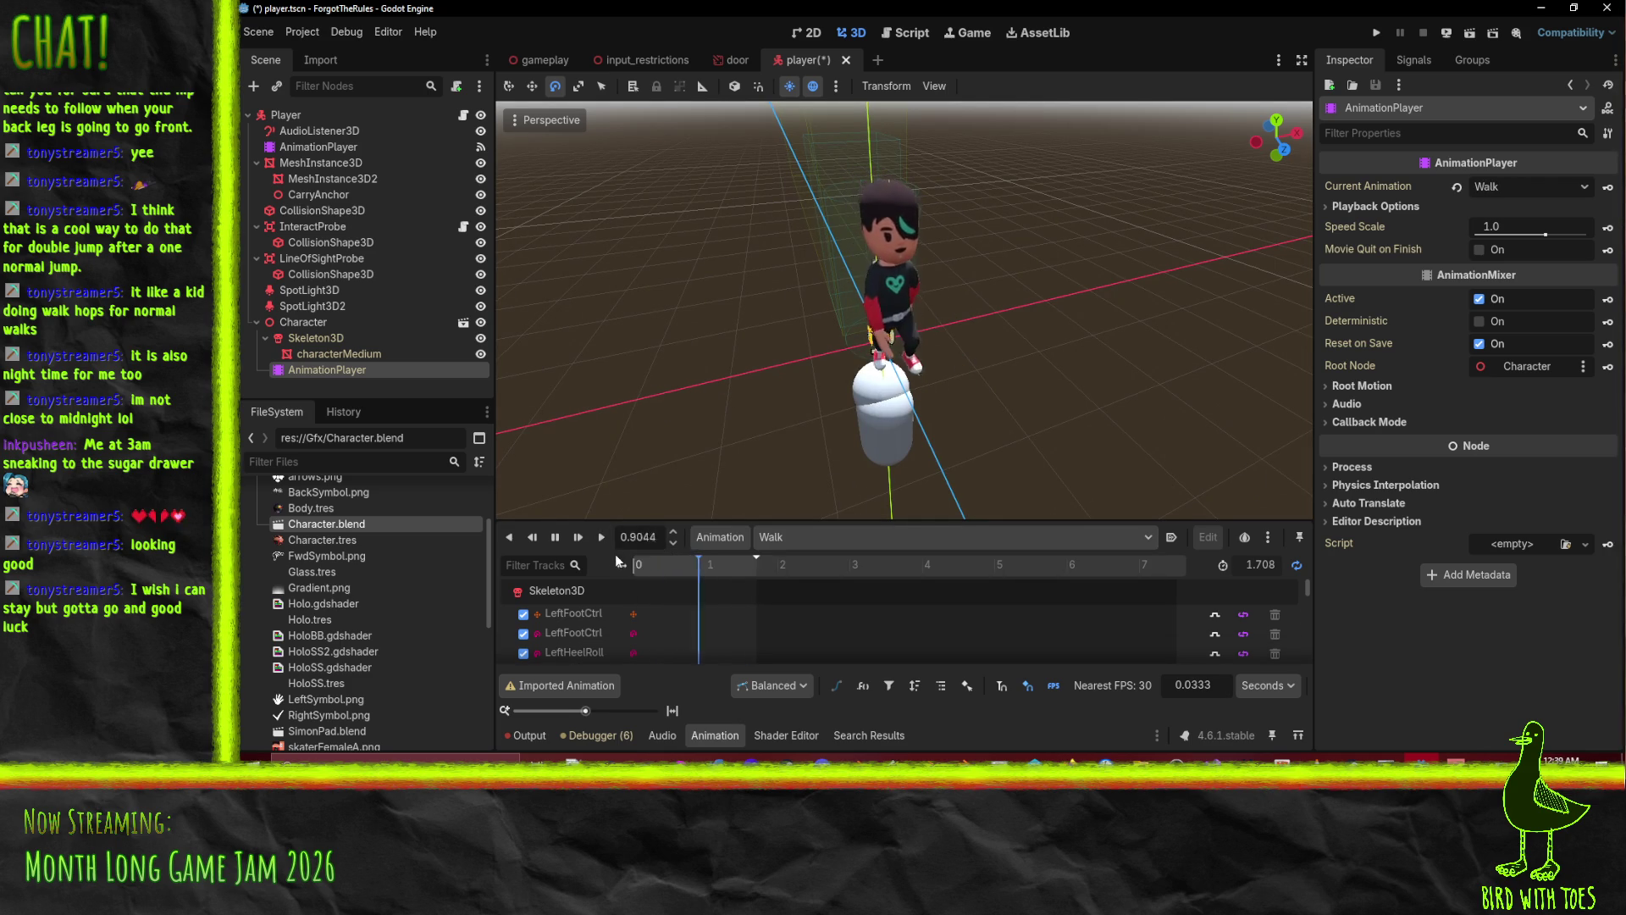
{"action": "left_click", "coordinate": [557, 537]}
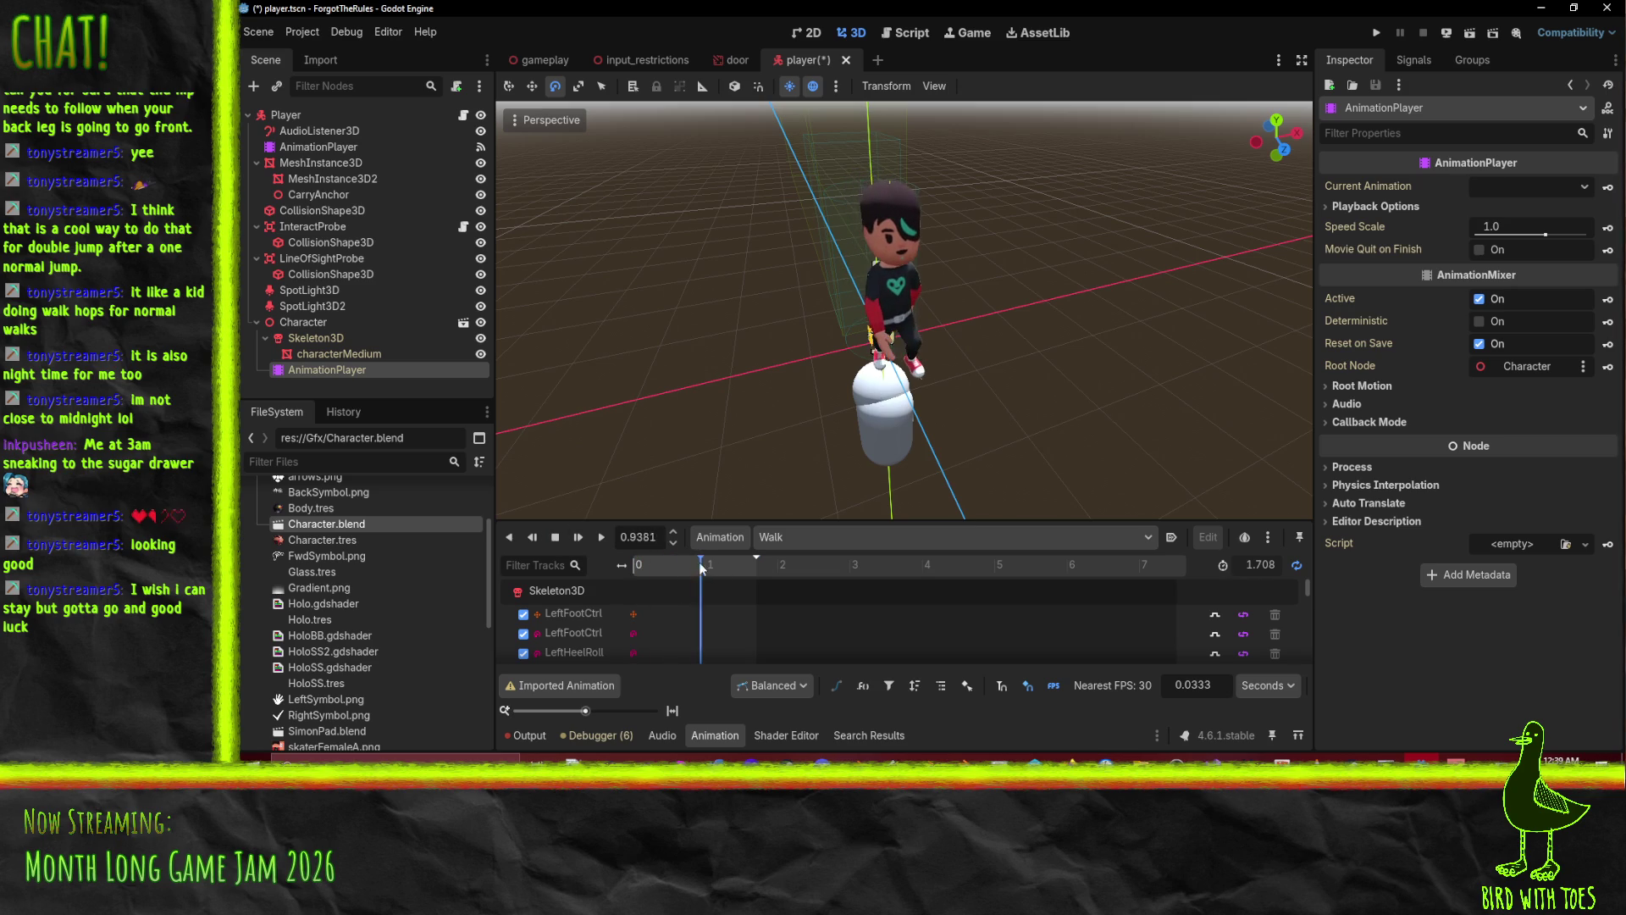
{"action": "left_click", "coordinate": [353, 338]}
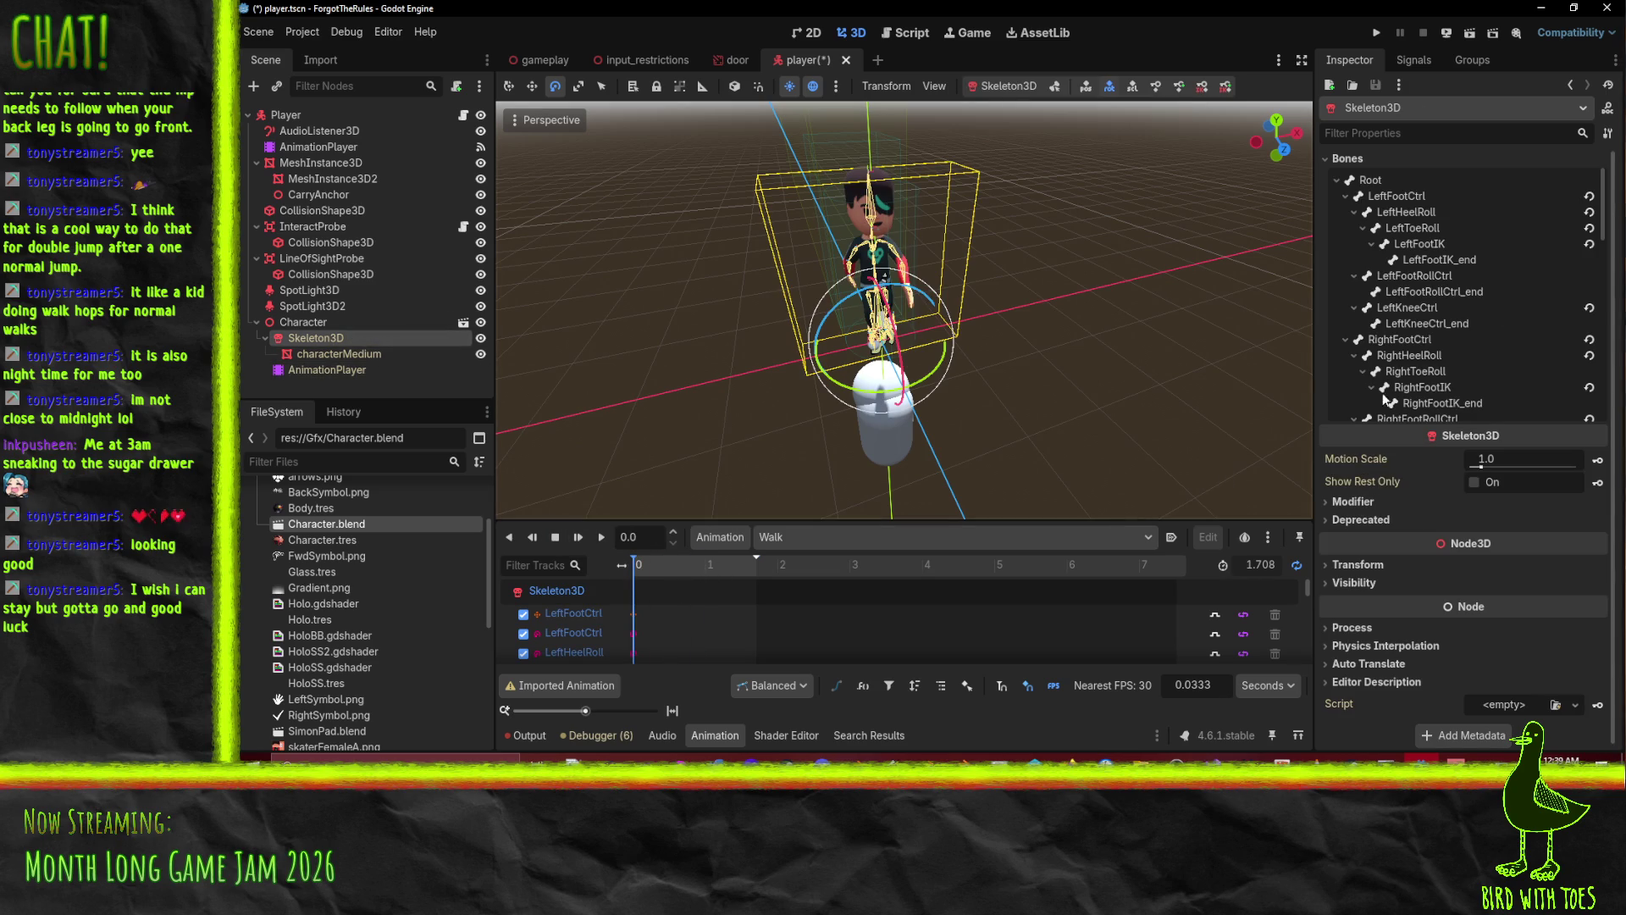
Expand the Skeleton3D's transform properties in the Inspector.
{"action": "left_click", "coordinate": [1360, 507]}
{"action": "left_click", "coordinate": [1361, 507]}
{"action": "left_click", "coordinate": [1361, 516]}
{"action": "left_click", "coordinate": [1361, 516]}
{"action": "left_click", "coordinate": [1368, 564]}
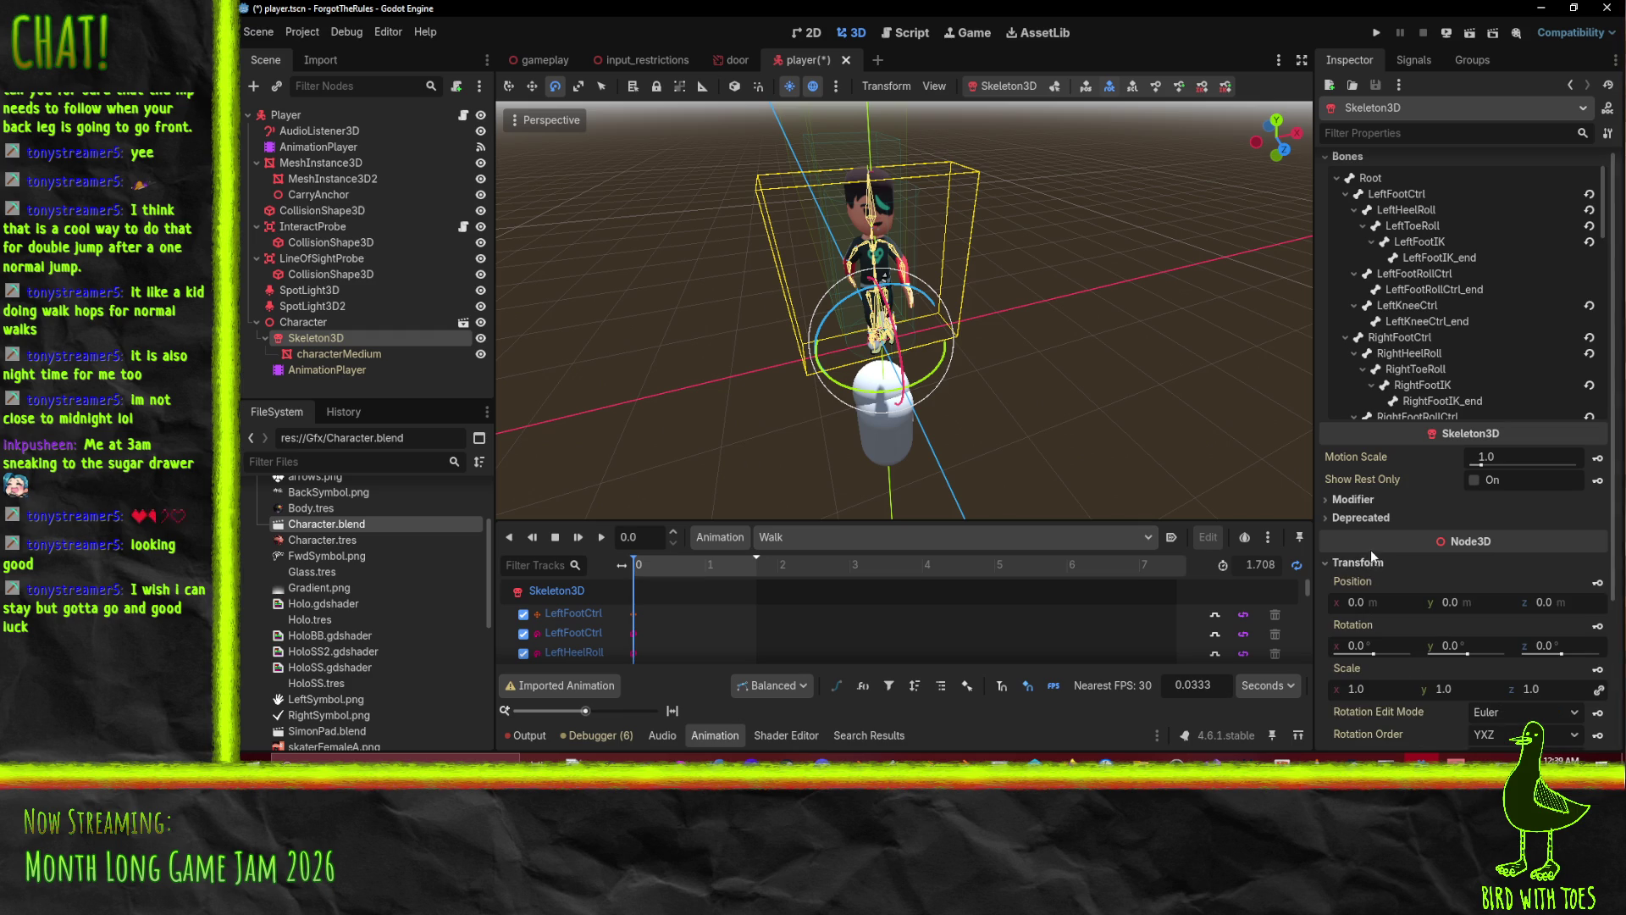
{"action": "scroll", "coordinate": [1371, 552], "scroll_direction": "down", "scroll_amount": 3}
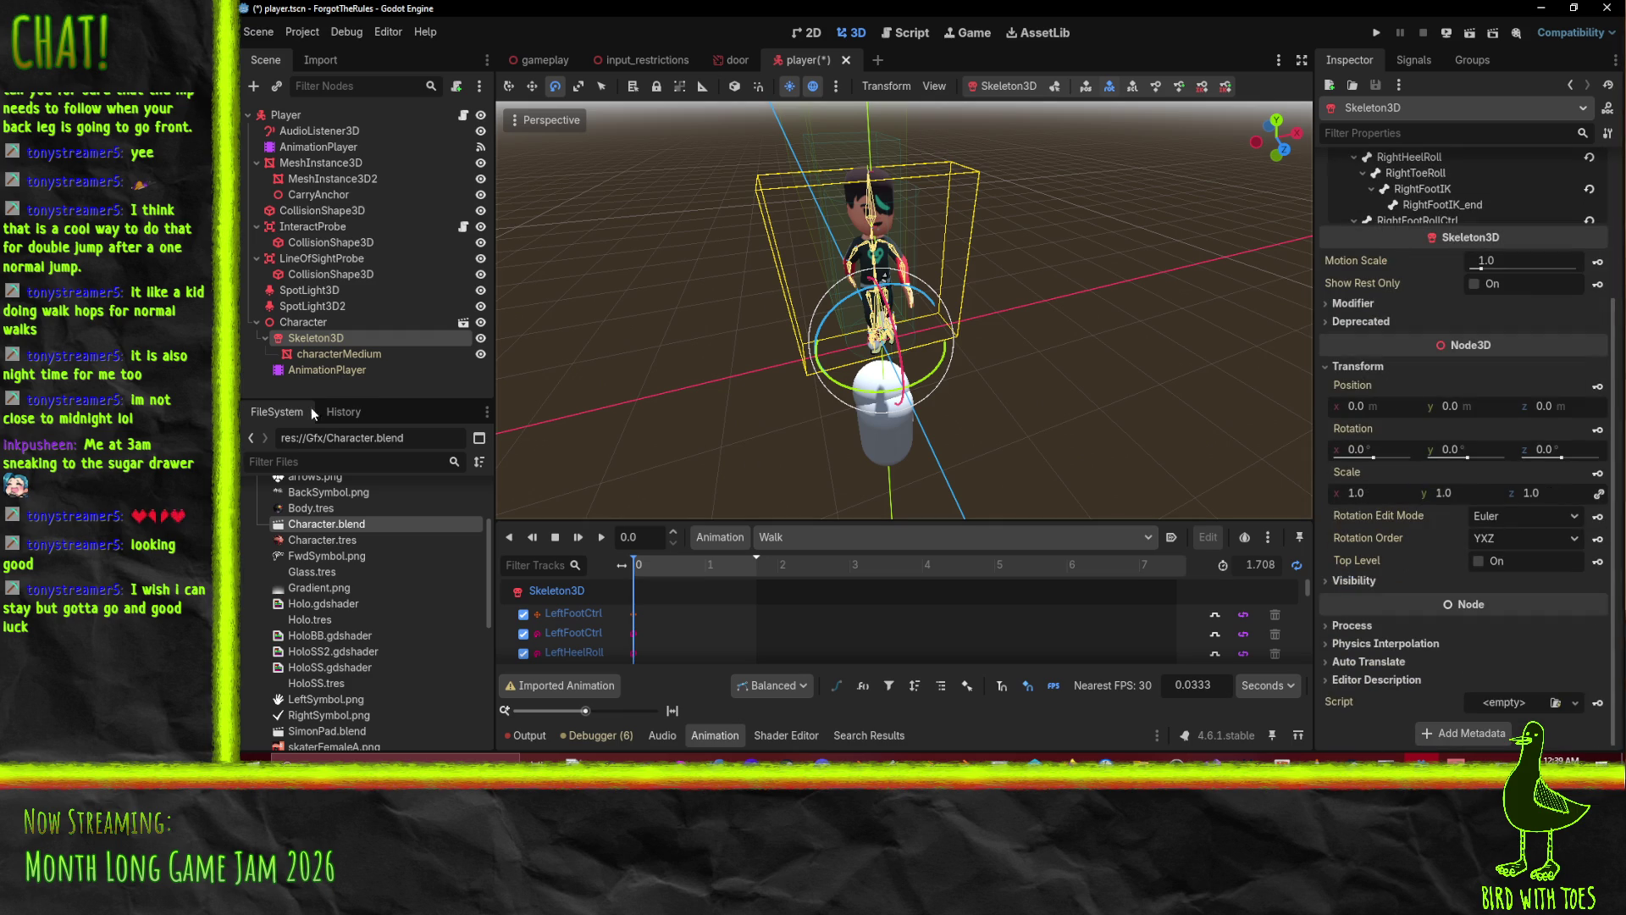
Set Skeleton3D as both the AnimationPlayer's root node and its root motion track.
{"action": "left_click", "coordinate": [321, 371]}
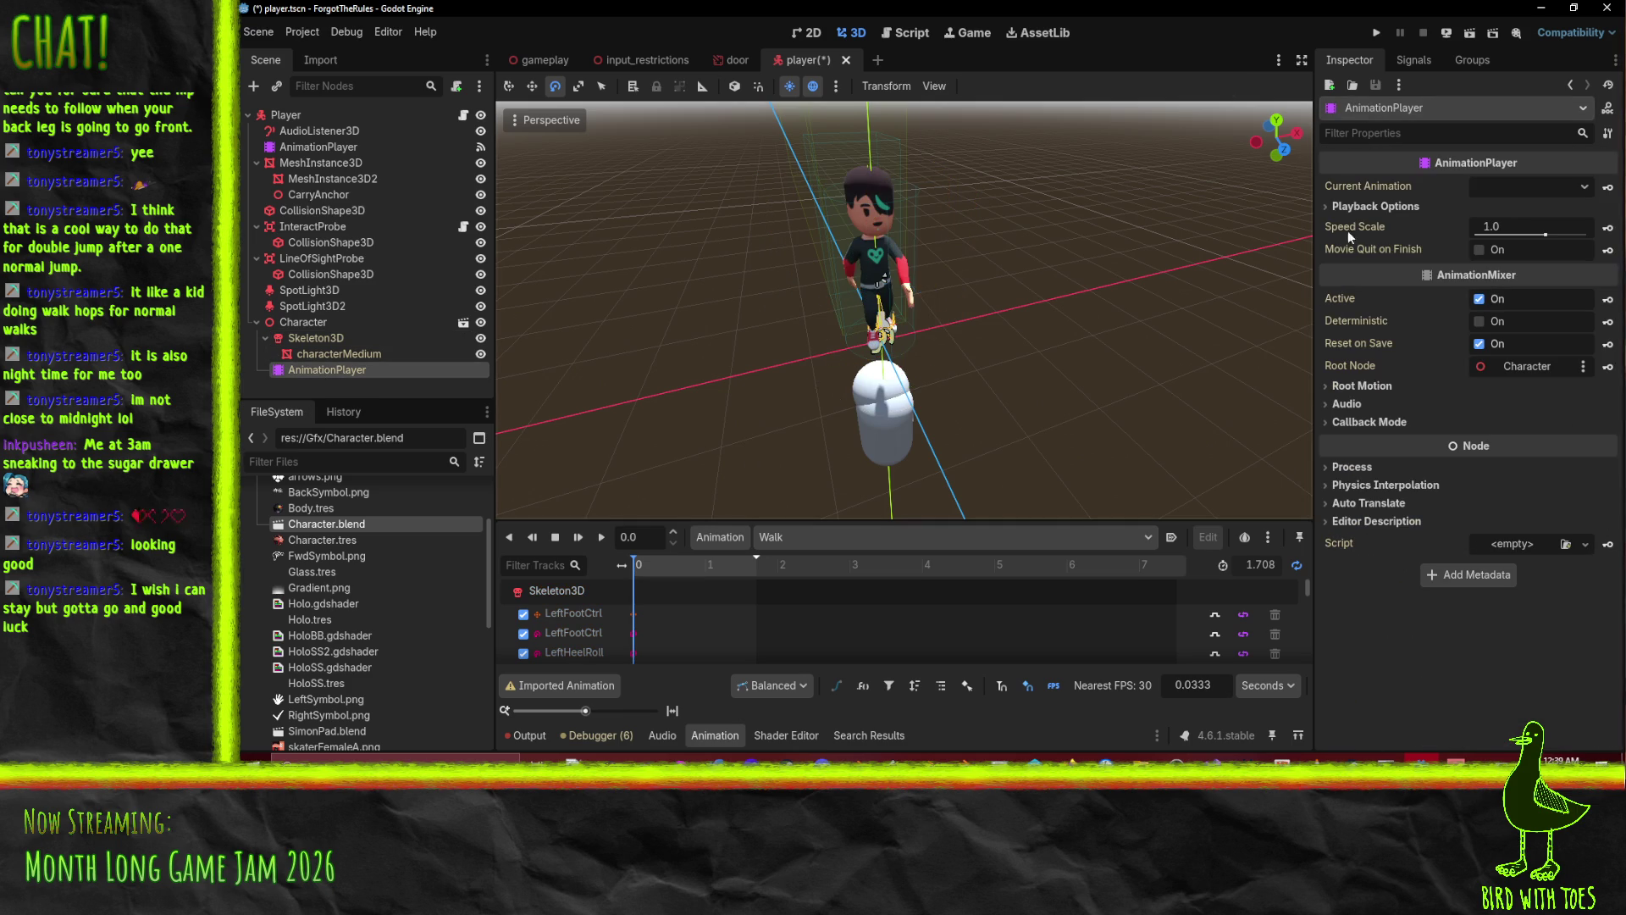
{"action": "left_click", "coordinate": [1534, 369]}
{"action": "left_click", "coordinate": [881, 406]}
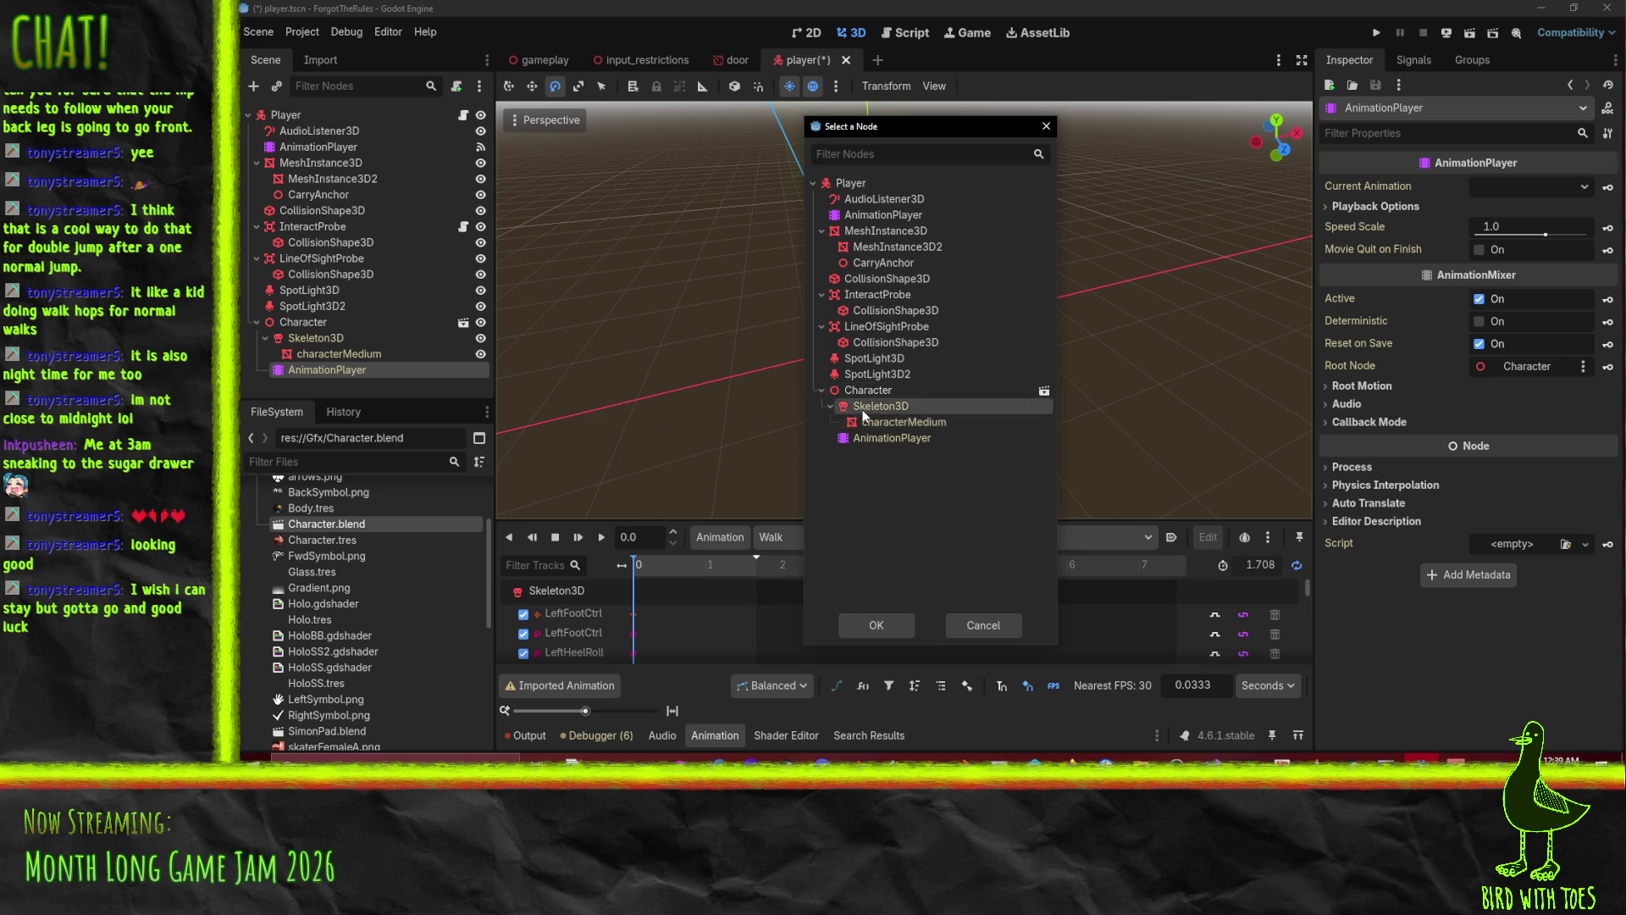
{"action": "left_click", "coordinate": [877, 625]}
{"action": "left_click", "coordinate": [1355, 387]}
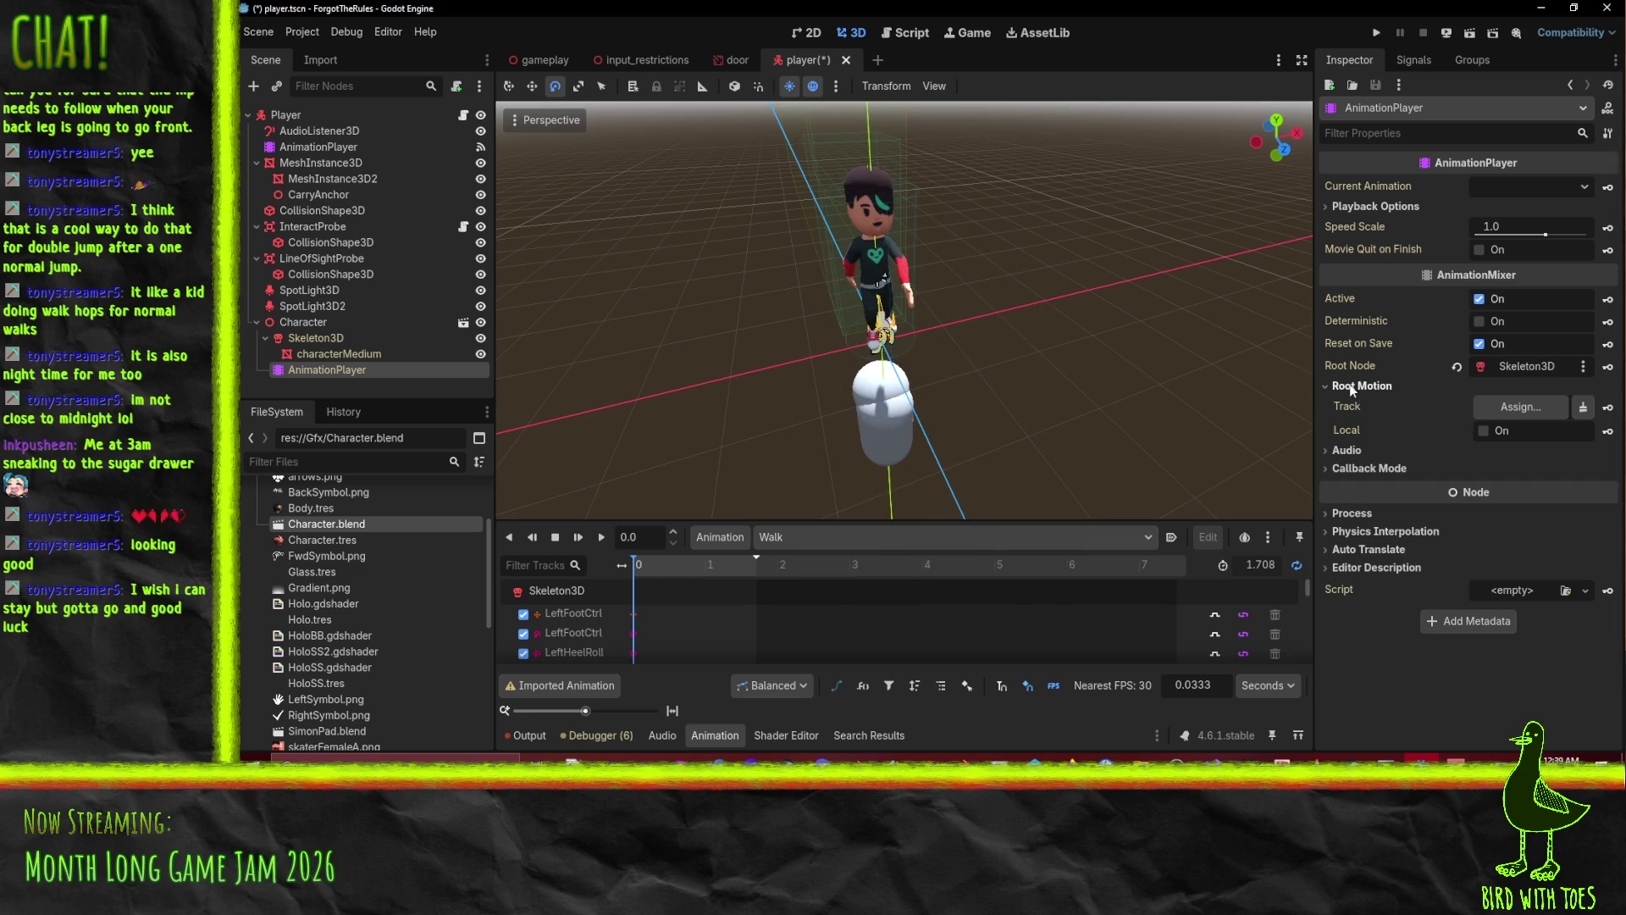
{"action": "left_click", "coordinate": [1521, 407]}
{"action": "left_click", "coordinate": [791, 230]}
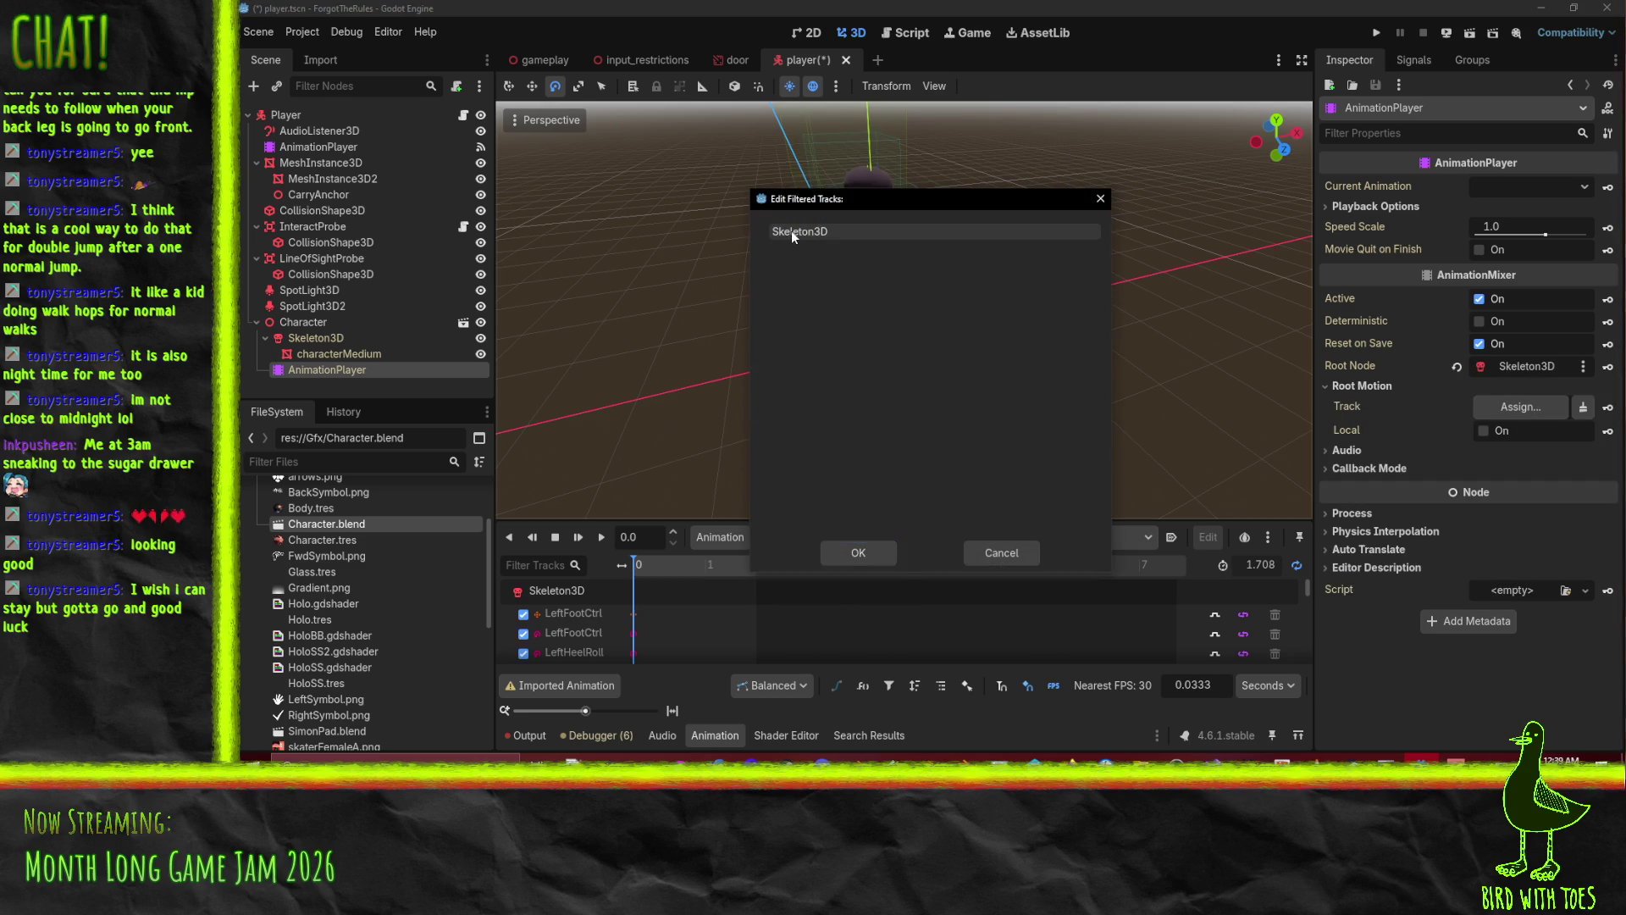
{"action": "left_click", "coordinate": [1018, 558]}
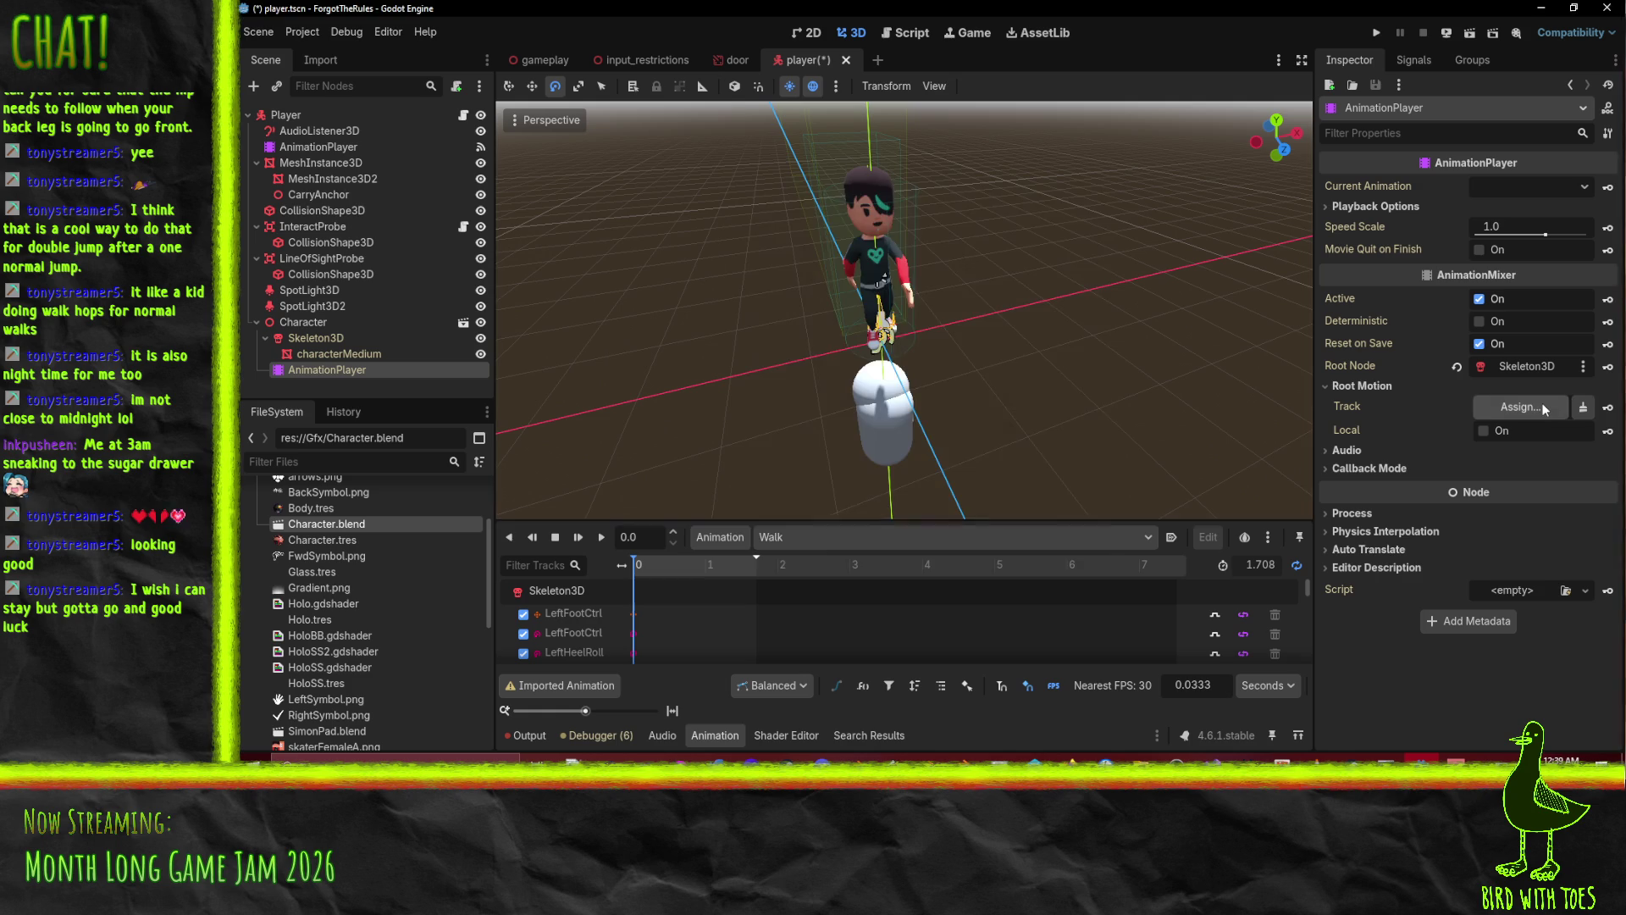
Reset the root node to Character and choose Root > HipsCtrl > Hips as root motion track.
{"action": "left_click", "coordinate": [1543, 408]}
{"action": "left_click", "coordinate": [1018, 555]}
{"action": "left_click", "coordinate": [1454, 367]}
{"action": "left_click", "coordinate": [1499, 408]}
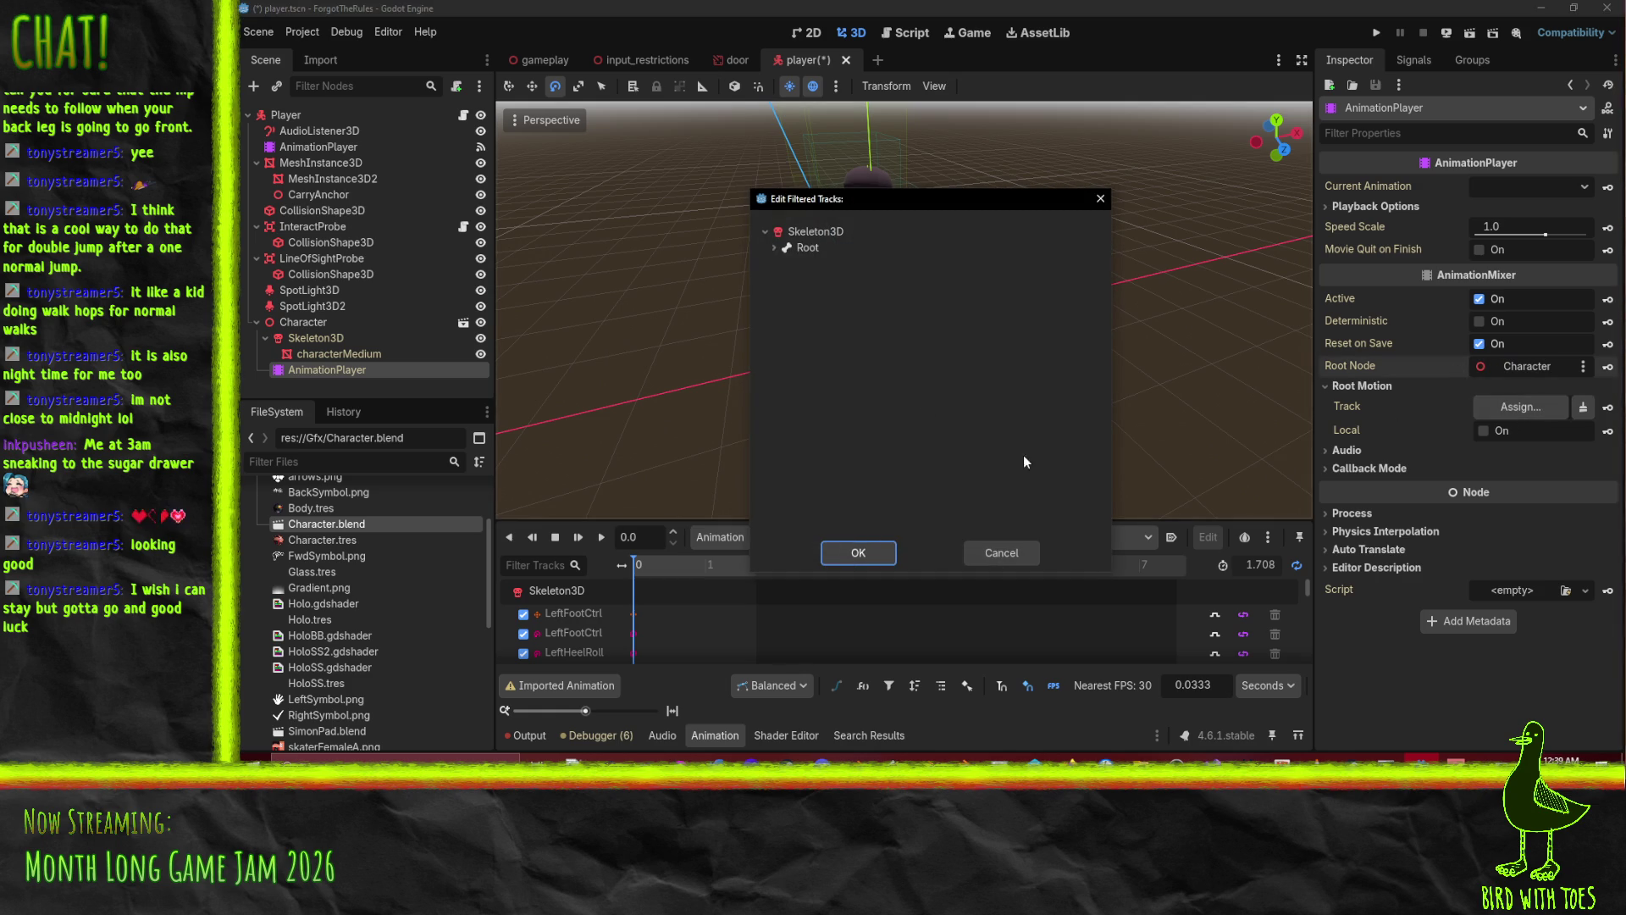
{"action": "left_click", "coordinate": [774, 248]}
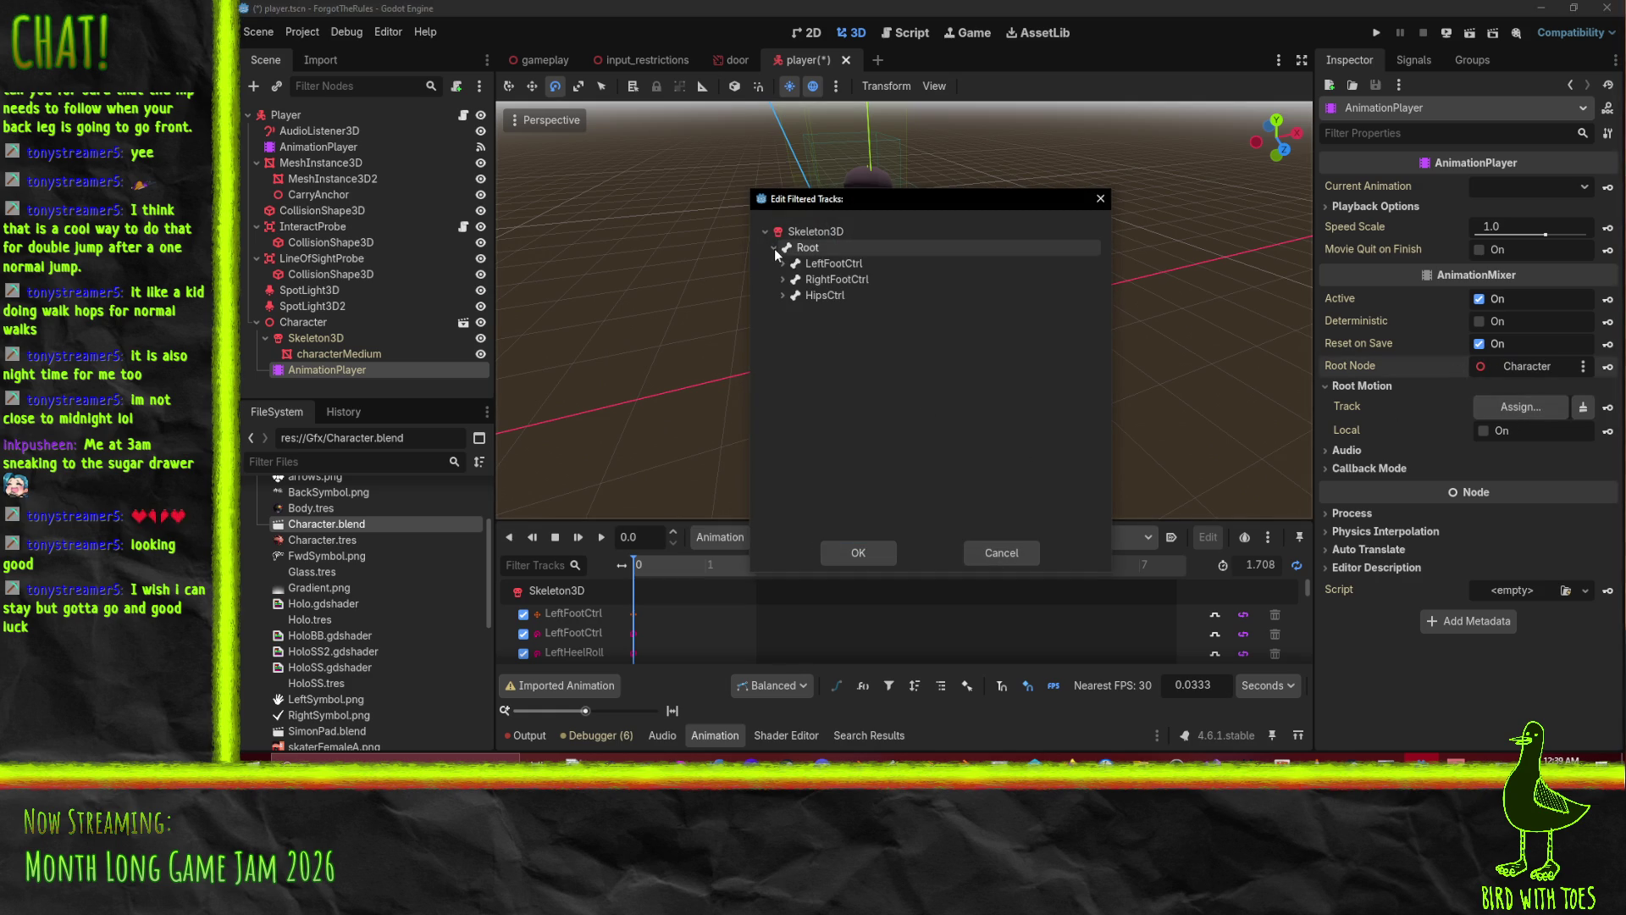
{"action": "left_click", "coordinate": [782, 296]}
{"action": "left_click", "coordinate": [805, 313]}
{"action": "left_click", "coordinate": [859, 553]}
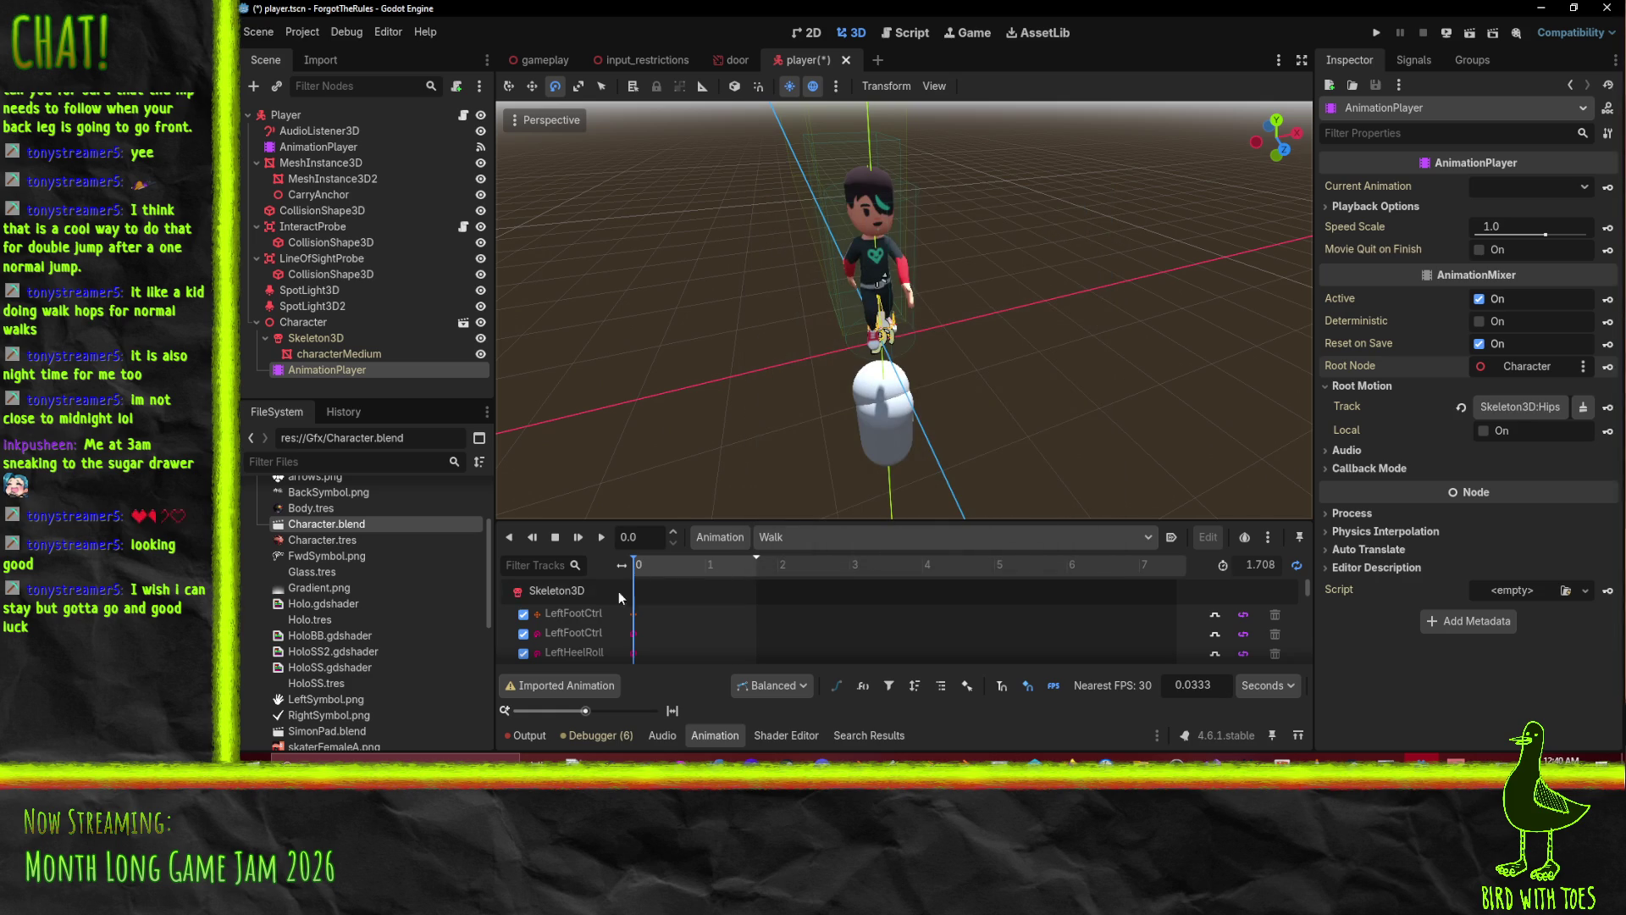
Play Walk with Hips root motion, recheck the root node and track settings, and watch from the side.
{"action": "left_click", "coordinate": [601, 539]}
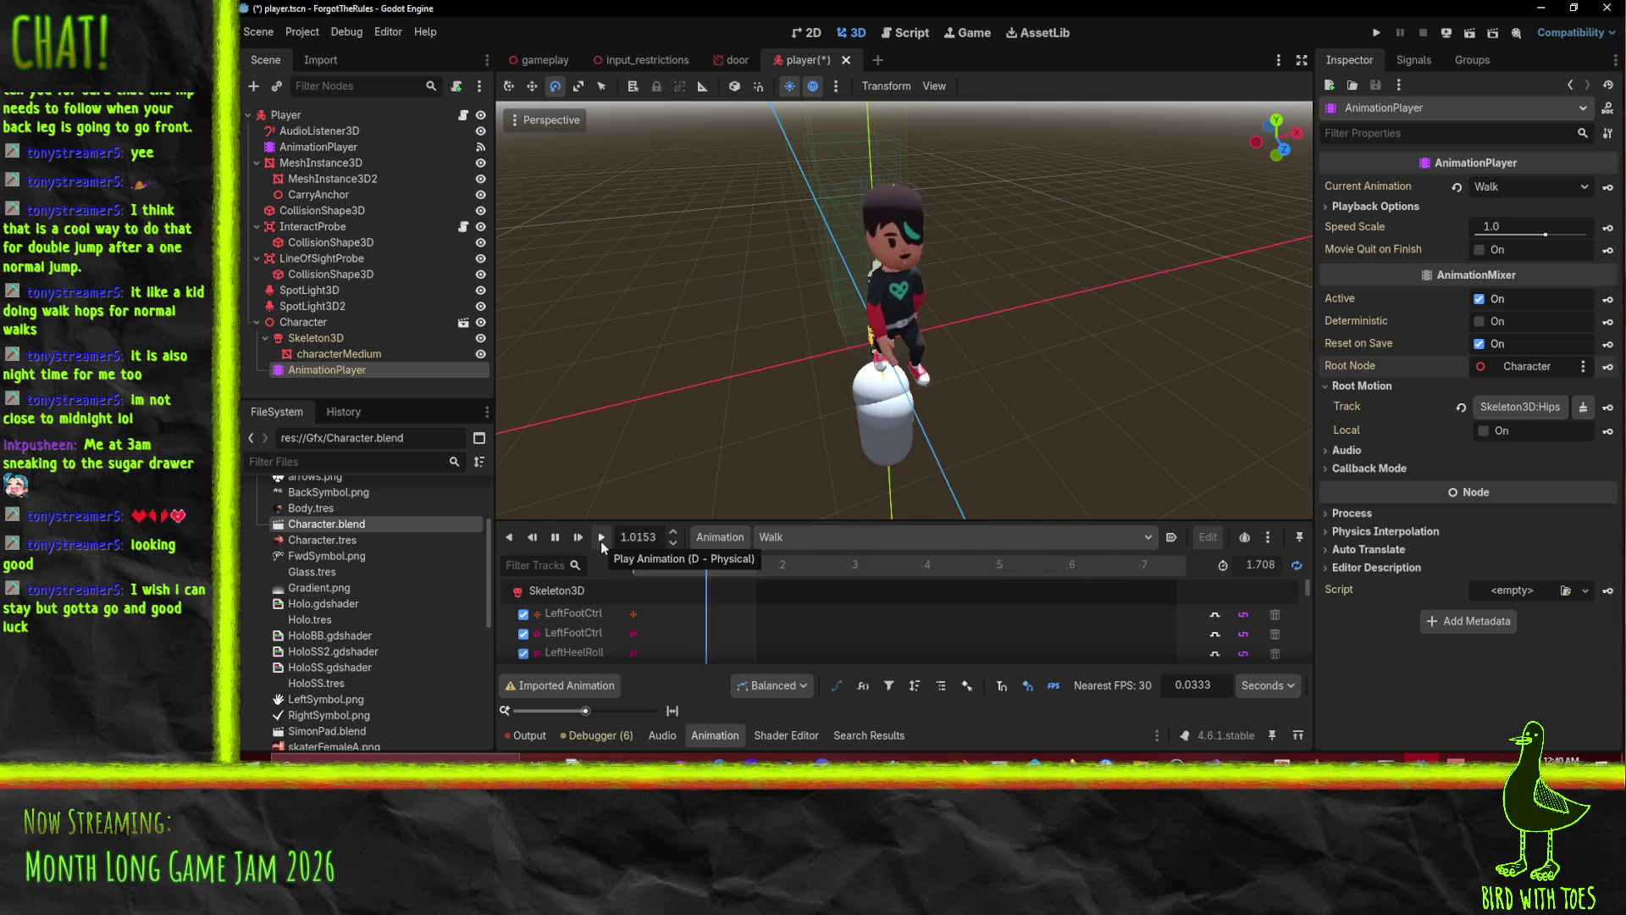
{"action": "left_click", "coordinate": [557, 538]}
{"action": "scroll", "coordinate": [675, 639], "scroll_direction": "down", "scroll_amount": 5}
{"action": "scroll", "coordinate": [678, 625], "scroll_direction": "down", "scroll_amount": 3}
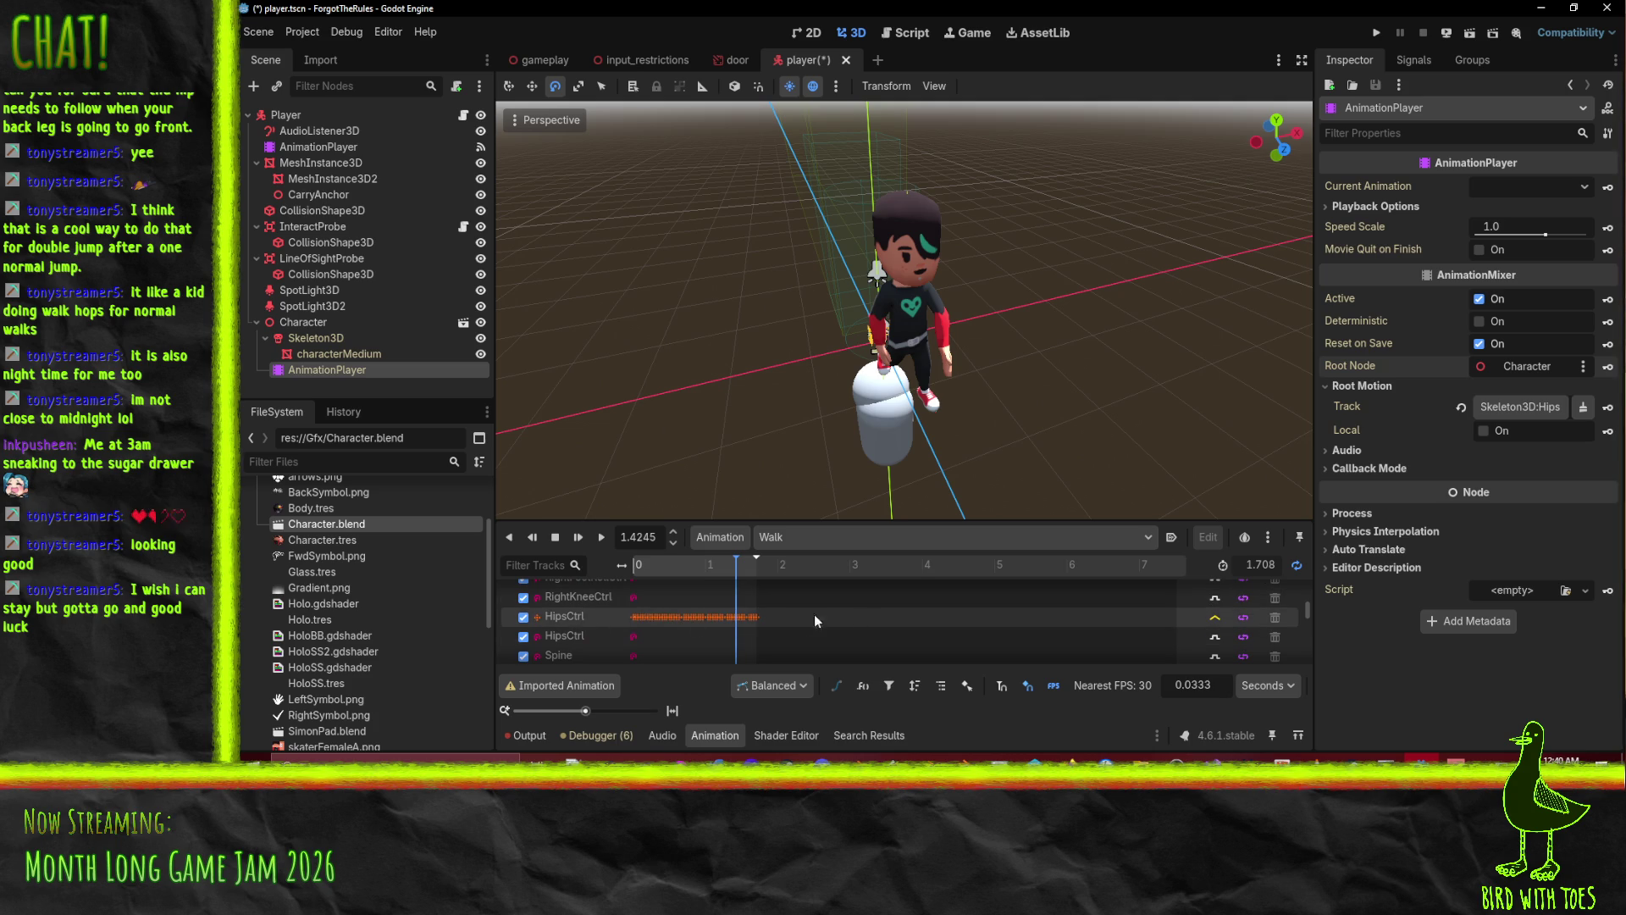
{"action": "left_click", "coordinate": [1518, 364]}
{"action": "left_click", "coordinate": [989, 619]}
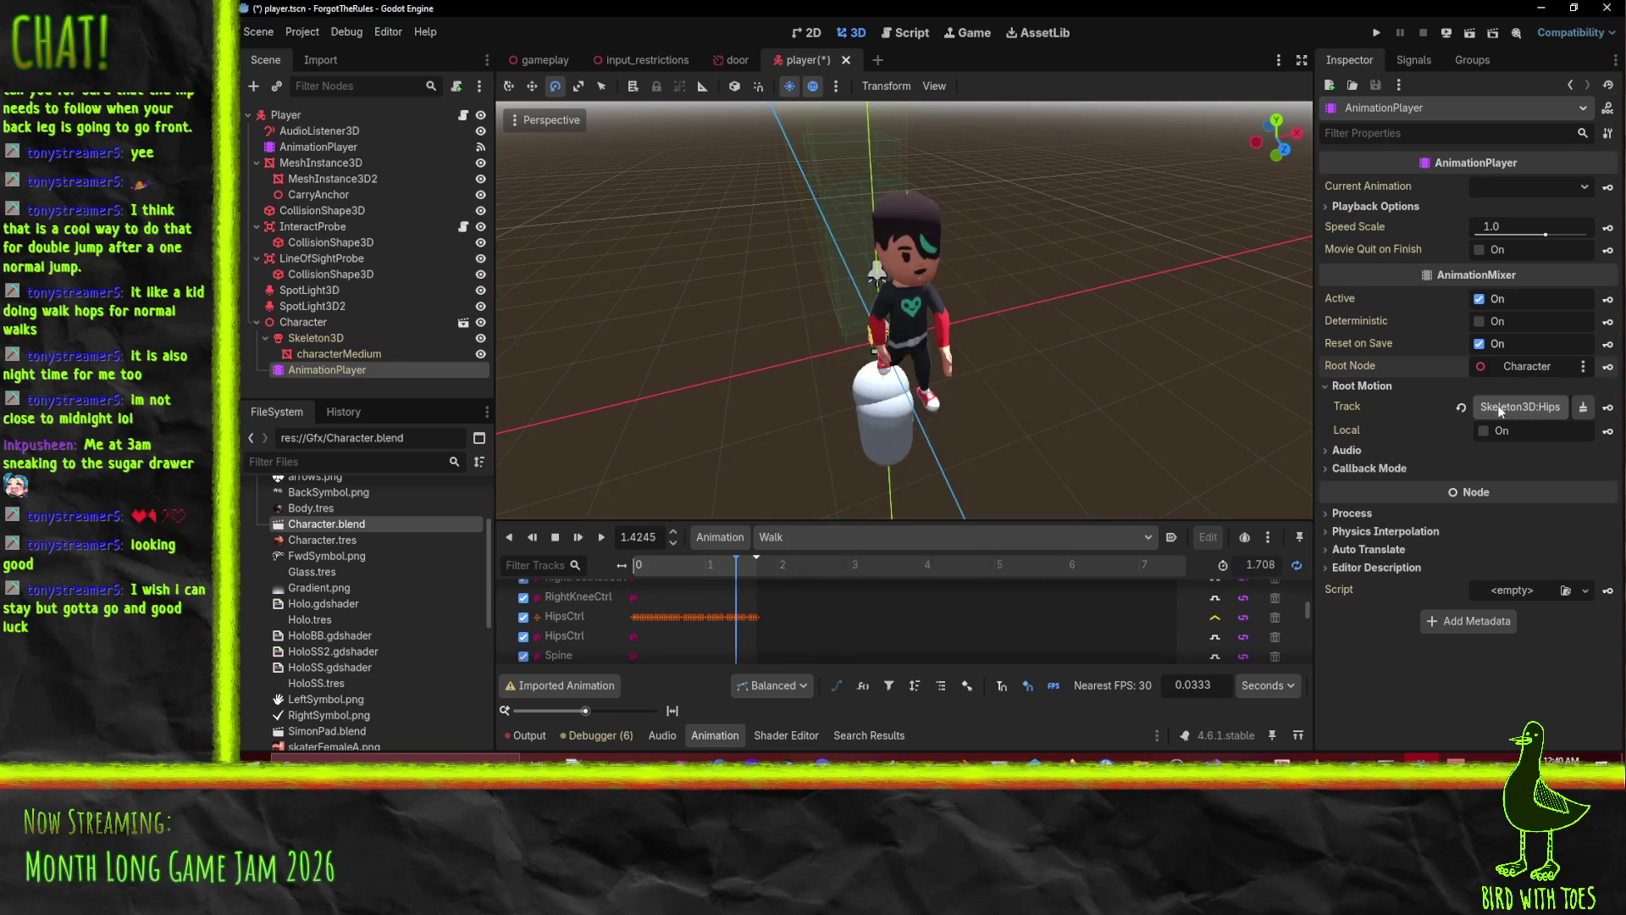
{"action": "left_click", "coordinate": [1521, 406]}
{"action": "left_click", "coordinate": [774, 247]}
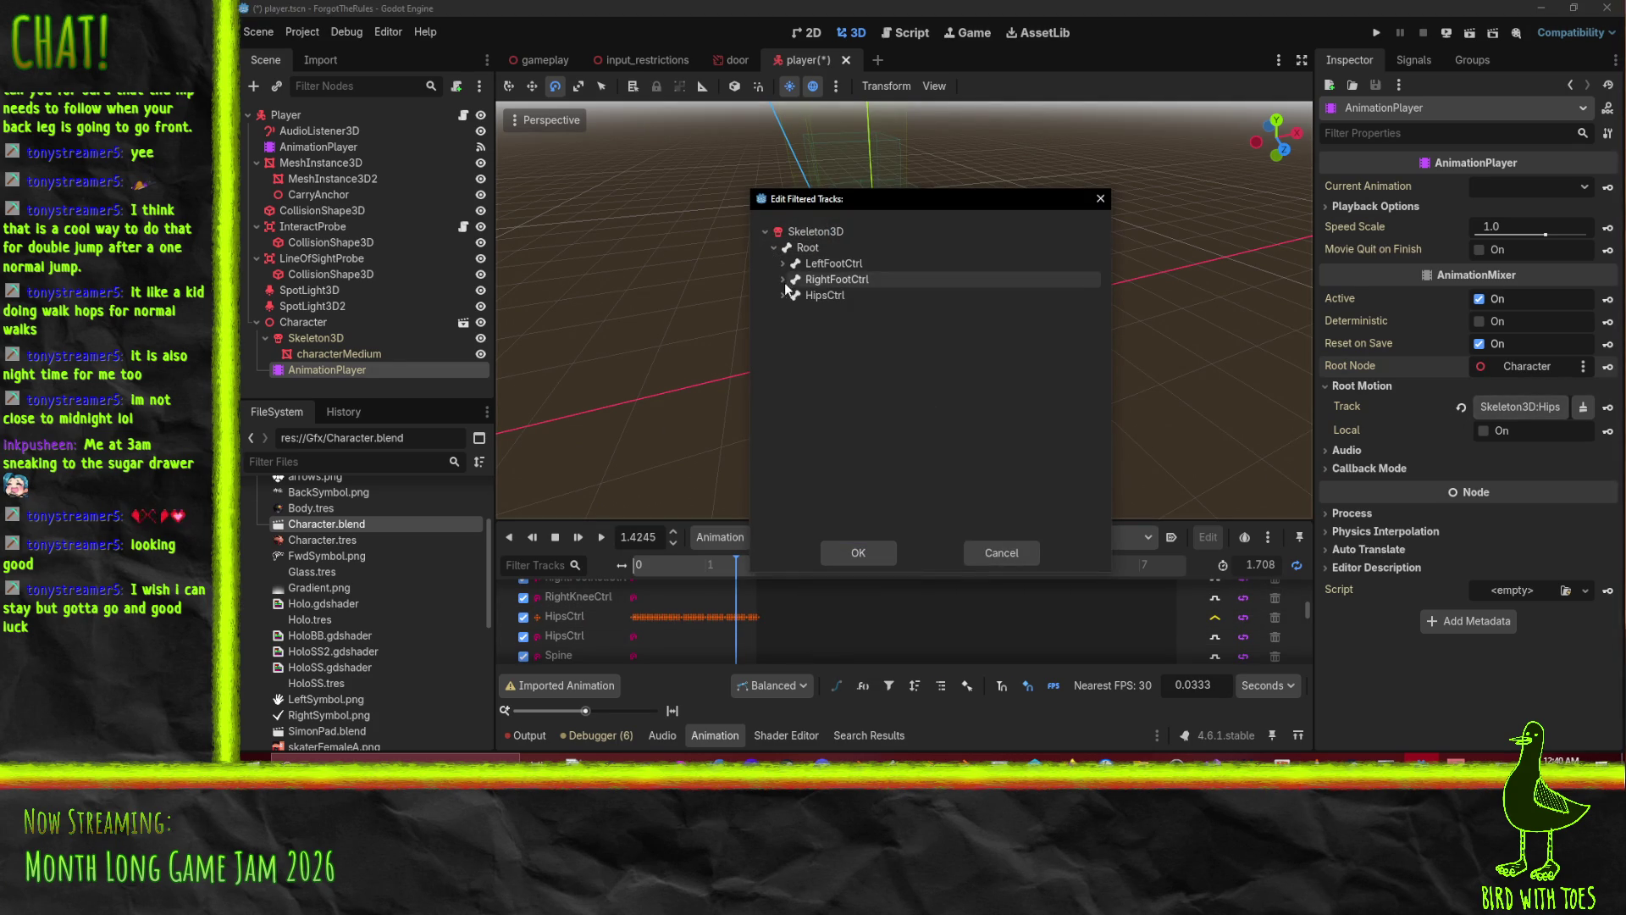
{"action": "left_click", "coordinate": [876, 559]}
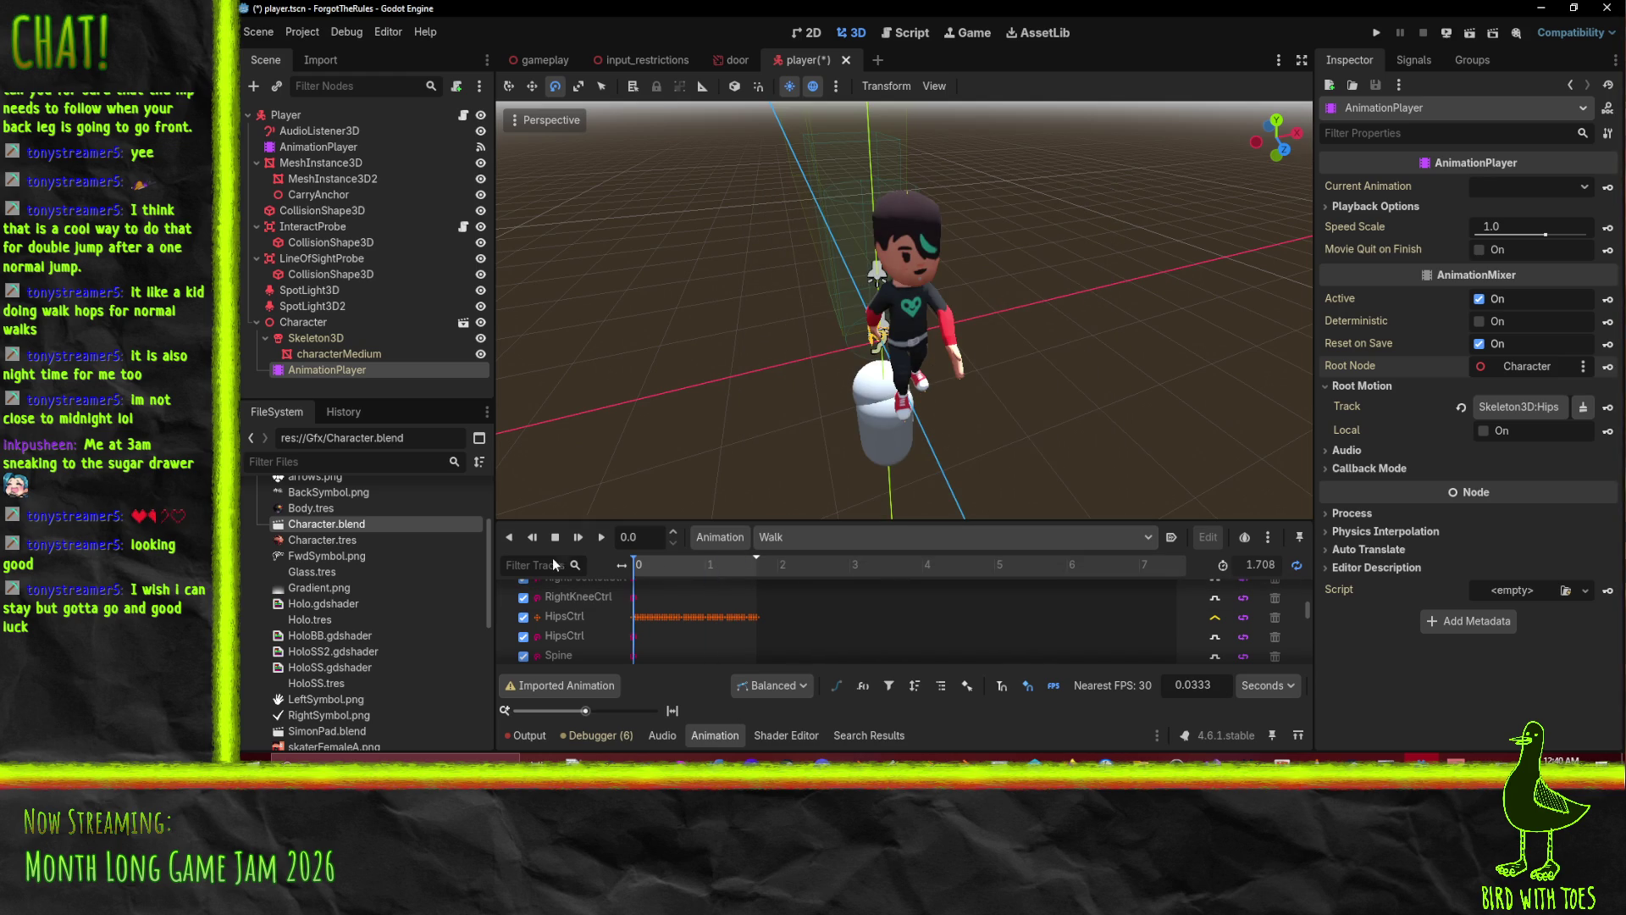
{"action": "left_click", "coordinate": [601, 537]}
{"action": "left_click_drag", "start_coordinate": [695, 430], "coordinate": [760, 384]}
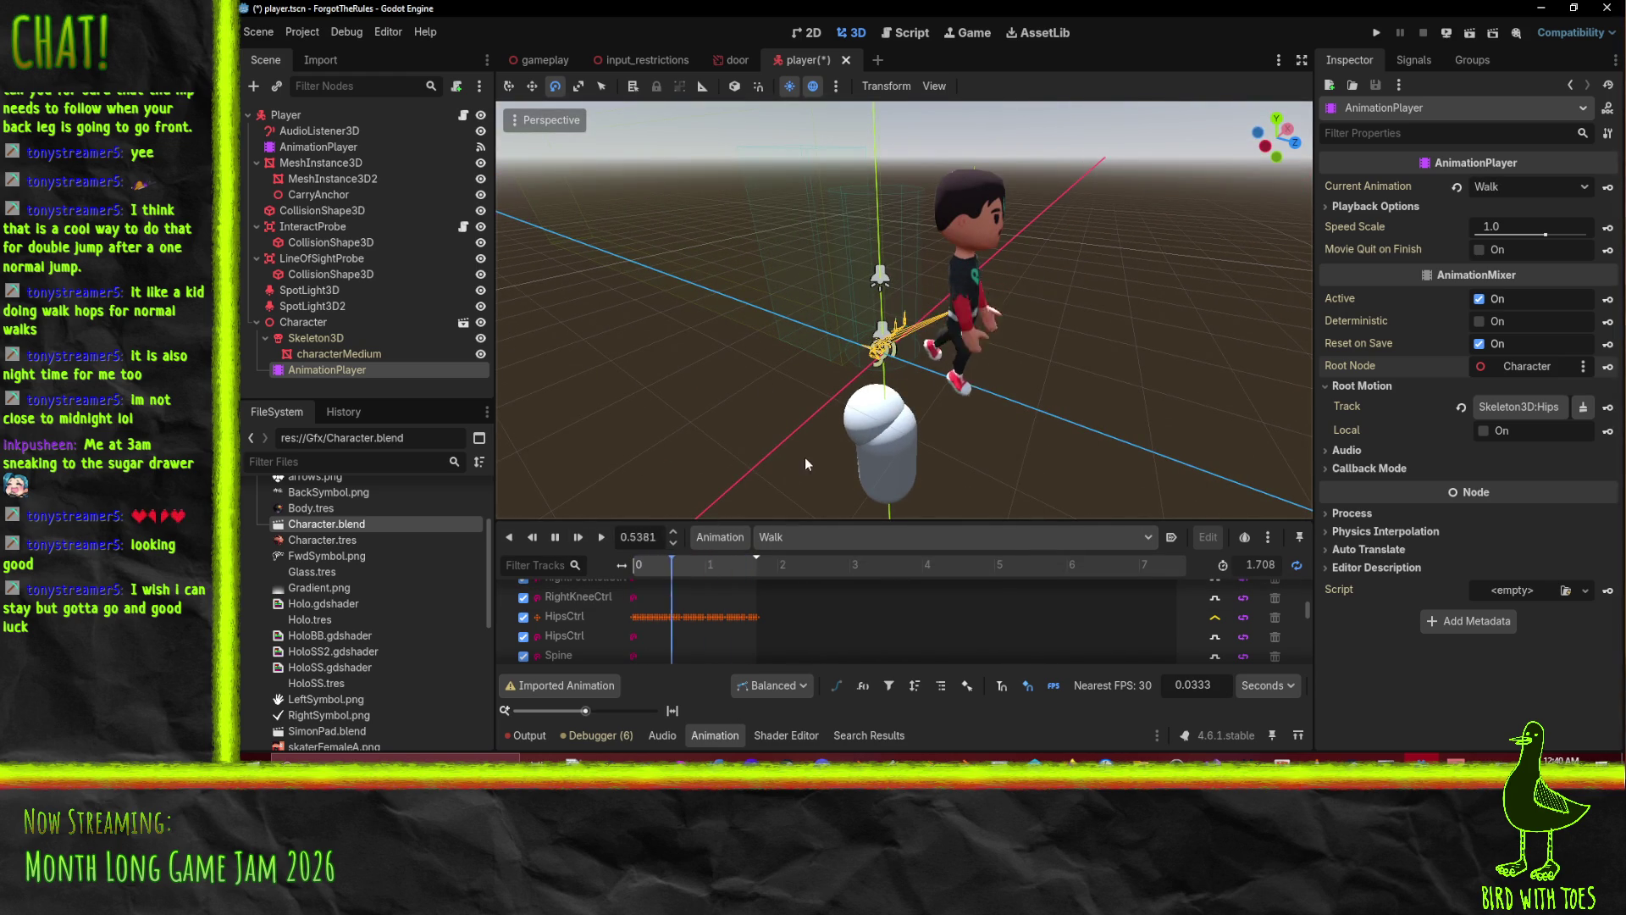
{"action": "left_click", "coordinate": [557, 541]}
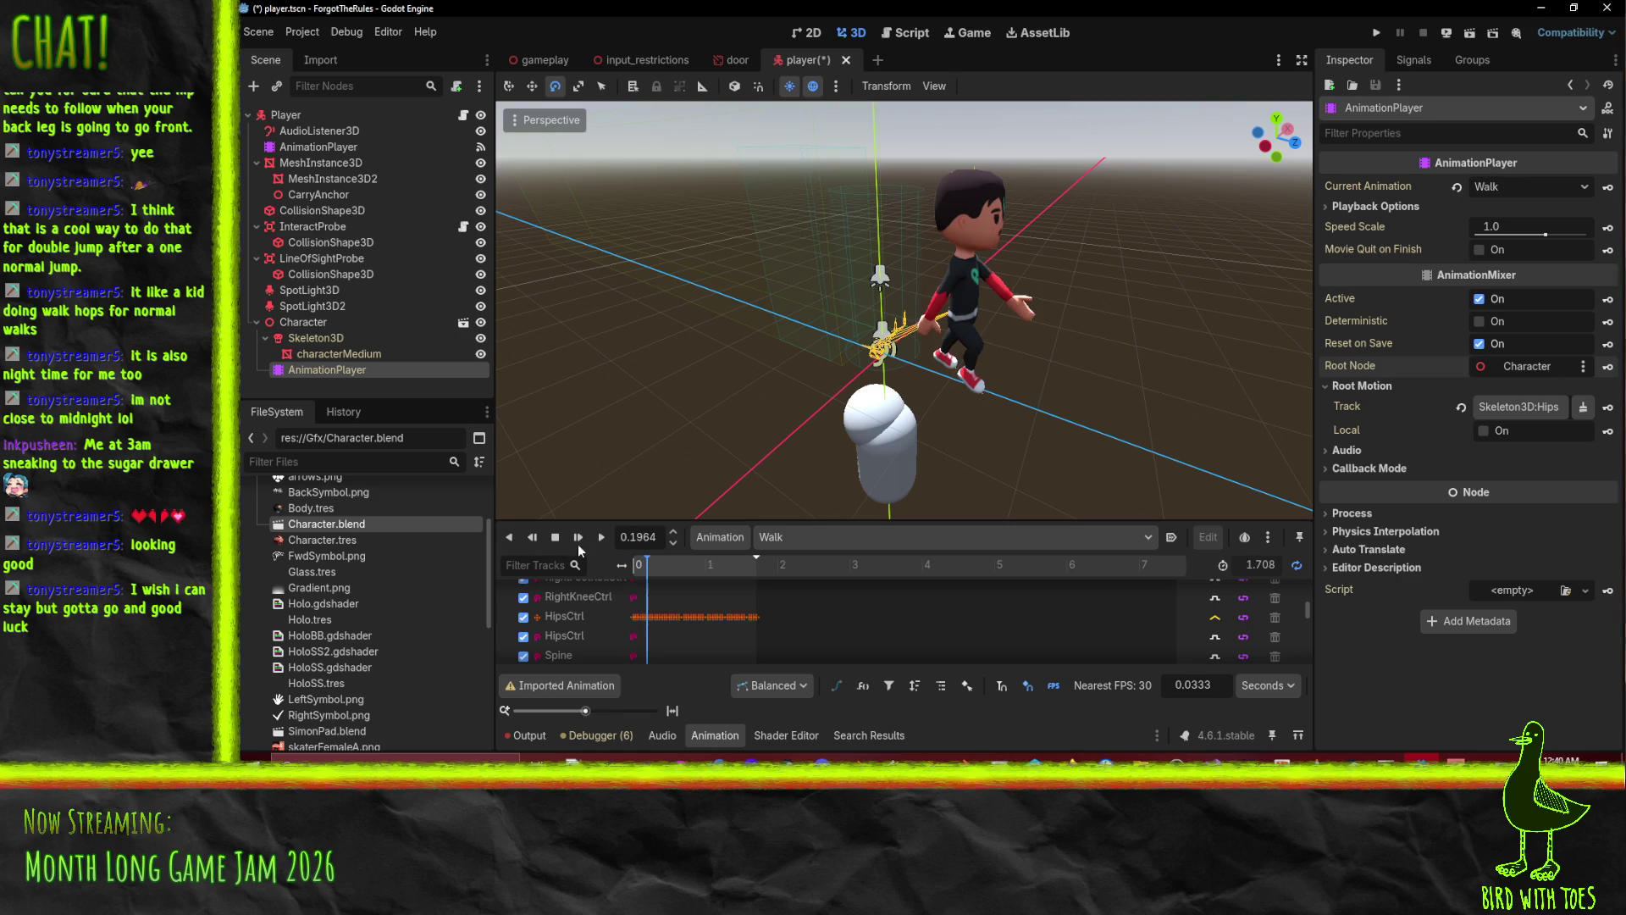
Preview the Idle animation, then load and play WalkCarry.
{"action": "left_click", "coordinate": [782, 539]}
{"action": "left_click", "coordinate": [795, 577]}
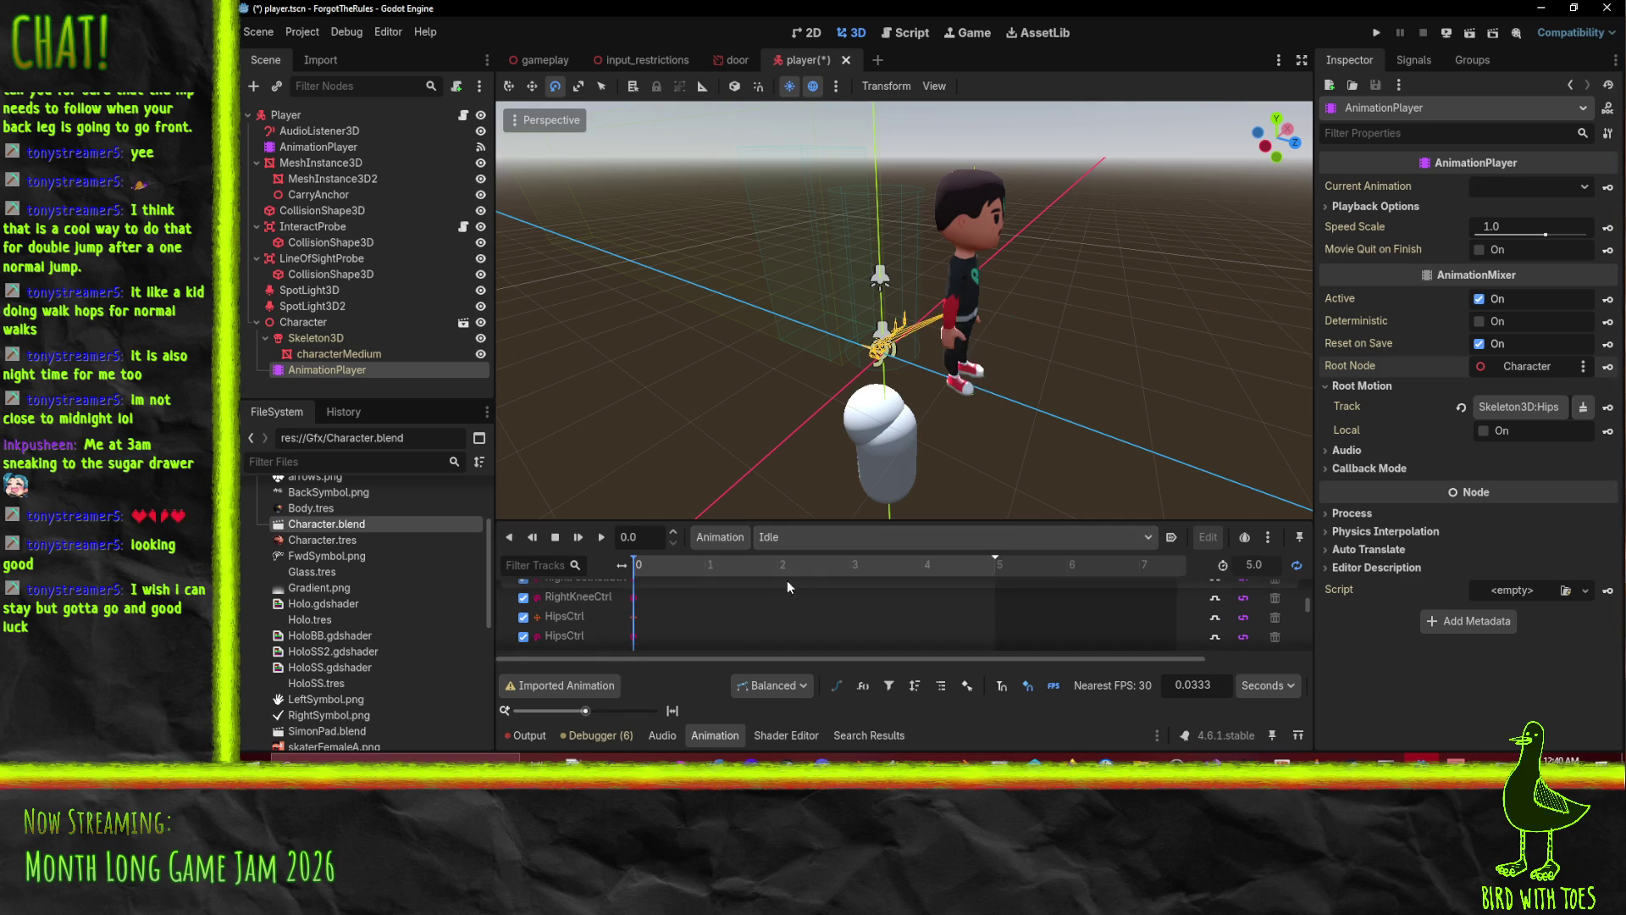
{"action": "left_click", "coordinate": [603, 538]}
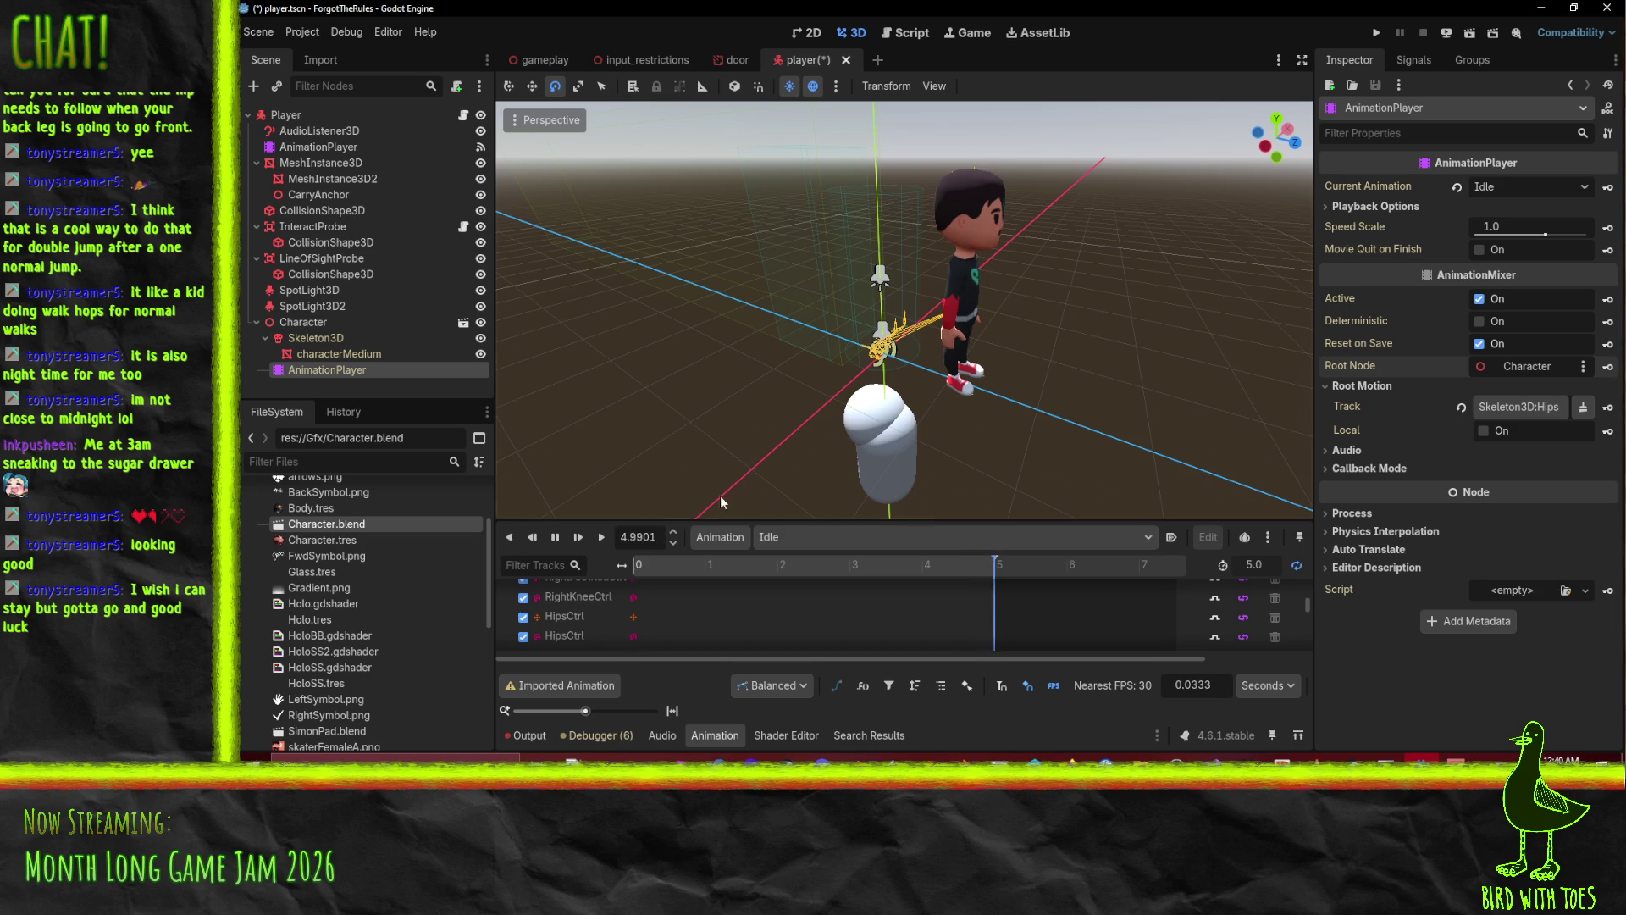
{"action": "left_click", "coordinate": [555, 537]}
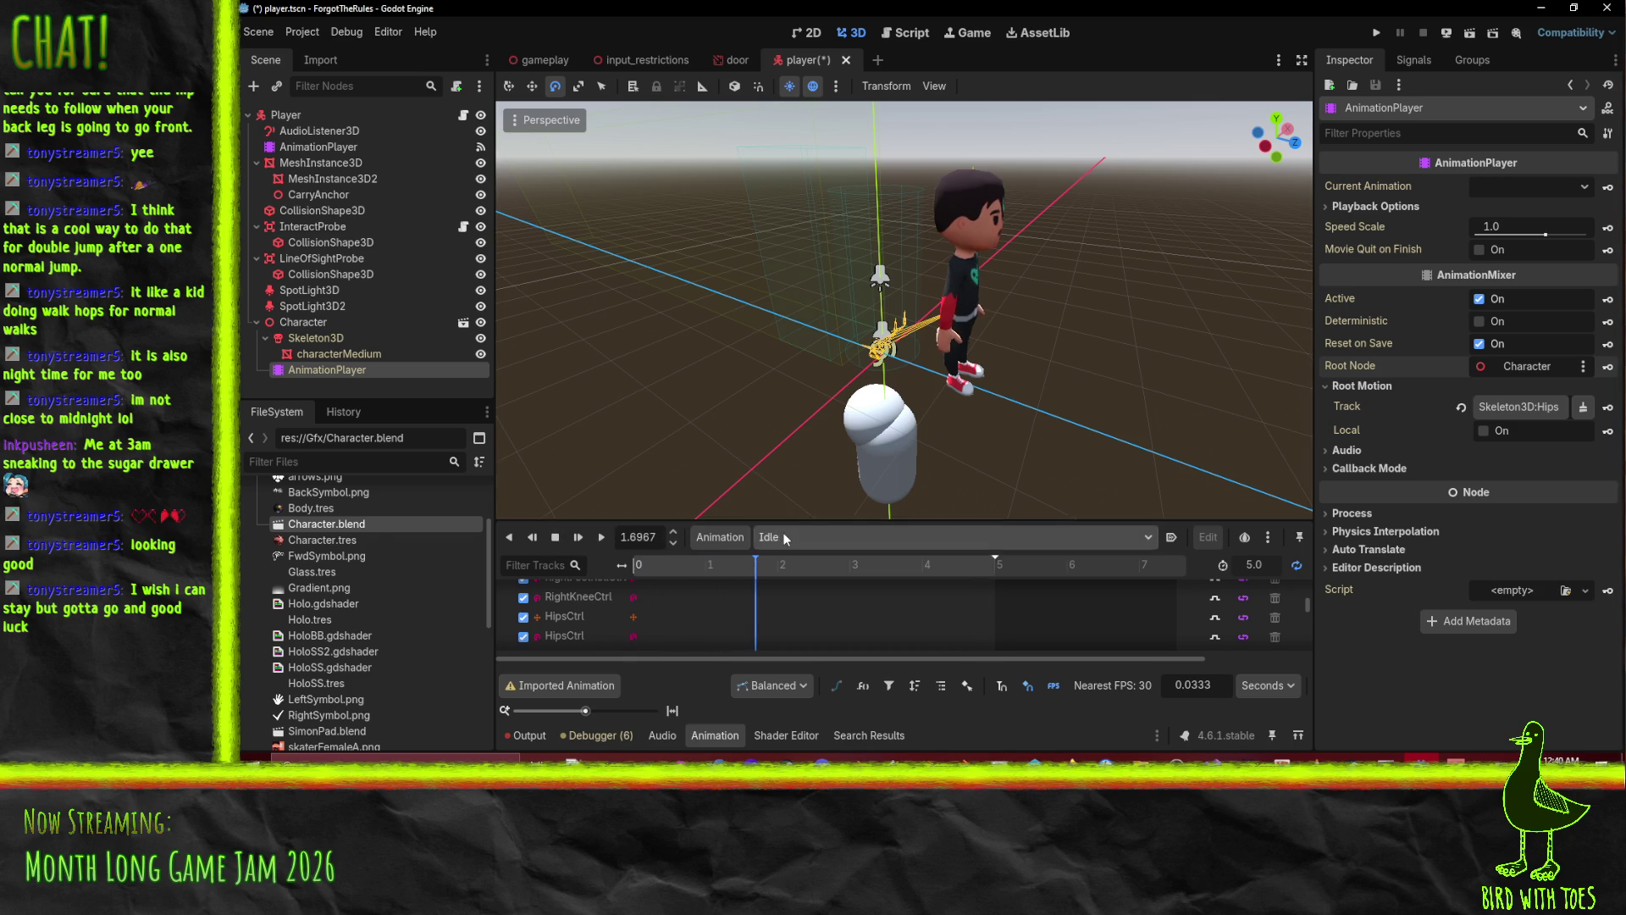
{"action": "left_click", "coordinate": [782, 537]}
{"action": "left_click", "coordinate": [810, 648]}
{"action": "left_click", "coordinate": [601, 539]}
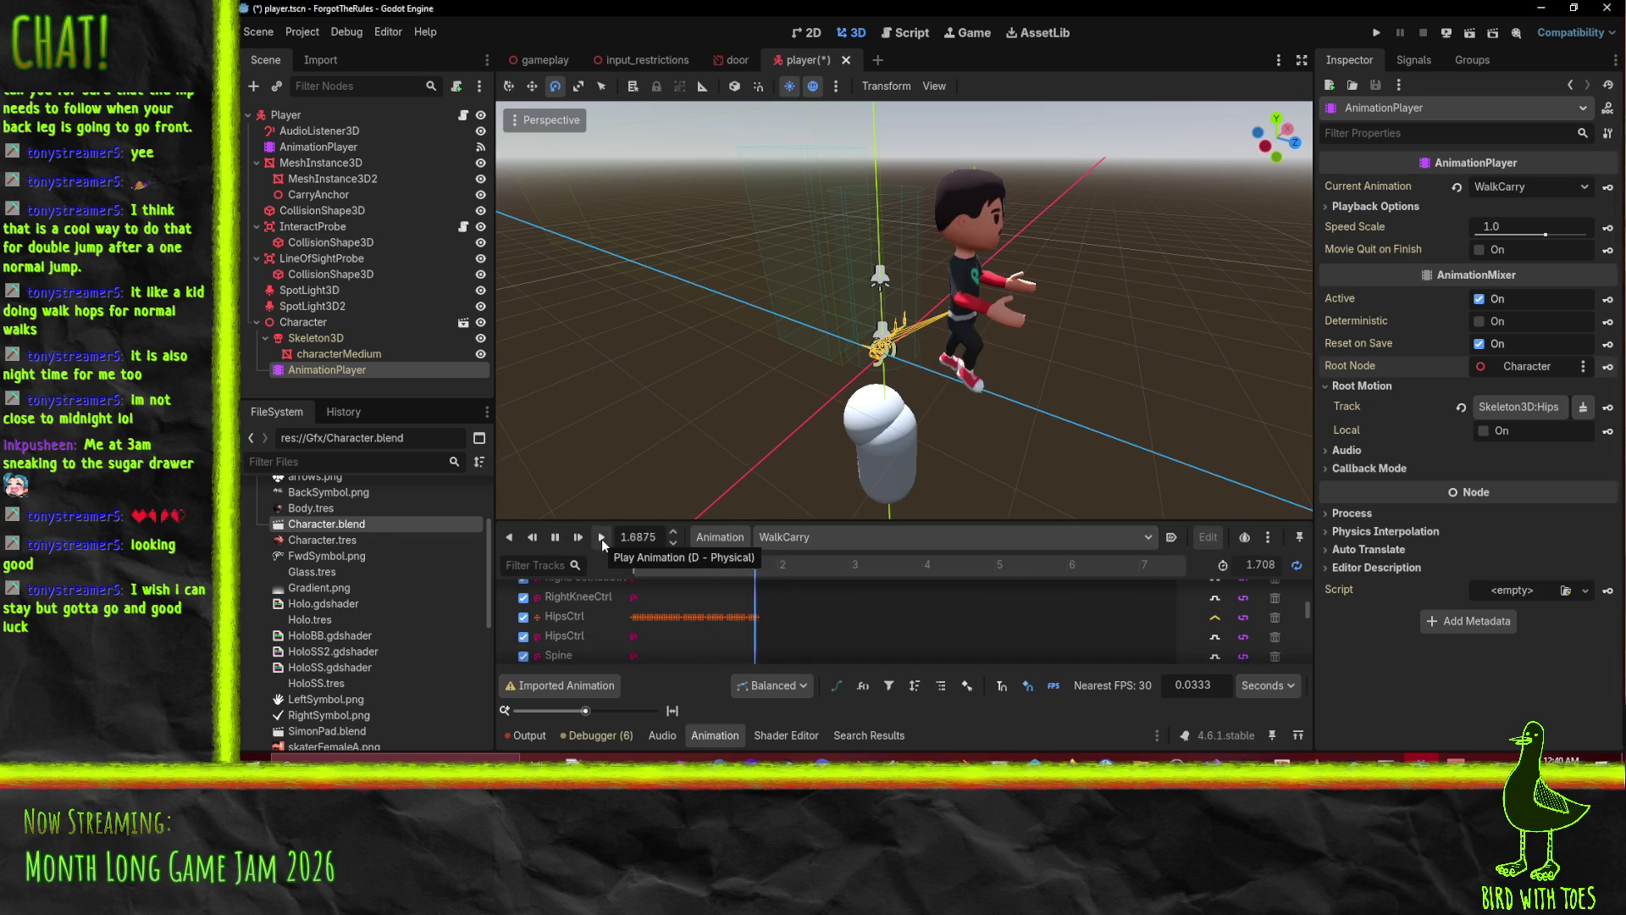
{"action": "left_click", "coordinate": [559, 540]}
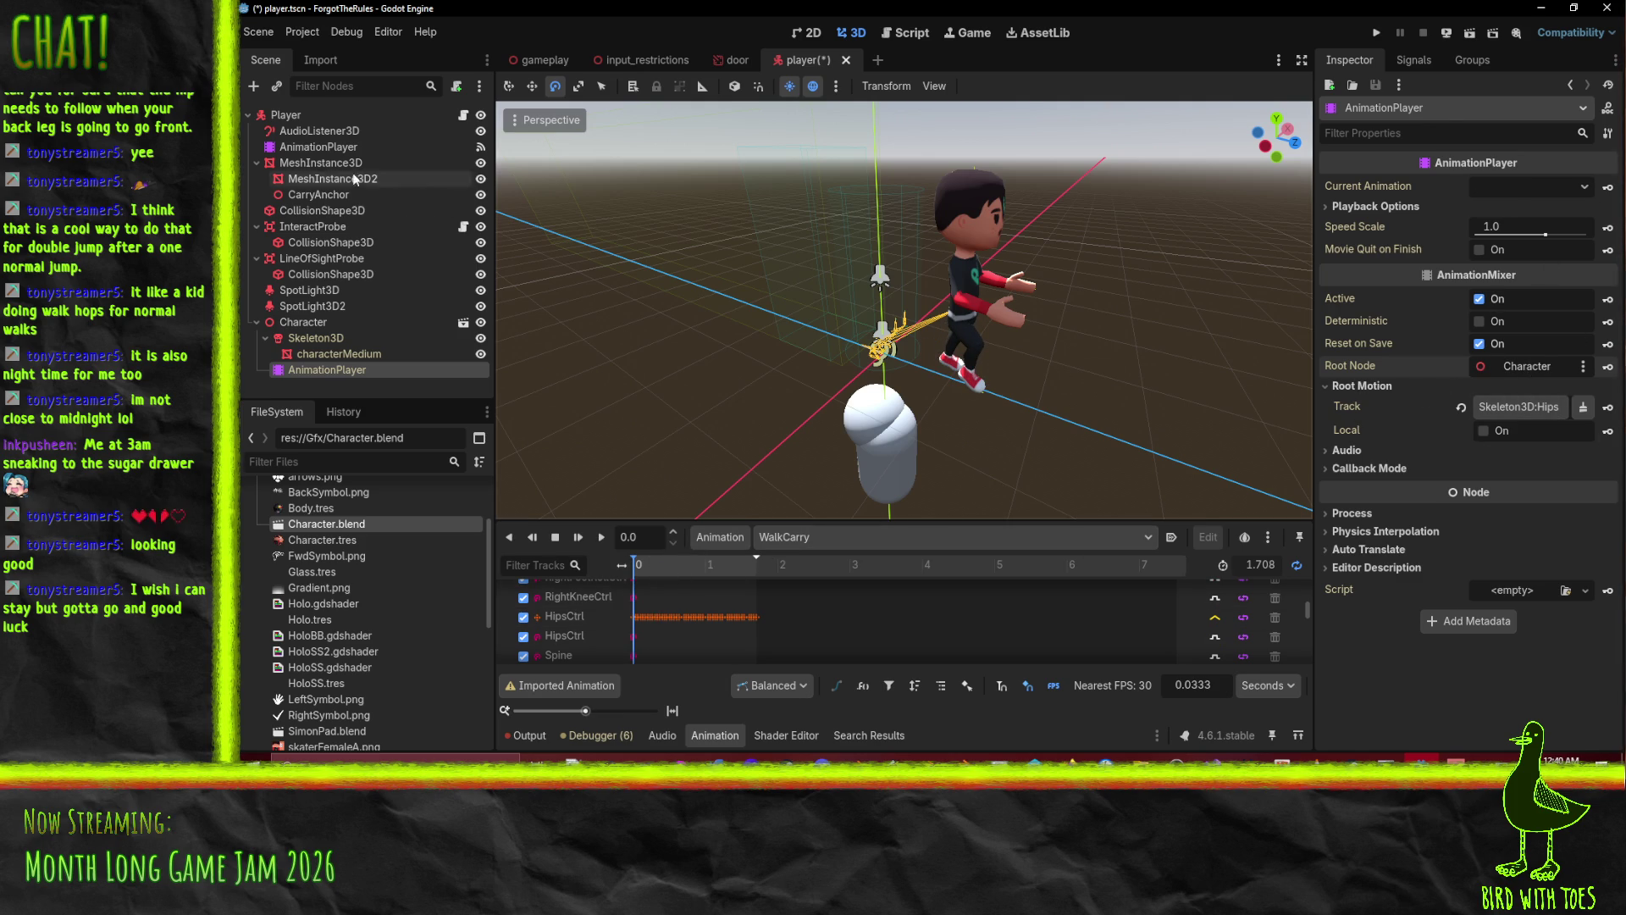
Search the web in Firefox for 'godot root motion'.
{"action": "mouse_move", "coordinate": [1072, 762]}
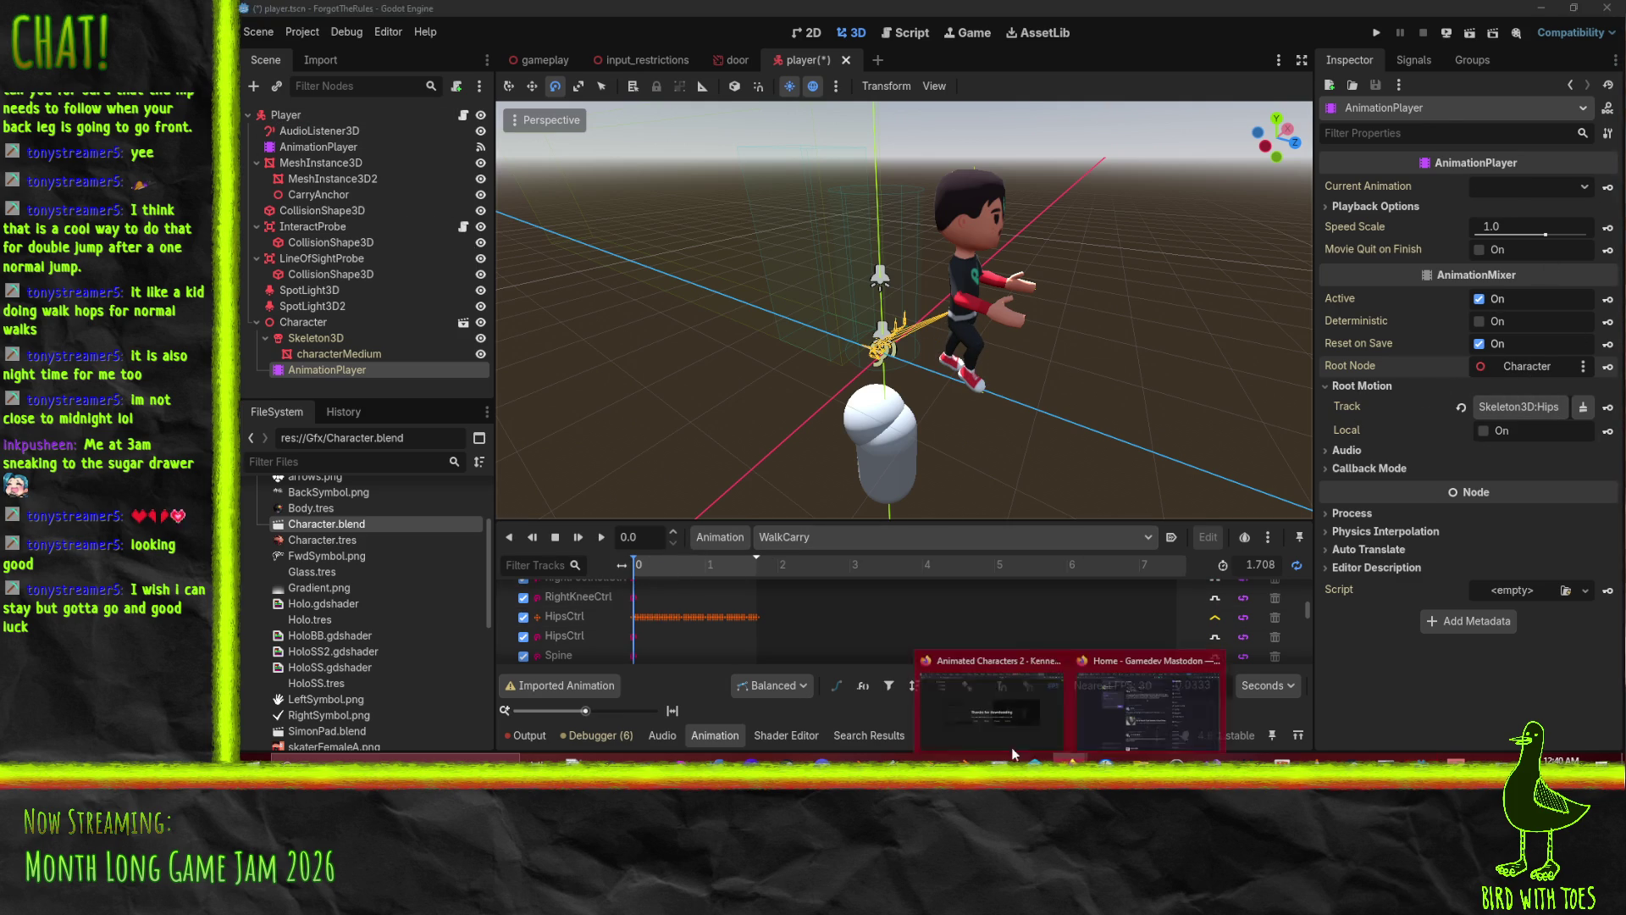
{"action": "left_click", "coordinate": [973, 722]}
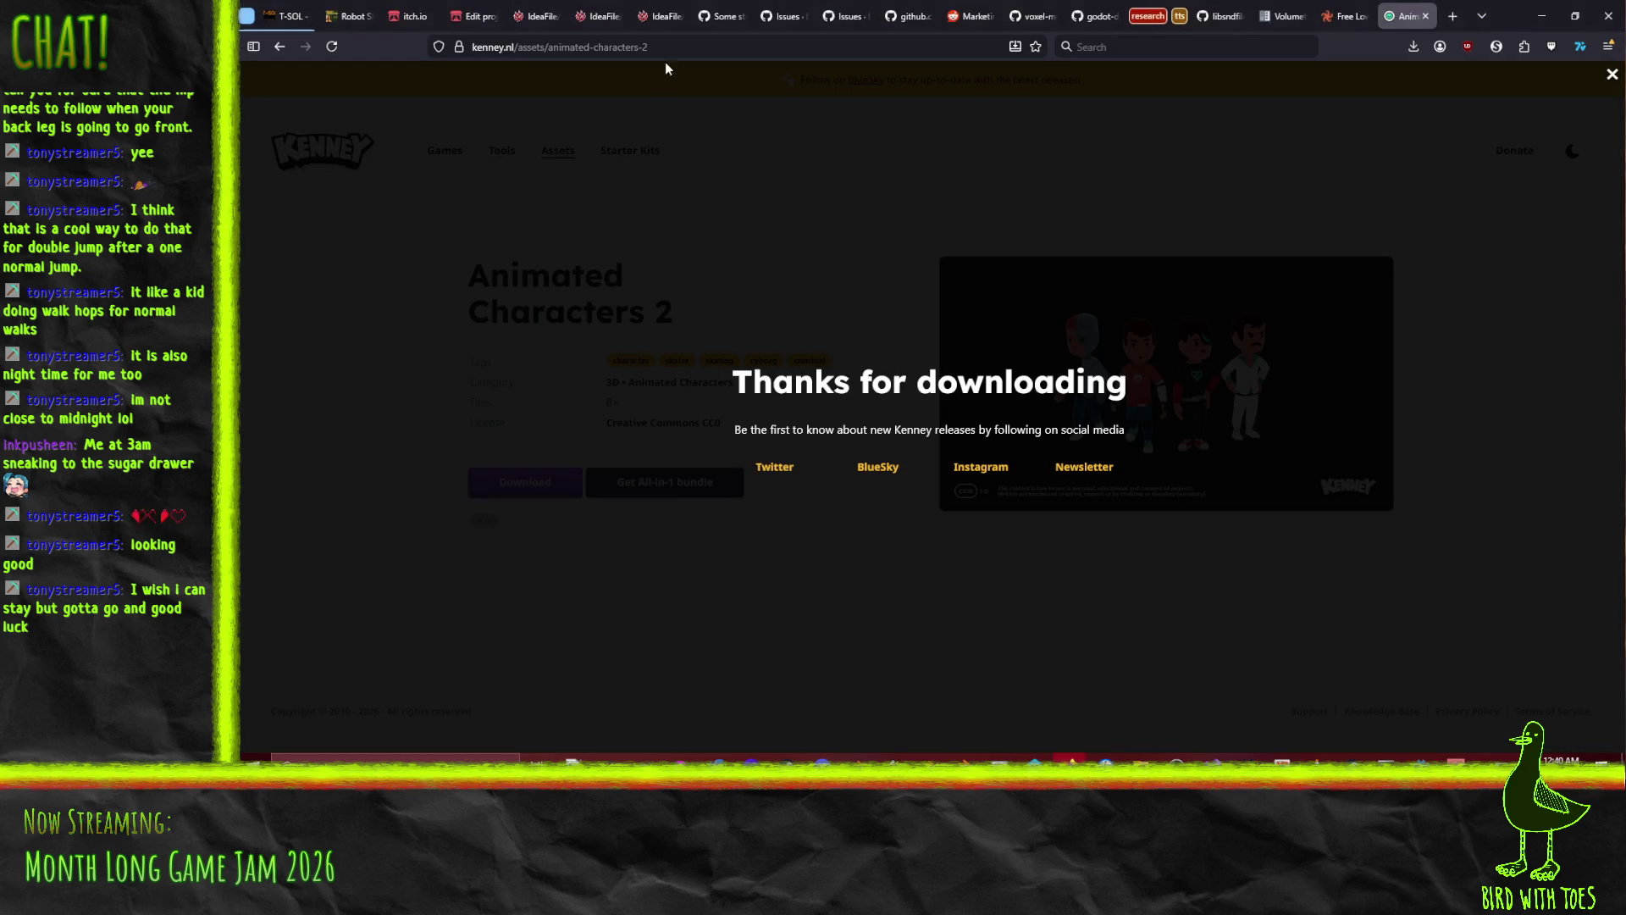
{"action": "key", "text": "ctrl+l"}
{"action": "type", "text": "godot root motin"}
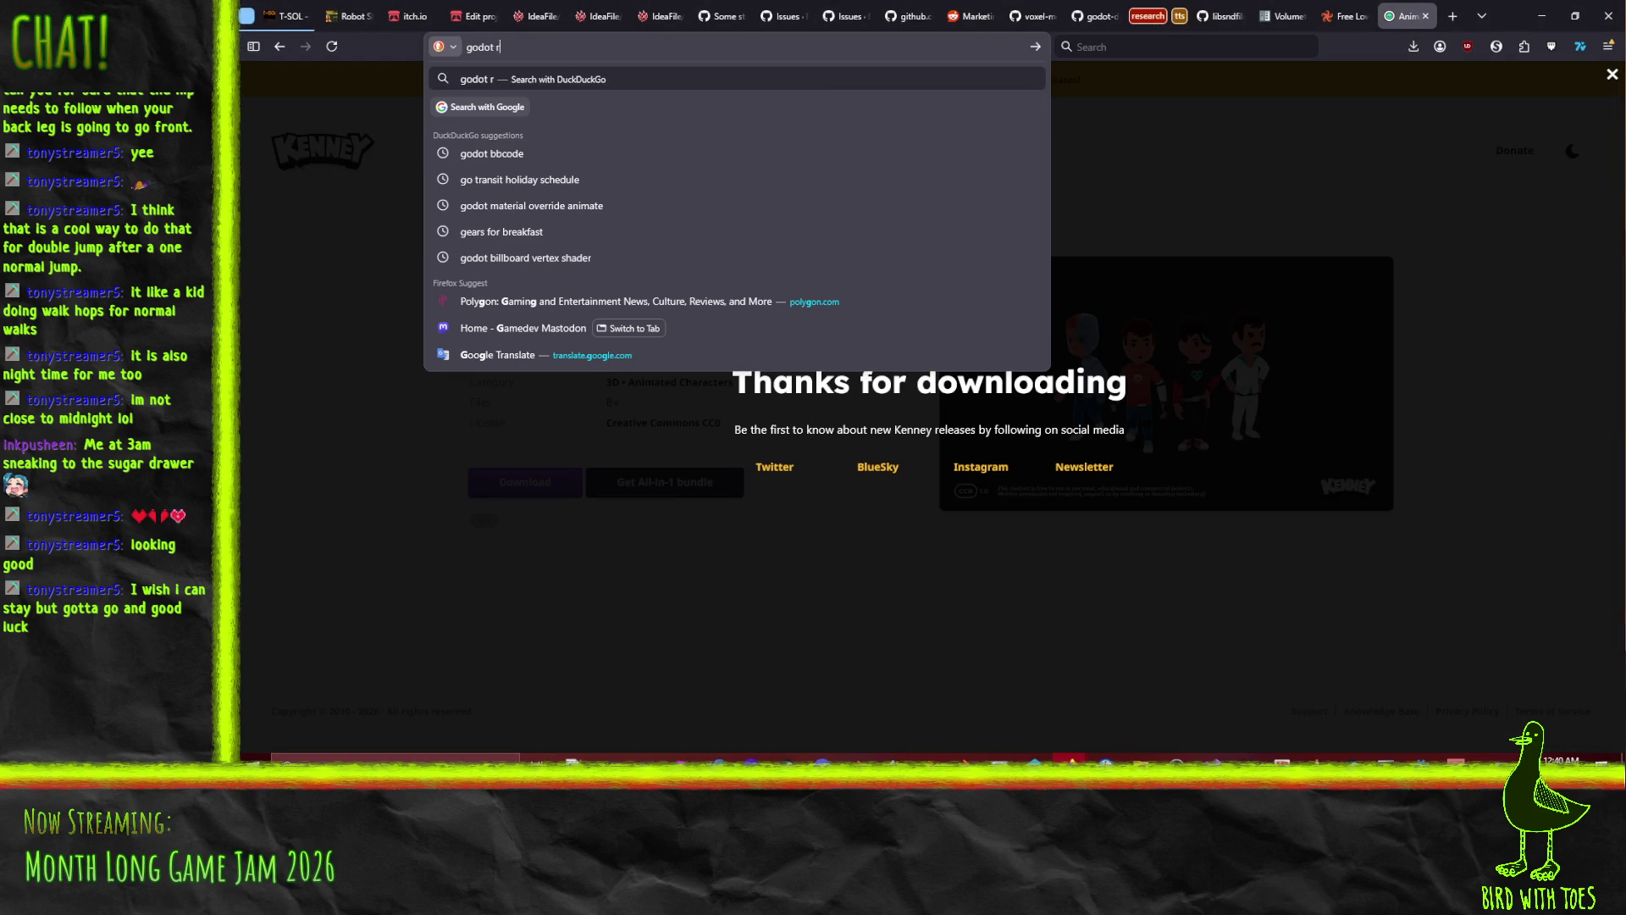
{"action": "key", "text": "Return"}
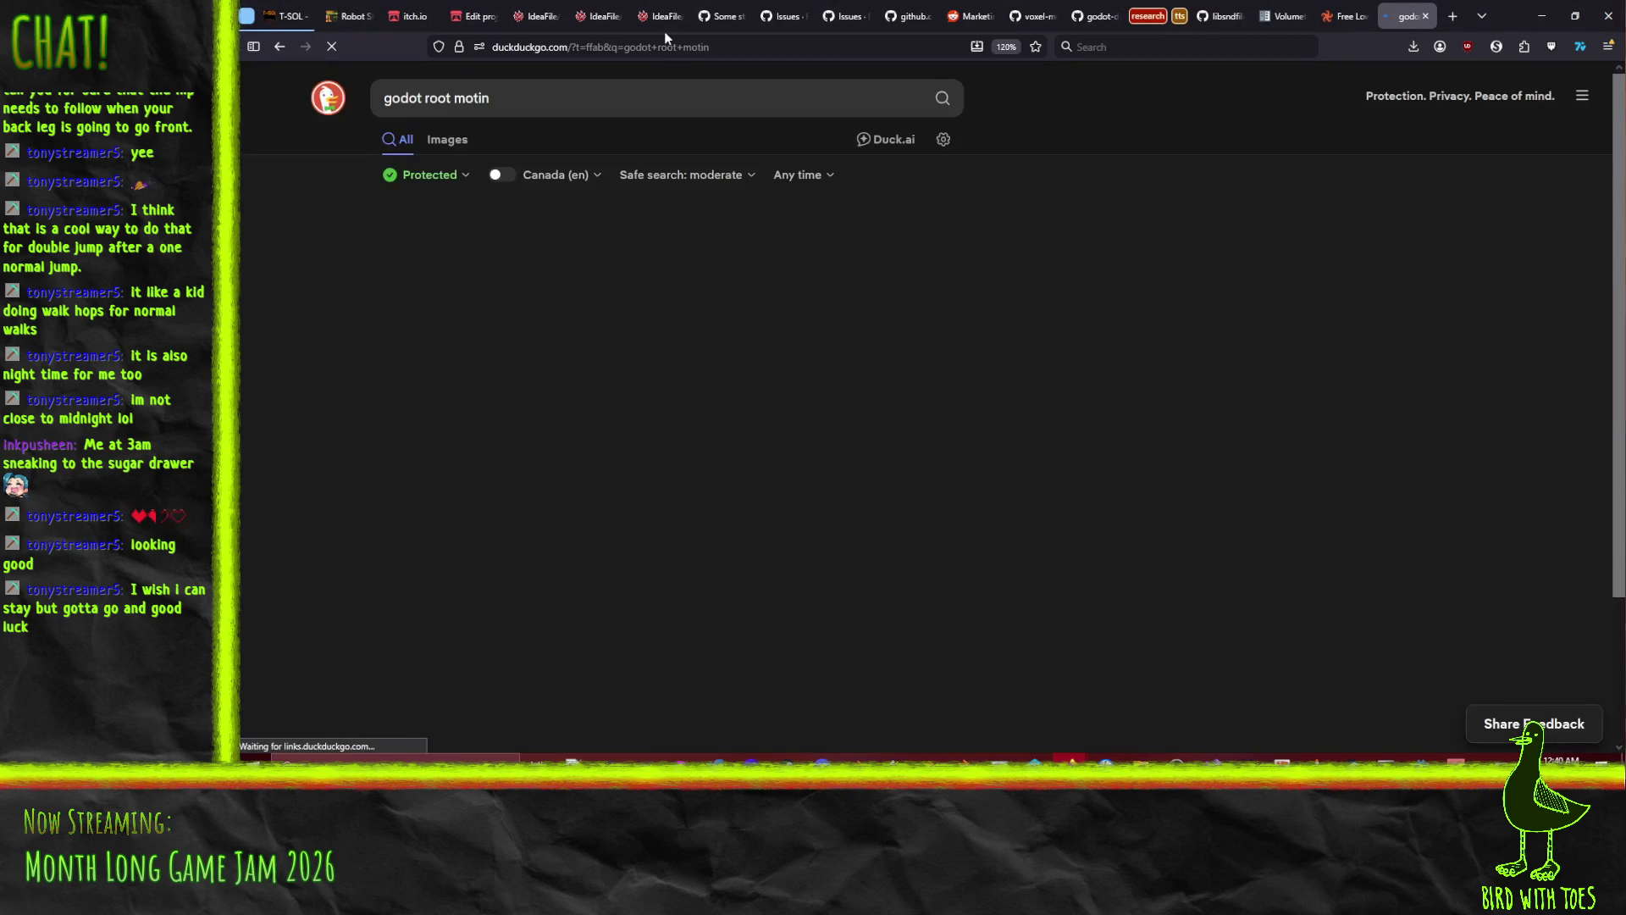
{"action": "left_click", "coordinate": [529, 207]}
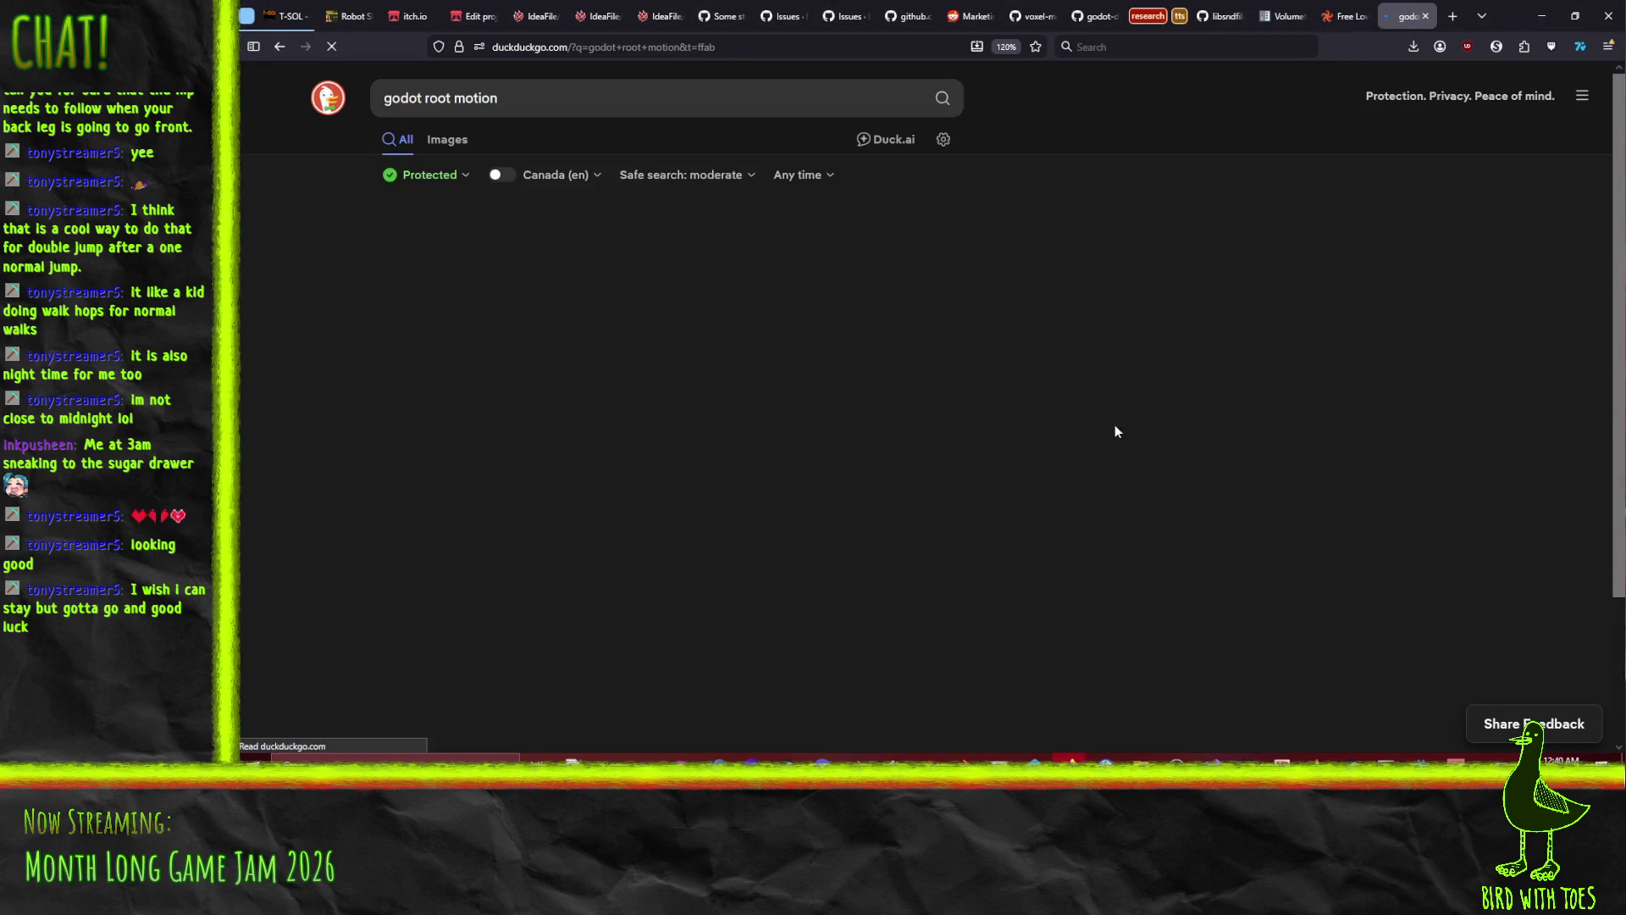
Open the RootMotionView class documentation result and skim the page.
{"action": "left_click", "coordinate": [502, 254]}
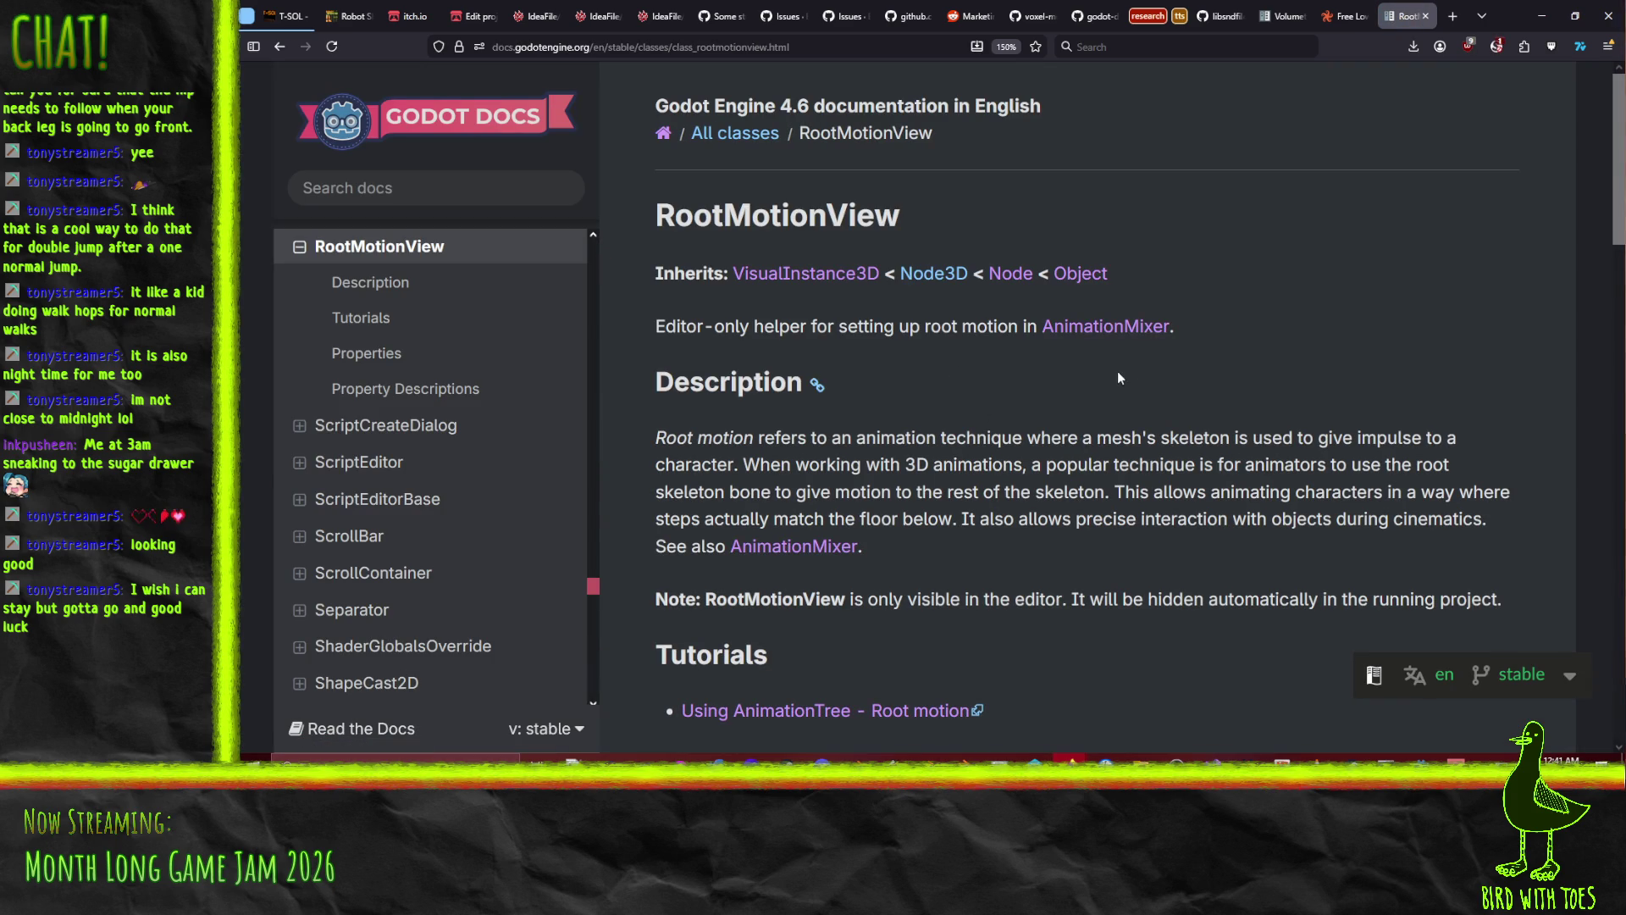
{"action": "scroll", "coordinate": [1052, 437], "scroll_direction": "down", "scroll_amount": 5}
{"action": "scroll", "coordinate": [1052, 437], "scroll_direction": "up", "scroll_amount": 2}
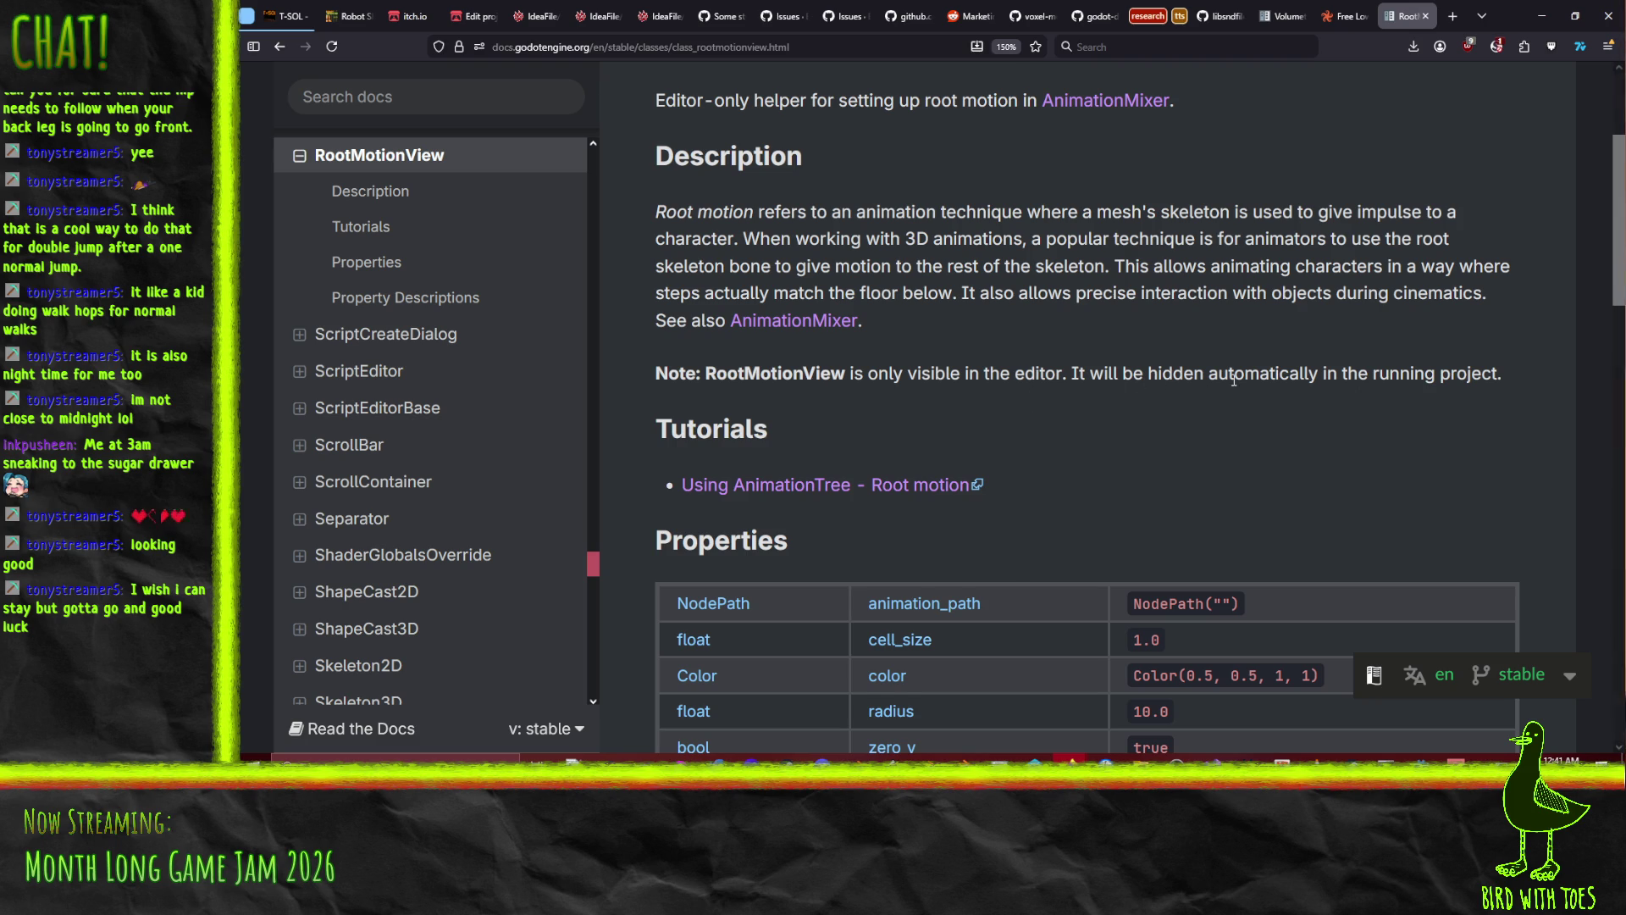
{"action": "scroll", "coordinate": [1166, 322], "scroll_direction": "down", "scroll_amount": 8}
{"action": "scroll", "coordinate": [1156, 322], "scroll_direction": "up", "scroll_amount": 10}
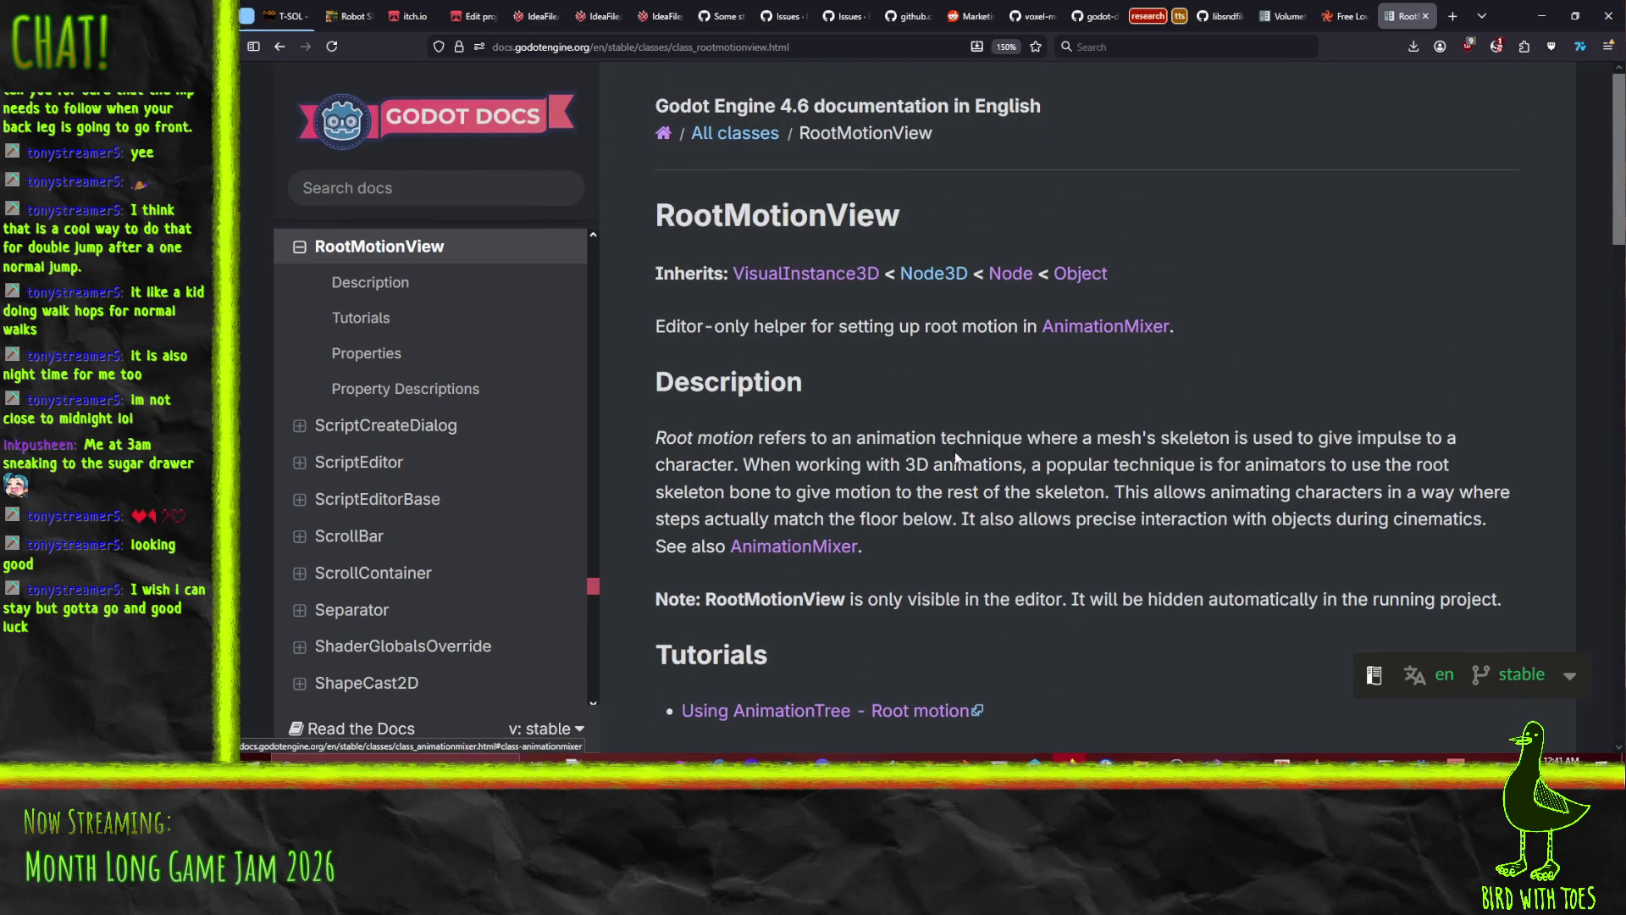
Open the AnimationMixer class reference, read the root_motion_track description, then minimize Firefox.
{"action": "left_click", "coordinate": [800, 547]}
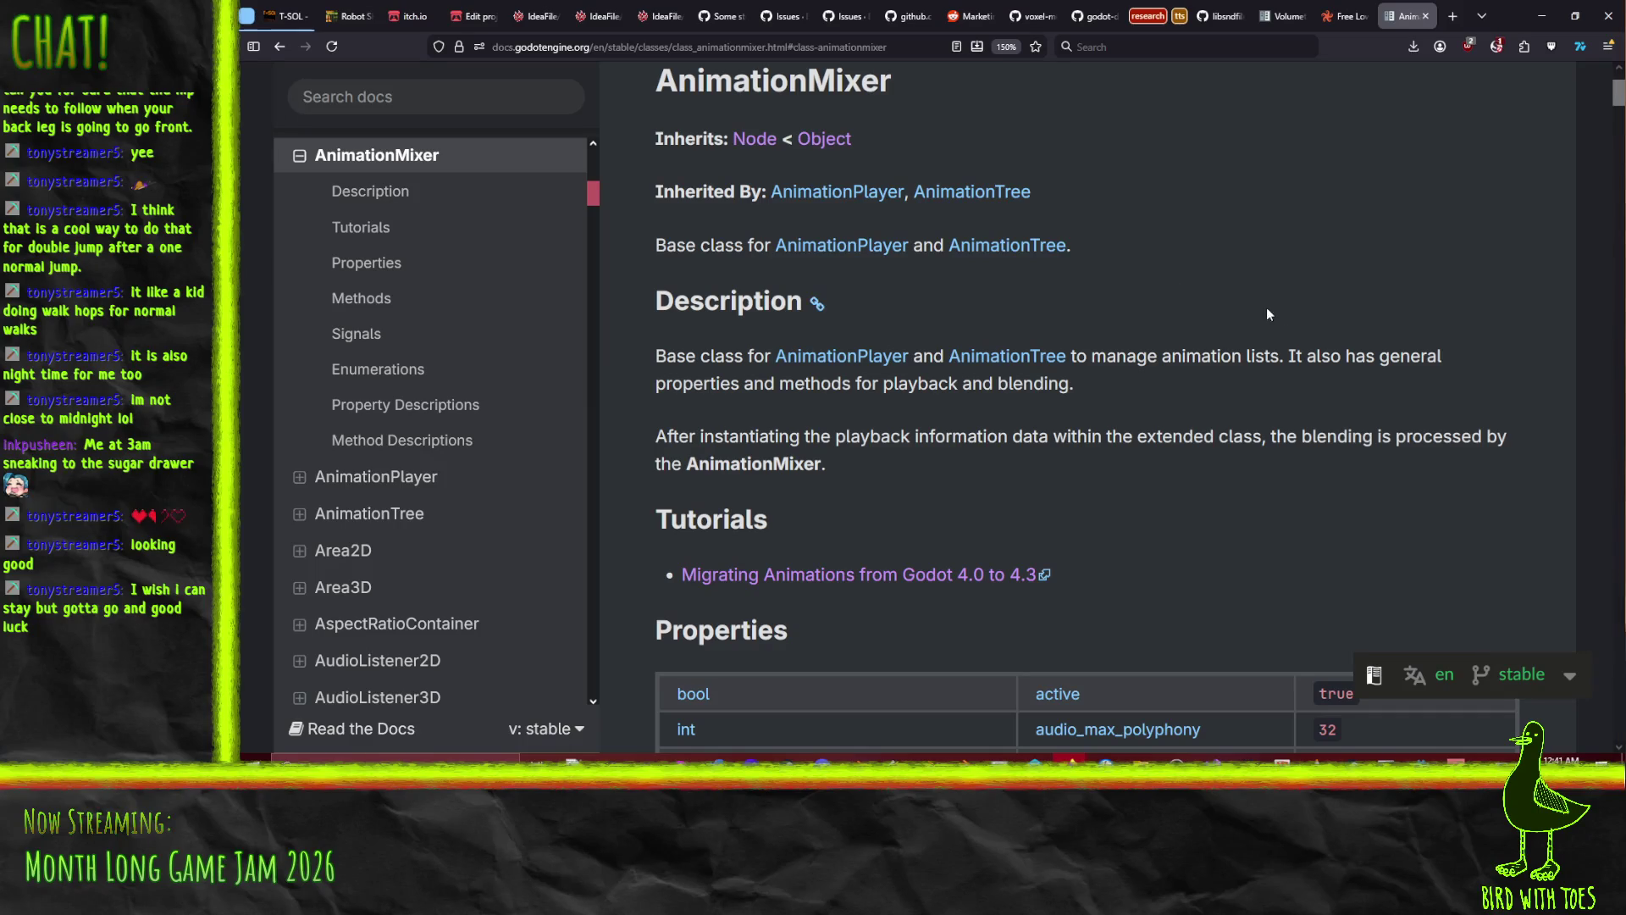
{"action": "scroll", "coordinate": [1302, 325], "scroll_direction": "down", "scroll_amount": 5}
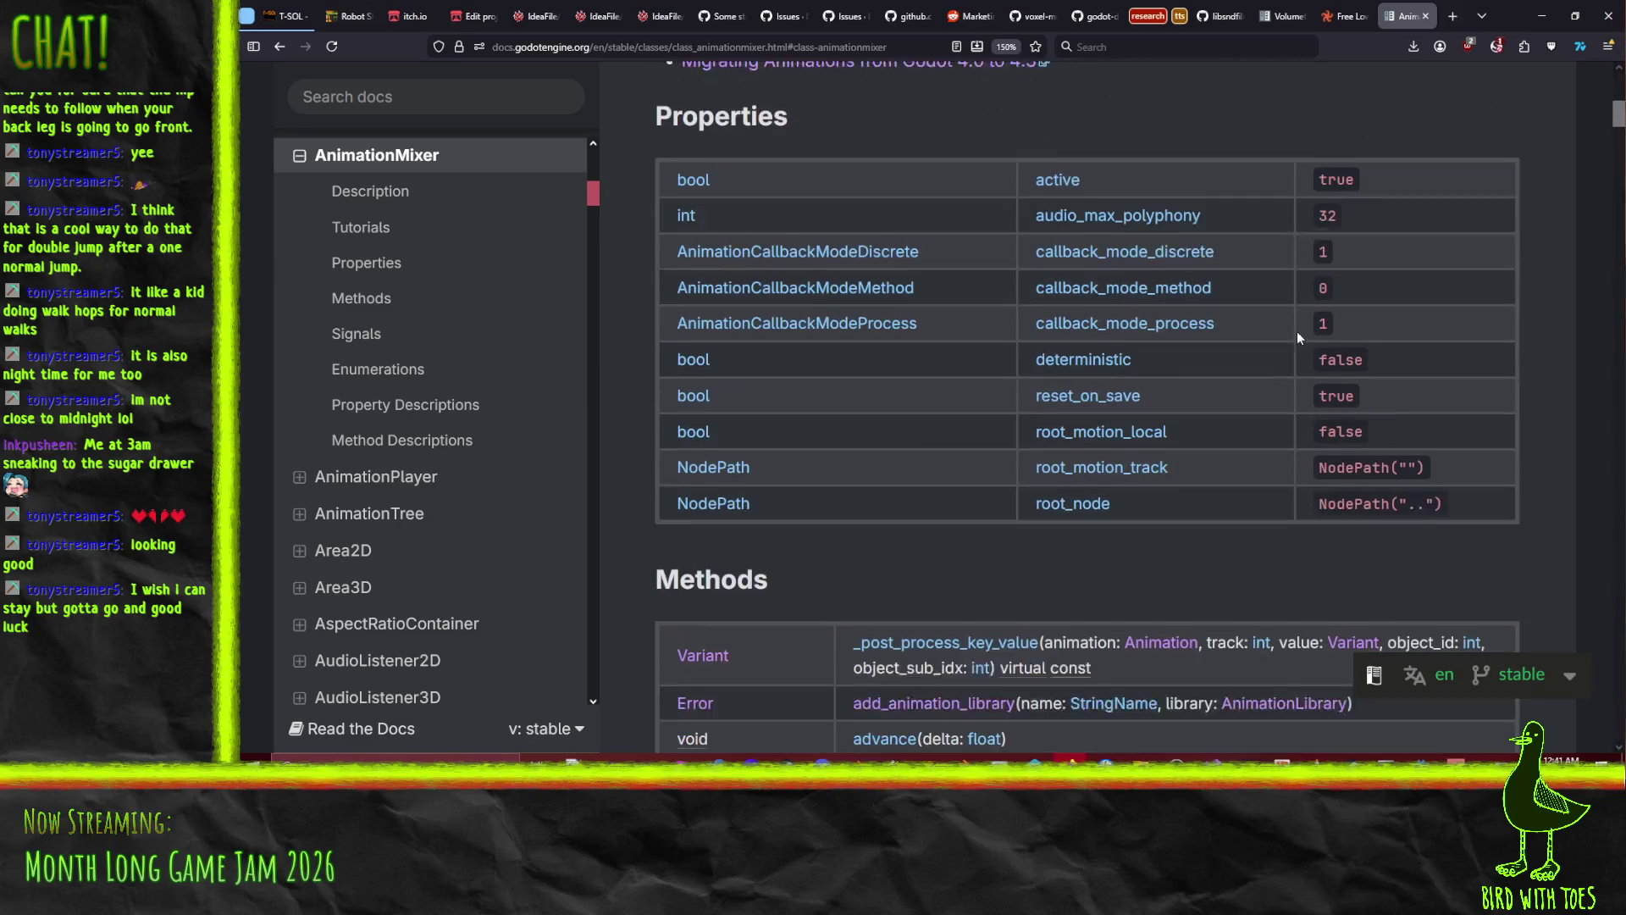
{"action": "scroll", "coordinate": [955, 387], "scroll_direction": "down", "scroll_amount": 3}
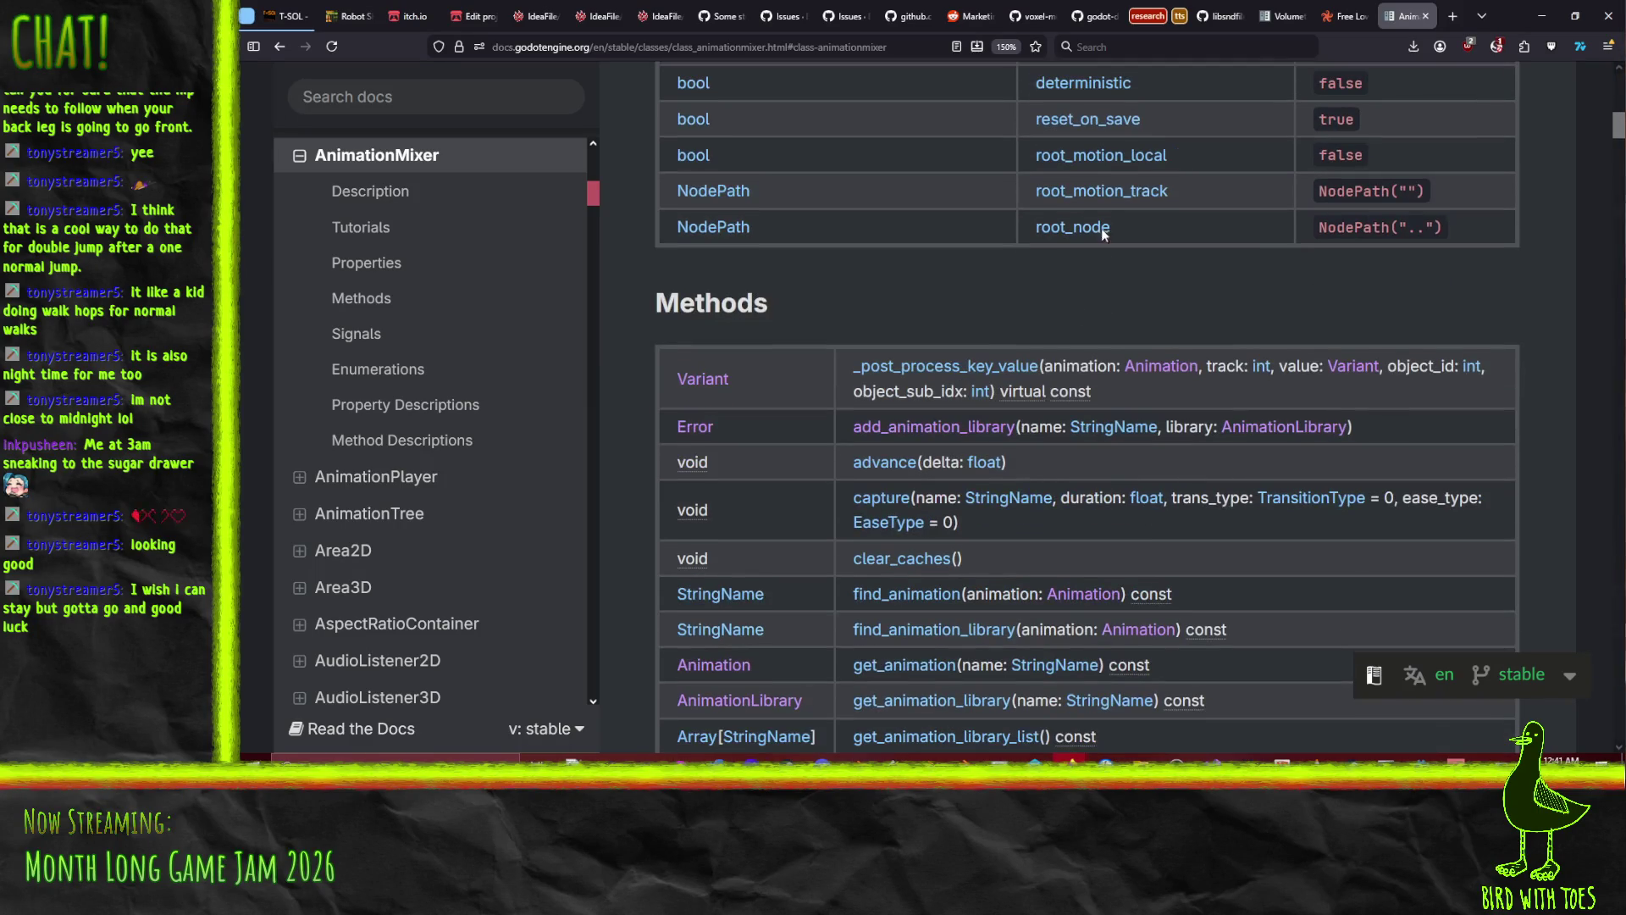
{"action": "left_click", "coordinate": [1114, 195]}
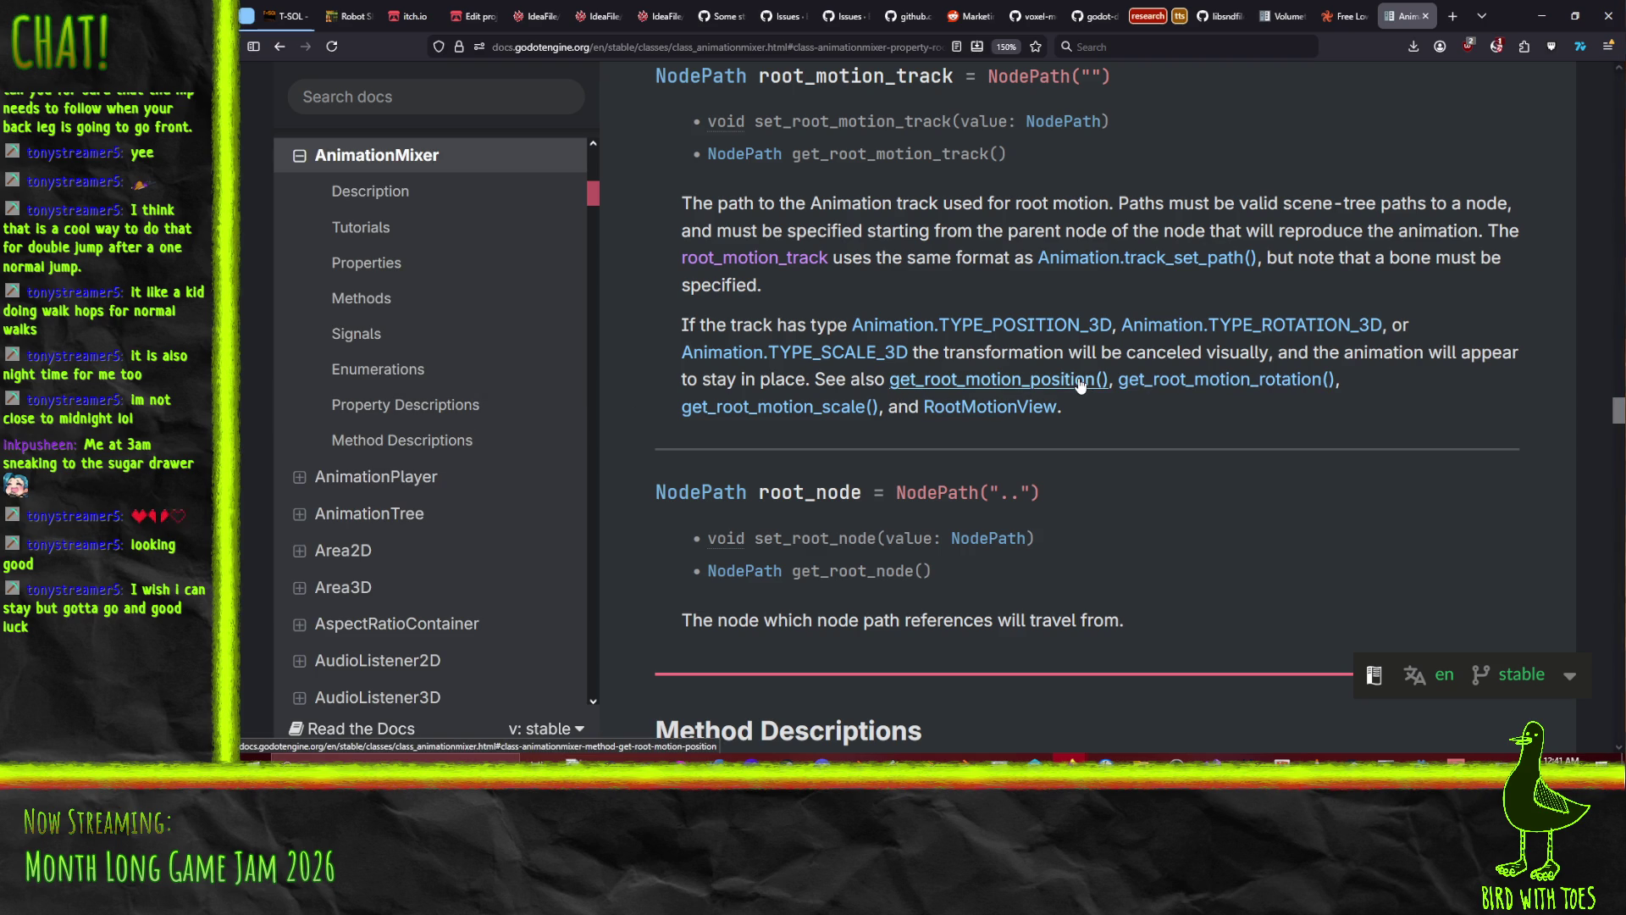
{"action": "left_click", "coordinate": [1541, 16]}
Add a RootMotionView child to Player and set its Animation Path to the AnimationPlayer.
{"action": "right_click", "coordinate": [284, 115]}
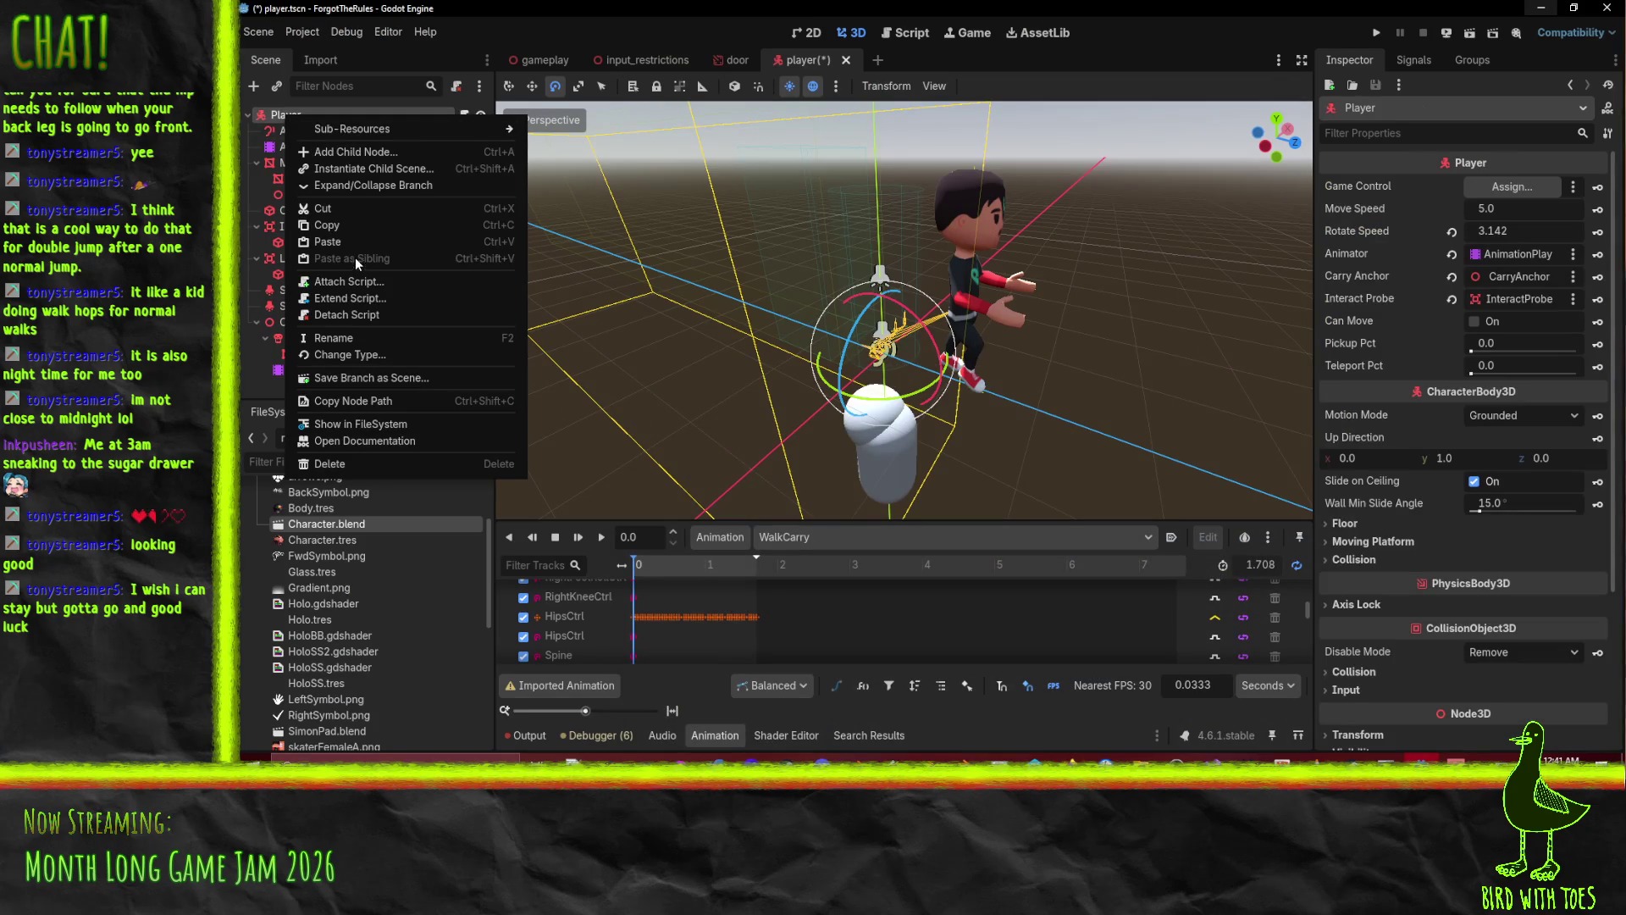
{"action": "left_click", "coordinate": [364, 153]}
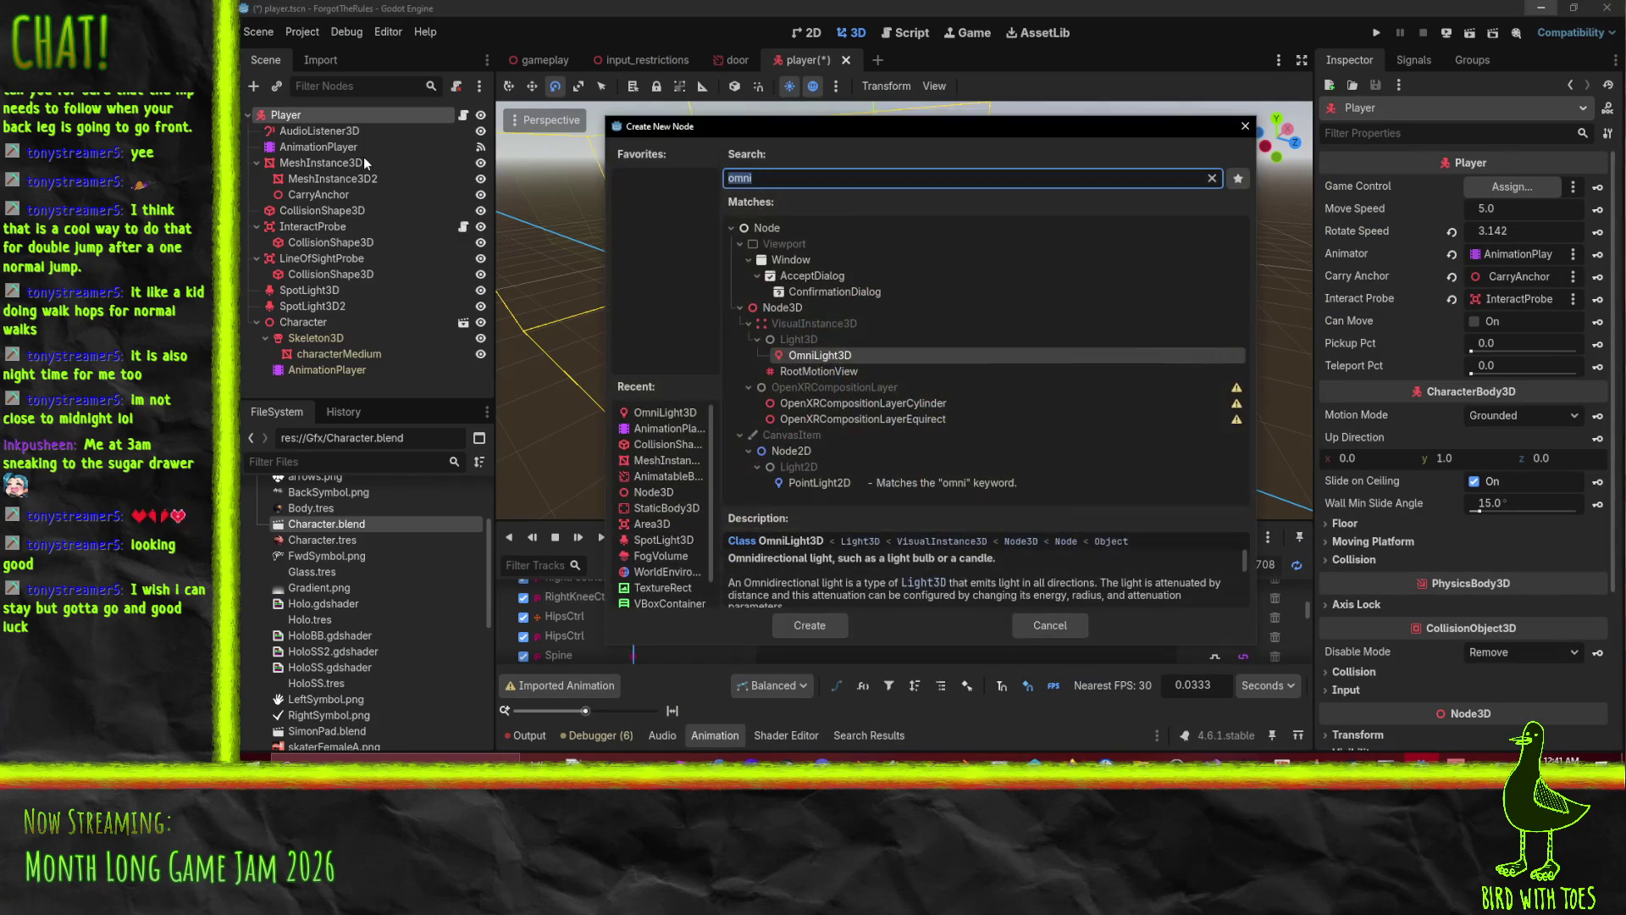
{"action": "type", "text": "rootmo"}
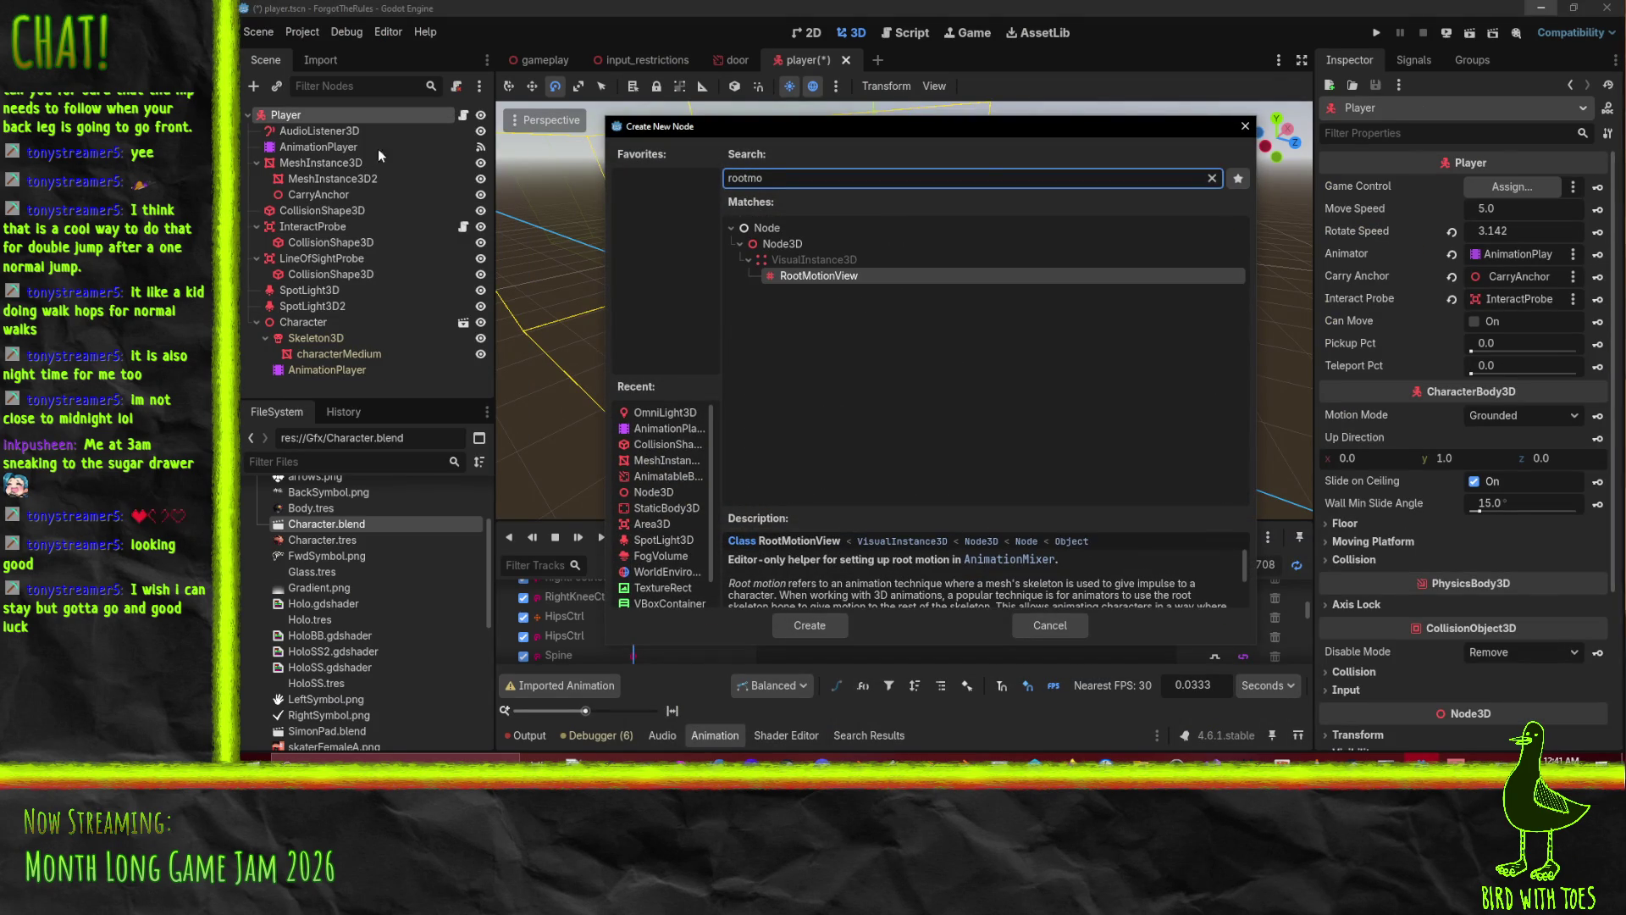
{"action": "double_click", "coordinate": [820, 276]}
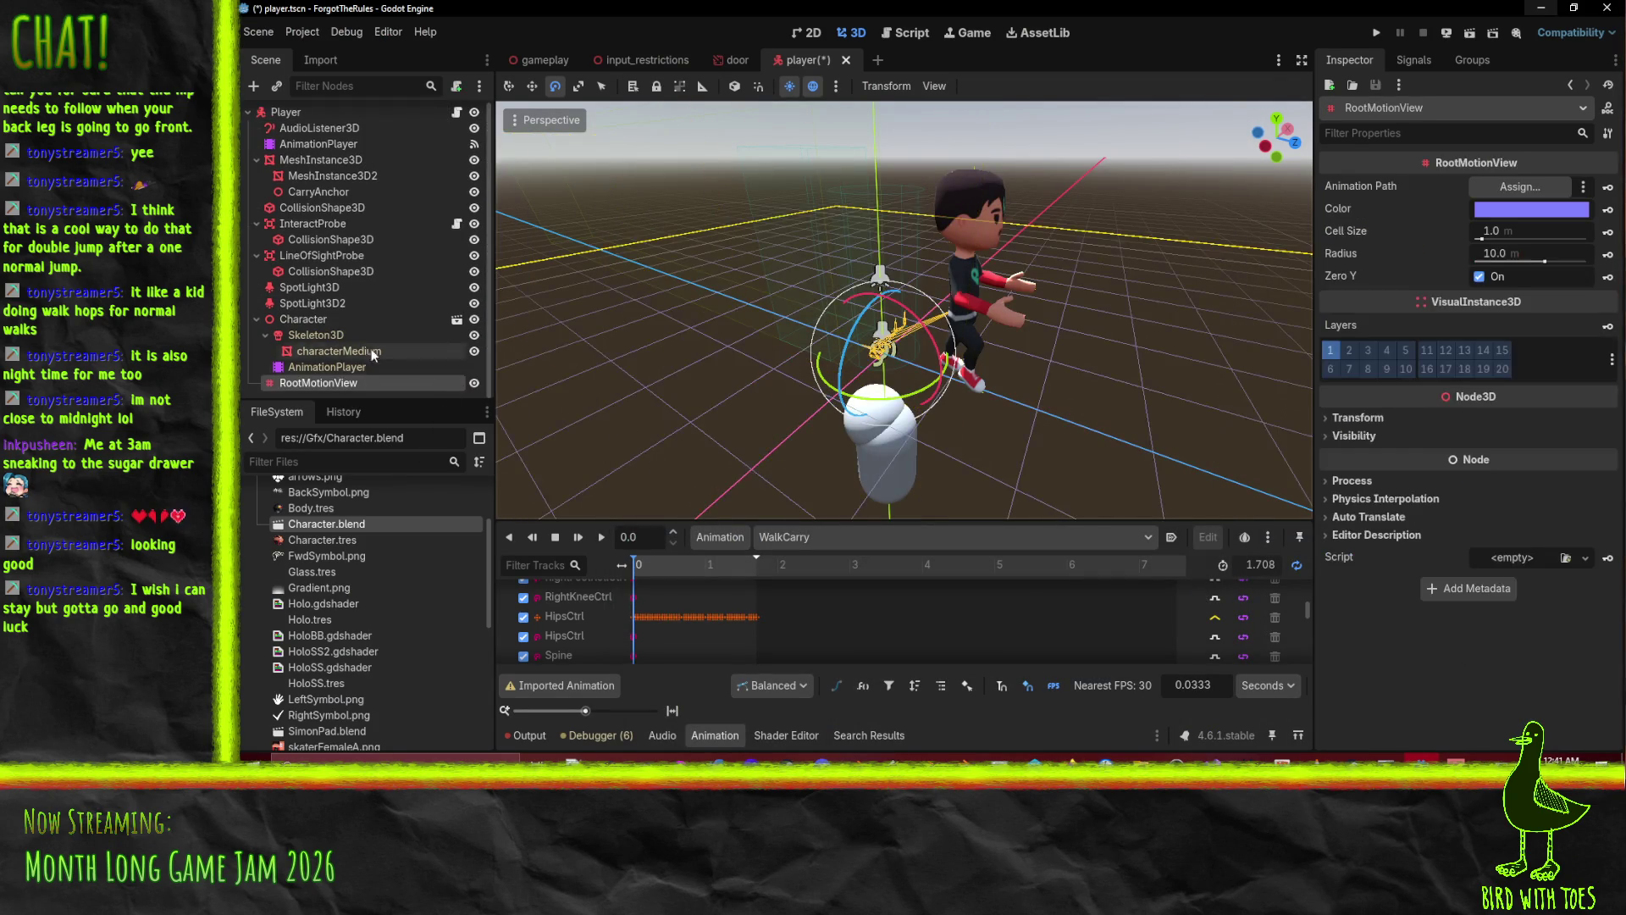
{"action": "scroll", "coordinate": [1067, 383], "scroll_direction": "down", "scroll_amount": 5}
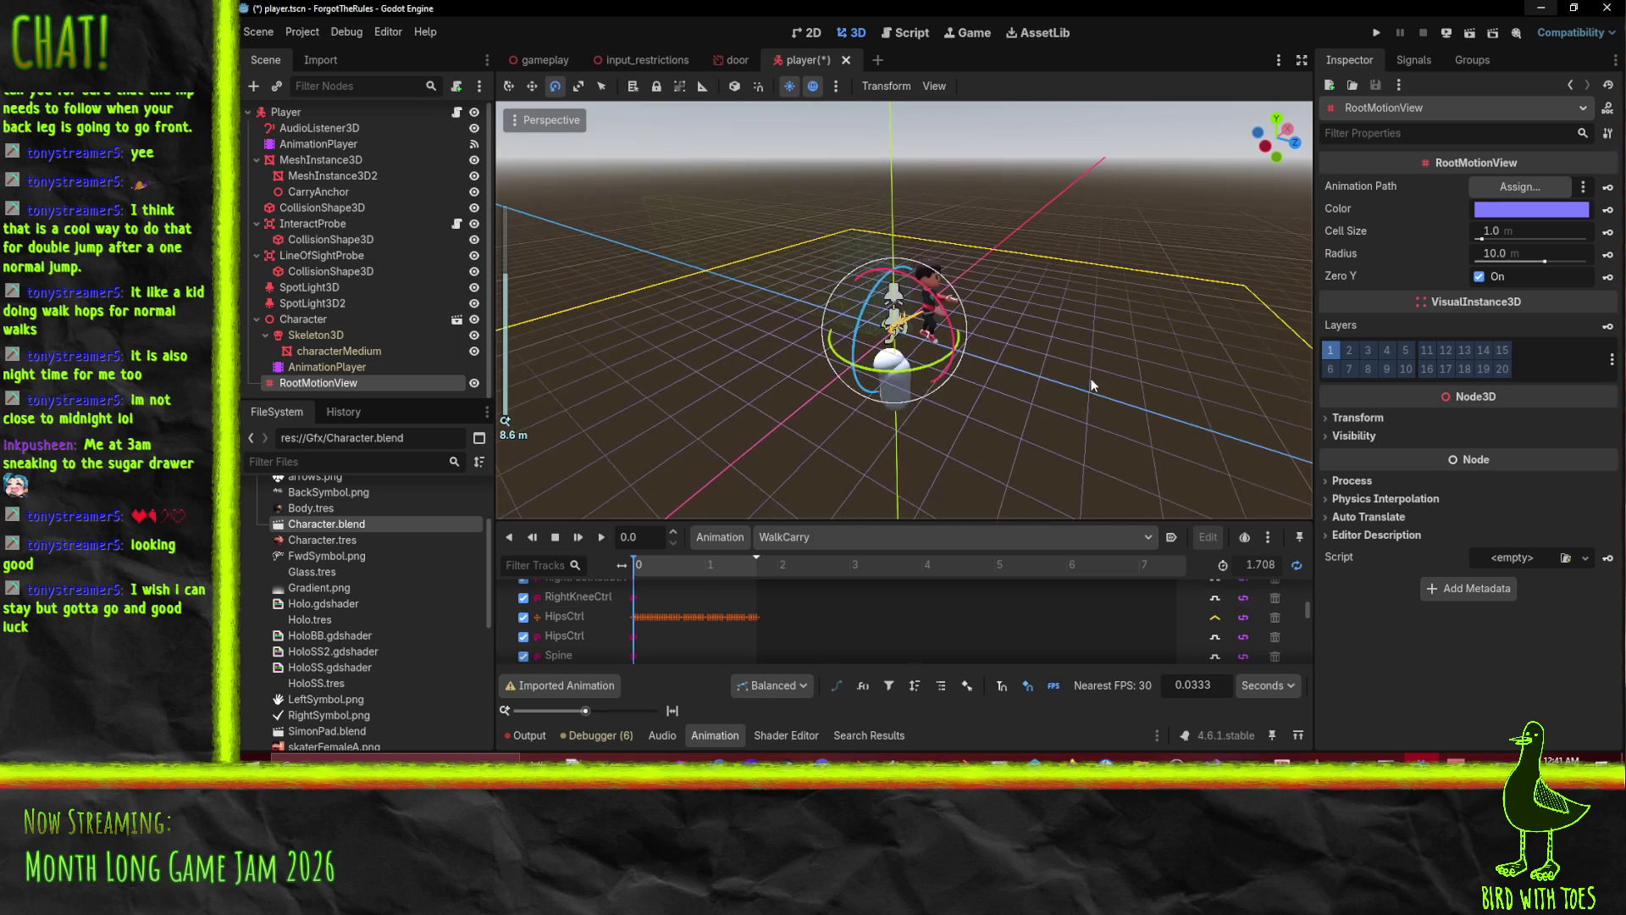
{"action": "left_click_drag", "start_coordinate": [1067, 383], "coordinate": [991, 386]}
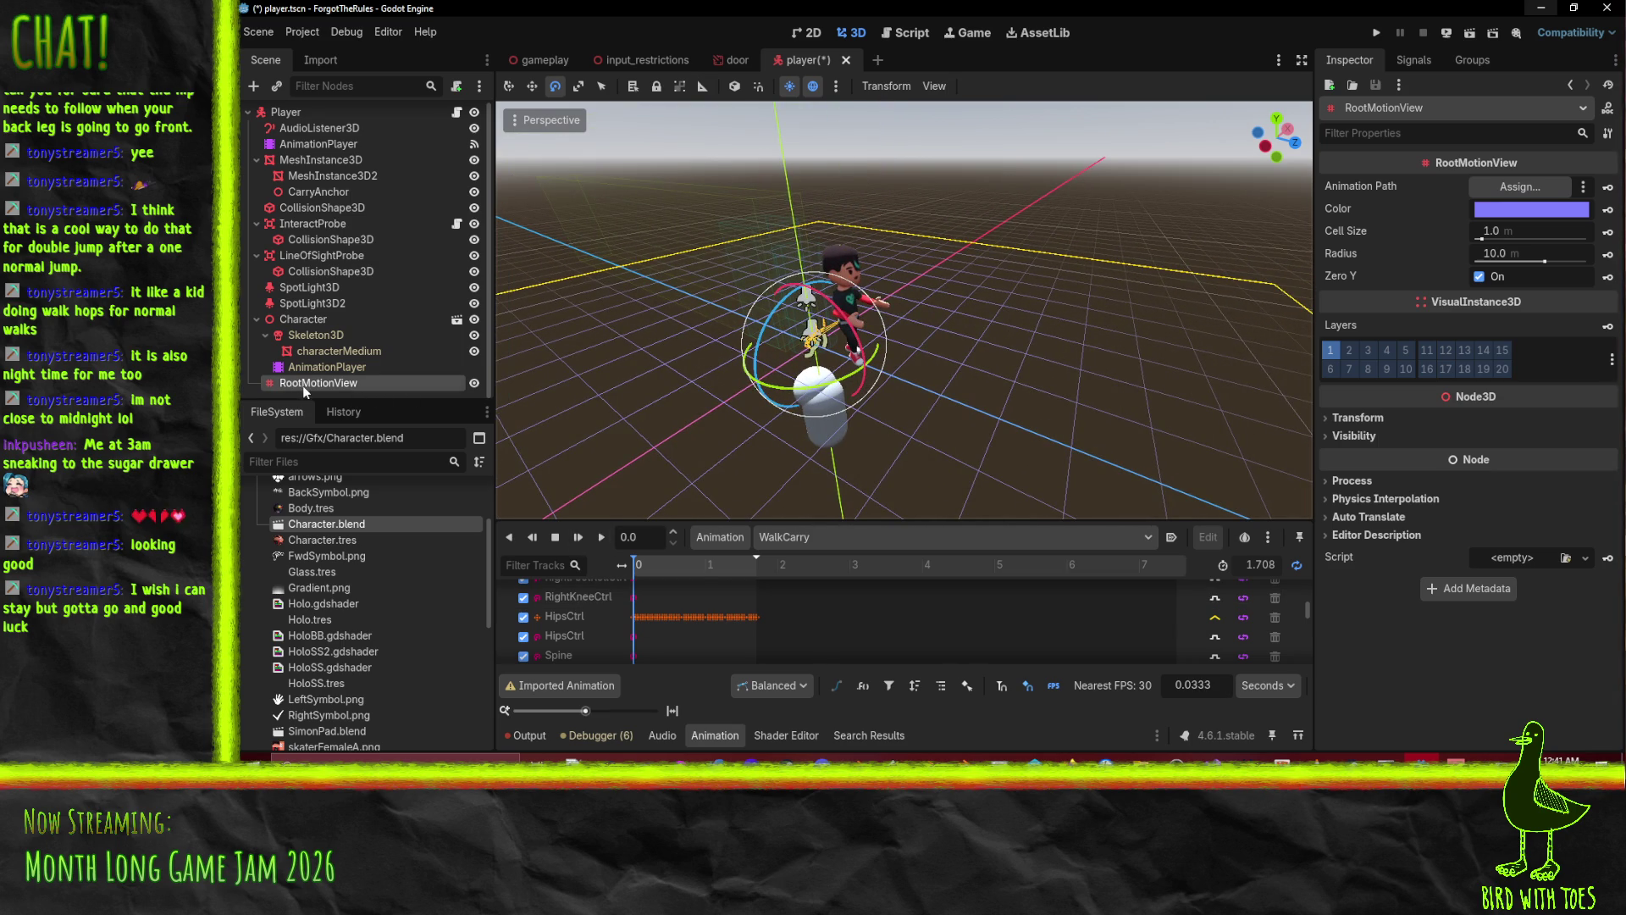
{"action": "mouse_move", "coordinate": [315, 388]}
{"action": "left_mouse_down"}
{"action": "mouse_move", "coordinate": [321, 331]}
{"action": "mouse_move", "coordinate": [315, 388]}
{"action": "mouse_move", "coordinate": [1525, 208]}
{"action": "mouse_move", "coordinate": [1529, 188]}
{"action": "left_mouse_up"}
Preview WalkCarry with the RootMotionView, then switch to and play the Walk animation.
{"action": "left_click", "coordinate": [601, 539]}
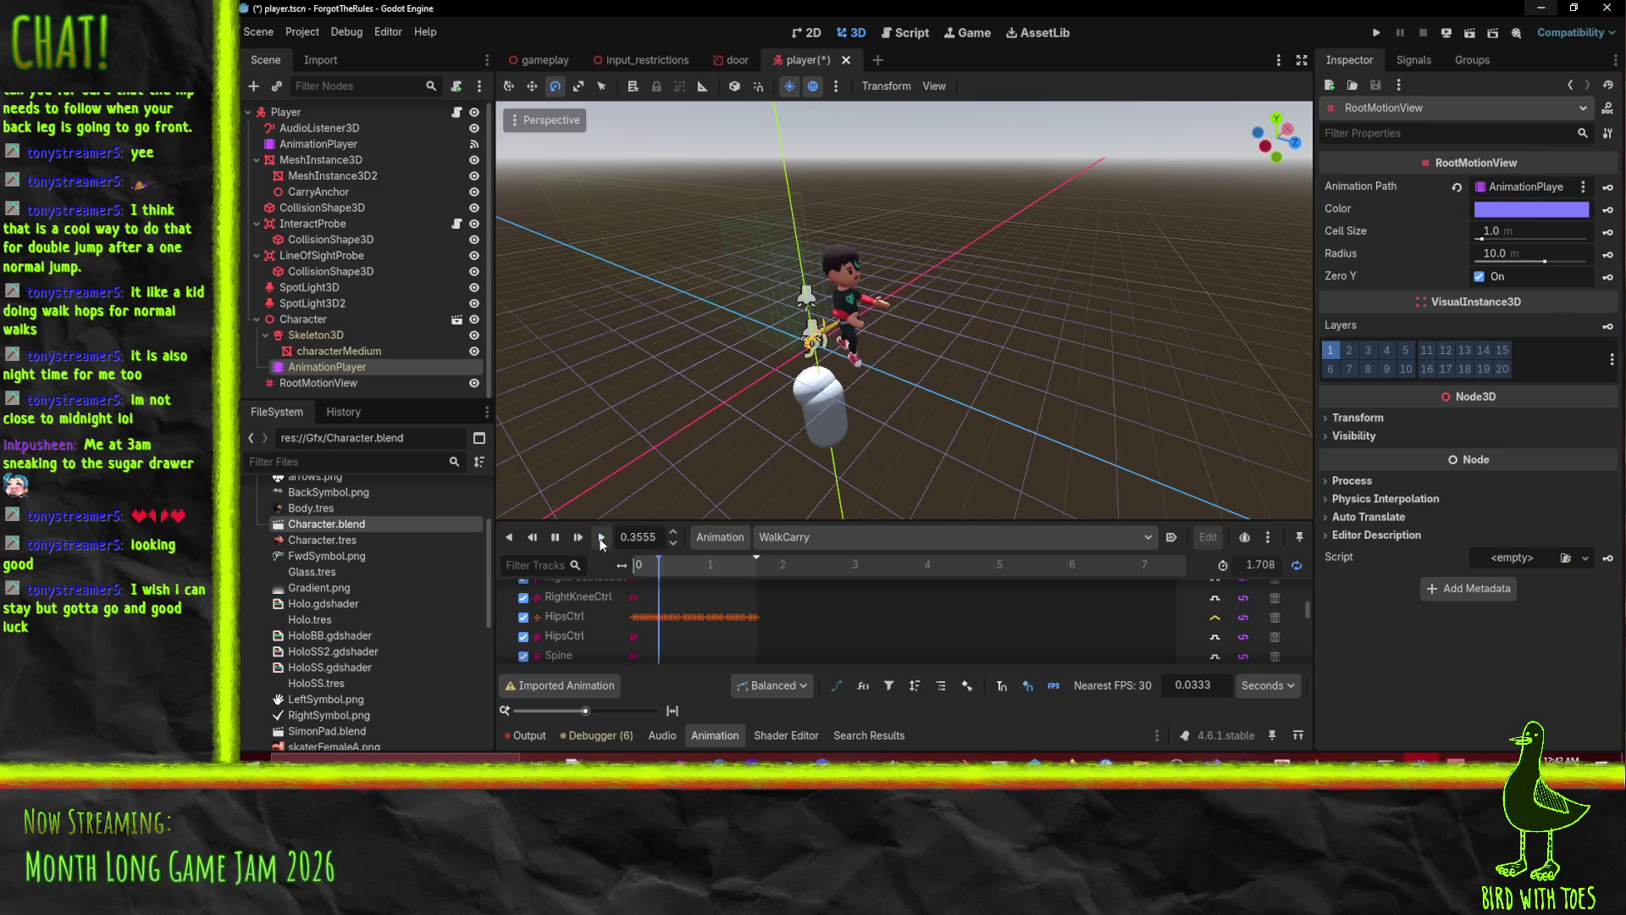
{"action": "left_click", "coordinate": [556, 539]}
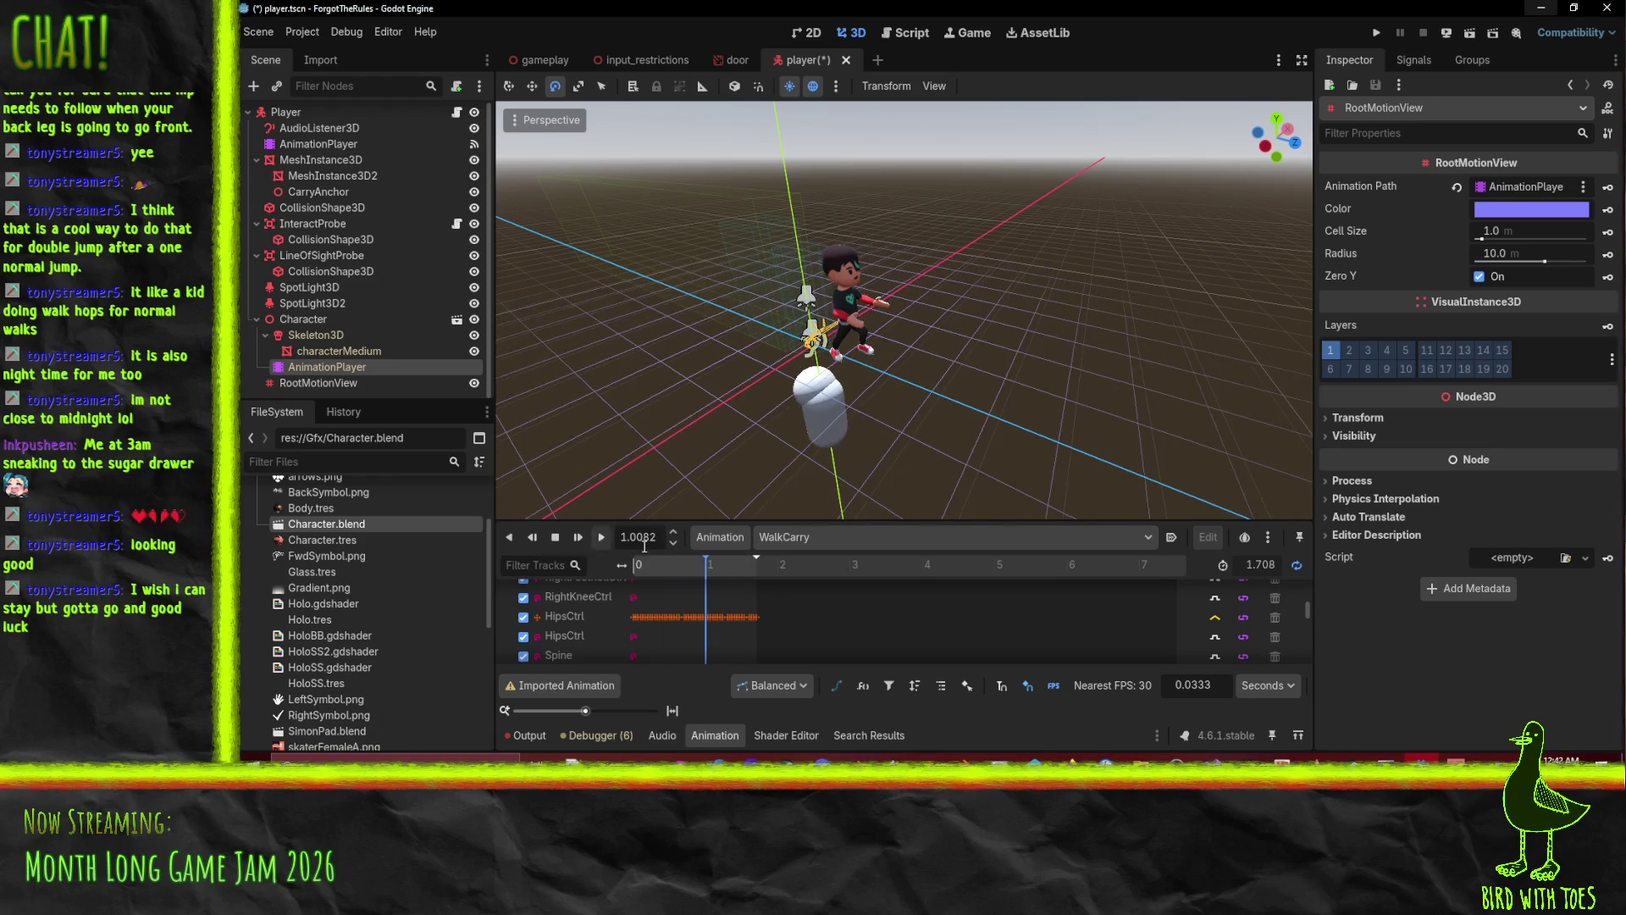
{"action": "left_click", "coordinate": [788, 537]}
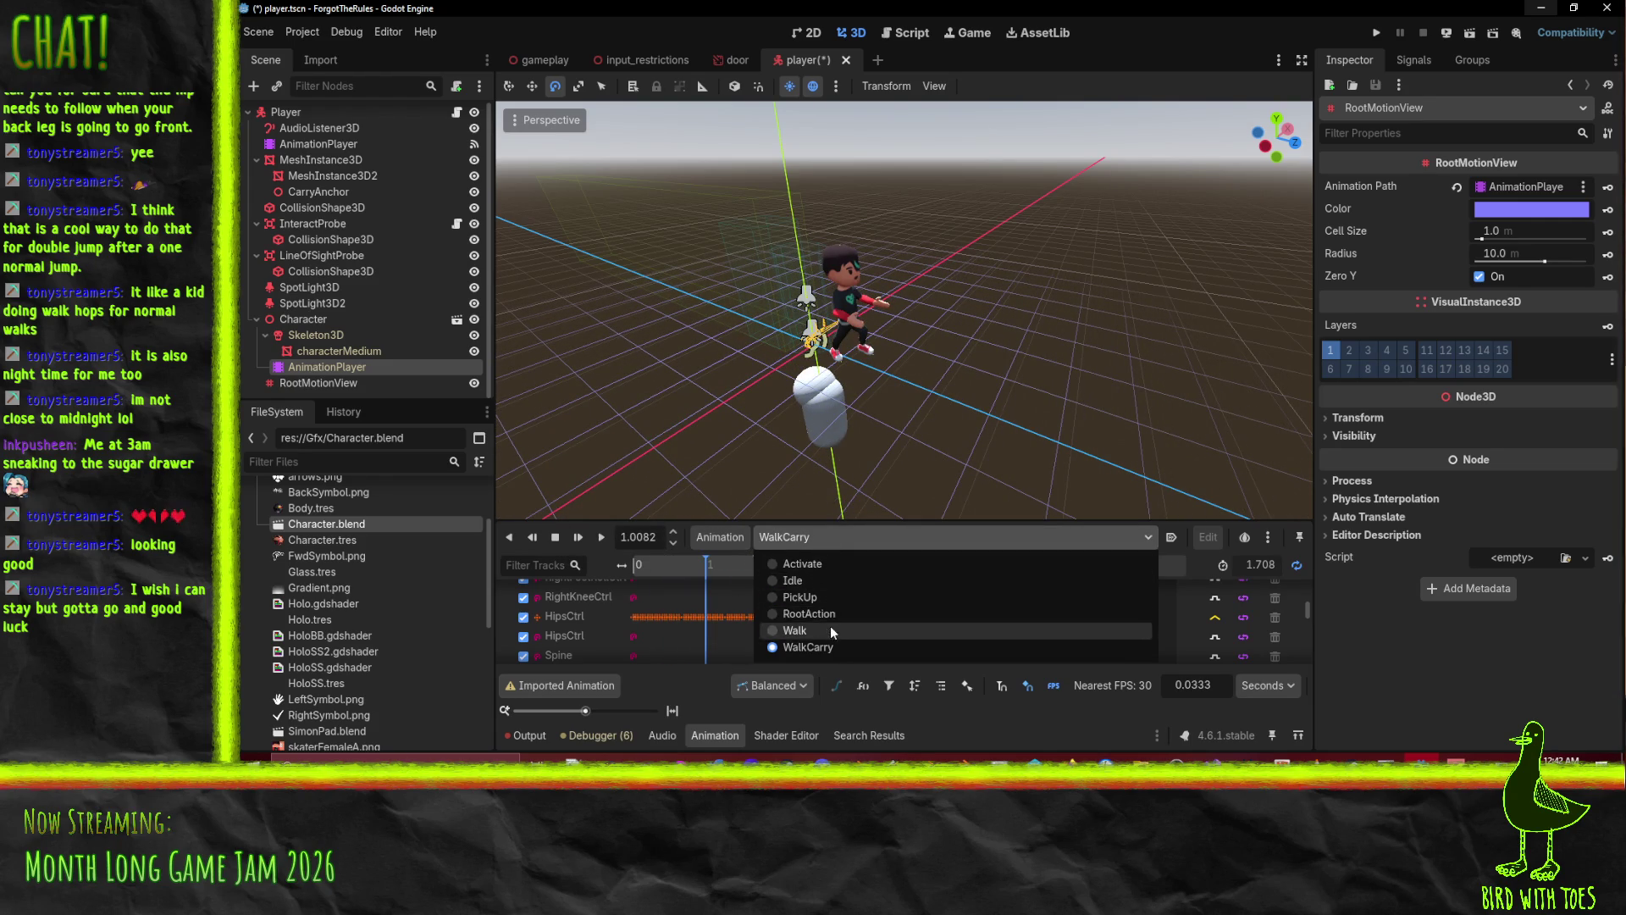
{"action": "left_click", "coordinate": [794, 631]}
{"action": "left_click", "coordinate": [602, 537]}
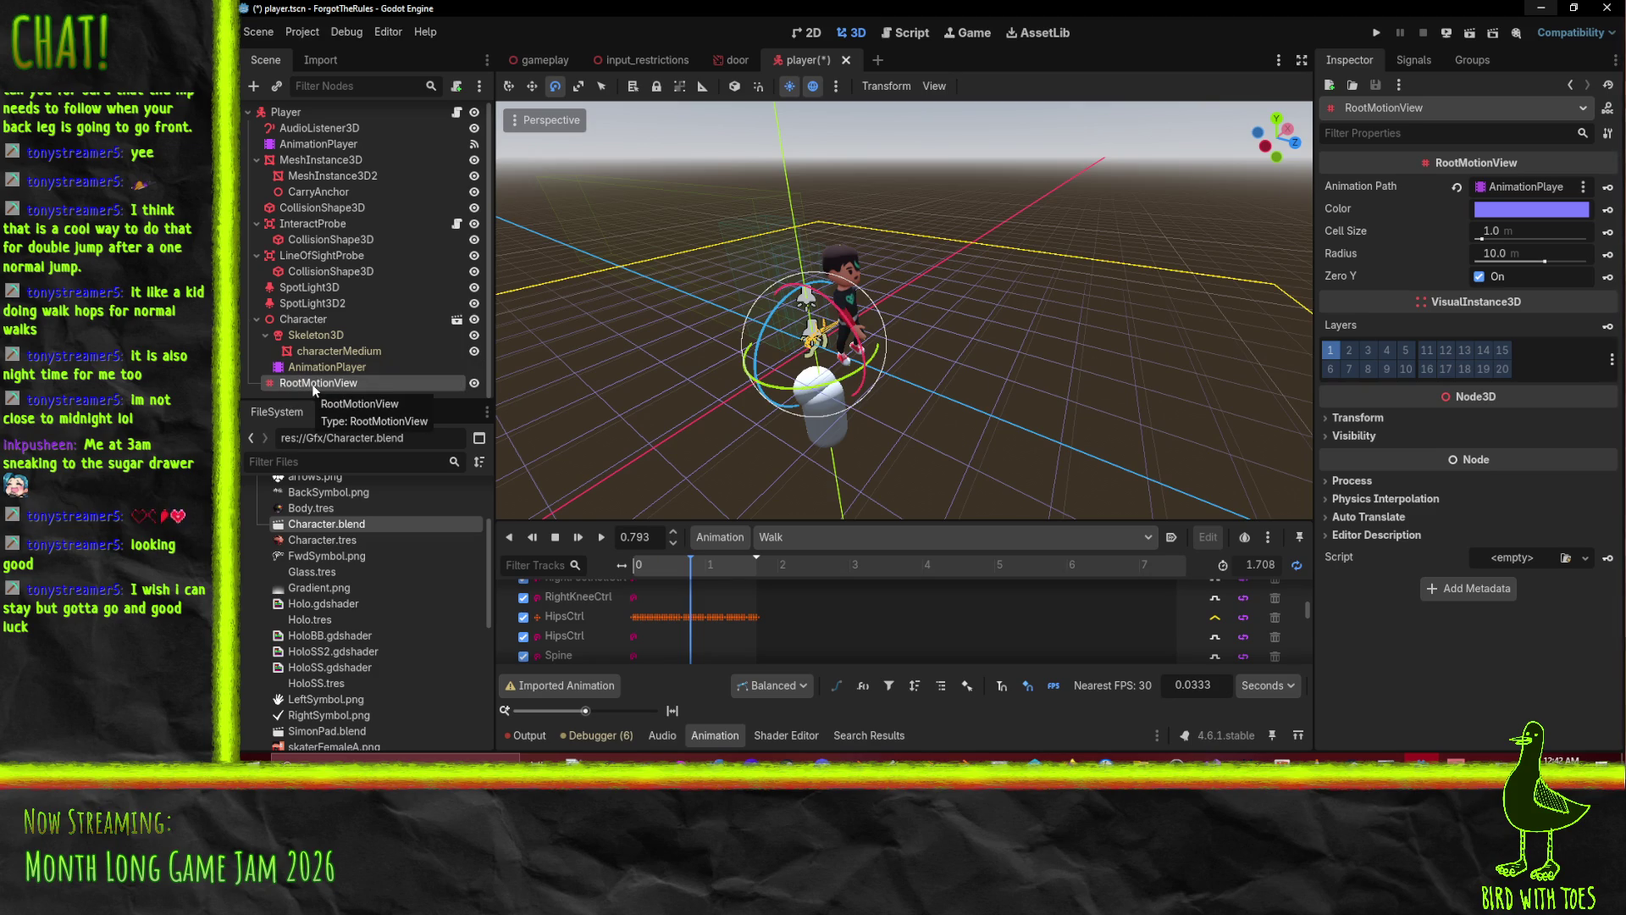
Delete the RootMotionView node and review the character's AnimationPlayer settings.
{"action": "key", "text": "Delete"}
{"action": "key", "text": "Return"}
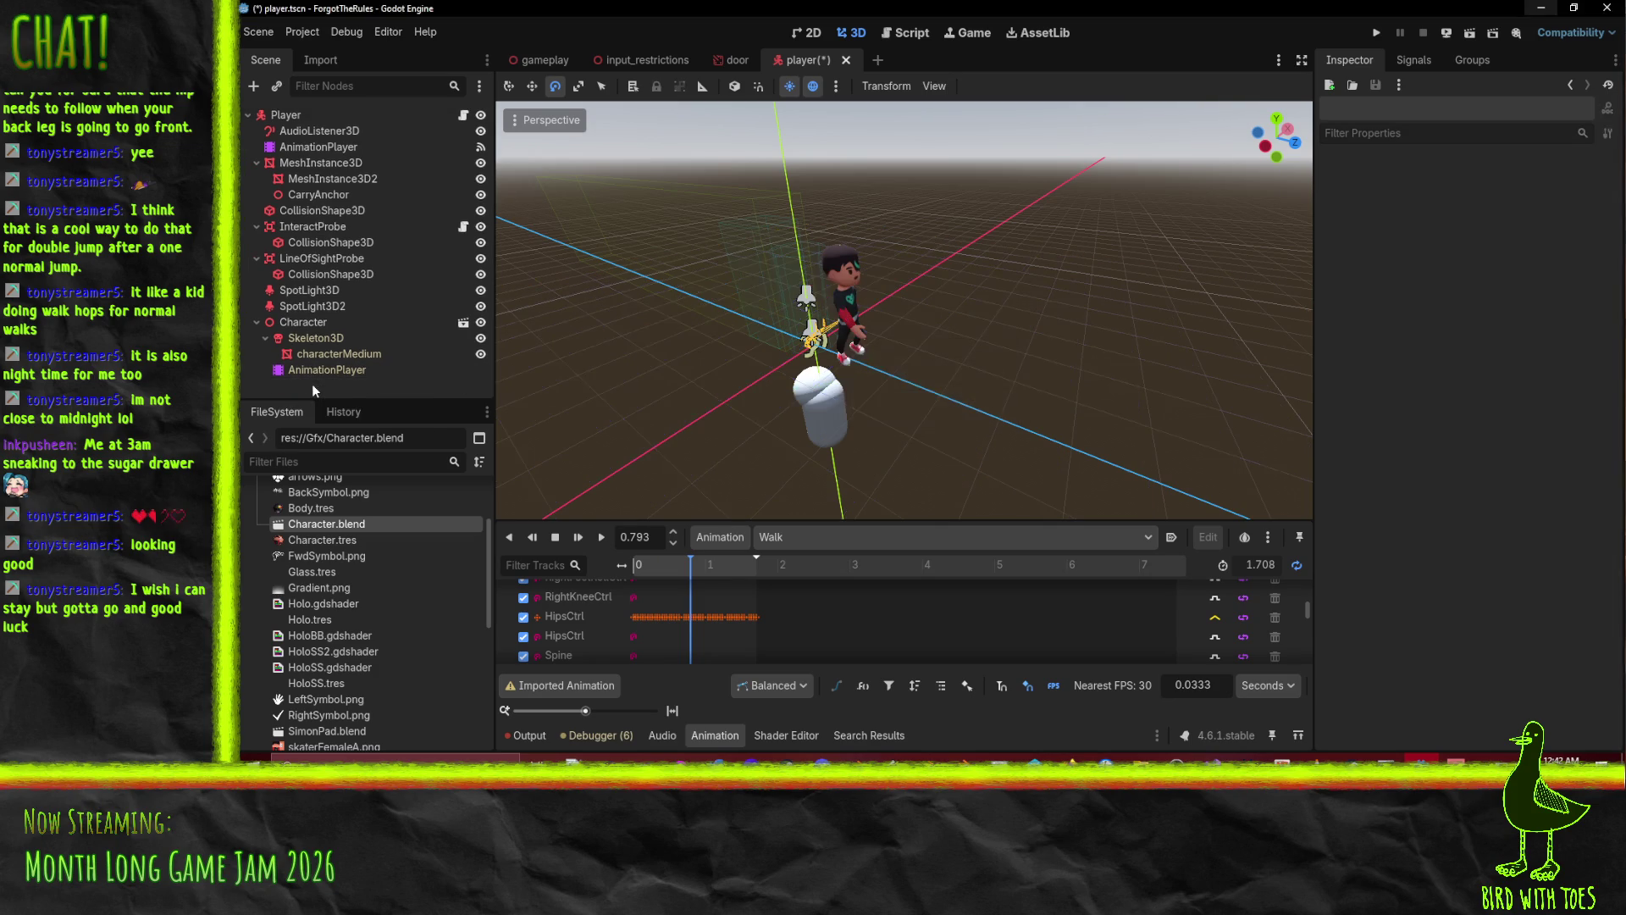
{"action": "left_click", "coordinate": [343, 357]}
{"action": "left_click", "coordinate": [327, 370]}
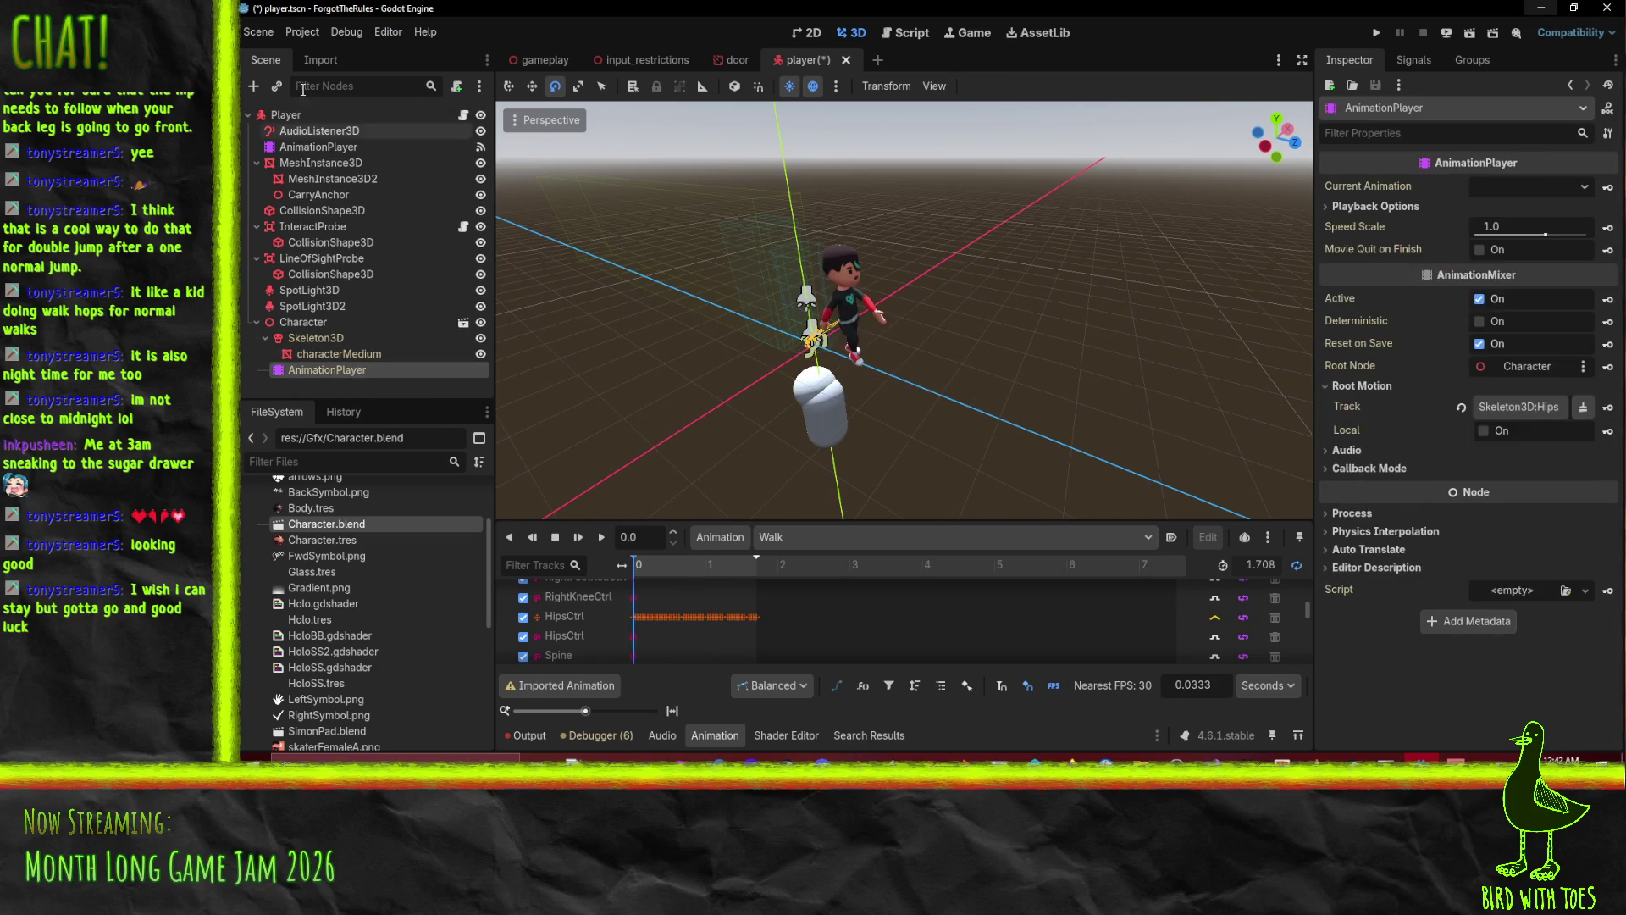
{"action": "left_click", "coordinate": [278, 114]}
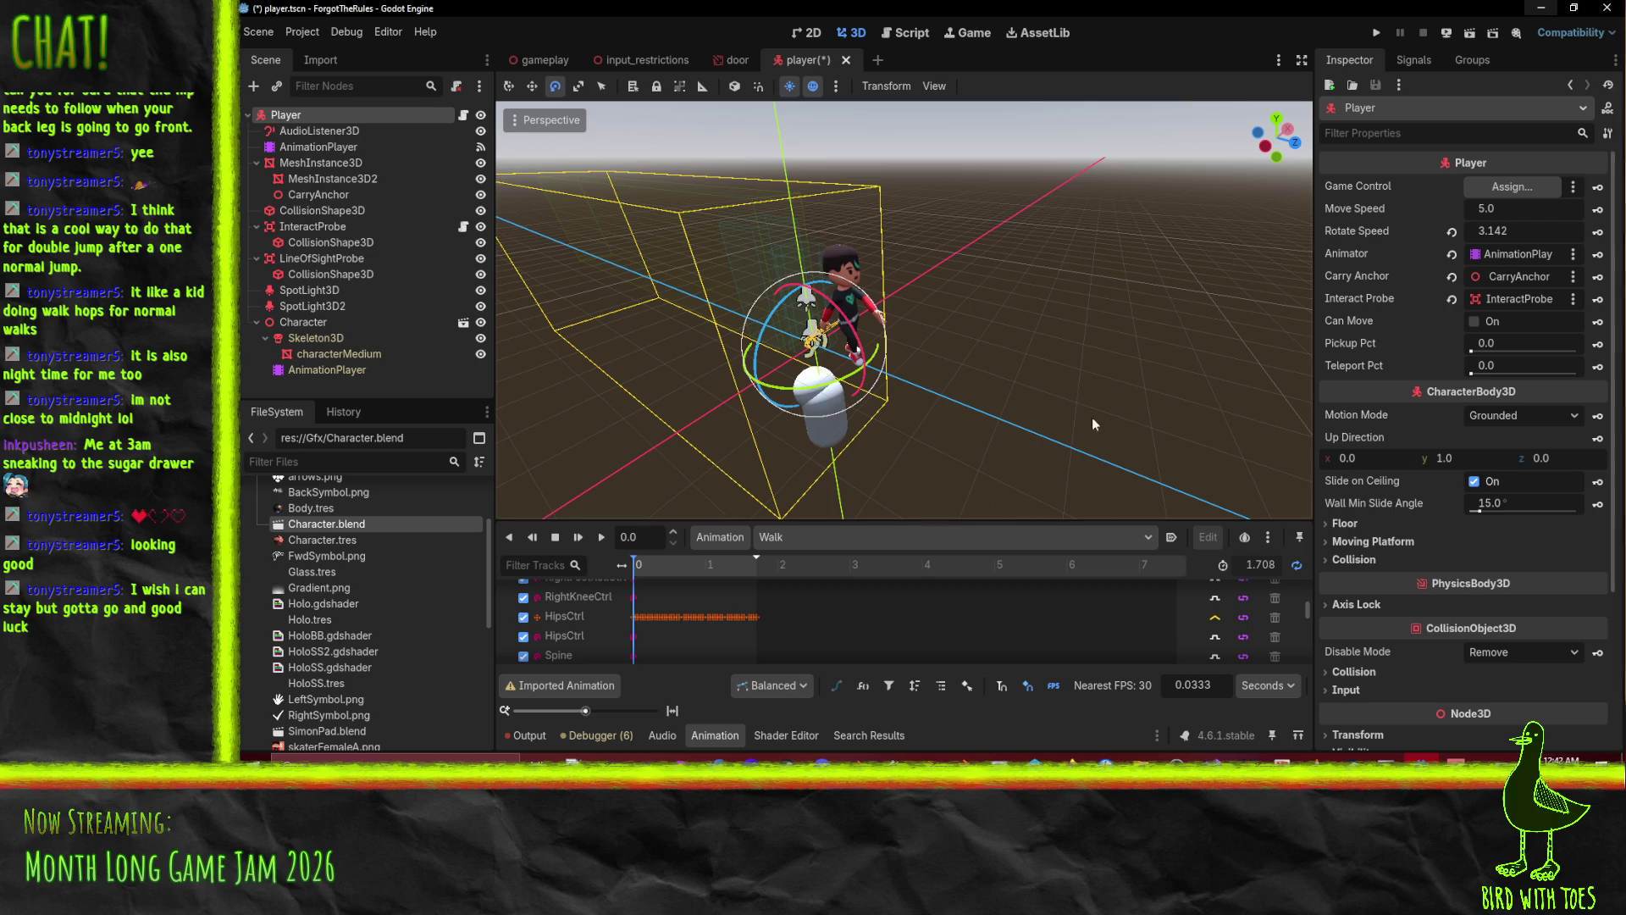
{"action": "left_click", "coordinate": [328, 370]}
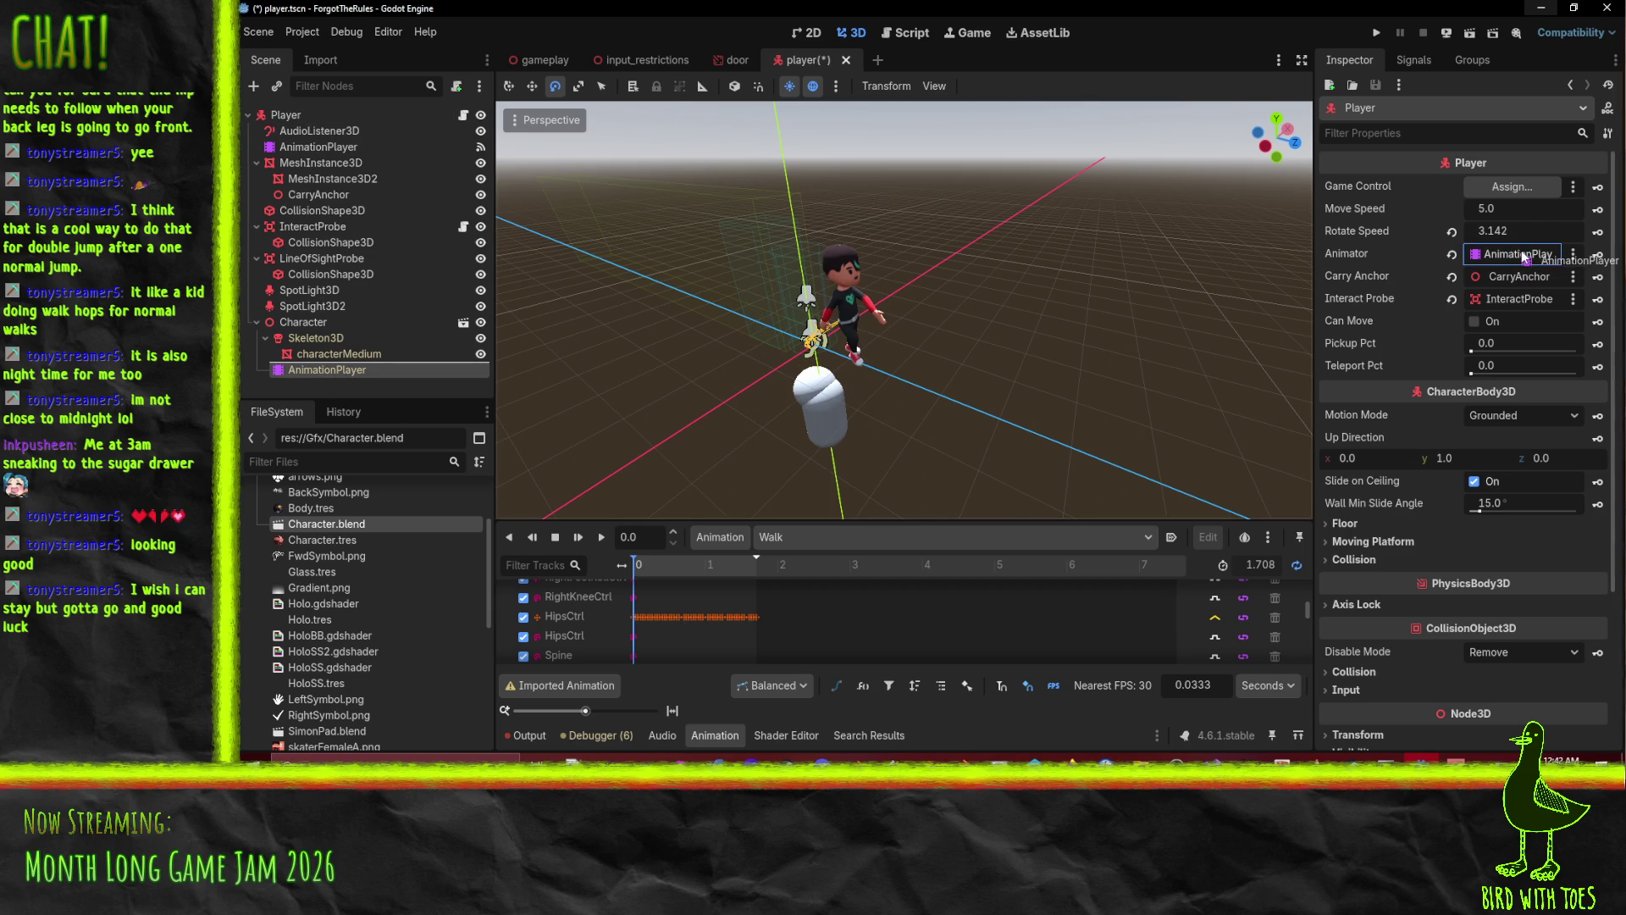
Rename the Player's older AnimationPlayer to AnimationPlayerOld and open player.gd.
{"action": "left_click", "coordinate": [329, 150]}
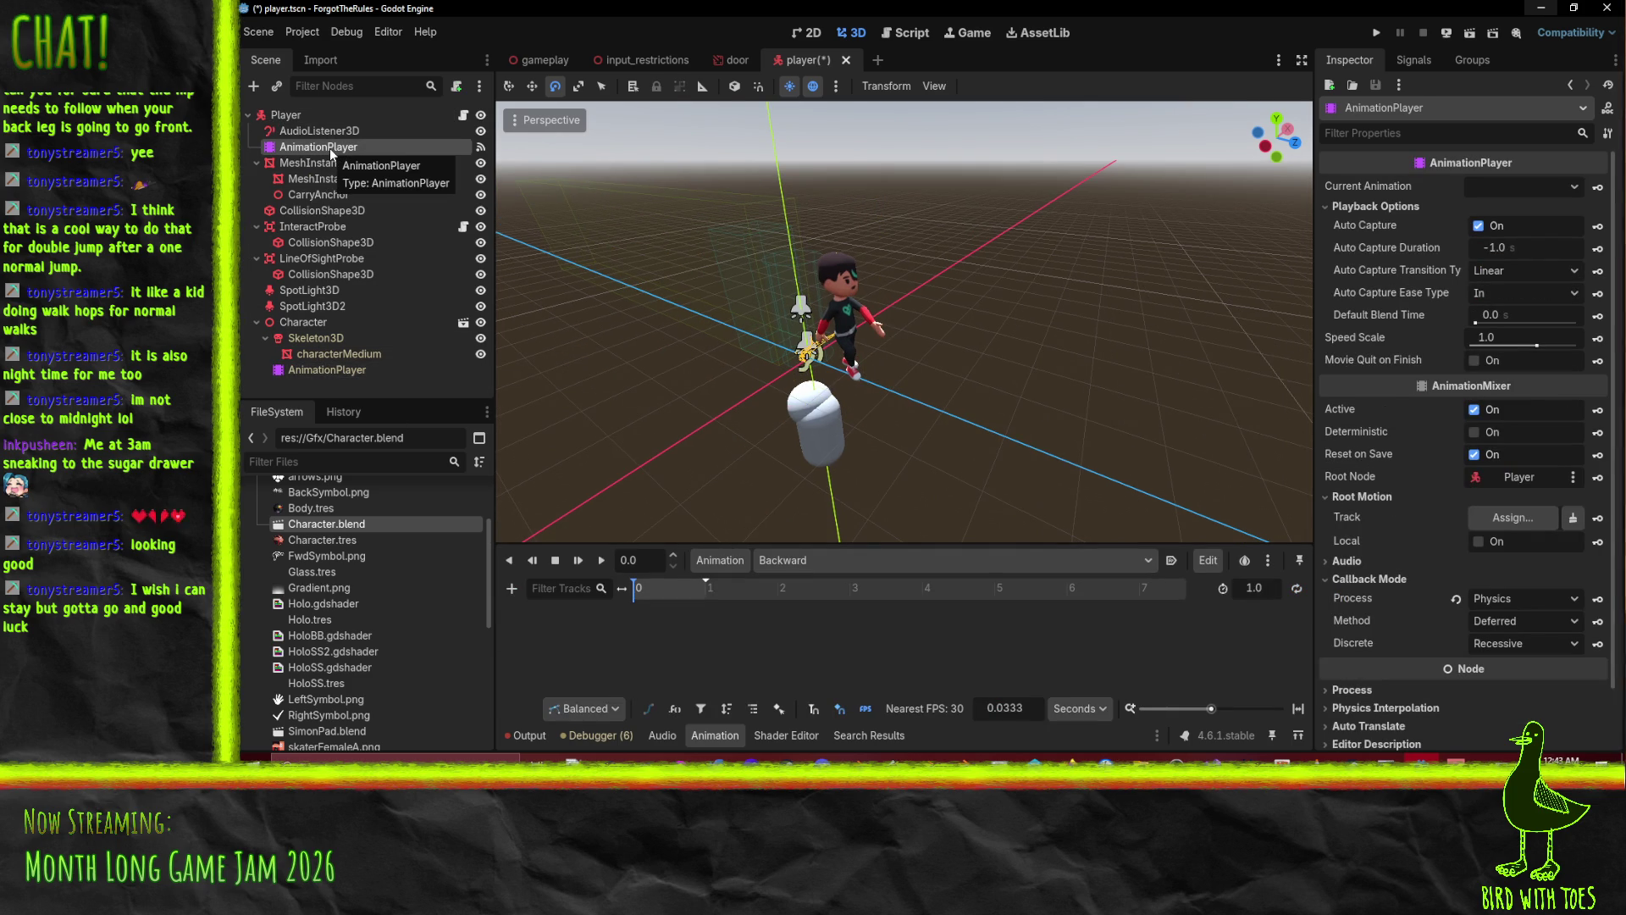
{"action": "left_click", "coordinate": [329, 149]}
{"action": "key", "text": "End"}
{"action": "type", "text": "Old"}
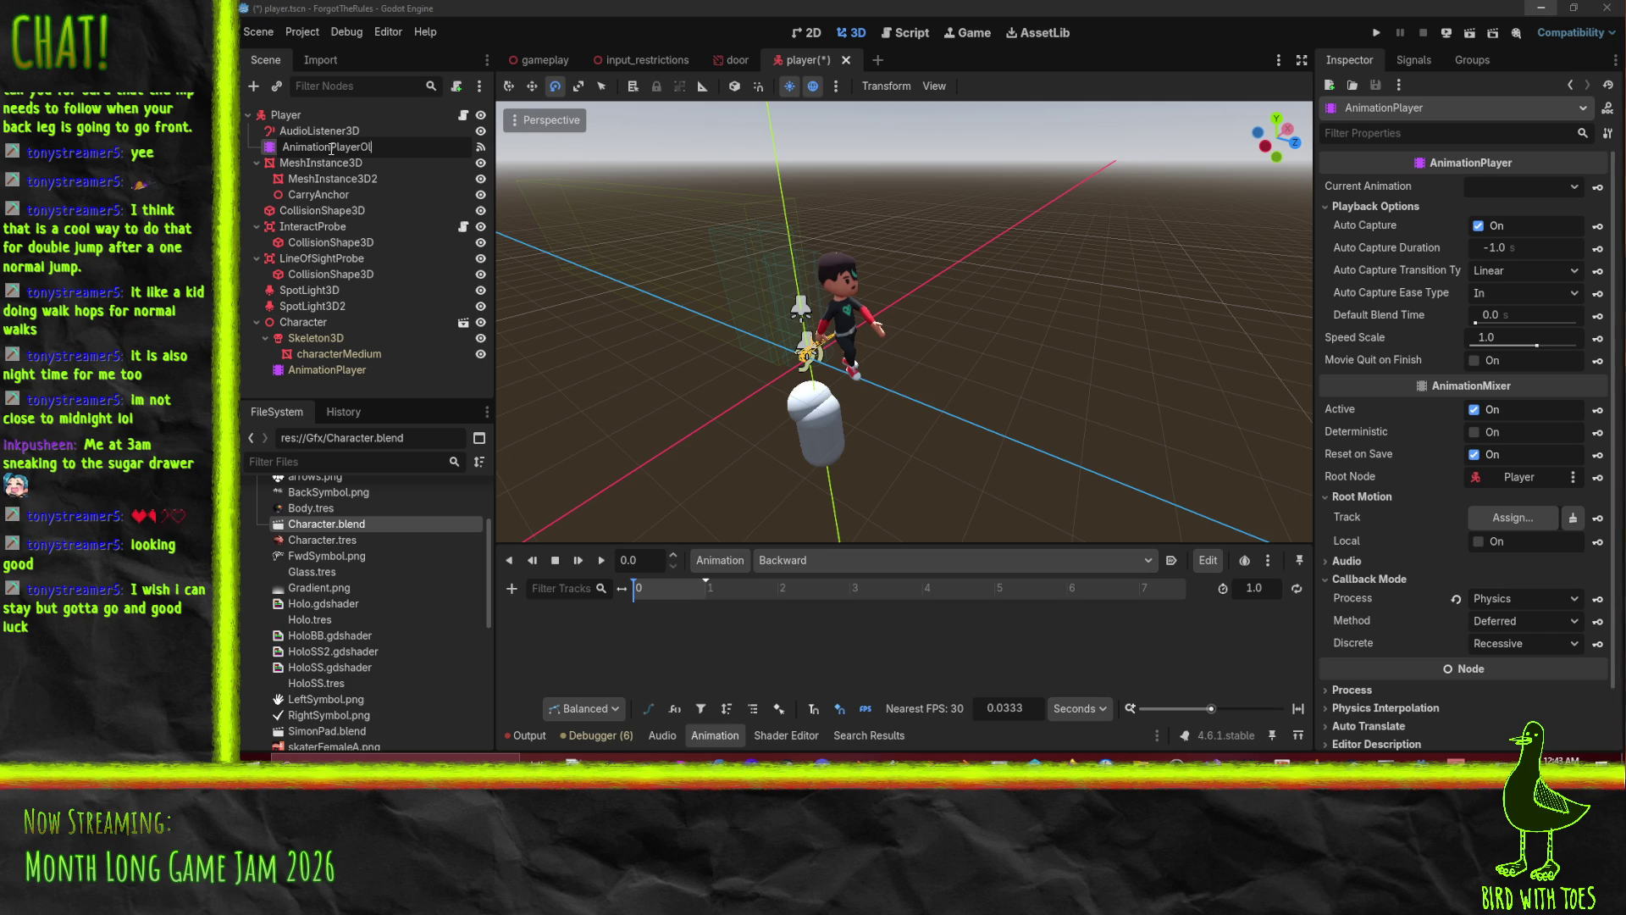
{"action": "key", "text": "Return"}
{"action": "left_click", "coordinate": [304, 115]}
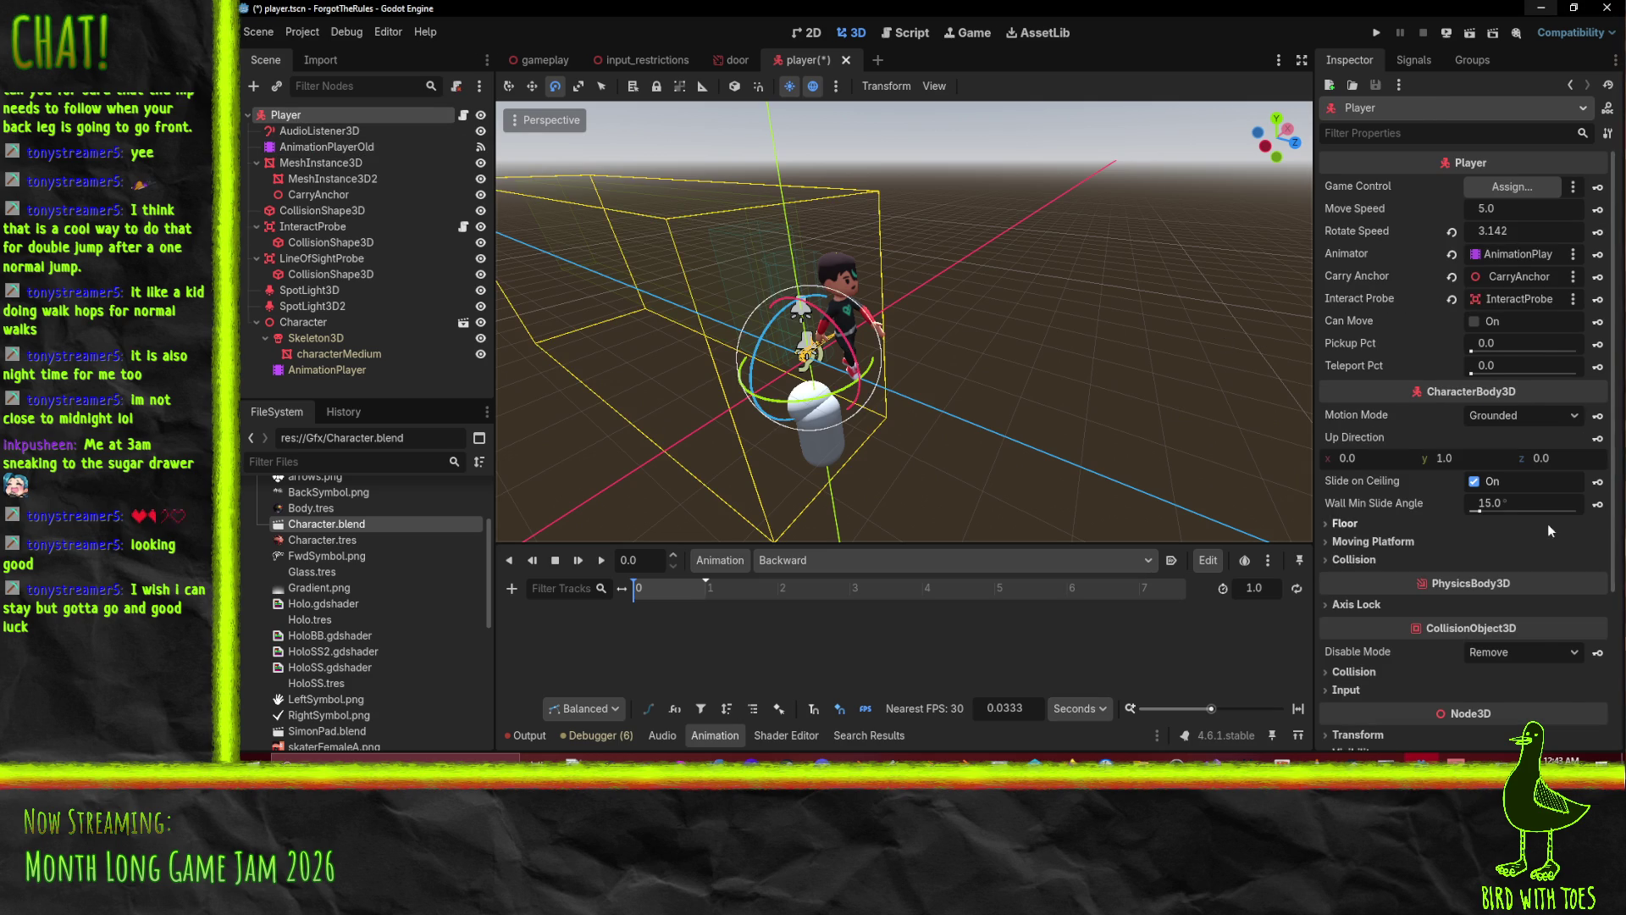
{"action": "scroll", "coordinate": [1517, 551], "scroll_direction": "down", "scroll_amount": 10}
{"action": "left_click", "coordinate": [1519, 664]}
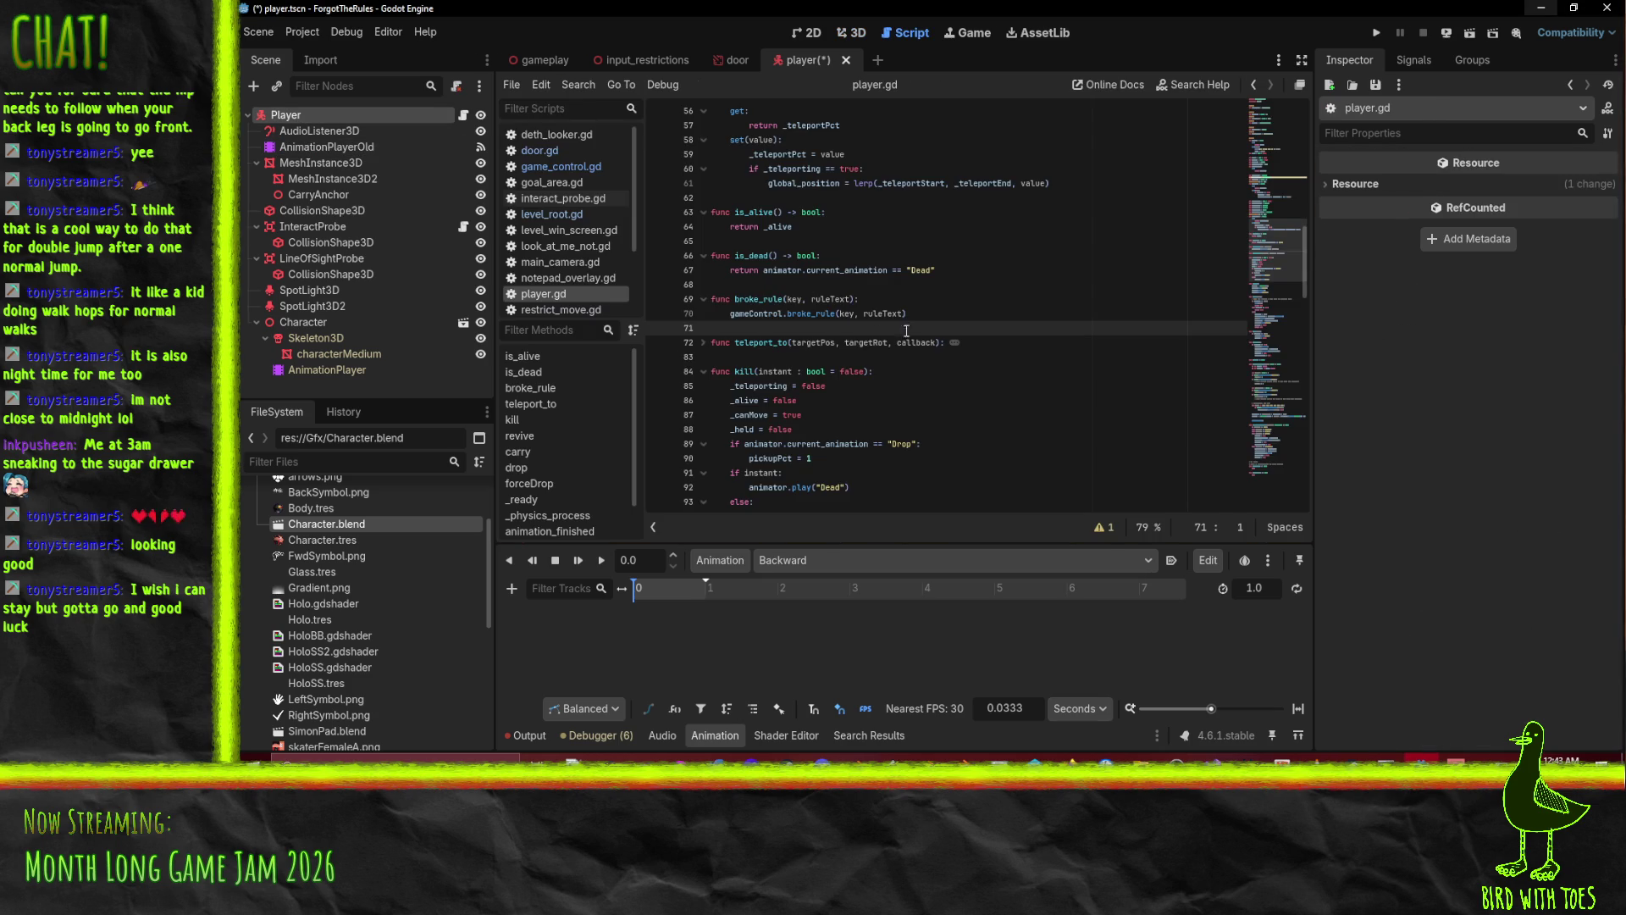
Scroll through _physics_process in player.gd and check where motionZ is used.
{"action": "scroll", "coordinate": [1014, 336], "scroll_direction": "up", "scroll_amount": 15}
{"action": "scroll", "coordinate": [1014, 336], "scroll_direction": "down", "scroll_amount": 11}
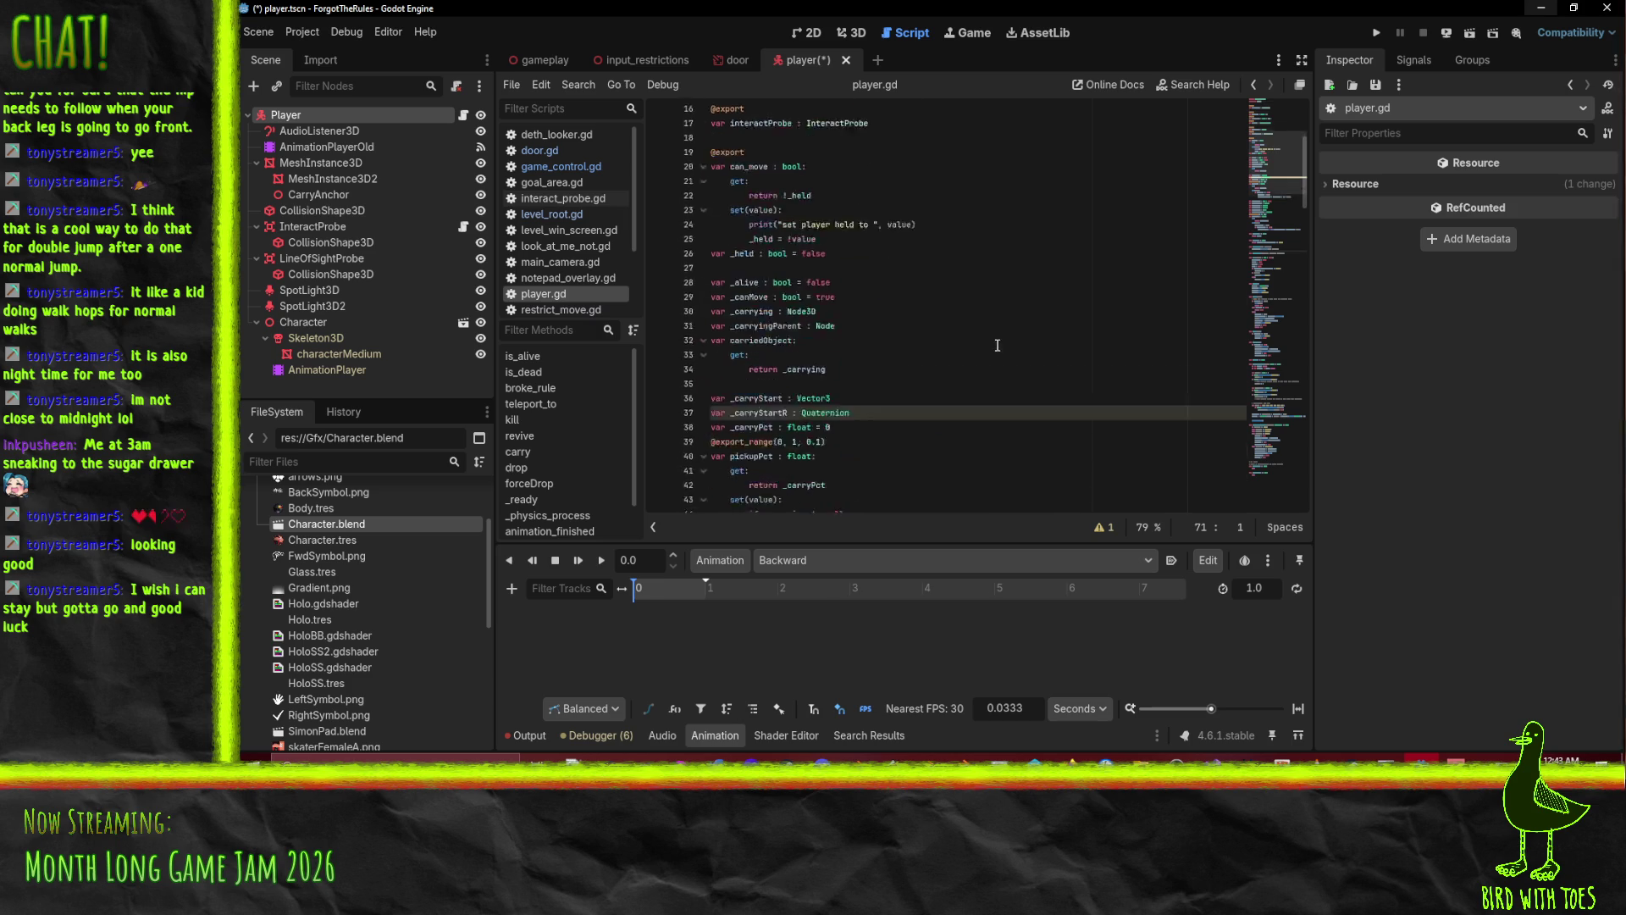
{"action": "scroll", "coordinate": [974, 335], "scroll_direction": "down", "scroll_amount": 16}
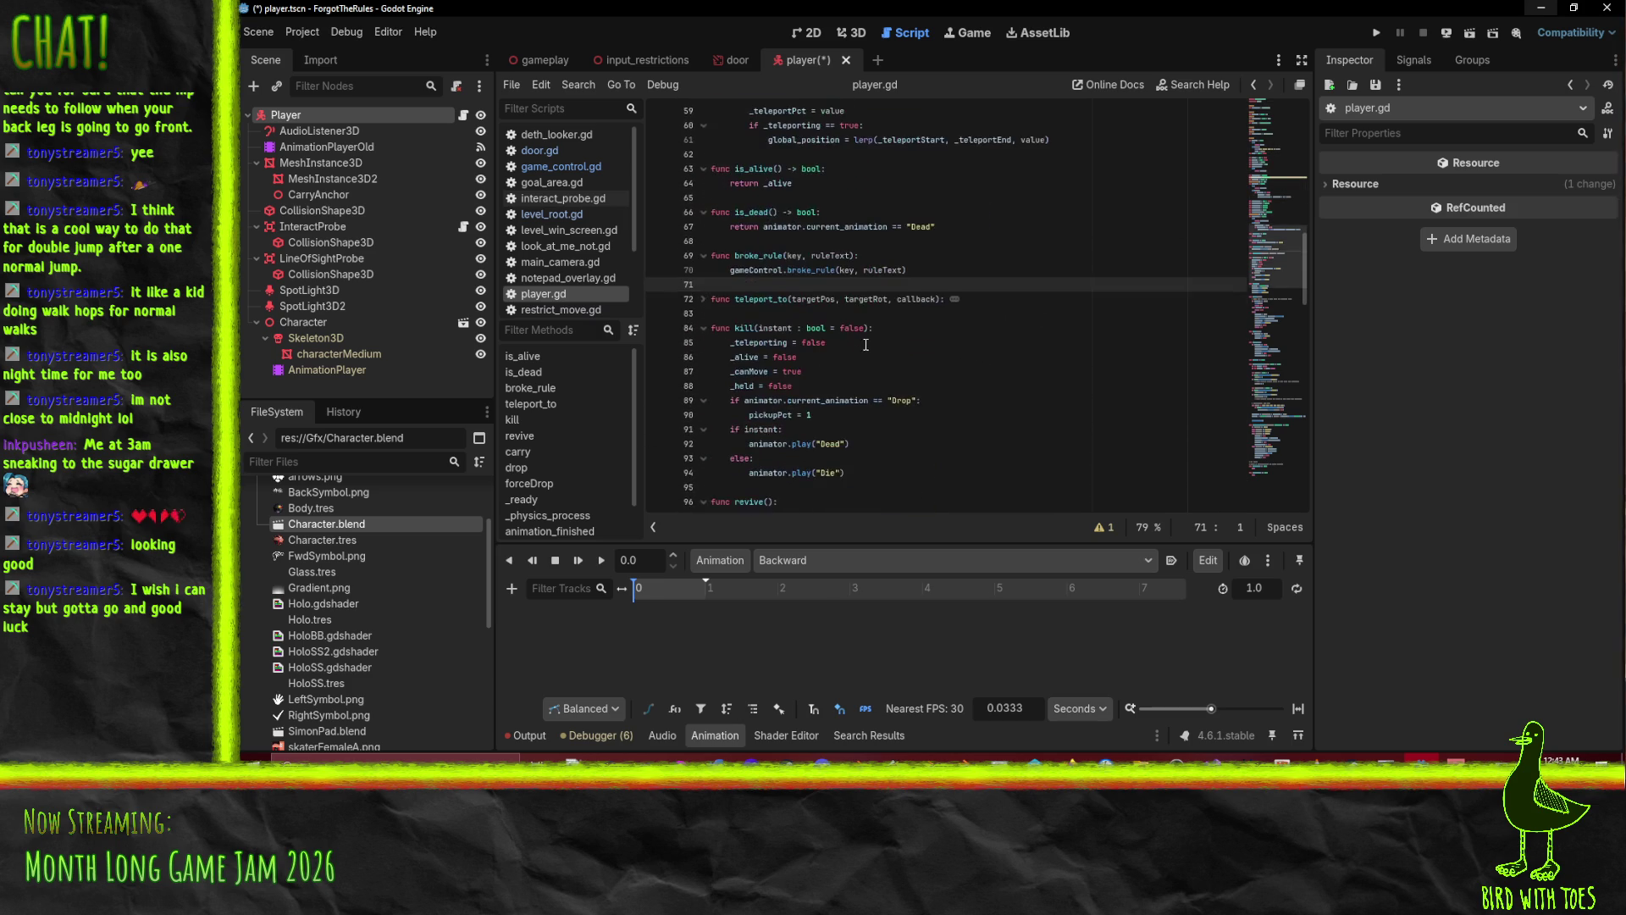
{"action": "scroll", "coordinate": [998, 347], "scroll_direction": "down", "scroll_amount": 4}
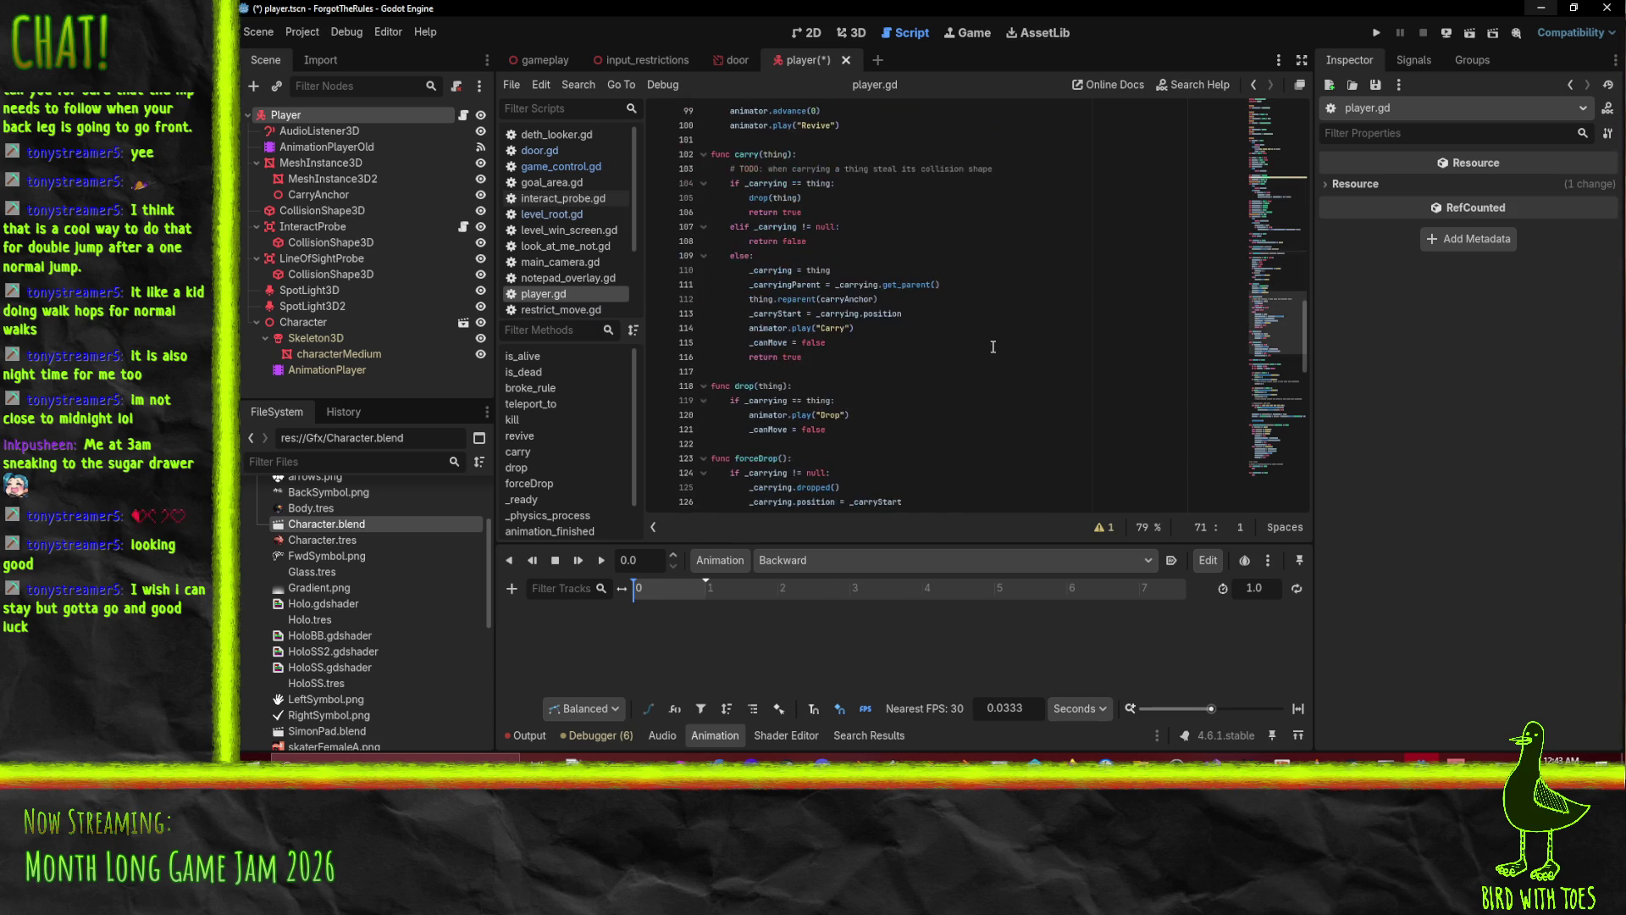
{"action": "scroll", "coordinate": [993, 339], "scroll_direction": "down", "scroll_amount": 8}
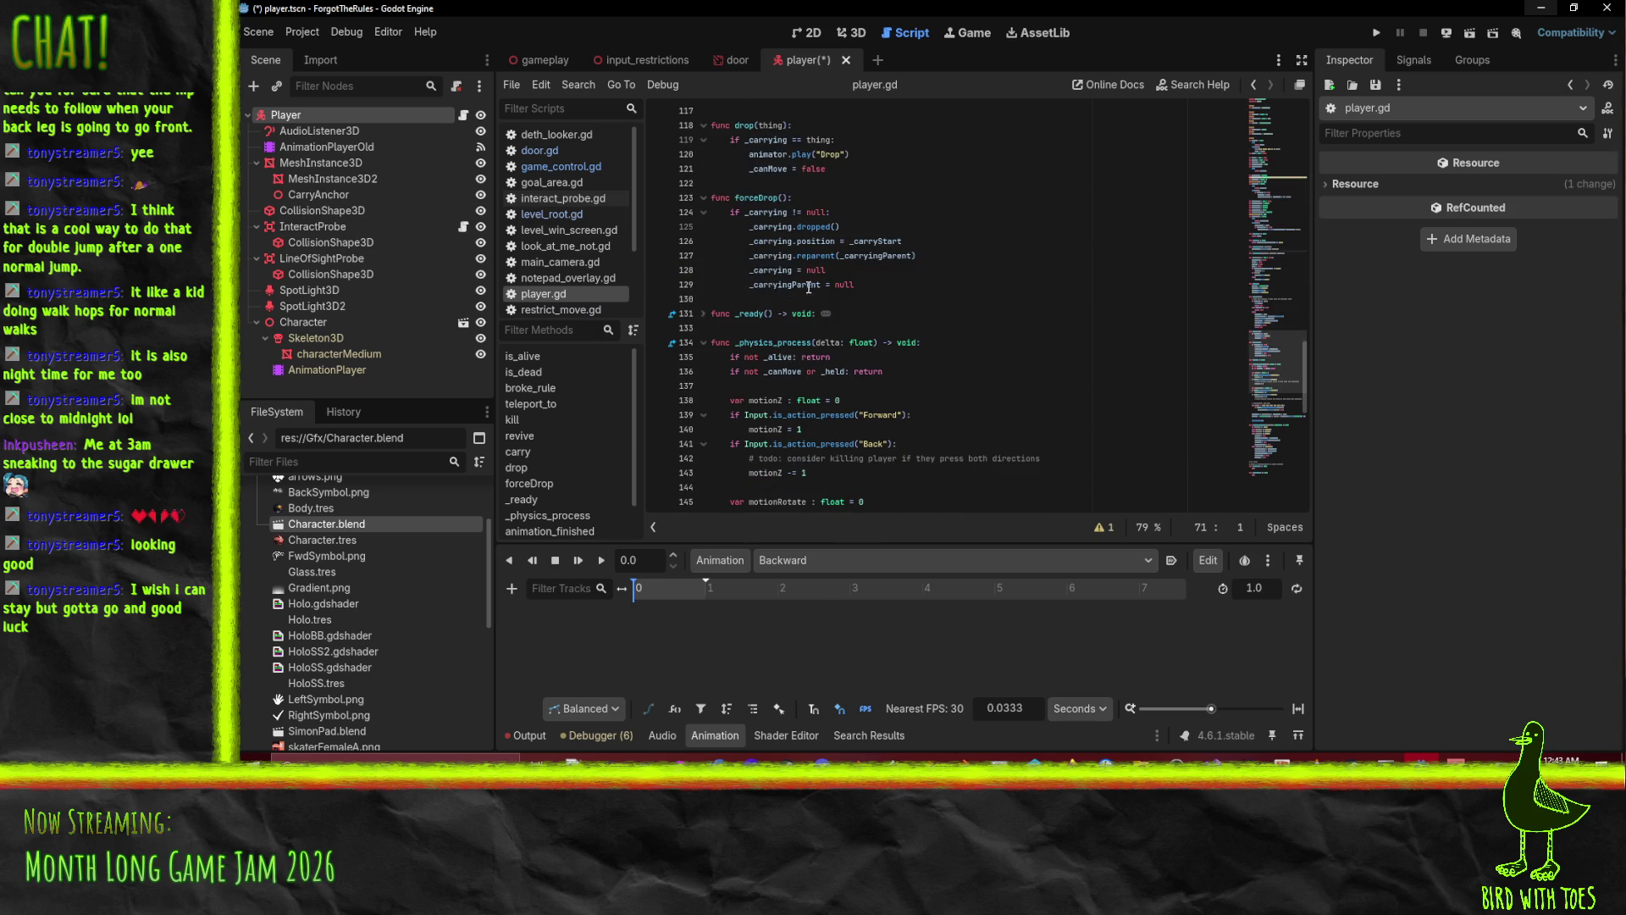
{"action": "left_click", "coordinate": [877, 300]}
{"action": "scroll", "coordinate": [843, 358], "scroll_direction": "down", "scroll_amount": 1}
{"action": "scroll", "coordinate": [843, 358], "scroll_direction": "down", "scroll_amount": 1}
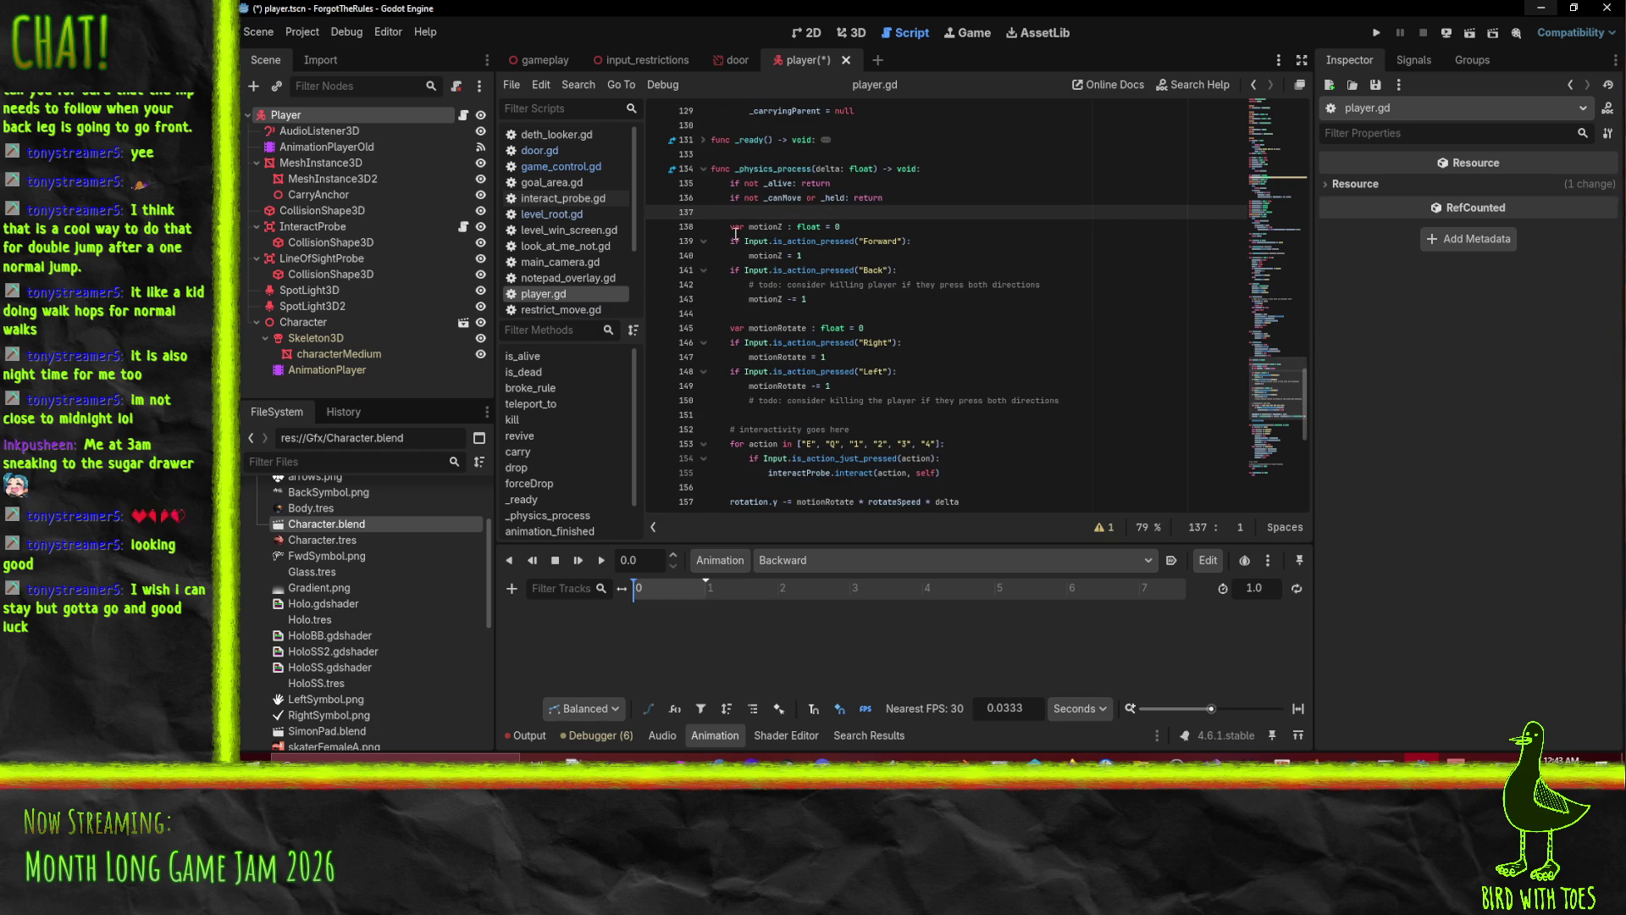
{"action": "scroll", "coordinate": [751, 255], "scroll_direction": "down", "scroll_amount": 3}
{"action": "scroll", "coordinate": [833, 276], "scroll_direction": "up", "scroll_amount": 2}
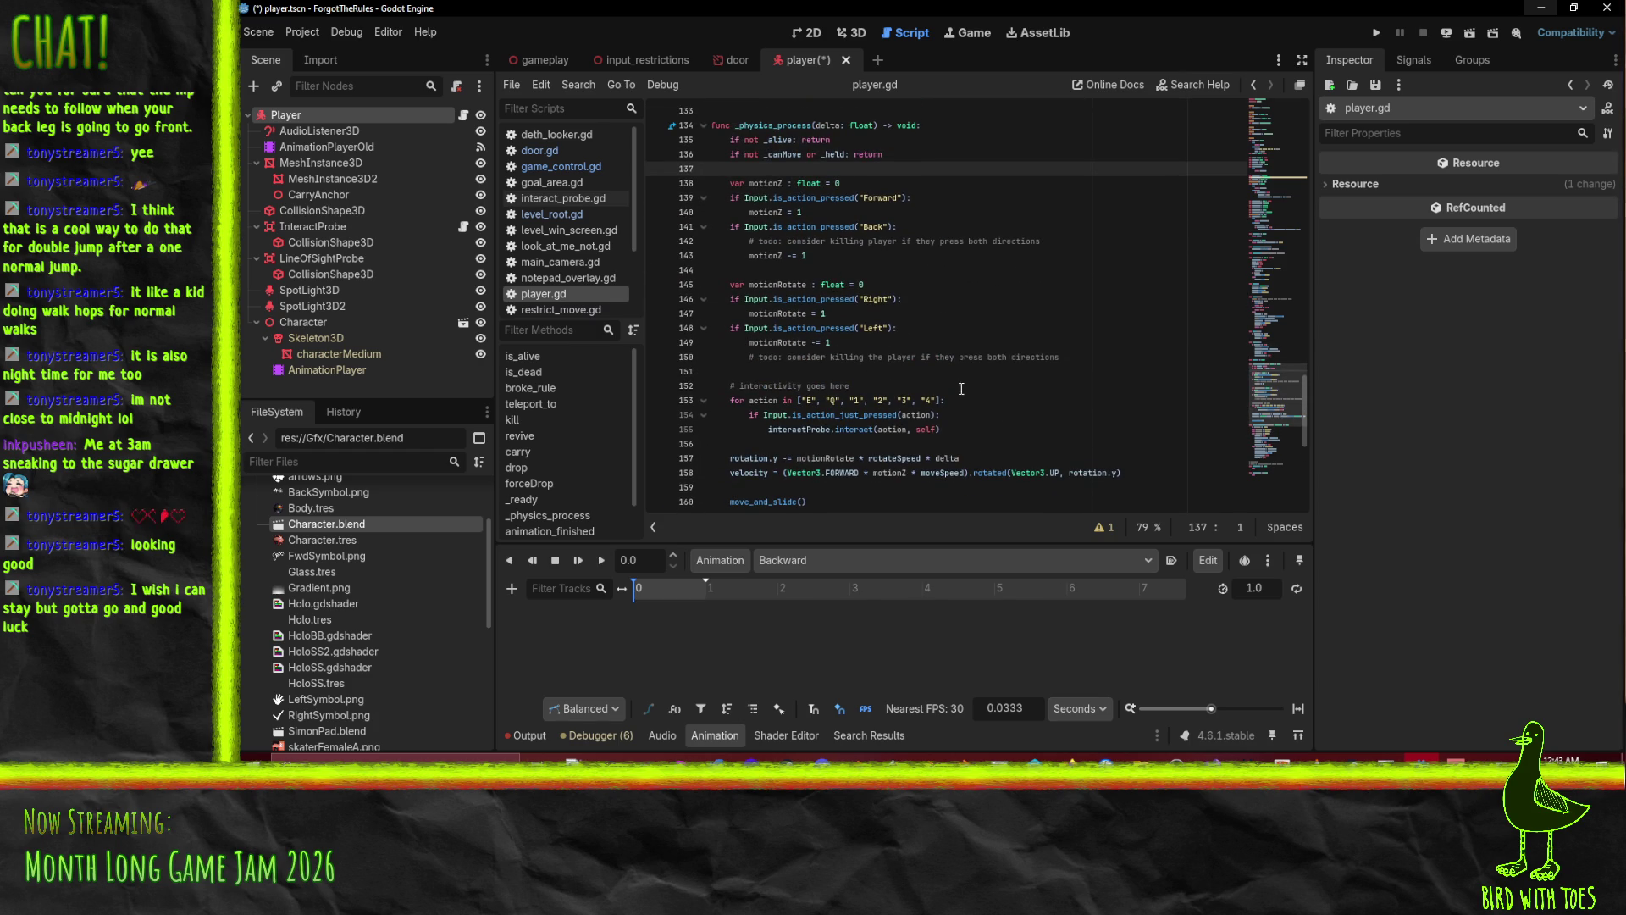
{"action": "scroll", "coordinate": [761, 316], "scroll_direction": "down", "scroll_amount": 2}
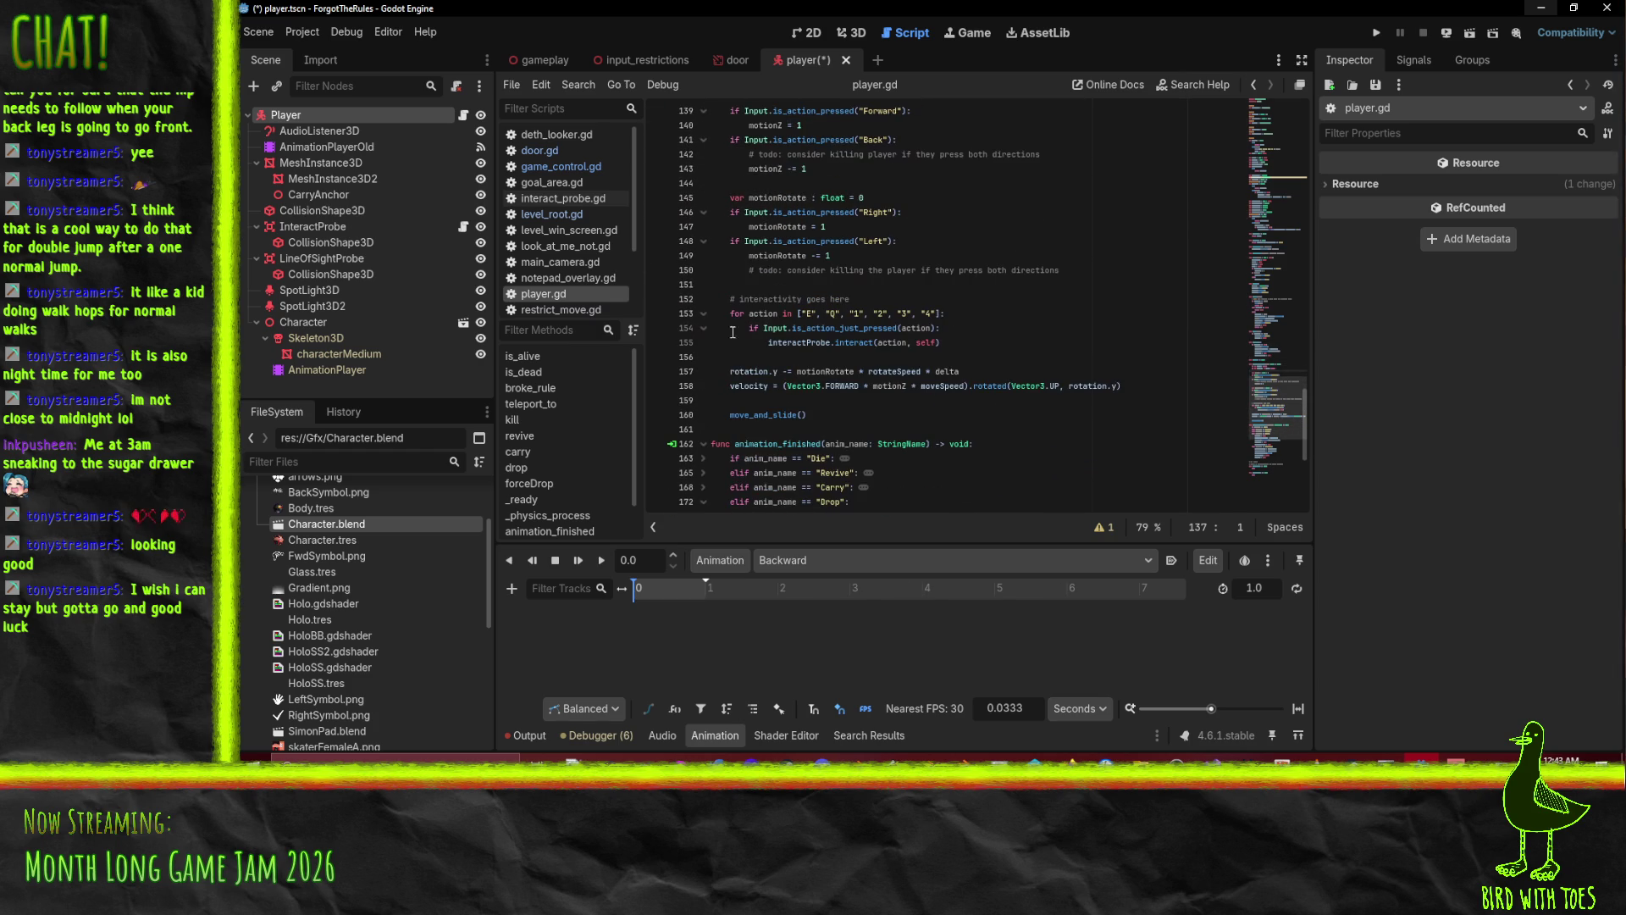
{"action": "double_click", "coordinate": [888, 386]}
Insert an animator.get_root_motion_position() call on a new line after line 157.
{"action": "left_click", "coordinate": [1018, 377]}
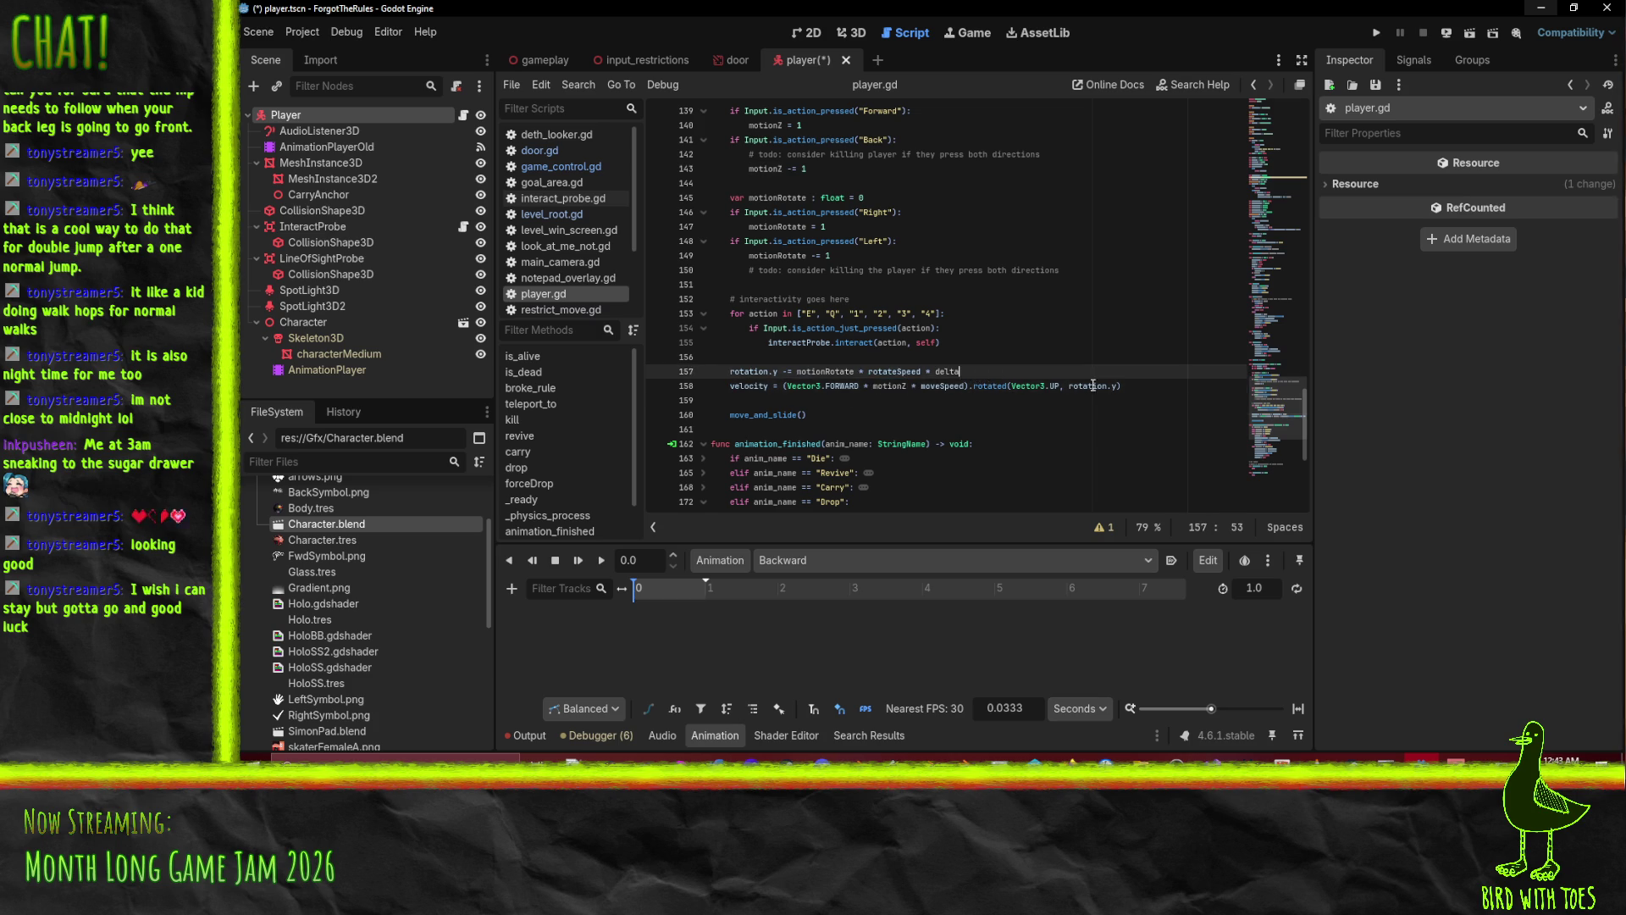
{"action": "key", "text": "Return"}
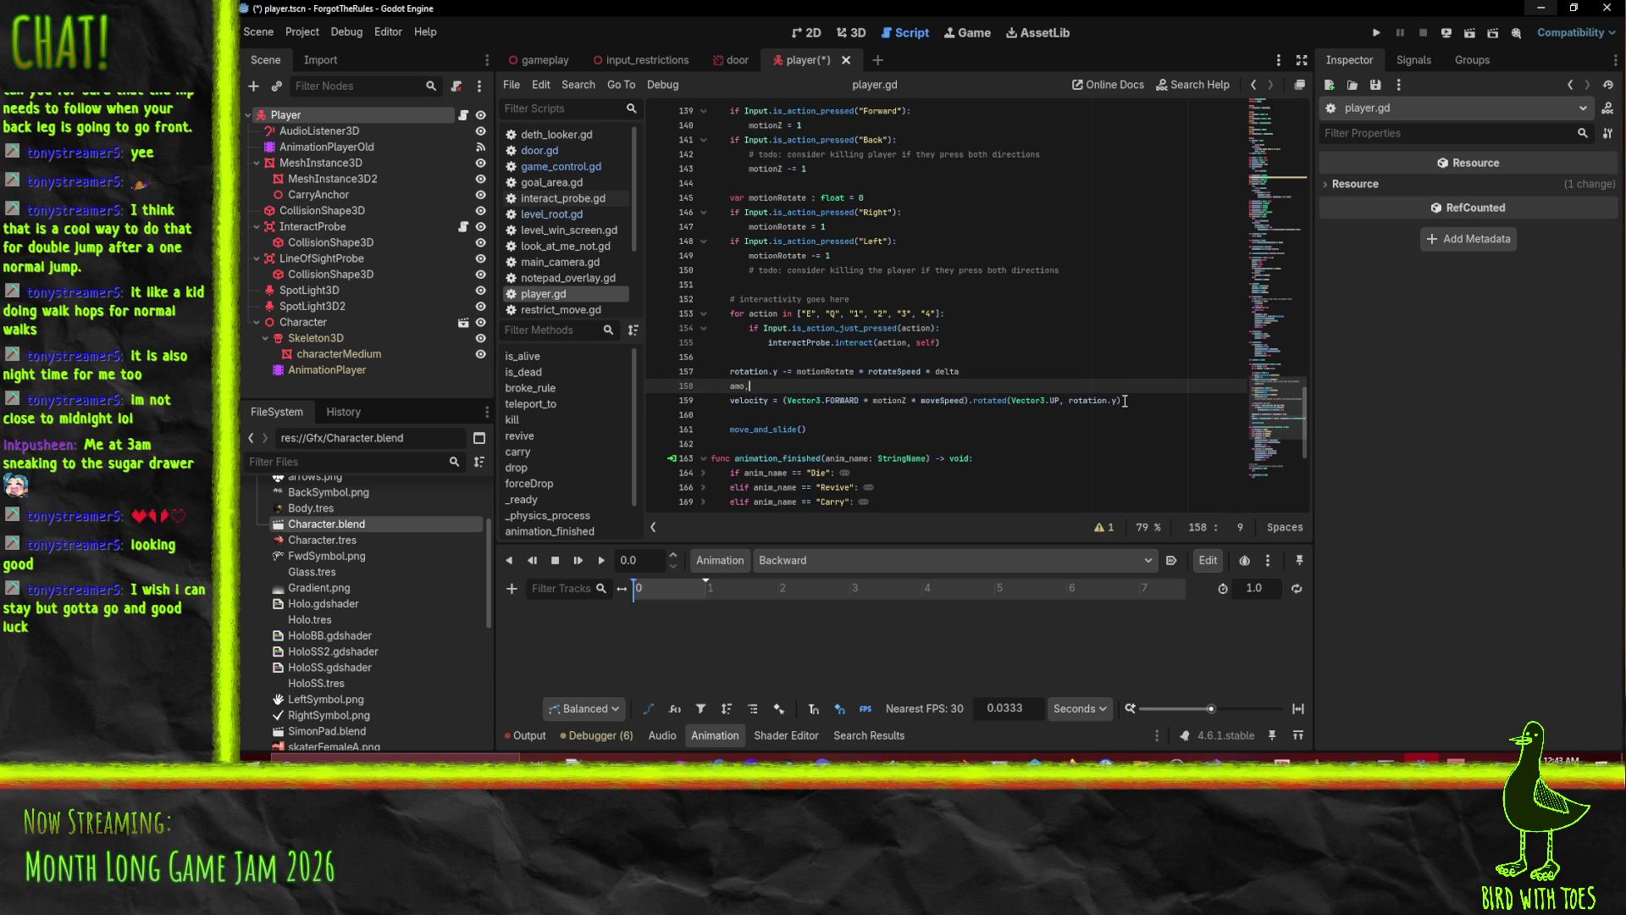
{"action": "key", "text": "BackSpace"}
{"action": "key", "text": "BackSpace"}
{"action": "type", "text": "nimator.root"}
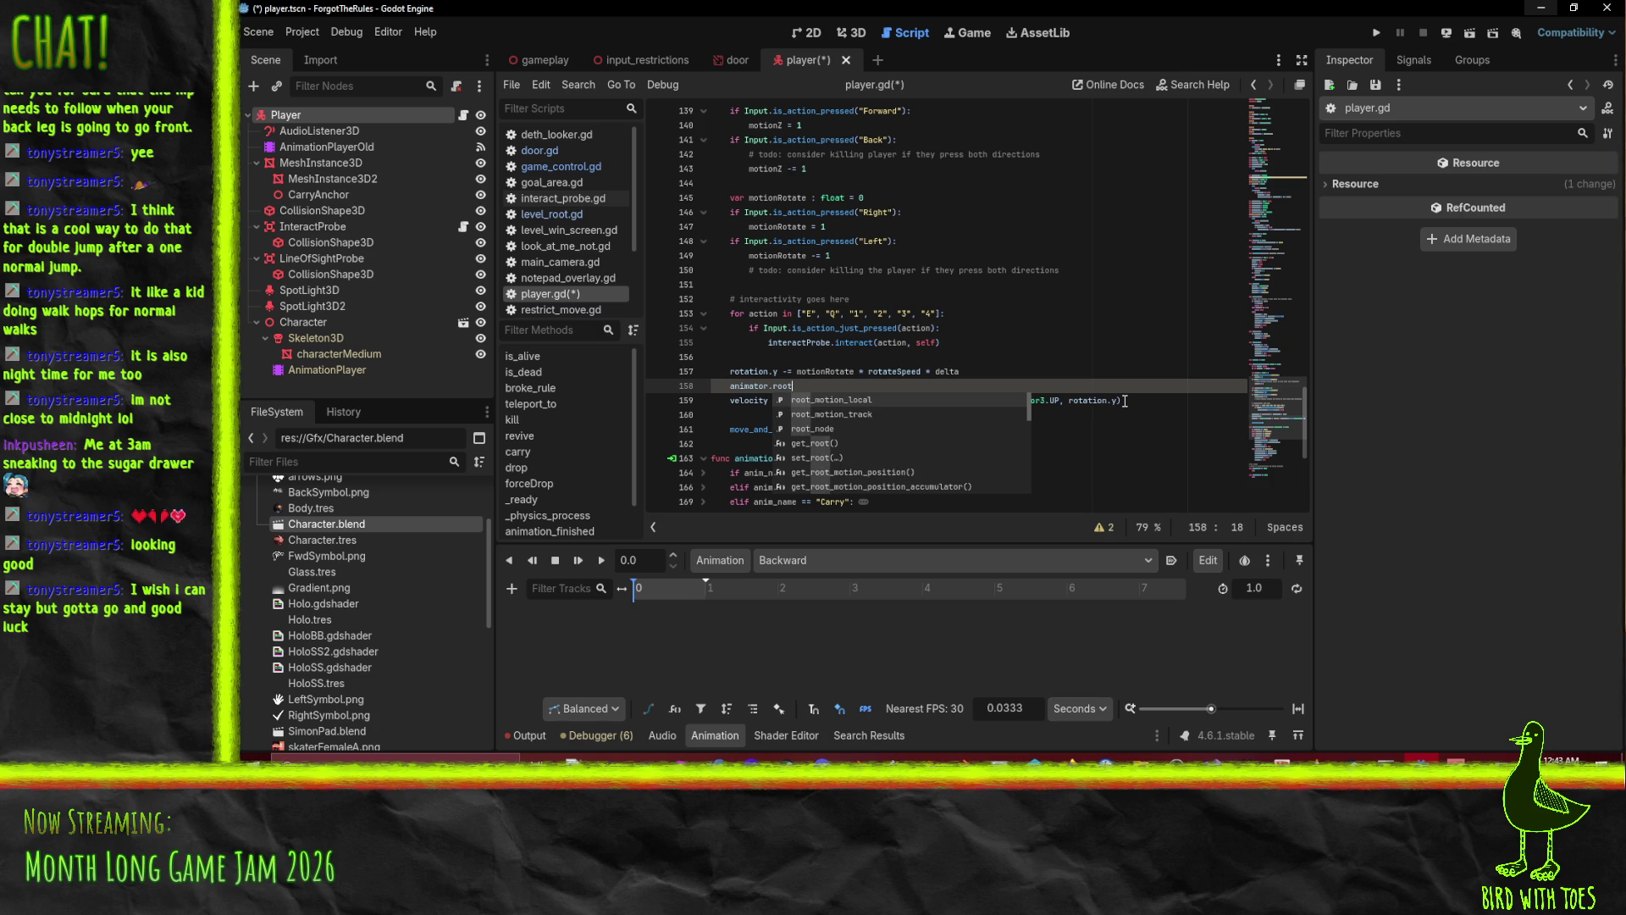
{"action": "key", "text": "Down"}
{"action": "key", "text": "Down"}
{"action": "key", "text": "Down"}
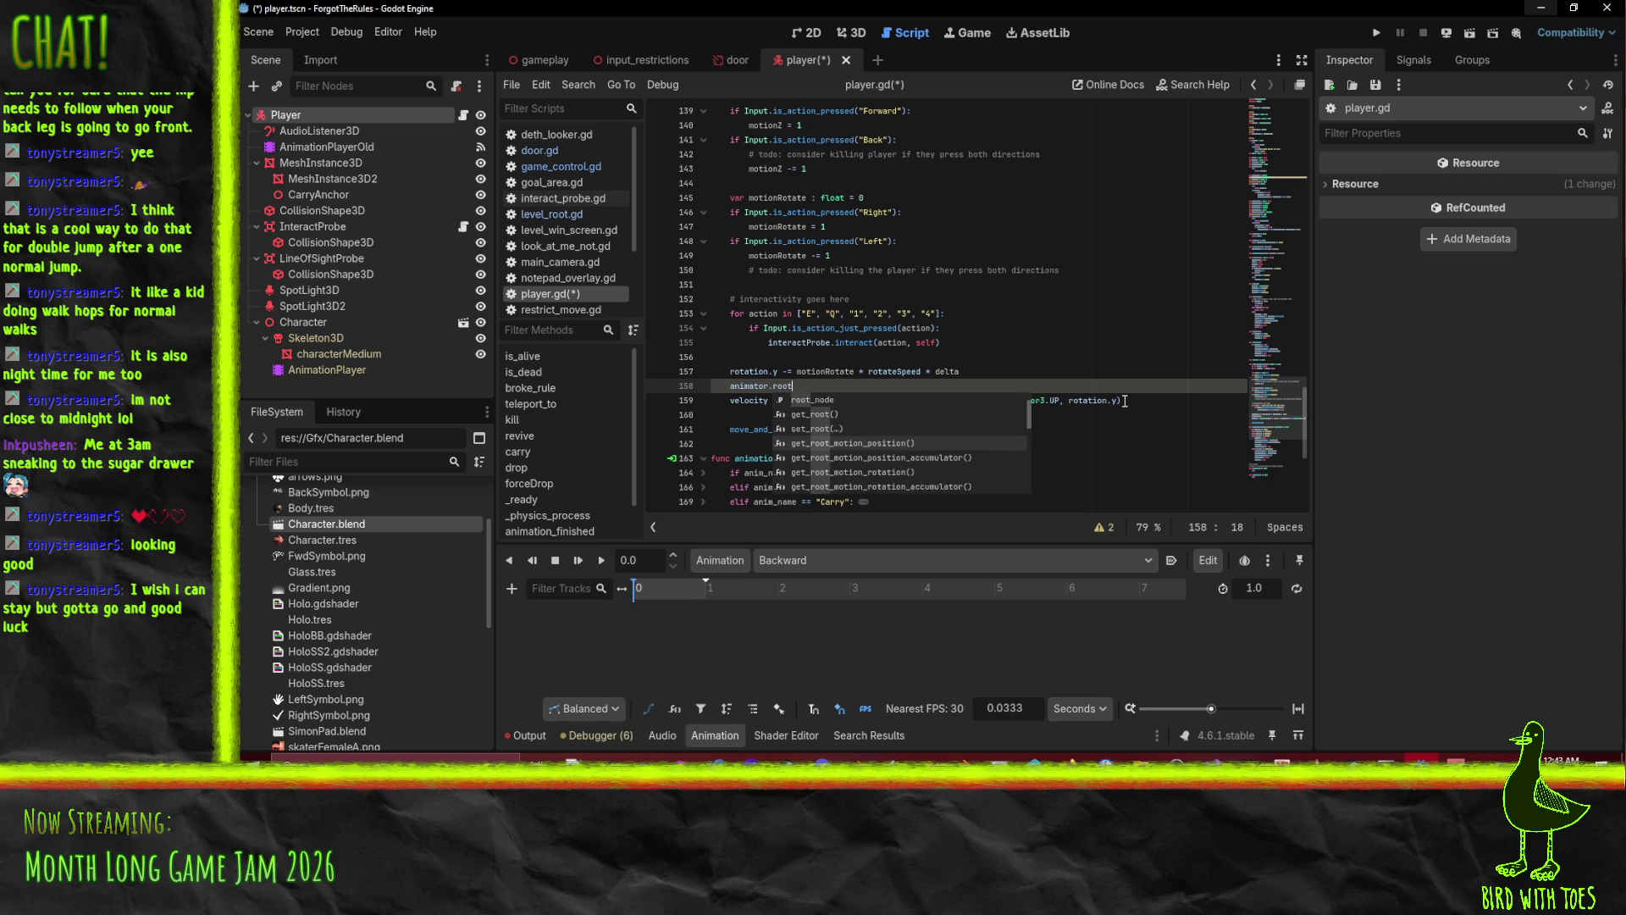
{"action": "key", "text": "Return"}
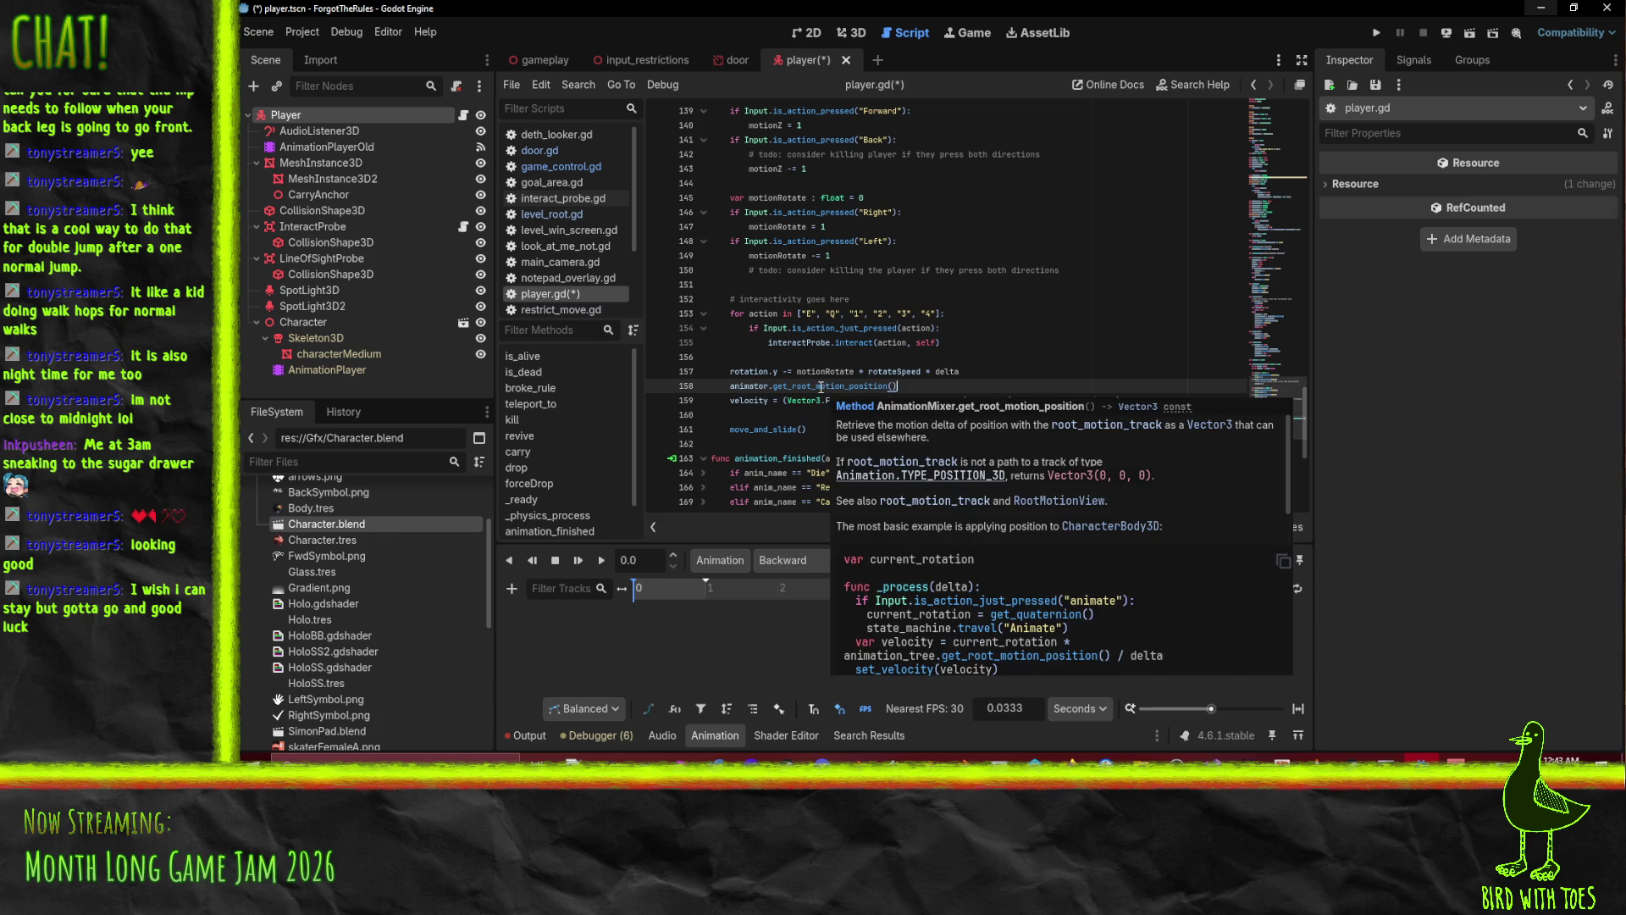
{"action": "mouse_move", "coordinate": [824, 388]}
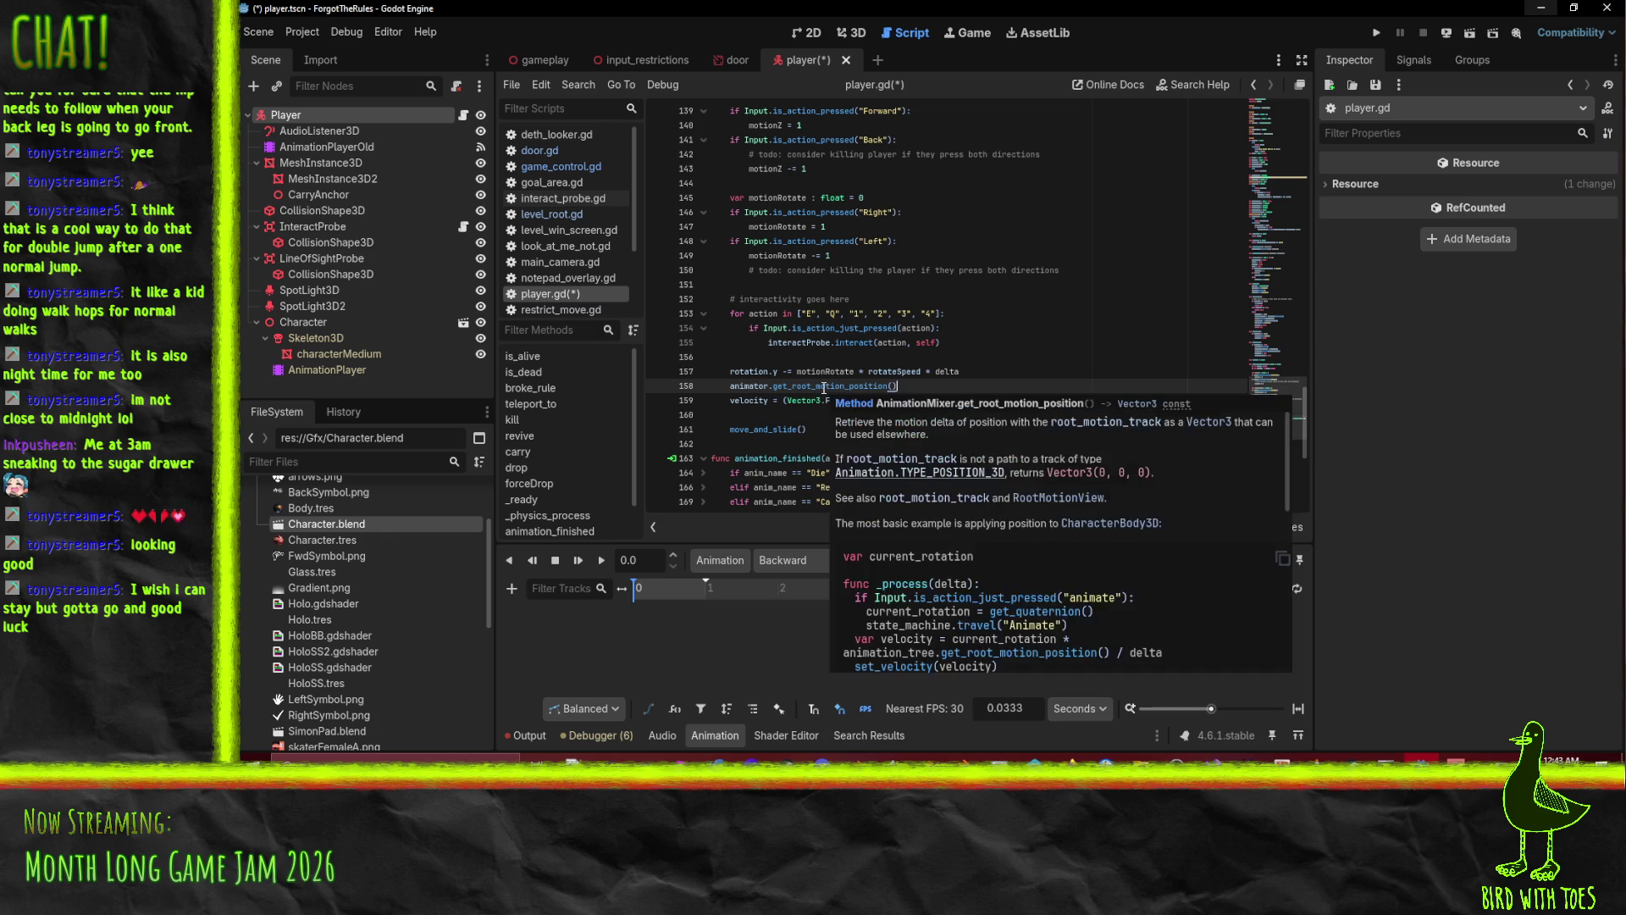
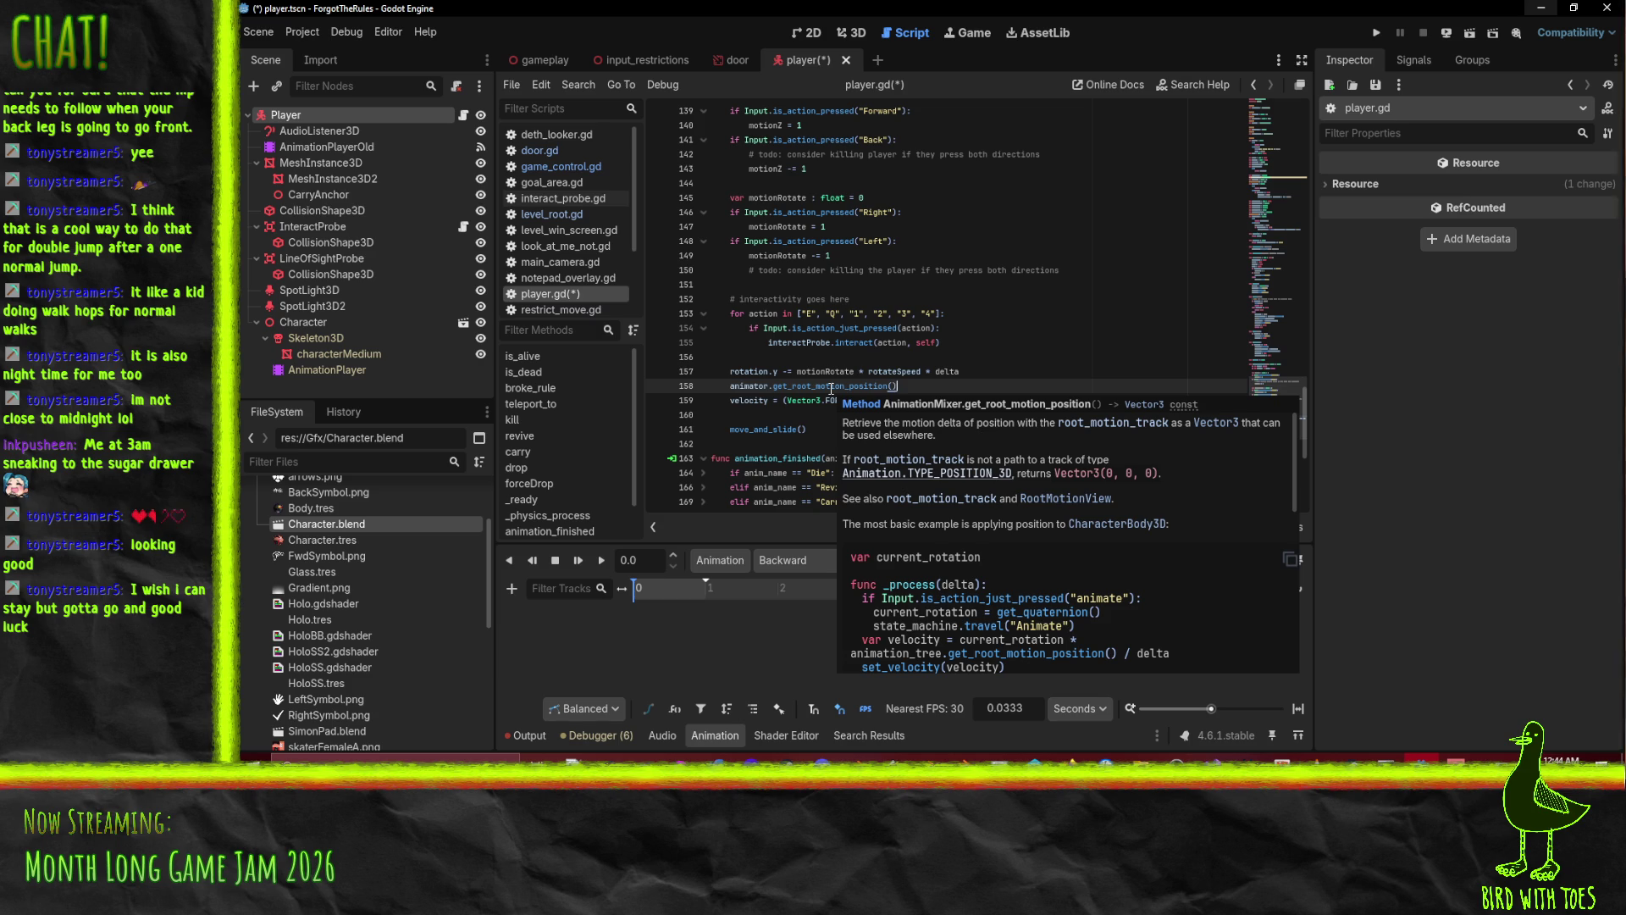
Comment out the old velocity line and add velocity = animator.get_root_motion_position().
{"action": "left_click_drag", "start_coordinate": [731, 386], "coordinate": [899, 386]}
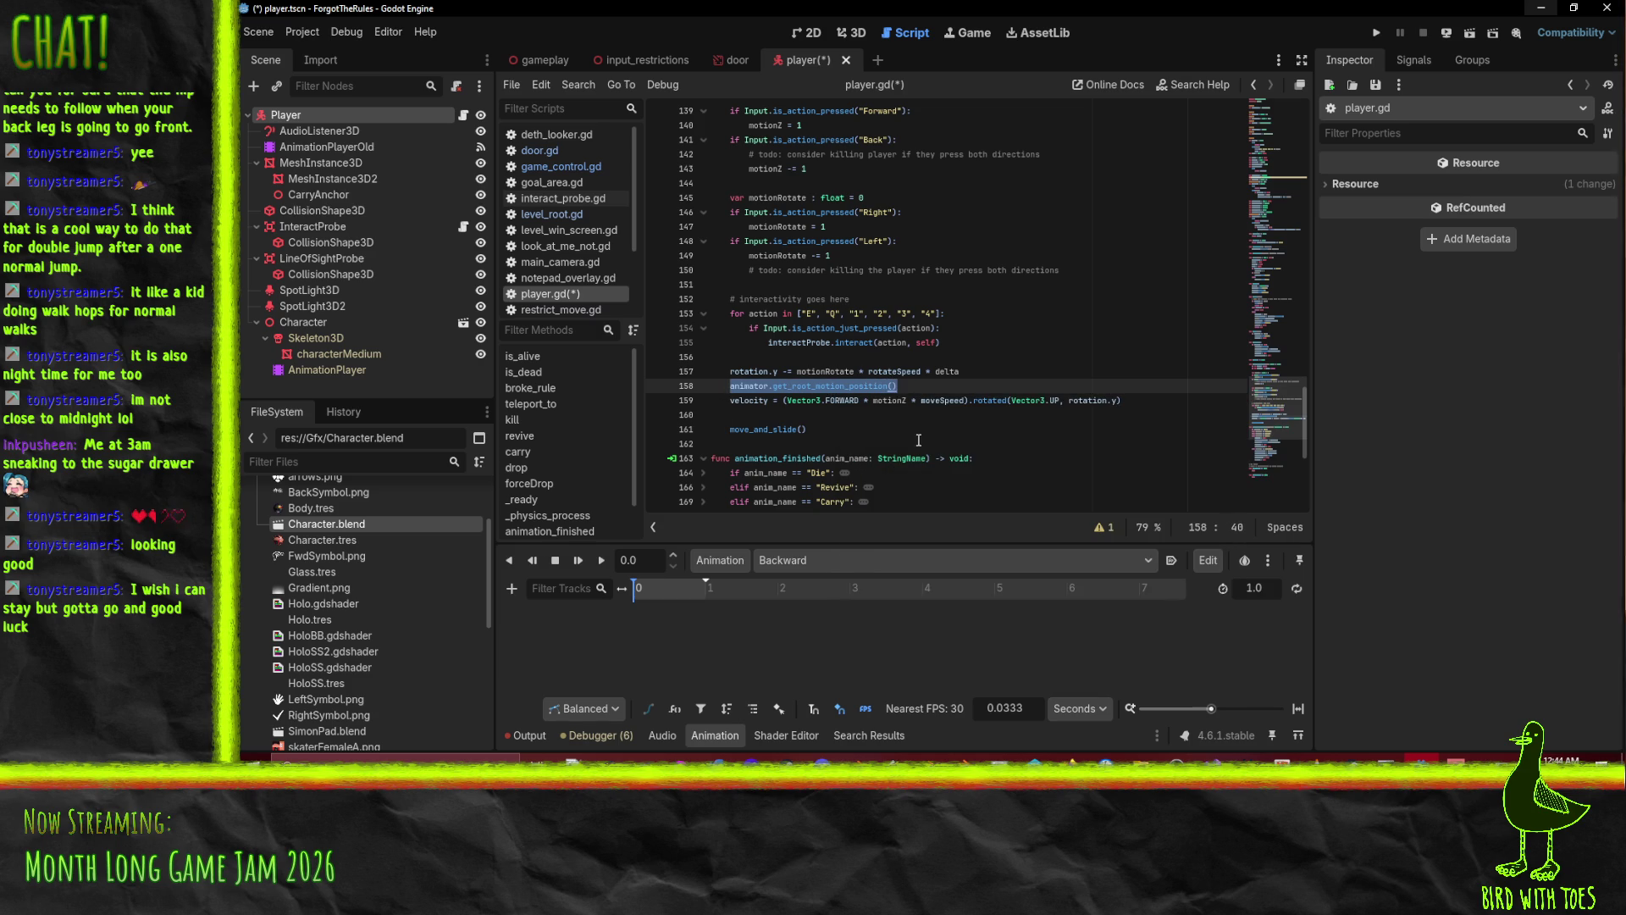
{"action": "key", "text": "ctrl+x"}
{"action": "left_click_drag", "start_coordinate": [787, 400], "coordinate": [965, 400]}
{"action": "key", "text": "ctrl+v"}
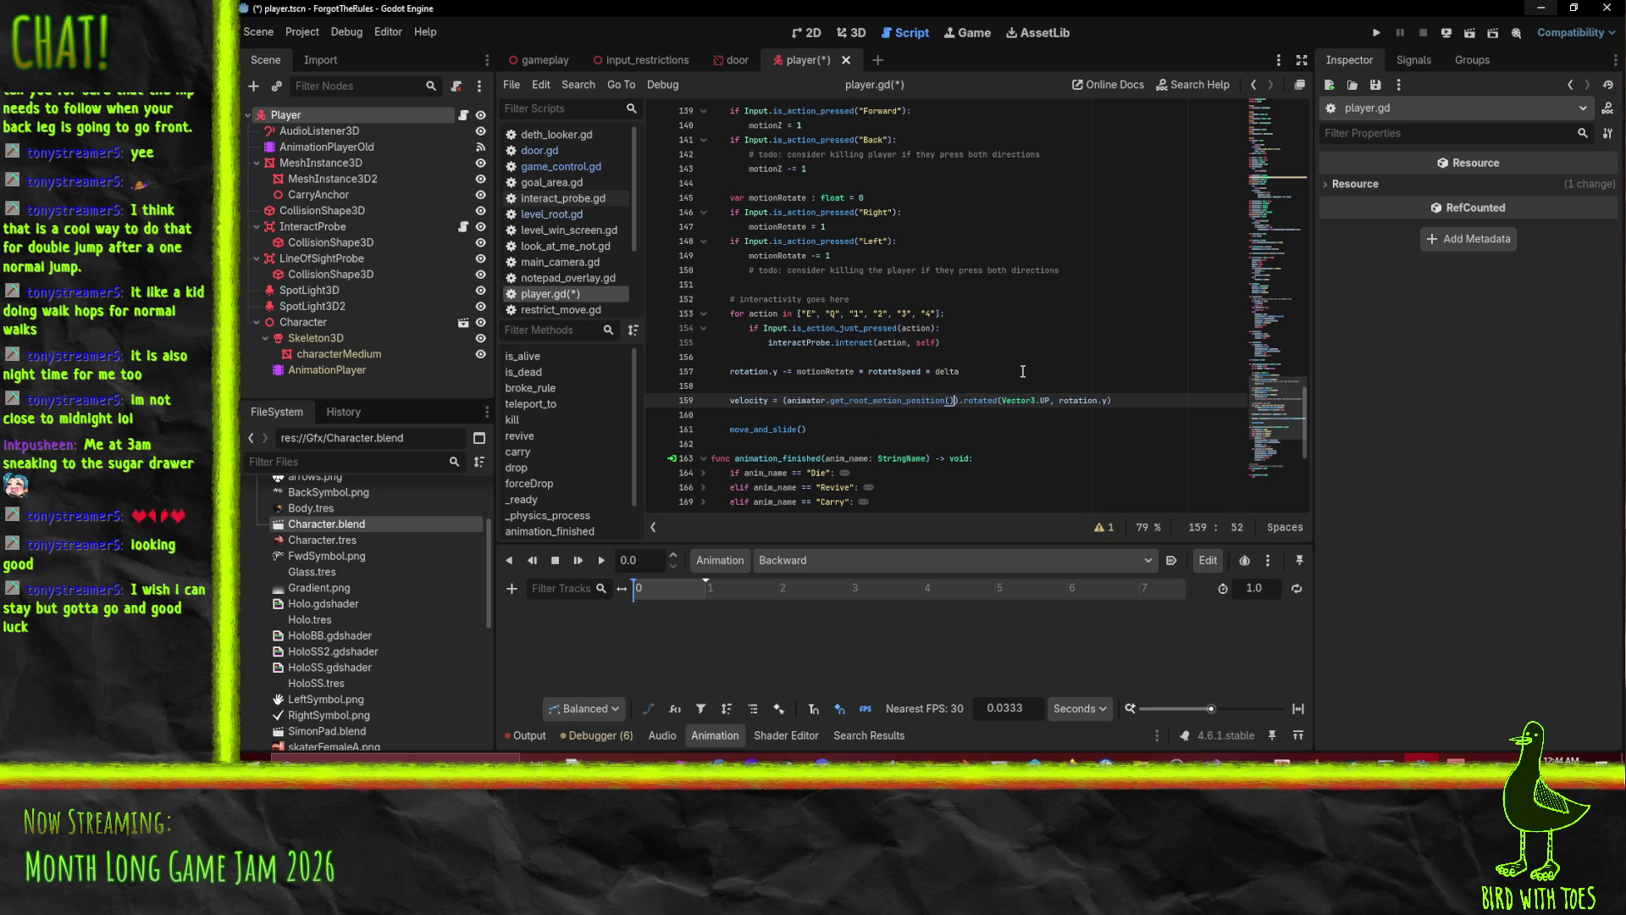
{"action": "key", "text": "ctrl+z"}
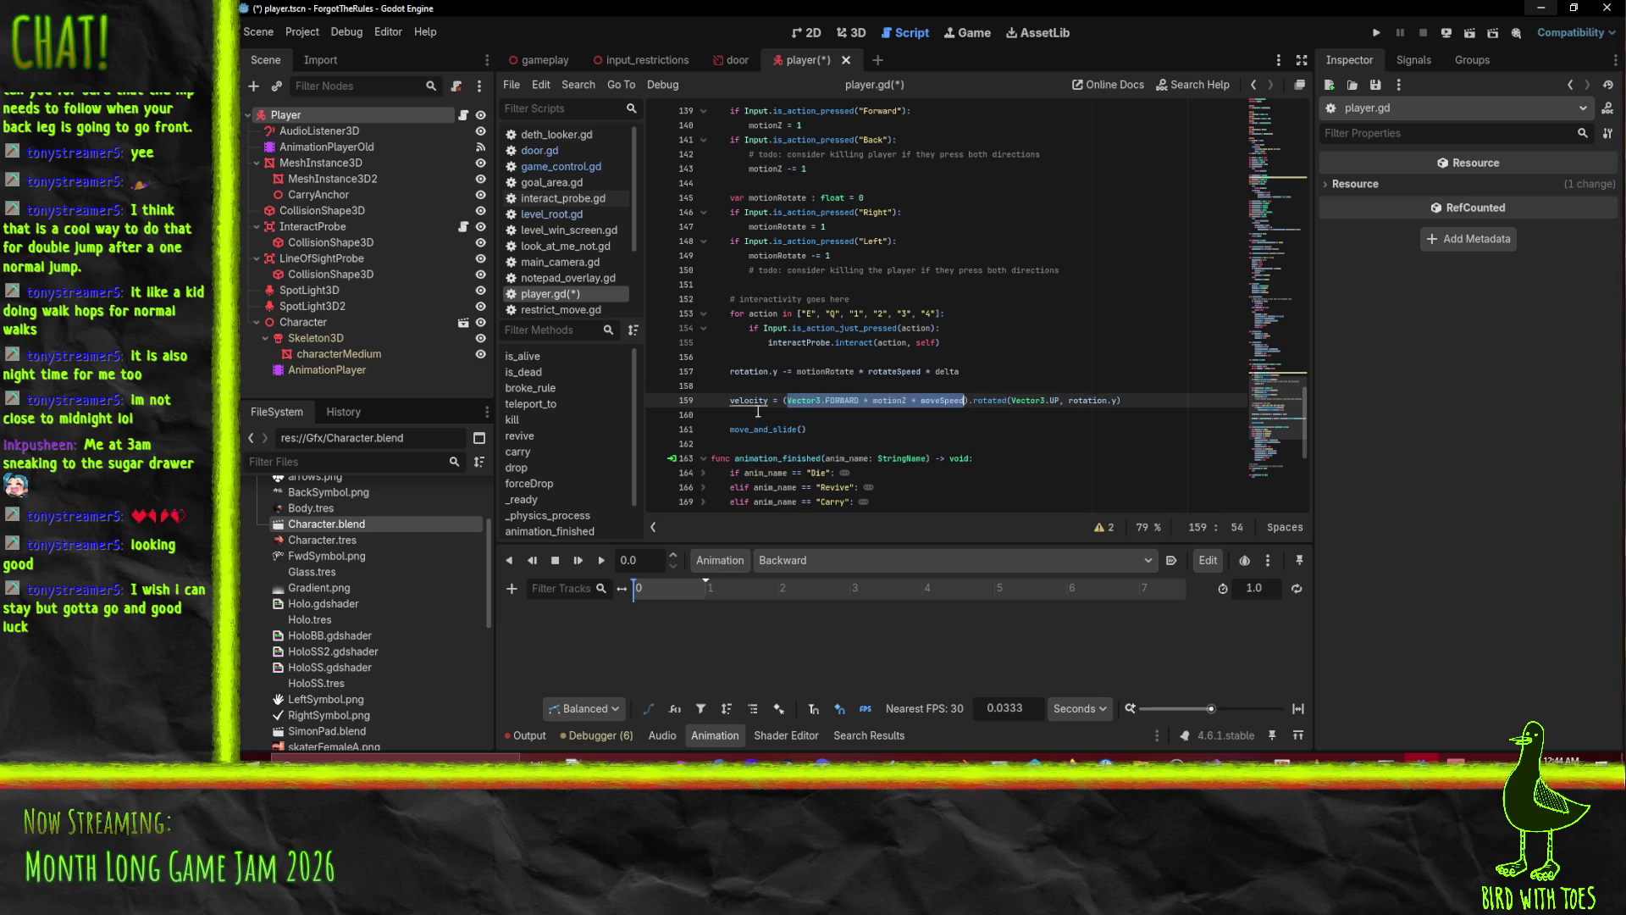
{"action": "key", "text": "ctrl+k"}
{"action": "key", "text": "Return"}
{"action": "key", "text": "Up"}
{"action": "type", "text": "v"}
{"action": "key", "text": "BackSpace"}
{"action": "key", "text": "BackSpace"}
{"action": "type", "text": "ocity ="}
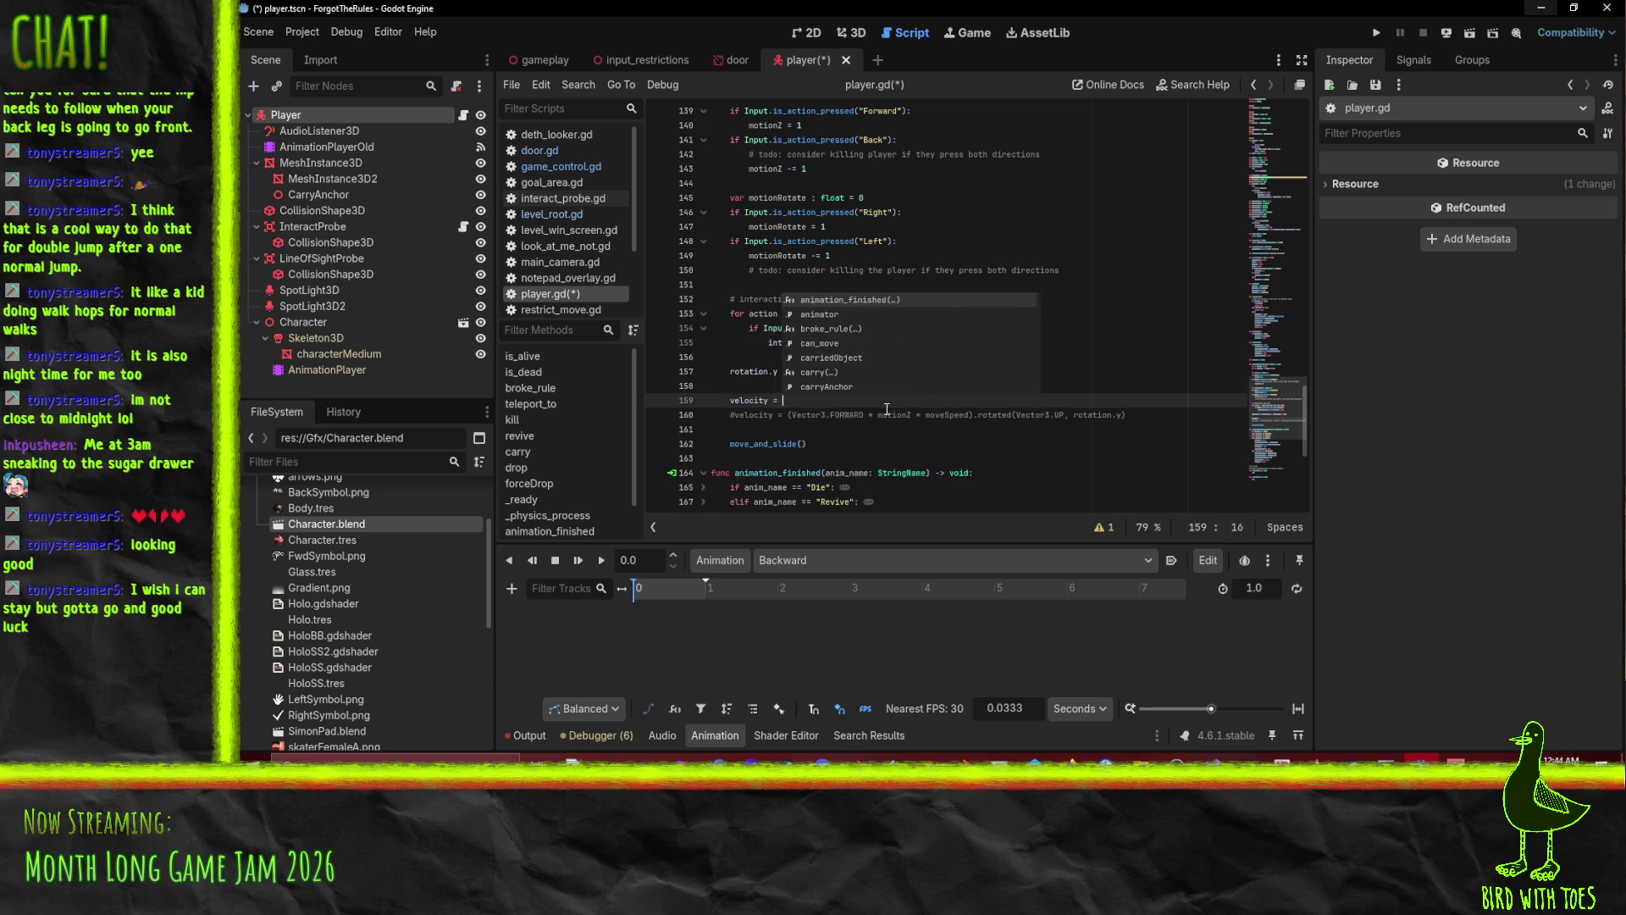
{"action": "key", "text": "ctrl+v"}
Save player.gd and run the project.
{"action": "key", "text": "ctrl+s"}
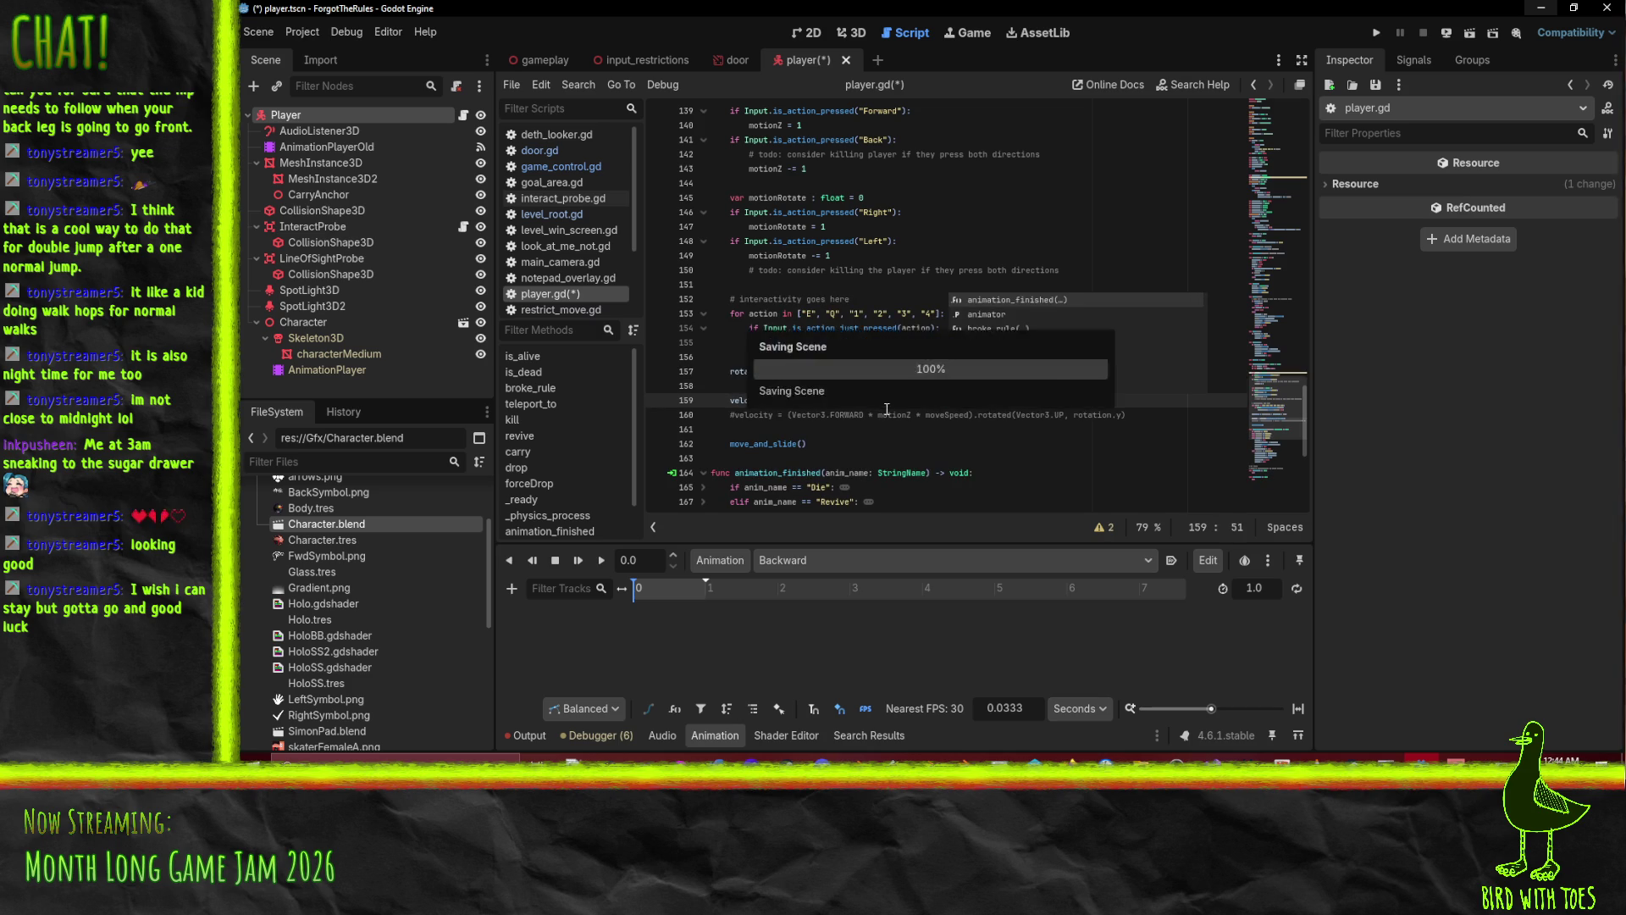
{"action": "left_click", "coordinate": [773, 328]}
{"action": "mouse_move", "coordinate": [1422, 759]}
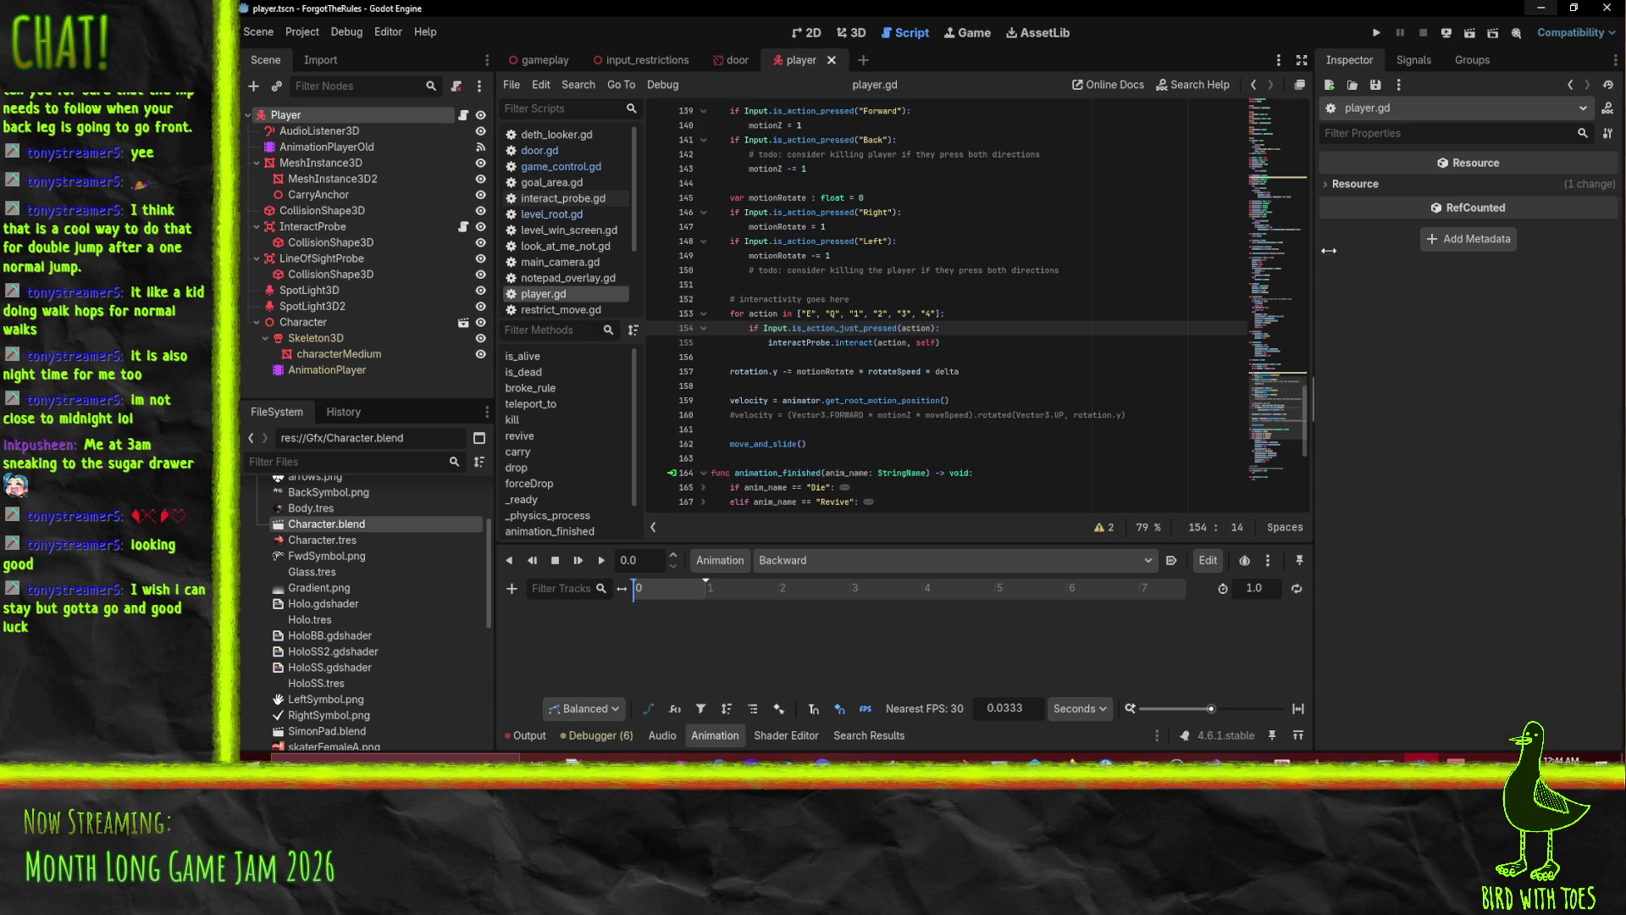
{"action": "left_click", "coordinate": [1374, 33]}
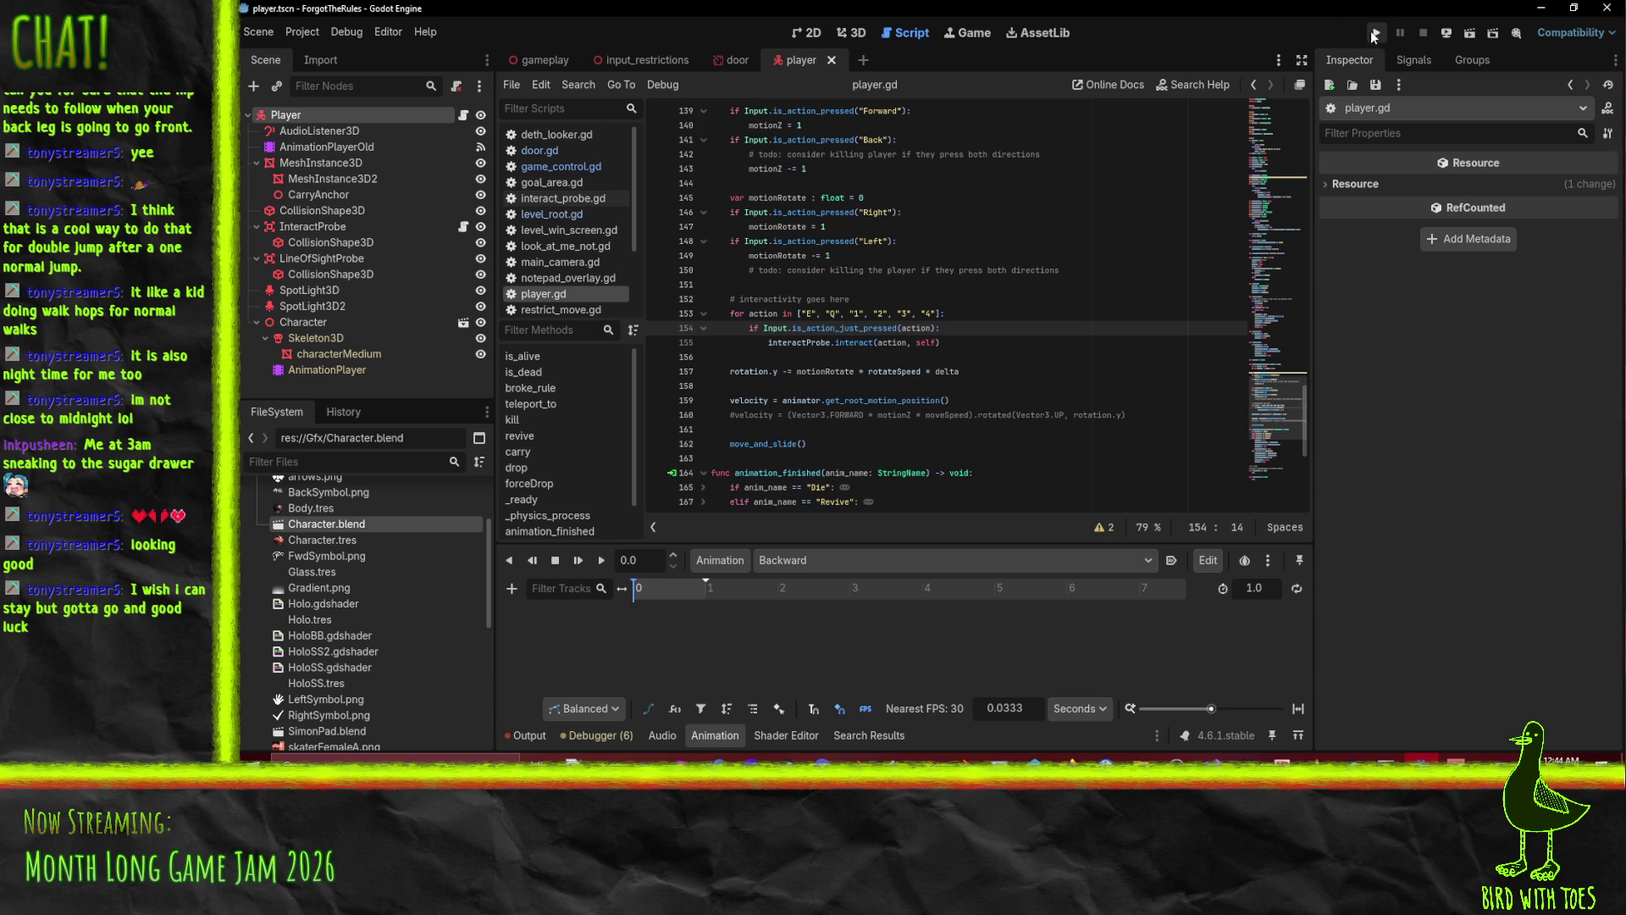
Play-test the game, stop it, and check the debugger errors about the missing Dead animation.
{"action": "key", "text": "q"}
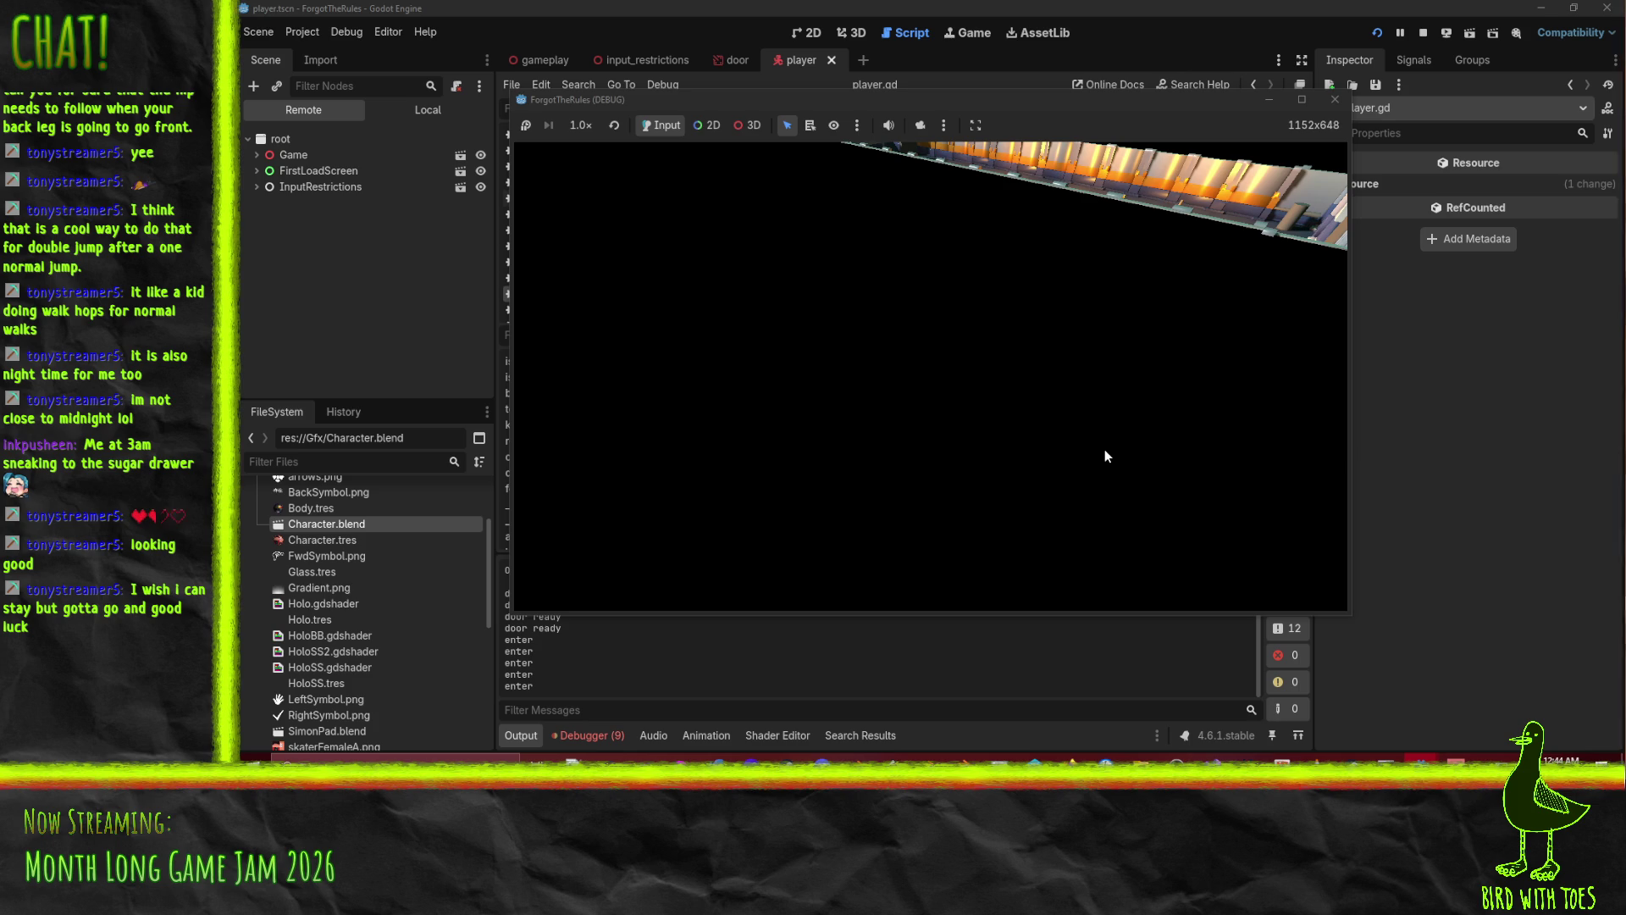
{"action": "left_click", "coordinate": [1334, 103]}
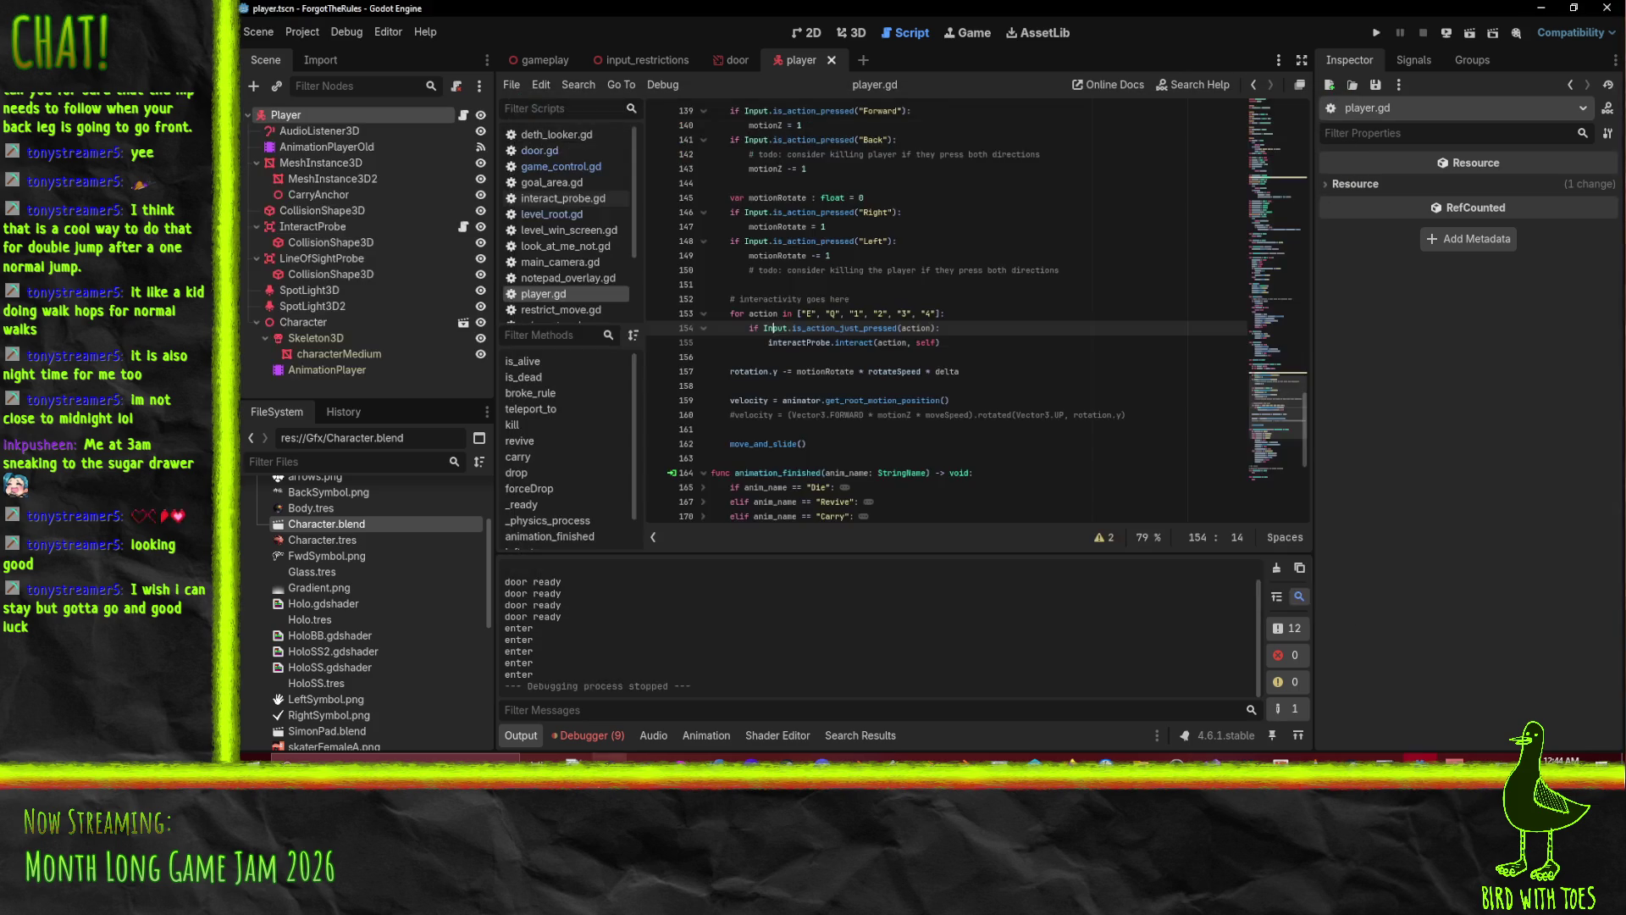
{"action": "left_click", "coordinate": [587, 735]}
{"action": "left_click", "coordinate": [612, 554]}
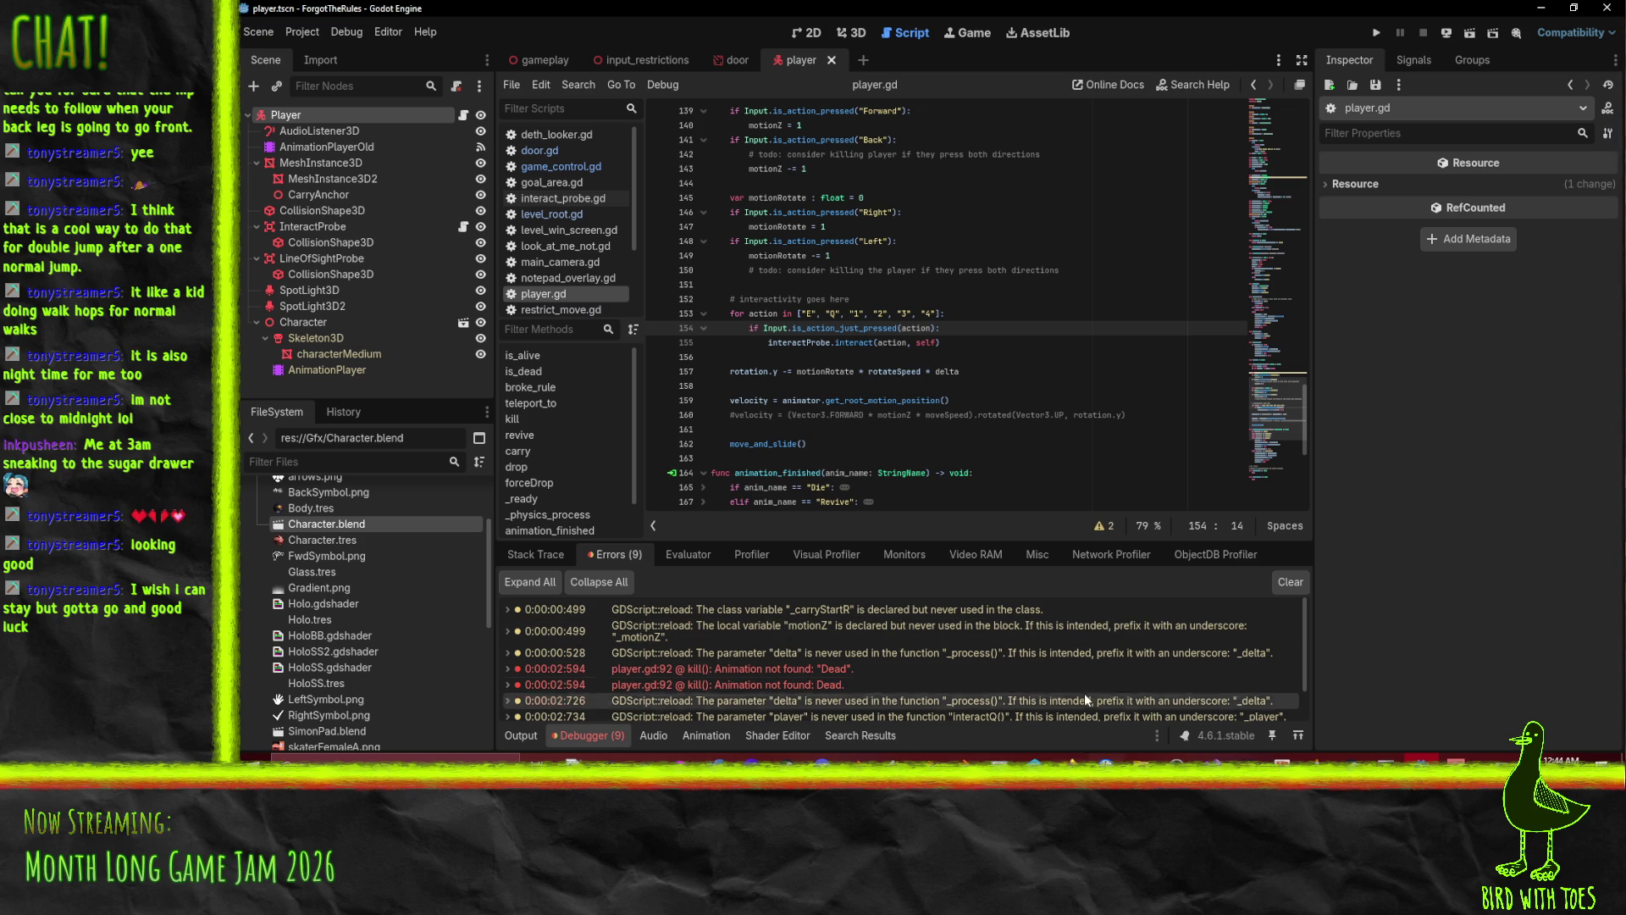
Inspect the character's AnimationPlayer node and its animation options, then go to Blender.
{"action": "left_click", "coordinate": [326, 370]}
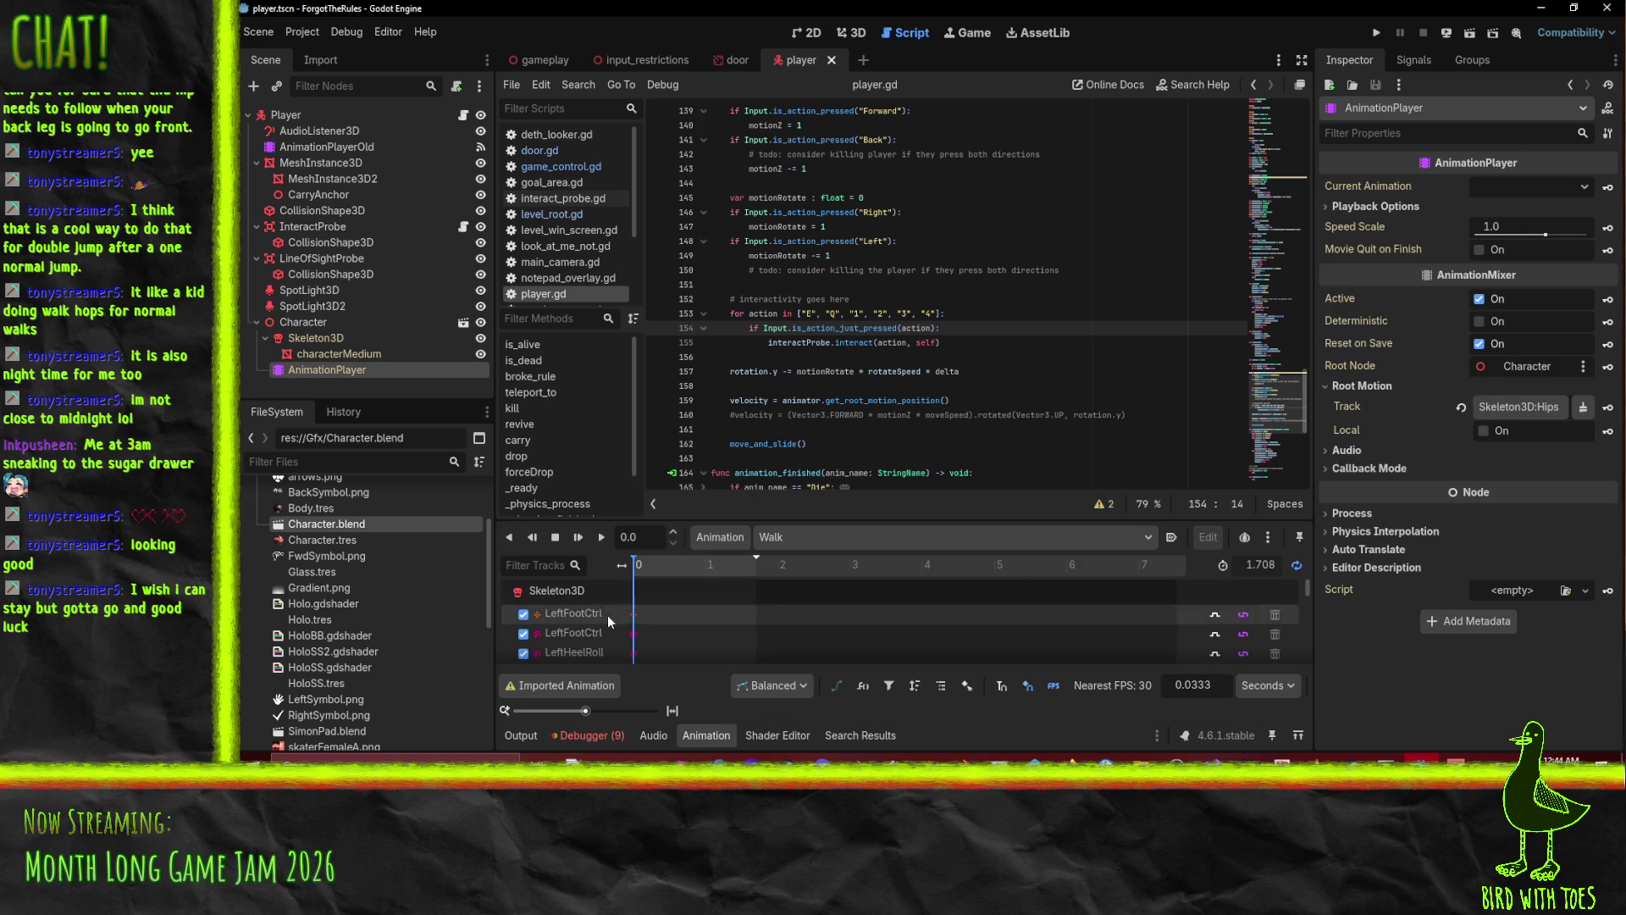
{"action": "left_click", "coordinate": [737, 542]}
{"action": "left_click", "coordinate": [715, 539]}
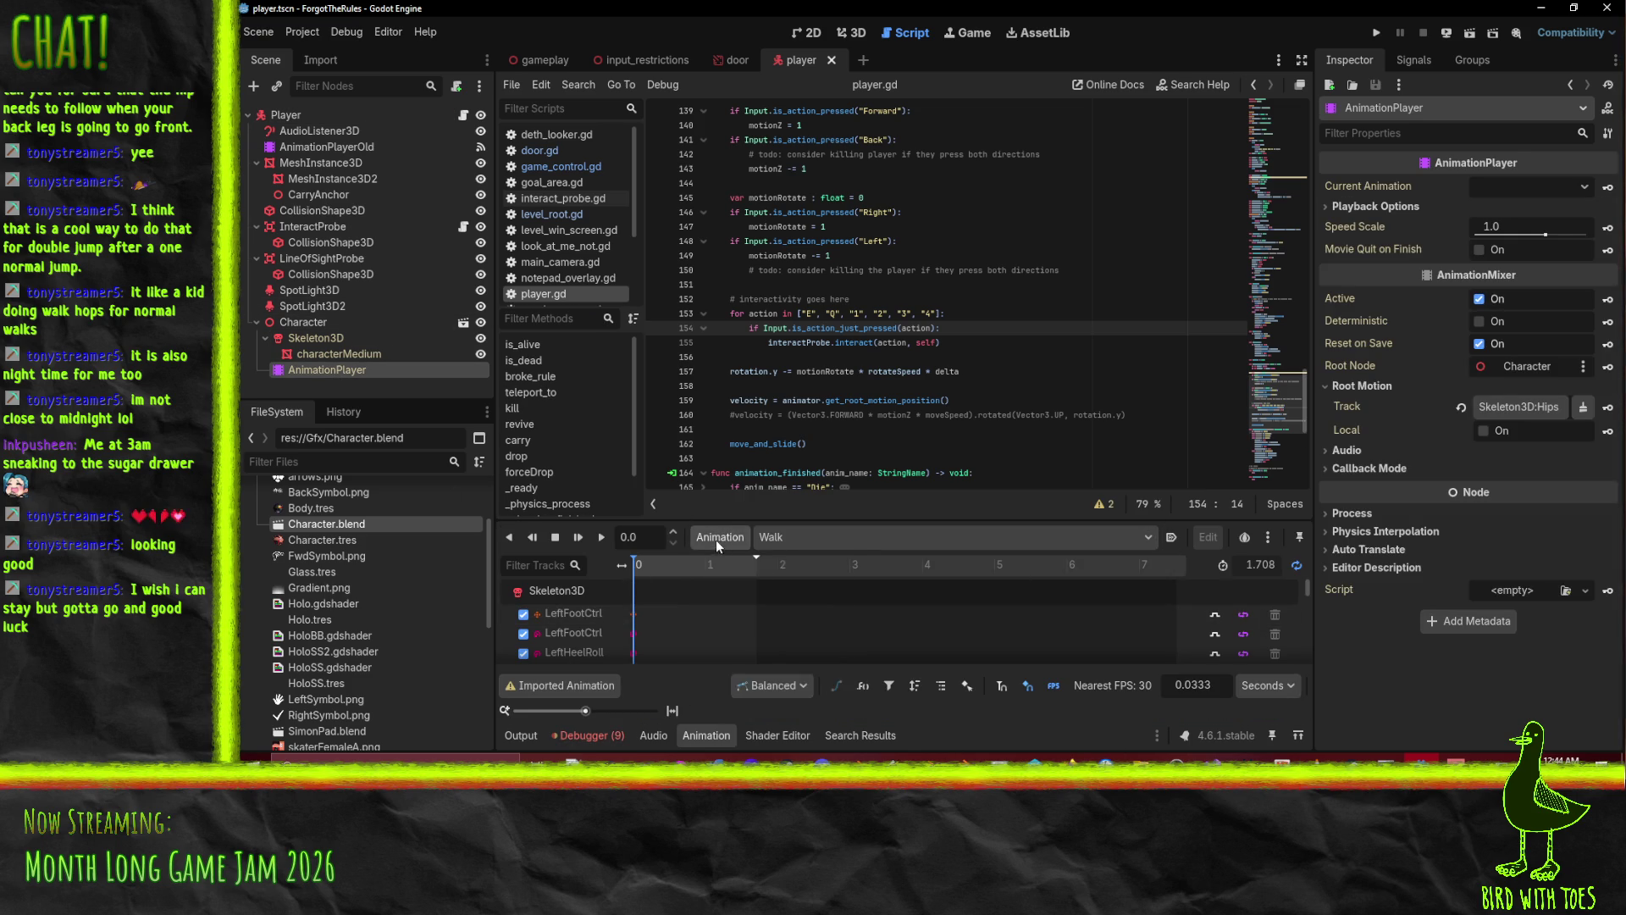
{"action": "right_click", "coordinate": [332, 372]}
{"action": "left_click", "coordinate": [310, 369]}
{"action": "key", "text": "alt+Tab"}
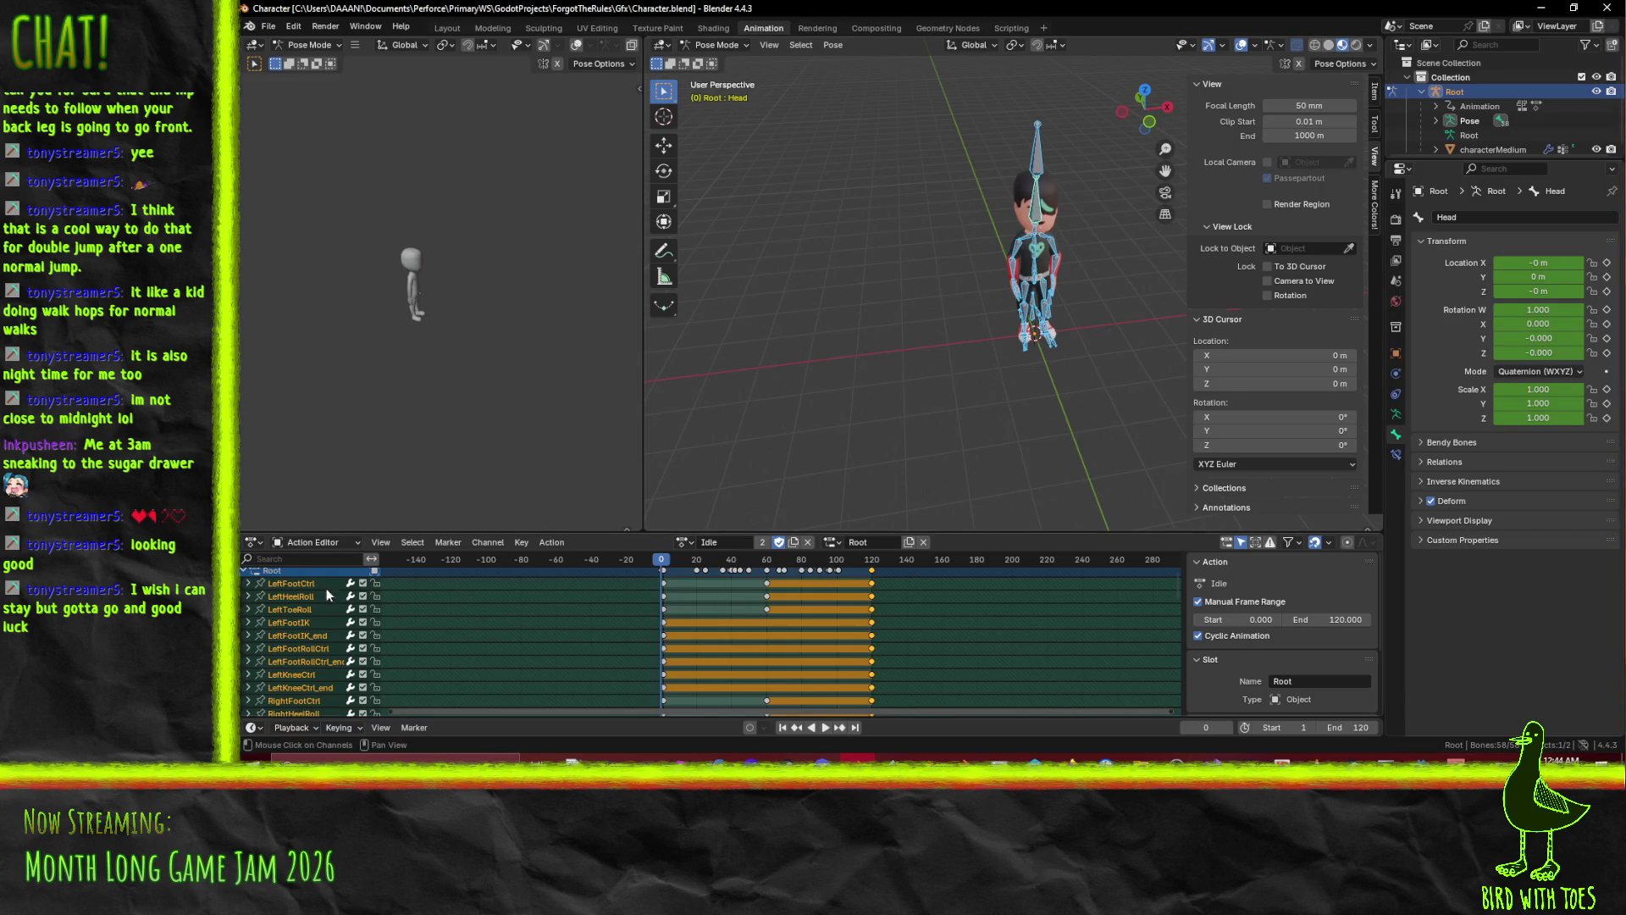
Duplicate the Idle action, naming the copy Dead.001.
{"action": "left_click", "coordinate": [683, 542]}
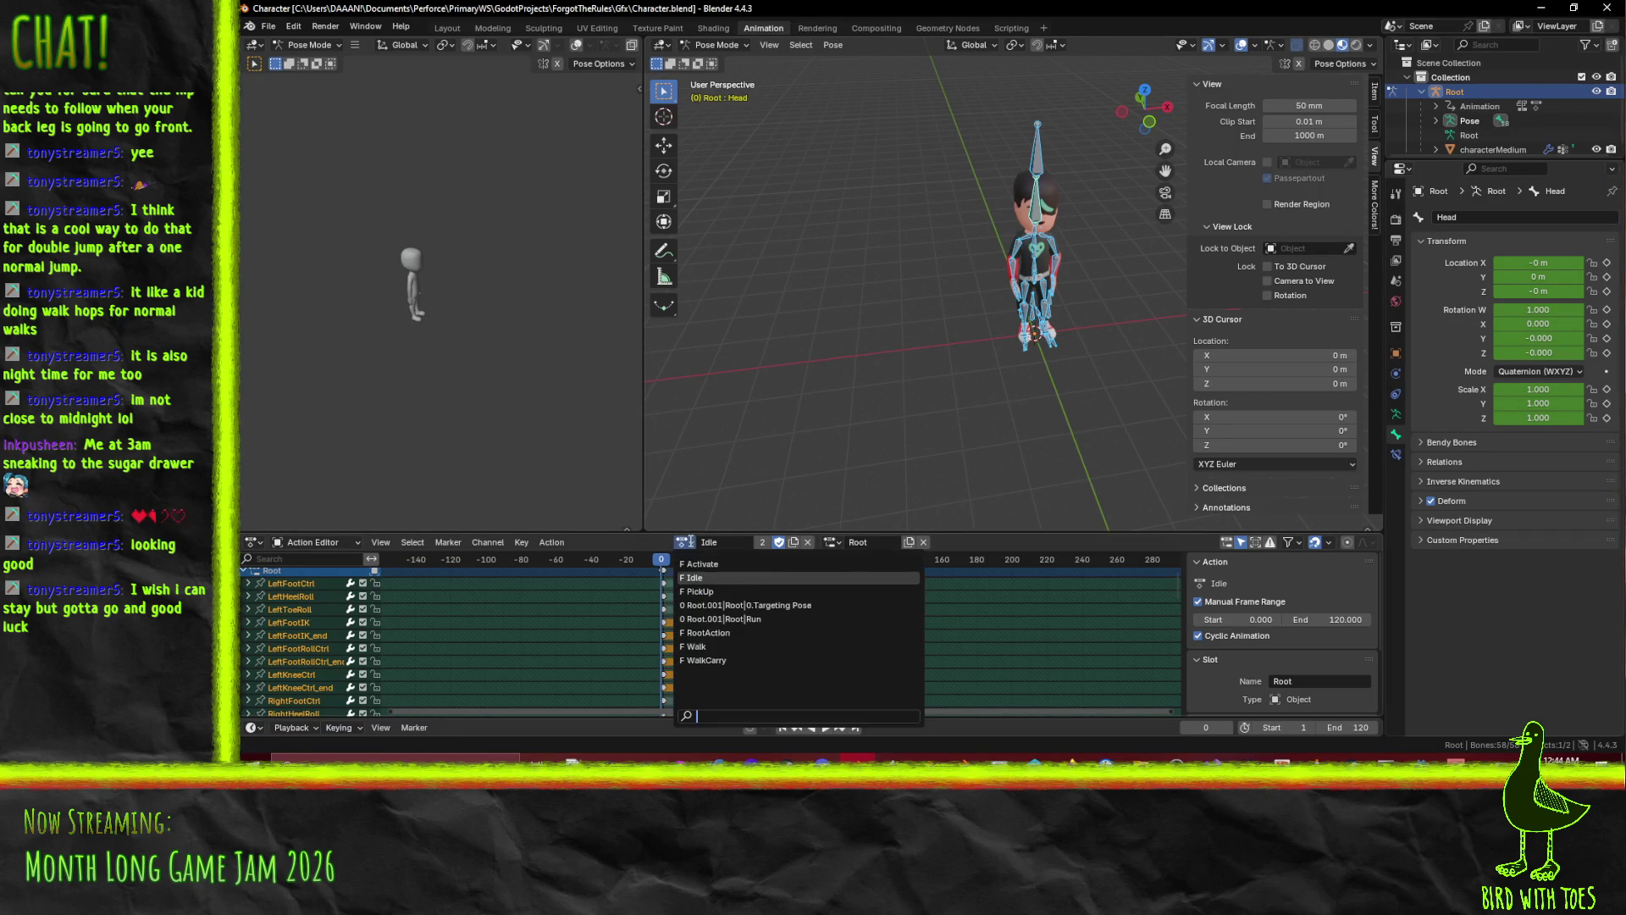
{"action": "left_click", "coordinate": [794, 542]}
{"action": "left_click", "coordinate": [727, 542]}
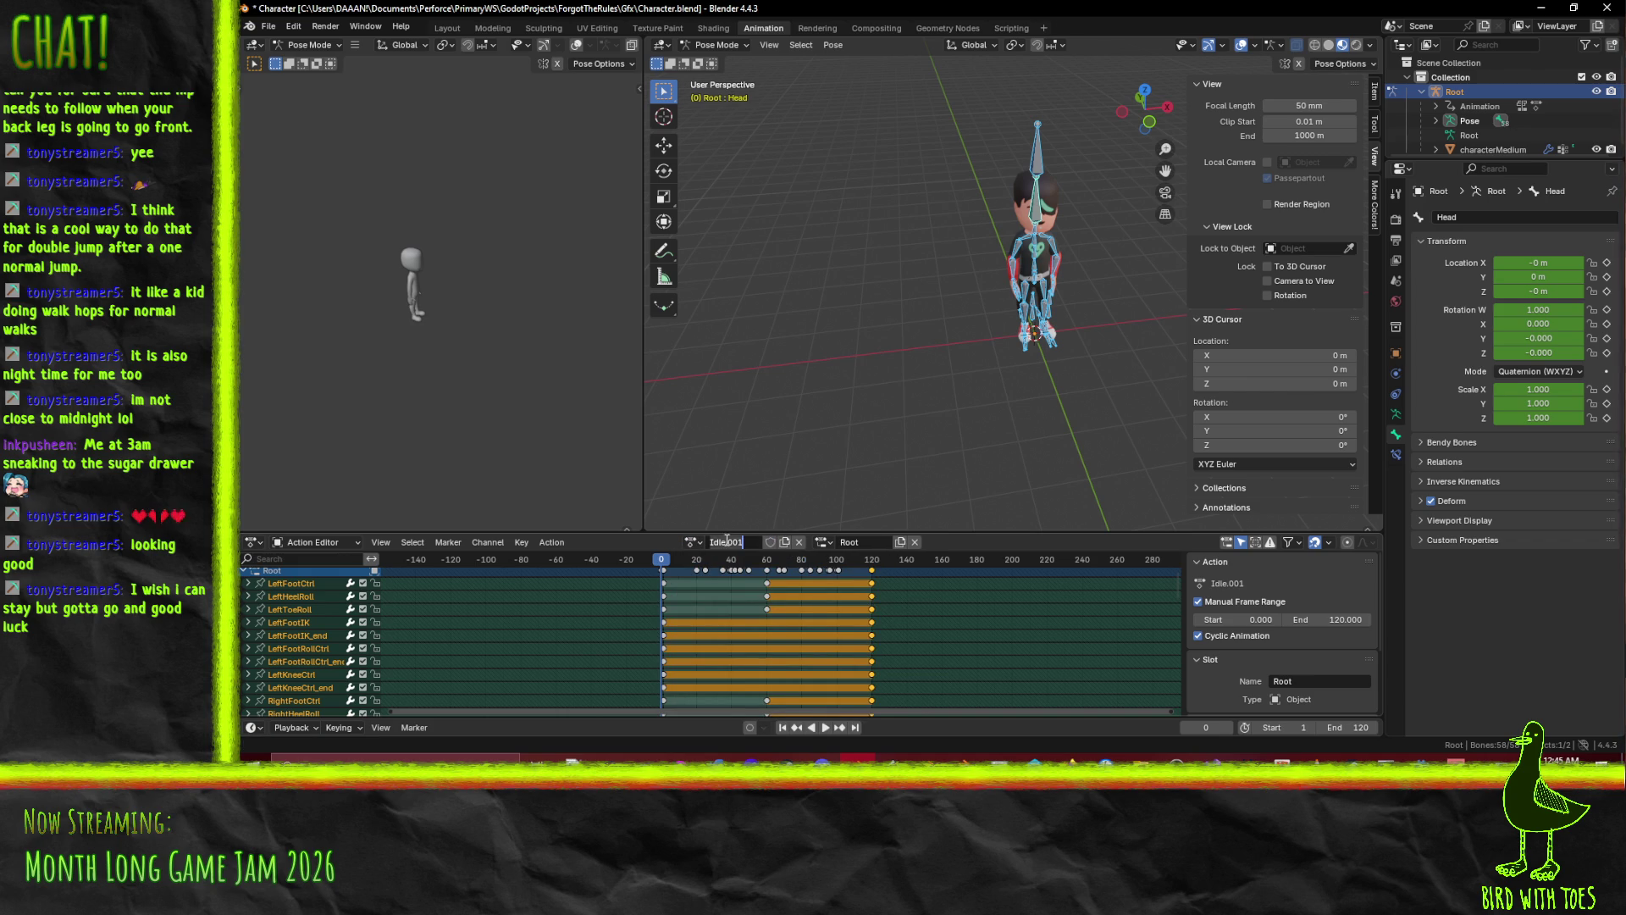
{"action": "type", "text": "Dead.001"}
{"action": "key", "text": "Return"}
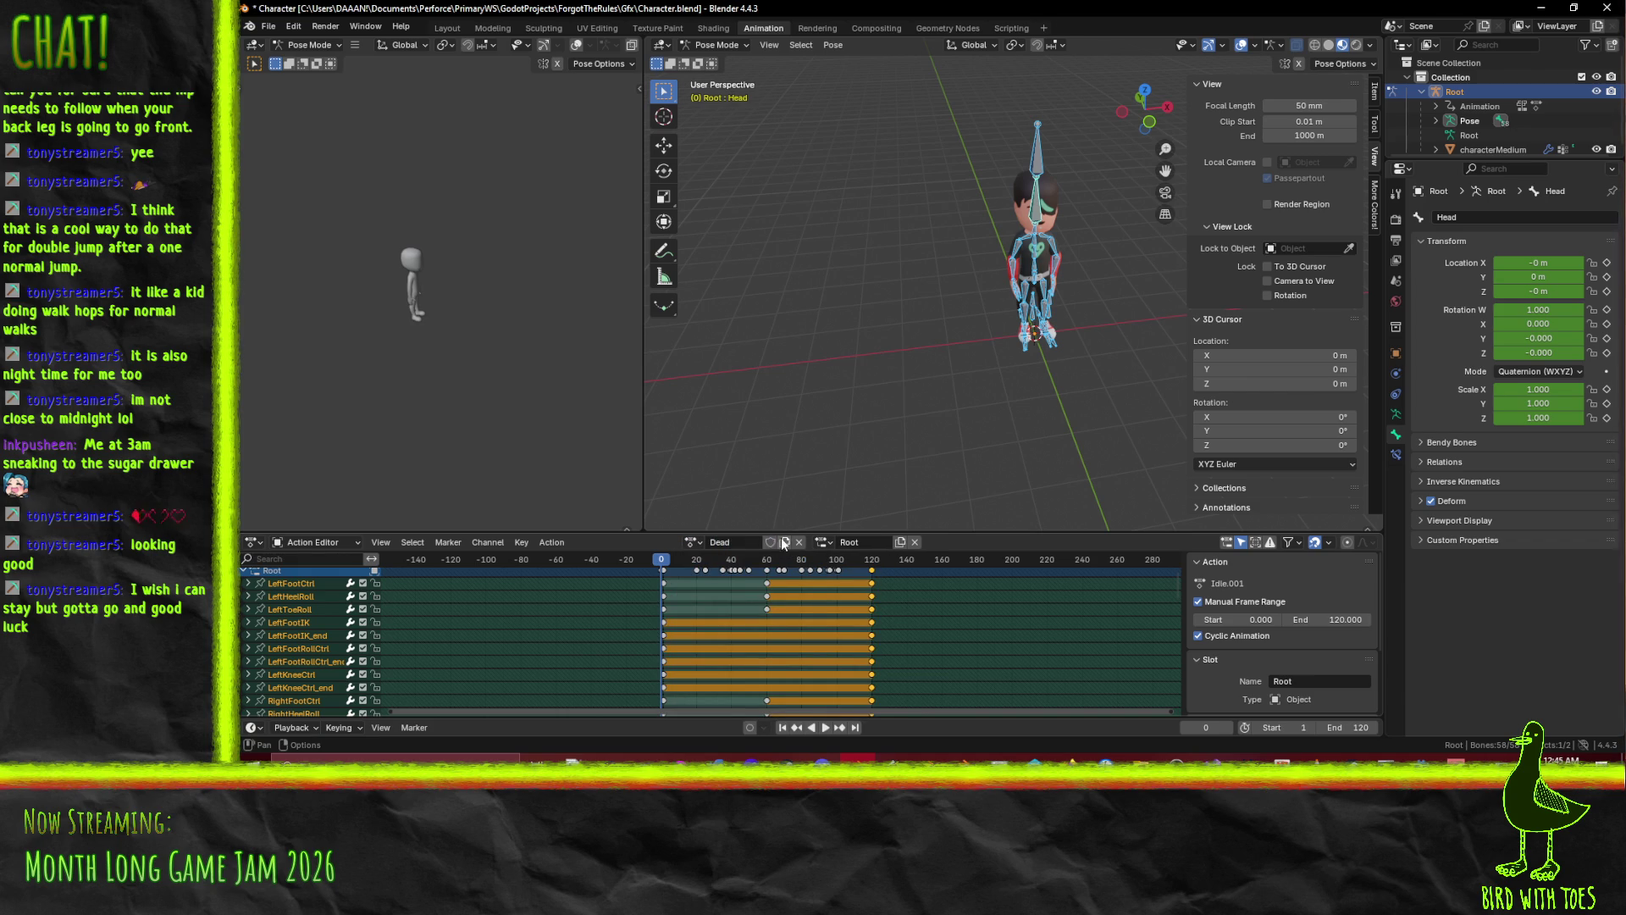
Rename the new action to Die, save Character.blend, and return to Godot.
{"action": "double_click", "coordinate": [724, 543]}
{"action": "type", "text": "Die"}
{"action": "key", "text": "Return"}
{"action": "key", "text": "ctrl+s"}
{"action": "key", "text": "alt+Tab"}
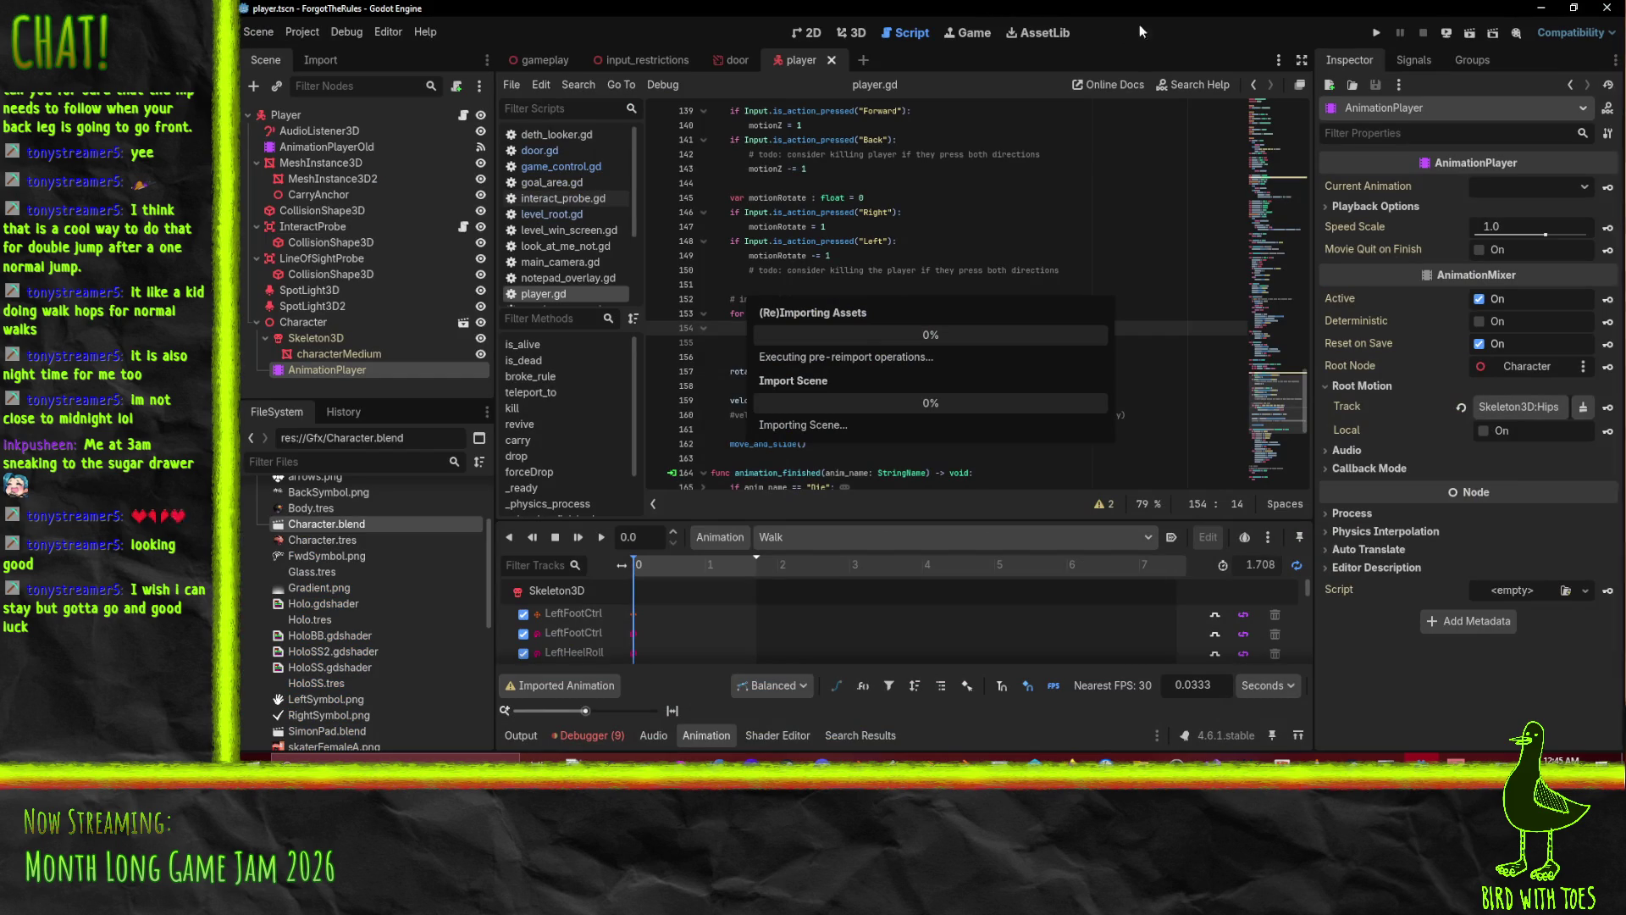
Run the reimported game, stop it, and scroll the errors to the missing RESET and Revive animations.
{"action": "left_click", "coordinate": [1377, 32]}
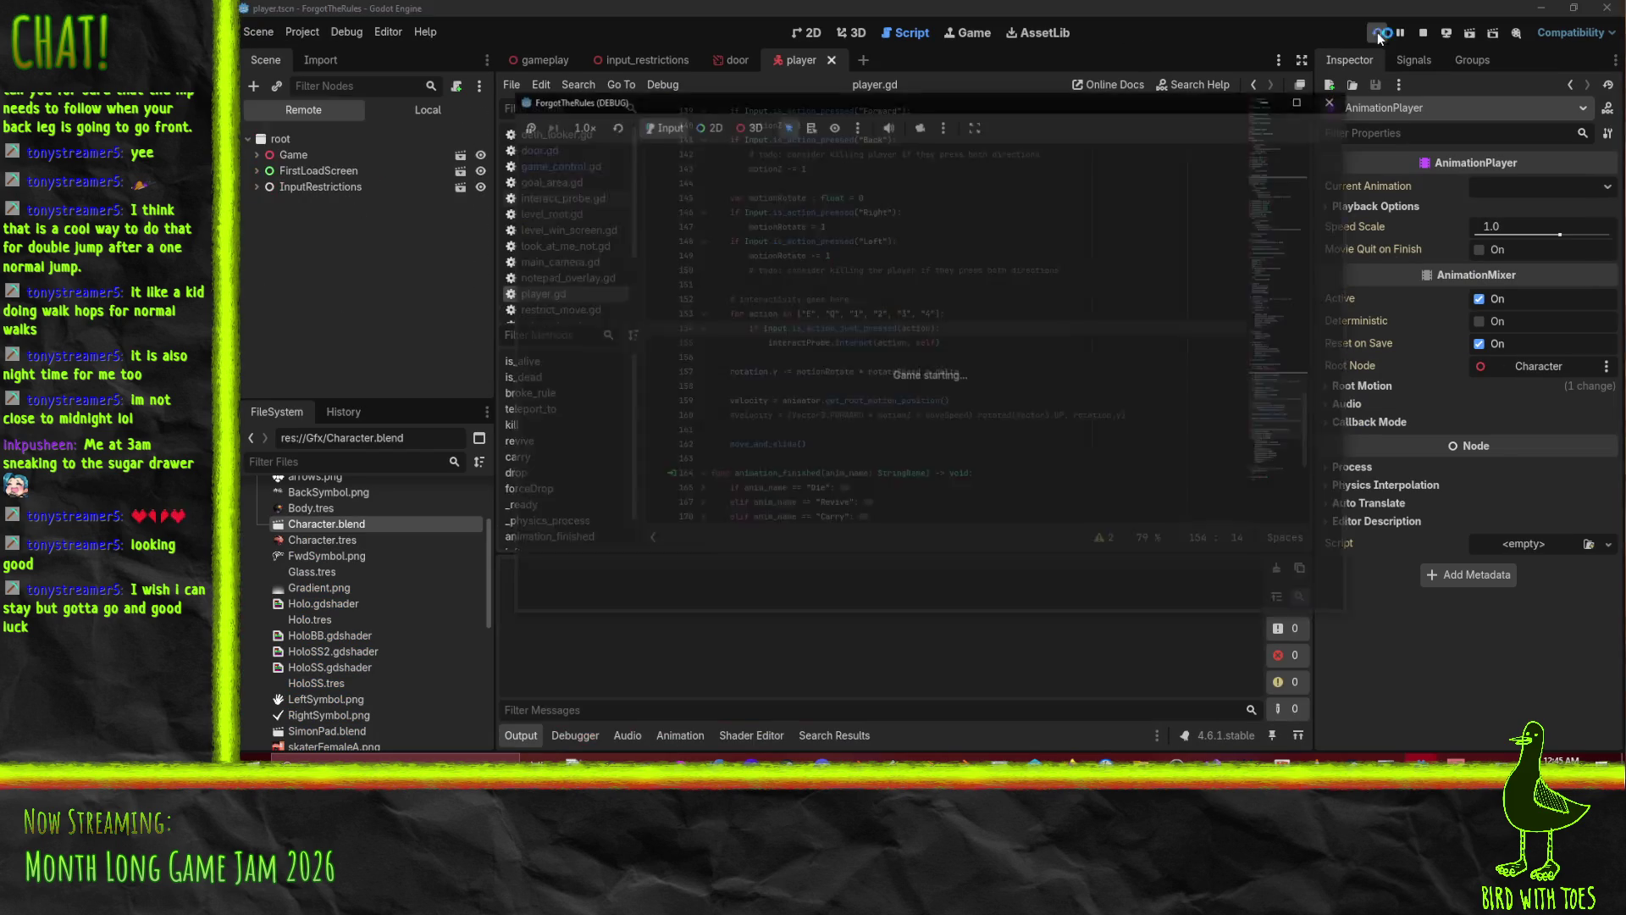
{"action": "key", "text": "e"}
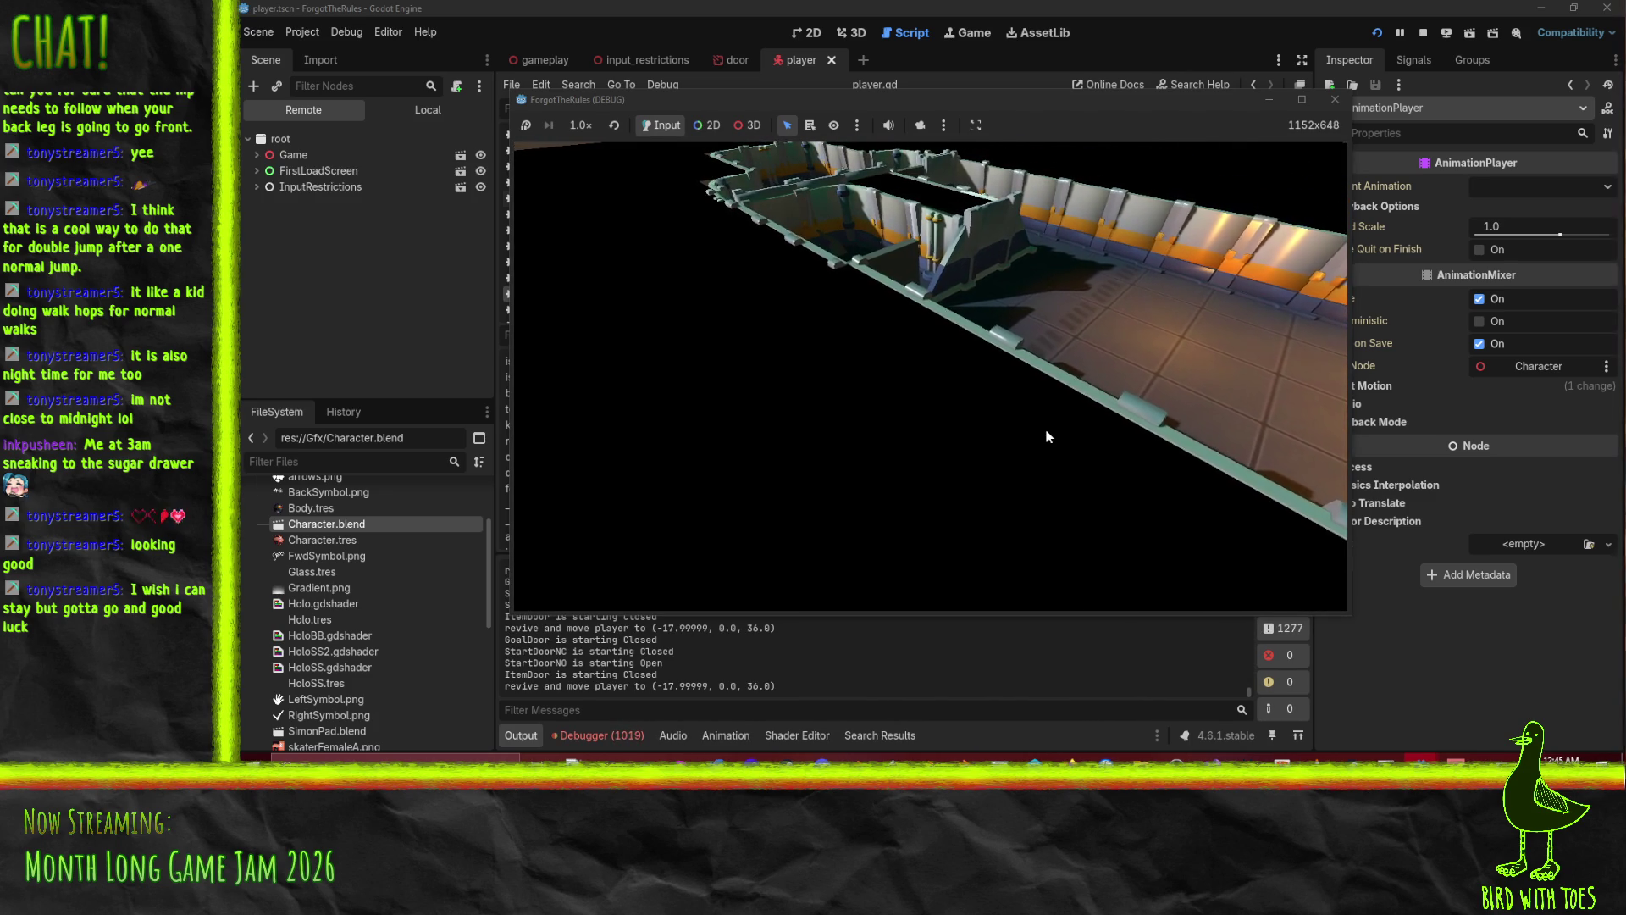
{"action": "left_click", "coordinate": [1335, 99]}
{"action": "left_click", "coordinate": [627, 736]}
{"action": "scroll", "coordinate": [767, 634], "scroll_direction": "down", "scroll_amount": 3}
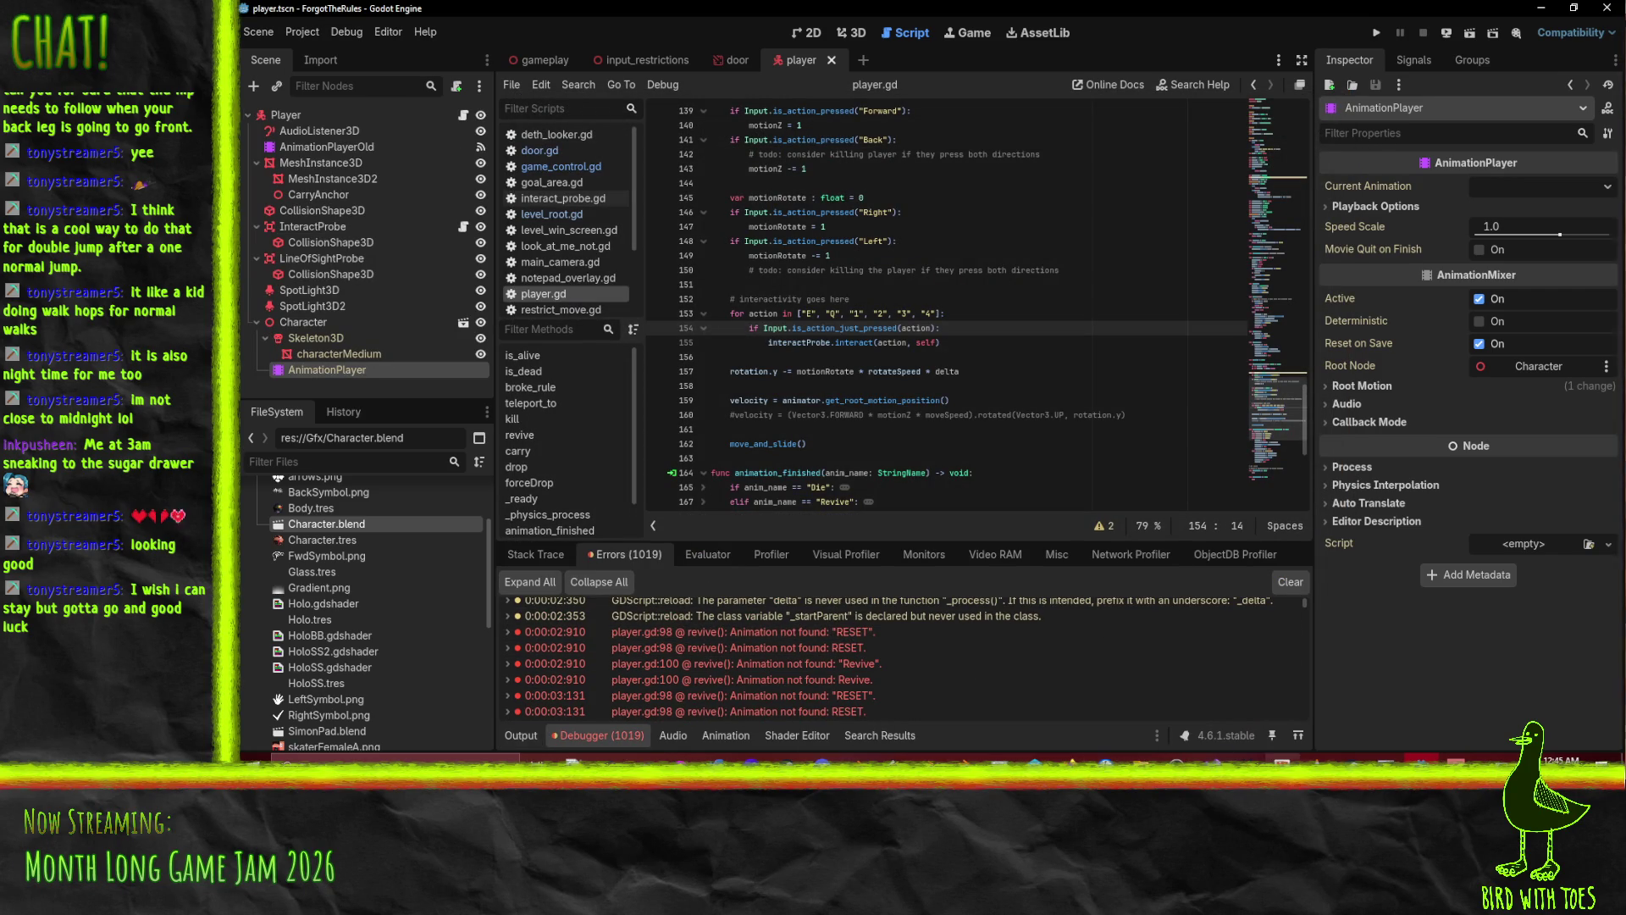
In Blender, select the Dead action and give it a fake user.
{"action": "left_click", "coordinate": [858, 786]}
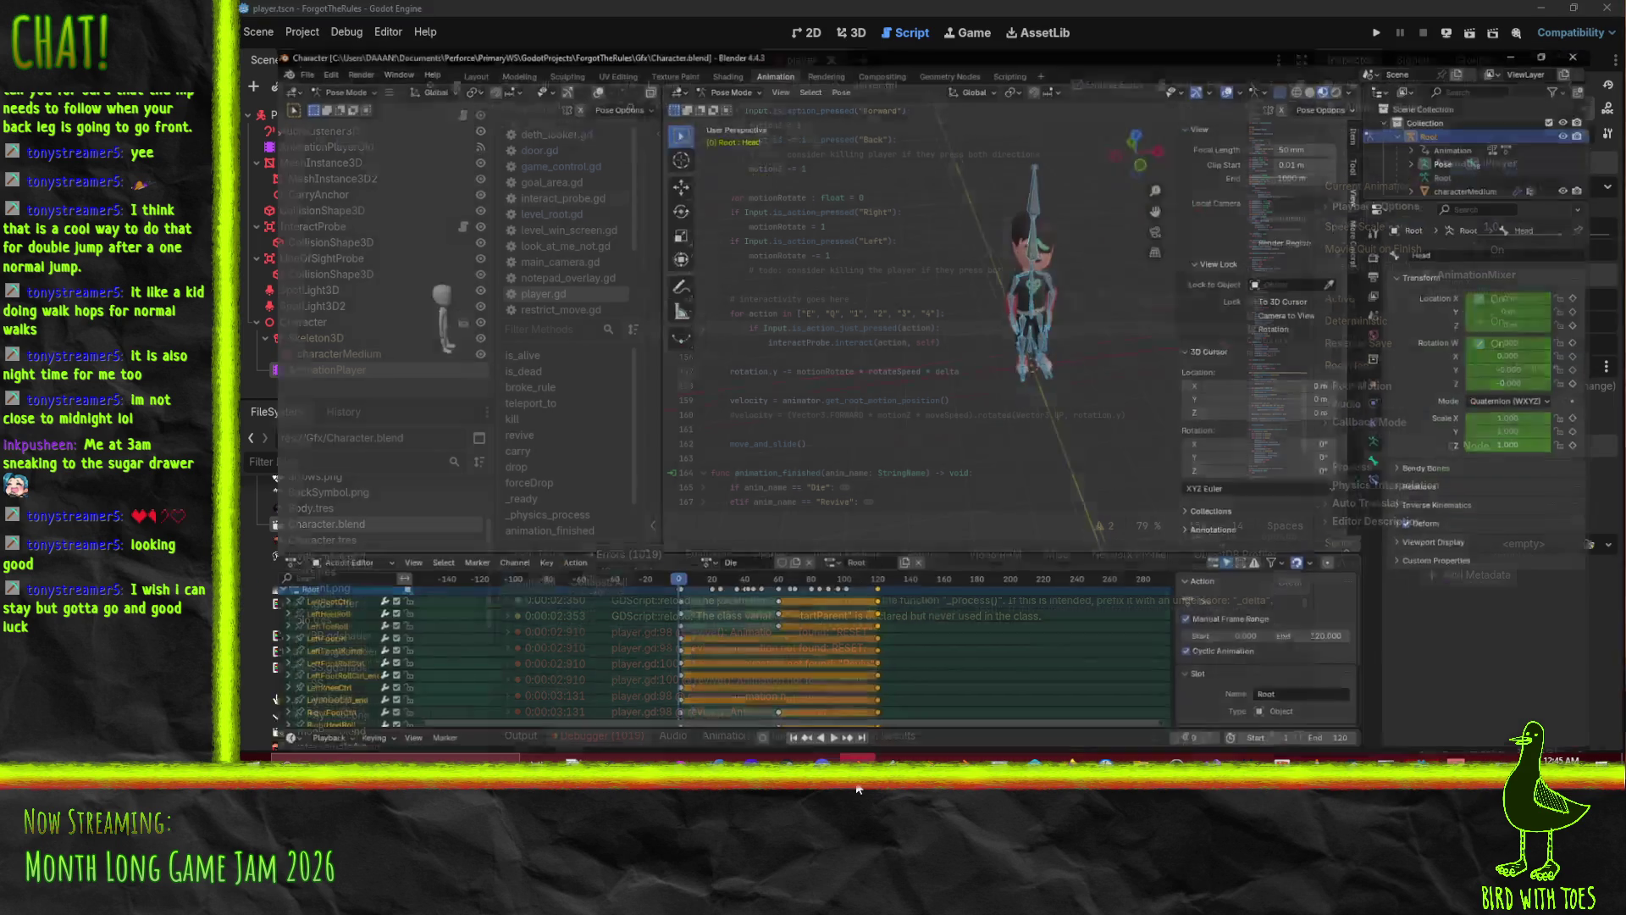
{"action": "left_click", "coordinate": [692, 542]}
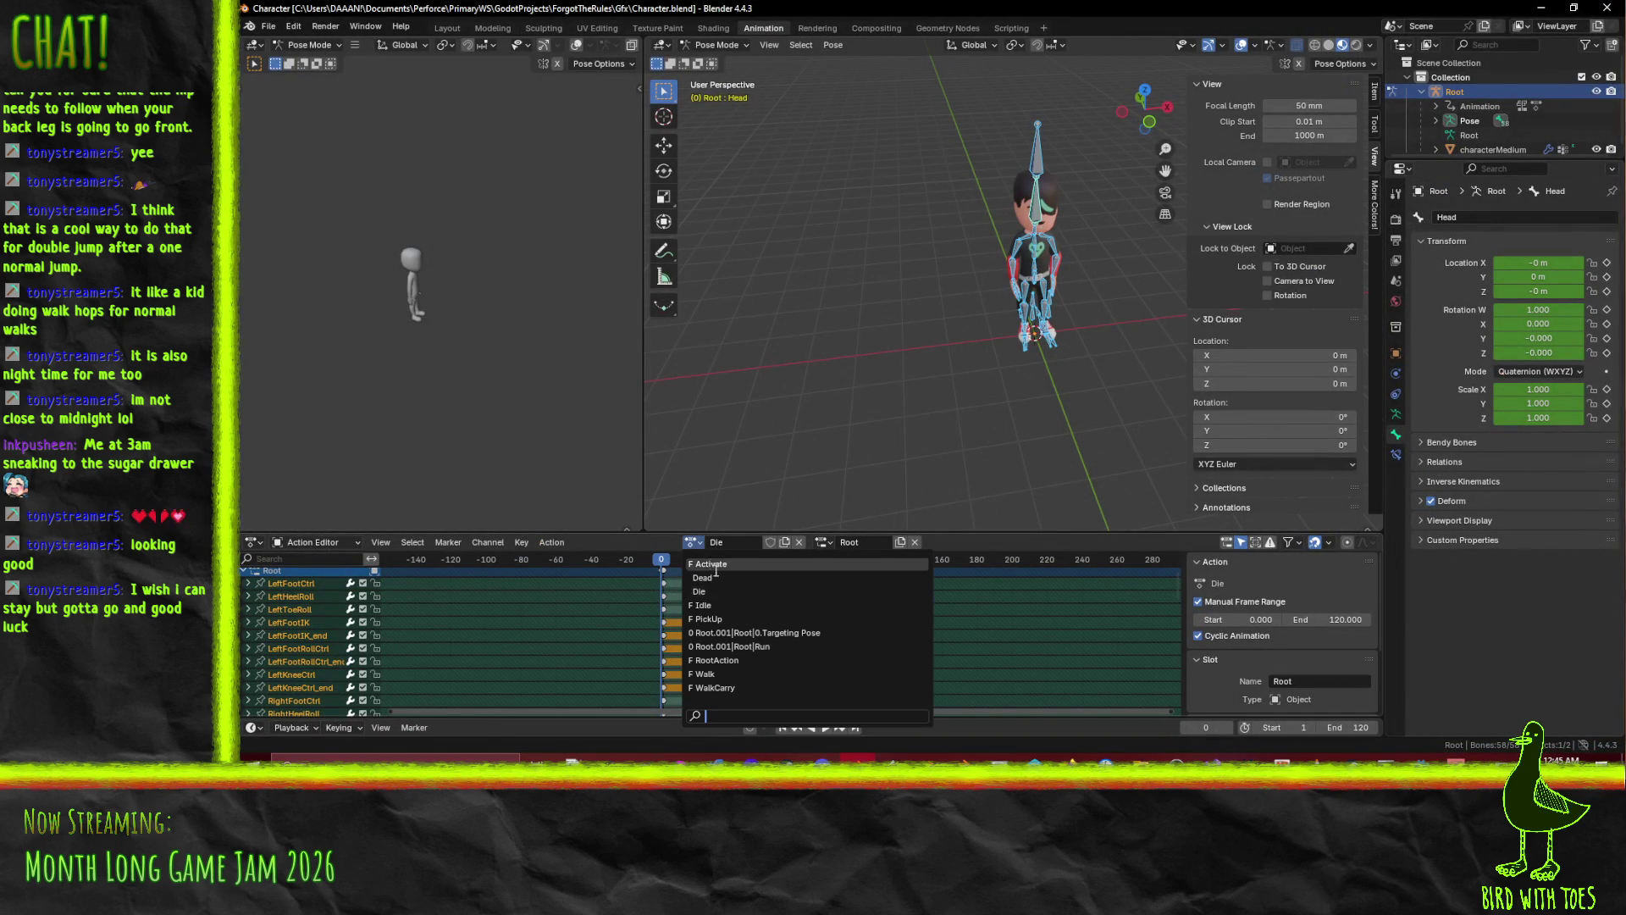
{"action": "left_click", "coordinate": [692, 546]}
{"action": "left_click", "coordinate": [692, 546]}
{"action": "left_click", "coordinate": [717, 579]}
{"action": "left_click", "coordinate": [779, 543]}
Unlink the current action from the rig and assign RootAction instead.
{"action": "left_click", "coordinate": [691, 544]}
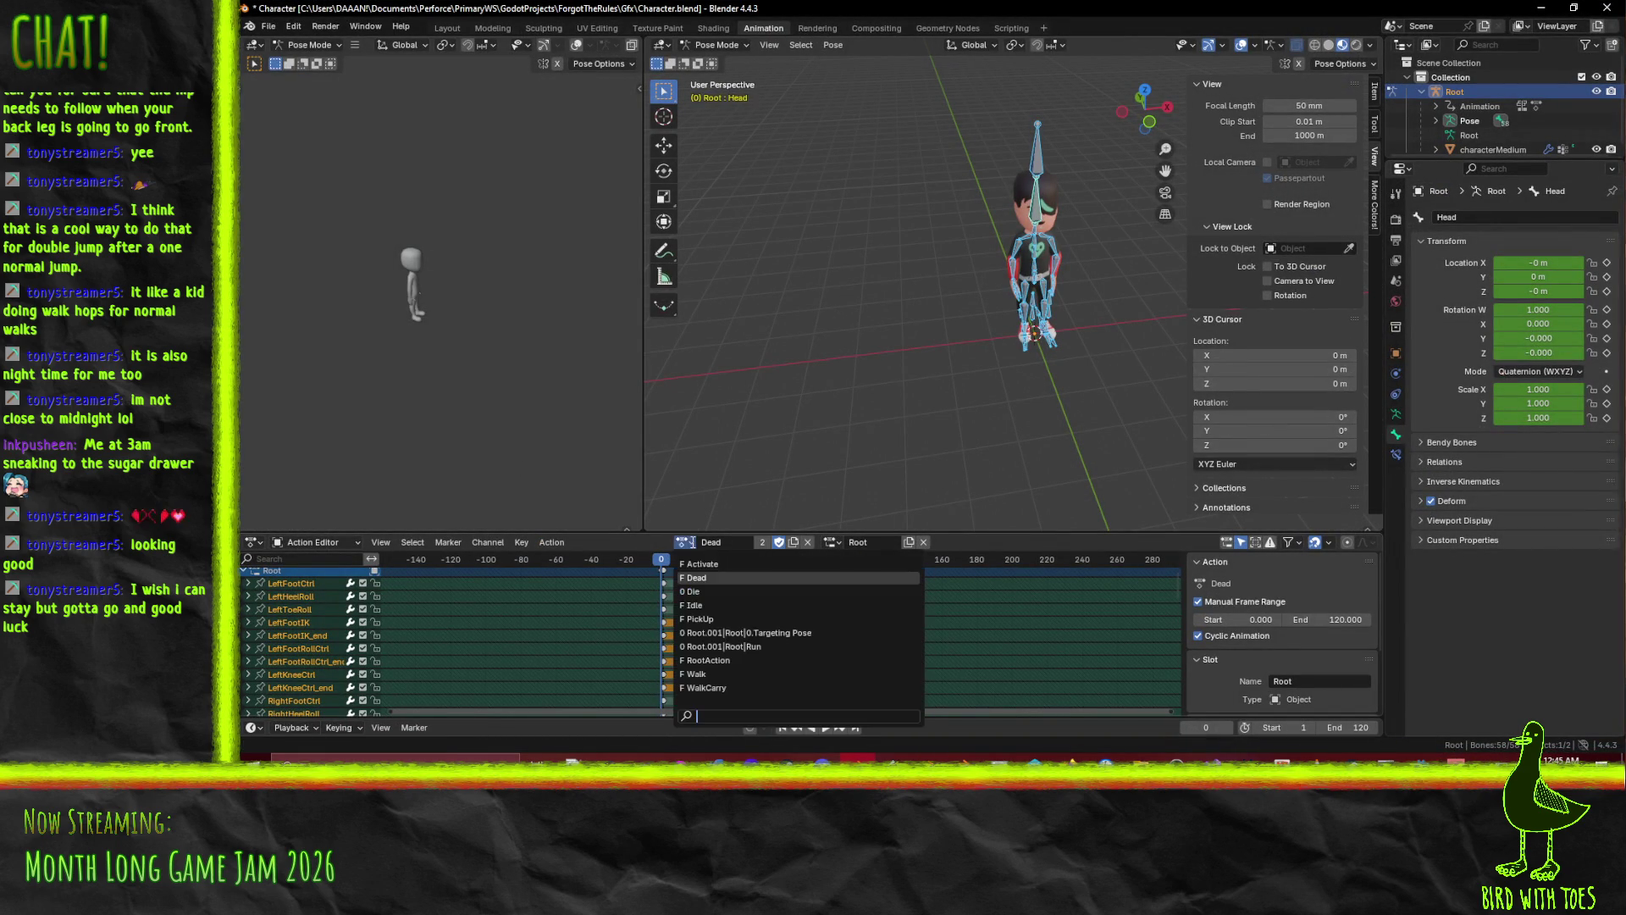
{"action": "left_click", "coordinate": [694, 579]}
{"action": "left_click", "coordinate": [779, 543]}
{"action": "left_click", "coordinate": [808, 542]}
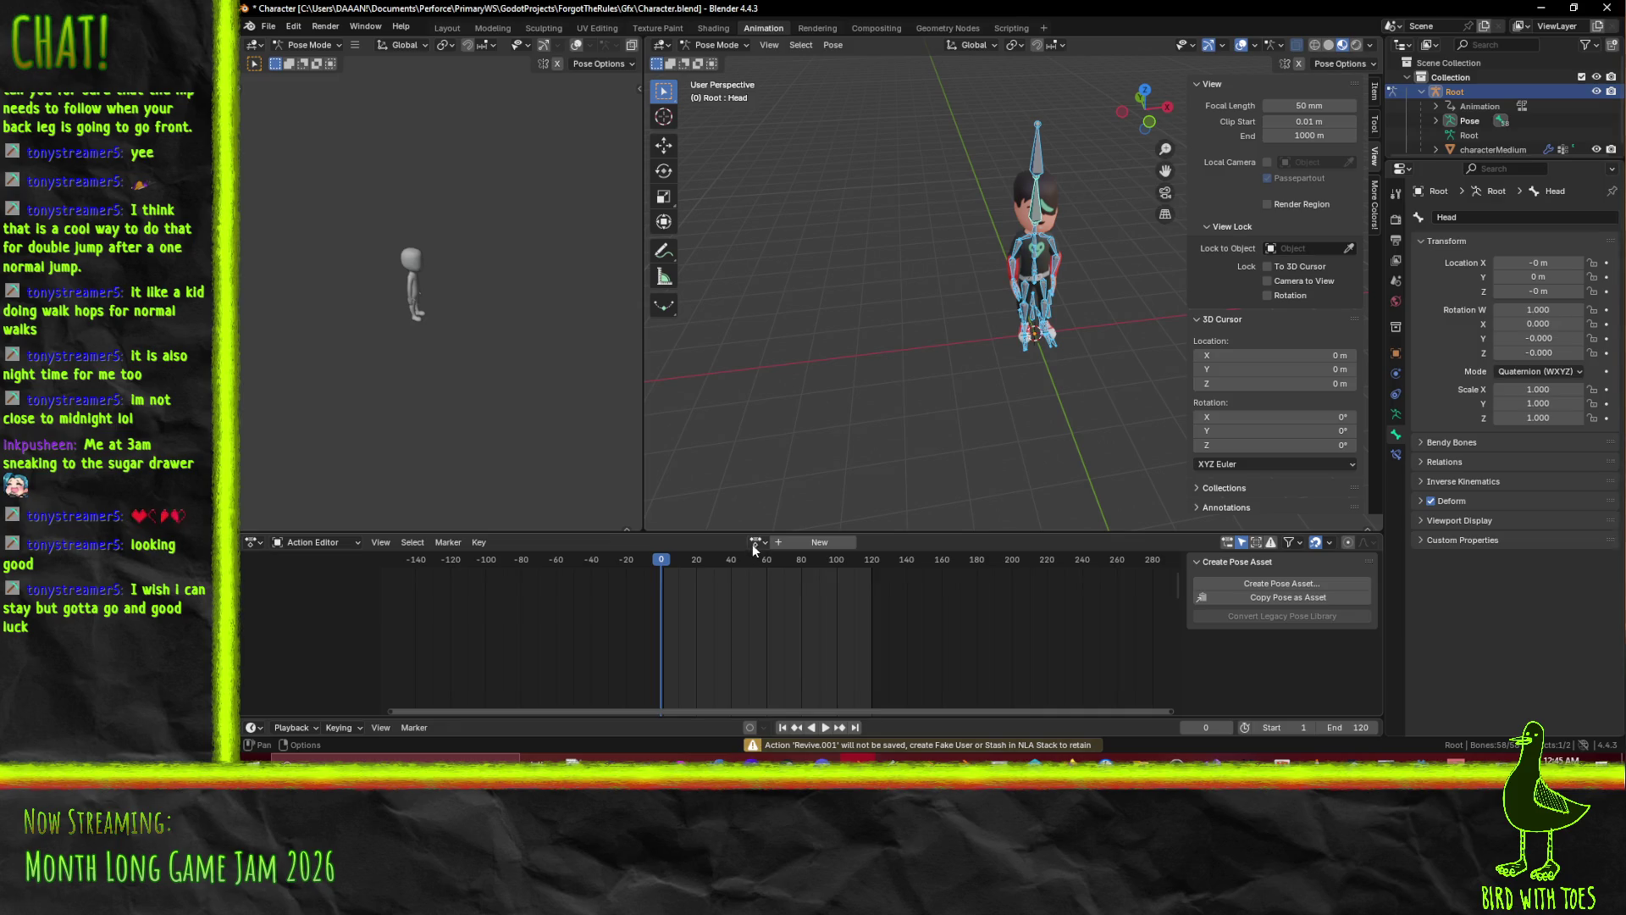
{"action": "left_click", "coordinate": [754, 543]}
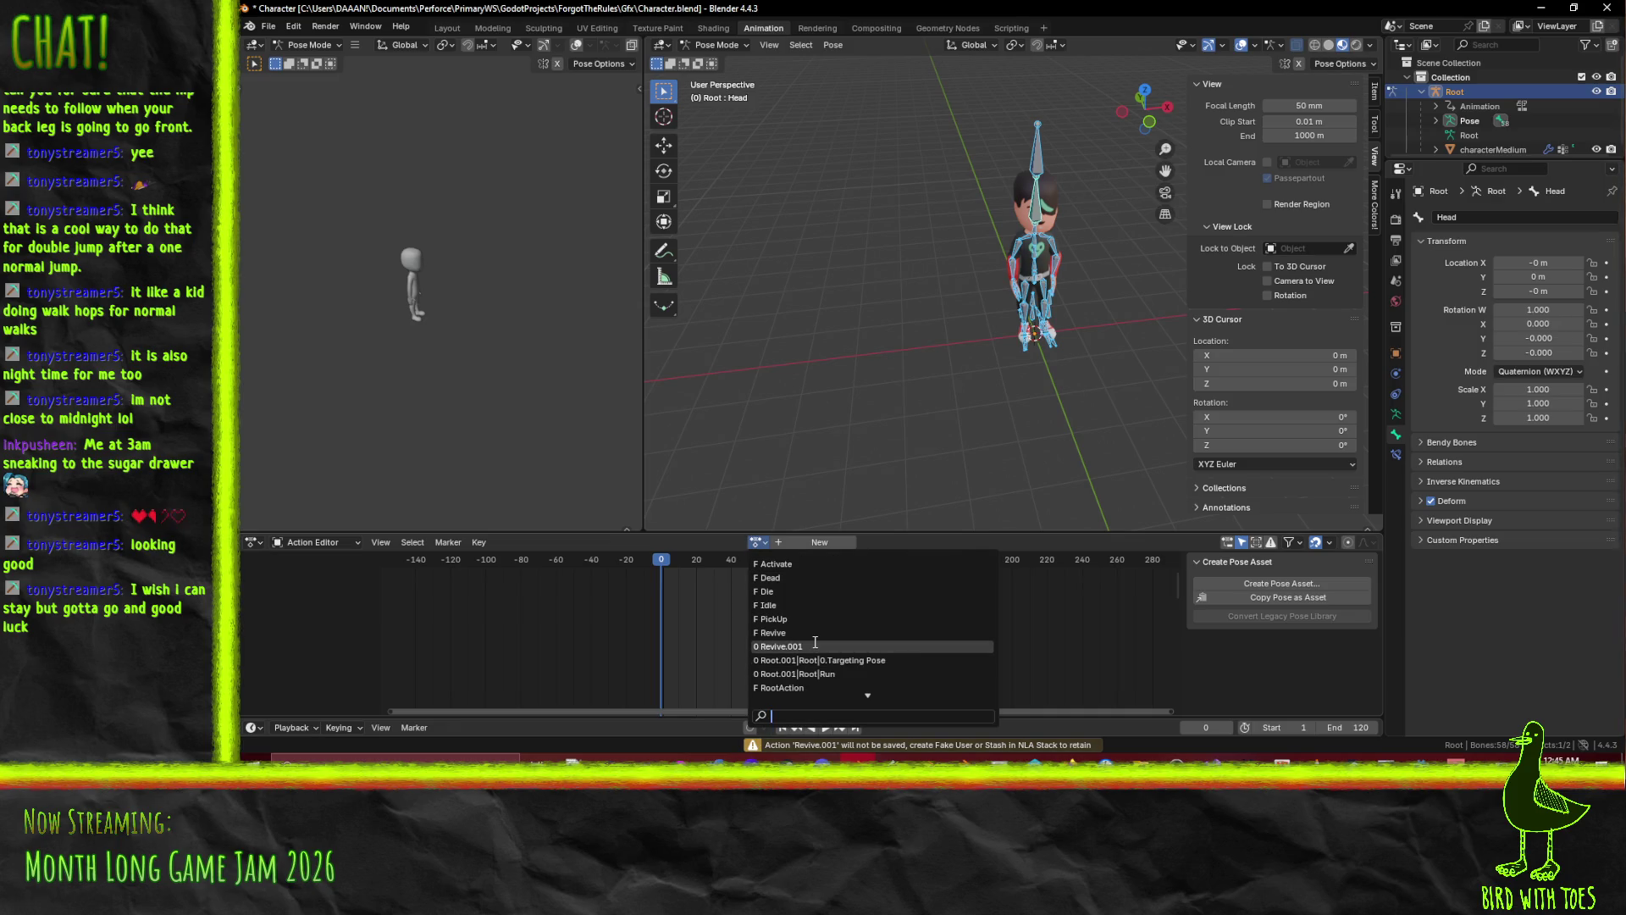
{"action": "left_click", "coordinate": [809, 687]}
Rename RootAction to RESET, save Character.blend, and bring Godot back.
{"action": "left_click", "coordinate": [720, 543]}
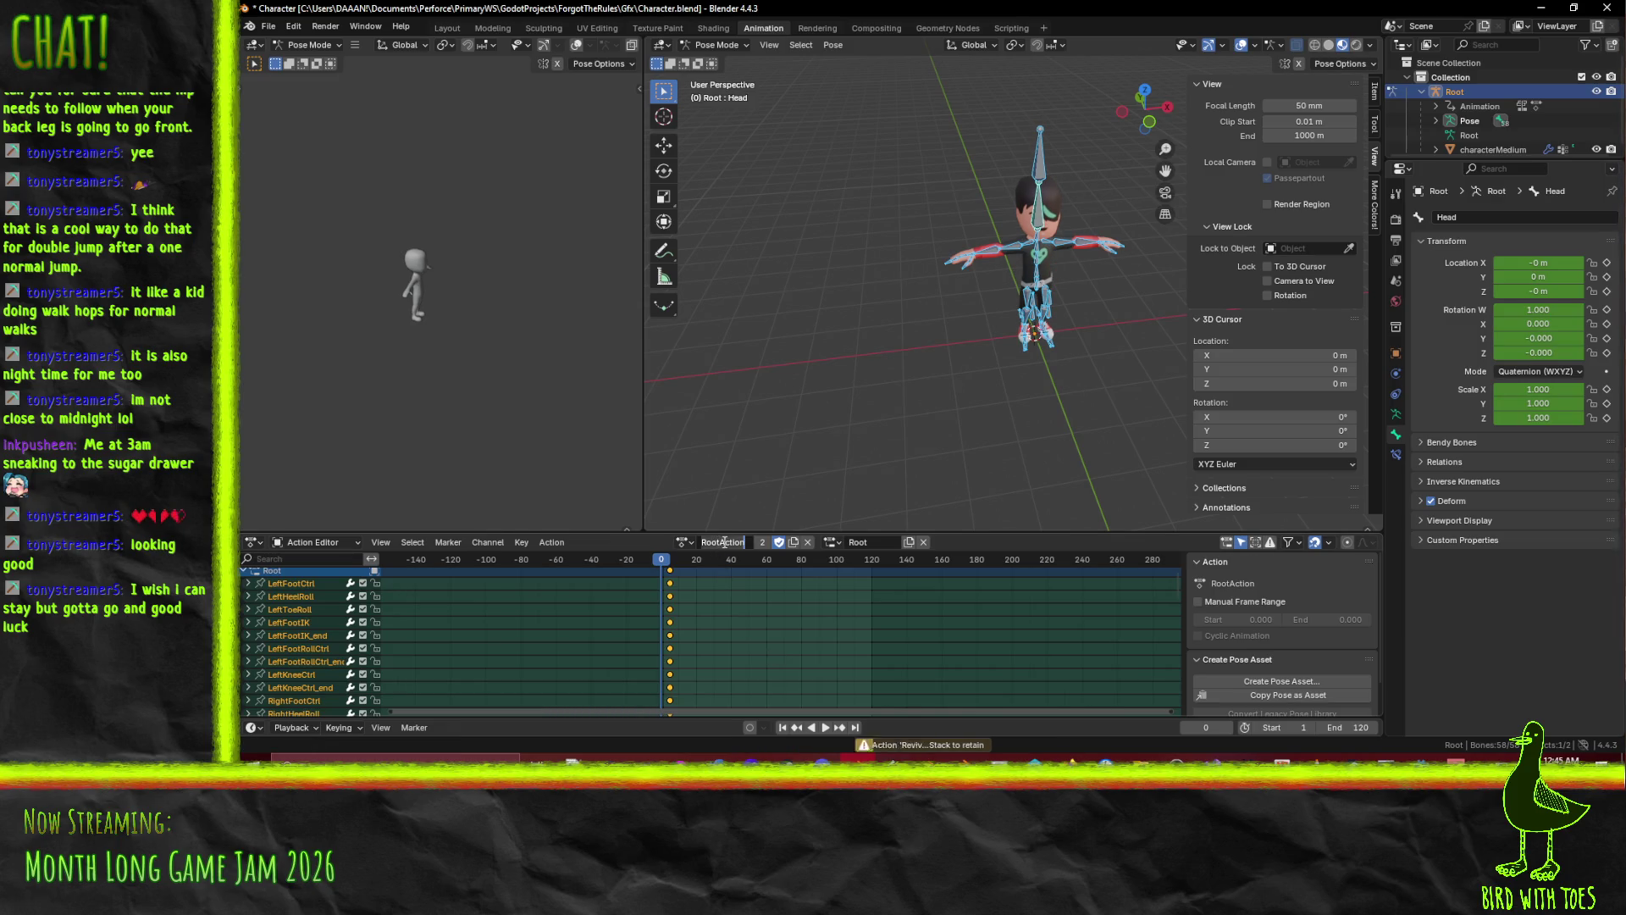
{"action": "type", "text": "RE"}
{"action": "key", "text": "Return"}
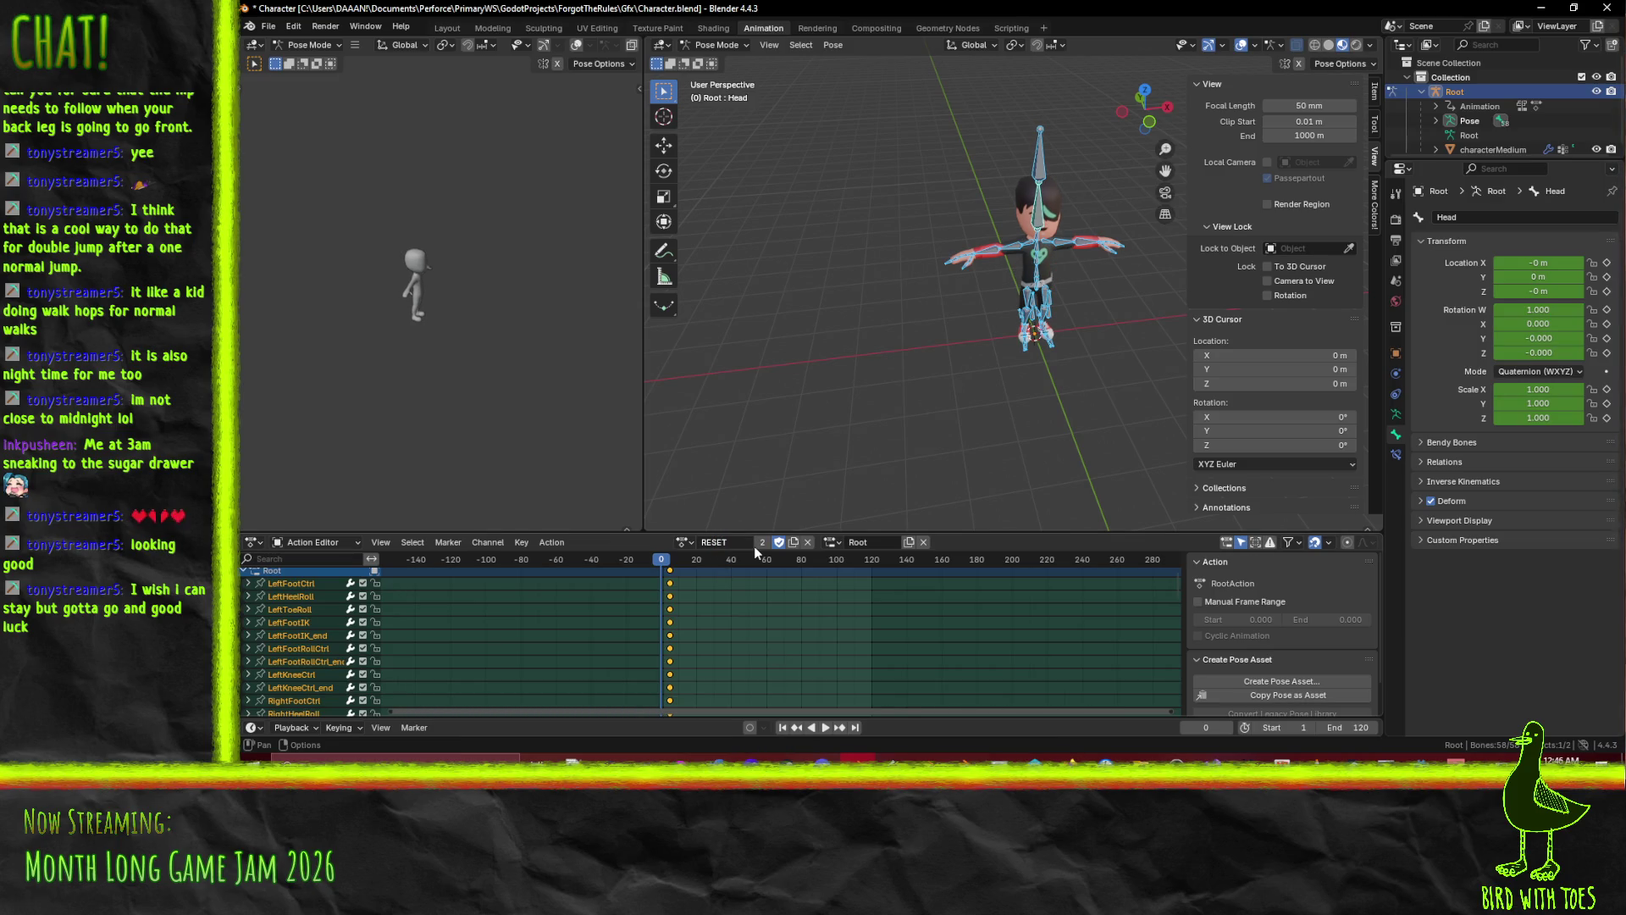
{"action": "key", "text": "ctrl+s"}
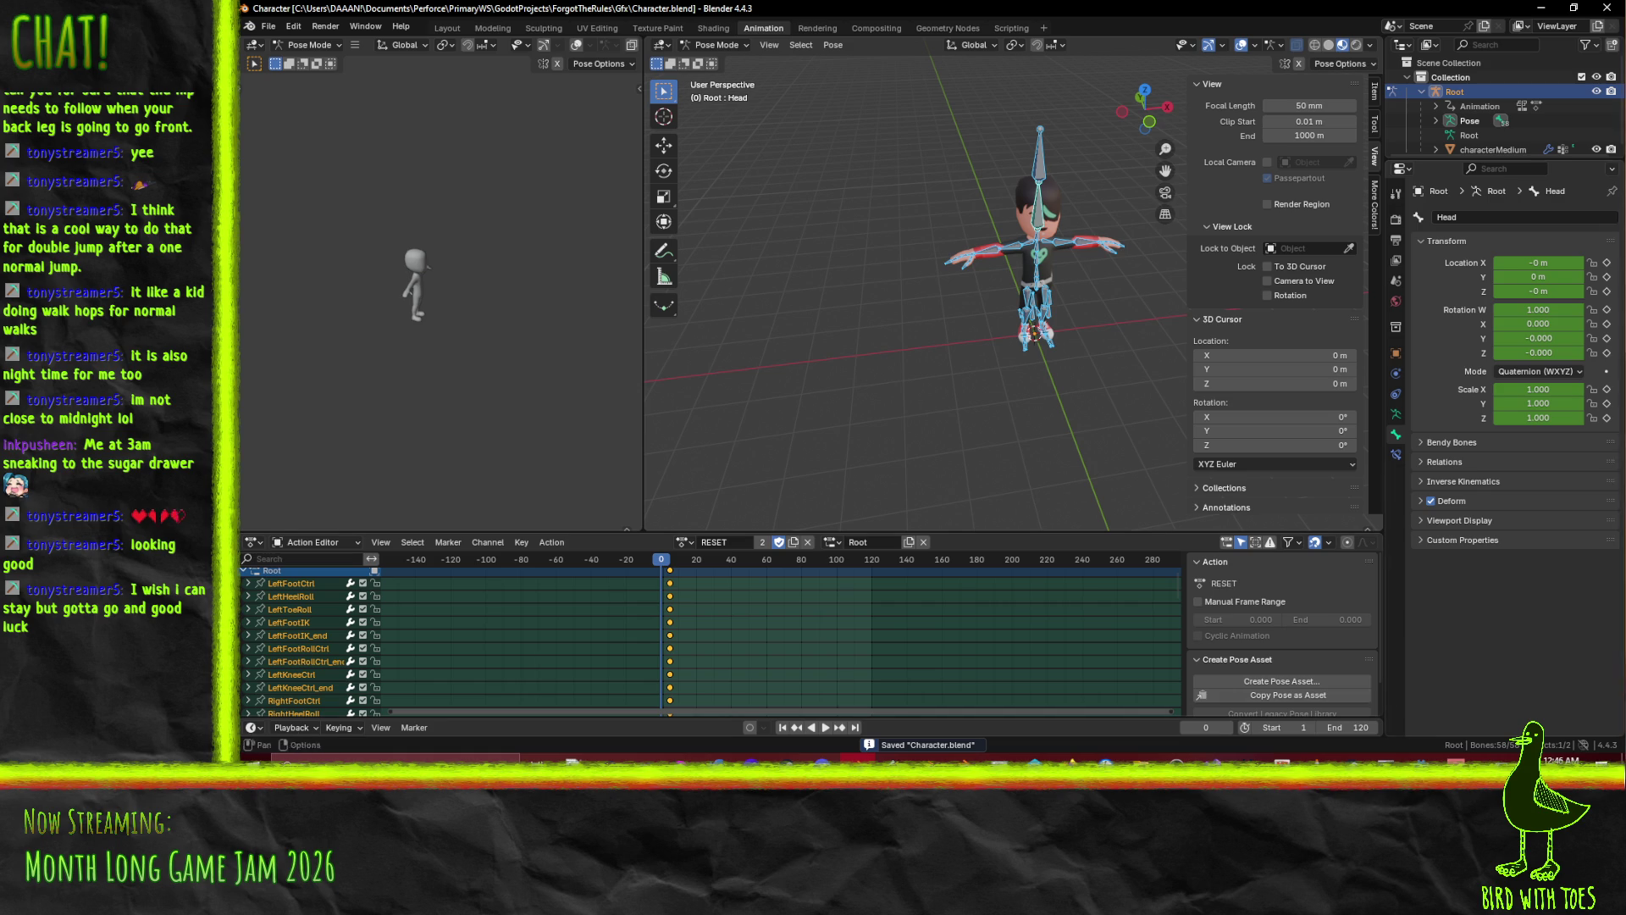
{"action": "mouse_move", "coordinate": [1423, 763]}
{"action": "left_click", "coordinate": [1430, 727]}
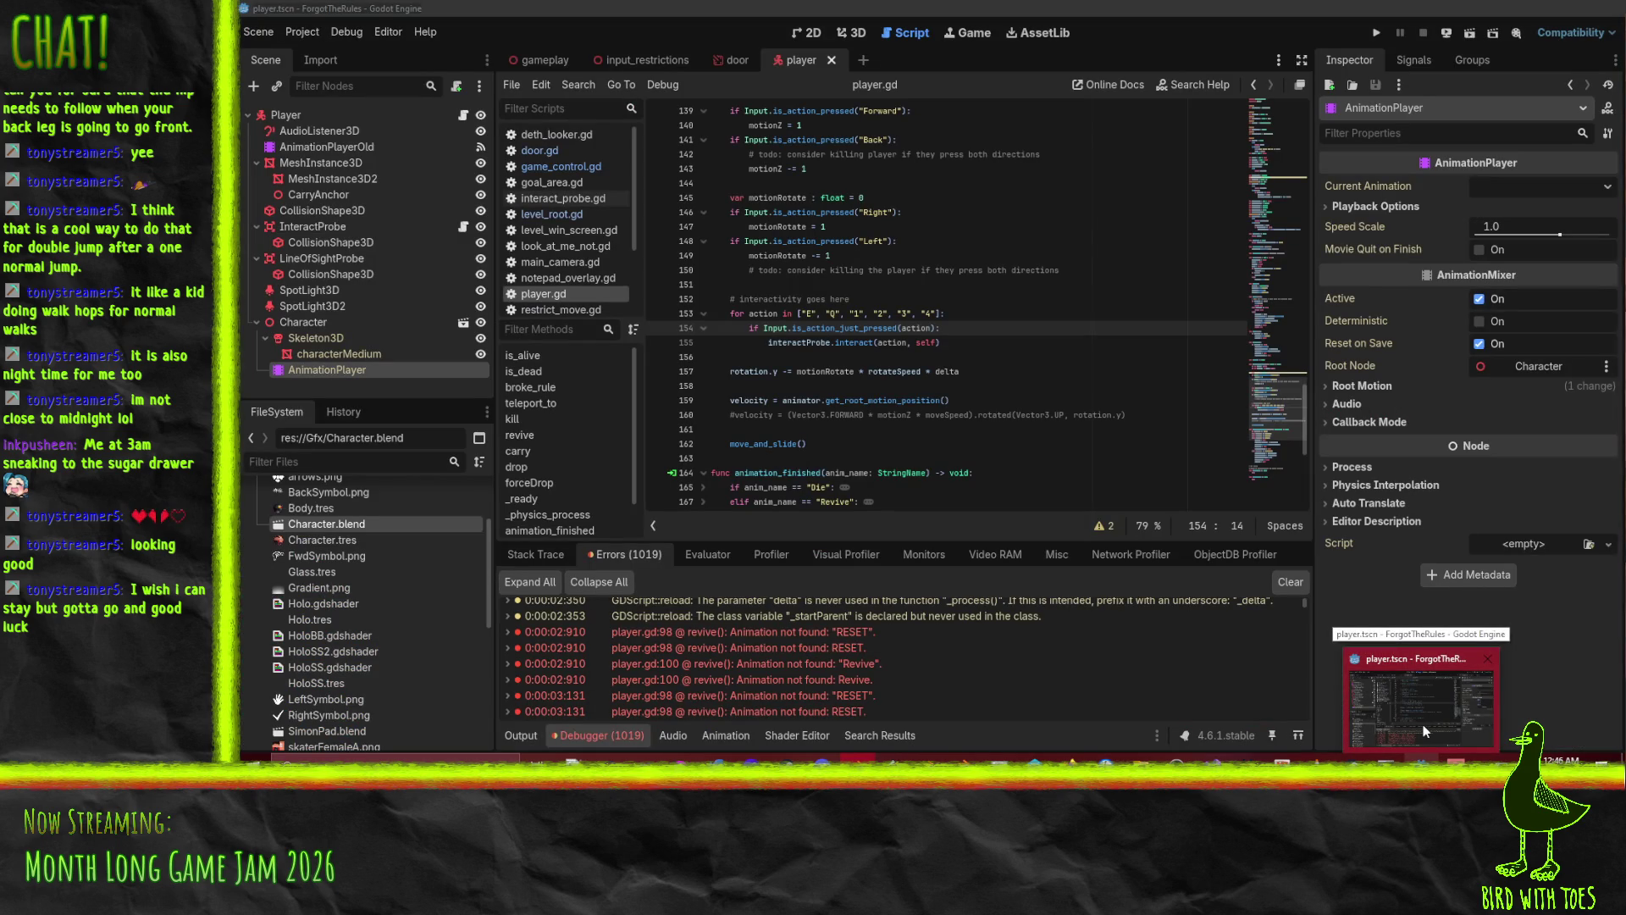
Let Godot reimport Character.blend, then play the level from the title screen and stop it.
{"action": "left_click", "coordinate": [1423, 725]}
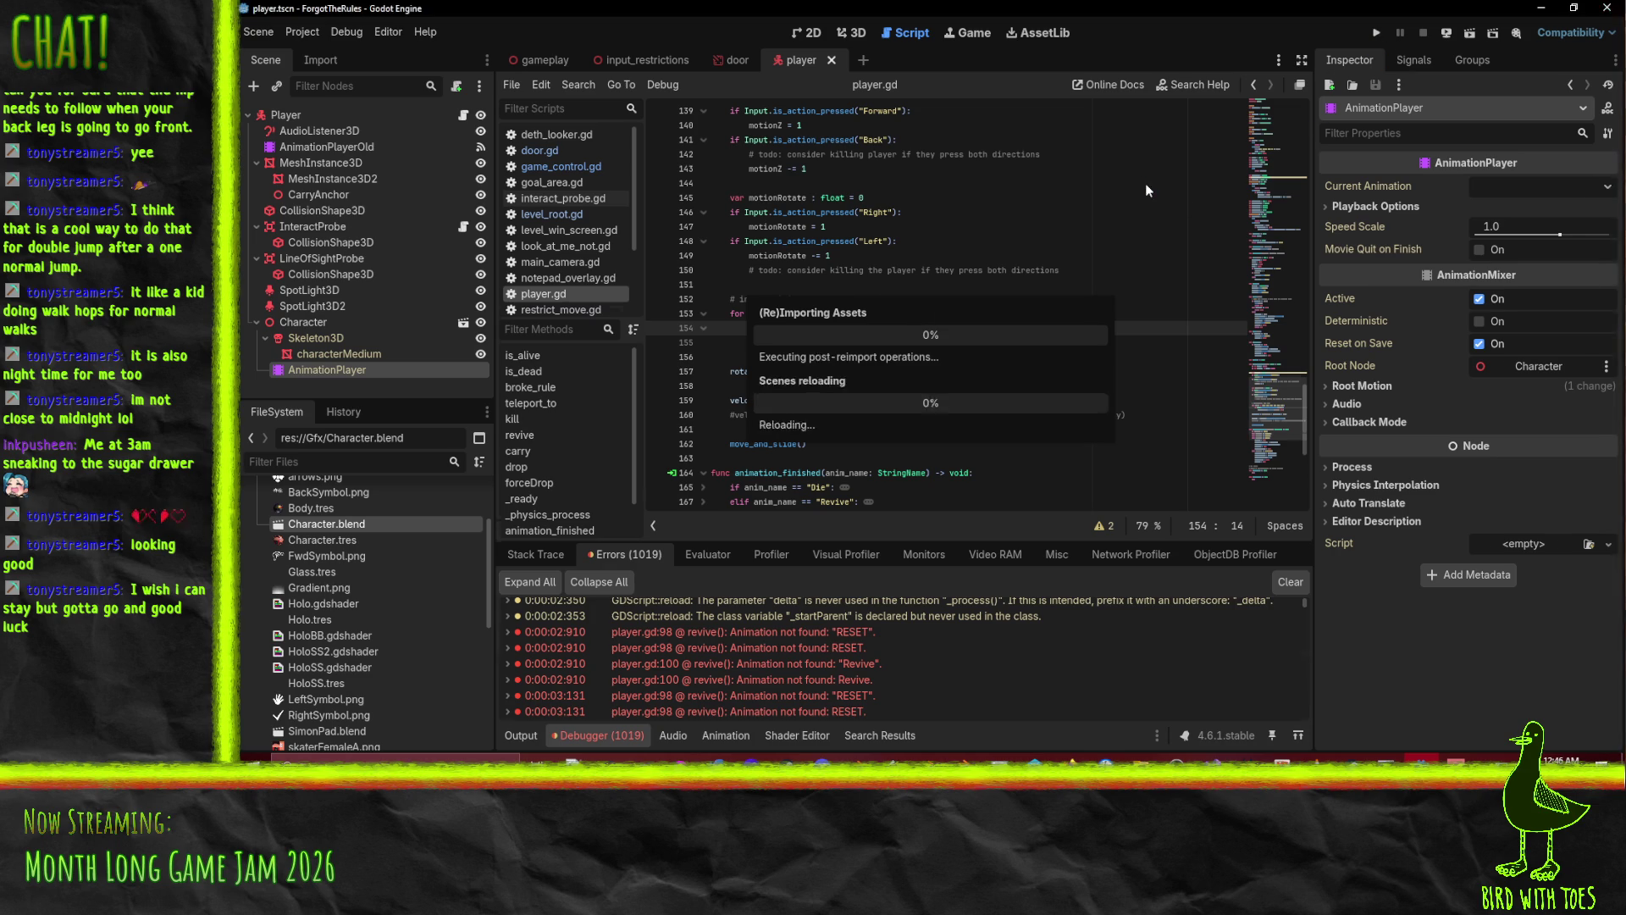
{"action": "left_click", "coordinate": [1377, 32]}
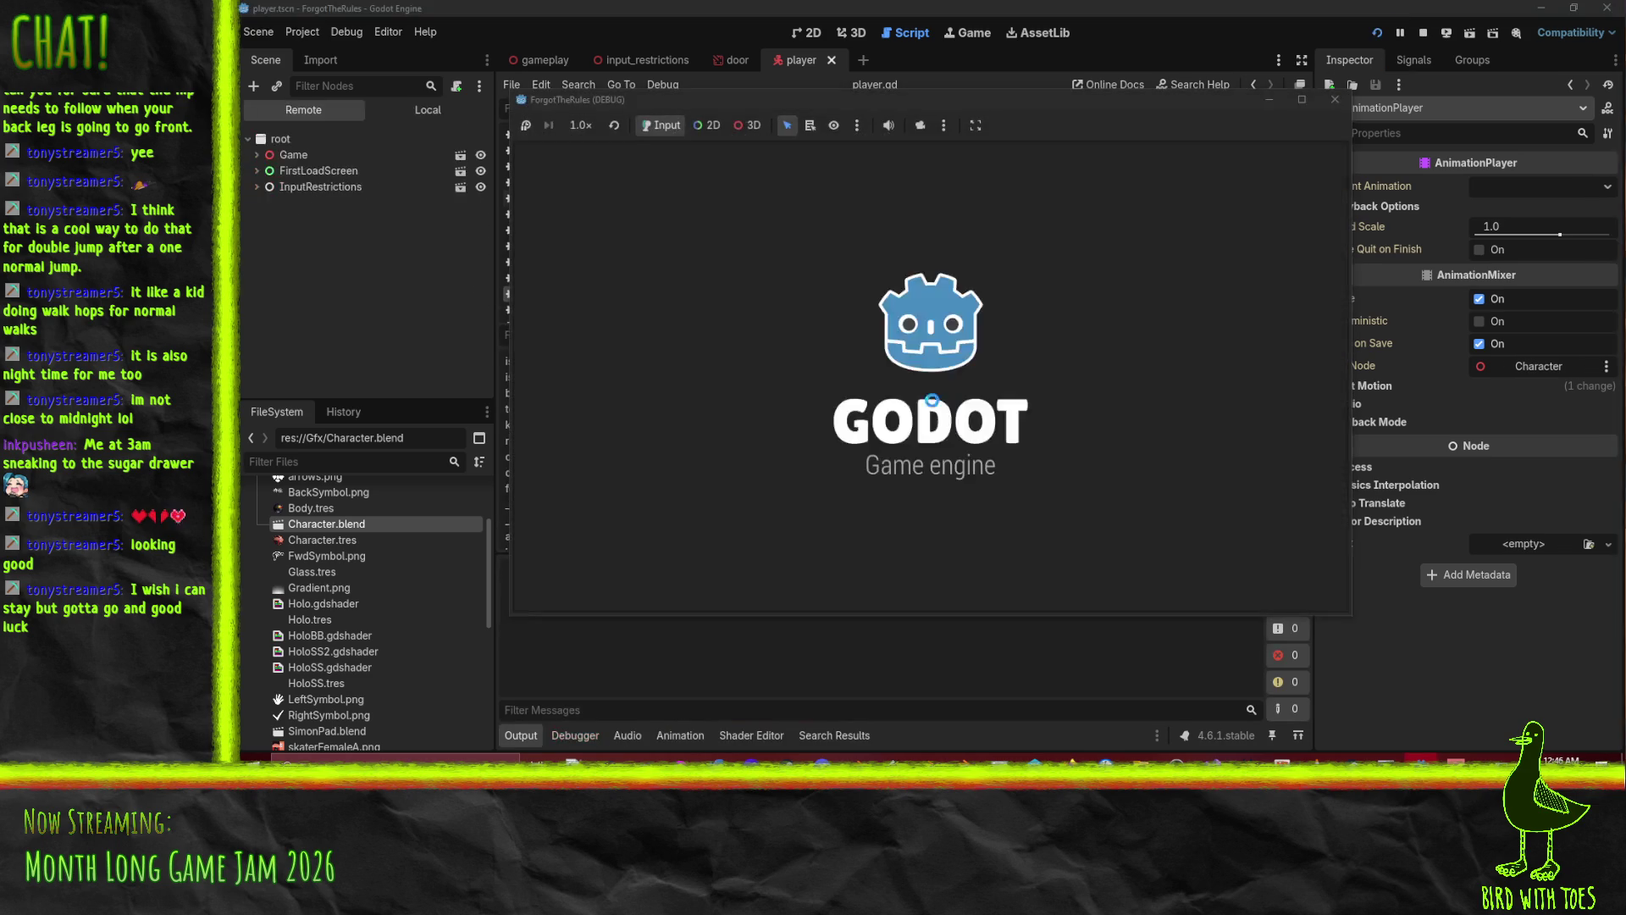
{"action": "key", "text": "q"}
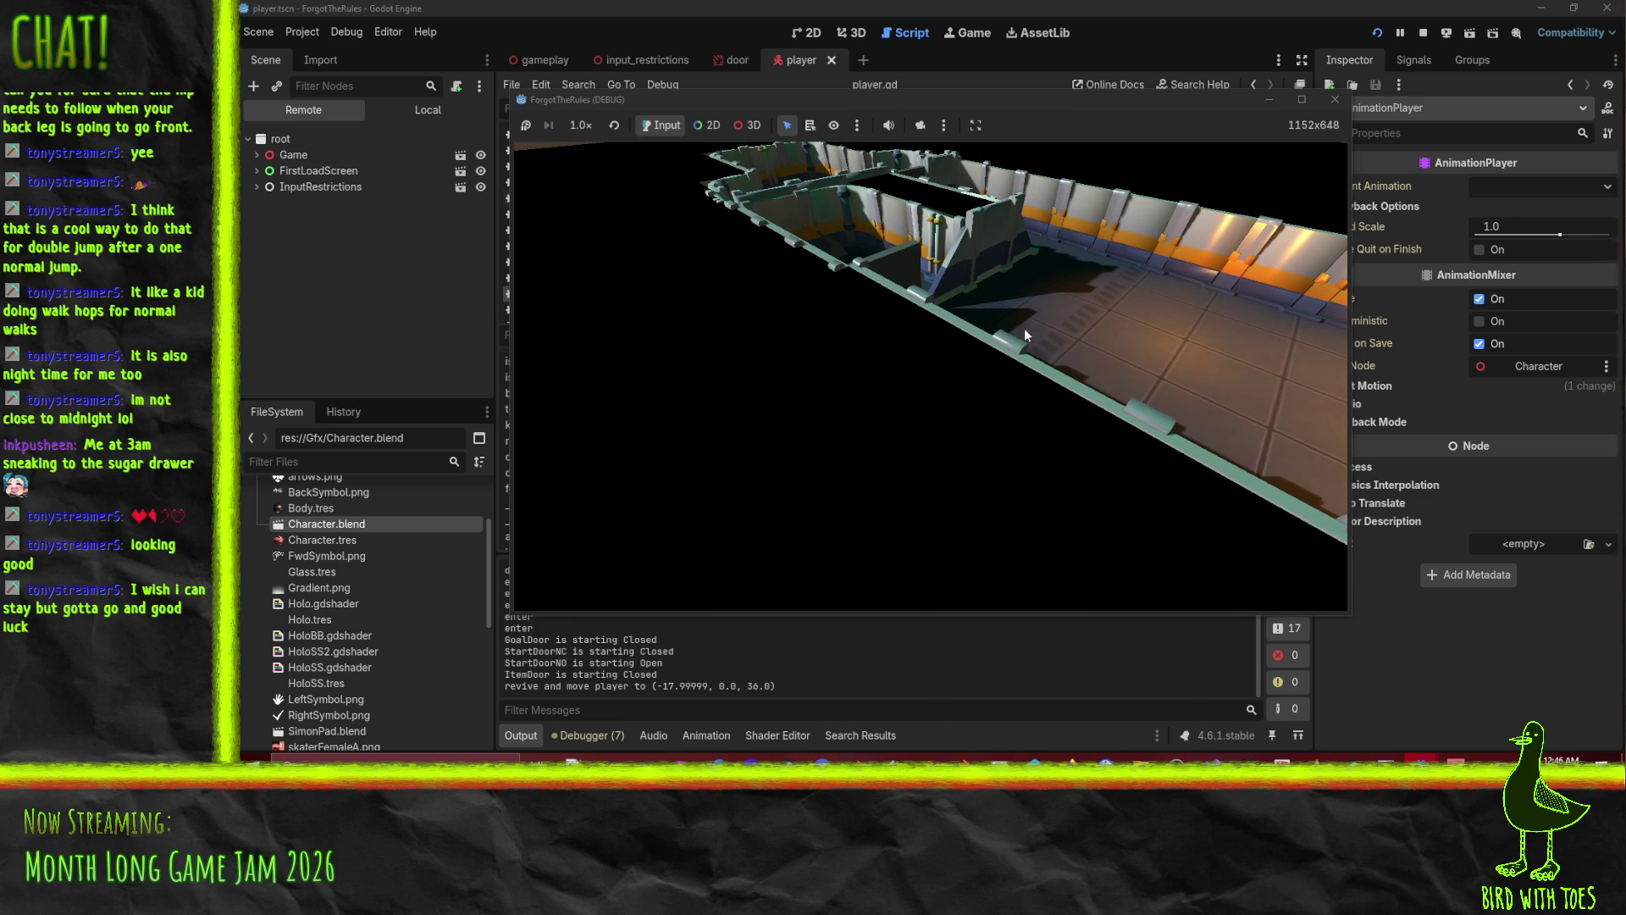
{"action": "left_click", "coordinate": [1335, 100]}
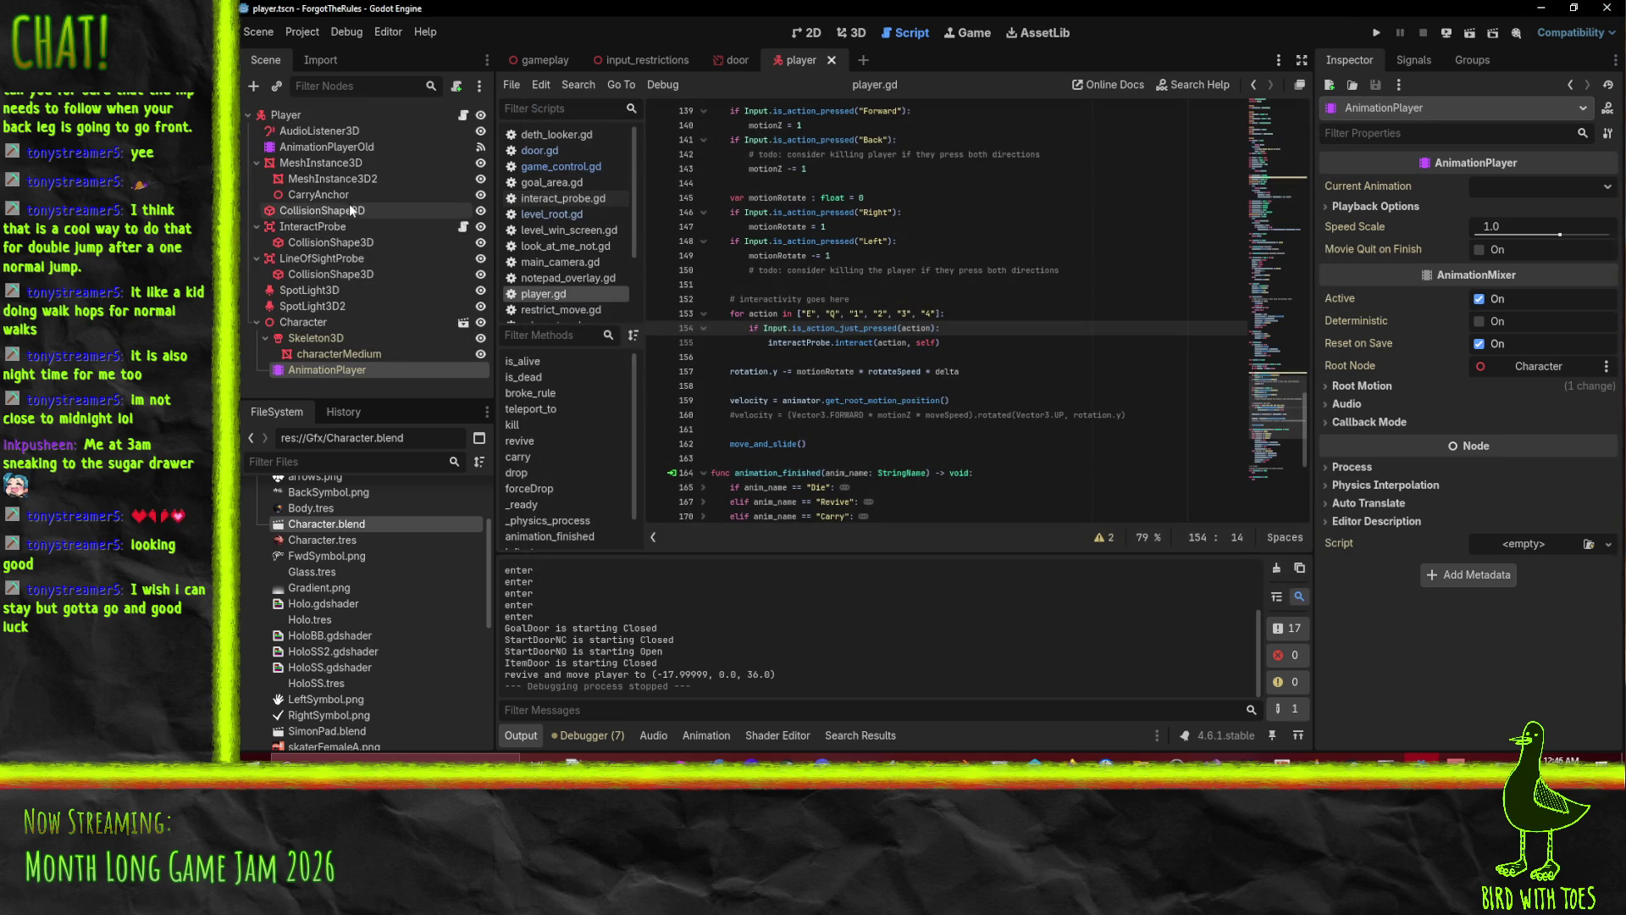
Switch to the gameplay scene in 3D view and select the GameControl, NotepadOverlay and Game nodes.
{"action": "left_click", "coordinate": [544, 60]}
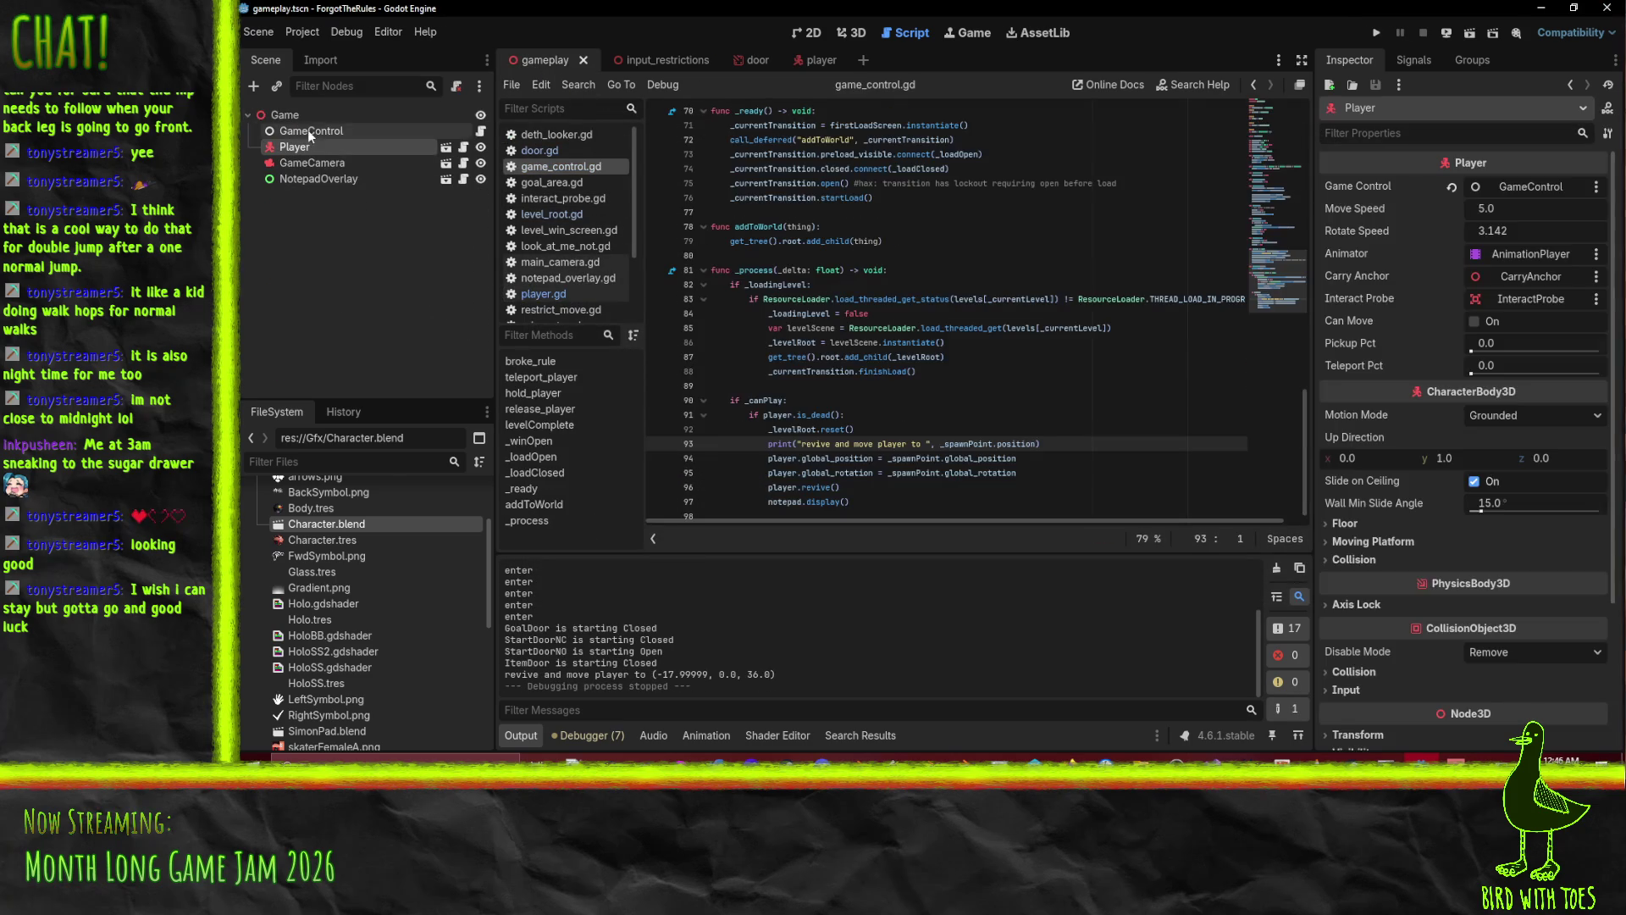
{"action": "left_click", "coordinate": [292, 116]}
{"action": "left_click", "coordinate": [318, 133]}
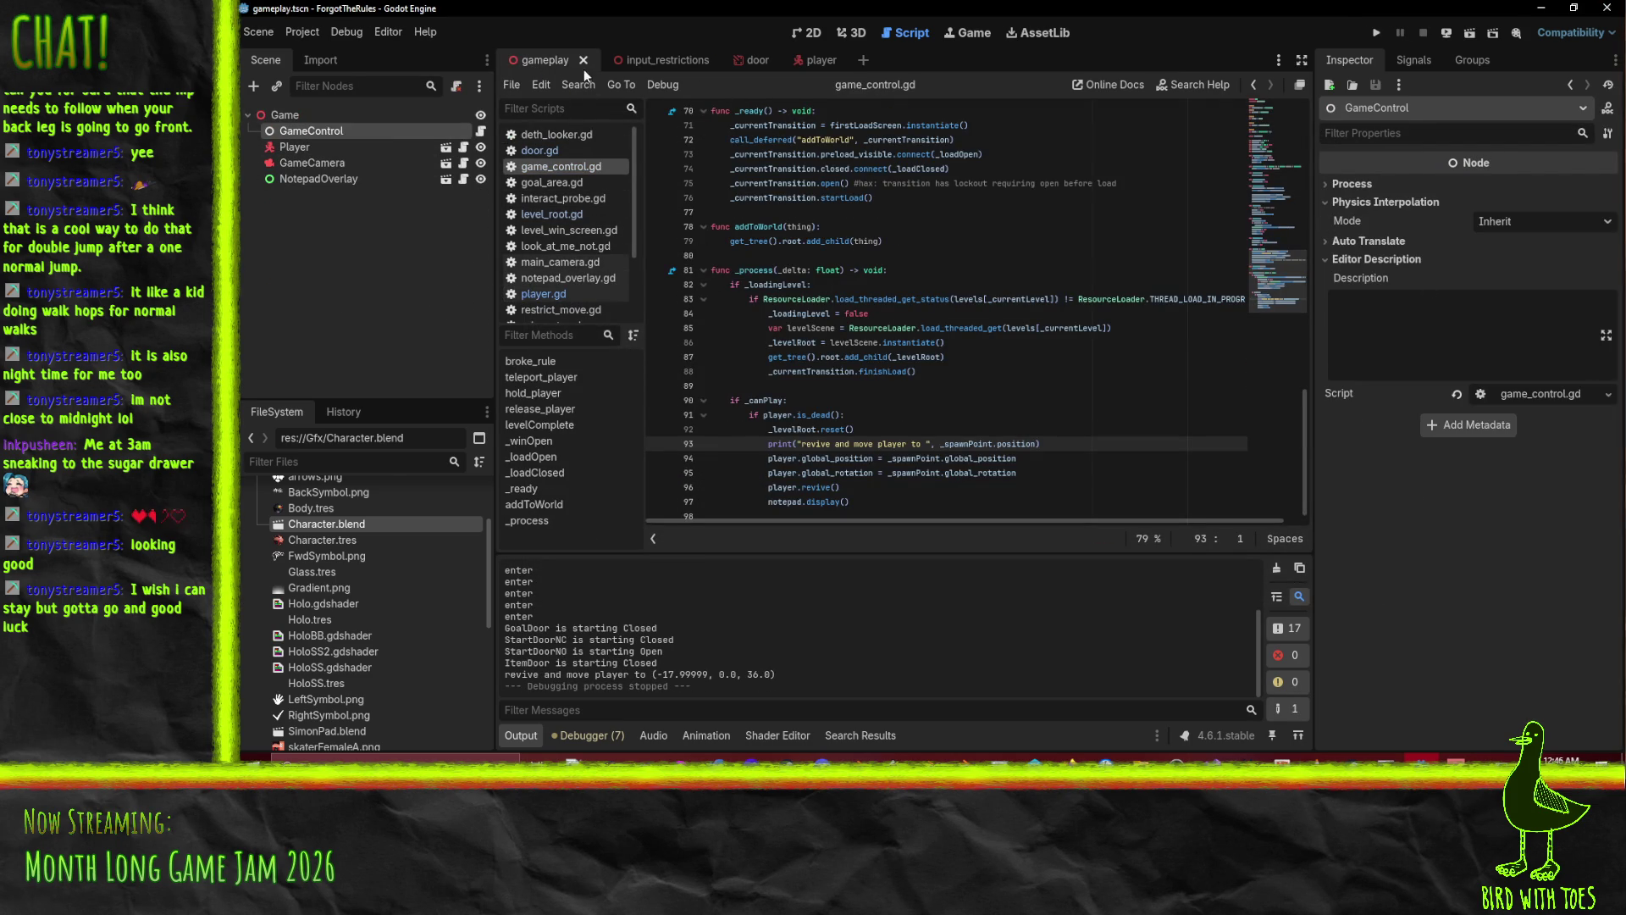
{"action": "left_click", "coordinate": [853, 34]}
{"action": "left_click", "coordinate": [318, 180]}
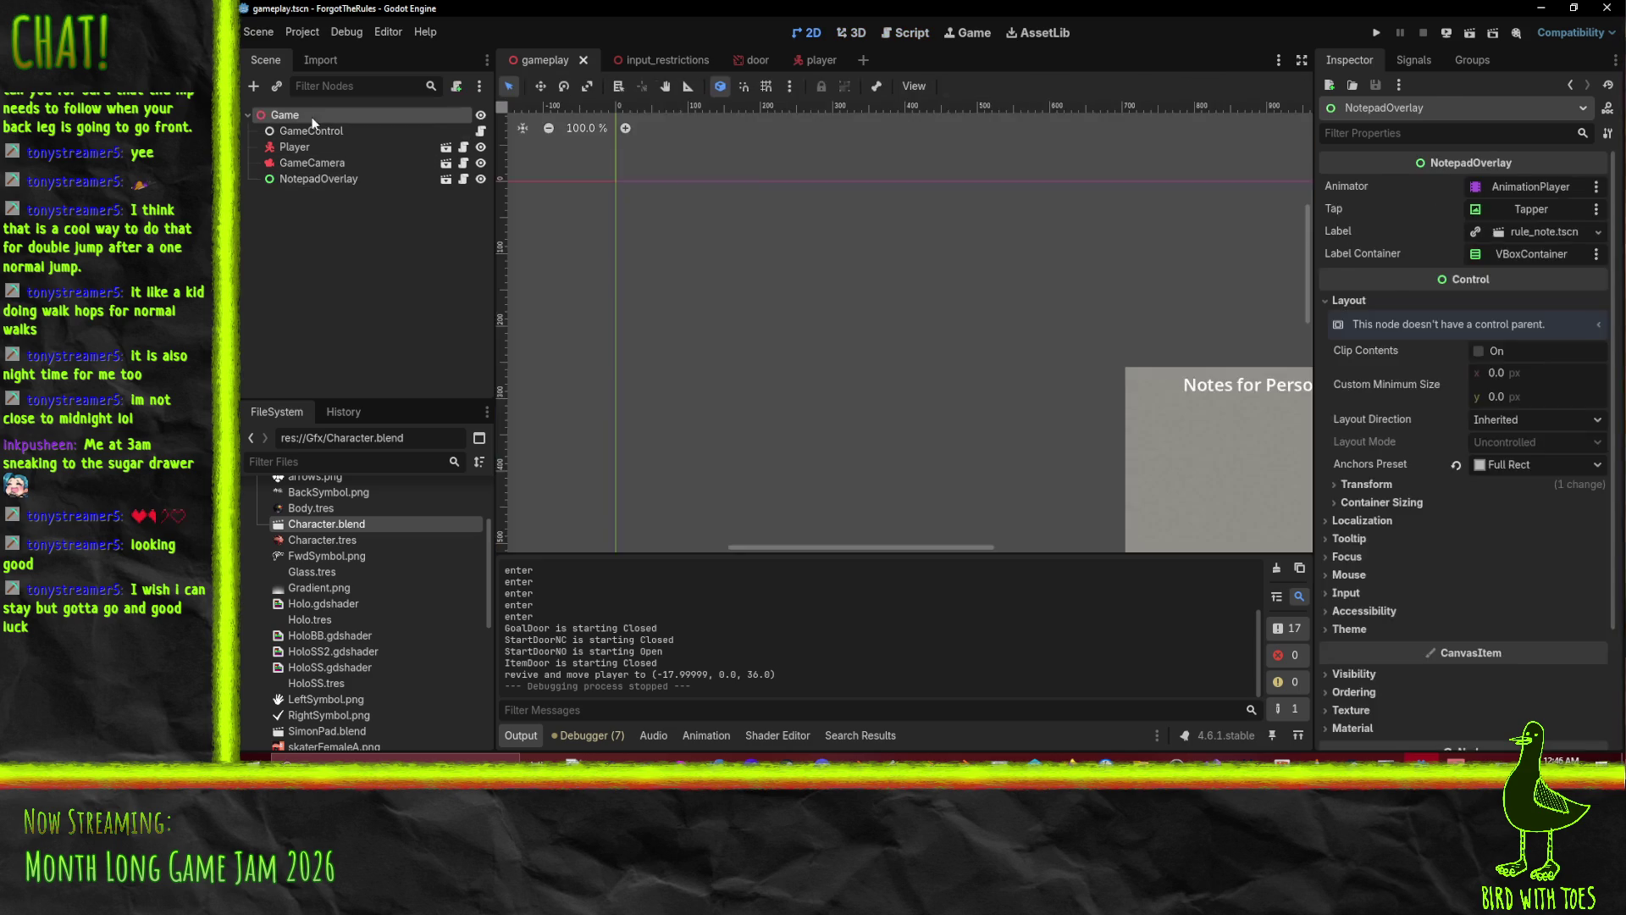
{"action": "left_click", "coordinate": [313, 118]}
{"action": "left_click", "coordinate": [328, 131]}
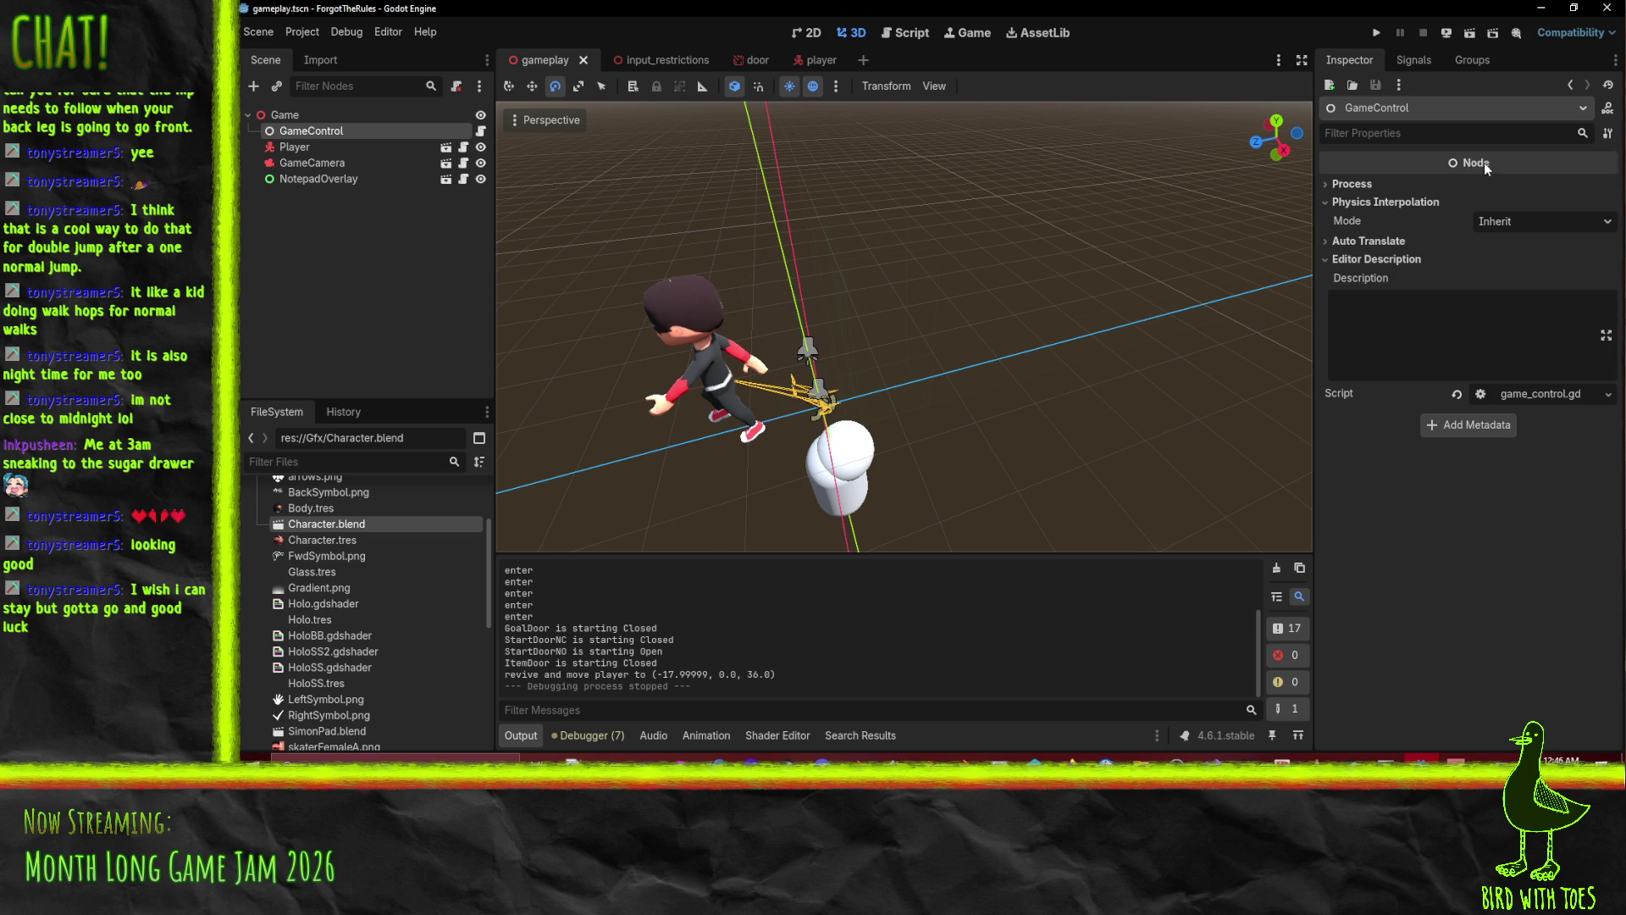
Look over the Player, NotepadOverlay and GameCamera nodes, then open GameControl's script.
{"action": "left_click_drag", "start_coordinate": [1119, 246], "coordinate": [643, 255]}
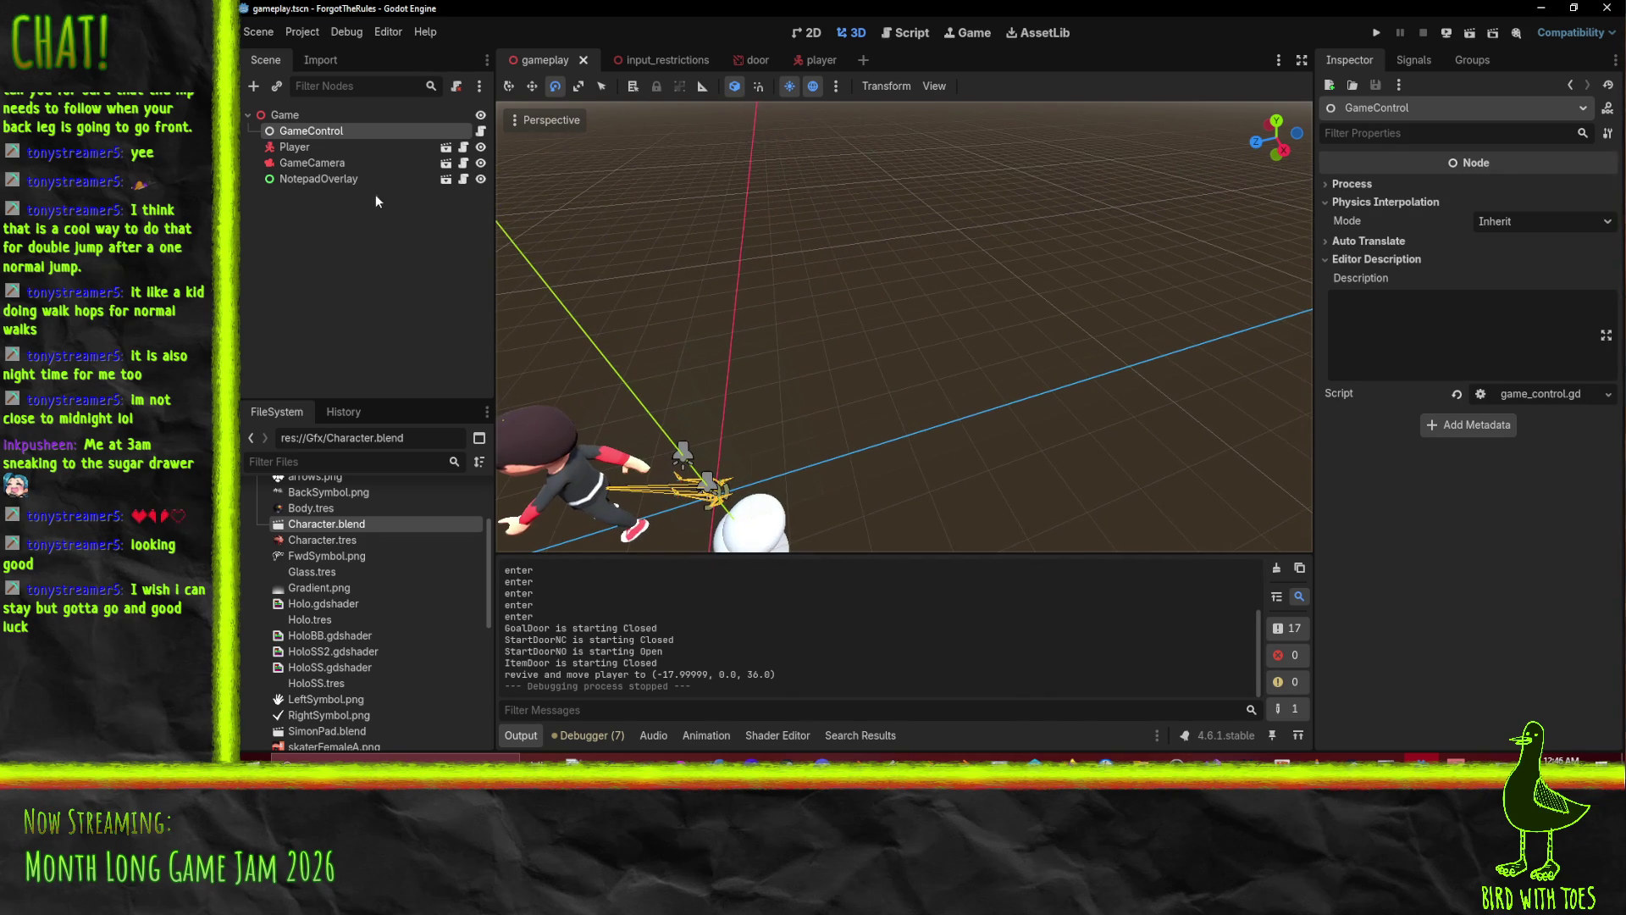
{"action": "left_click", "coordinate": [307, 149]}
{"action": "left_click", "coordinate": [315, 177]}
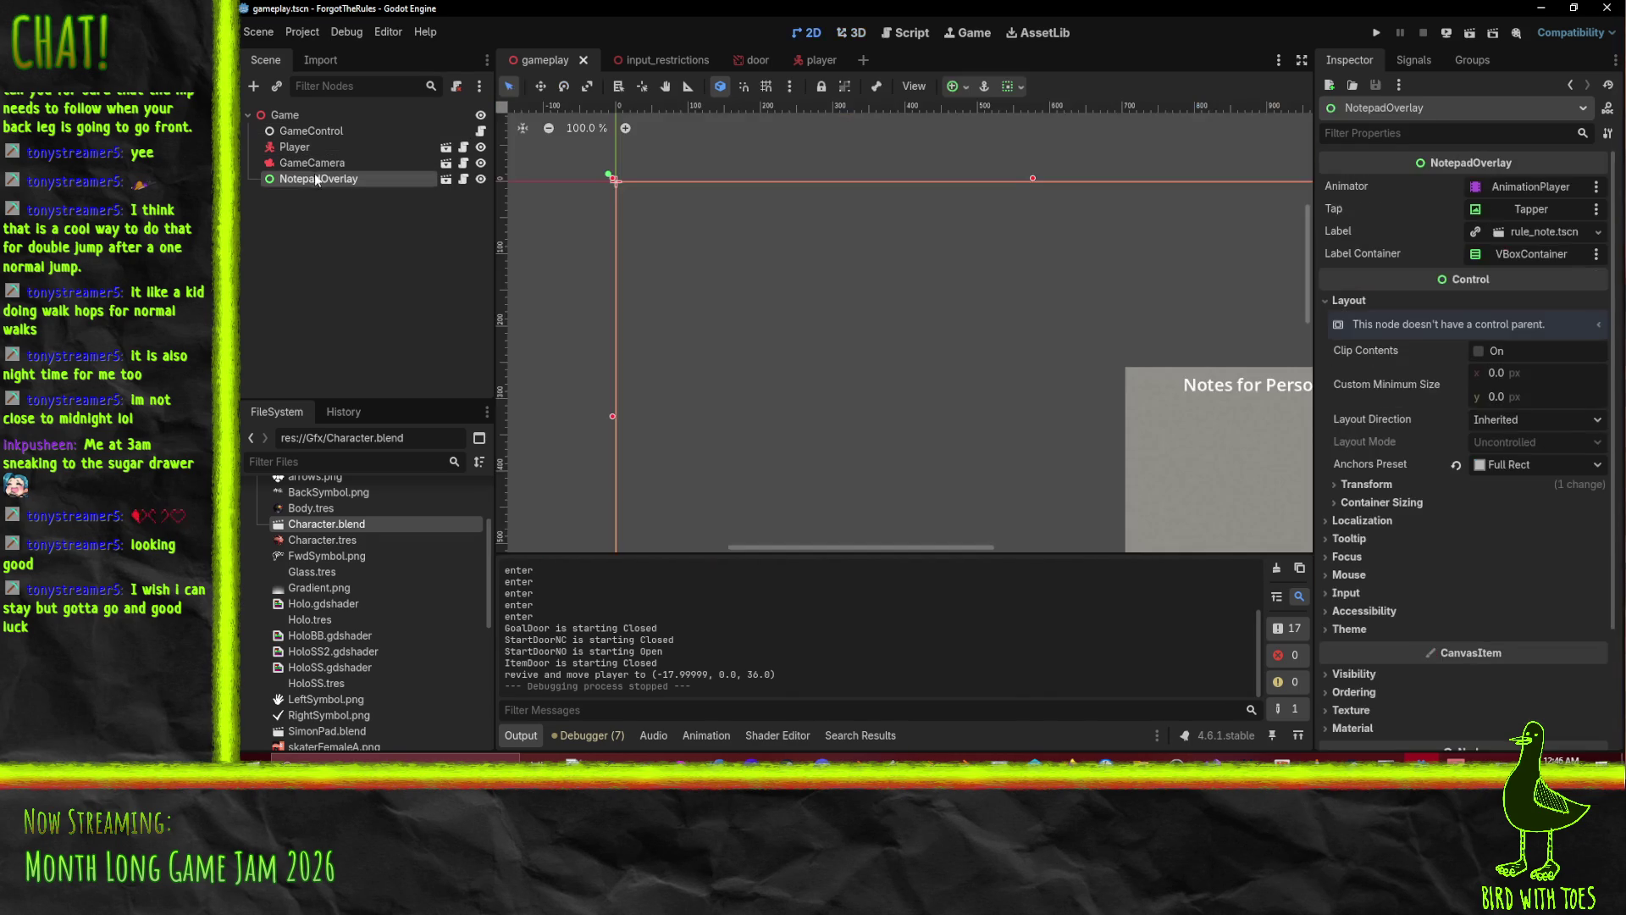
{"action": "left_click", "coordinate": [313, 164]}
{"action": "left_click", "coordinate": [300, 147]}
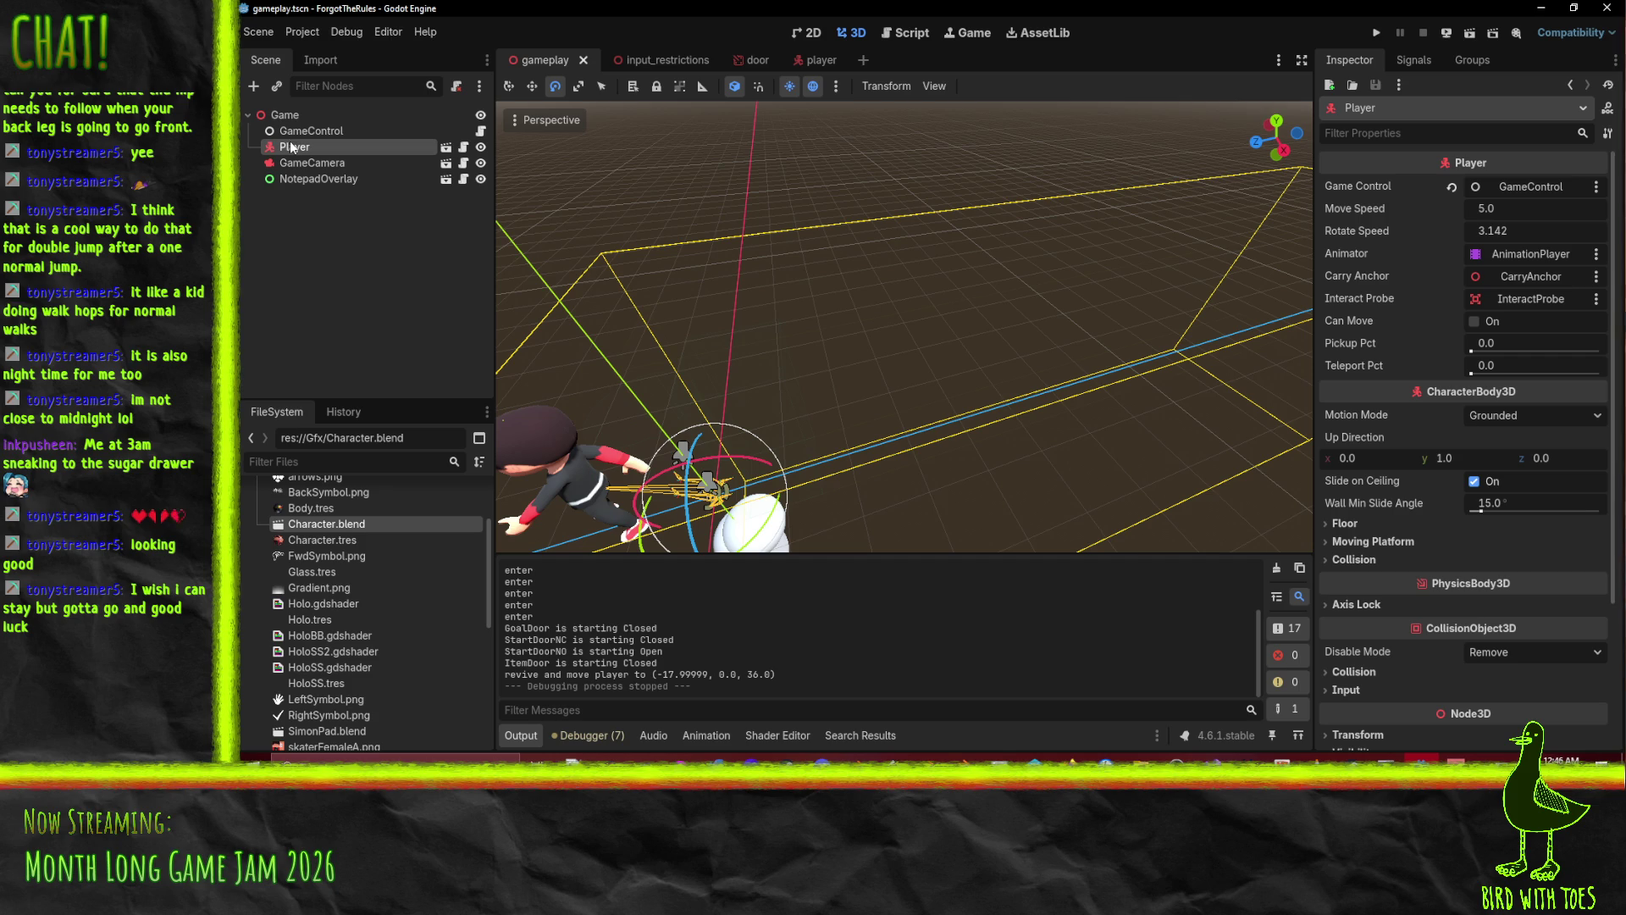
{"action": "left_click", "coordinate": [365, 134]}
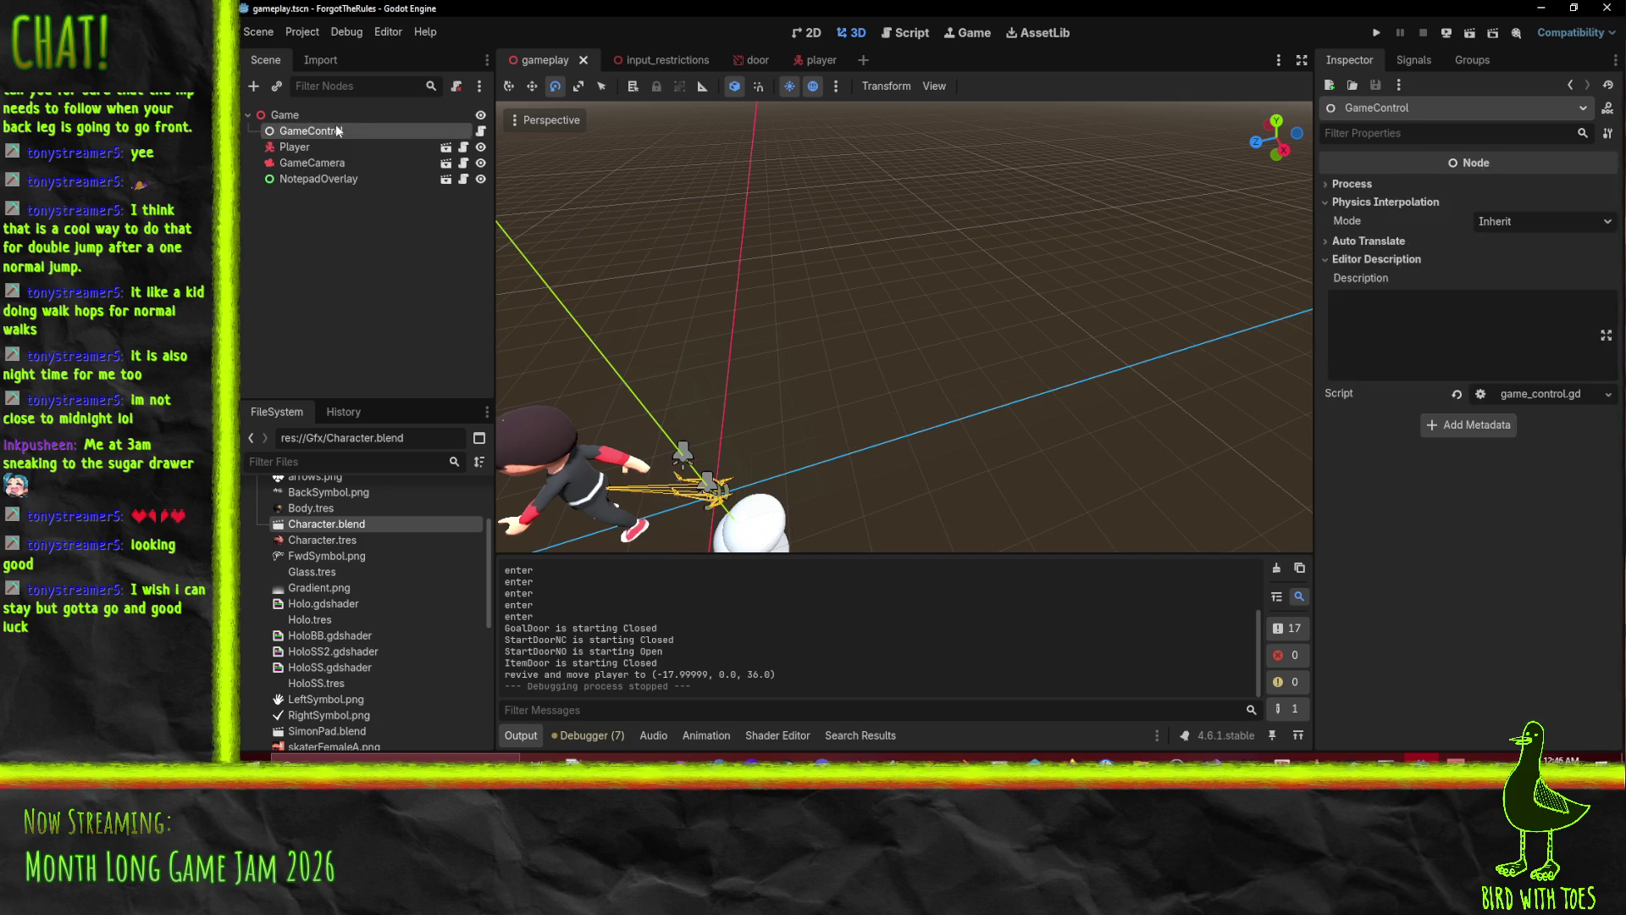
{"action": "left_click", "coordinate": [1543, 396]}
Read game_control.gd's player and firstLoadScreen variables alongside the scene's nodes.
{"action": "scroll", "coordinate": [958, 346], "scroll_direction": "up", "scroll_amount": 15}
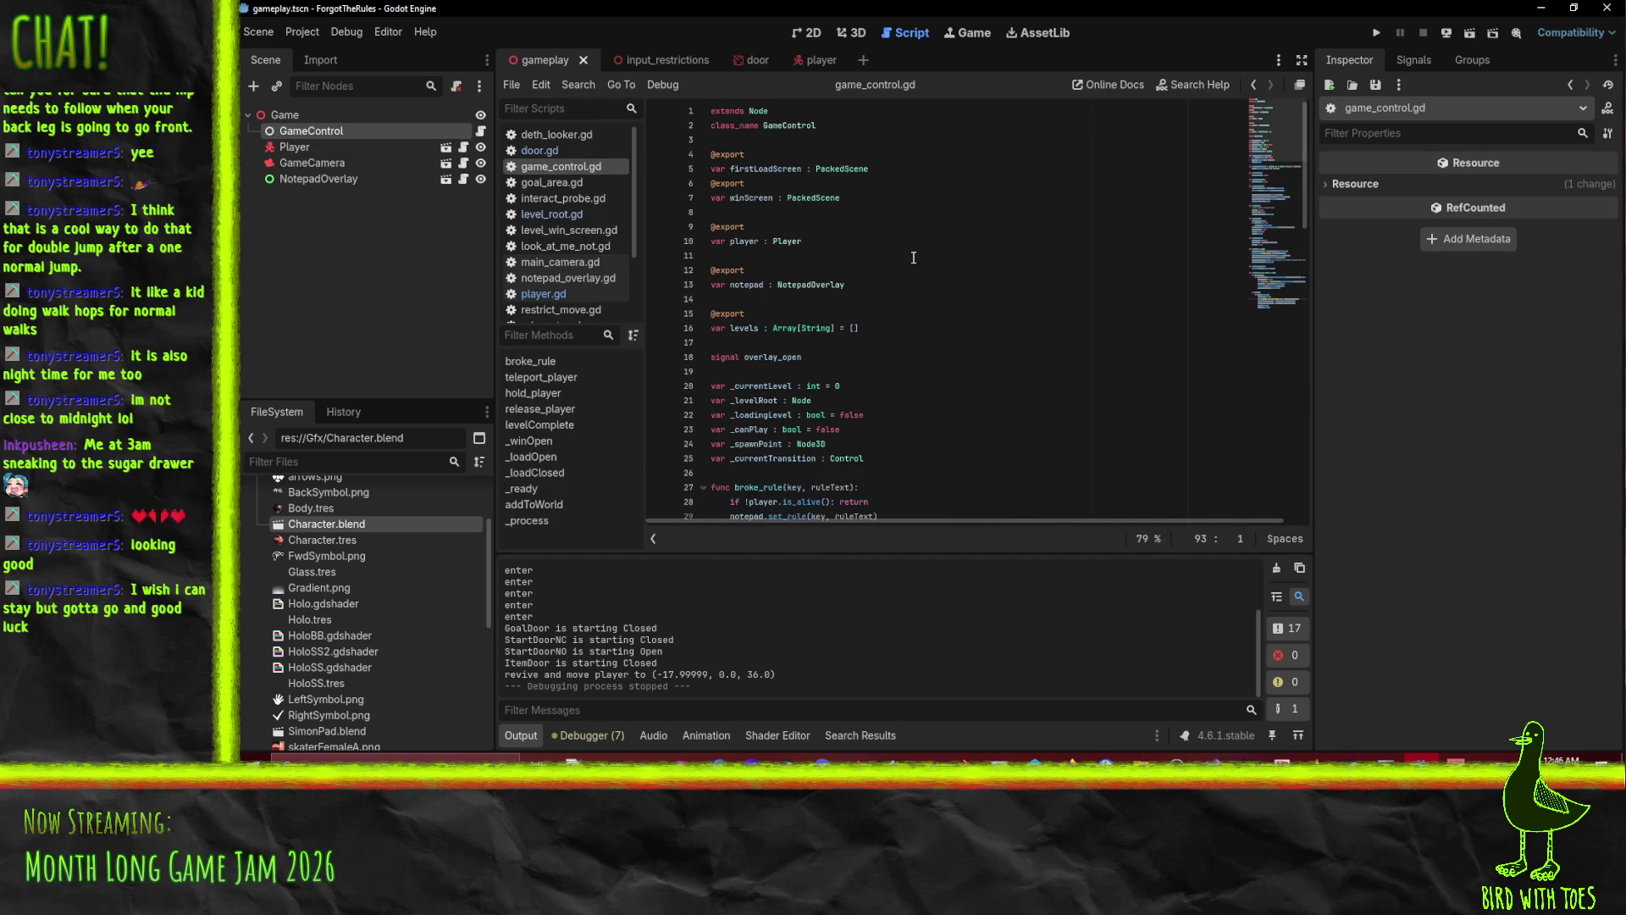
{"action": "left_click", "coordinate": [914, 242]}
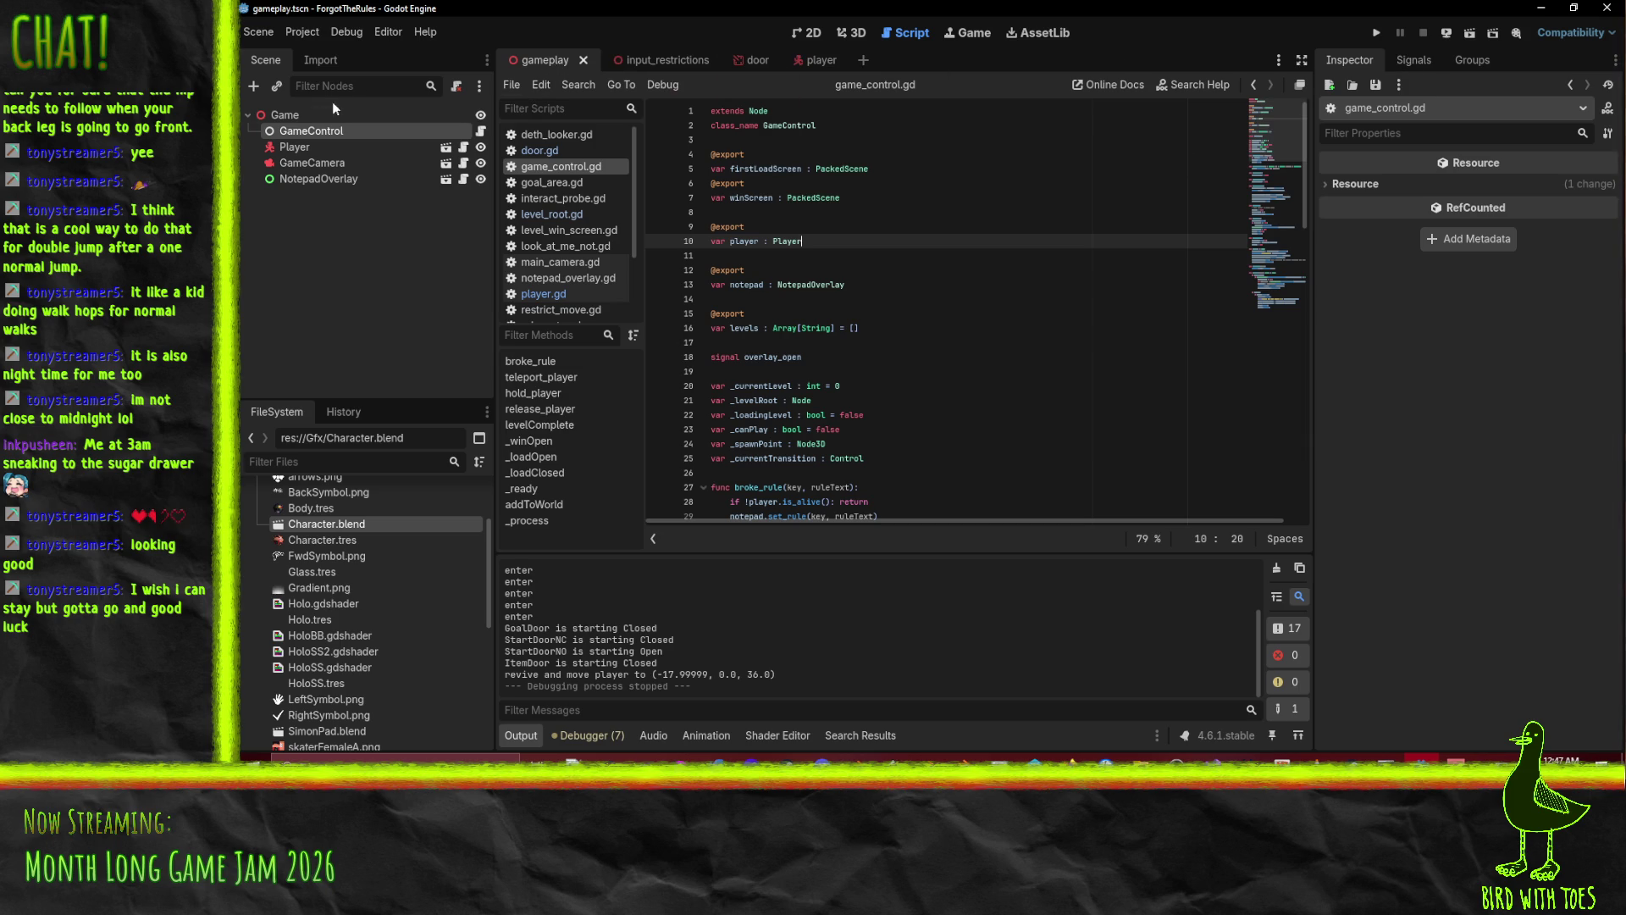
{"action": "left_click", "coordinate": [387, 132]}
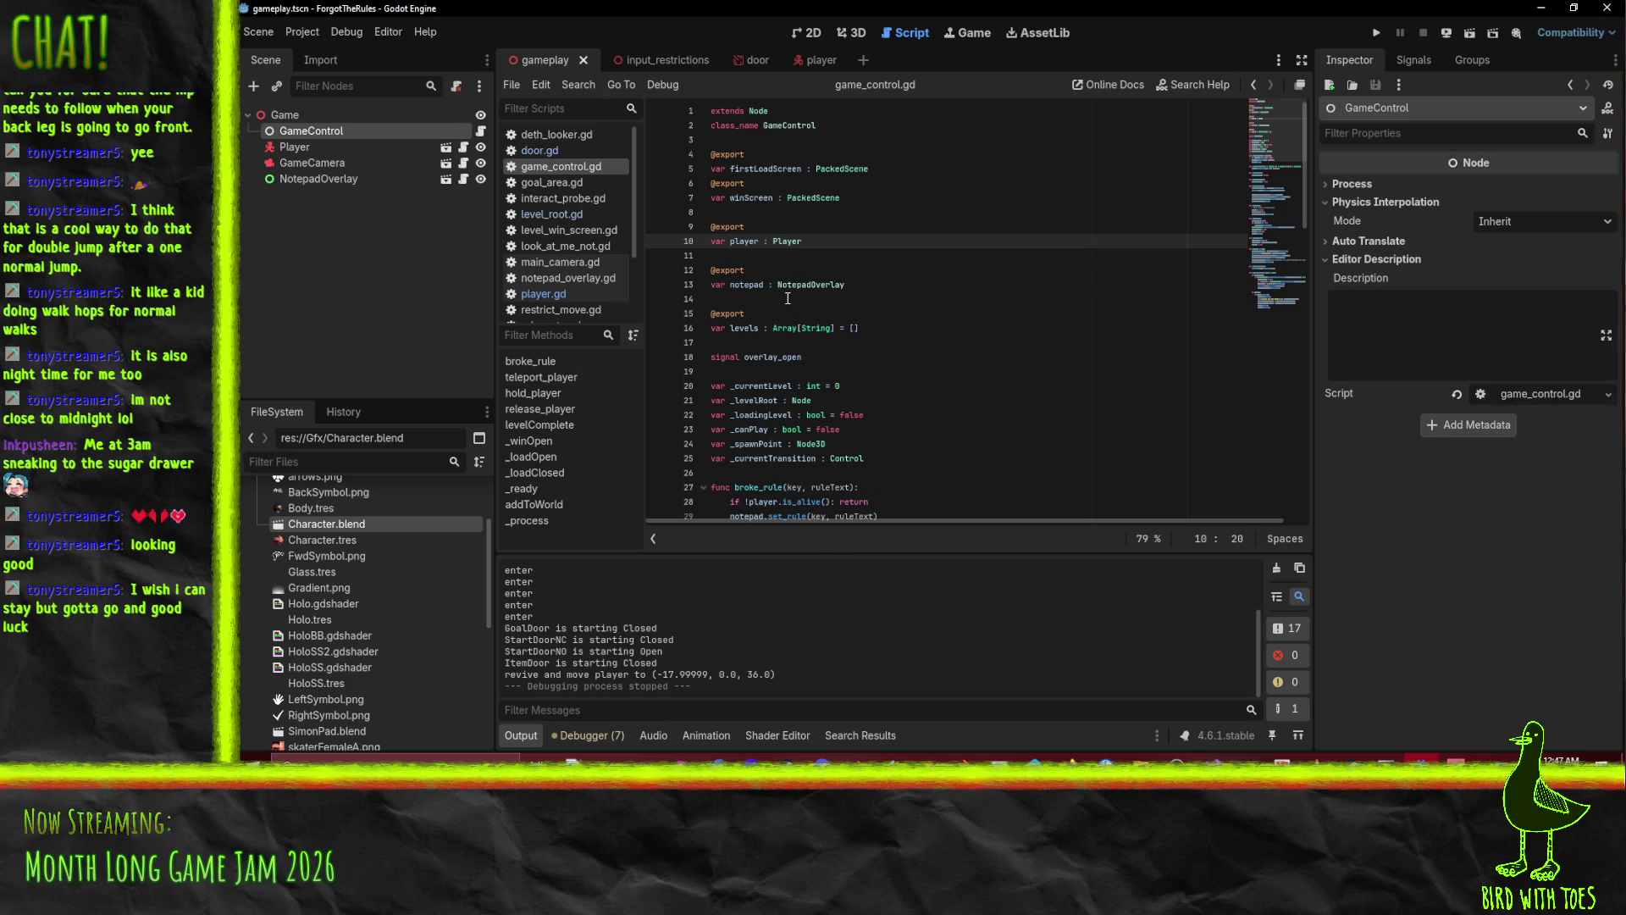
{"action": "left_click", "coordinate": [318, 179]}
{"action": "left_click", "coordinate": [313, 163]}
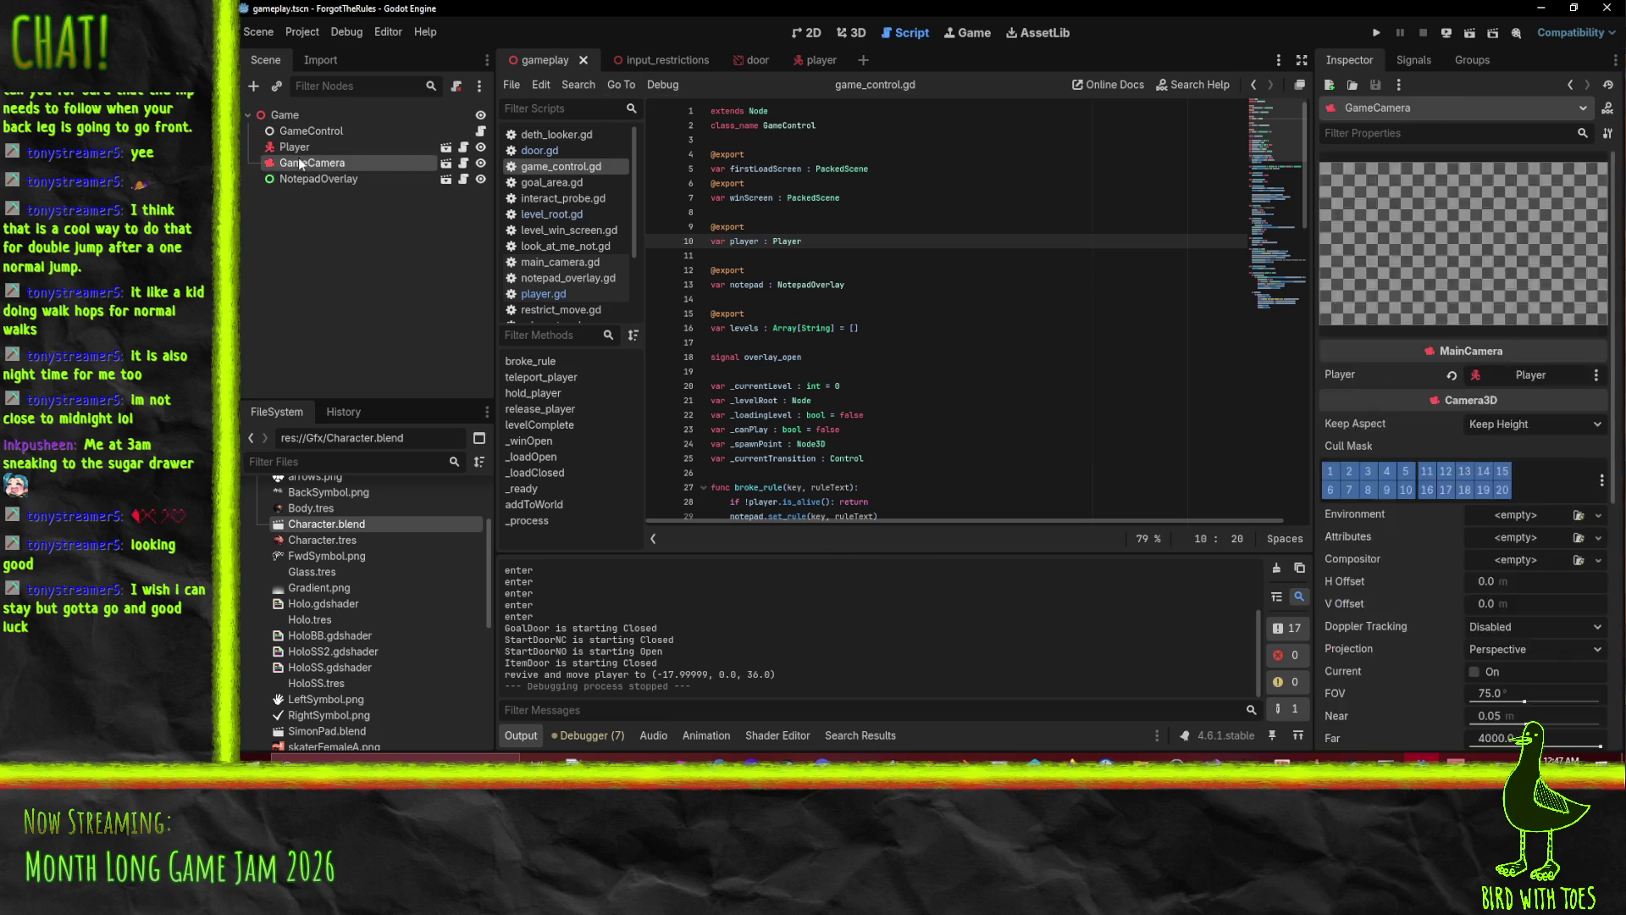
{"action": "left_click", "coordinate": [309, 145]}
{"action": "left_click", "coordinate": [310, 132]}
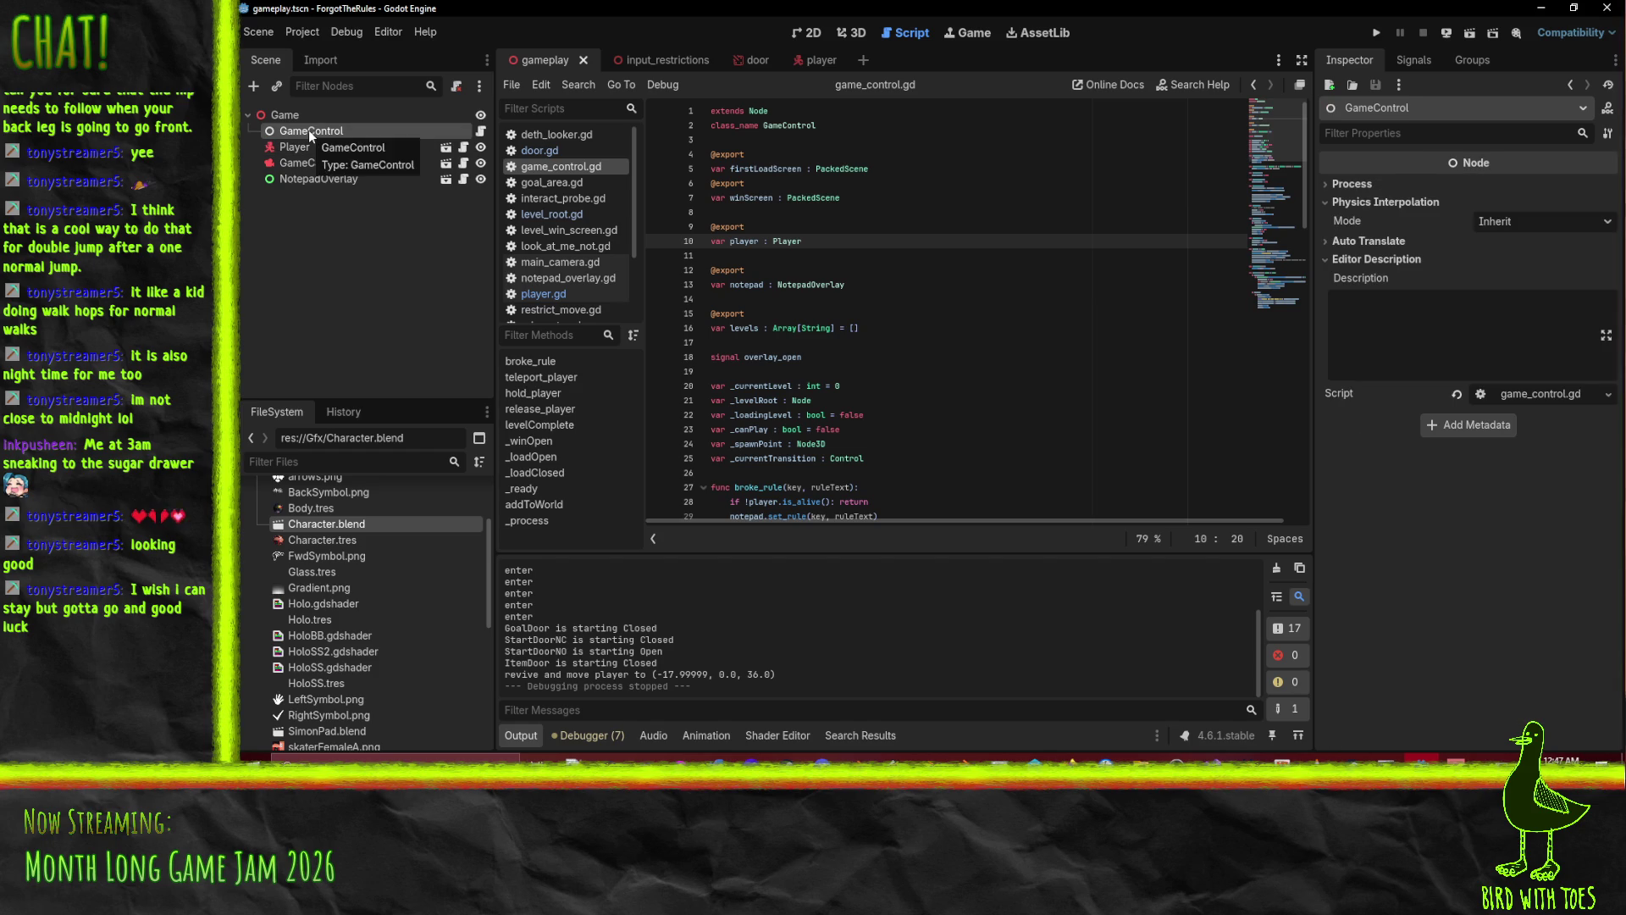
{"action": "left_click", "coordinate": [806, 168]}
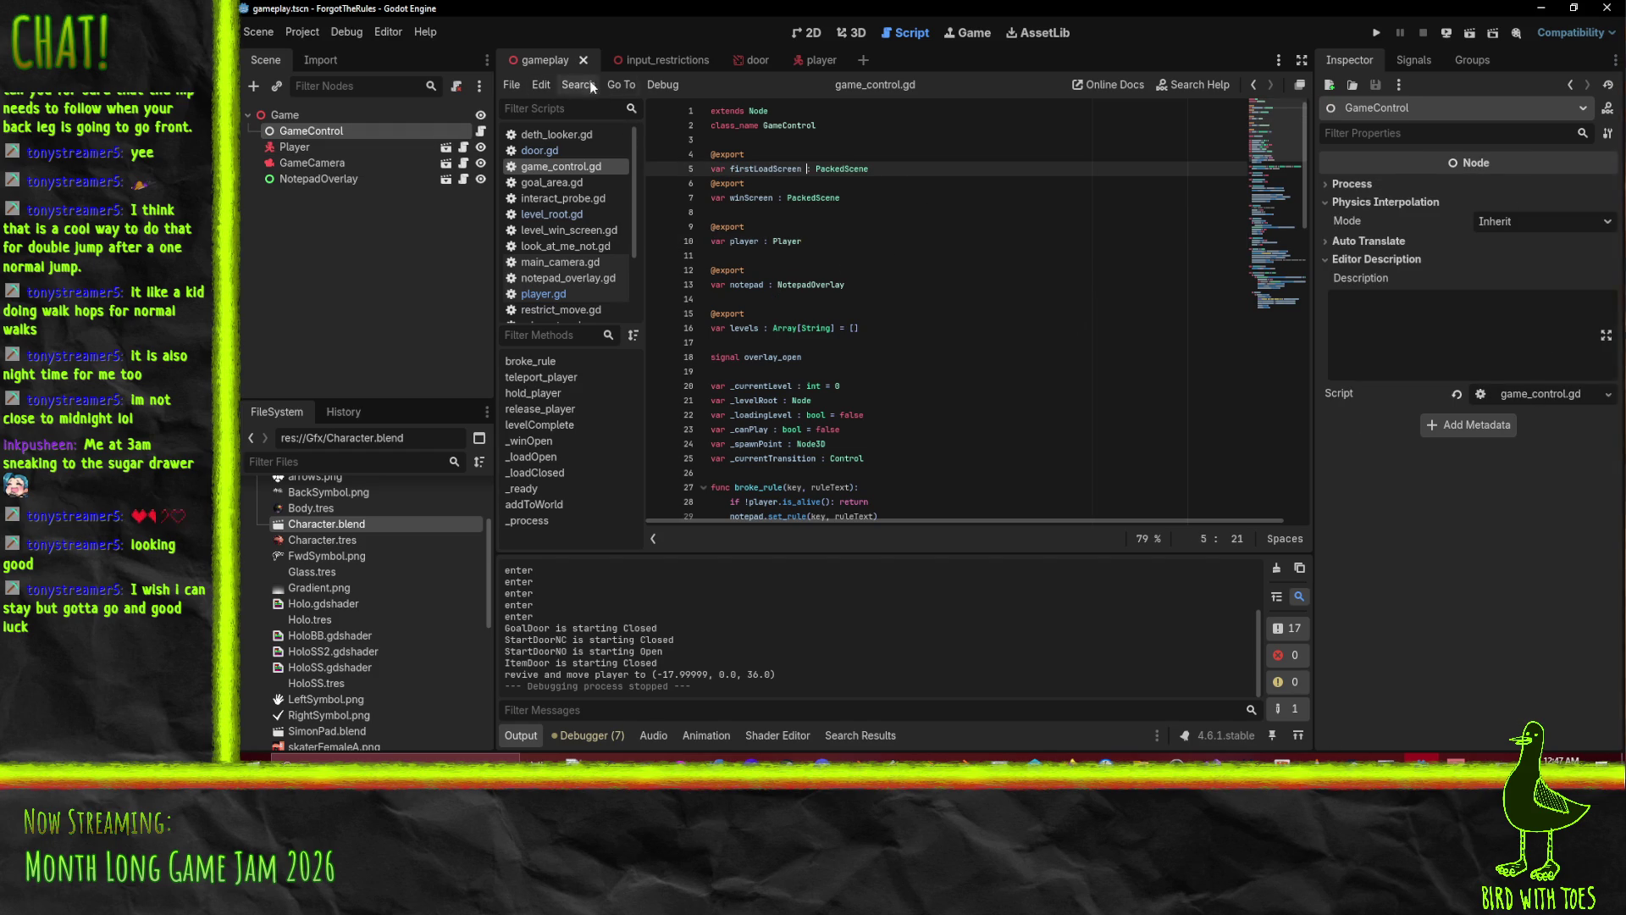
Close the gameplay scene and reopen gameplay.tscn from the FileSystem dock.
{"action": "left_click", "coordinate": [584, 61]}
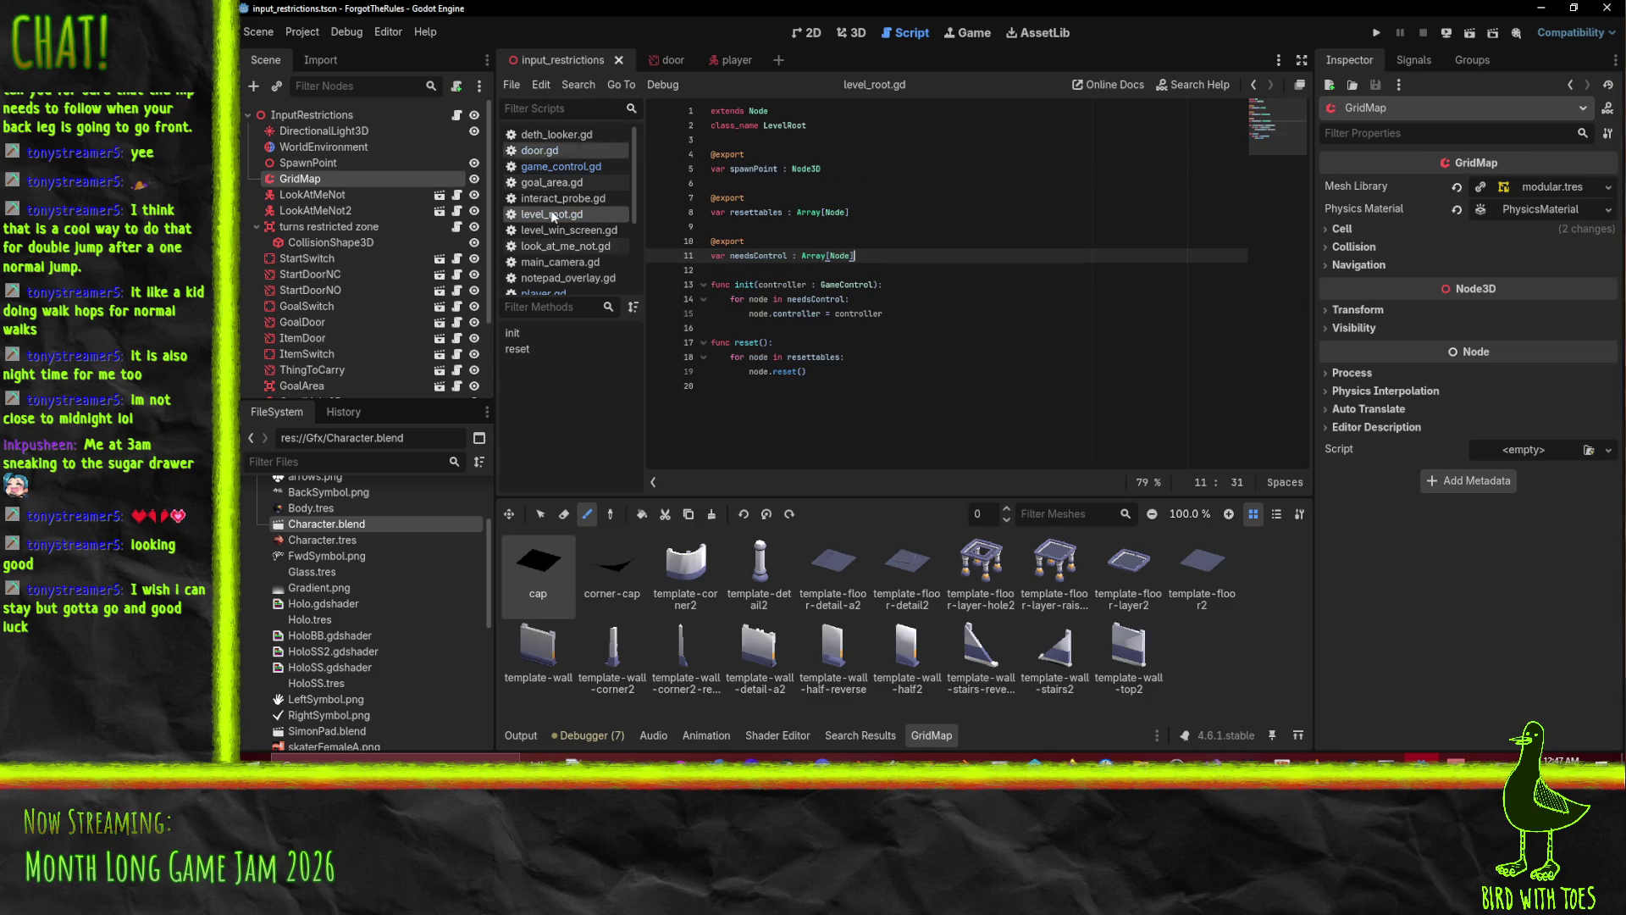
{"action": "scroll", "coordinate": [328, 537], "scroll_direction": "up", "scroll_amount": 3}
{"action": "double_click", "coordinate": [348, 536]}
{"action": "scroll", "coordinate": [288, 644], "scroll_direction": "down", "scroll_amount": 2}
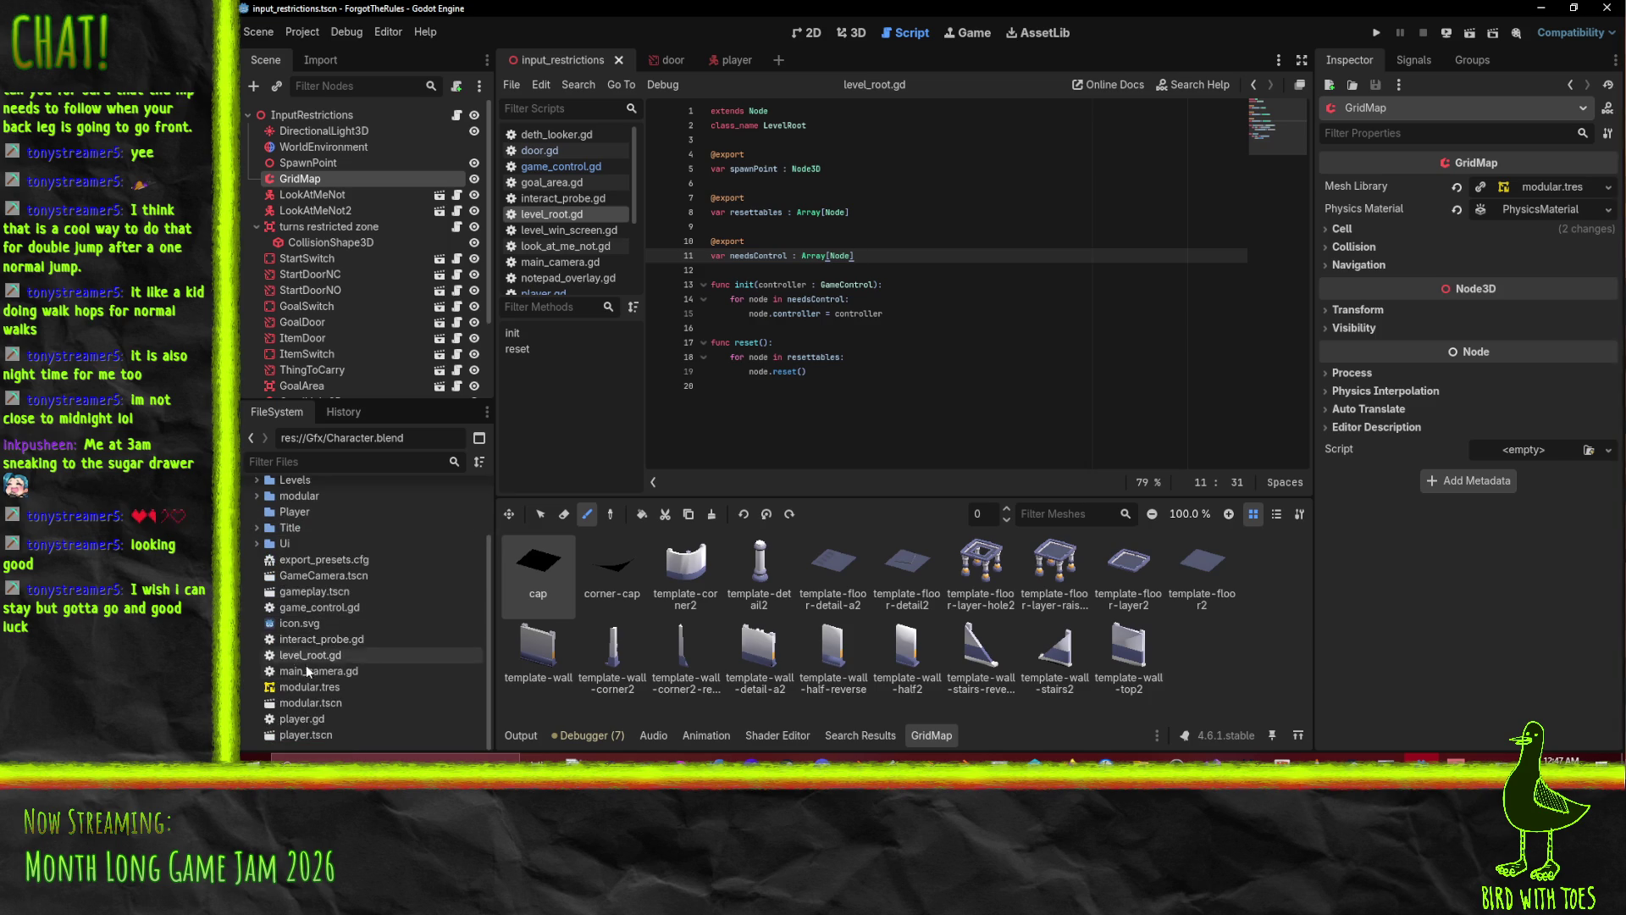
{"action": "double_click", "coordinate": [314, 591]}
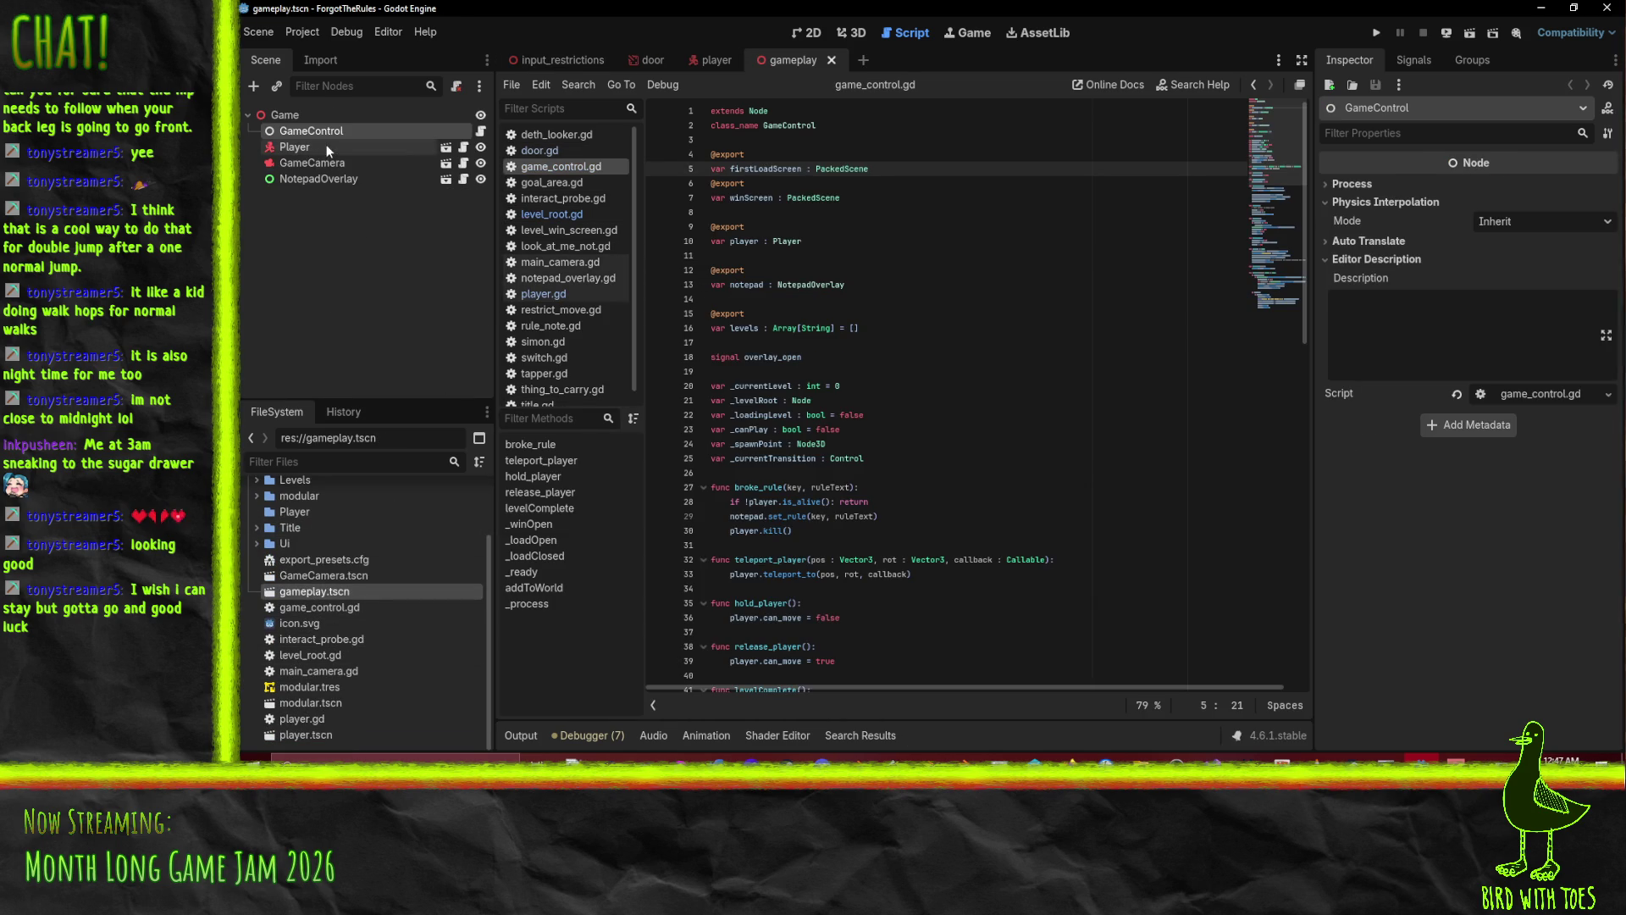
Play-test the game once more, stop it, and return to the 3D view.
{"action": "left_click", "coordinate": [1376, 32]}
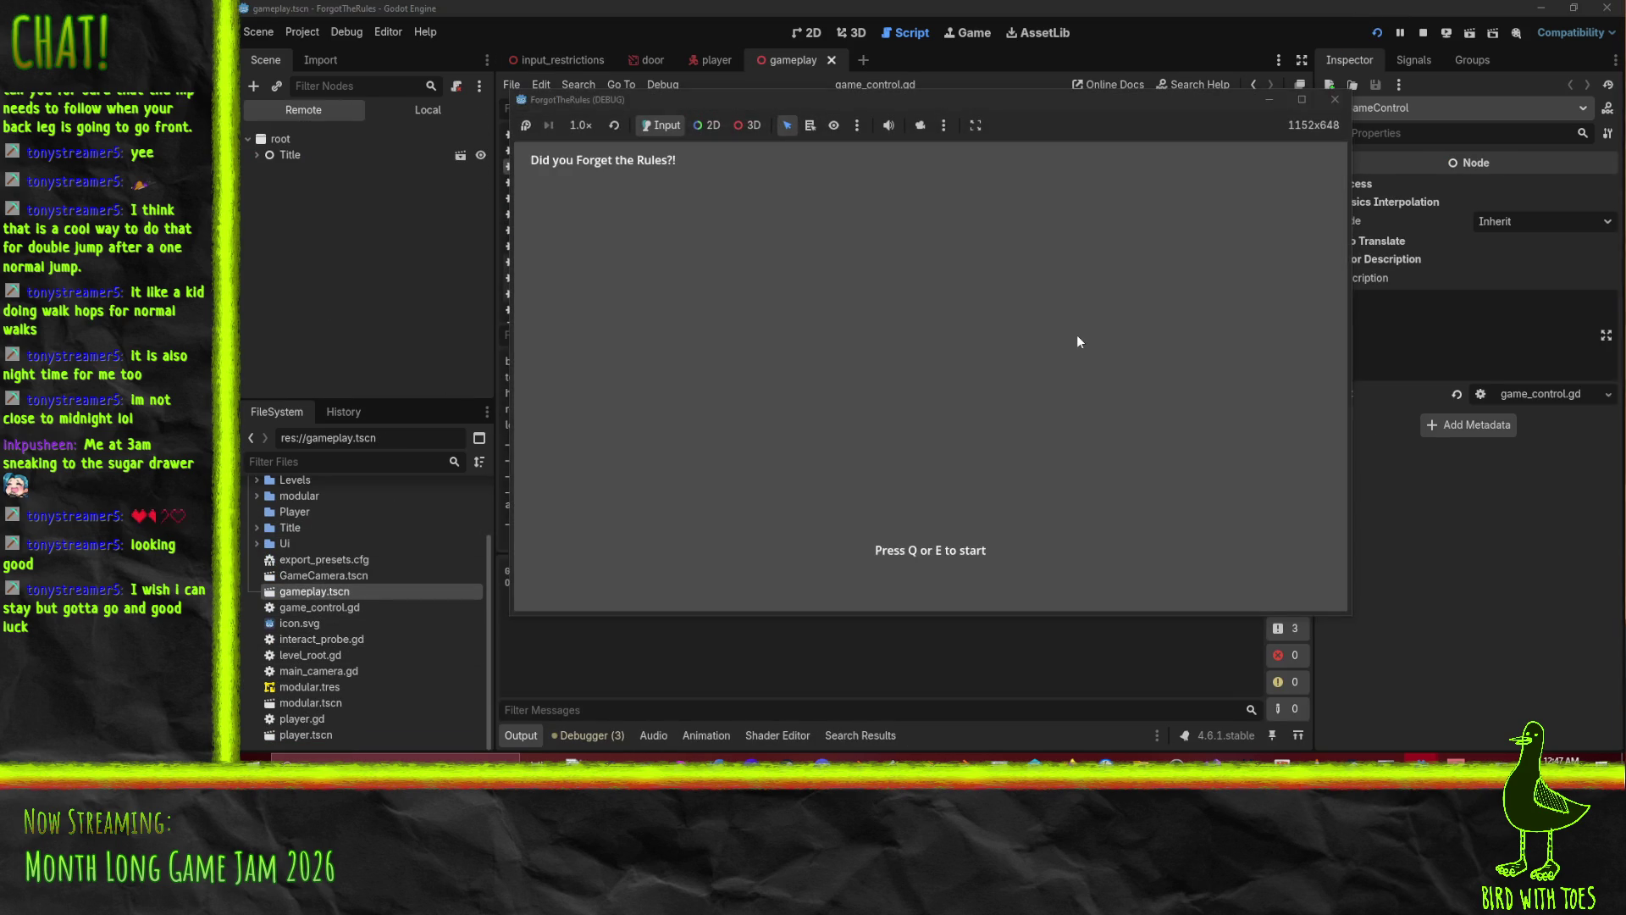
{"action": "key", "text": "q"}
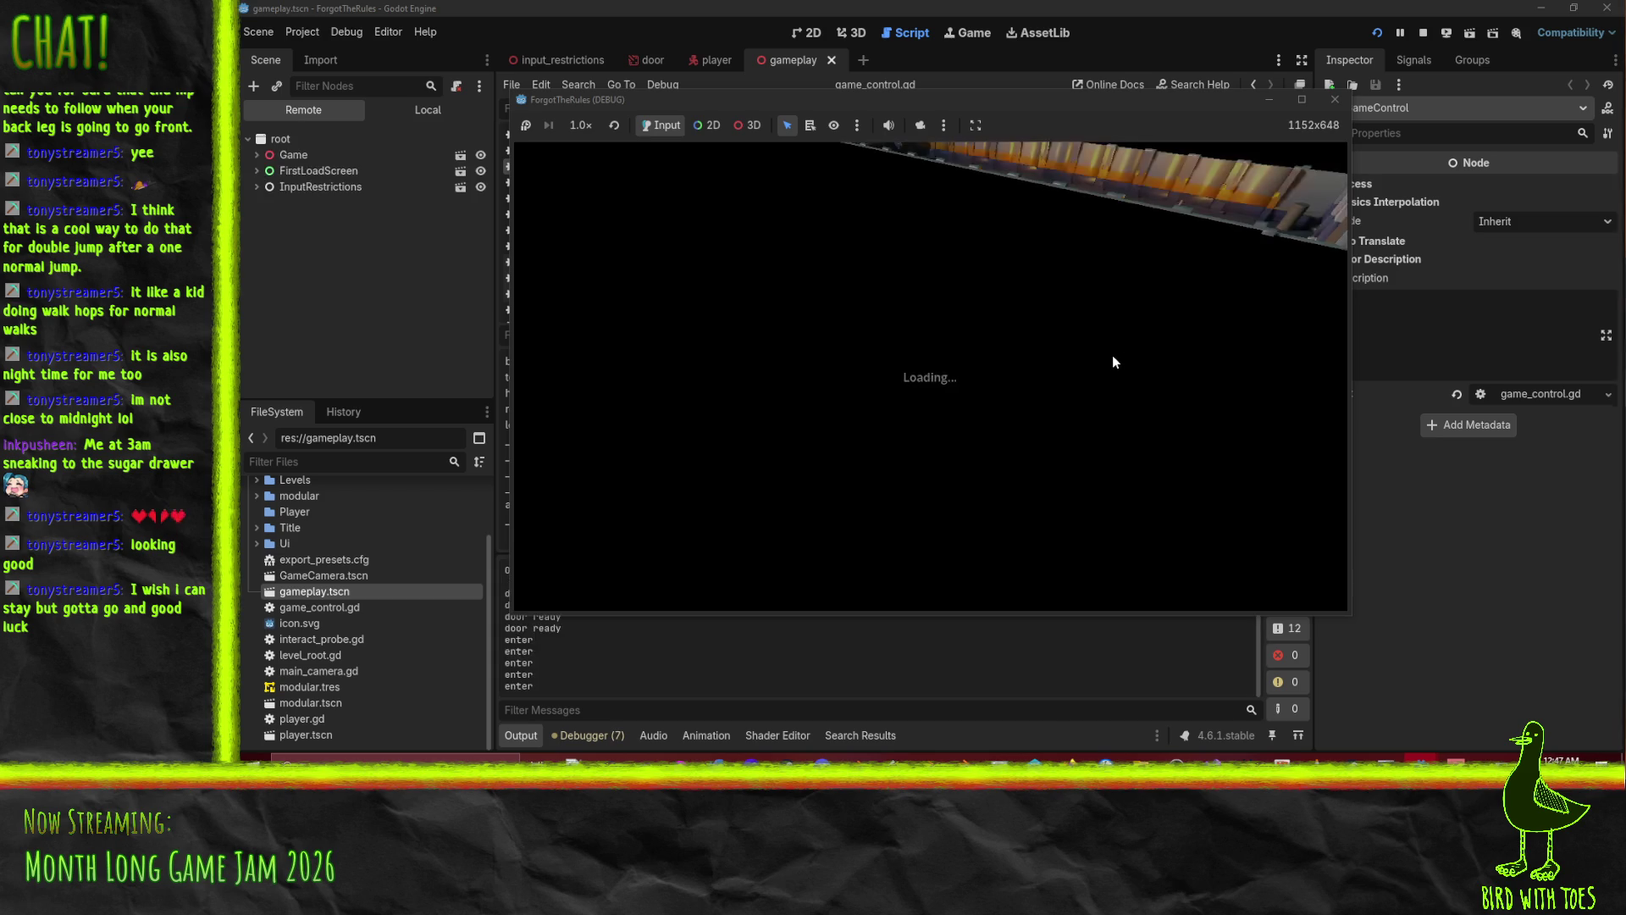
{"action": "left_click", "coordinate": [1335, 99]}
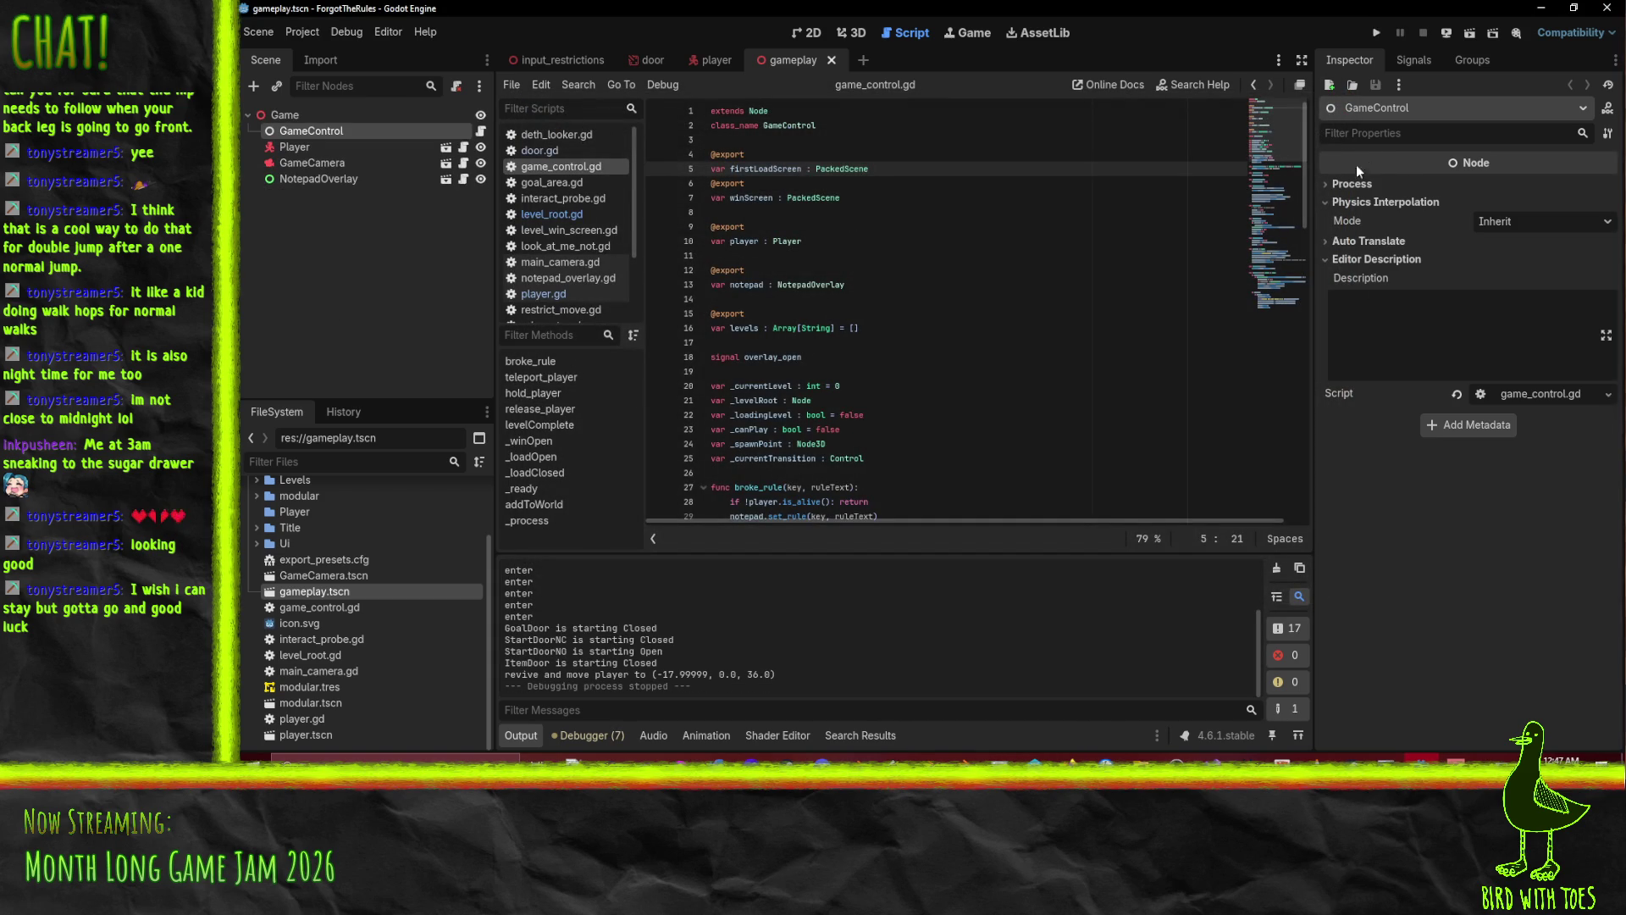
{"action": "left_click", "coordinate": [854, 33]}
{"action": "scroll", "coordinate": [777, 225], "scroll_direction": "down", "scroll_amount": 5}
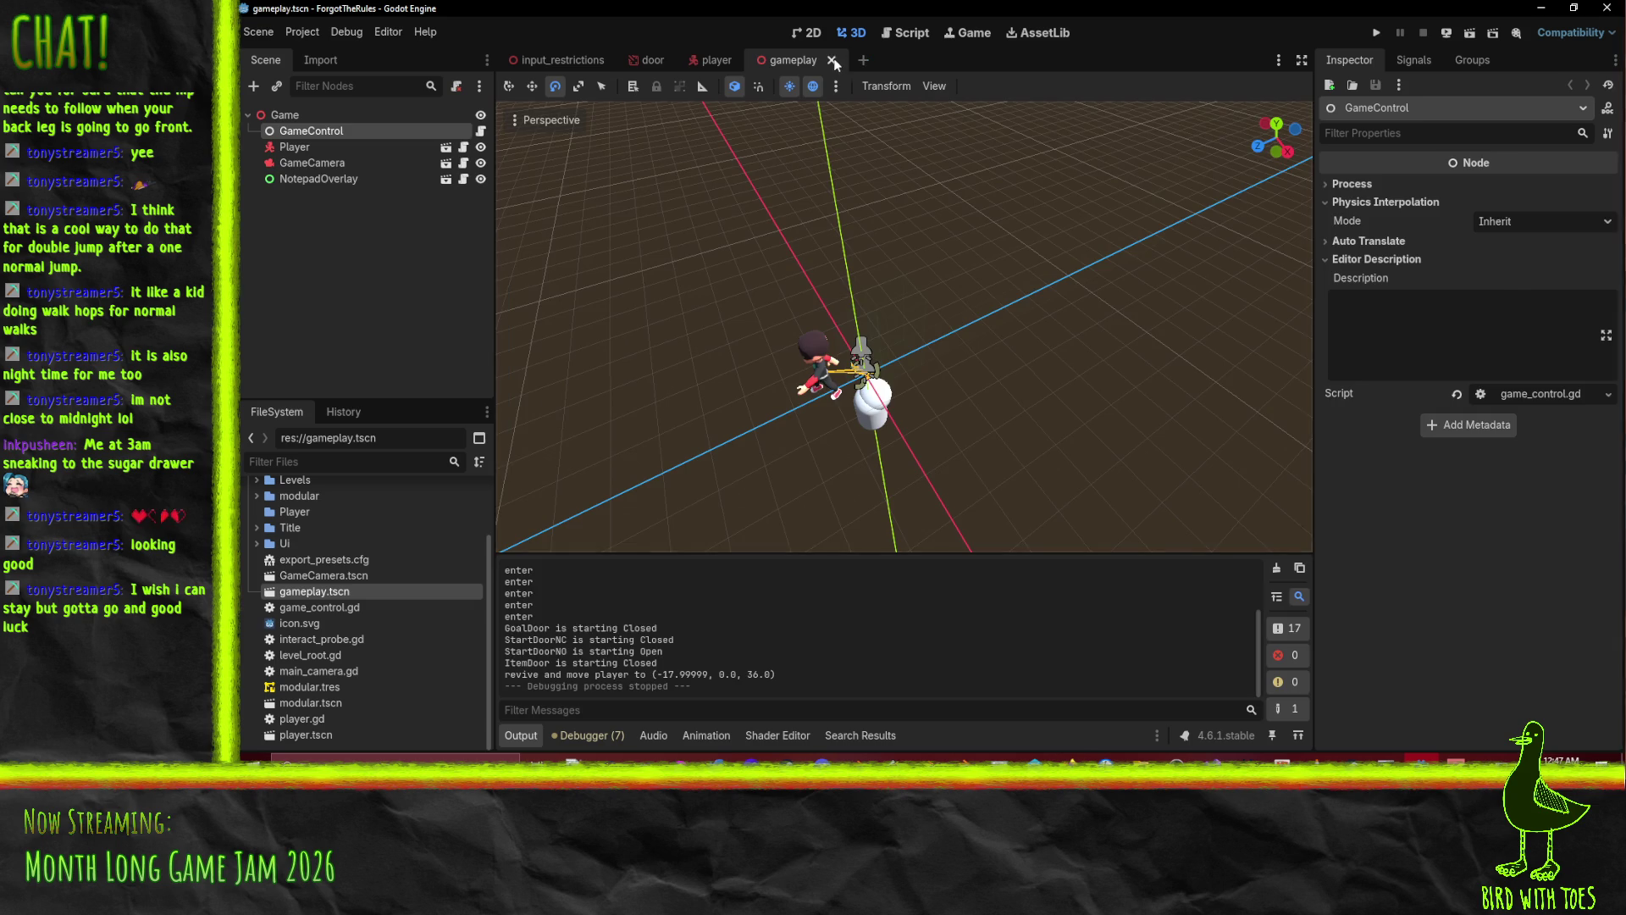
Close the gameplay and player scenes and reopen gameplay.tscn.
{"action": "left_click", "coordinate": [833, 60]}
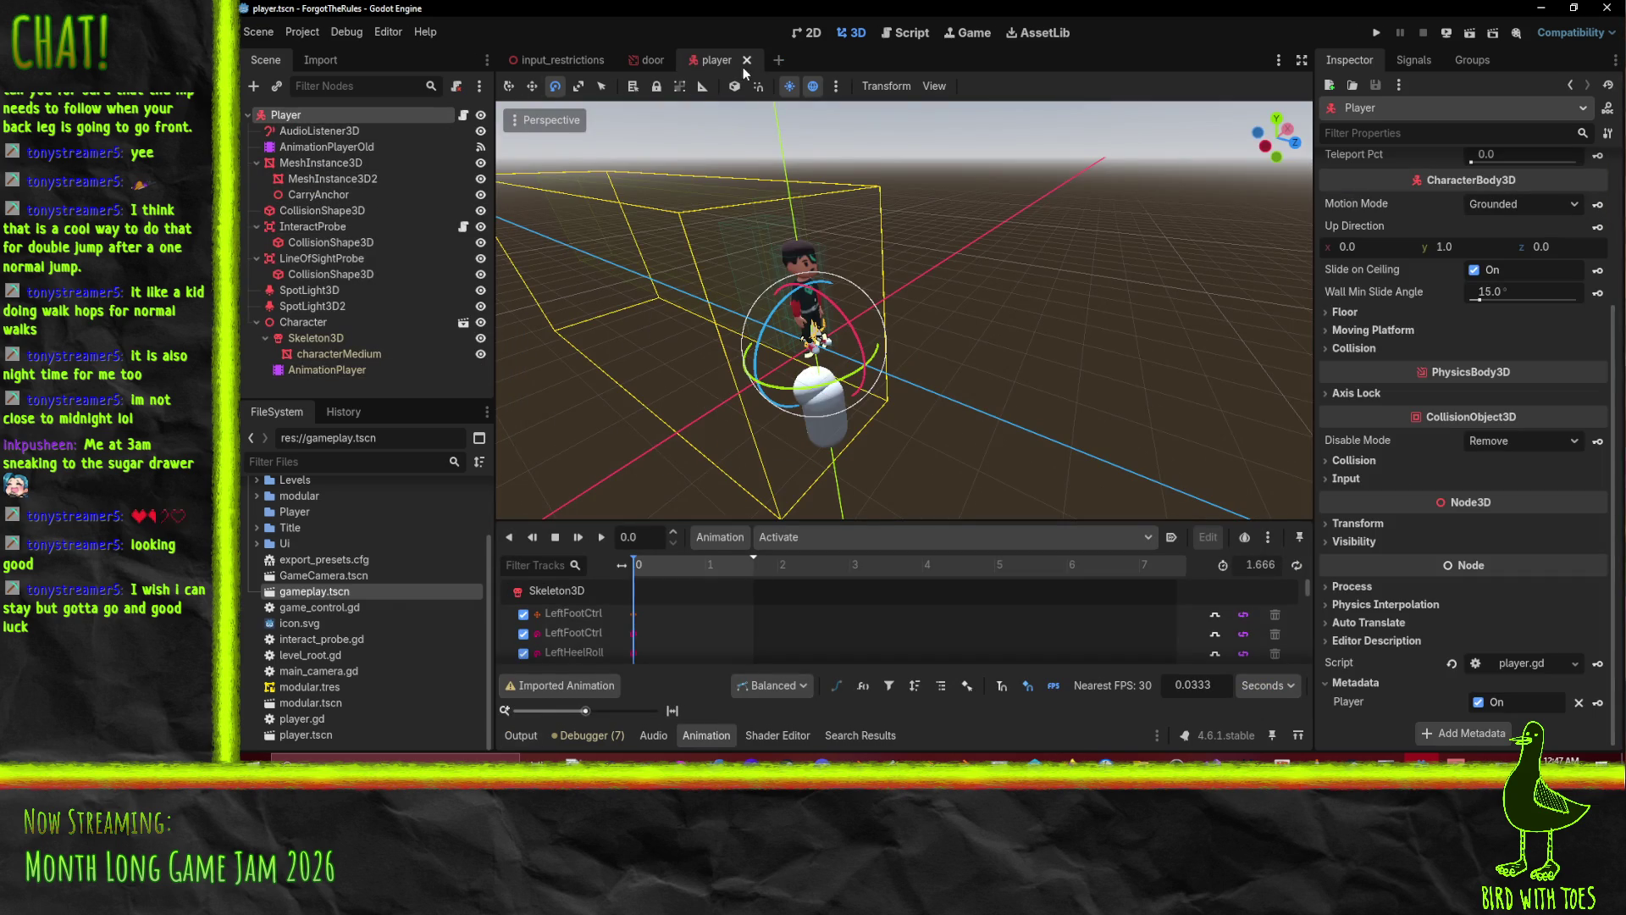
{"action": "left_click", "coordinate": [745, 61]}
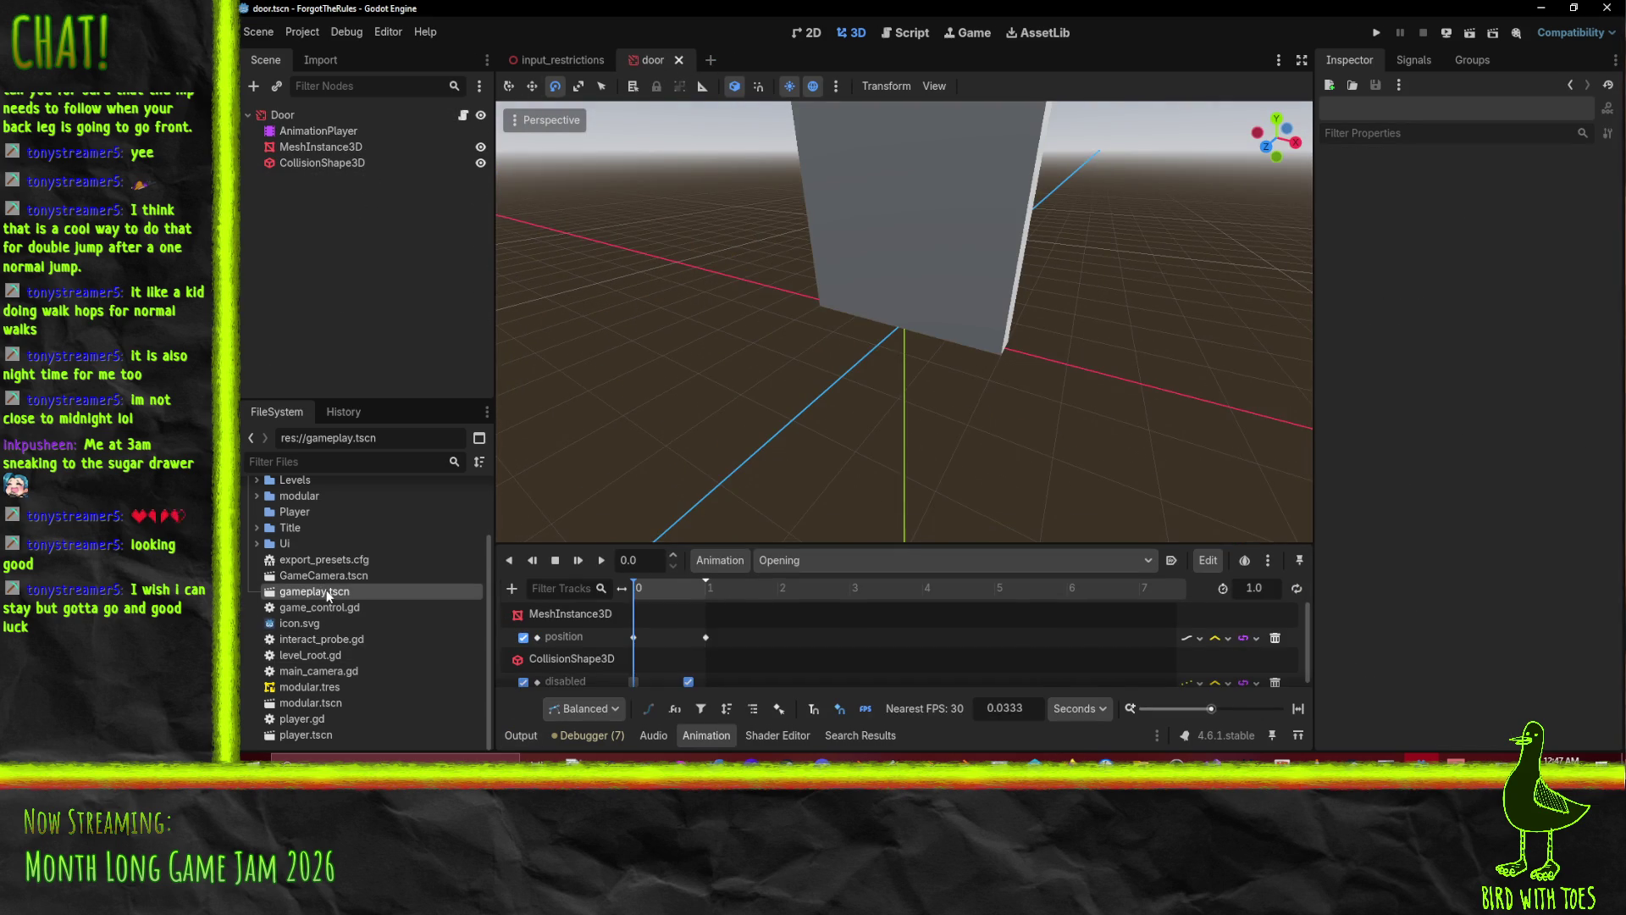
{"action": "double_click", "coordinate": [327, 589]}
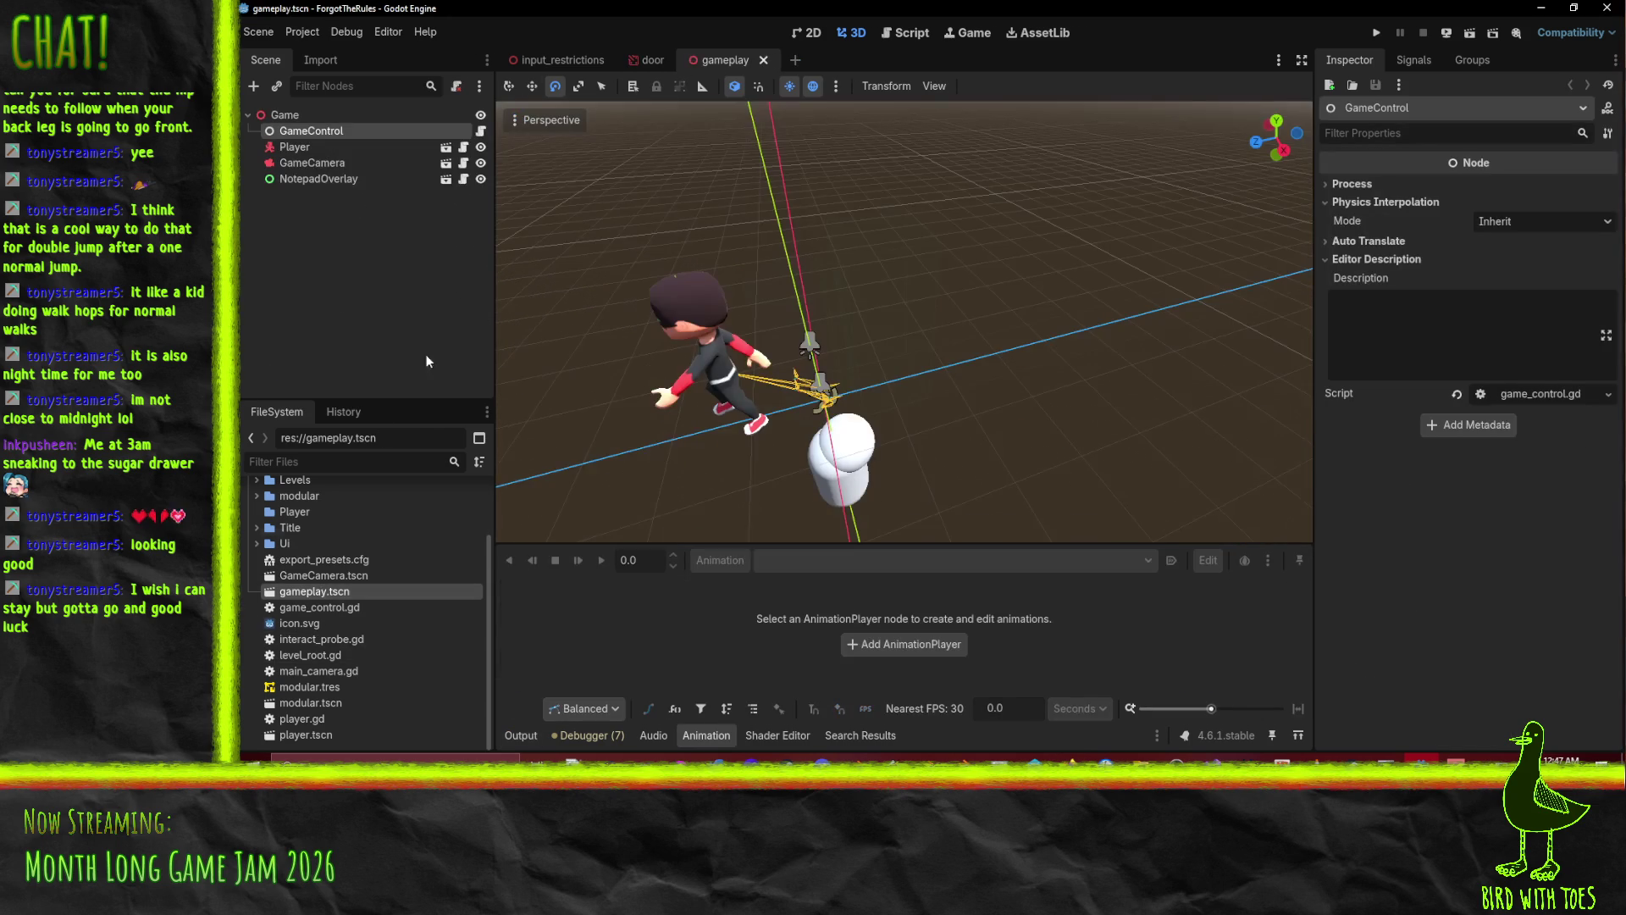
Select the GameControl node and open its game_control.gd script.
{"action": "left_click", "coordinate": [297, 114]}
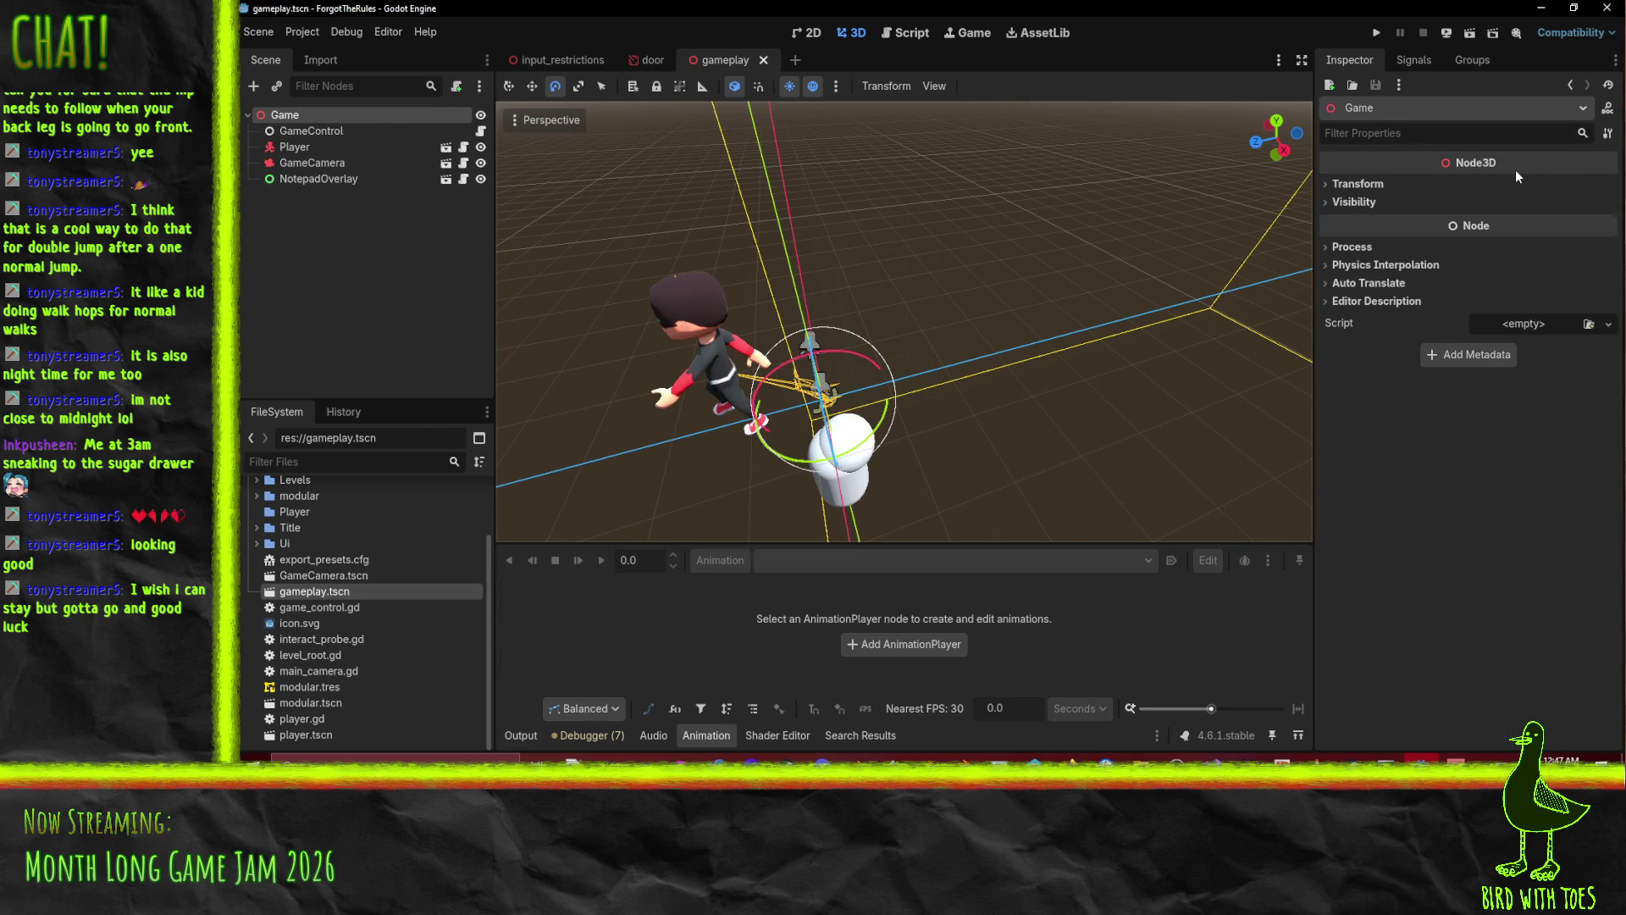
{"action": "mouse_move", "coordinate": [1511, 218]}
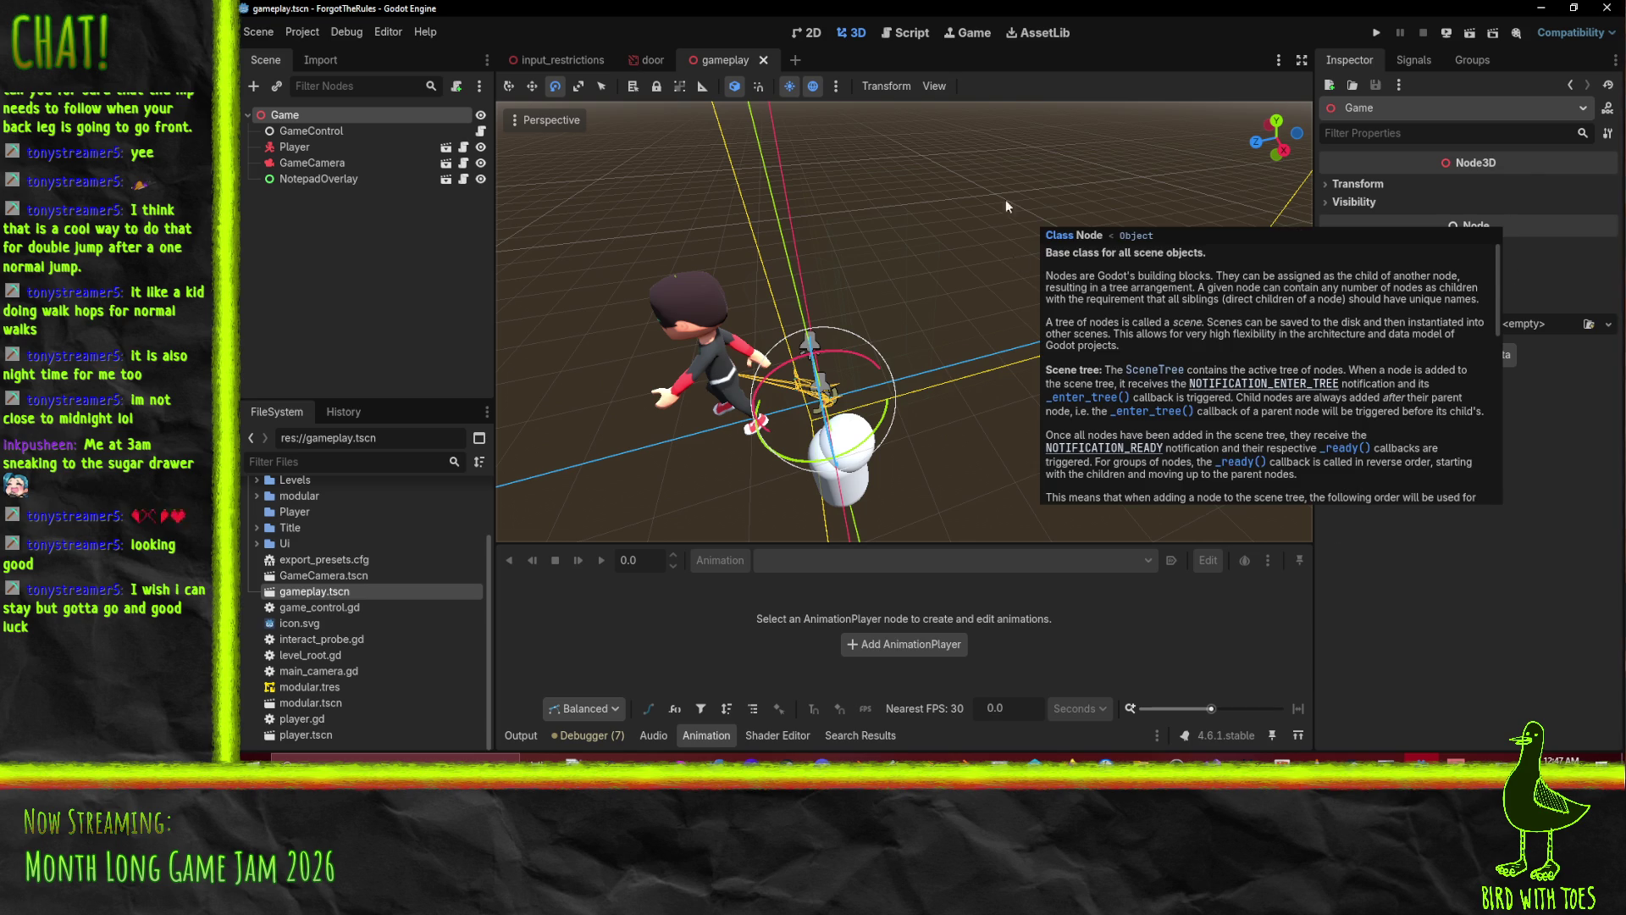
{"action": "left_click", "coordinate": [311, 130]}
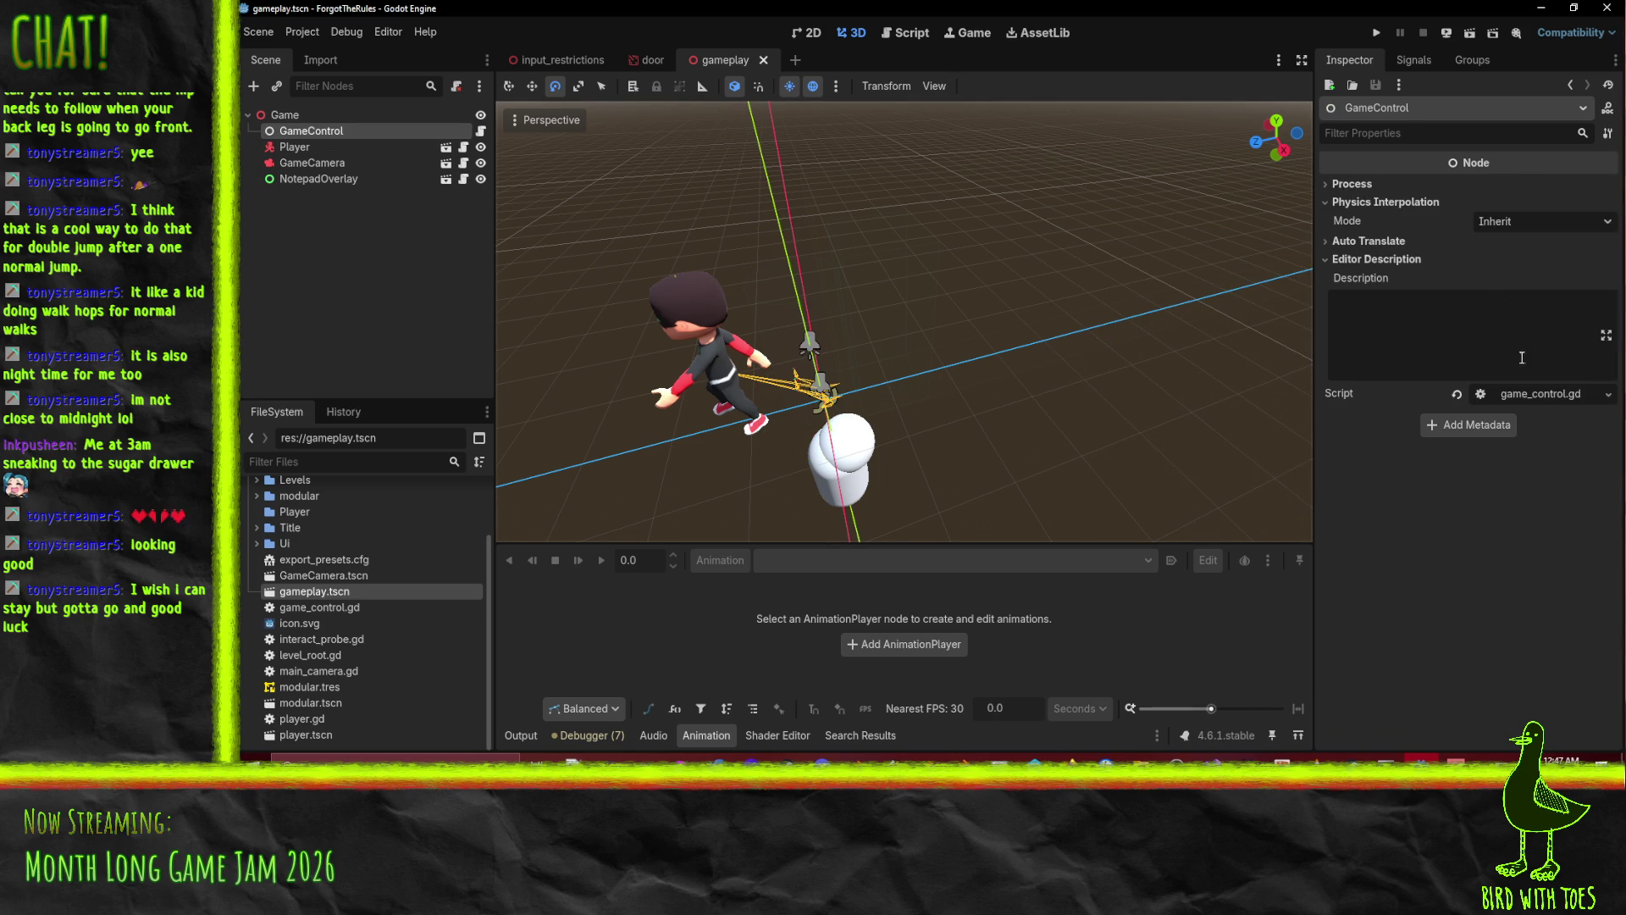
{"action": "left_click", "coordinate": [1543, 395]}
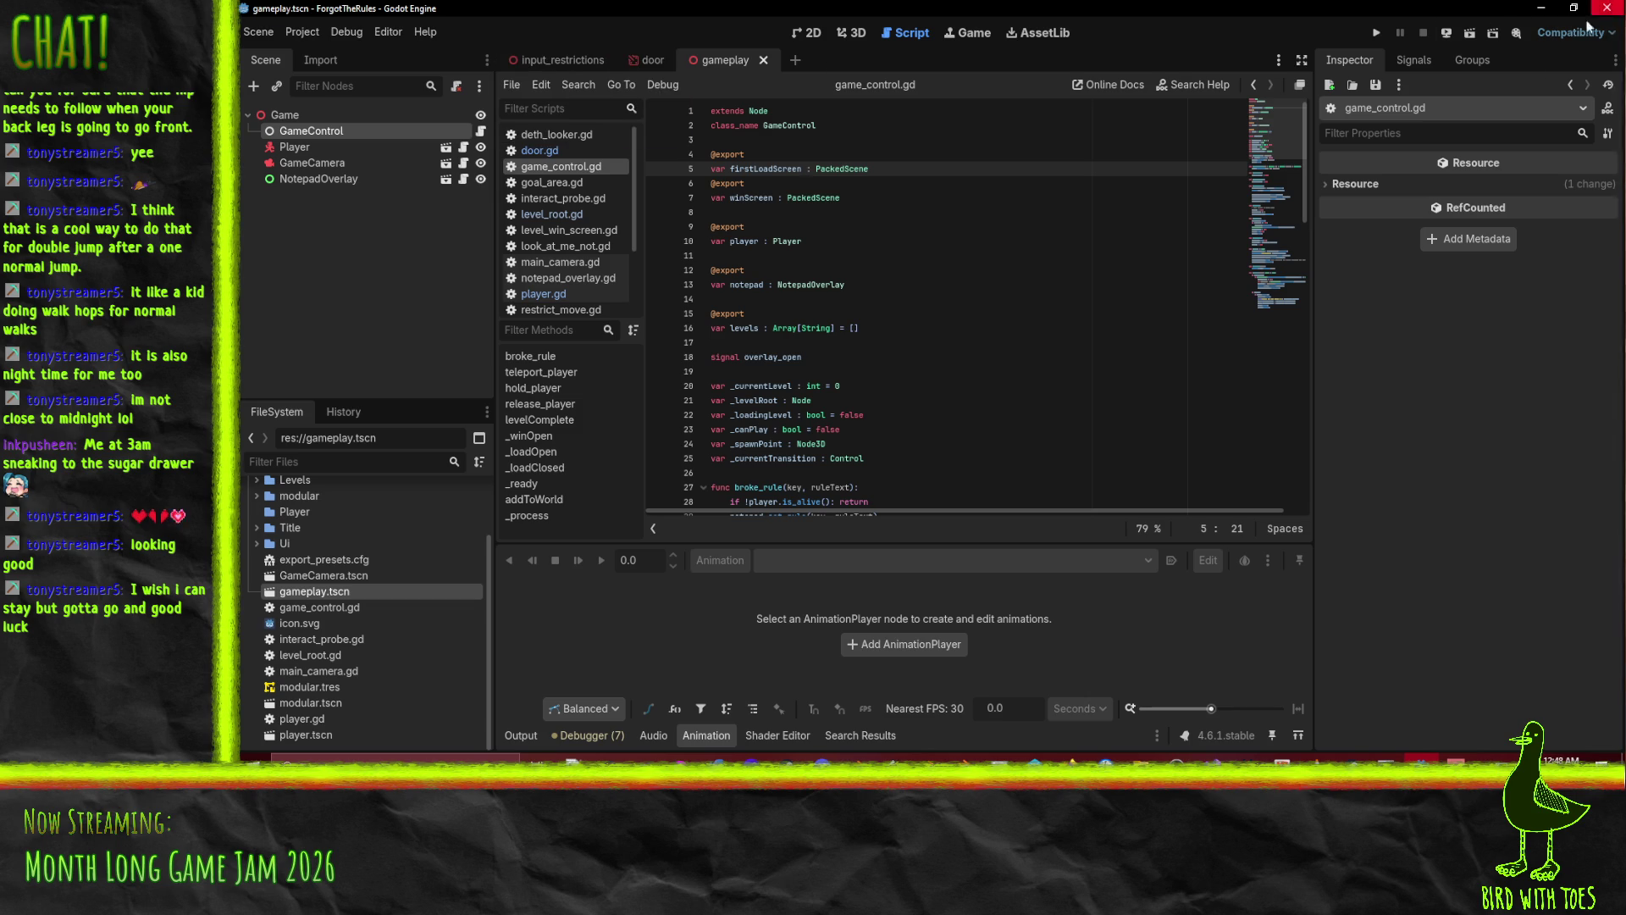
In Perforce P4V, revert unchanged files in the default changelist.
{"action": "left_click", "coordinate": [1036, 759]}
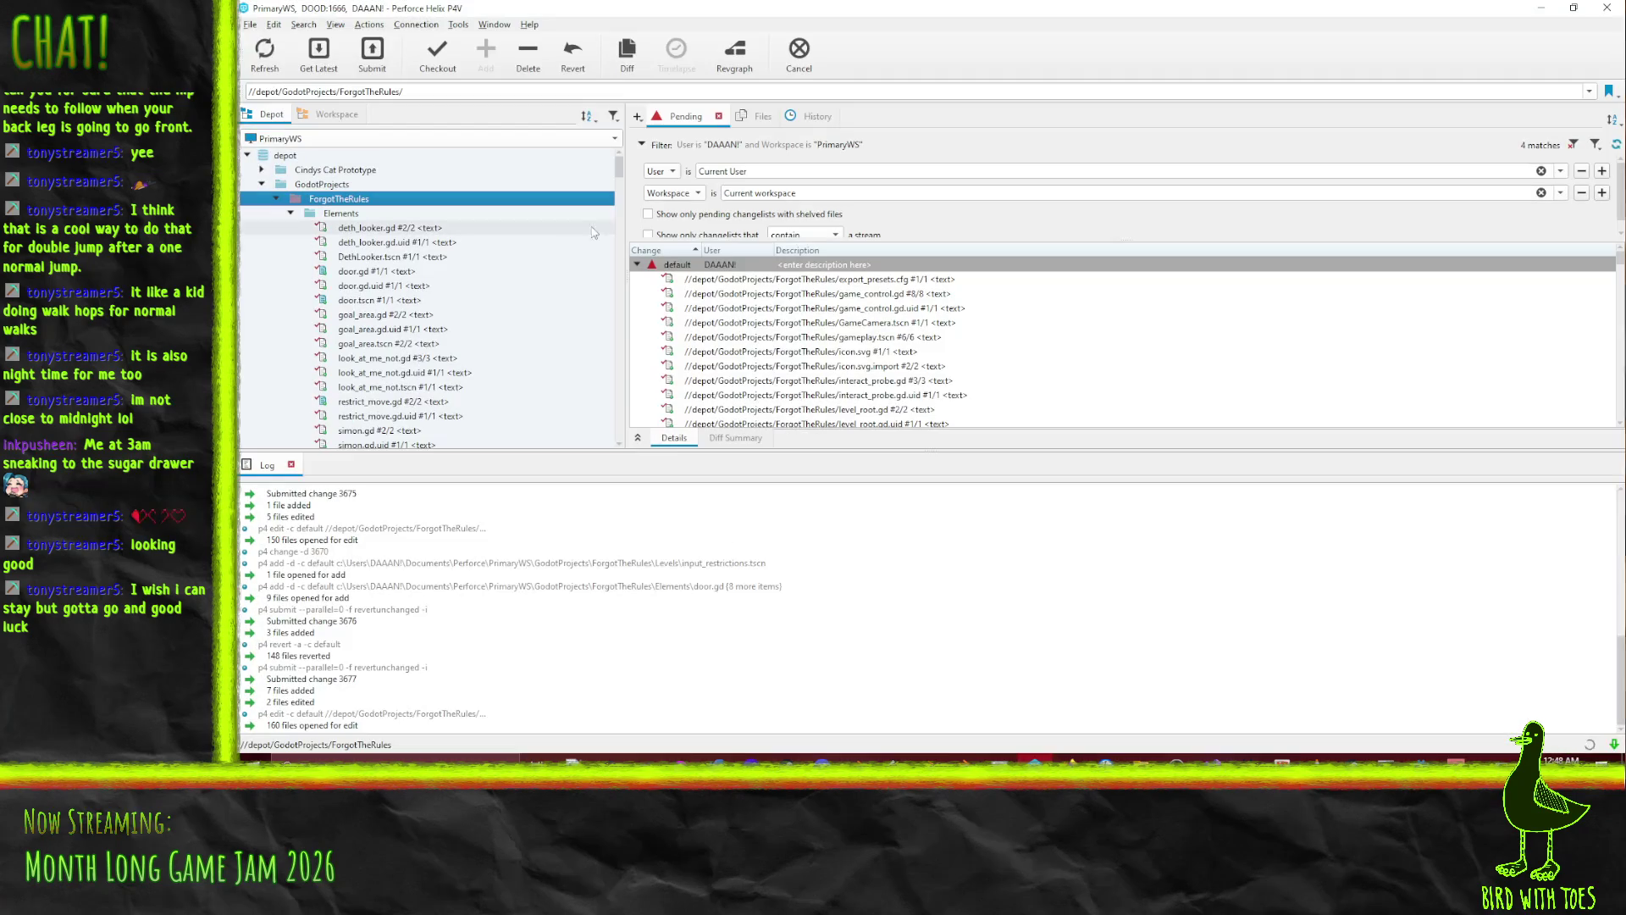
{"action": "right_click", "coordinate": [743, 273]}
{"action": "left_click", "coordinate": [686, 265]}
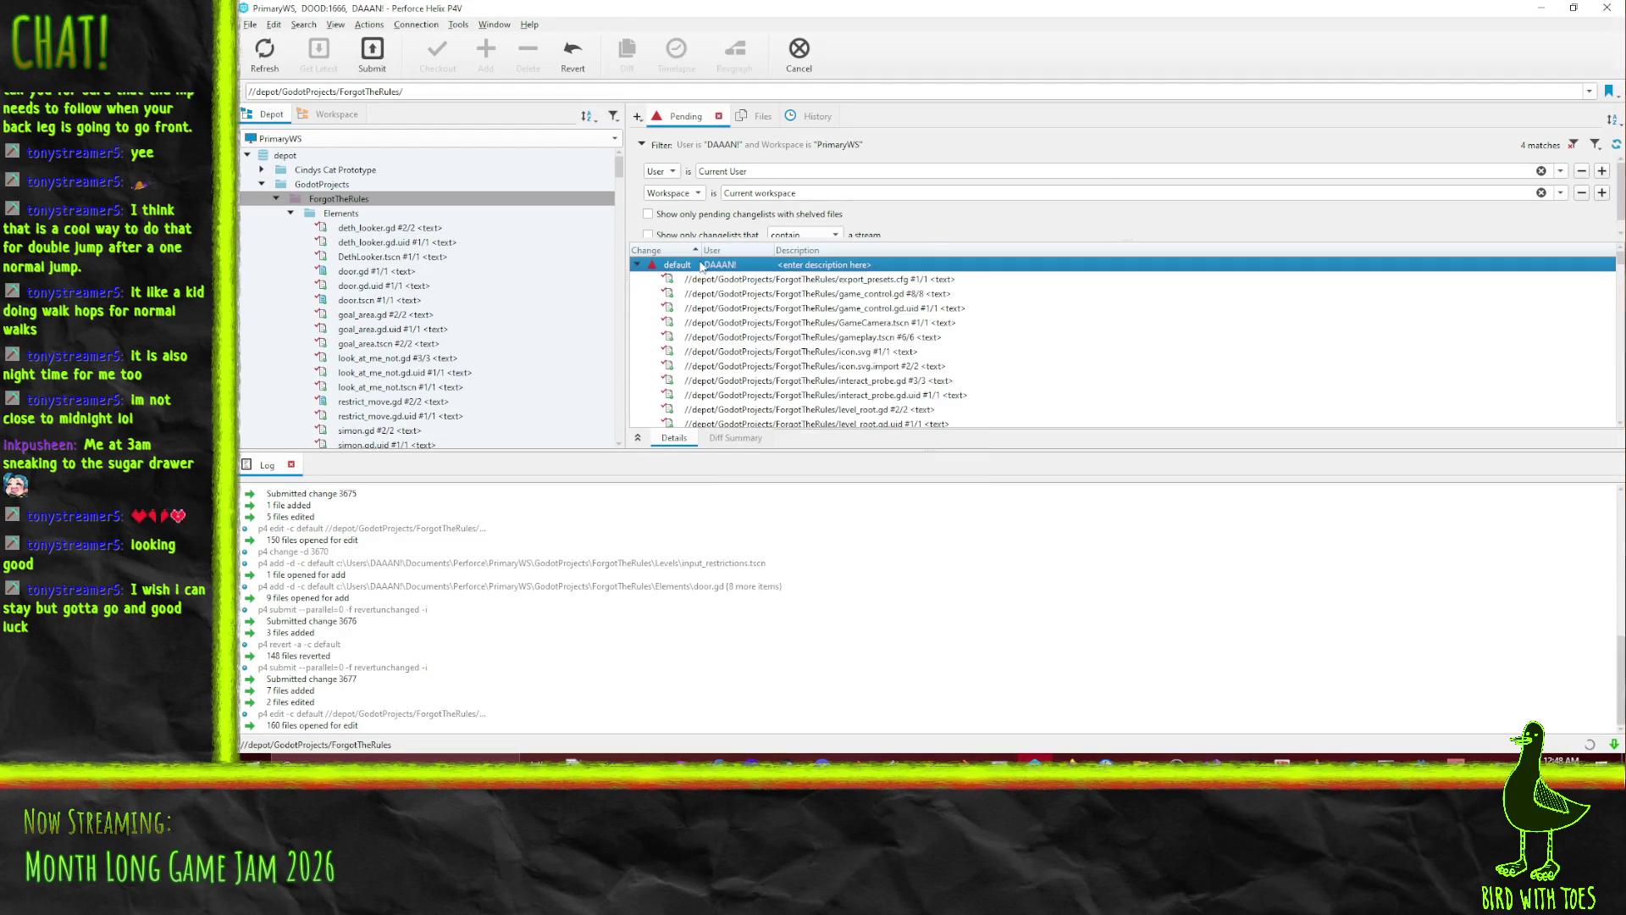
{"action": "right_click", "coordinate": [701, 262]}
{"action": "left_click", "coordinate": [805, 311]}
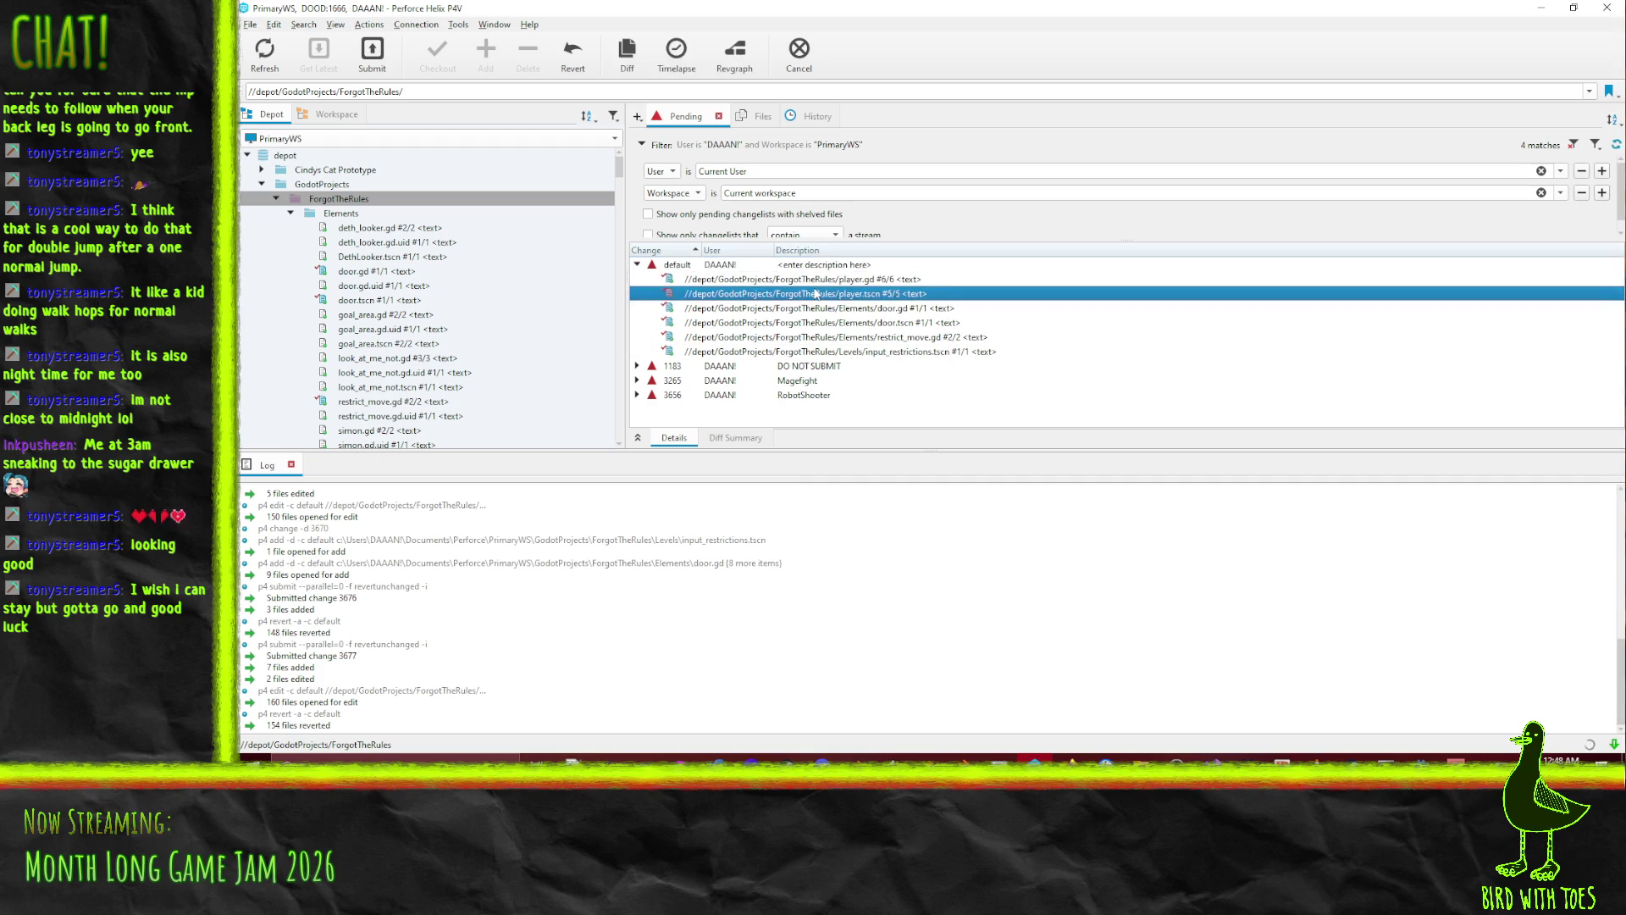
Revert player.gd and player.tscn, then check out the ForgotTheRules folder for edit.
{"action": "left_click", "coordinate": [826, 283]}
{"action": "left_click", "coordinate": [840, 294]}
{"action": "left_click", "coordinate": [843, 280], "text": "ctrl"}
{"action": "right_click", "coordinate": [845, 281]}
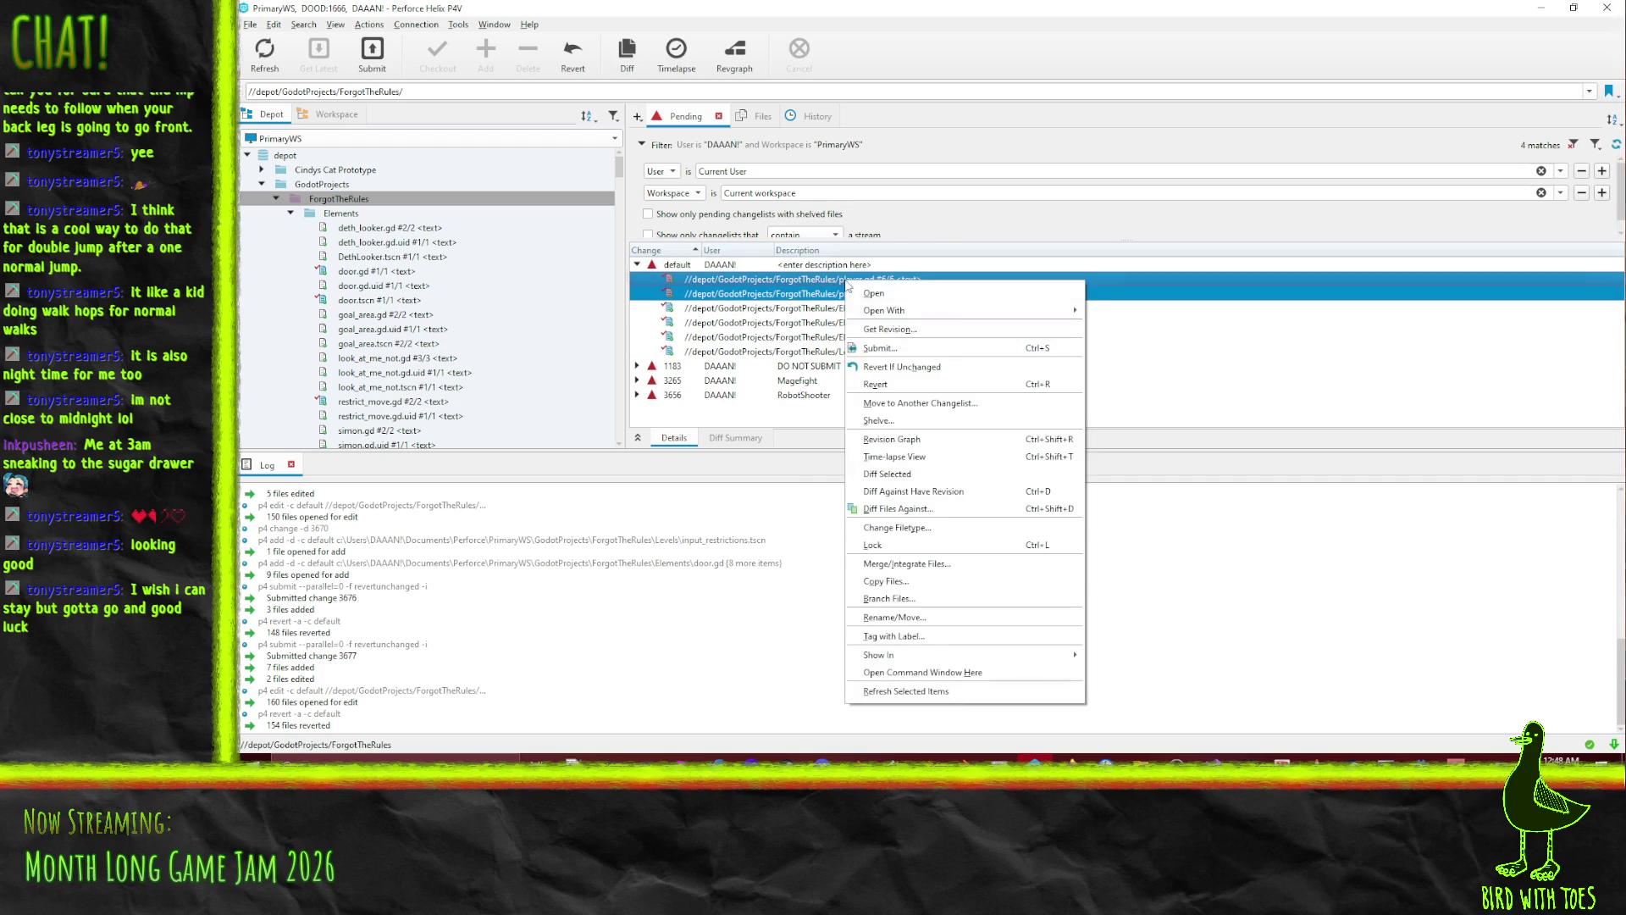
{"action": "left_click", "coordinate": [901, 384]}
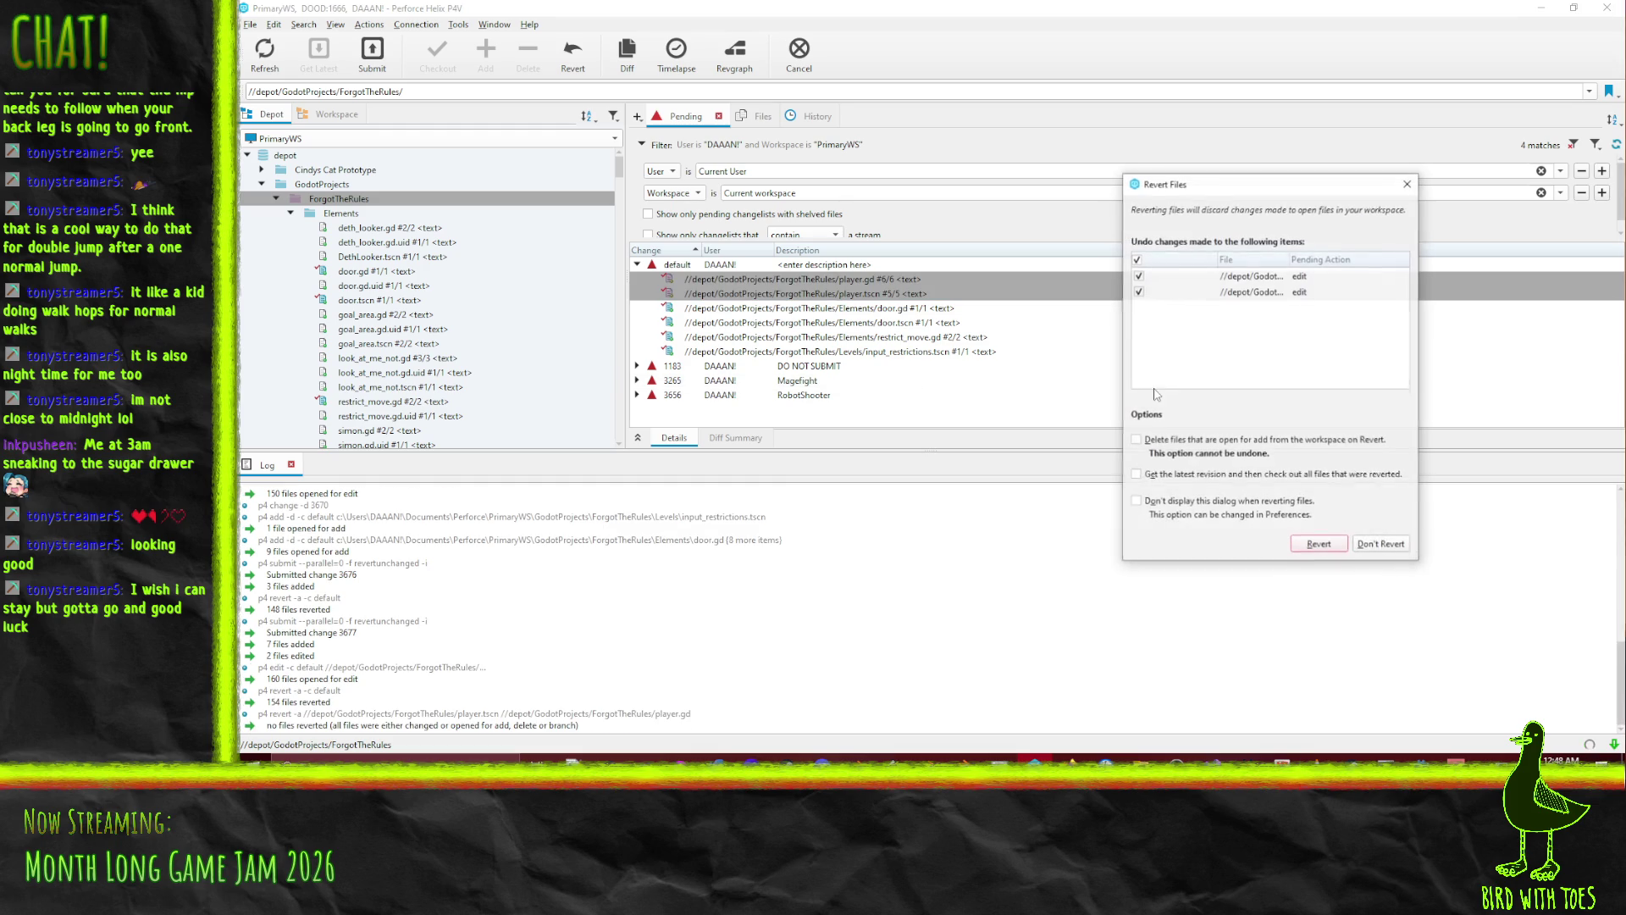
{"action": "left_click", "coordinate": [1303, 546]}
{"action": "mouse_move", "coordinate": [428, 200]}
{"action": "left_mouse_down"}
{"action": "mouse_move", "coordinate": [751, 279]}
{"action": "mouse_move", "coordinate": [725, 271]}
{"action": "left_mouse_up"}
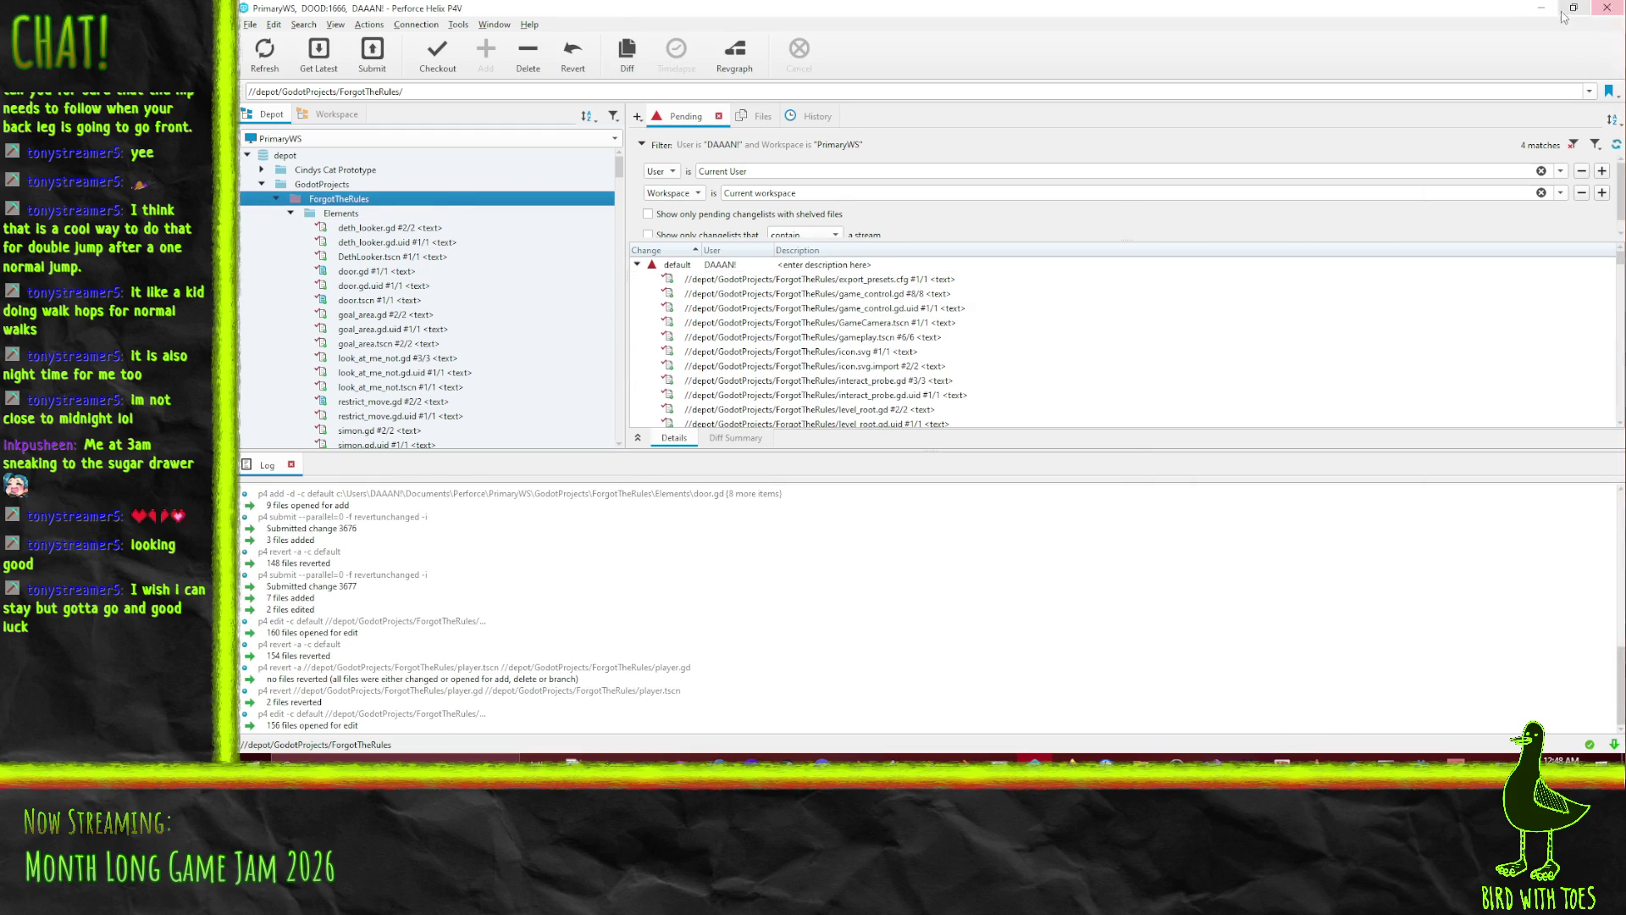
{"action": "left_click", "coordinate": [1542, 8]}
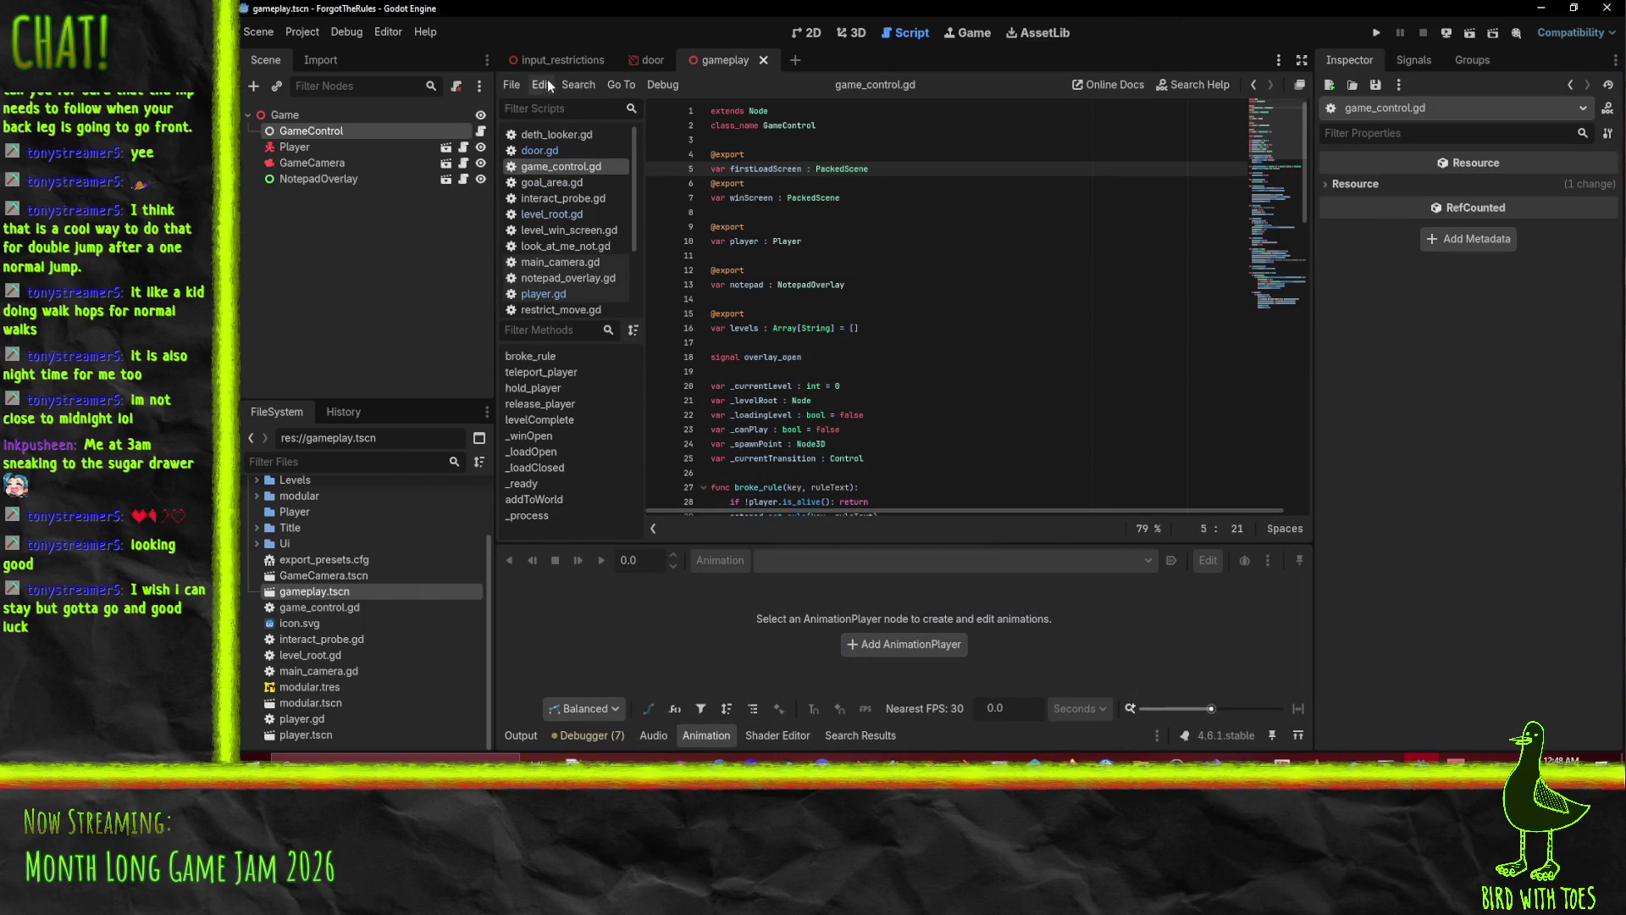
Close the gameplay tab and reopen gameplay.tscn in the 3D workspace.
{"action": "left_click", "coordinate": [764, 60]}
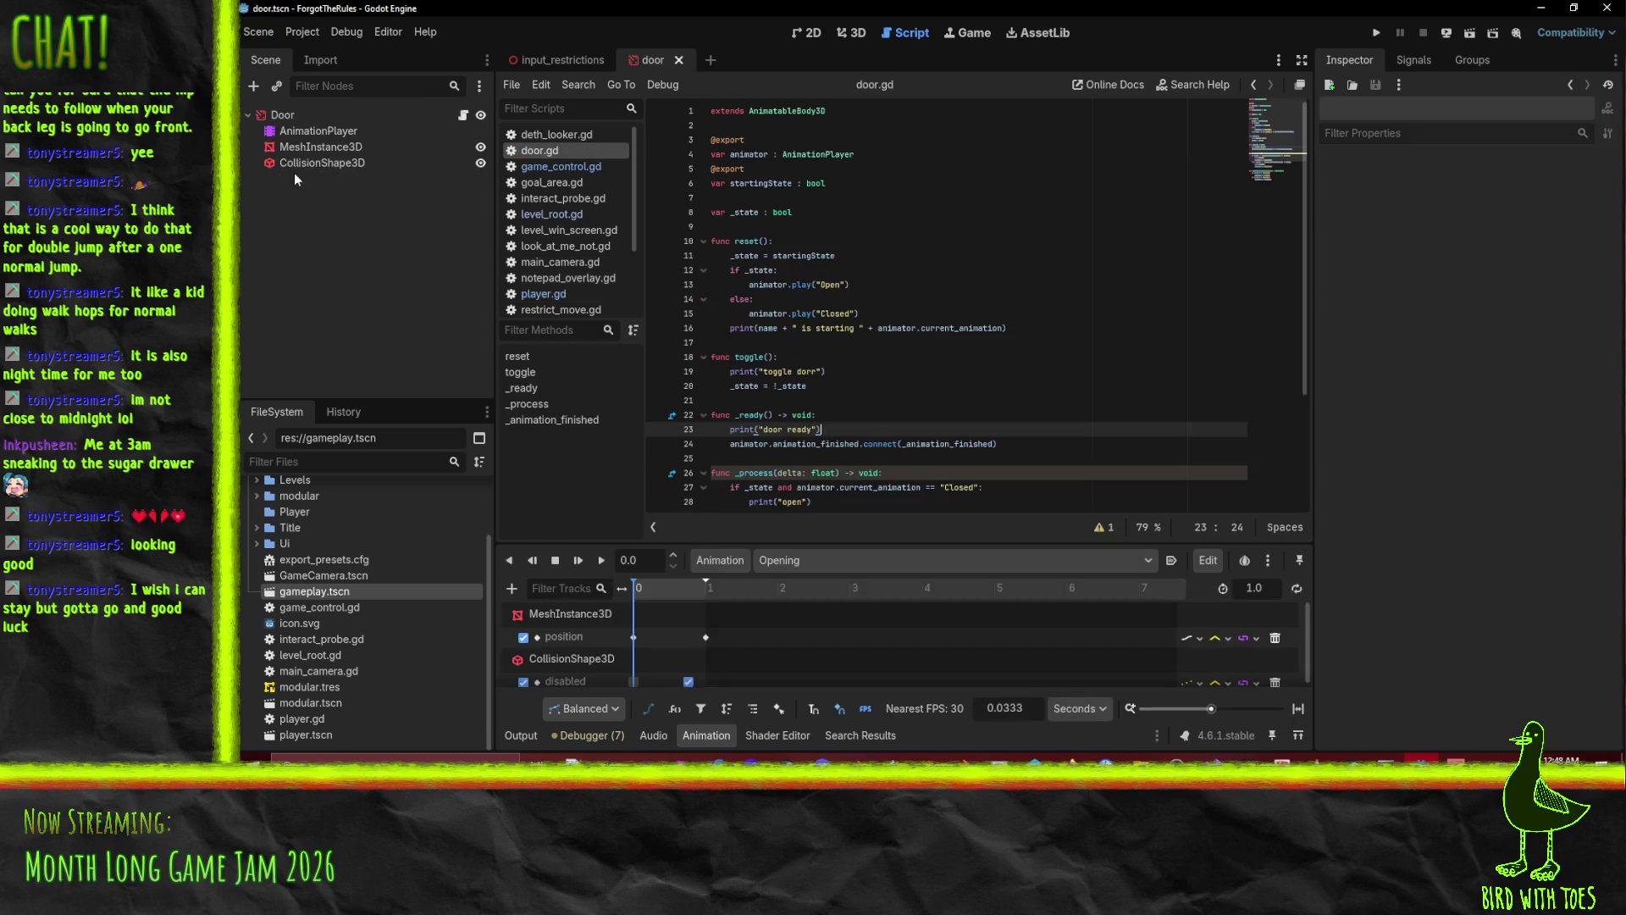
{"action": "double_click", "coordinate": [333, 592]}
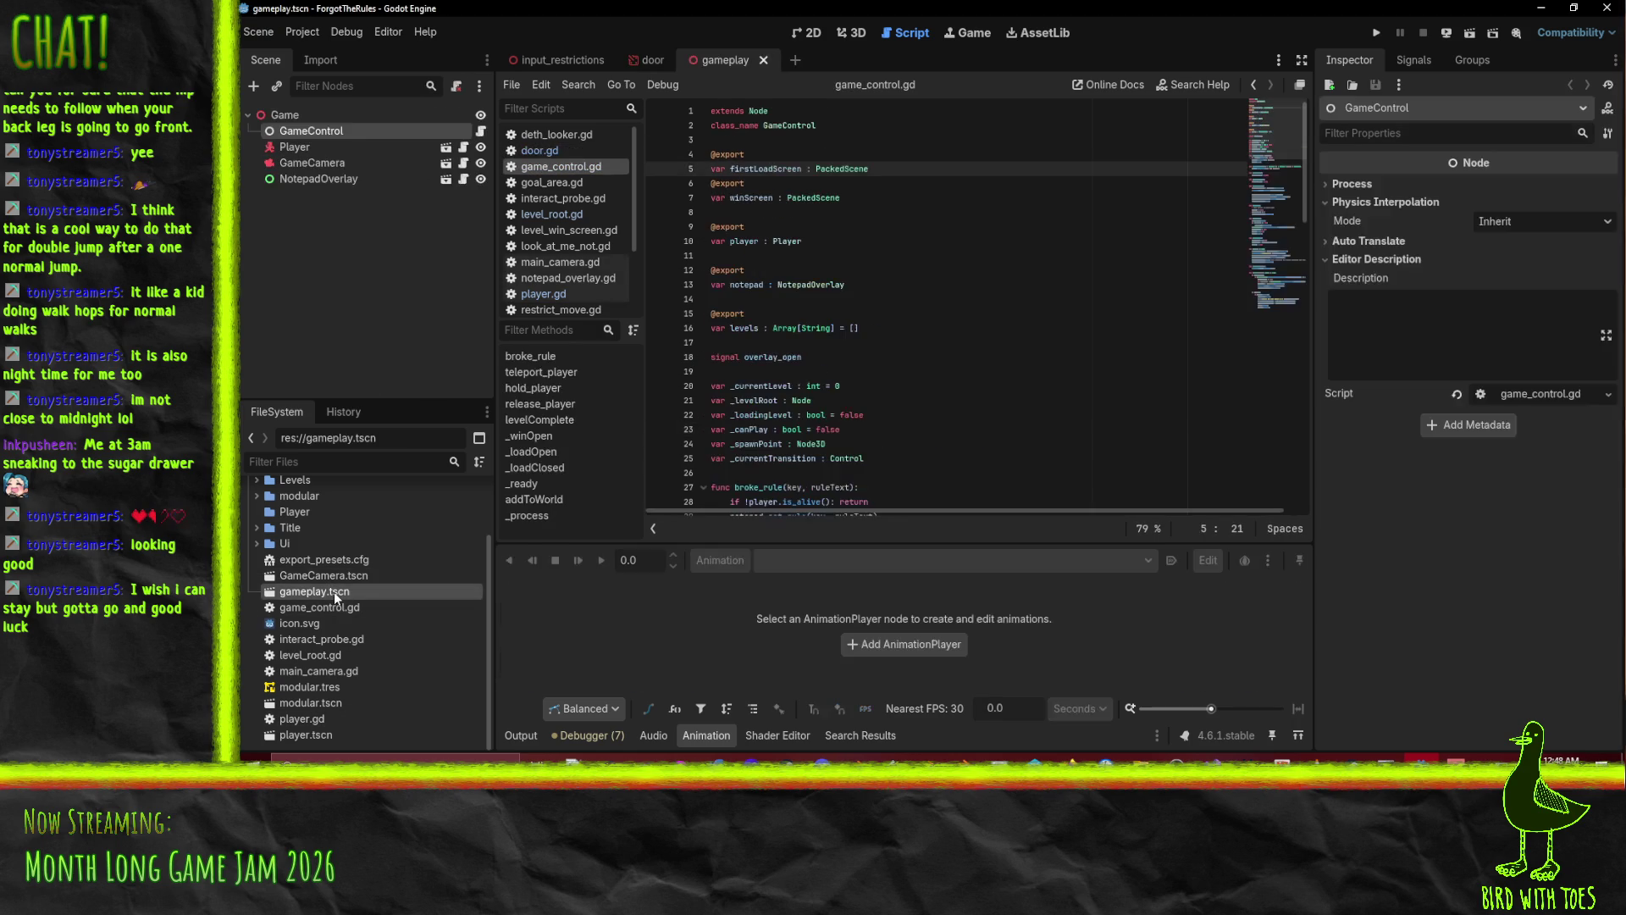
{"action": "left_click", "coordinate": [1007, 173]}
{"action": "left_click", "coordinate": [854, 34]}
Select GameCamera, then GameControl, and quit the Godot editor.
{"action": "left_click", "coordinate": [314, 162]}
{"action": "left_click", "coordinate": [728, 163]}
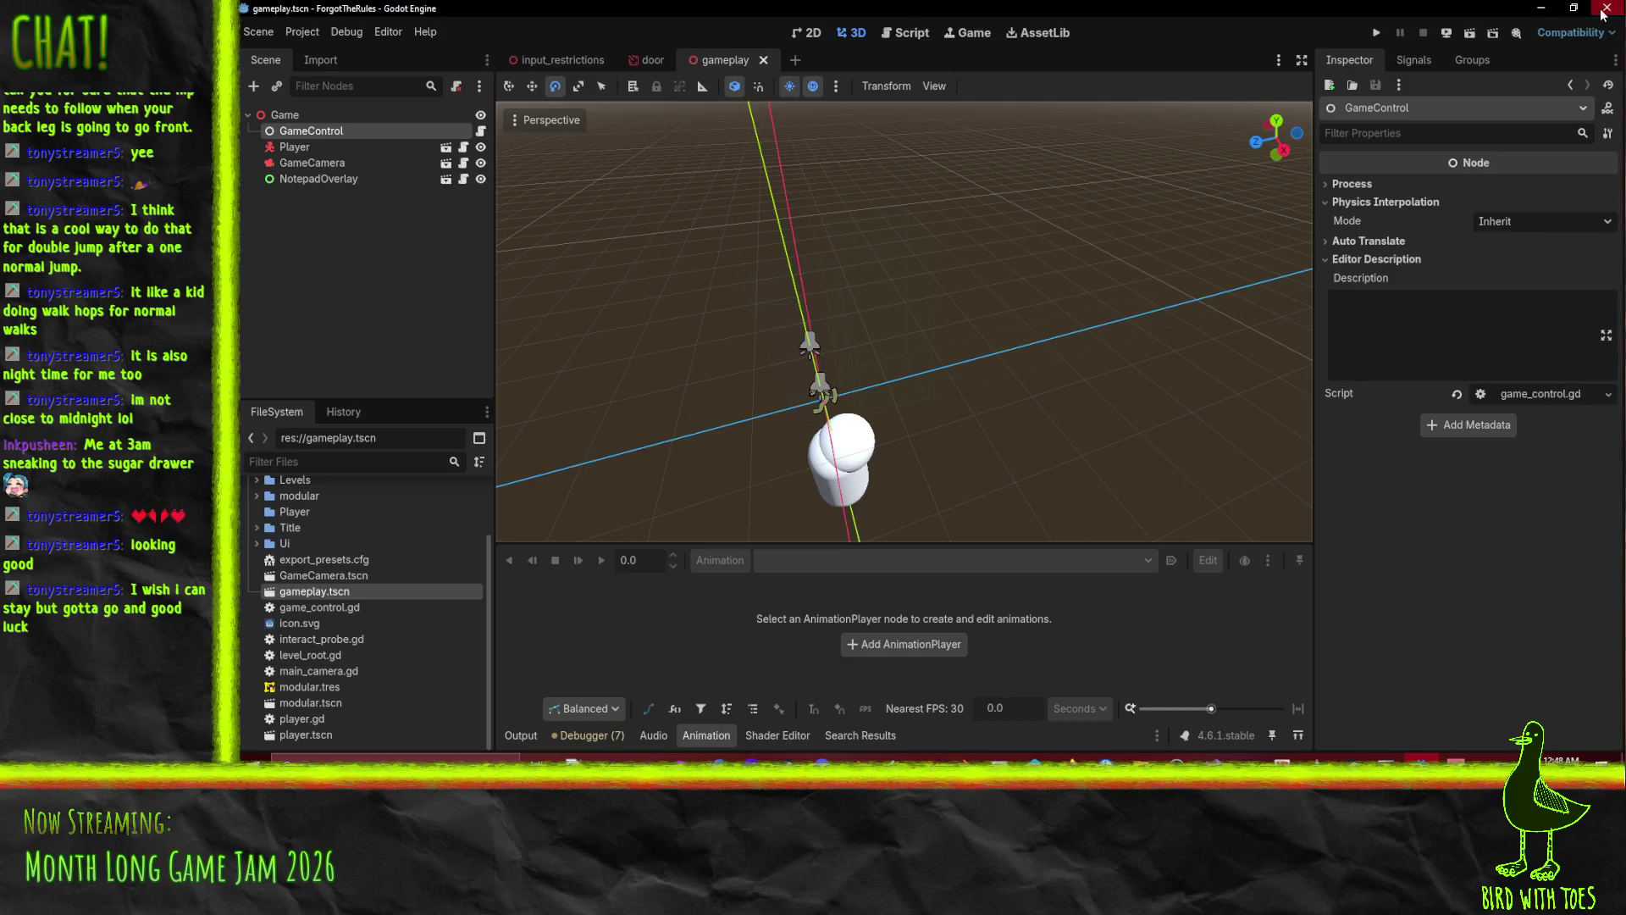
{"action": "left_click", "coordinate": [1604, 12]}
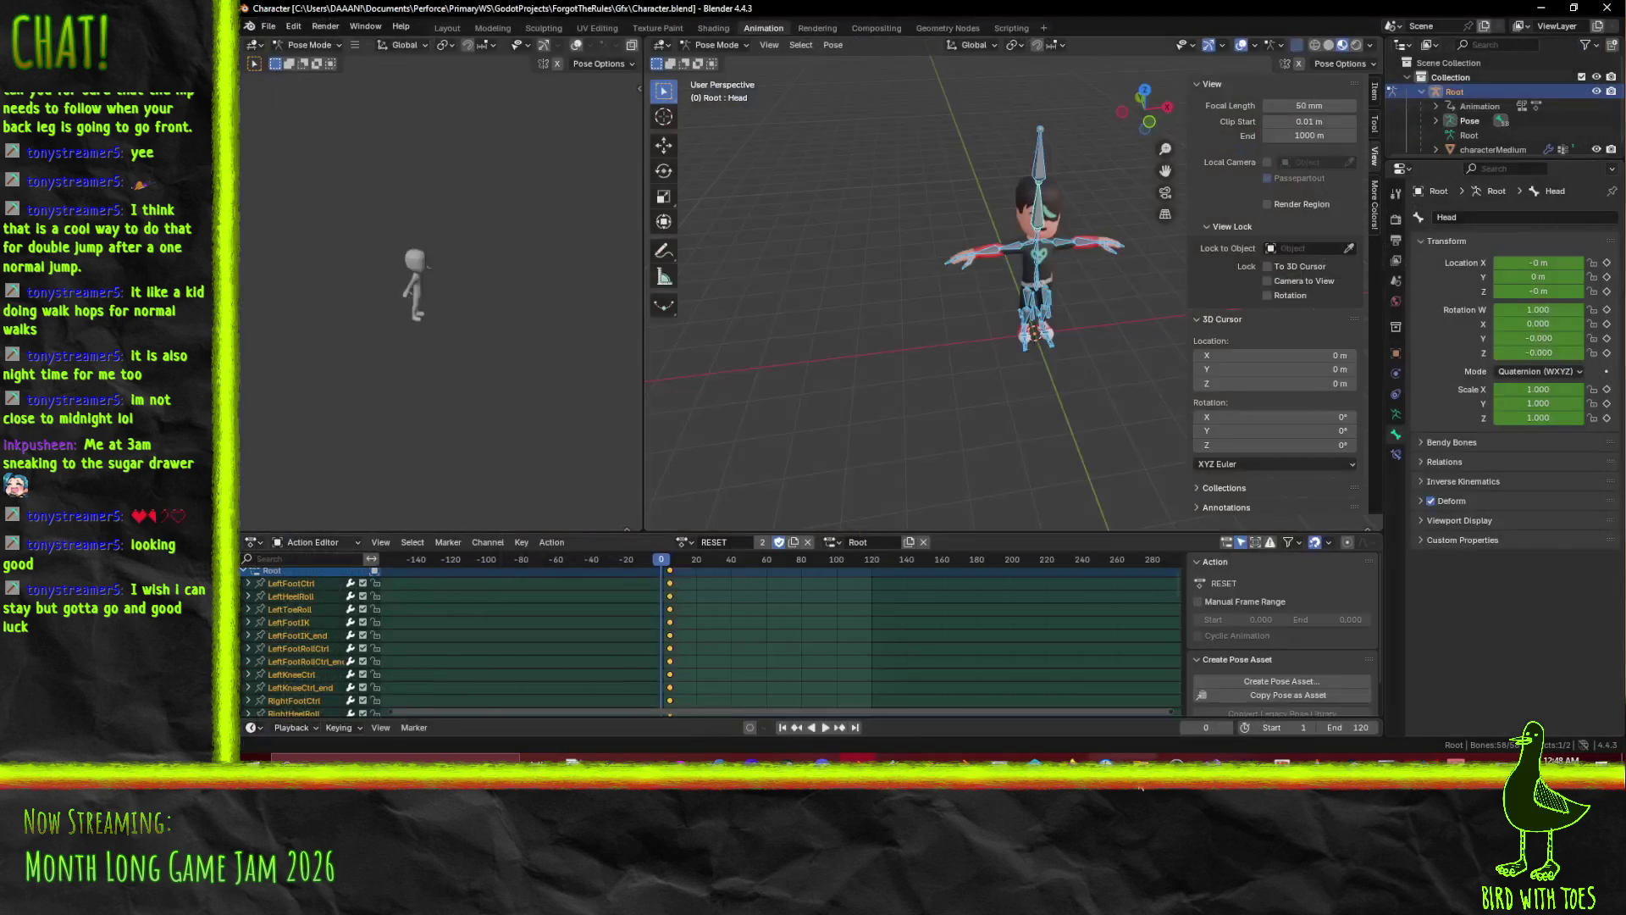
Run Godot 4.6.1 from its install folder past the security warning and open ForgotTheRules.
{"action": "mouse_move", "coordinate": [1141, 758]}
{"action": "mouse_move", "coordinate": [1199, 720]}
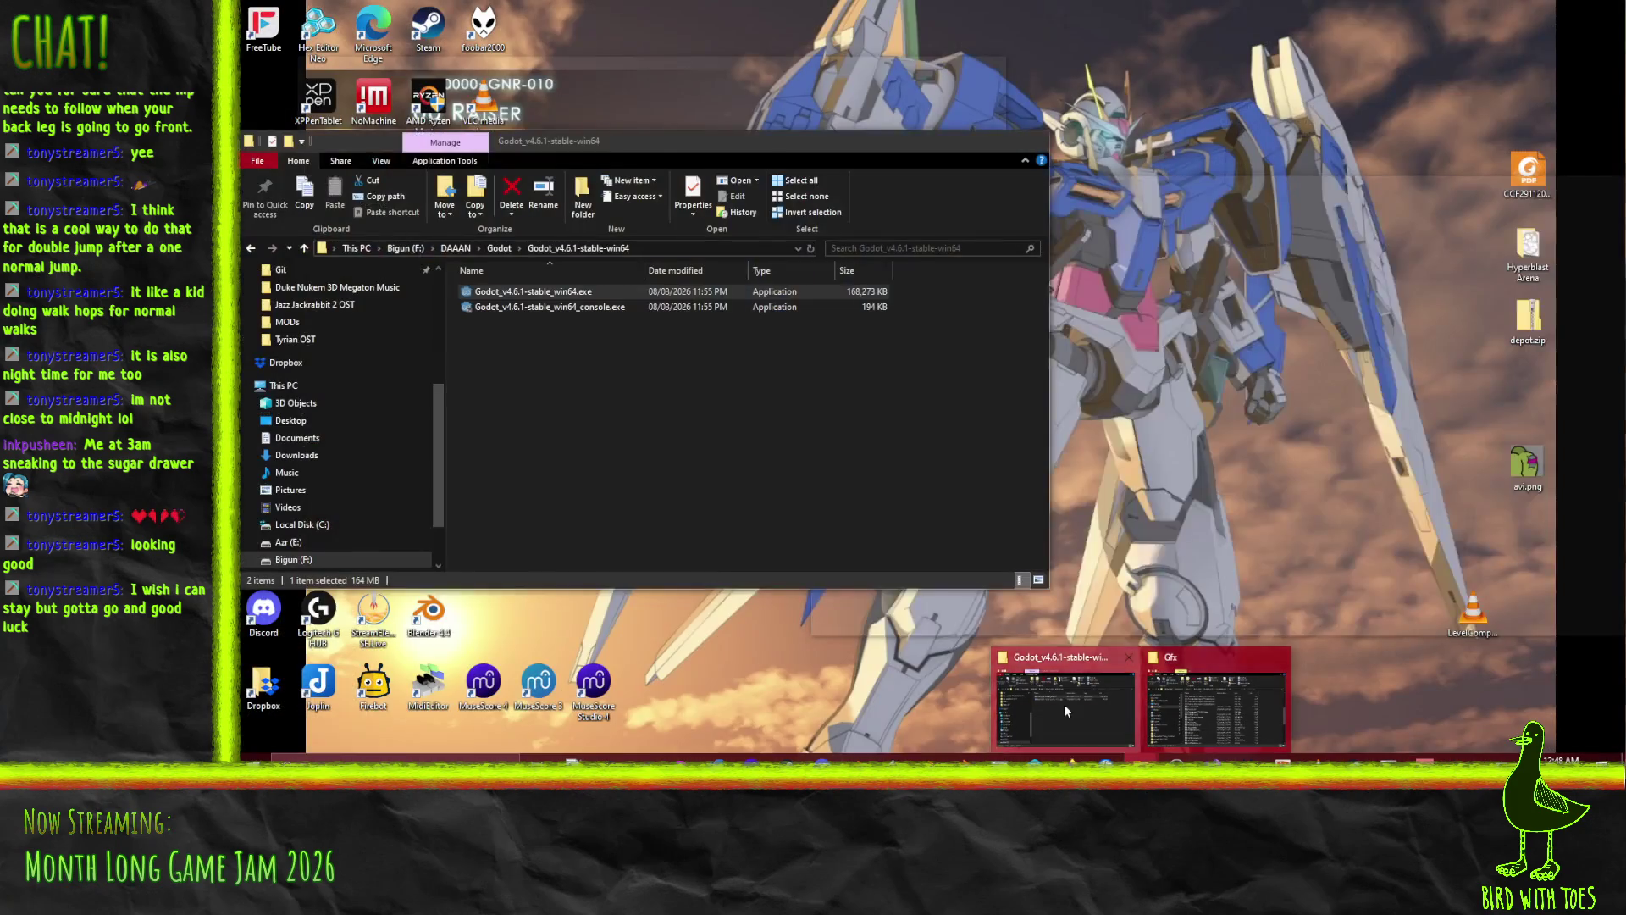
{"action": "left_click", "coordinate": [1065, 703]}
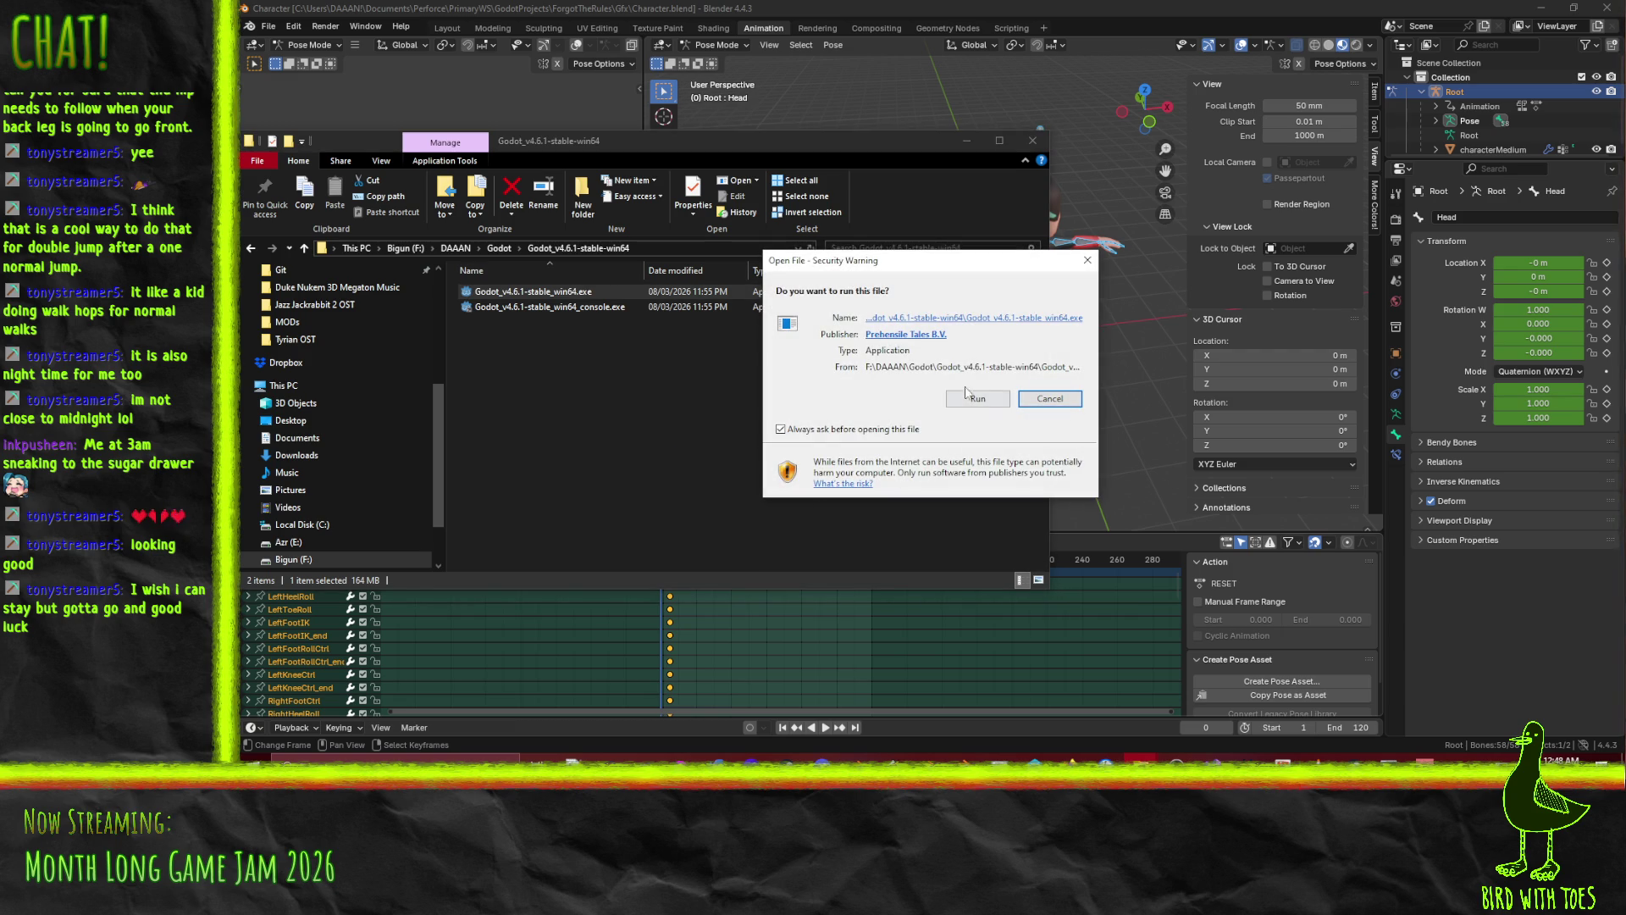
{"action": "left_click", "coordinate": [970, 397]}
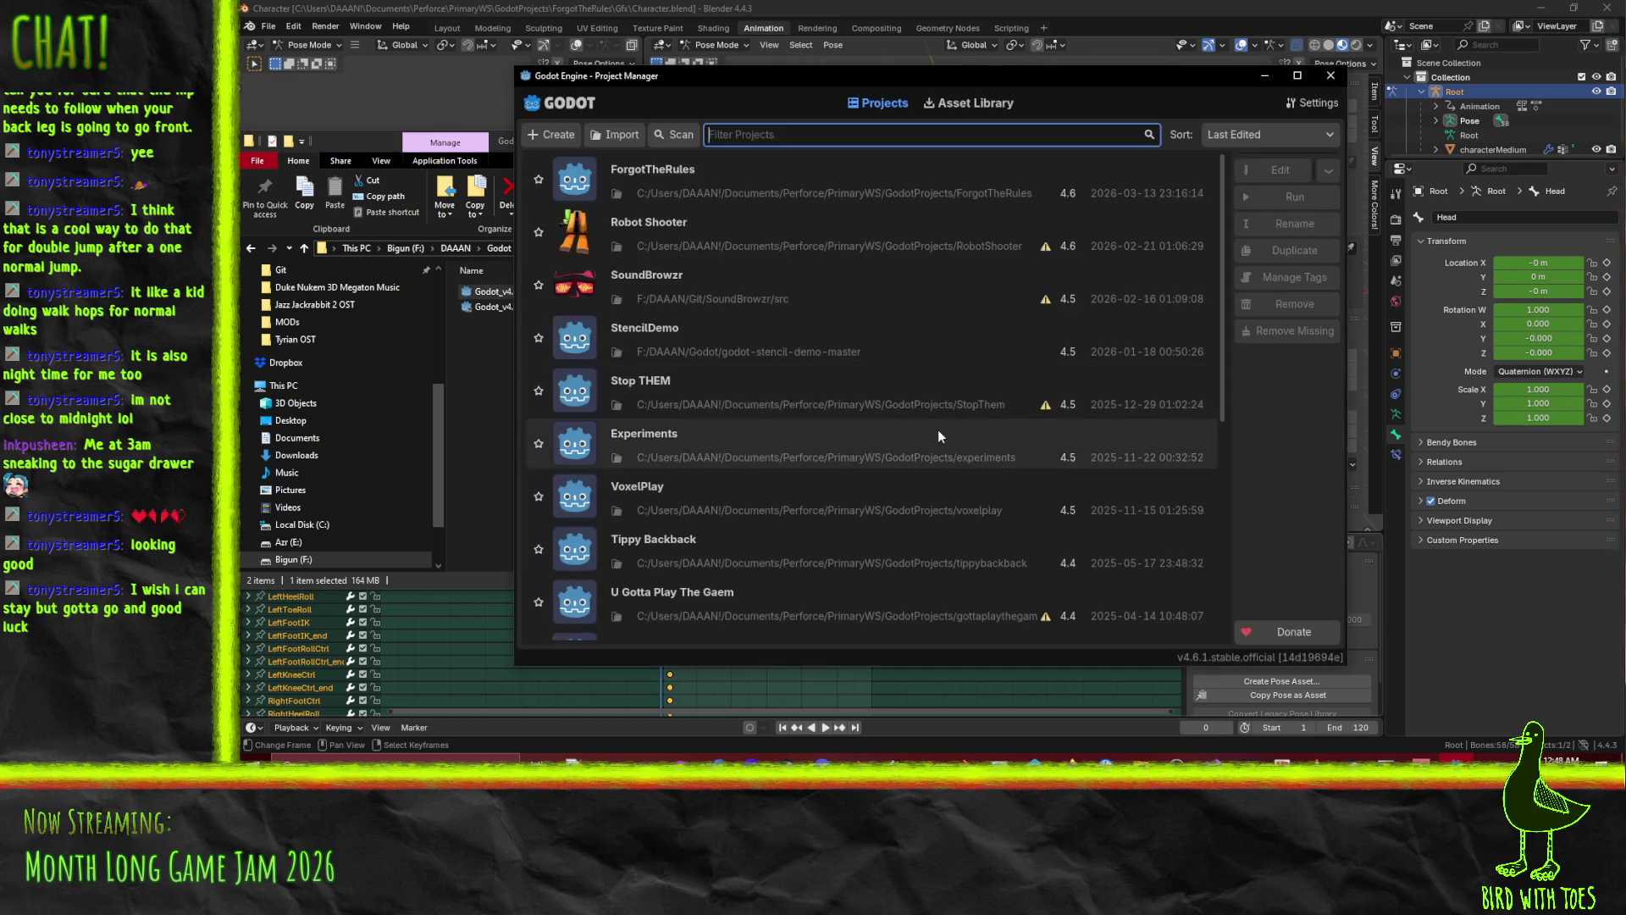
{"action": "double_click", "coordinate": [710, 190]}
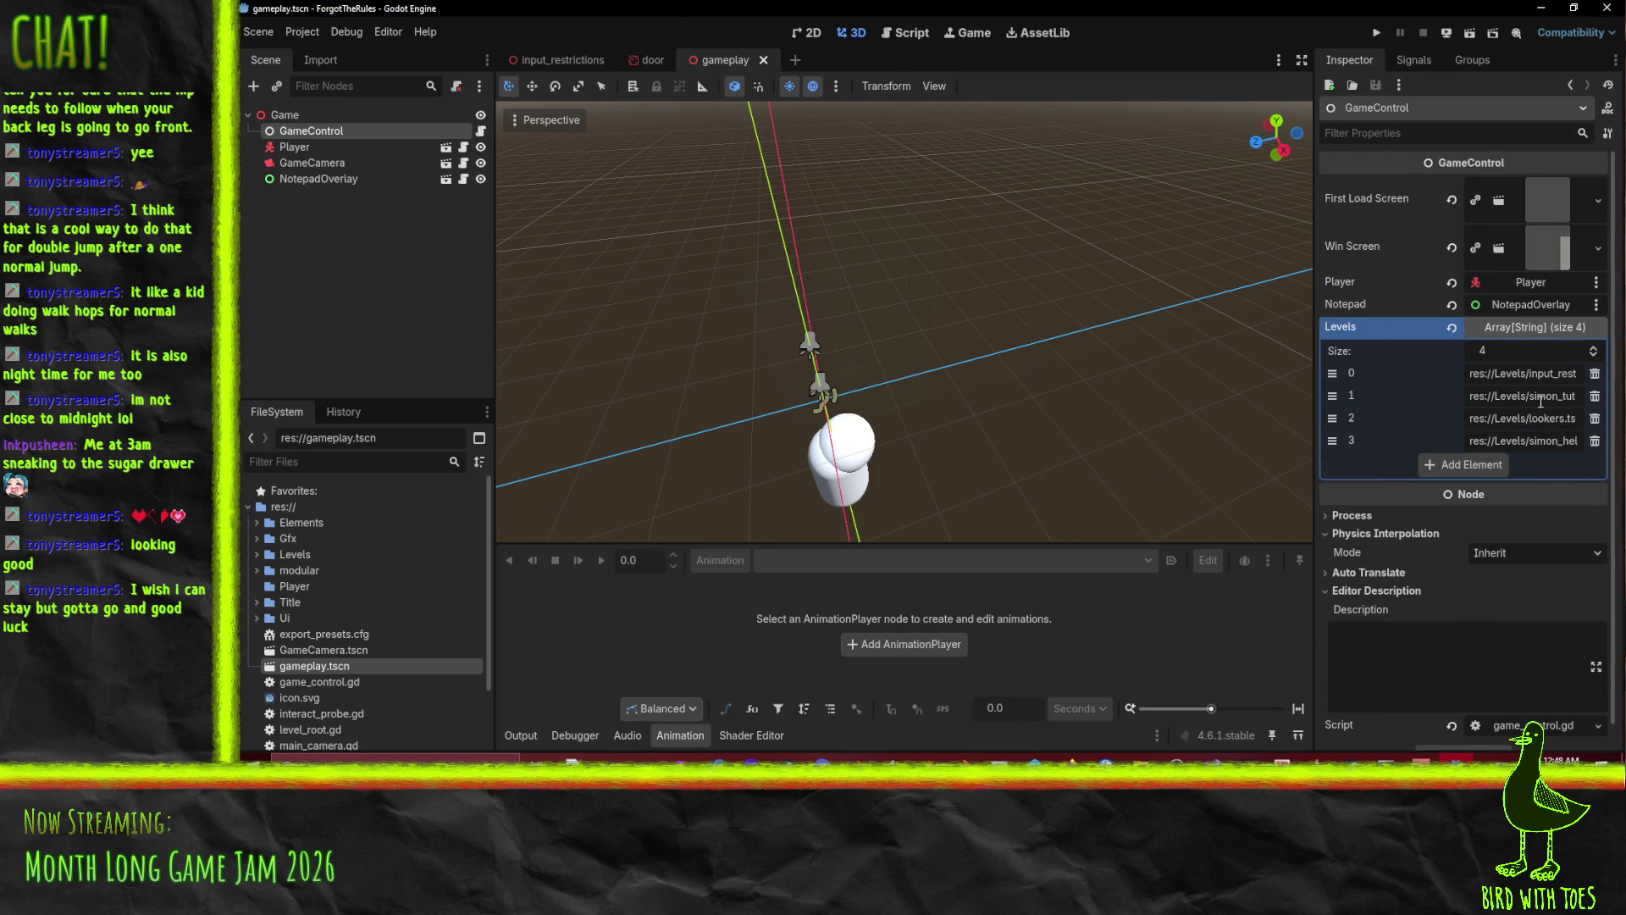
Move the lookers level to index 0 of GameControl's Levels array and save gameplay.tscn.
{"action": "left_click_drag", "start_coordinate": [1333, 421], "coordinate": [1332, 371]}
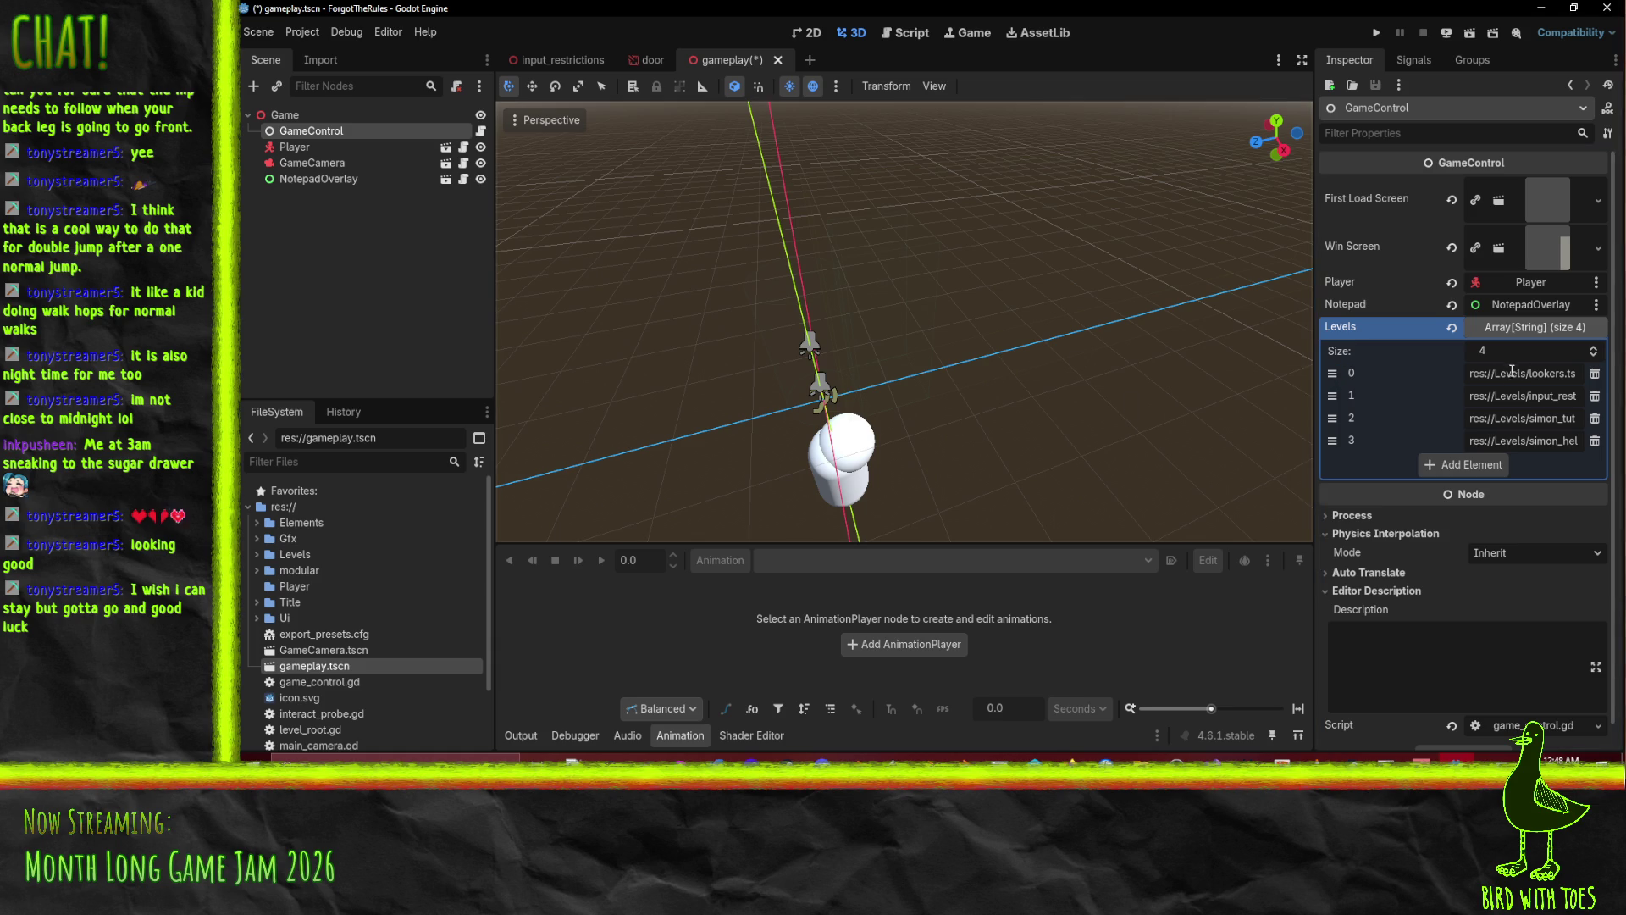
{"action": "left_click_drag", "start_coordinate": [1066, 335], "coordinate": [1032, 343]}
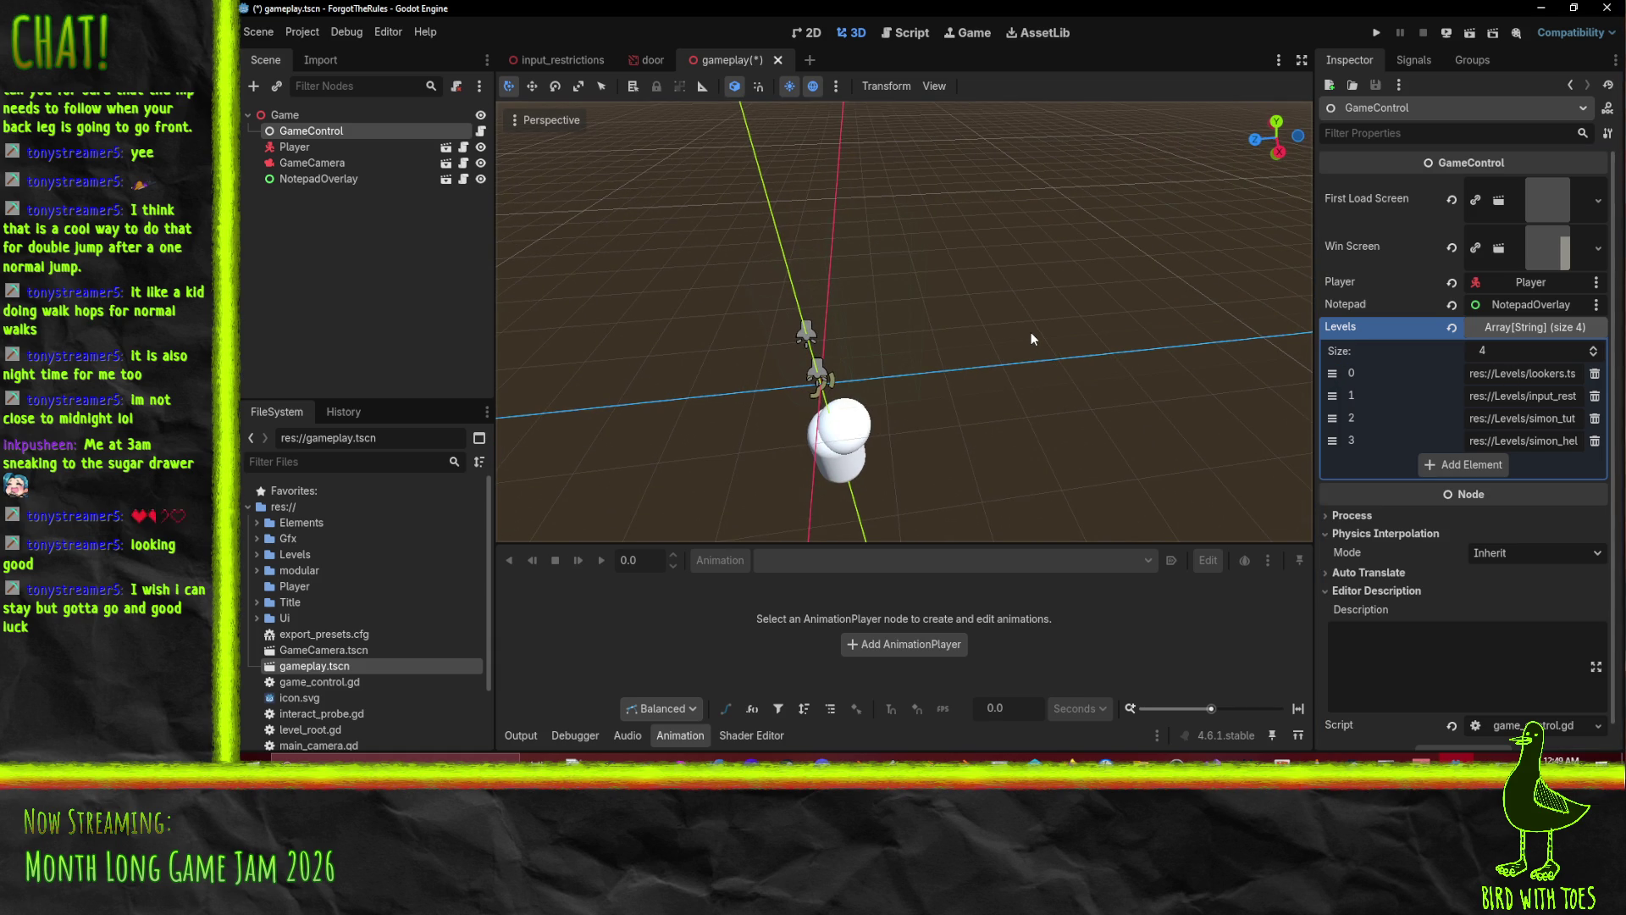
{"action": "key", "text": "ctrl+s"}
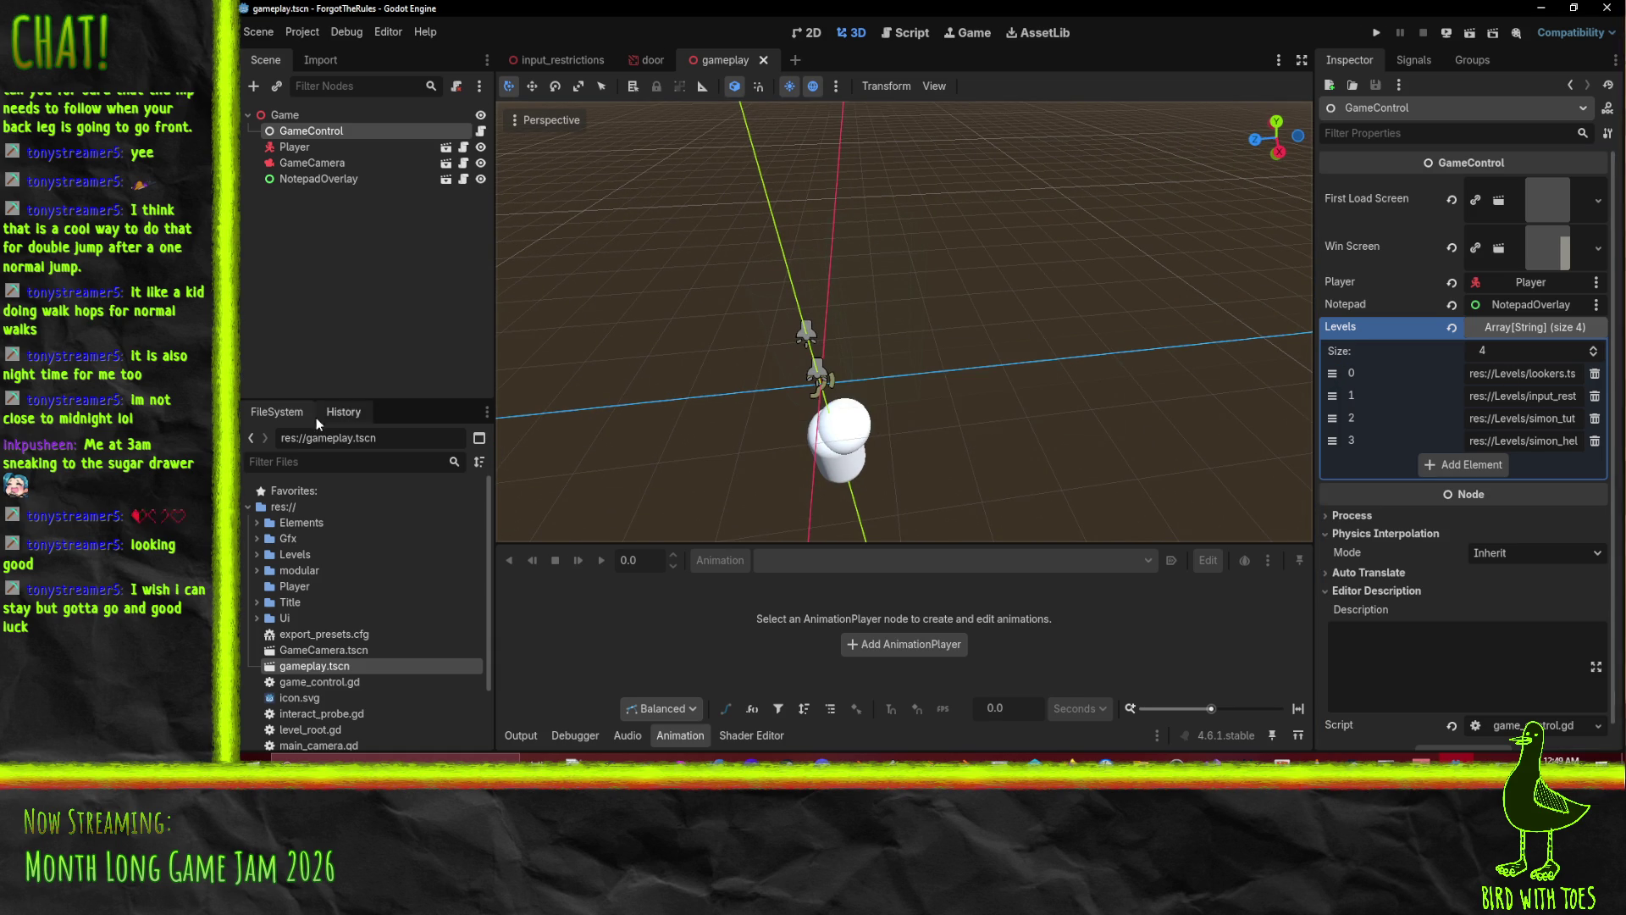
Open the player scene and drag the Character model from the Gfx folder into it.
{"action": "left_click", "coordinate": [295, 147]}
{"action": "left_click", "coordinate": [445, 146]}
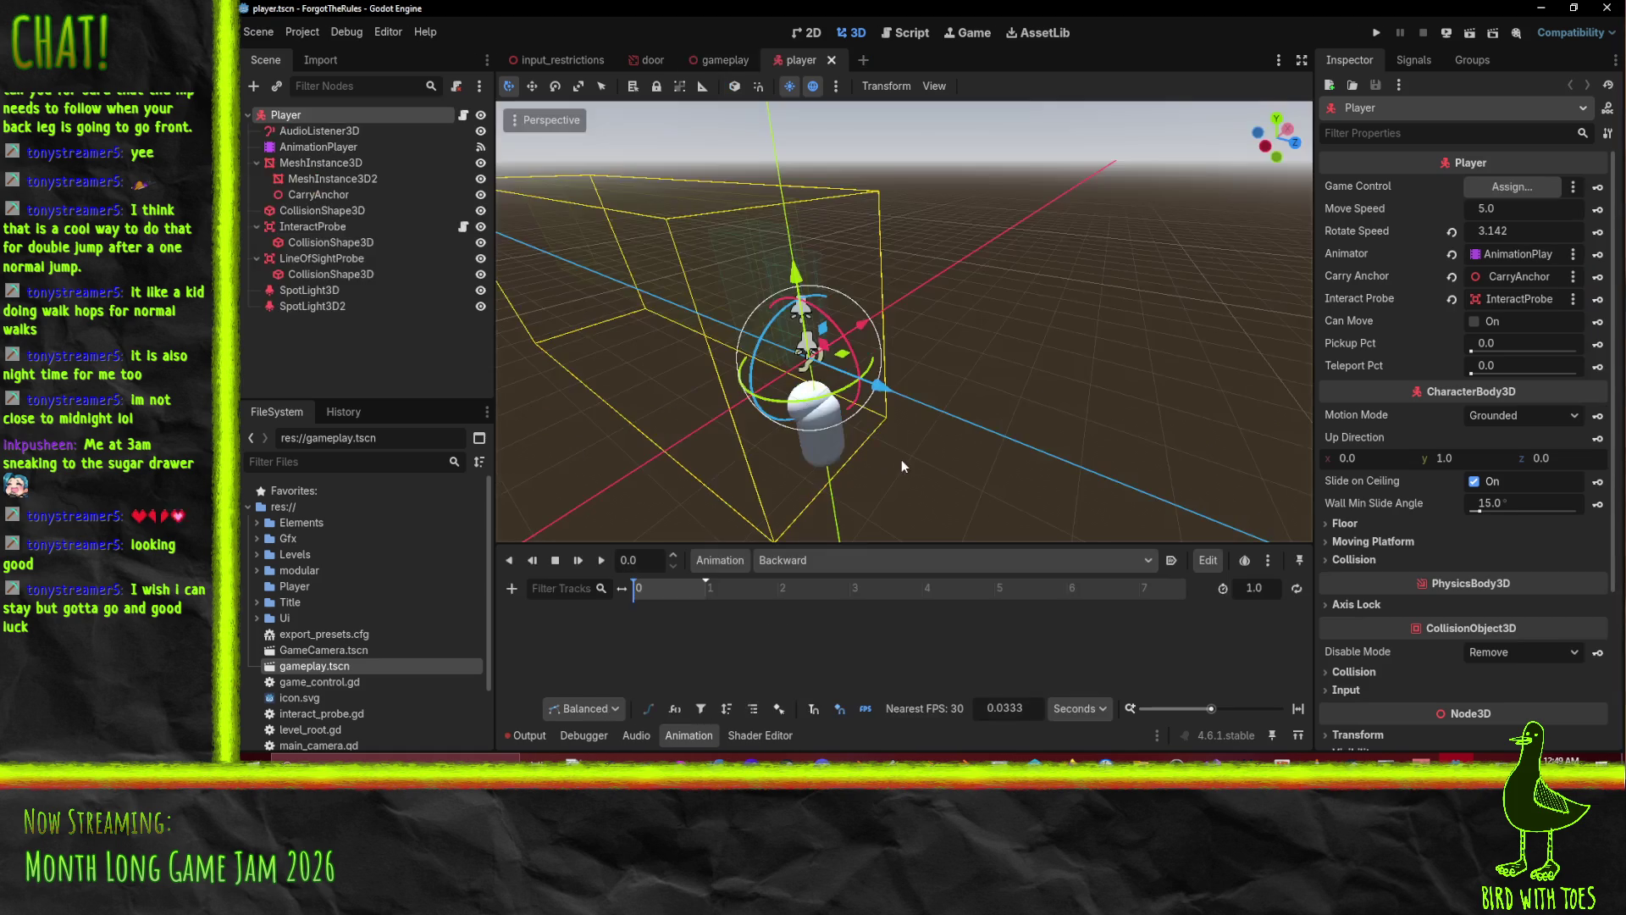
{"action": "left_click_drag", "start_coordinate": [902, 368], "coordinate": [839, 386]}
{"action": "scroll", "coordinate": [375, 676], "scroll_direction": "down", "scroll_amount": 3}
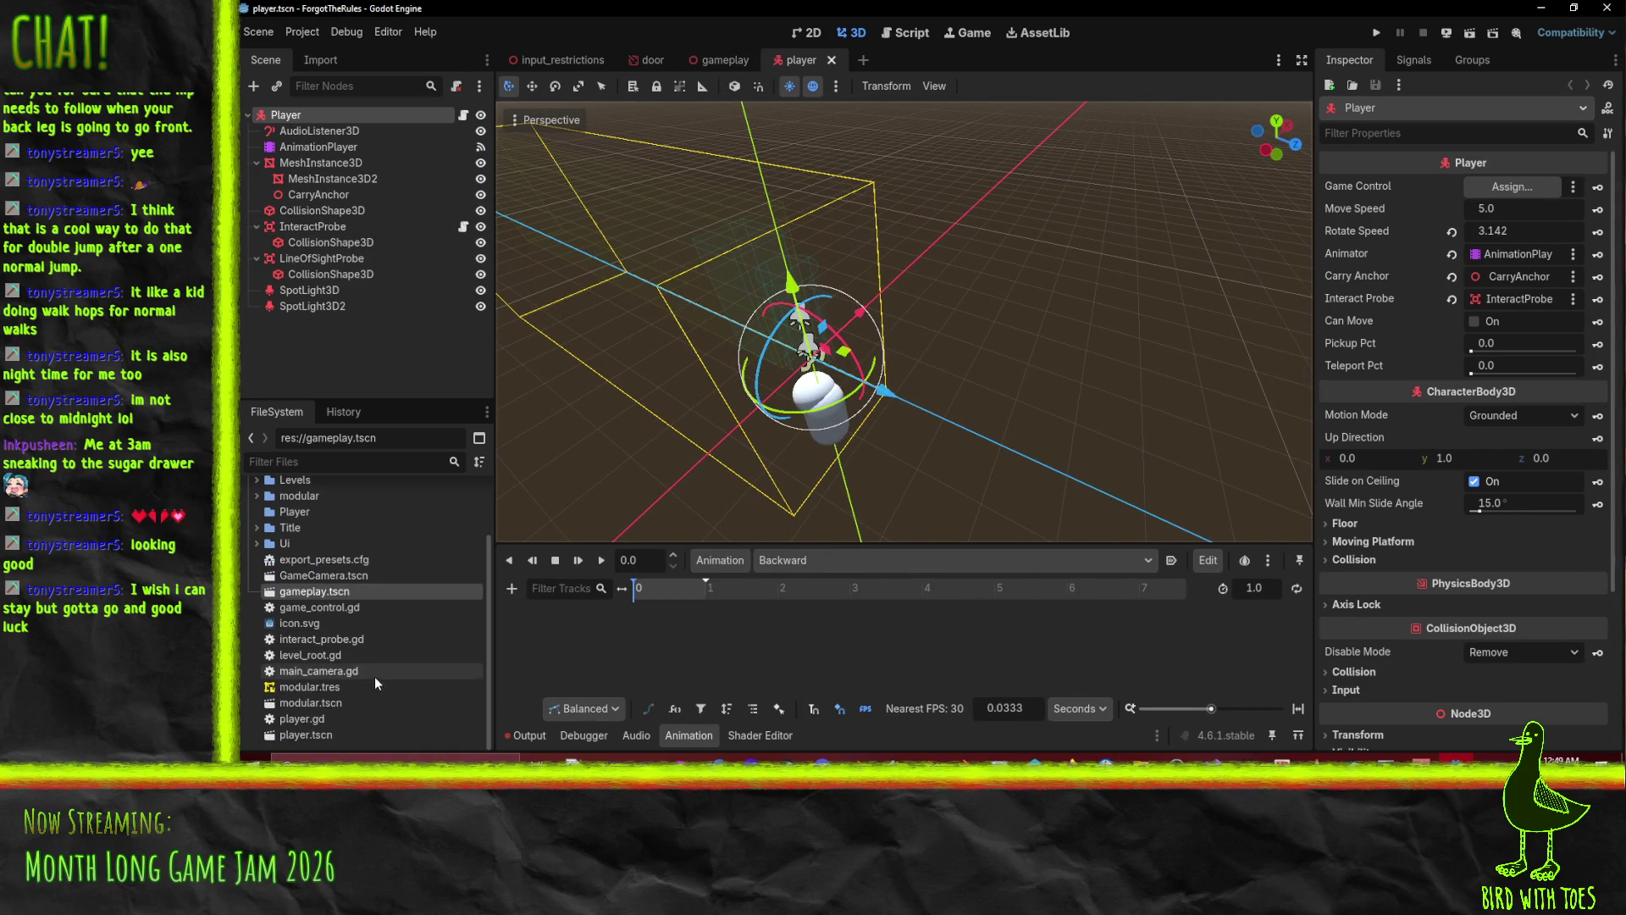
{"action": "scroll", "coordinate": [374, 678], "scroll_direction": "up", "scroll_amount": 3}
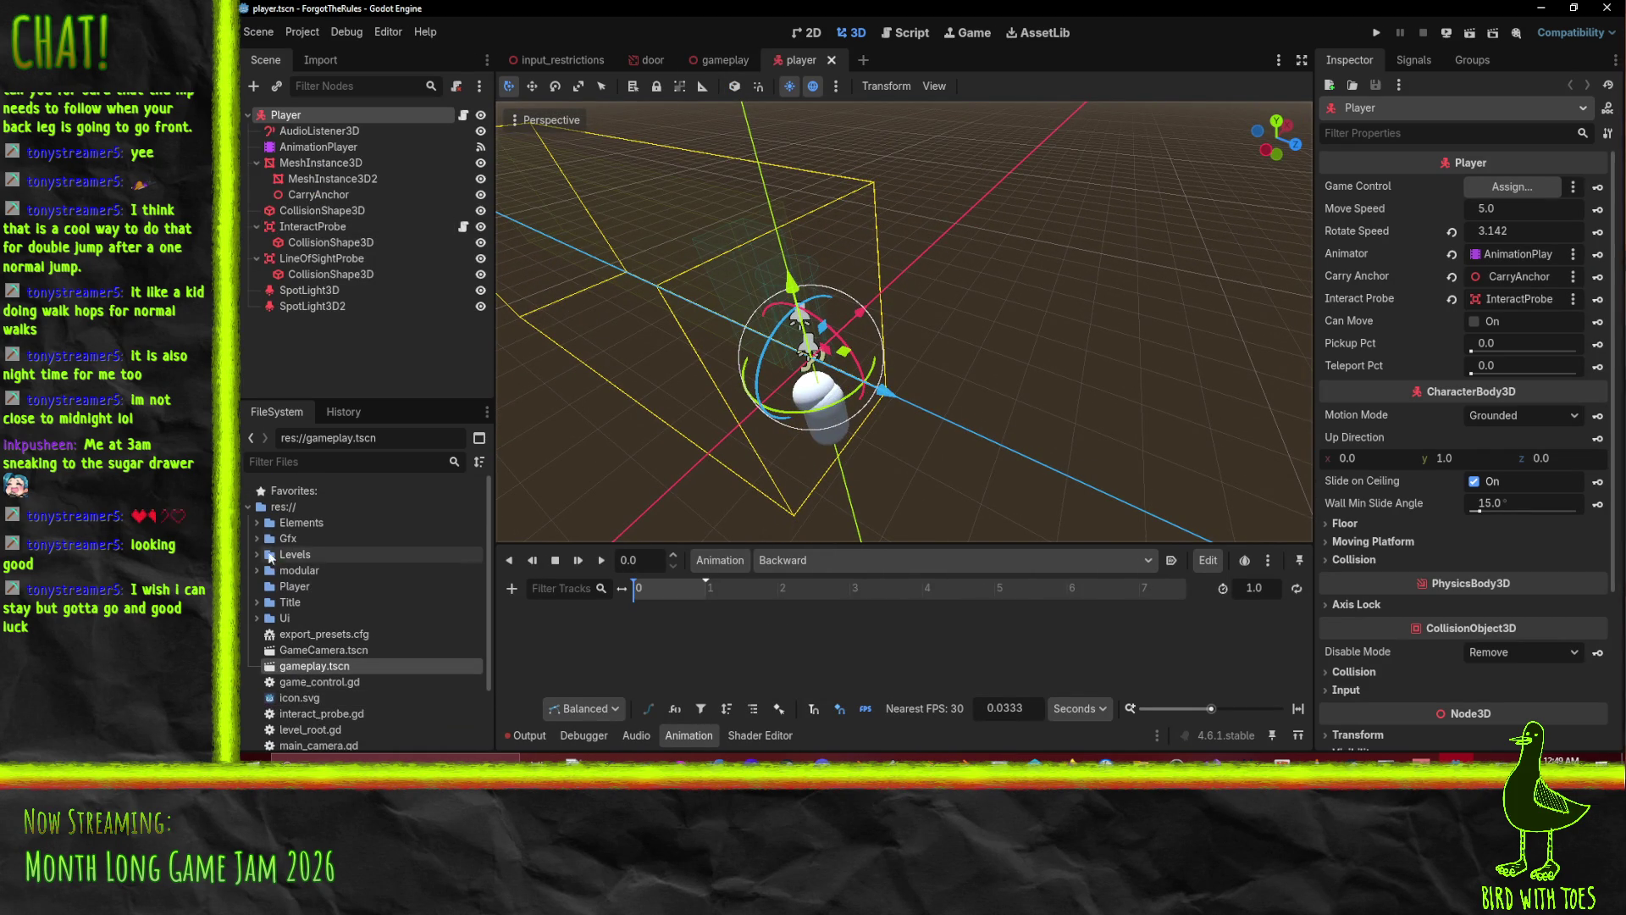
{"action": "left_click", "coordinate": [258, 538]}
{"action": "scroll", "coordinate": [367, 612], "scroll_direction": "down", "scroll_amount": 6}
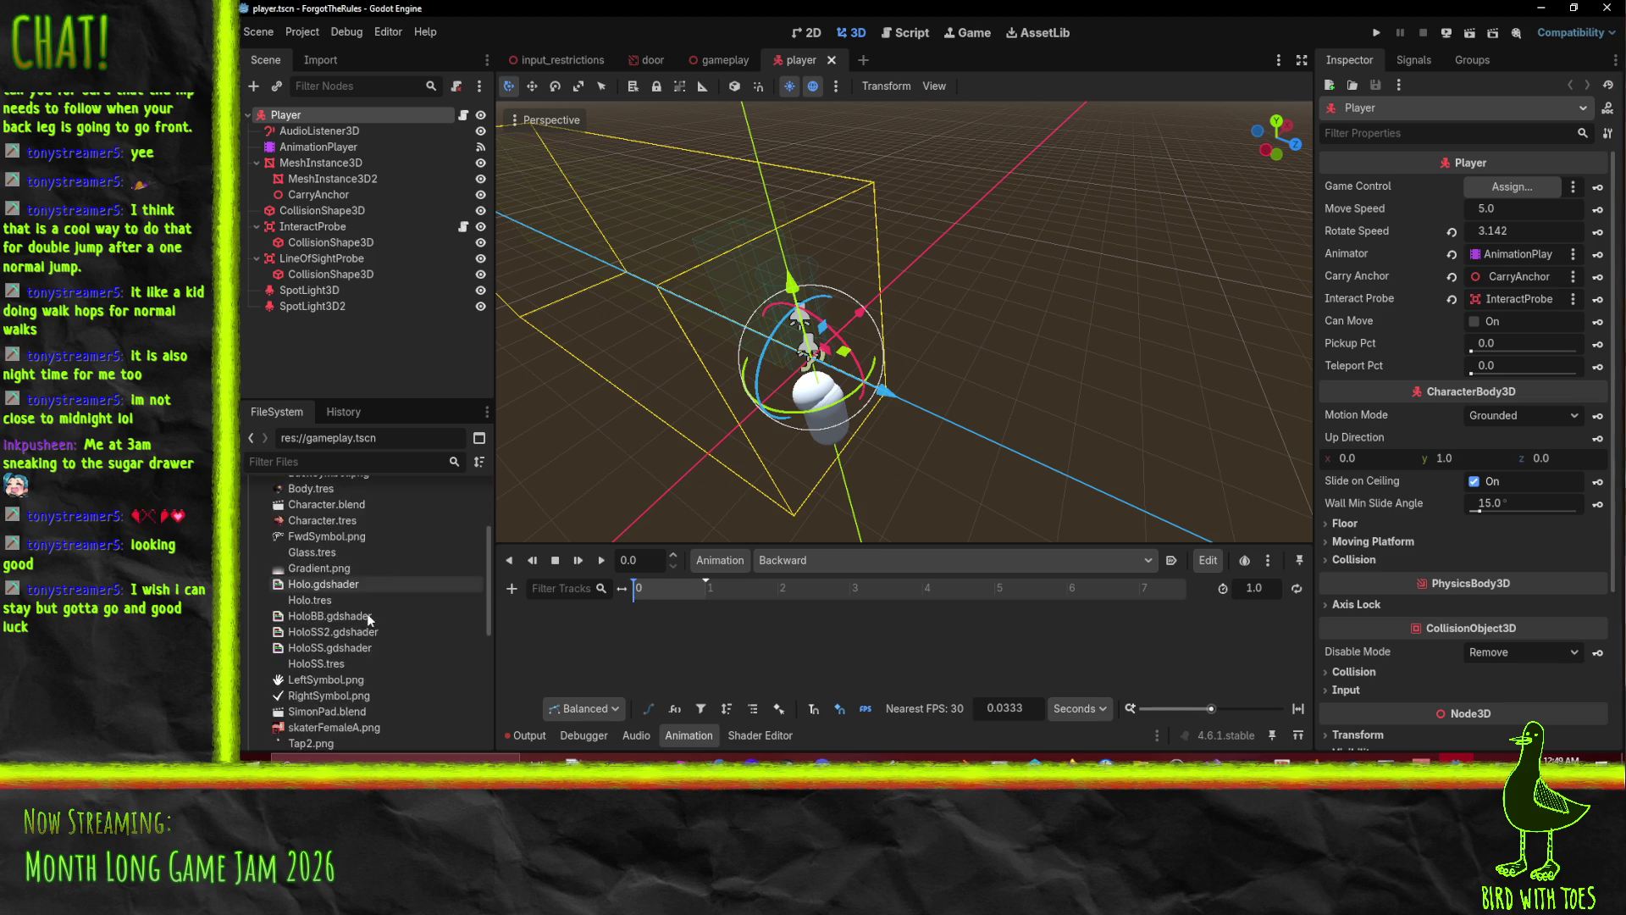
{"action": "scroll", "coordinate": [368, 616], "scroll_direction": "up", "scroll_amount": 5}
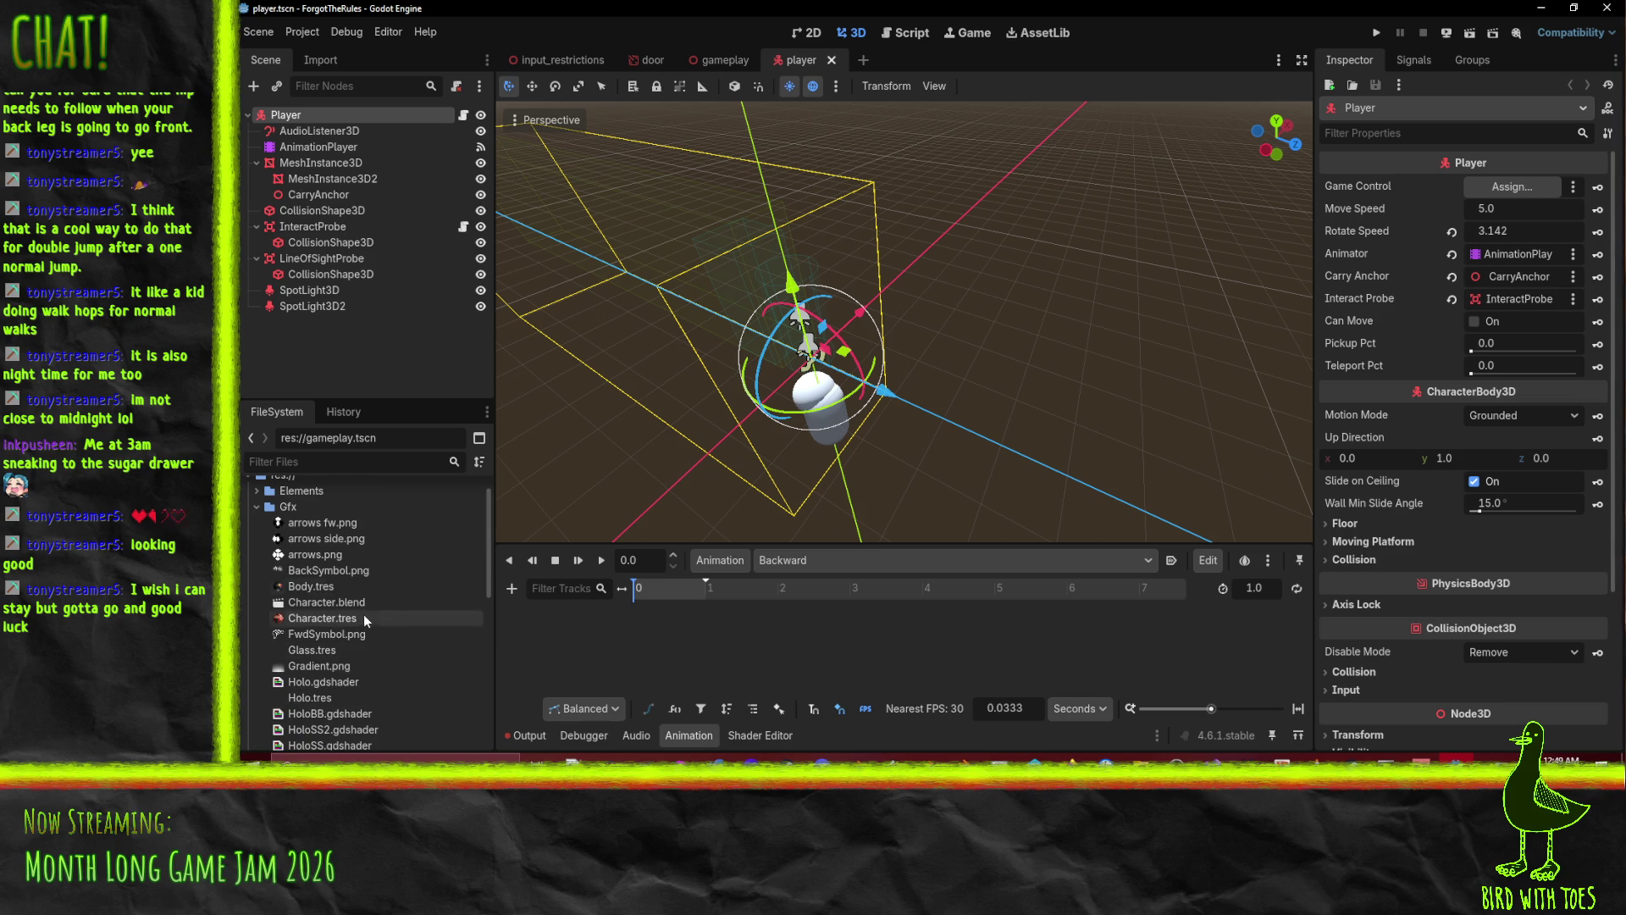
{"action": "mouse_move", "coordinate": [320, 615]}
{"action": "left_mouse_down"}
{"action": "mouse_move", "coordinate": [339, 127]}
{"action": "mouse_move", "coordinate": [318, 638]}
{"action": "mouse_move", "coordinate": [279, 180]}
{"action": "mouse_move", "coordinate": [298, 127]}
{"action": "left_mouse_up"}
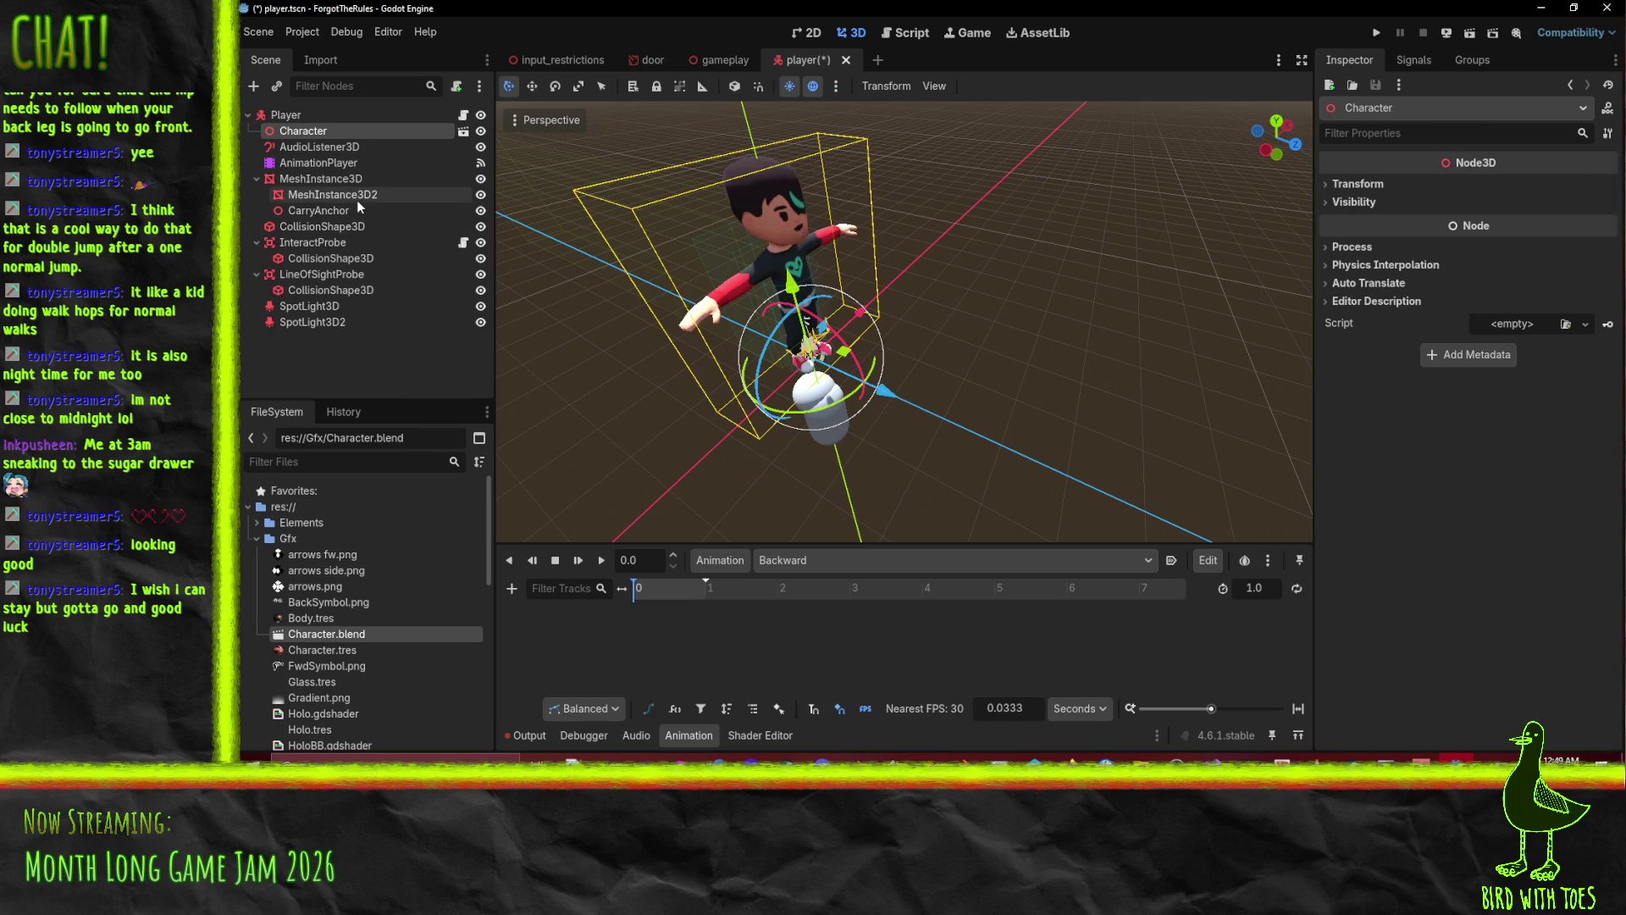
Scale the Character to 0.6 and rotate it 180° around the Y axis.
{"action": "left_click", "coordinate": [1358, 184]}
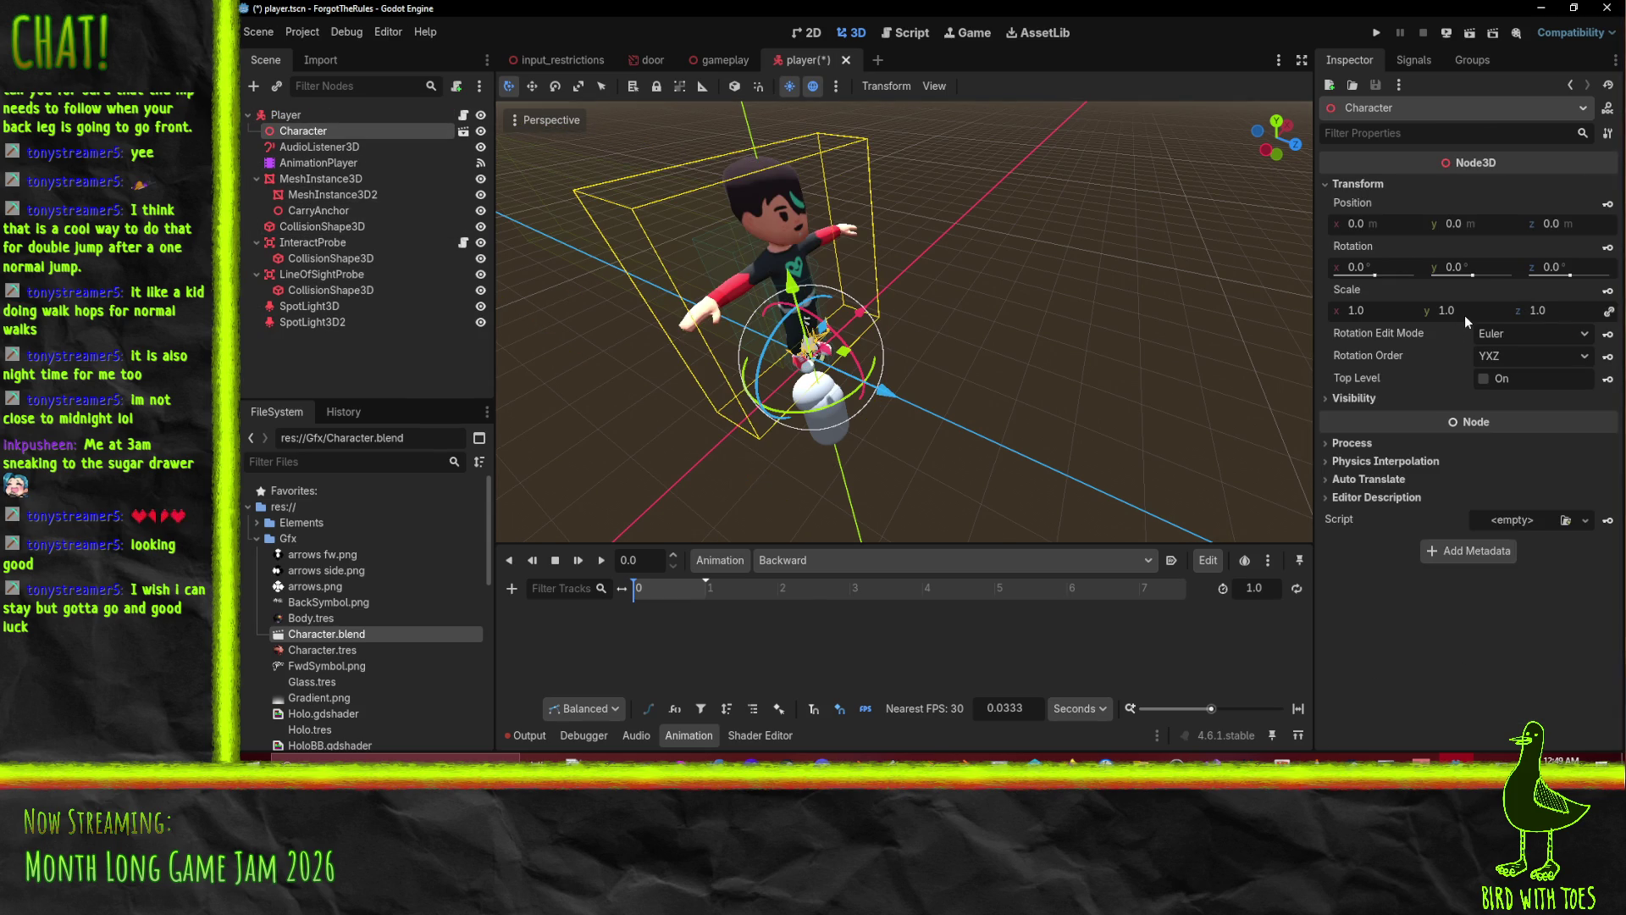
{"action": "left_click", "coordinate": [1381, 309]}
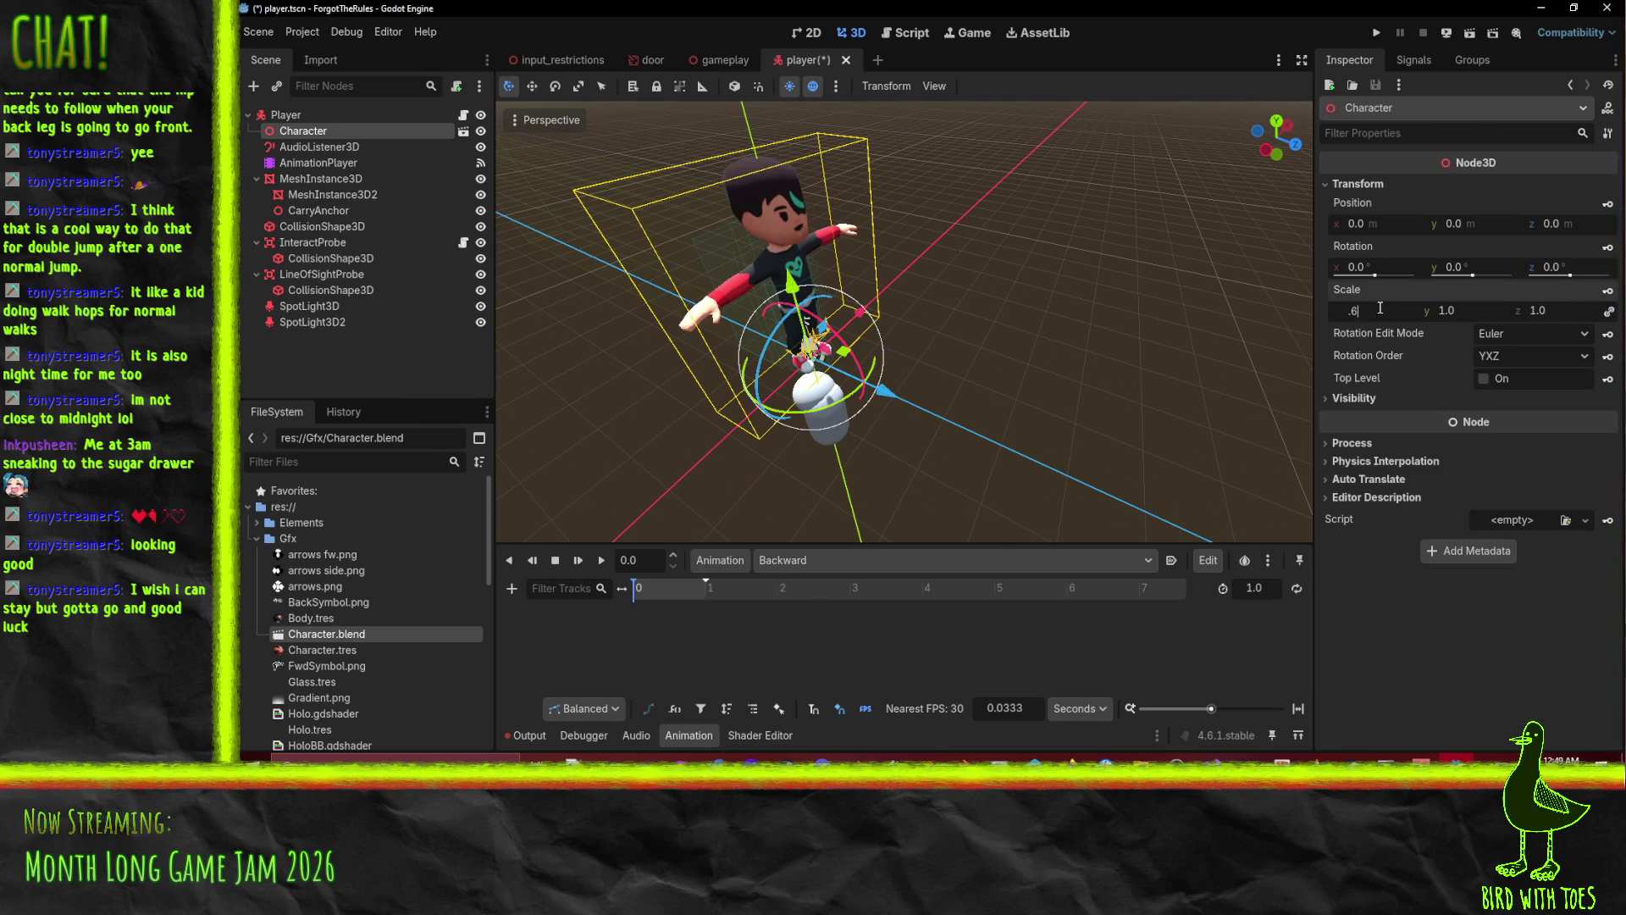
{"action": "key", "text": "Return"}
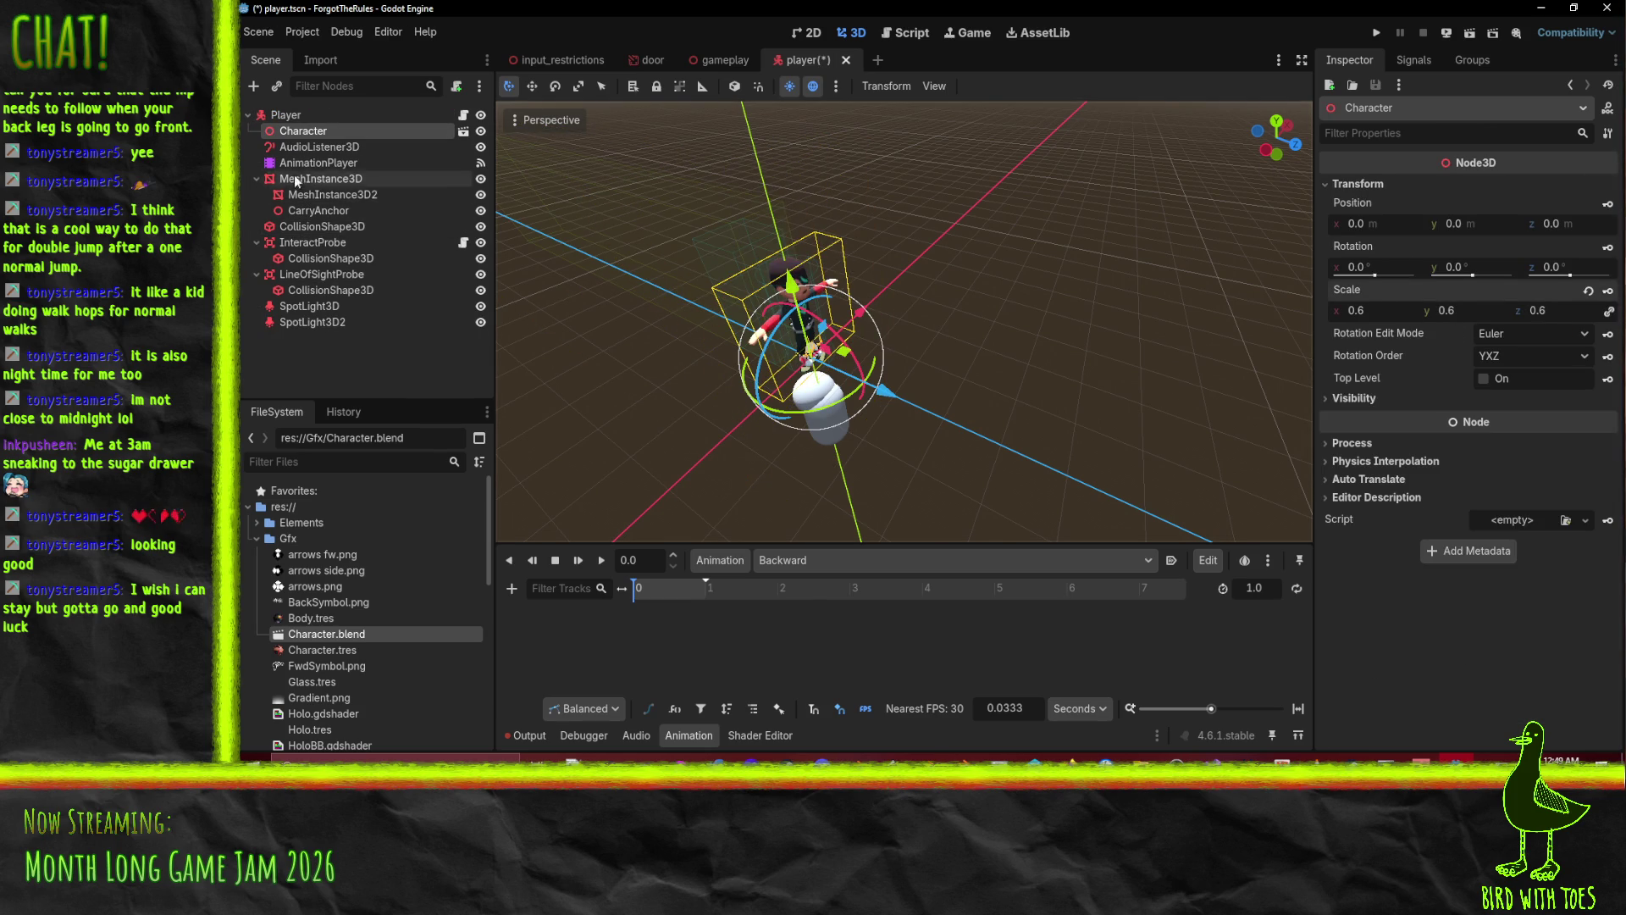
{"action": "left_click", "coordinate": [555, 86]}
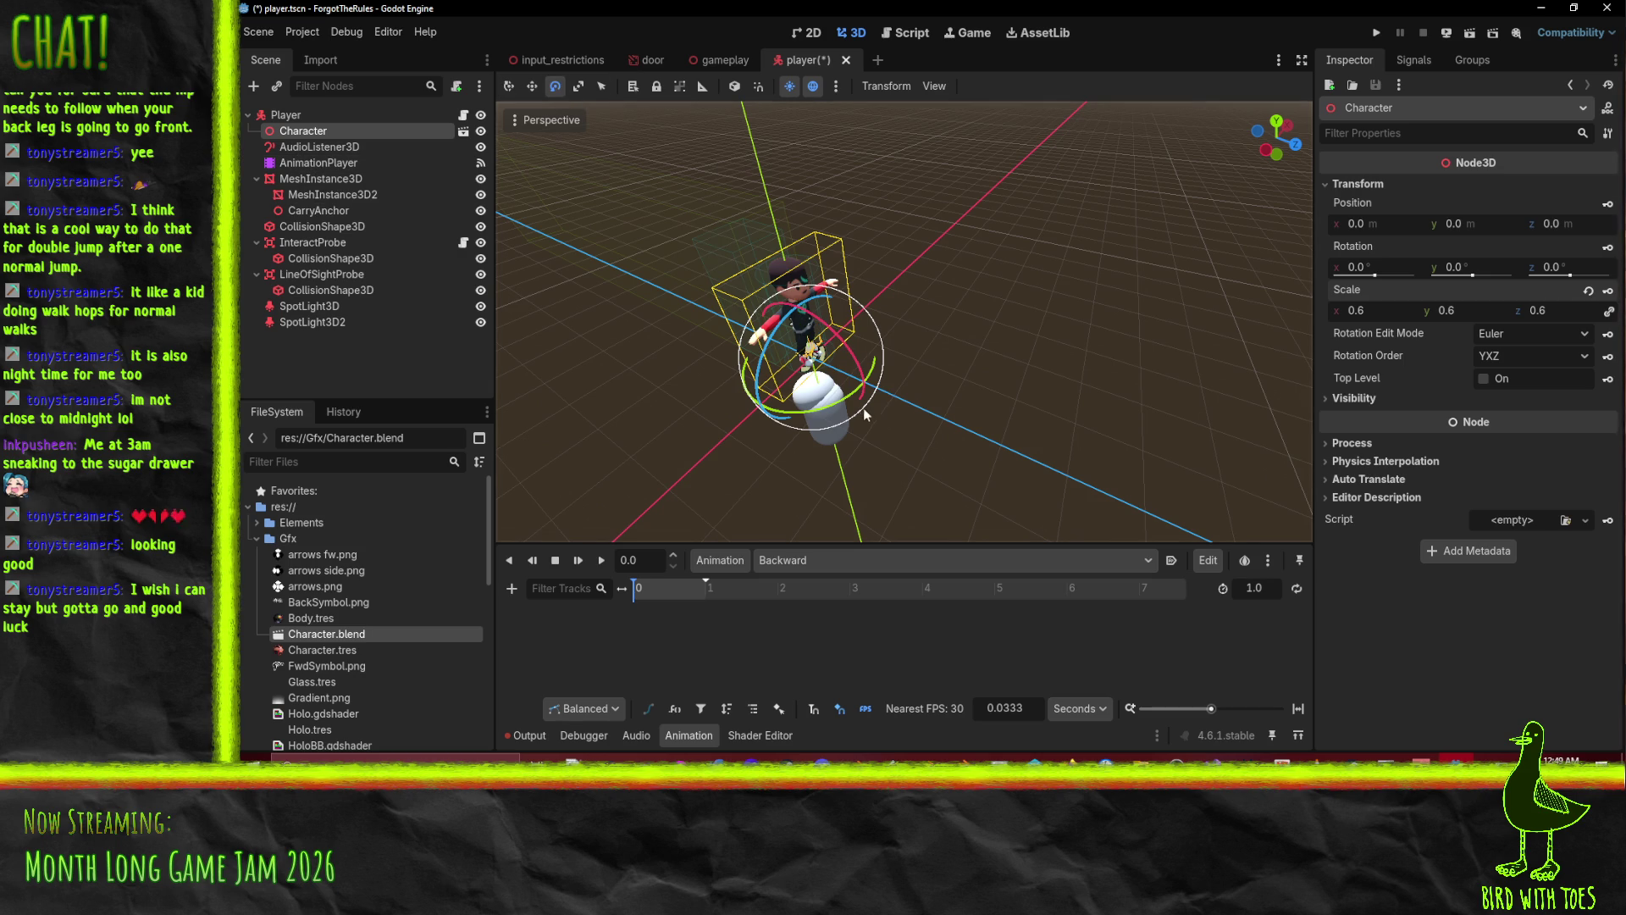
{"action": "mouse_move", "coordinate": [778, 407]}
{"action": "left_mouse_down"}
{"action": "mouse_move", "coordinate": [898, 280]}
{"action": "mouse_move", "coordinate": [996, 254]}
{"action": "mouse_move", "coordinate": [917, 212]}
{"action": "left_mouse_up"}
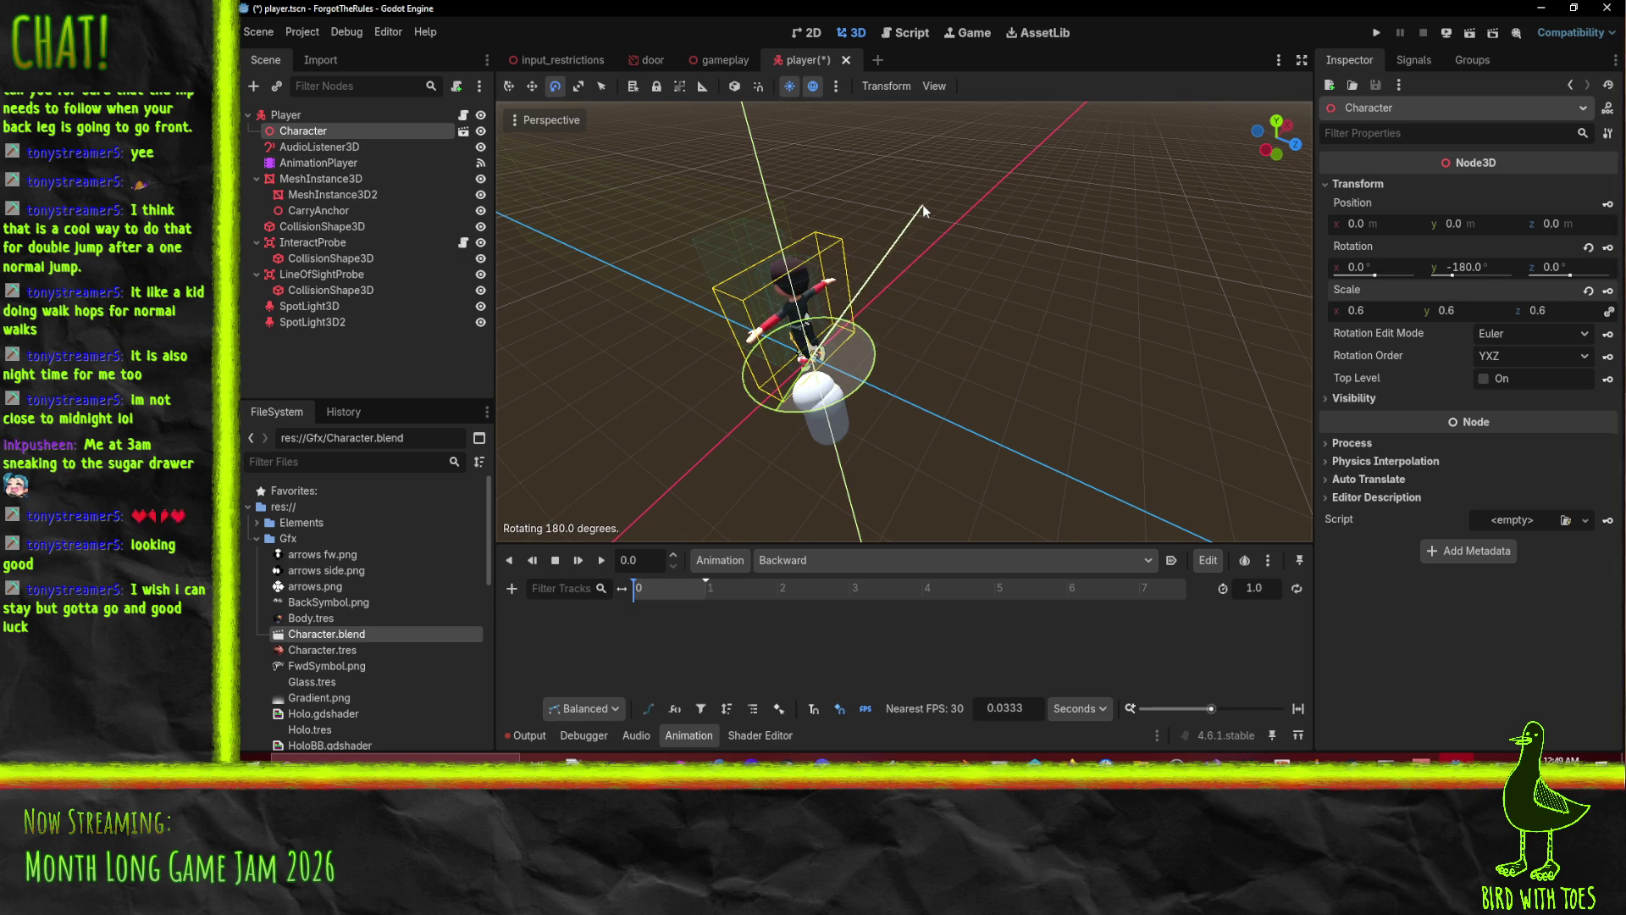
{"action": "left_click_drag", "start_coordinate": [1064, 282], "coordinate": [1092, 324]}
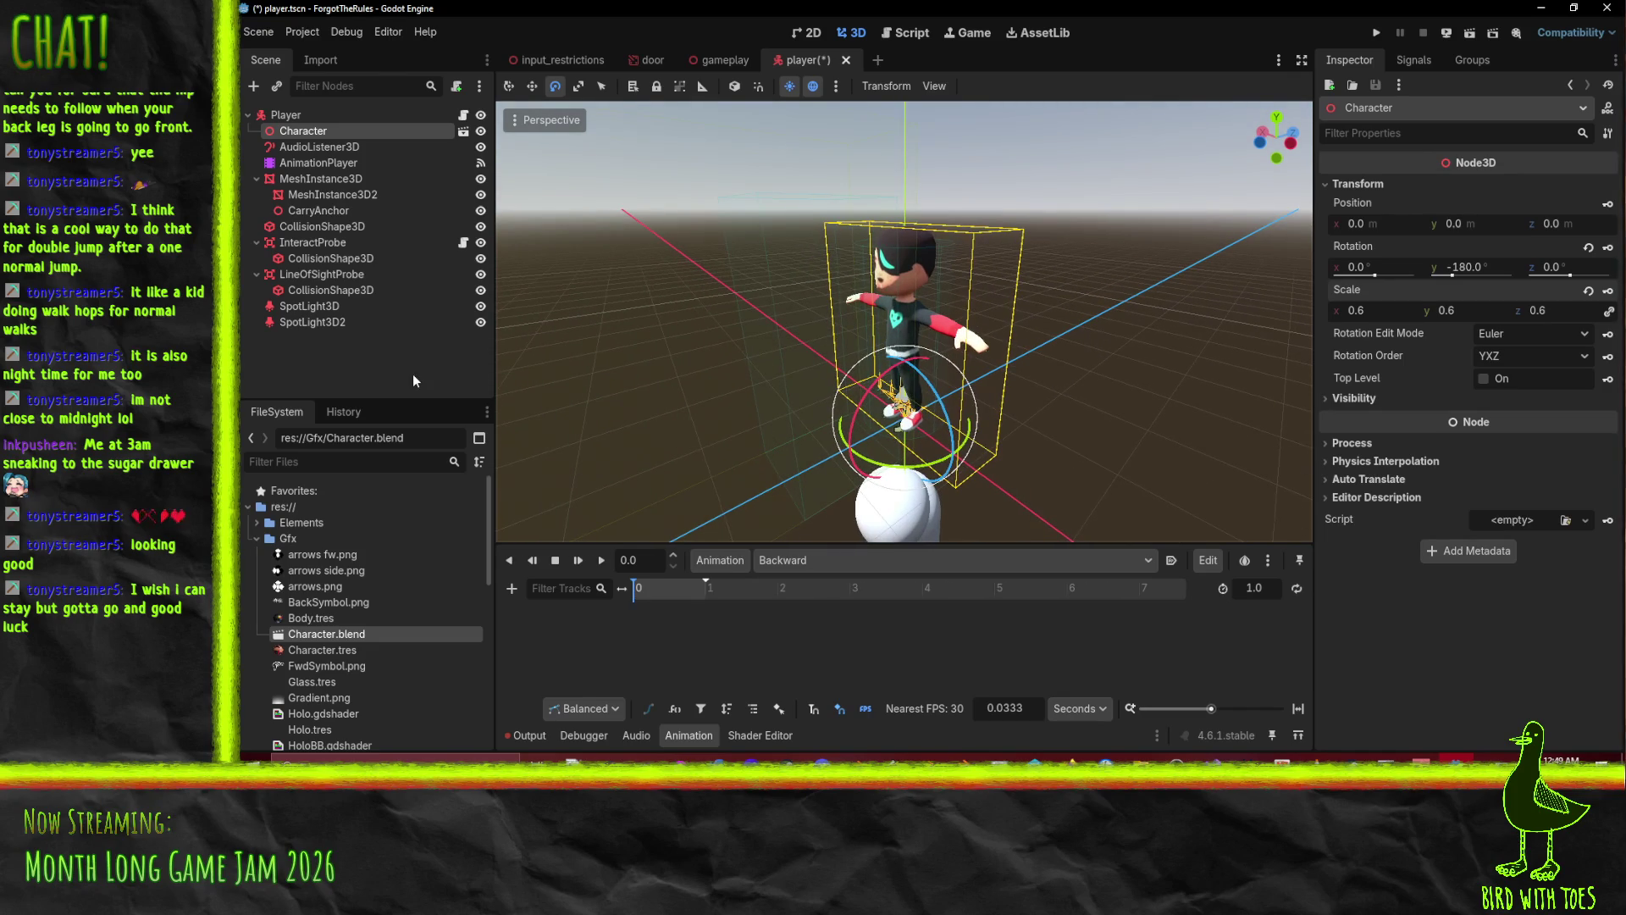
Rename the old AnimationPlayer to AnimationPlayerOld and enable Editable Children on Character.
{"action": "left_click", "coordinate": [297, 169]}
{"action": "left_click", "coordinate": [302, 167]}
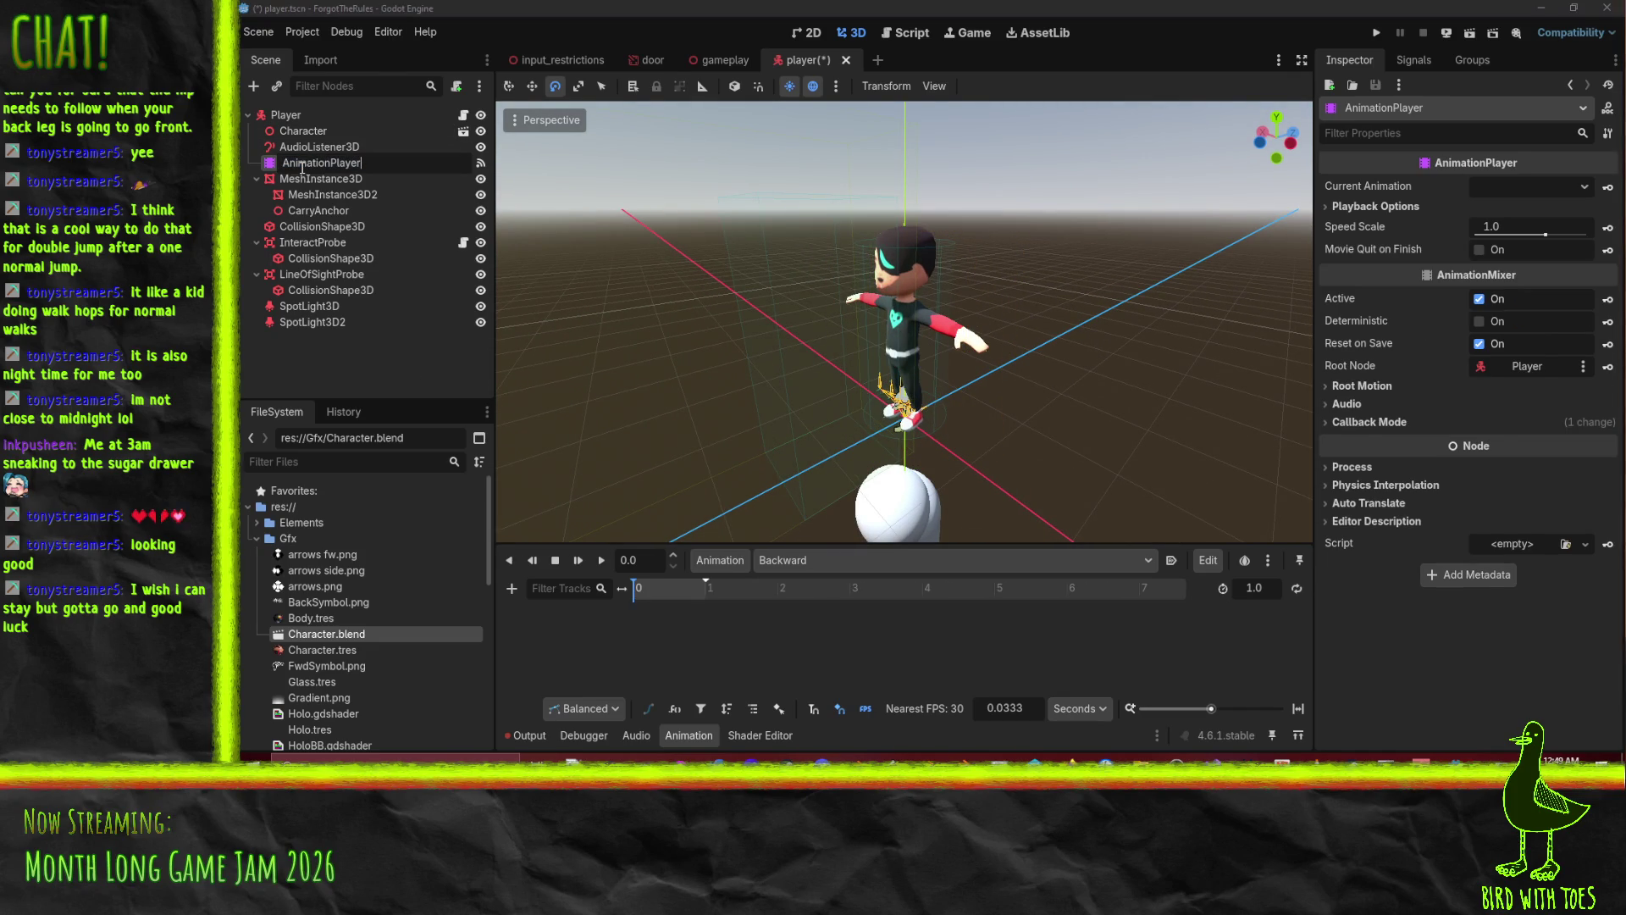
{"action": "right_click", "coordinate": [286, 131]}
{"action": "left_click", "coordinate": [370, 458]}
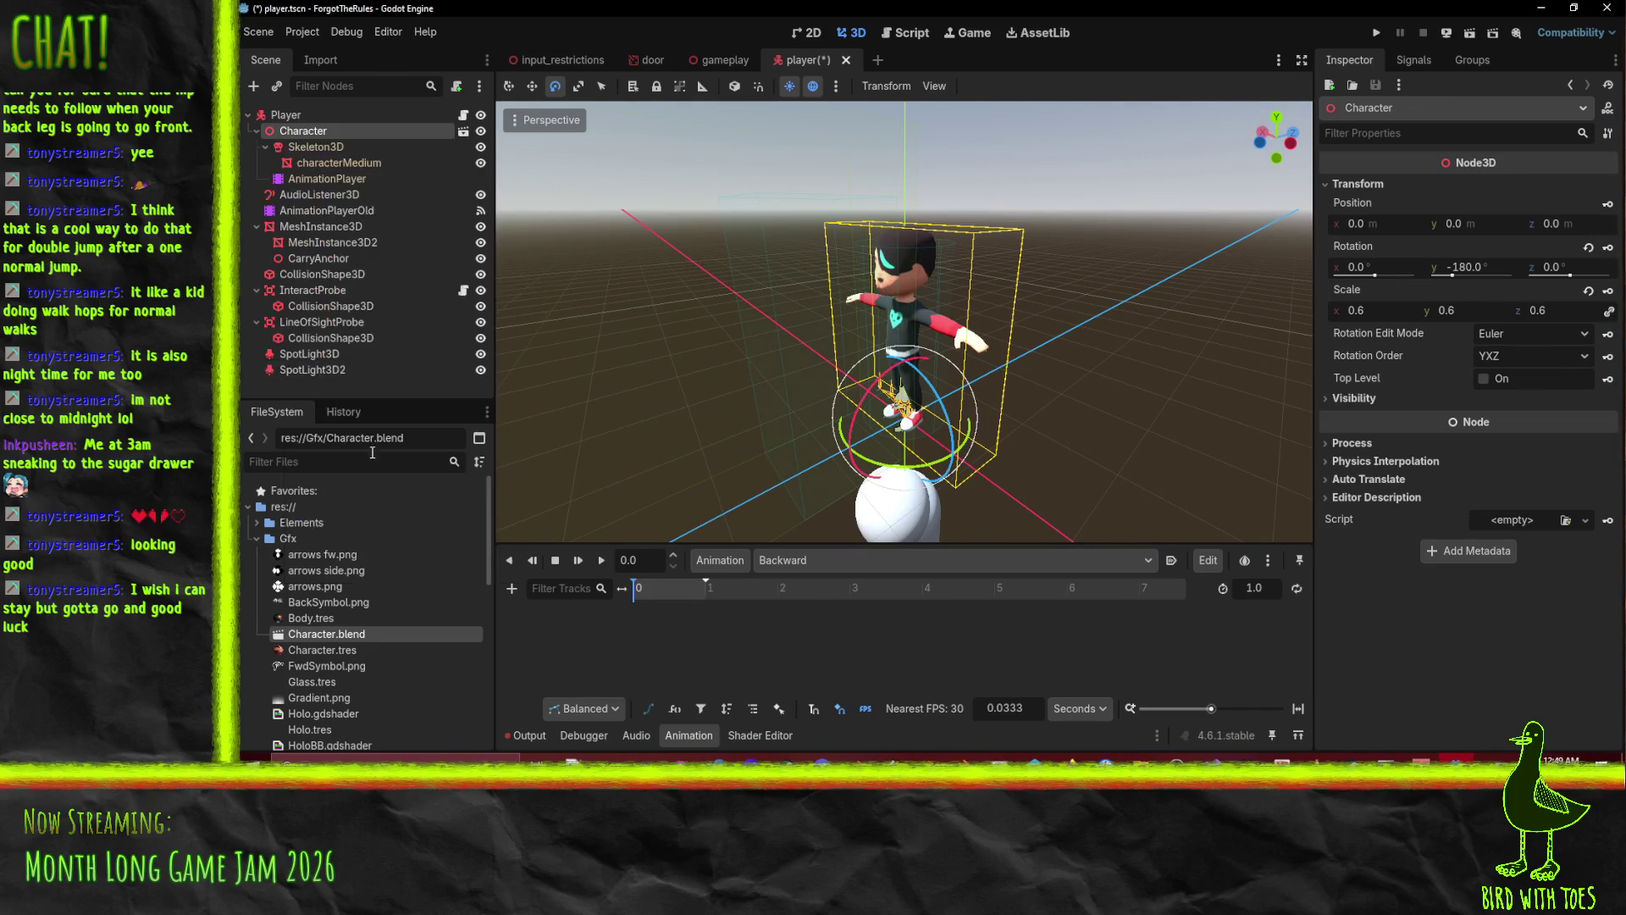
{"action": "left_click", "coordinate": [299, 146]}
Open the connect dialog for the model AnimationPlayer's animation_finished signal.
{"action": "left_click", "coordinate": [317, 180]}
{"action": "left_click", "coordinate": [1410, 60]}
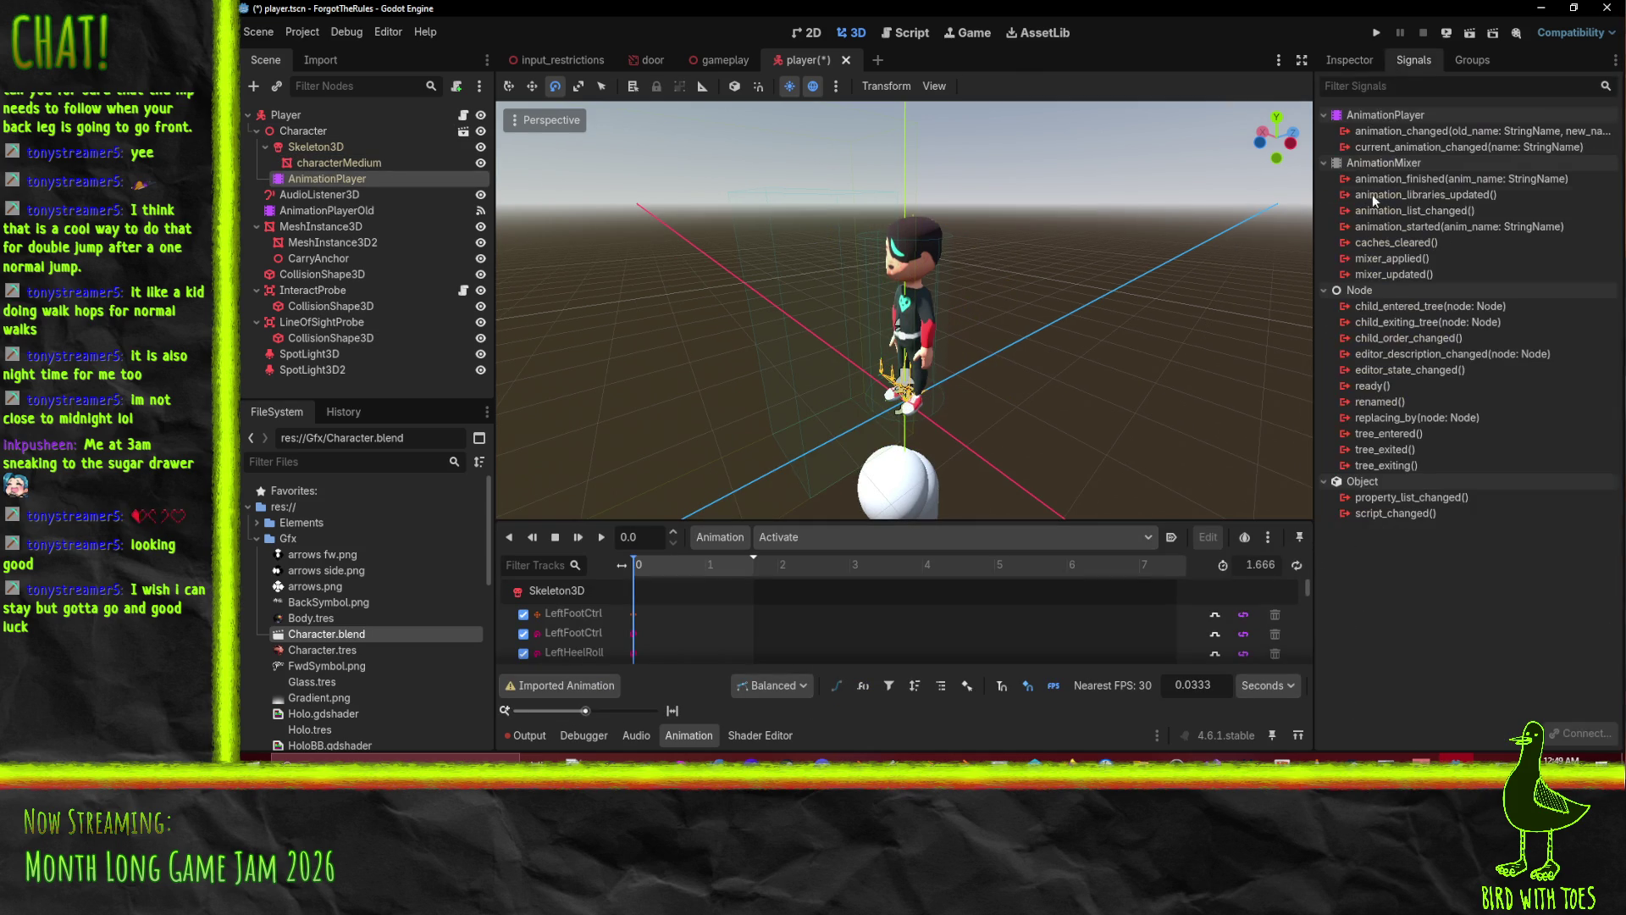
{"action": "right_click", "coordinate": [1440, 147]}
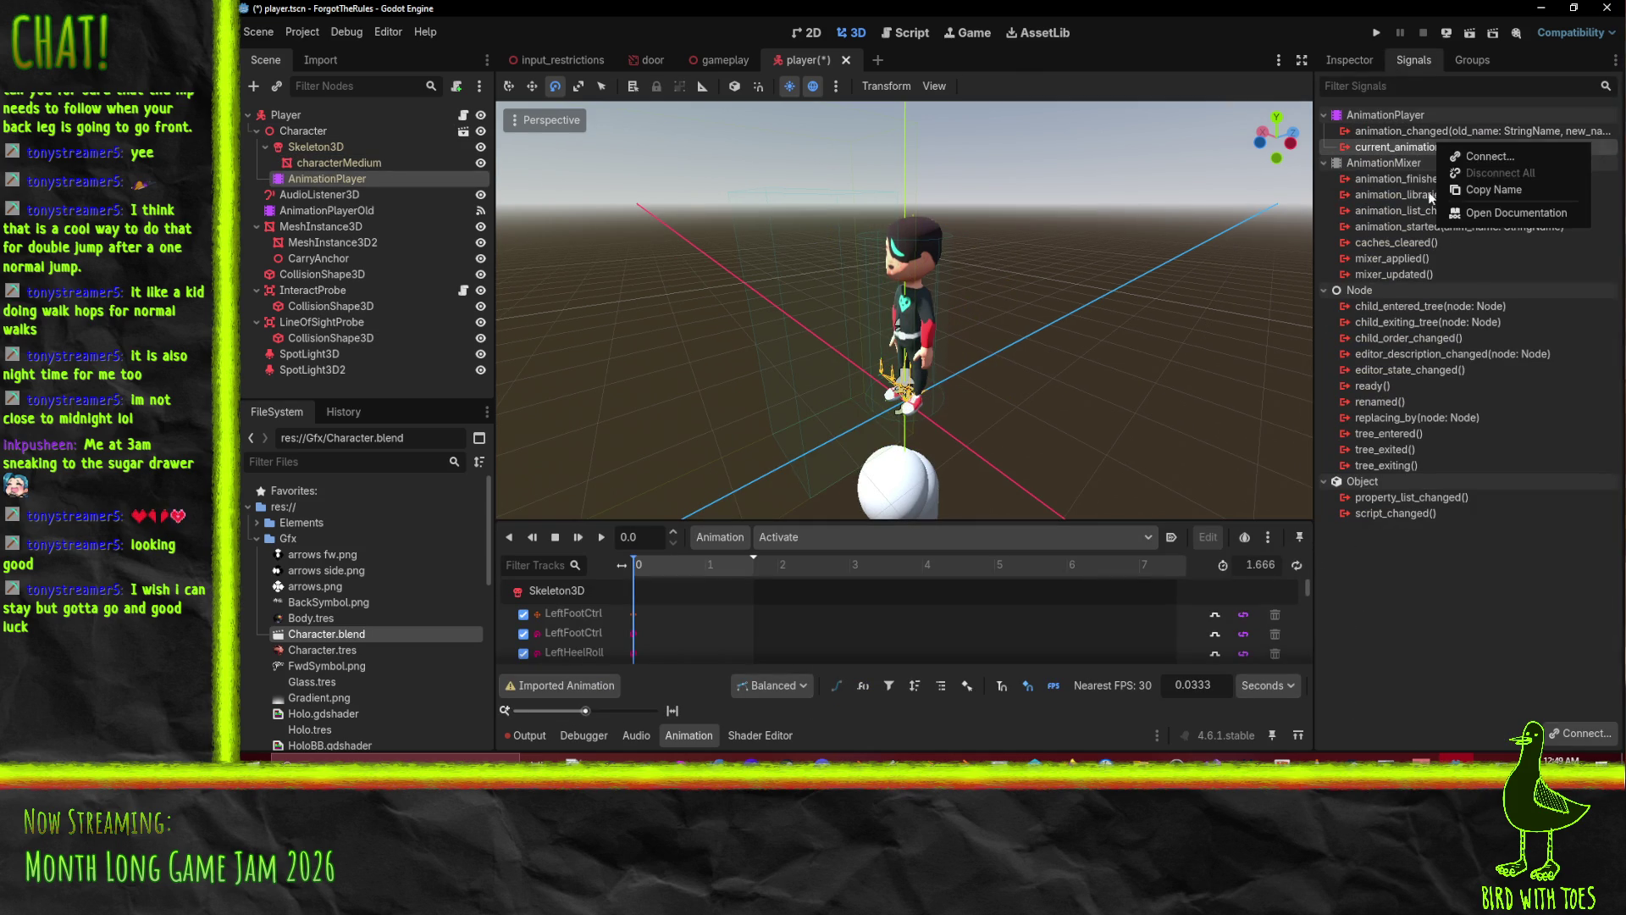
{"action": "left_click", "coordinate": [1478, 158]}
{"action": "left_click", "coordinate": [981, 552]}
{"action": "right_click", "coordinate": [1425, 178]}
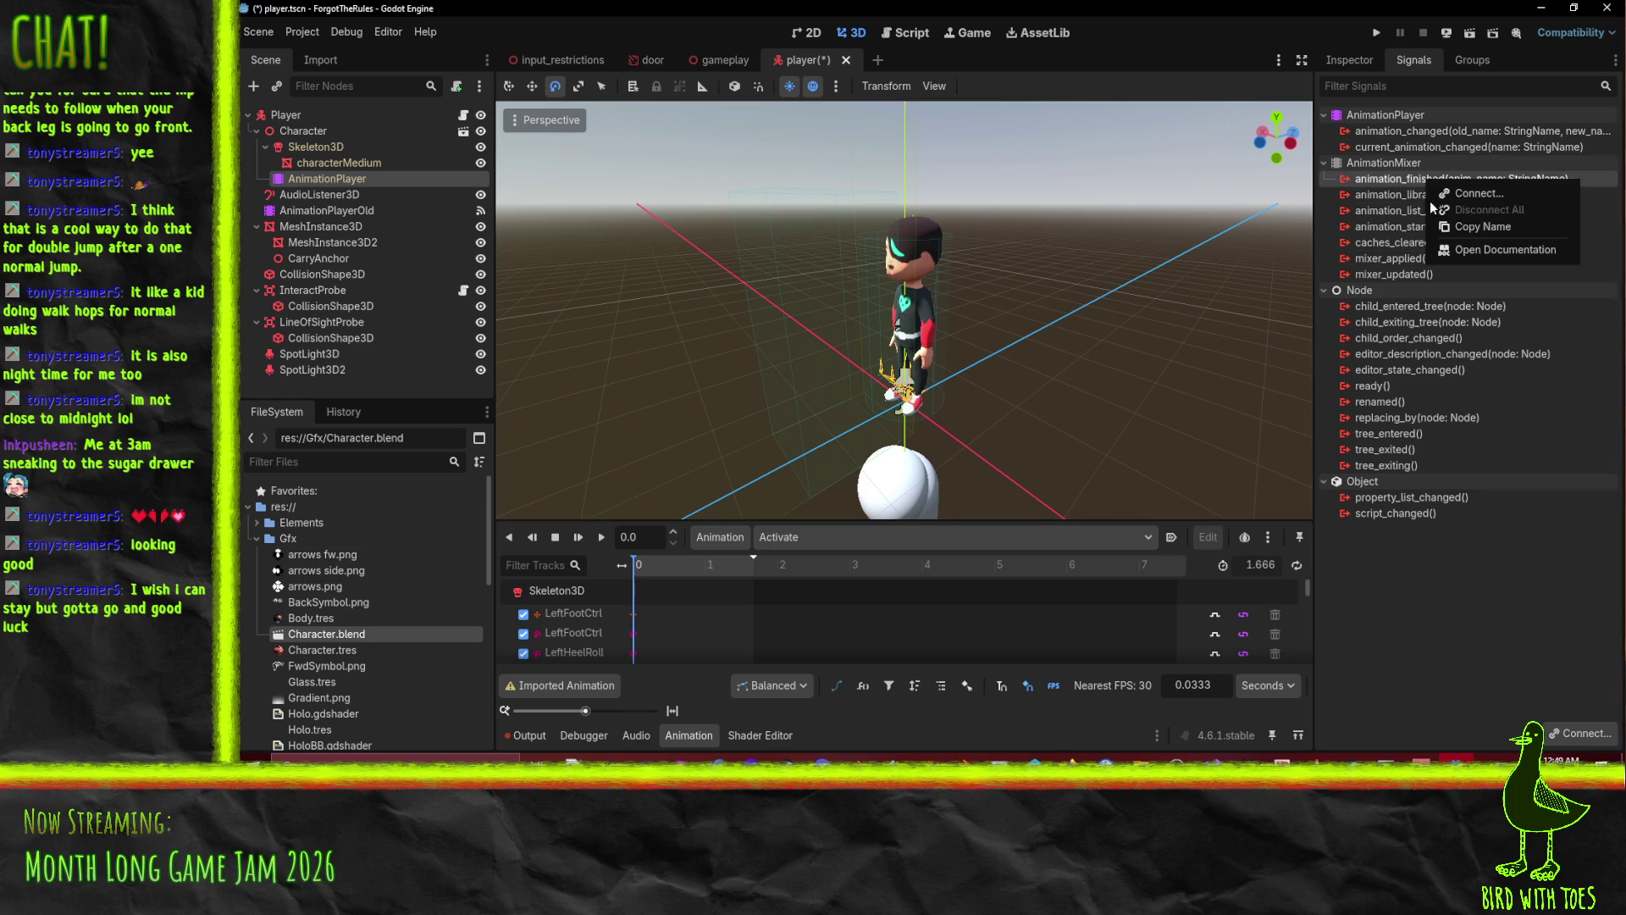
{"action": "left_click", "coordinate": [1478, 193]}
Connect animation_finished to the Player script's animation_finished method, then reselect Player.
{"action": "left_click", "coordinate": [869, 330]}
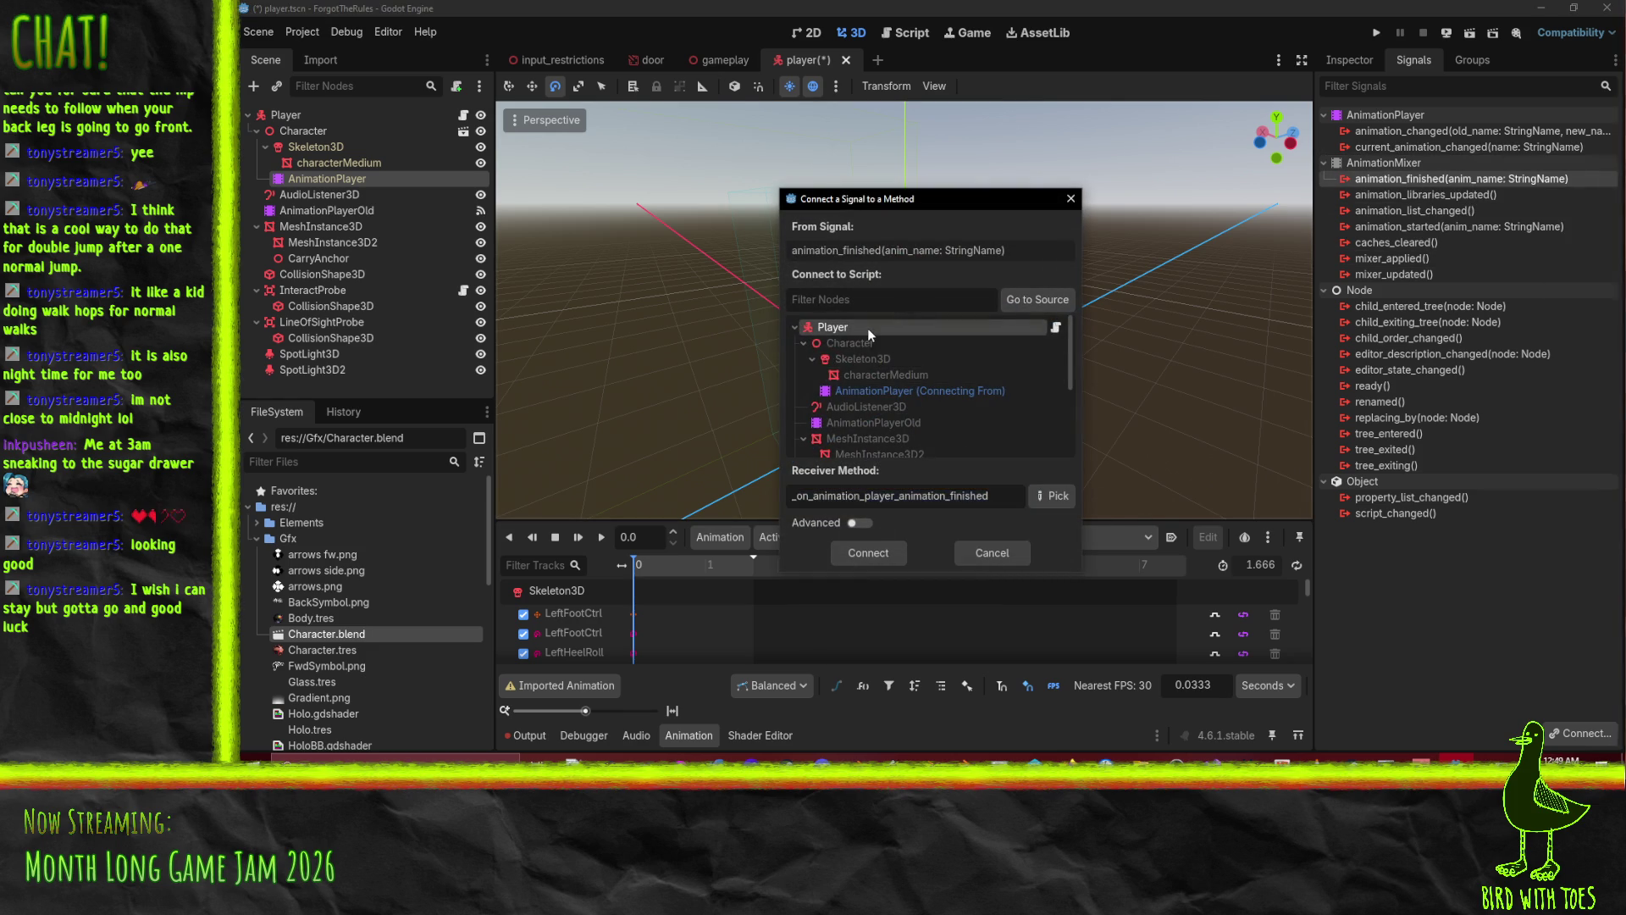
{"action": "left_click", "coordinate": [1052, 495]}
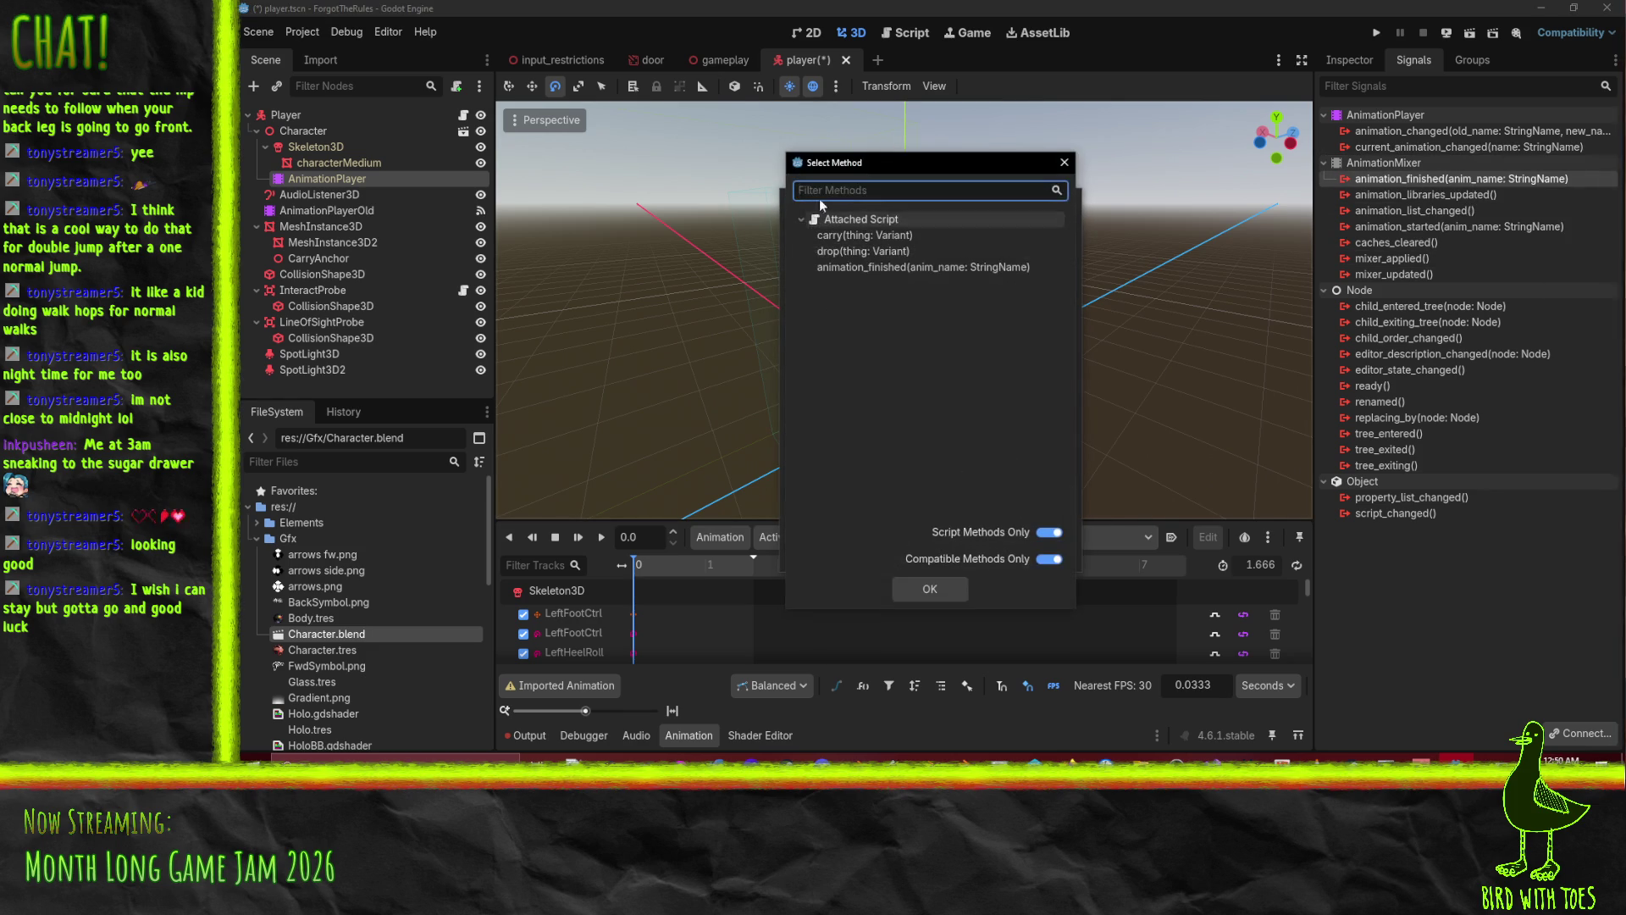
{"action": "left_click", "coordinate": [898, 268]}
{"action": "left_click", "coordinate": [939, 586]}
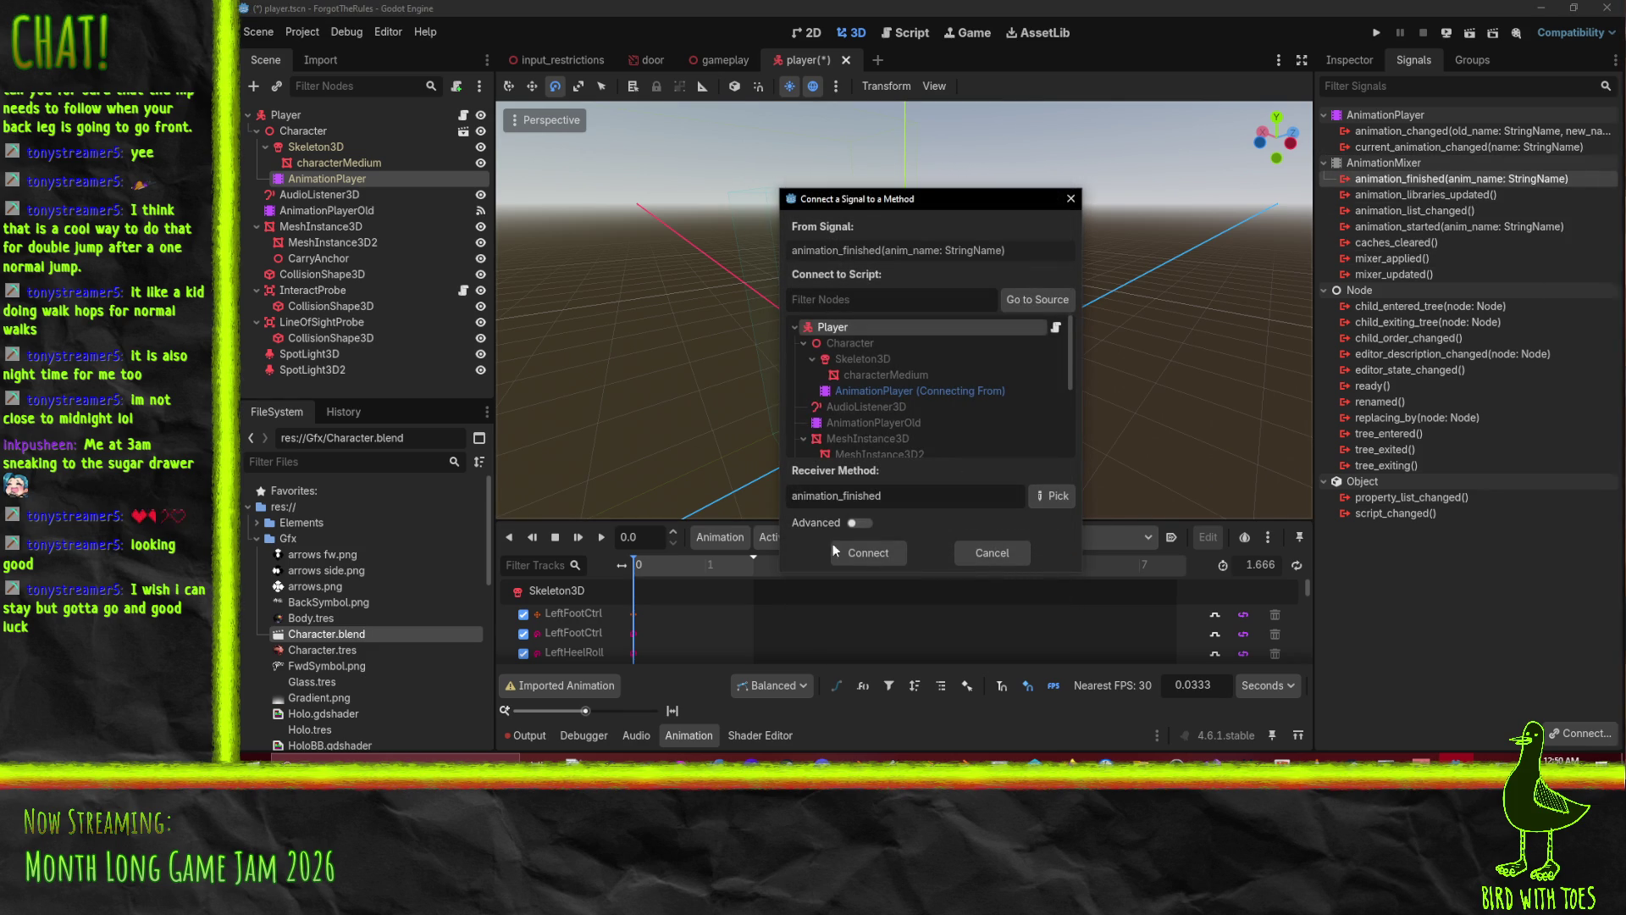
{"action": "left_click", "coordinate": [855, 551]}
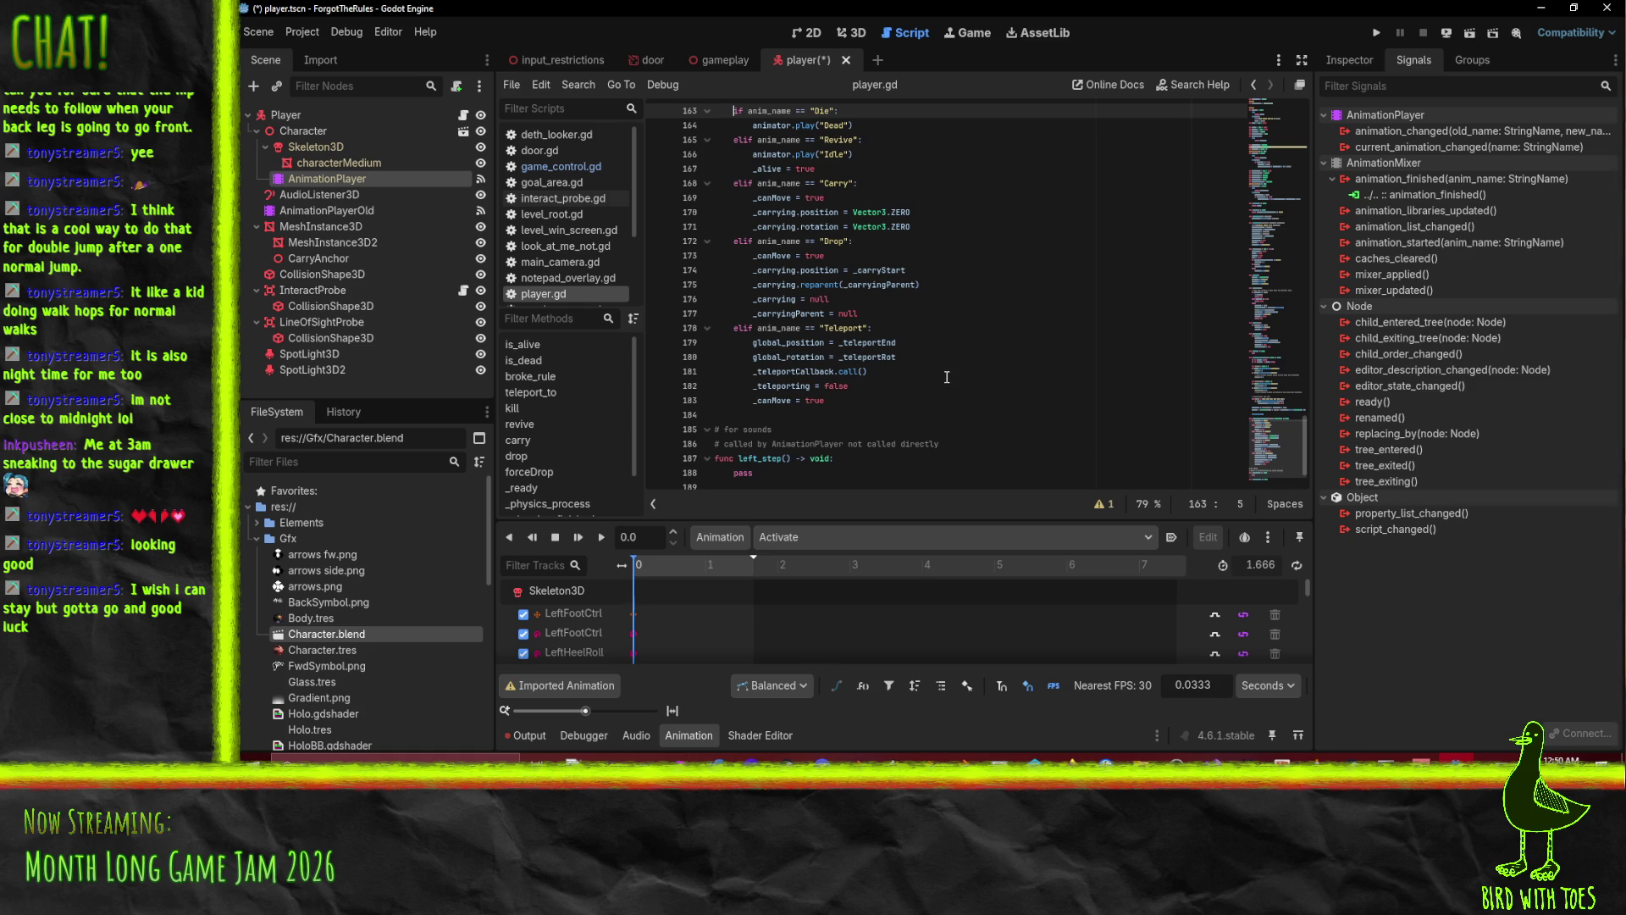
{"action": "left_click", "coordinate": [851, 37]}
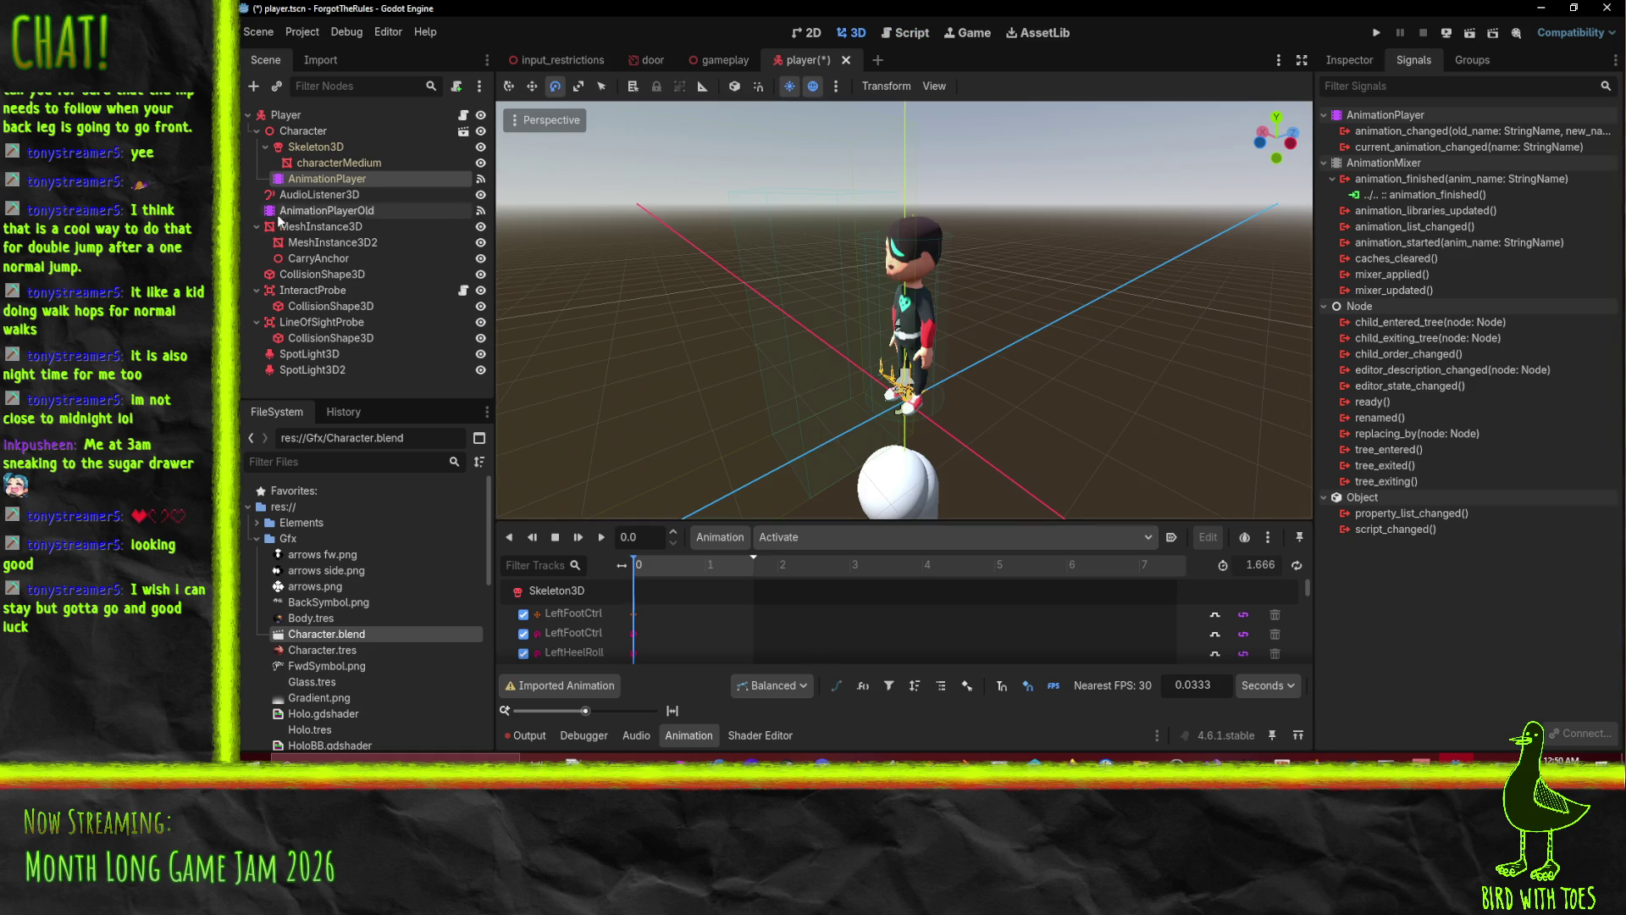
{"action": "left_click", "coordinate": [288, 117]}
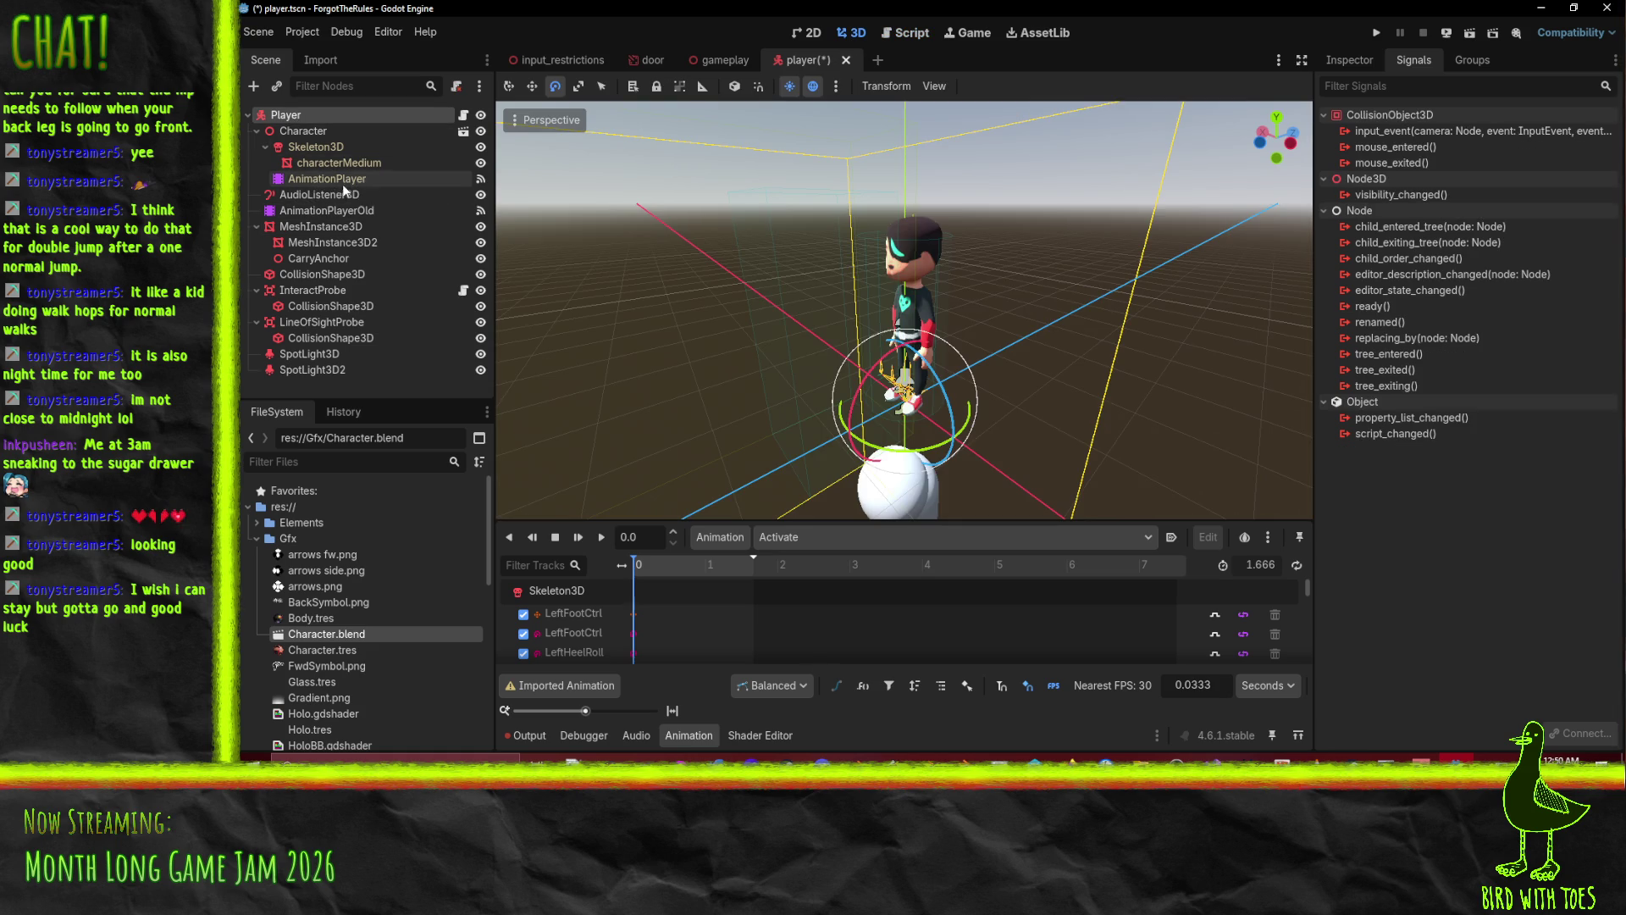
Assign the model's AnimationPlayer to the Player's Animator, save player.tscn and run the project.
{"action": "left_click", "coordinate": [1349, 61]}
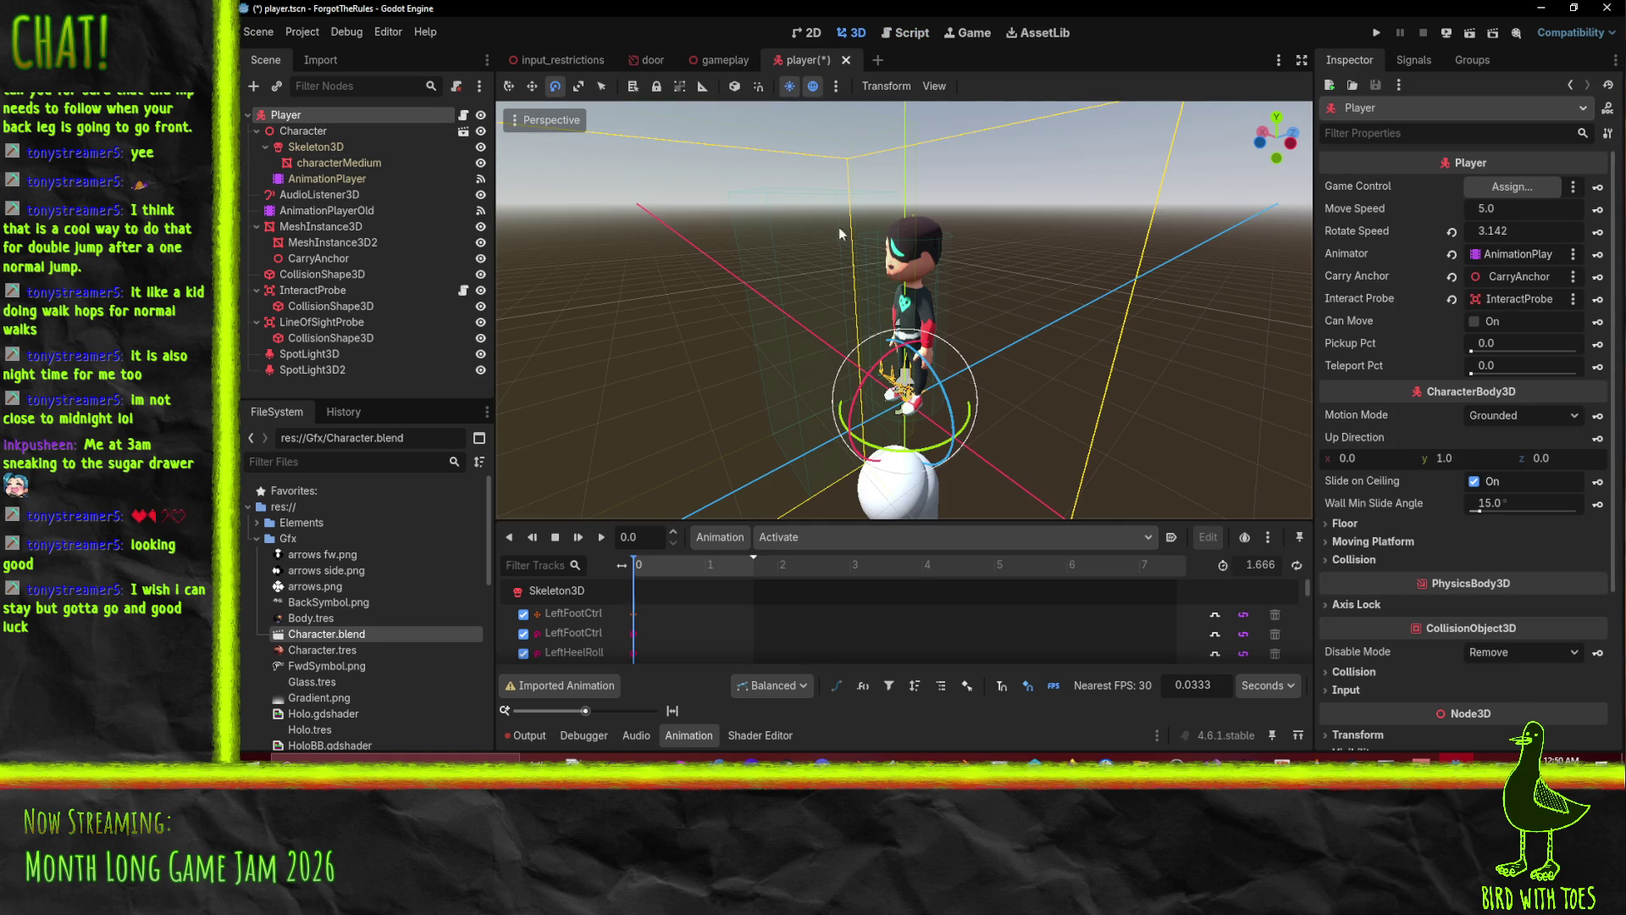
{"action": "left_click_drag", "start_coordinate": [318, 195], "coordinate": [1540, 250]}
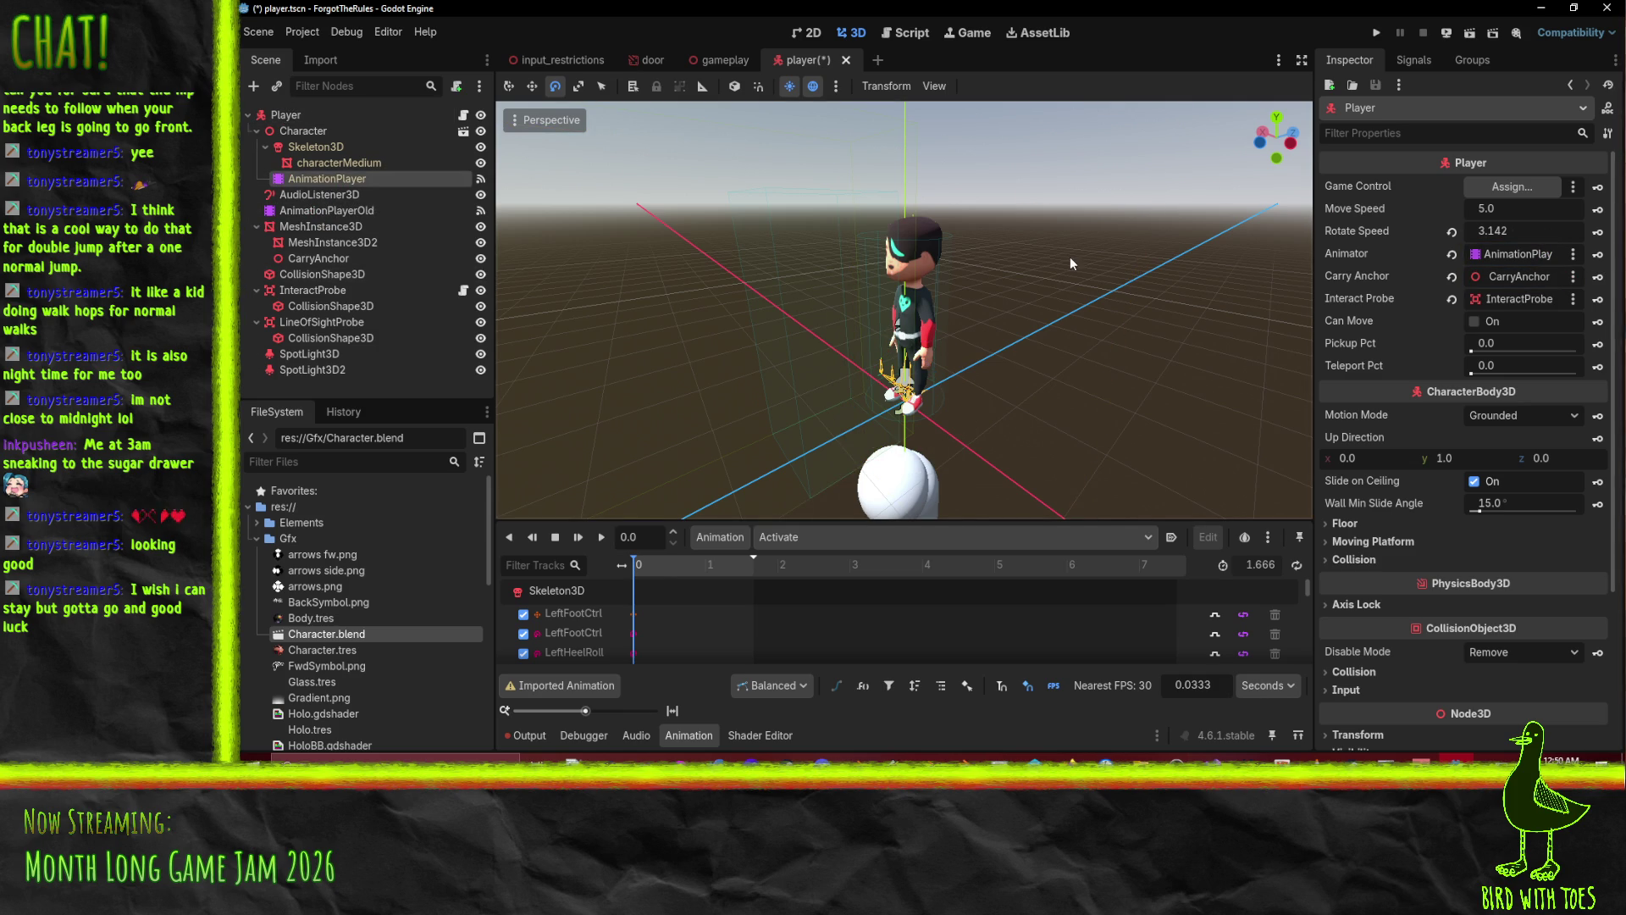
{"action": "key", "text": "ctrl+s"}
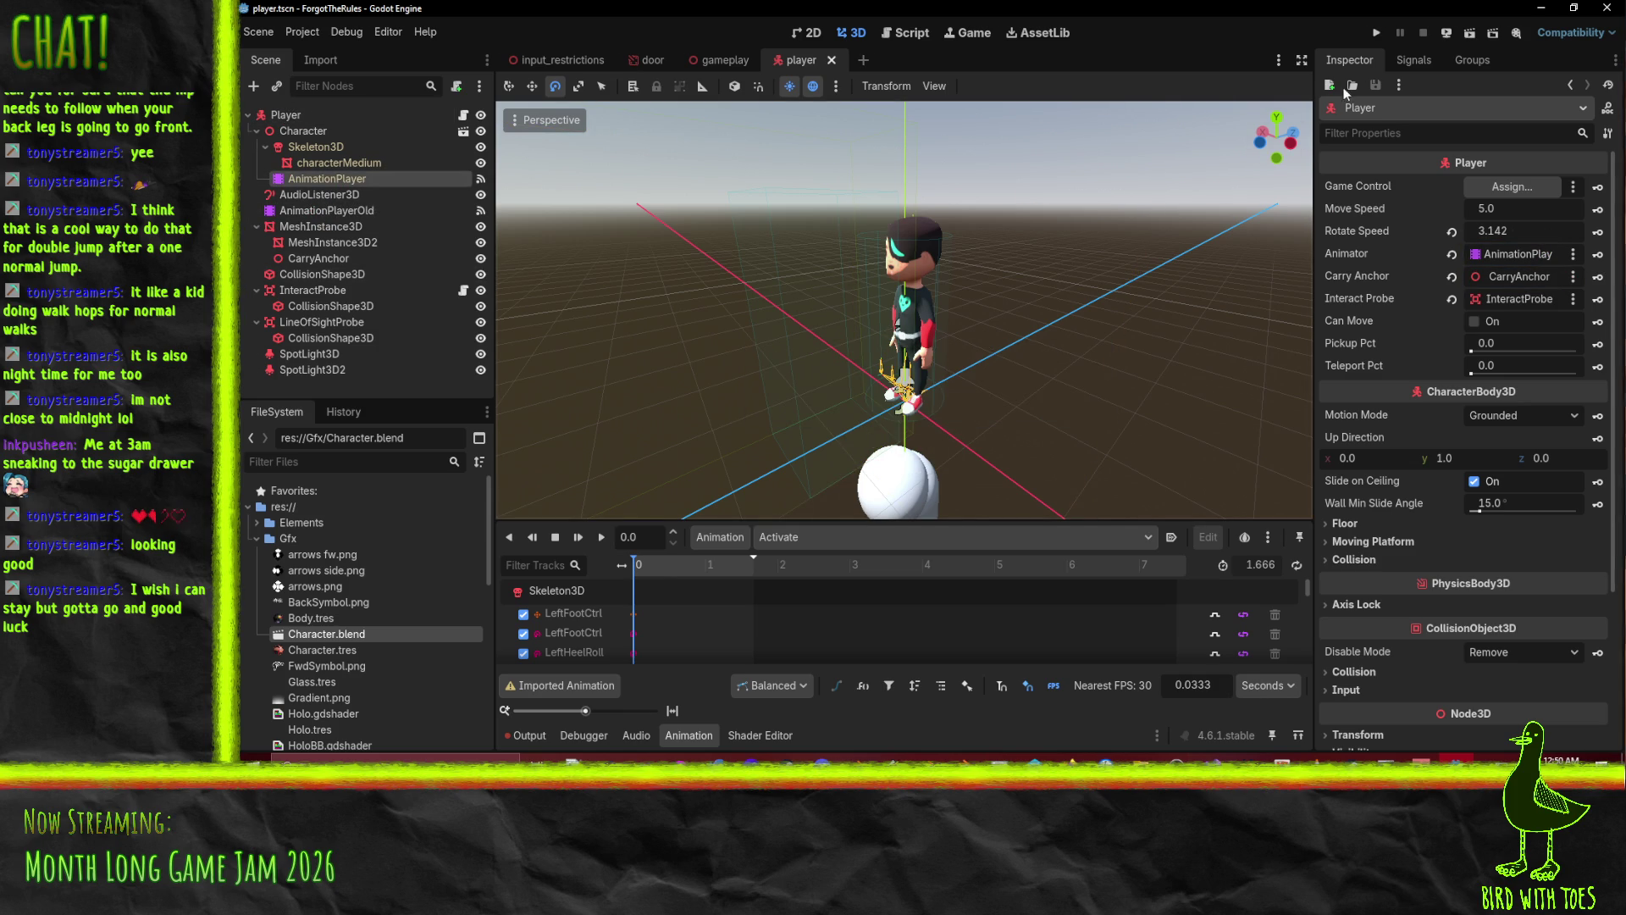
{"action": "left_click", "coordinate": [1378, 34]}
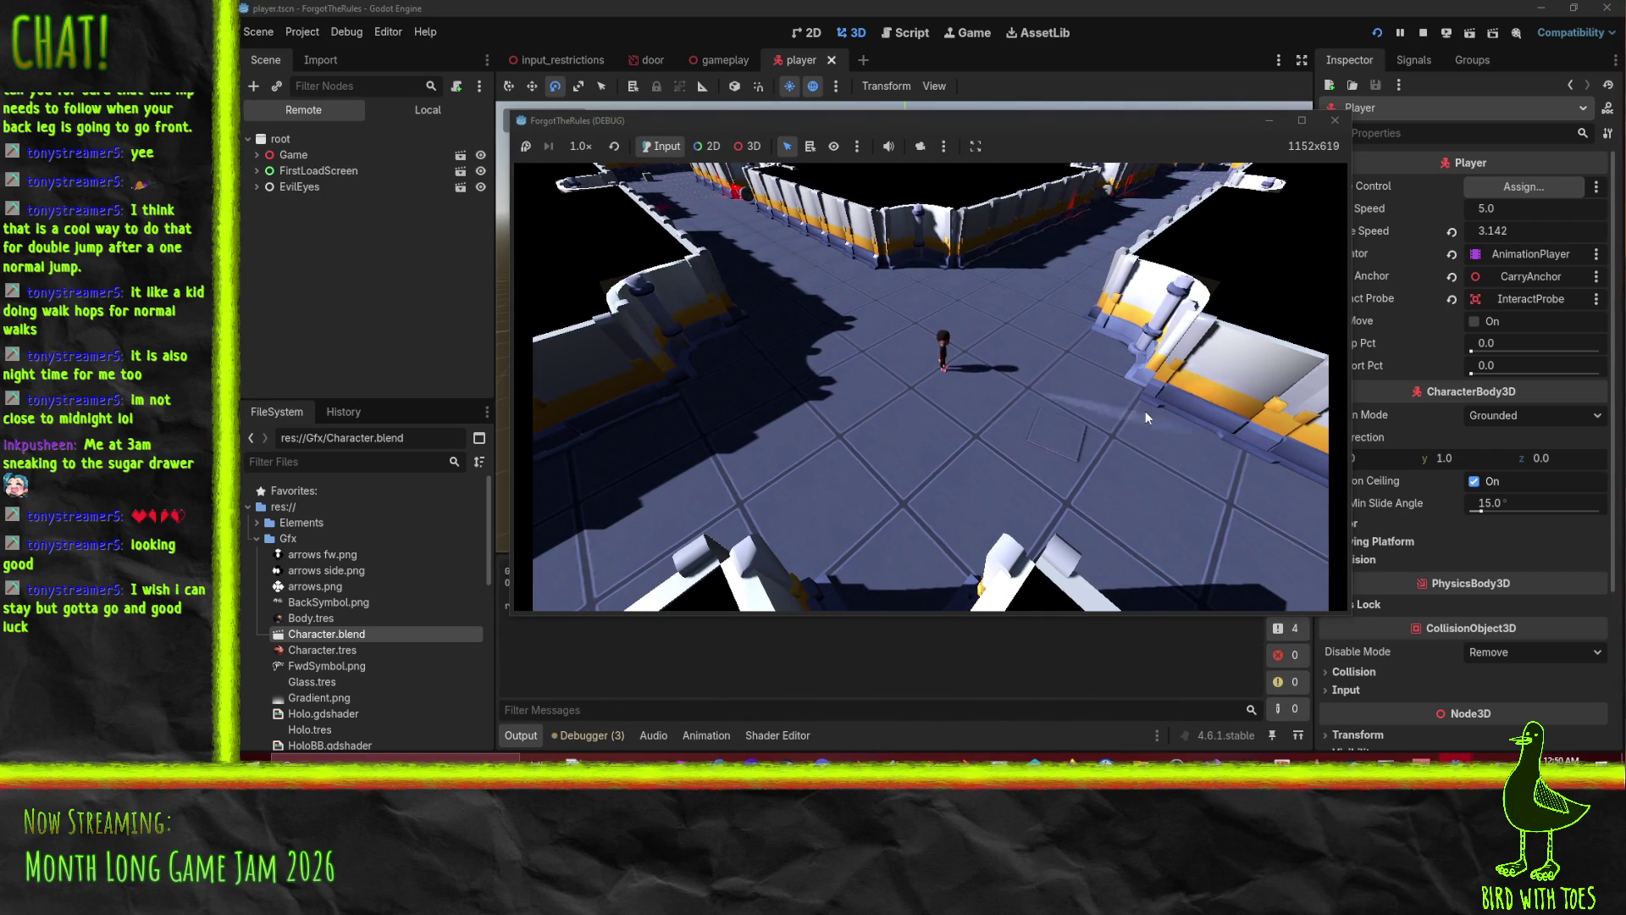
Walk the character left, right and forward in the running game, then close it.
{"action": "key", "text": "a"}
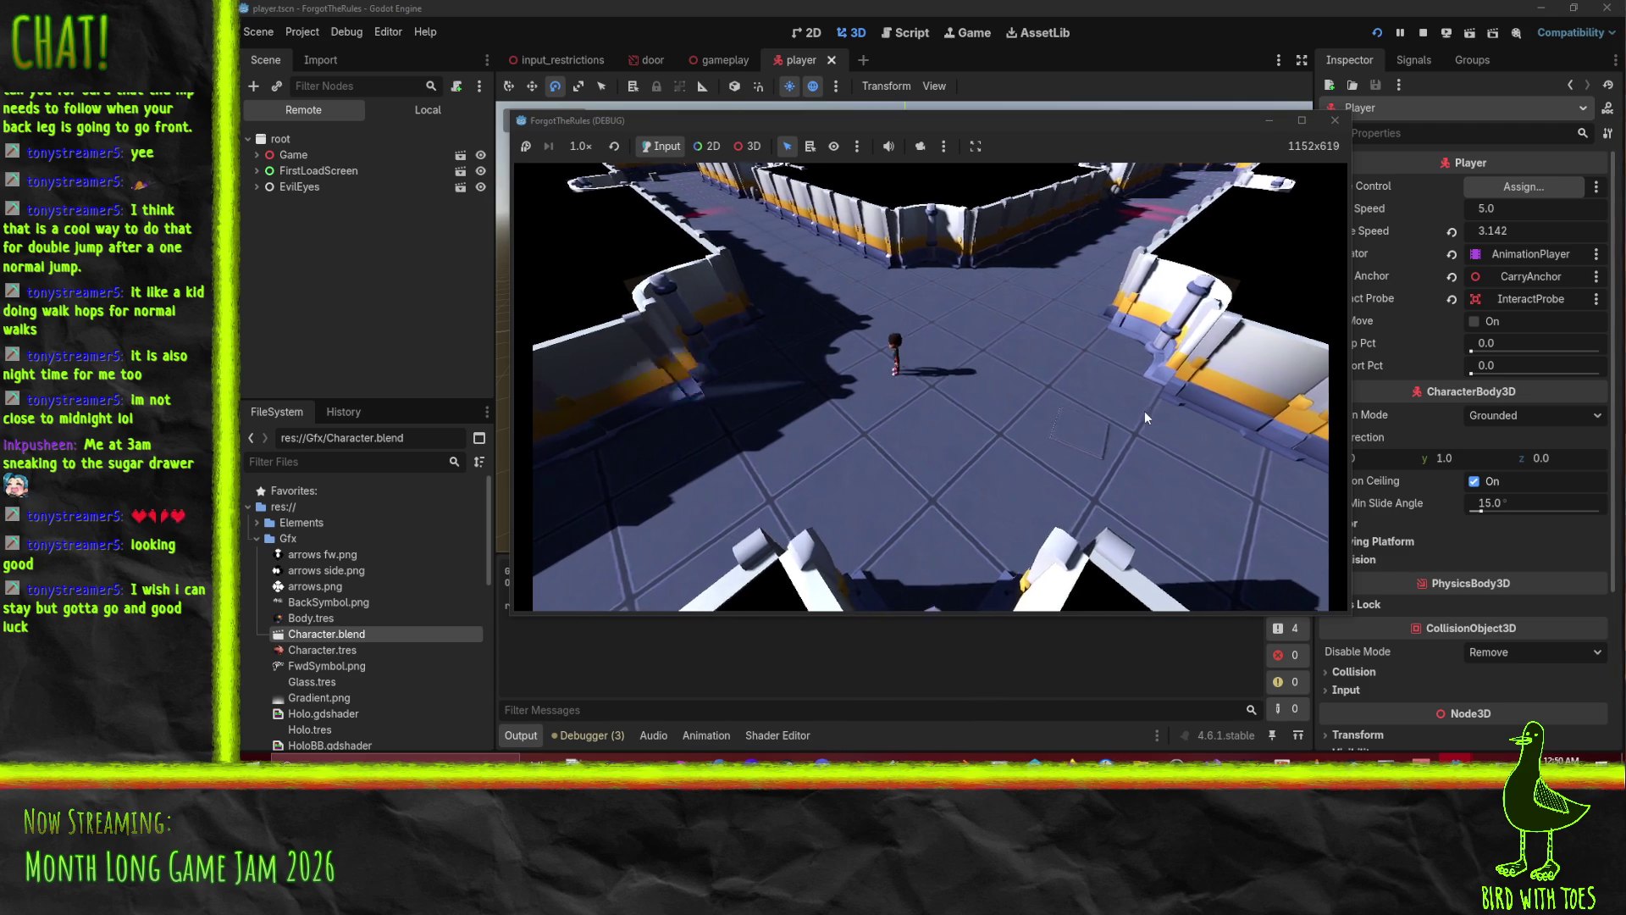
{"action": "key", "text": "d"}
{"action": "key", "text": "w"}
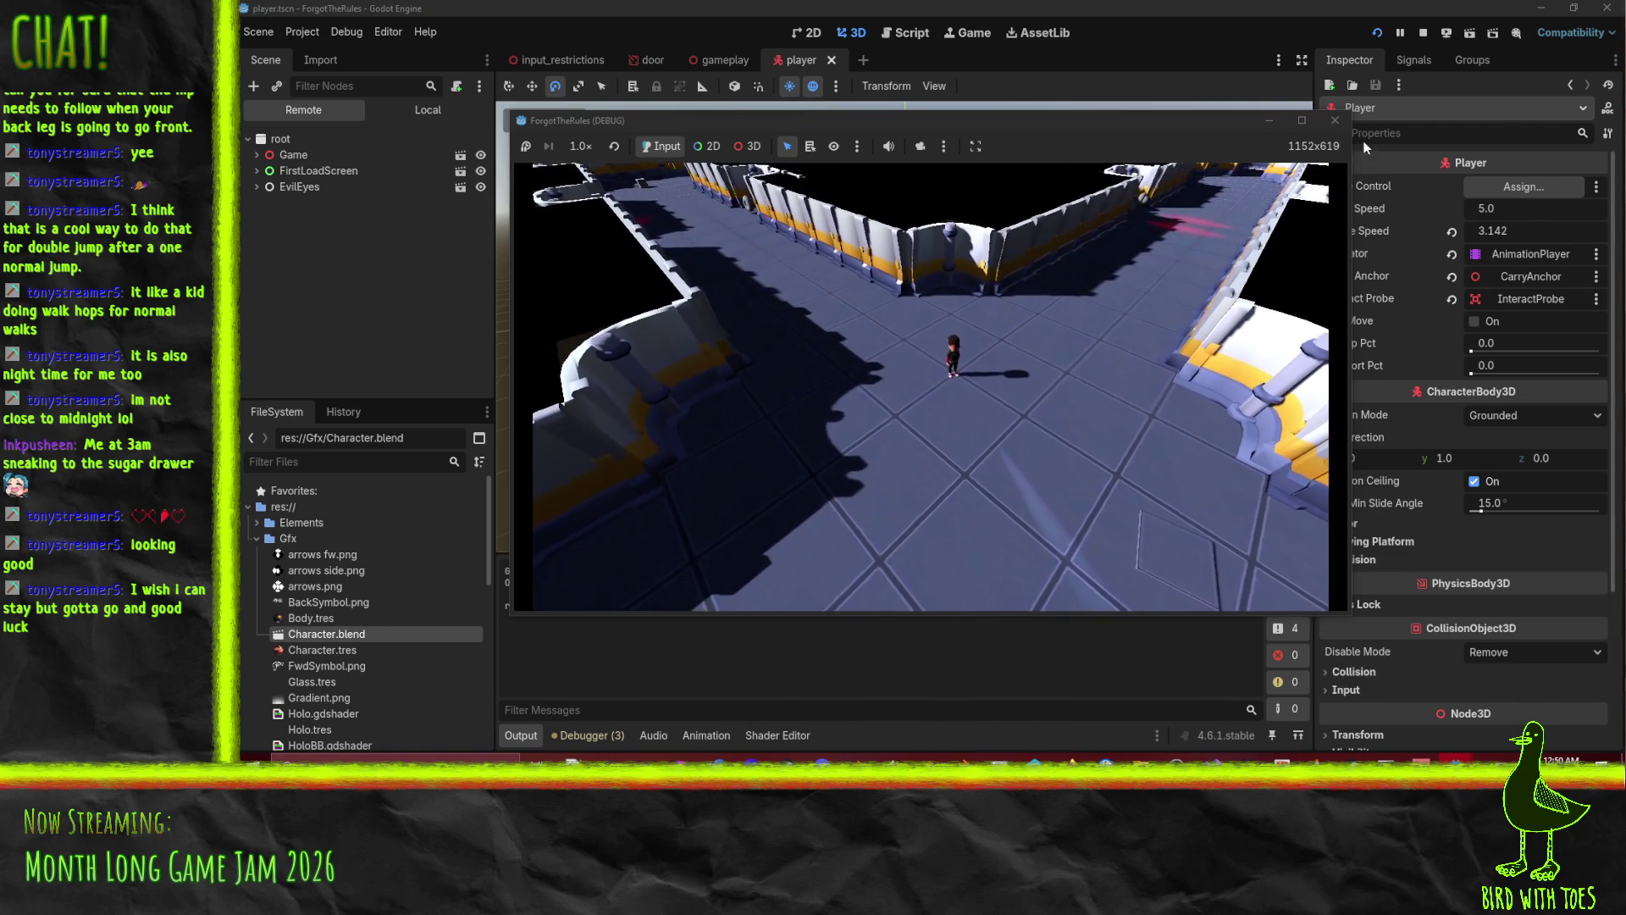
{"action": "left_click", "coordinate": [1335, 119]}
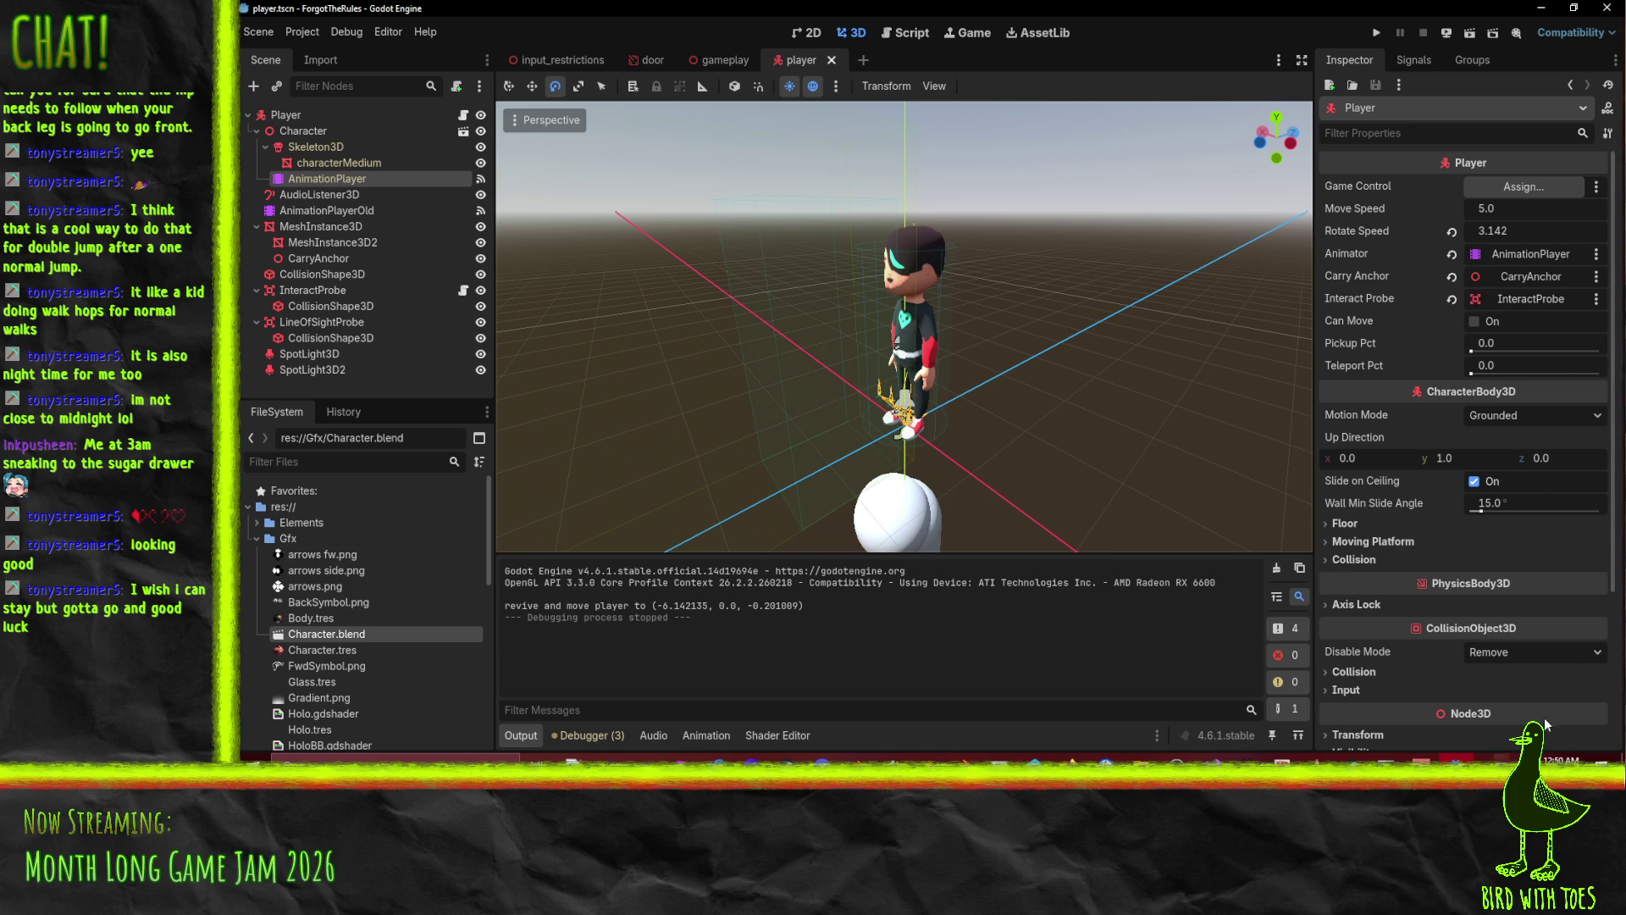
{"action": "scroll", "coordinate": [1532, 644], "scroll_direction": "down", "scroll_amount": 5}
{"action": "left_click", "coordinate": [1532, 644]}
{"action": "scroll", "coordinate": [1050, 302], "scroll_direction": "up", "scroll_amount": 10}
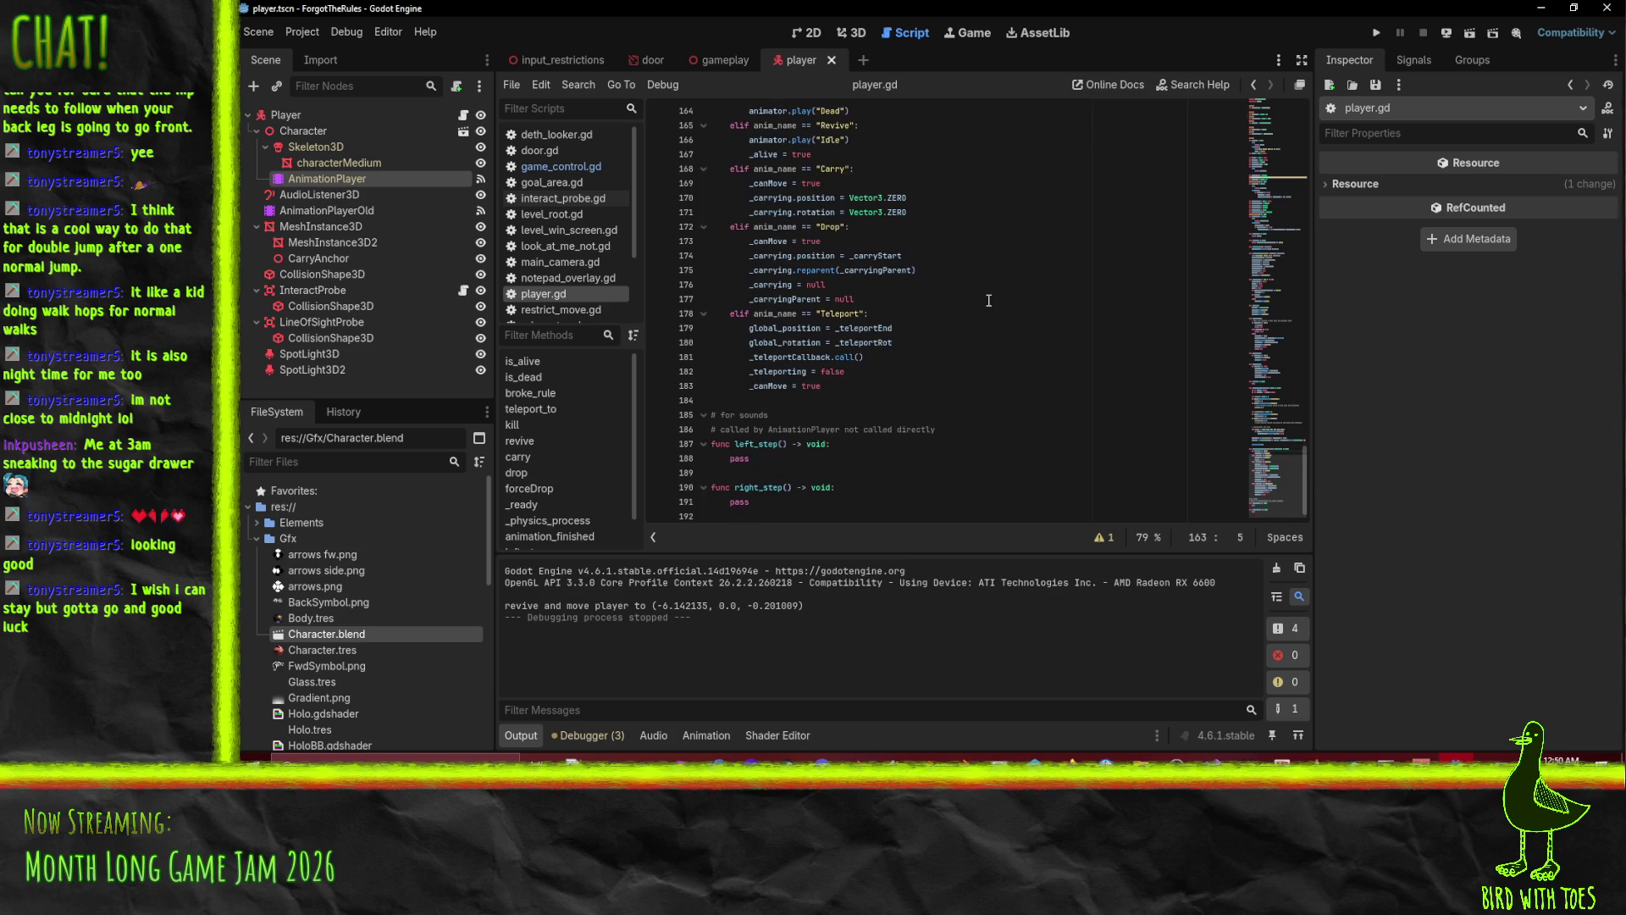
{"action": "scroll", "coordinate": [1049, 302], "scroll_direction": "up", "scroll_amount": 10}
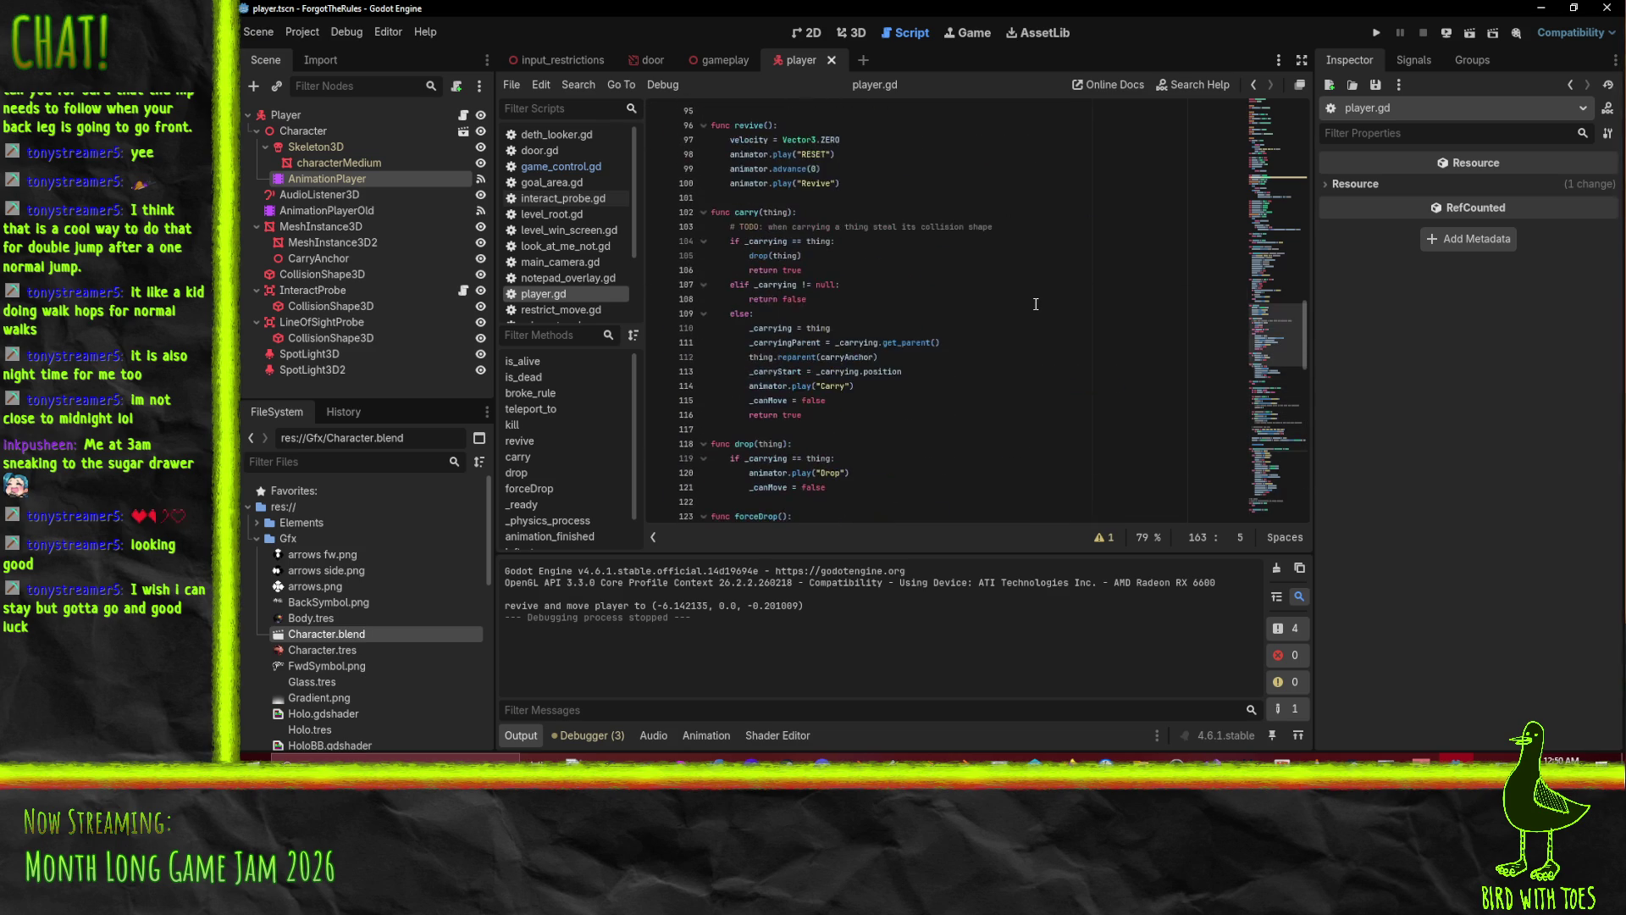
{"action": "scroll", "coordinate": [1034, 303], "scroll_direction": "up", "scroll_amount": 10}
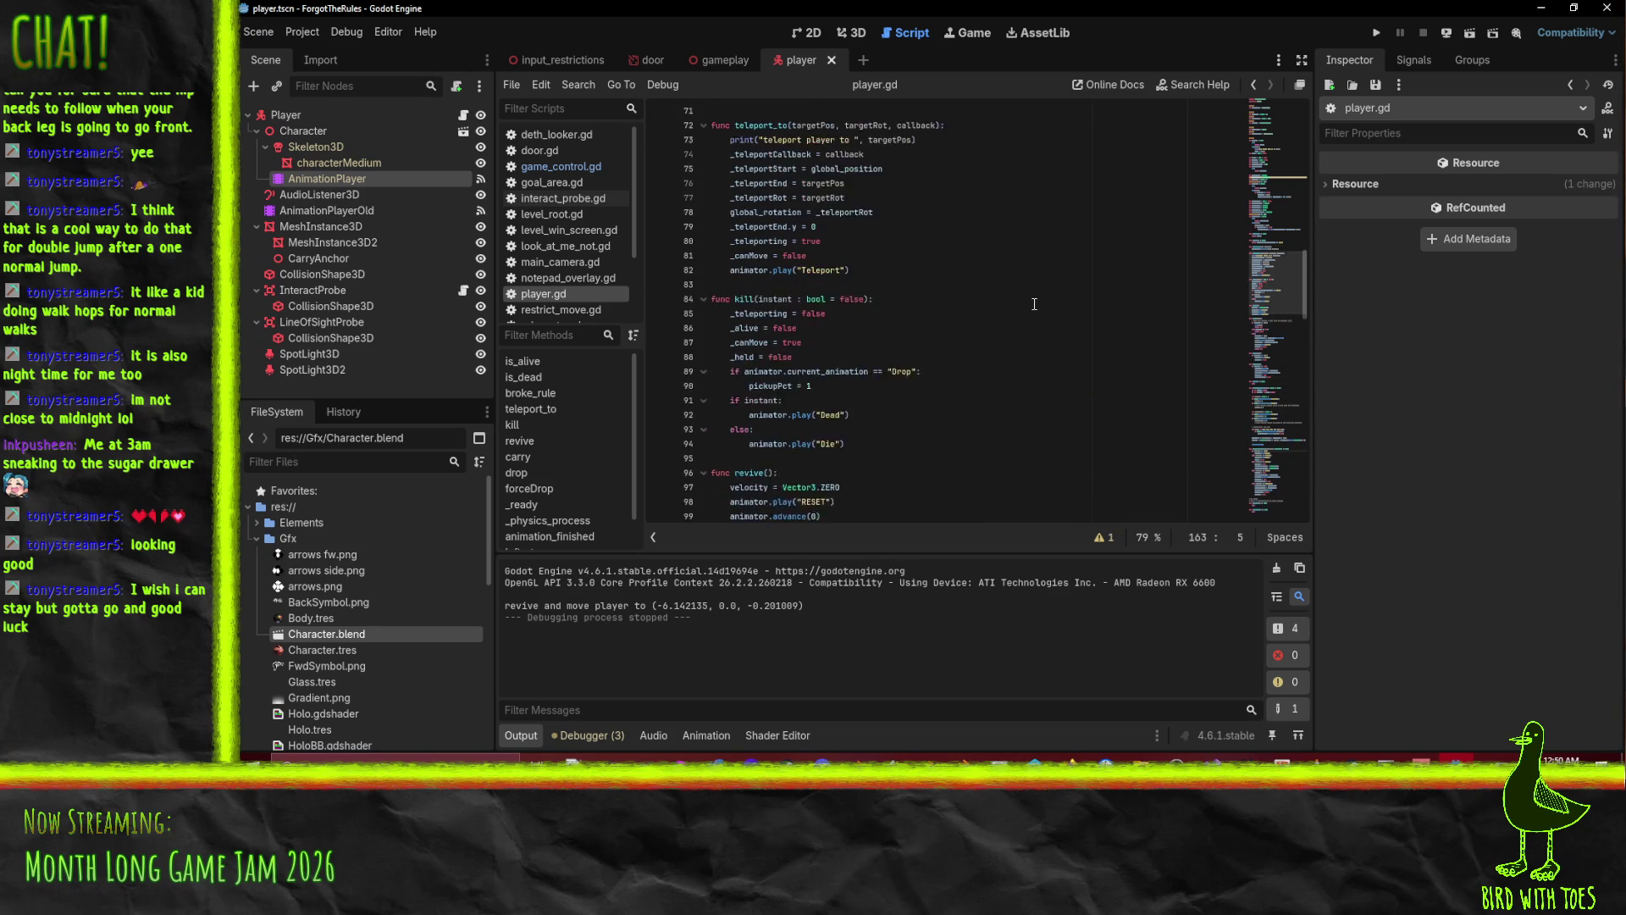
{"action": "scroll", "coordinate": [1028, 305], "scroll_direction": "up", "scroll_amount": 10}
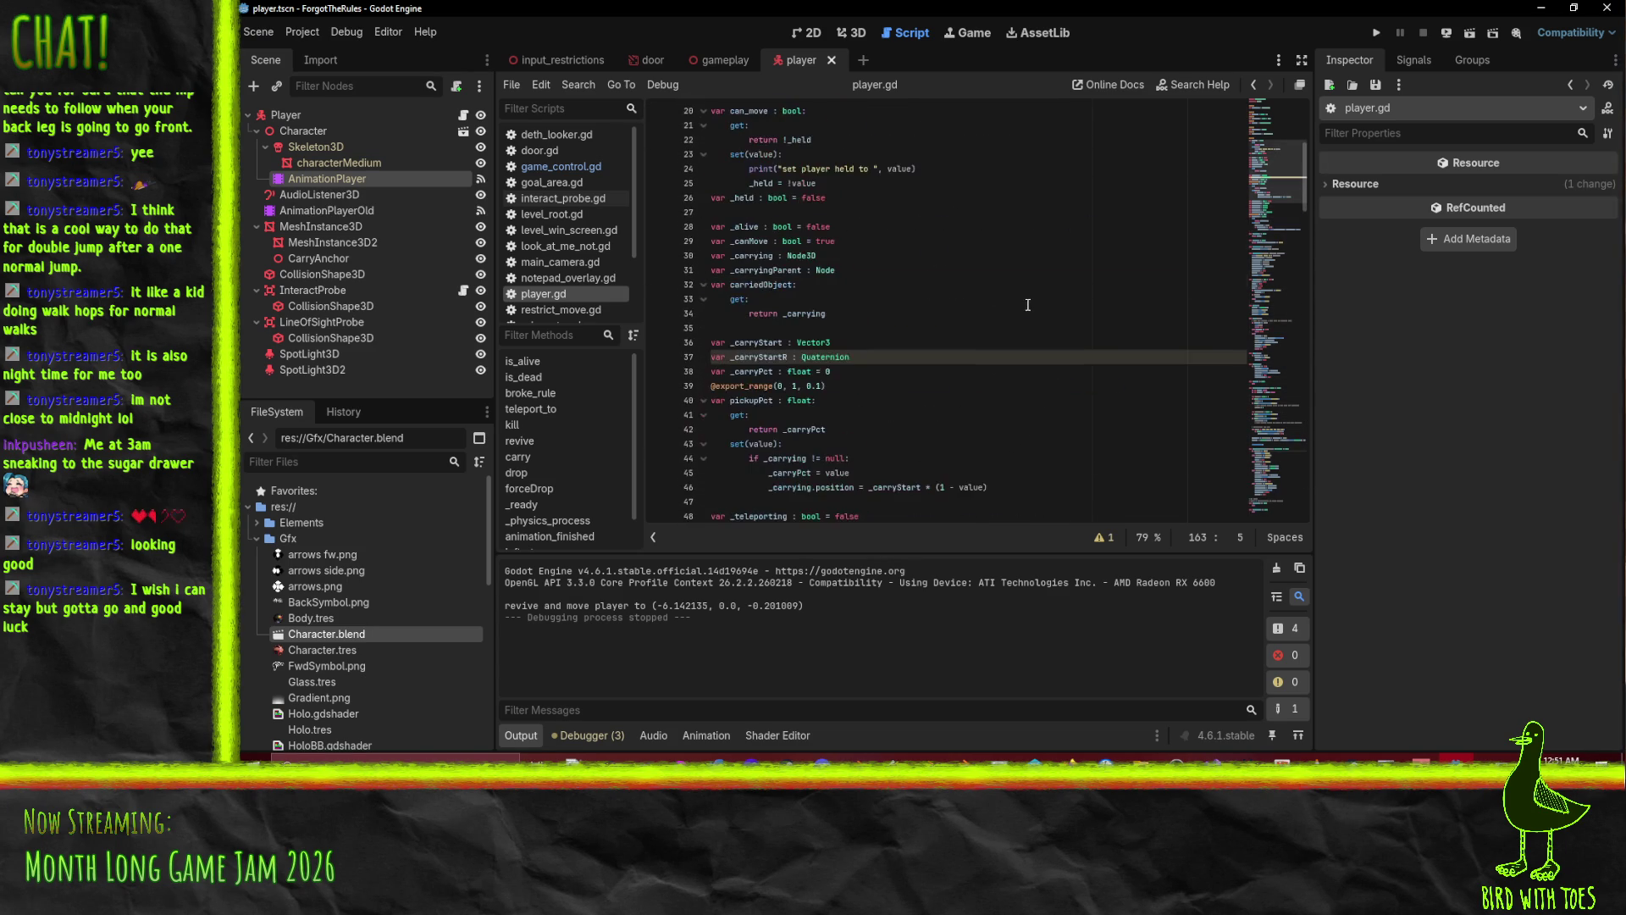
{"action": "scroll", "coordinate": [1016, 279], "scroll_direction": "down", "scroll_amount": 20}
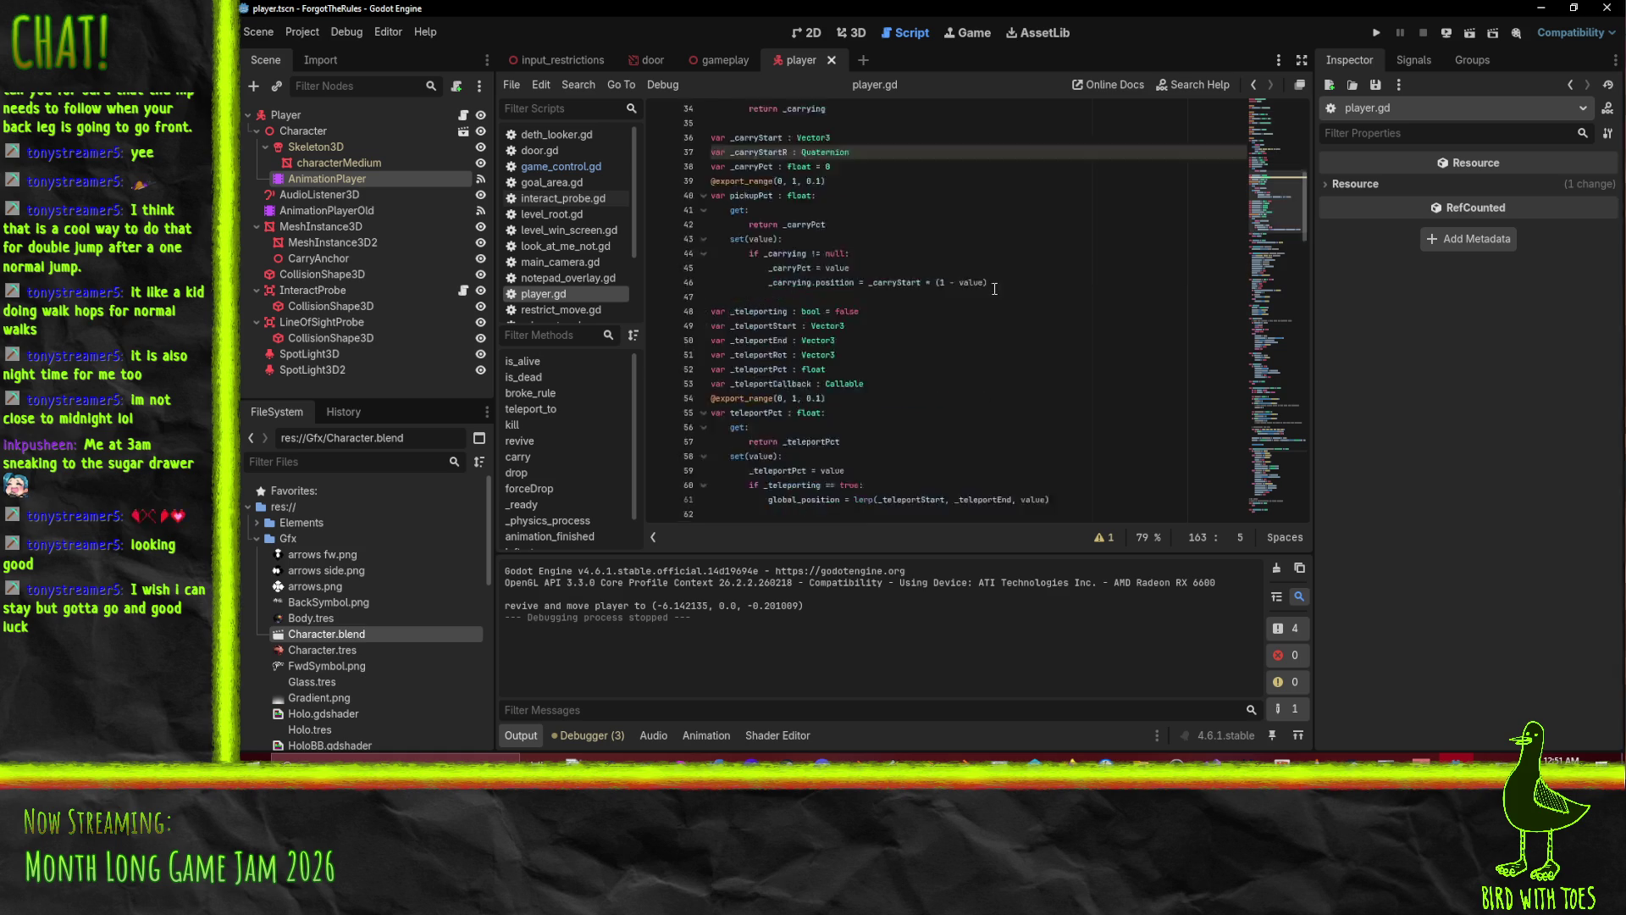
{"action": "scroll", "coordinate": [1001, 305], "scroll_direction": "down", "scroll_amount": 4}
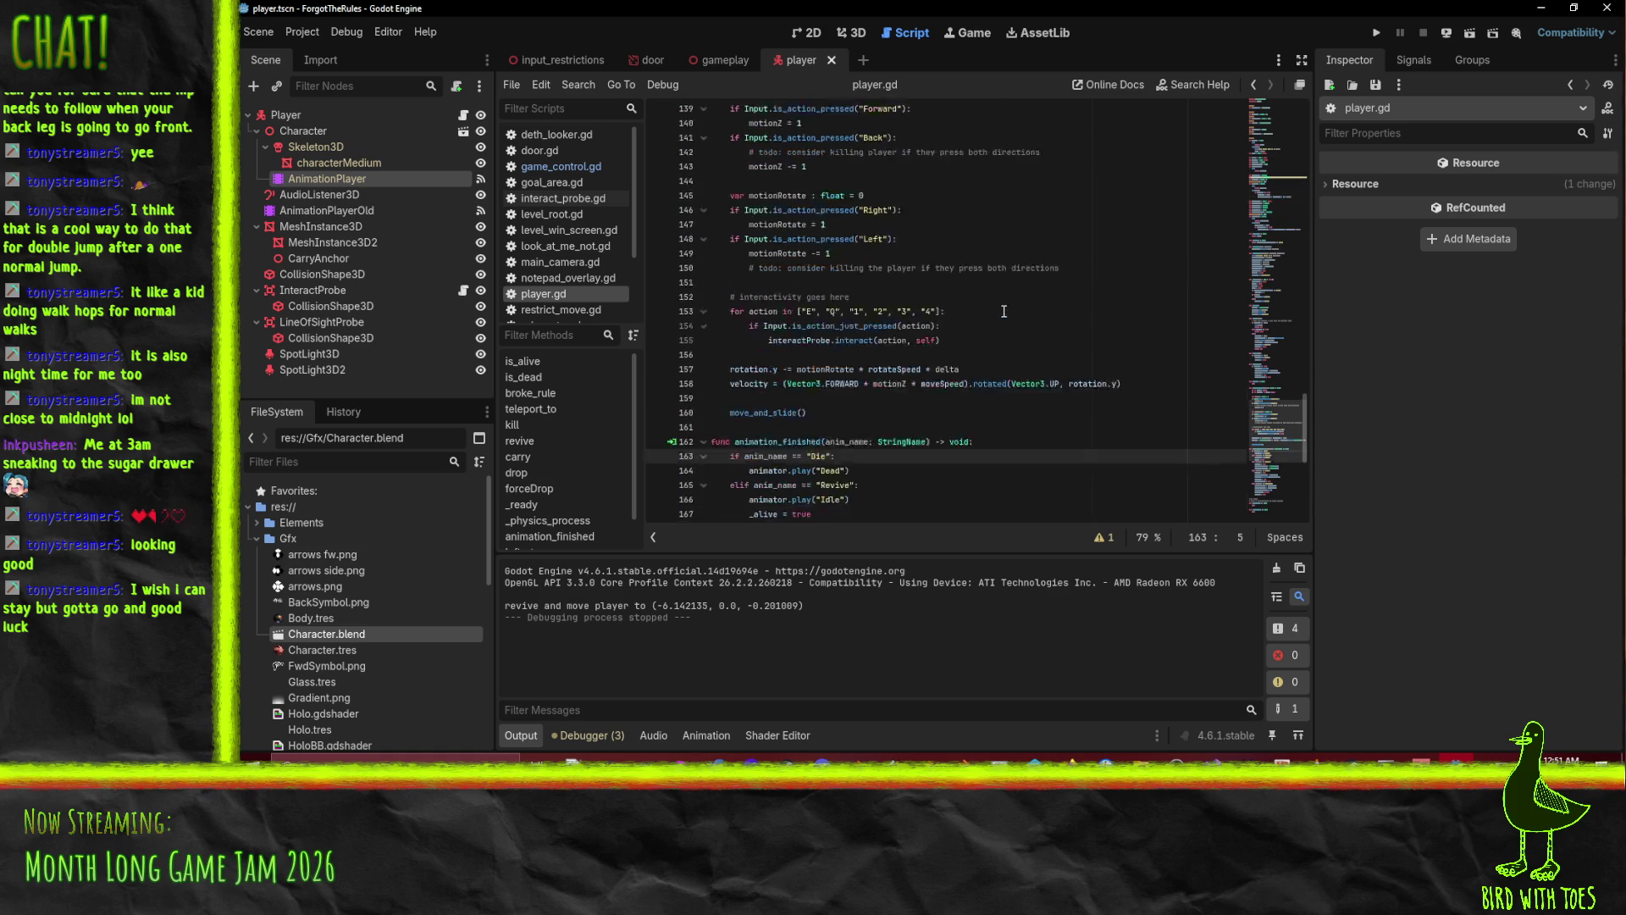
{"action": "scroll", "coordinate": [838, 280], "scroll_direction": "down", "scroll_amount": 4}
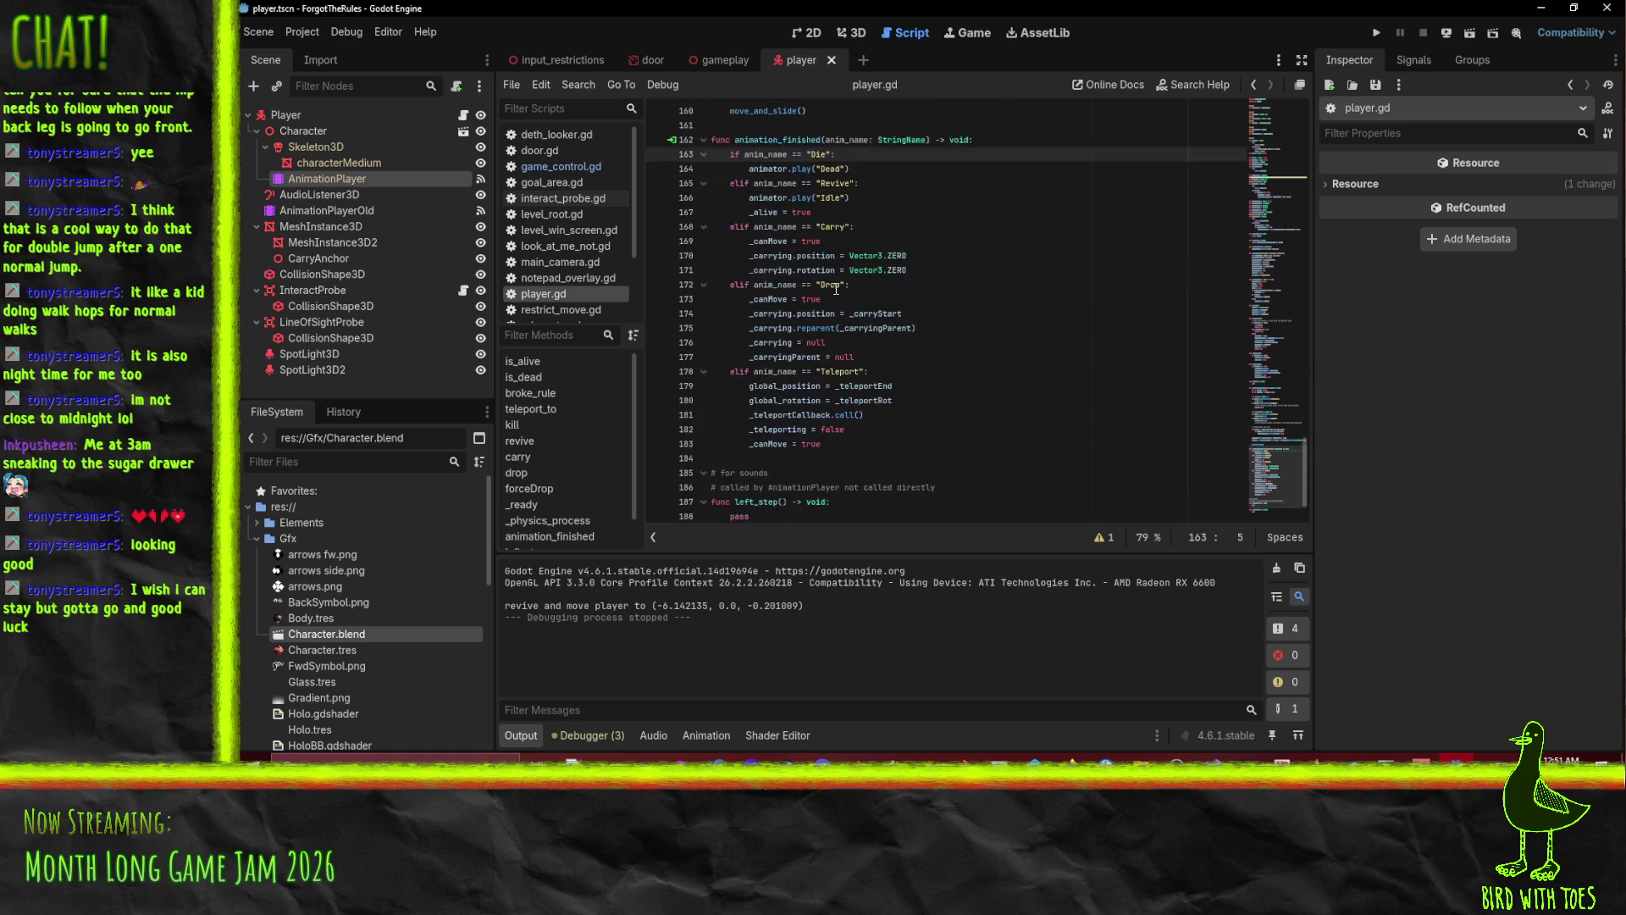
{"action": "scroll", "coordinate": [877, 302], "scroll_direction": "up", "scroll_amount": 12}
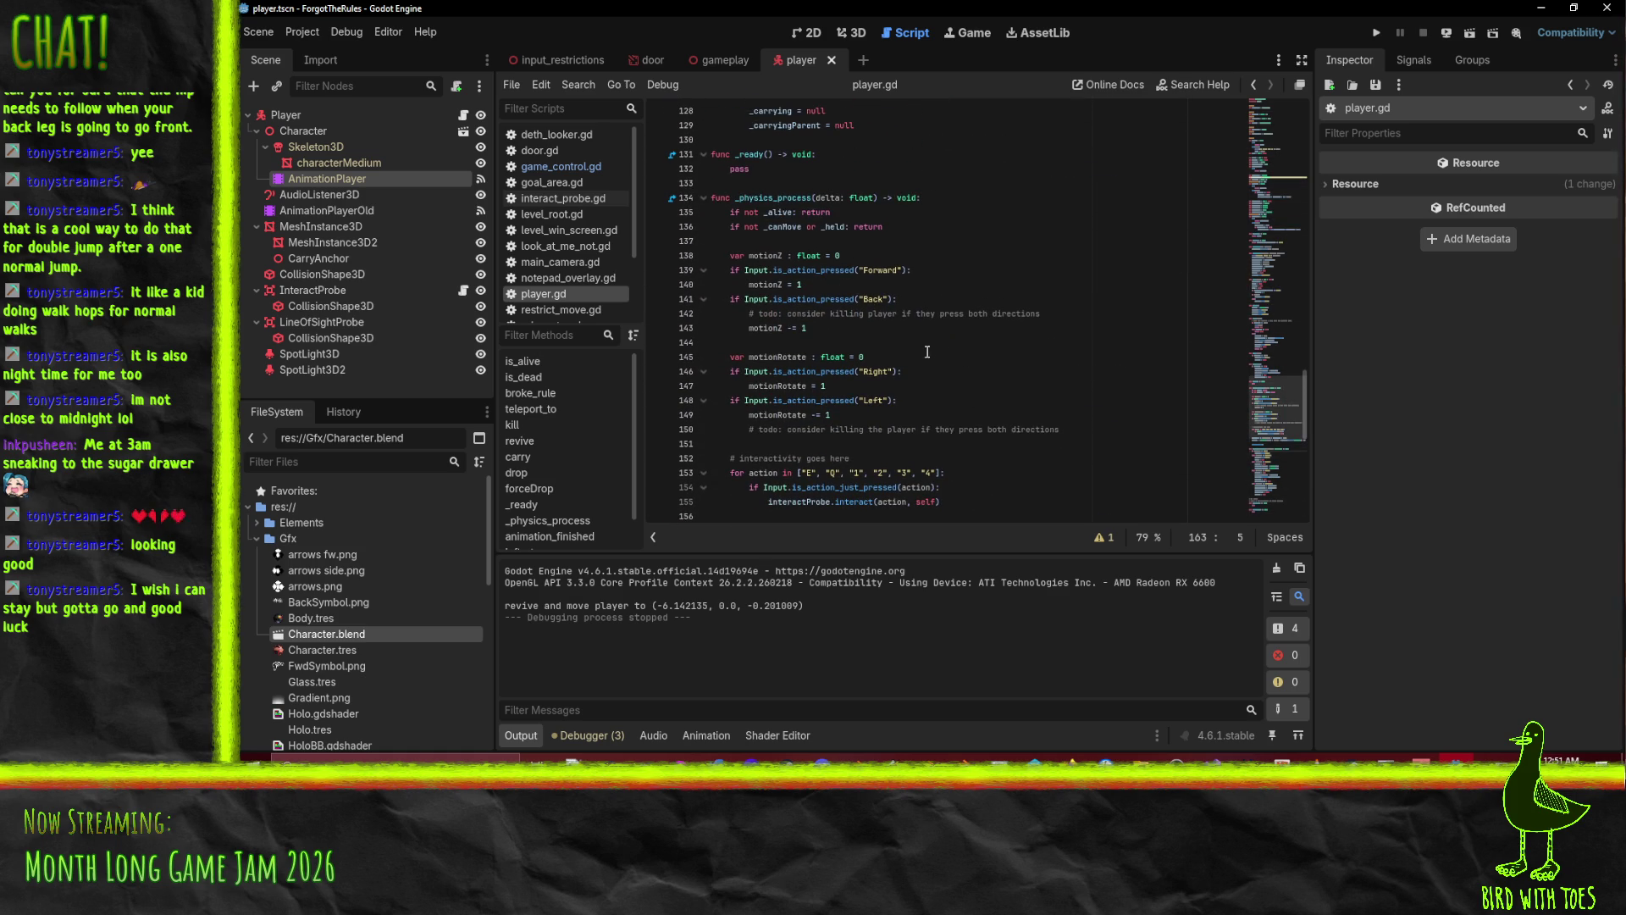
{"action": "scroll", "coordinate": [992, 313], "scroll_direction": "down", "scroll_amount": 3}
{"action": "left_click", "coordinate": [982, 183]}
{"action": "scroll", "coordinate": [1019, 269], "scroll_direction": "up", "scroll_amount": 1}
{"action": "scroll", "coordinate": [1019, 271], "scroll_direction": "up", "scroll_amount": 2}
{"action": "scroll", "coordinate": [1019, 276], "scroll_direction": "down", "scroll_amount": 2}
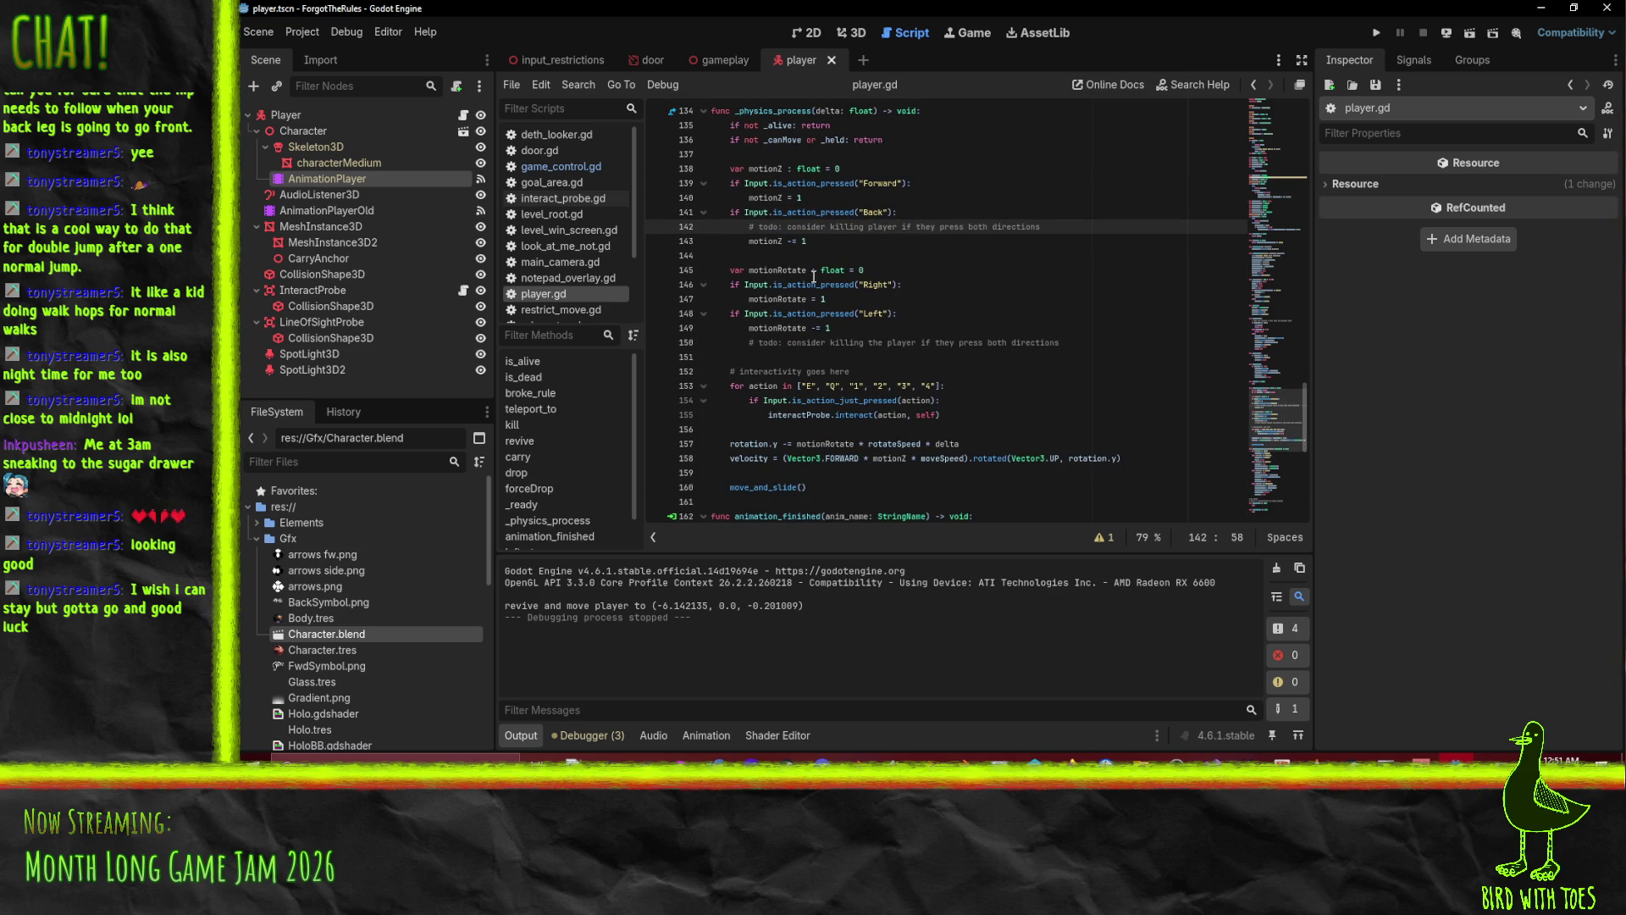
Add `if motionZ > 0: animator.play("Walk")` below the rotation update line.
{"action": "left_click", "coordinate": [761, 443]}
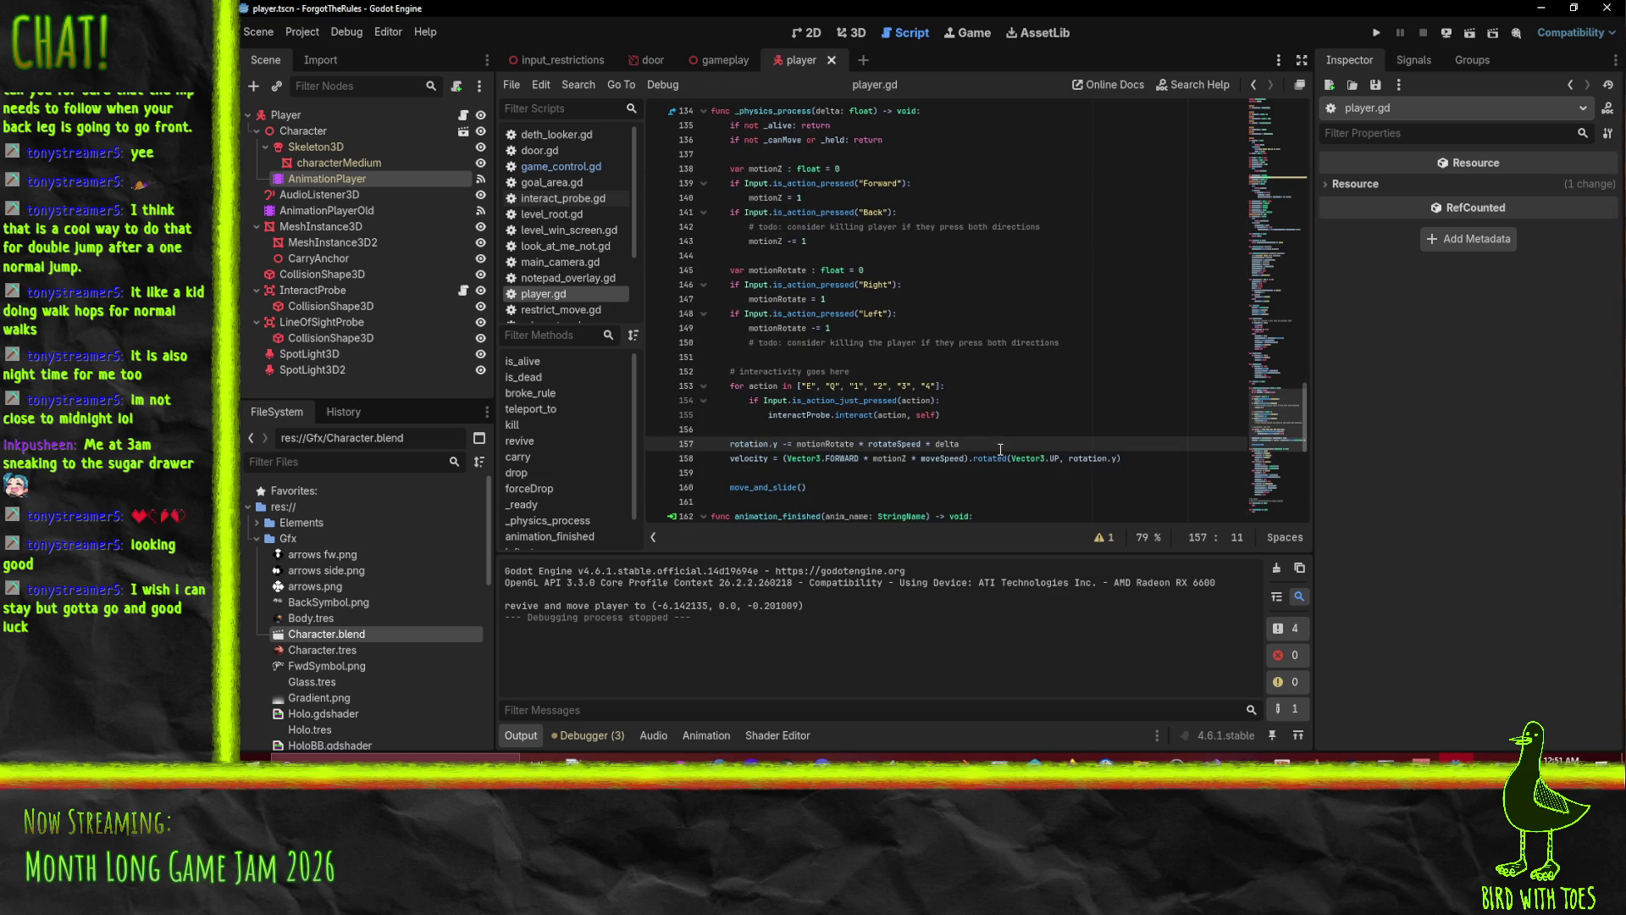
{"action": "key", "text": "Return"}
{"action": "type", "text": "if"}
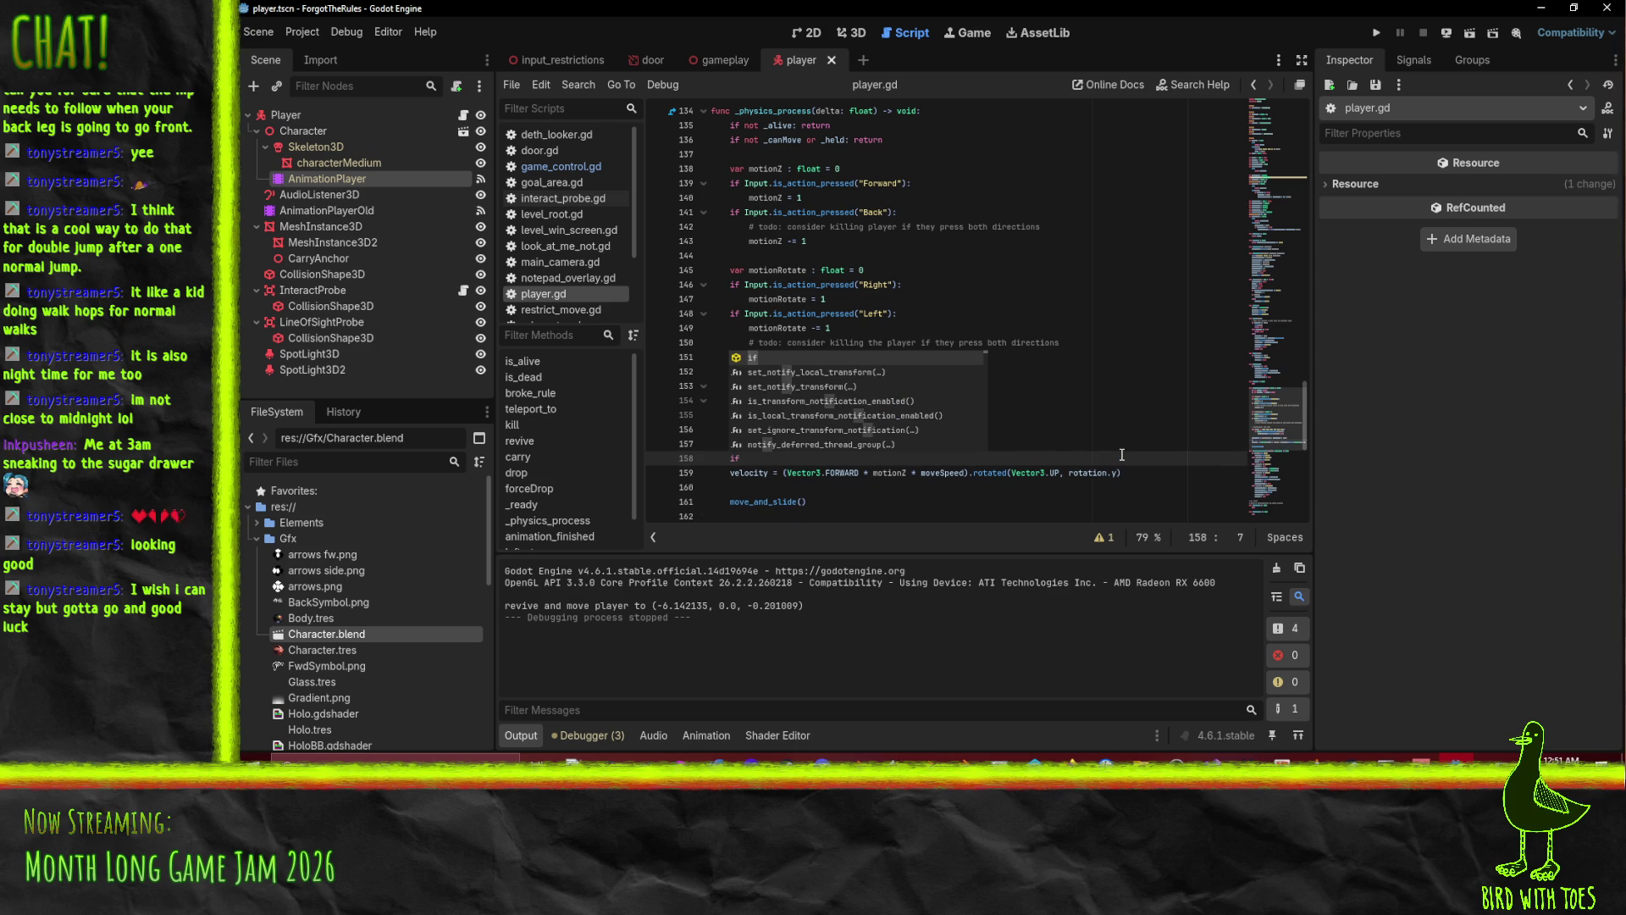
{"action": "type", "text": " mo"}
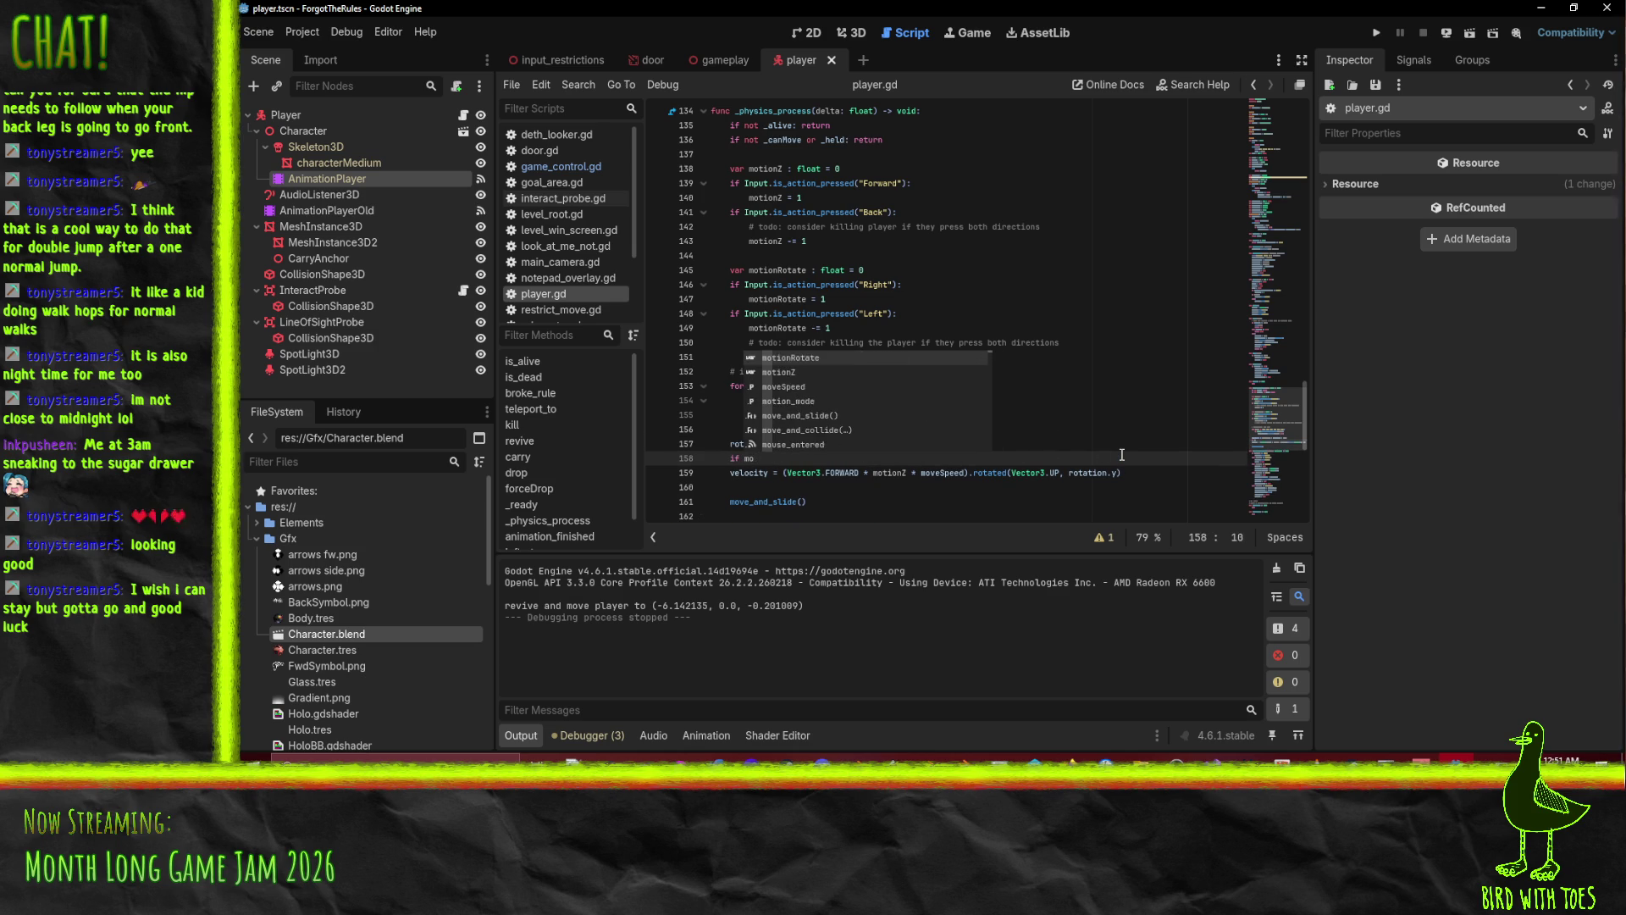
{"action": "type", "text": "tionZ > 0: "}
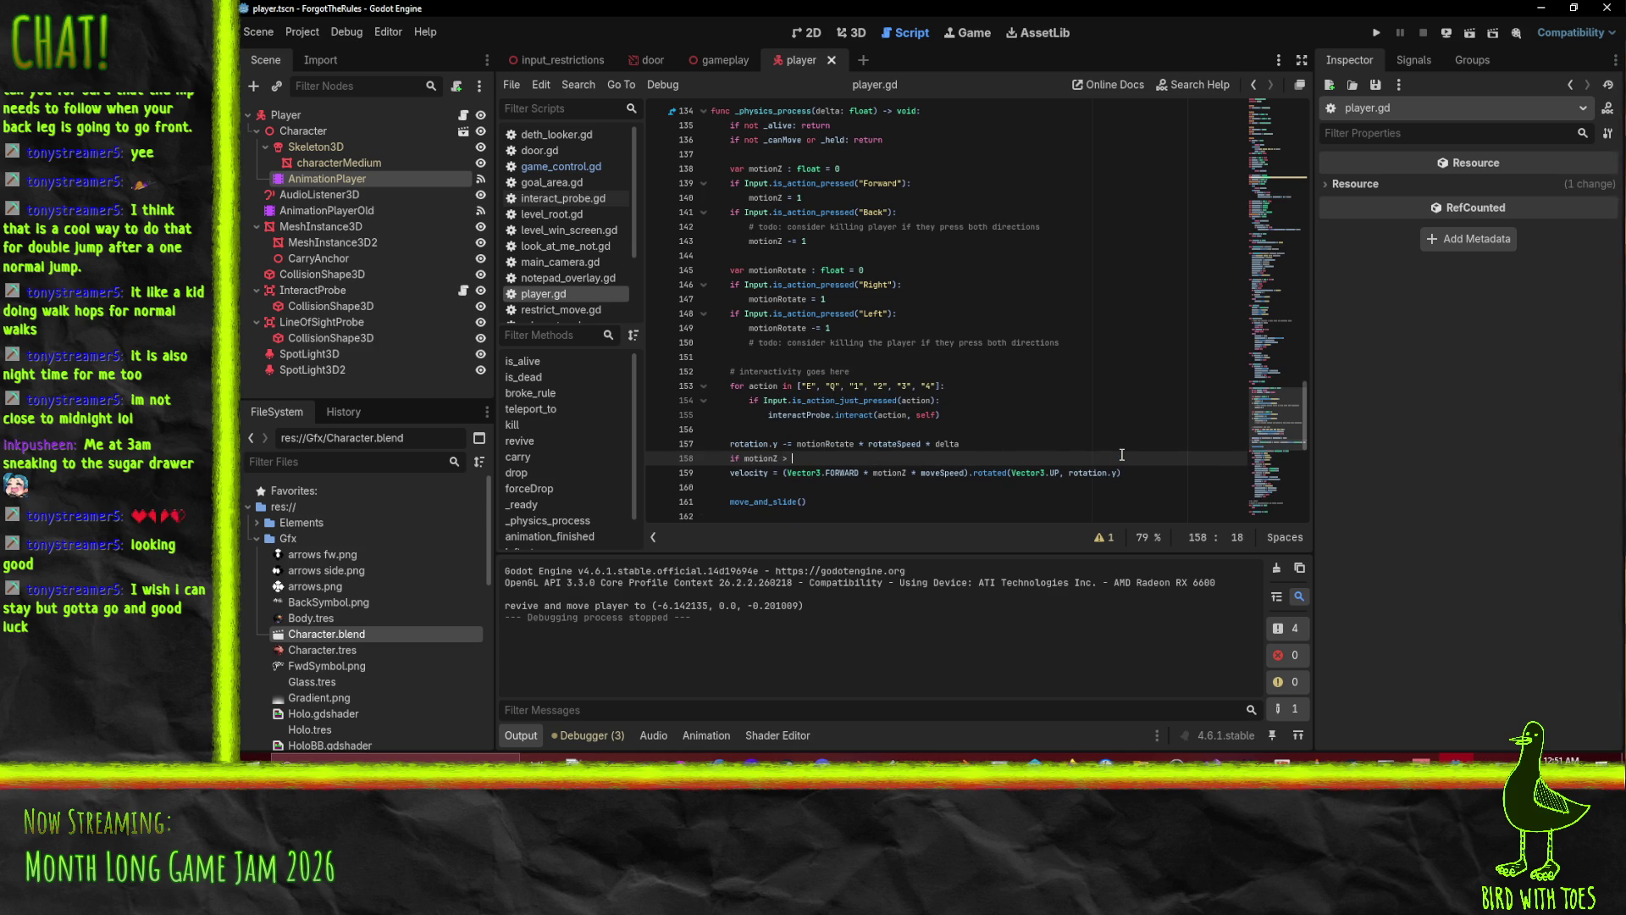
{"action": "type", "text": "animator.pla"}
{"action": "type", "text": "y(\"Wal"}
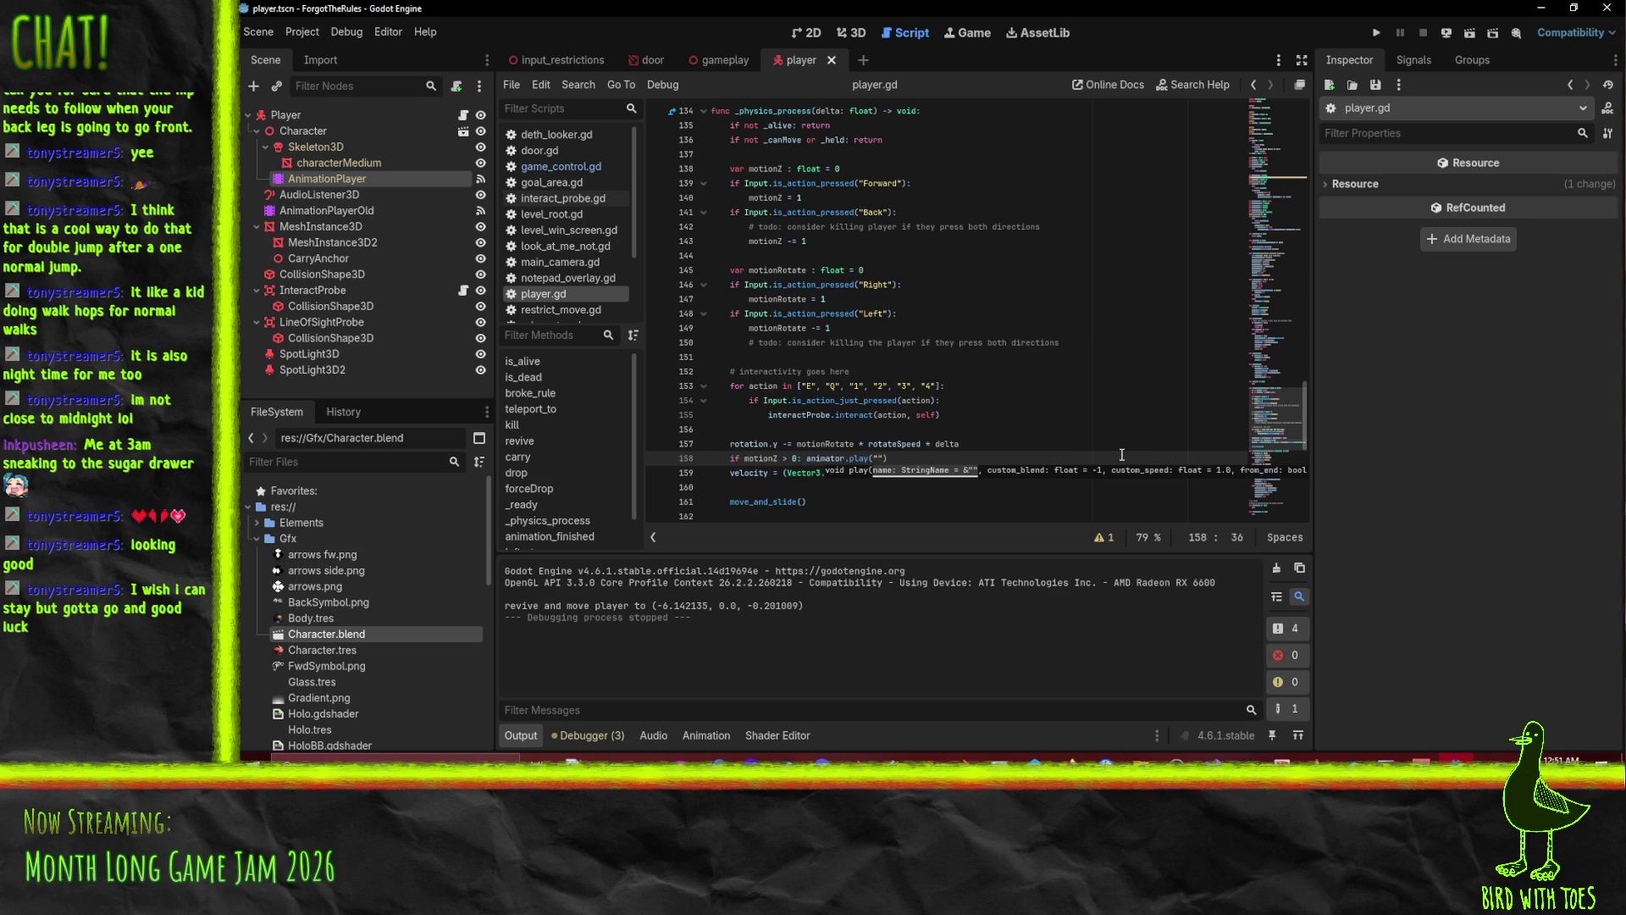
{"action": "type", "text": "k"}
{"action": "key", "text": "Home"}
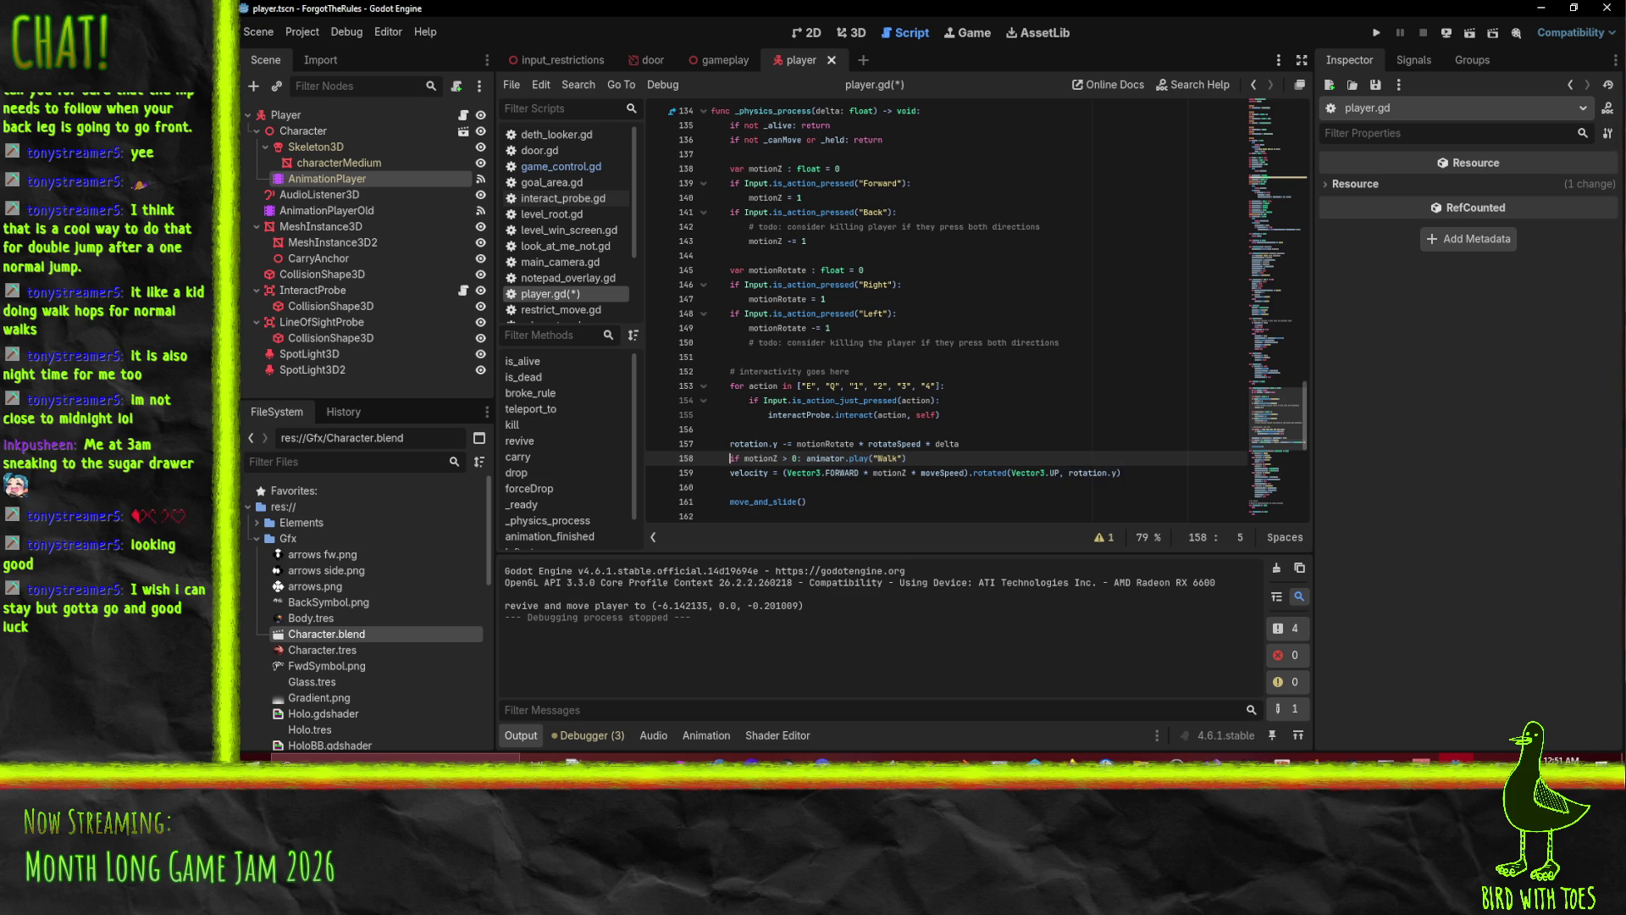
Add a motionZ < 0 line playing Walk with extra arguments and close the forward Walk call.
{"action": "left_click", "coordinate": [939, 453]}
{"action": "key", "text": "Return"}
{"action": "type", "text": "if motionZ < 0"}
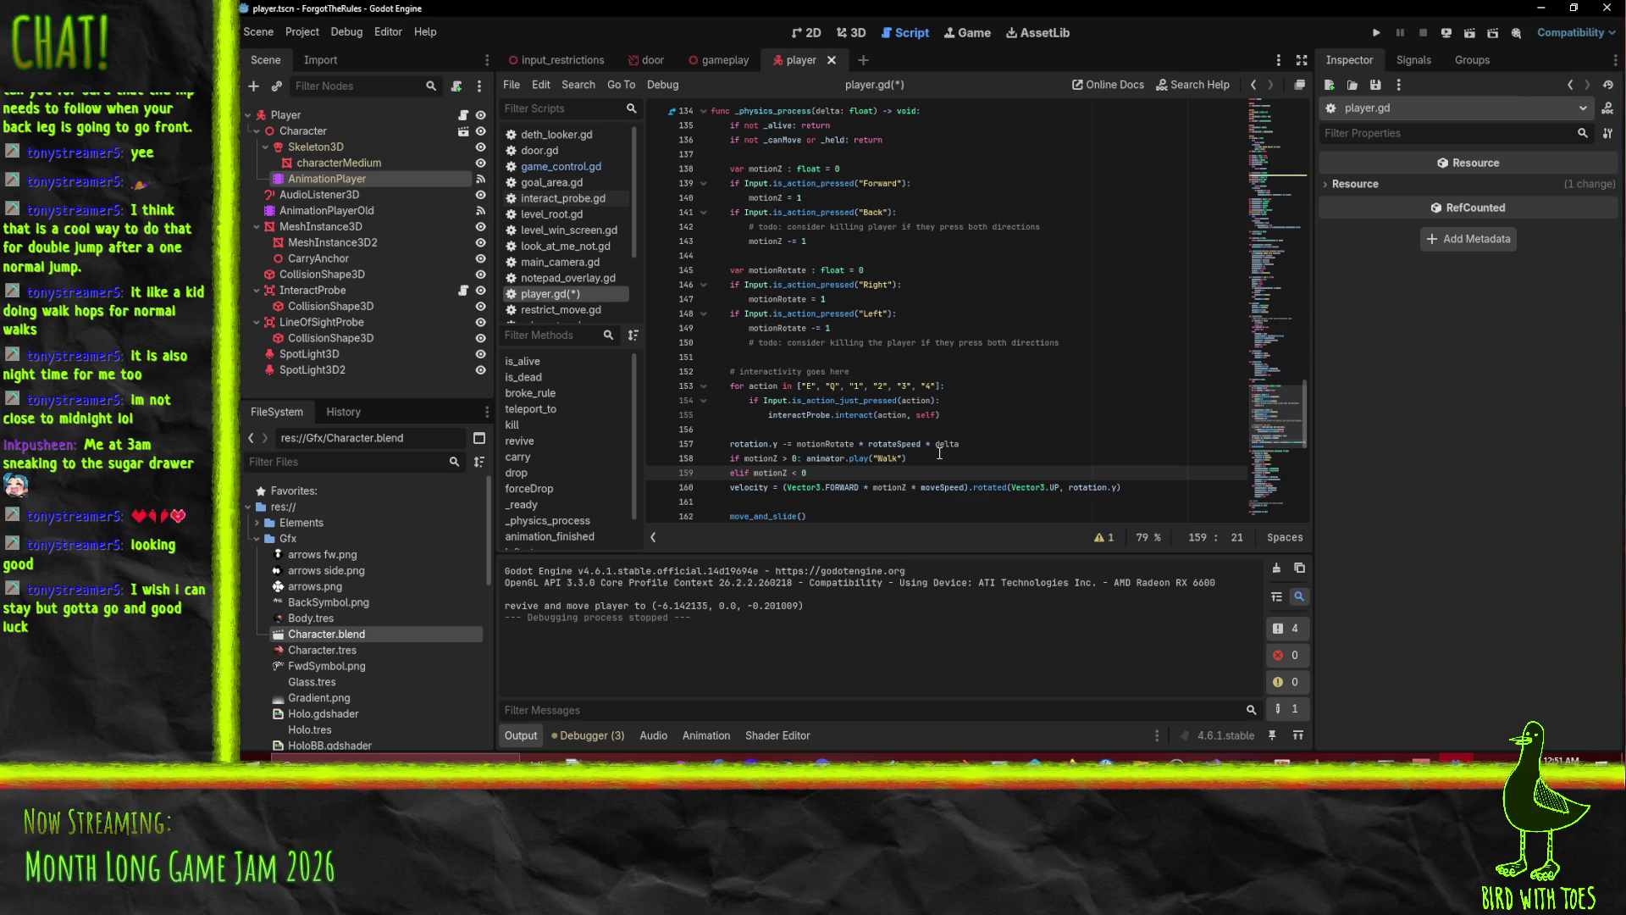
{"action": "type", "text": ":"}
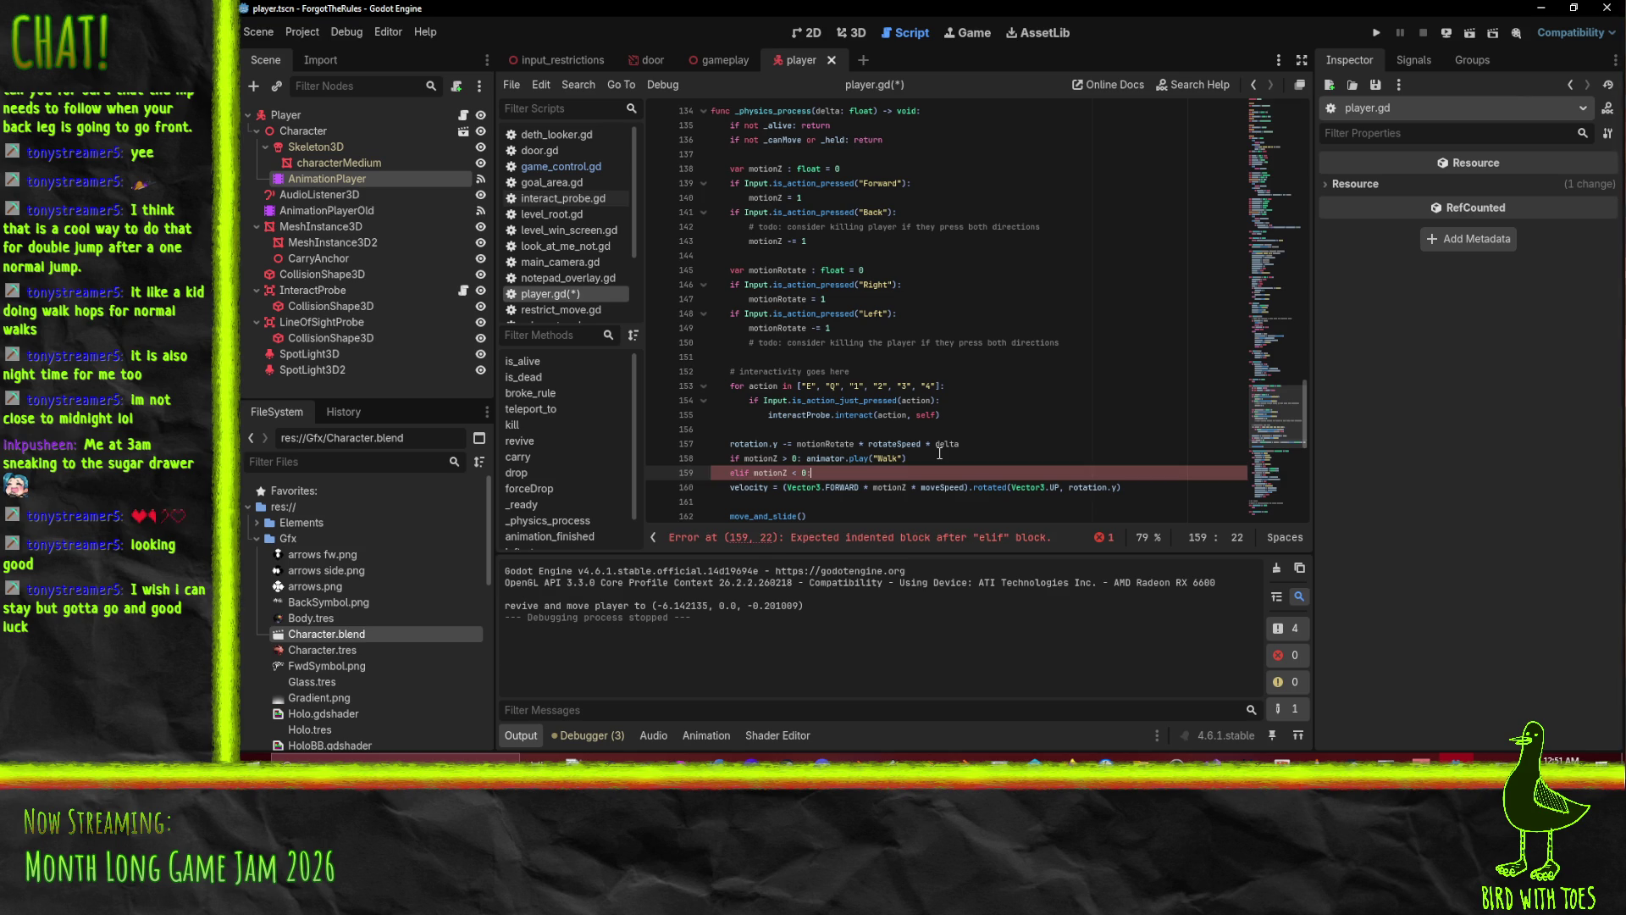
{"action": "type", "text": " animator.play(\""}
{"action": "type", "text": "Walk\""}
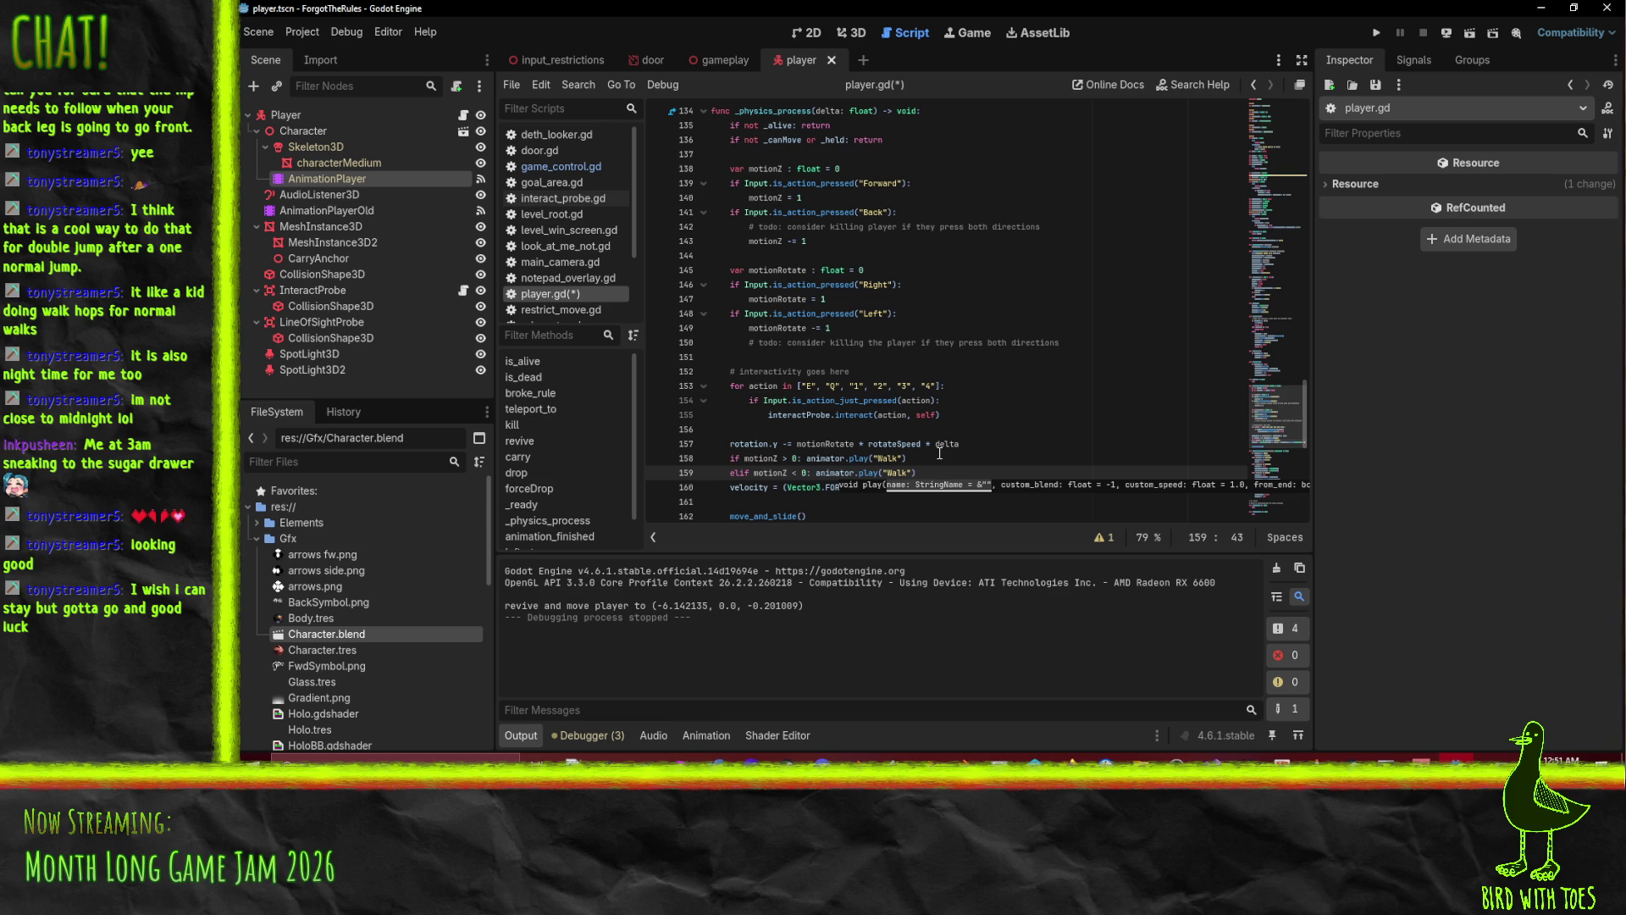
{"action": "type", "text": ", cus"}
{"action": "key", "text": "BackSpace"}
{"action": "type", "text": "eed=-1"}
{"action": "left_click", "coordinate": [940, 453]}
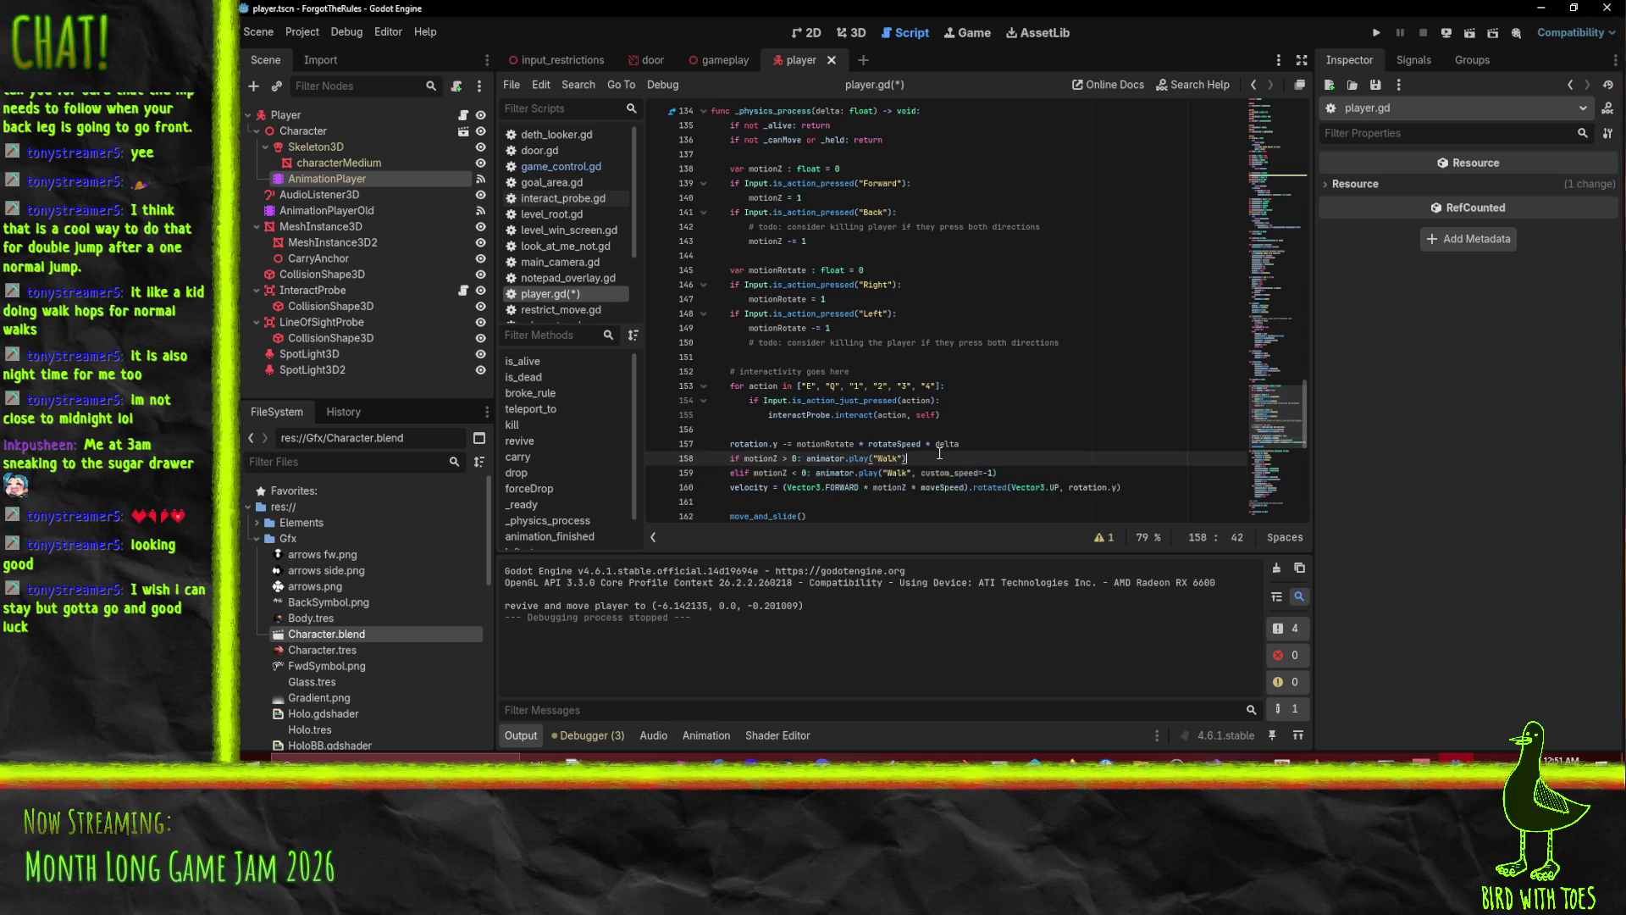
{"action": "key", "text": "Right"}
{"action": "type", "text": ")"}
{"action": "key", "text": "Down"}
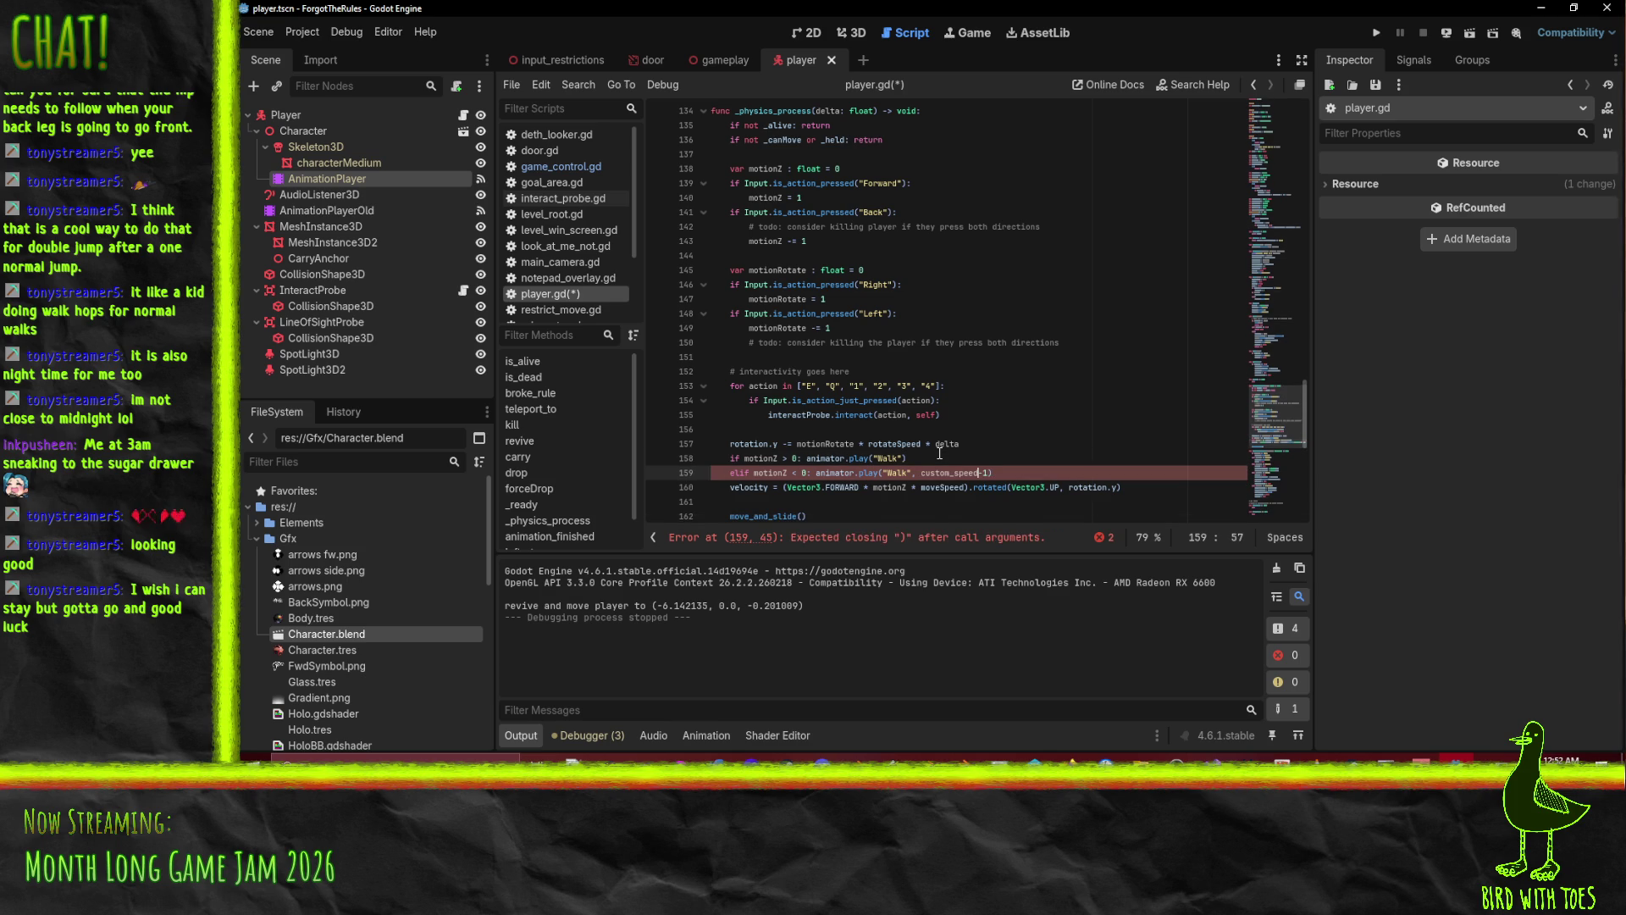
Complete the reverse call as play("Walk", -1, -1, true) and save player.gd.
{"action": "key", "text": "BackSpace"}
{"action": "key", "text": "BackSpace"}
{"action": "key", "text": "BackSpace"}
{"action": "type", "text": "0,"}
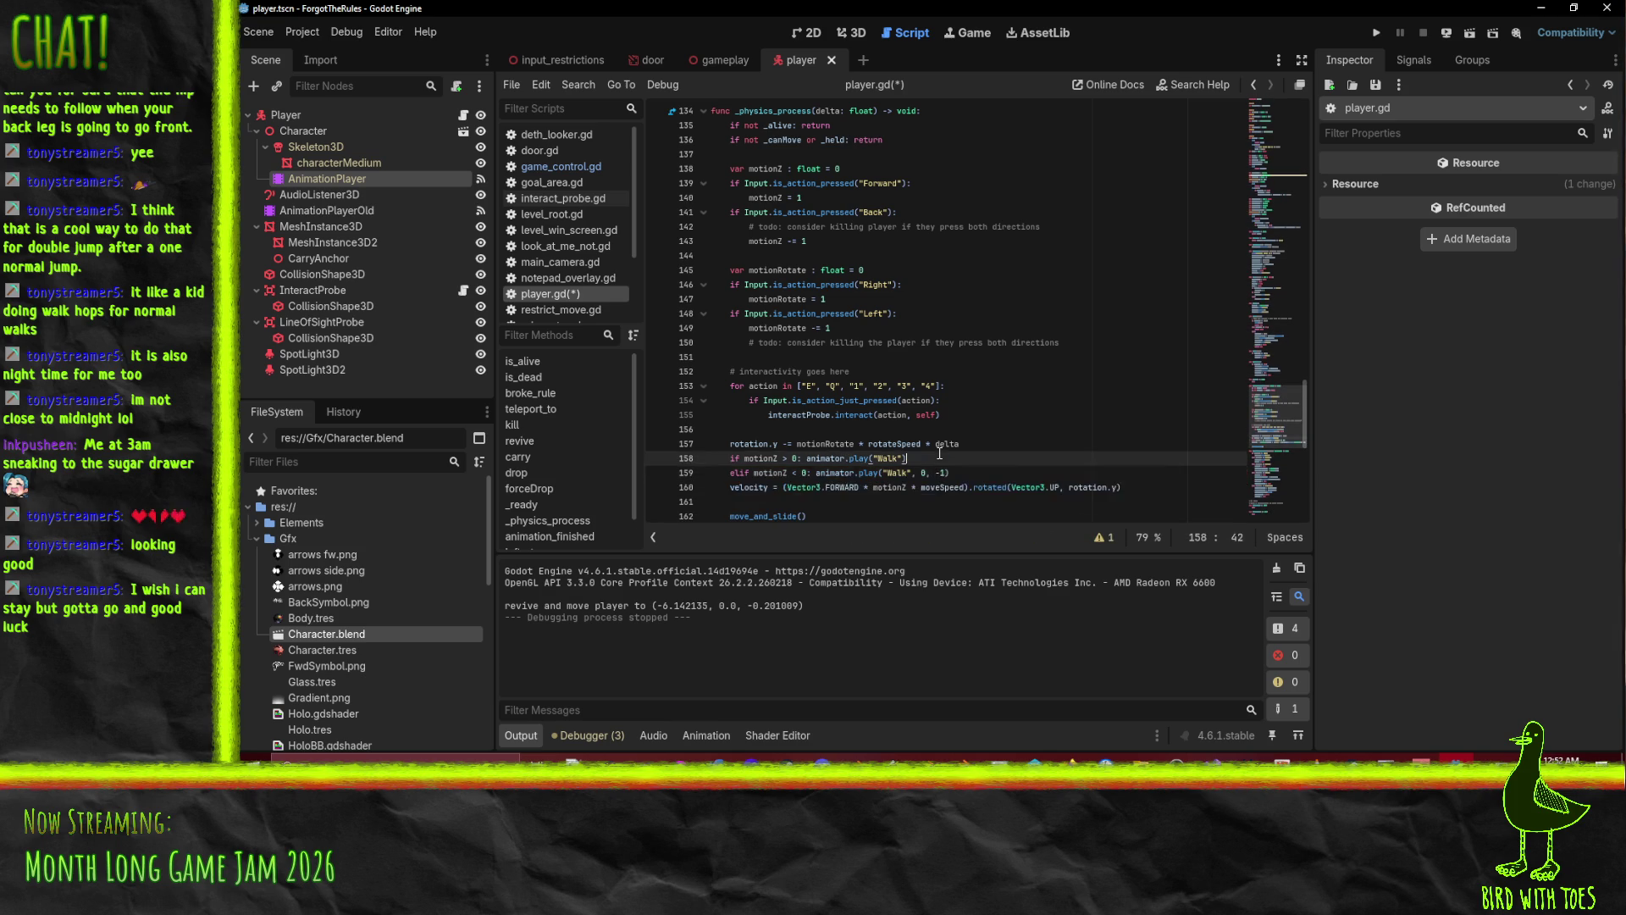
{"action": "key", "text": "ctrl+s"}
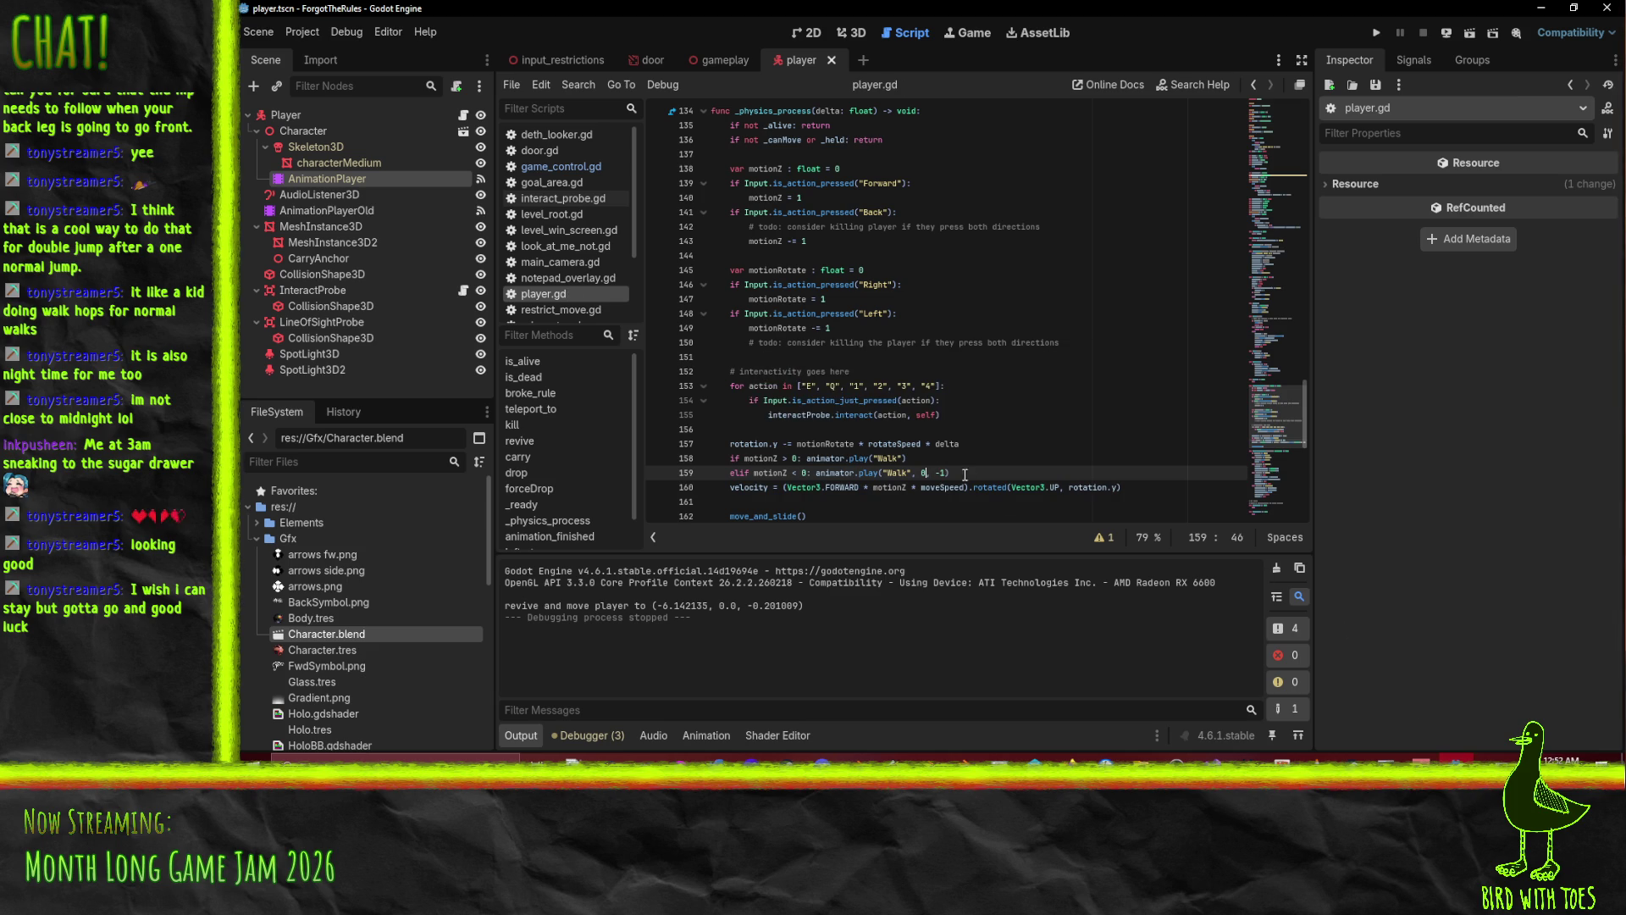
{"action": "type", "text": ","}
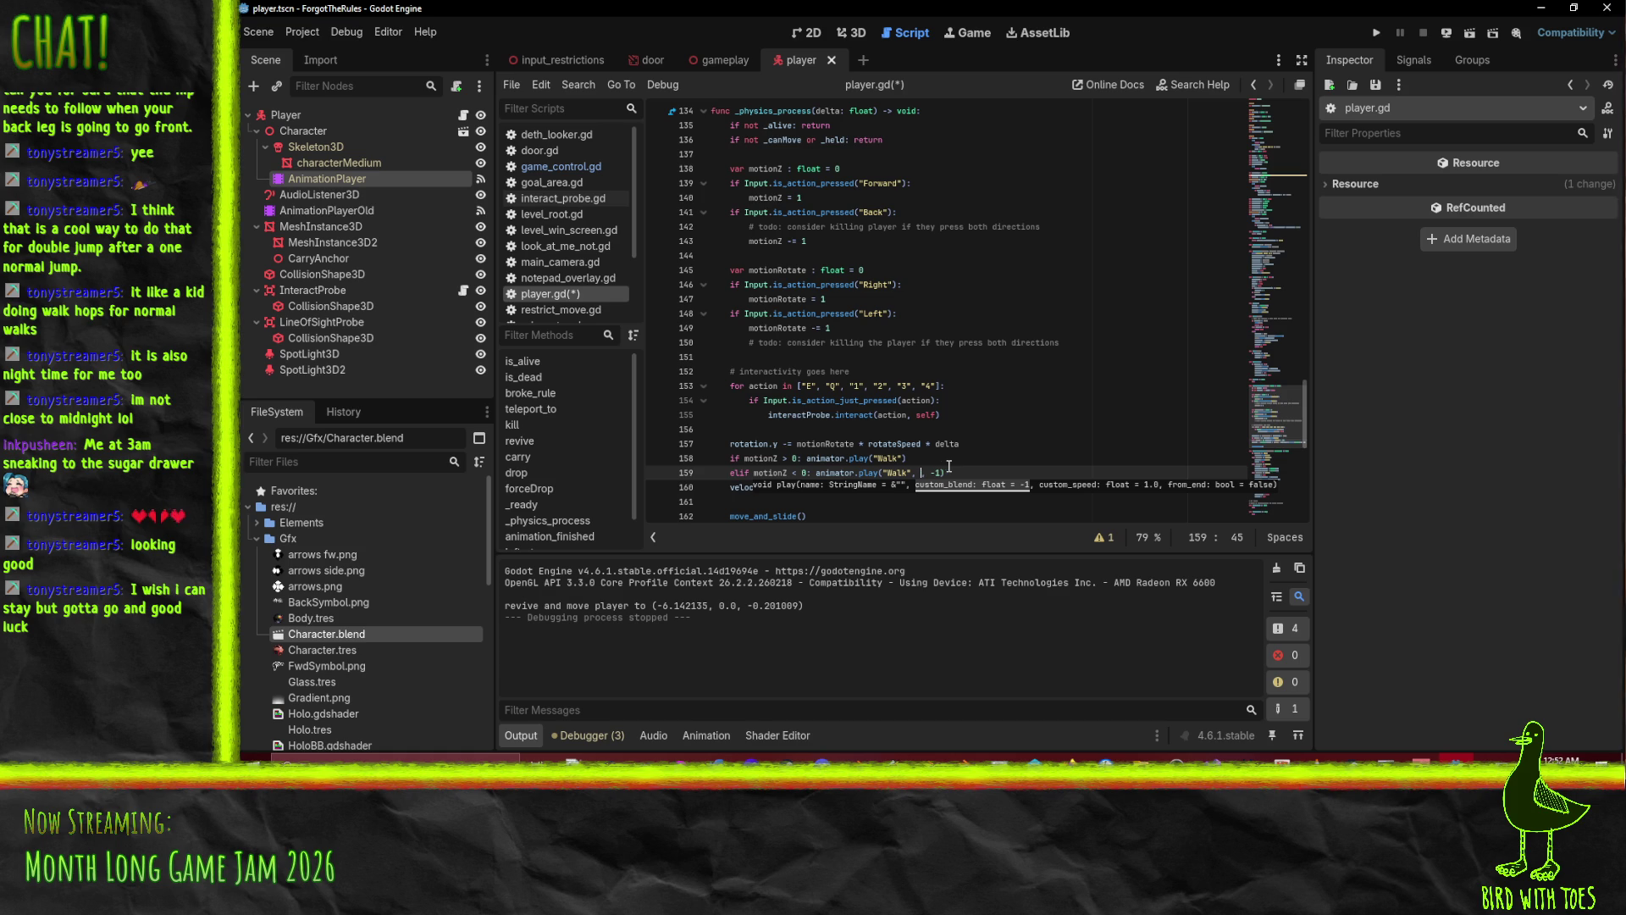
{"action": "type", "text": "-1"}
{"action": "key", "text": "ctrl+s"}
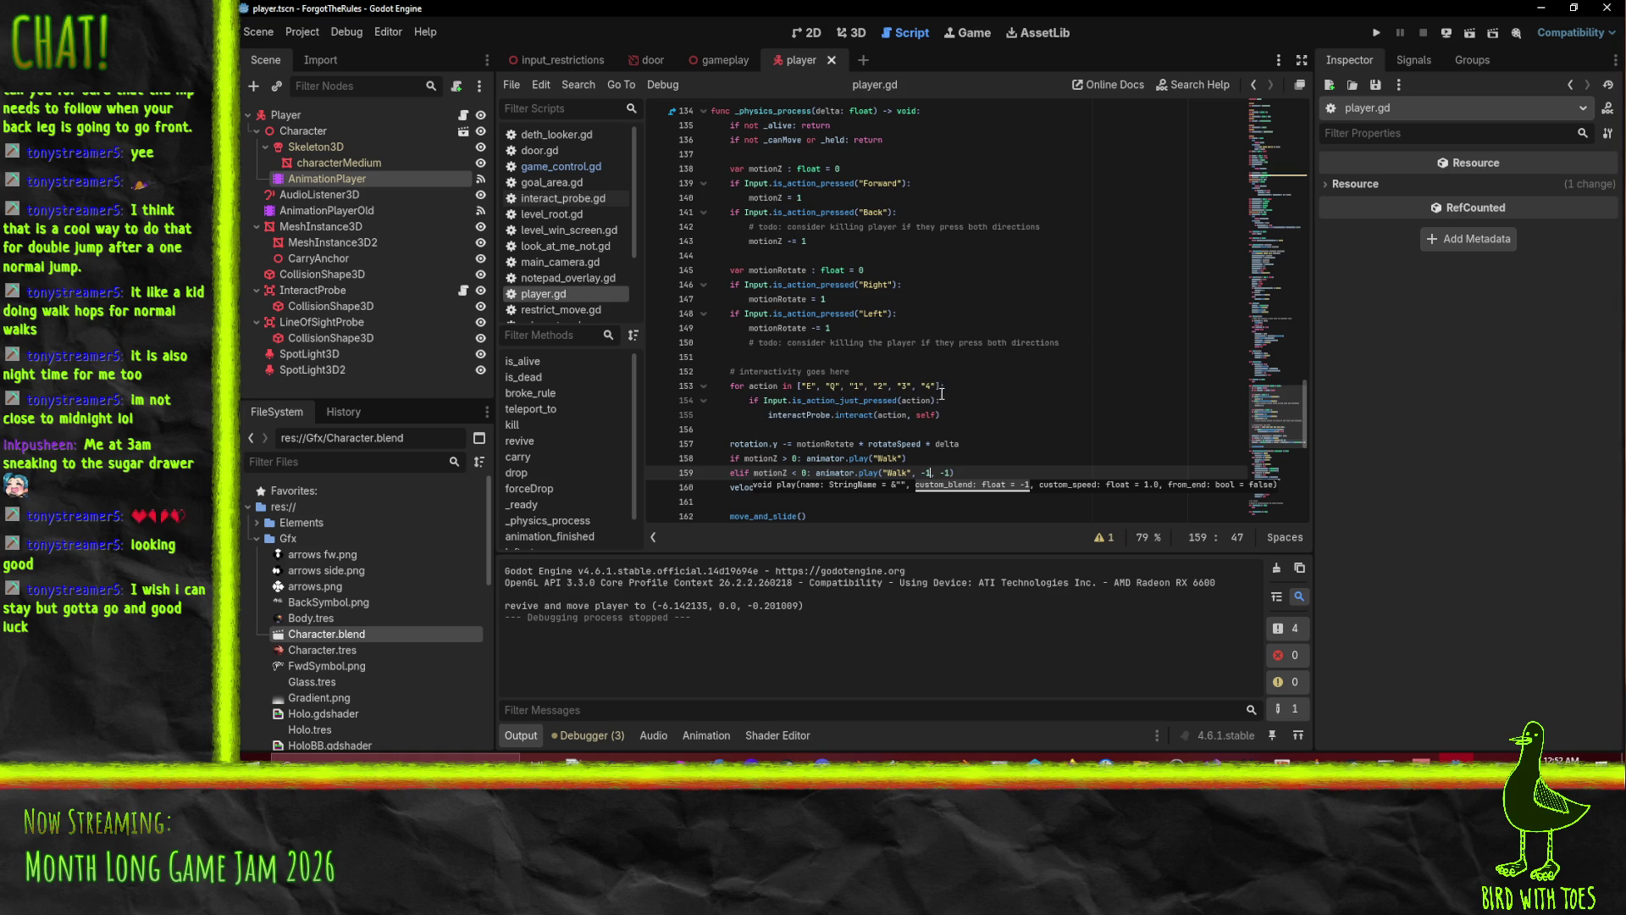
{"action": "type", "text": ", -1"}
{"action": "type", "text": ", true"}
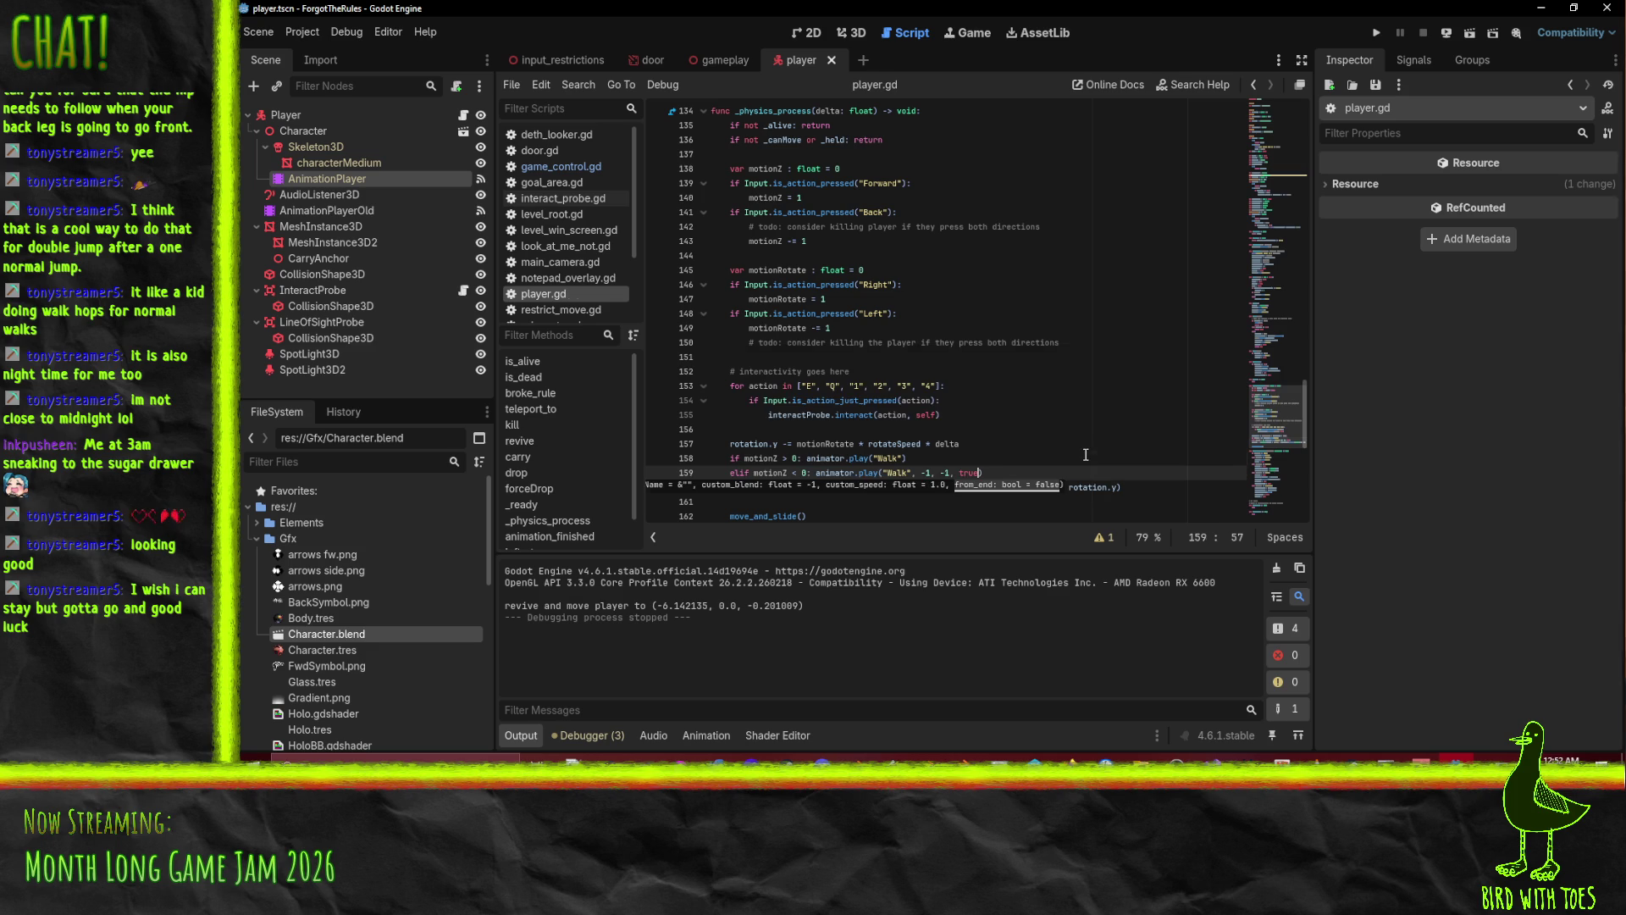
{"action": "key", "text": "Up"}
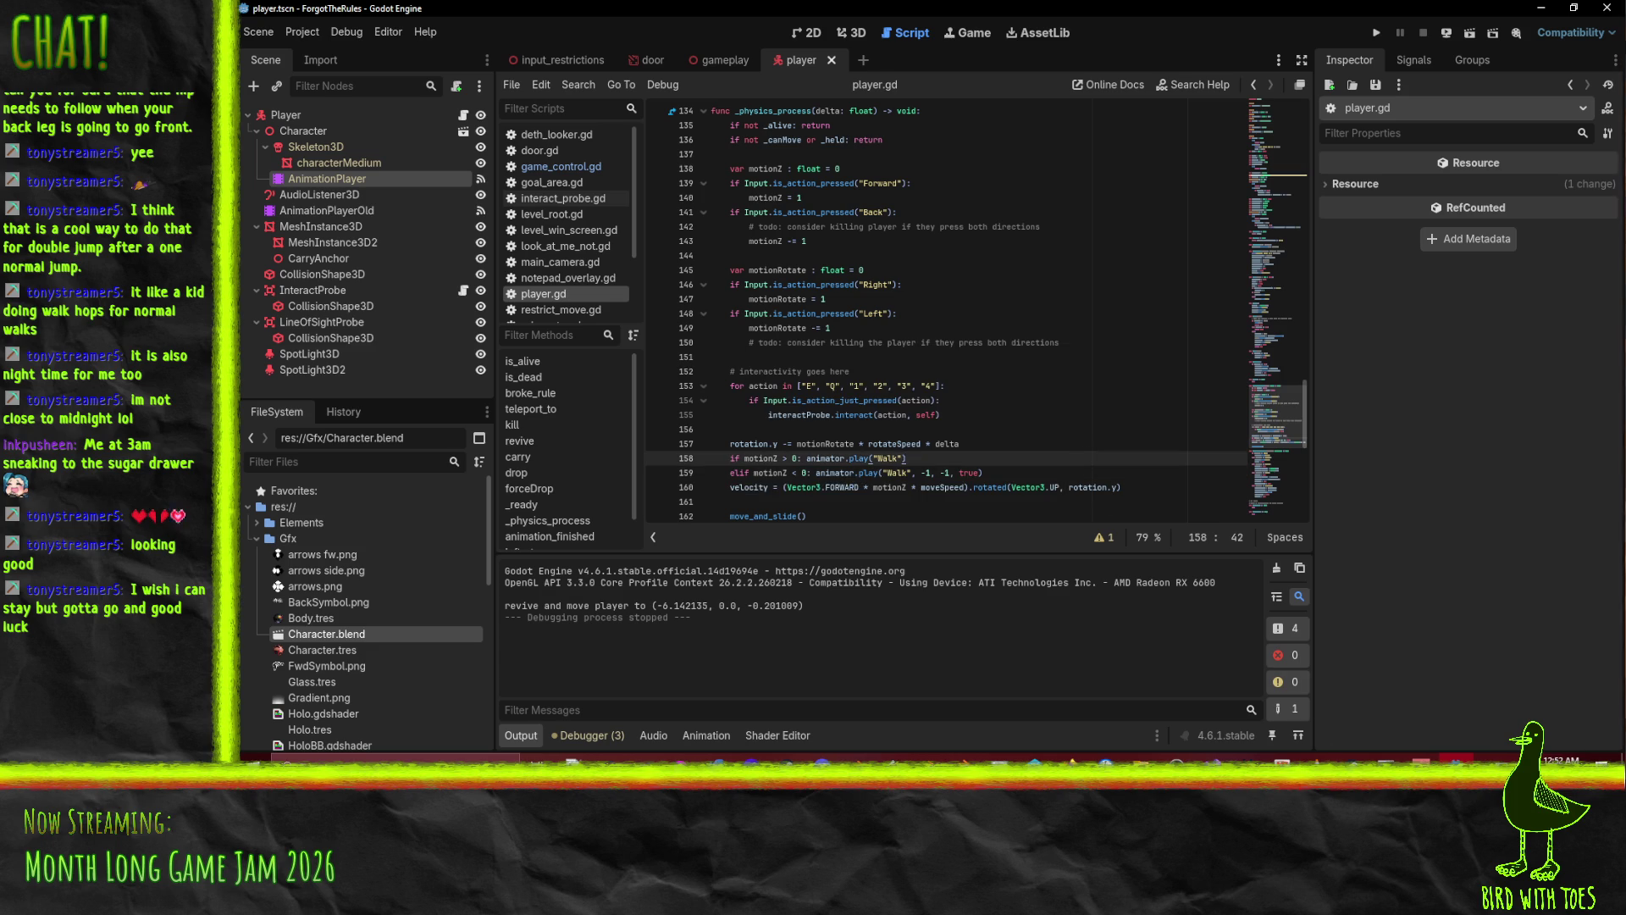
{"action": "key", "text": "alt+Tab"}
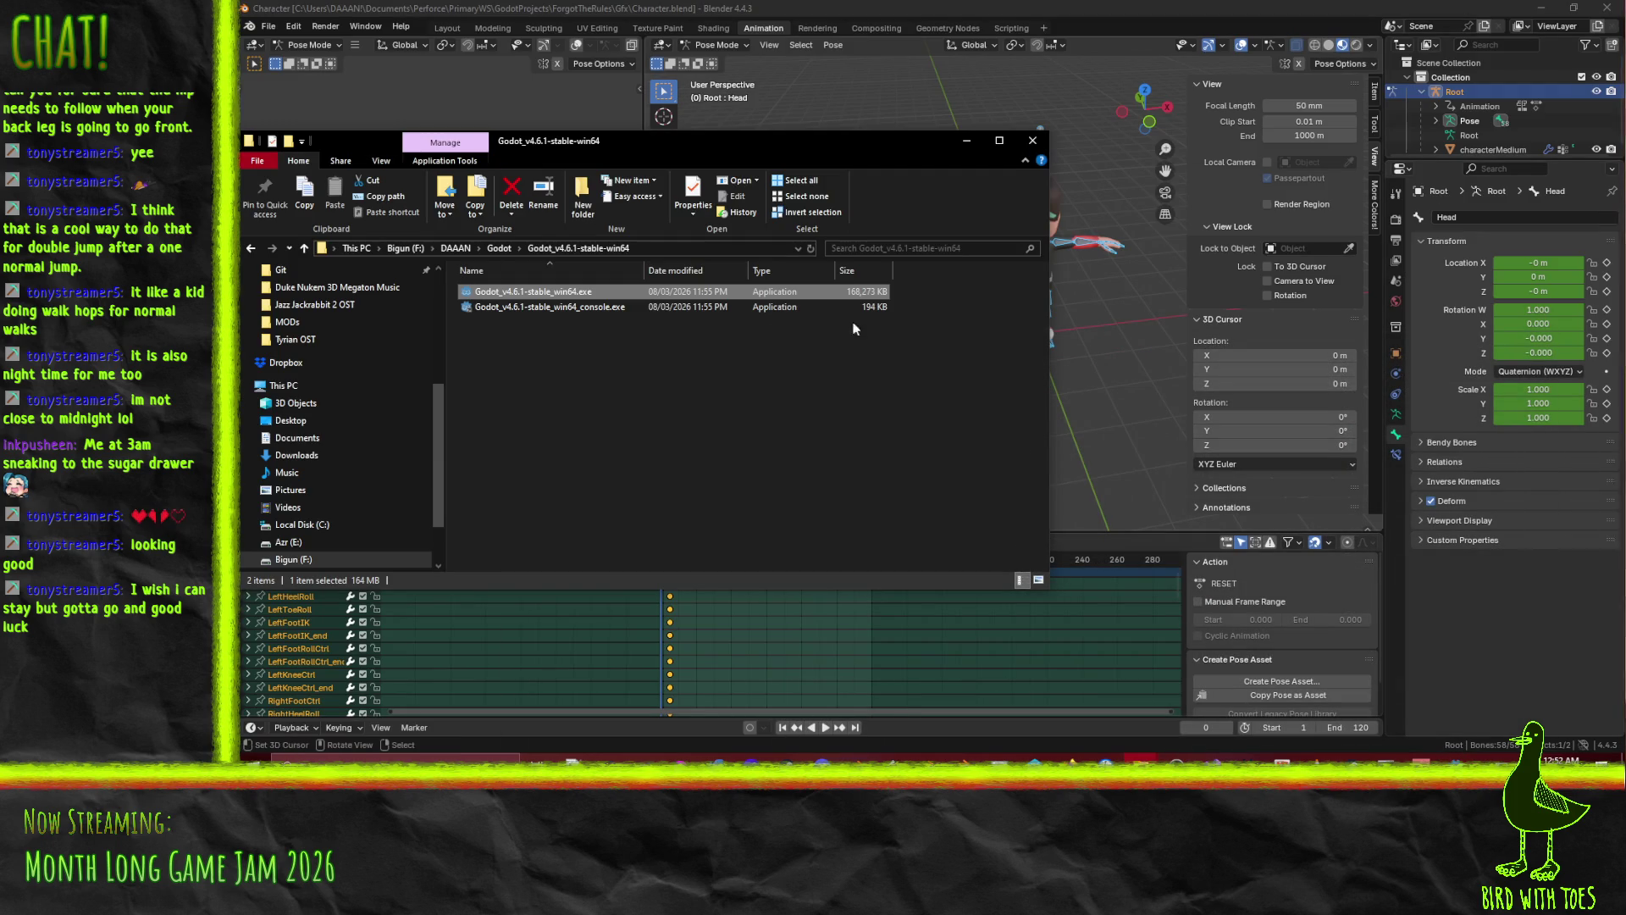
{"action": "left_click", "coordinate": [1455, 758]}
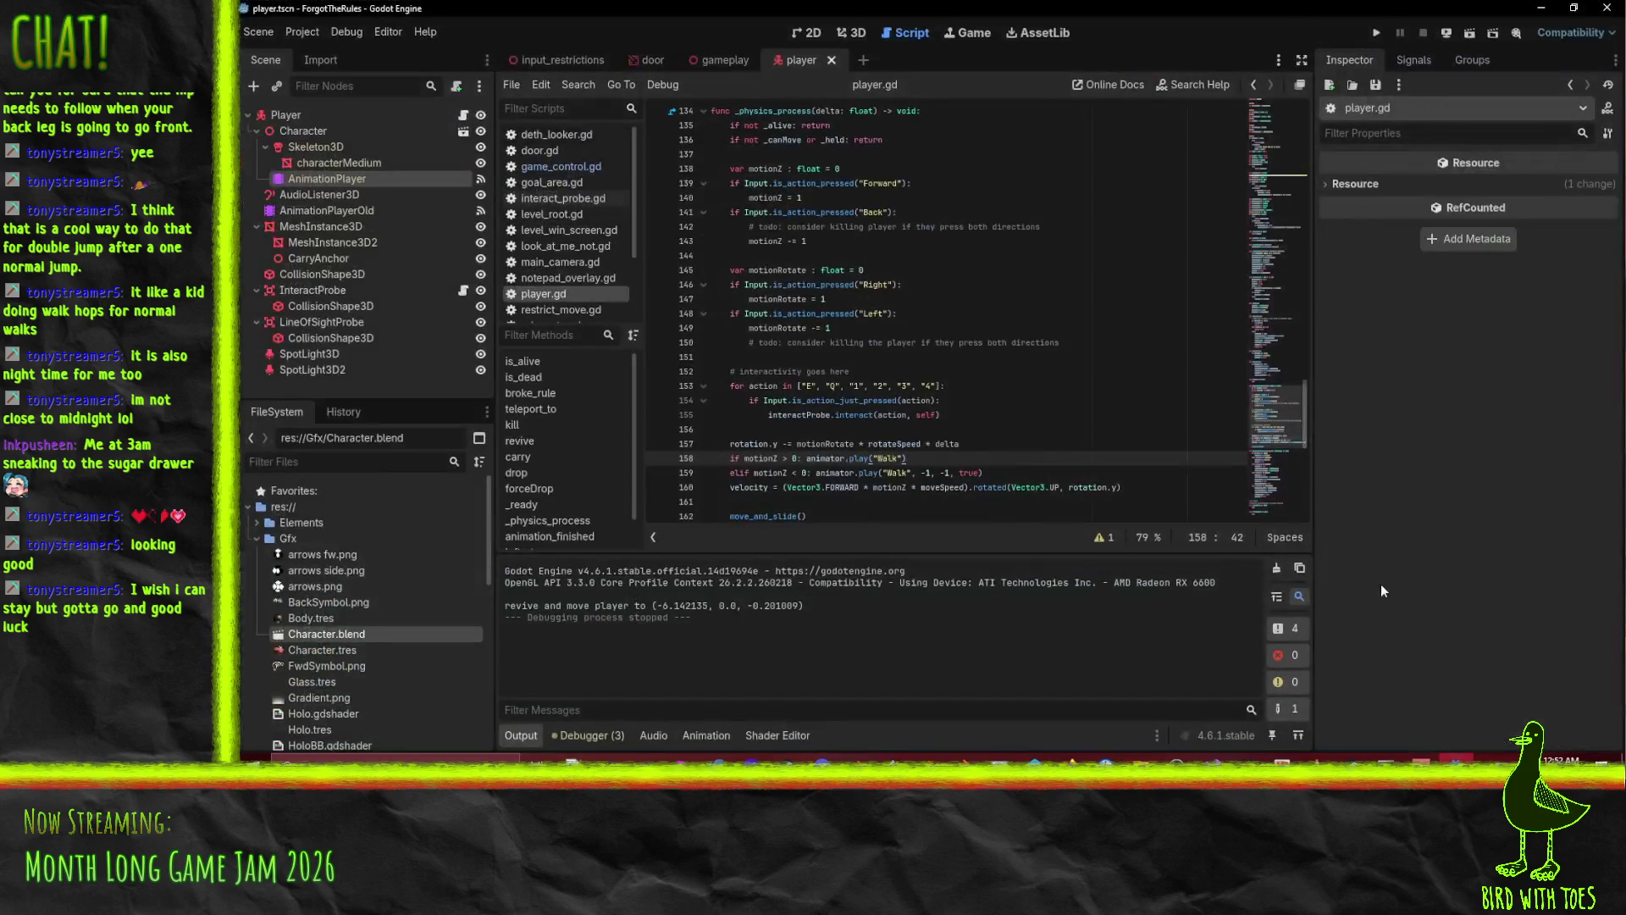
Run the project, walk the character left and right, then stop it with Escape.
{"action": "left_click", "coordinate": [1377, 32]}
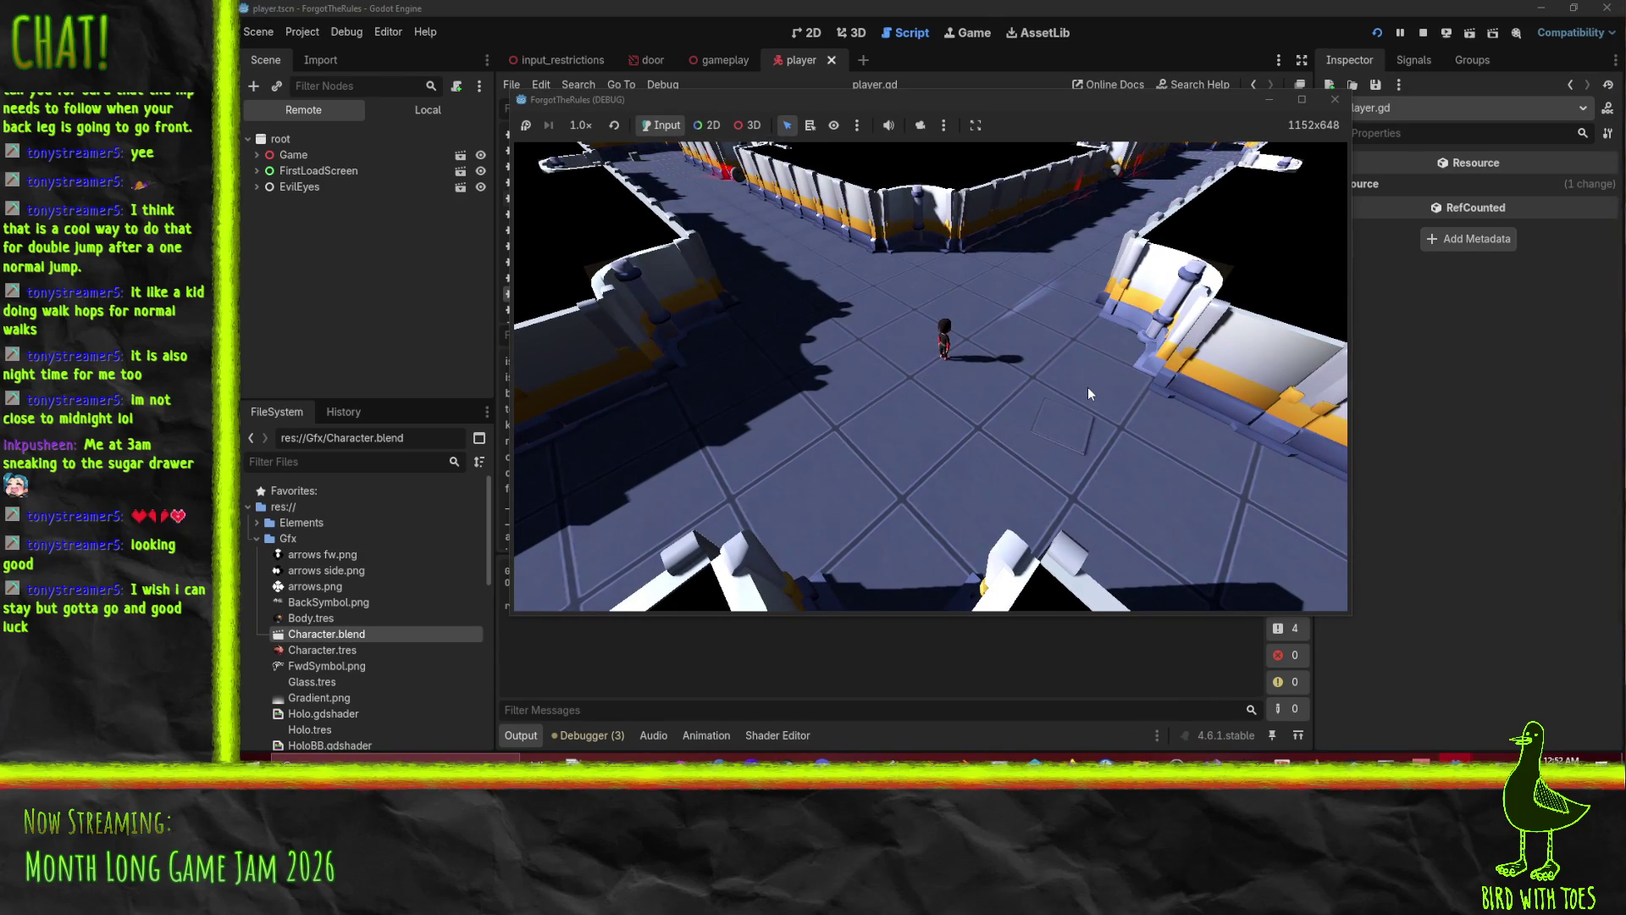
{"action": "key", "text": "a"}
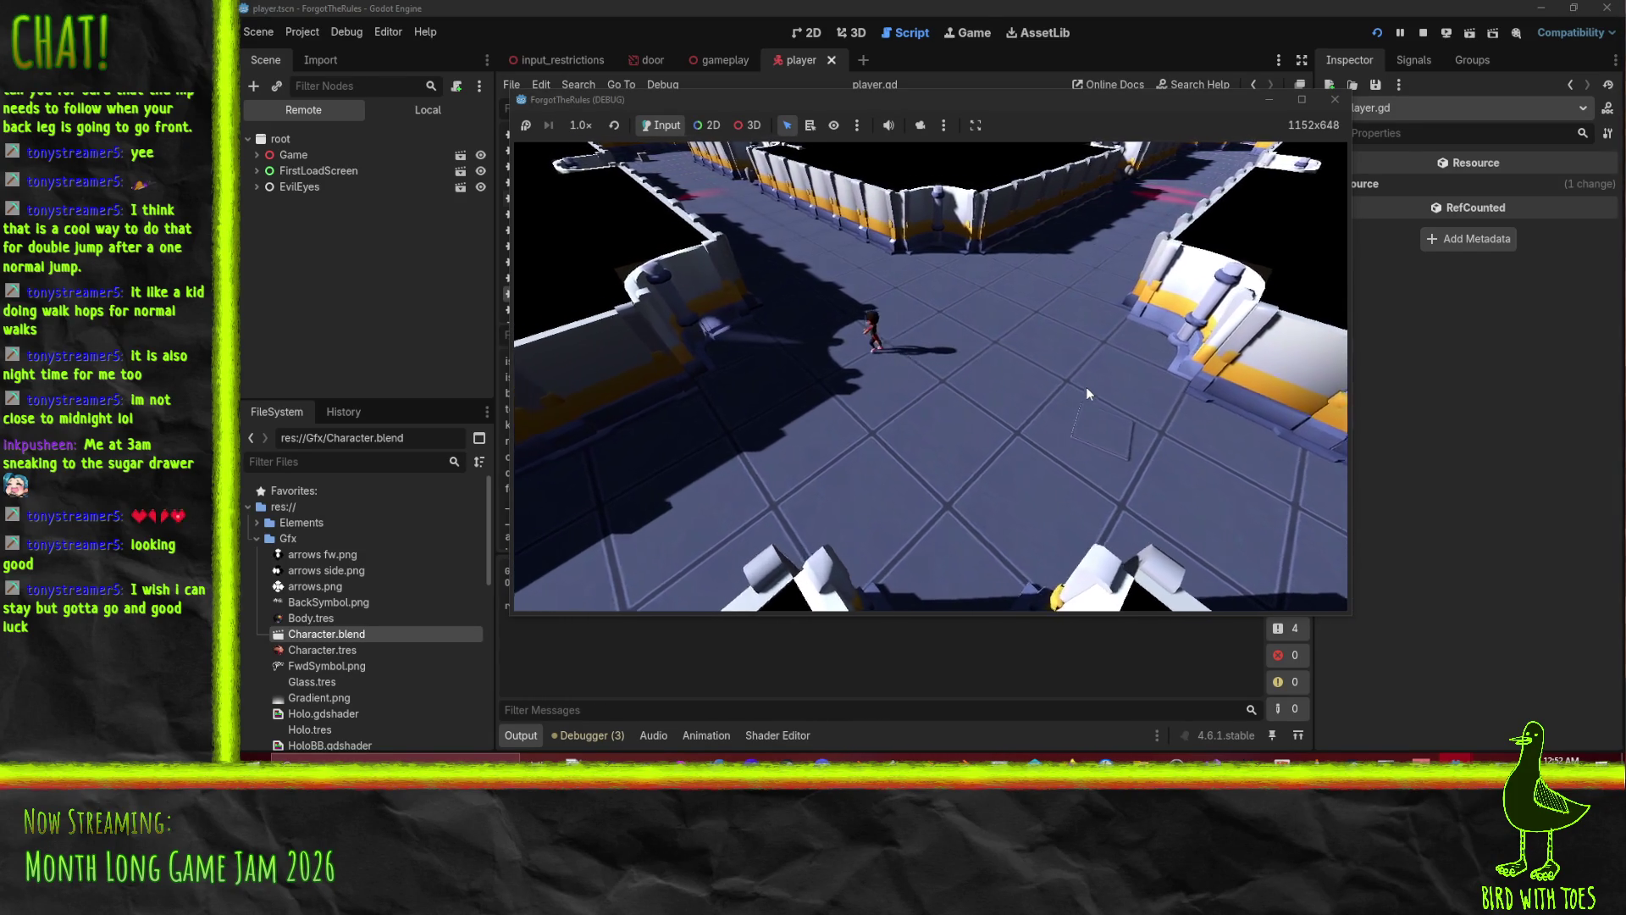
{"action": "key", "text": "a"}
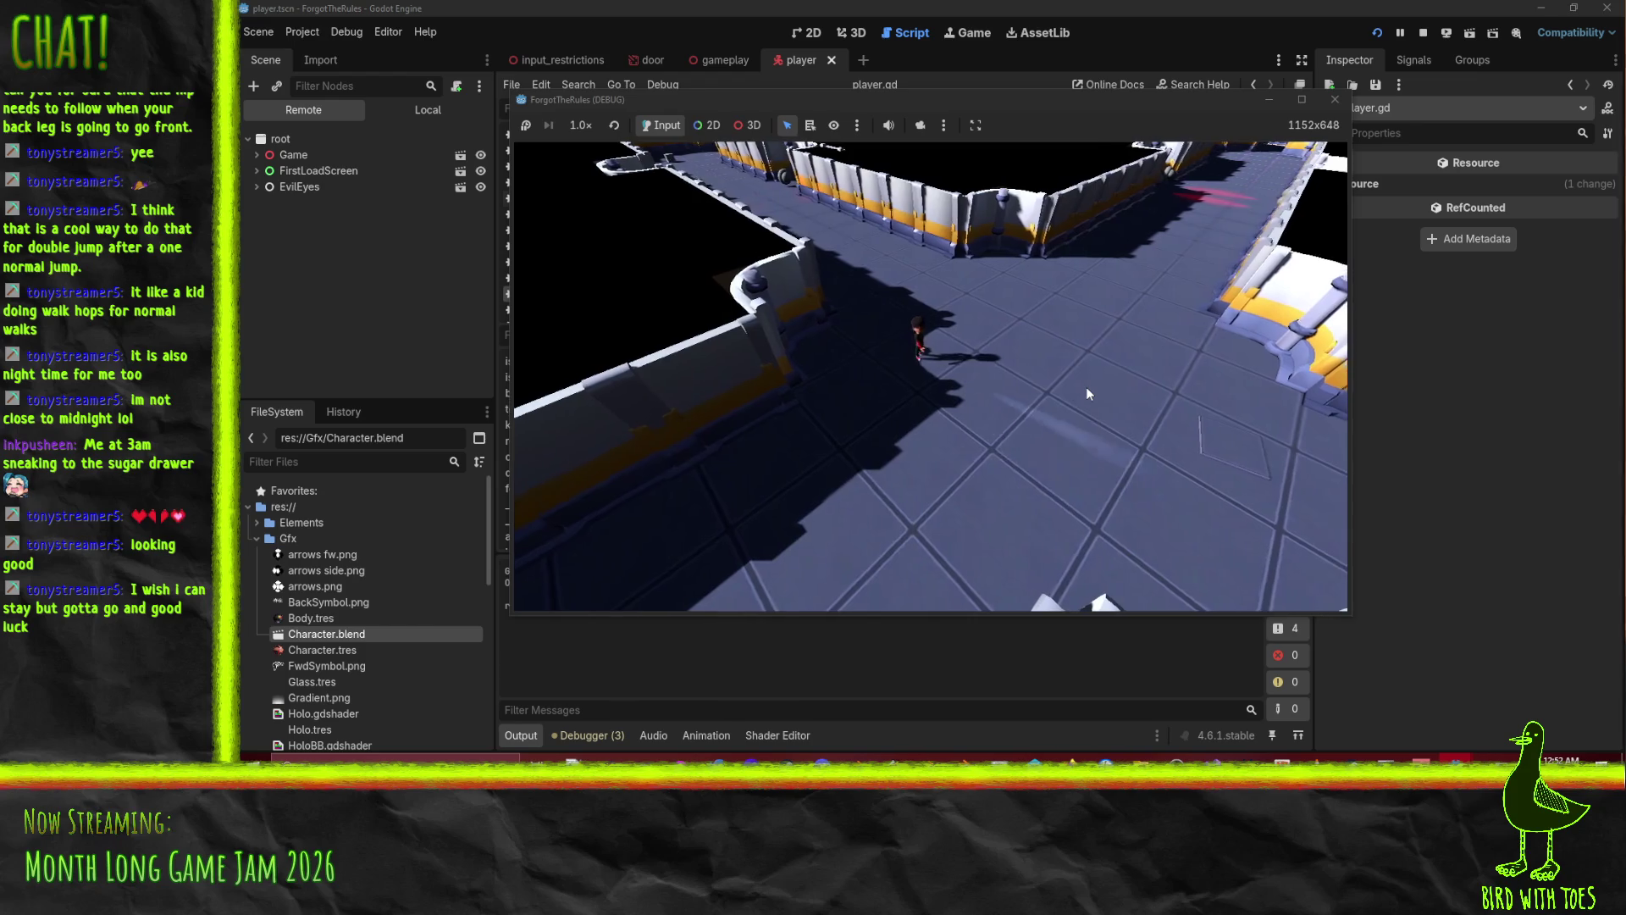
{"action": "key", "text": "a"}
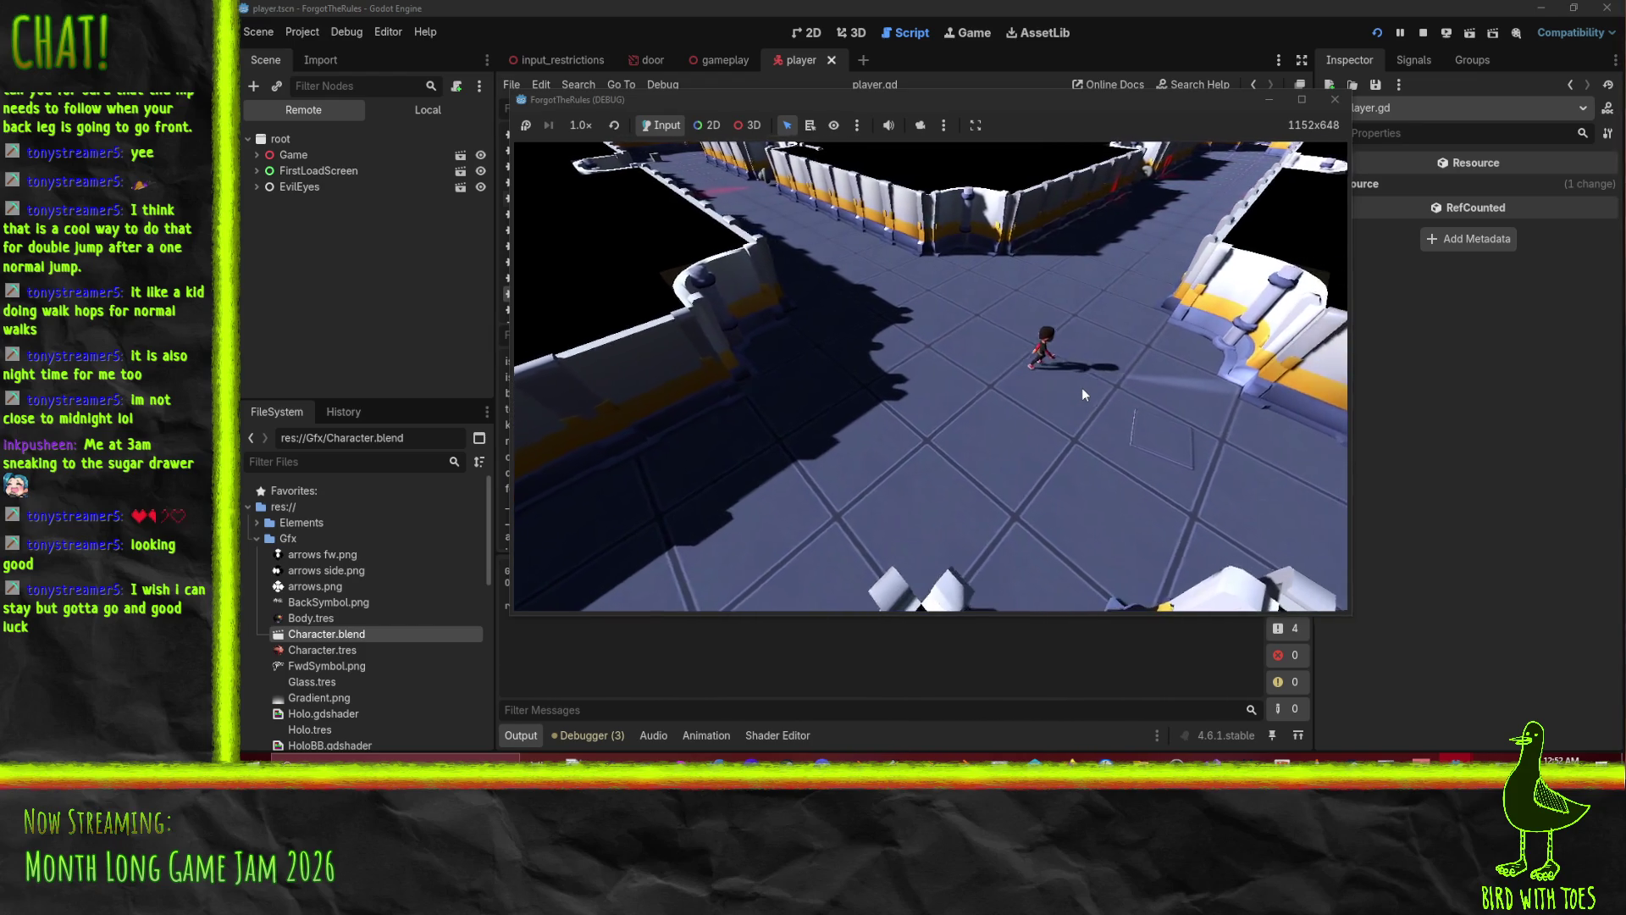
{"action": "key", "text": "a"}
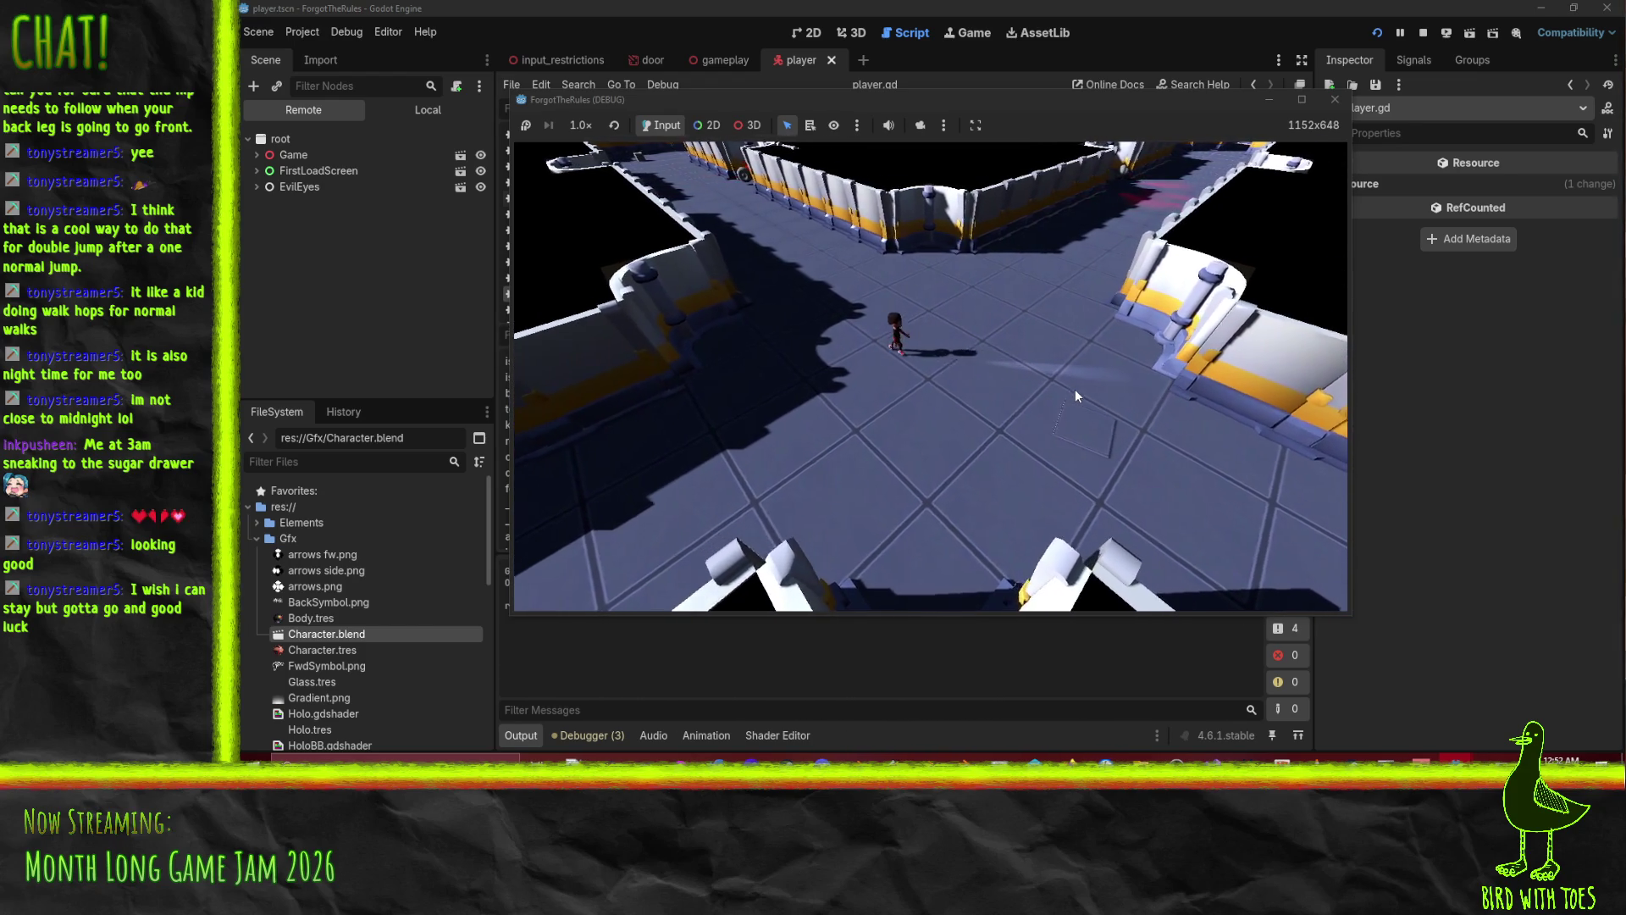
{"action": "key", "text": "d"}
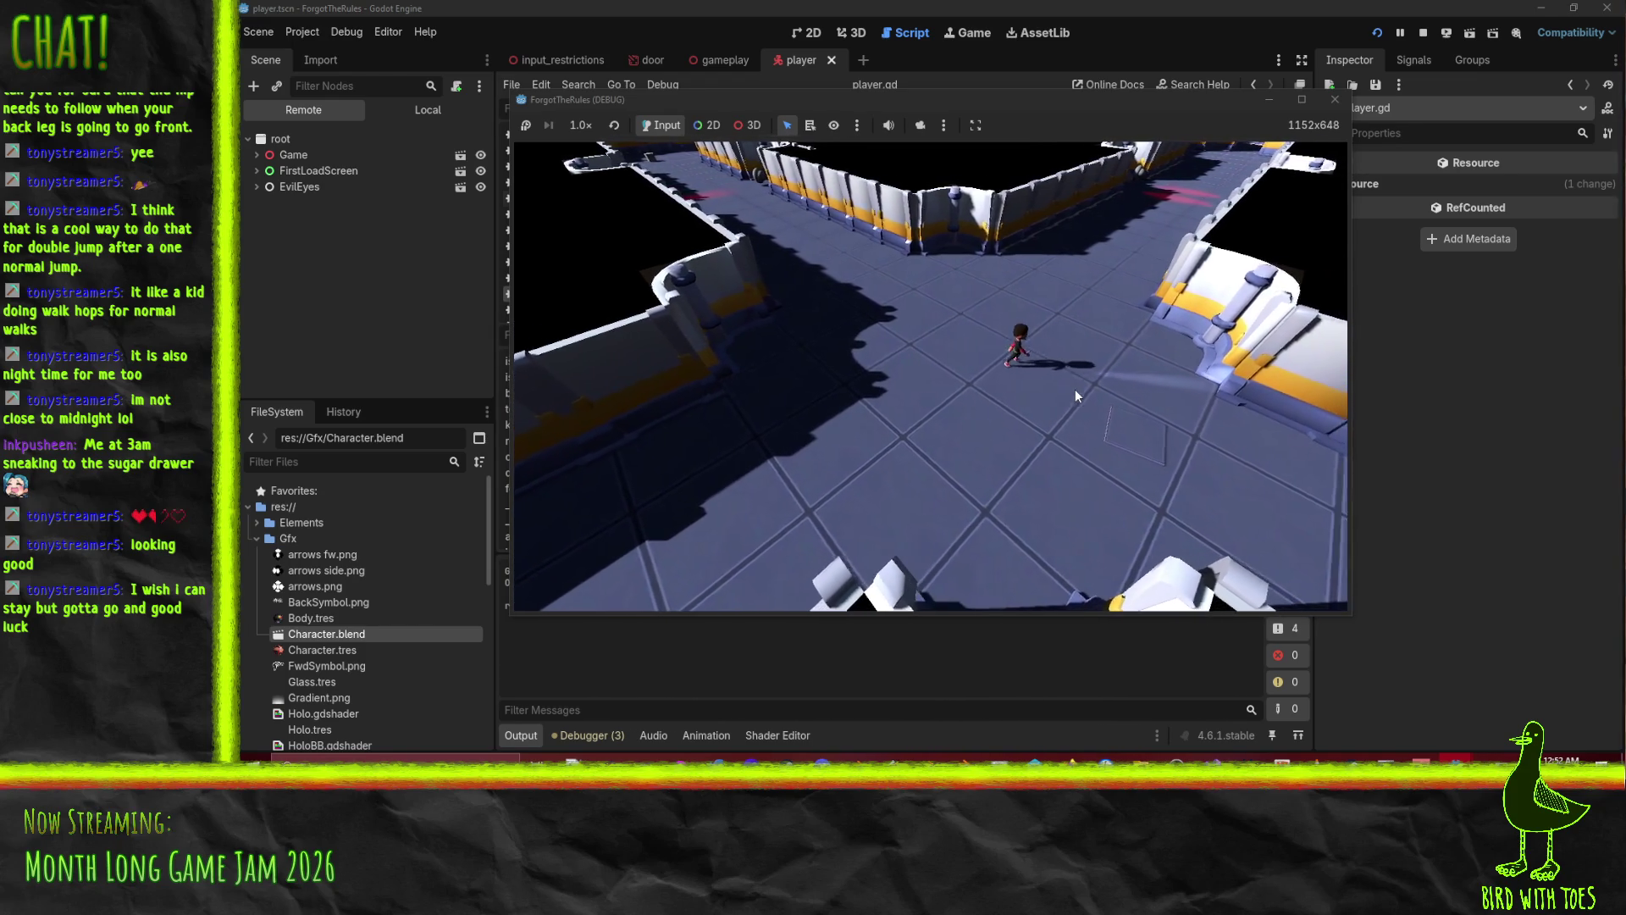
{"action": "key", "text": "a"}
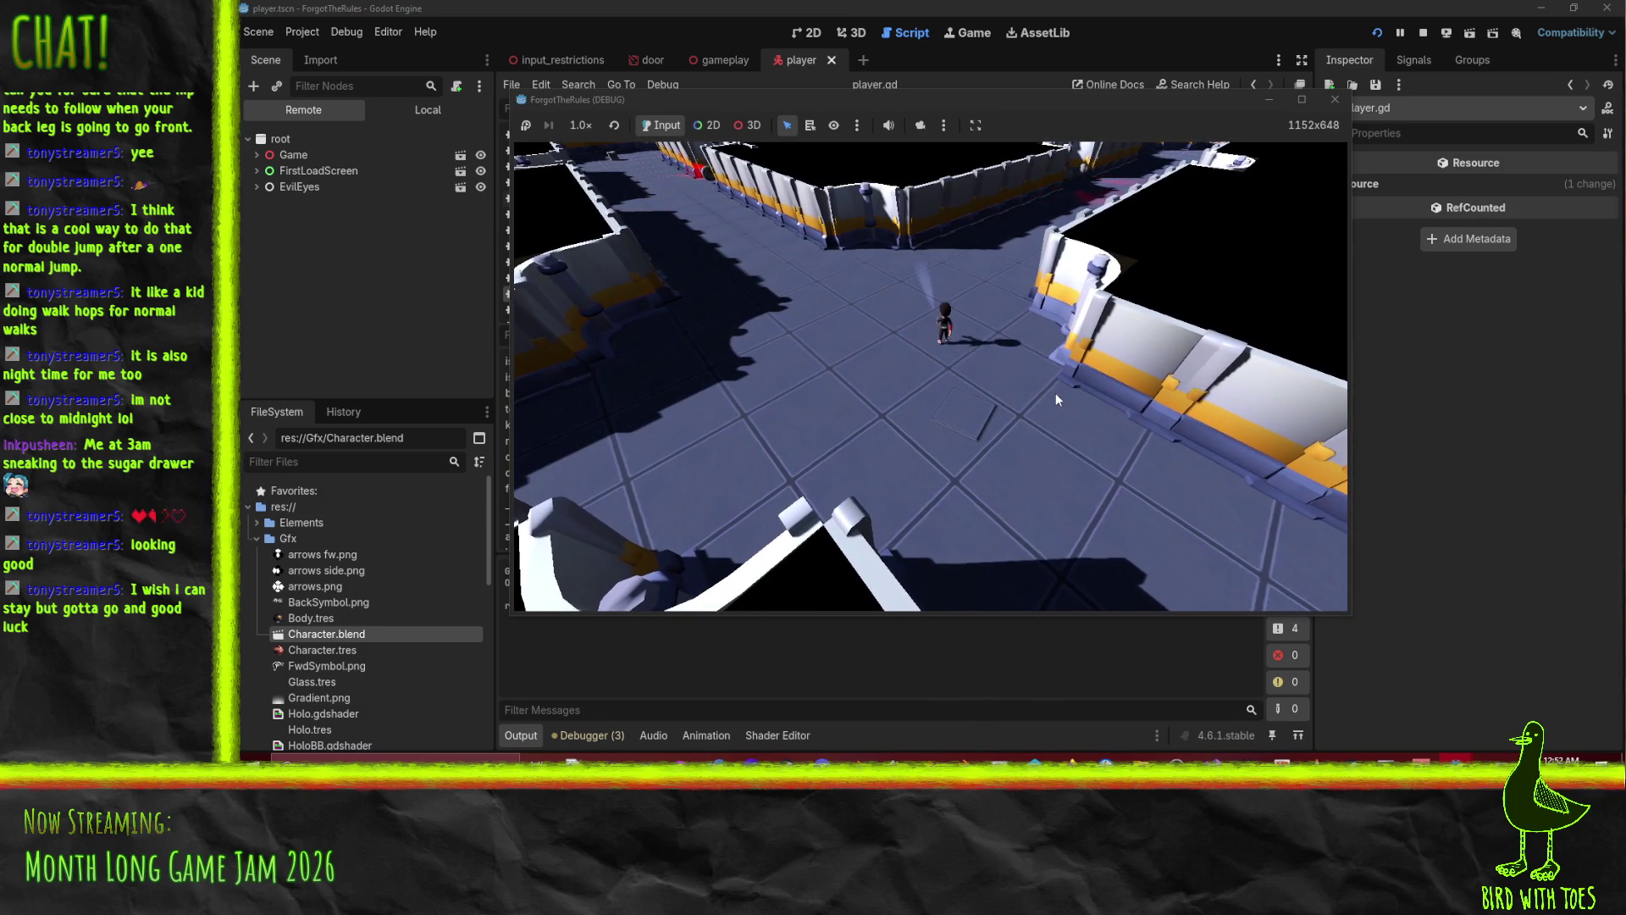
{"action": "key", "text": "Escape"}
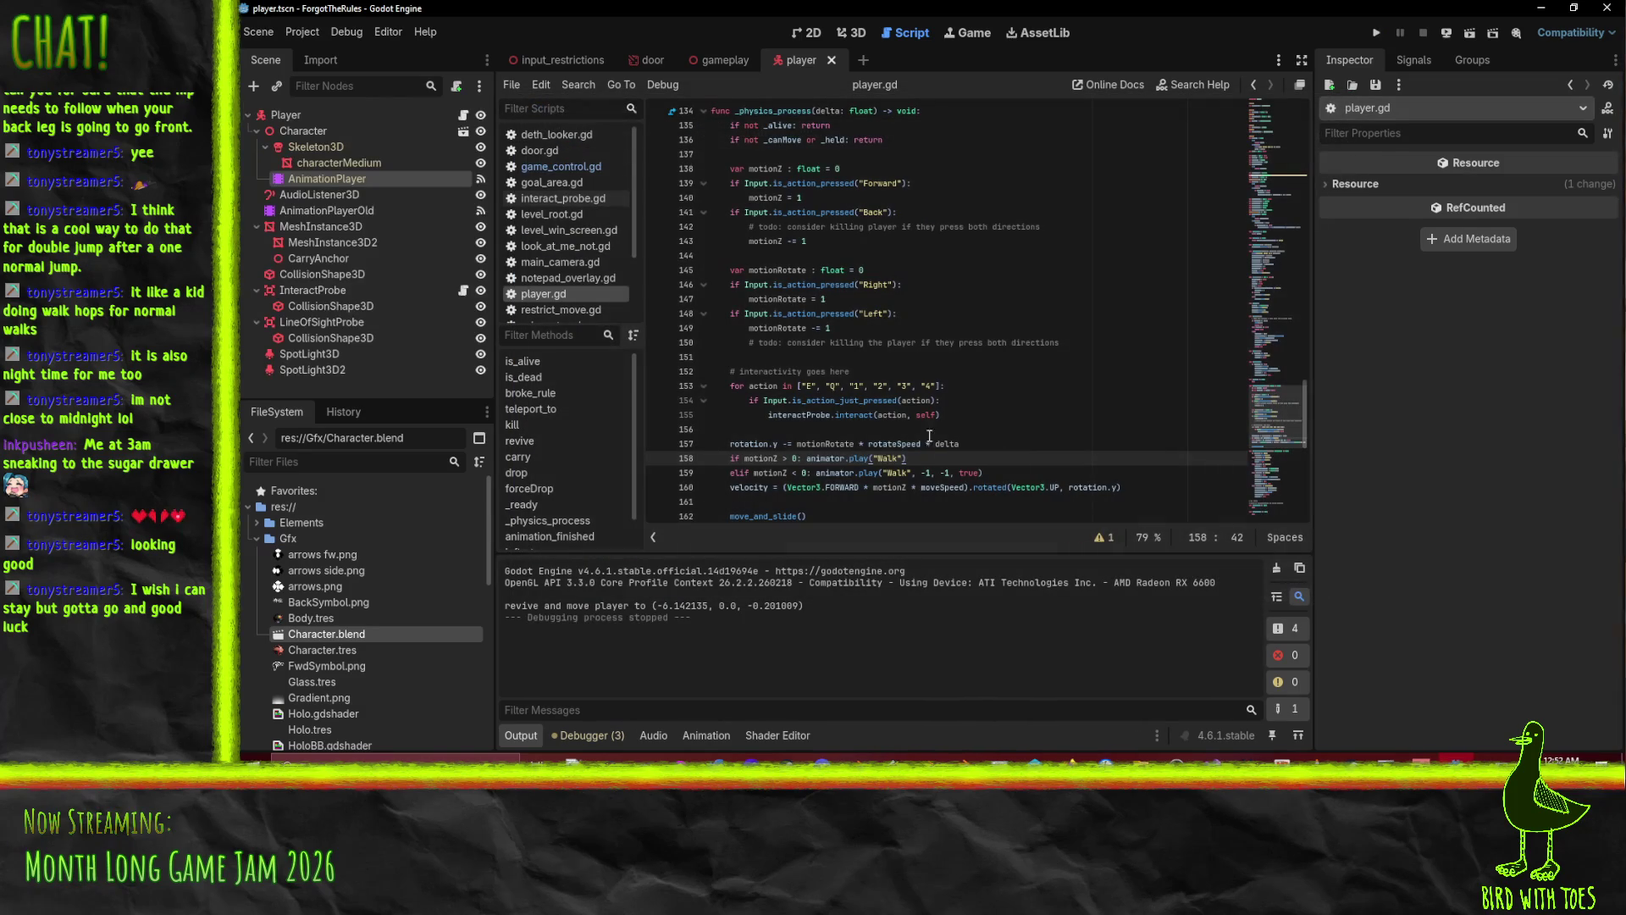
Add line 160 `else: animator.play("Idle")` after the backward walk check in player.gd.
{"action": "left_click", "coordinate": [1005, 474]}
{"action": "key", "text": "Return"}
{"action": "type", "text": "else: anima"}
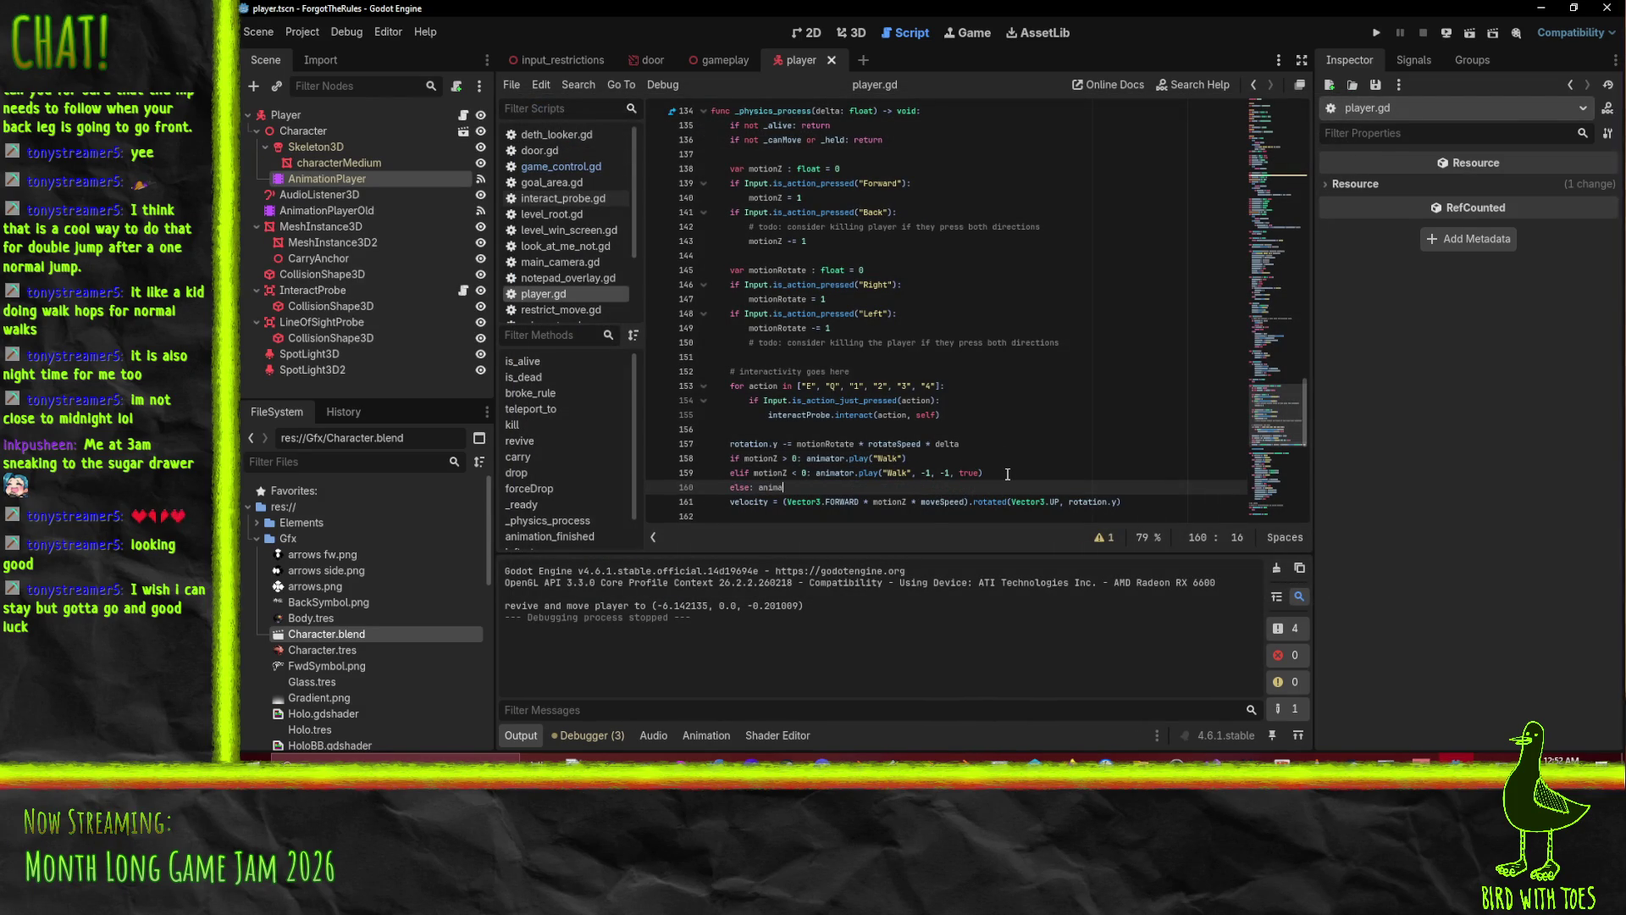
{"action": "type", "text": "I"}
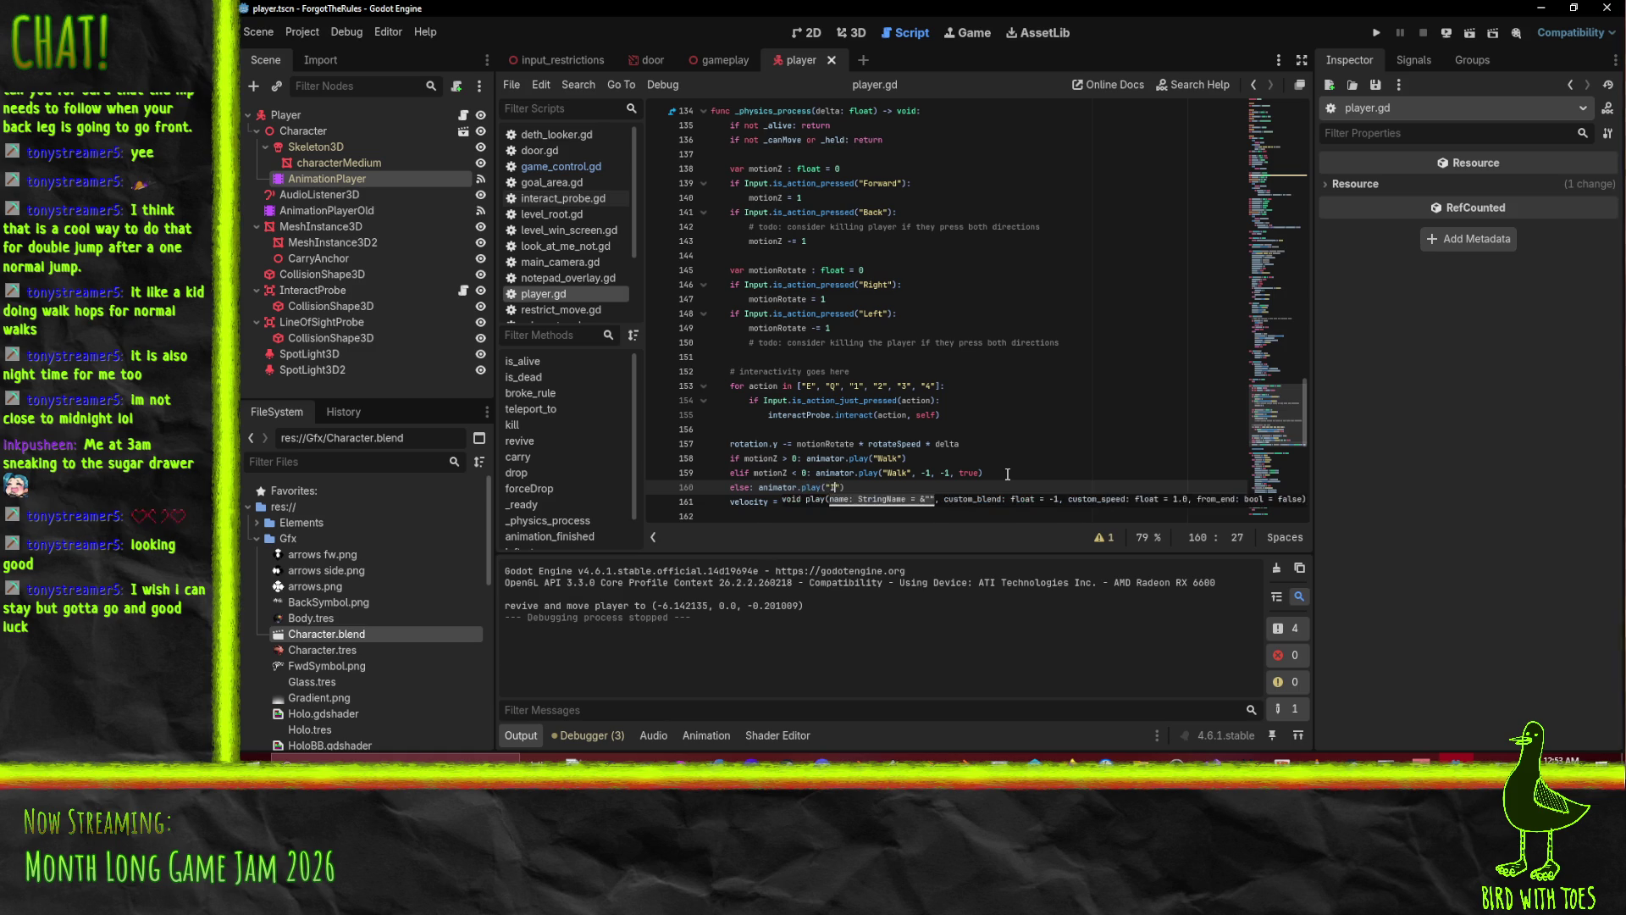
{"action": "key", "text": "End"}
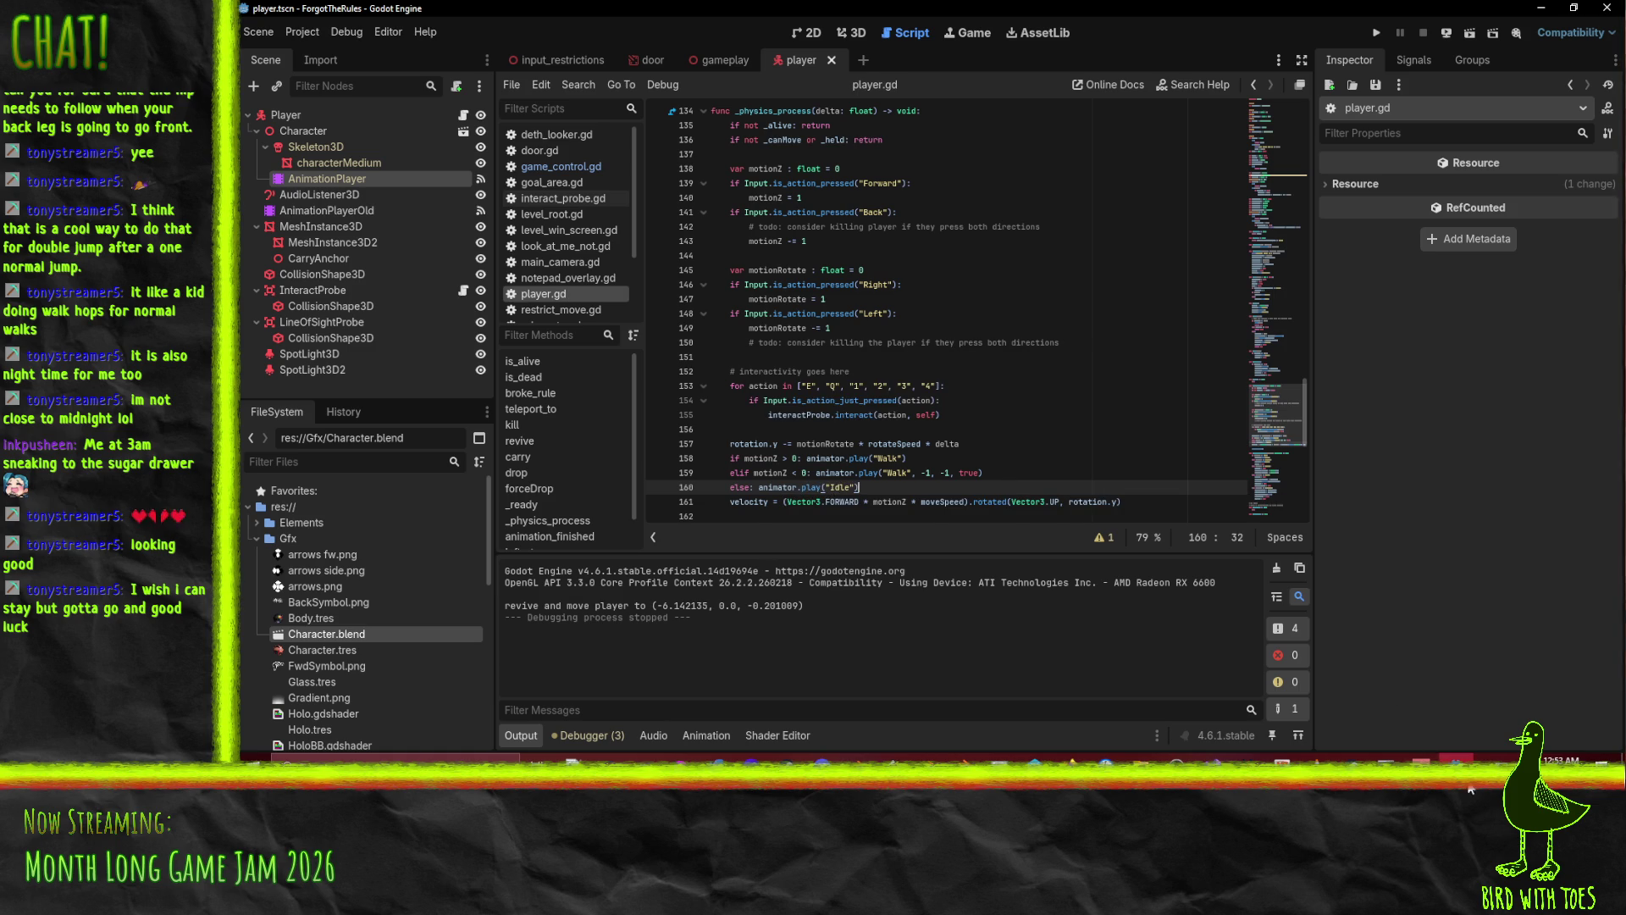
{"action": "left_click", "coordinate": [1472, 789]}
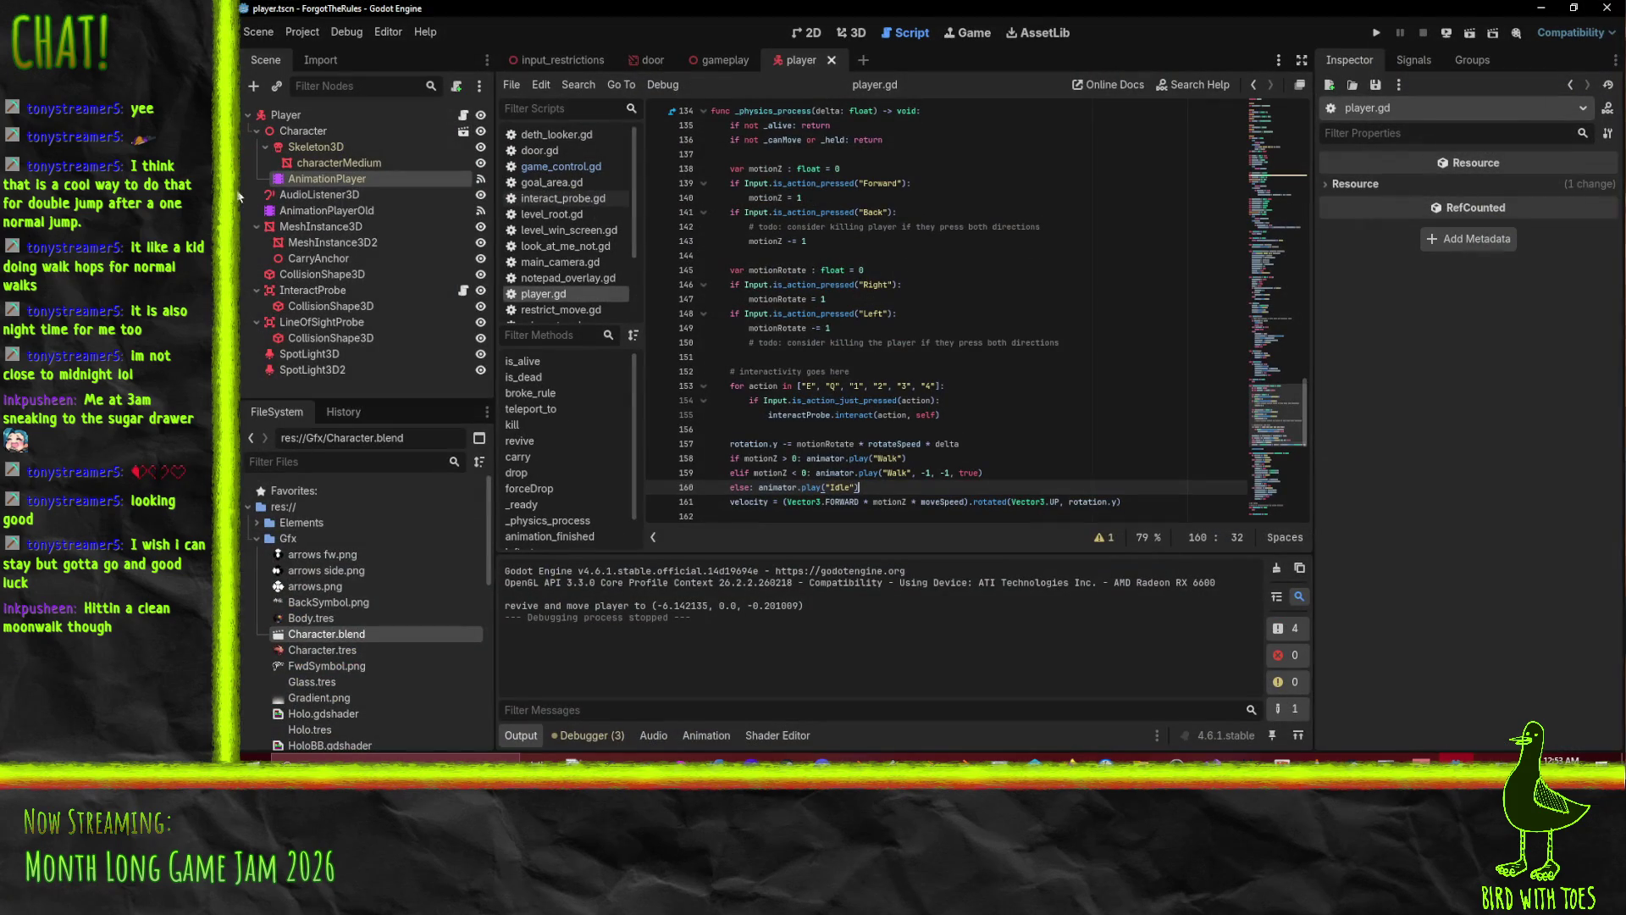
{"action": "key", "text": "ctrl+F2"}
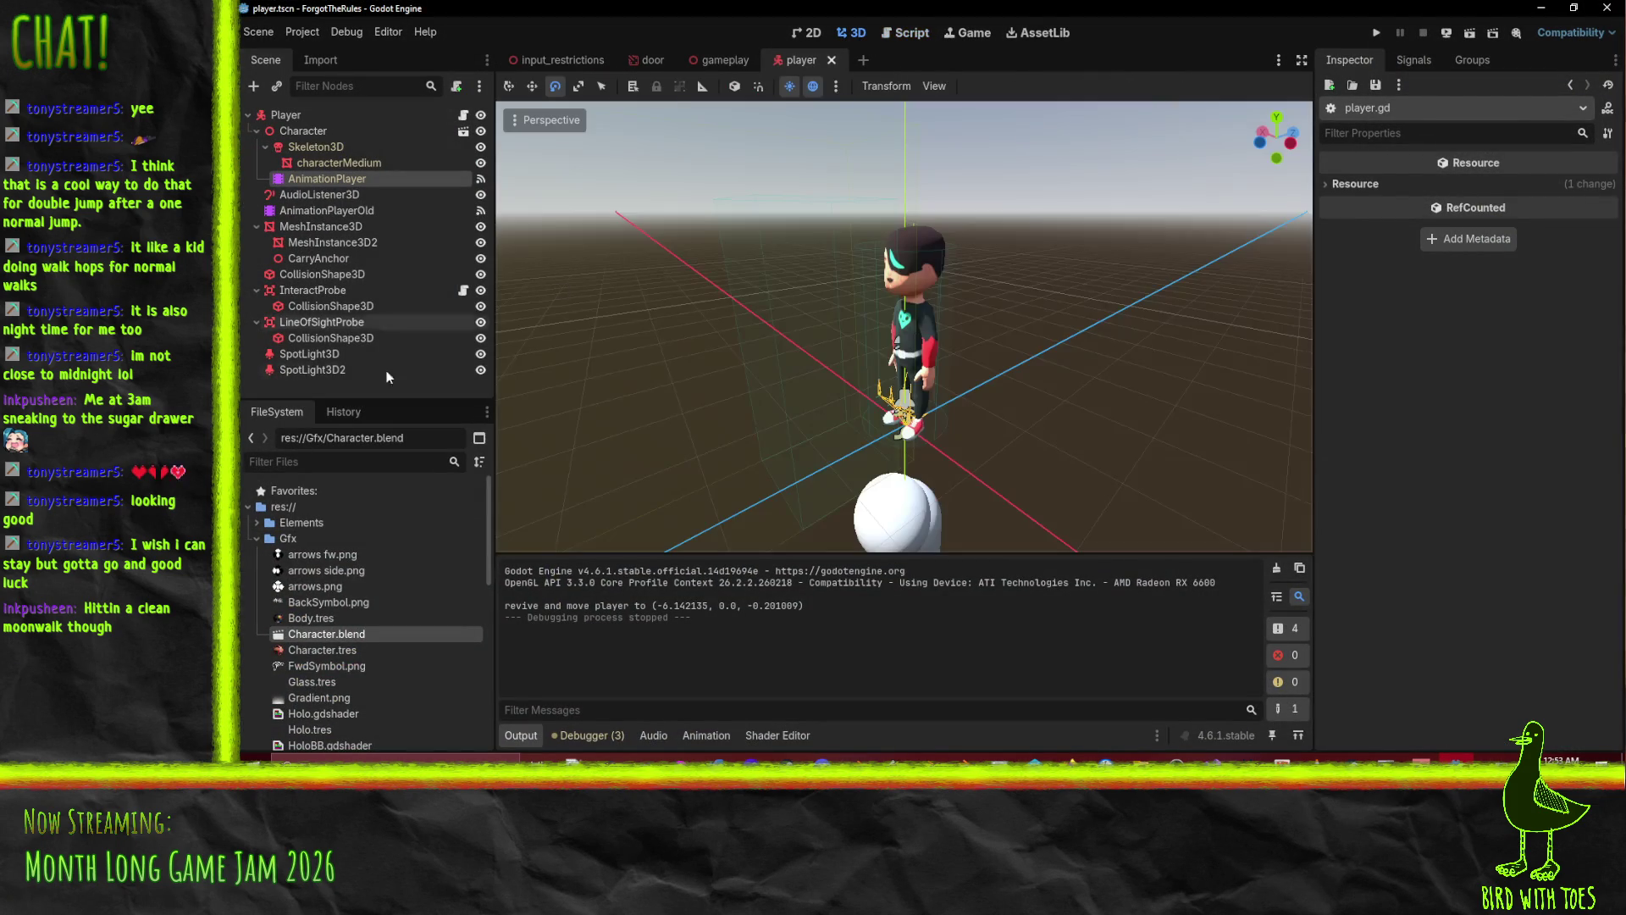
Assign Skeleton3D:HipsCtrl as the characterMedium AnimationPlayer's root motion track, then save and run the game.
{"action": "left_click", "coordinate": [392, 166]}
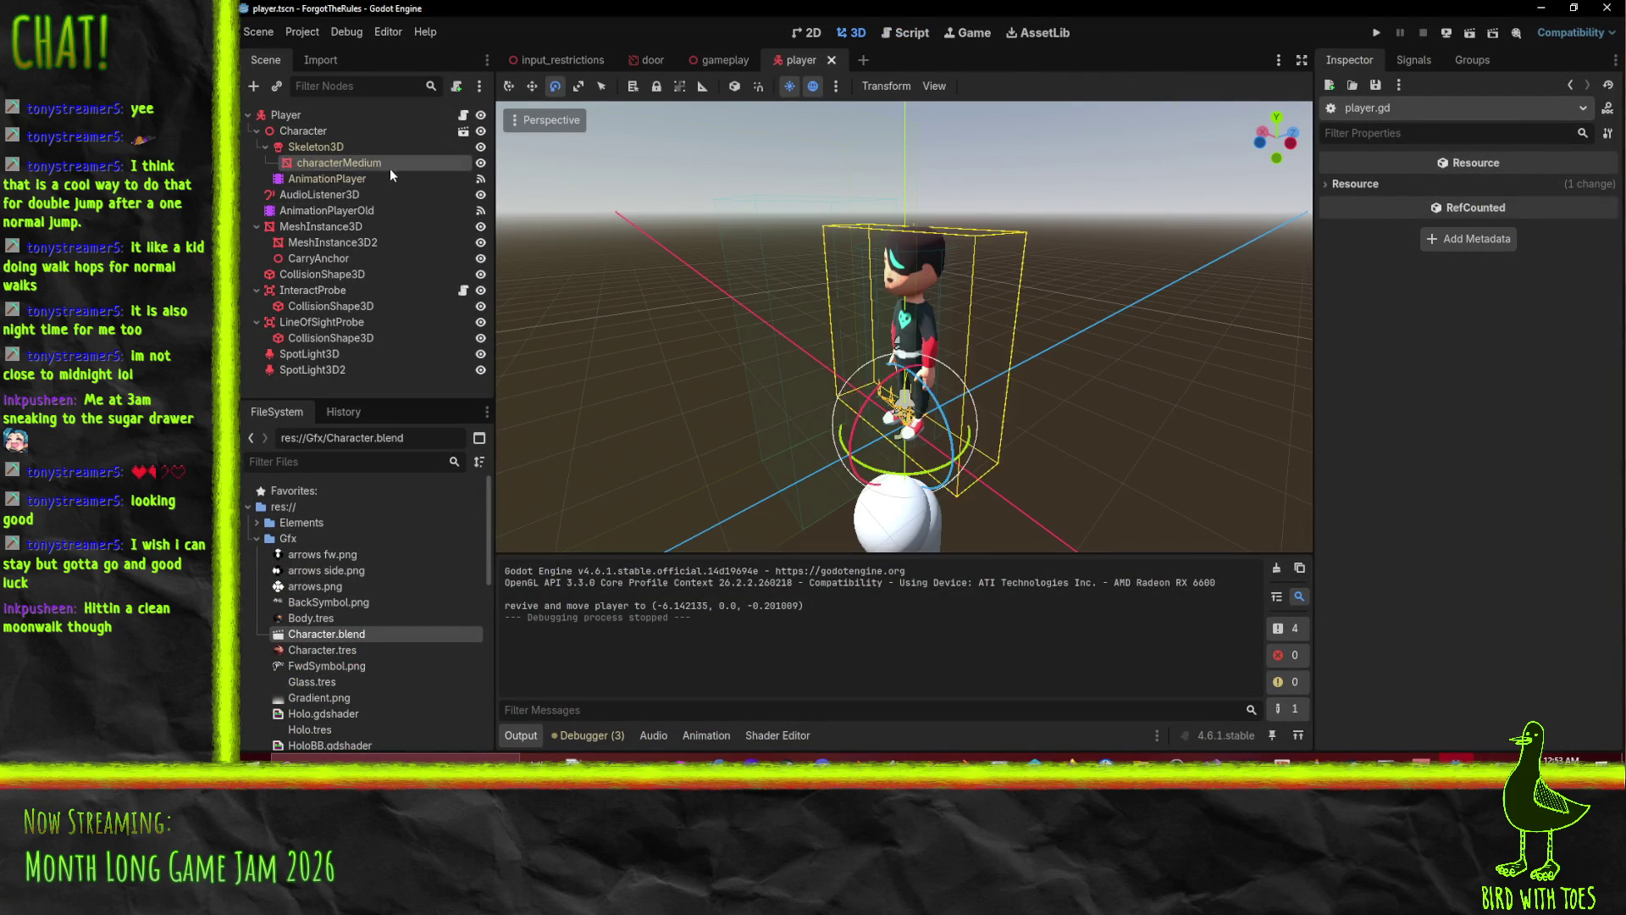
{"action": "left_click", "coordinate": [361, 178]}
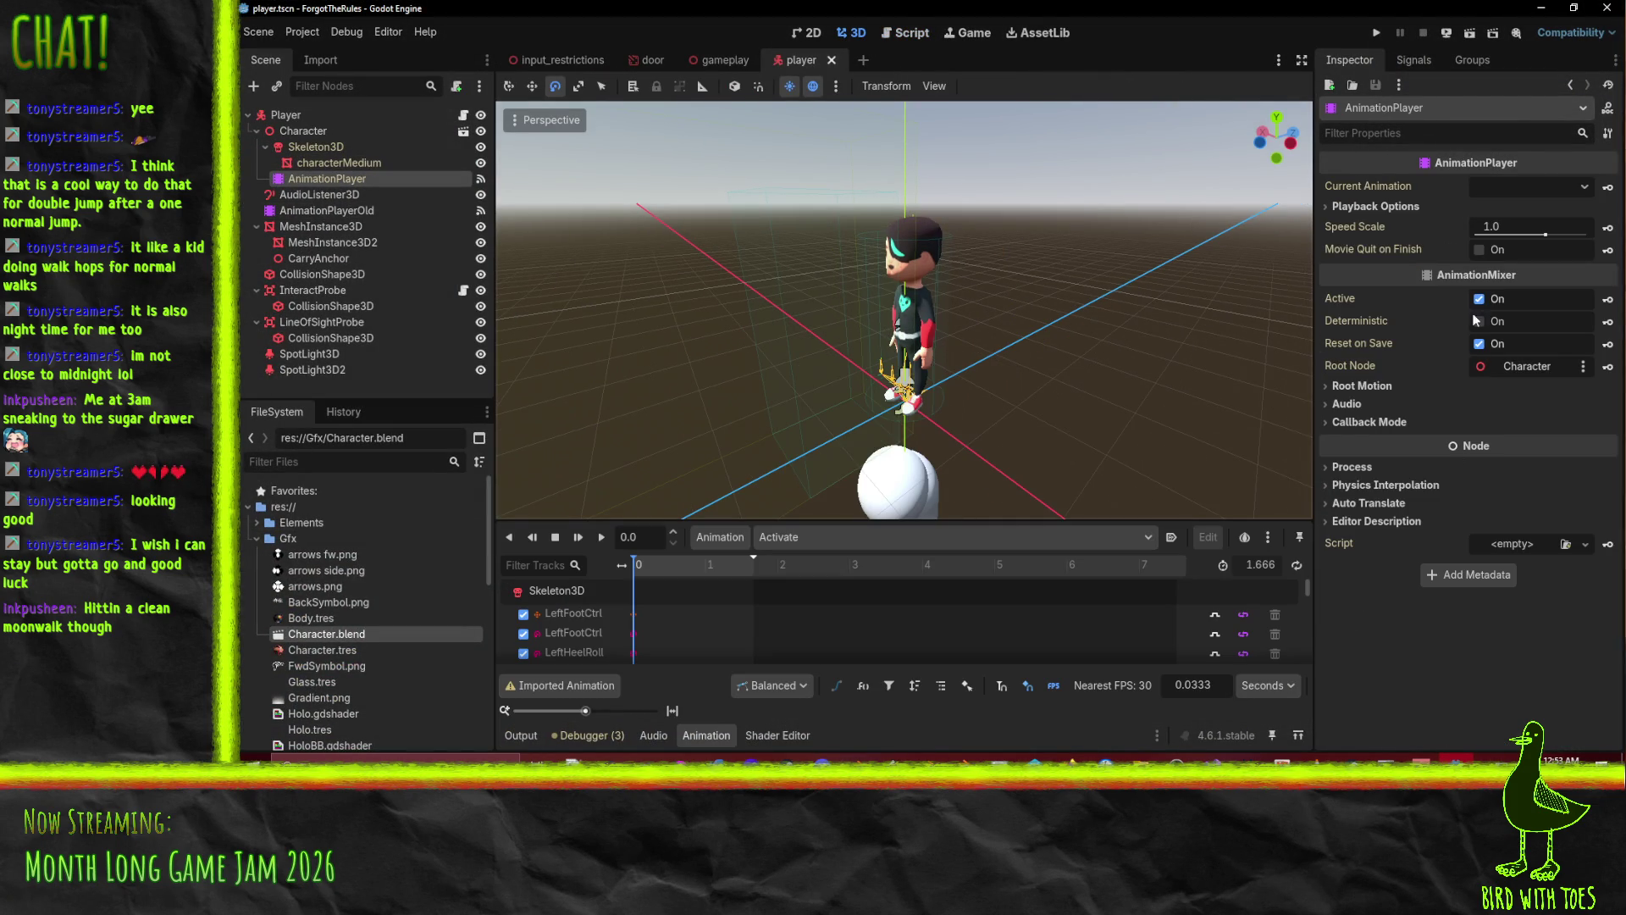
{"action": "left_click", "coordinate": [1365, 387]}
{"action": "left_click", "coordinate": [1524, 406]}
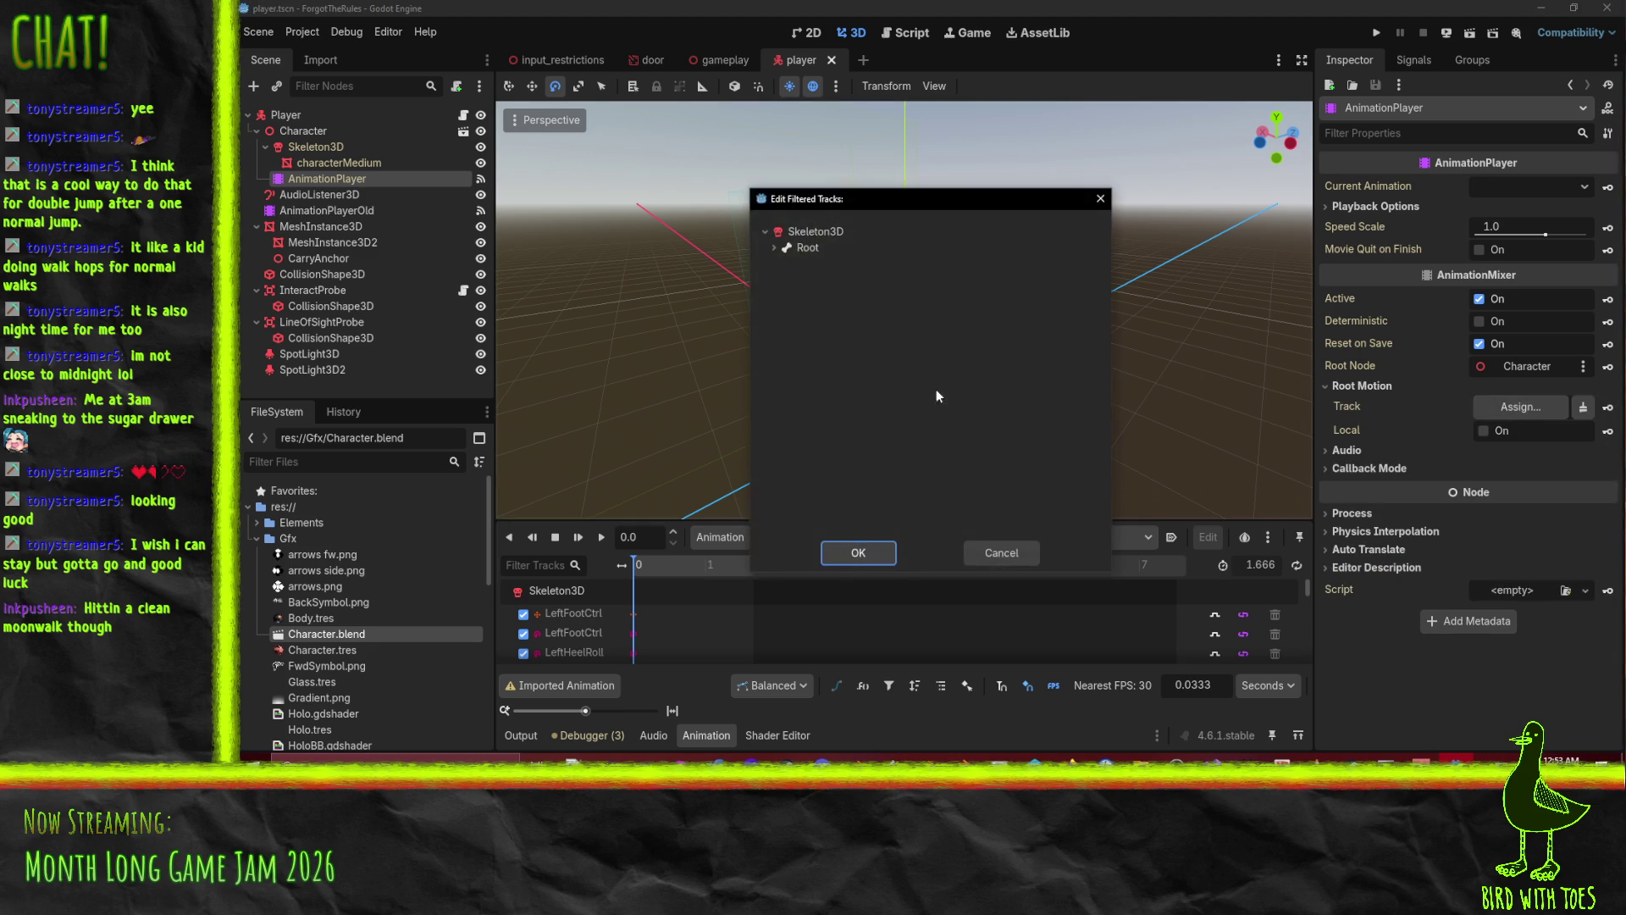
{"action": "left_click", "coordinate": [774, 248]}
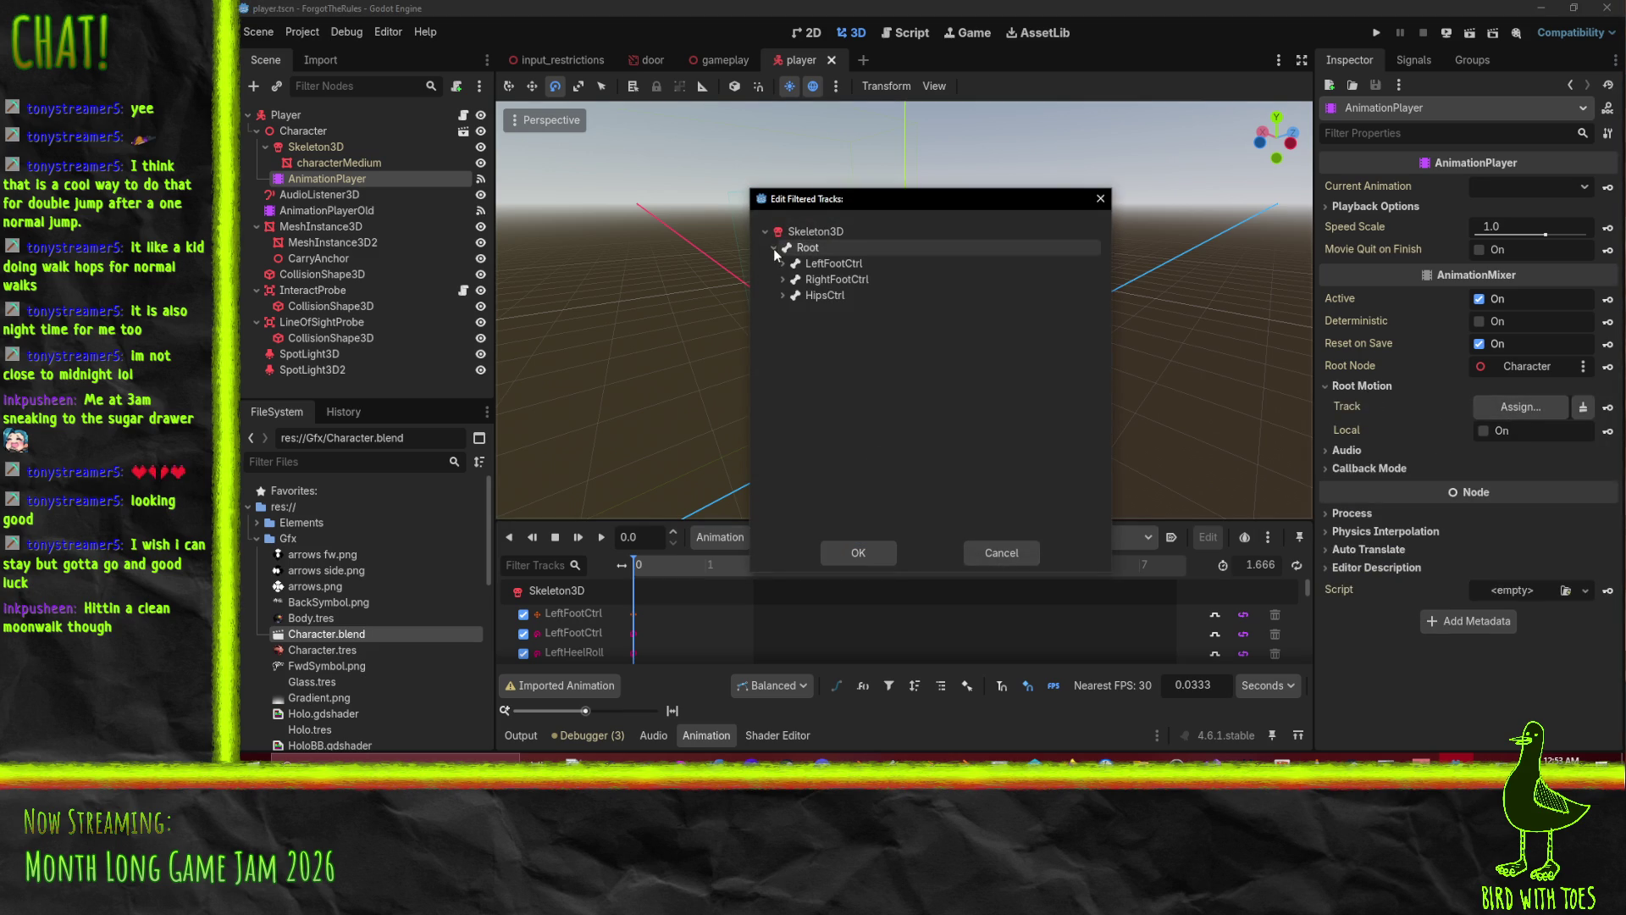
{"action": "left_click", "coordinate": [885, 556]}
{"action": "left_click", "coordinate": [1377, 32]}
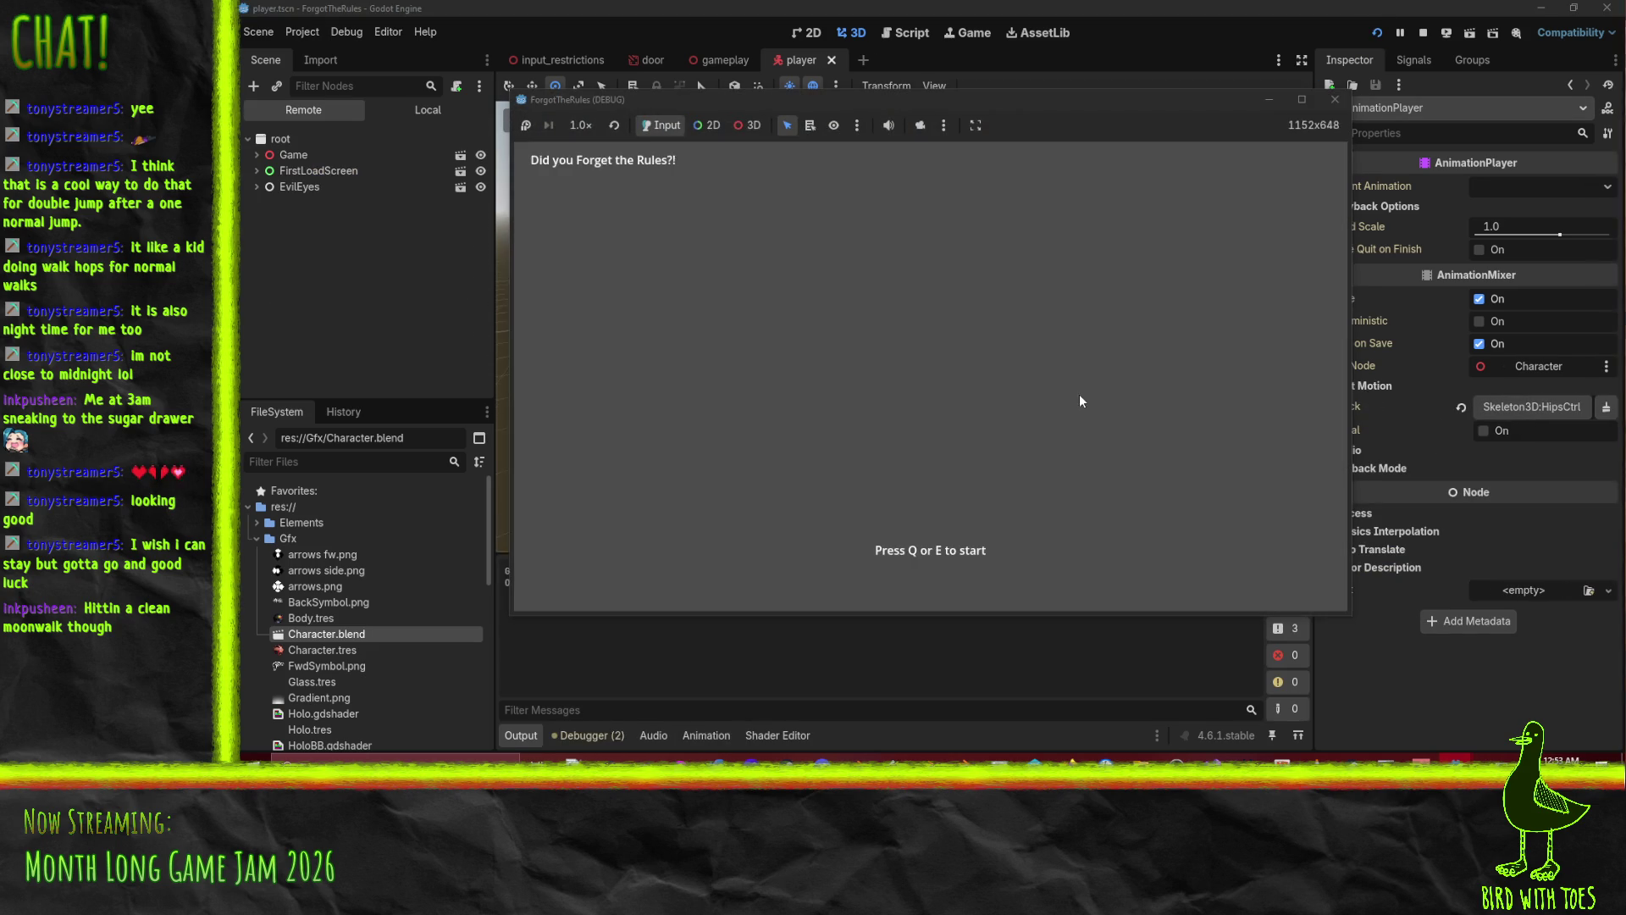
Start the game with Q, walk the character forward and back toward the camera, then stop the run.
{"action": "key", "text": "q"}
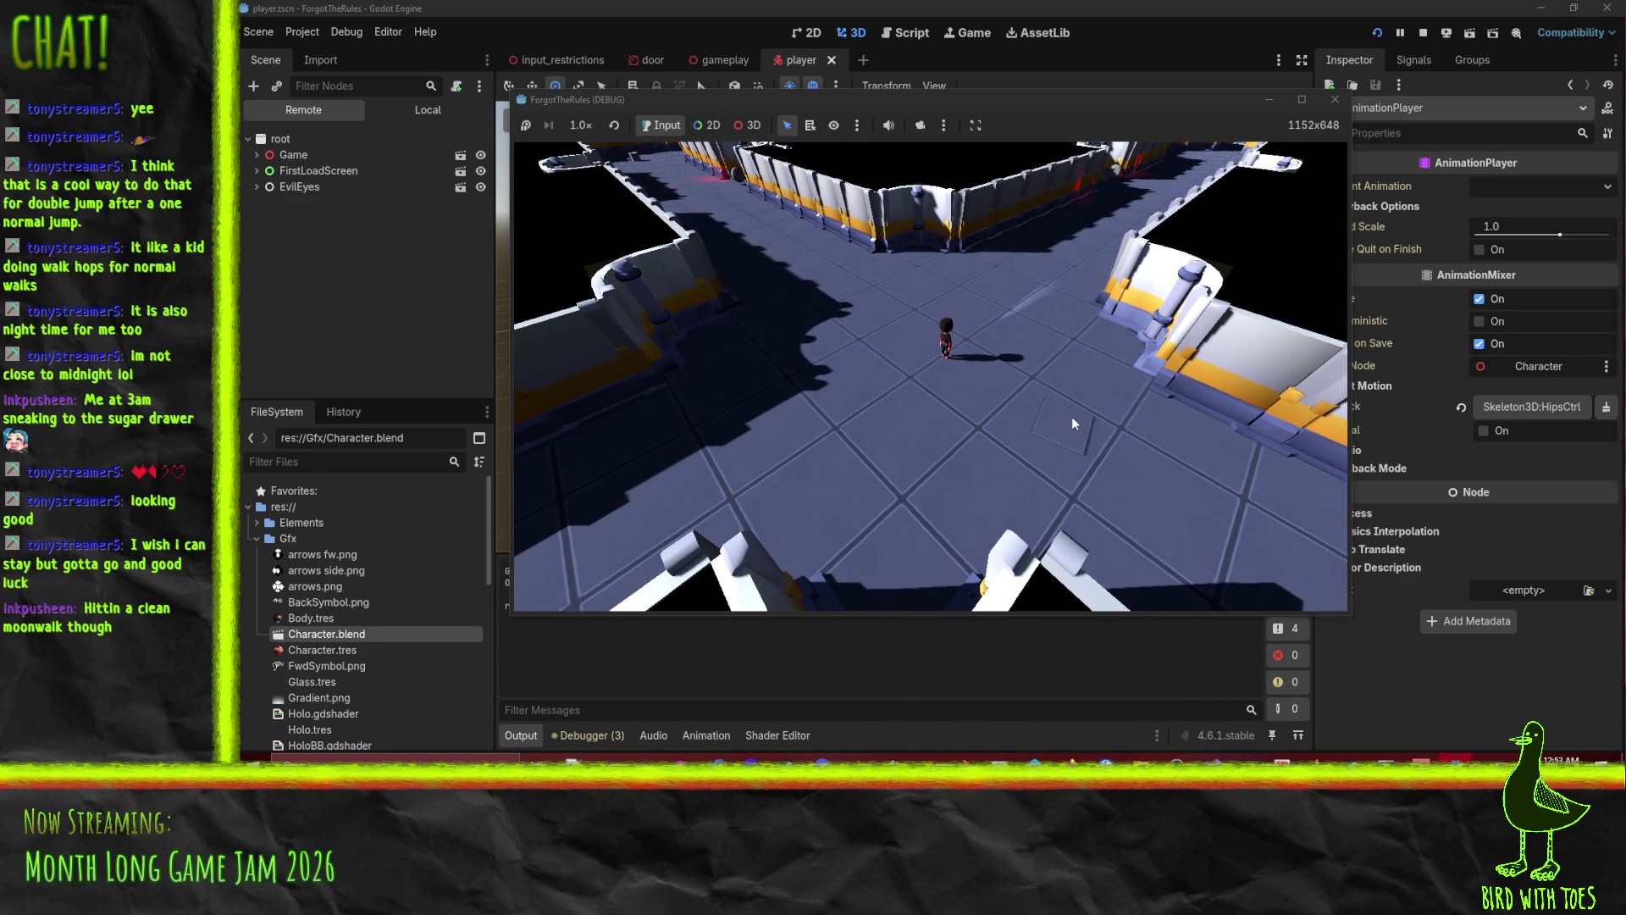
{"action": "key", "text": "w"}
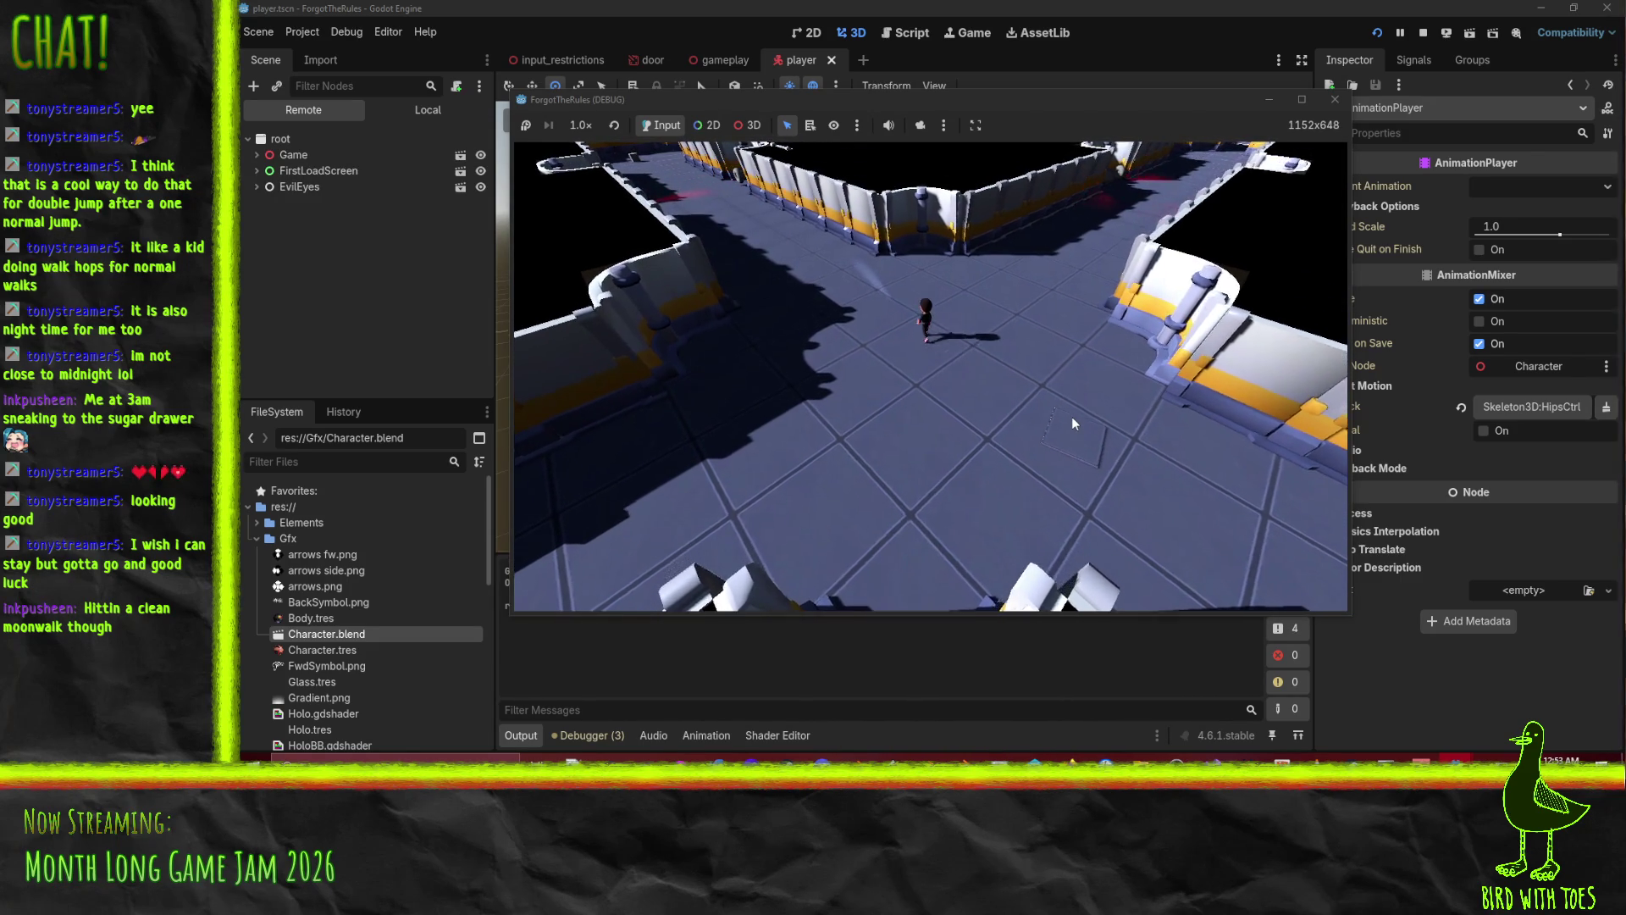
{"action": "key", "text": "s"}
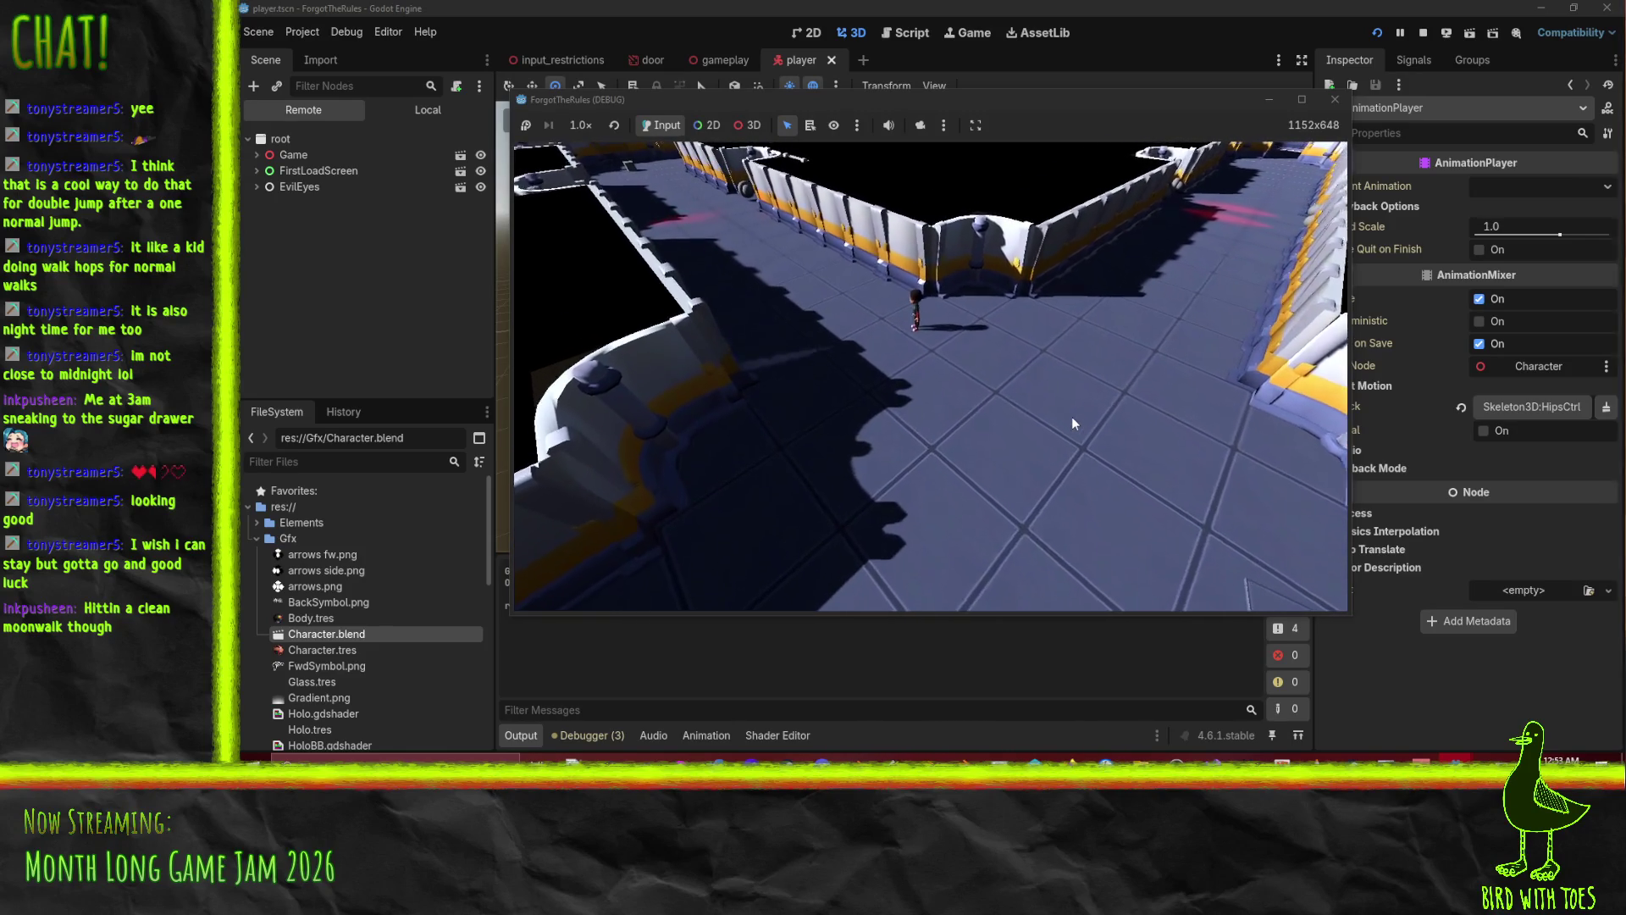
{"action": "key", "text": "s"}
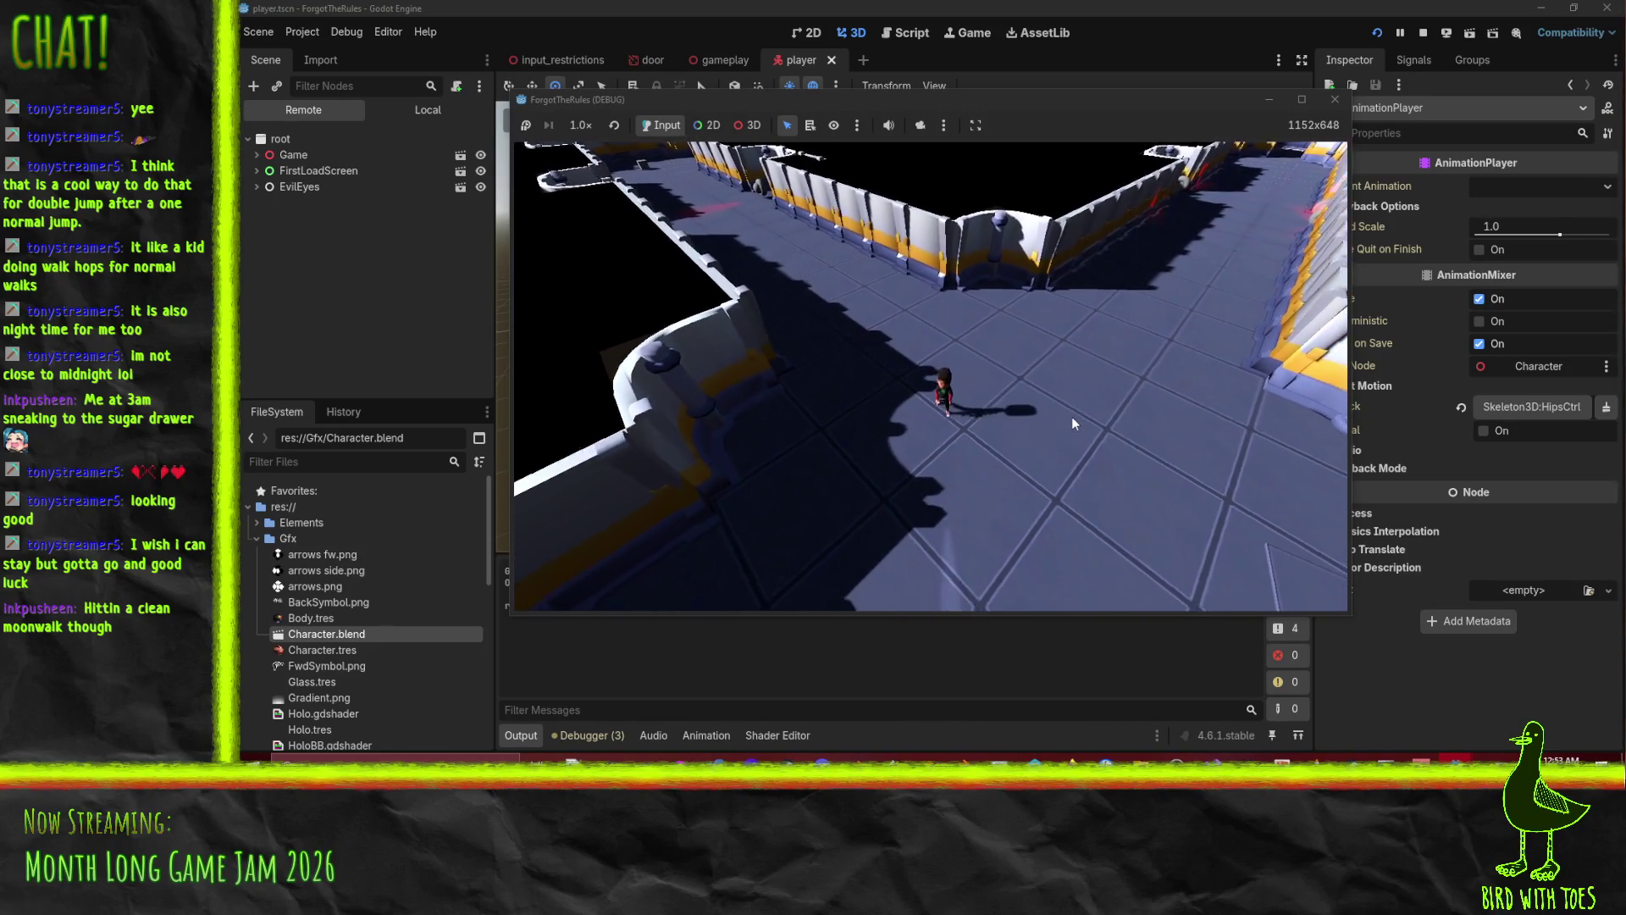
{"action": "key", "text": "w"}
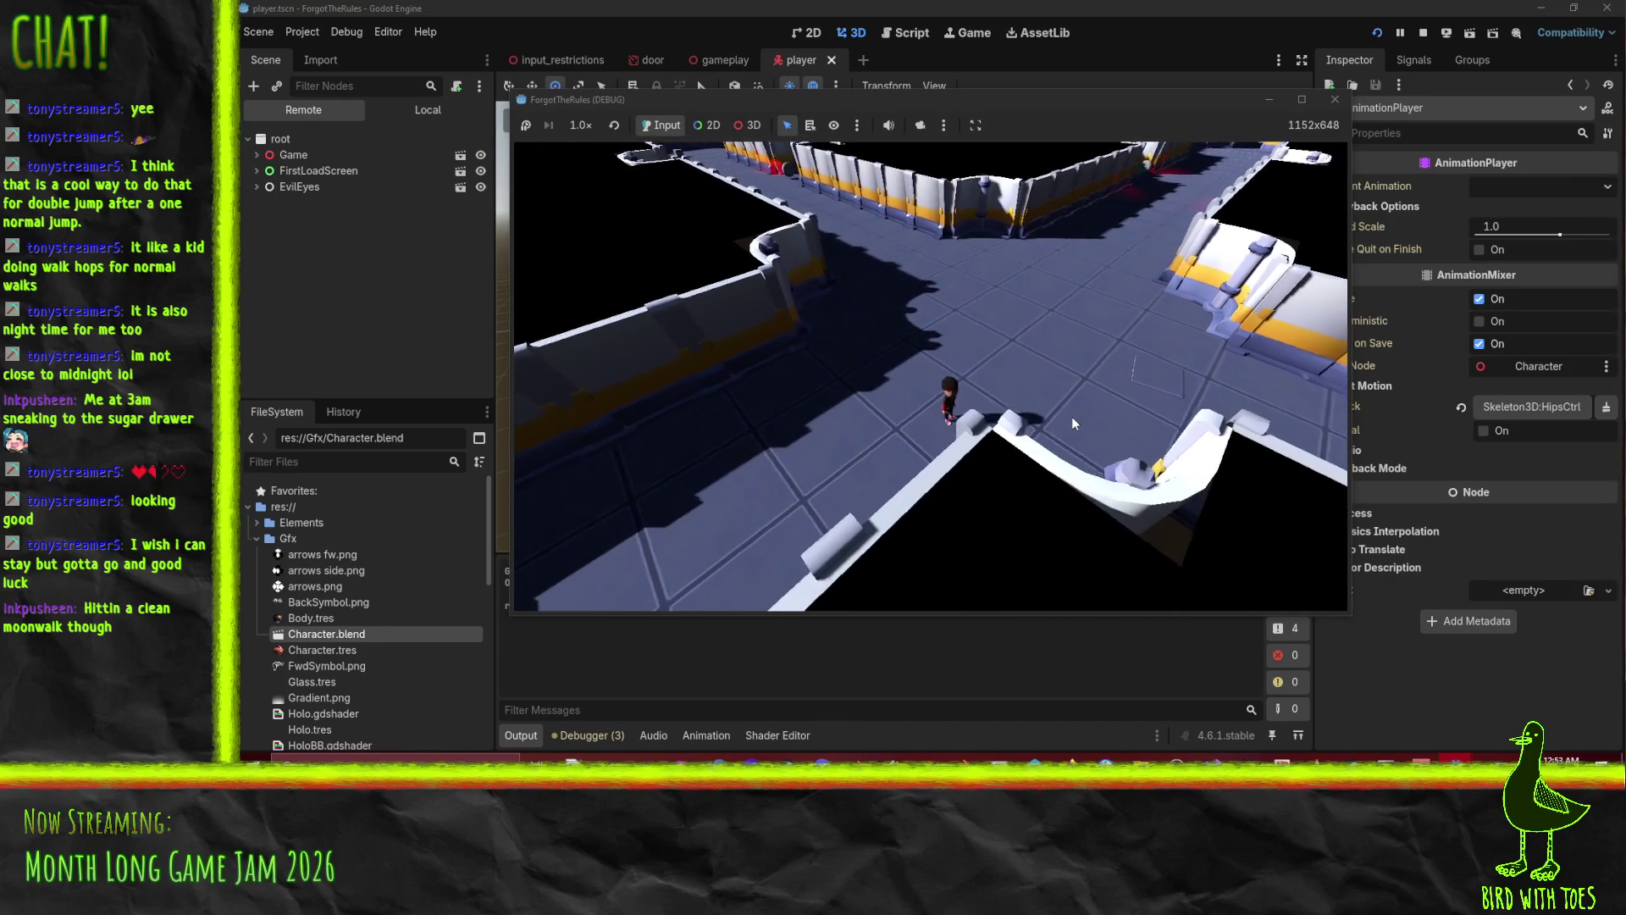
{"action": "key", "text": "w"}
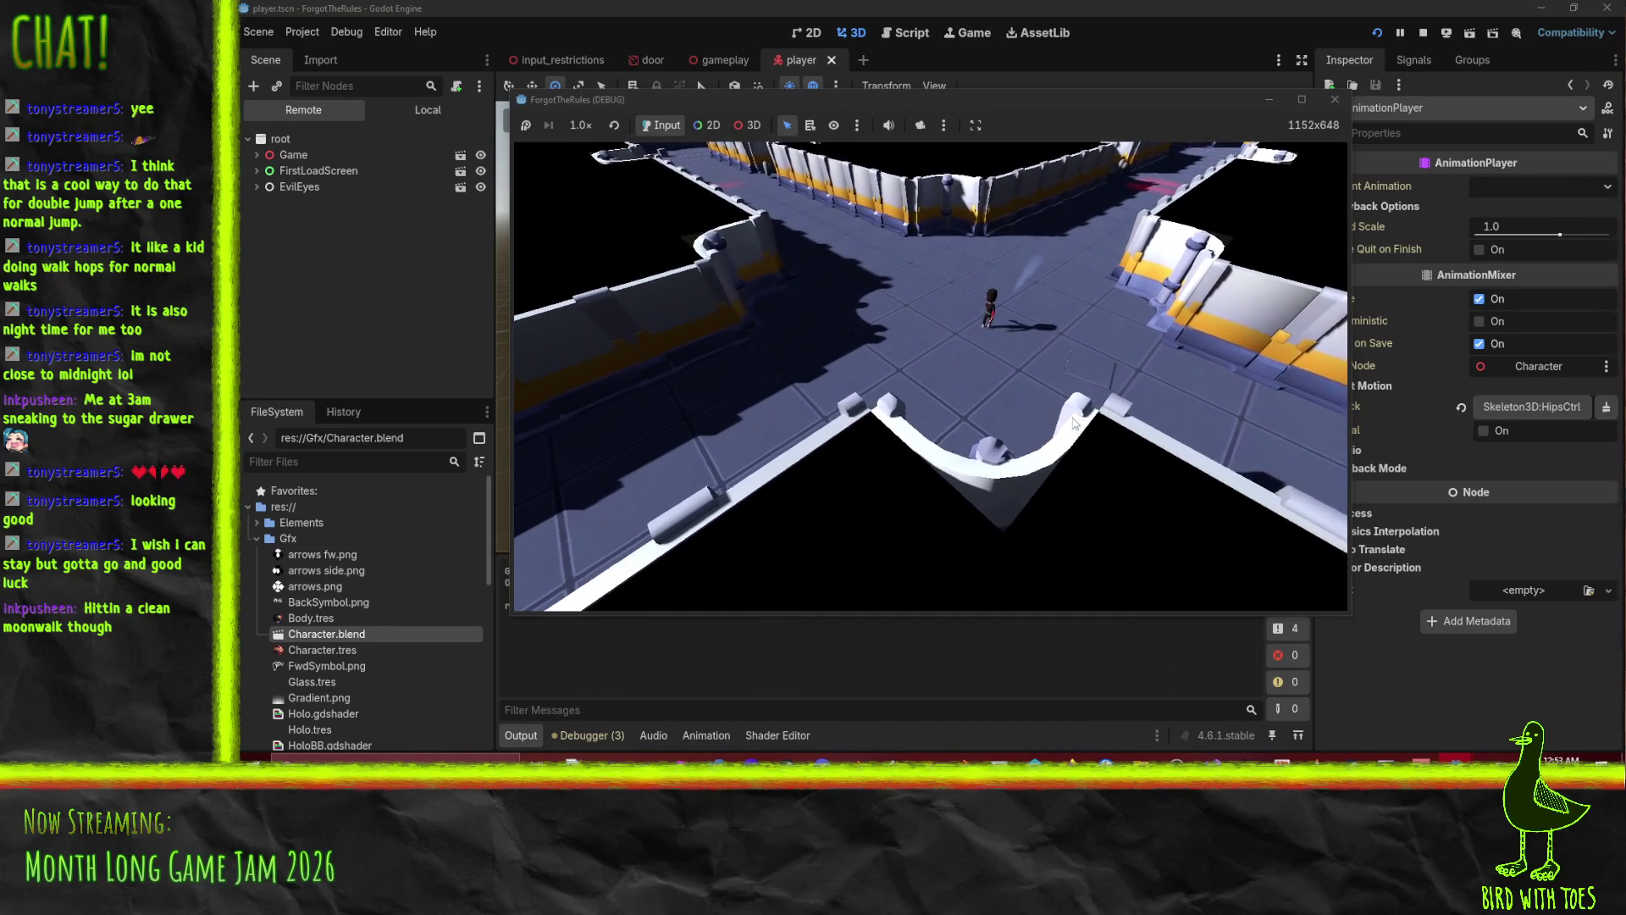
{"action": "key", "text": "s"}
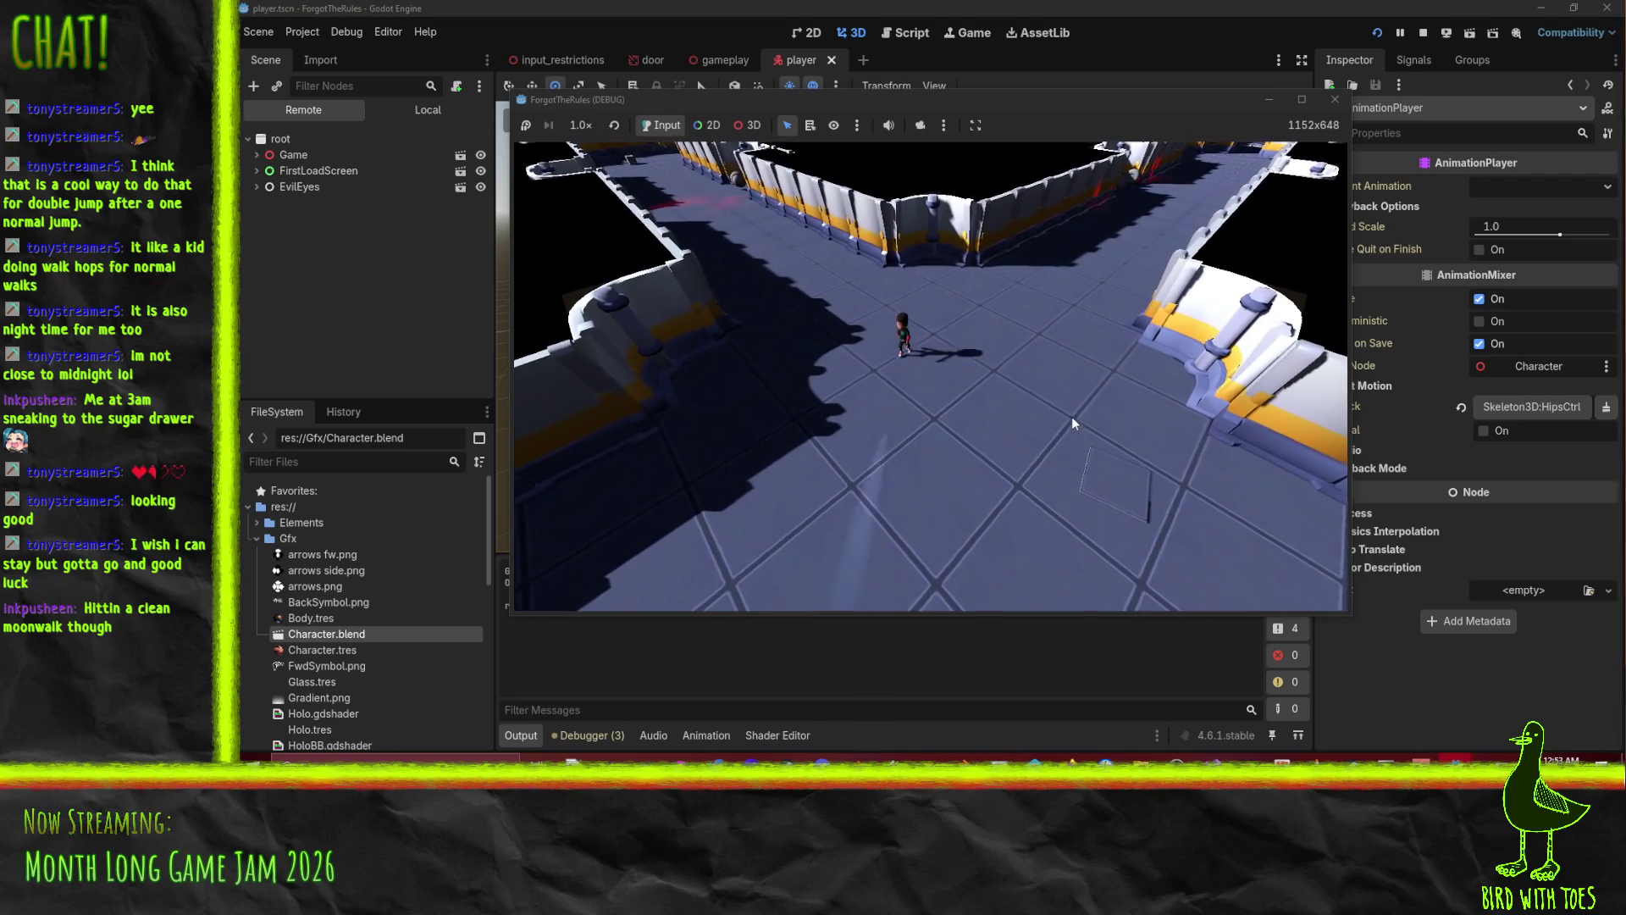
{"action": "key", "text": "w"}
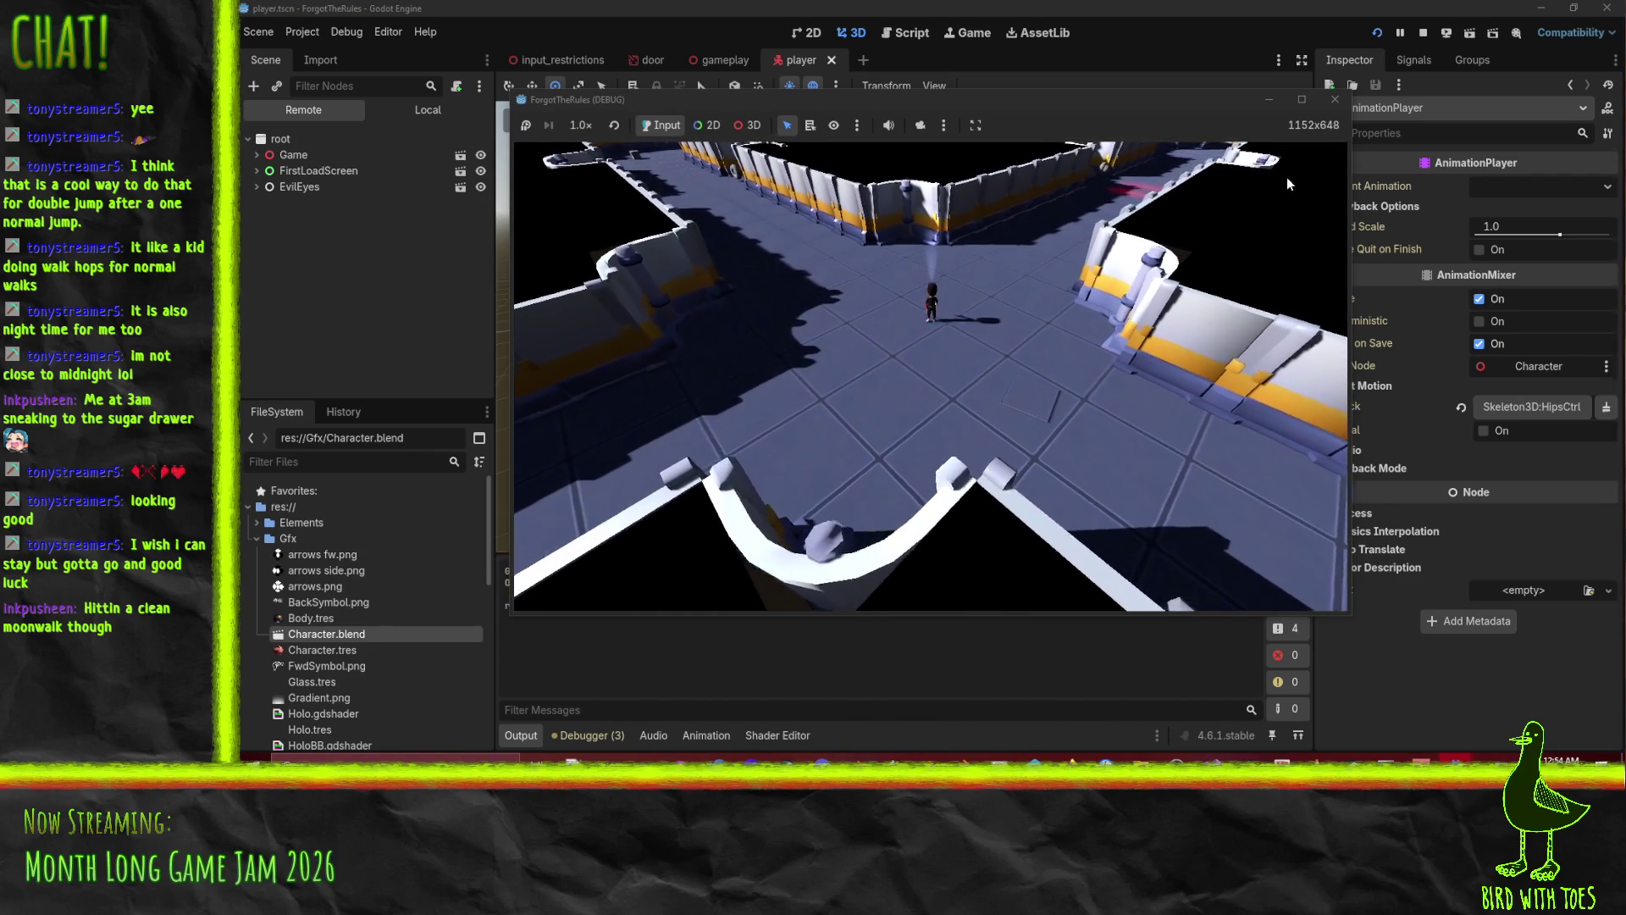
{"action": "left_click", "coordinate": [1421, 40]}
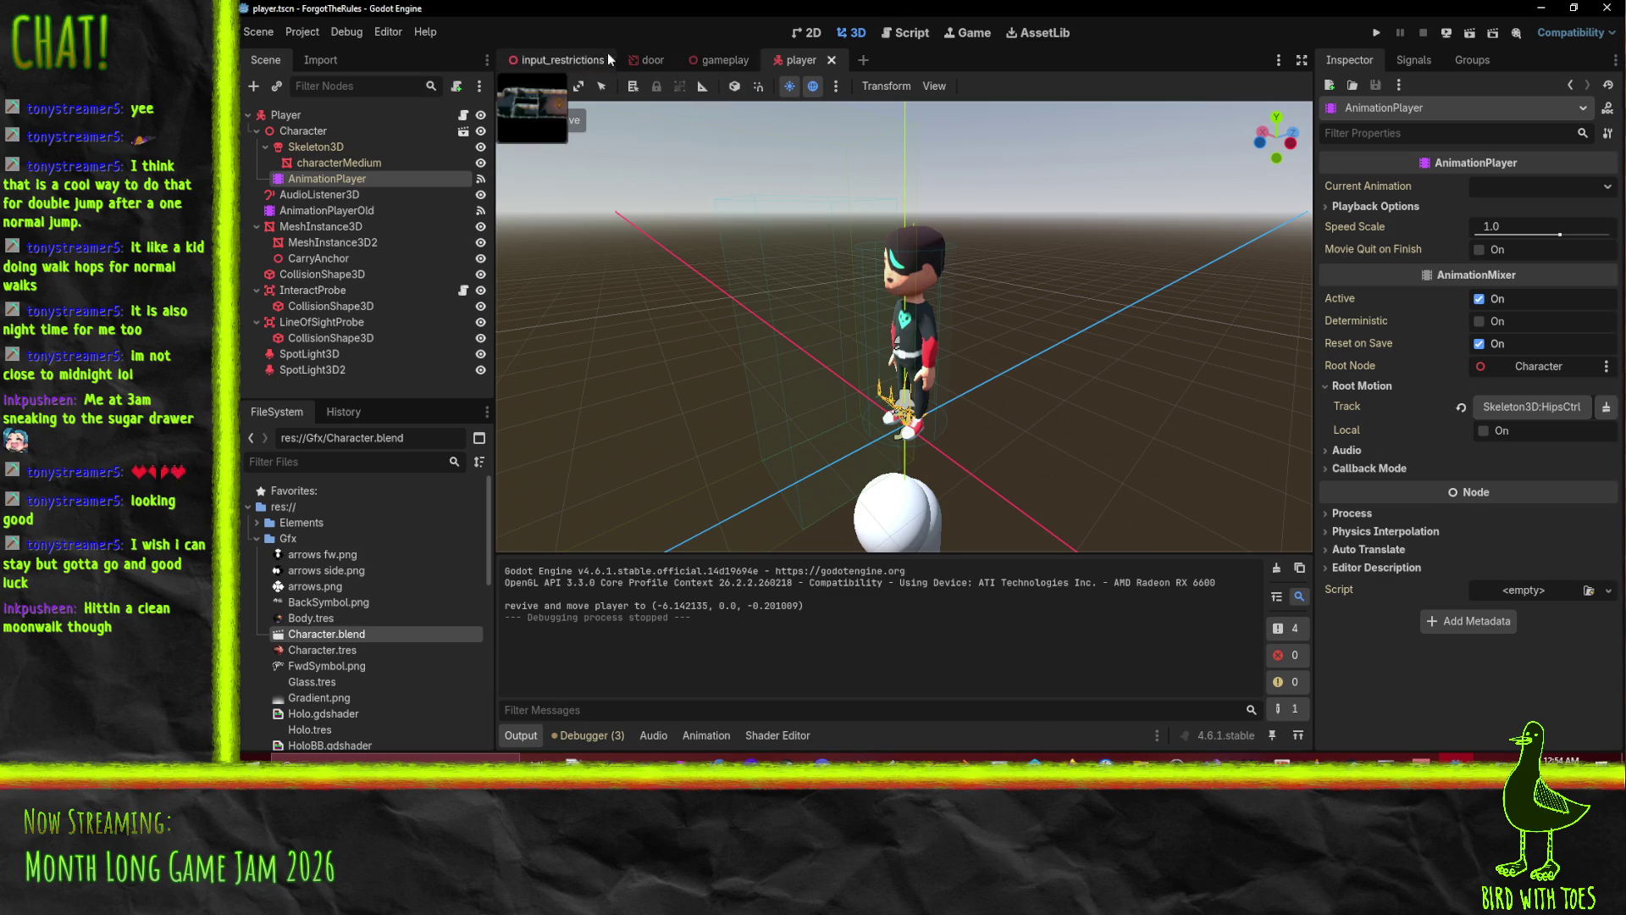
Change player.gd's Walk calls to speed 2 forward and -2 backward, then run and start the game.
{"action": "left_click", "coordinate": [912, 35]}
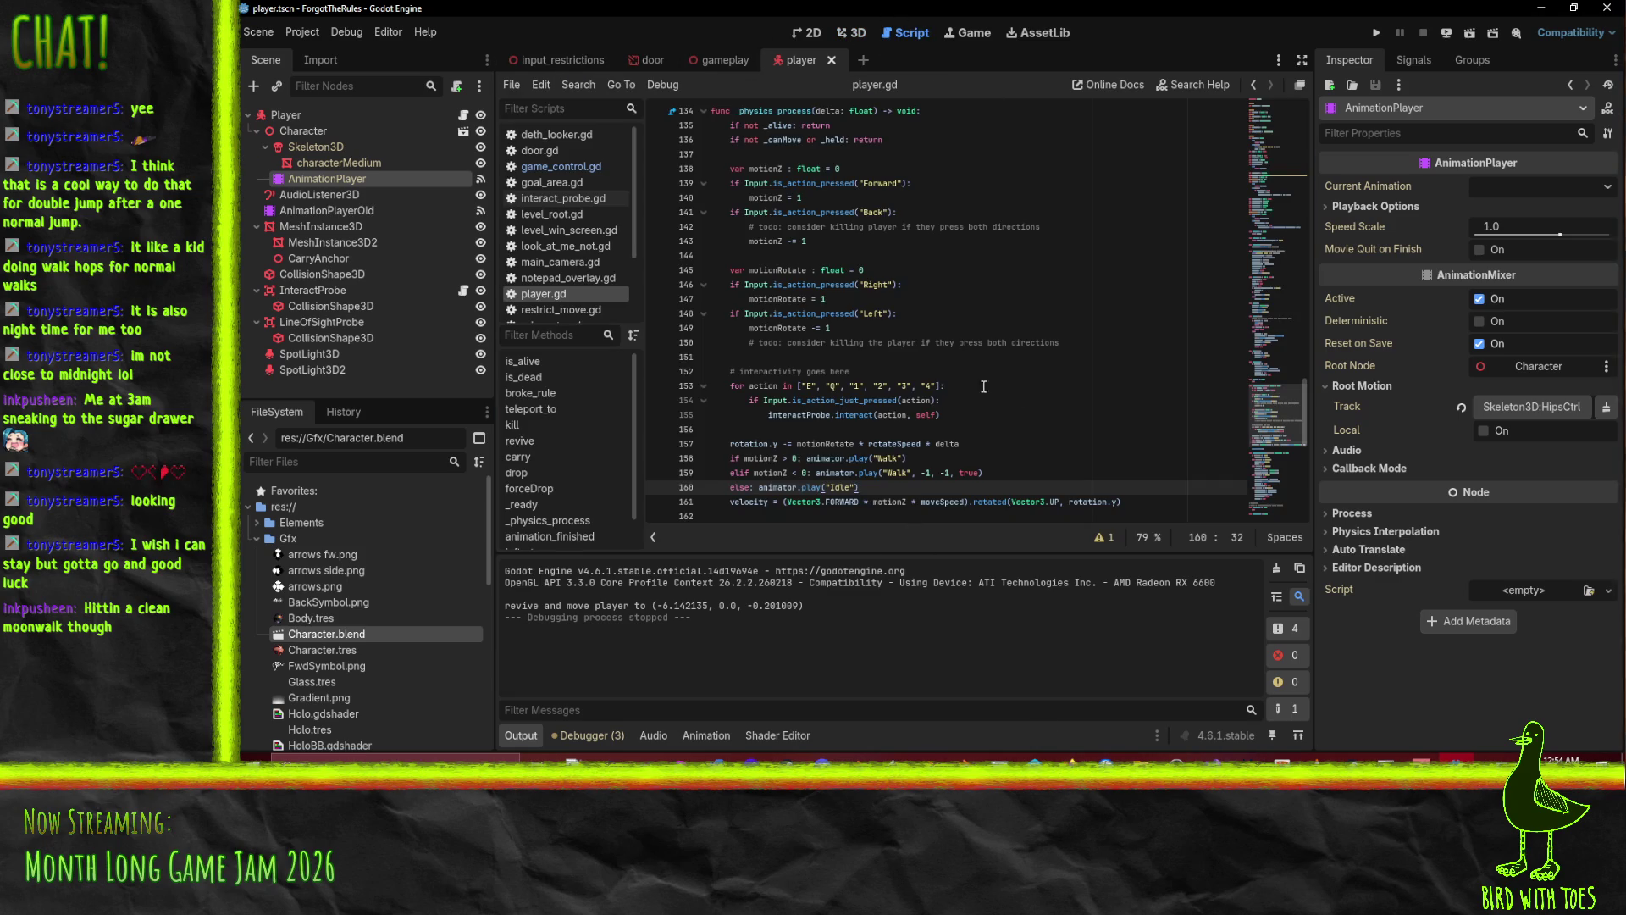
{"action": "scroll", "coordinate": [974, 388], "scroll_direction": "down", "scroll_amount": 3}
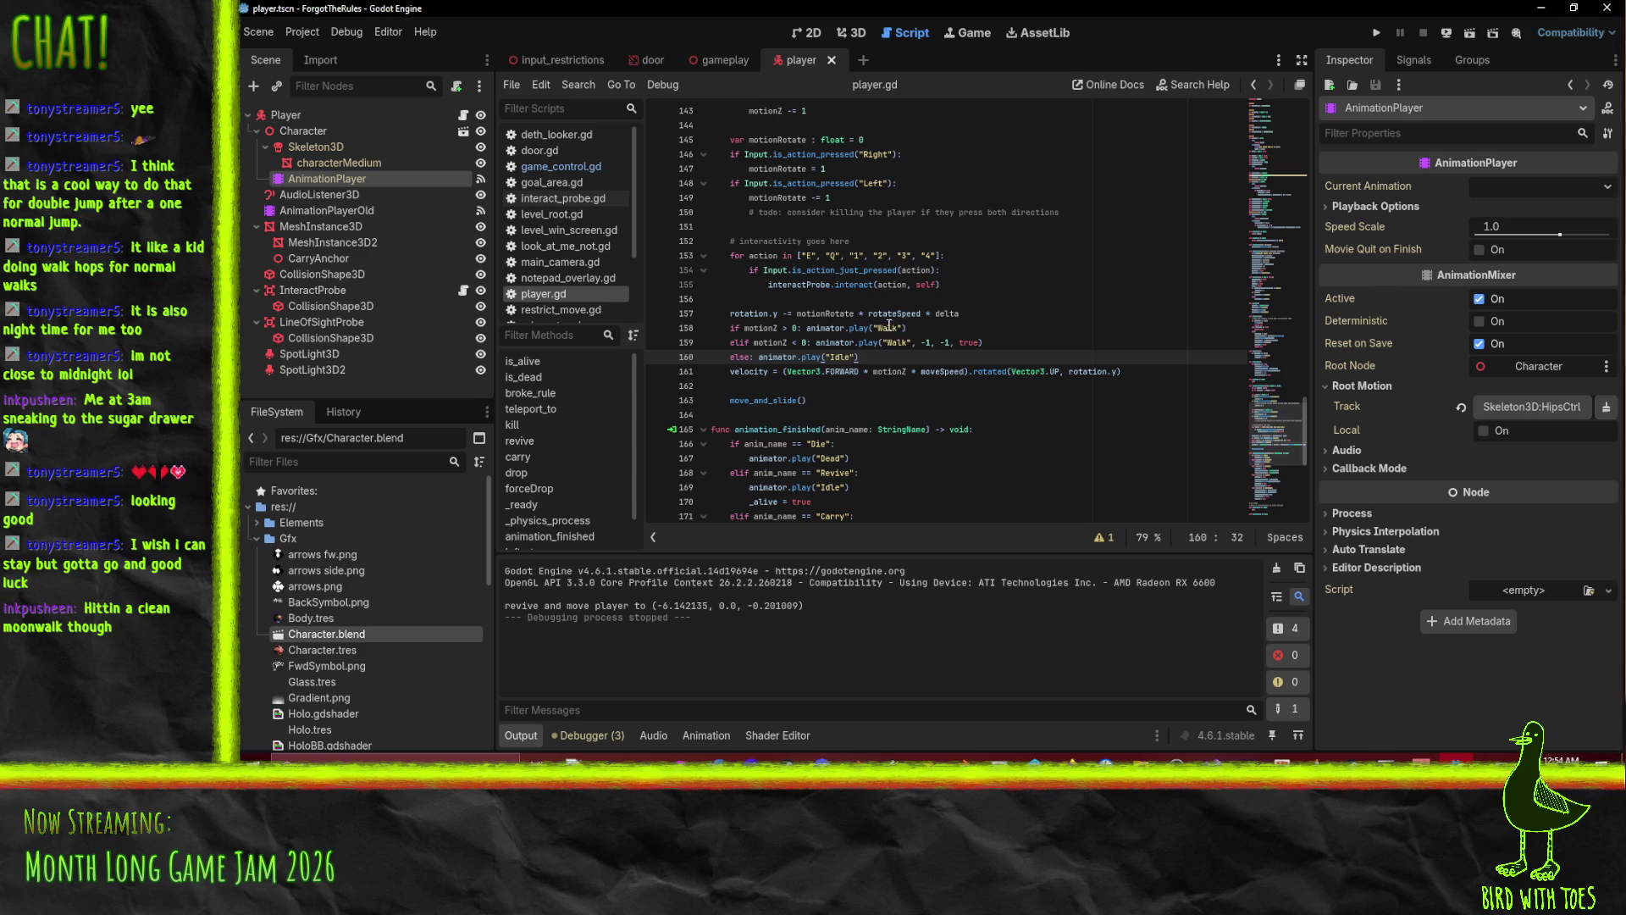
{"action": "left_click", "coordinate": [903, 328]}
{"action": "type", "text": ", -1, 0.5"}
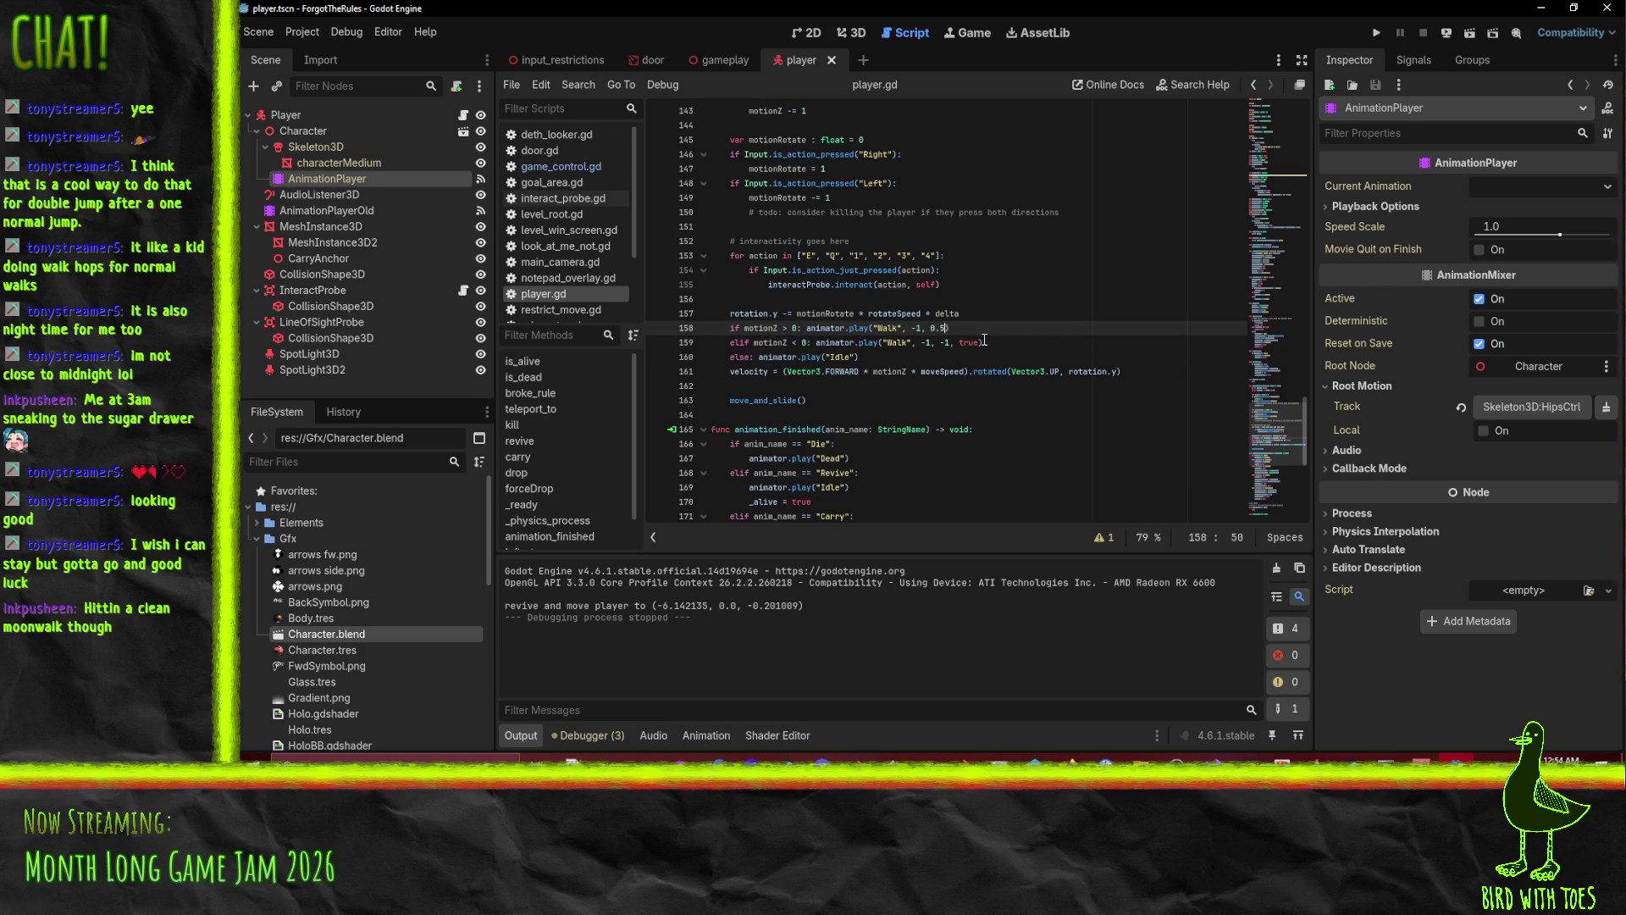
{"action": "key", "text": "Down"}
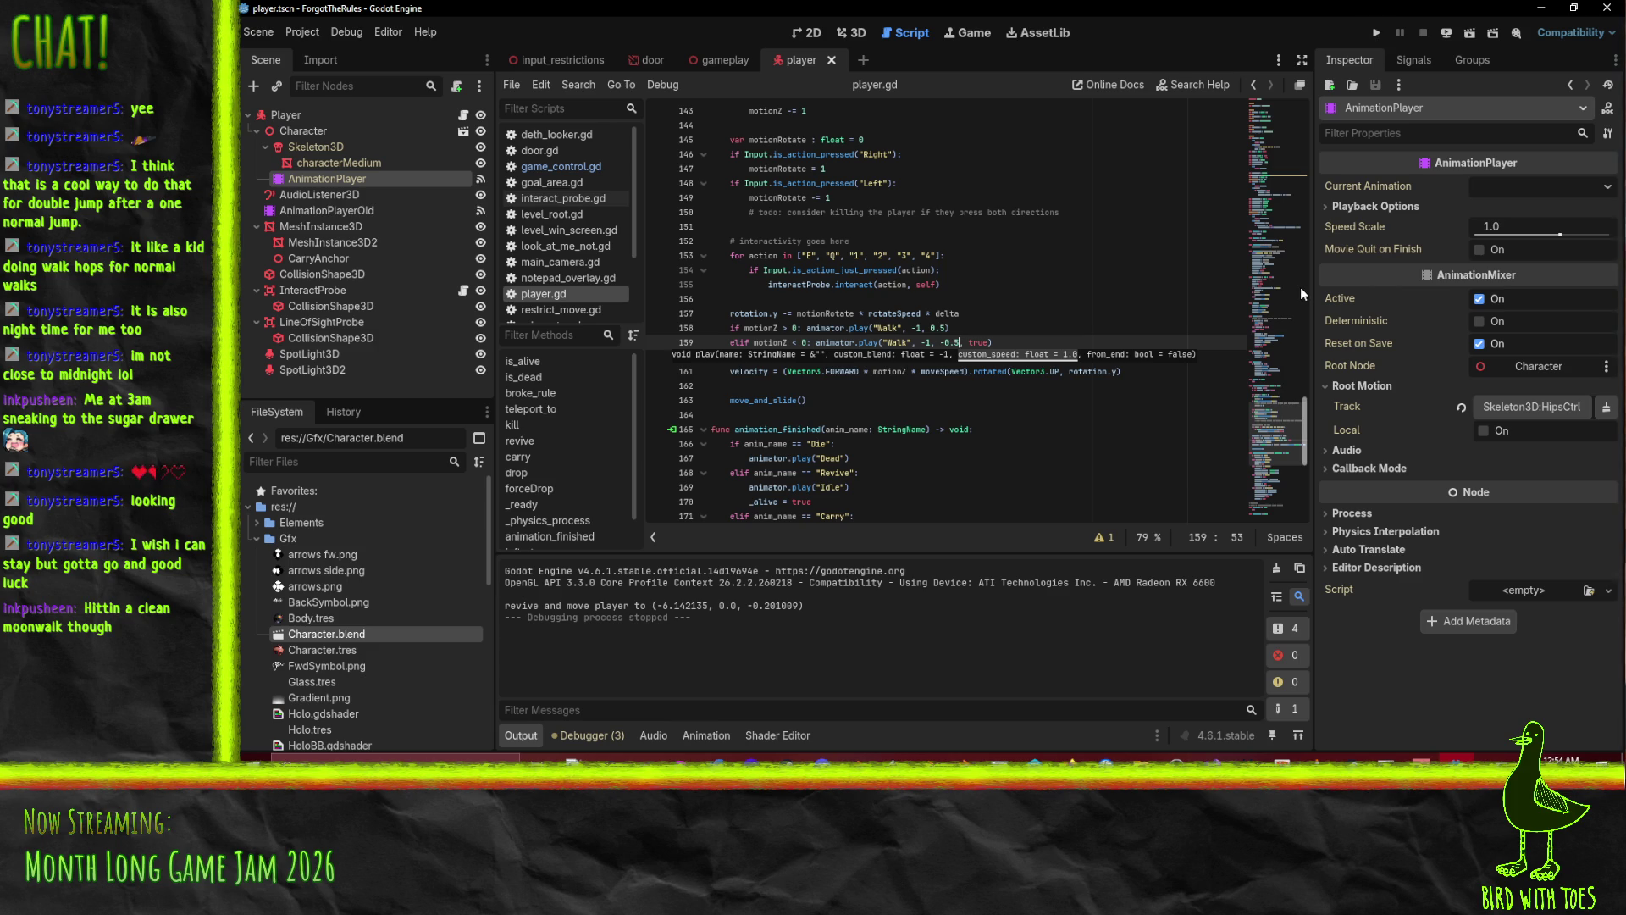
{"action": "key", "text": "ctrl+z"}
{"action": "key", "text": "ctrl+z"}
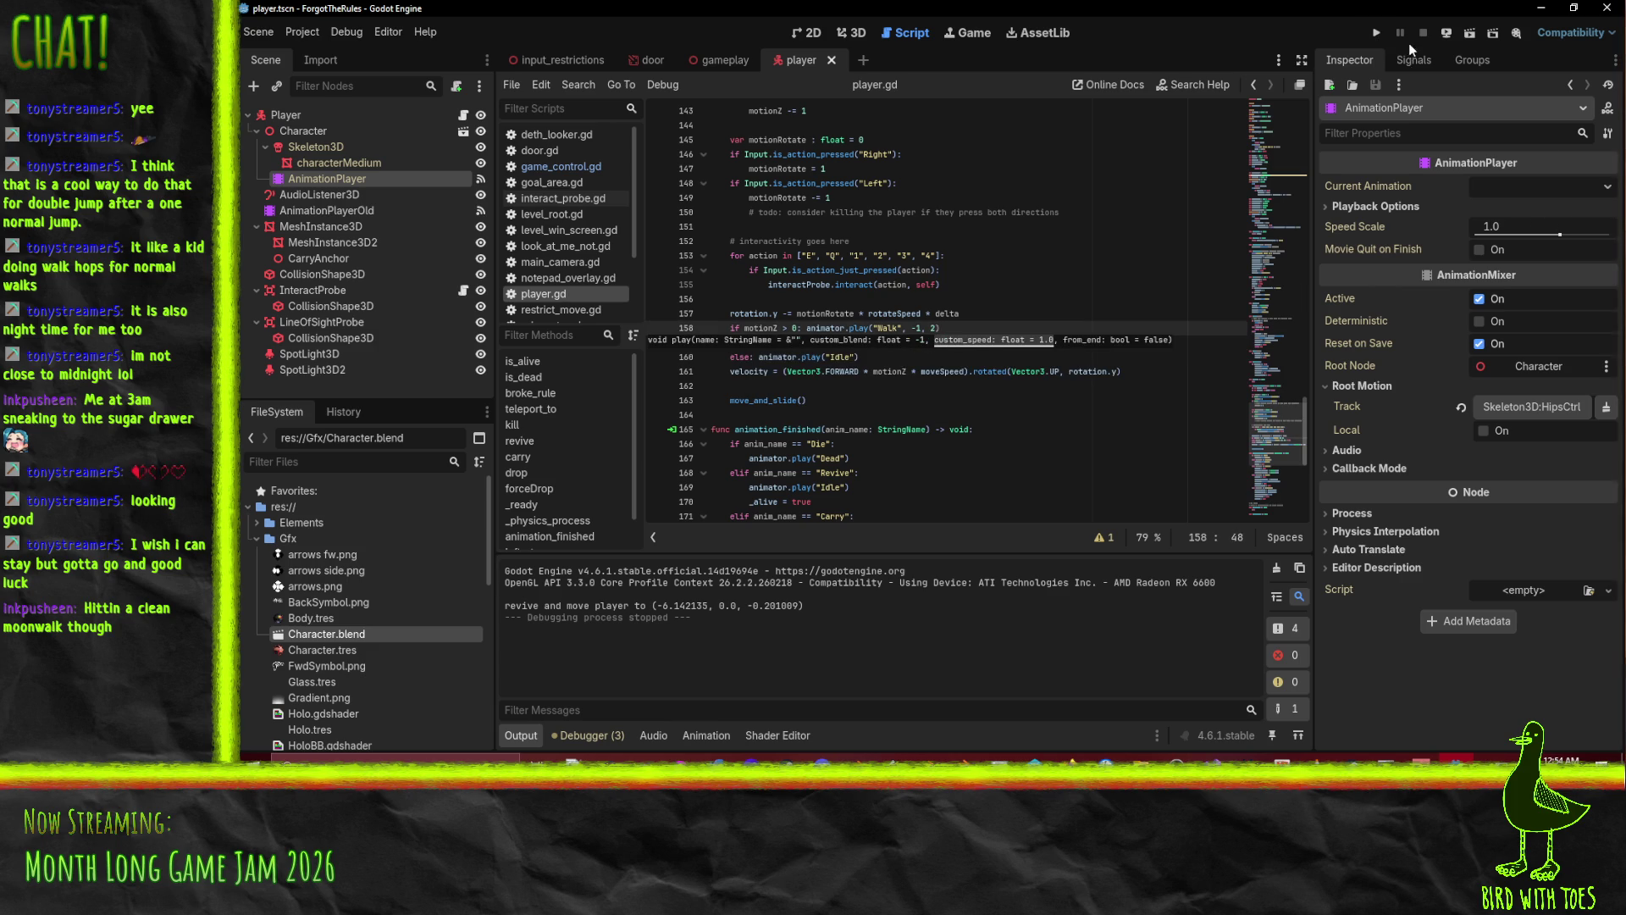
{"action": "left_click", "coordinate": [1377, 32]}
{"action": "key", "text": "space"}
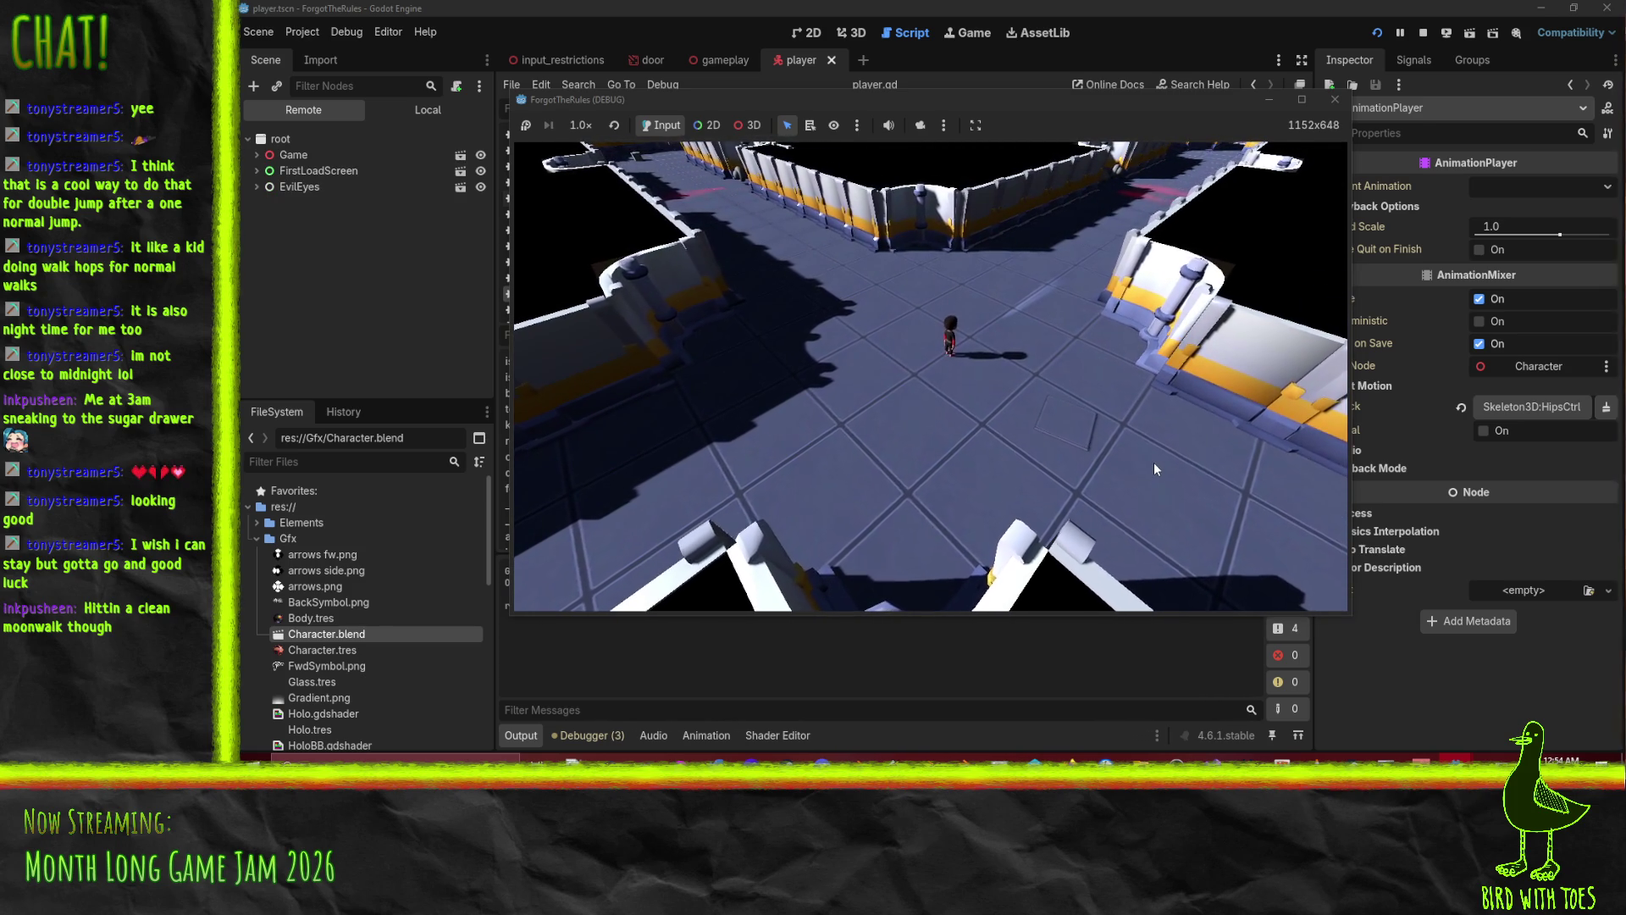
Walk the character across the floor, through the corridor junctions, and into the rounded end room.
{"action": "key", "text": "w"}
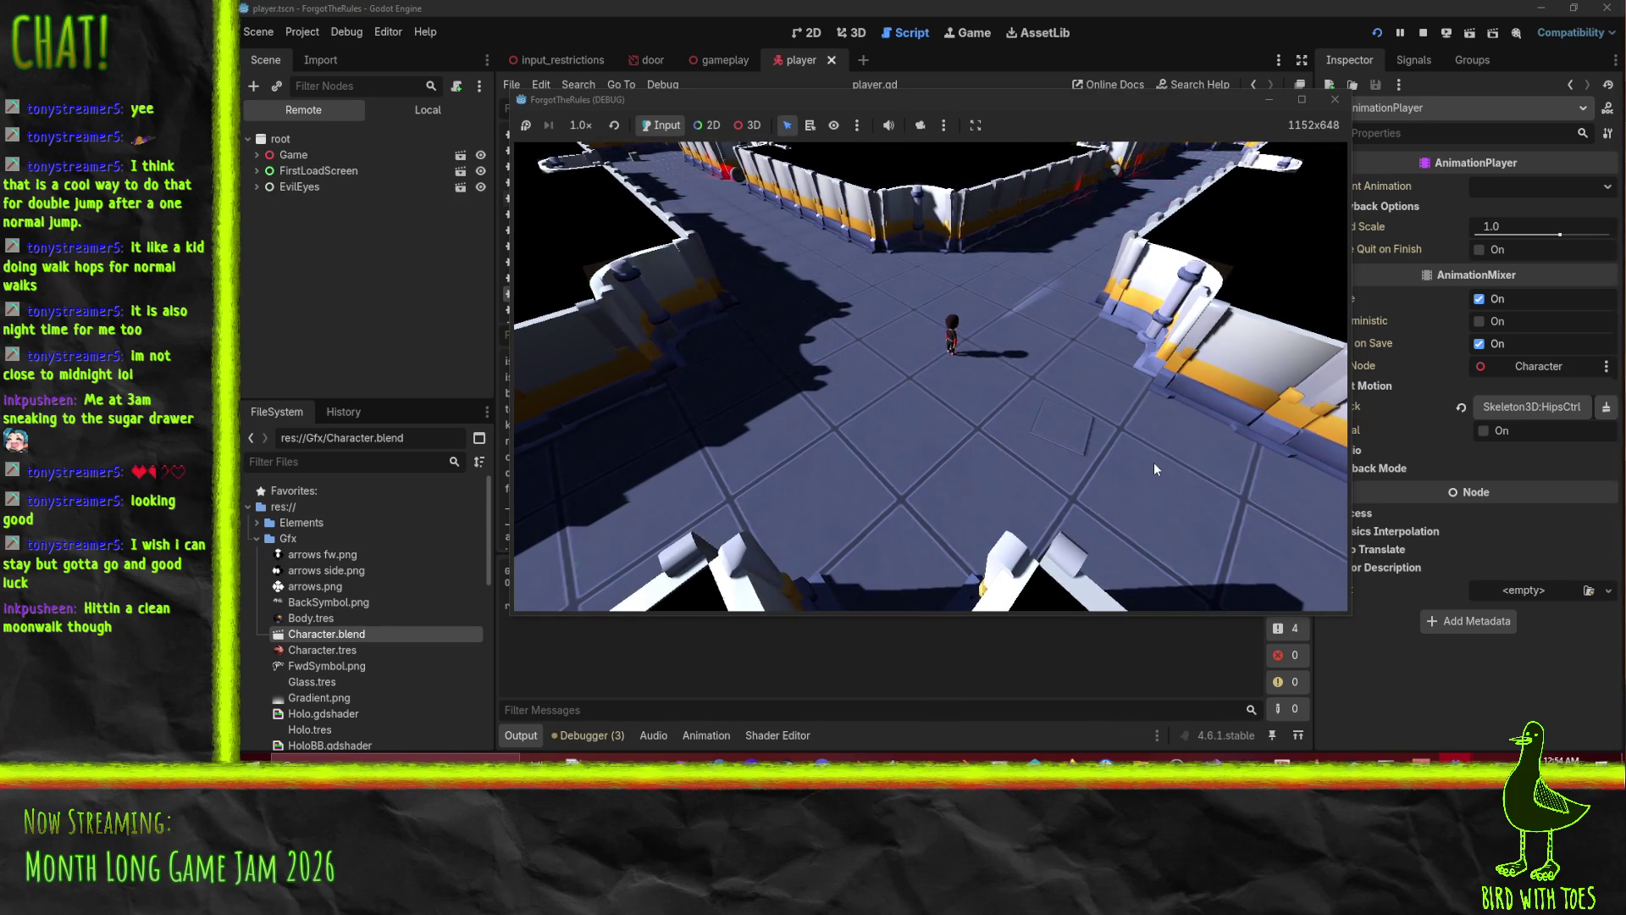
{"action": "key", "text": "a"}
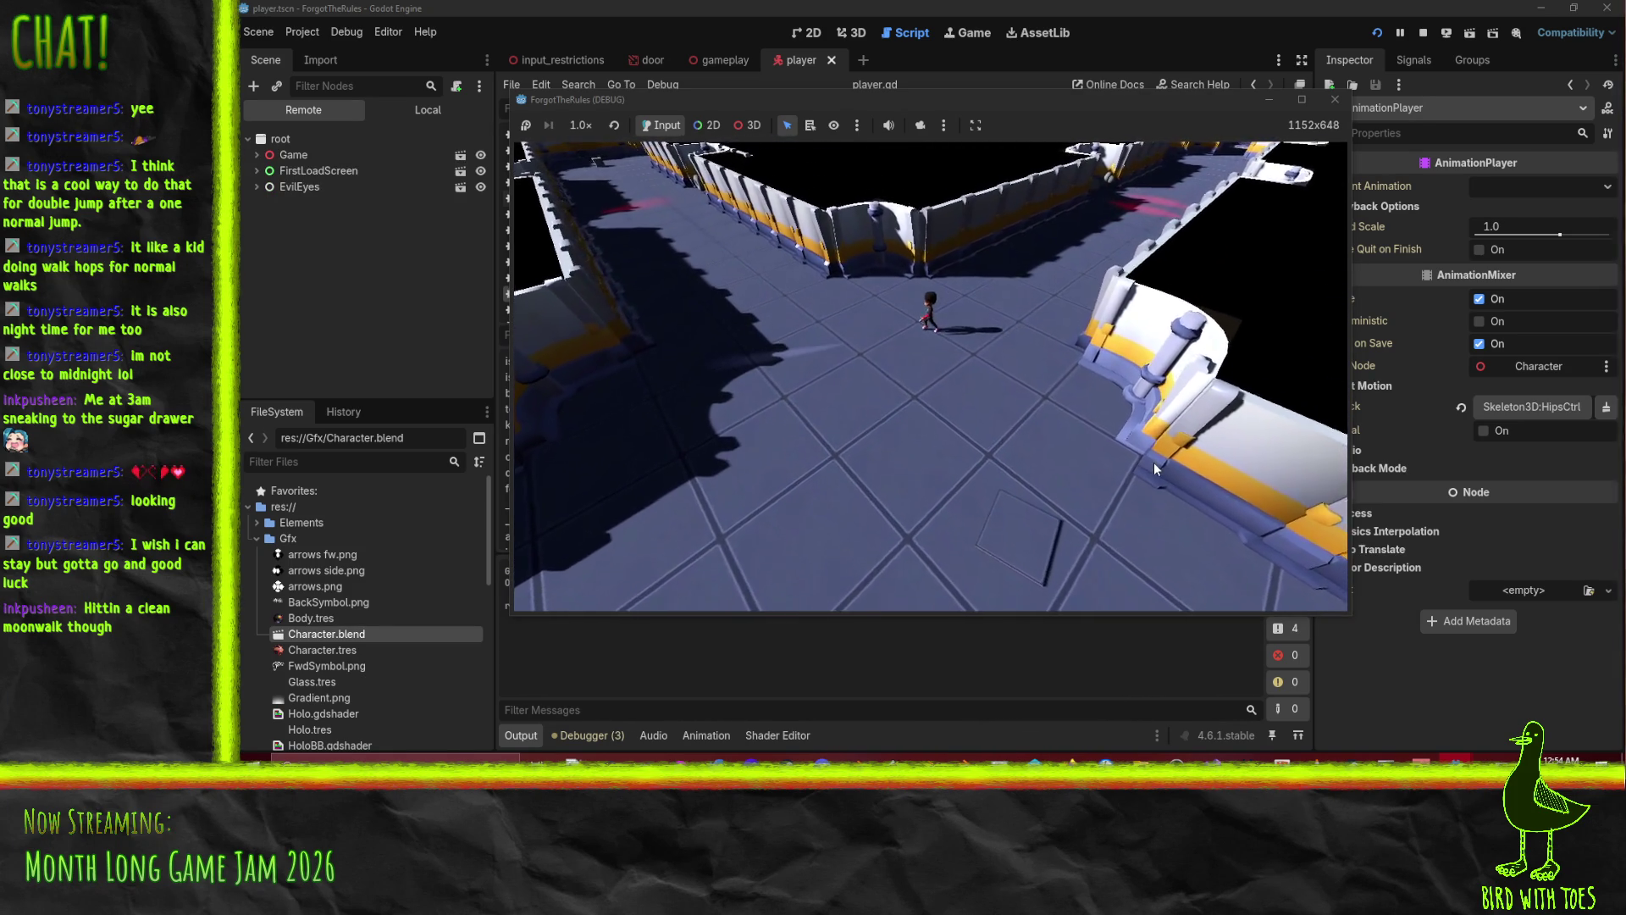
{"action": "key", "text": "s"}
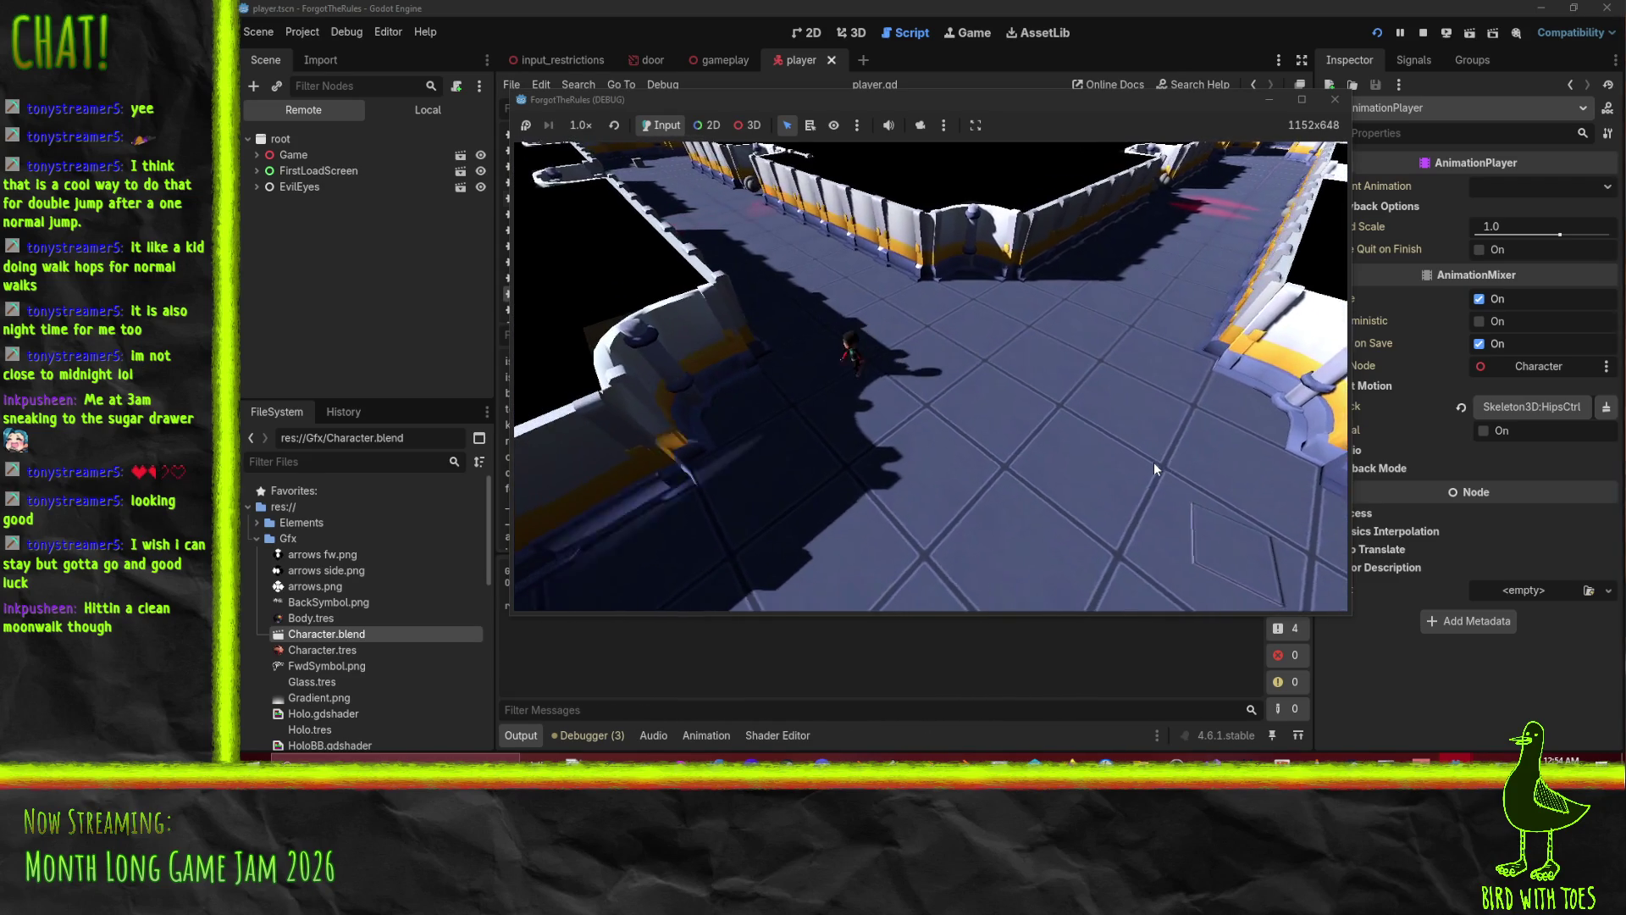
{"action": "key", "text": "w"}
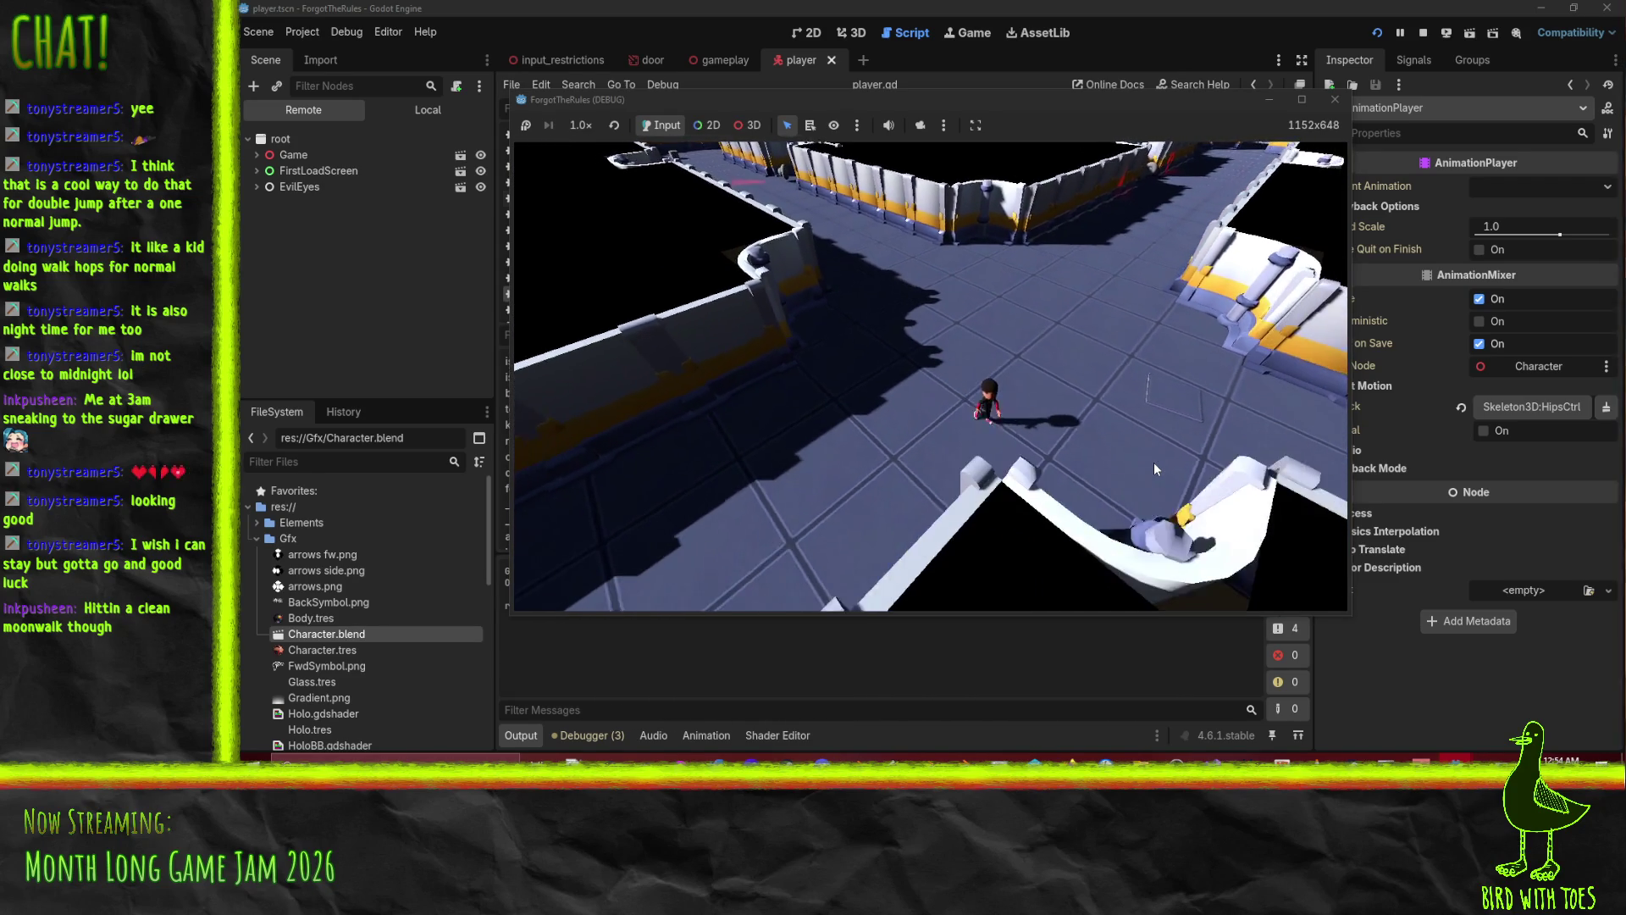
{"action": "key", "text": "w"}
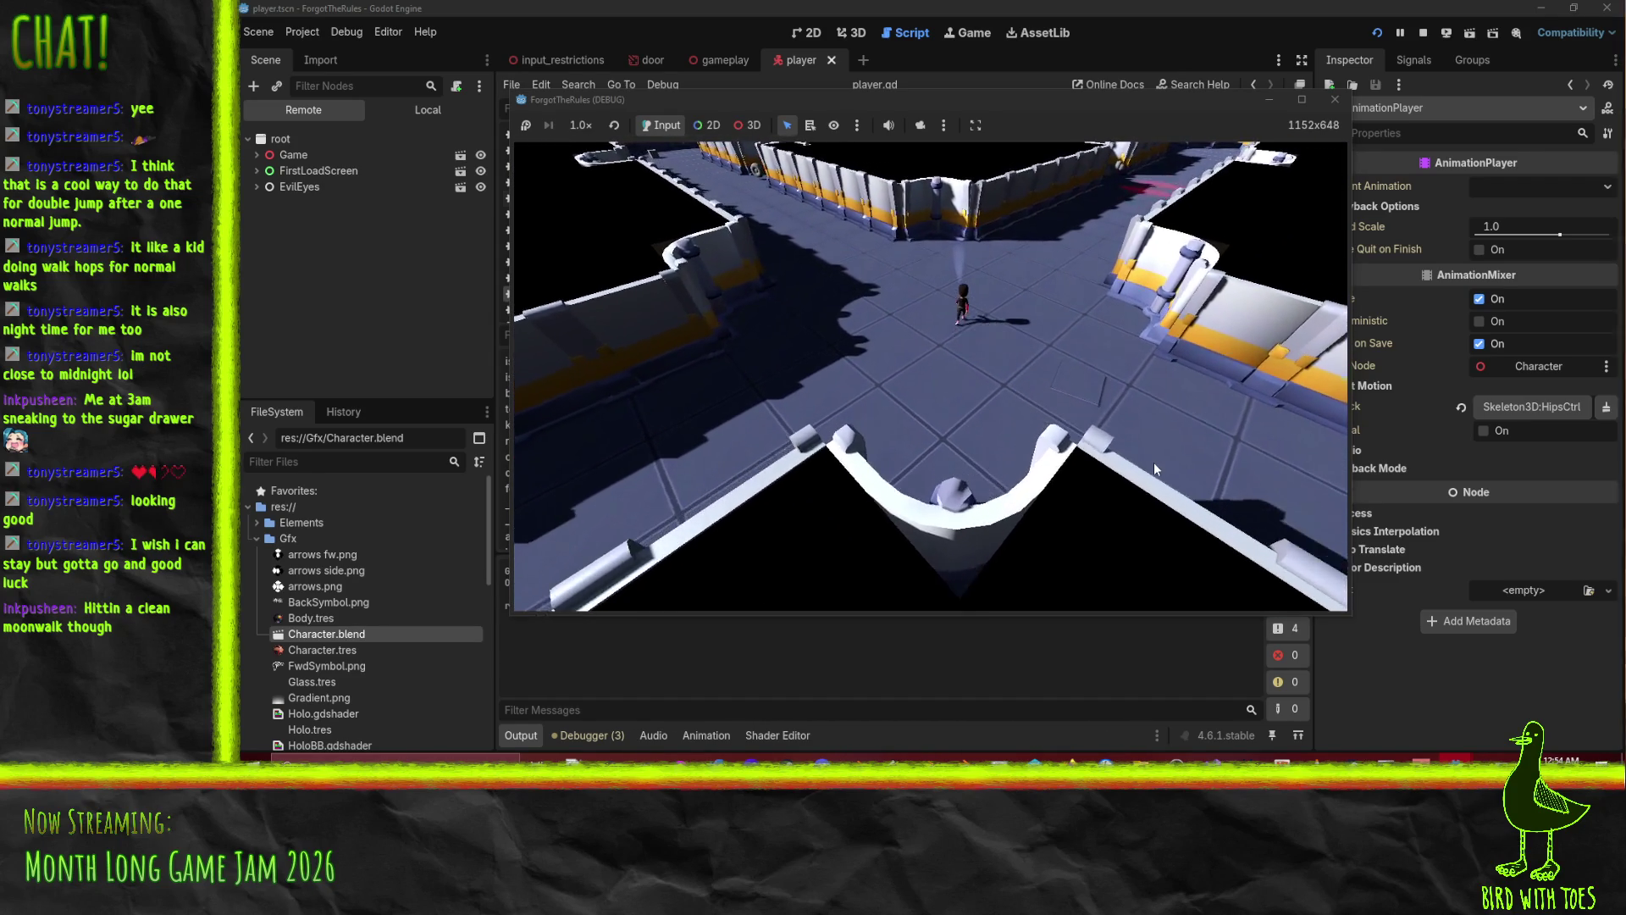
{"action": "key", "text": "w"}
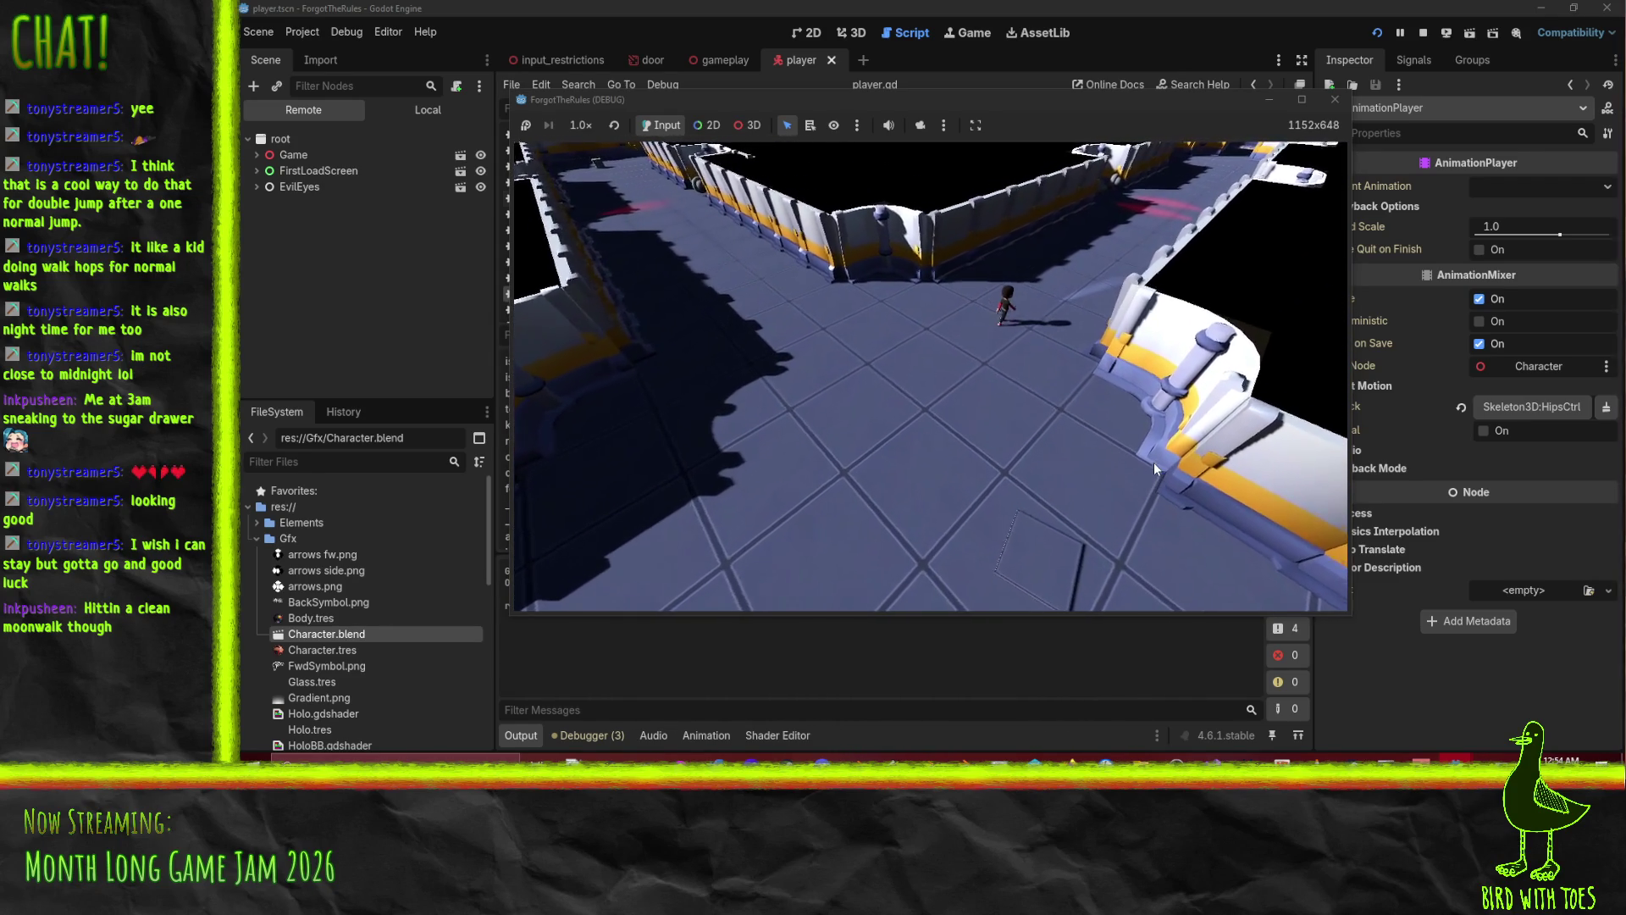
{"action": "key", "text": "w"}
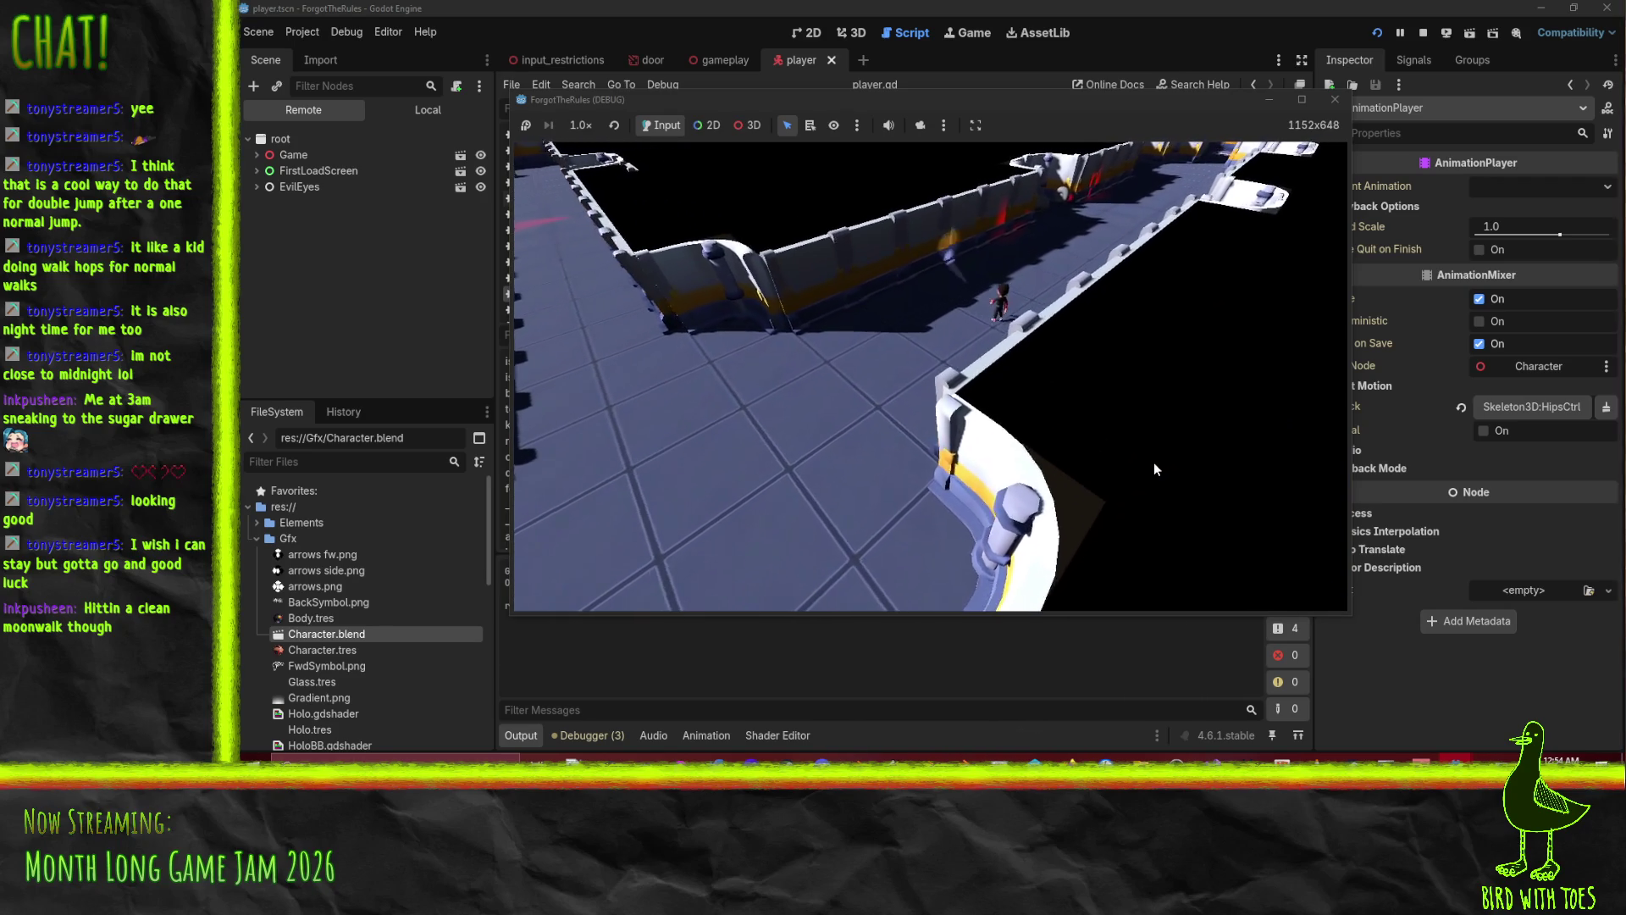
{"action": "key", "text": "w"}
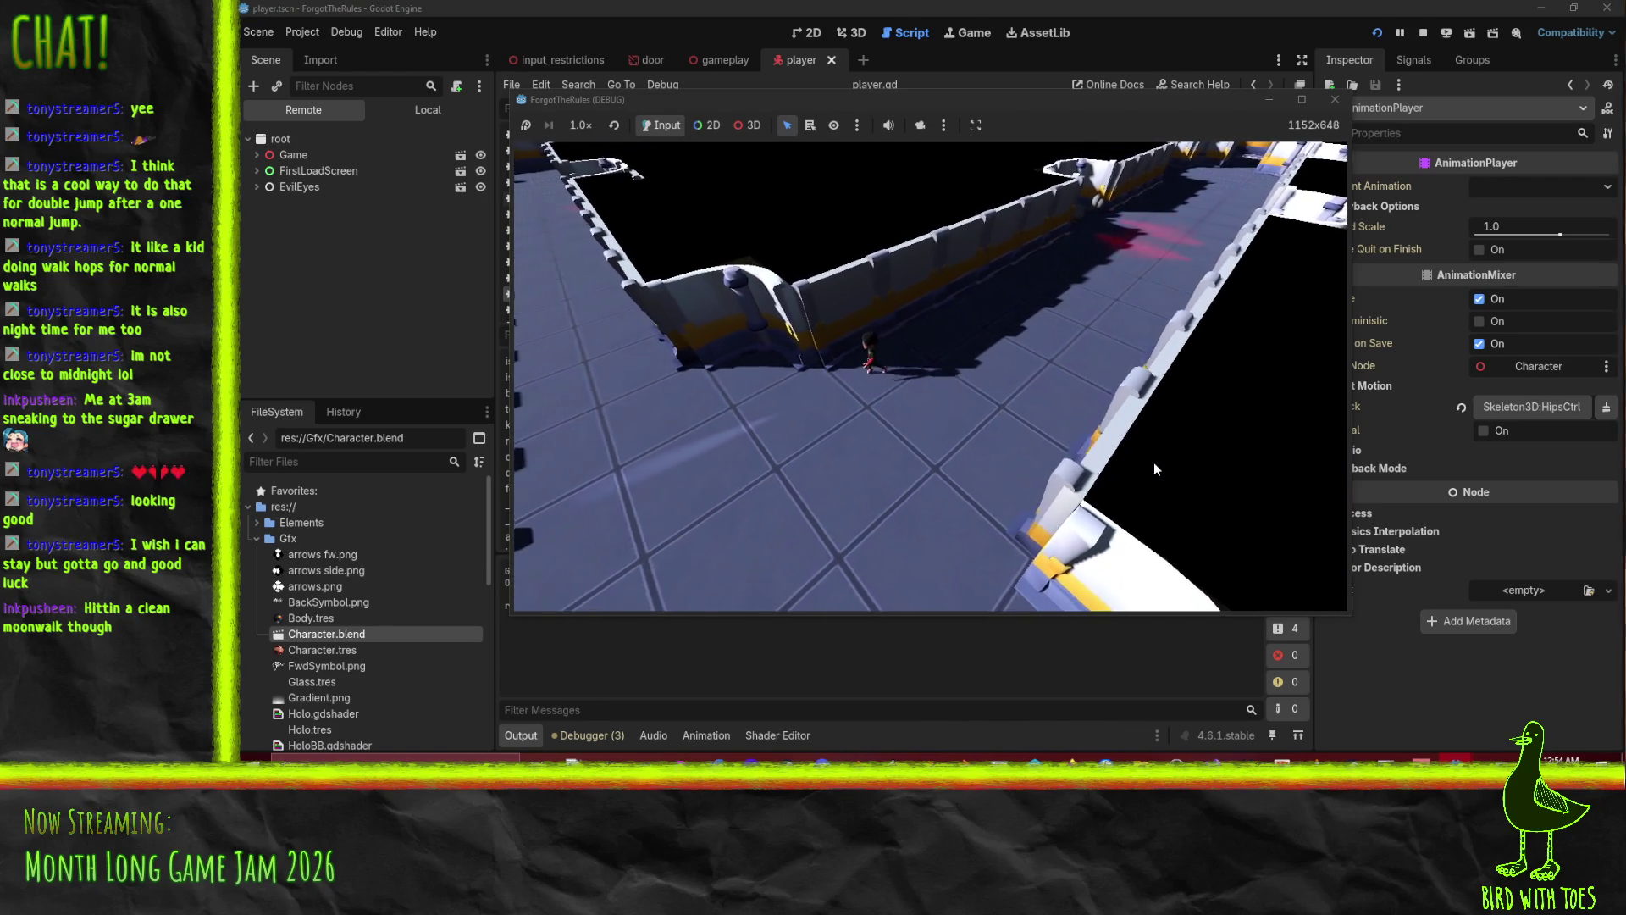
{"action": "key", "text": "w"}
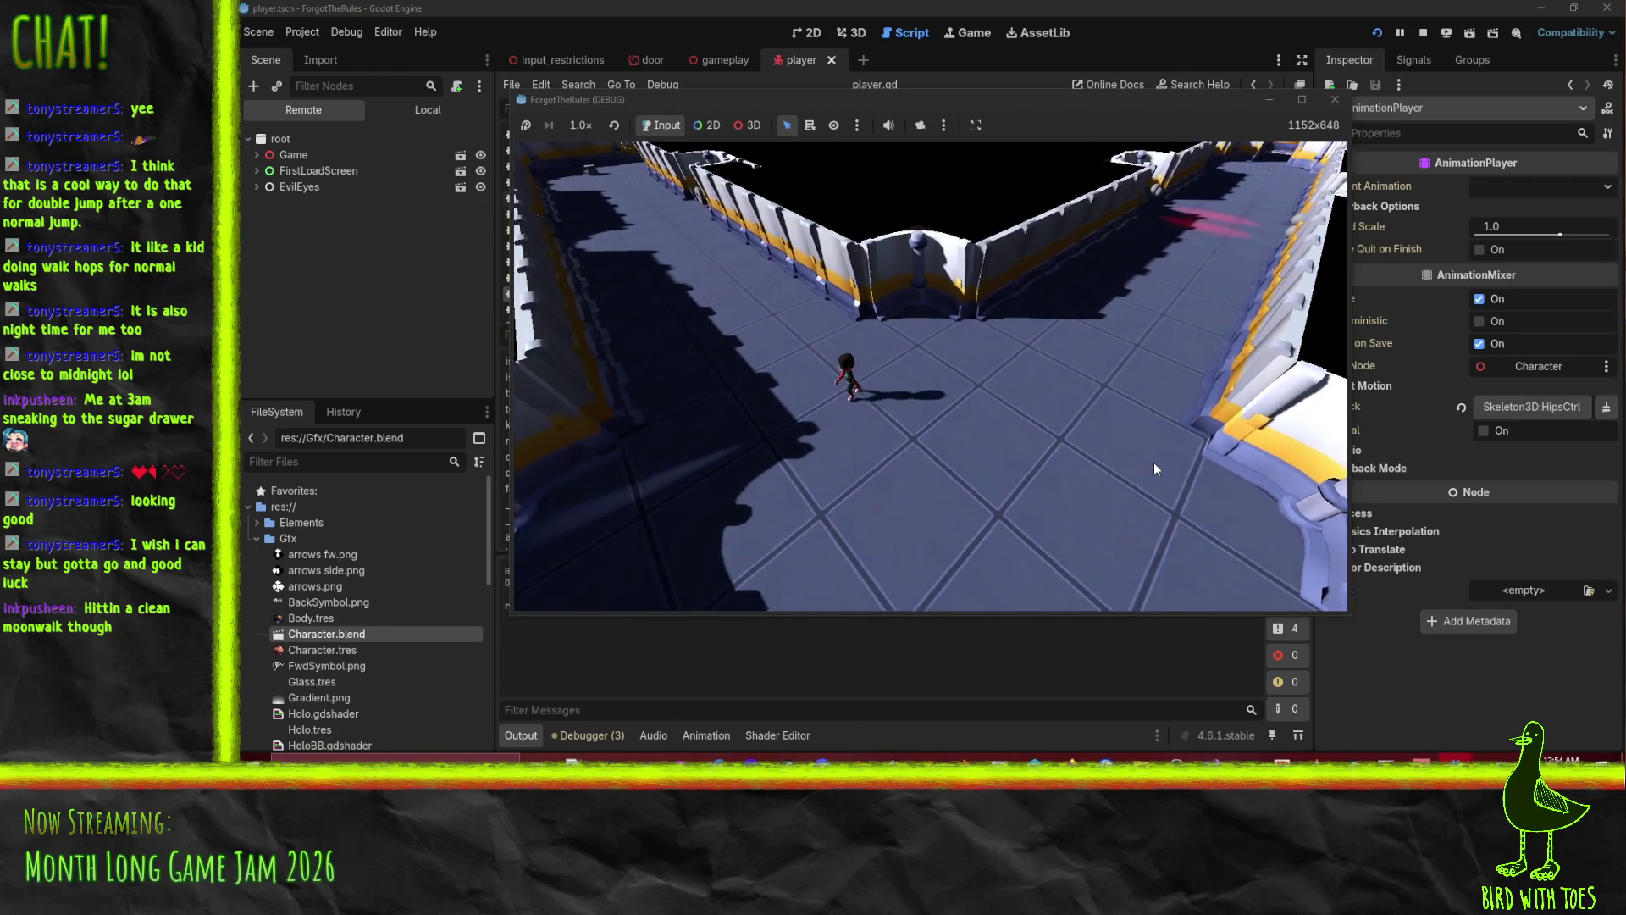
{"action": "key", "text": "w"}
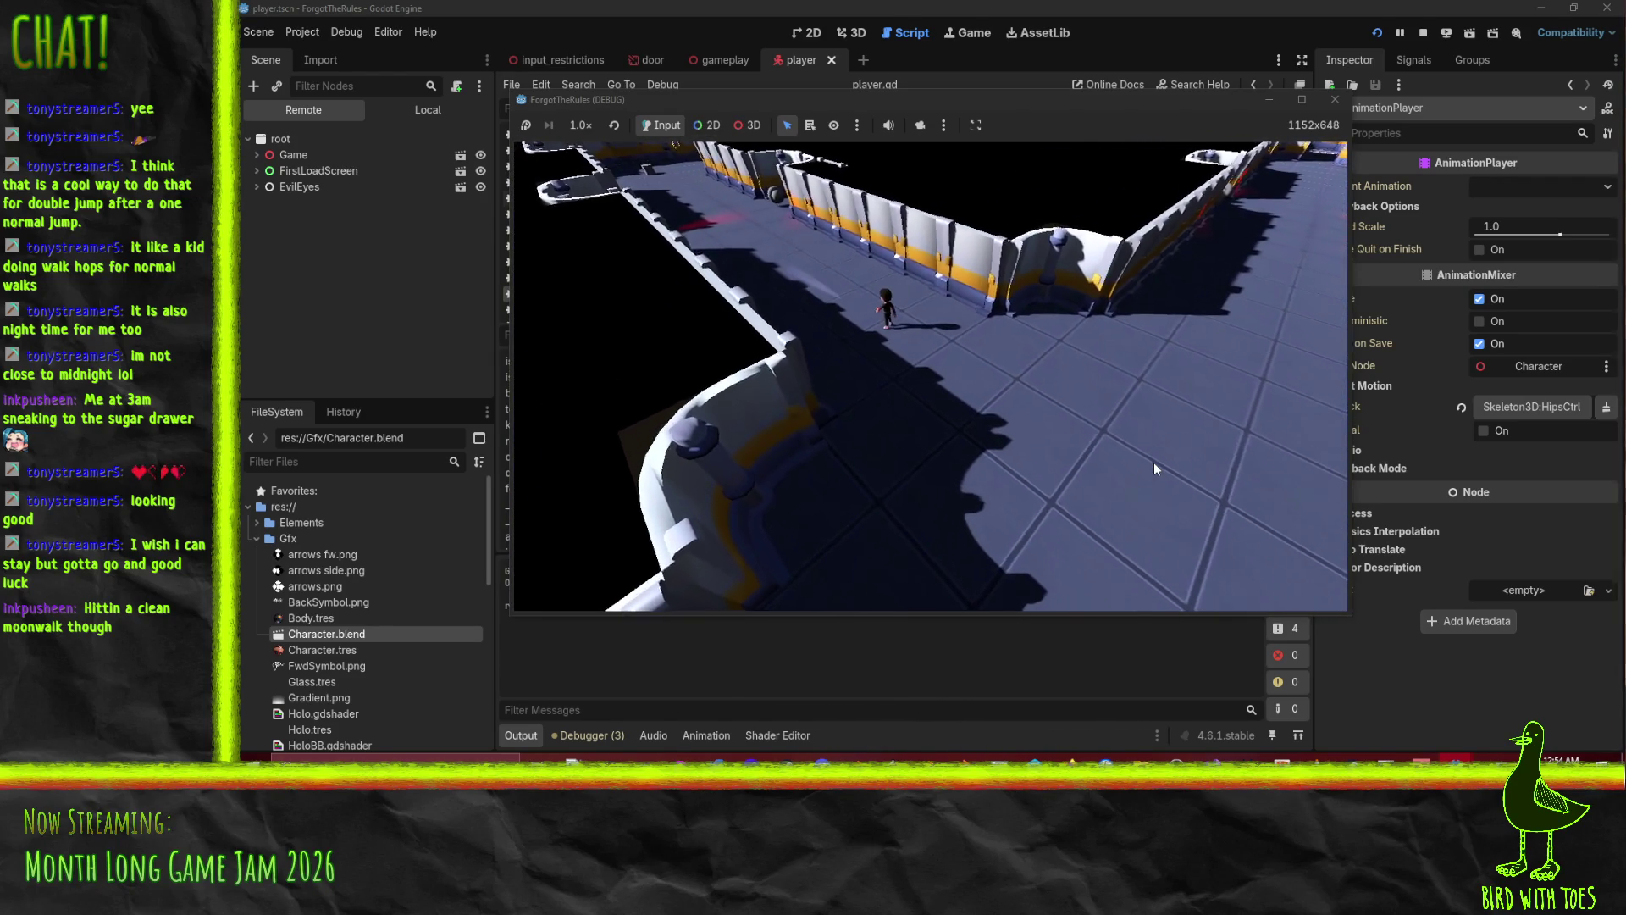
{"action": "key", "text": "w"}
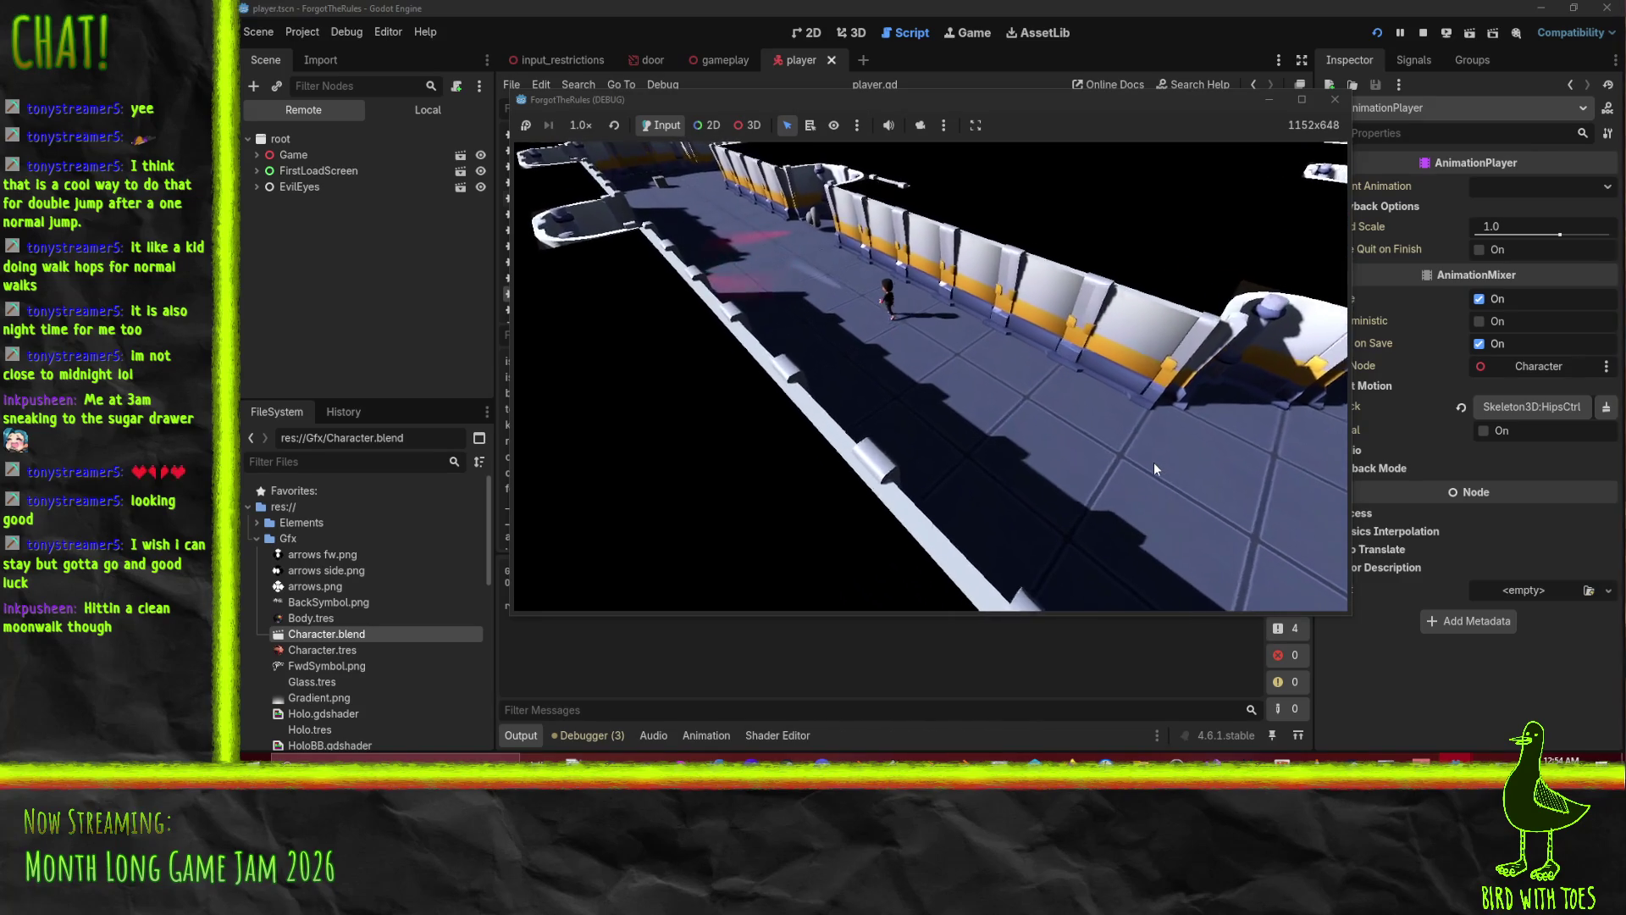
{"action": "key", "text": "w"}
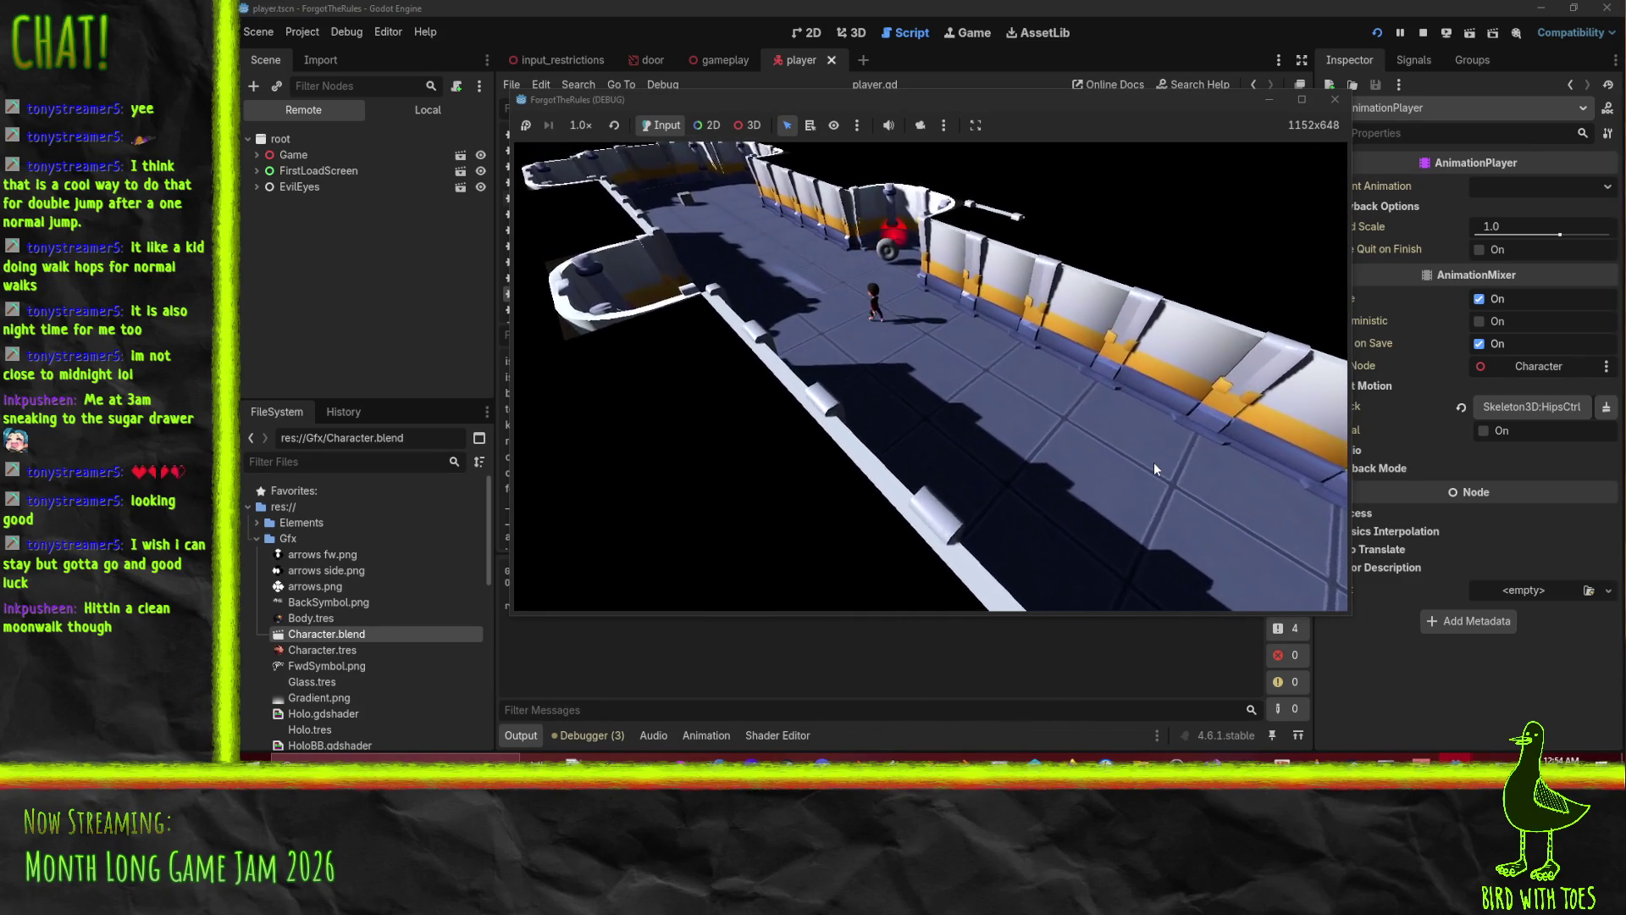
{"action": "key", "text": "w"}
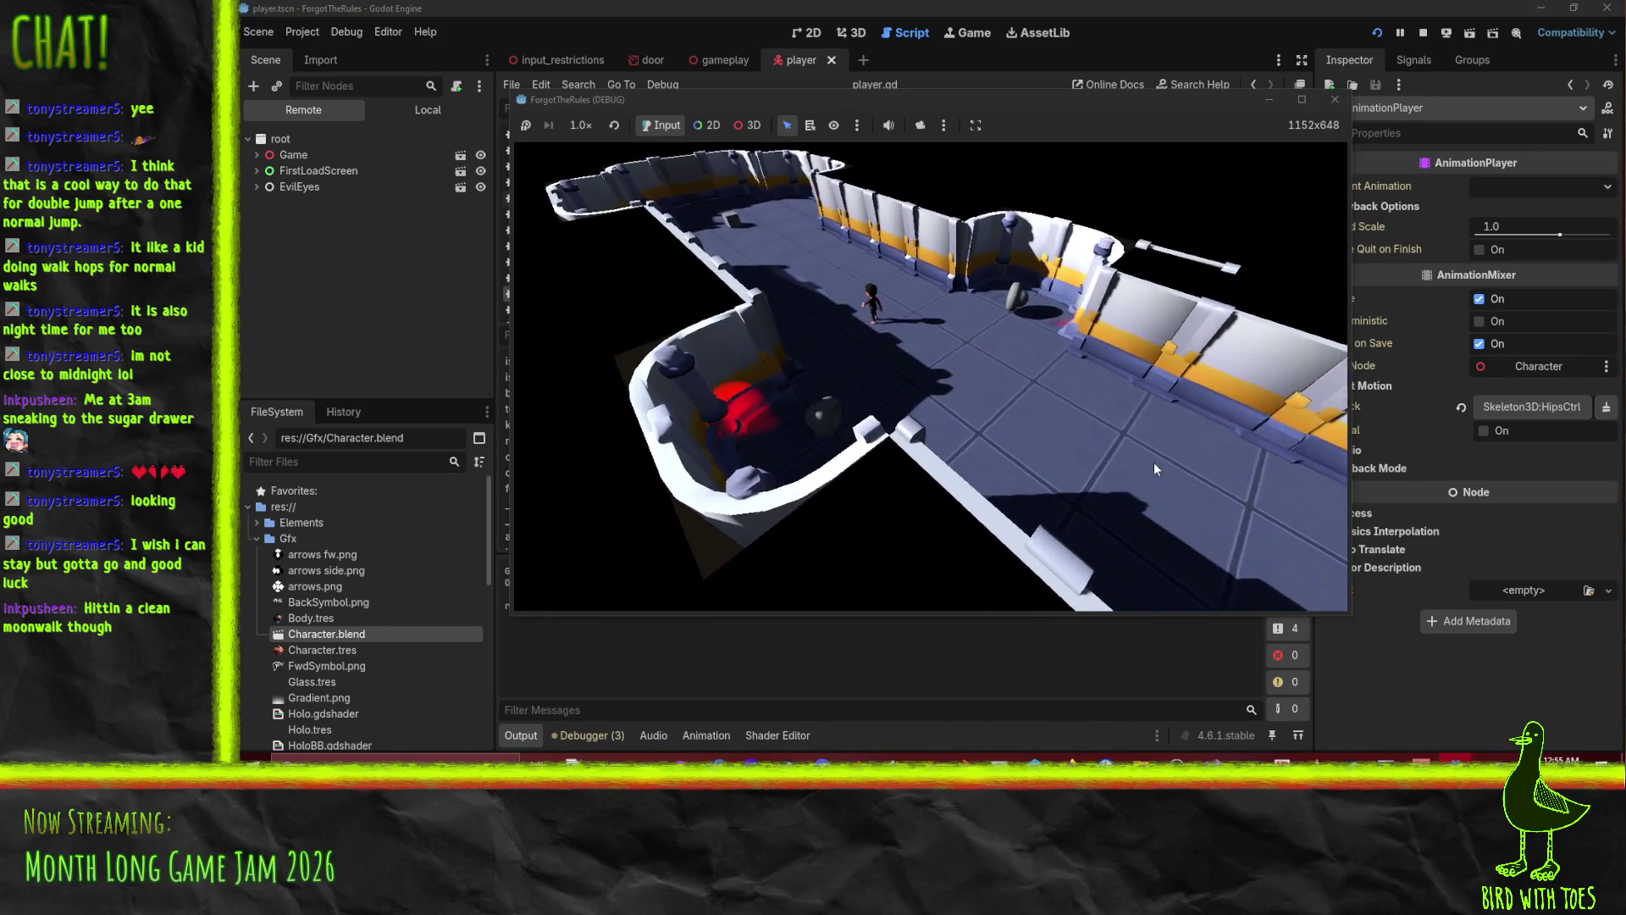
{"action": "key", "text": "w"}
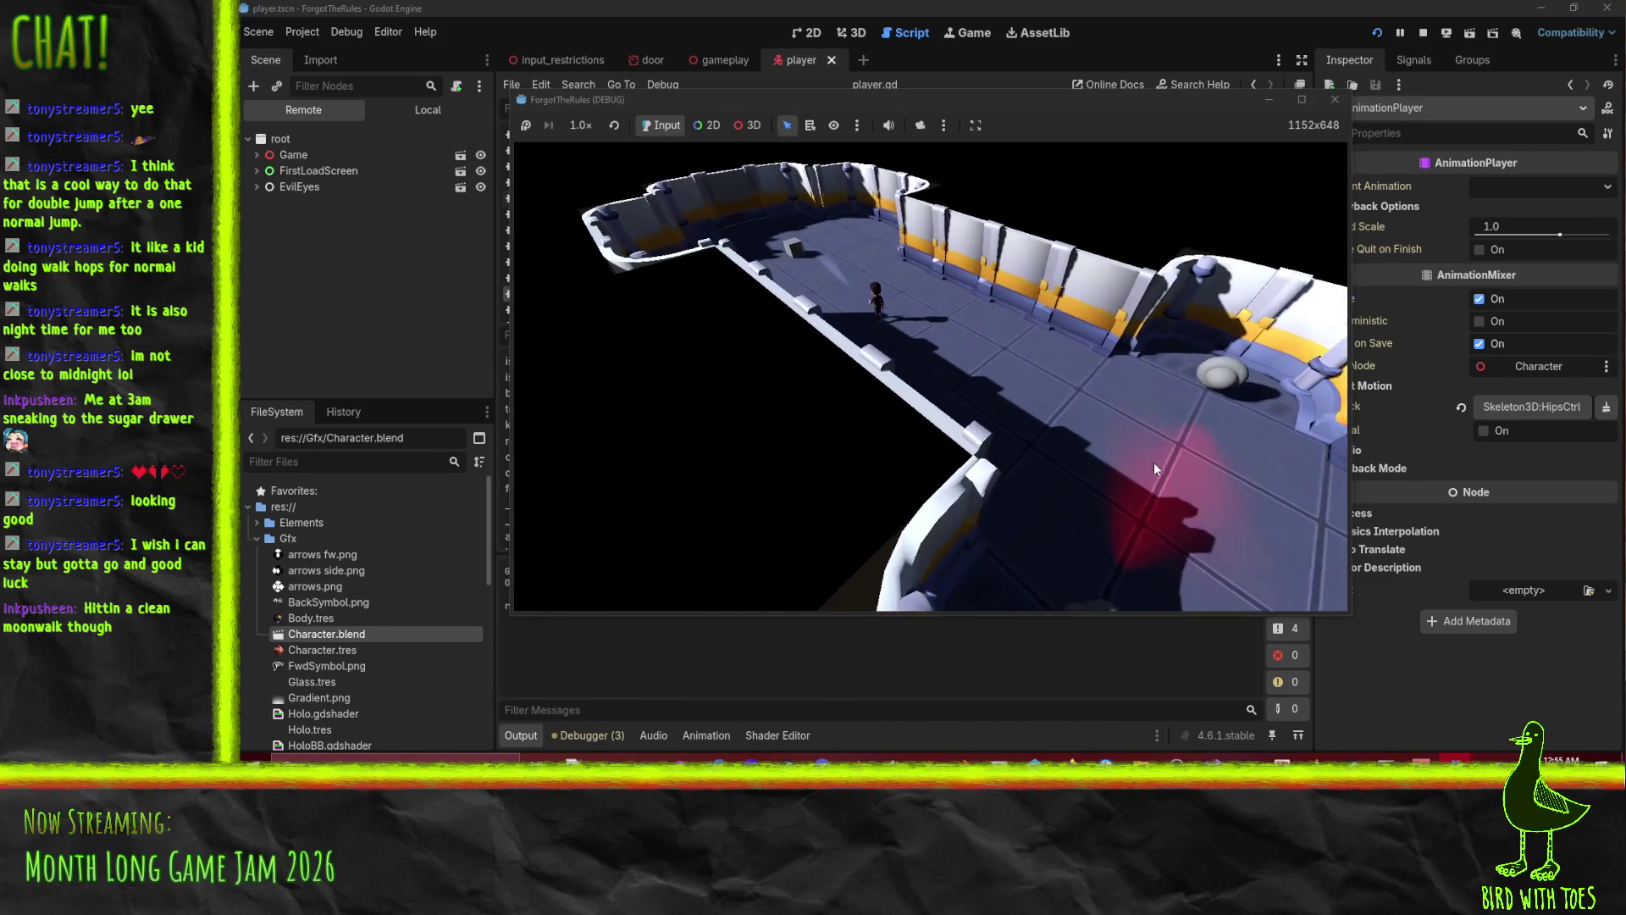
{"action": "key", "text": "w"}
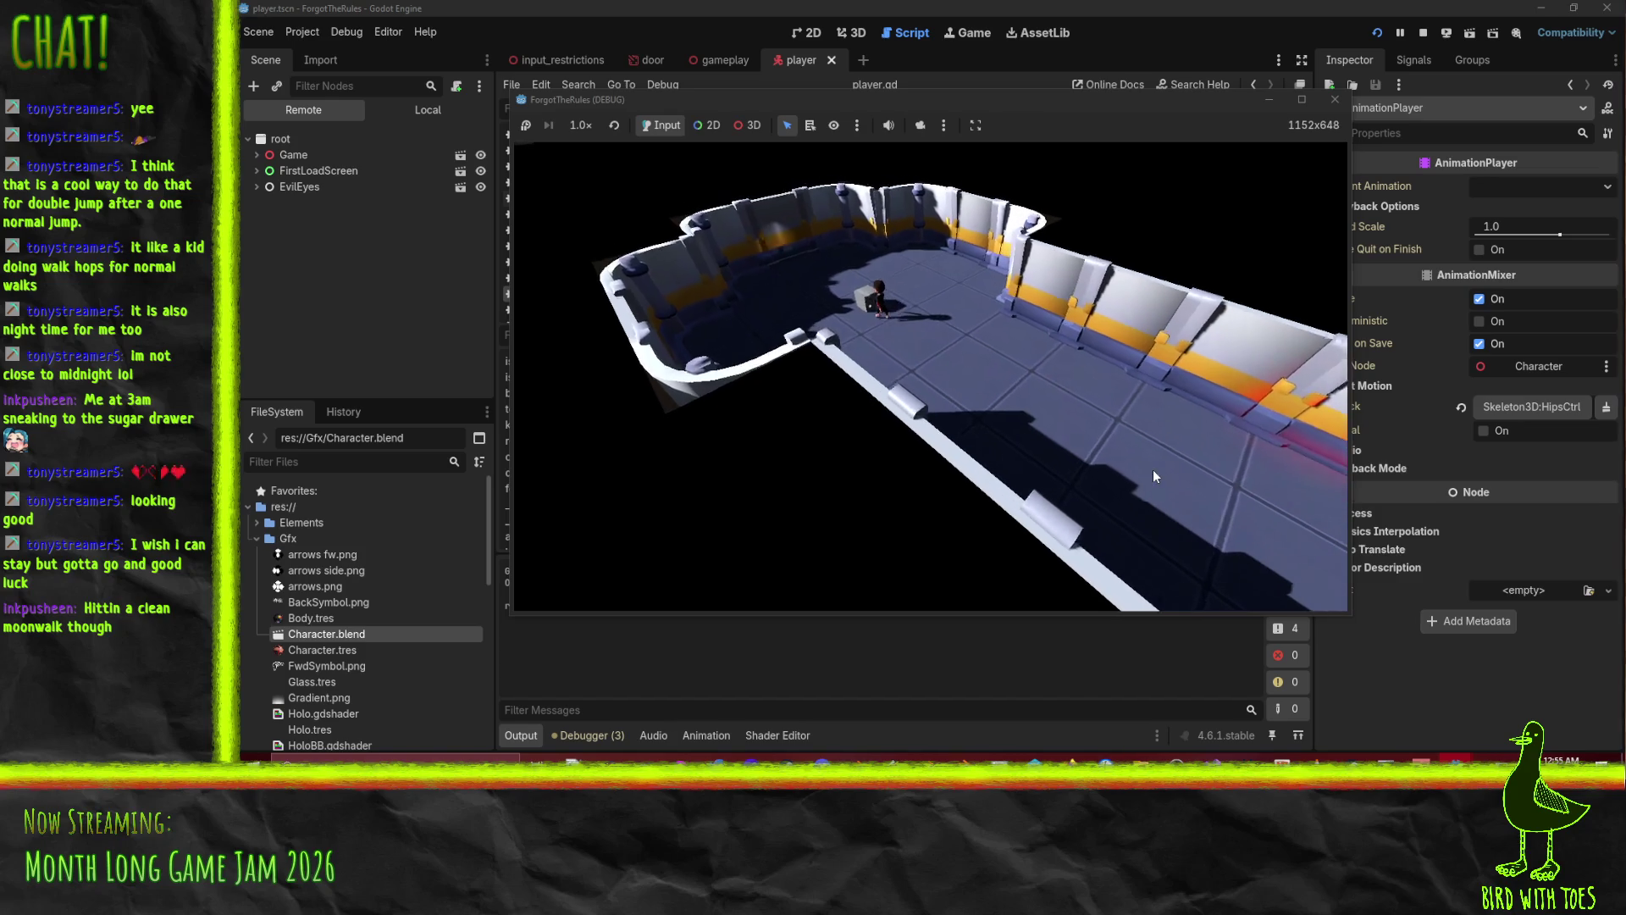
{"action": "key", "text": "w"}
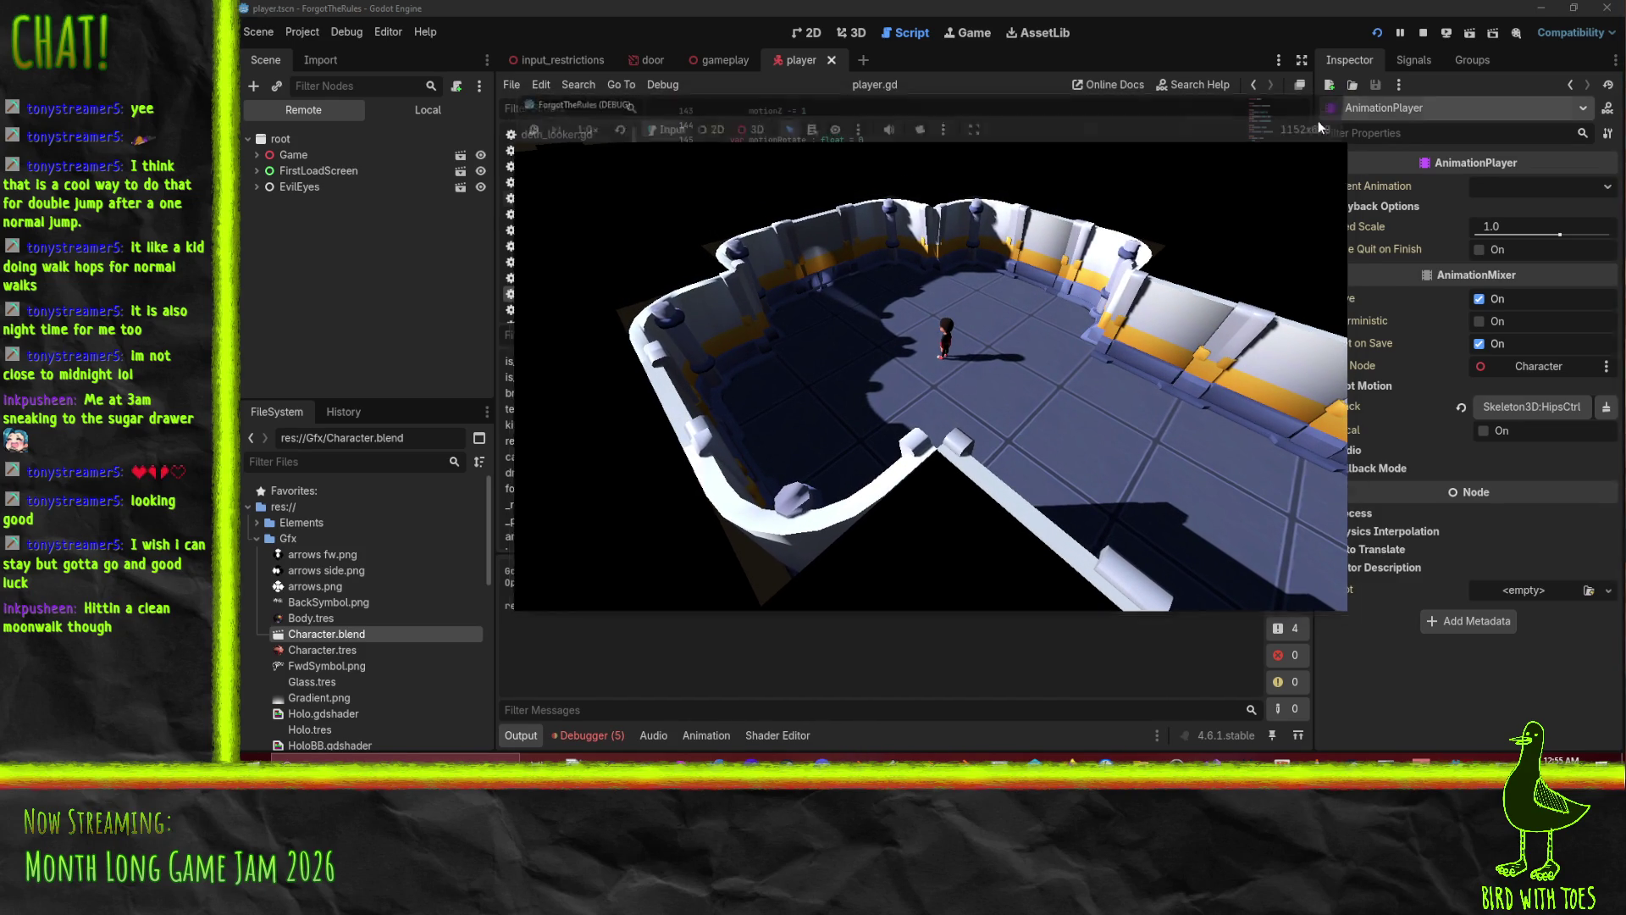
Stop the test run and review the debugger's script errors.
{"action": "left_click", "coordinate": [1335, 99]}
{"action": "left_click", "coordinate": [593, 736]}
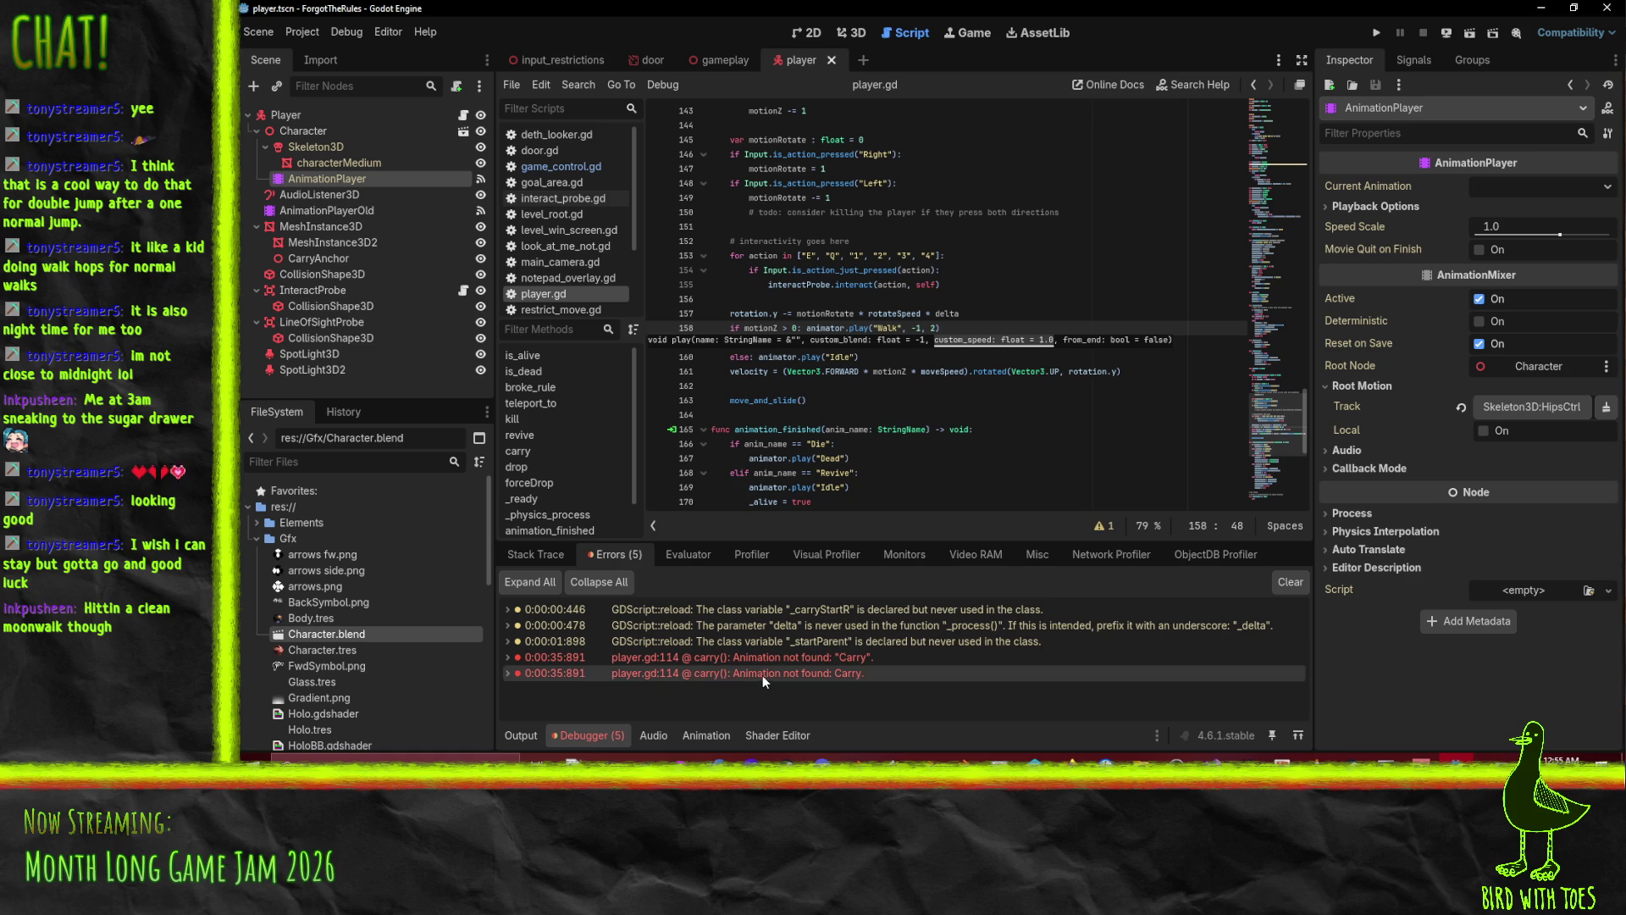
{"action": "left_click", "coordinate": [1059, 281]}
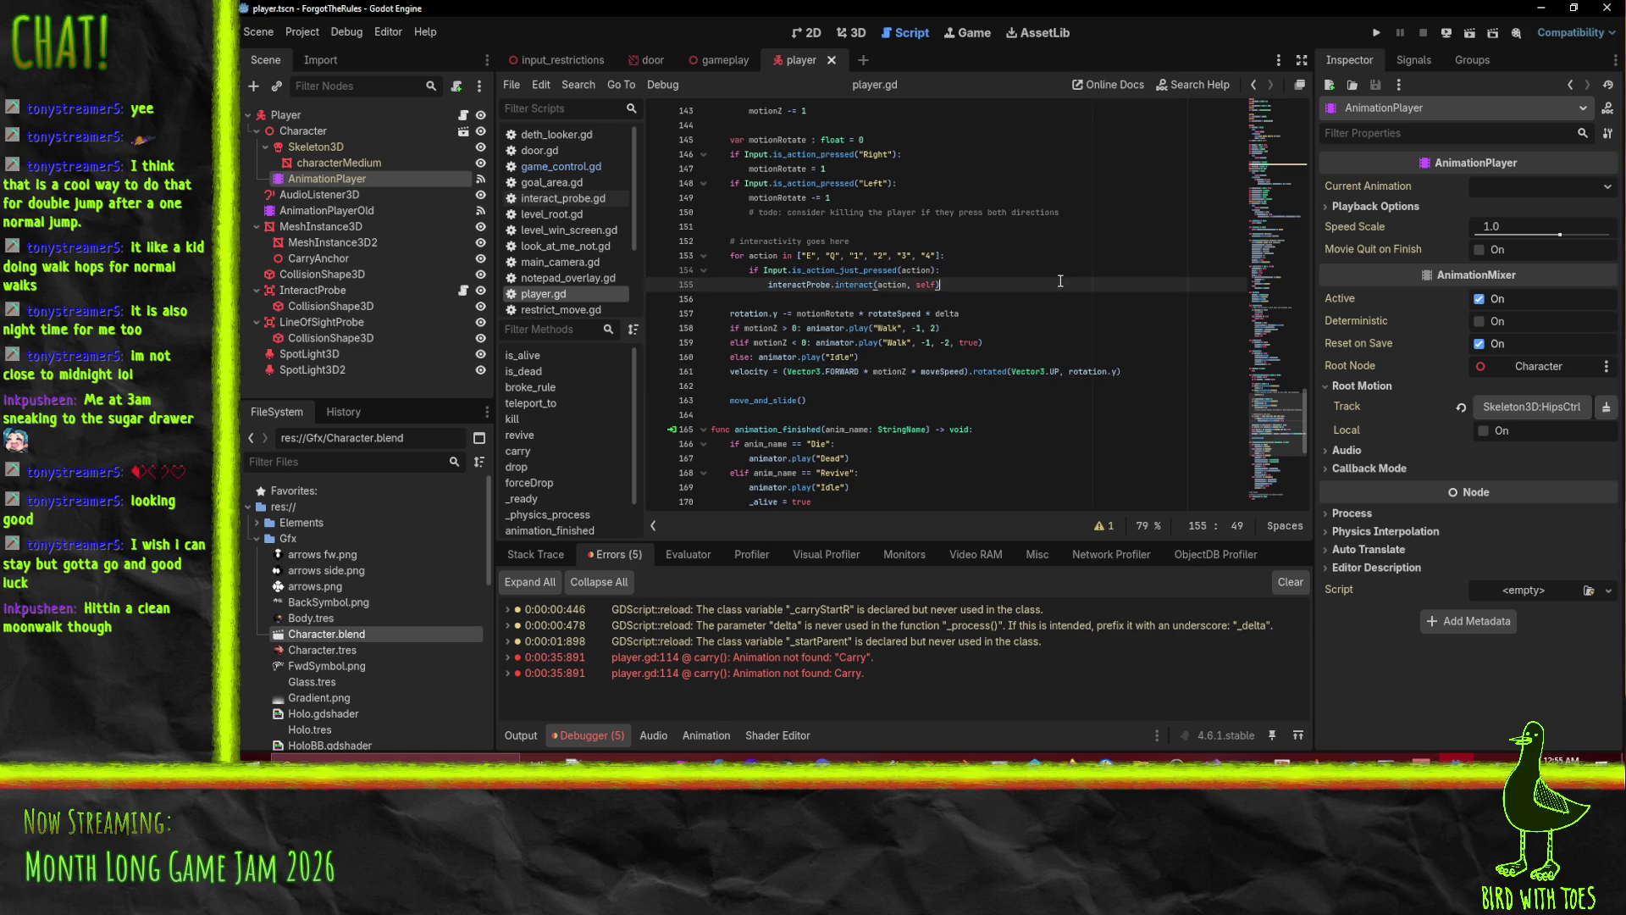
Search player.gd for 'Carry' and review its matches, including the carrying checks around line 171.
{"action": "key", "text": "ctrl+f"}
{"action": "type", "text": "Carry"}
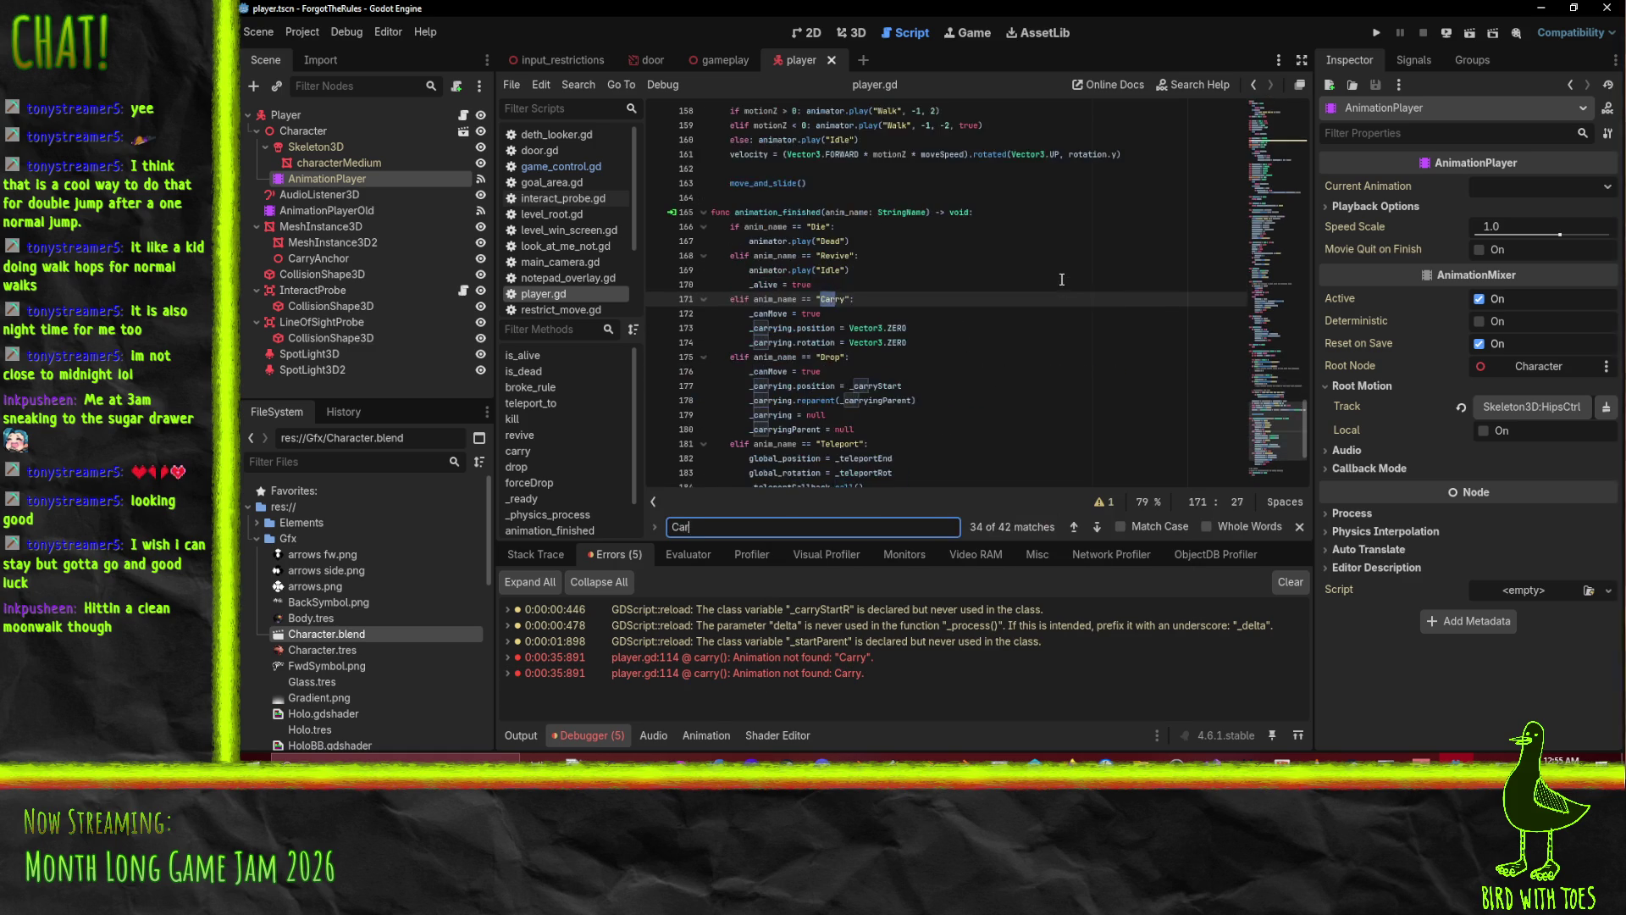
{"action": "left_click", "coordinate": [823, 316]}
{"action": "left_click", "coordinate": [831, 301]}
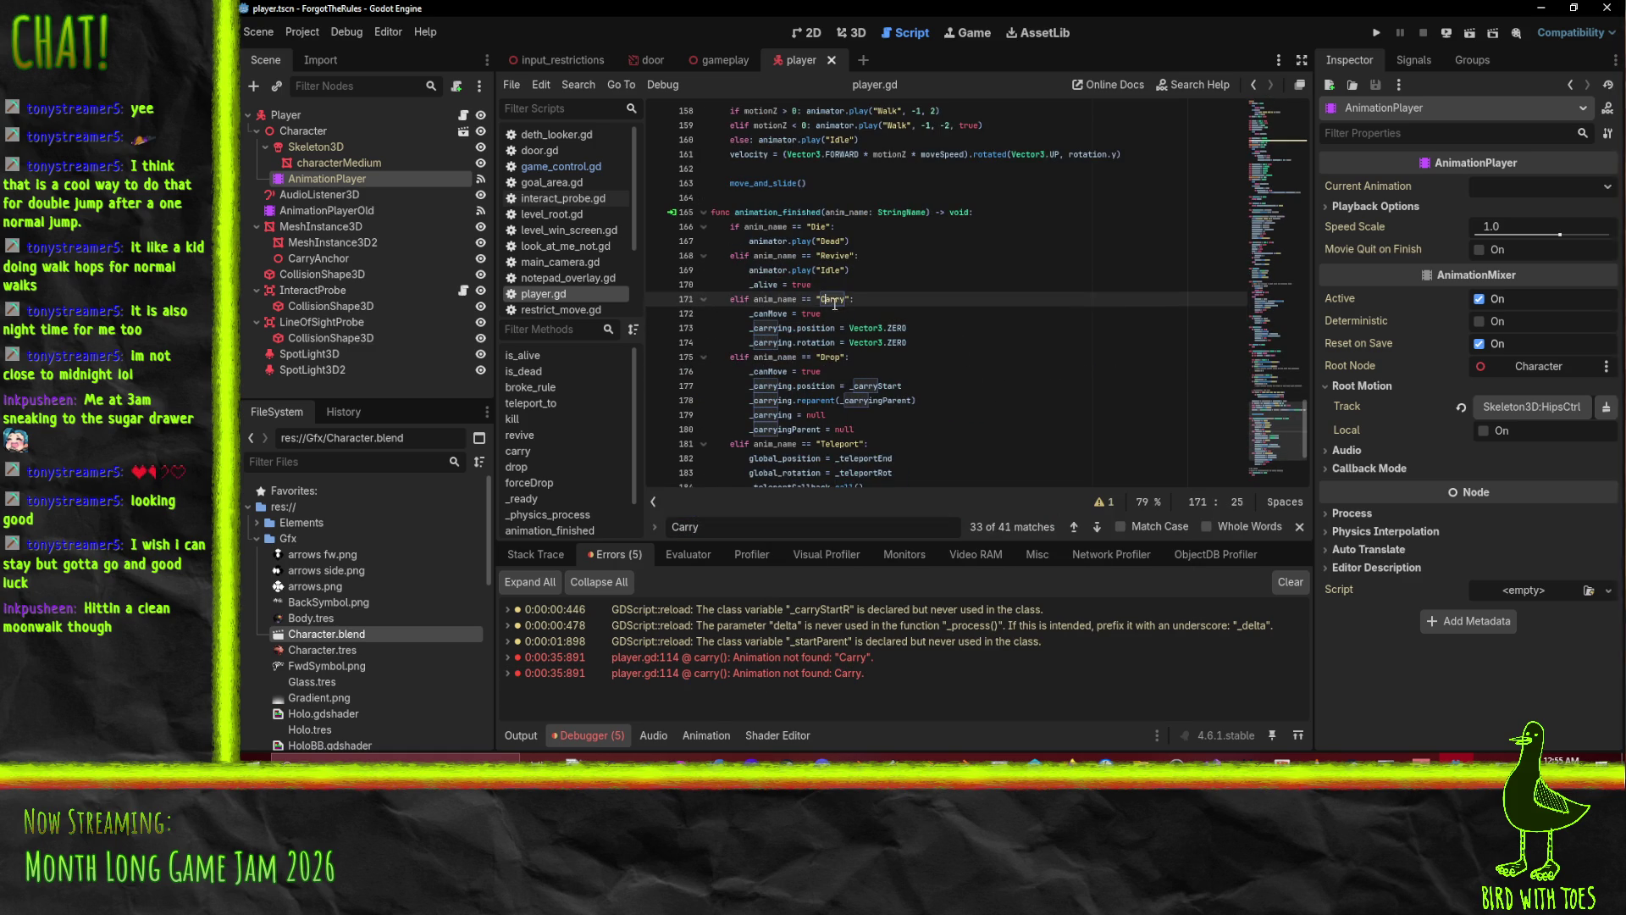
{"action": "left_click", "coordinate": [1081, 329]}
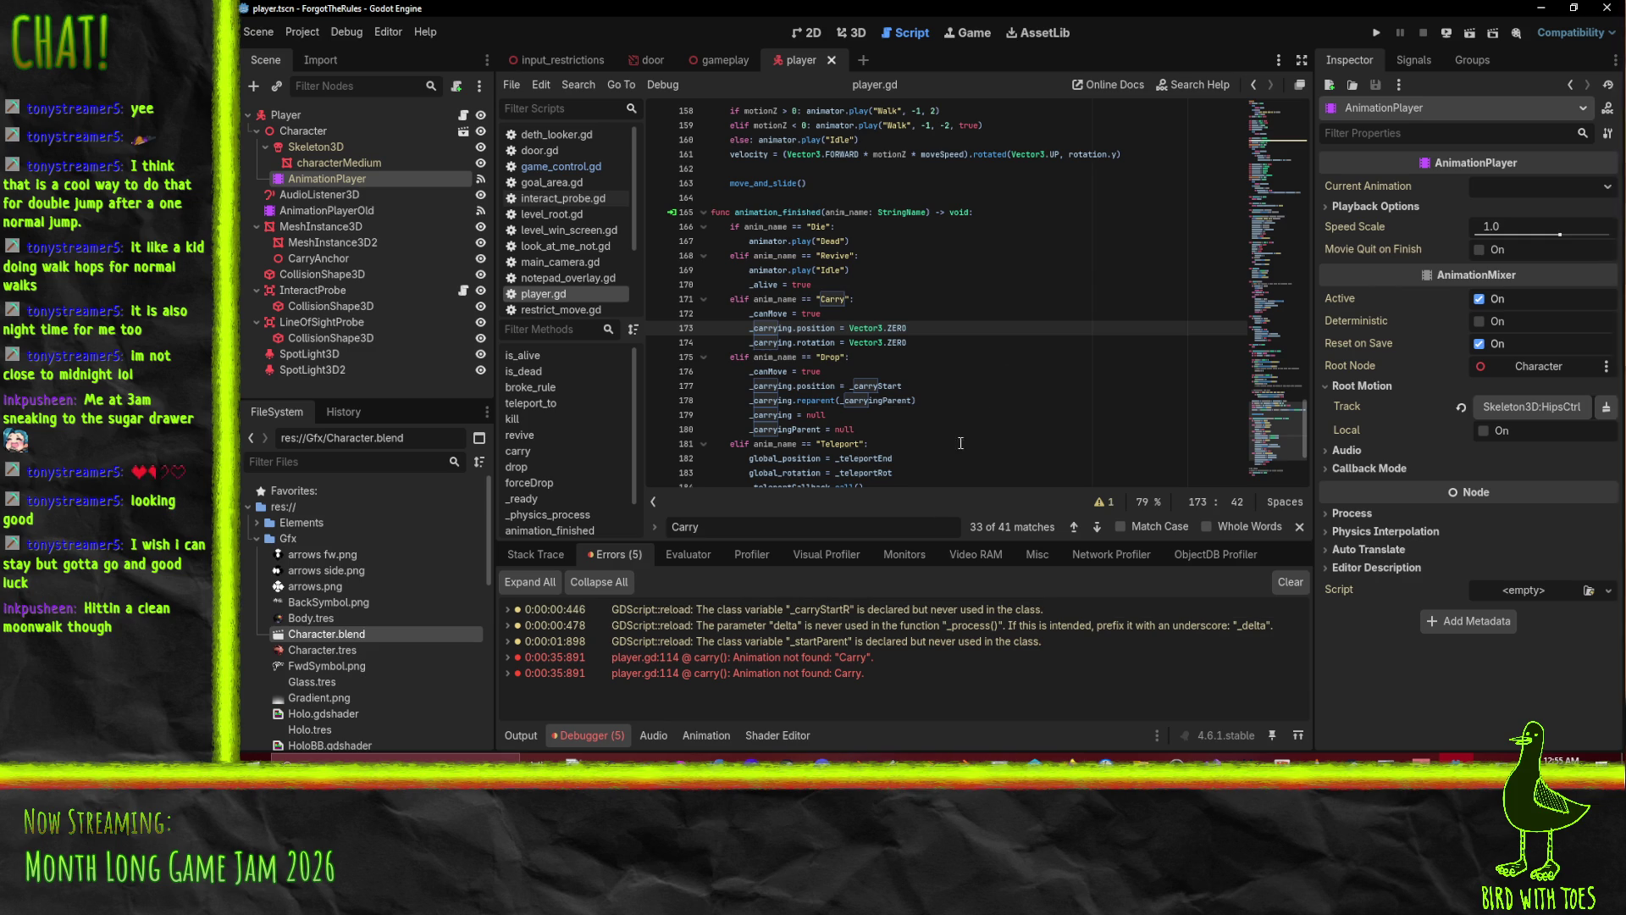
{"action": "scroll", "coordinate": [996, 385], "scroll_direction": "down", "scroll_amount": 1}
{"action": "scroll", "coordinate": [996, 386], "scroll_direction": "up", "scroll_amount": 1}
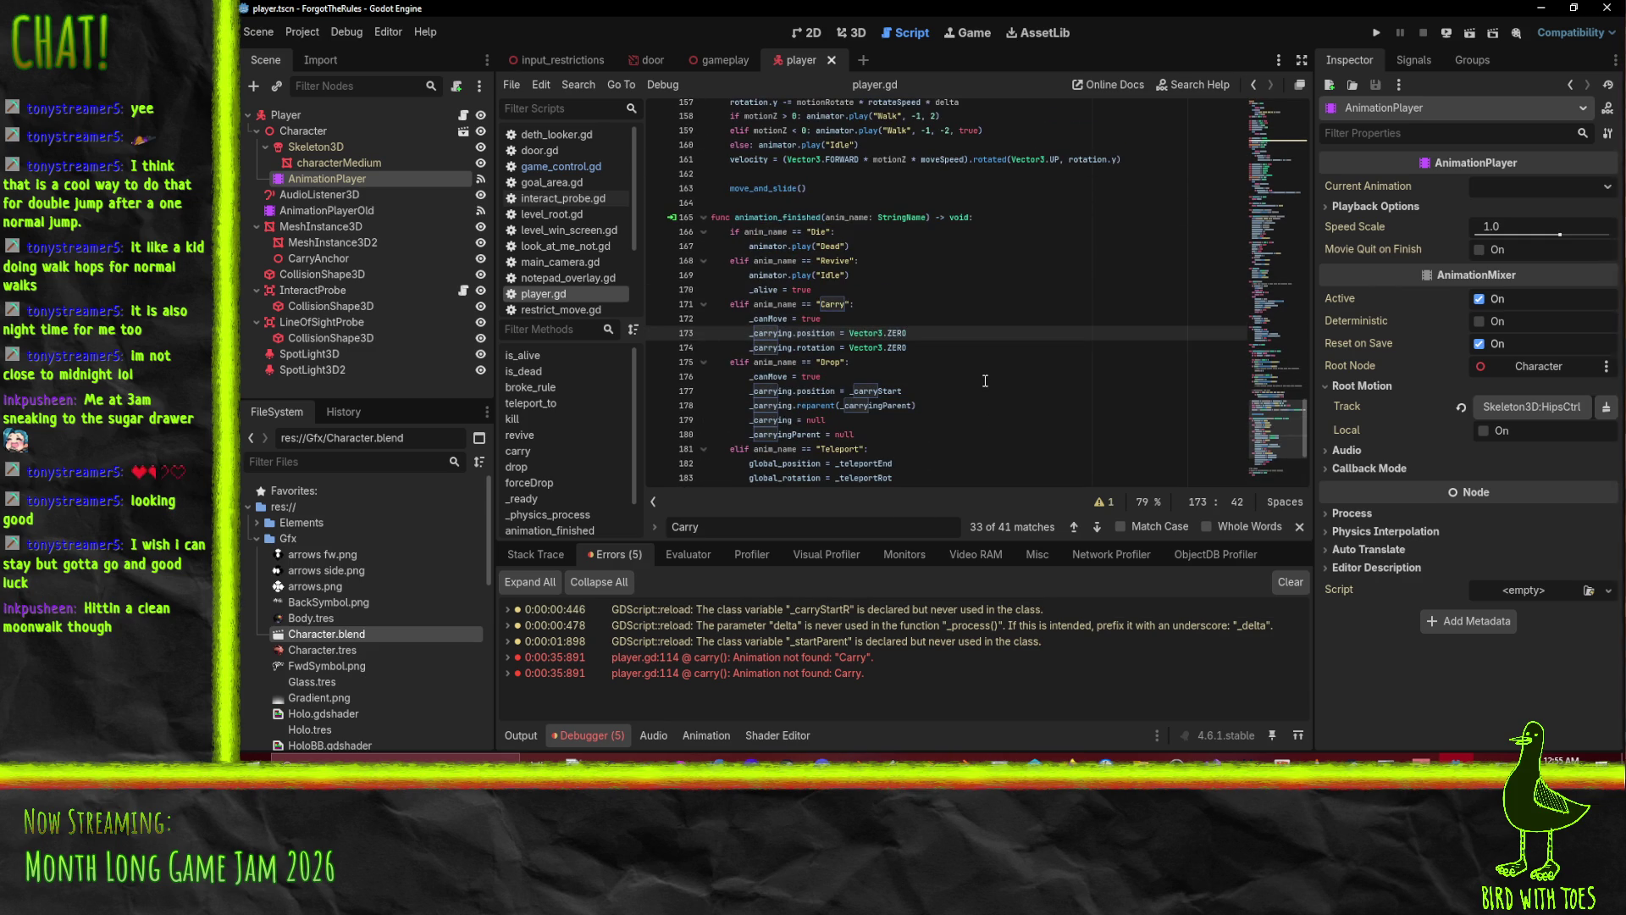
{"action": "scroll", "coordinate": [985, 380], "scroll_direction": "up", "scroll_amount": 20}
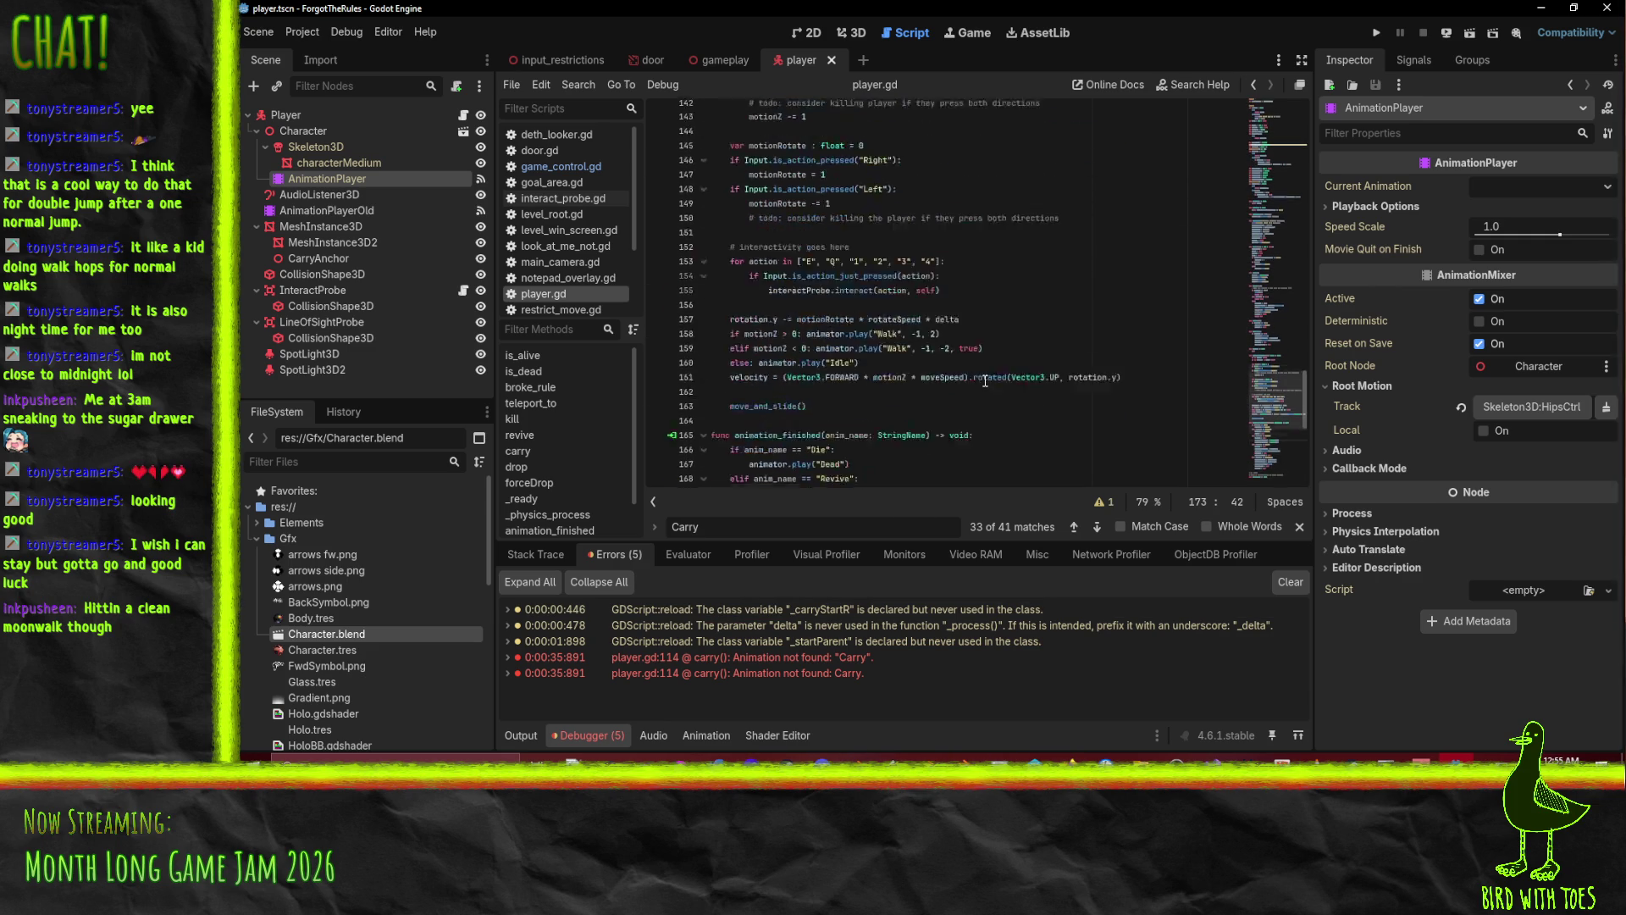
{"action": "scroll", "coordinate": [987, 380], "scroll_direction": "down", "scroll_amount": 2}
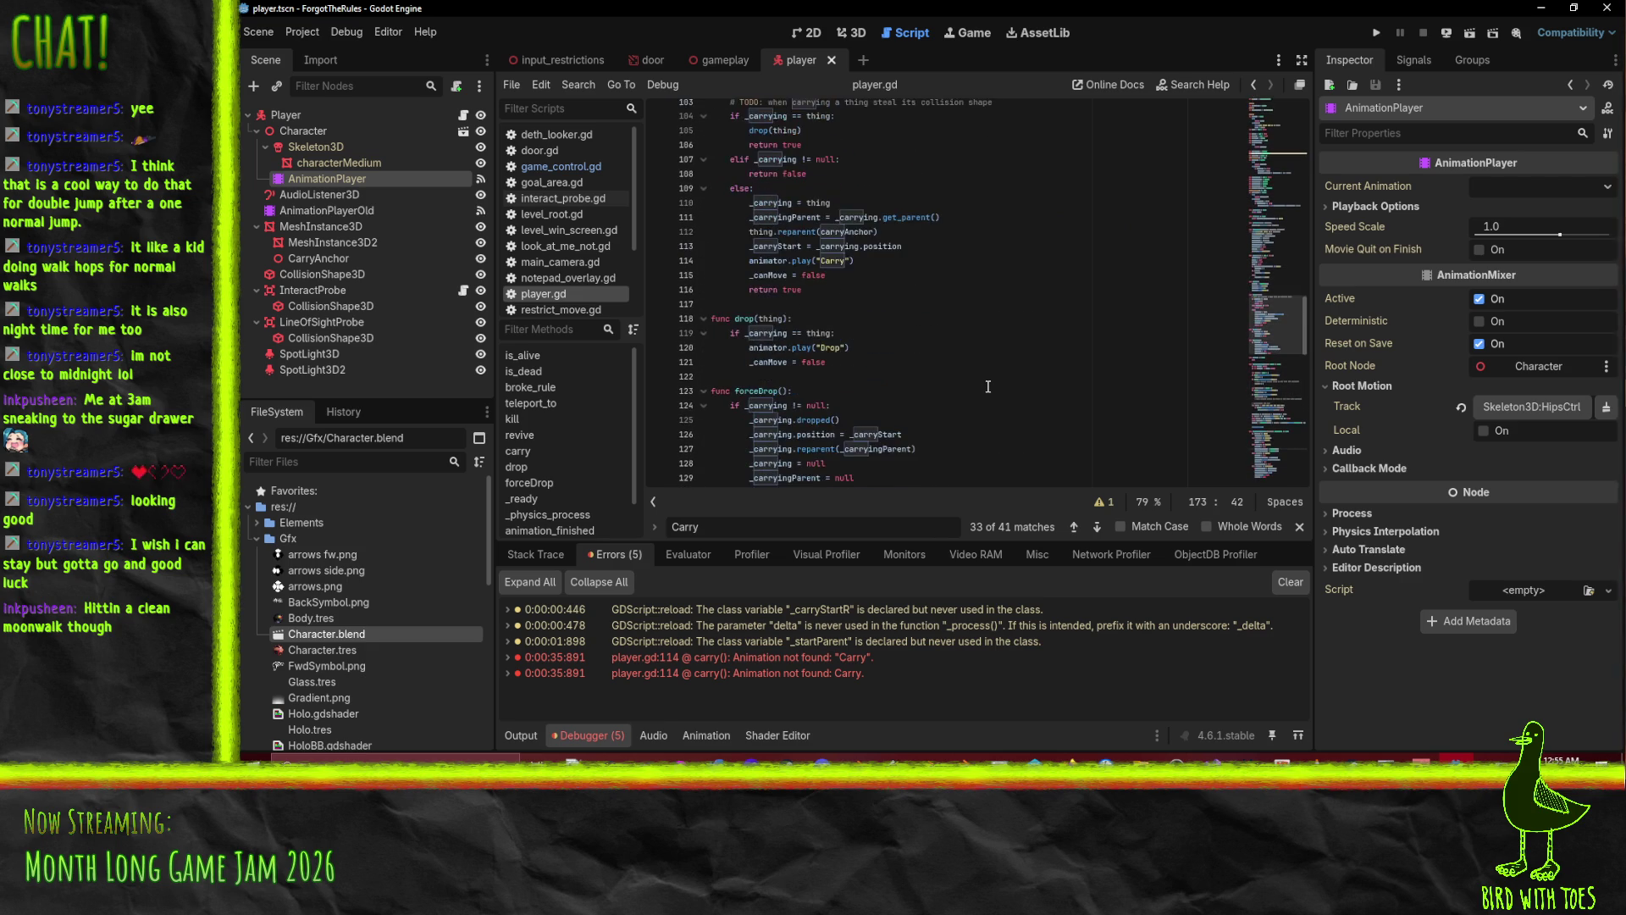
{"action": "scroll", "coordinate": [934, 352], "scroll_direction": "up", "scroll_amount": 1}
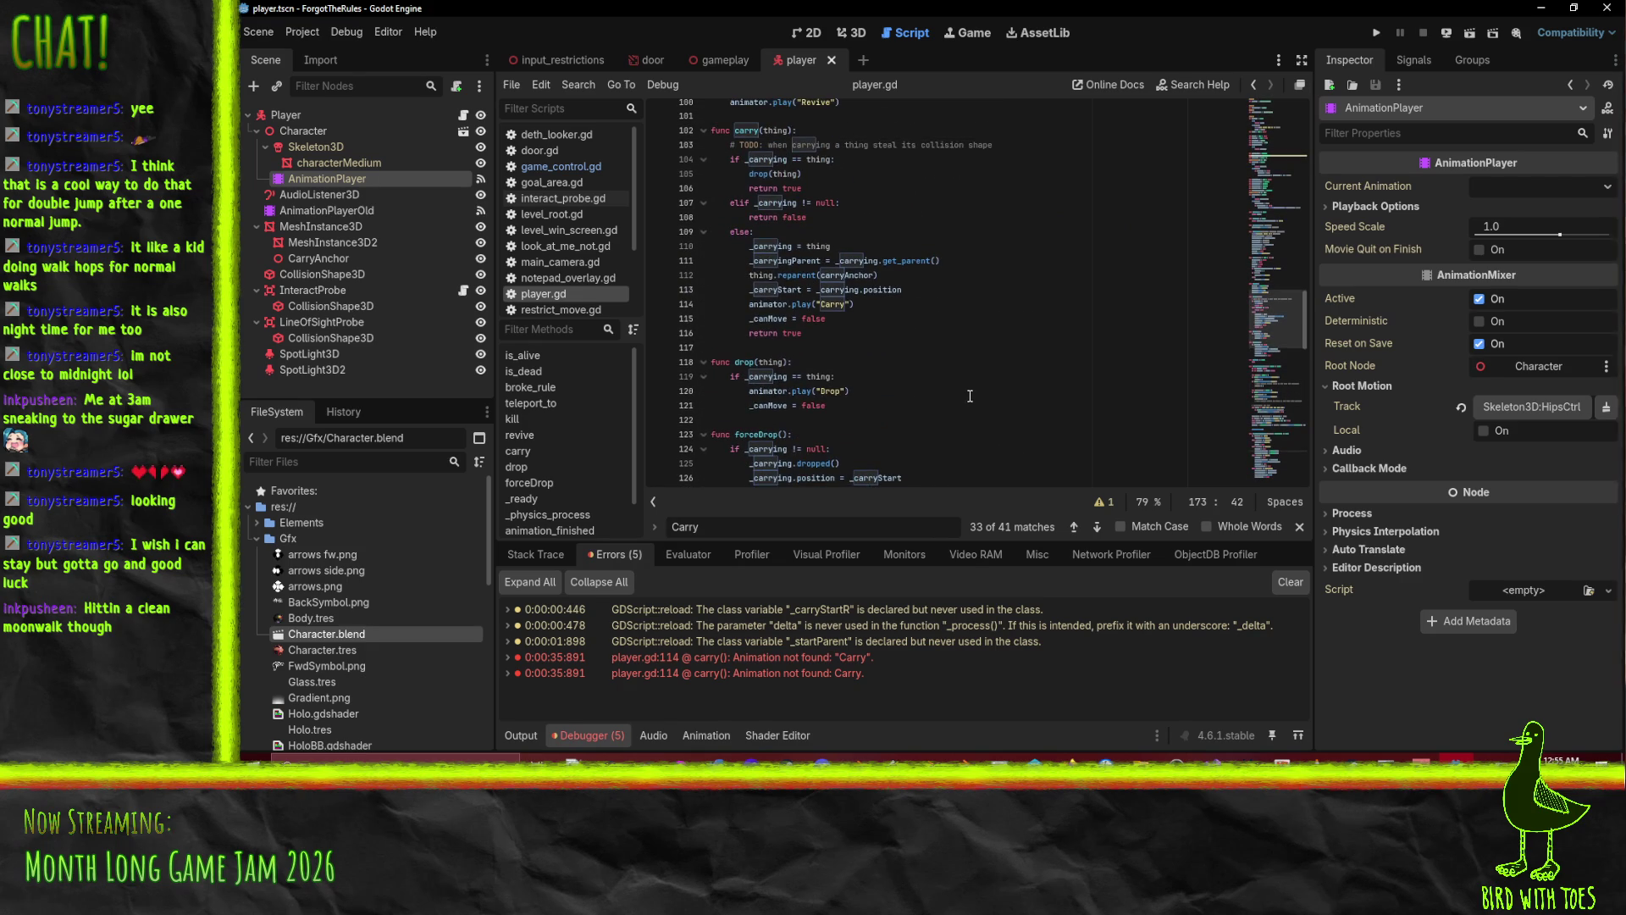
{"action": "scroll", "coordinate": [970, 396], "scroll_direction": "up", "scroll_amount": 6}
{"action": "left_click", "coordinate": [966, 365]}
{"action": "left_click", "coordinate": [859, 758]}
Make PickUp the rig's active action, rename it Carry, and save Character.blend.
{"action": "left_click", "coordinate": [683, 542]}
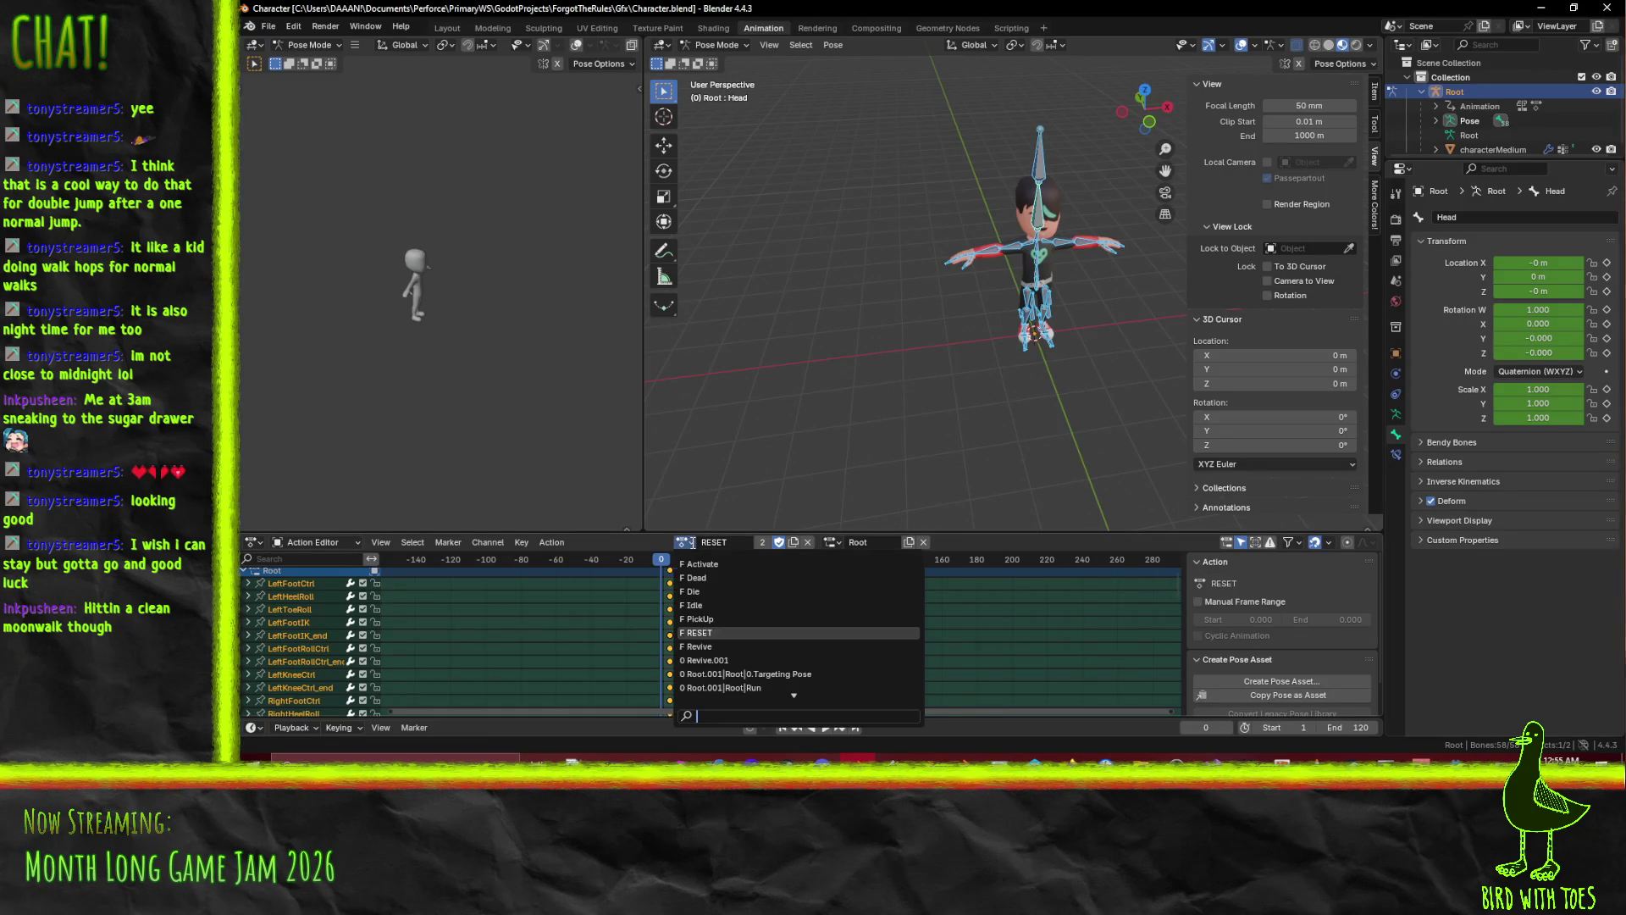
{"action": "left_click", "coordinate": [726, 619]}
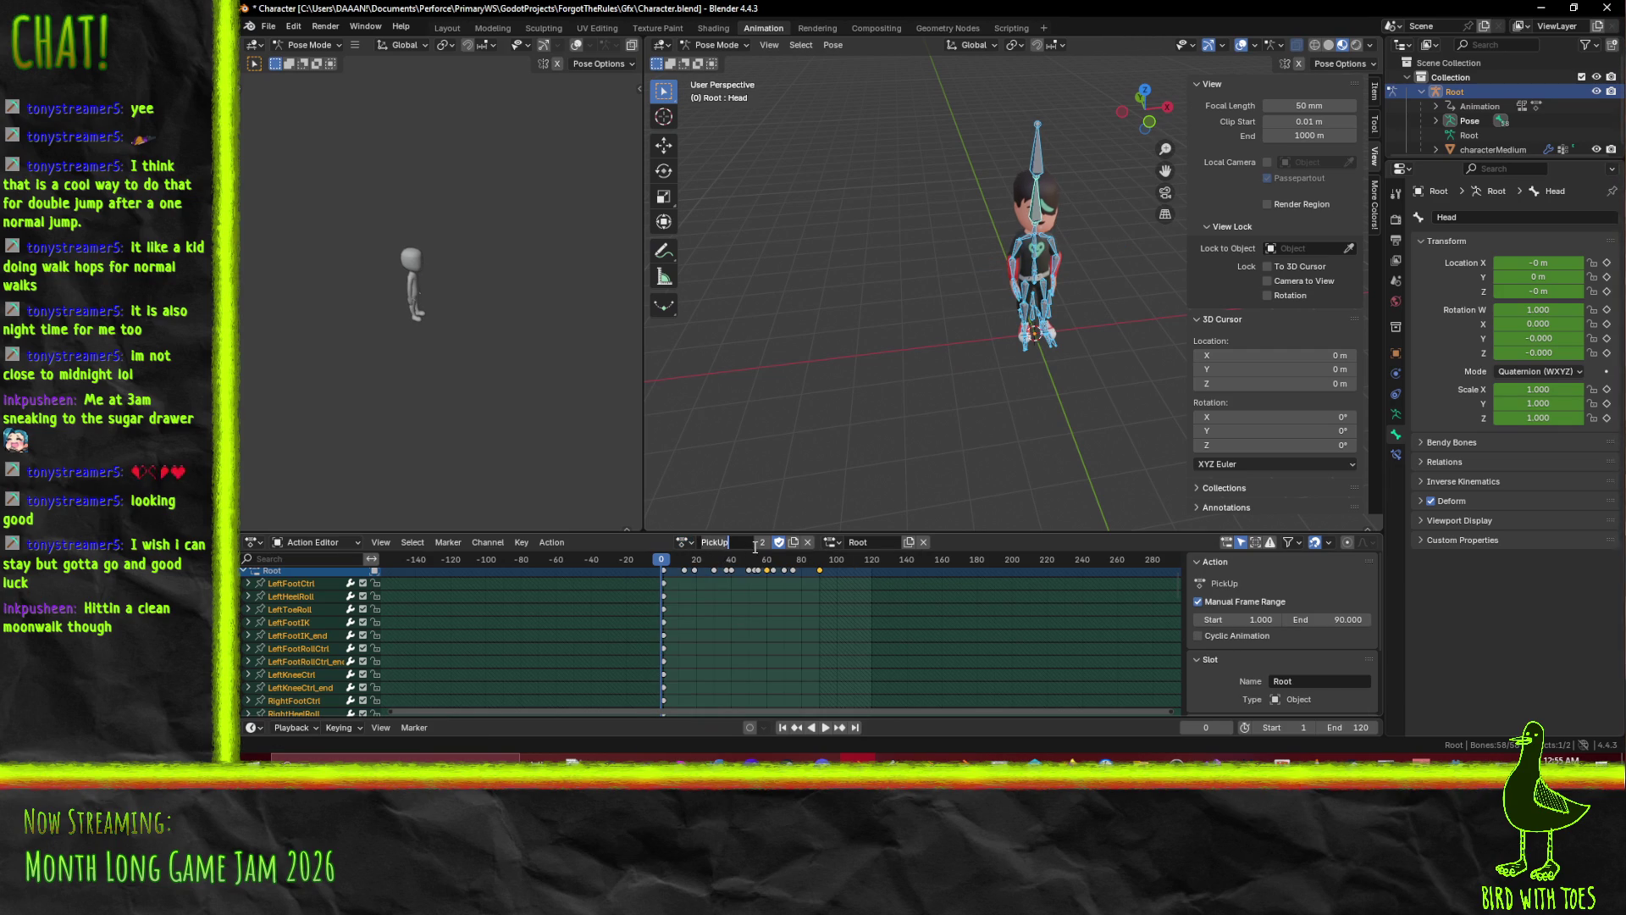
{"action": "type", "text": "Carry"}
{"action": "key", "text": "Return"}
{"action": "key", "text": "ctrl+s"}
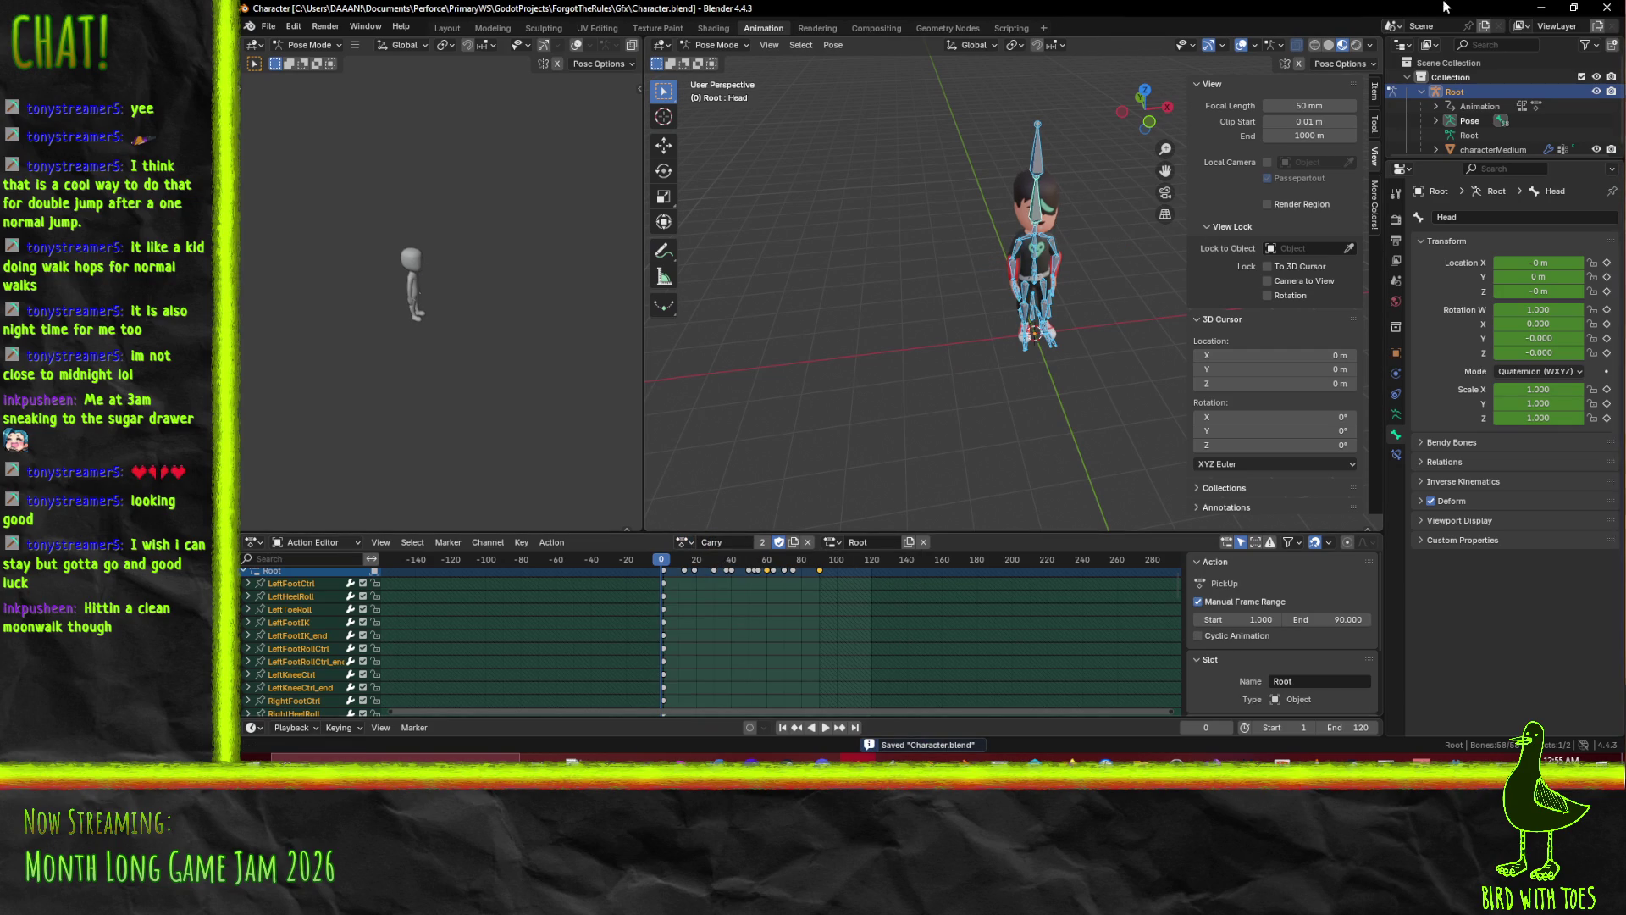
{"action": "left_click", "coordinate": [1541, 8]}
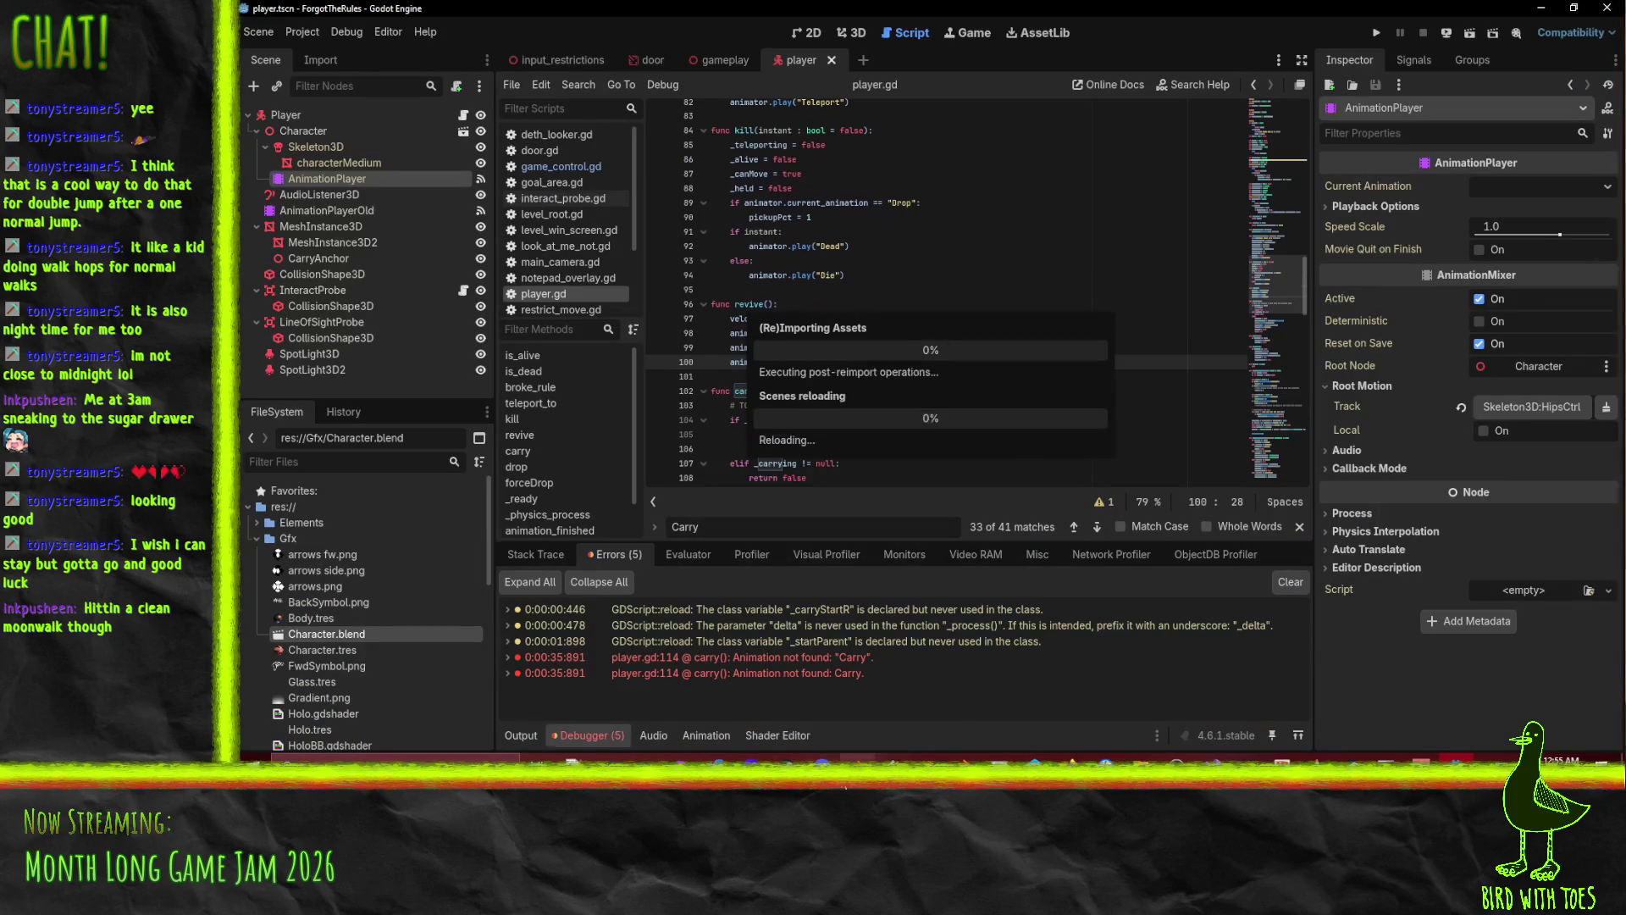
Confirm the Carry action in Blender's action list, then return to player.gd's carry() function in Godot.
{"action": "left_click", "coordinate": [858, 762]}
{"action": "left_click", "coordinate": [684, 543]}
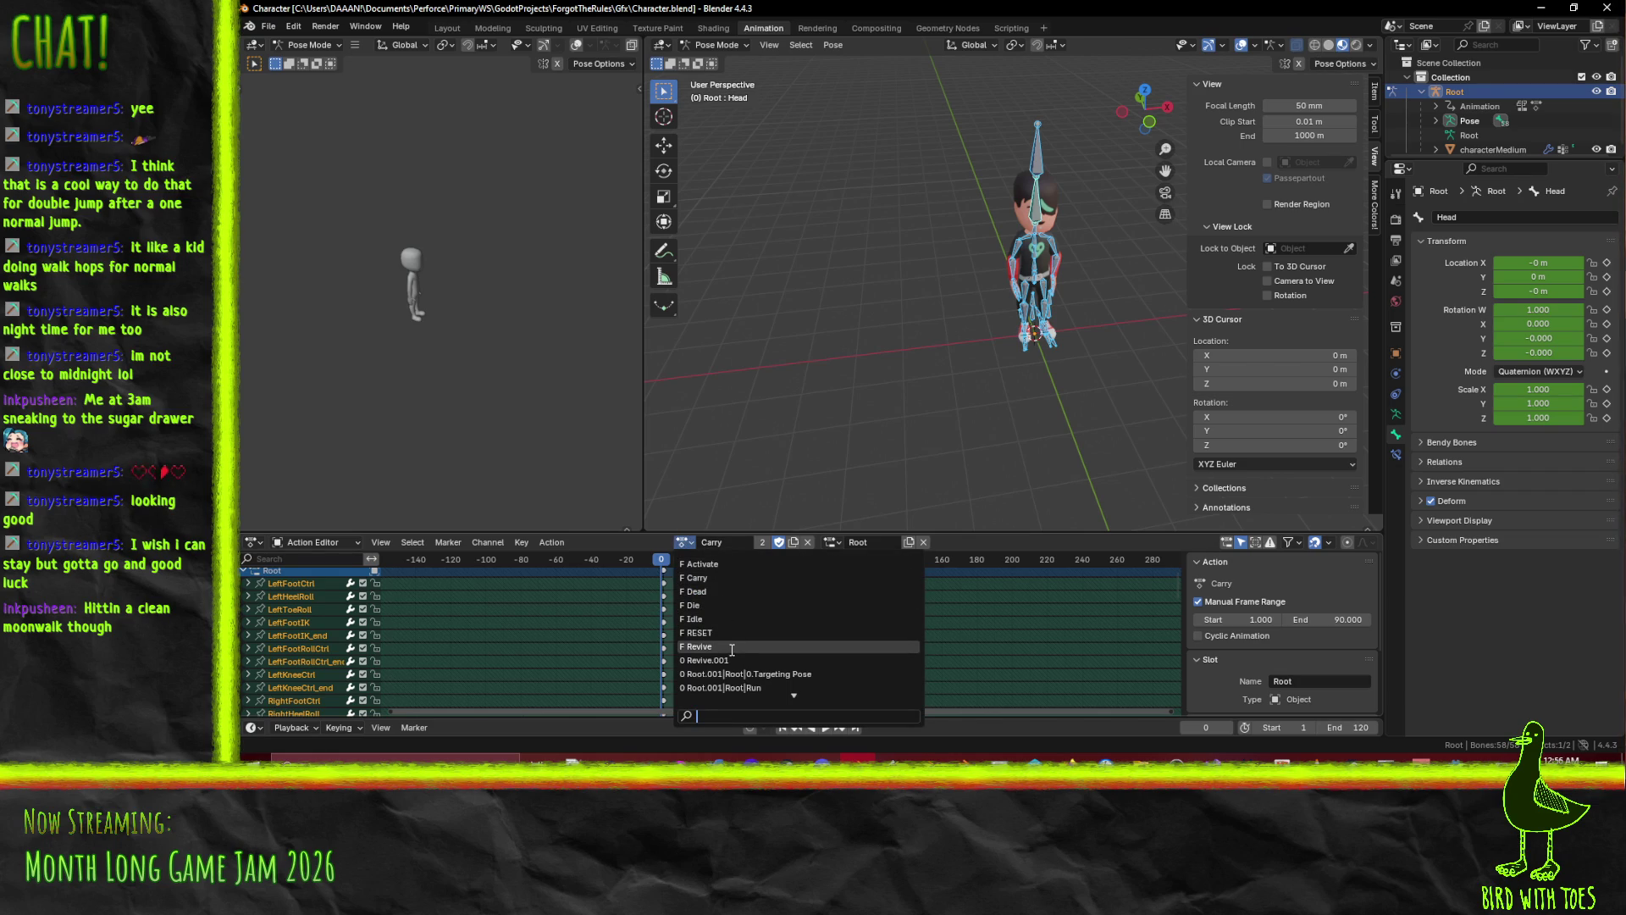
{"action": "scroll", "coordinate": [780, 662], "scroll_direction": "down", "scroll_amount": 2}
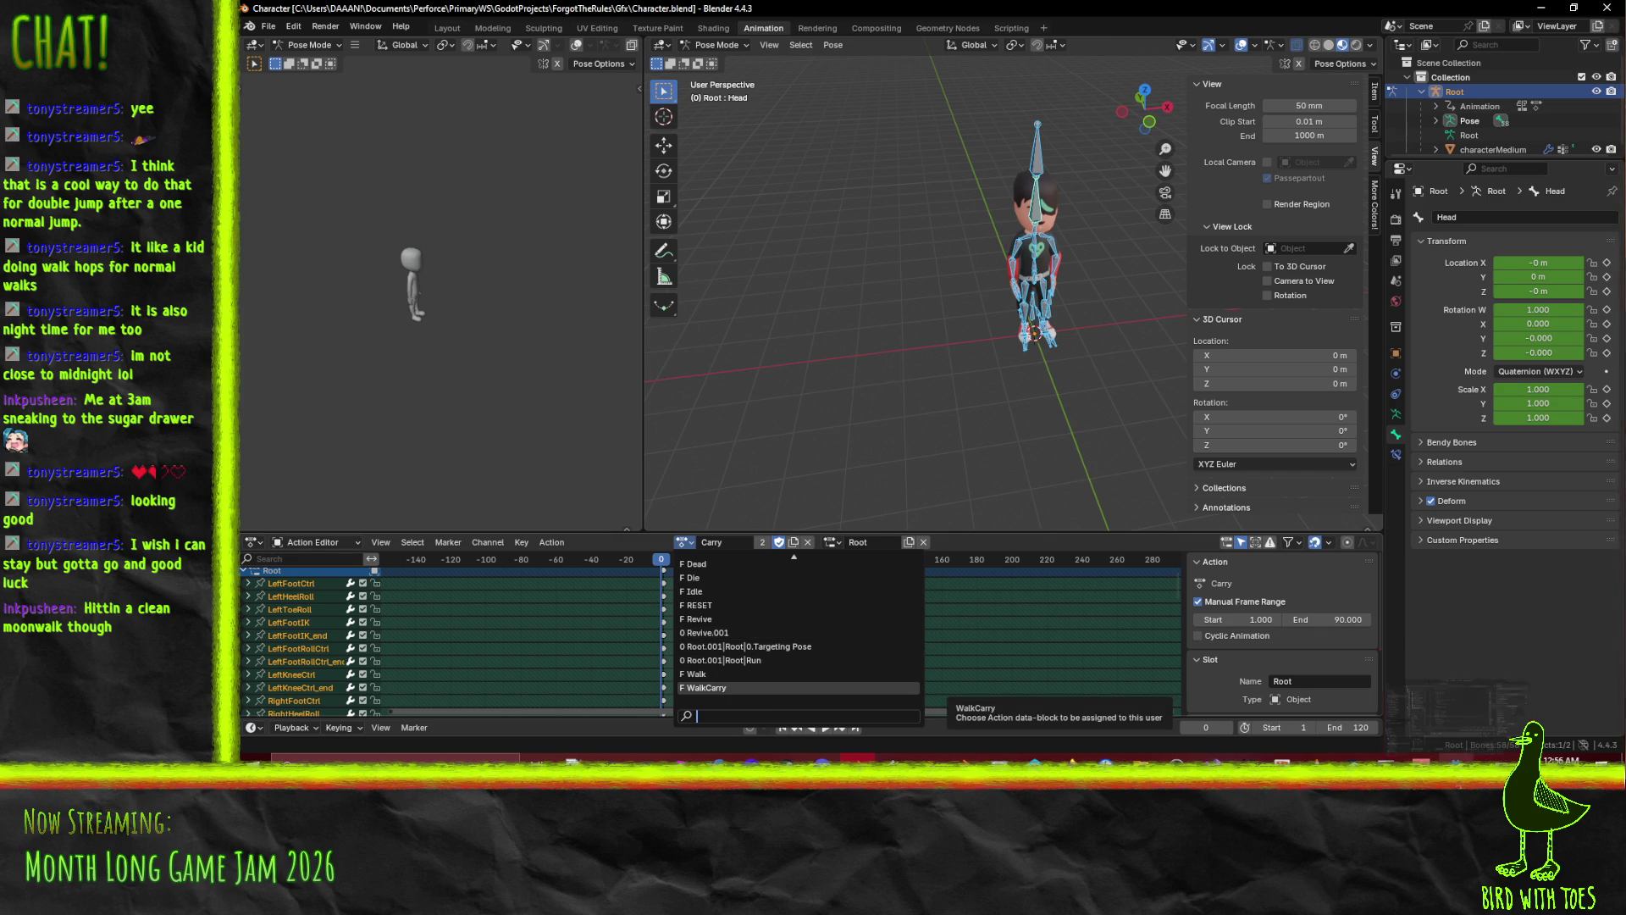
{"action": "key", "text": "alt+Tab"}
{"action": "scroll", "coordinate": [964, 255], "scroll_direction": "down", "scroll_amount": 5}
{"action": "left_click", "coordinate": [964, 255]}
{"action": "scroll", "coordinate": [947, 310], "scroll_direction": "down", "scroll_amount": 13}
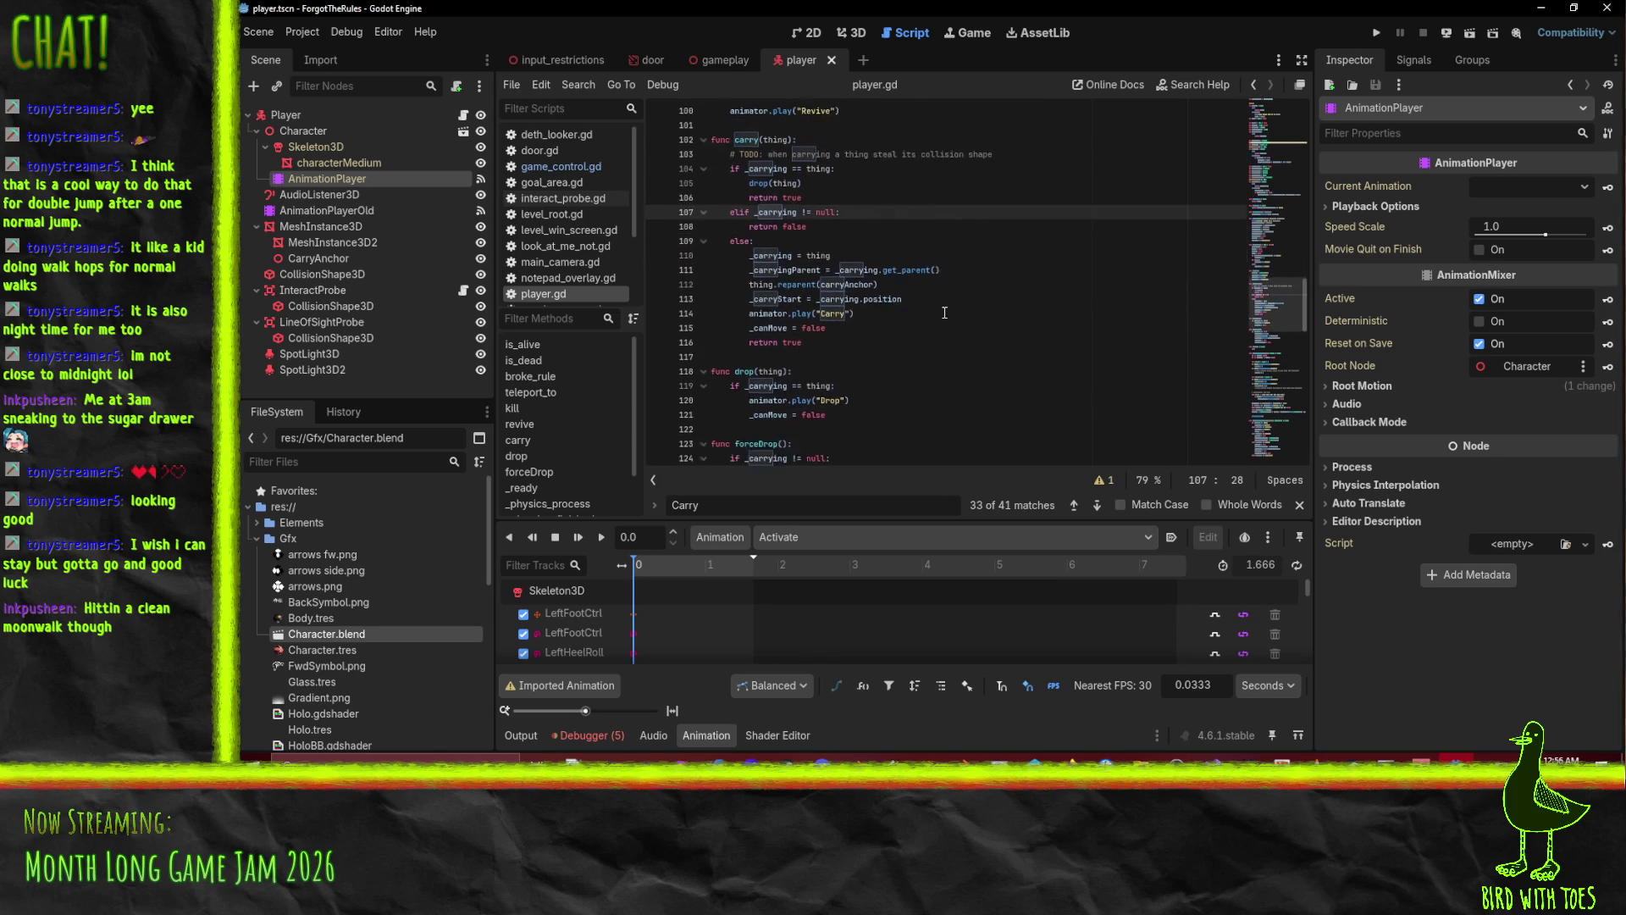
Wrap the Walk and Idle animation lines in an 'if !_carrying:' condition.
{"action": "scroll", "coordinate": [946, 310], "scroll_direction": "down", "scroll_amount": 2}
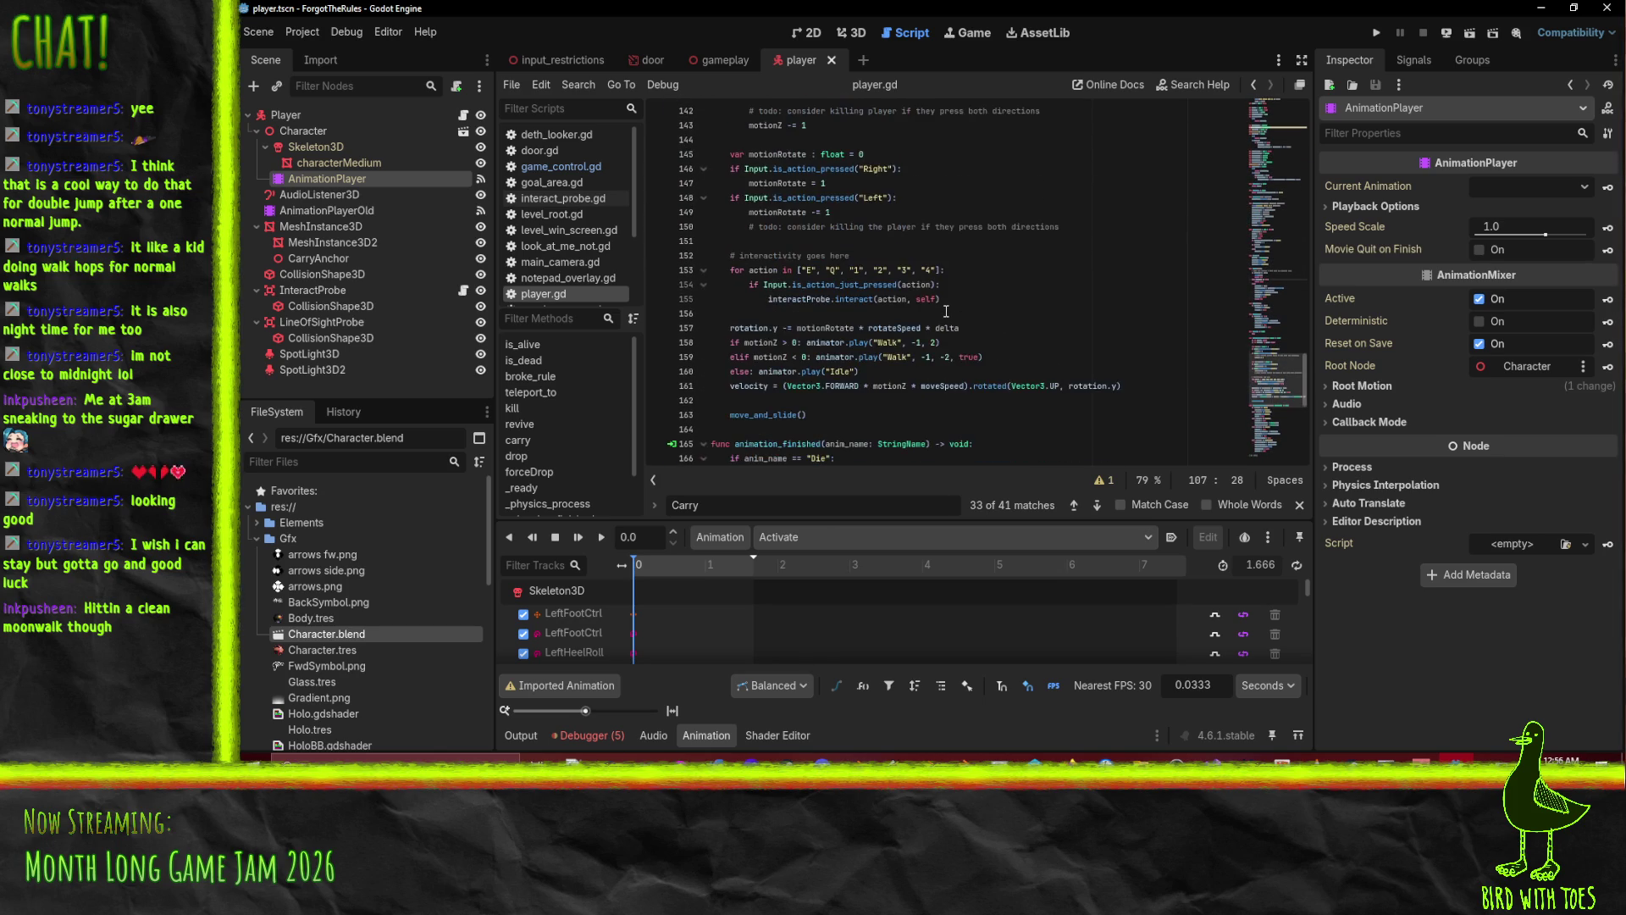
{"action": "left_click", "coordinate": [982, 331]}
{"action": "key", "text": "Return"}
{"action": "type", "text": "if"}
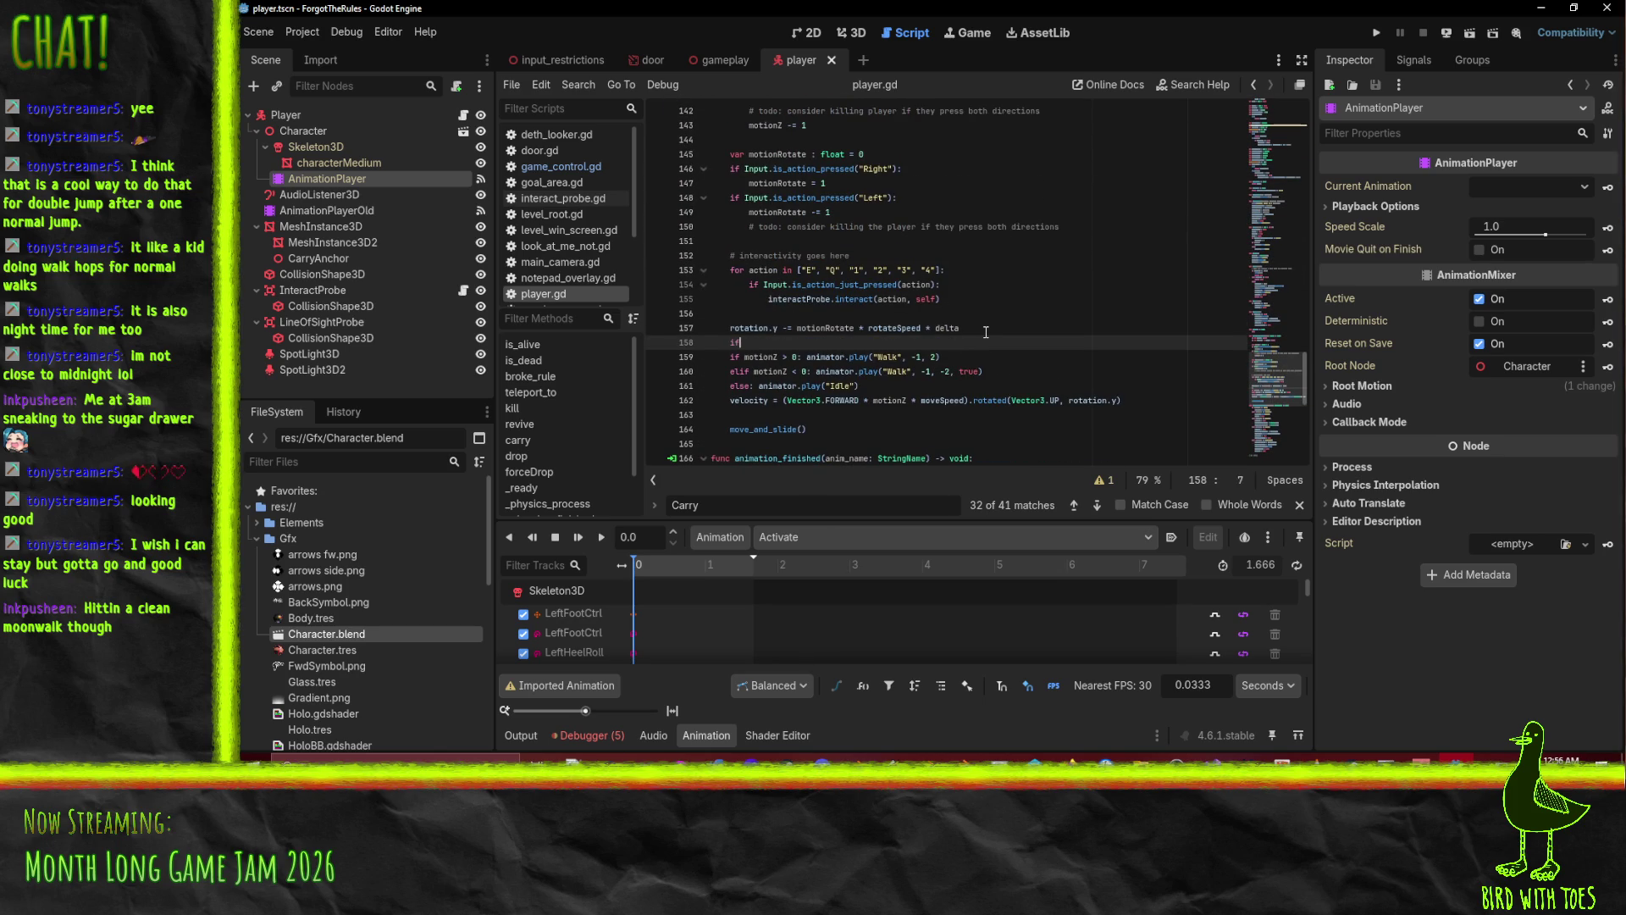
{"action": "type", "text": " (d_"}
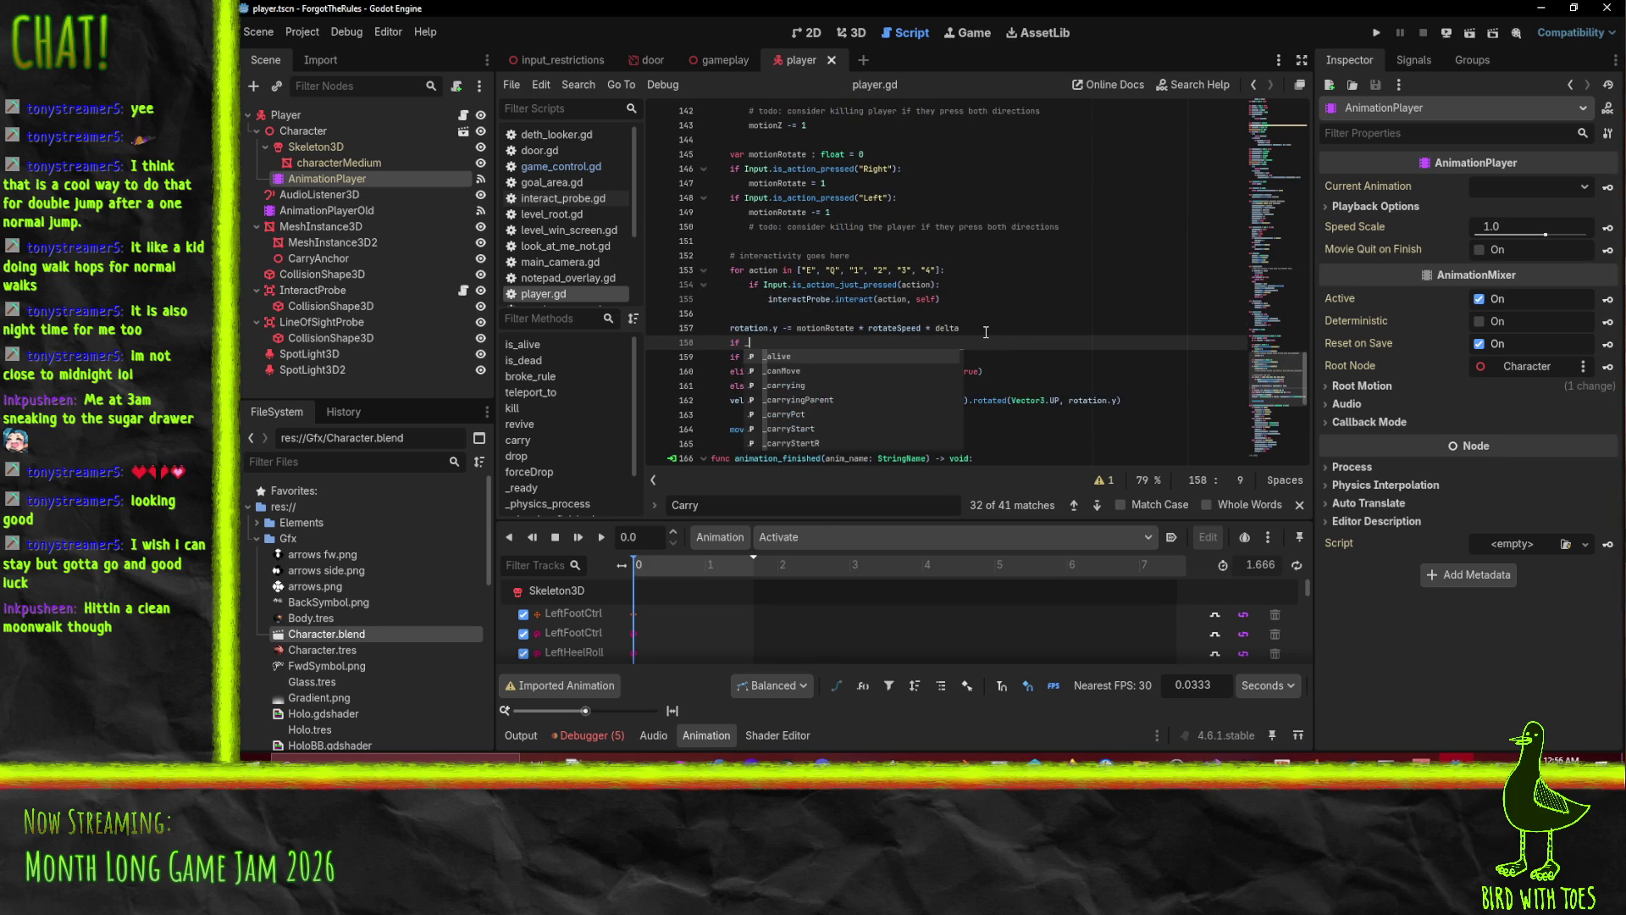
{"action": "type", "text": "ca"}
{"action": "key", "text": "Down"}
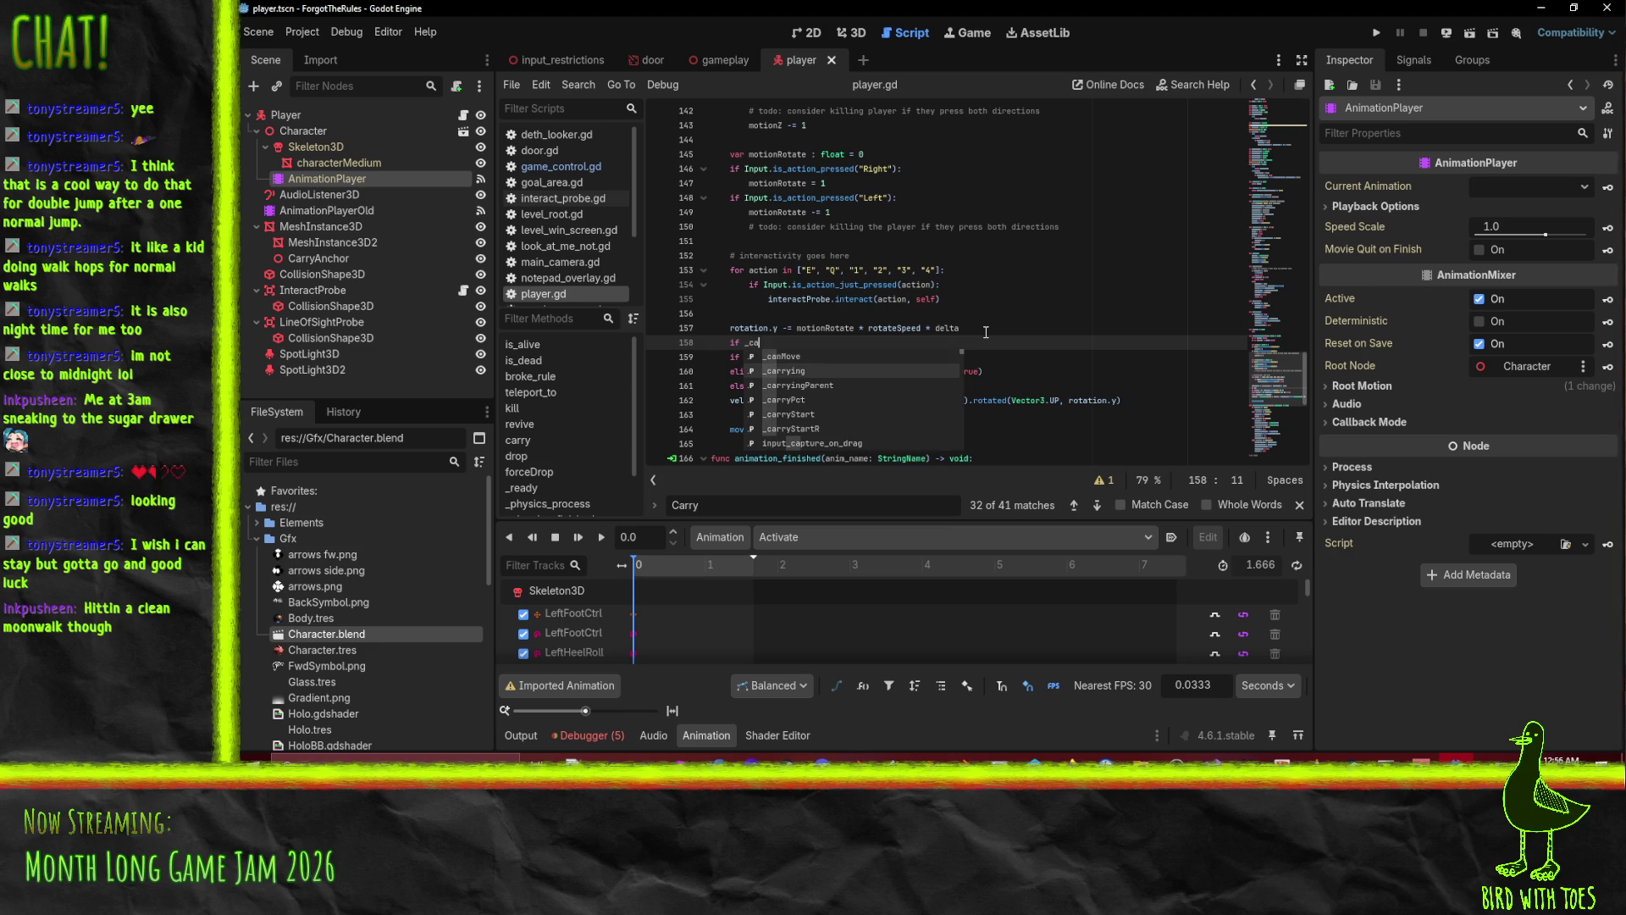
{"action": "key", "text": "Return"}
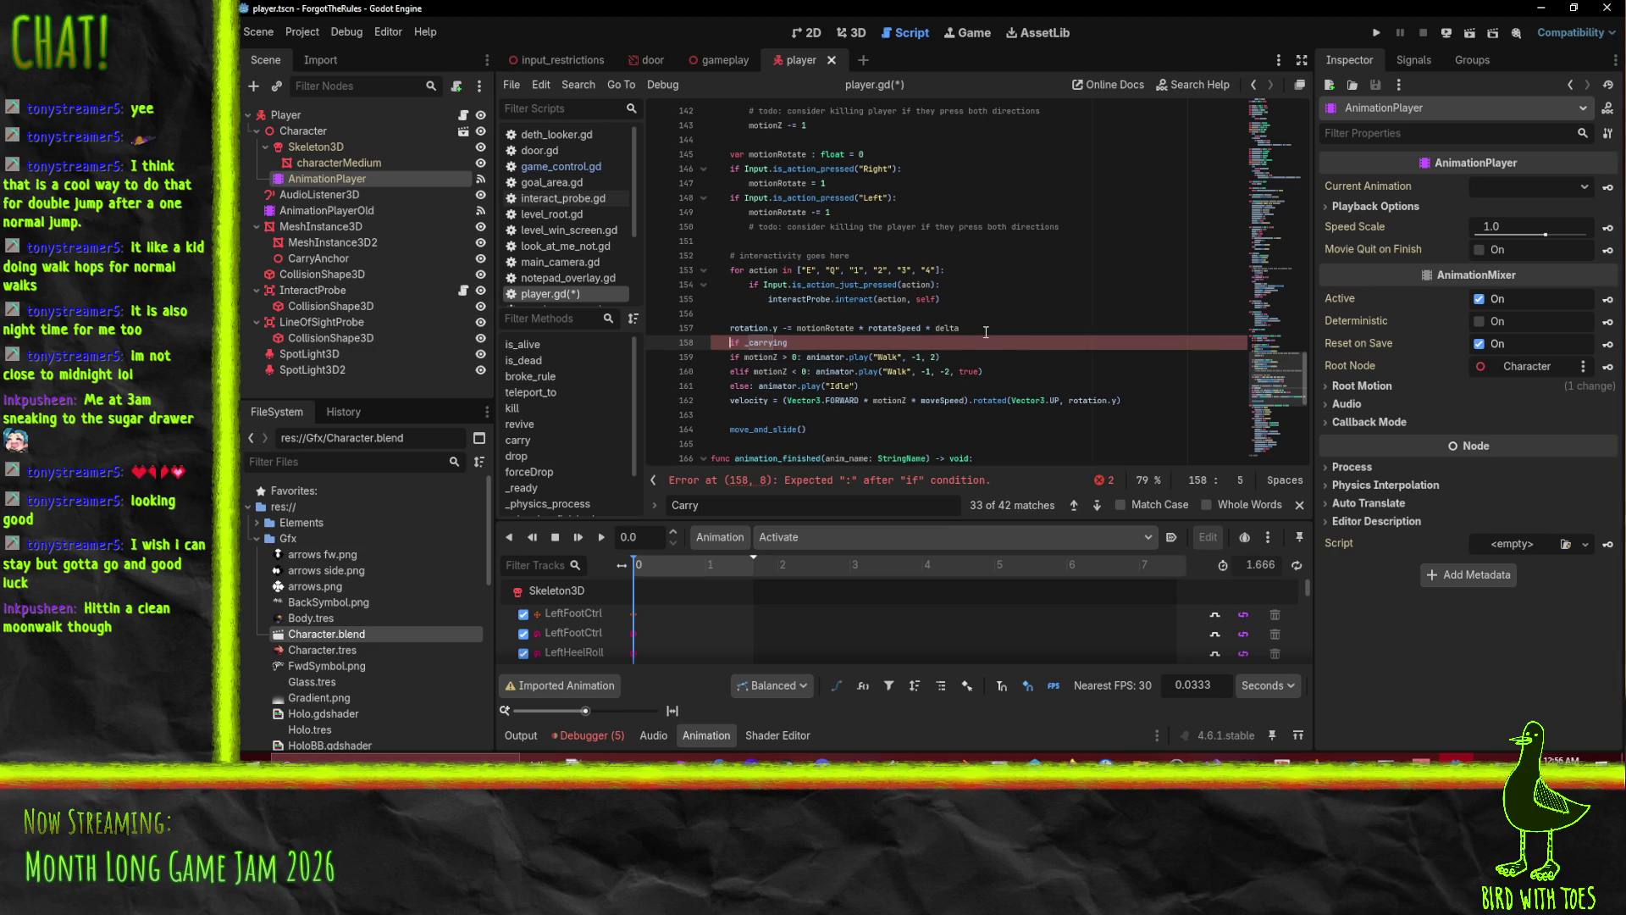
{"action": "type", "text": ":"}
{"action": "key", "text": "Down"}
{"action": "key", "text": "Home"}
{"action": "key", "text": "shift+Down"}
{"action": "key", "text": "shift+Down"}
{"action": "key", "text": "shift+Down"}
{"action": "key", "text": "Tab"}
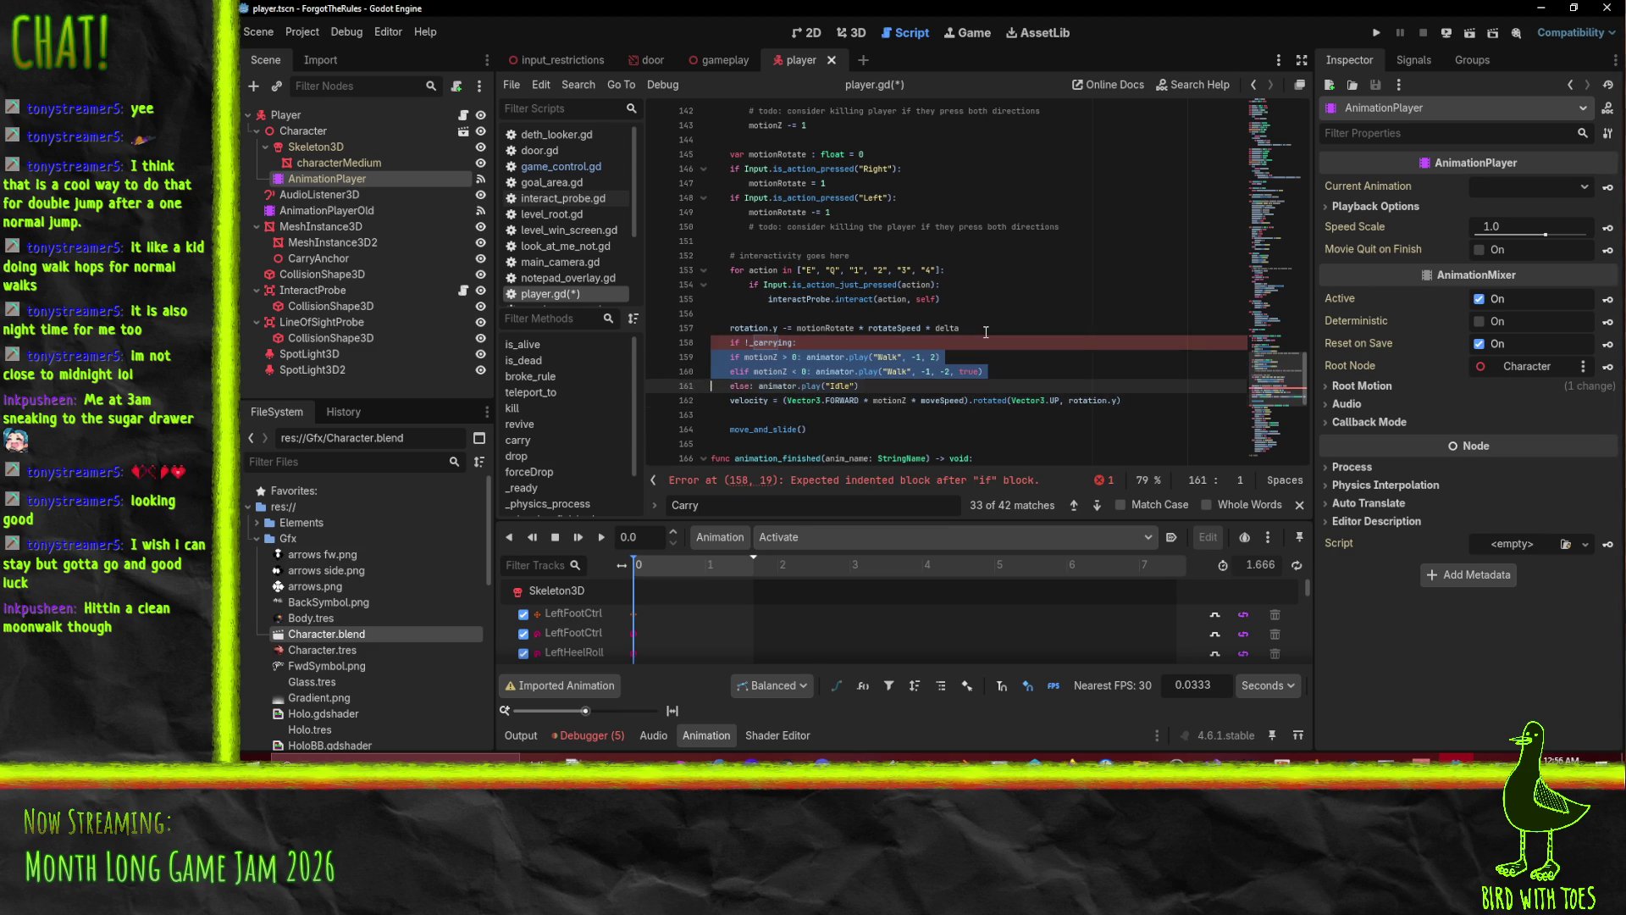
Add an else branch with copies of the animation lines changed to play "WalkCarry".
{"action": "key", "text": "Escape"}
{"action": "key", "text": "ctrl+shift+Return"}
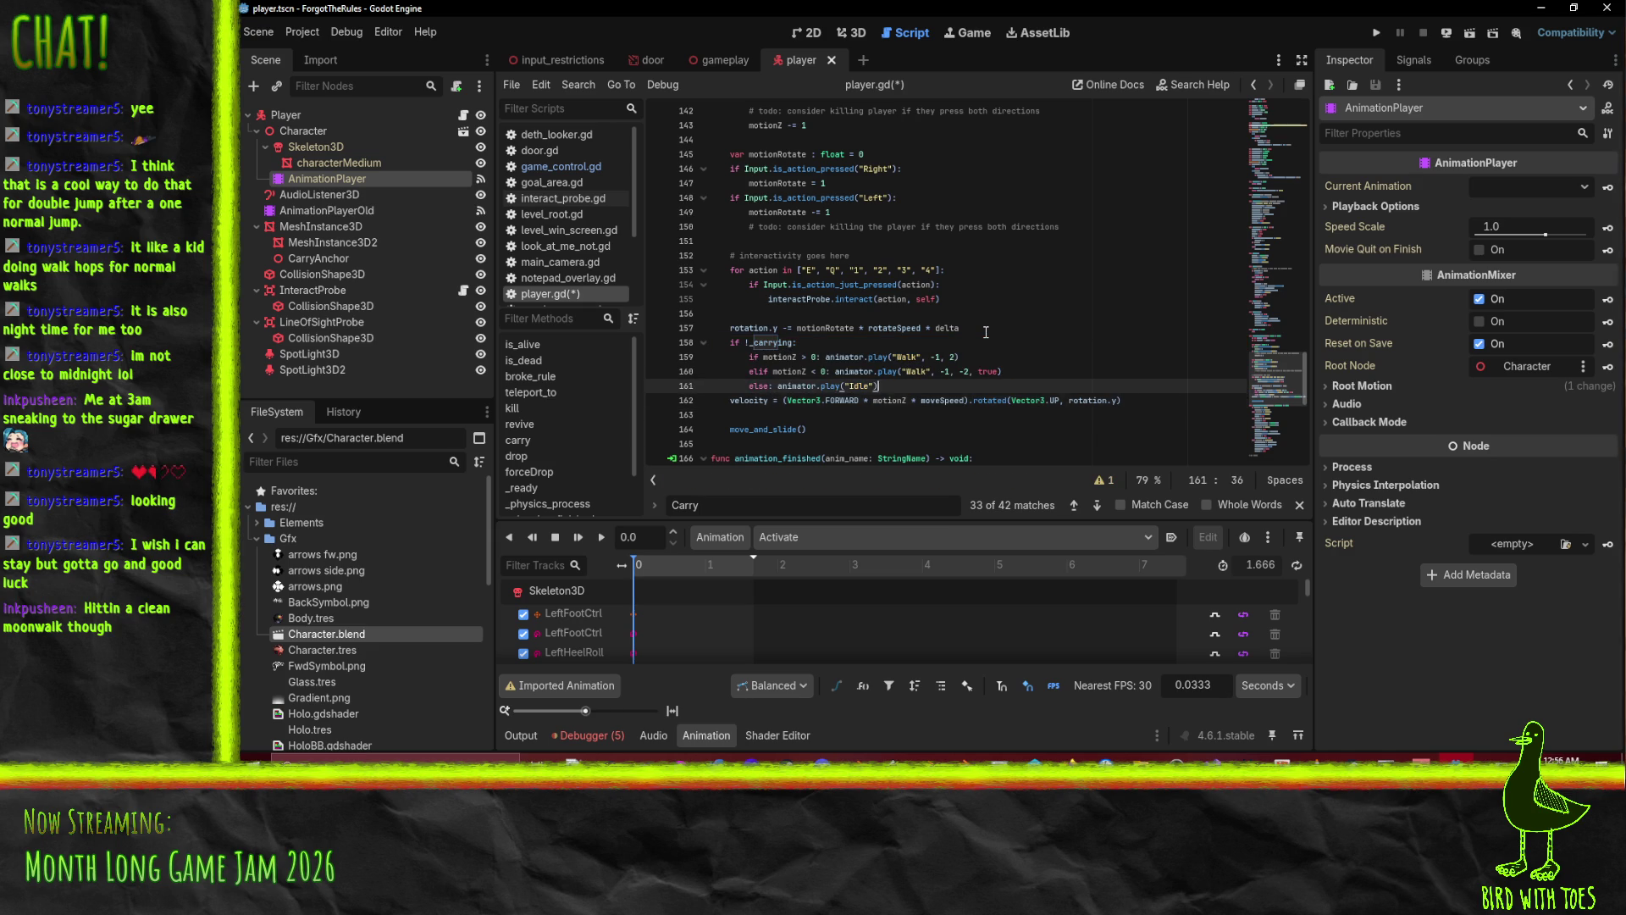
{"action": "type", "text": "else:"}
{"action": "key", "text": "Up"}
{"action": "key", "text": "Up"}
{"action": "key", "text": "Up"}
{"action": "key", "text": "Home"}
{"action": "key", "text": "shift+Down"}
{"action": "key", "text": "shift+Down"}
{"action": "key", "text": "shift+Down"}
{"action": "key", "text": "ctrl+c"}
{"action": "key", "text": "Down"}
{"action": "key", "text": "ctrl+v"}
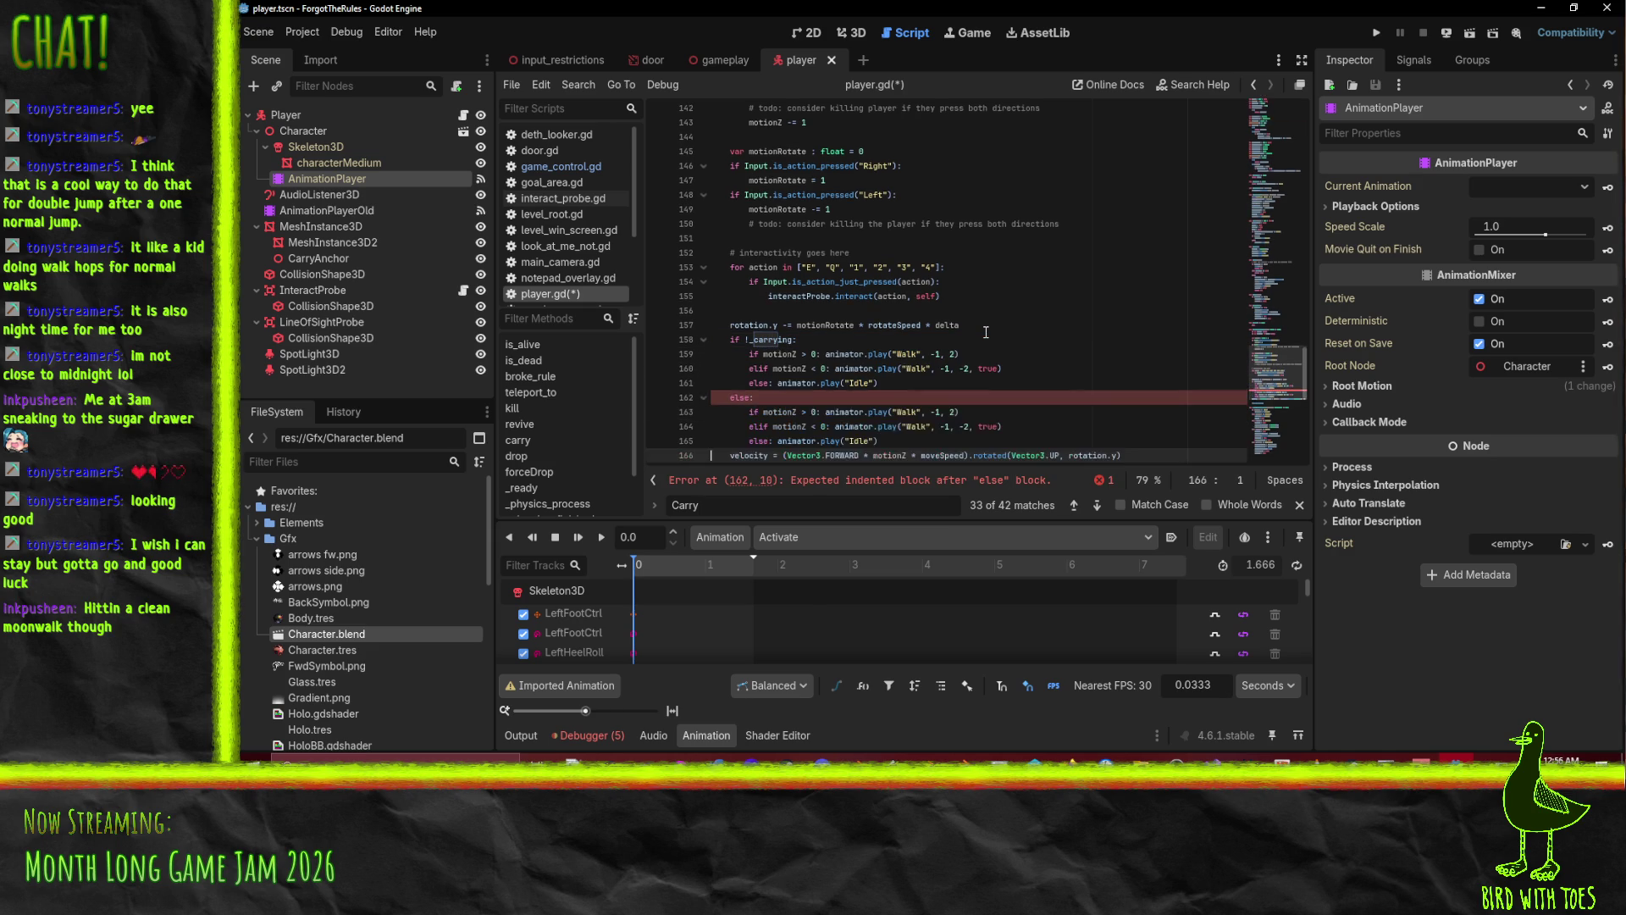
{"action": "left_click", "coordinate": [916, 412]}
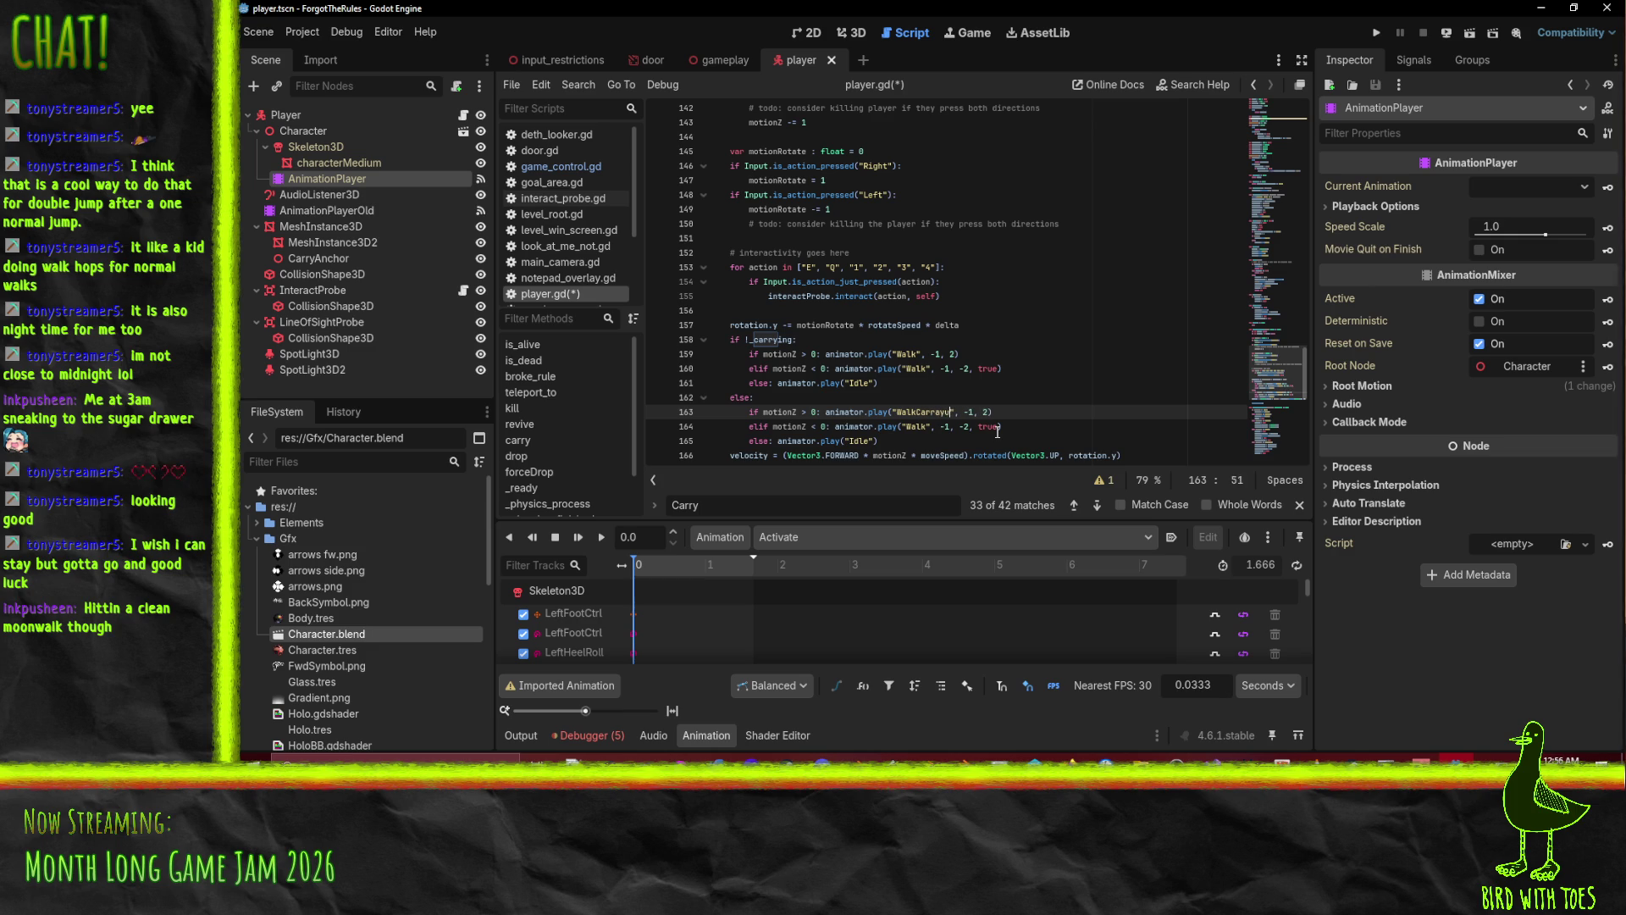
{"action": "key", "text": "BackSpace"}
{"action": "key", "text": "BackSpace"}
{"action": "key", "text": "BackSpace"}
Save player.gd and run the project.
{"action": "key", "text": "Escape"}
{"action": "key", "text": "Down"}
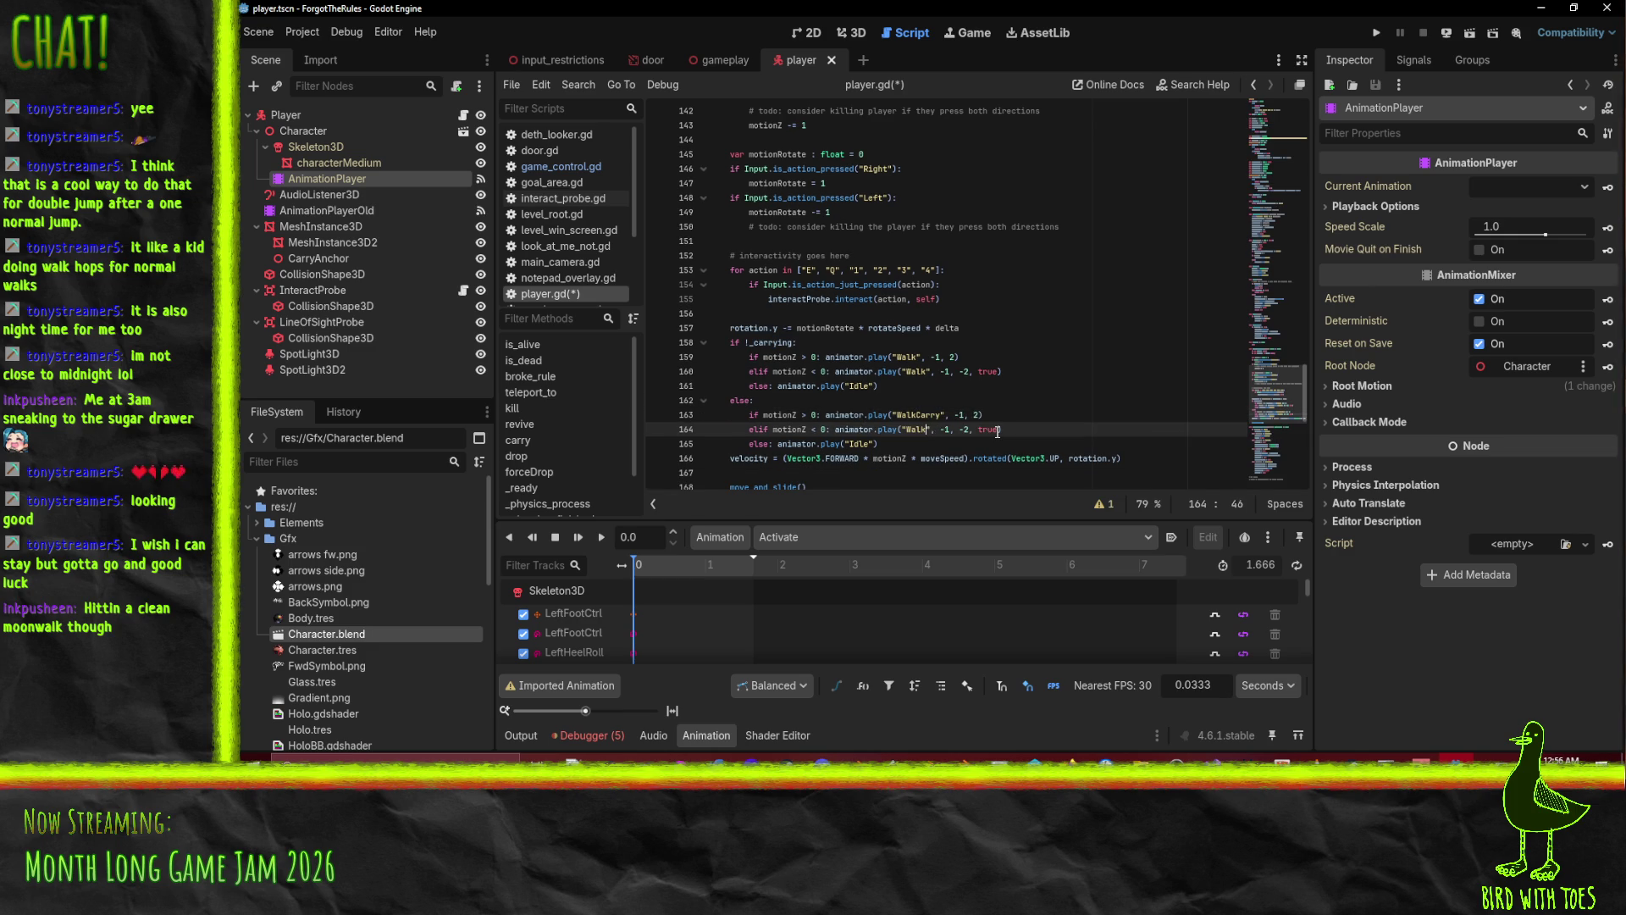
{"action": "type", "text": "Carry"}
{"action": "key", "text": "ctrl+s"}
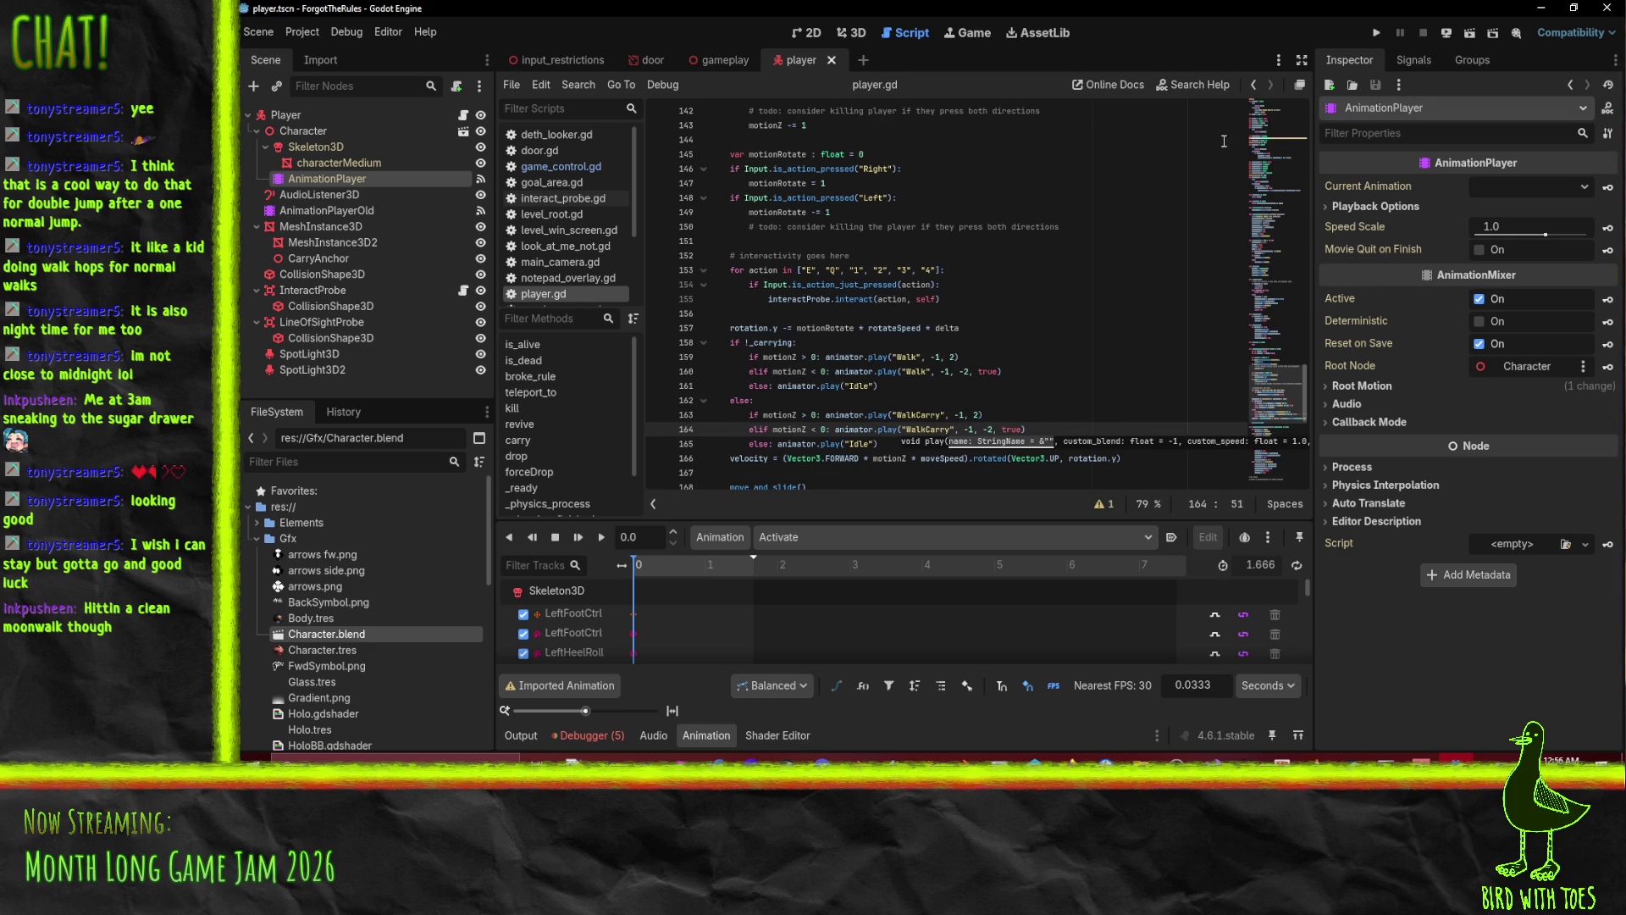
{"action": "scroll", "coordinate": [1006, 295], "scroll_direction": "down", "scroll_amount": 4}
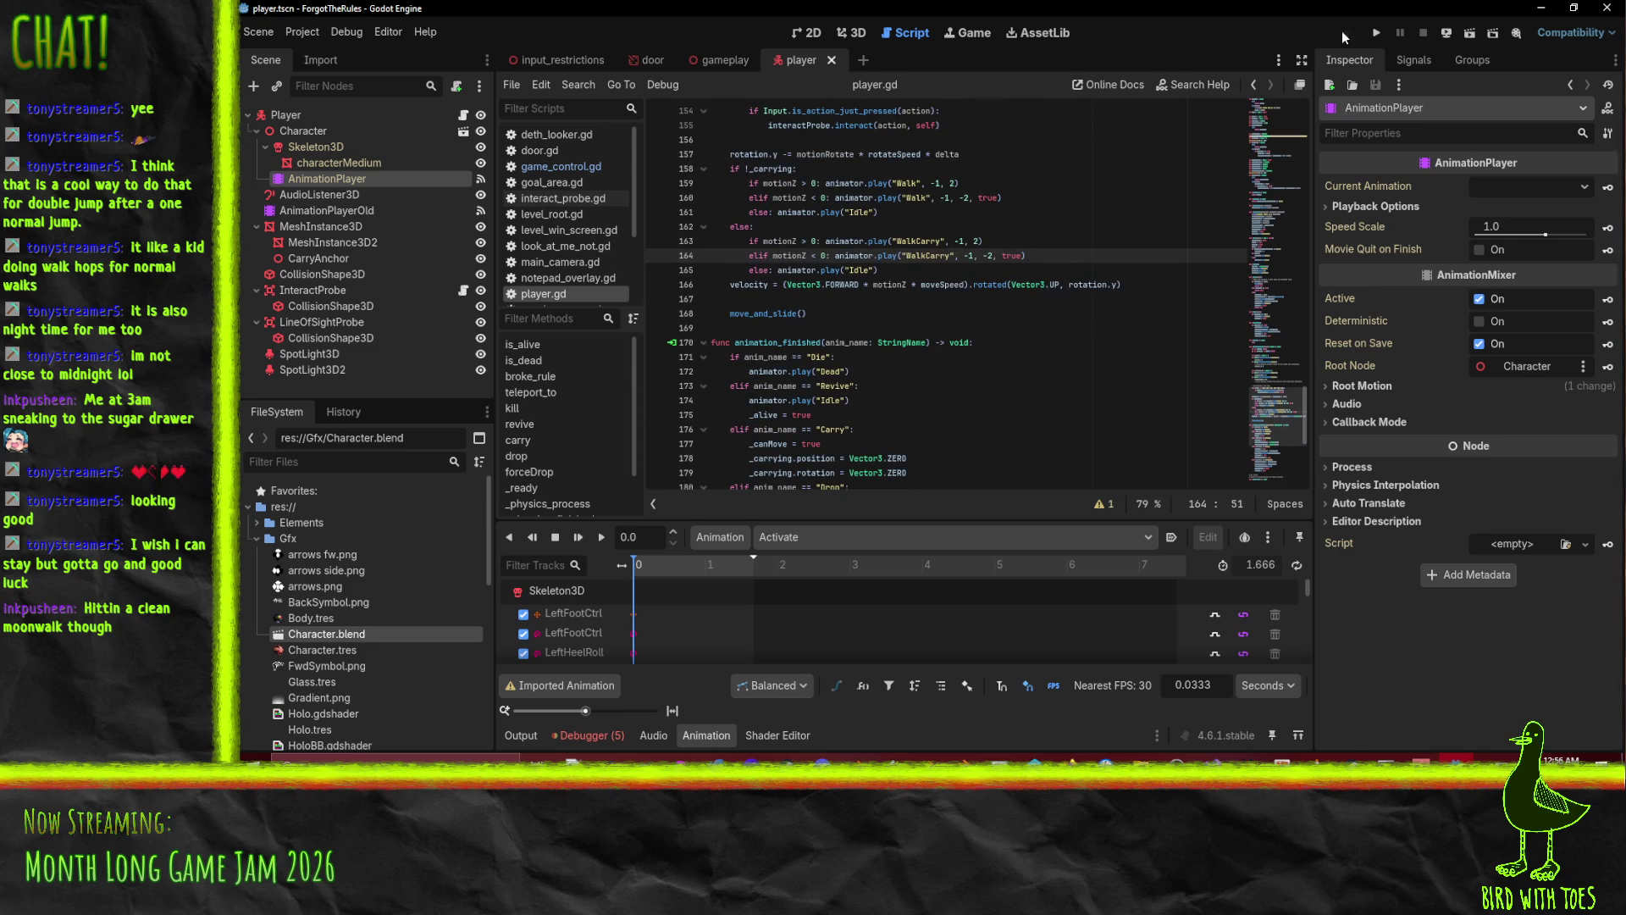
{"action": "left_click", "coordinate": [1377, 34]}
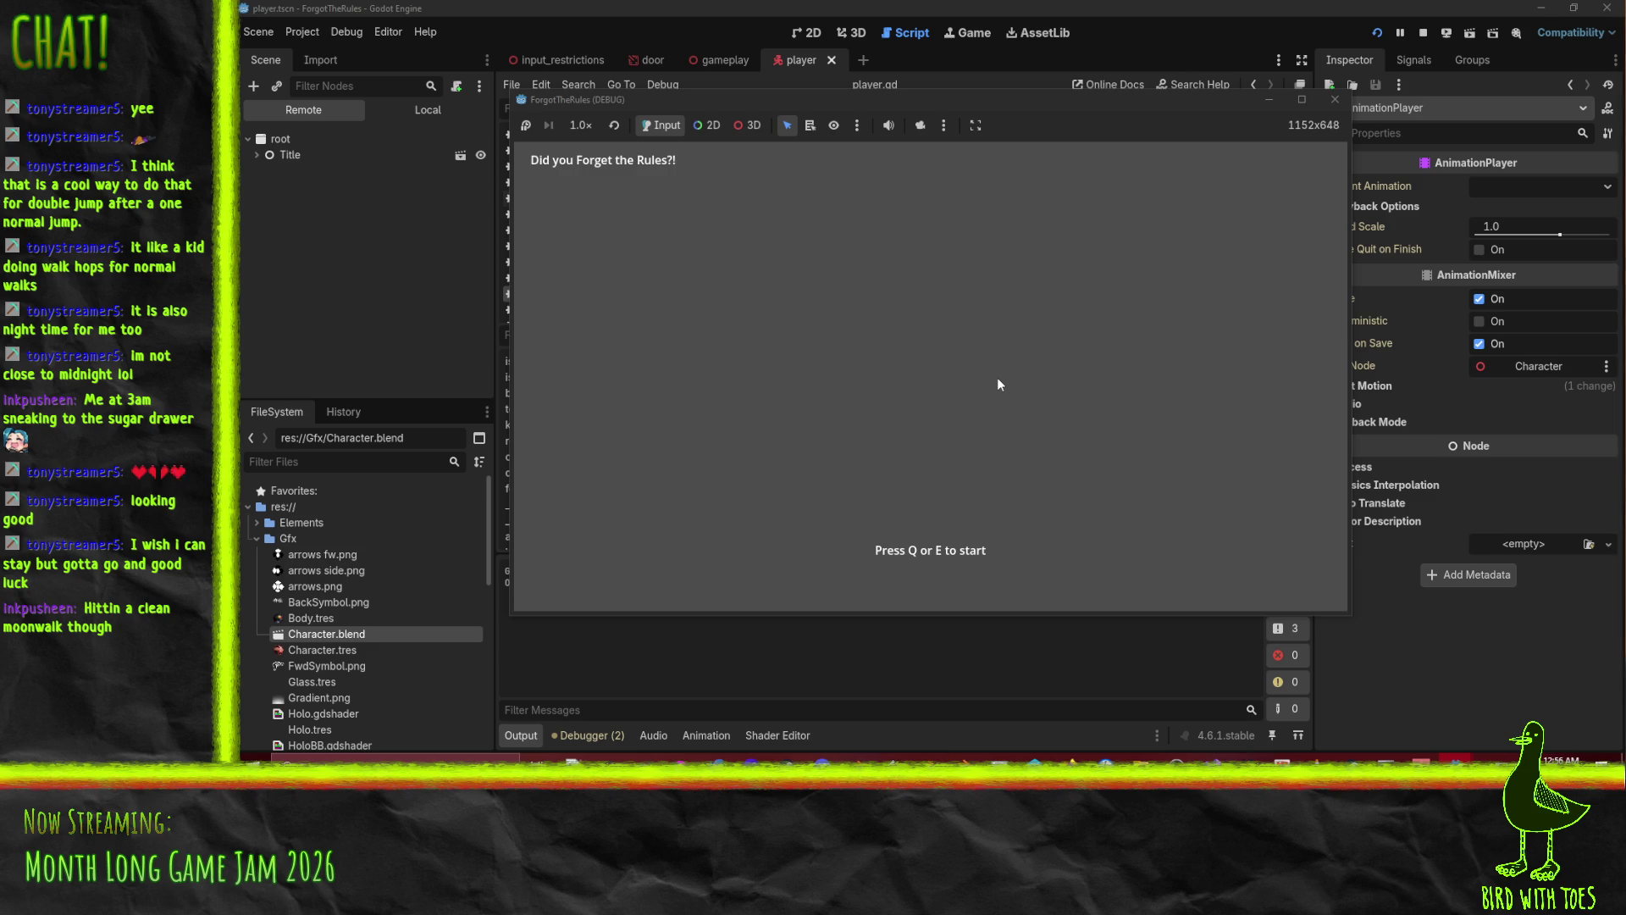
Start the game with Q, walk the character along the walkway, doorway and corridor, then stop.
{"action": "key", "text": "q"}
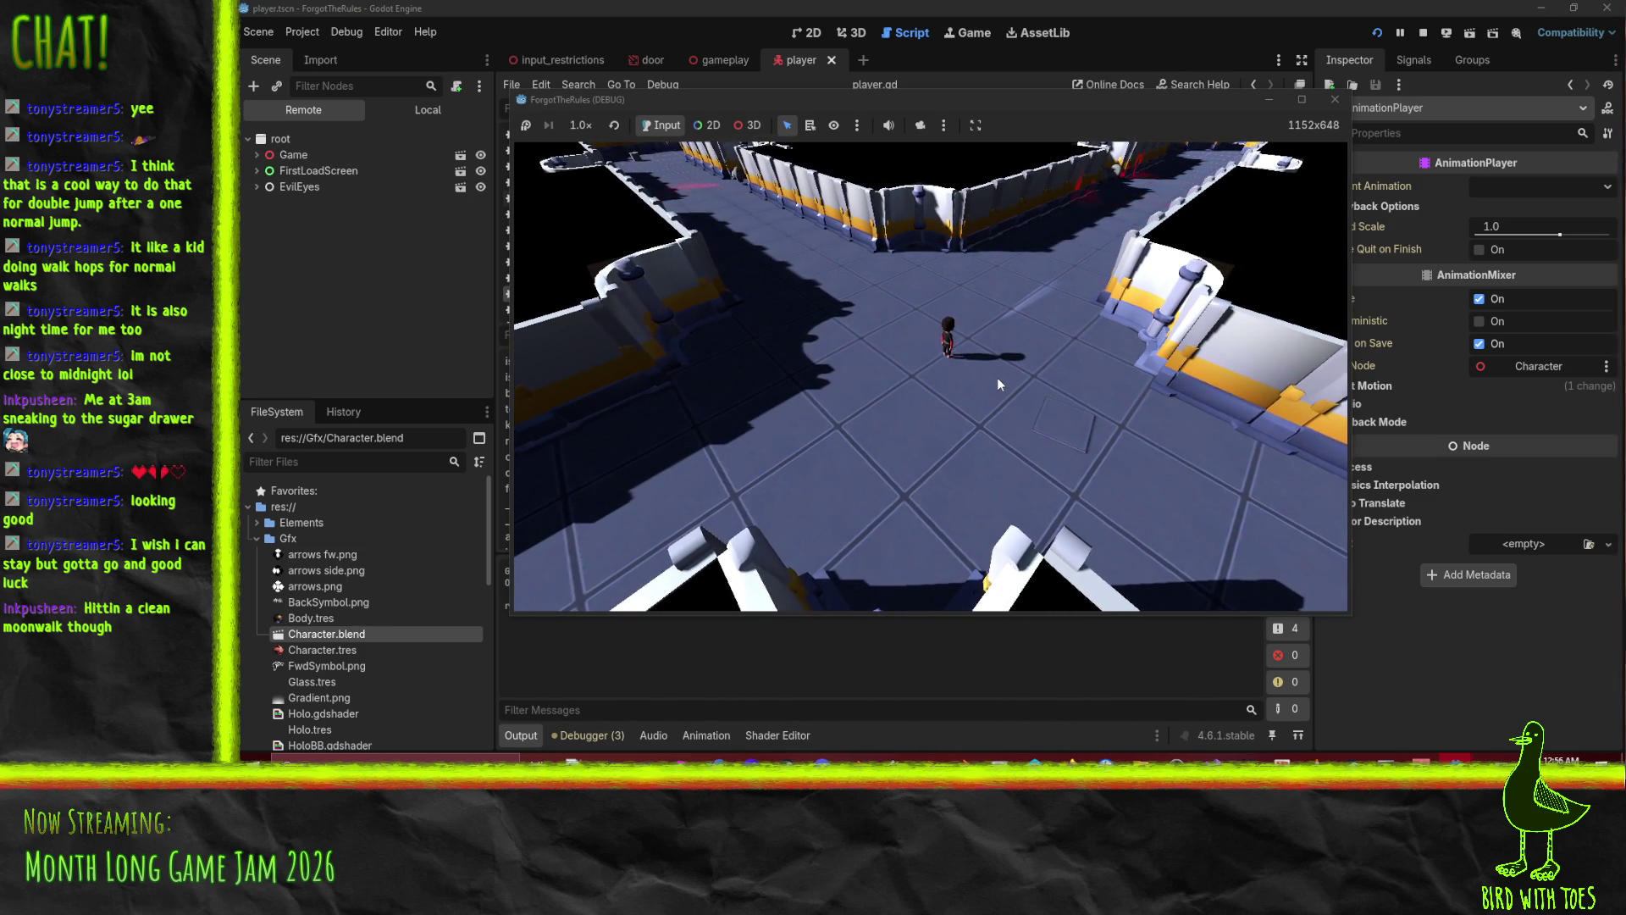
{"action": "key", "text": "a"}
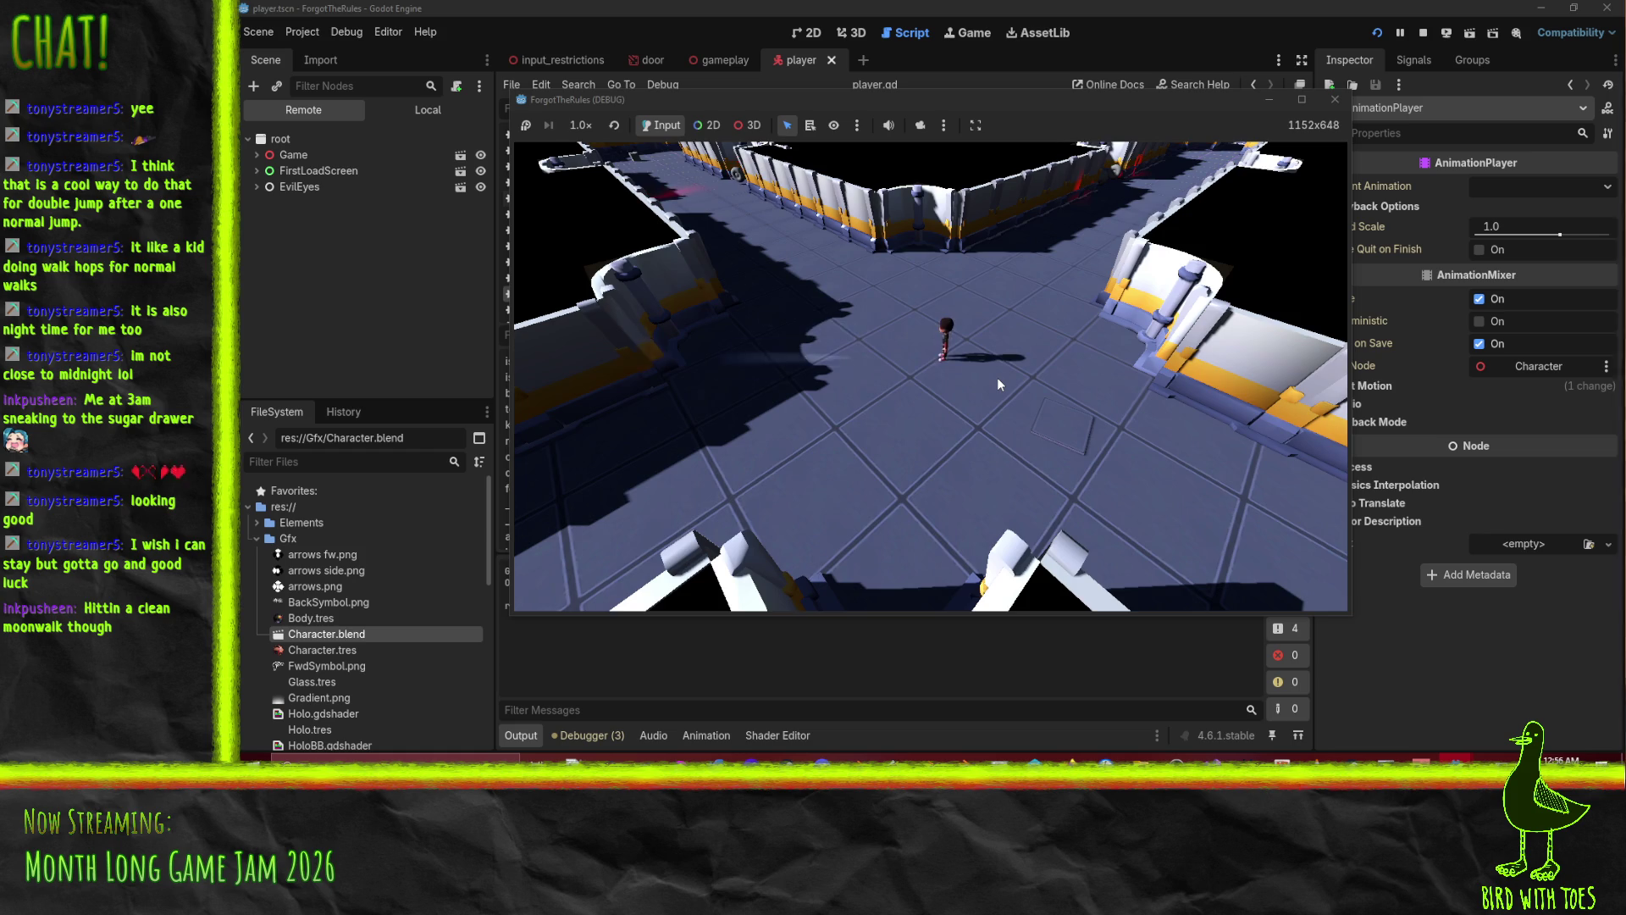
{"action": "key", "text": "a"}
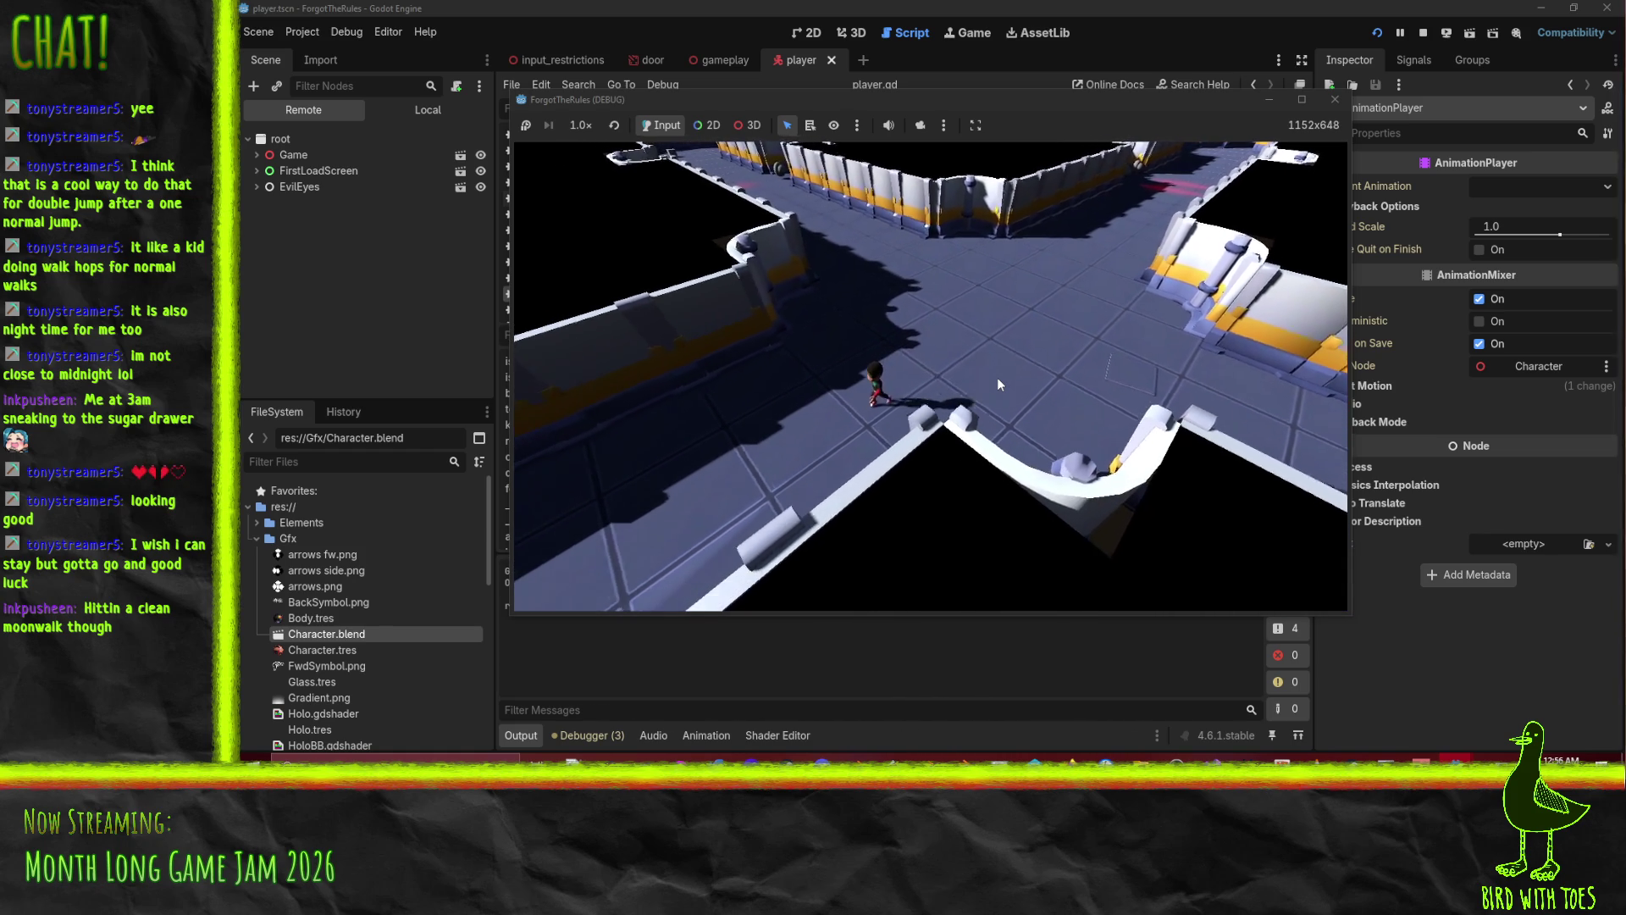
{"action": "key", "text": "a"}
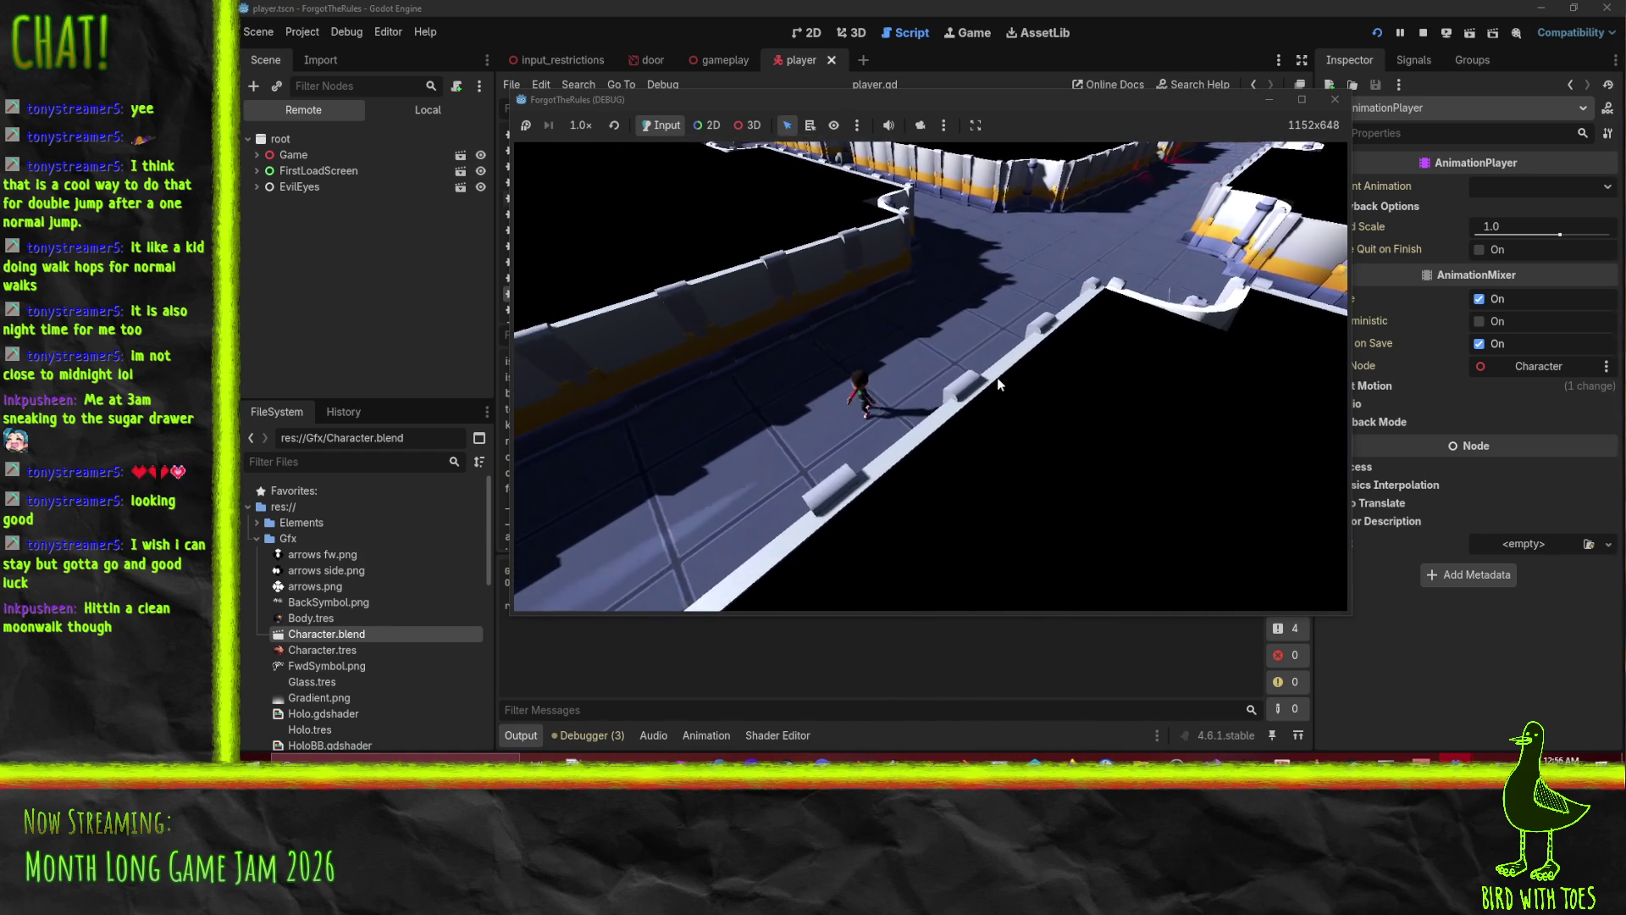
{"action": "key", "text": "a"}
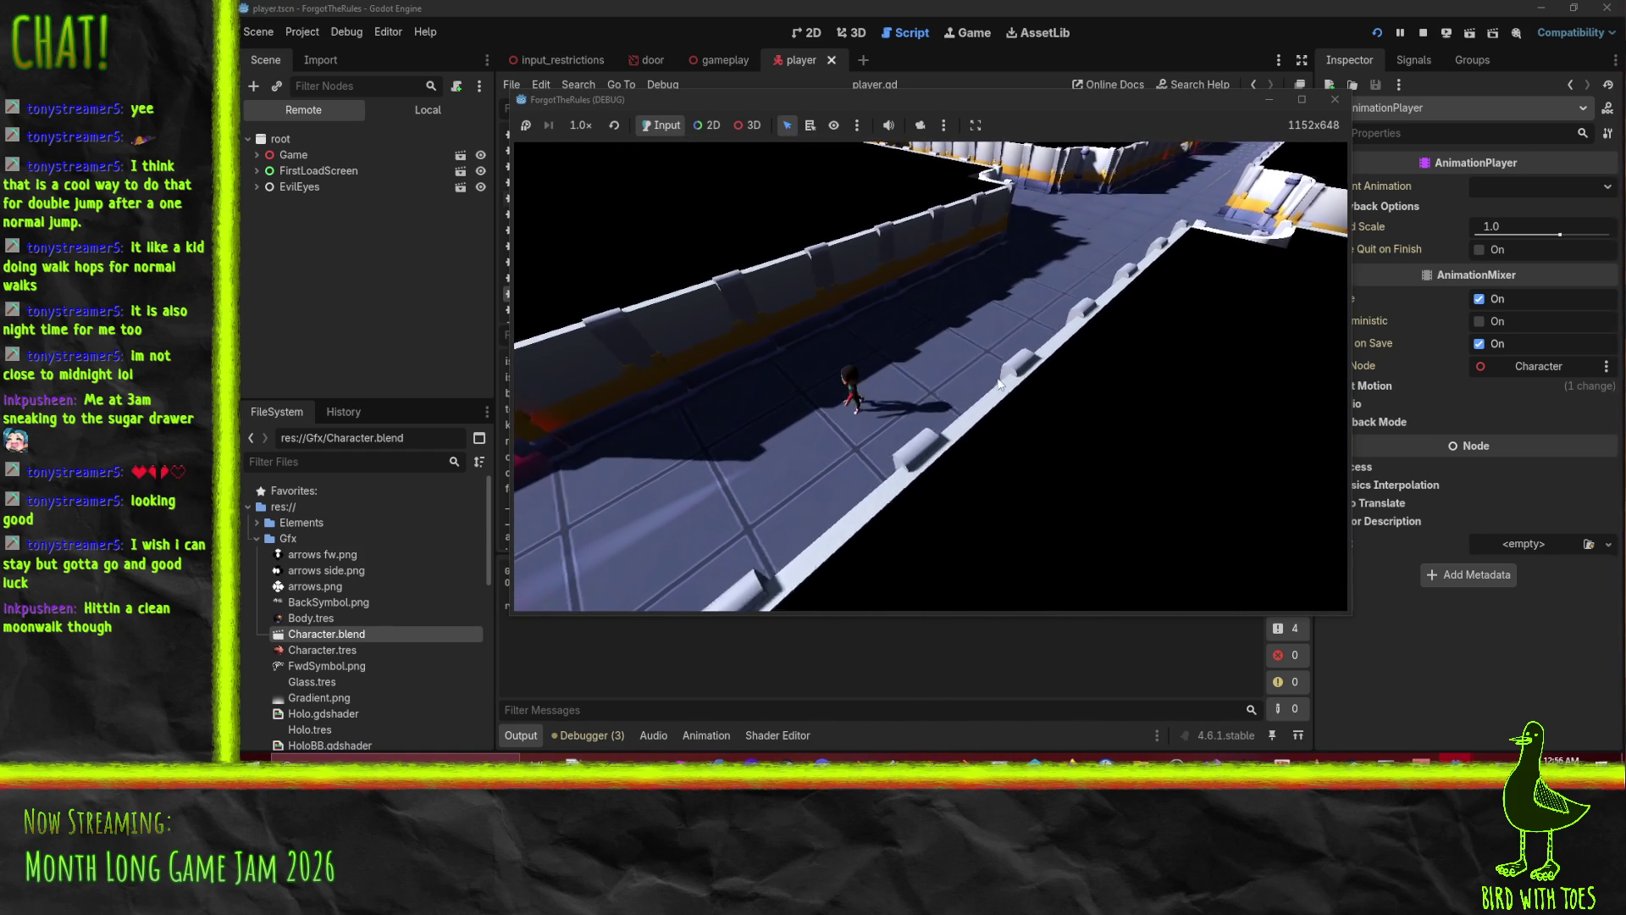
{"action": "key", "text": "a"}
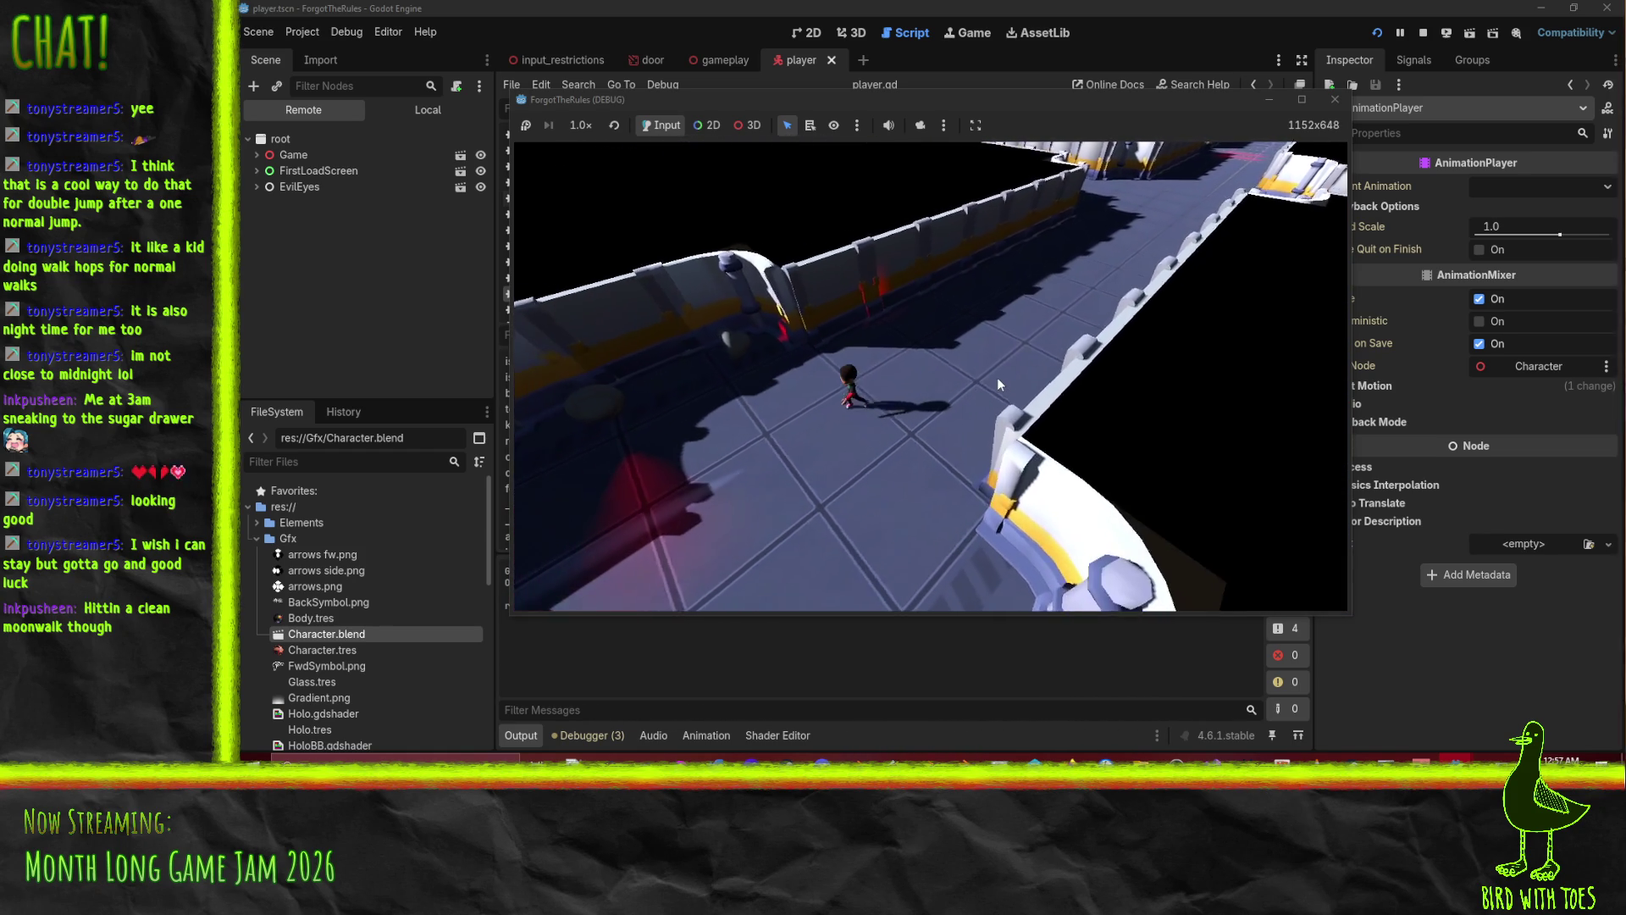
{"action": "key", "text": "w"}
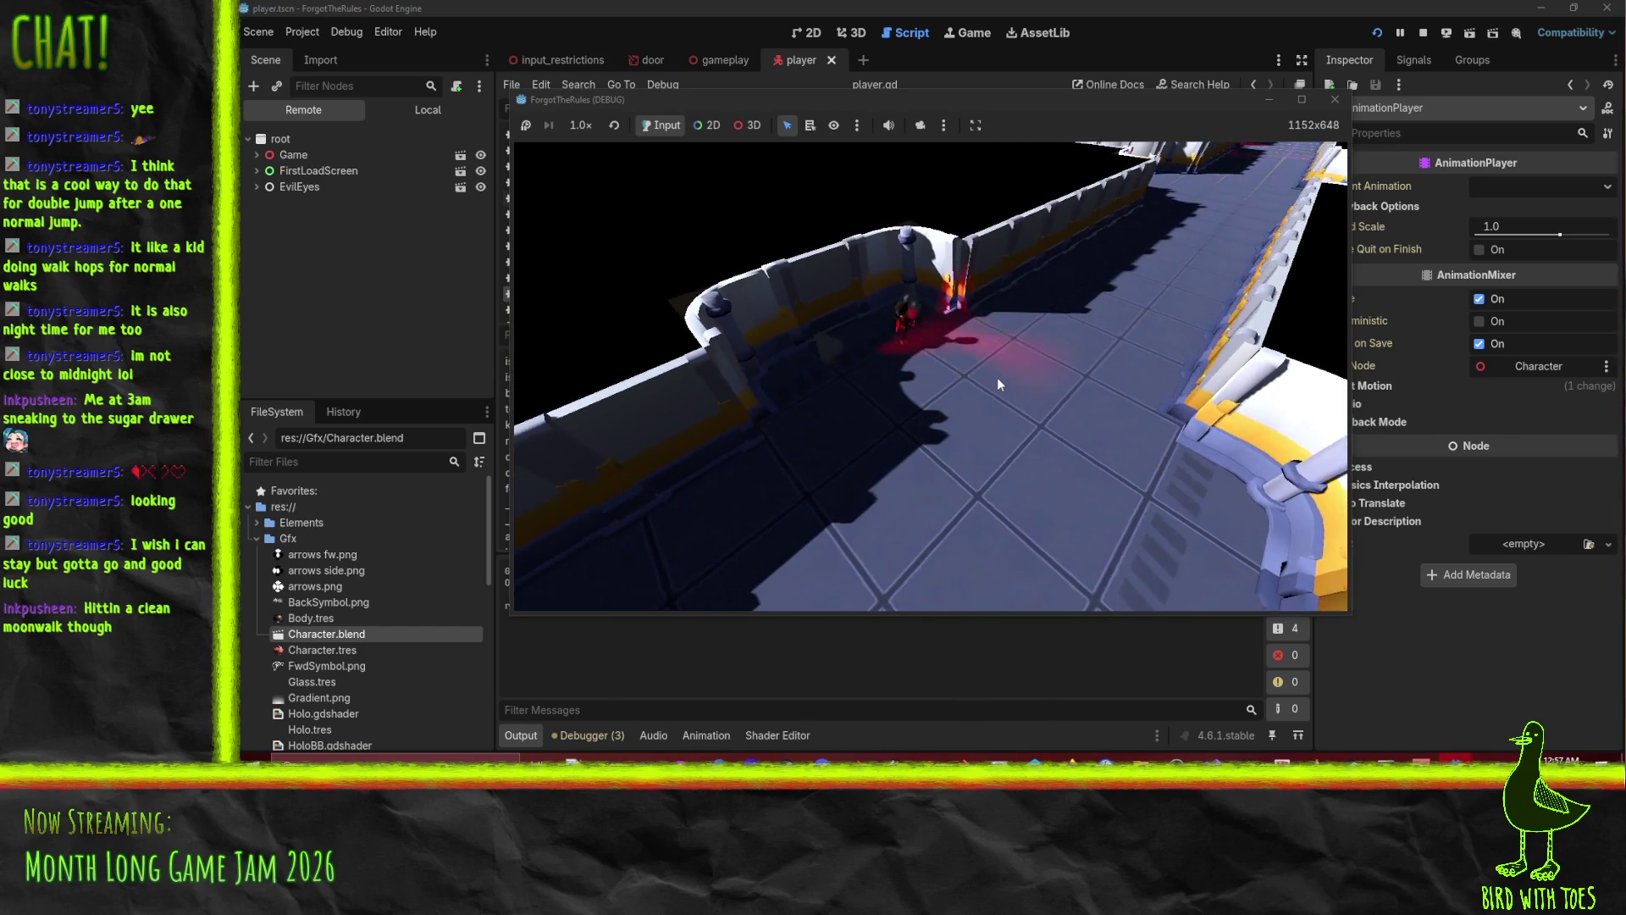
{"action": "key", "text": "d"}
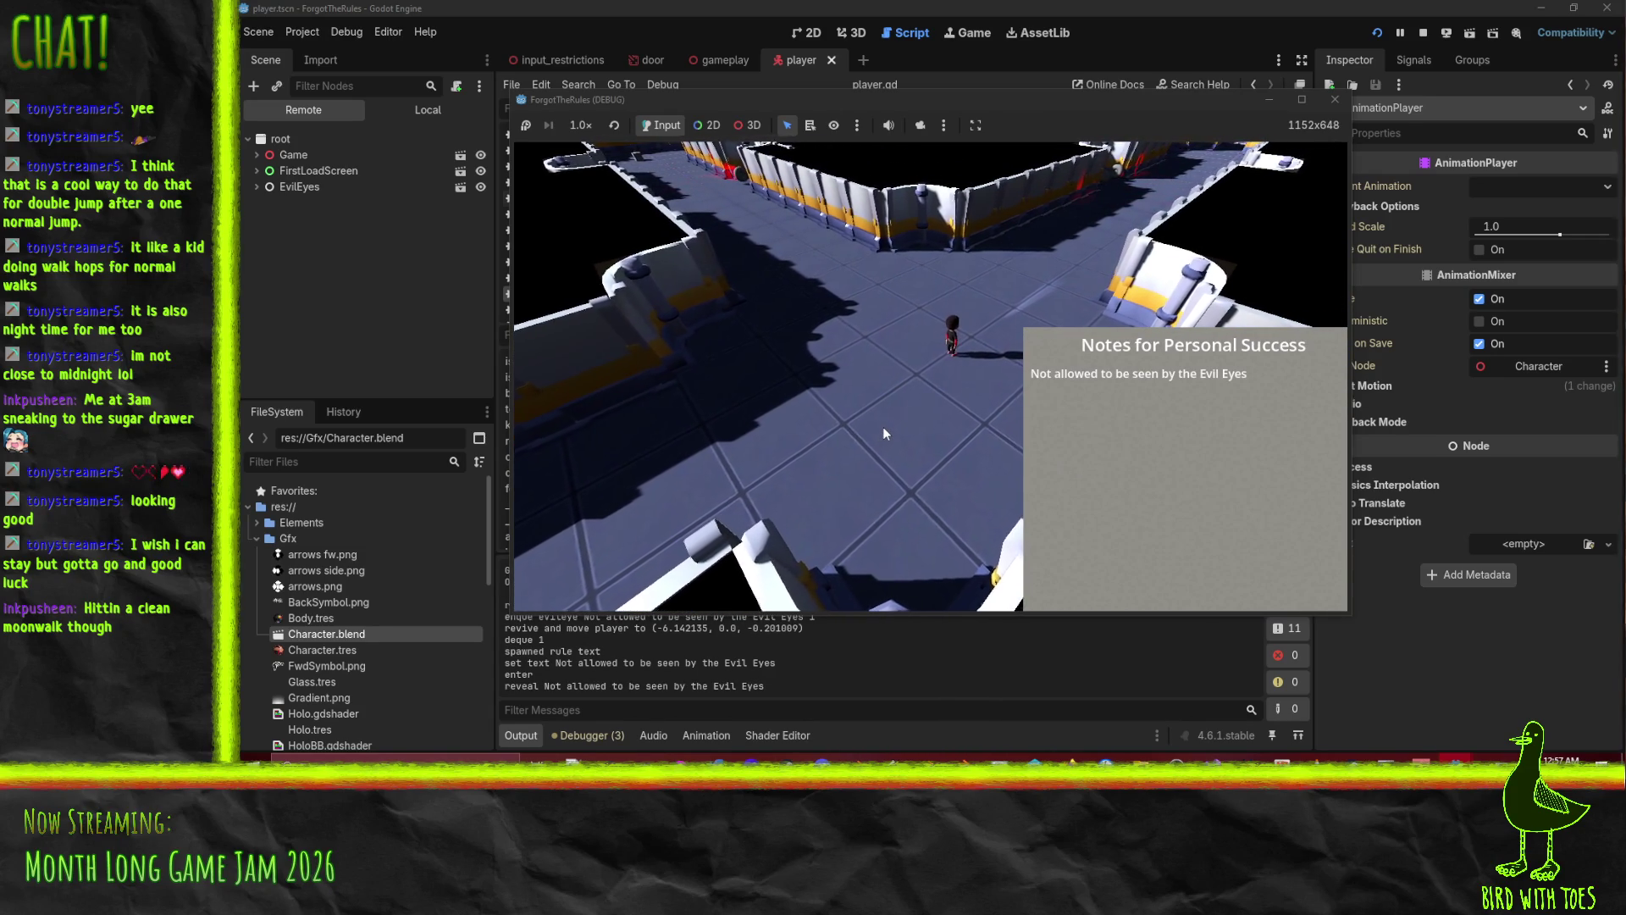
{"action": "key", "text": "a"}
{"action": "key", "text": "a"}
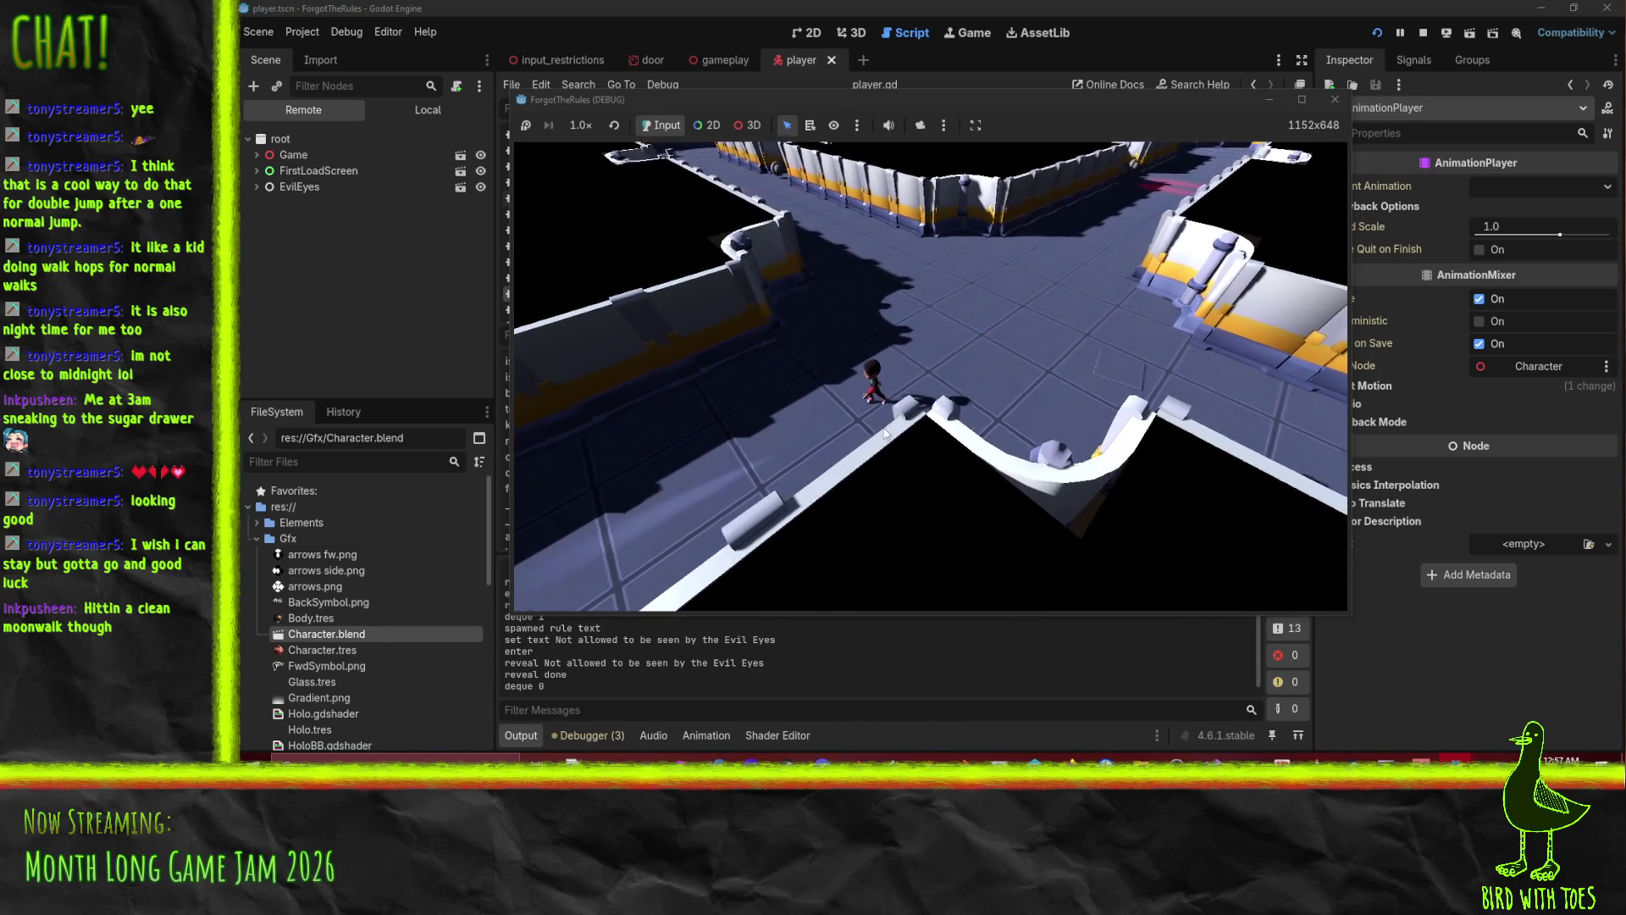
{"action": "key", "text": "a"}
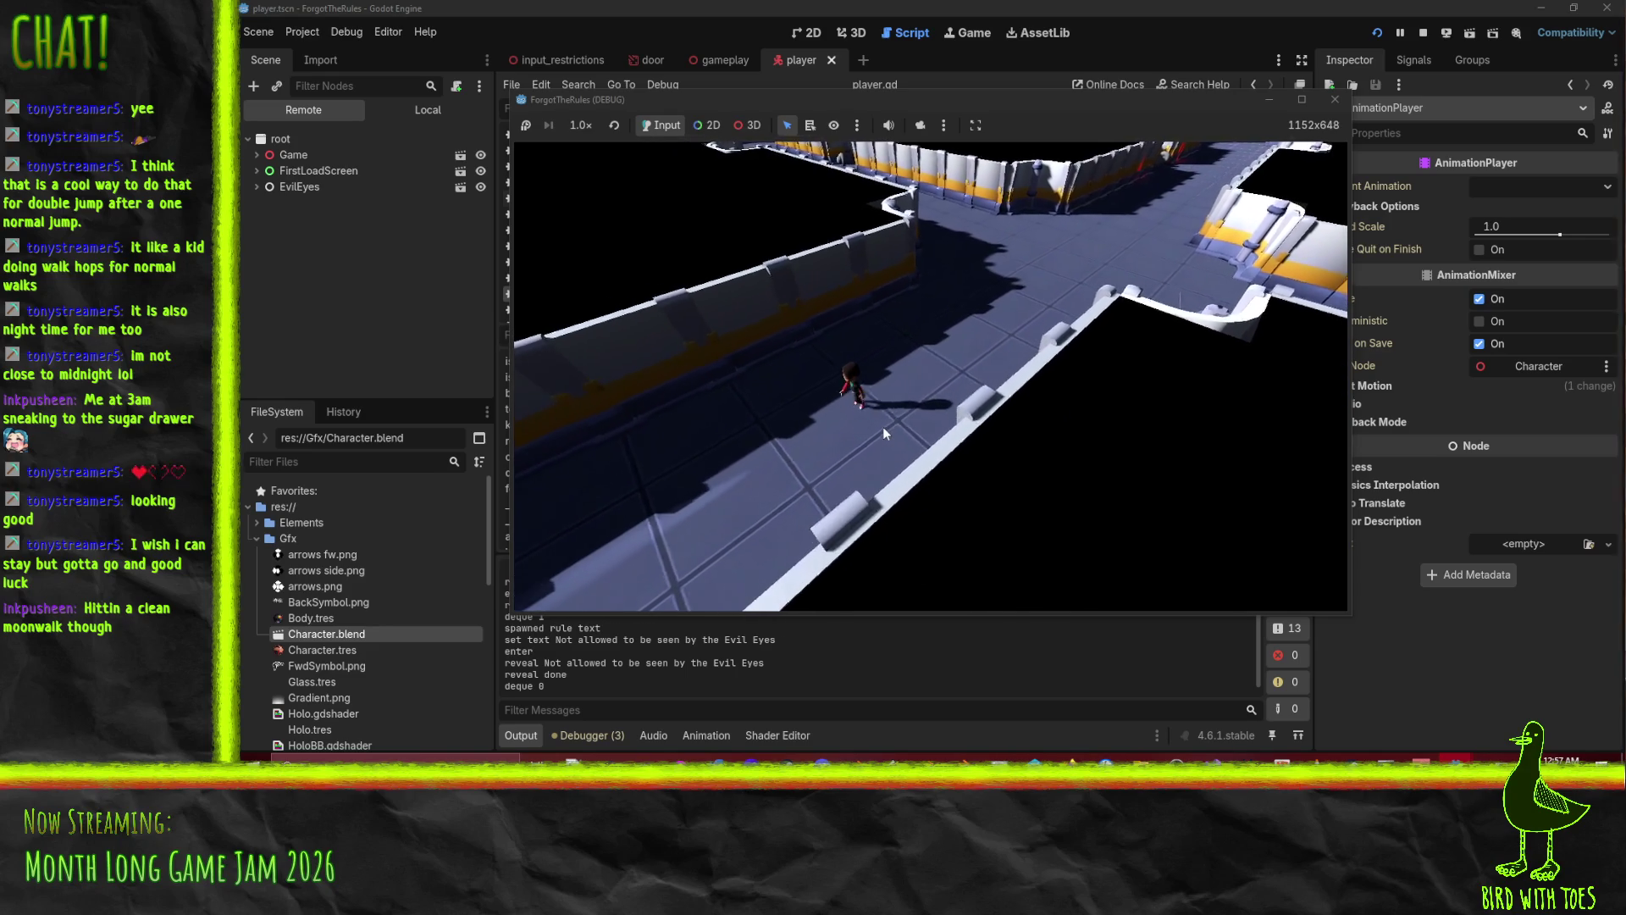
{"action": "key", "text": "a"}
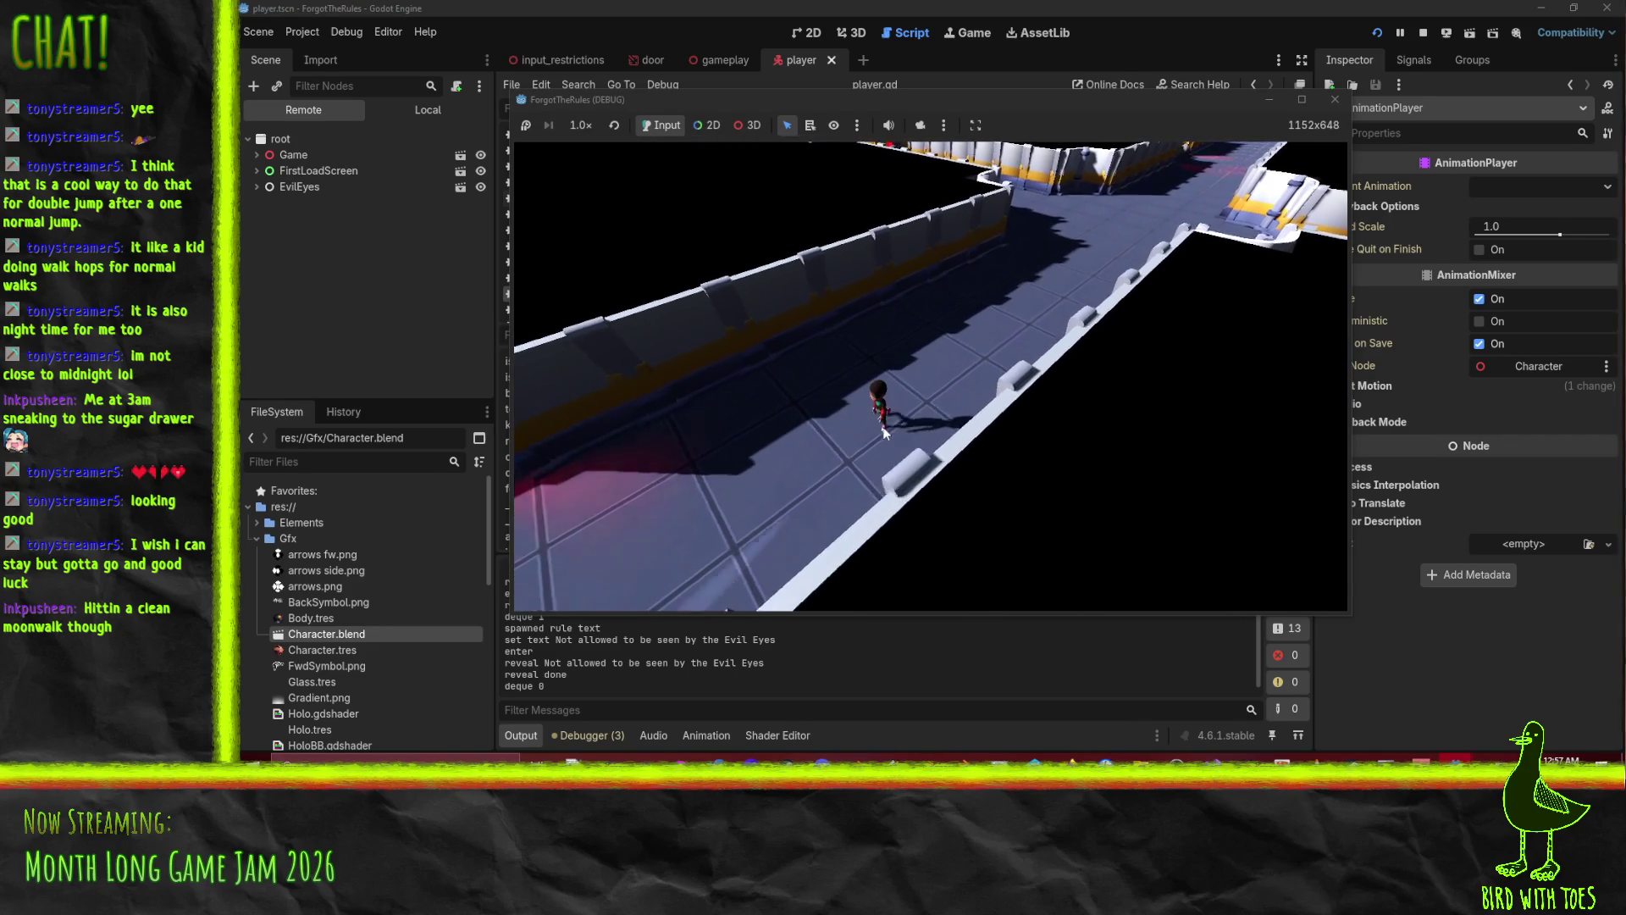
{"action": "key", "text": "a"}
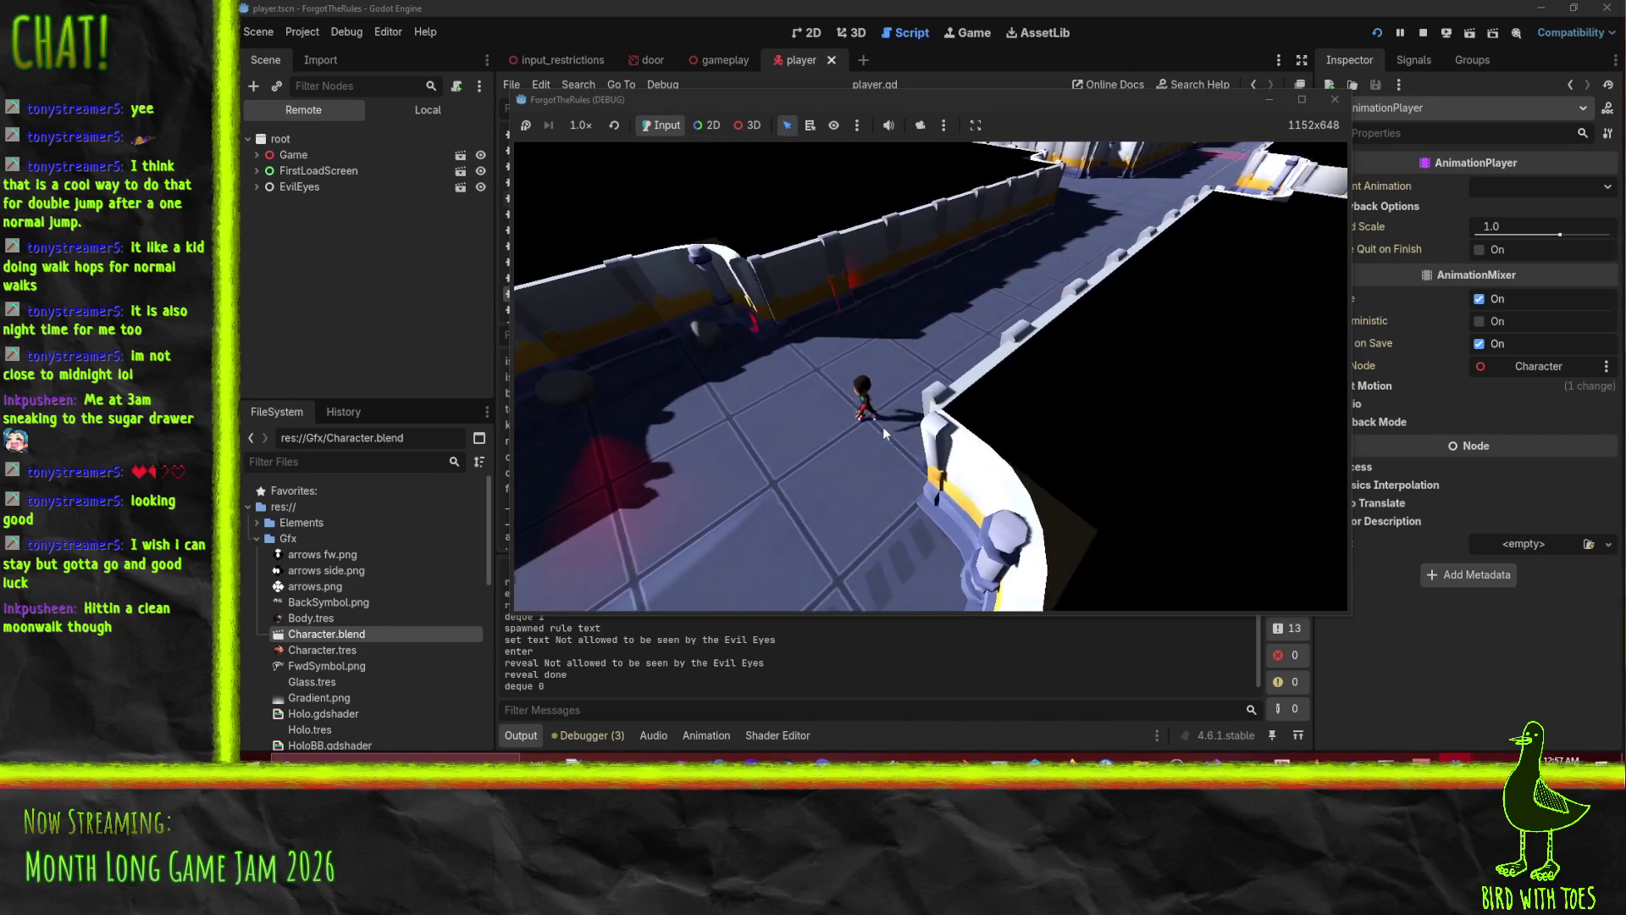
{"action": "key", "text": "a"}
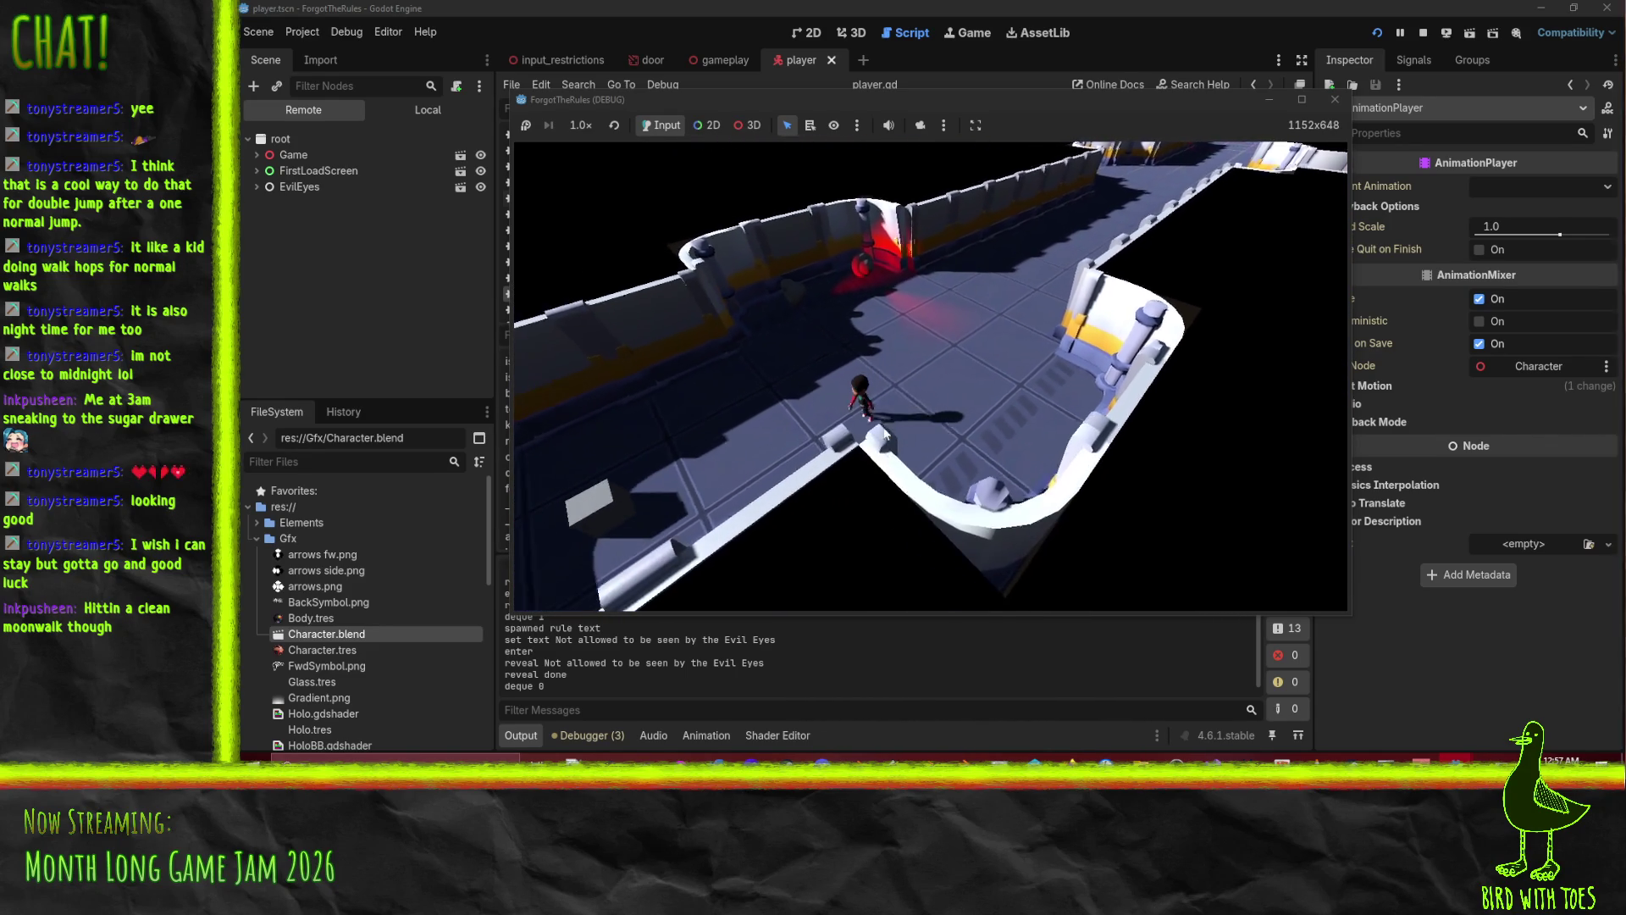
{"action": "key", "text": "a"}
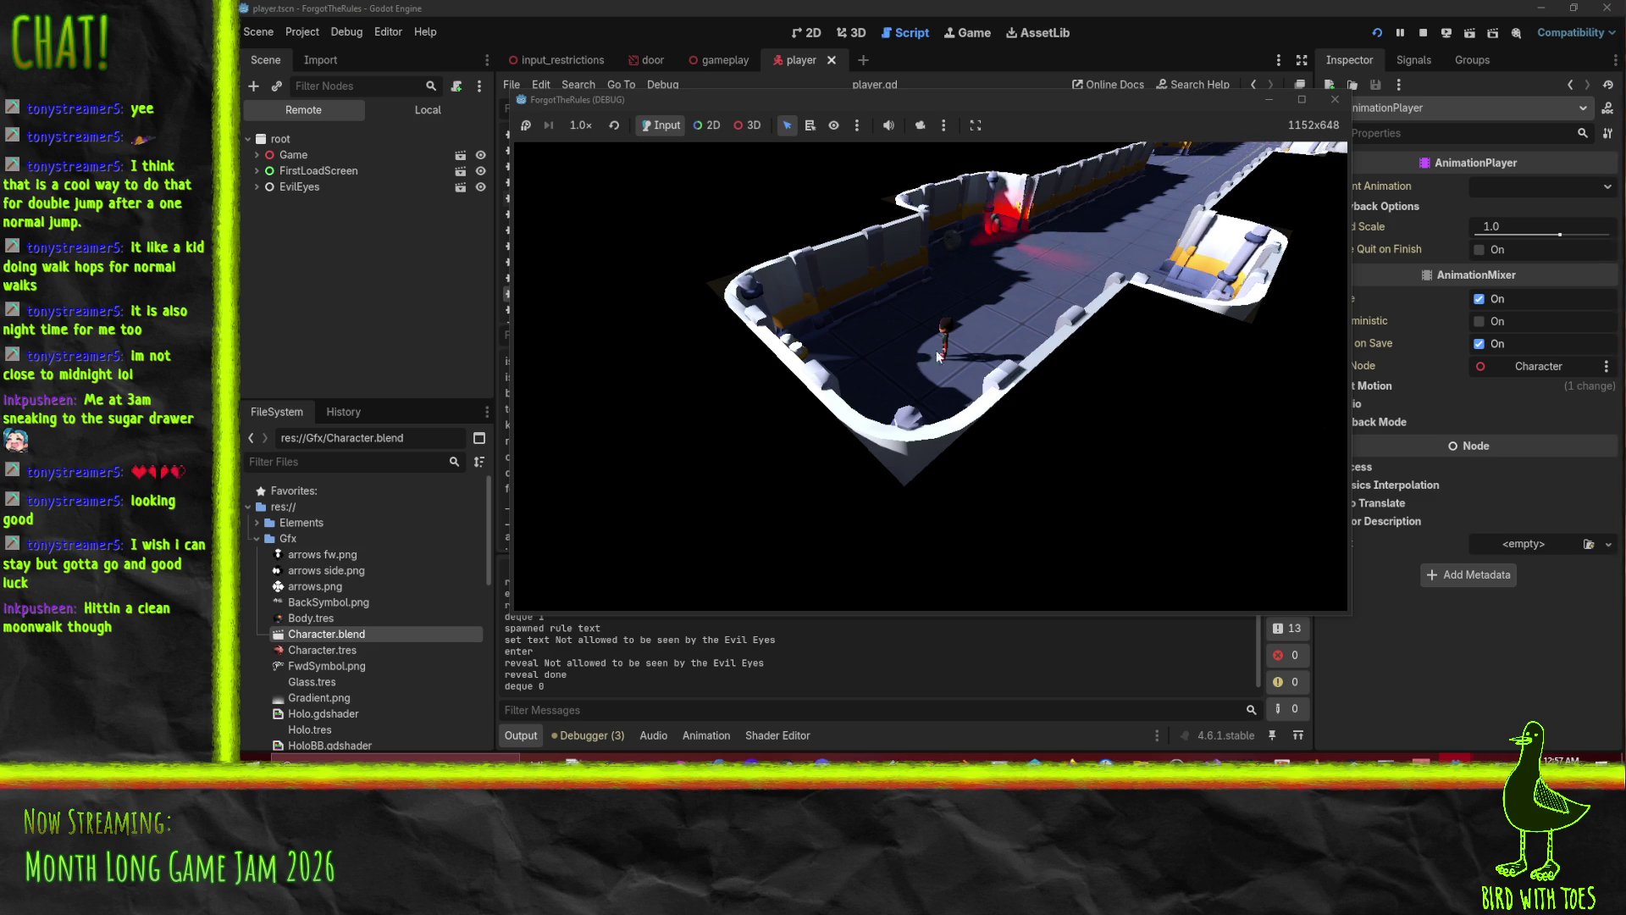
{"action": "left_click", "coordinate": [1423, 34]}
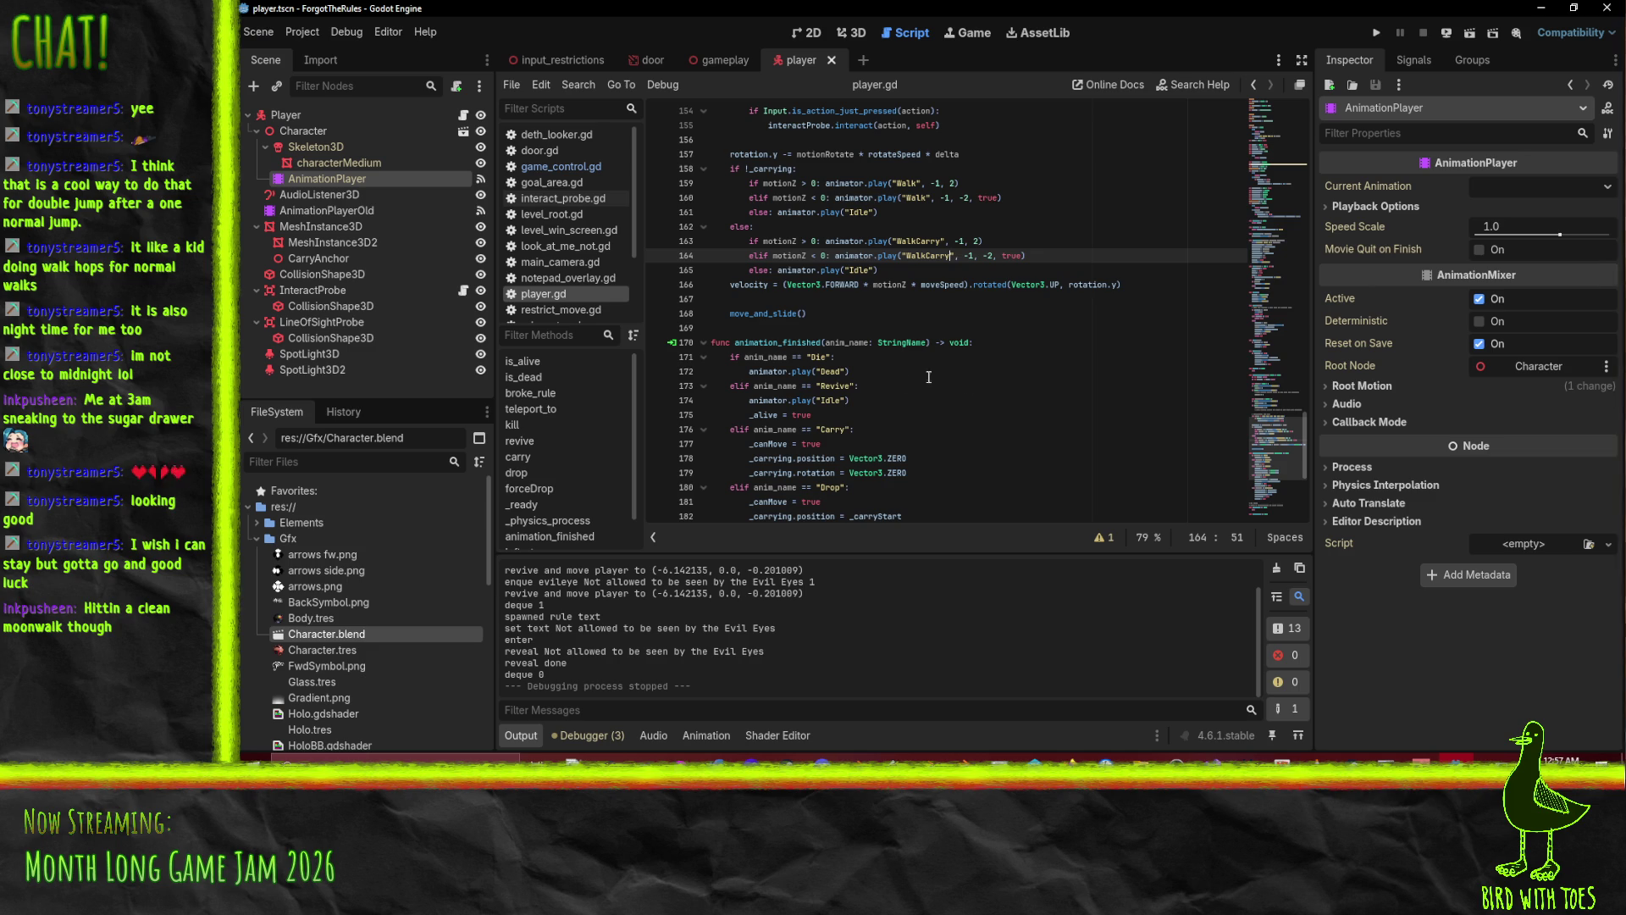
Place the caret at the end of line 174 in player.gd.
{"action": "left_click", "coordinate": [1055, 400]}
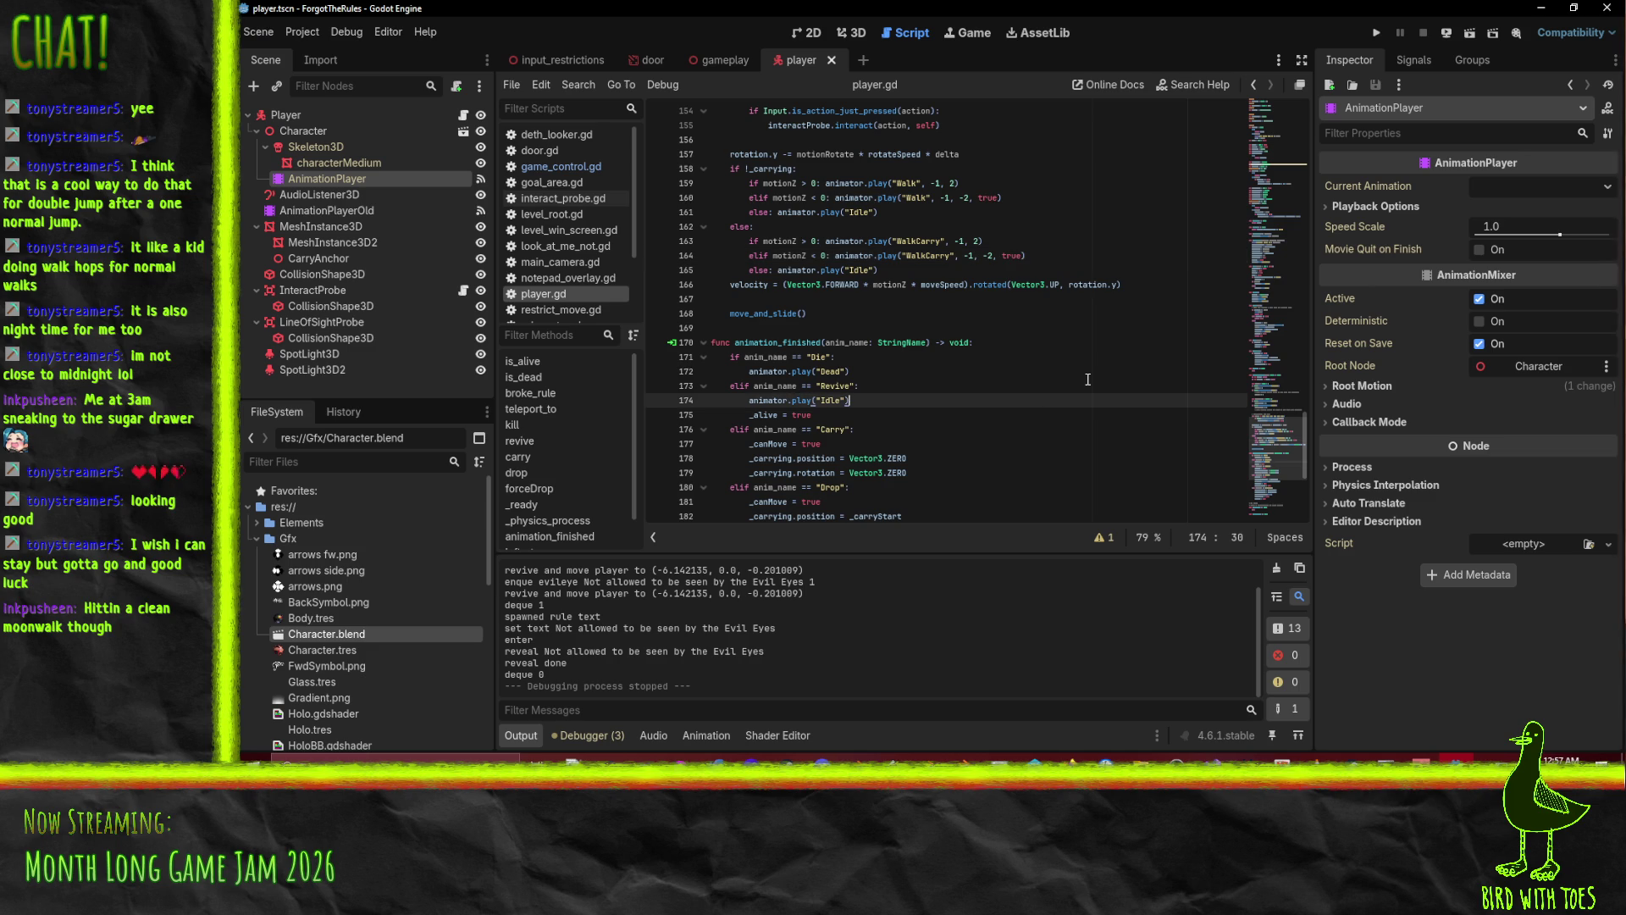